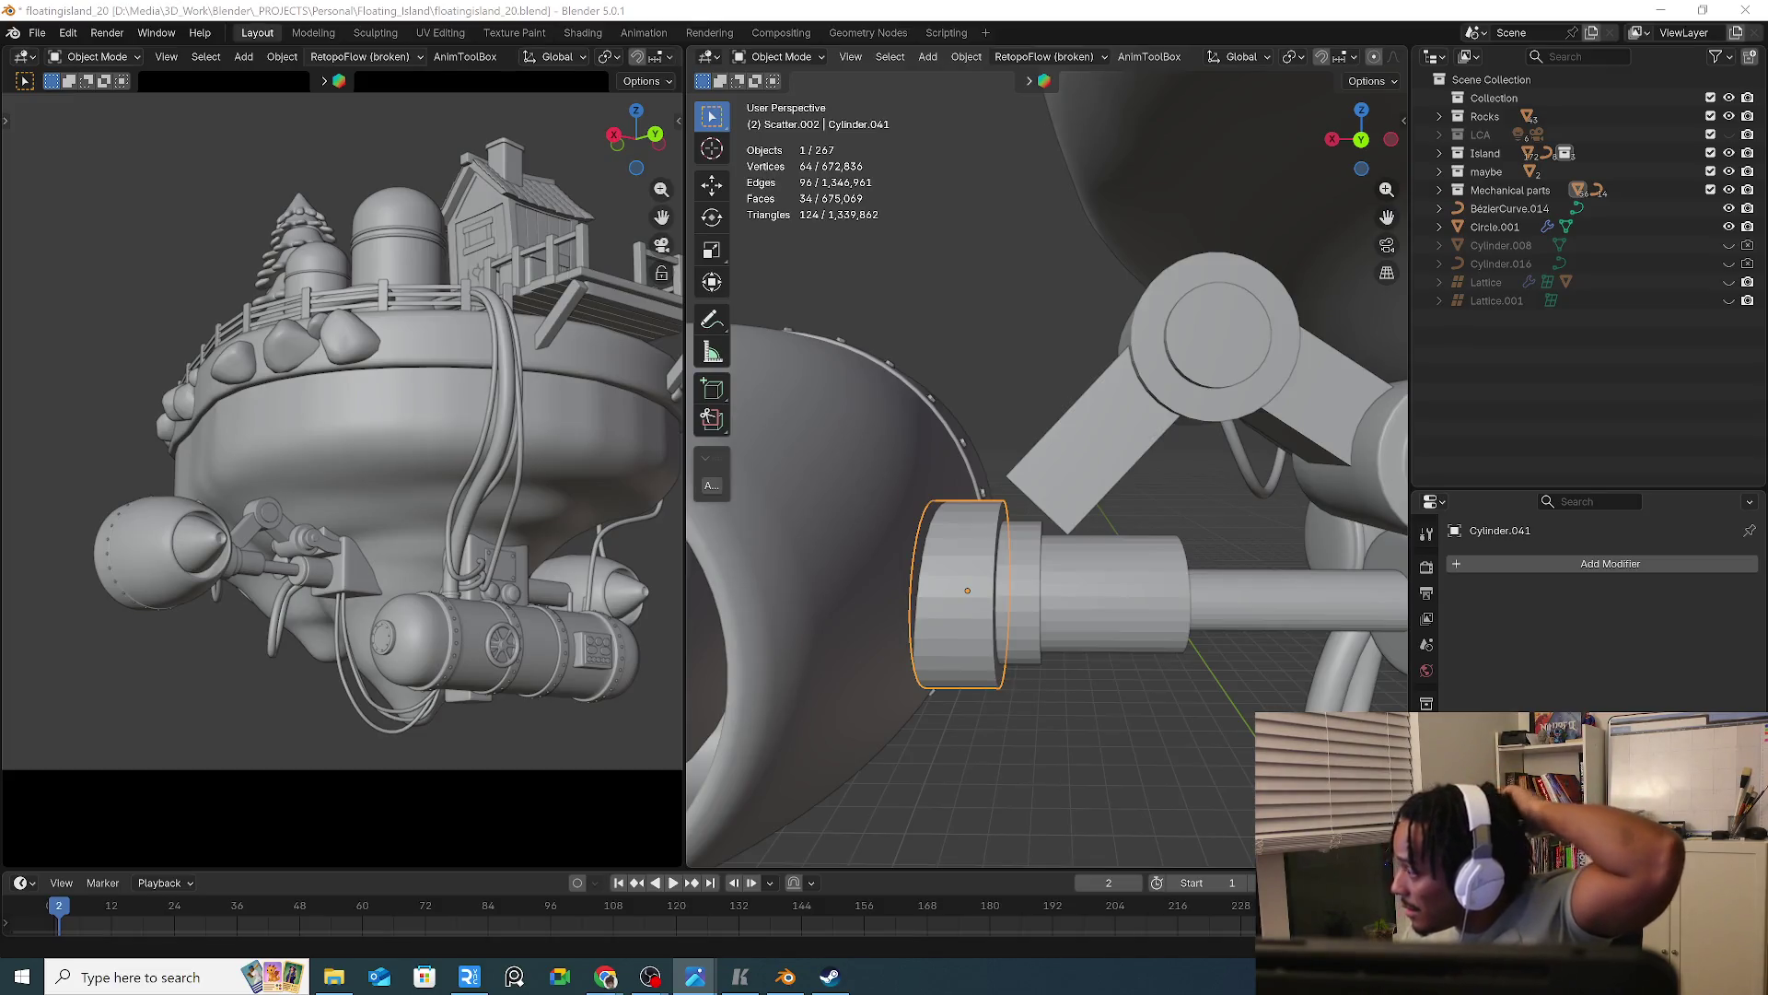
Frame the shaft cap Cylinder.041, isolate it in Local View and enter Edit Mode
middle_click_drag(1092, 589, 1086, 523, "shift")
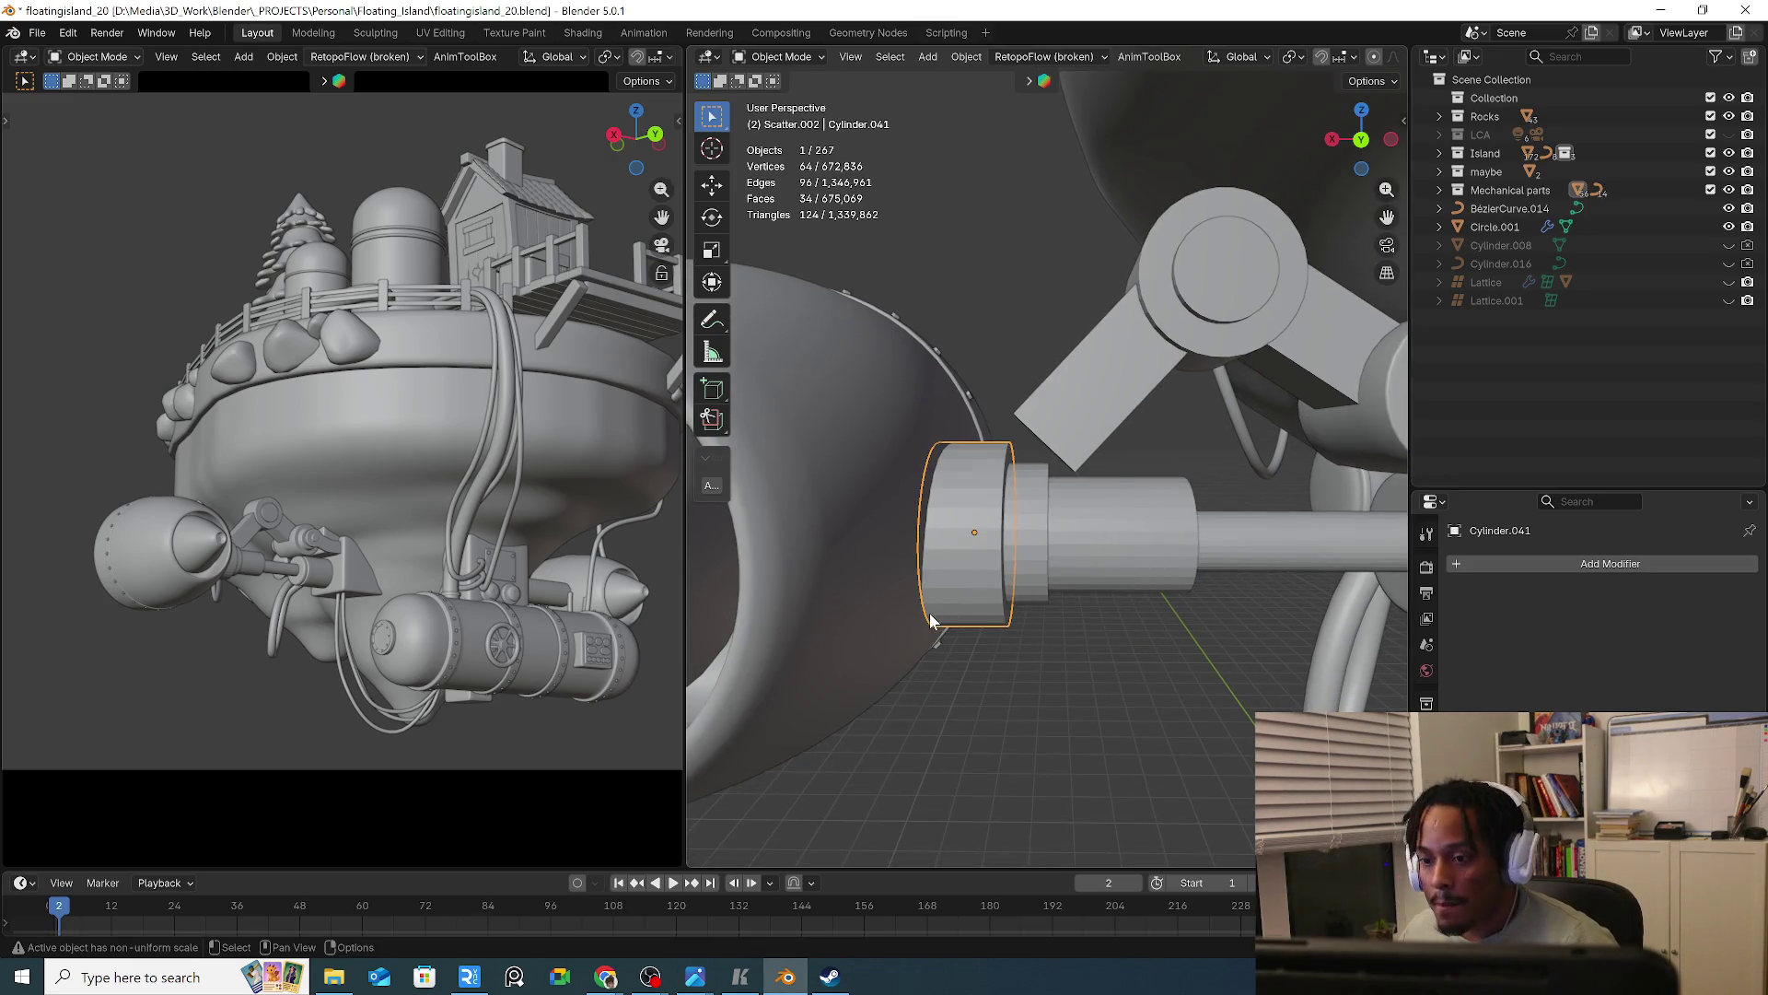
key("KP_Divide")
mouse_move(1008, 605)
middle_mouse_down()
mouse_move(1074, 617)
mouse_move(1049, 647)
middle_mouse_up()
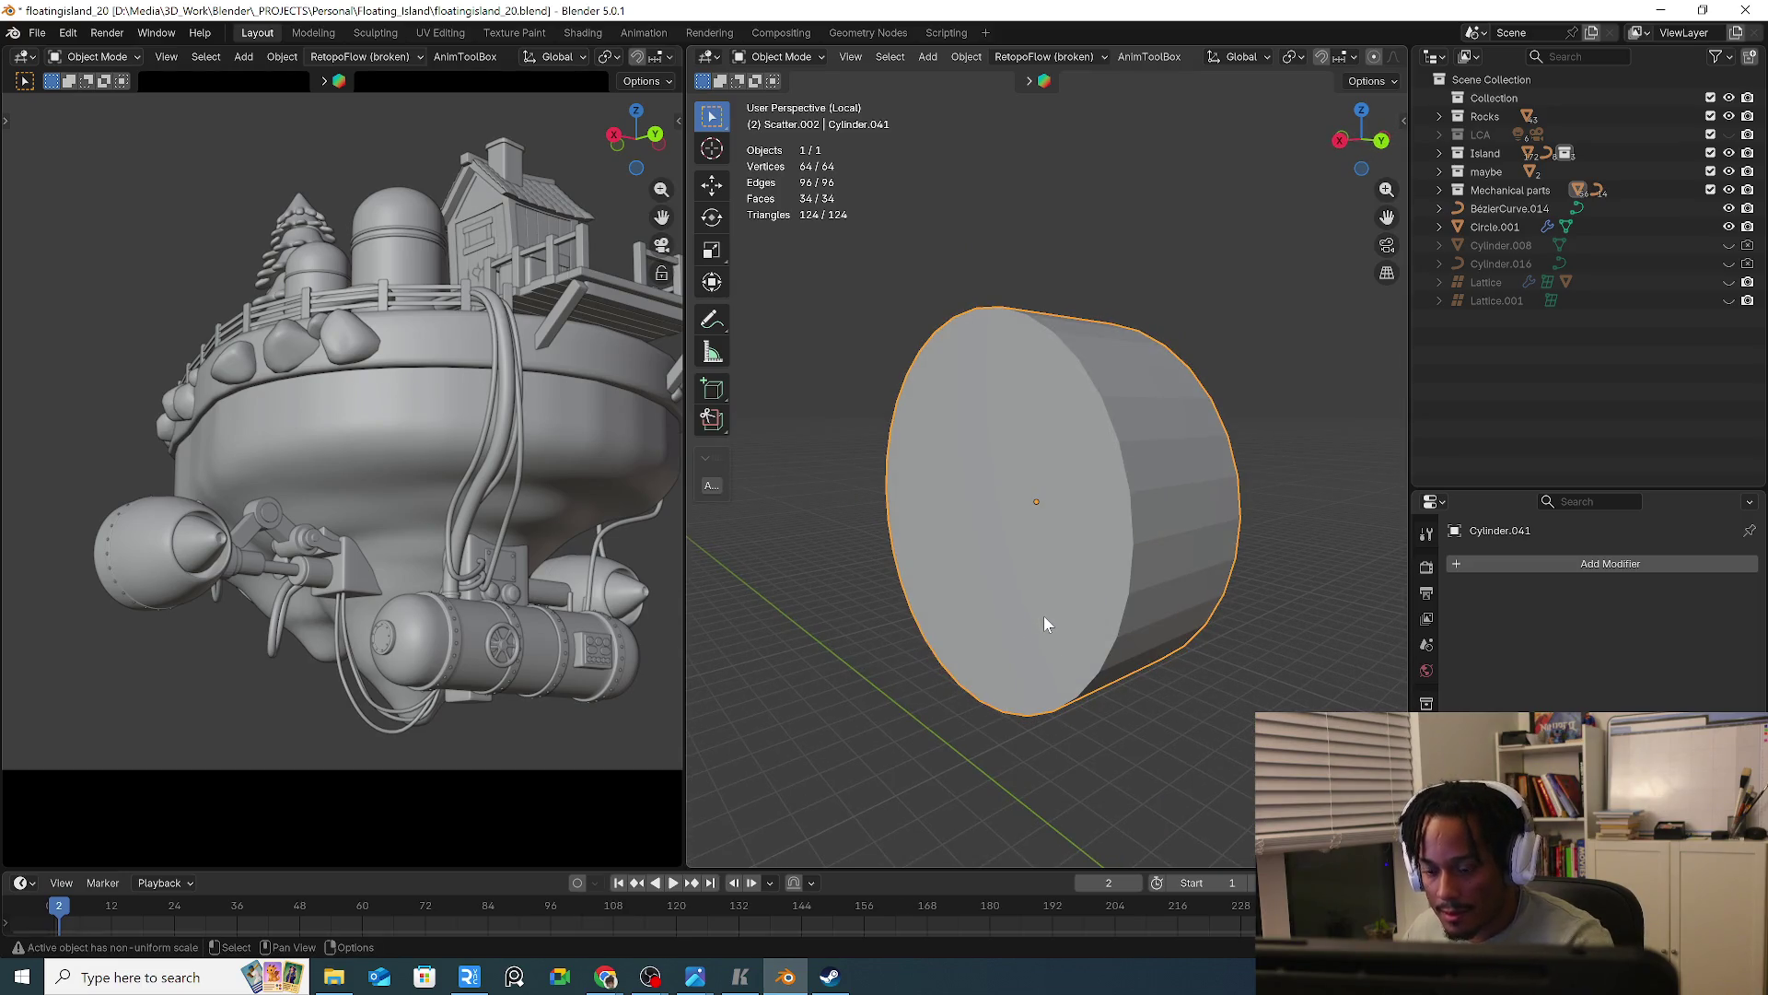
key("Tab")
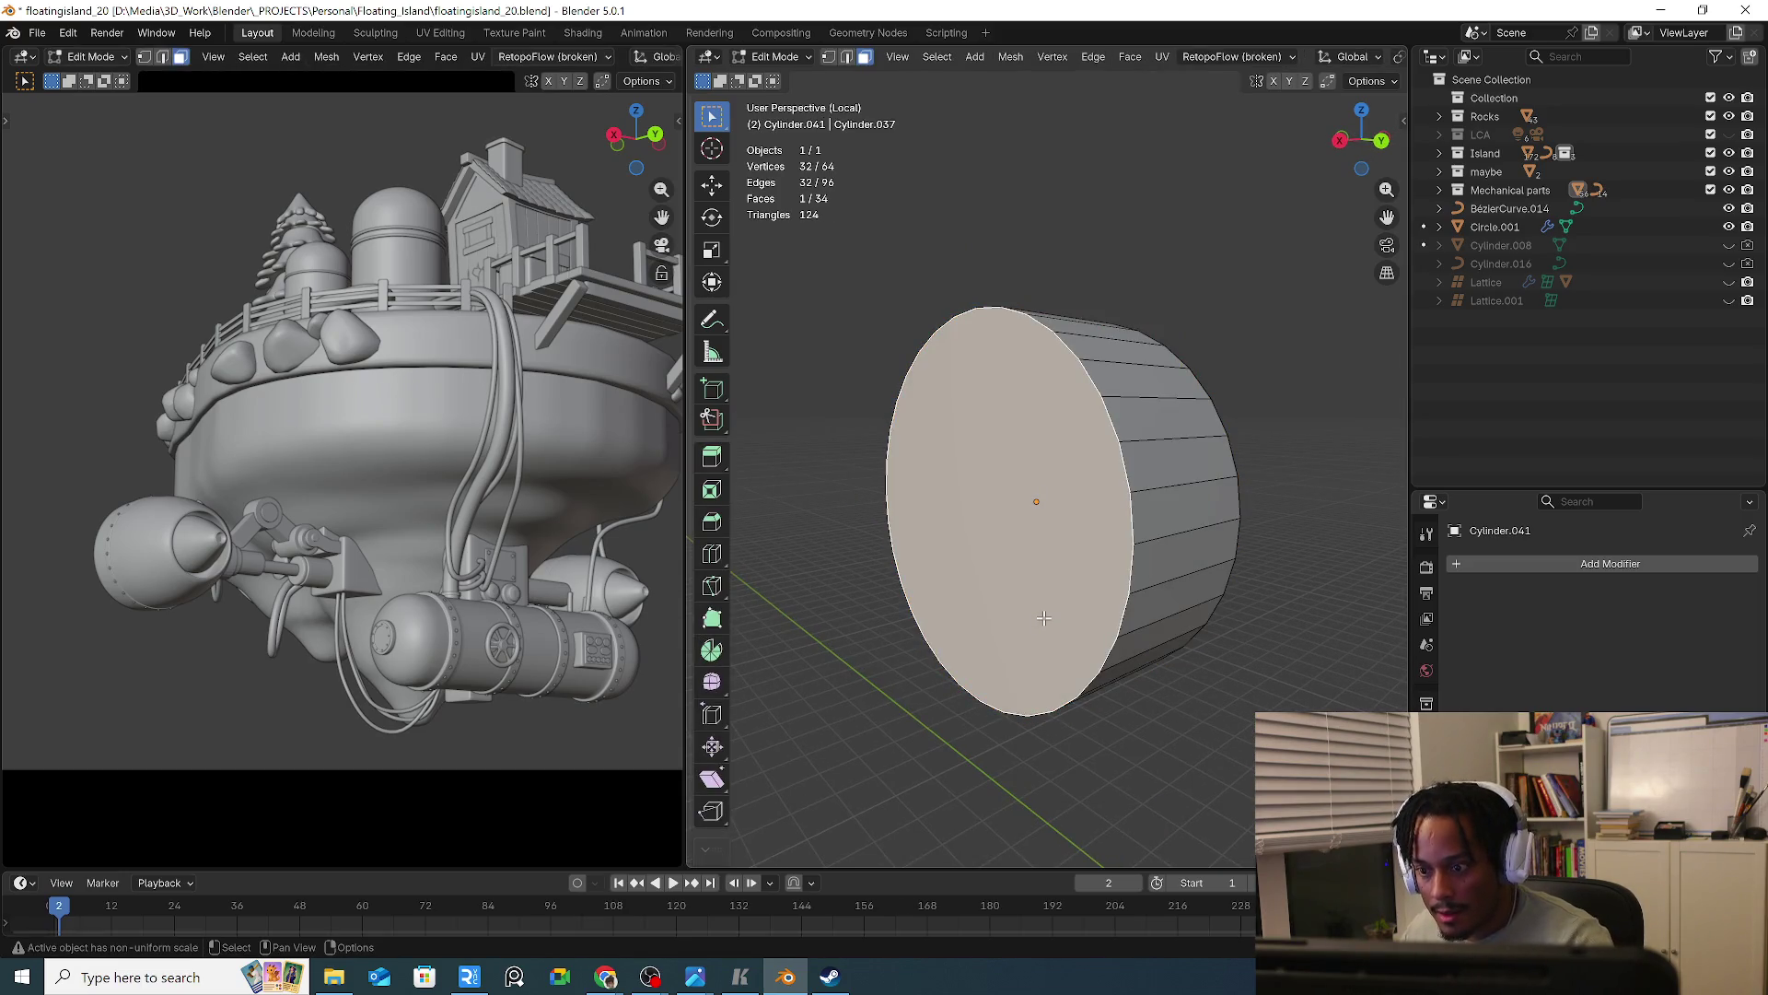
Delete the cylinder's front face and inset the opposite end face
key("x")
left_click(1018, 661)
mouse_move(1018, 660)
middle_mouse_down()
mouse_move(958, 624)
mouse_move(1125, 639)
mouse_move(1146, 614)
middle_mouse_up()
left_click(1158, 615)
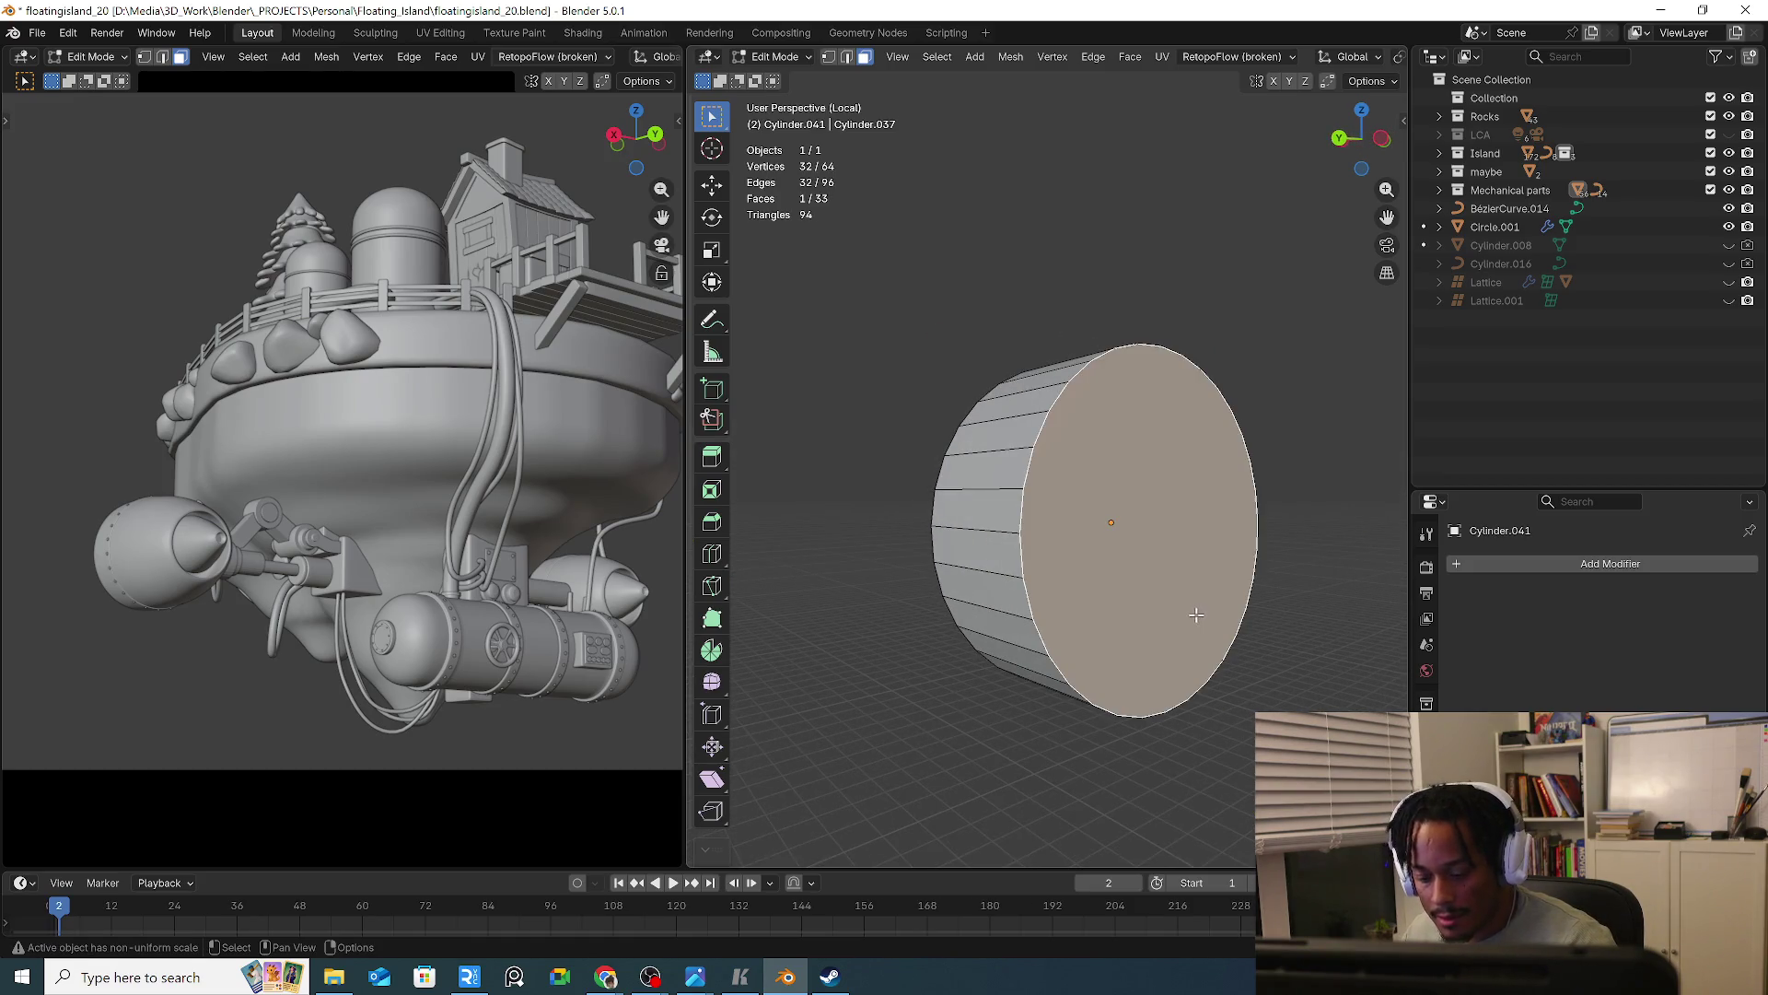
key("i")
left_click(1253, 609)
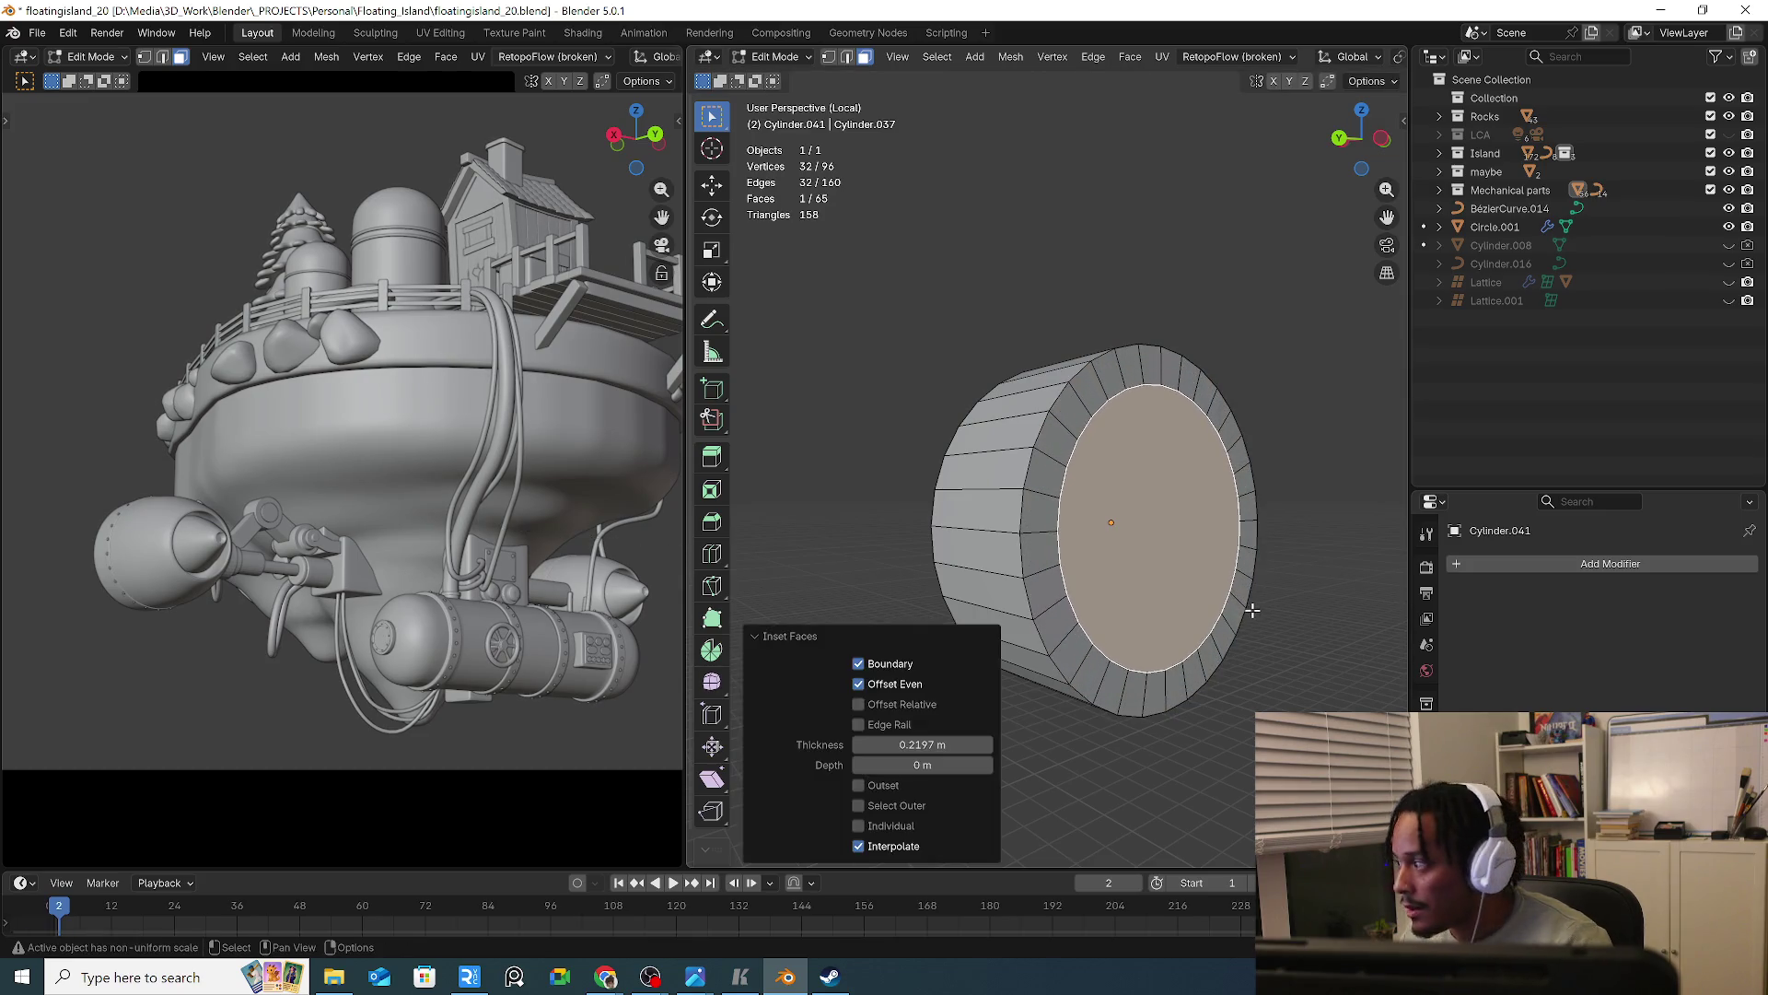
Add an edge loop around the cylinder and select its face ring
mouse_move(1180, 609)
middle_mouse_down()
mouse_move(1124, 608)
mouse_move(1162, 610)
middle_mouse_up()
key("ctrl+r")
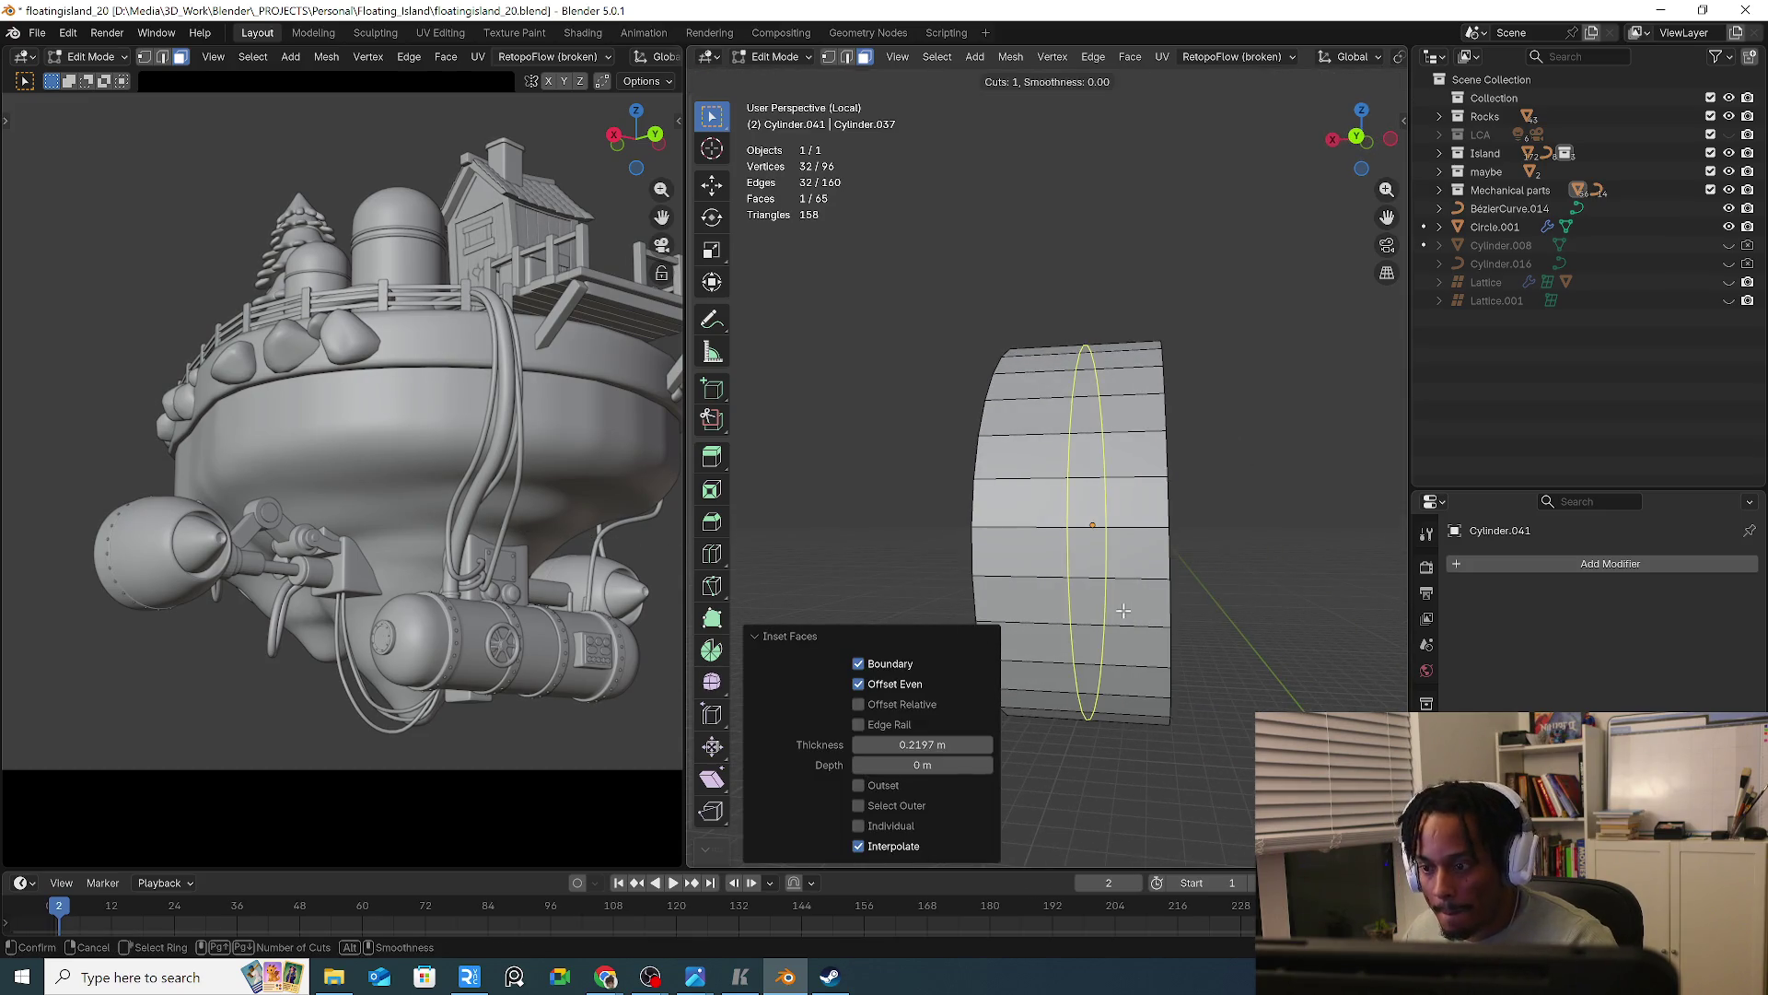
left_click(1162, 611)
left_click(1193, 615)
key("3")
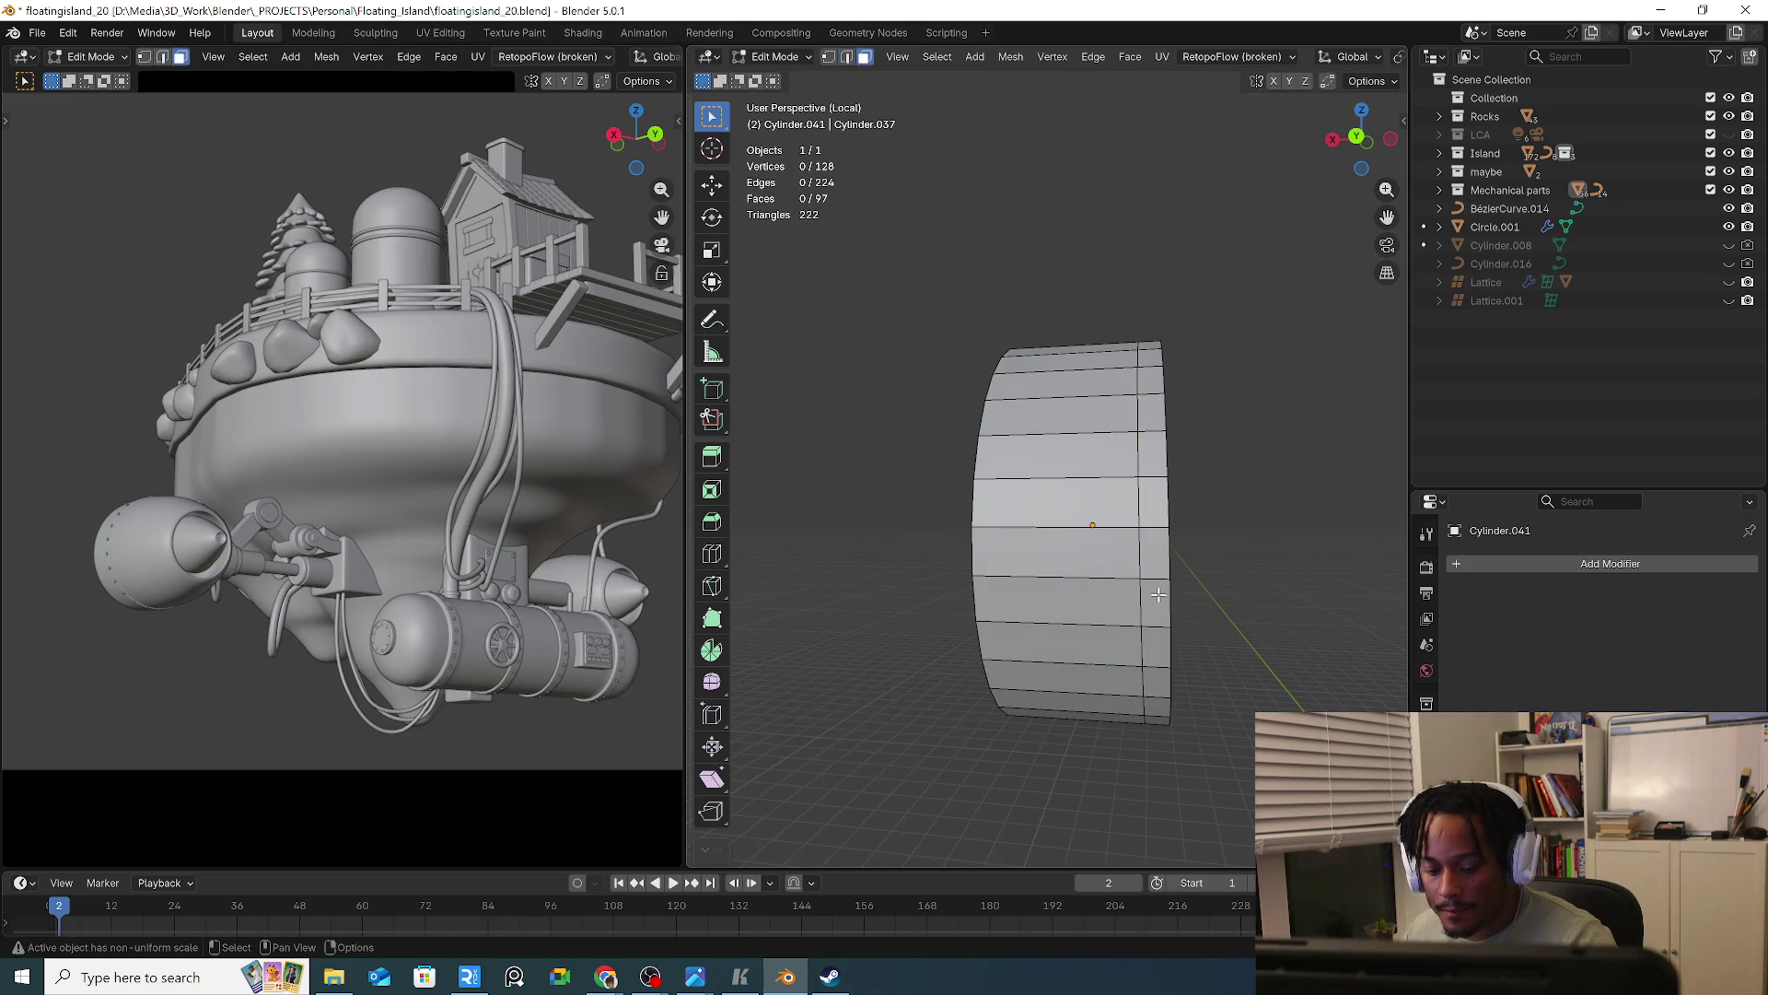
left_click(1158, 583, "alt")
Extrude the face ring outward 0.152 m along normals and scale it to 0.943
key("alt+e")
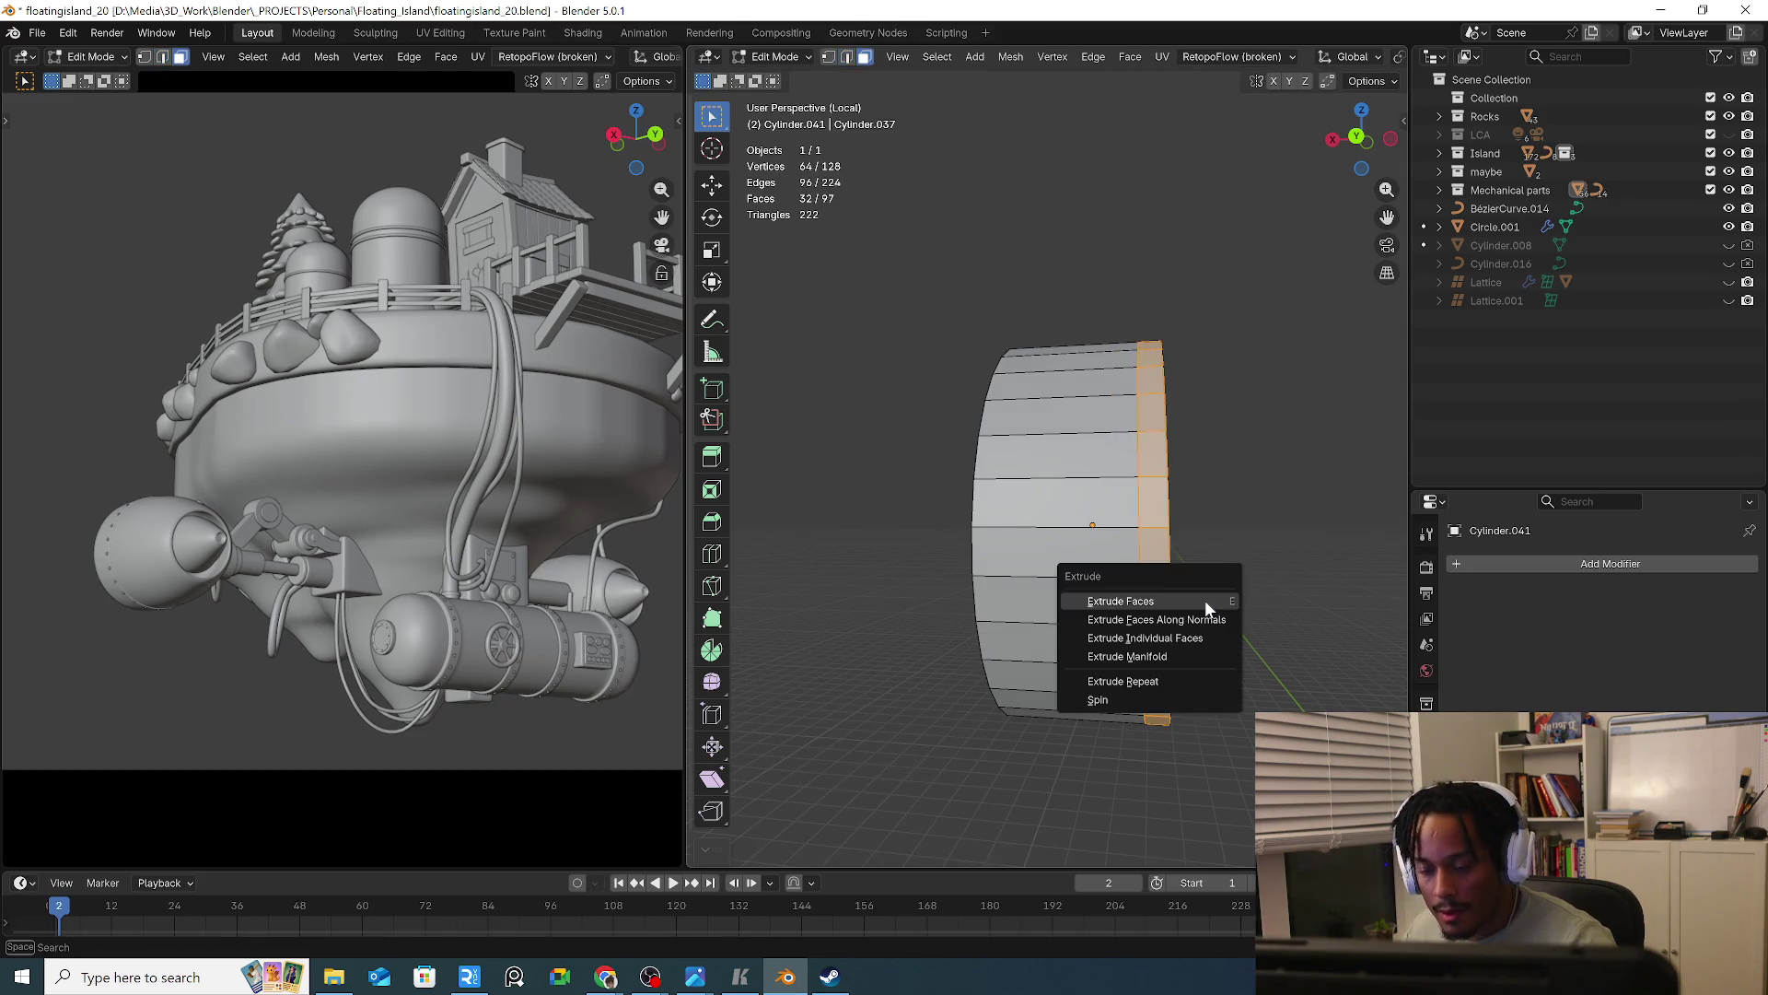
left_click(1203, 618)
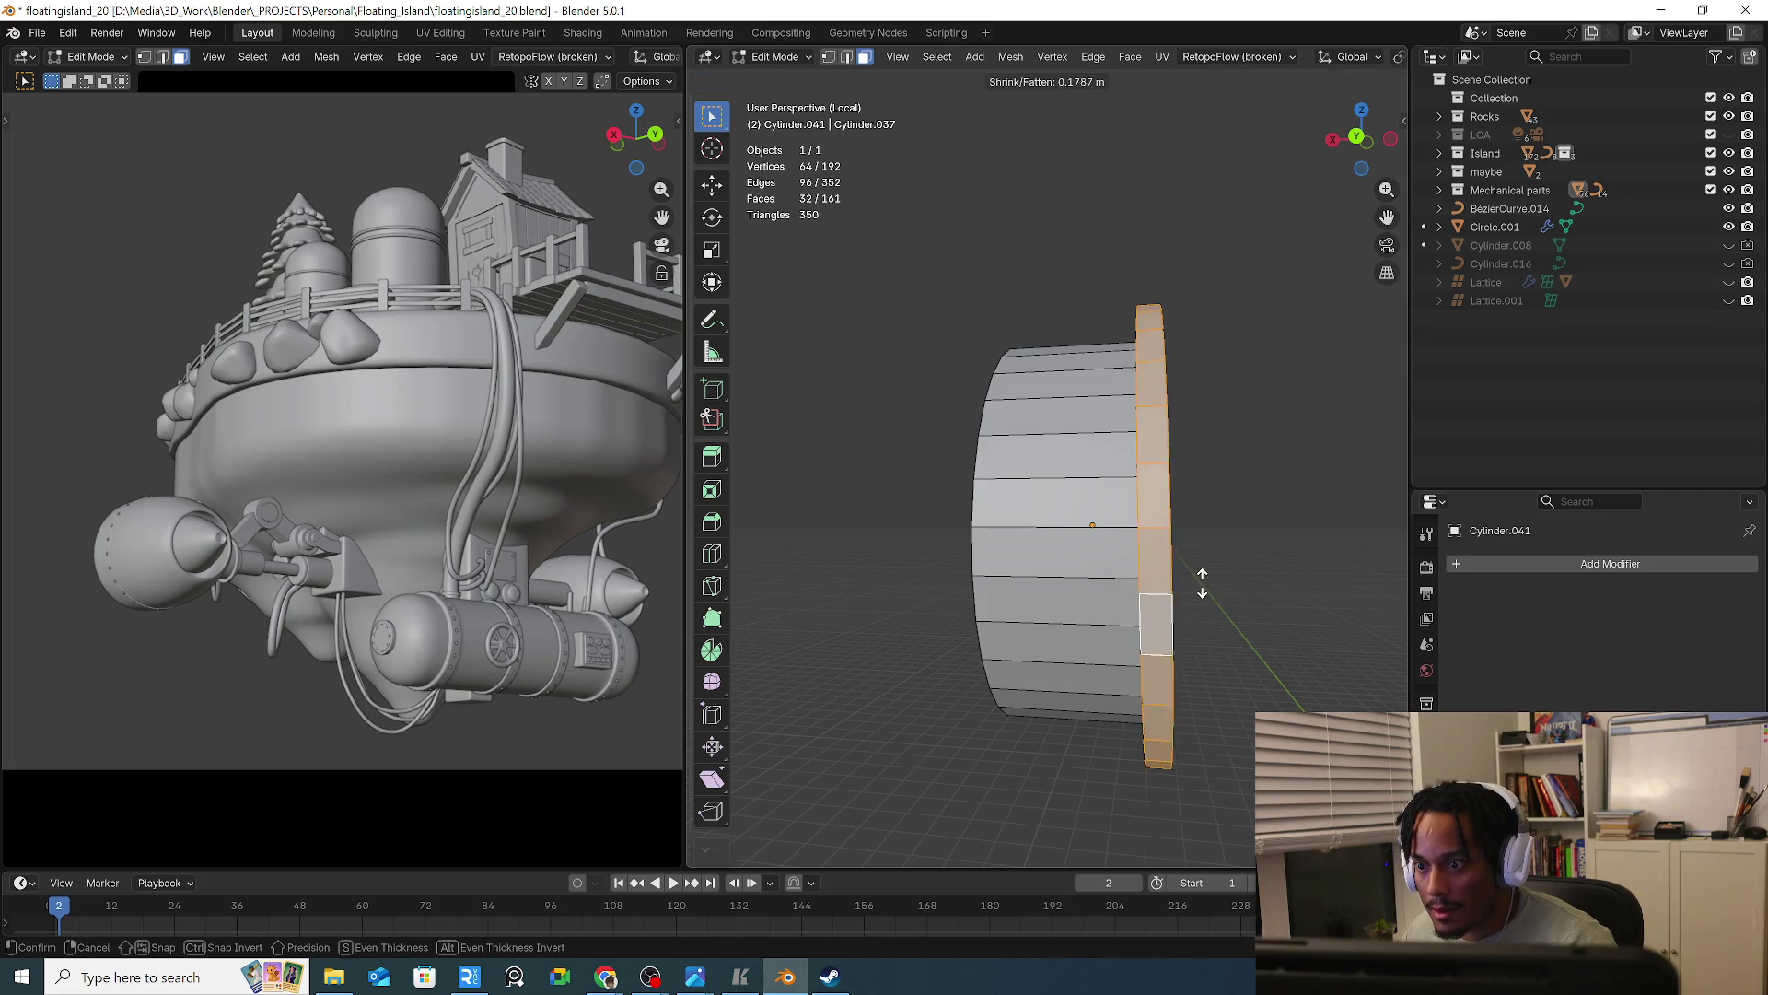
left_click(1199, 591)
mouse_move(1199, 590)
middle_mouse_down()
mouse_move(1272, 599)
mouse_move(1234, 645)
mouse_move(1295, 611)
mouse_move(1142, 626)
middle_mouse_up()
key("s")
left_click(1256, 639)
left_click(1095, 612)
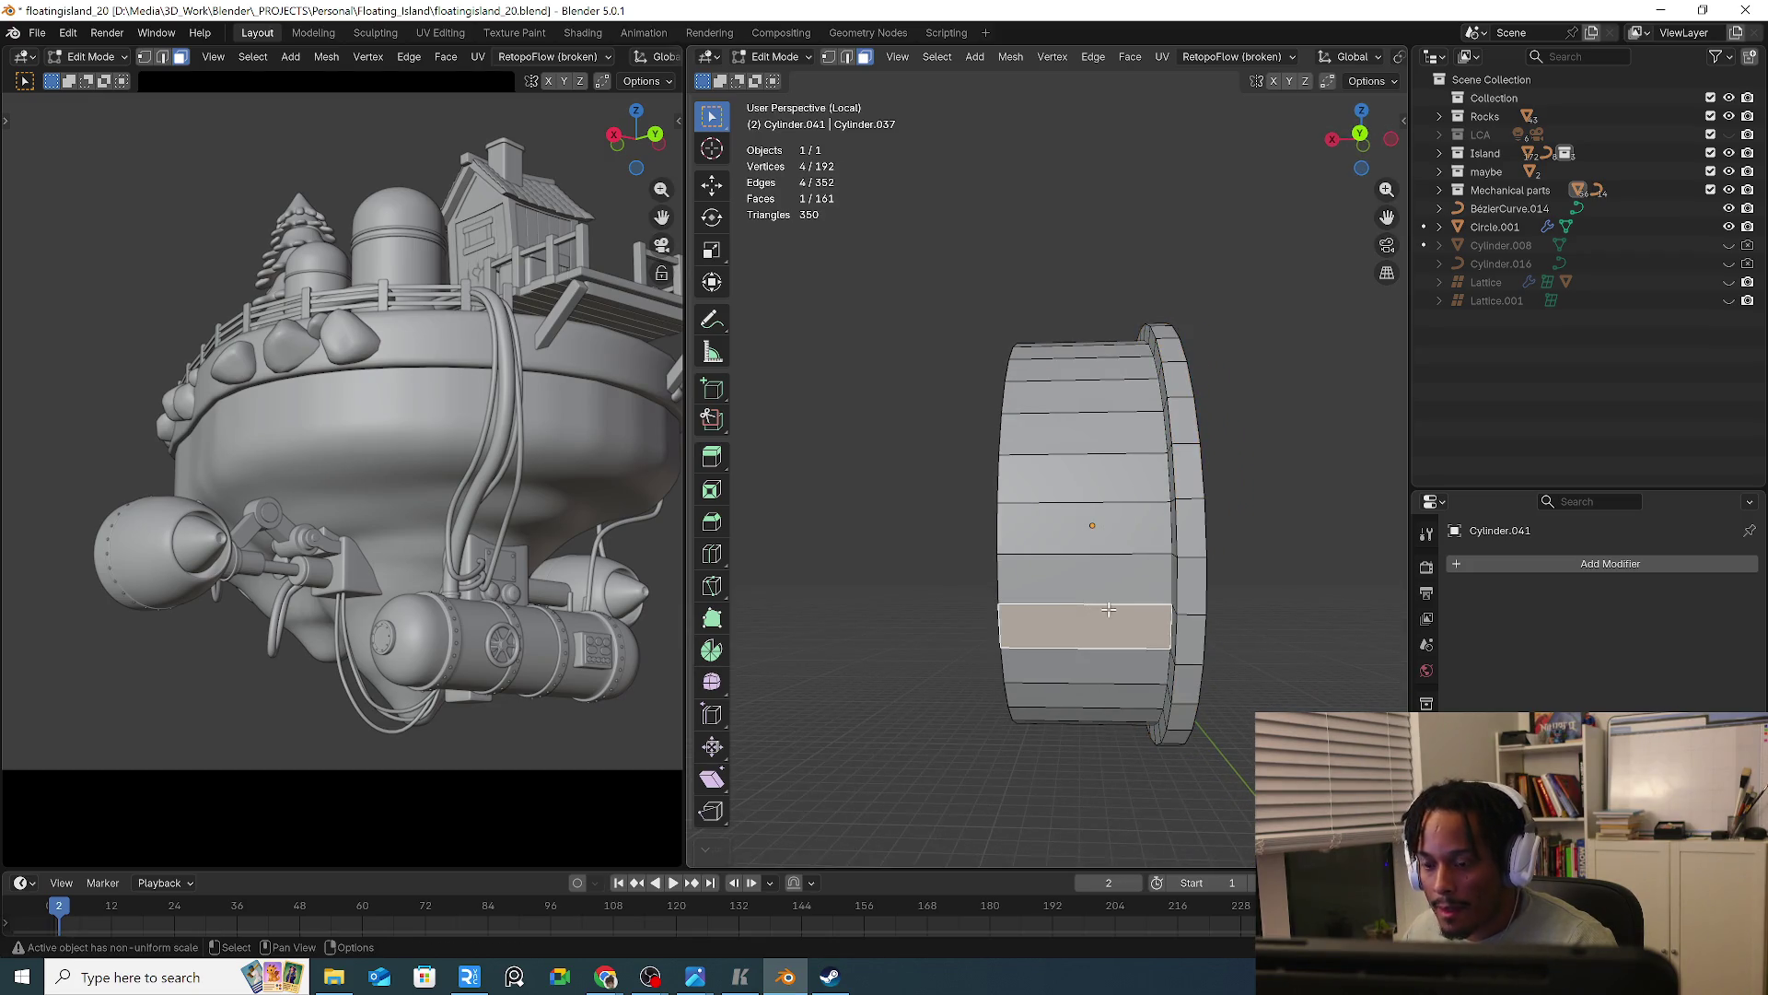
Loop-cut the cylinder's side and extrude the new face loop along normals into a band
key("ctrl+r")
left_click(1114, 604)
left_click(1220, 596)
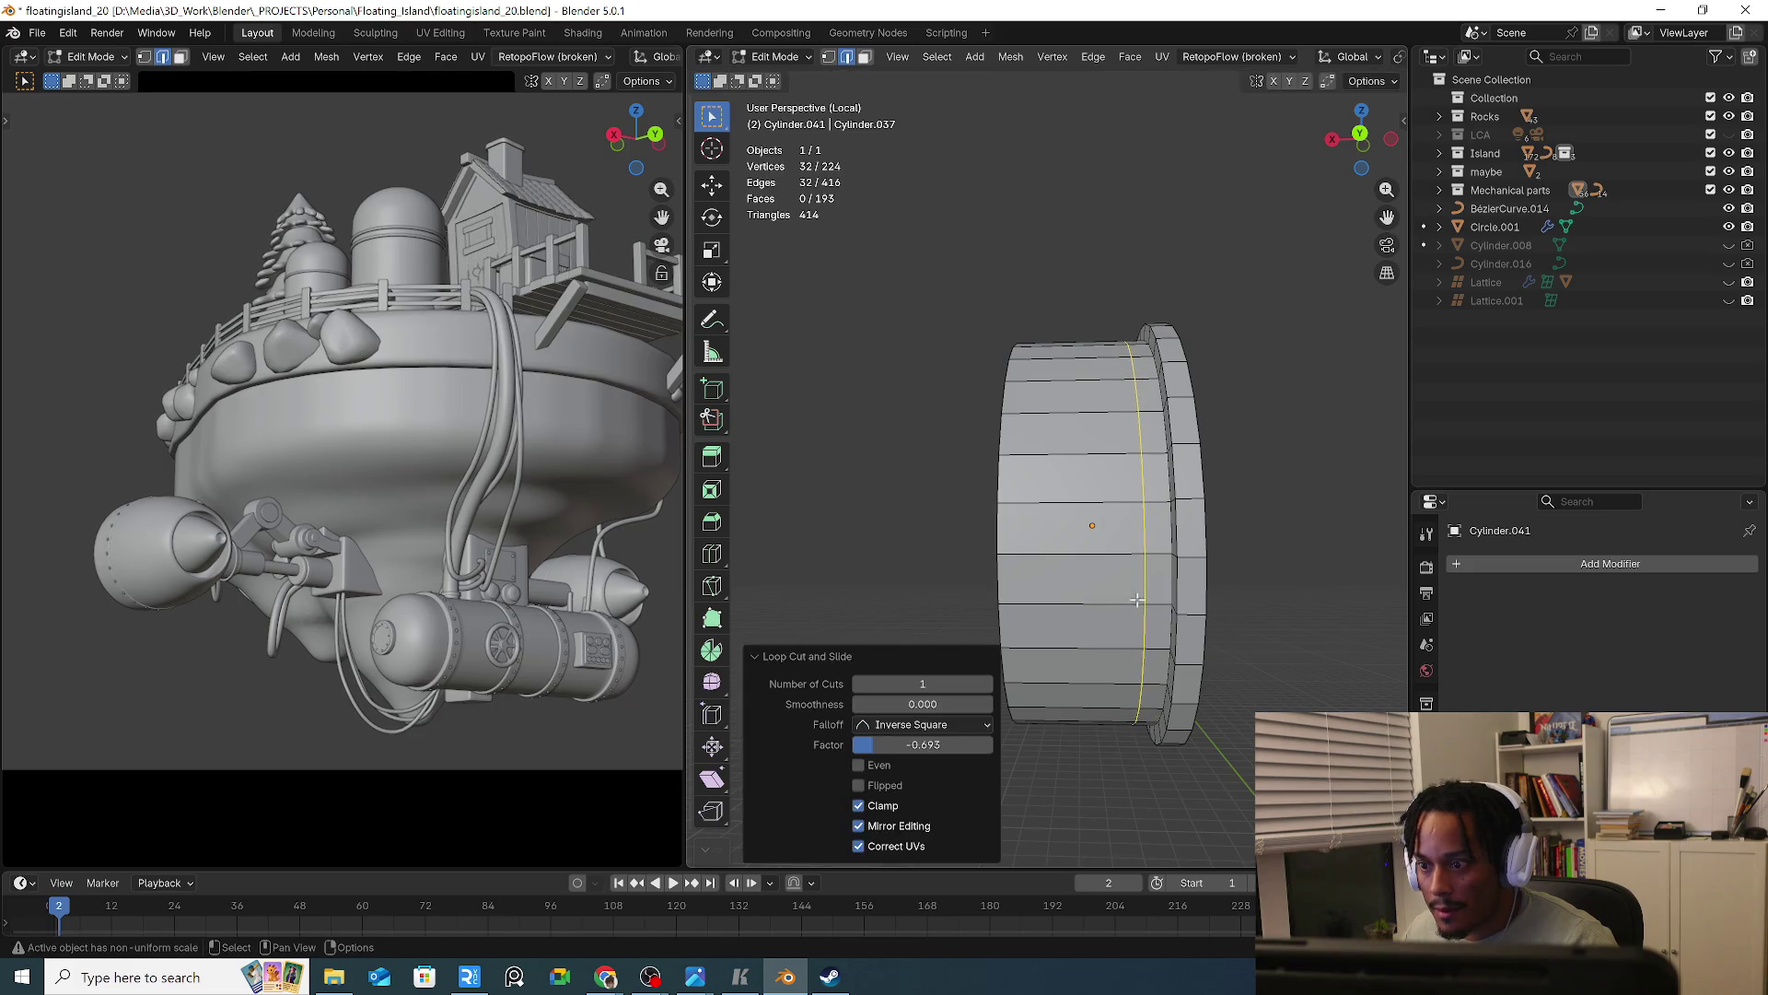
key("3")
left_click(1118, 604, "alt")
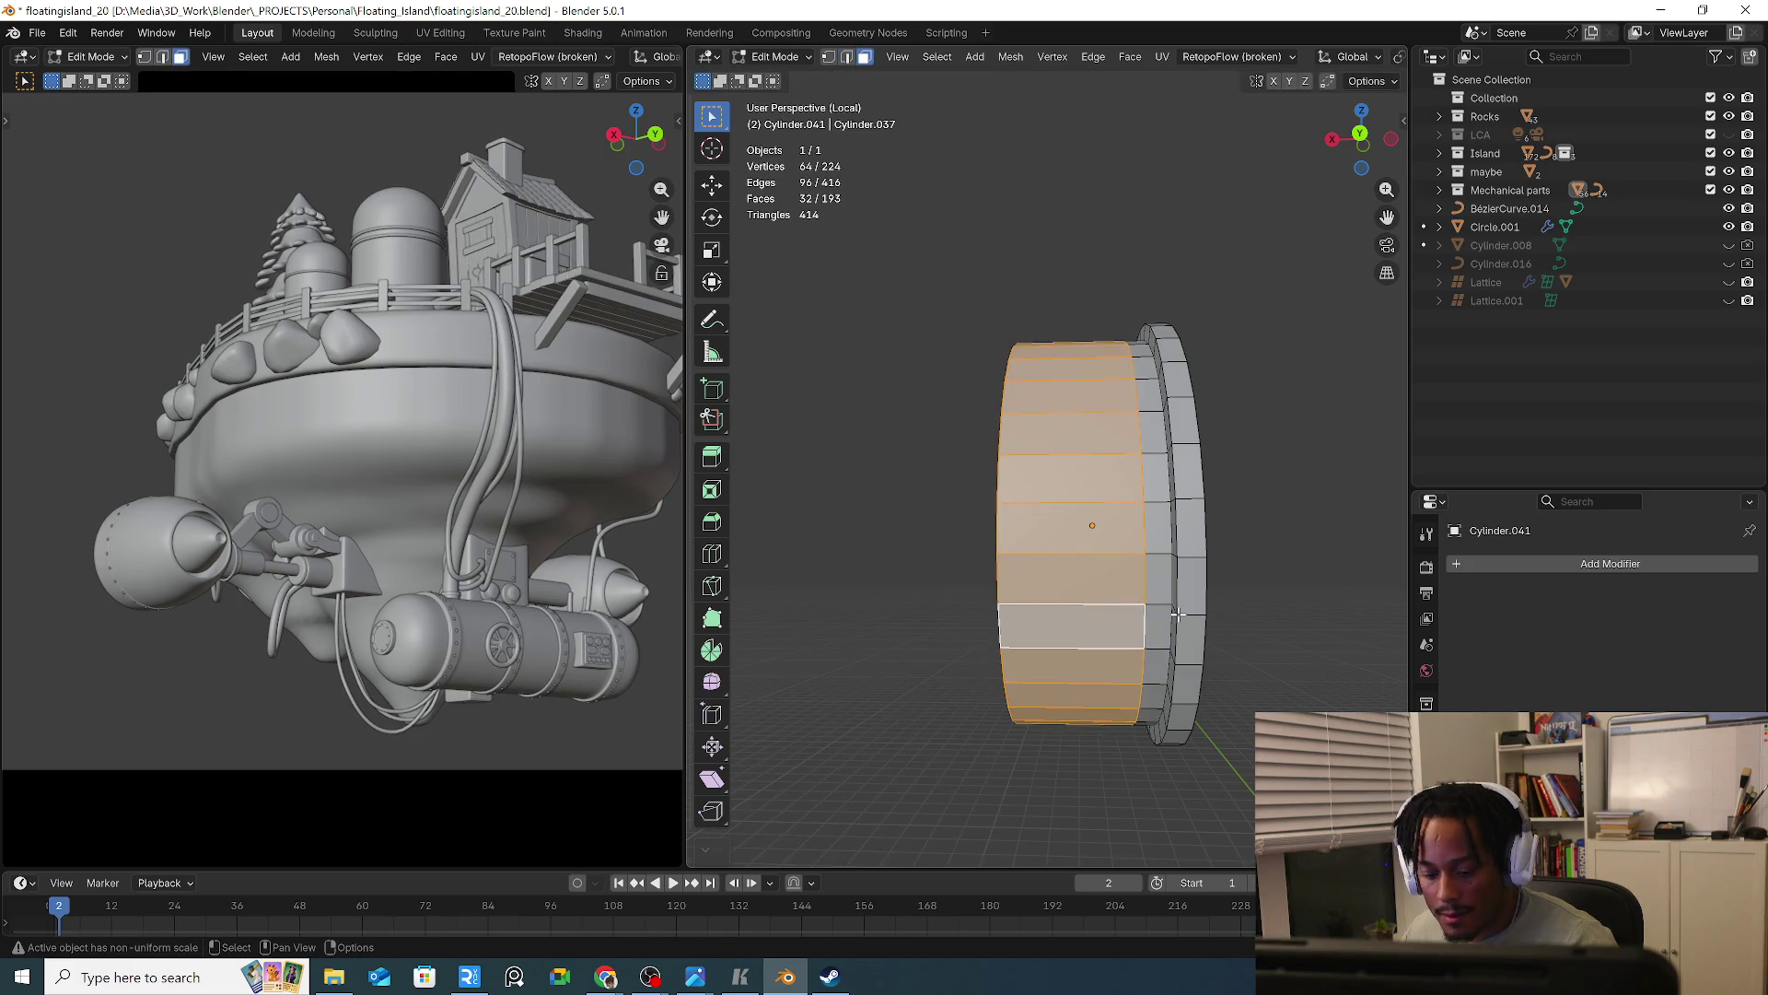
left_click(1177, 614)
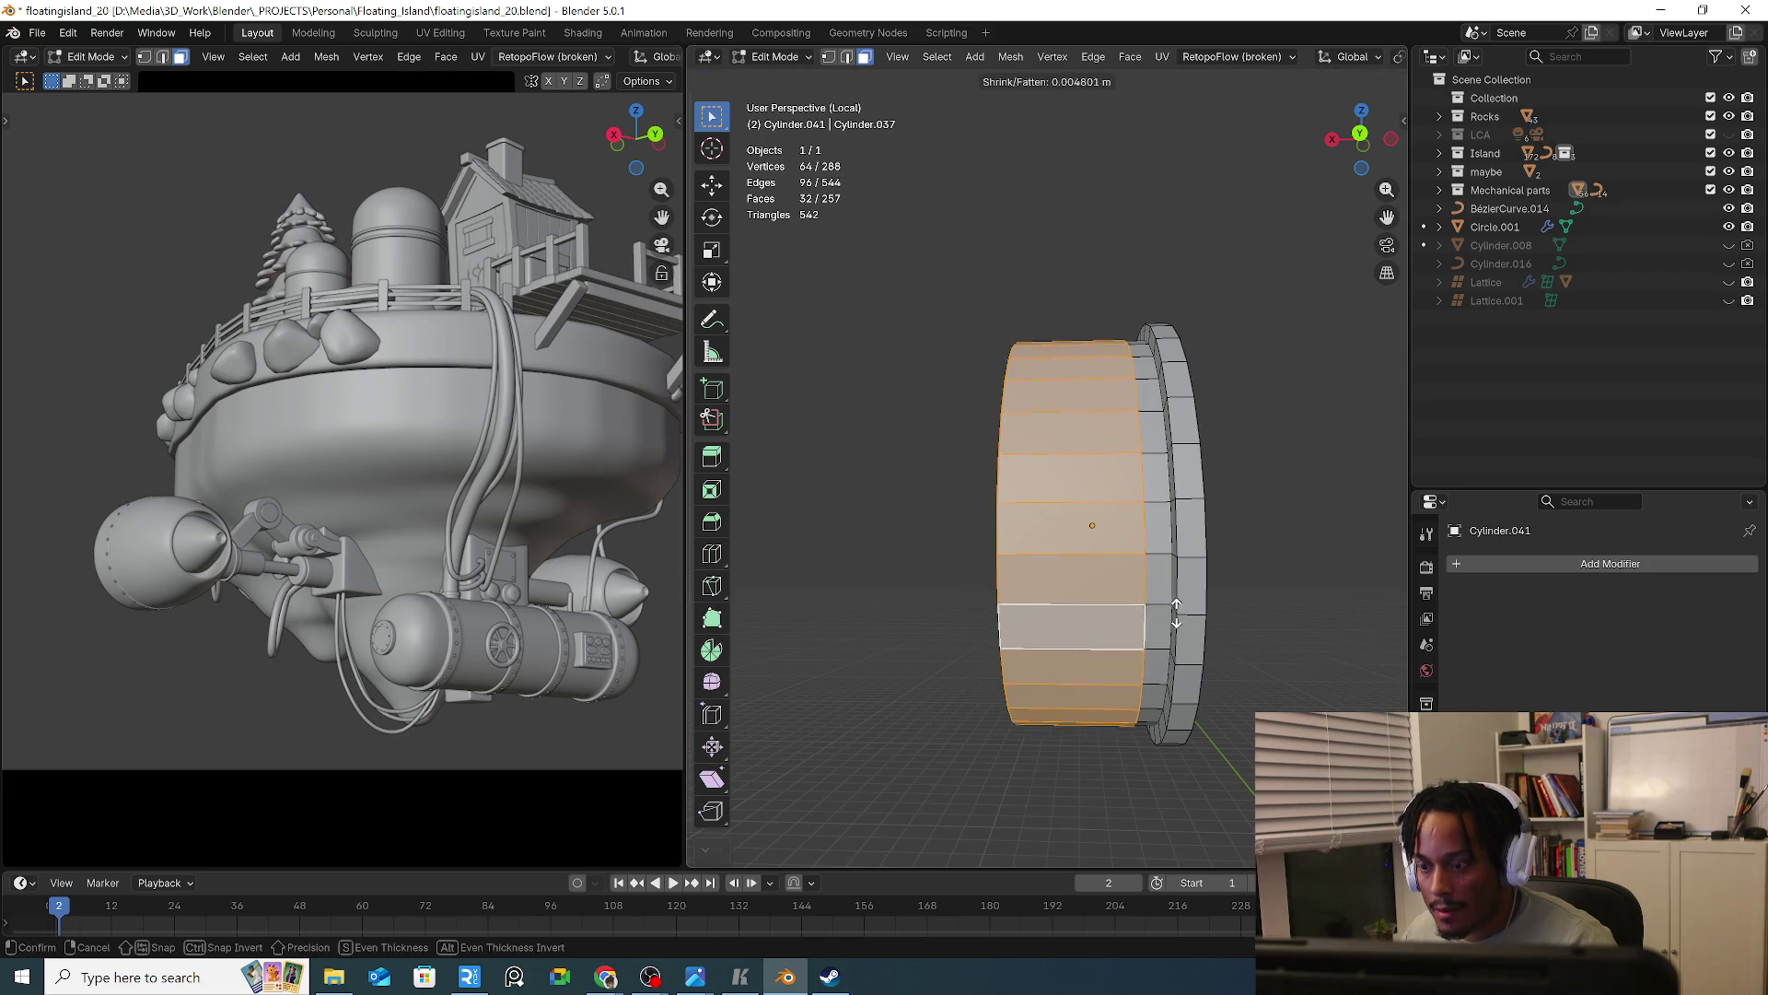
left_click(1159, 599)
mouse_move(1132, 597)
middle_mouse_down()
mouse_move(1187, 600)
mouse_move(1081, 628)
middle_mouse_up()
Add another edge loop and bevel the loops 0.0325 m in 2 segments, then leave Edit Mode
key("2")
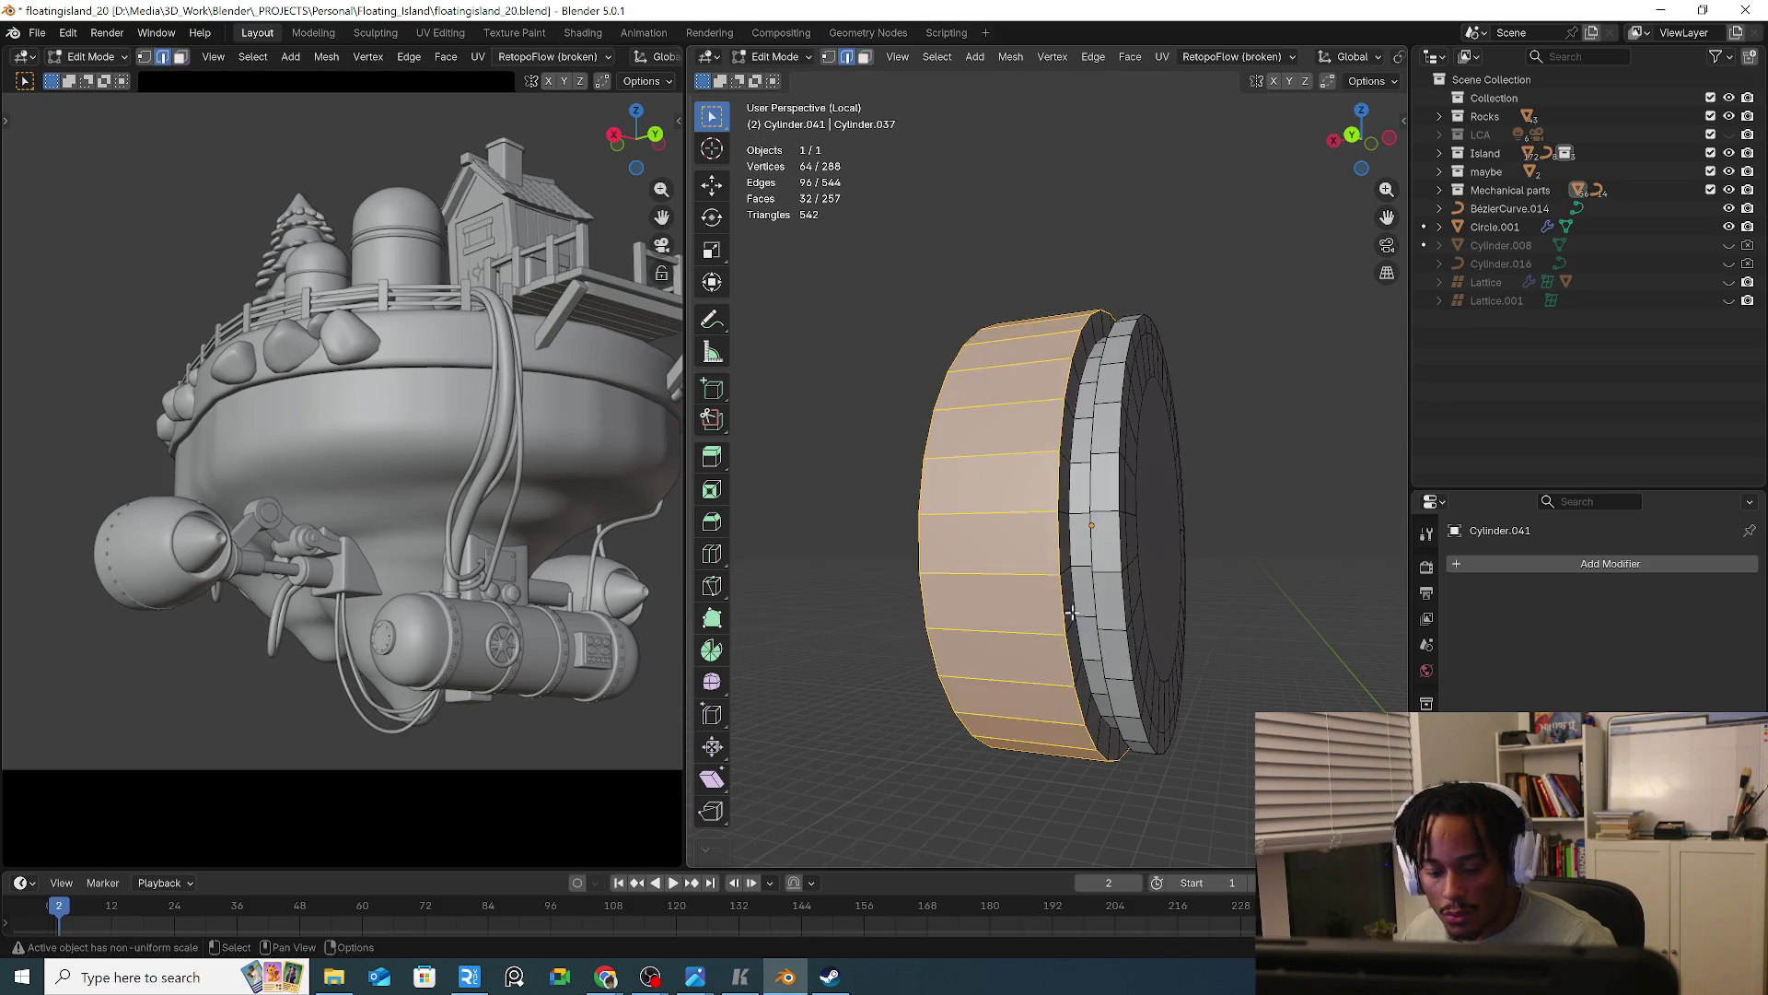
key("ctrl+r")
left_click(1092, 611)
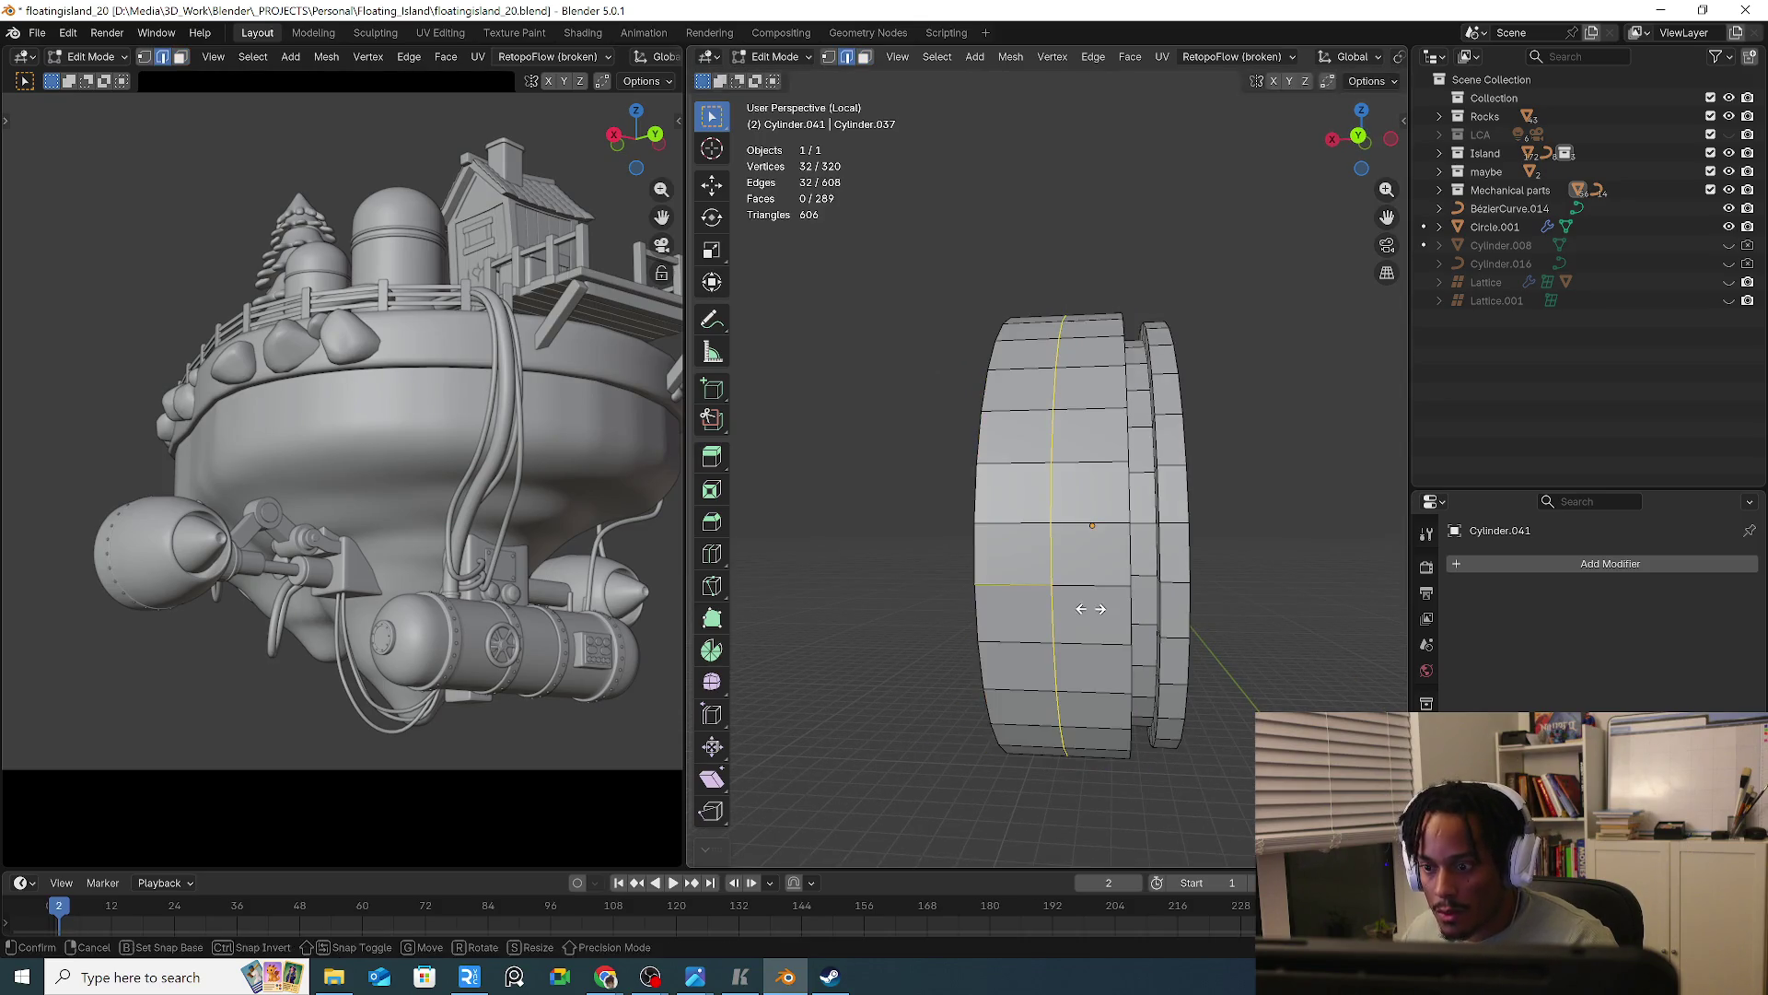
middle_click_drag(1001, 618, 1149, 623)
left_click(1101, 617, "alt")
key("ctrl+b")
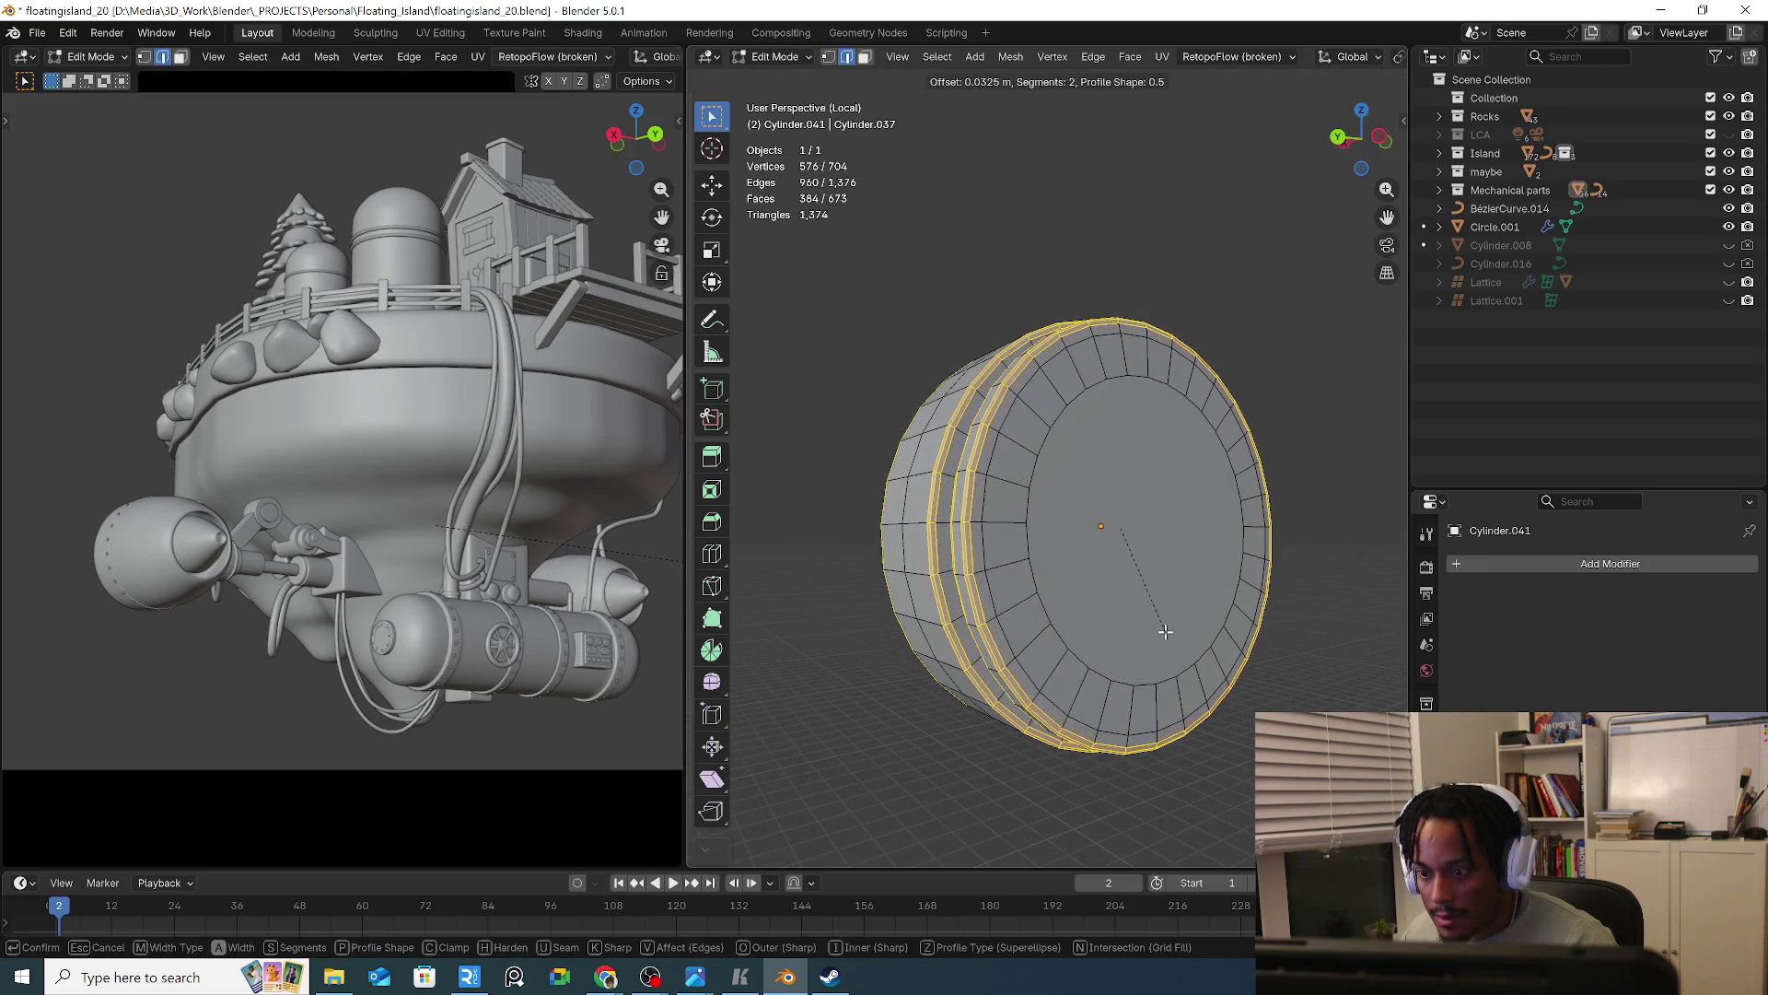
left_click(1165, 635)
key("Tab")
middle_click_drag(1162, 636, 1159, 641)
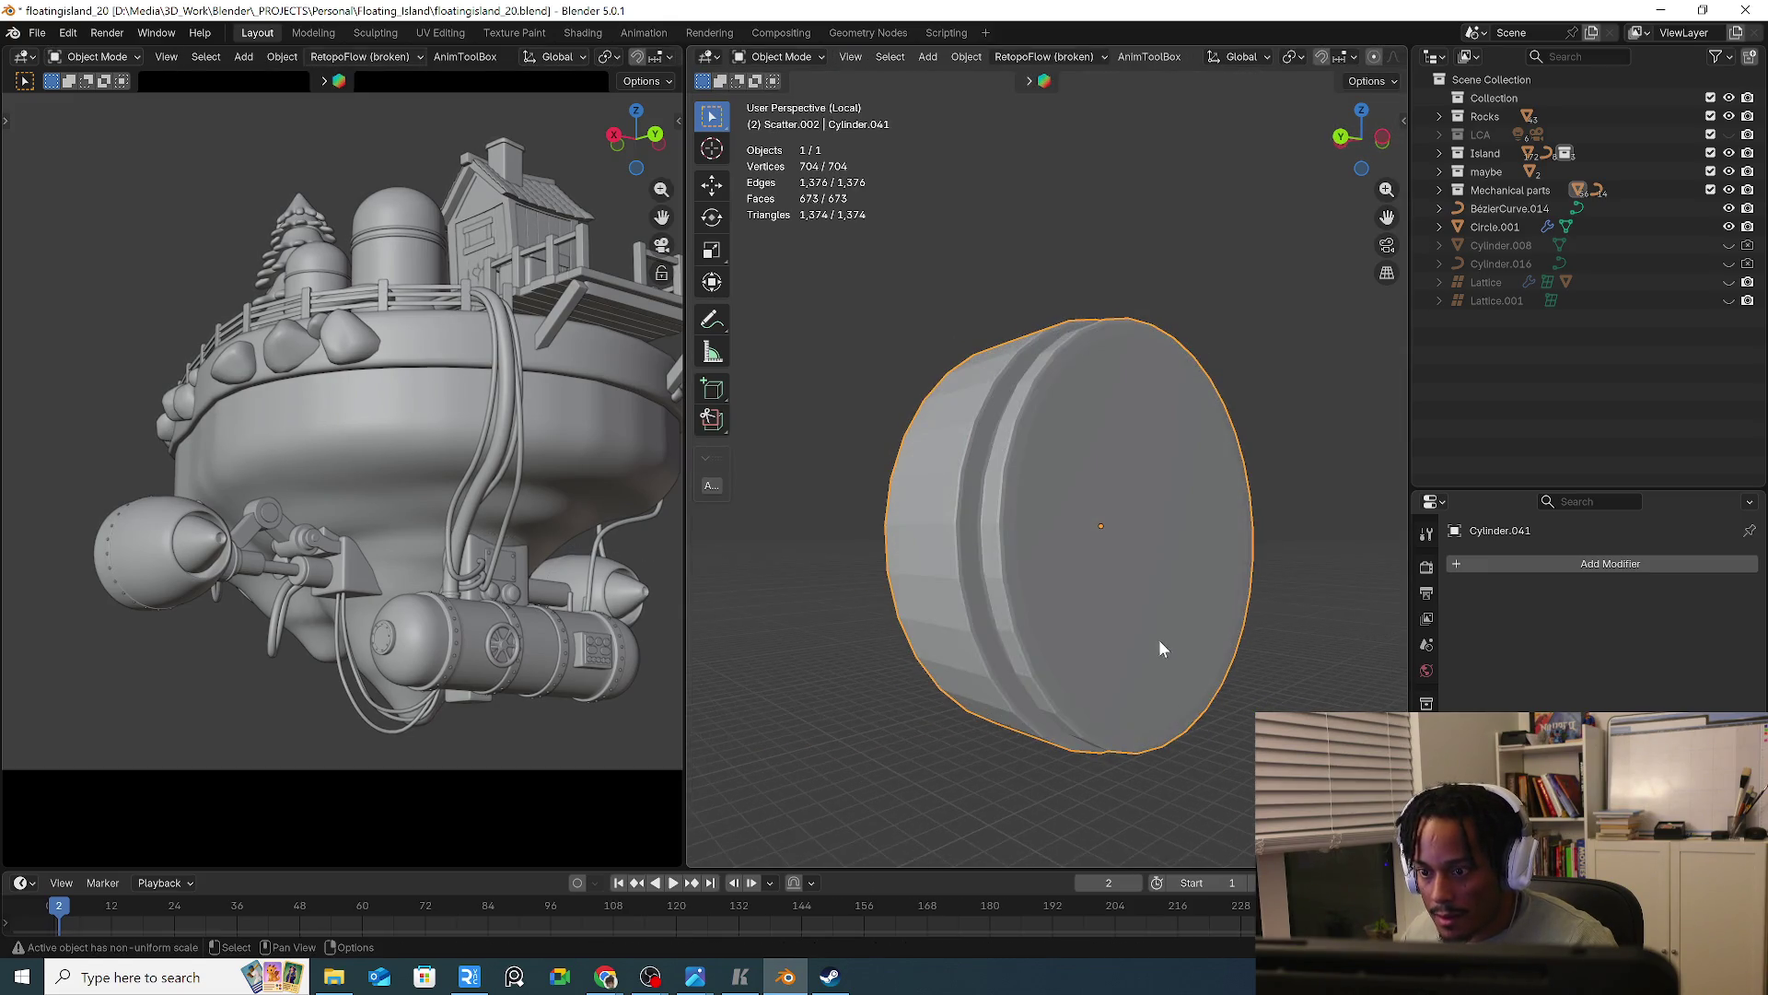
Add a Subdivision Surface modifier to Cylinder.041 and shade it smooth
key("q")
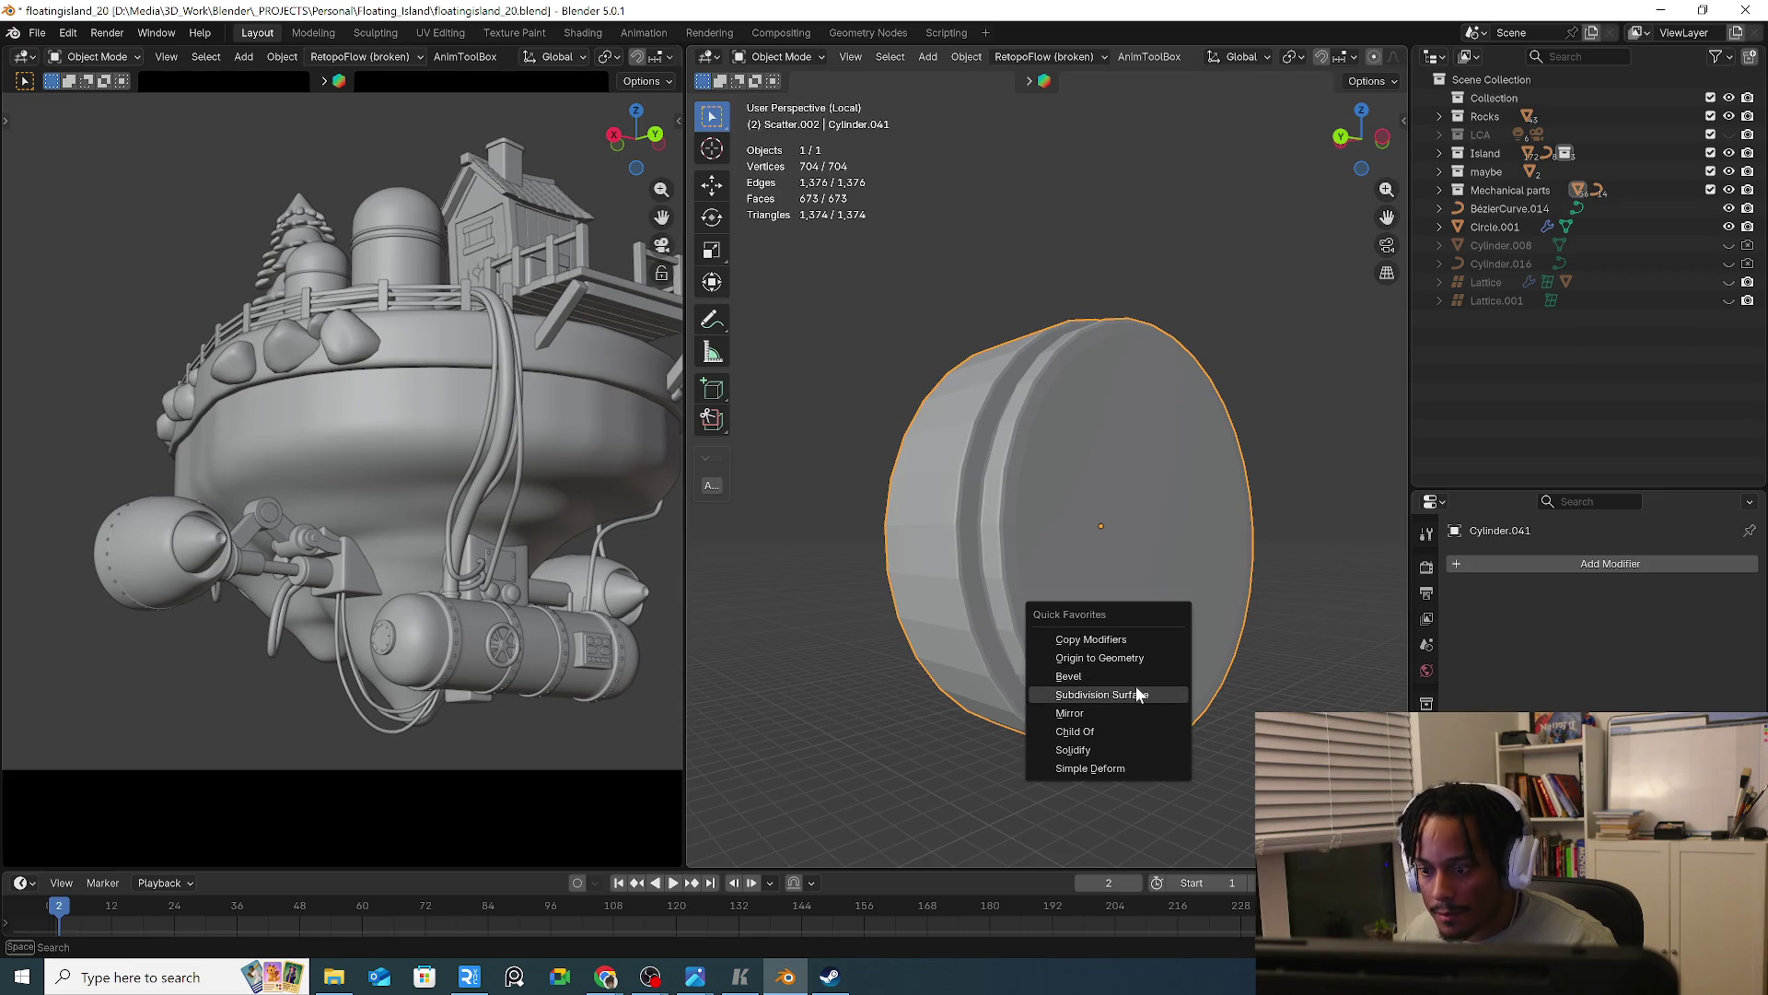
left_click(1153, 692)
right_click(1144, 648)
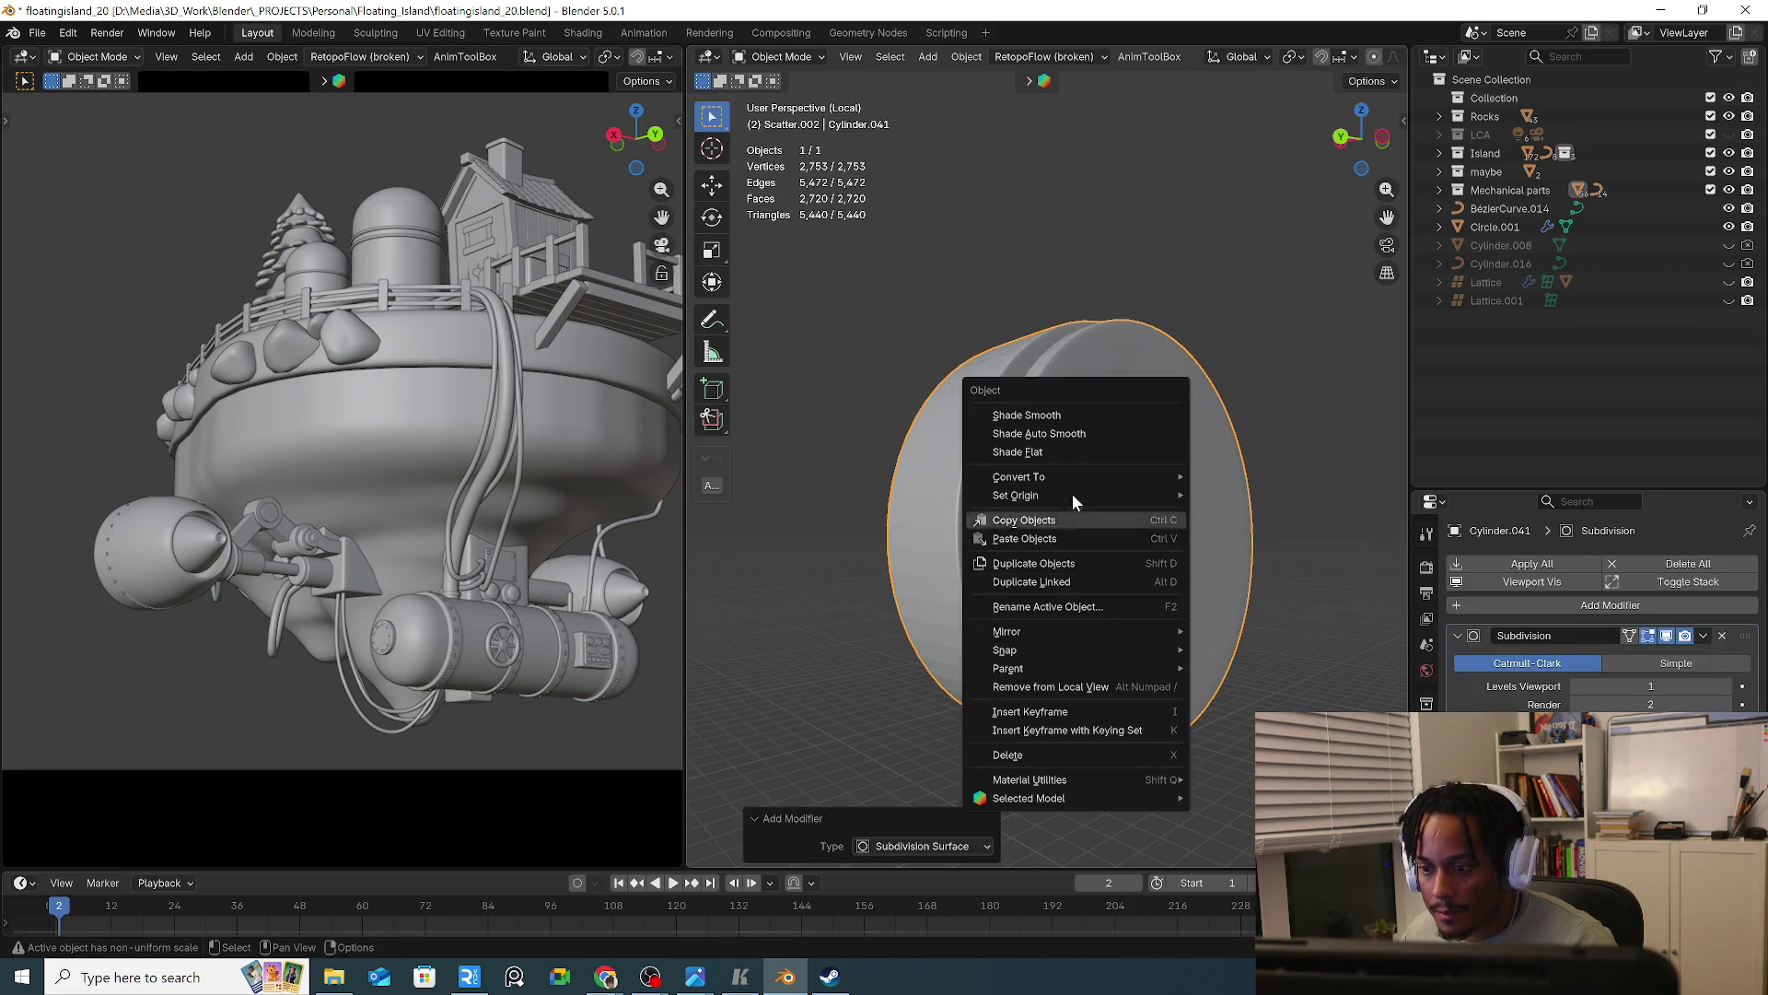
left_click(1086, 418)
Exit Local View to show the whole machine and reselect the shaft cap in Object Mode
key("Tab")
key("KP_Divide")
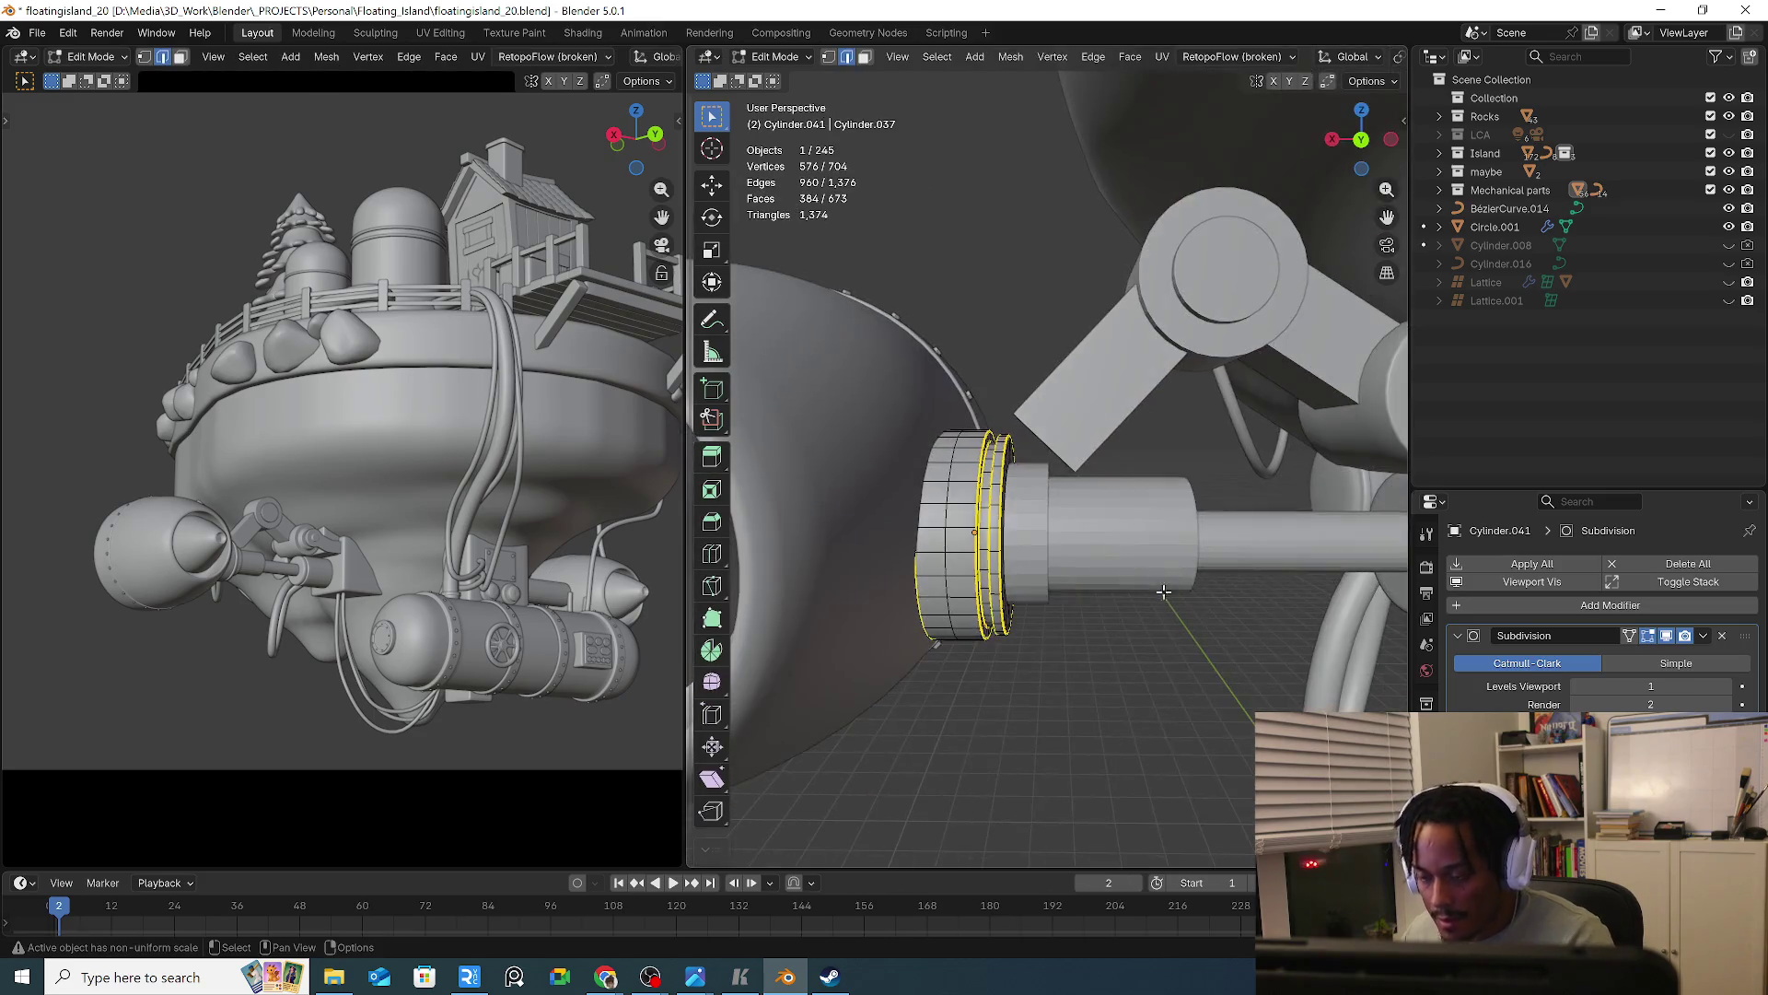
key("Tab")
mouse_move(1137, 683)
middle_mouse_down()
mouse_move(1183, 647)
mouse_move(1152, 630)
mouse_move(1148, 734)
middle_mouse_up()
left_click(947, 623)
scroll(1102, 599, "down", 6)
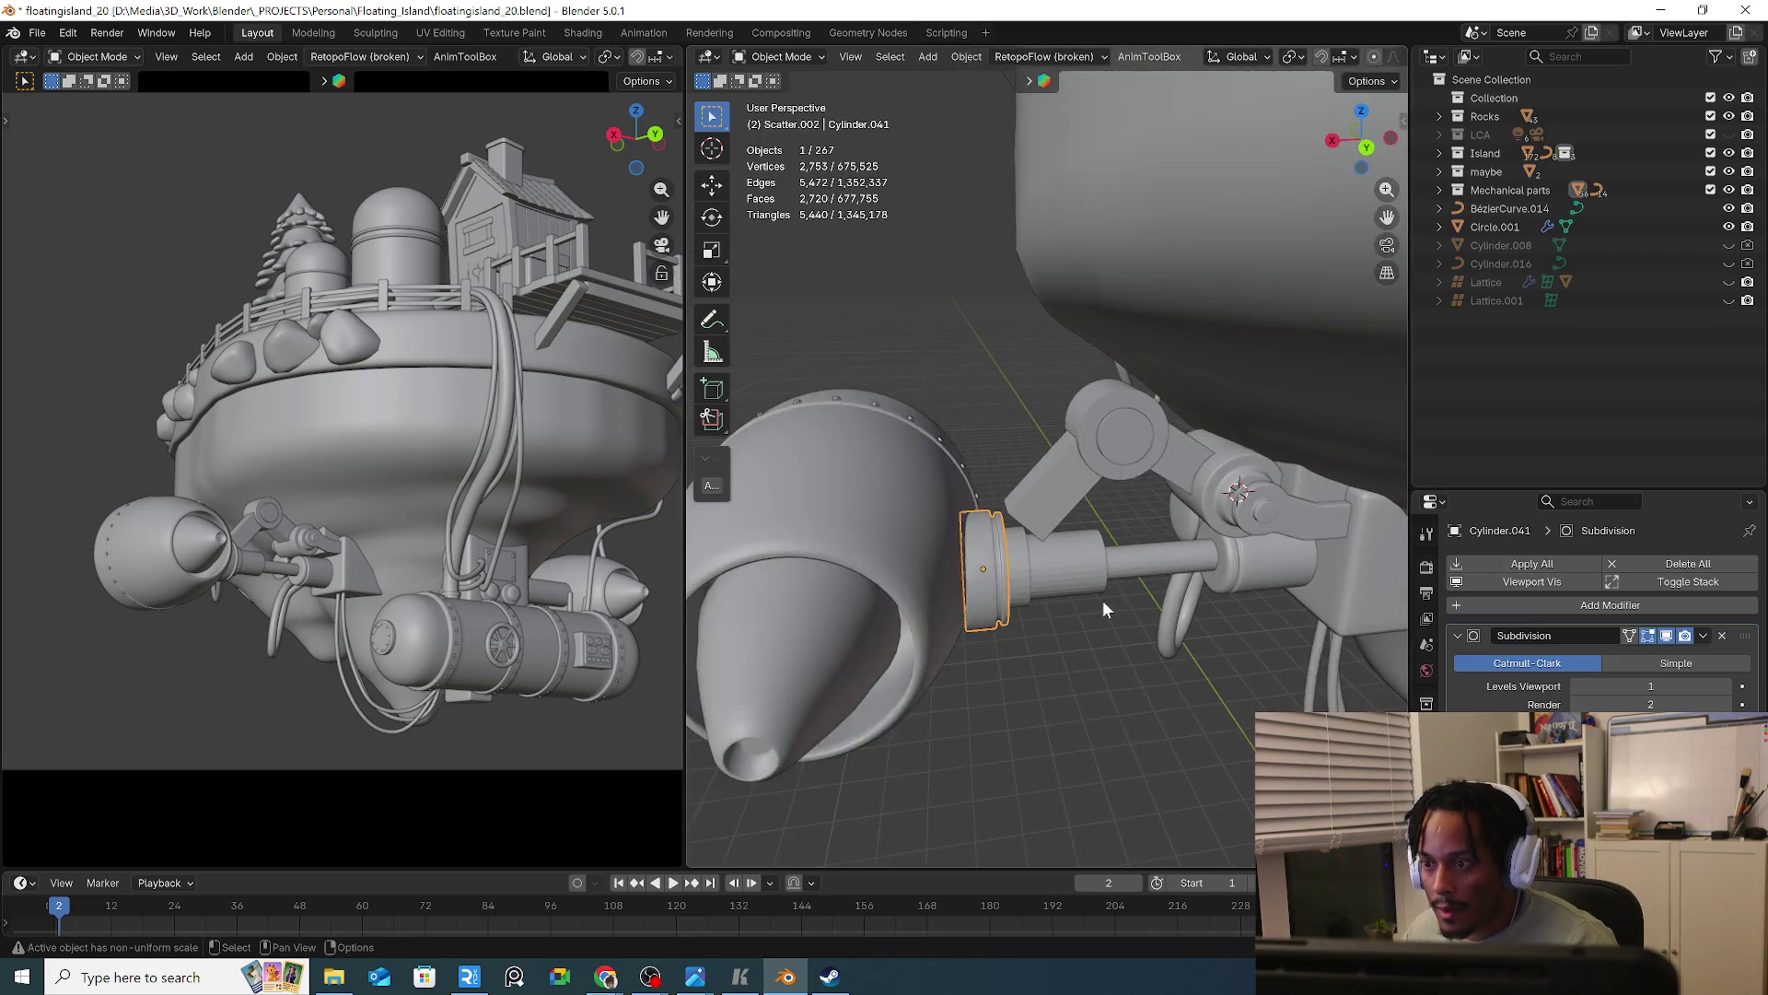
Select the tank's circular bolt ring Bolt.003, abandoning an Add Modifier attempt
mouse_move(1168, 615)
middle_mouse_down()
mouse_move(970, 588)
mouse_move(1297, 645)
mouse_move(1158, 616)
mouse_move(1111, 573)
mouse_move(1273, 606)
mouse_move(1197, 611)
middle_mouse_up()
scroll(883, 594, "up", 3)
scroll(882, 594, "up", 2)
scroll(1039, 591, "down", 3)
left_click(1311, 600)
scroll(1289, 612, "up", 4)
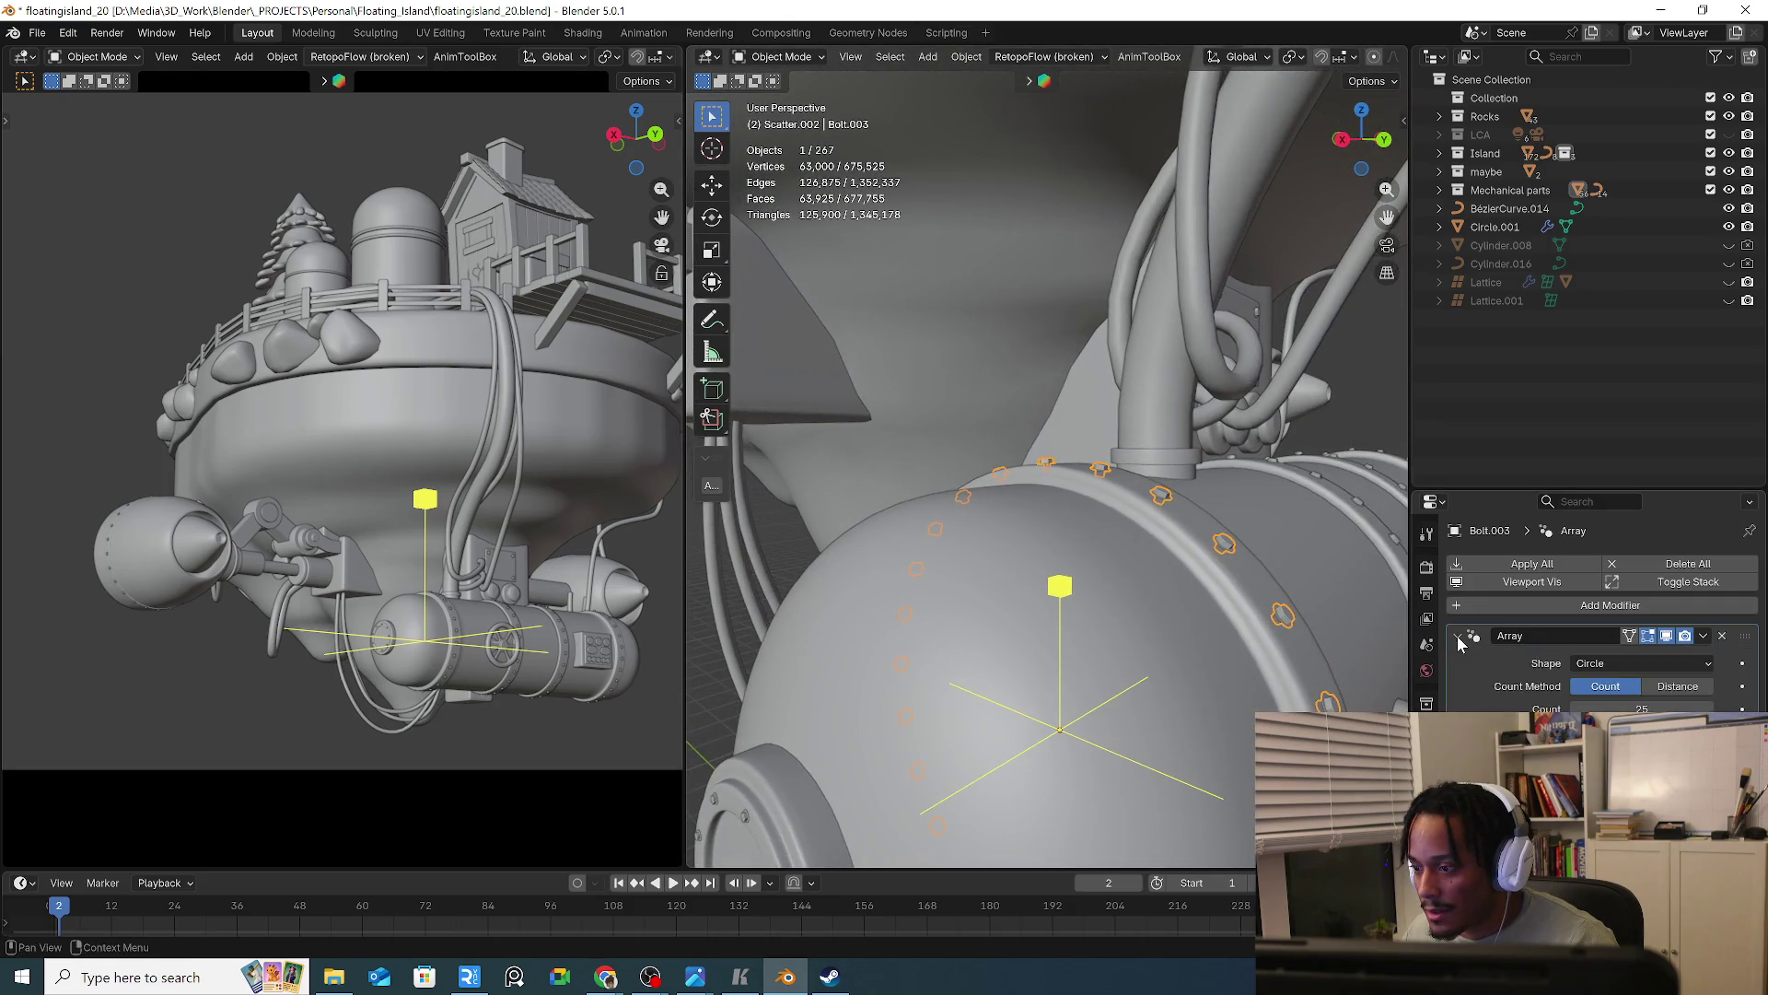
left_click(1569, 605)
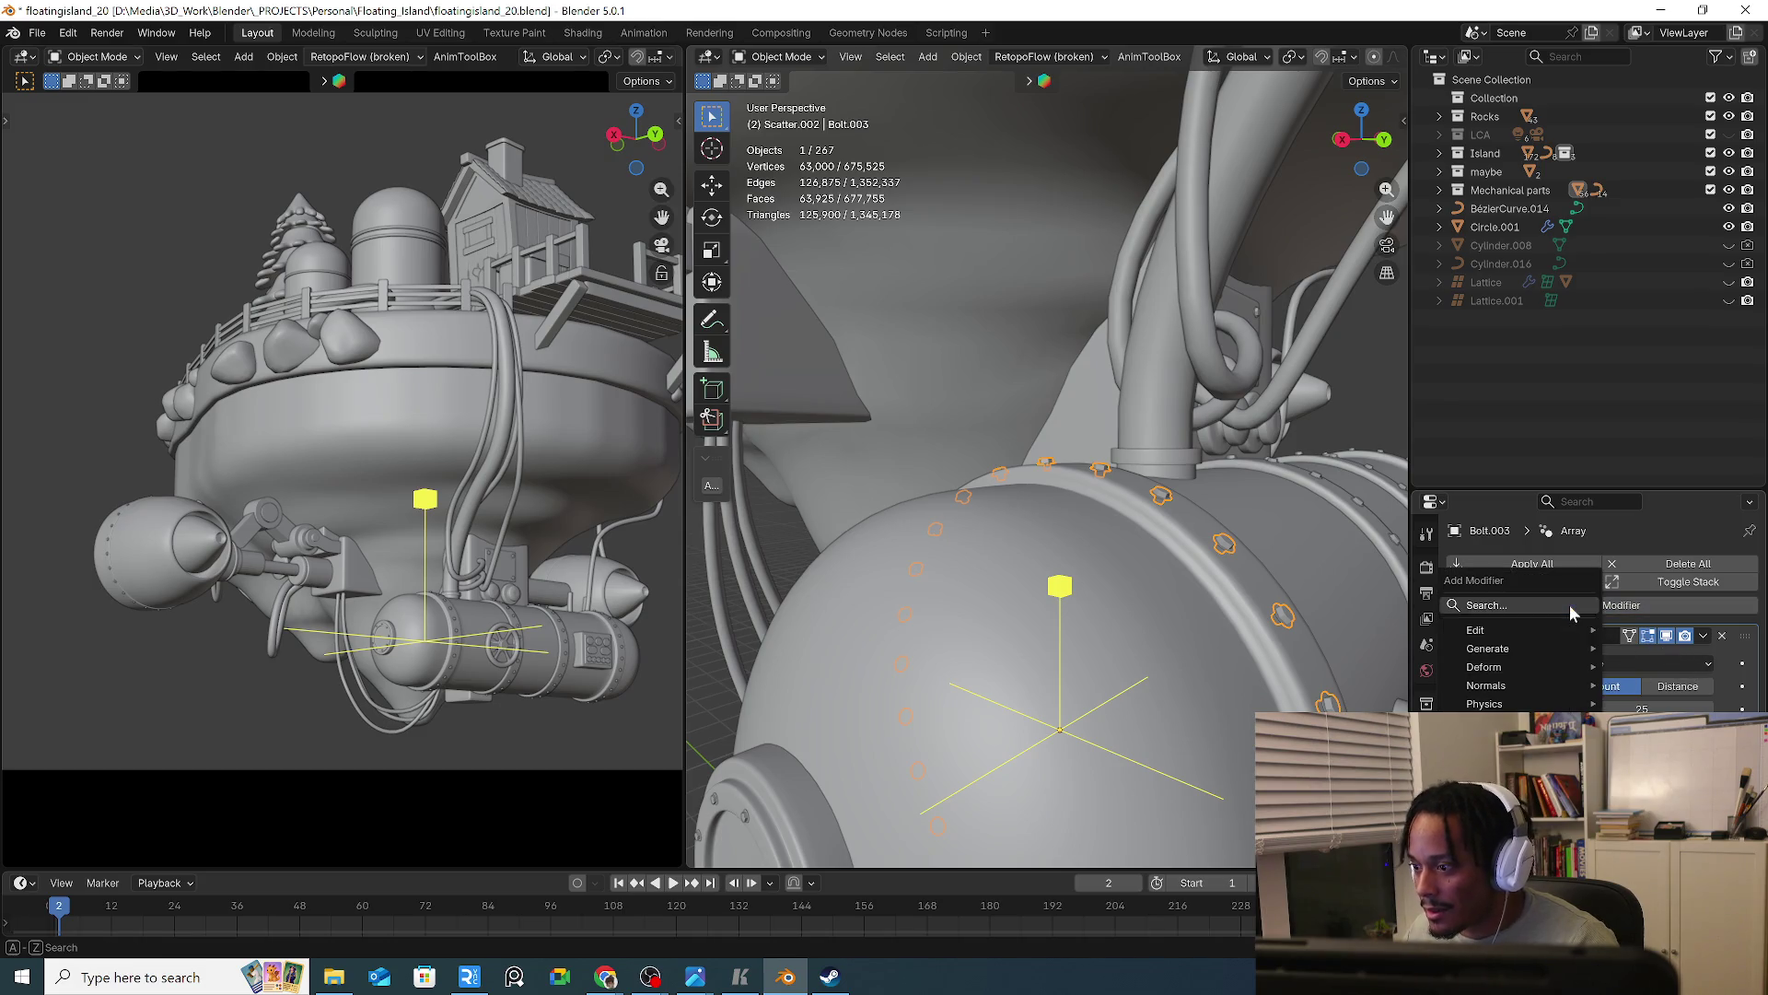
mouse_move(1521, 637)
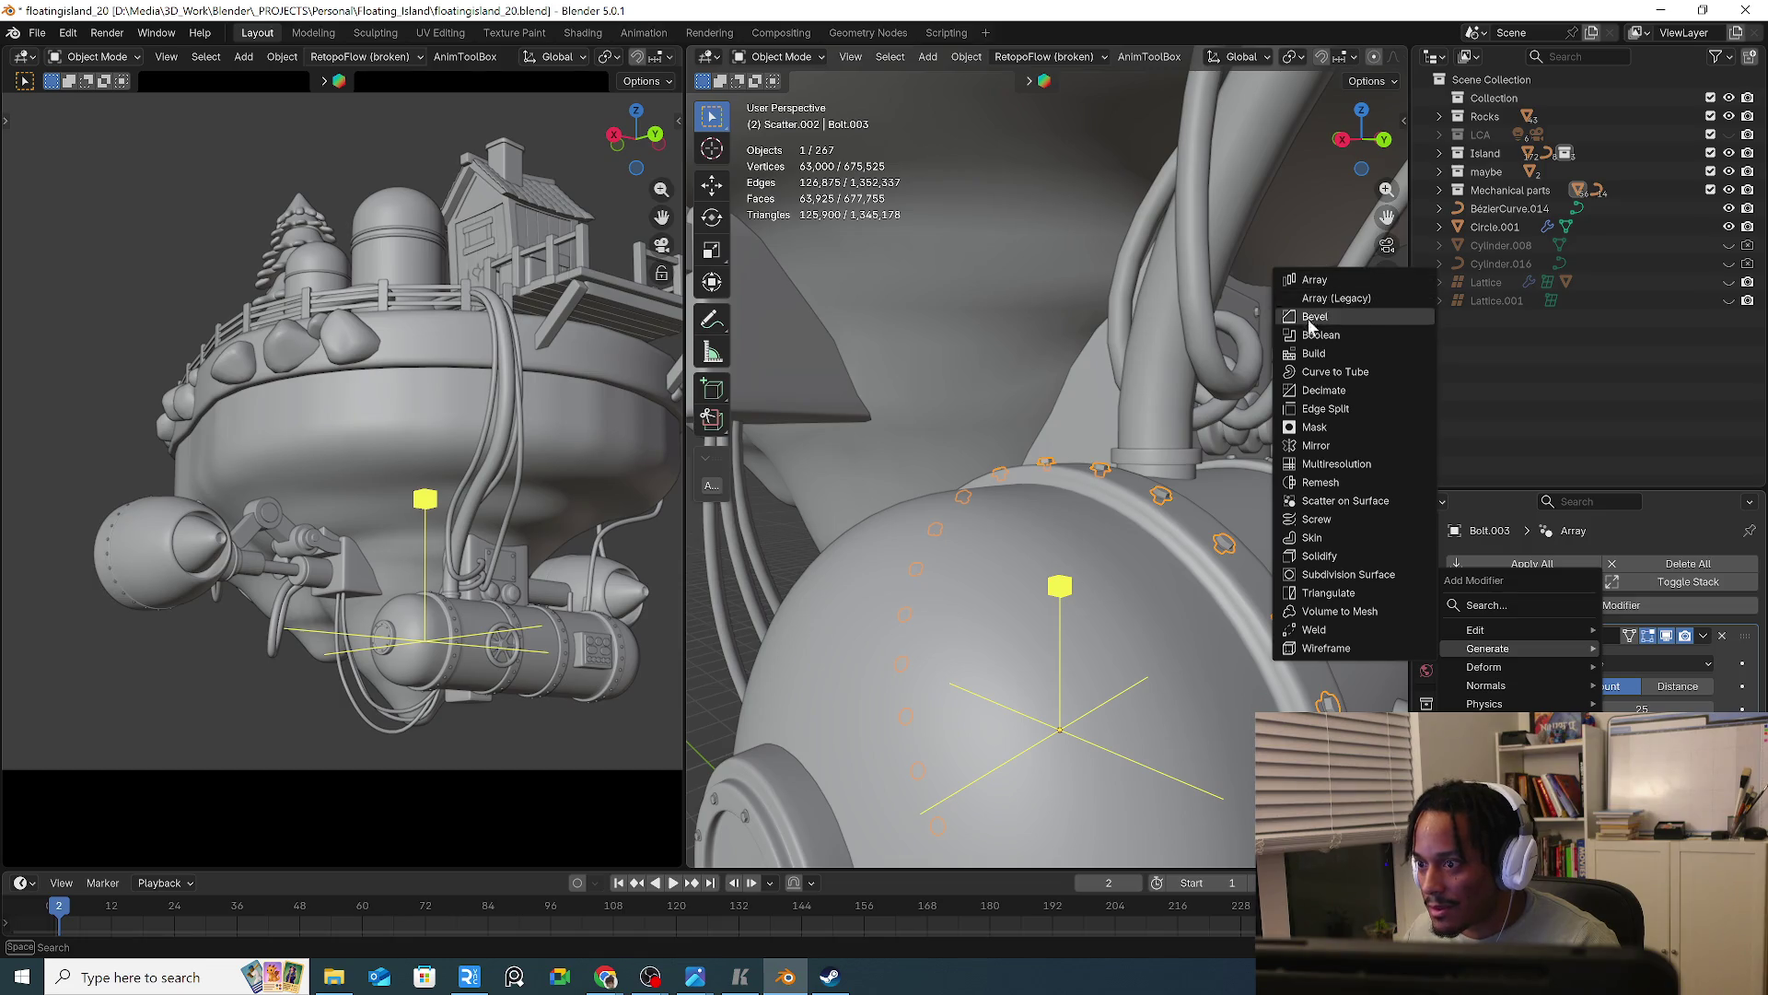
middle_click_drag(908, 377, 1065, 590)
scroll(1065, 591, "down", 4)
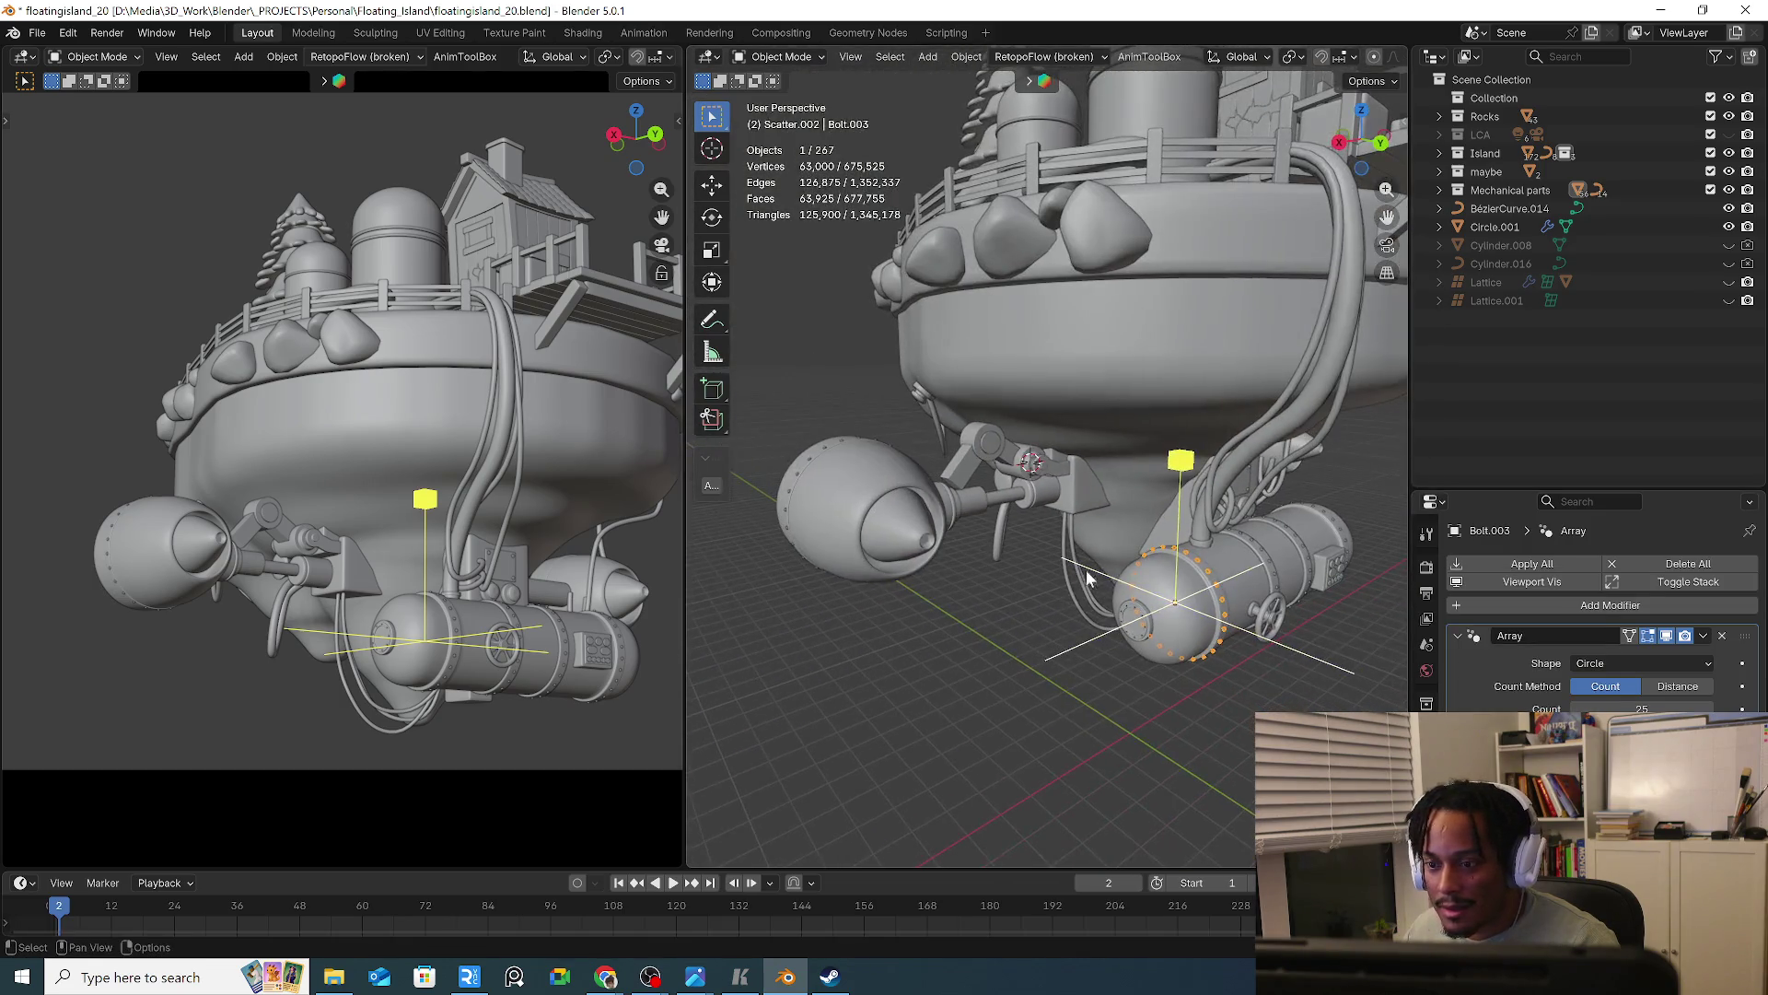
Duplicate the bolt ring onto the left engine's shaft cap and scale it to 0.544
key("shift+d")
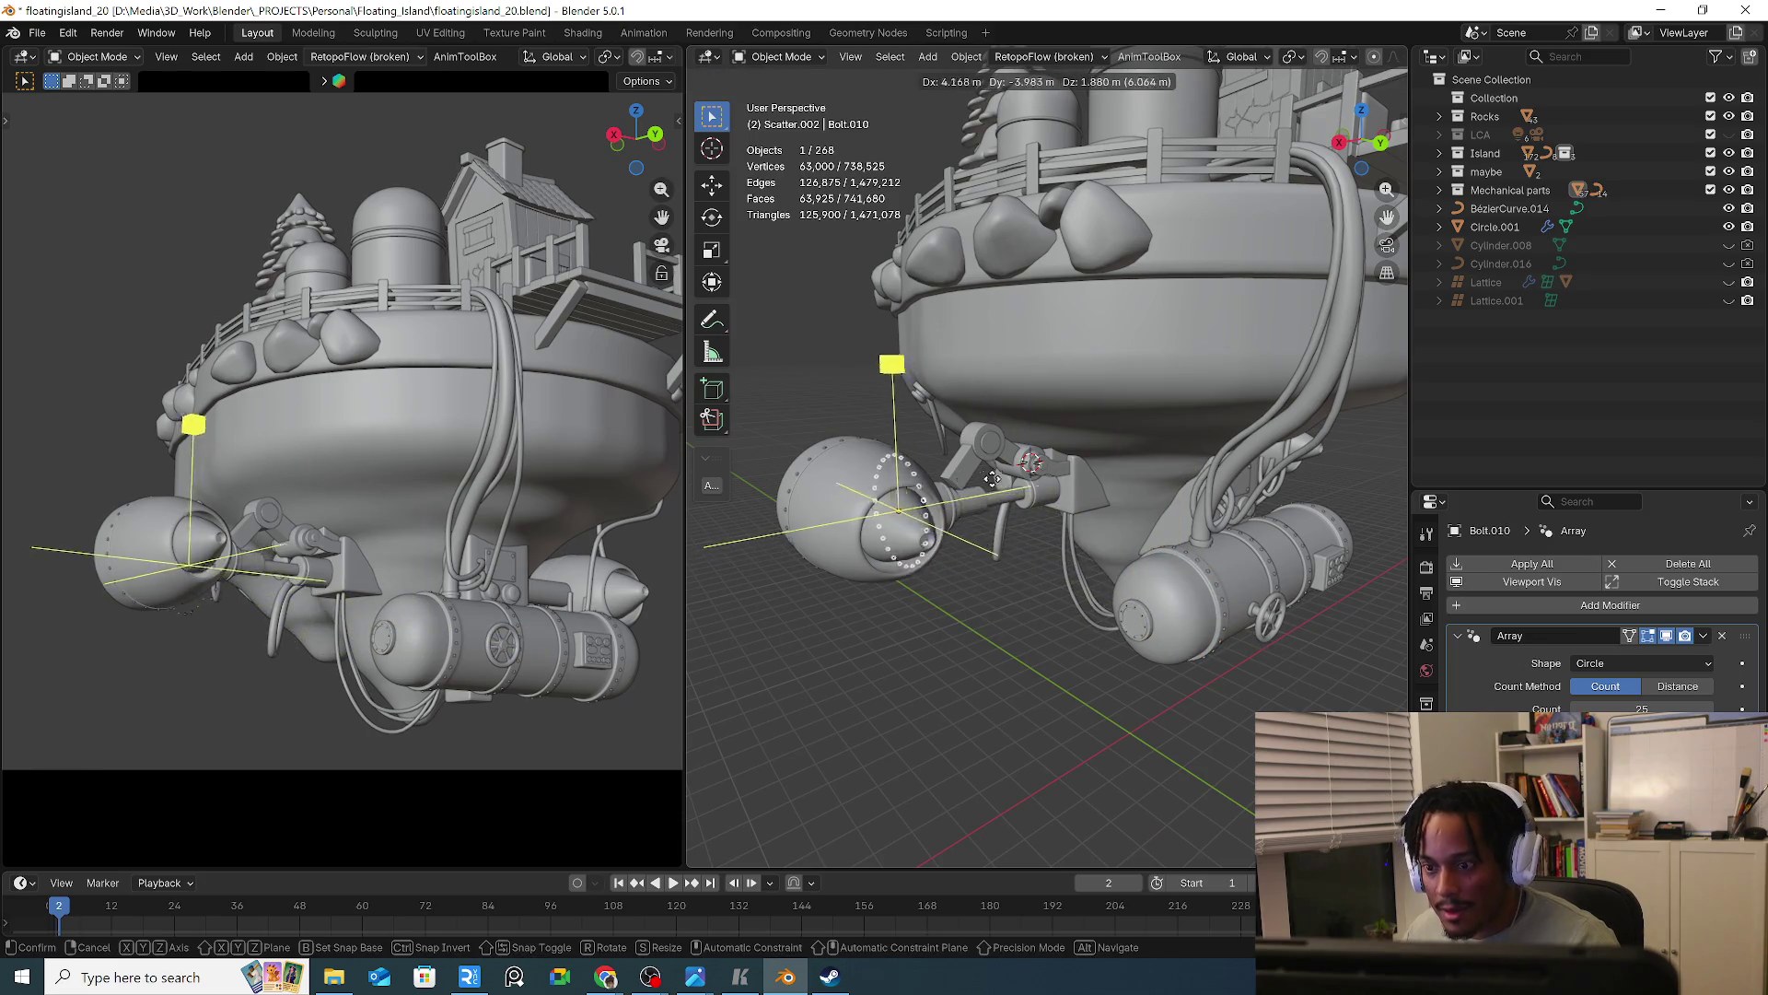
left_click(939, 478)
mouse_move(939, 479)
middle_mouse_down()
mouse_move(975, 556)
mouse_move(1090, 573)
middle_mouse_up()
key("s")
left_click(1020, 516)
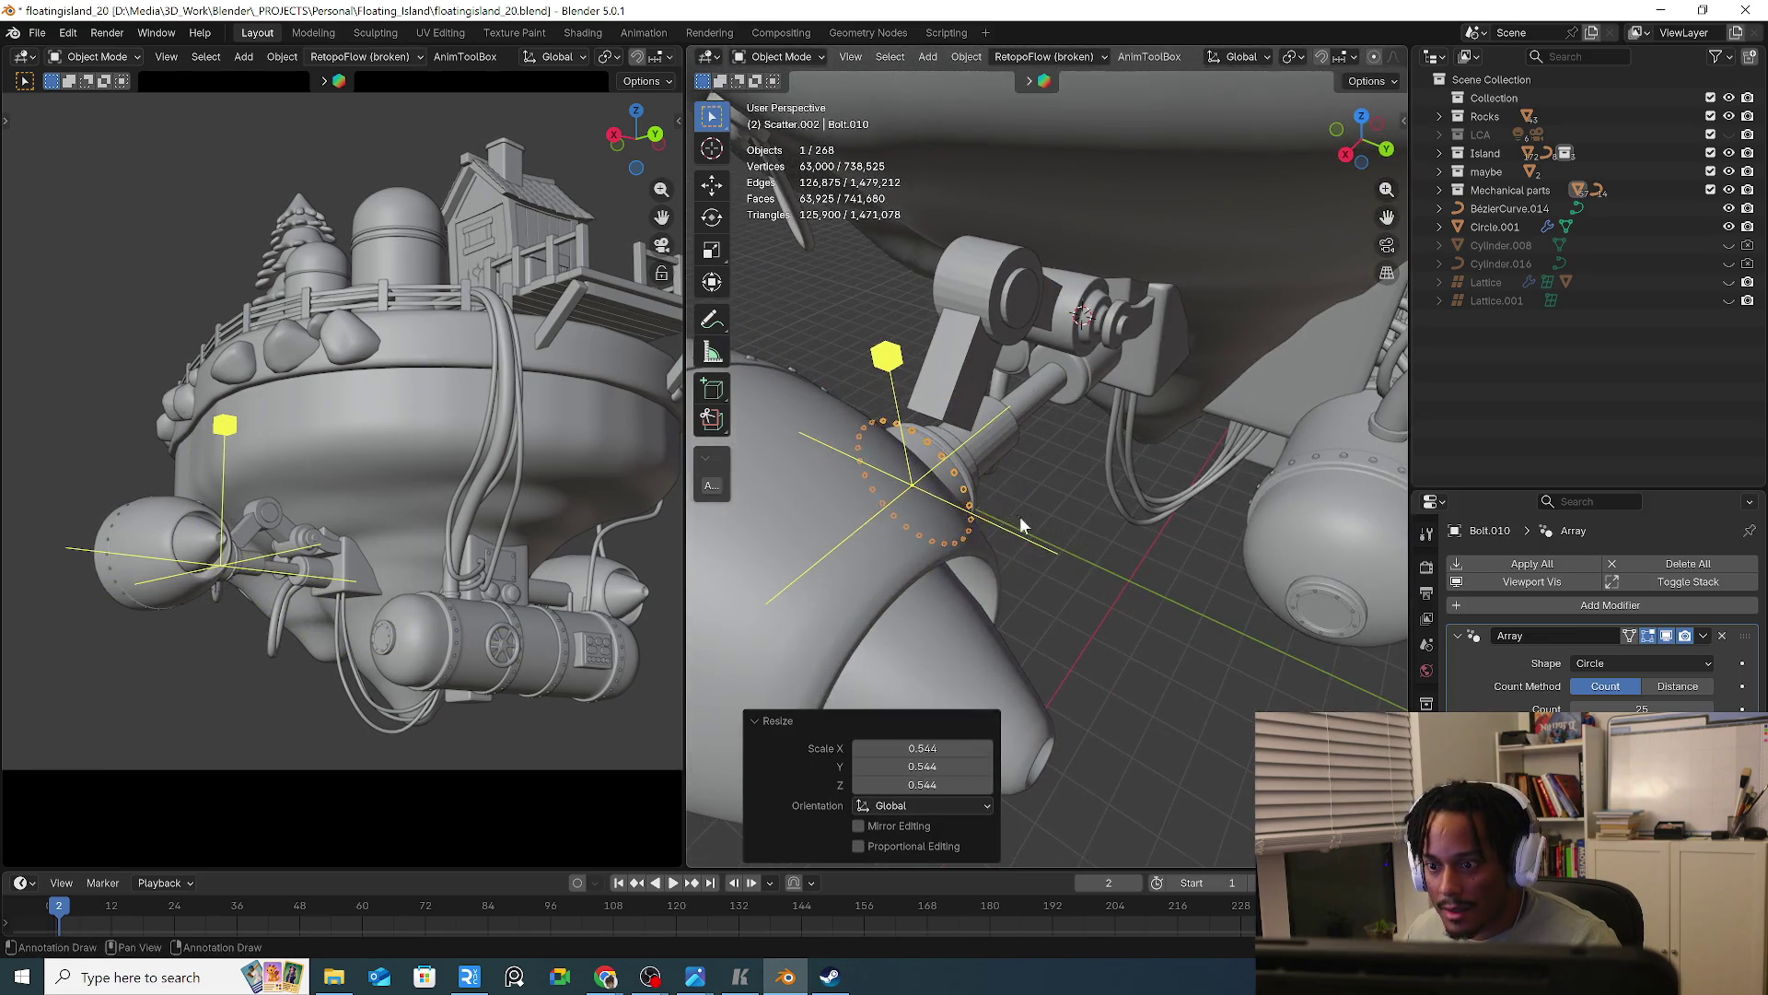
scroll(1019, 516, "up", 5)
mouse_move(1019, 516)
middle_mouse_down()
mouse_move(884, 452)
mouse_move(995, 456)
middle_mouse_up()
key("s")
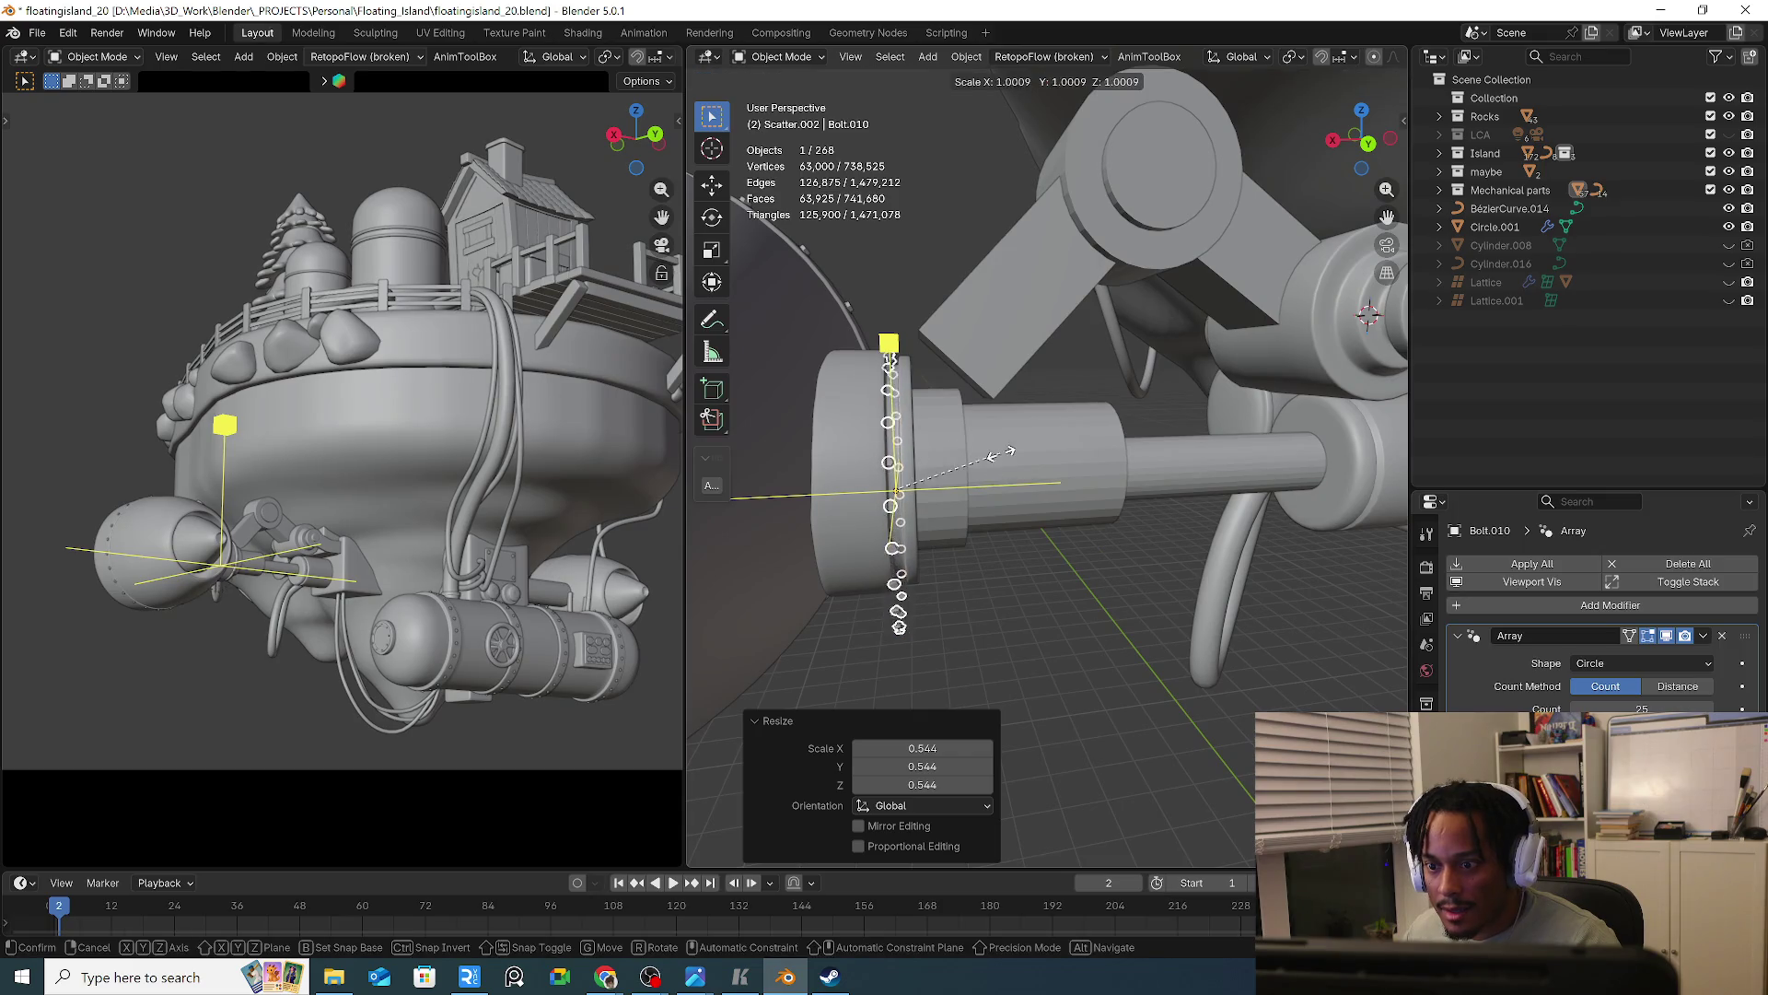
right_click(930, 462)
left_click(864, 456)
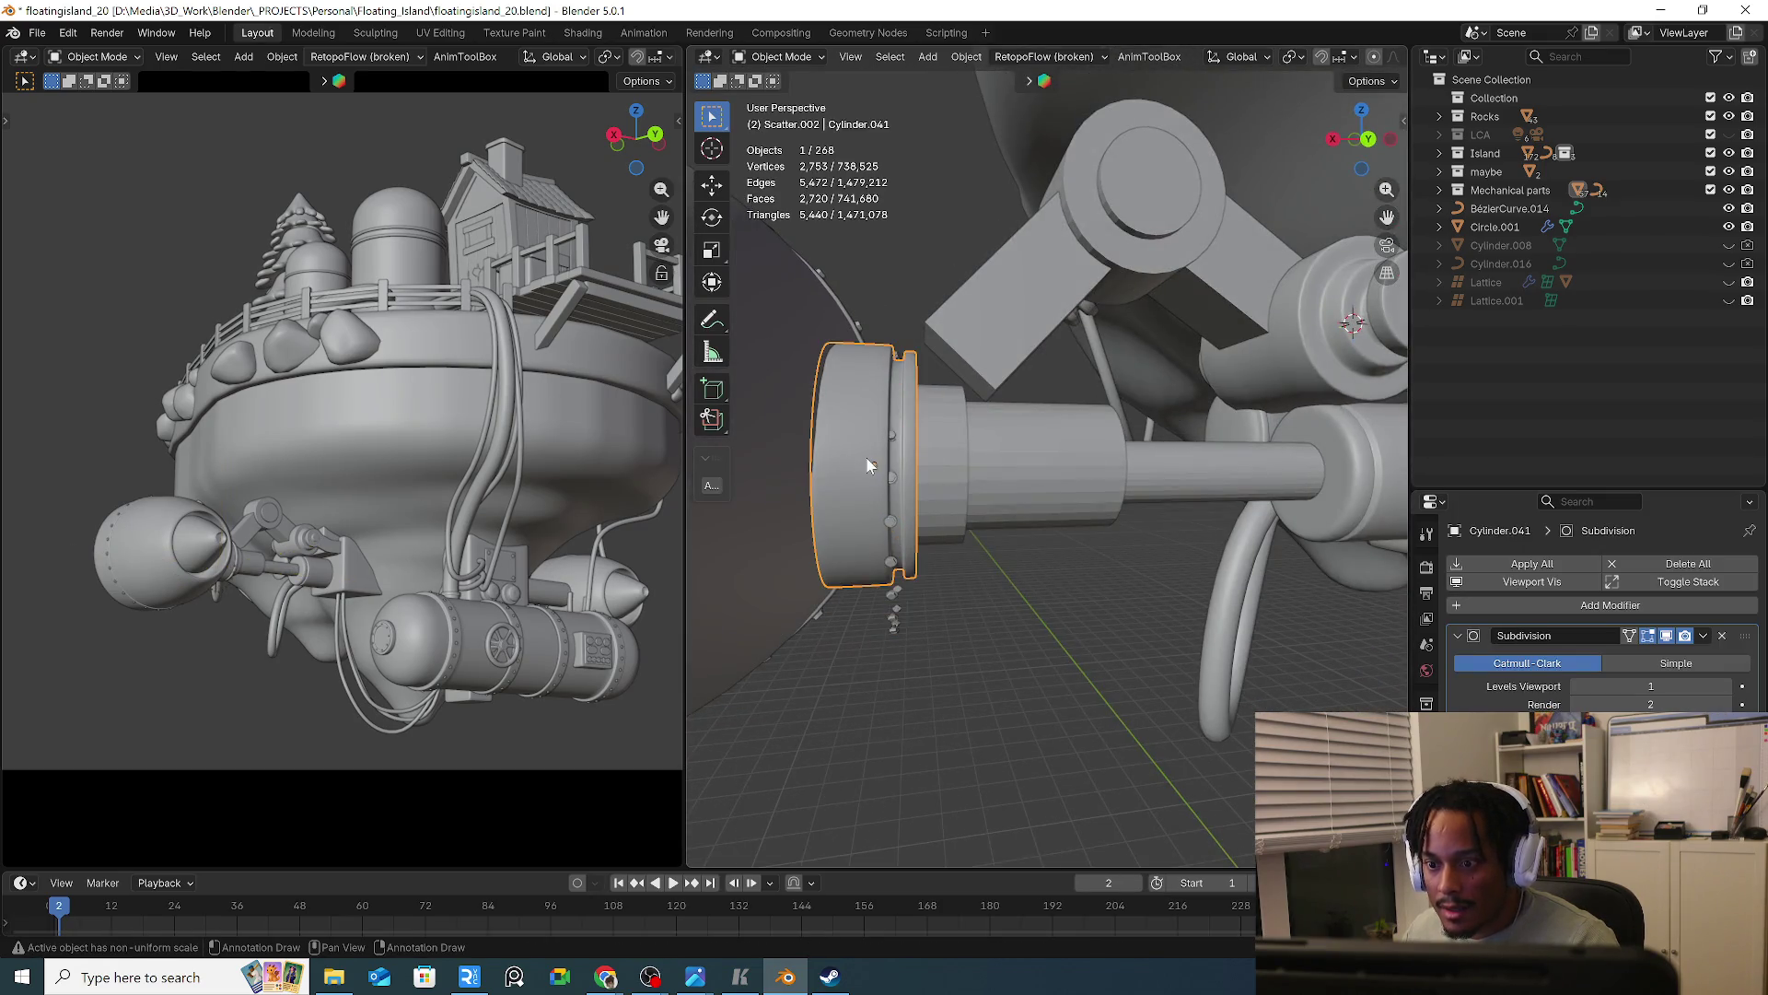
Snap the 3D cursor to the collar cylinder's centre and move Bolt.010 onto it
right_click(866, 457)
key("shift+s")
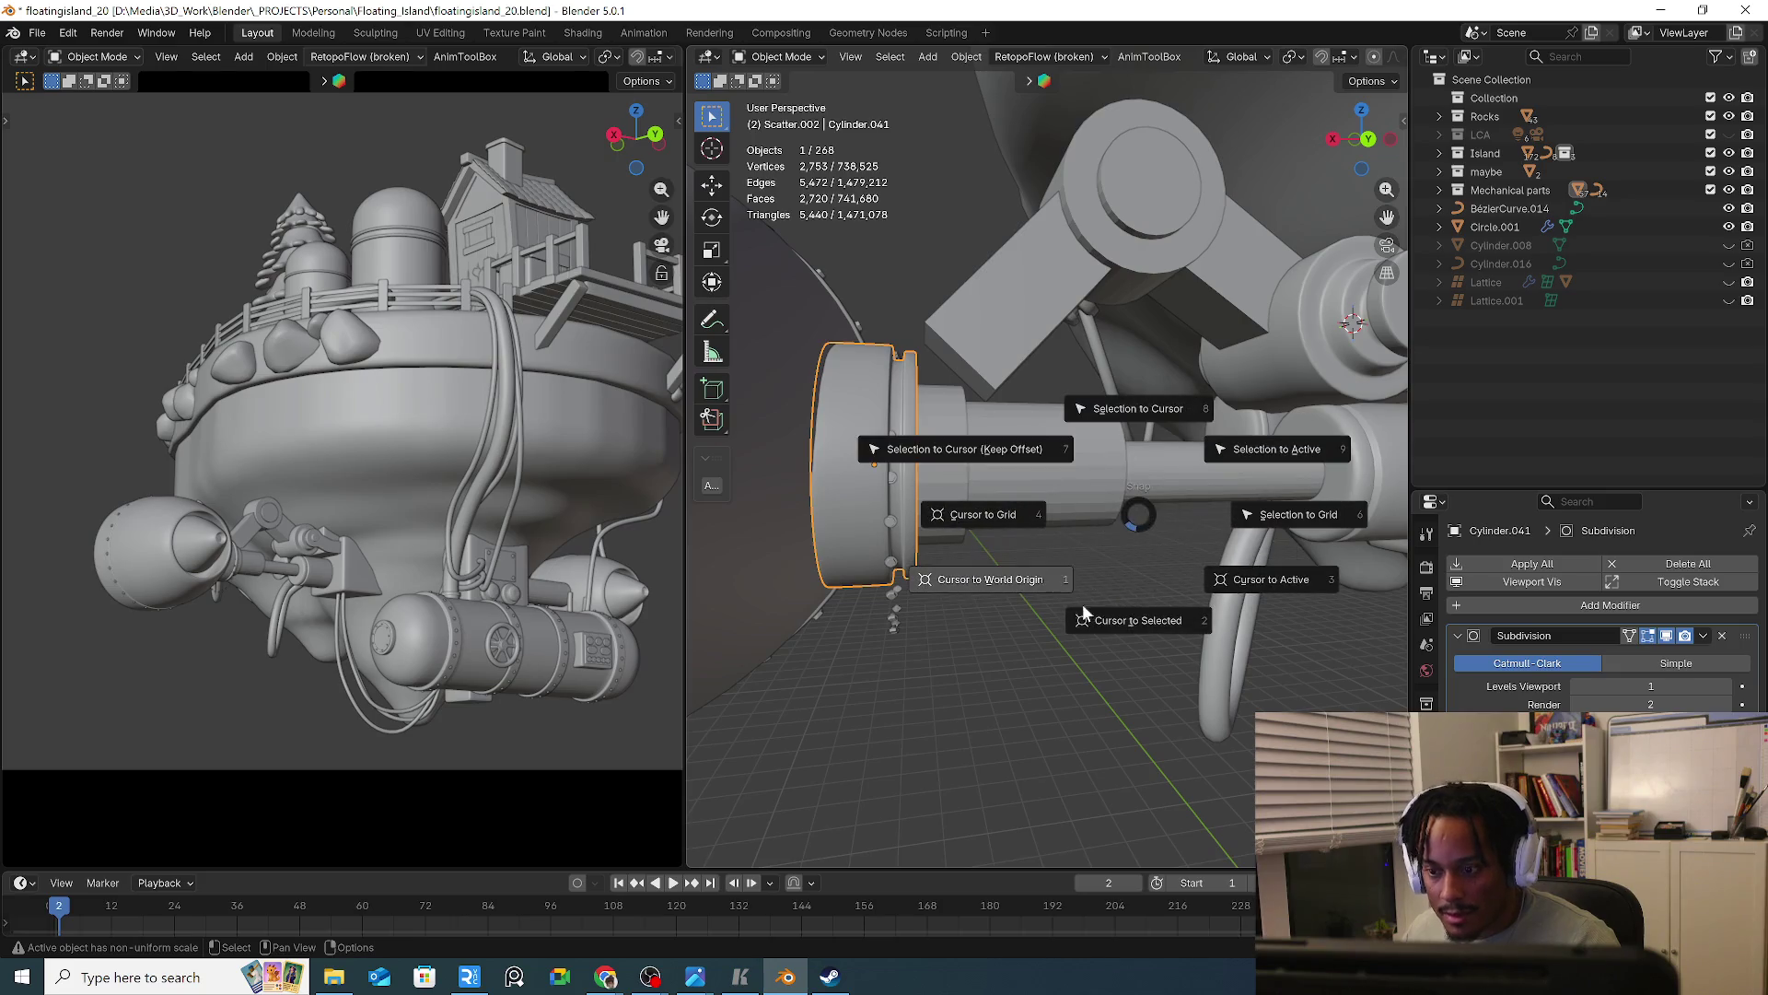
left_click(1113, 614)
left_click(902, 603)
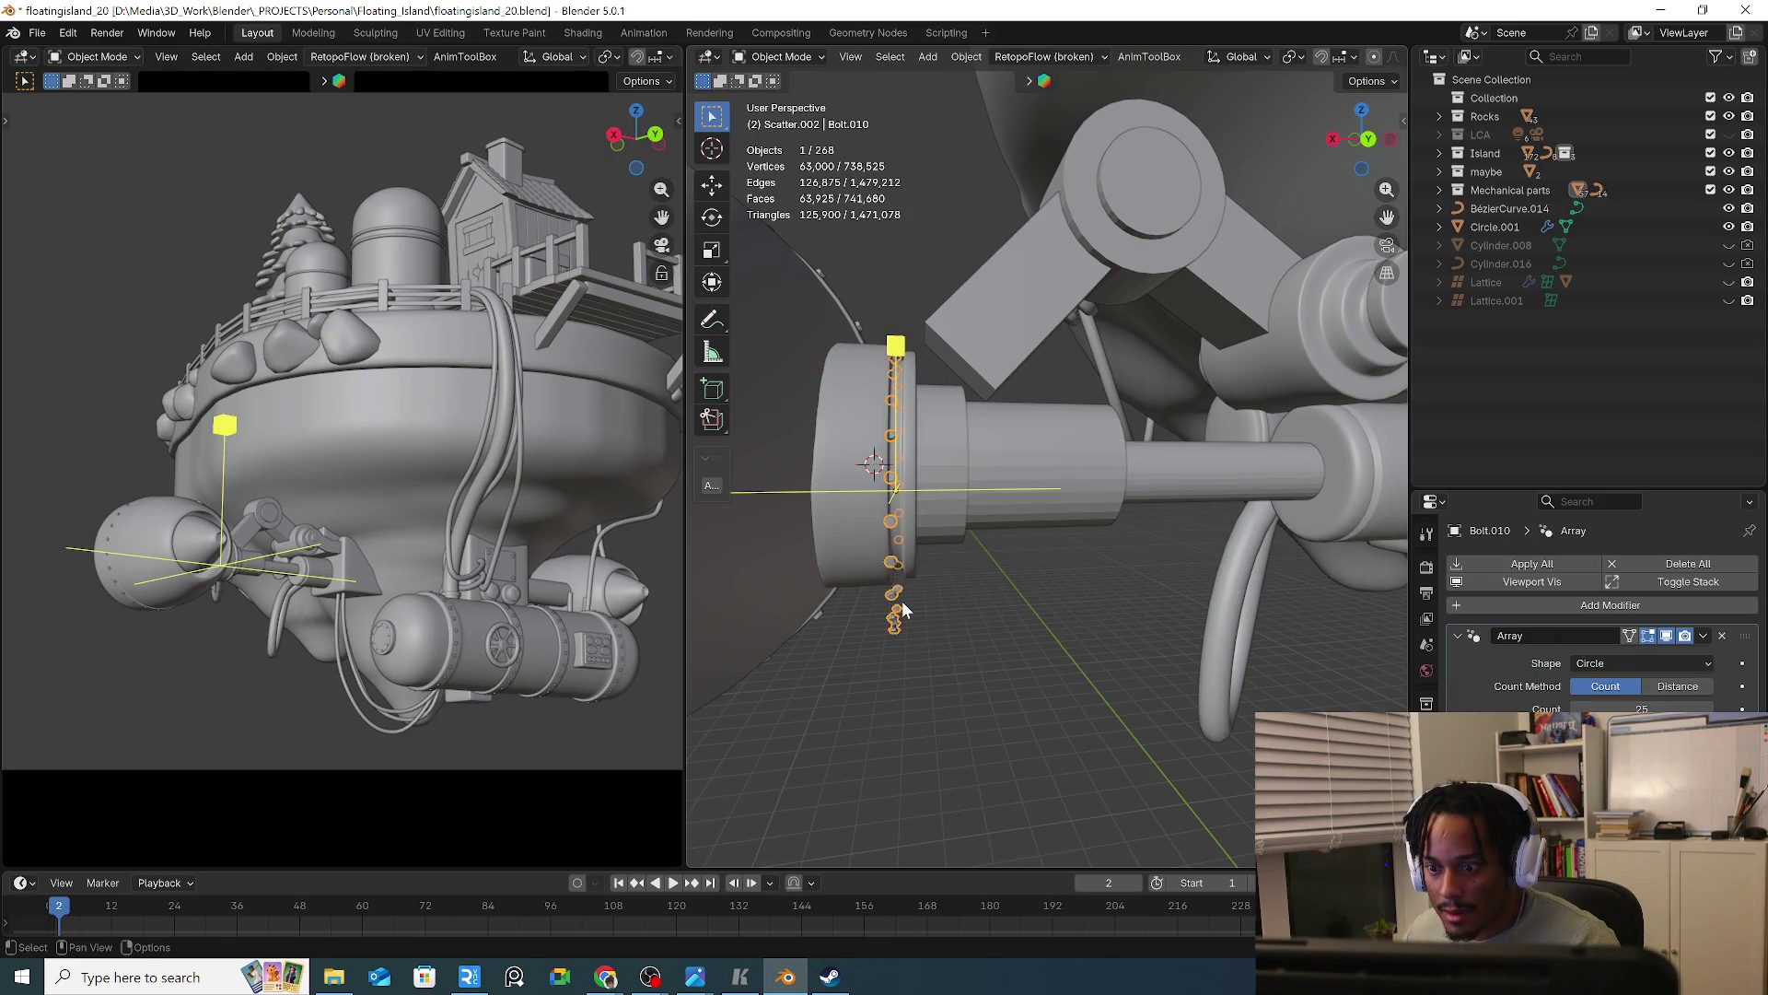
right_click(912, 723)
mouse_move(870, 792)
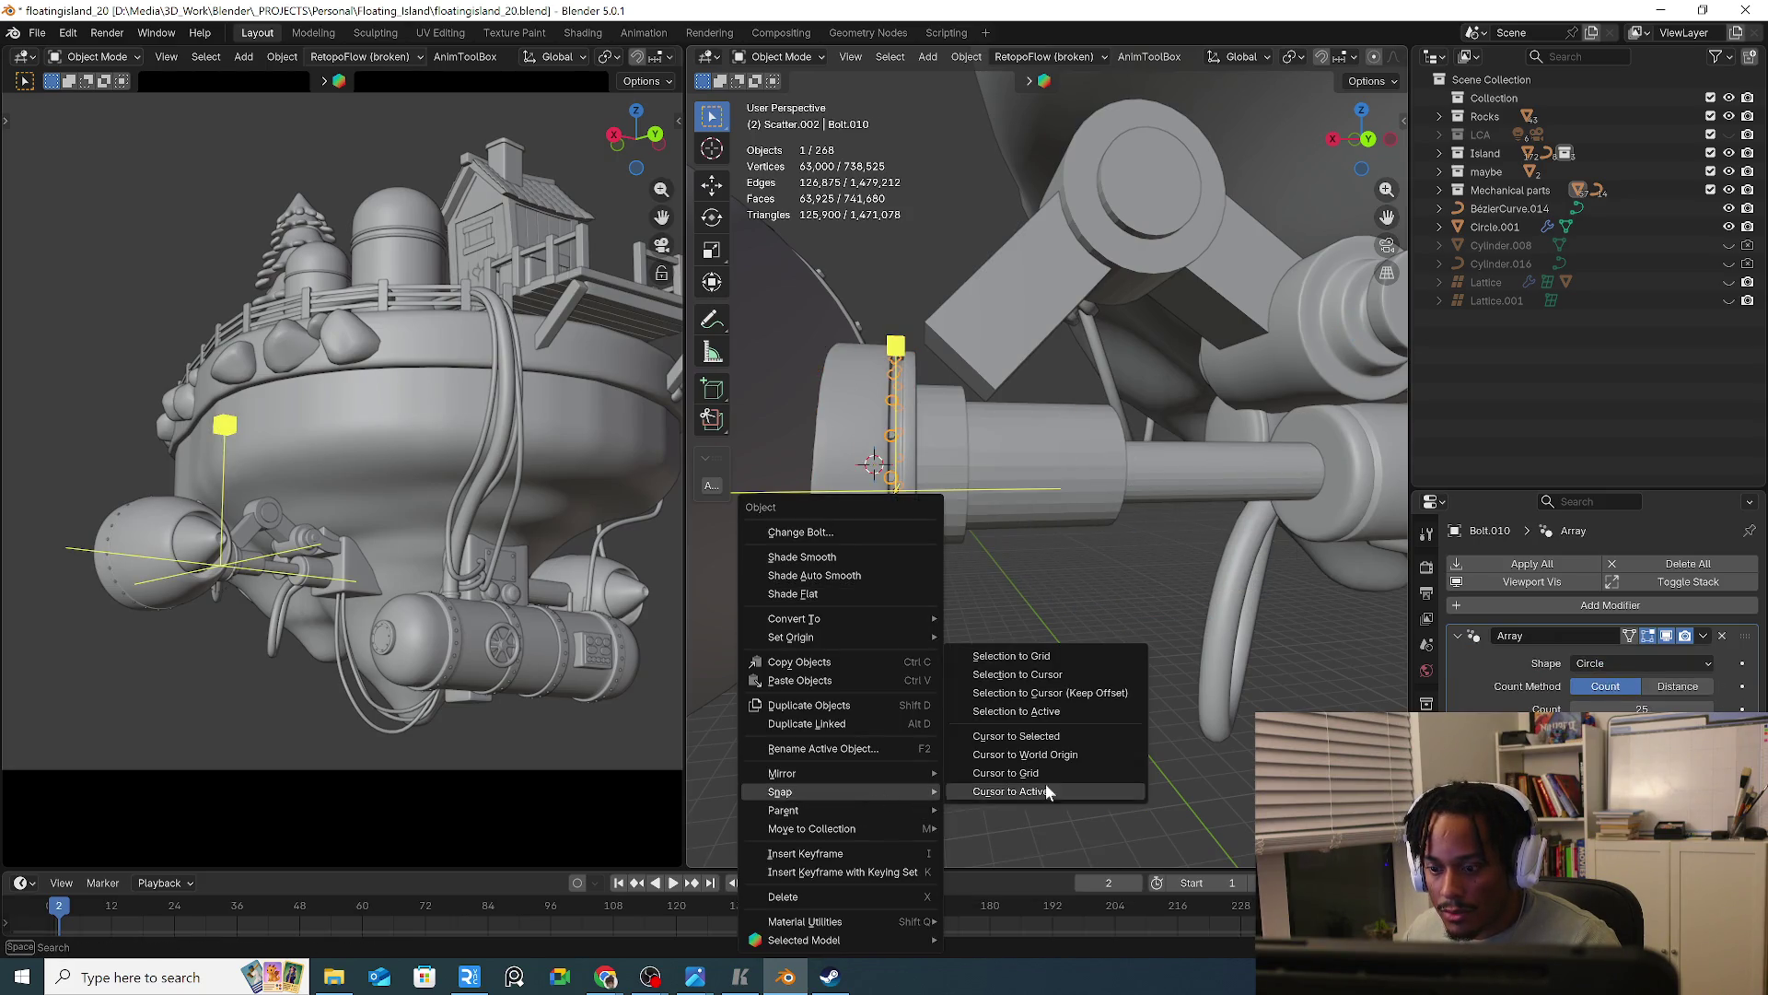
left_click(1067, 672)
mouse_move(1079, 662)
middle_mouse_down()
mouse_move(1039, 646)
mouse_move(1113, 638)
mouse_move(943, 549)
mouse_move(963, 507)
mouse_move(1019, 549)
mouse_move(1066, 703)
mouse_move(1105, 654)
middle_mouse_up()
Shrink the bolt ring to 0.829 and reselect the collar cylinder
key("s")
left_click(1087, 649)
scroll(1105, 654, "up", 5)
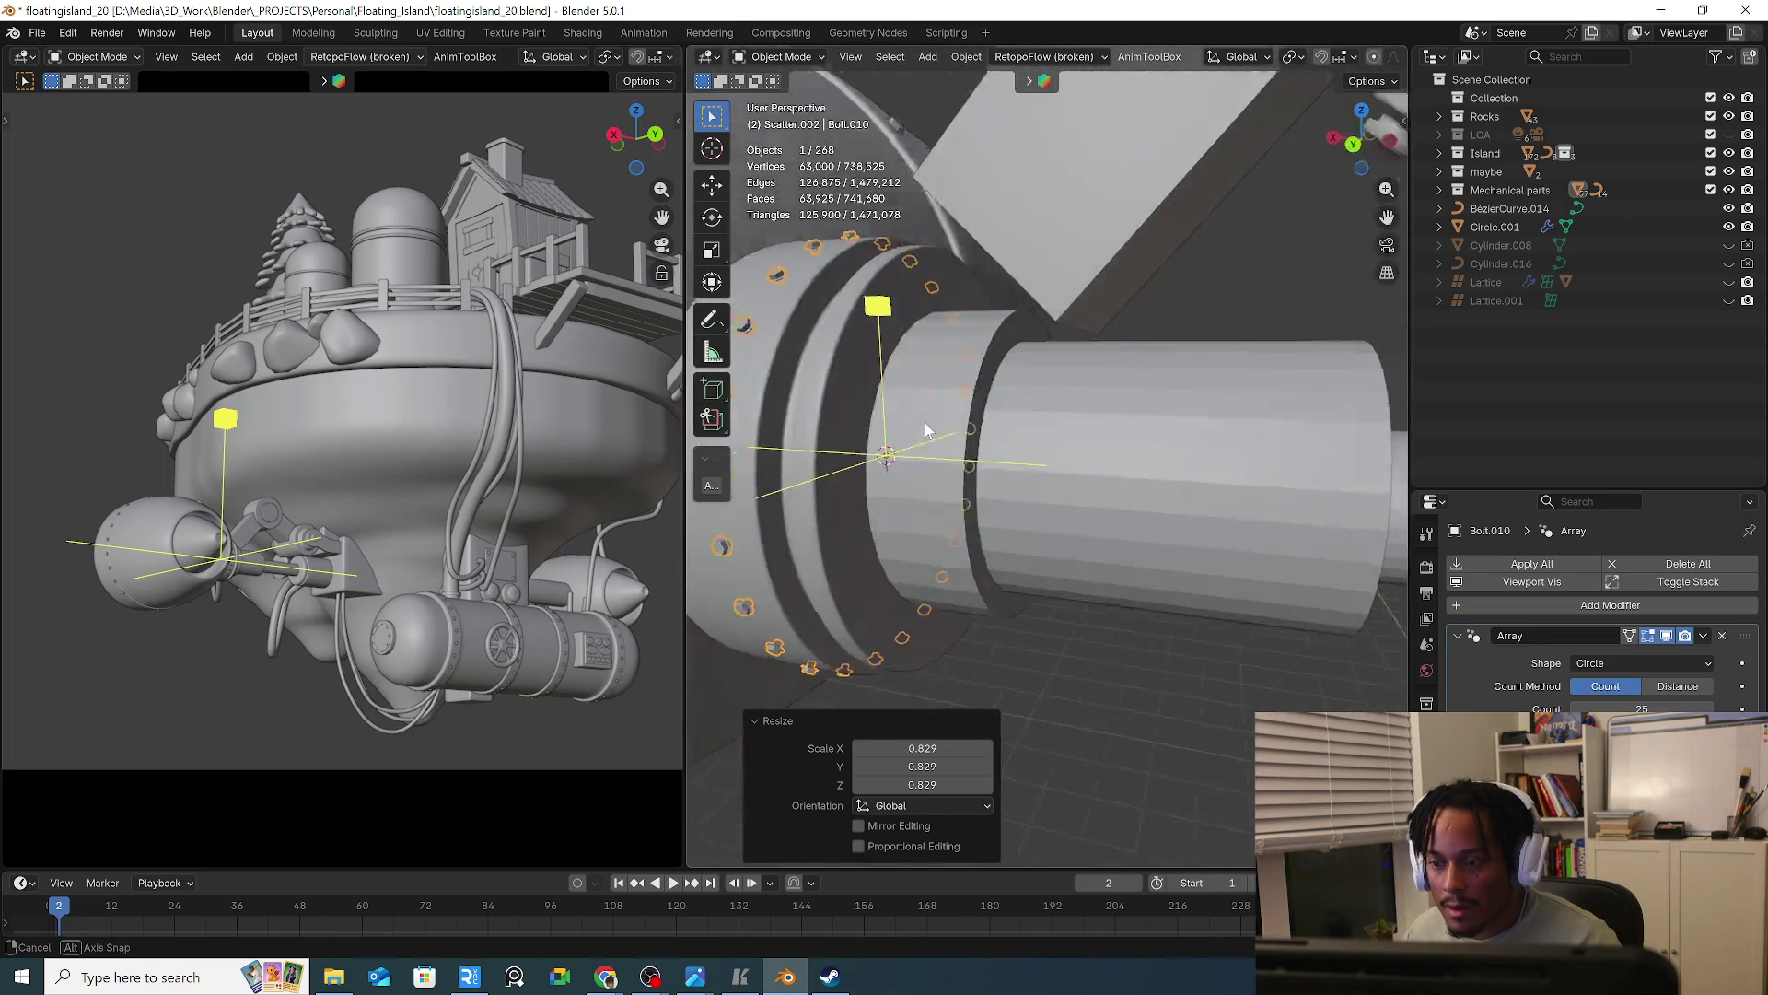
mouse_move(1087, 589)
middle_mouse_down()
mouse_move(1017, 481)
mouse_move(912, 395)
mouse_move(1109, 528)
mouse_move(1057, 474)
middle_mouse_up()
key("s")
key("Escape")
left_click(1001, 451)
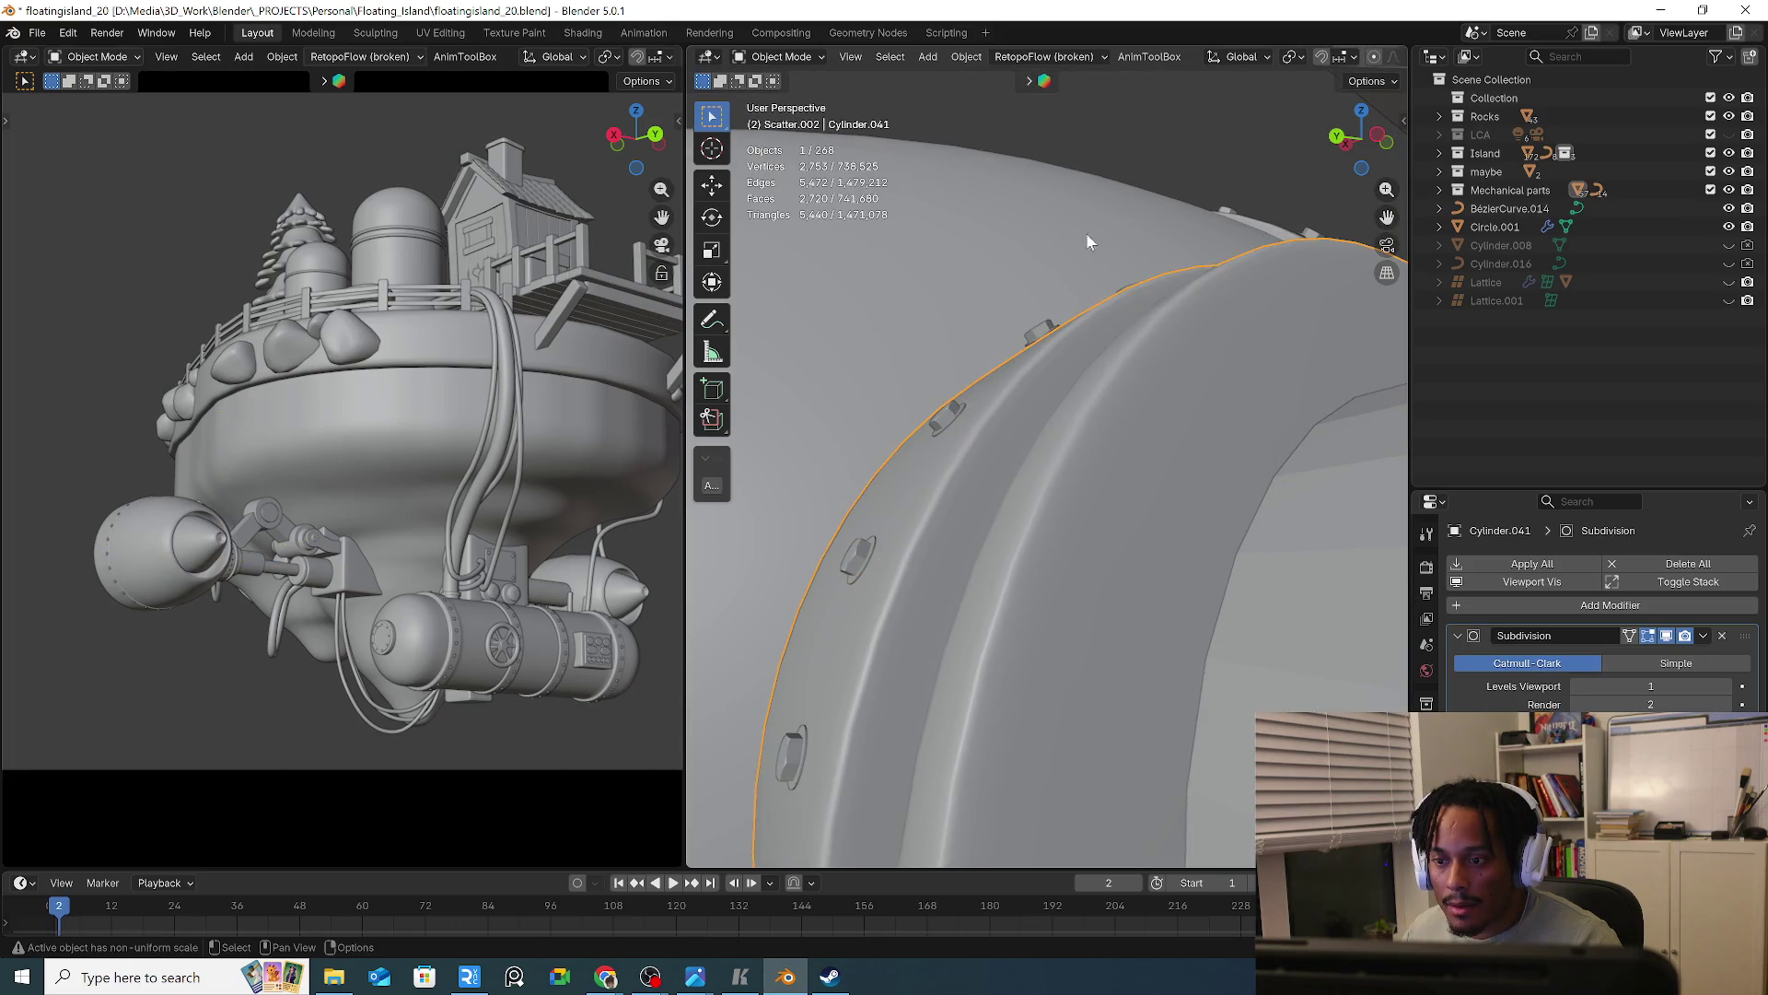
mouse_move(1092, 241)
middle_mouse_down()
mouse_move(1174, 245)
mouse_move(1074, 322)
mouse_move(866, 324)
mouse_move(1140, 422)
mouse_move(1117, 481)
mouse_move(1149, 471)
middle_mouse_up()
key("b")
Shift the bolt ring 0.044203 m along X onto the flange and isolate it in Edit Mode
left_click(864, 326)
key("g")
key("x")
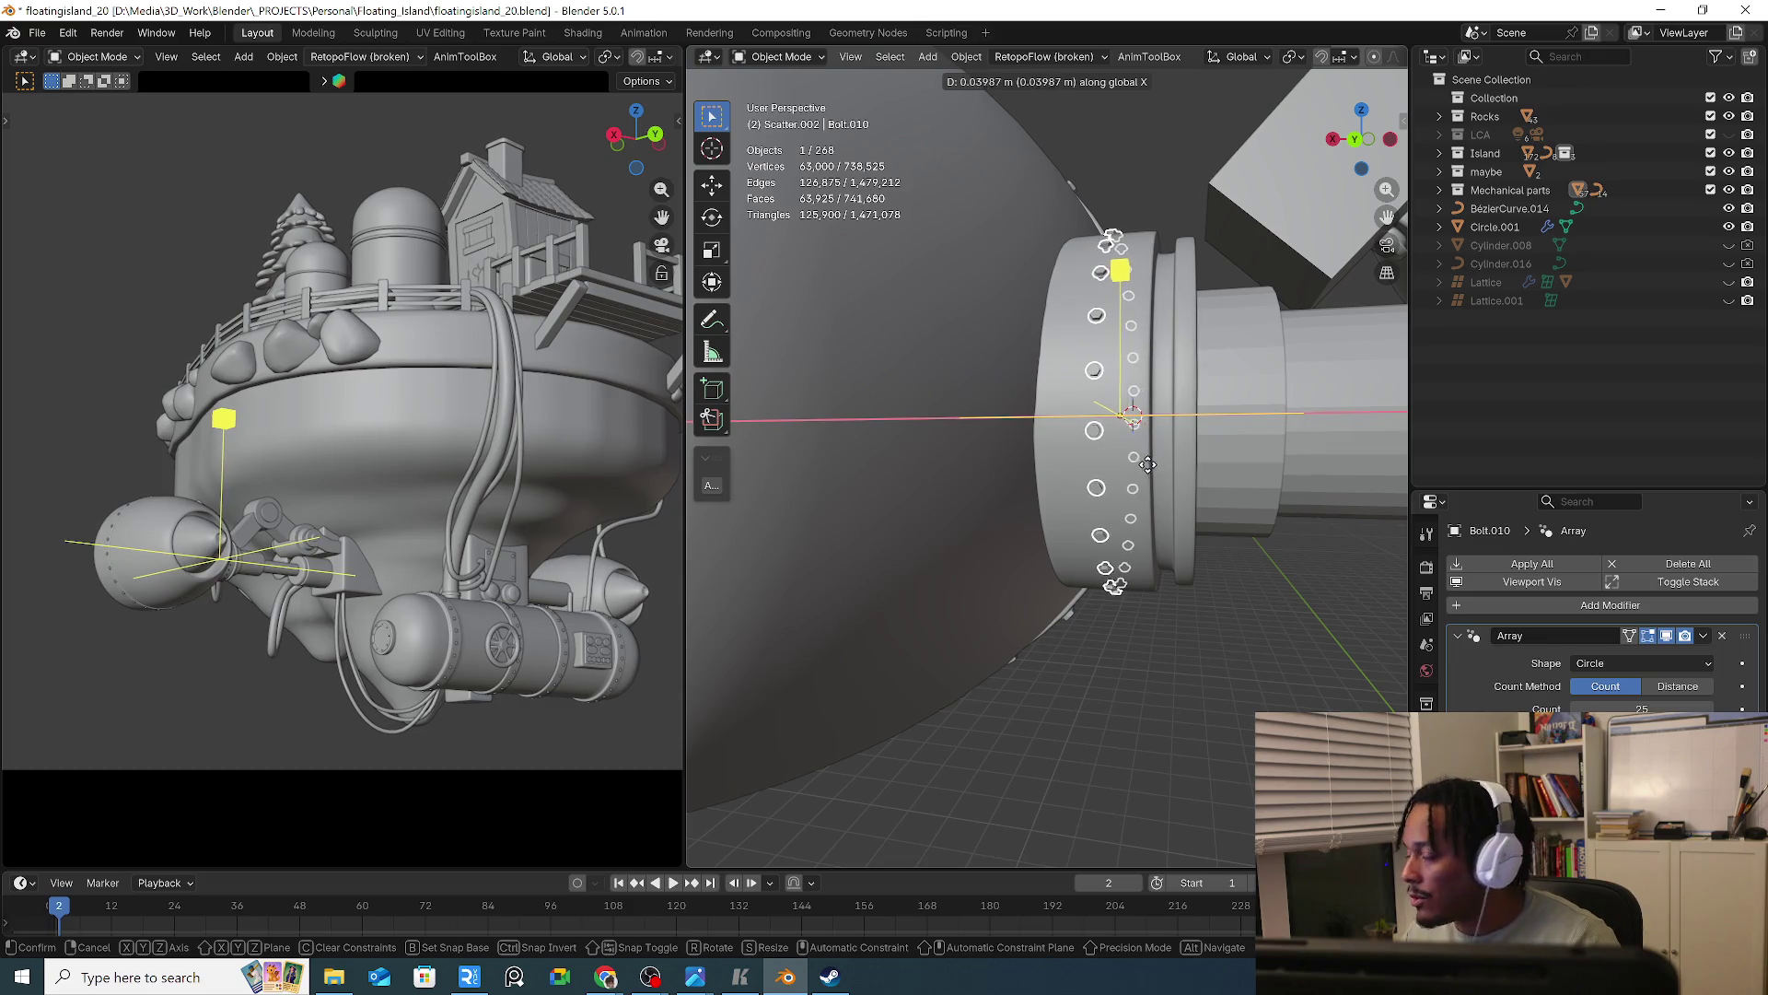
left_click(1156, 489)
mouse_move(1156, 488)
middle_mouse_down()
mouse_move(1186, 542)
mouse_move(1118, 540)
mouse_move(1094, 498)
mouse_move(1137, 536)
middle_mouse_up()
key("Tab")
key("KP_Divide")
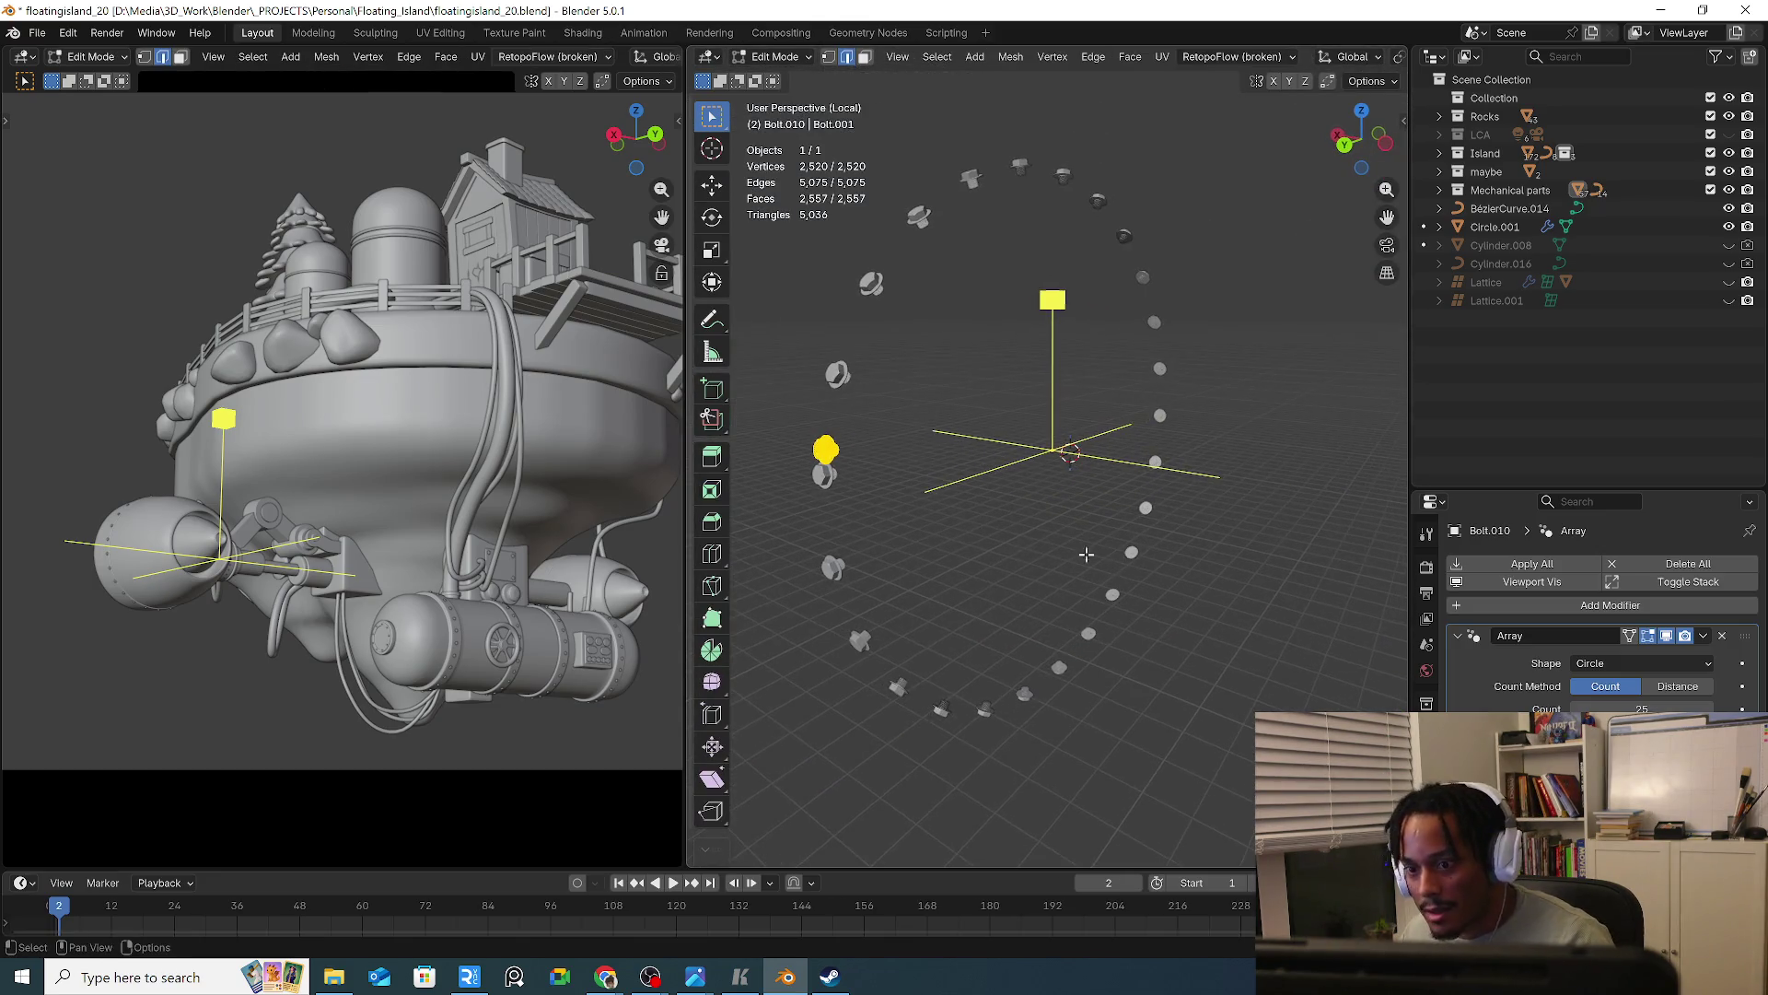
Enlarge the bolt head to 2.038 and exit Local View
scroll(1100, 528, "up", 4)
scroll(1207, 550, "up", 2)
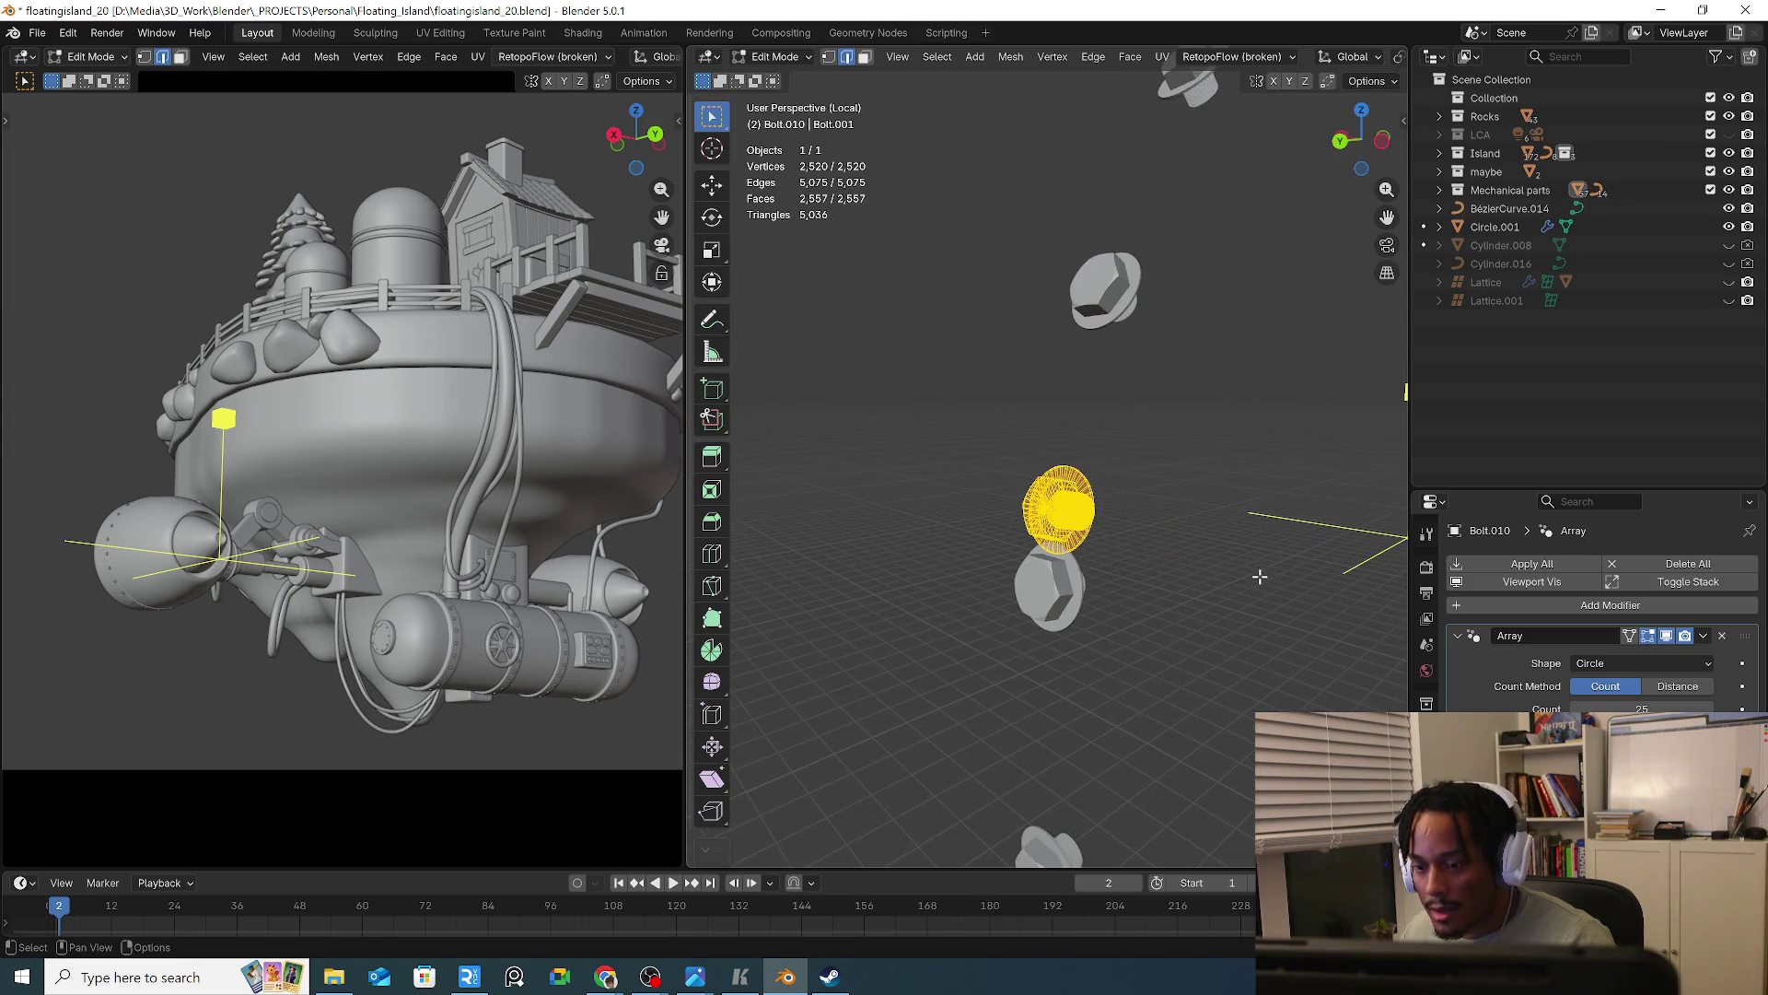
key("s")
left_click(737, 644)
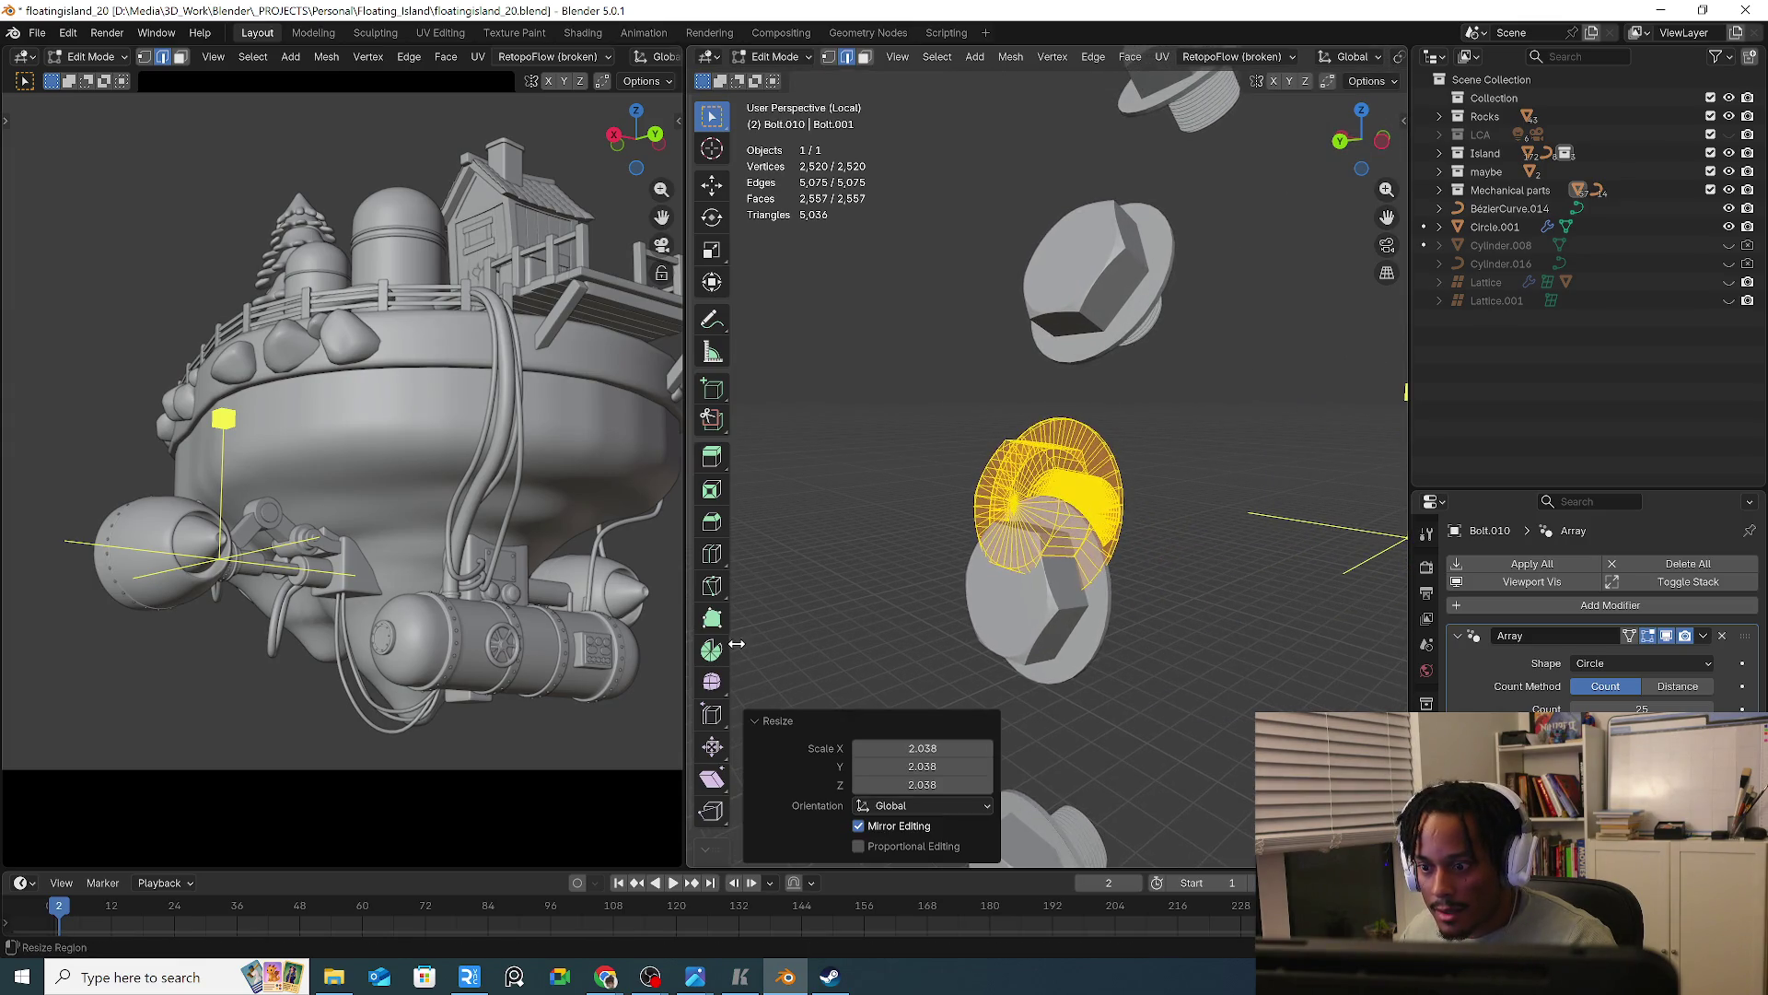
scroll(932, 556, "down", 5)
key("KP_Divide")
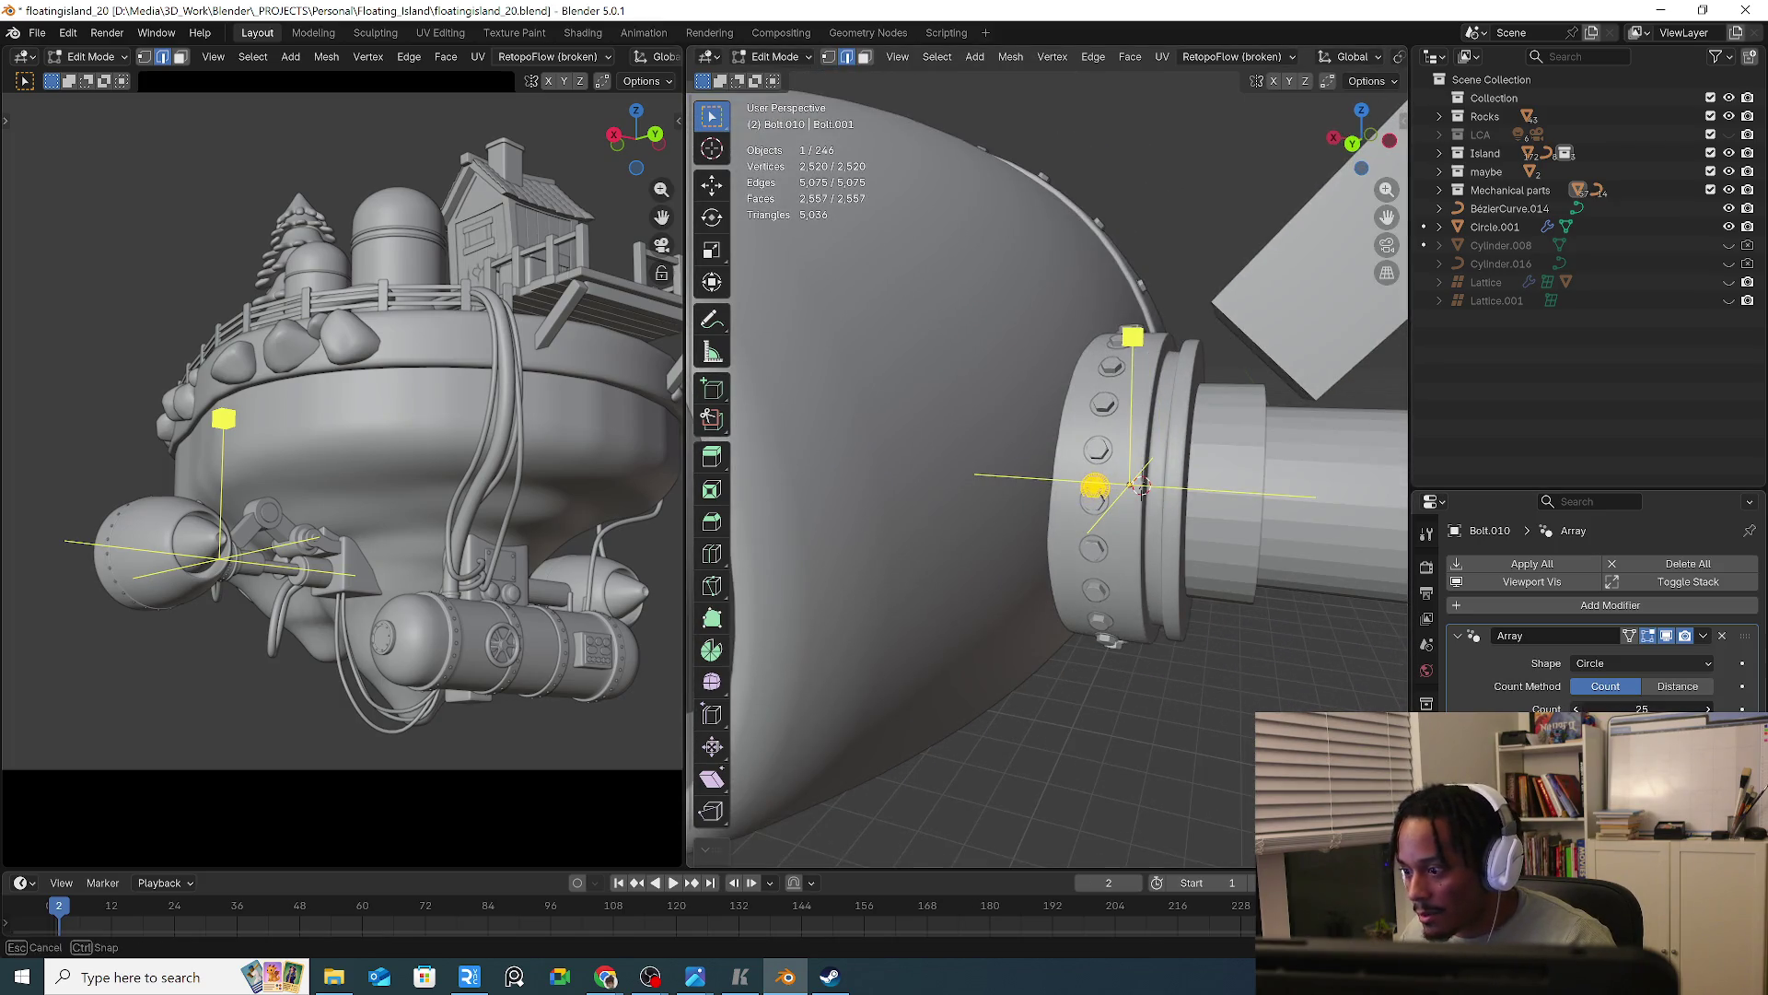
Reduce the array from 21 to 18 bolts, scale them to 0.962 and return to Object Mode
left_click_drag(1641, 708, 1619, 708)
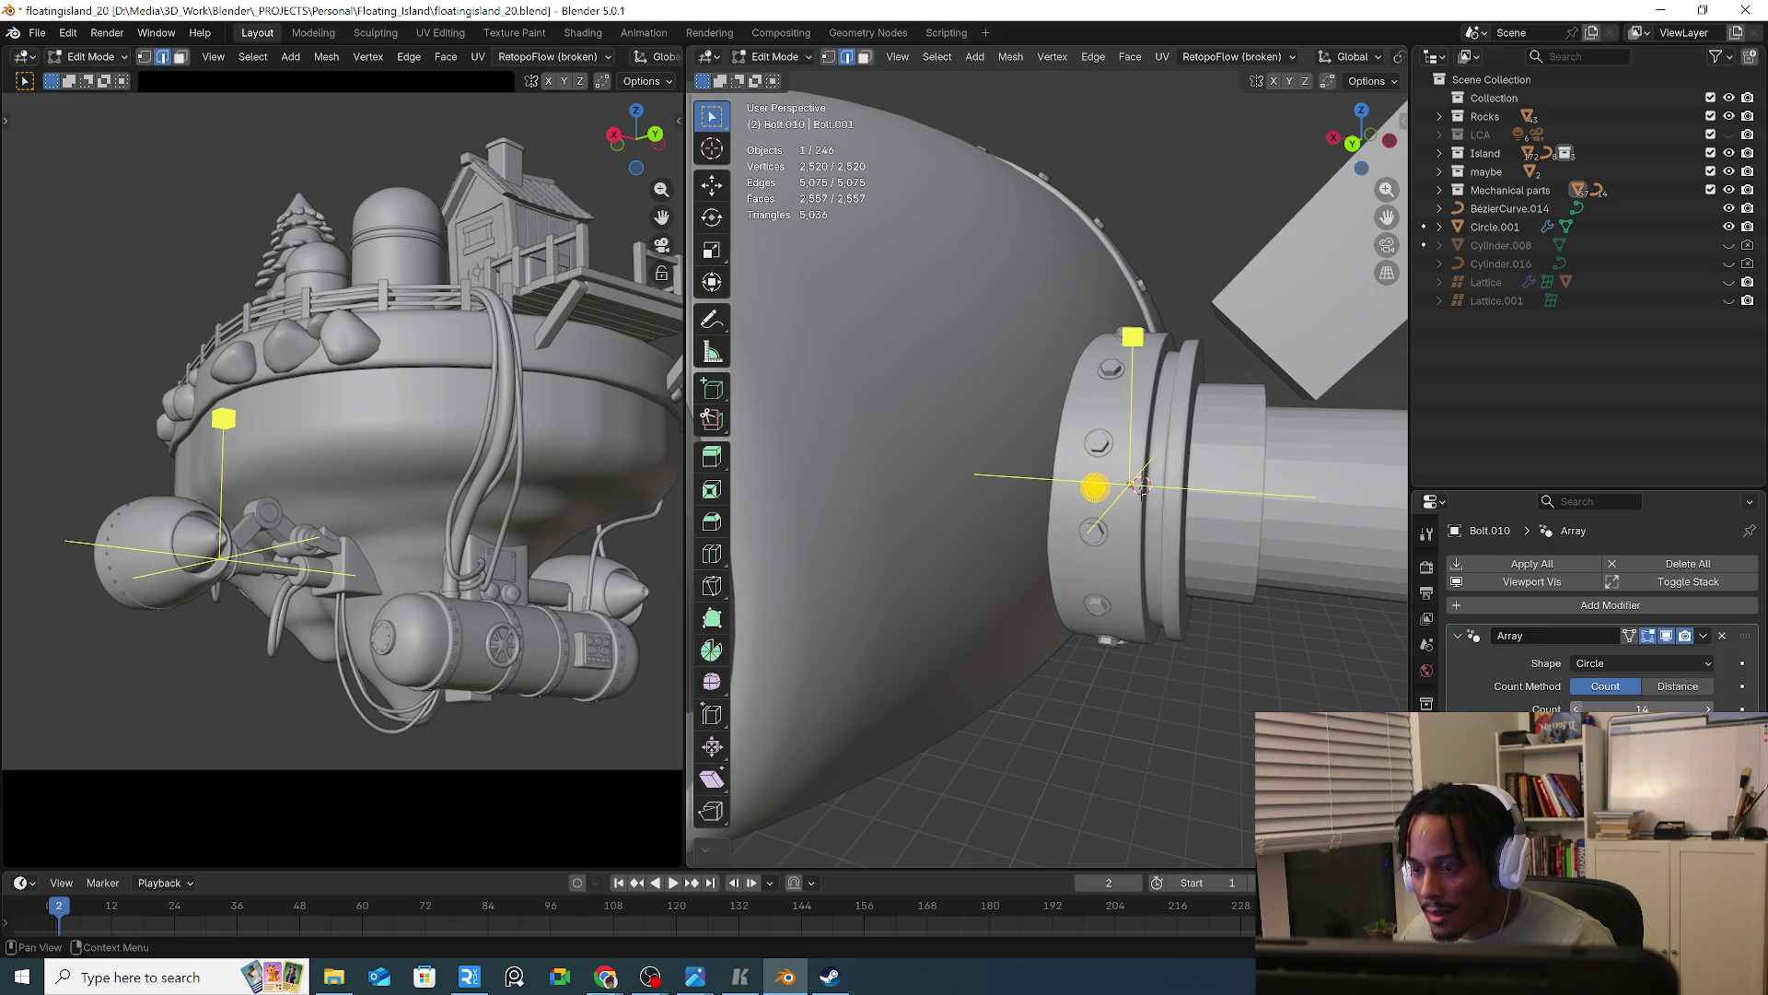
mouse_move(1142, 488)
middle_mouse_down()
mouse_move(1196, 383)
mouse_move(1266, 659)
mouse_move(1232, 737)
middle_mouse_up()
key("s")
left_click(1268, 663)
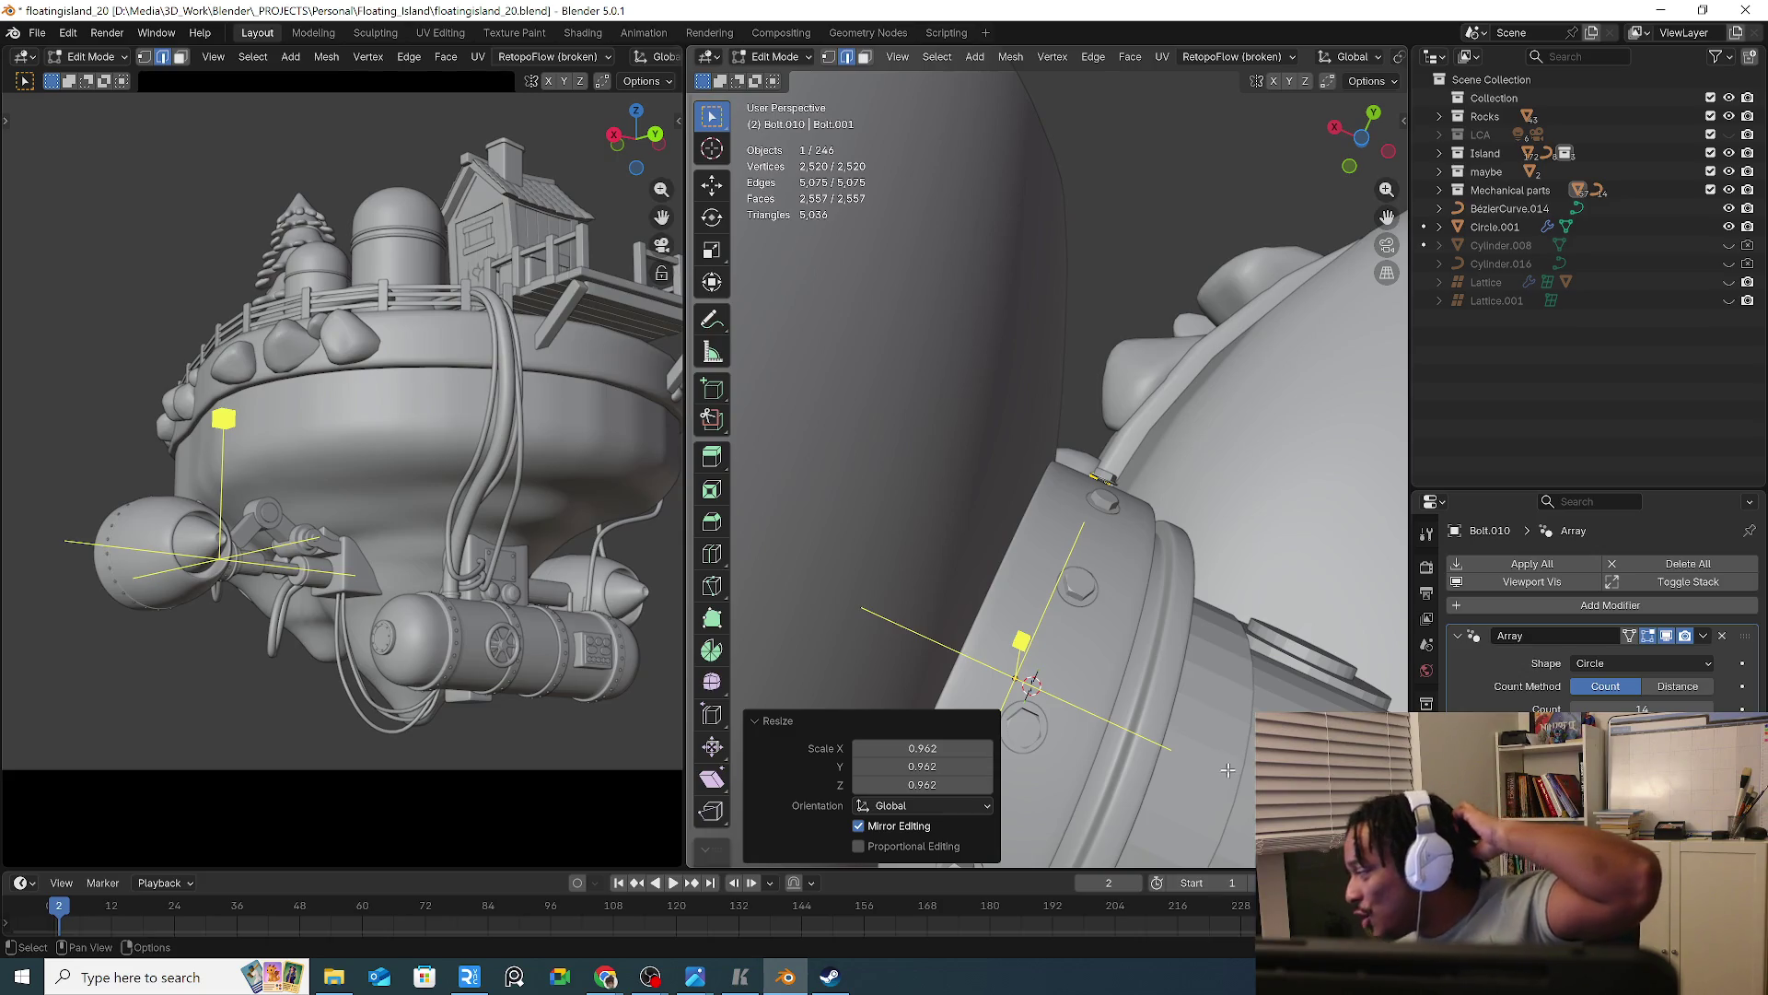
key("Tab")
mouse_move(1248, 521)
middle_mouse_down()
mouse_move(1191, 716)
mouse_move(1231, 768)
mouse_move(994, 603)
mouse_move(1052, 449)
mouse_move(989, 623)
mouse_move(943, 623)
mouse_move(980, 617)
middle_mouse_up()
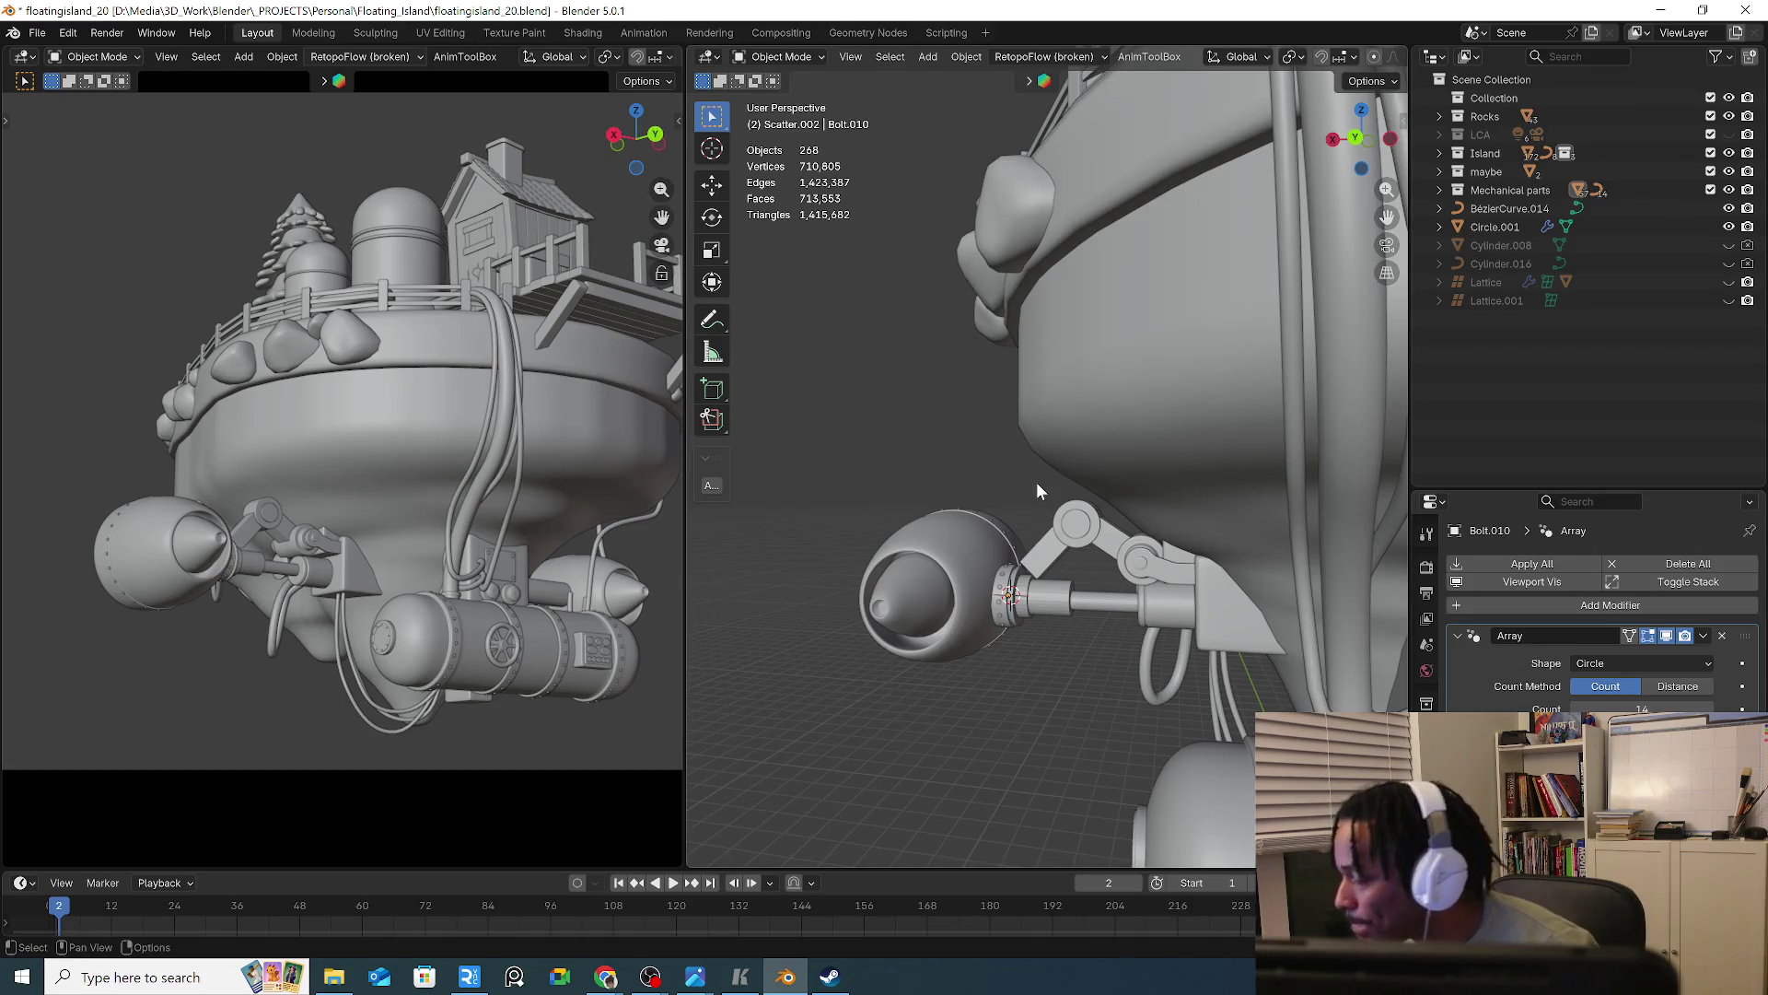
Select the upper arm-joint cylinder Cylinder.043, isolate it and select a side edge in Edit Mode
scroll(1036, 483, "up", 4)
mouse_move(1096, 593)
middle_mouse_down()
mouse_move(1058, 569)
mouse_move(1059, 525)
mouse_move(1101, 598)
mouse_move(1008, 588)
mouse_move(1118, 601)
mouse_move(1230, 507)
mouse_move(1301, 510)
mouse_move(1203, 523)
mouse_move(1280, 530)
mouse_move(1199, 531)
mouse_move(1092, 472)
mouse_move(1166, 470)
mouse_move(1254, 518)
middle_mouse_up()
left_click(1101, 598)
left_click(1194, 458)
left_click(1243, 433)
key("KP_Divide")
key("Tab")
scroll(1151, 516, "down", 3)
left_click(1188, 474)
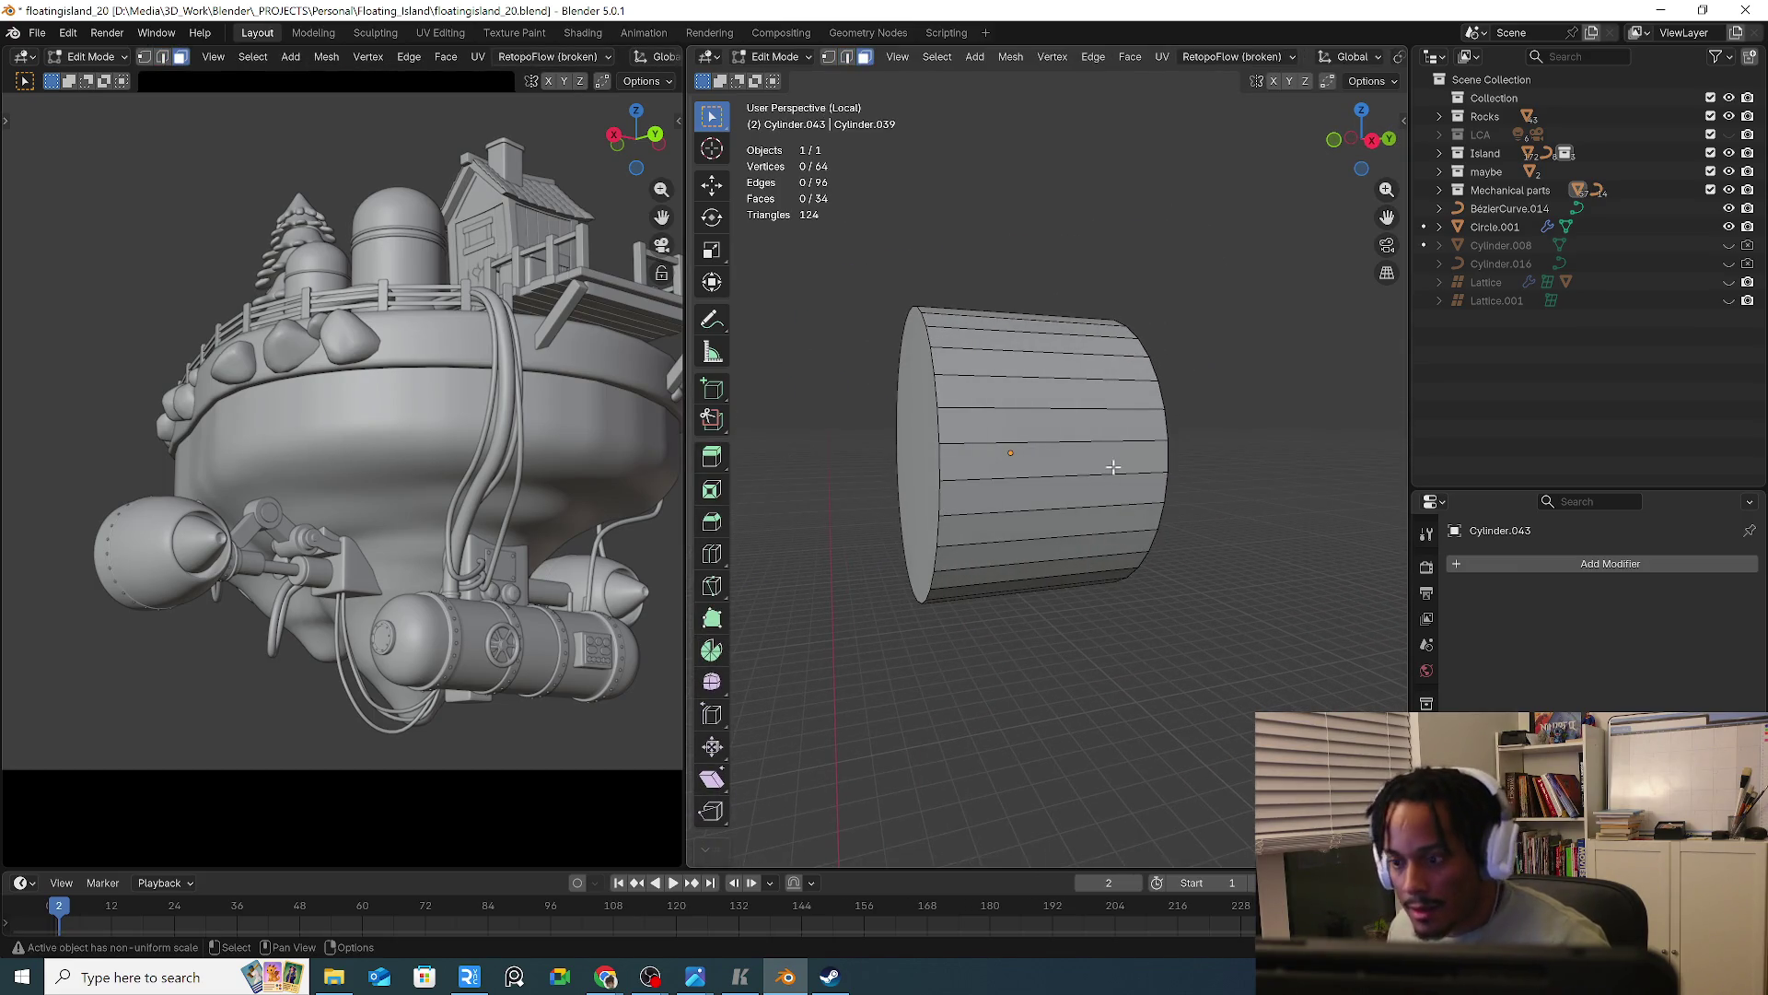
Select a vertical strip of the joint cylinder's side faces and exit Local View
left_click_drag(1114, 467, 1110, 575)
middle_click_drag(1109, 575, 1050, 551)
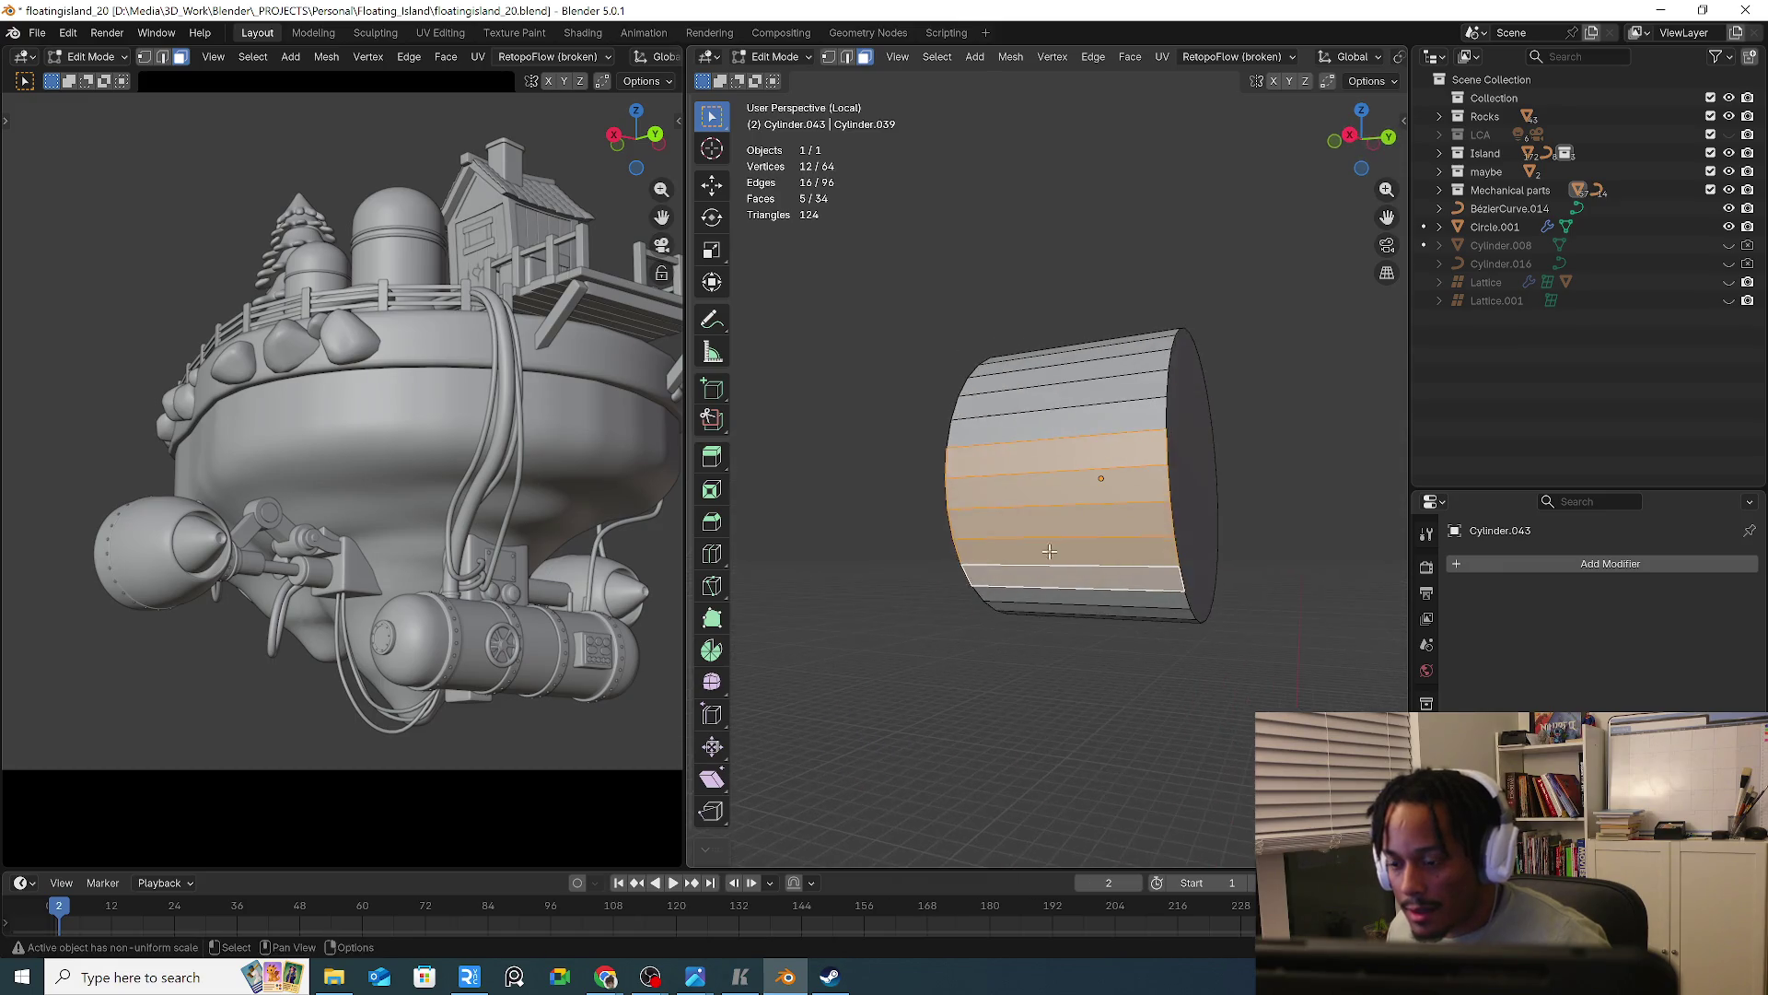
left_click_drag(1131, 599, 1165, 615, "shift")
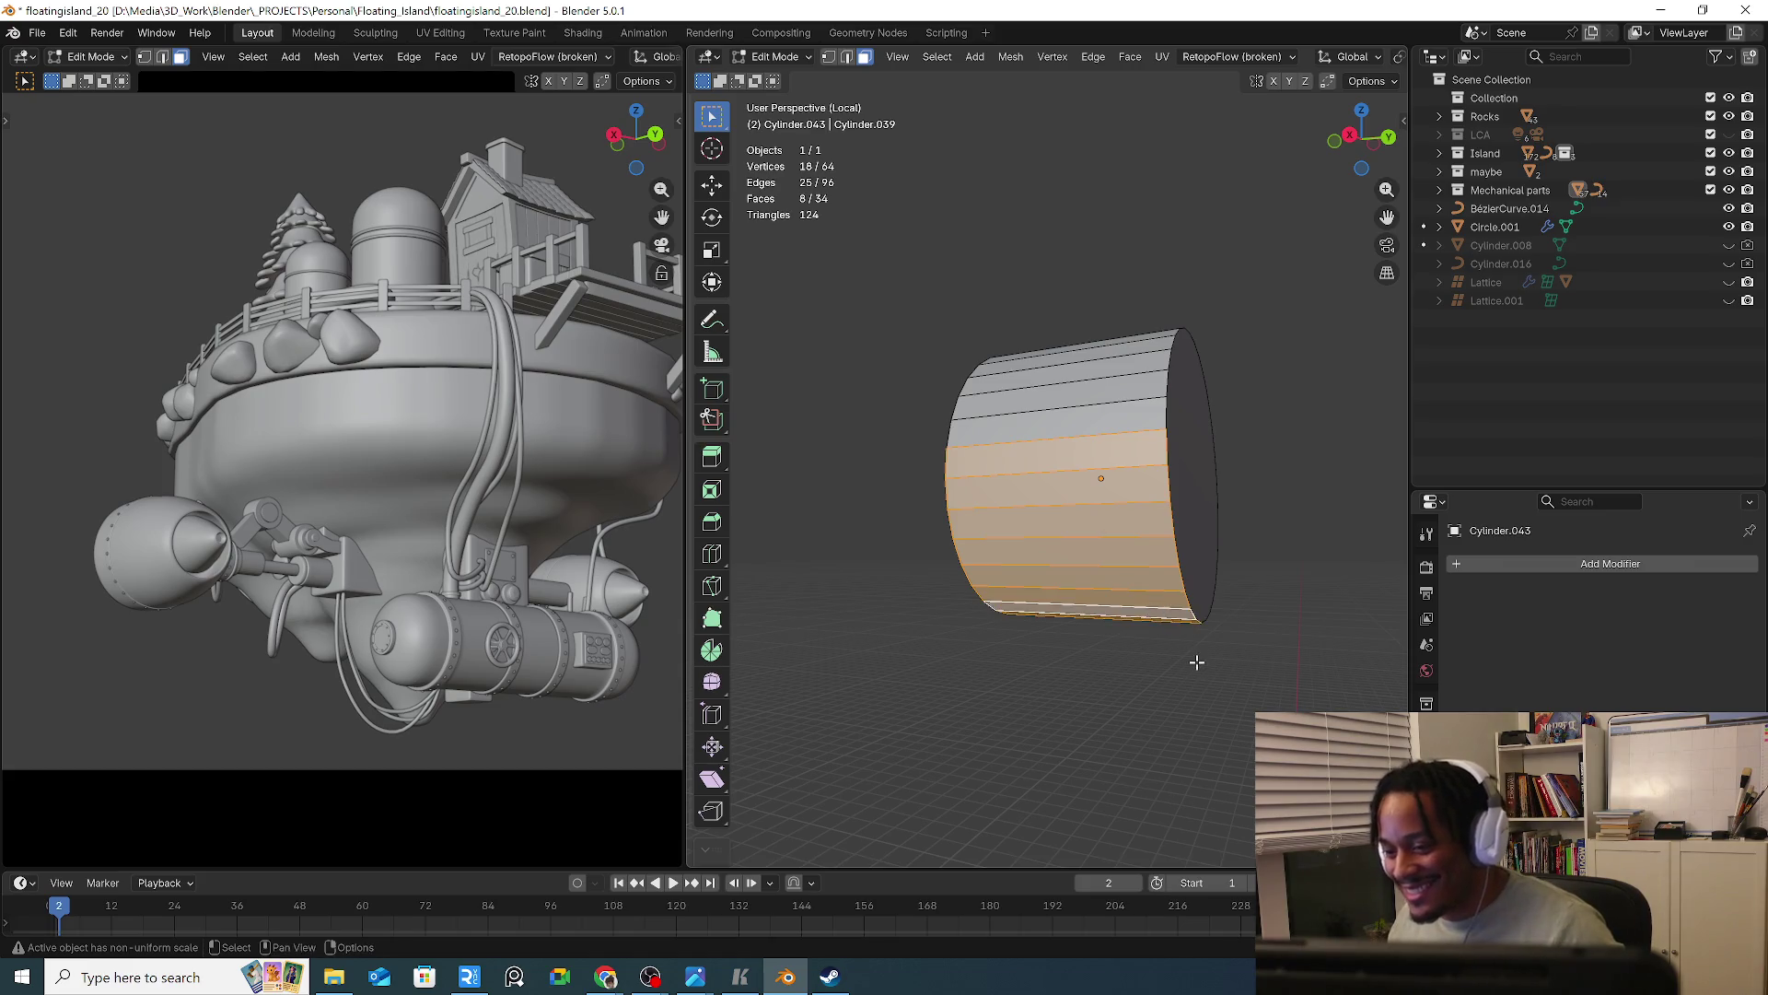
mouse_move(1196, 662)
middle_mouse_down()
mouse_move(1196, 478)
mouse_move(1243, 438)
mouse_move(1230, 389)
mouse_move(1146, 396)
mouse_move(1158, 416)
middle_mouse_up()
key("KP_Divide")
left_click(1257, 483, "shift")
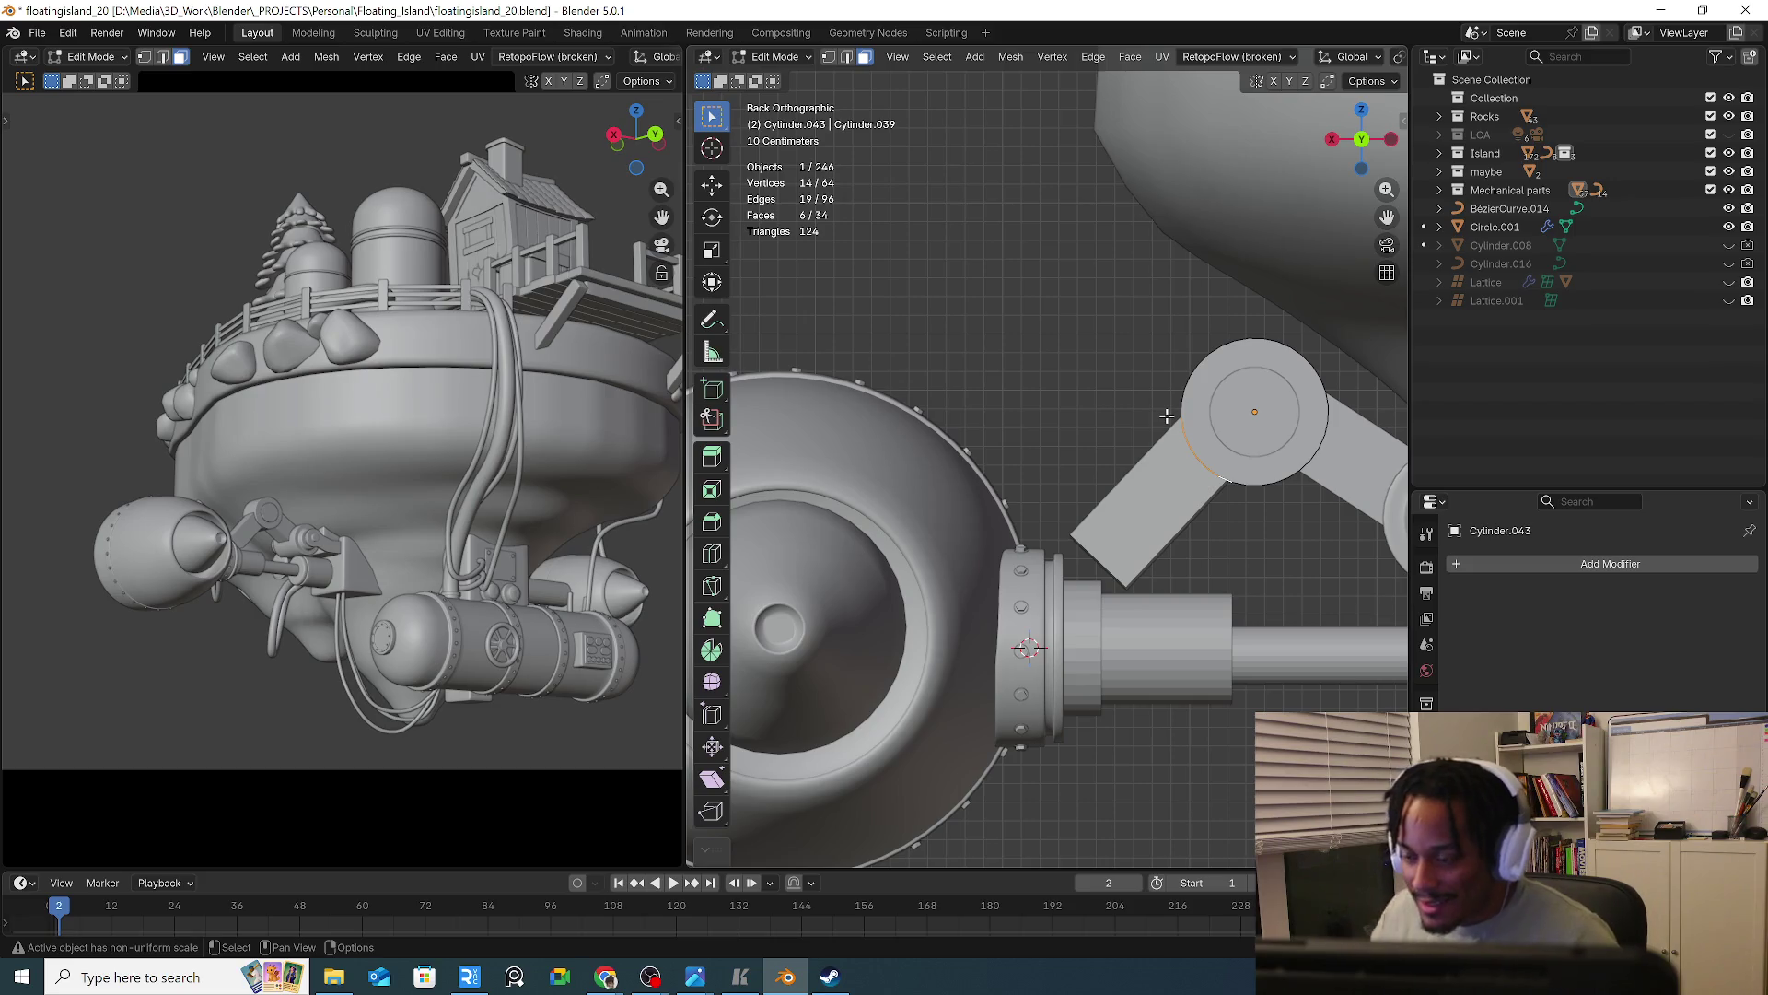
Extrude the faces 0.81041 m toward the collar, return to Object Mode and delete an object
key("e")
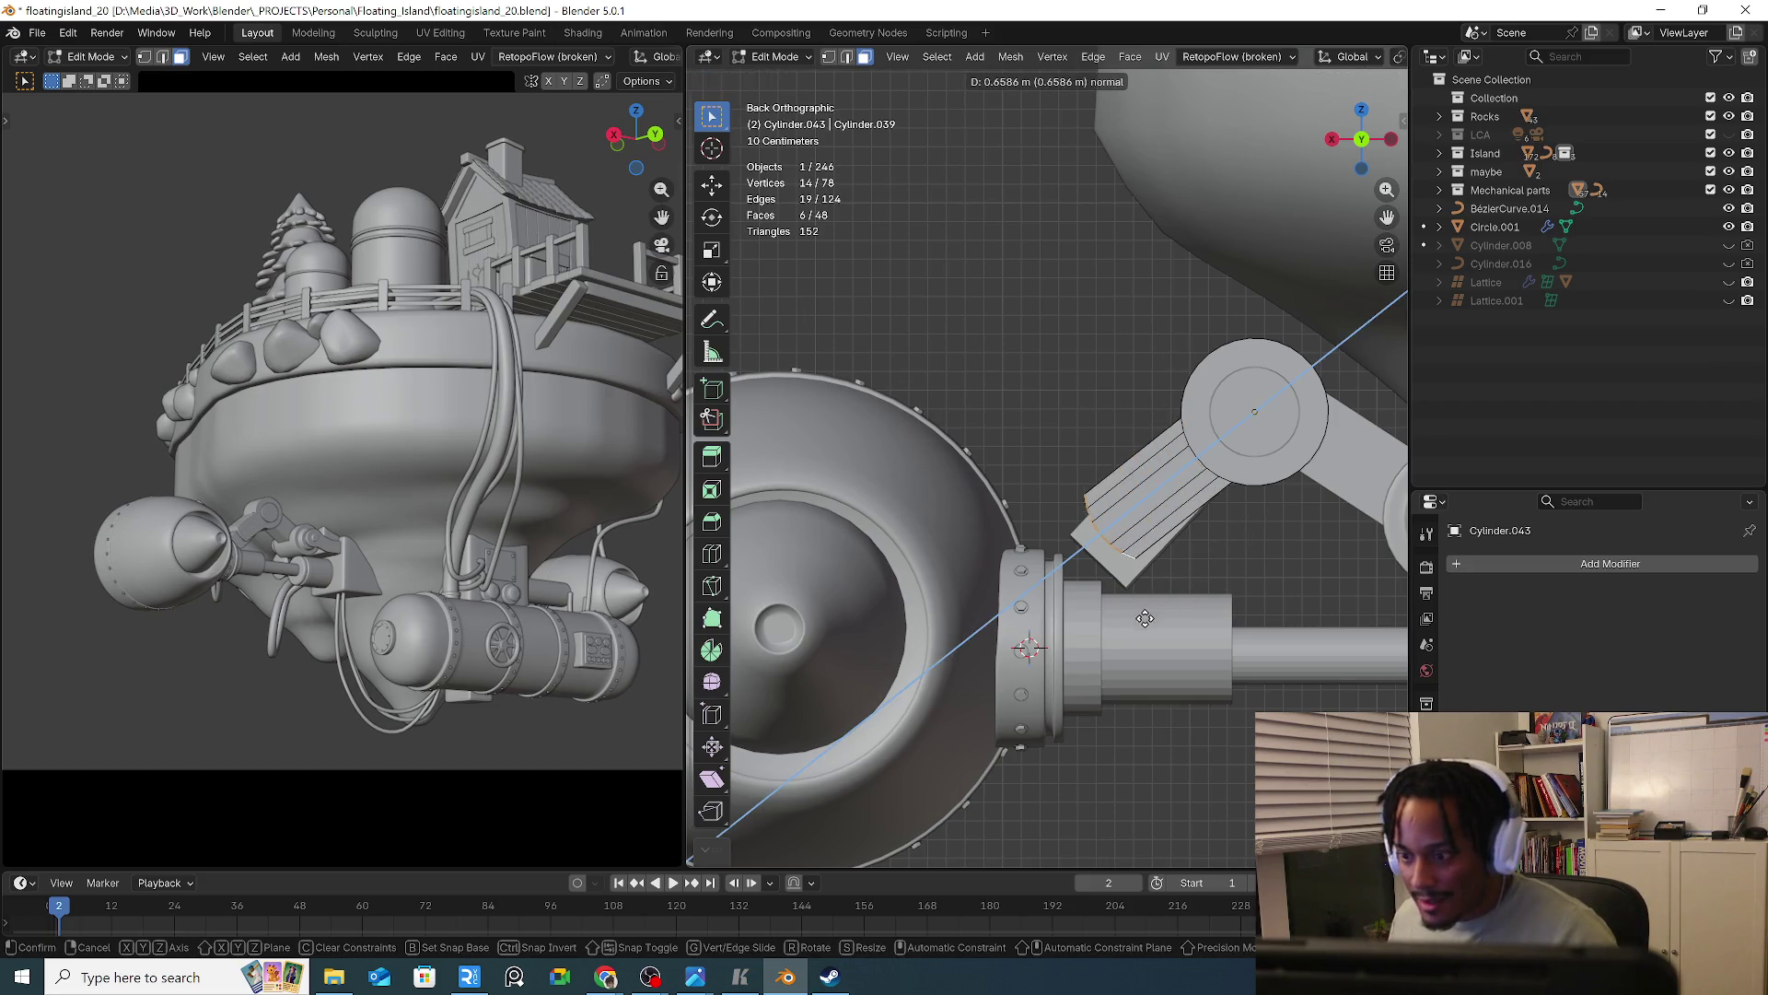
left_click(1132, 626)
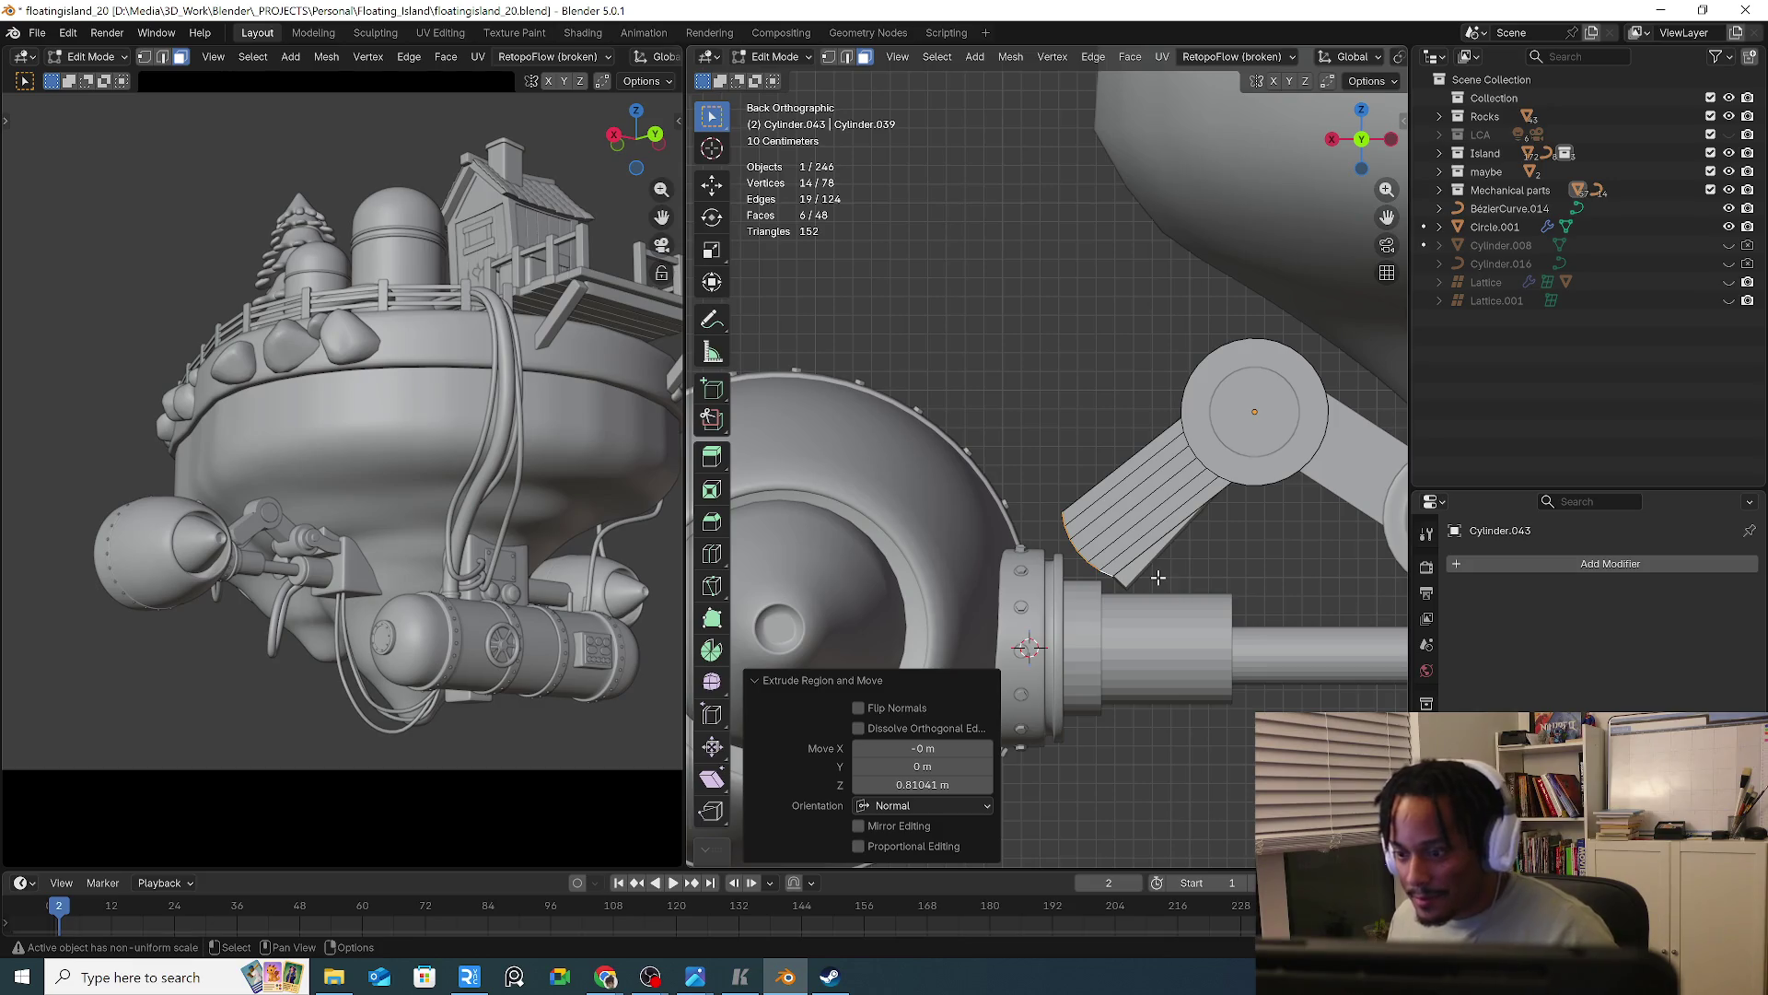
key("Tab")
key("Delete")
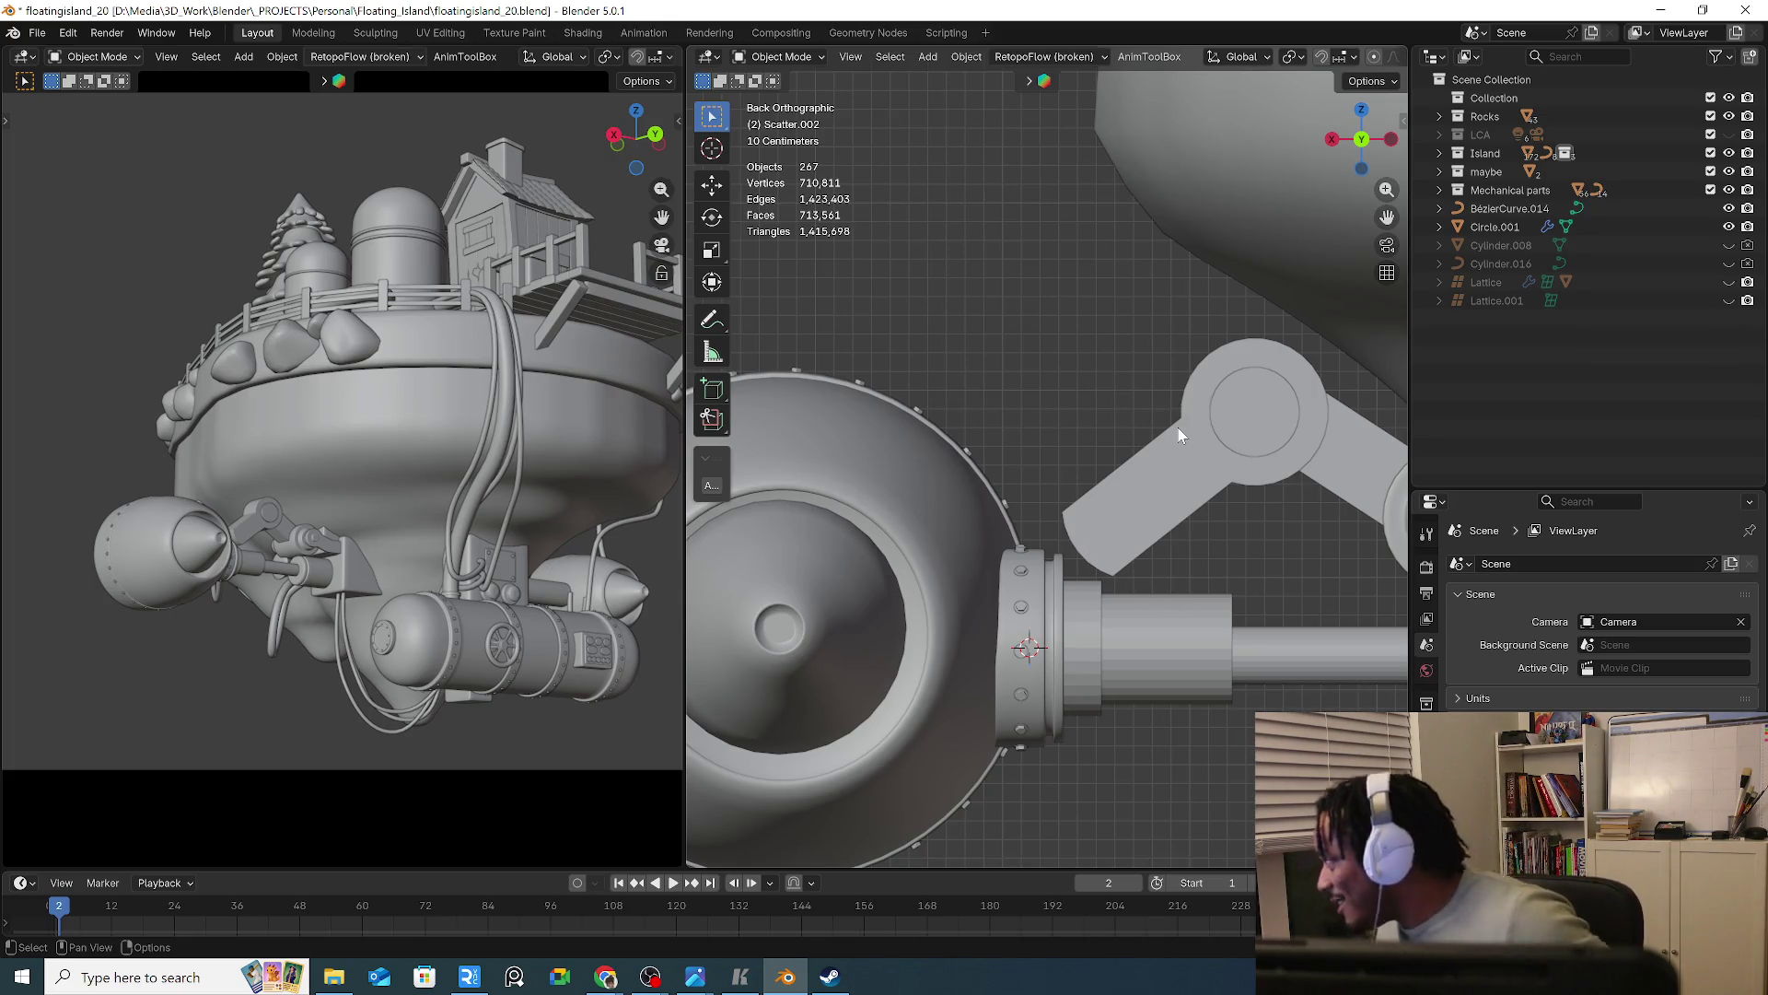
left_click(1131, 449)
mouse_move(1131, 449)
middle_mouse_down()
mouse_move(1196, 536)
mouse_move(1229, 488)
mouse_move(1184, 488)
middle_mouse_up()
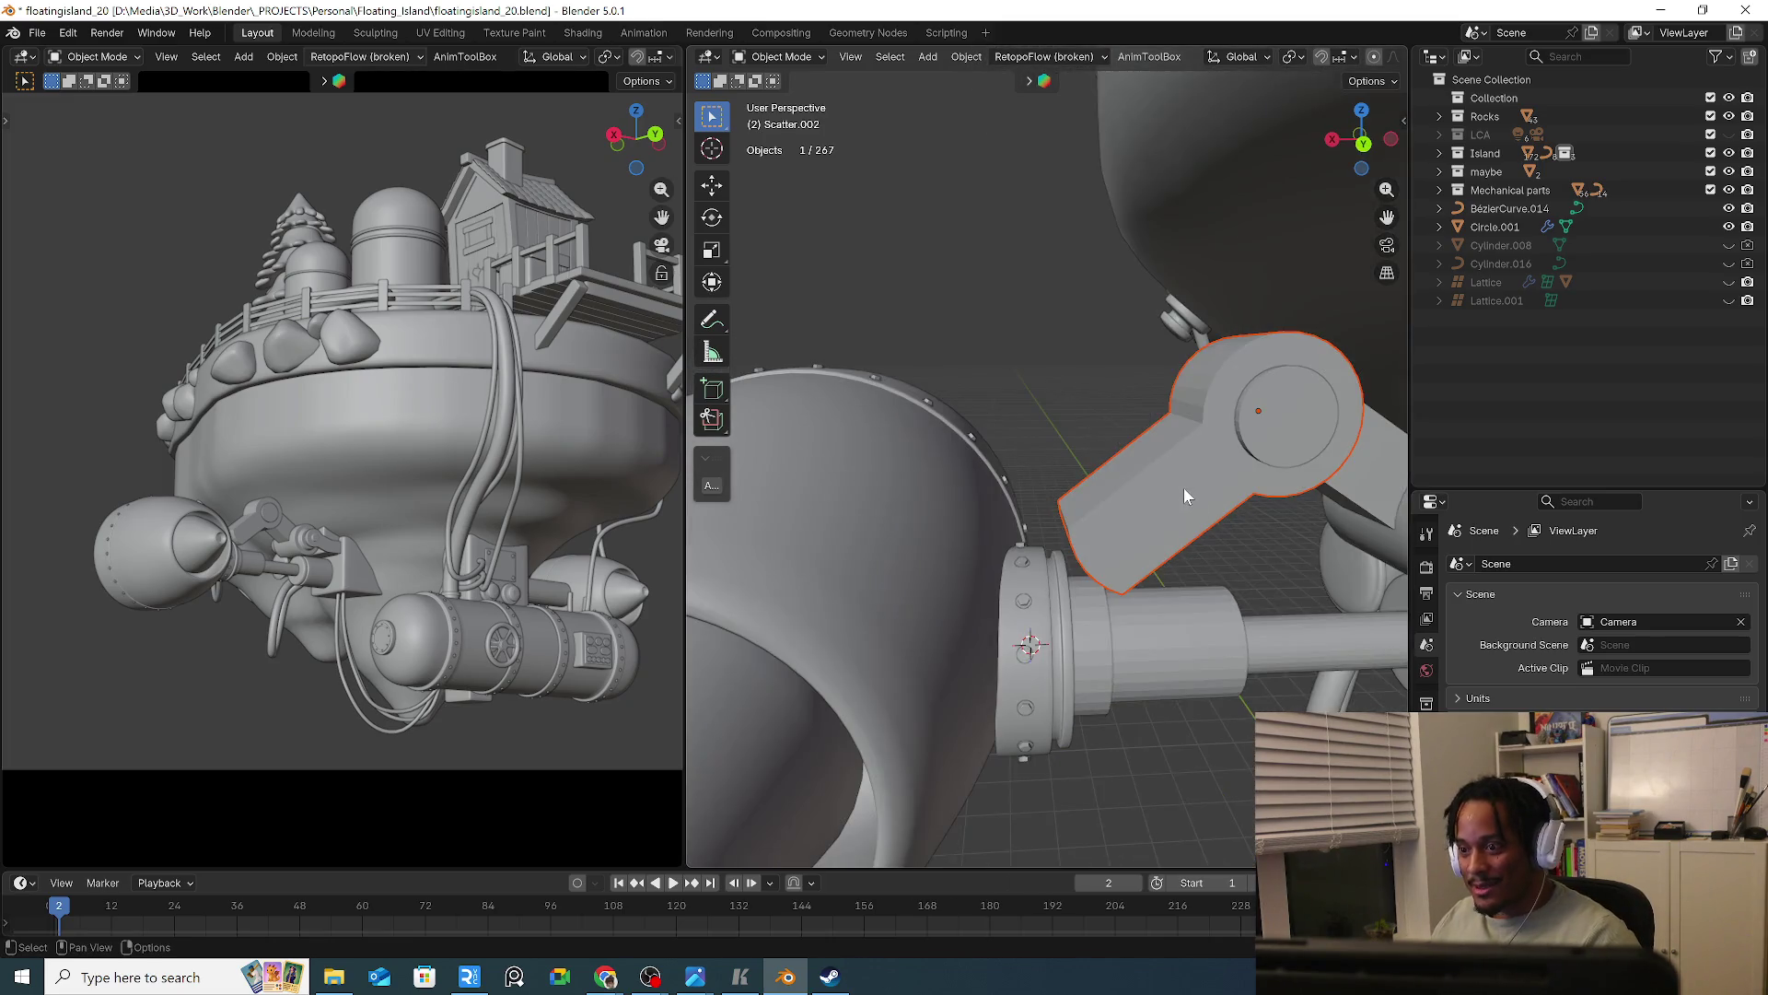
scroll(1184, 488, "down", 3)
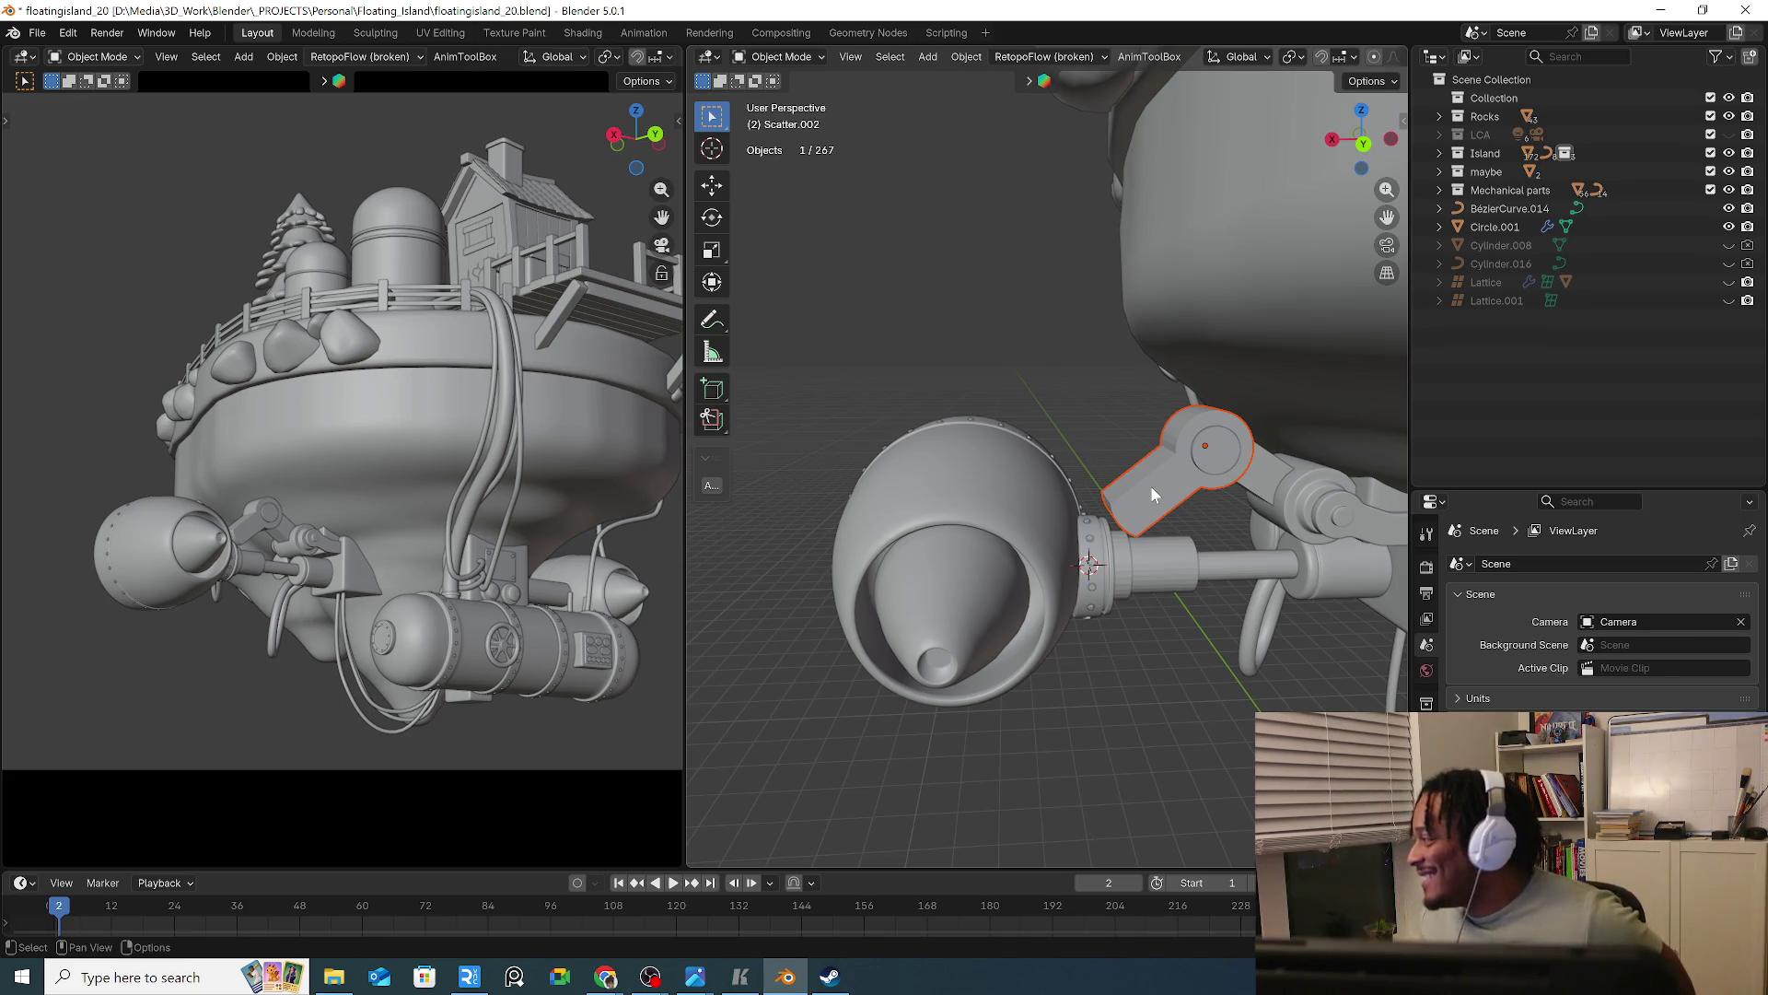
mouse_move(1075, 605)
middle_mouse_down()
mouse_move(1279, 556)
mouse_move(1289, 529)
mouse_move(1089, 514)
middle_mouse_up()
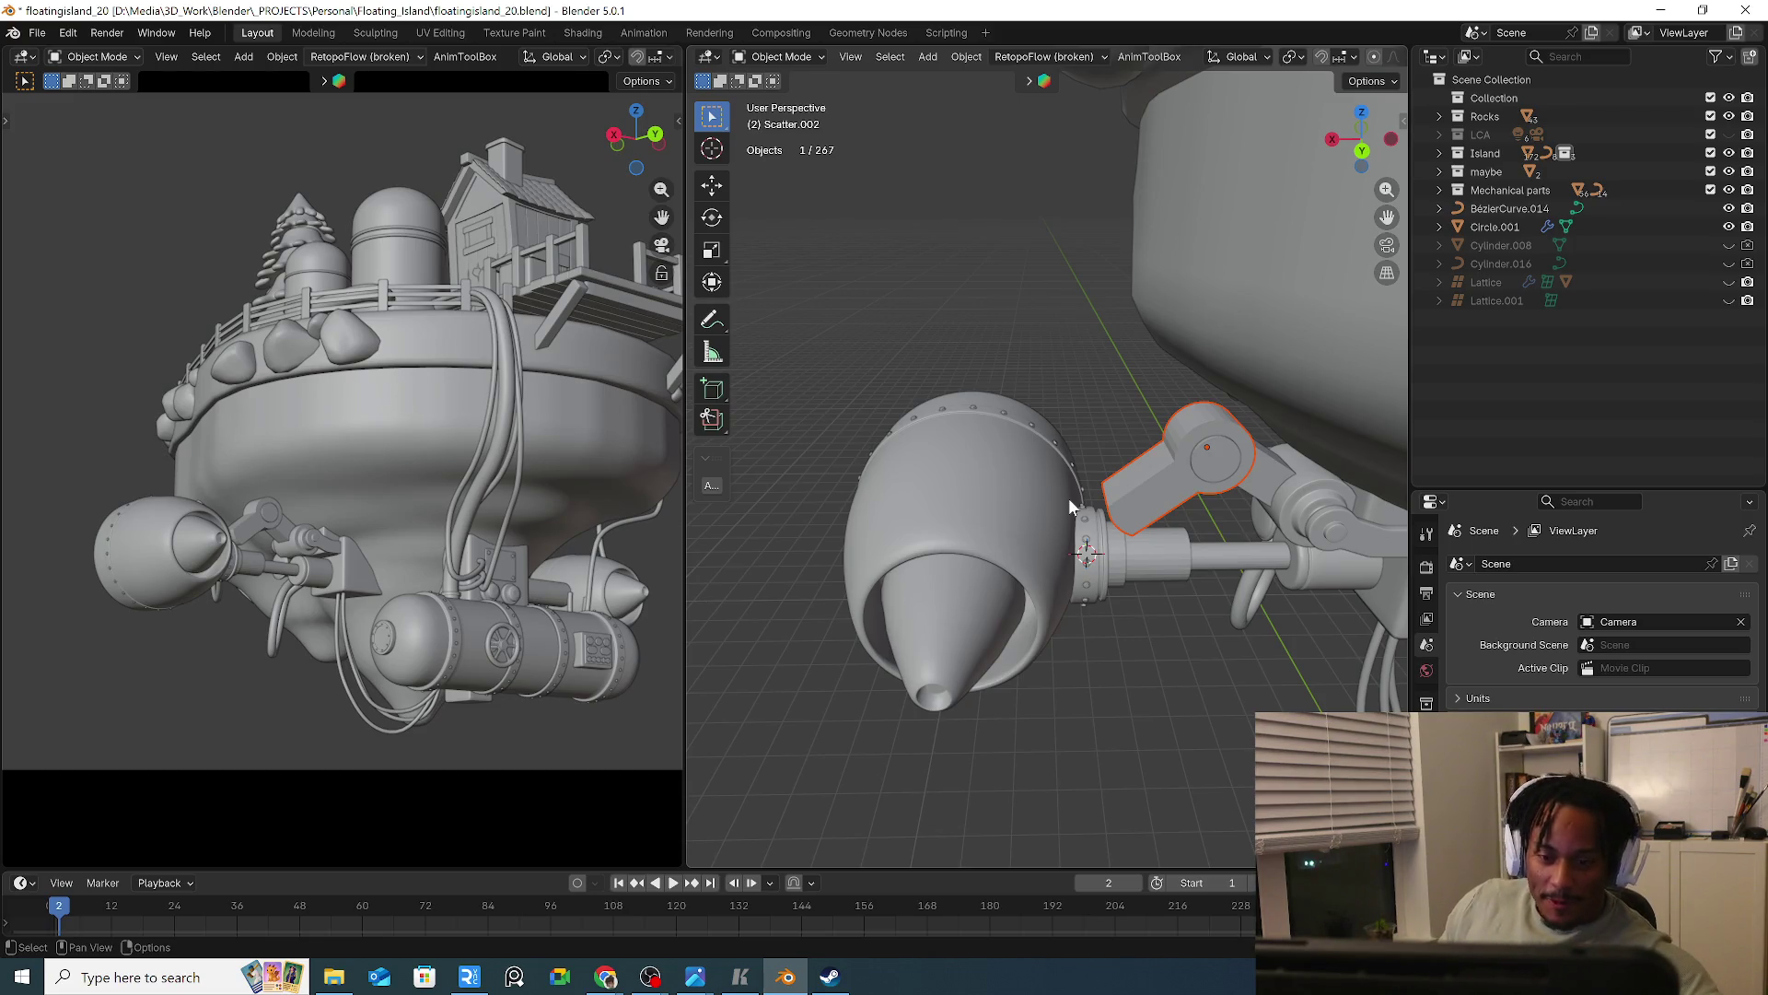
mouse_move(1059, 624)
middle_mouse_down()
mouse_move(1269, 621)
mouse_move(1242, 633)
mouse_move(1059, 577)
mouse_move(1197, 628)
mouse_move(1287, 451)
mouse_move(1197, 478)
mouse_move(1061, 471)
mouse_move(1166, 470)
mouse_move(1318, 528)
mouse_move(1103, 460)
mouse_move(1140, 409)
mouse_move(1280, 489)
mouse_move(1250, 506)
mouse_move(1256, 537)
mouse_move(1235, 474)
mouse_move(1161, 495)
mouse_move(1224, 539)
mouse_move(1198, 520)
middle_mouse_up()
left_click(1166, 470, "shift")
Slim the two selected joint pieces to 0.805 along the Y axis
key("s")
key("x")
key("y")
left_click(1282, 511)
Isolate arm link Cylinder.043 in Edit Mode and add a centred lengthwise loop cut
left_click(1294, 486)
left_click(1161, 496)
key("Tab")
key("KP_Decimal")
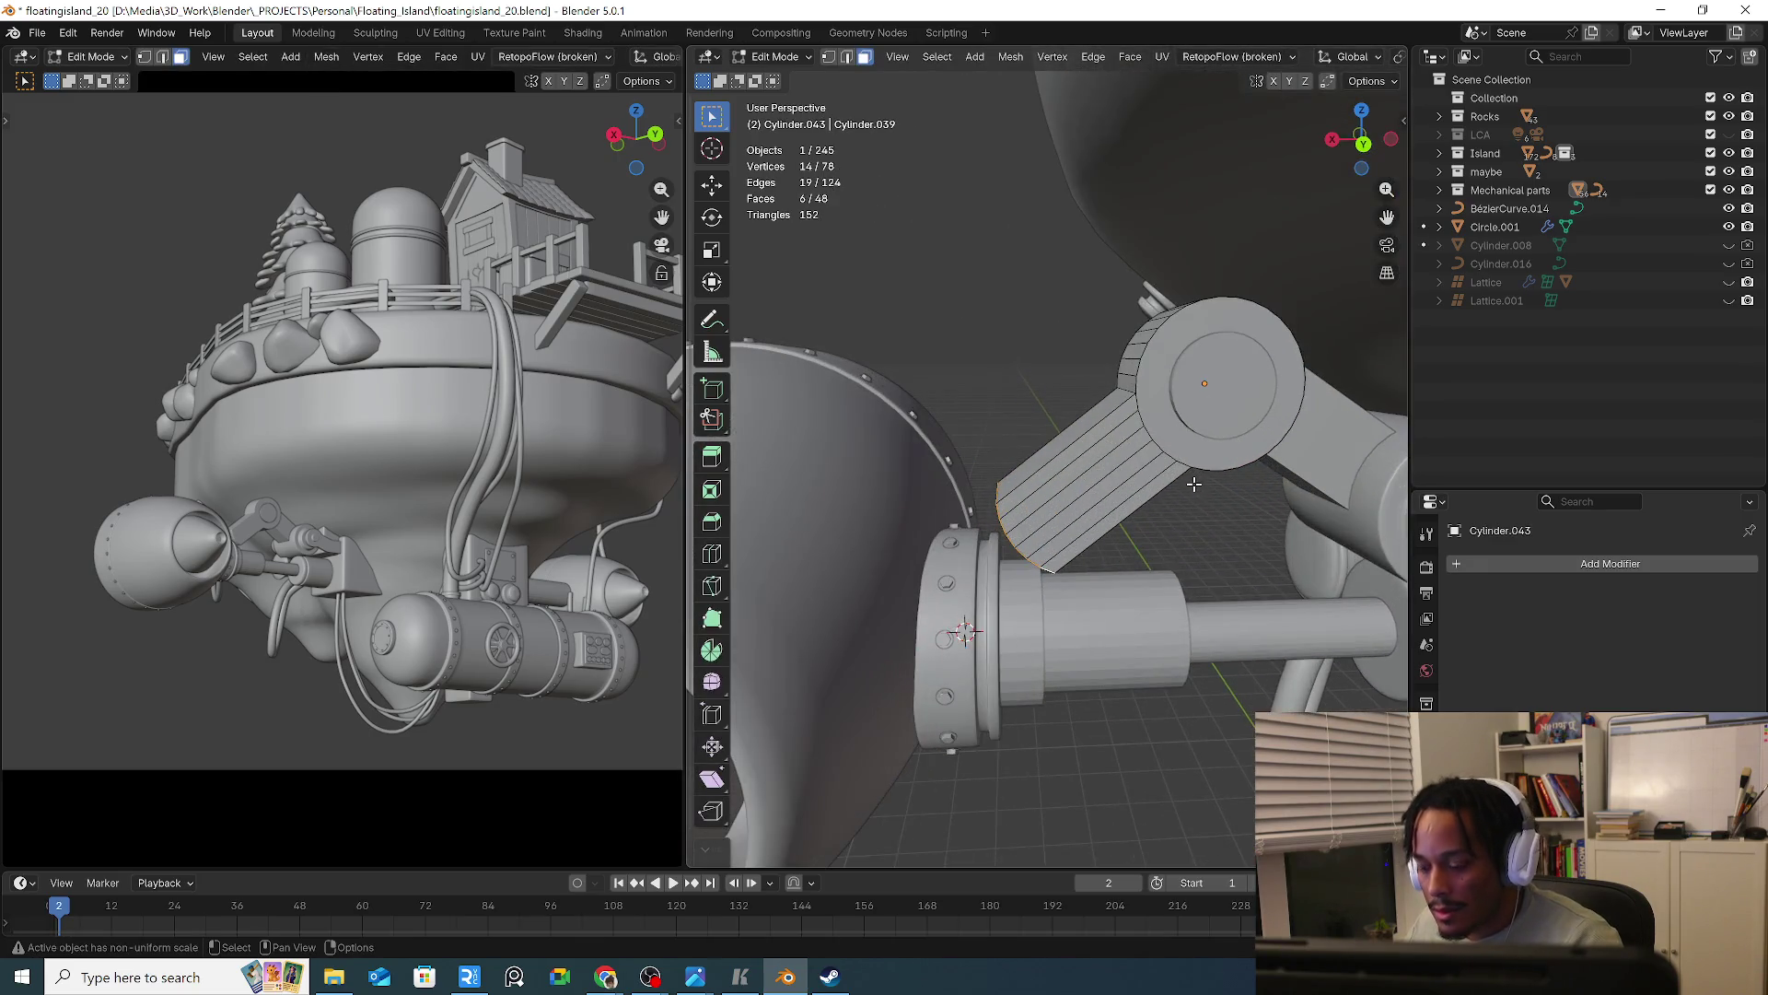
key("KP_Divide")
mouse_move(1108, 475)
middle_mouse_down()
mouse_move(1219, 540)
mouse_move(1178, 488)
mouse_move(1171, 514)
mouse_move(1188, 465)
middle_mouse_up()
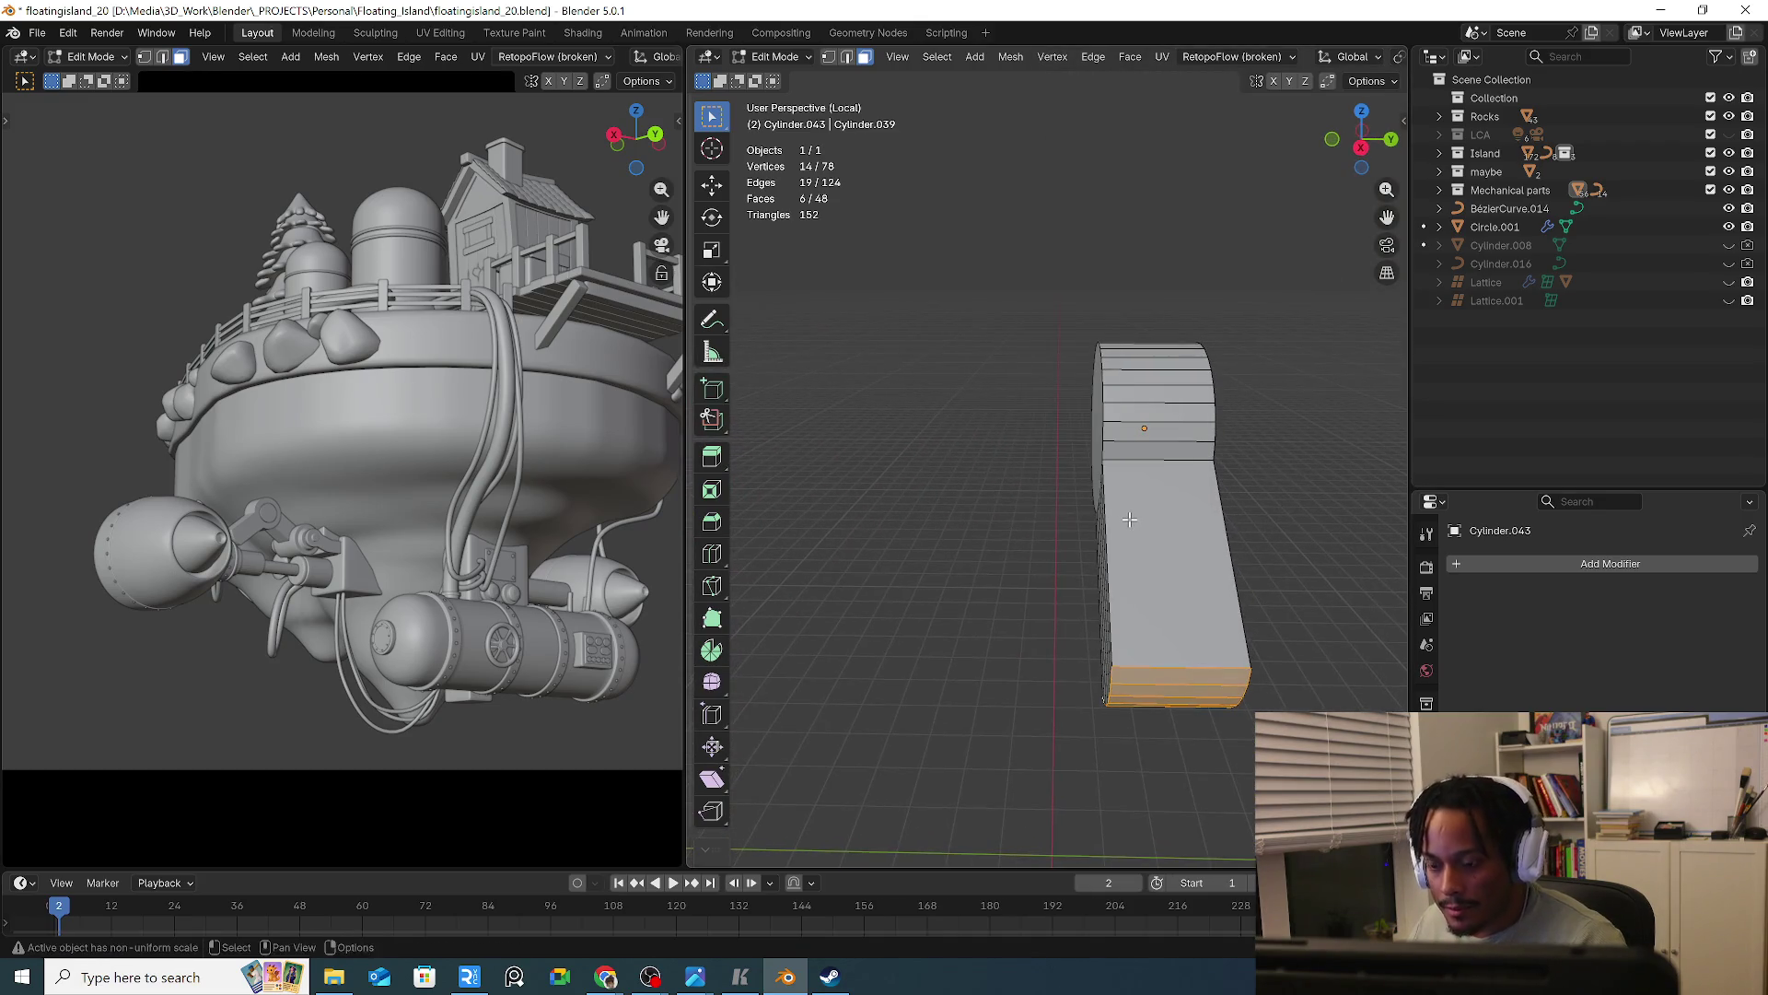
key("ctrl+r")
left_click(1190, 459)
right_click(1191, 458)
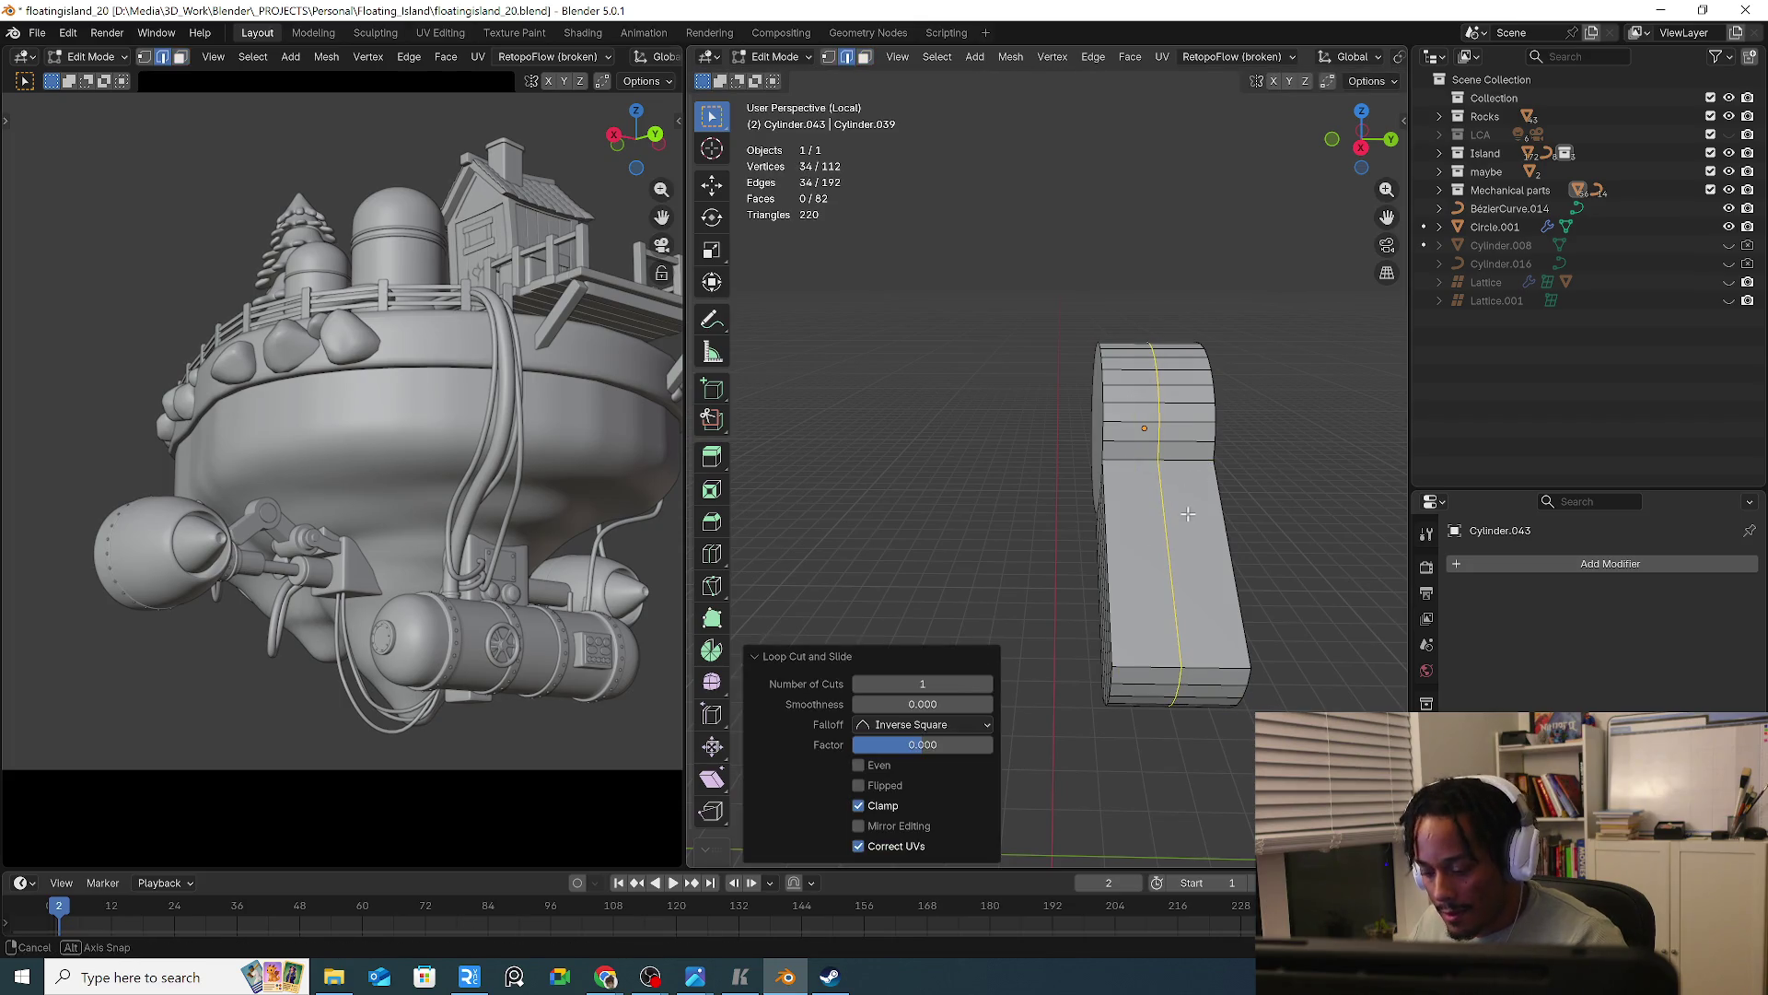
In top view with X-ray on, box-select the link's lower-half faces and delete them
key("KP_7")
middle_click_drag(1229, 491, 1106, 504, "shift")
key("Tab")
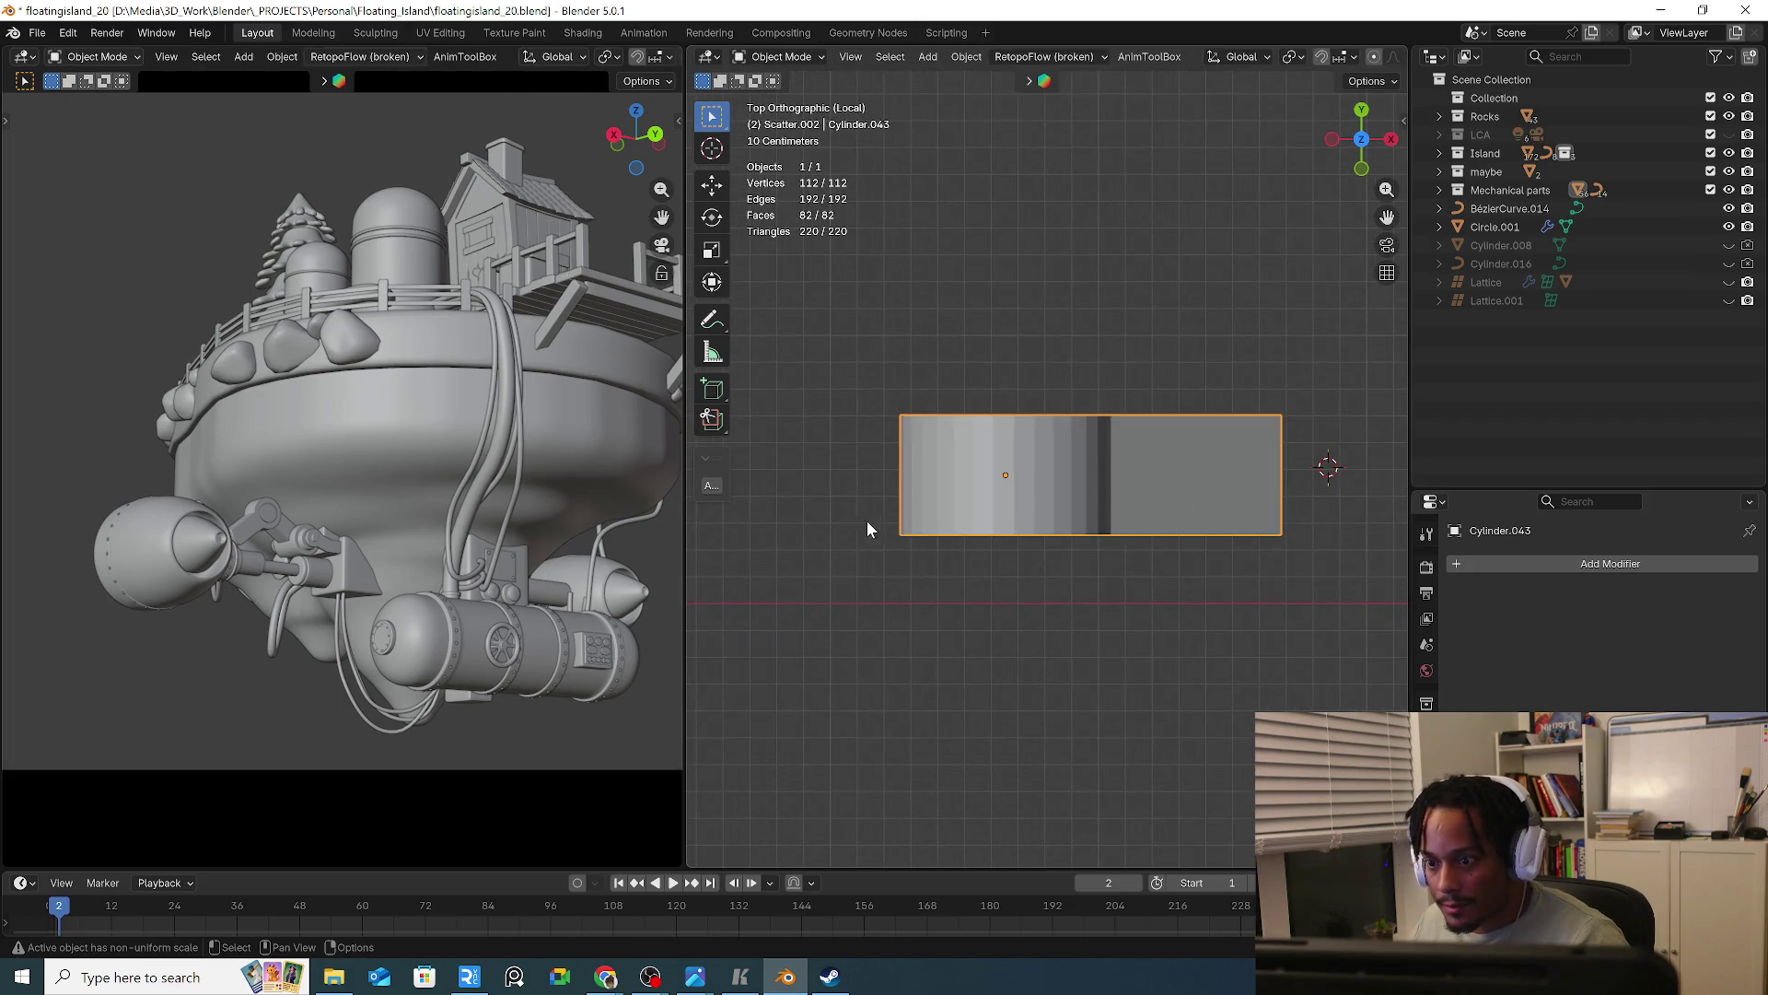
key("Tab")
key("alt+z")
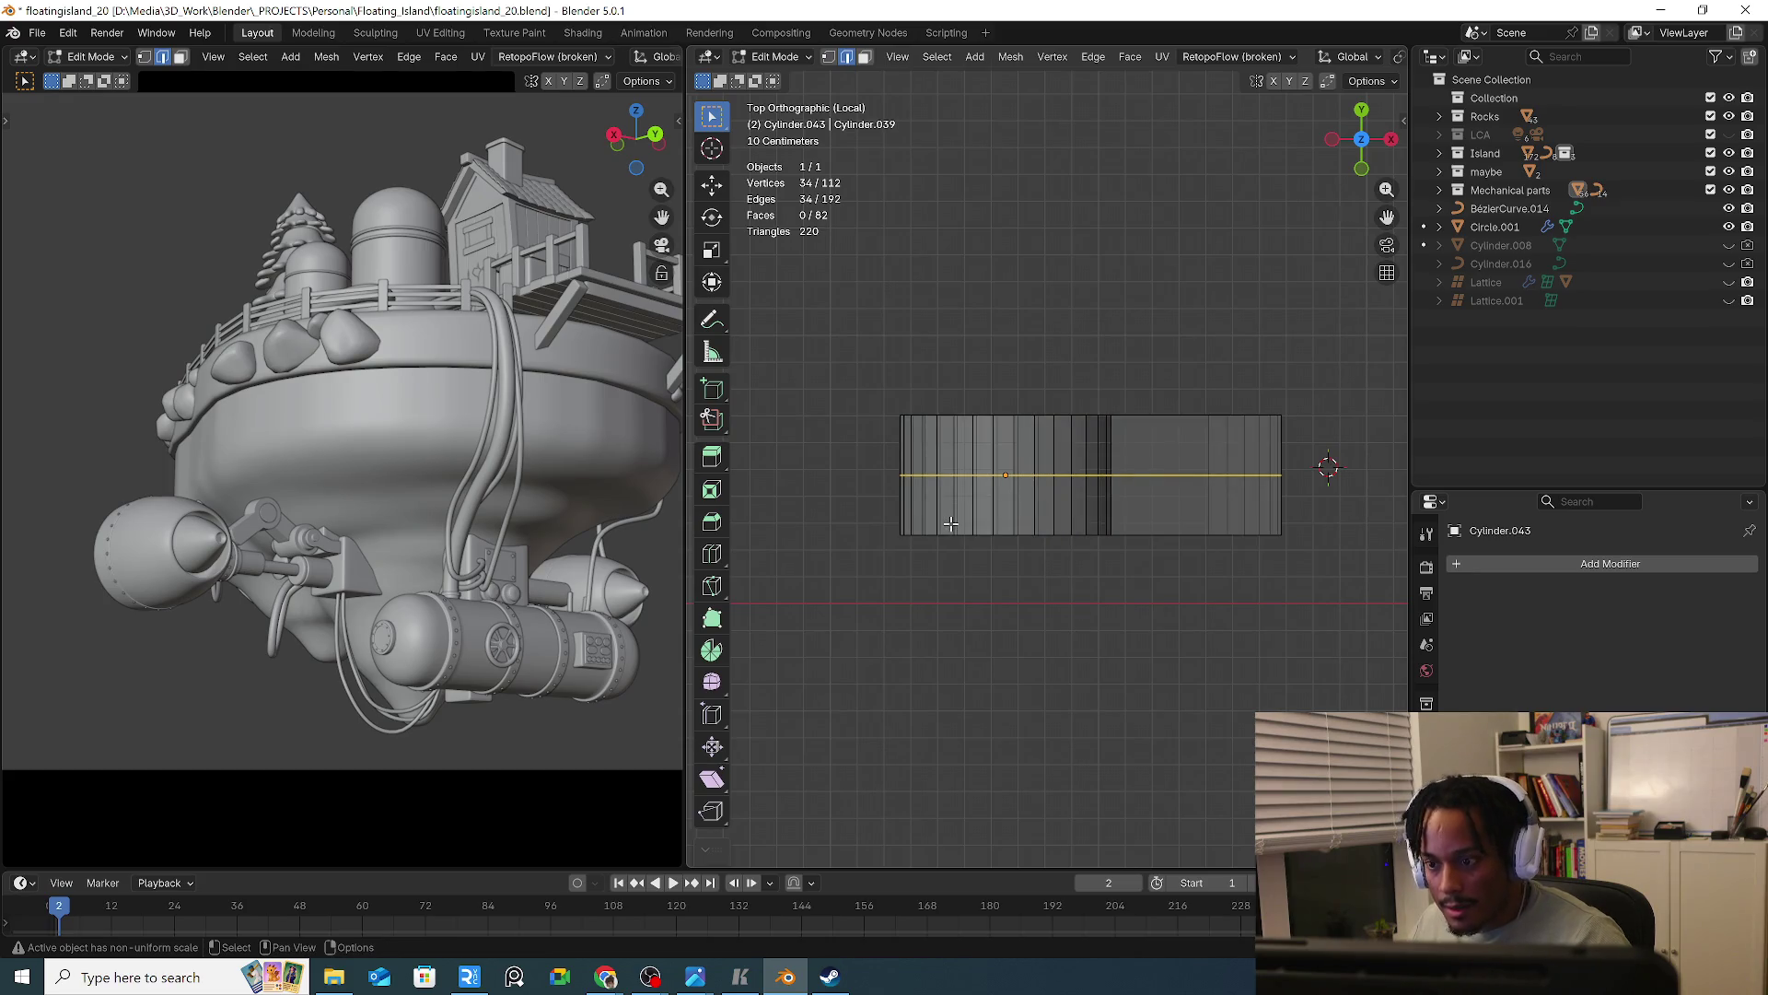
key("3")
mouse_move(878, 547)
left_mouse_down()
mouse_move(1296, 492)
mouse_move(1296, 473)
left_mouse_up()
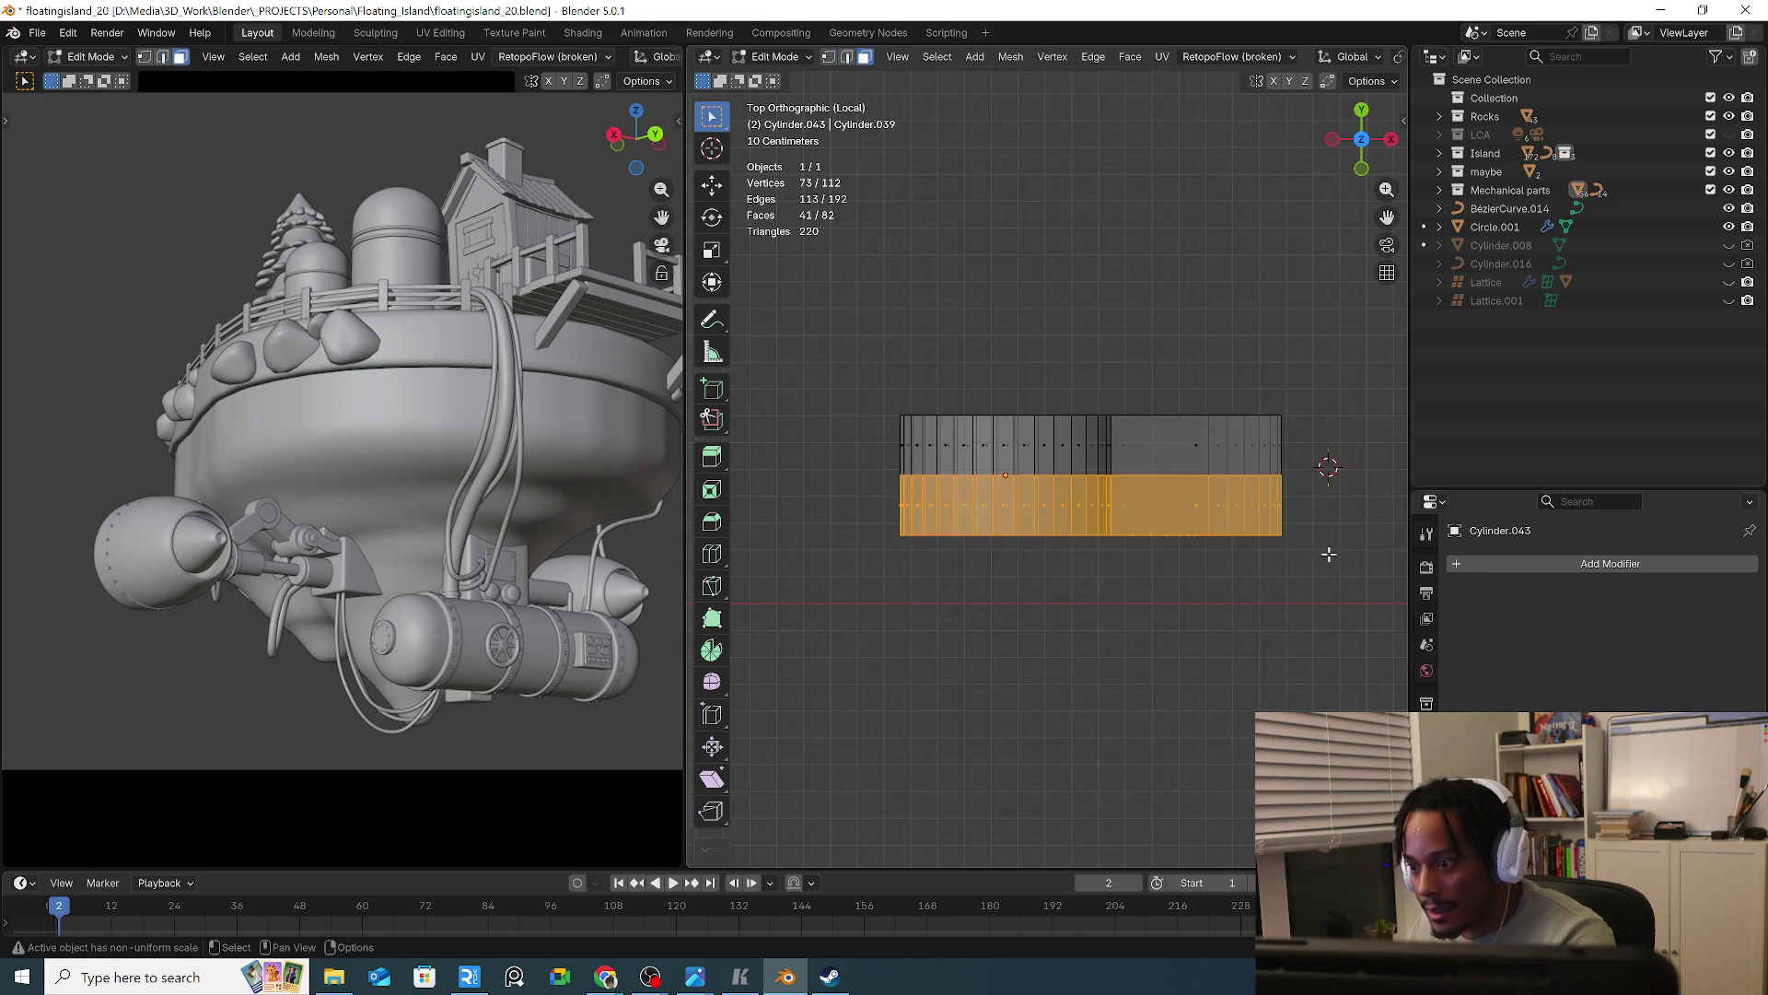
key("x")
left_click(1315, 557)
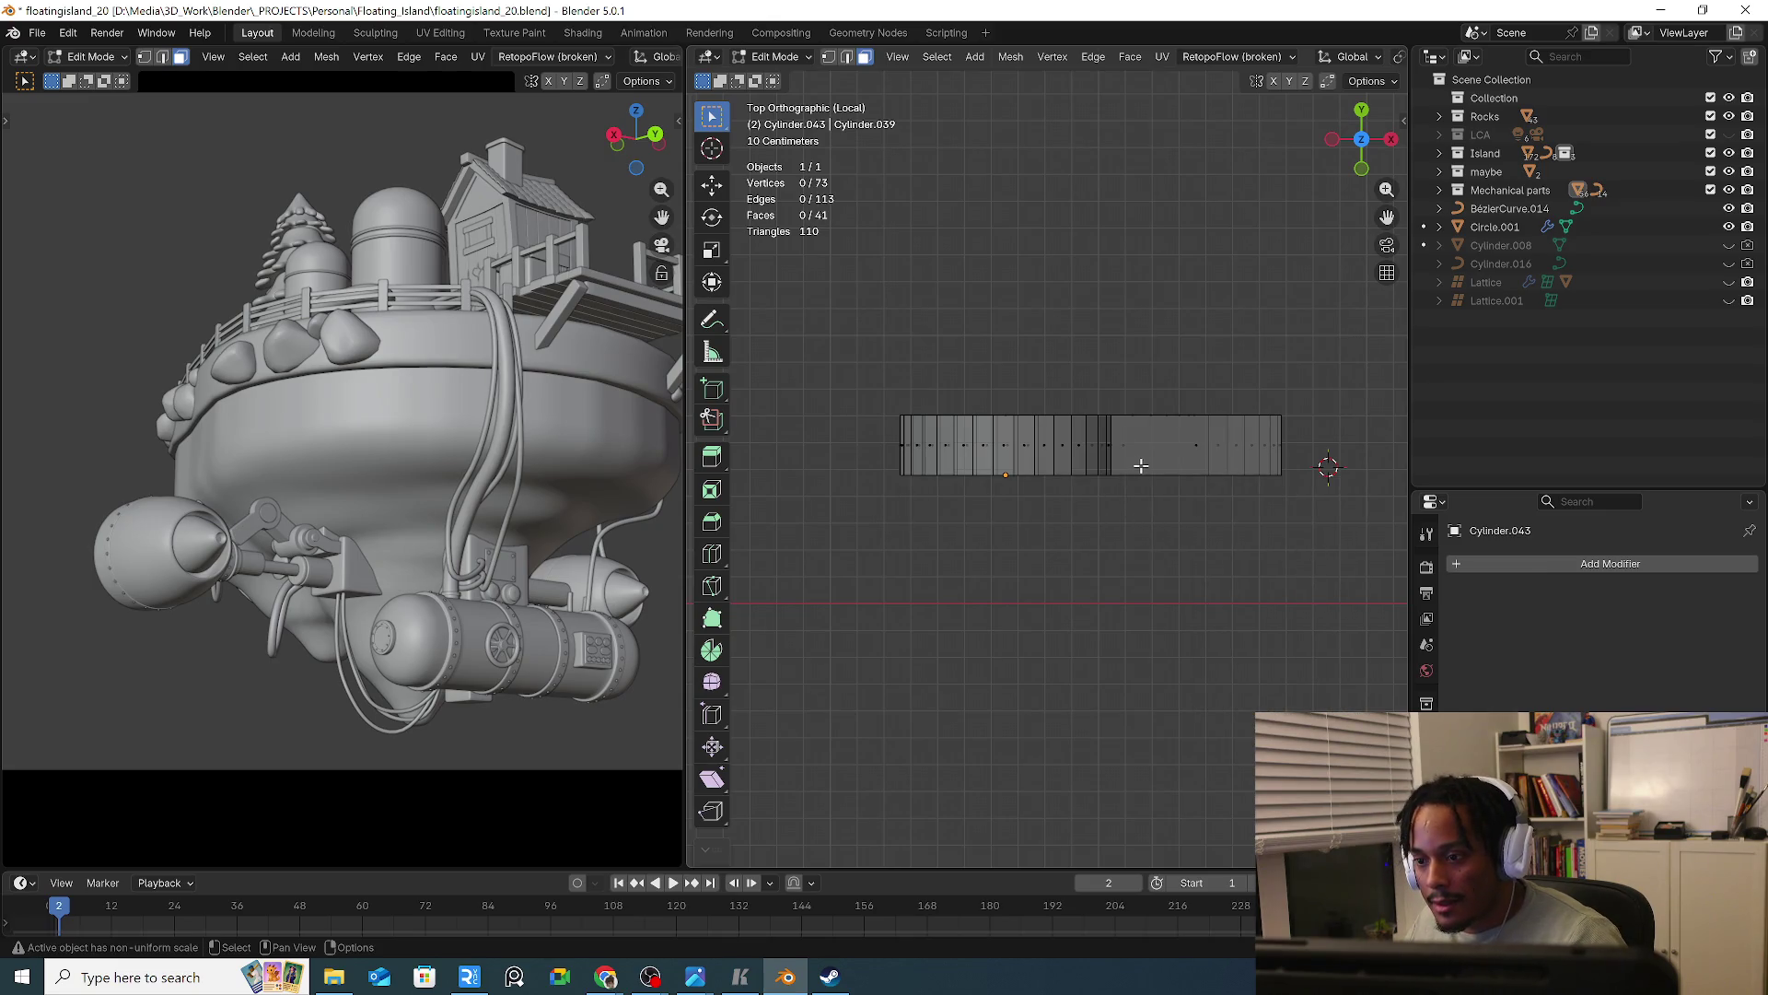
key("Tab")
Add a Mirror modifier to the arm link, mirroring on Z instead of X
key("q")
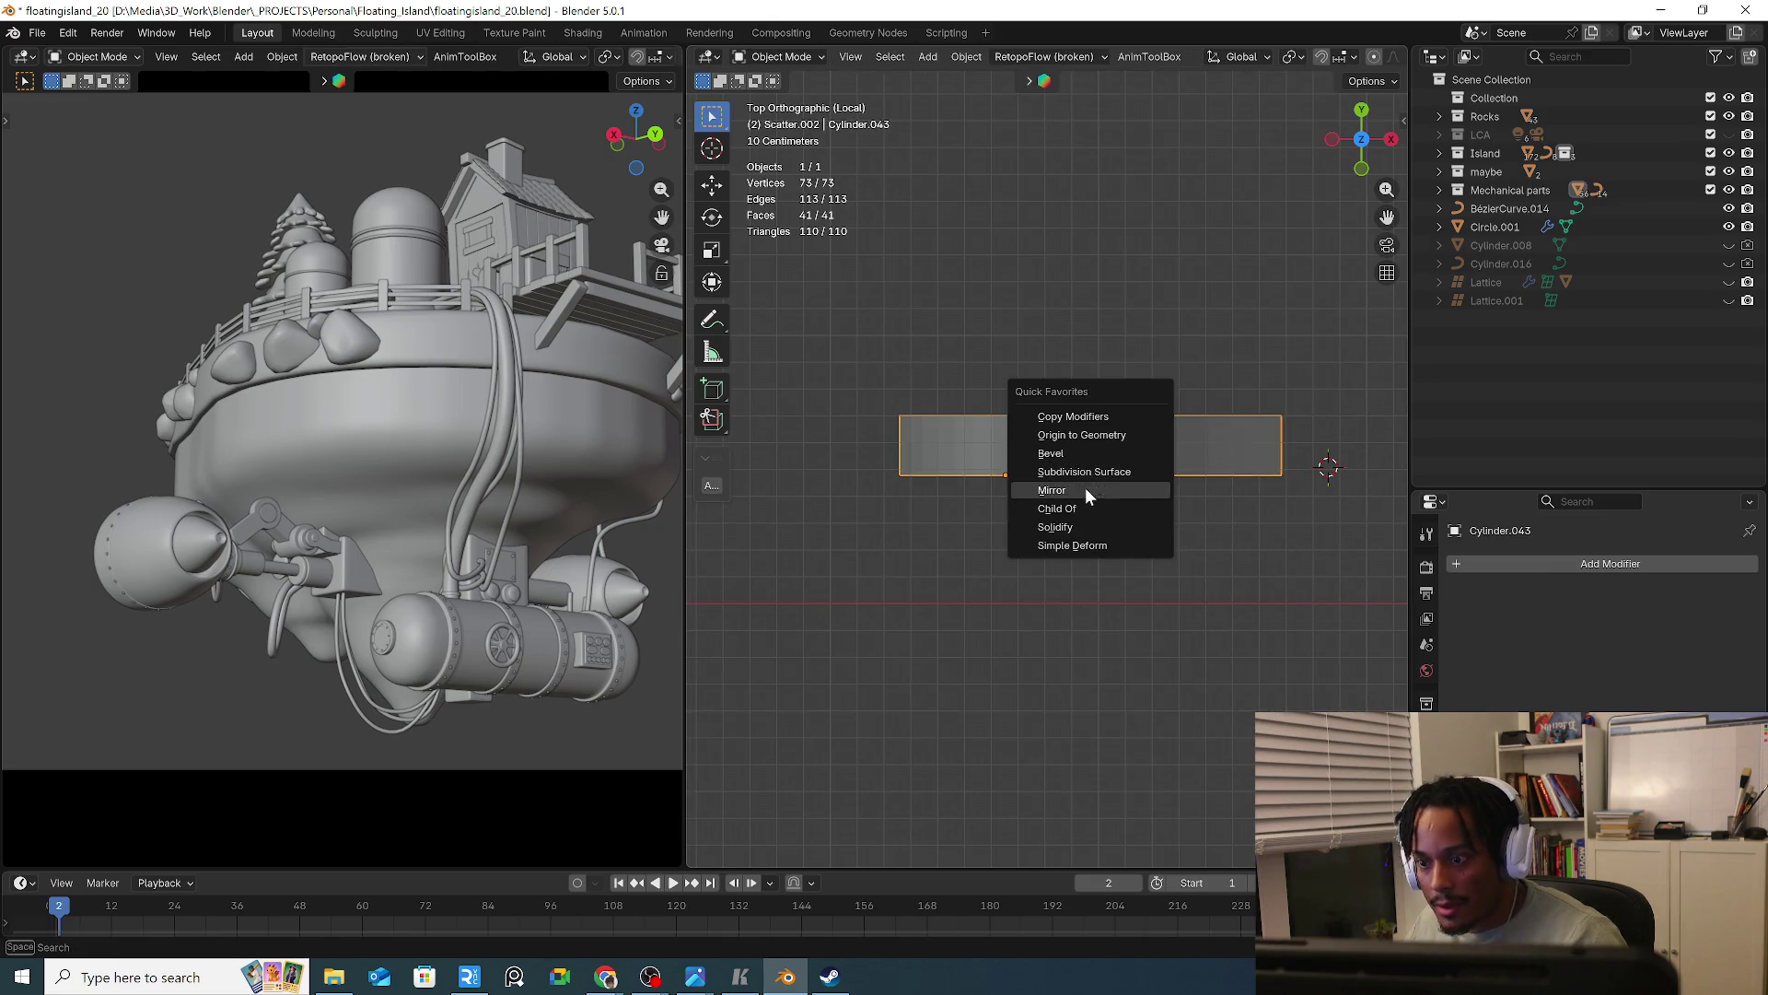
left_click(1085, 490)
left_click(1596, 663)
left_click(1705, 663)
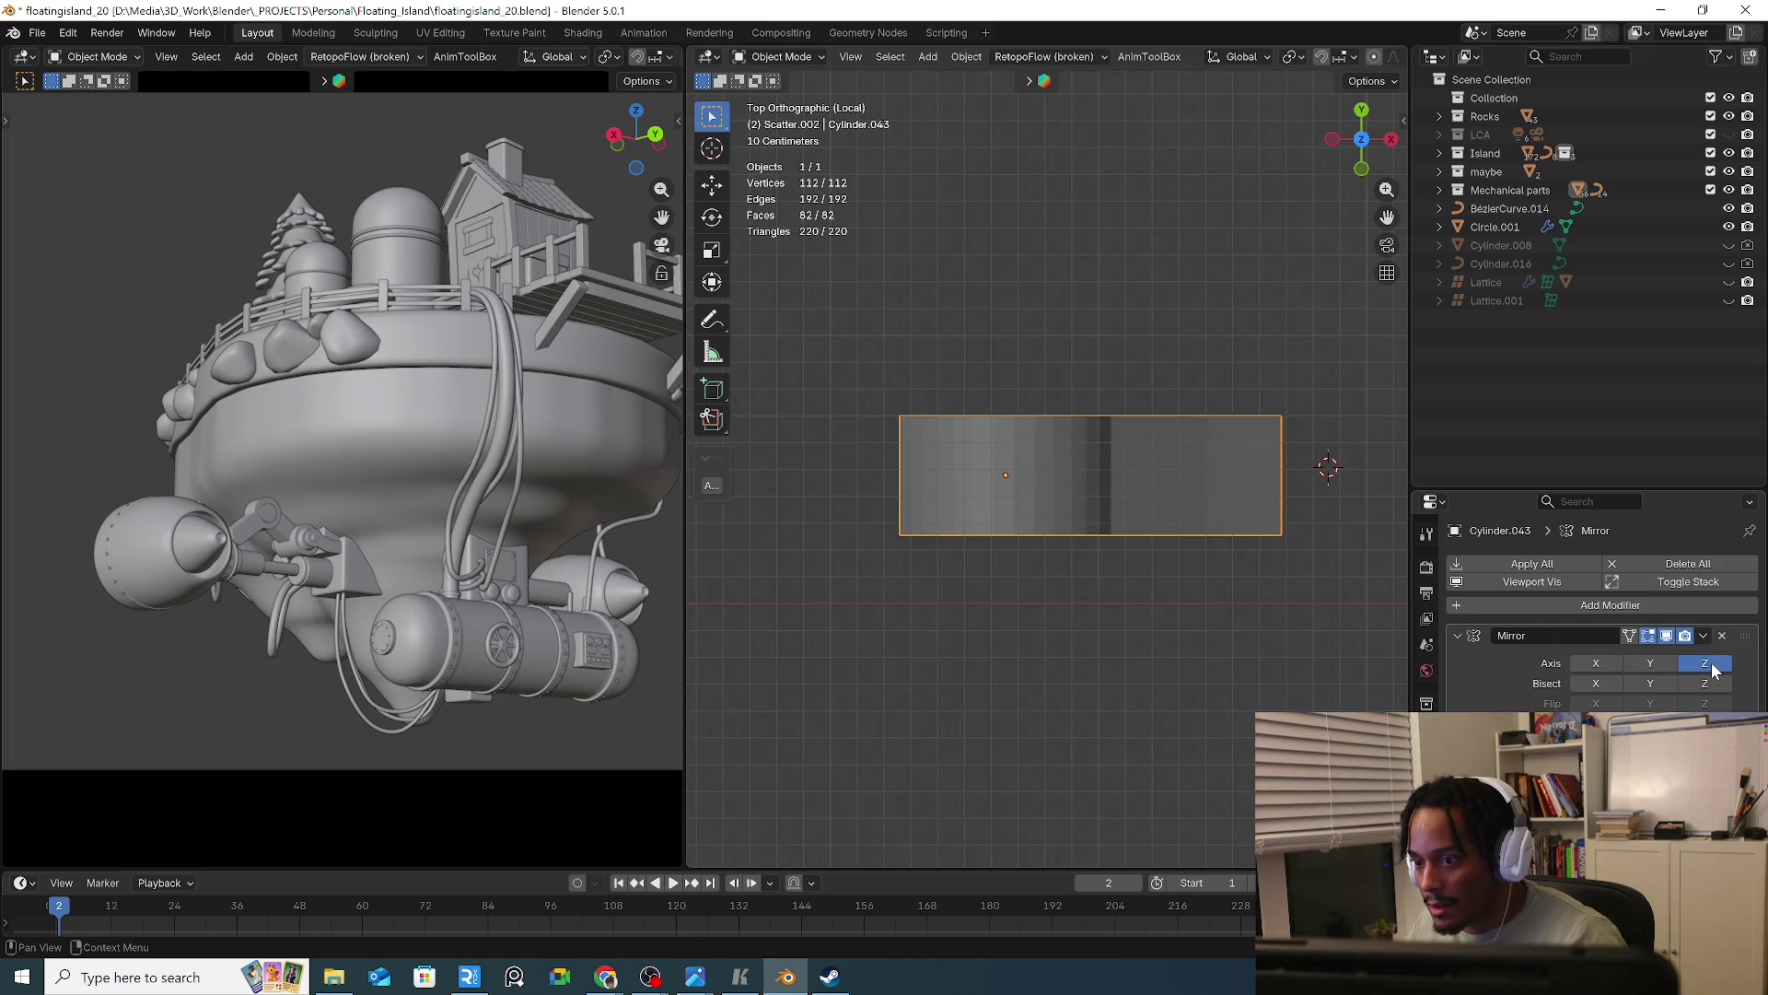
Delete the end cap face of the arm link's ring
key("Tab")
middle_click_drag(1161, 516, 1068, 479)
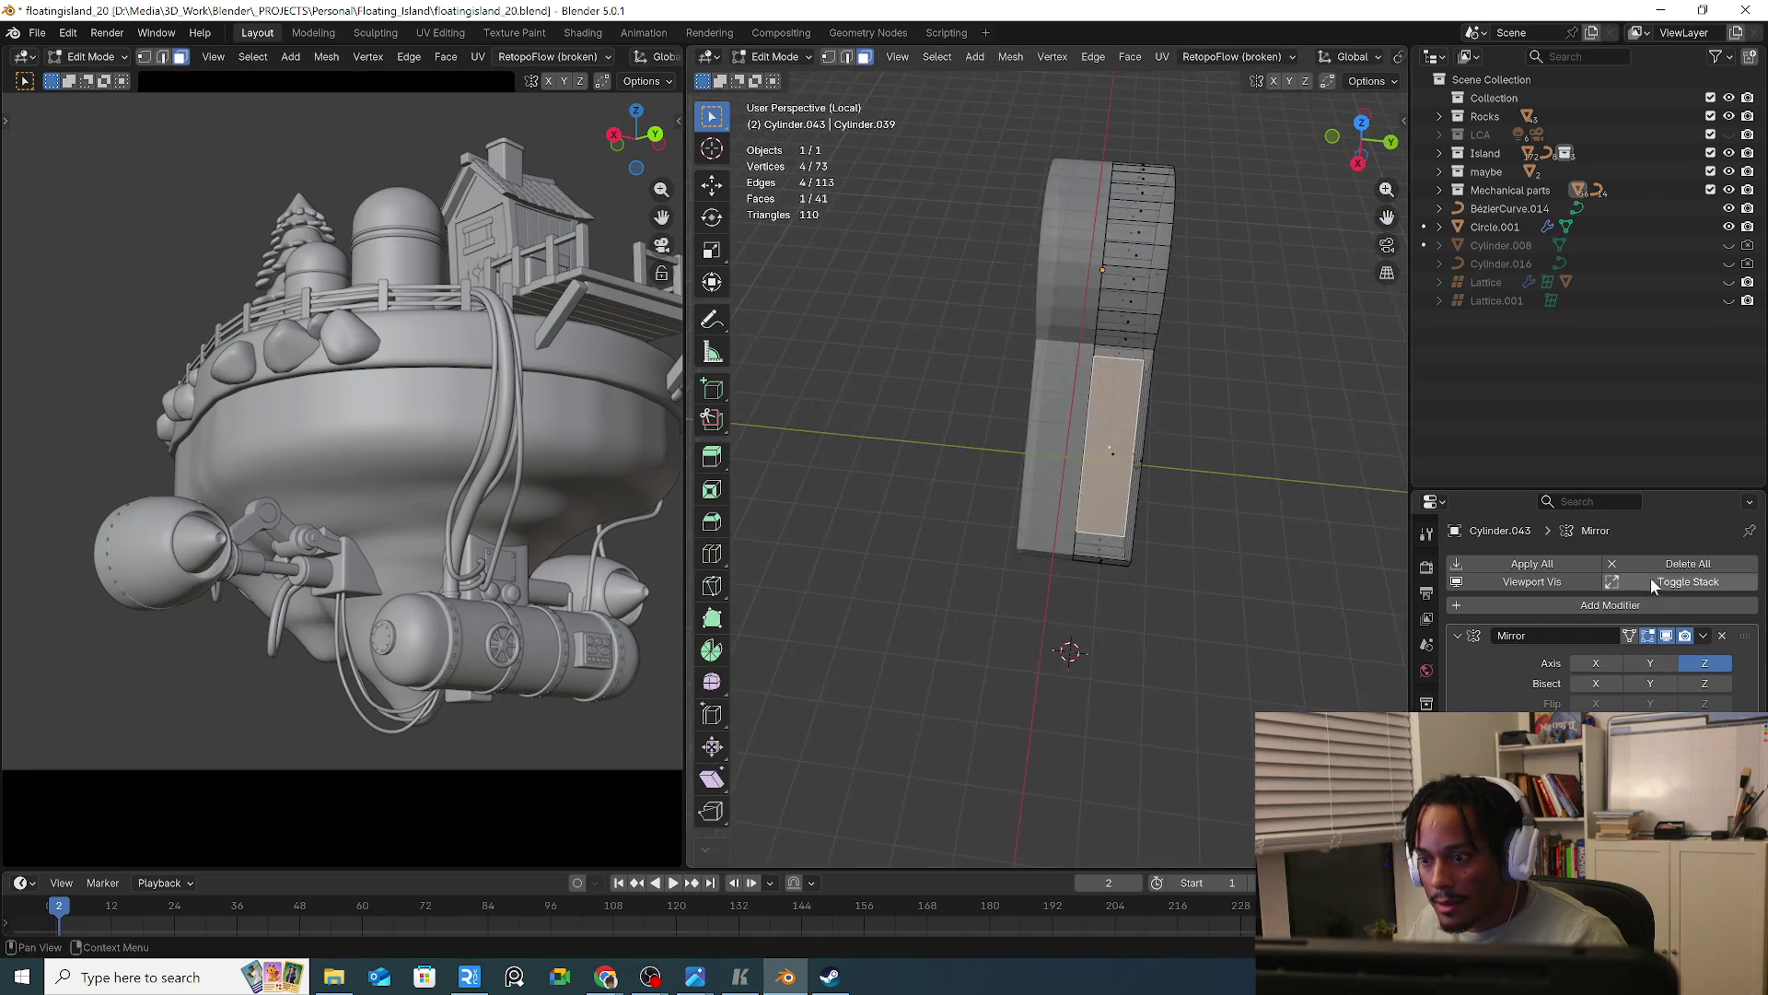
middle_click_drag(1151, 552, 1121, 518)
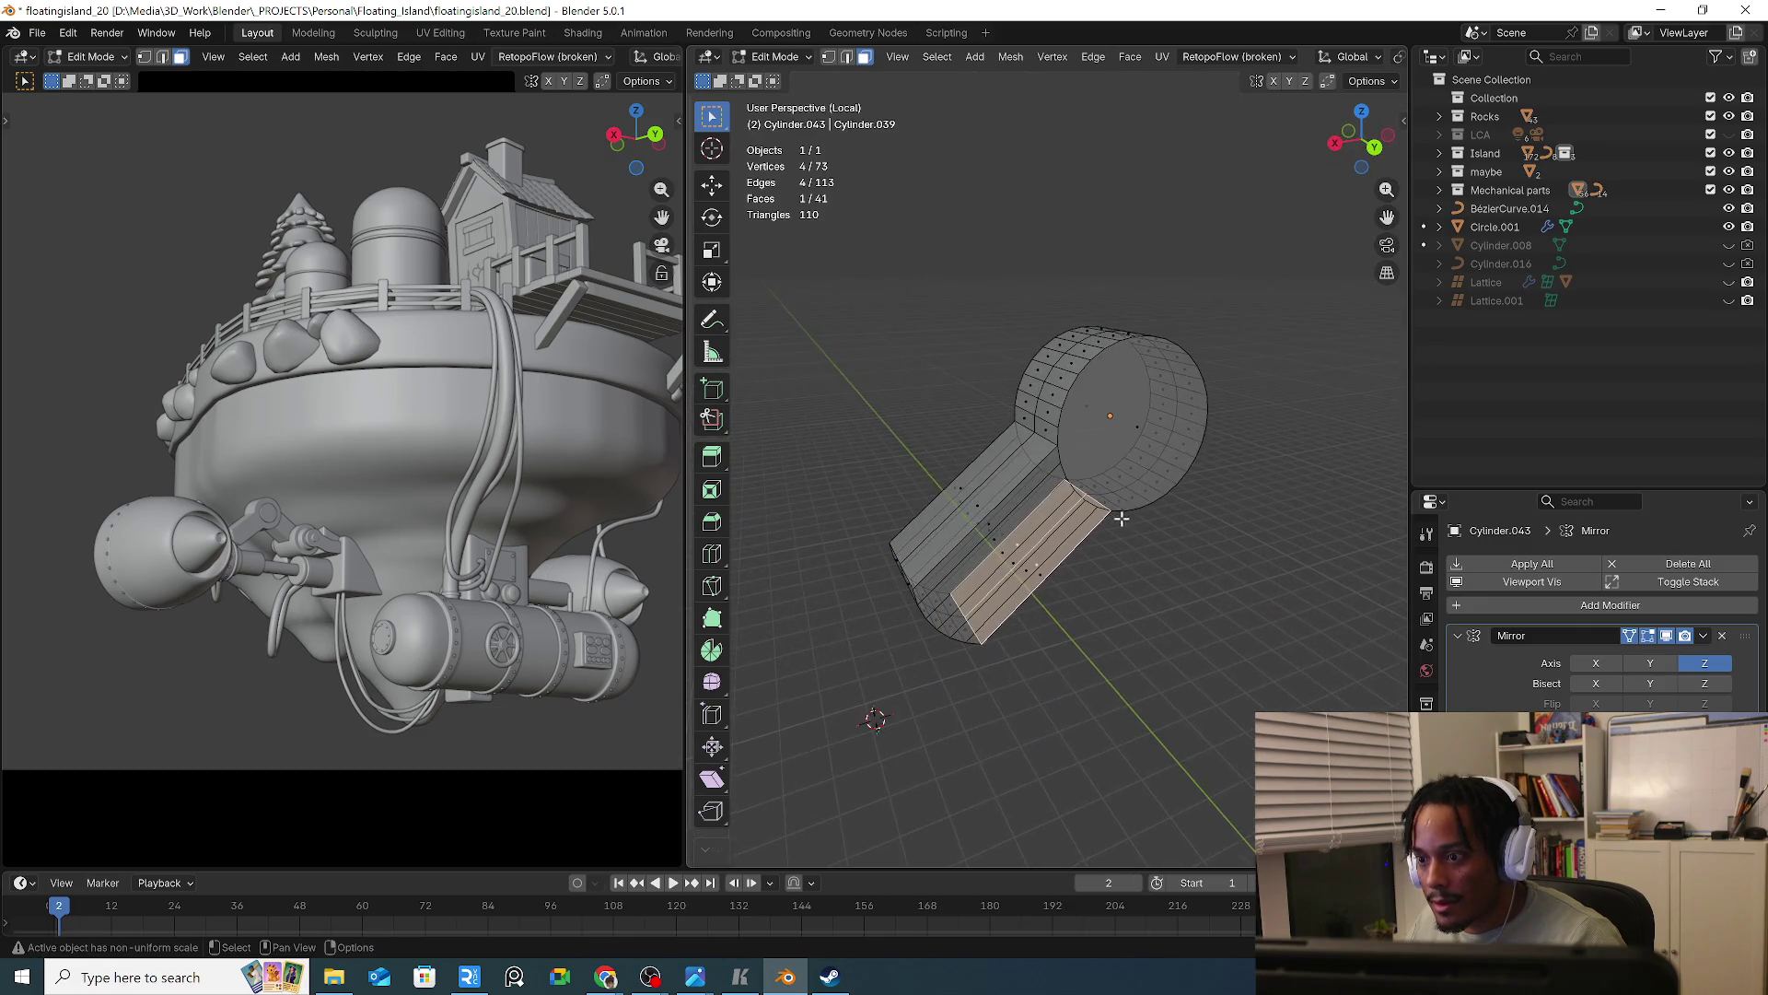
key("Tab")
key("Tab")
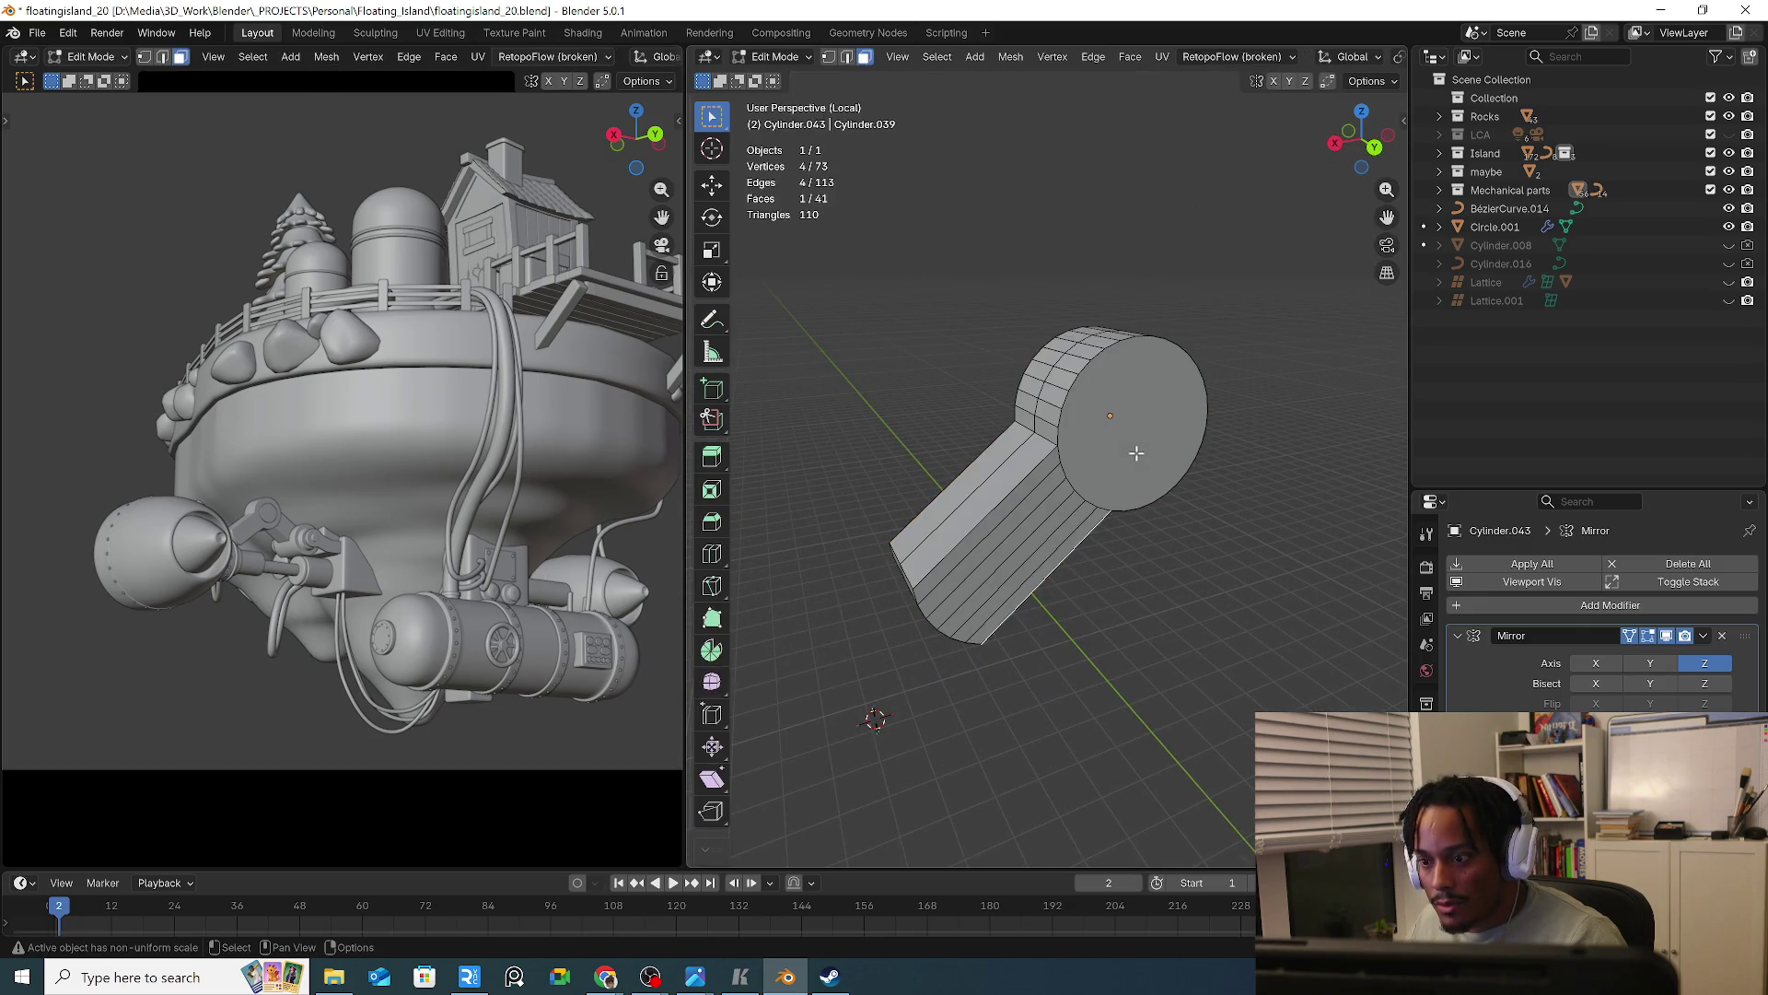
key("x")
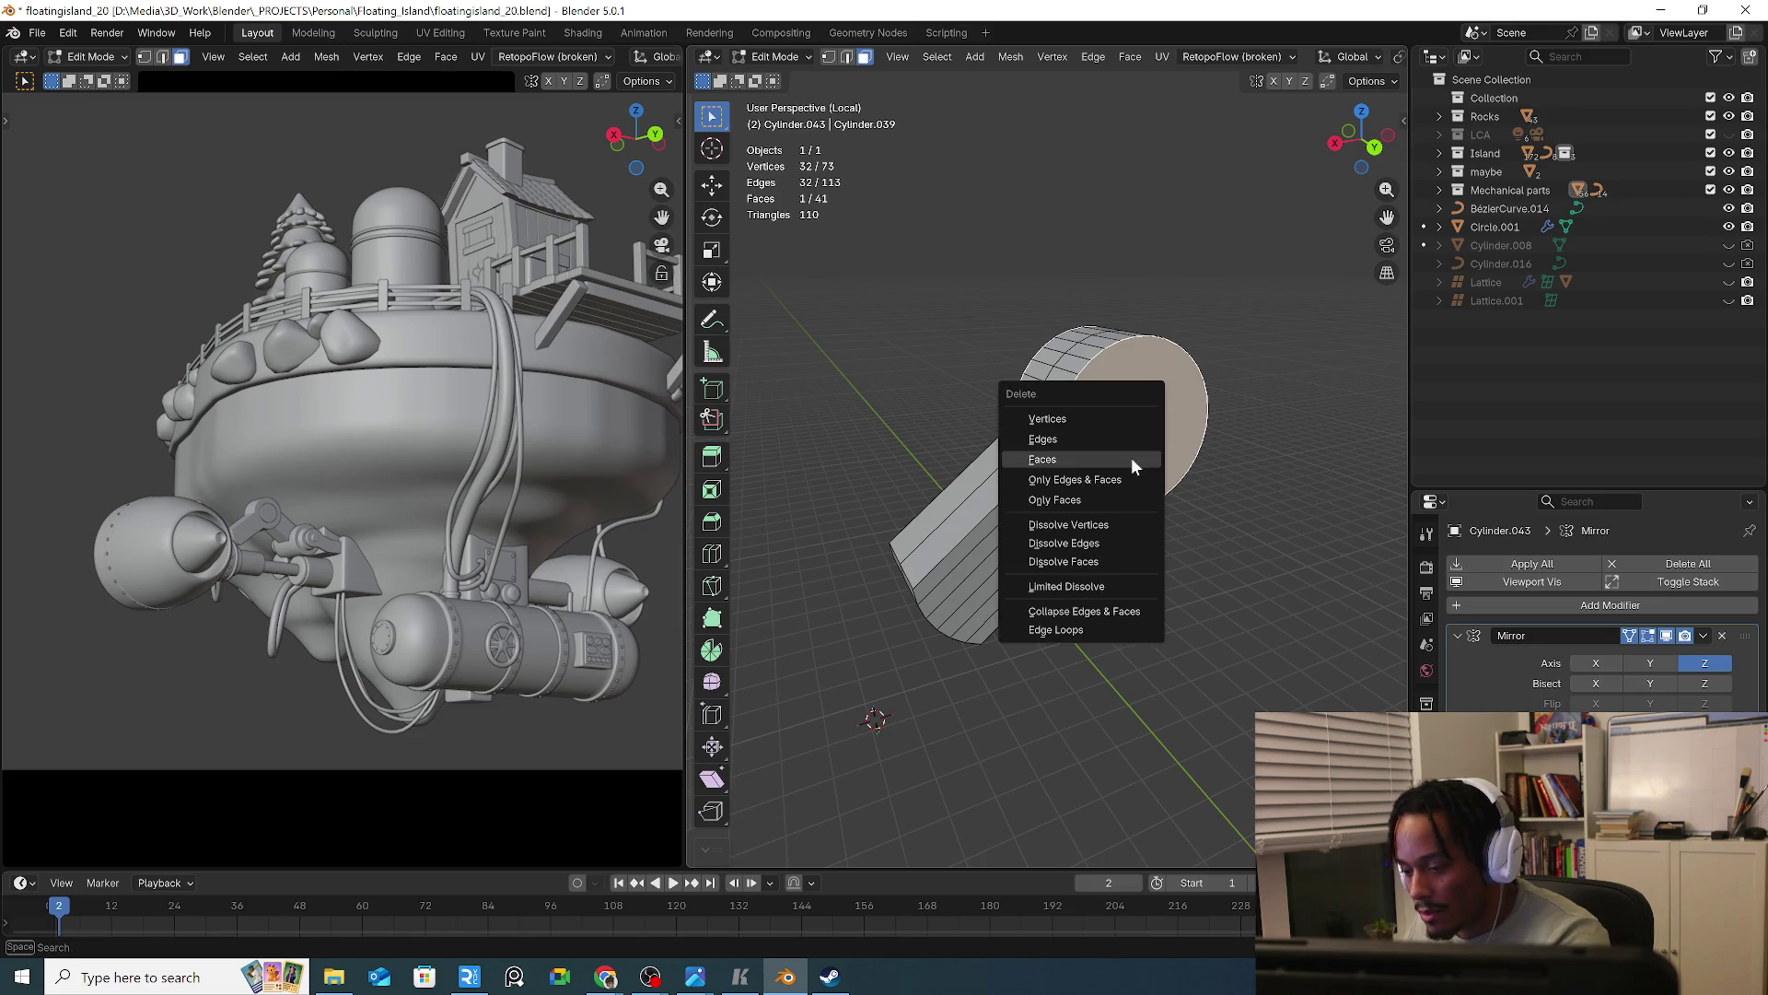
left_click(1130, 456)
mouse_move(1131, 457)
middle_mouse_down()
mouse_move(1098, 448)
mouse_move(900, 501)
mouse_move(1148, 501)
mouse_move(1040, 489)
middle_mouse_up()
middle_click_drag(924, 531, 918, 532)
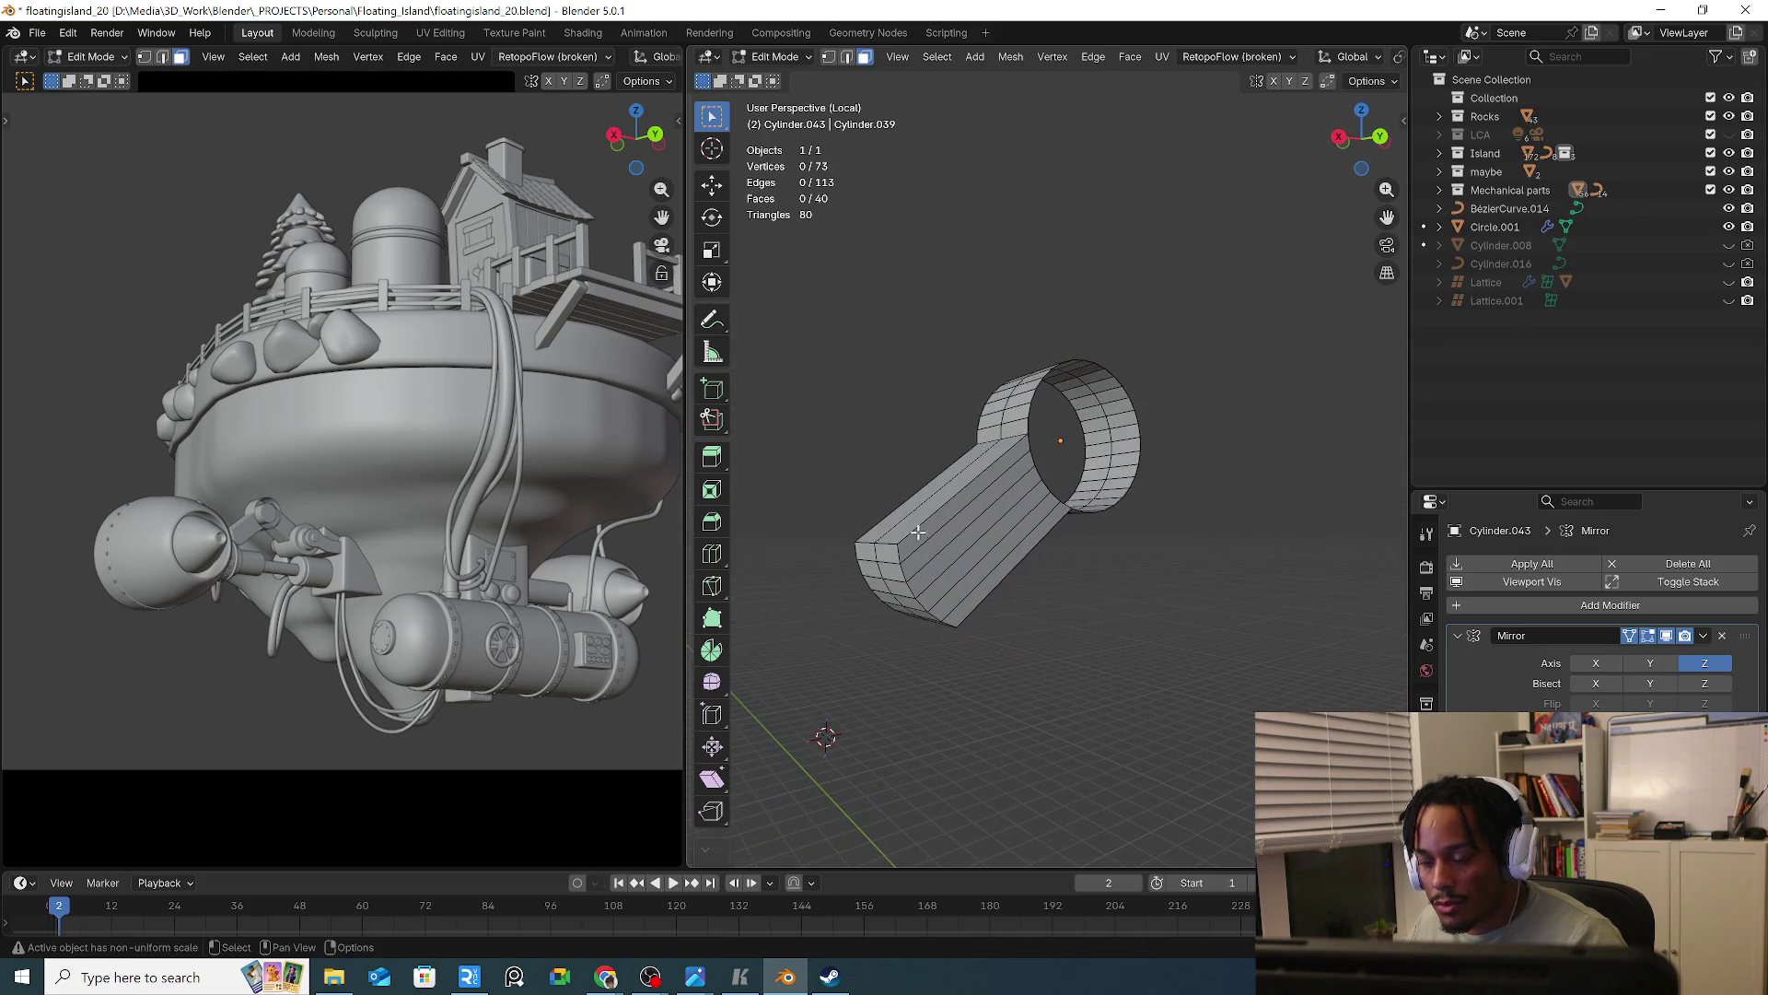
Remove a strip of faces along the tube side, add a crosswise loop cut, and fill the gap
left_click(977, 589, "alt")
key("x")
left_click(976, 586)
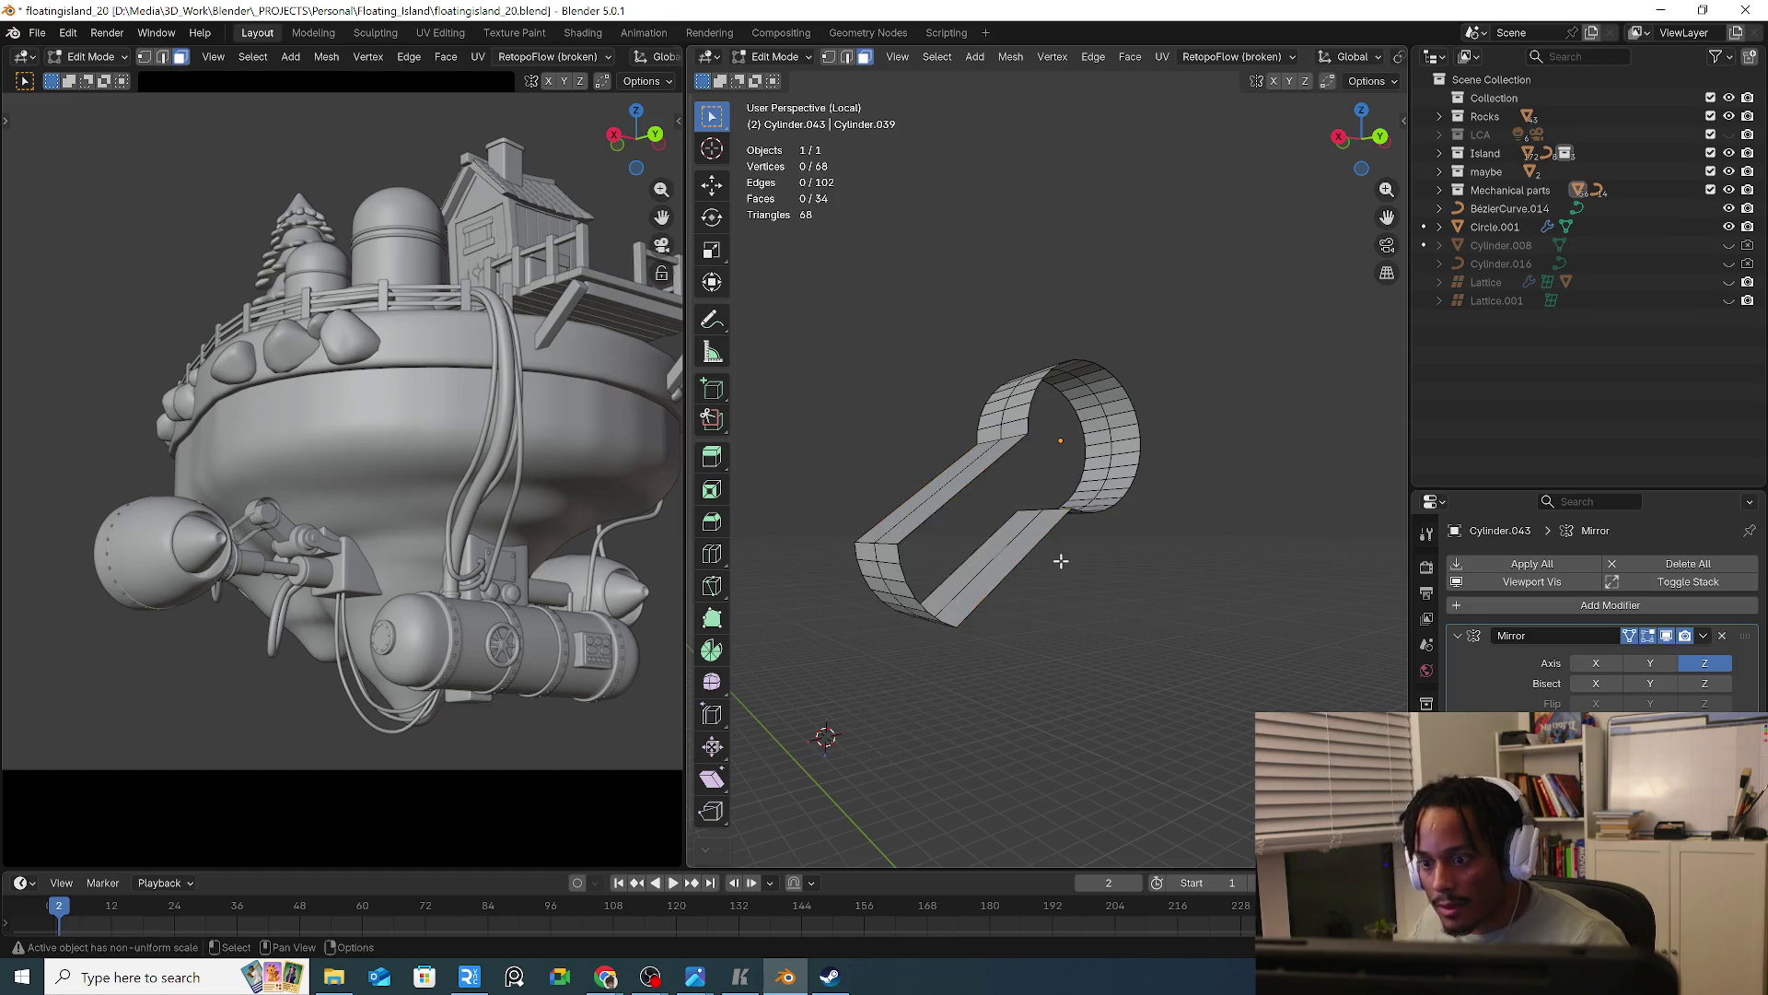
middle_click_drag(974, 581, 948, 525)
key("ctrl+r")
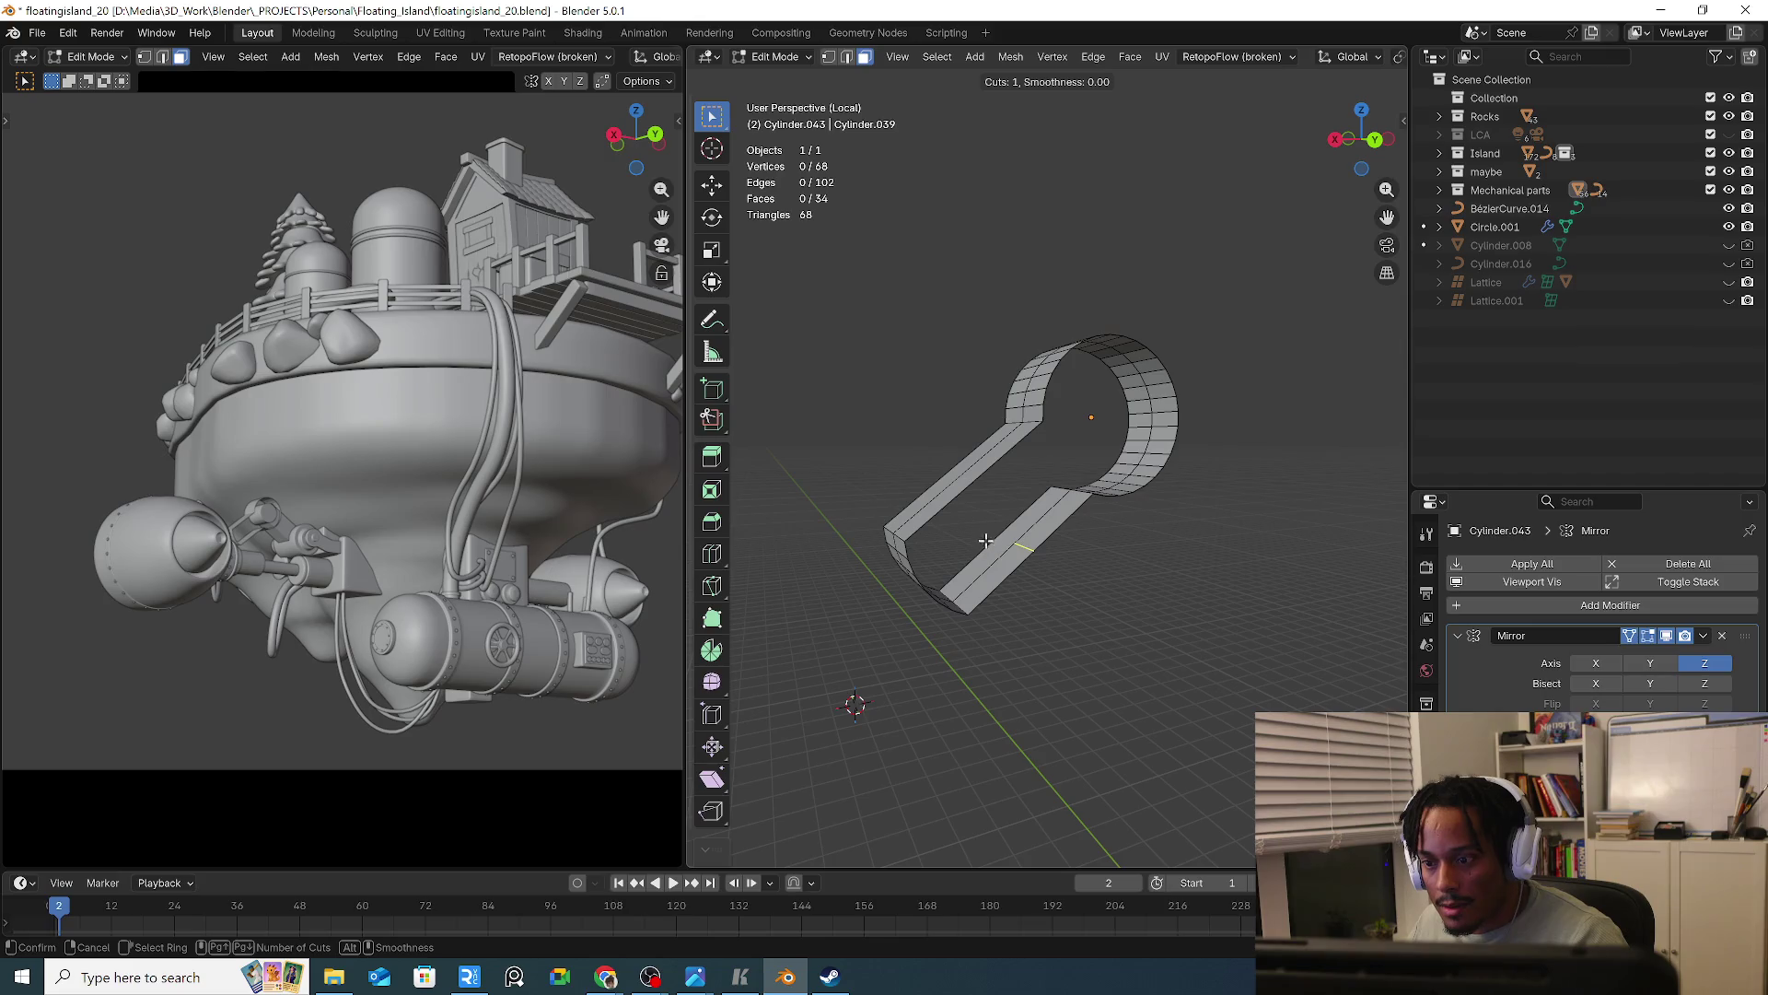
left_click(986, 540)
key("f")
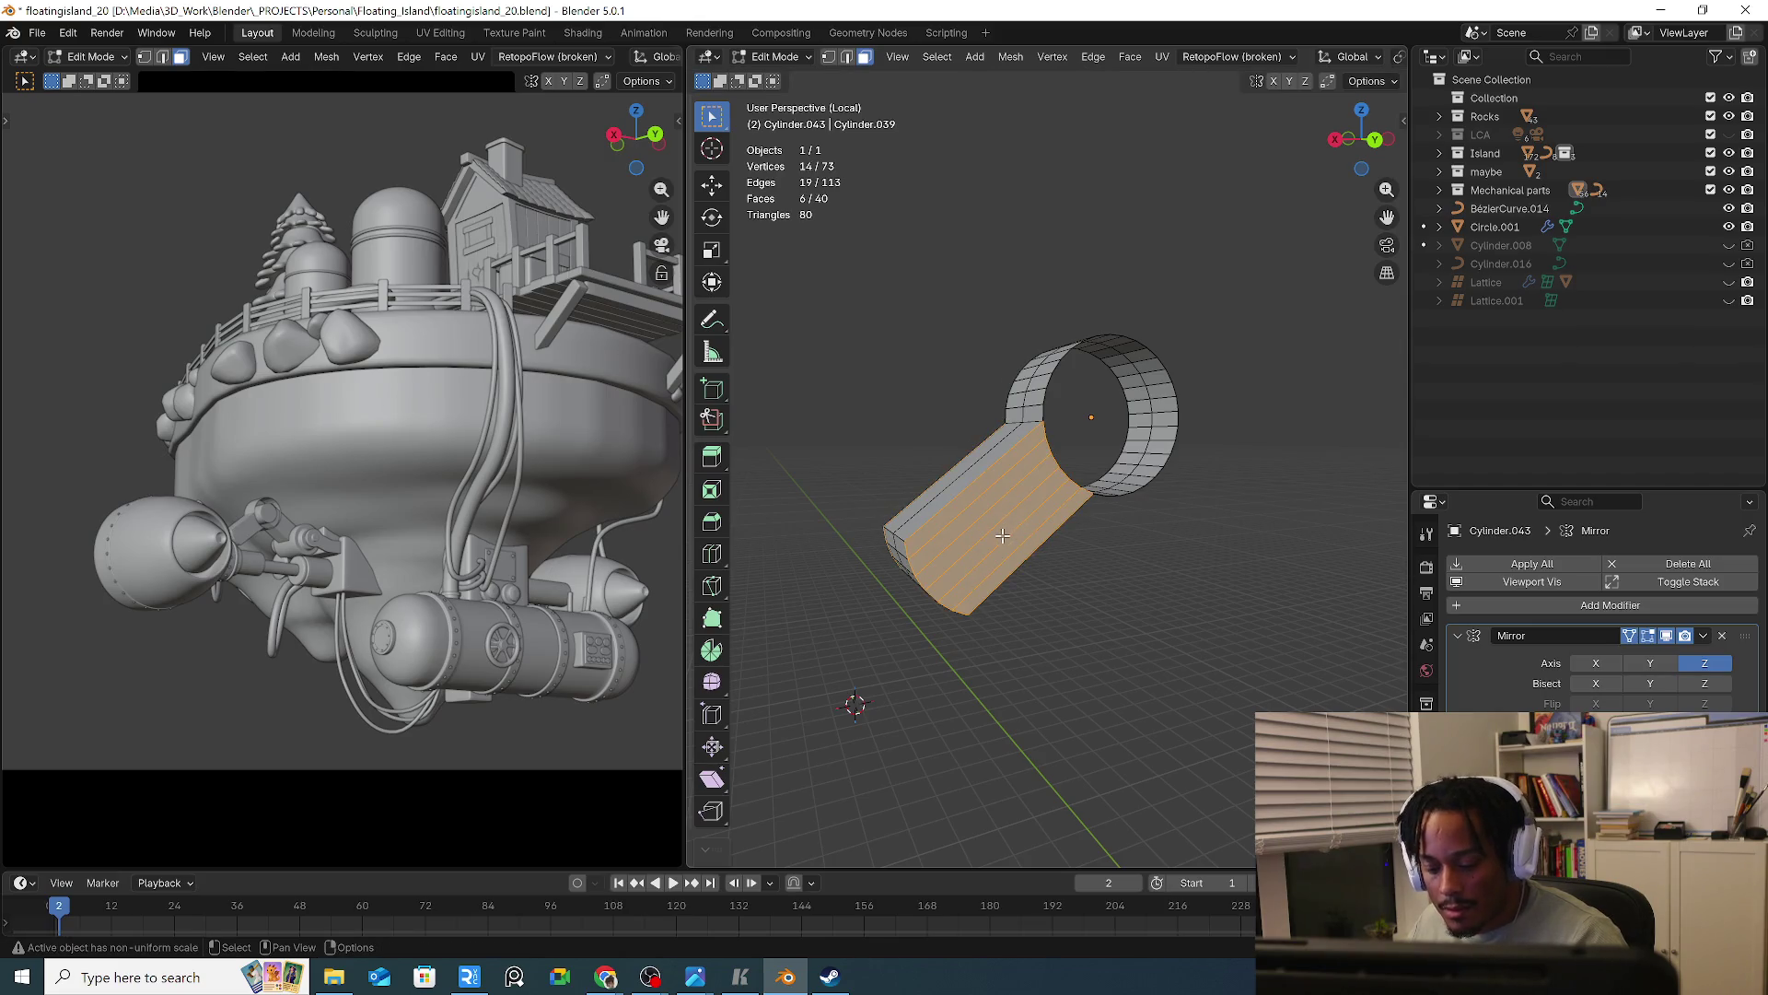
Add four crosswise loop cuts across the rebuilt tube section
key("ctrl+r")
left_click(986, 505)
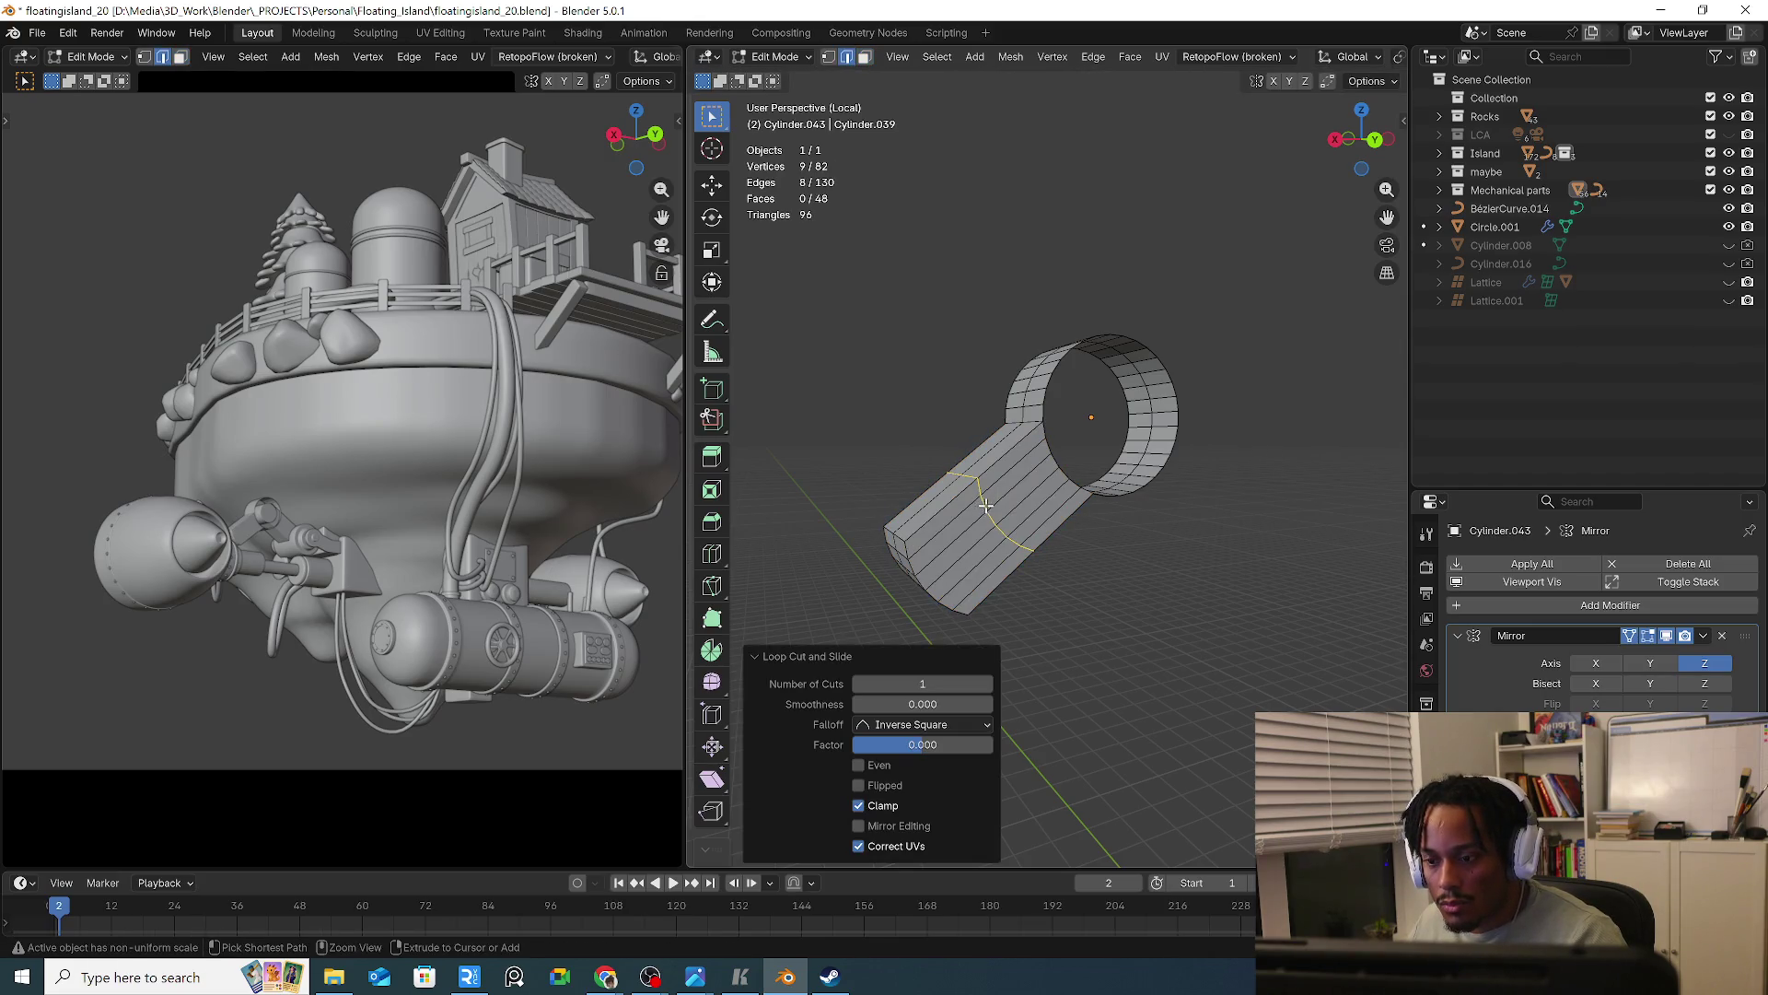
key("ctrl+z")
key("ctrl+r")
scroll(986, 506, "up", 3)
left_click(986, 506)
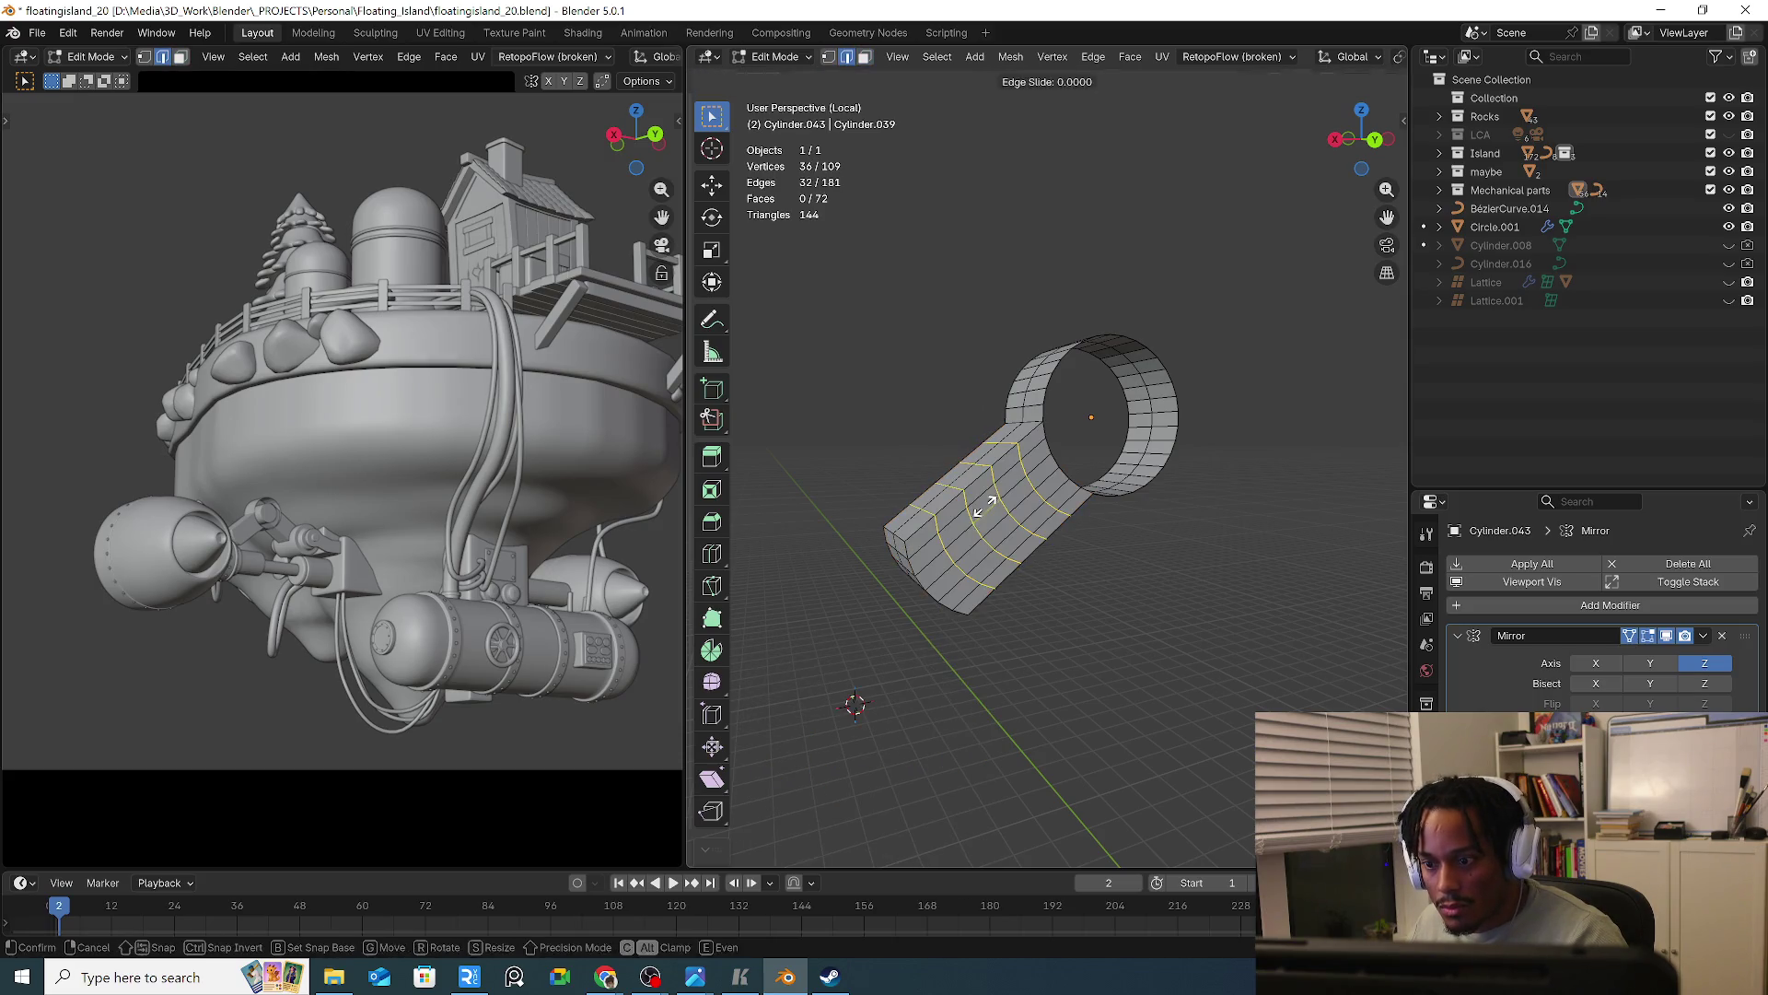
left_click(985, 505)
key("3")
mouse_move(933, 523)
left_mouse_down()
mouse_move(970, 561)
mouse_move(1004, 557)
left_mouse_up()
mouse_move(1003, 557)
middle_mouse_down()
mouse_move(1093, 595)
mouse_move(1052, 441)
middle_mouse_up()
key("alt+a")
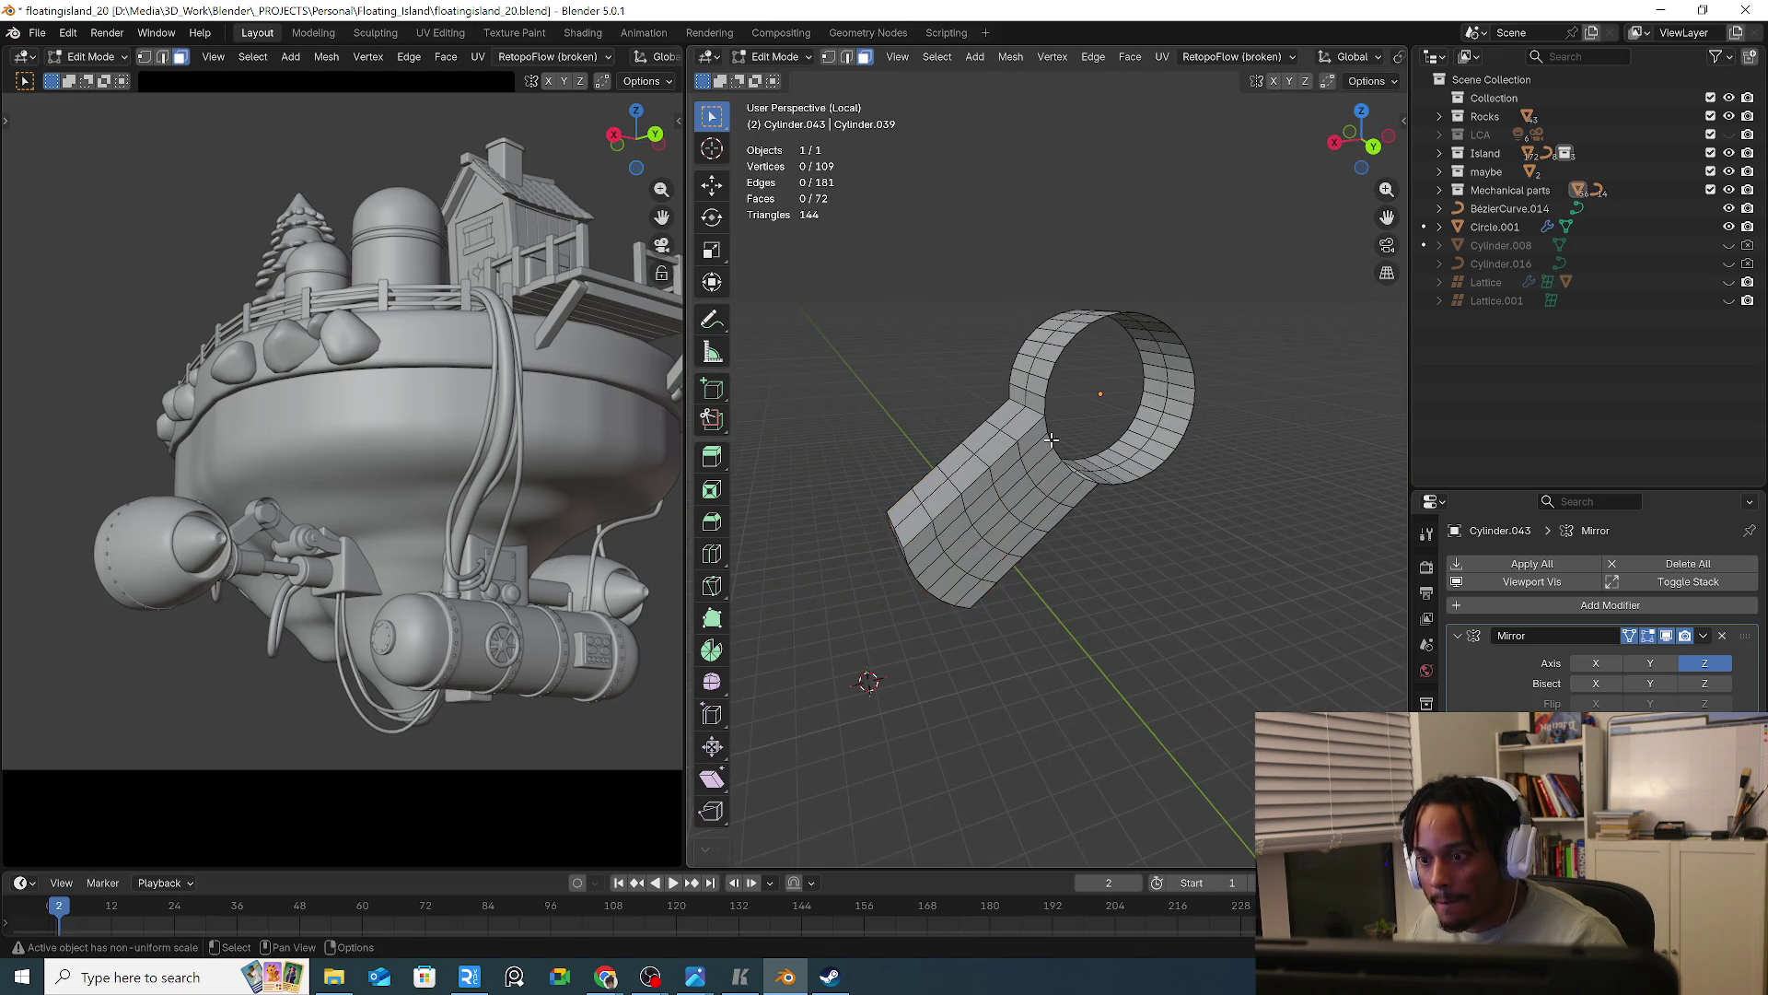
Extrude the ring's rim edge loop and scale it inward to form an inner rim
key("2")
left_click(1048, 455)
left_click(1049, 442, "alt")
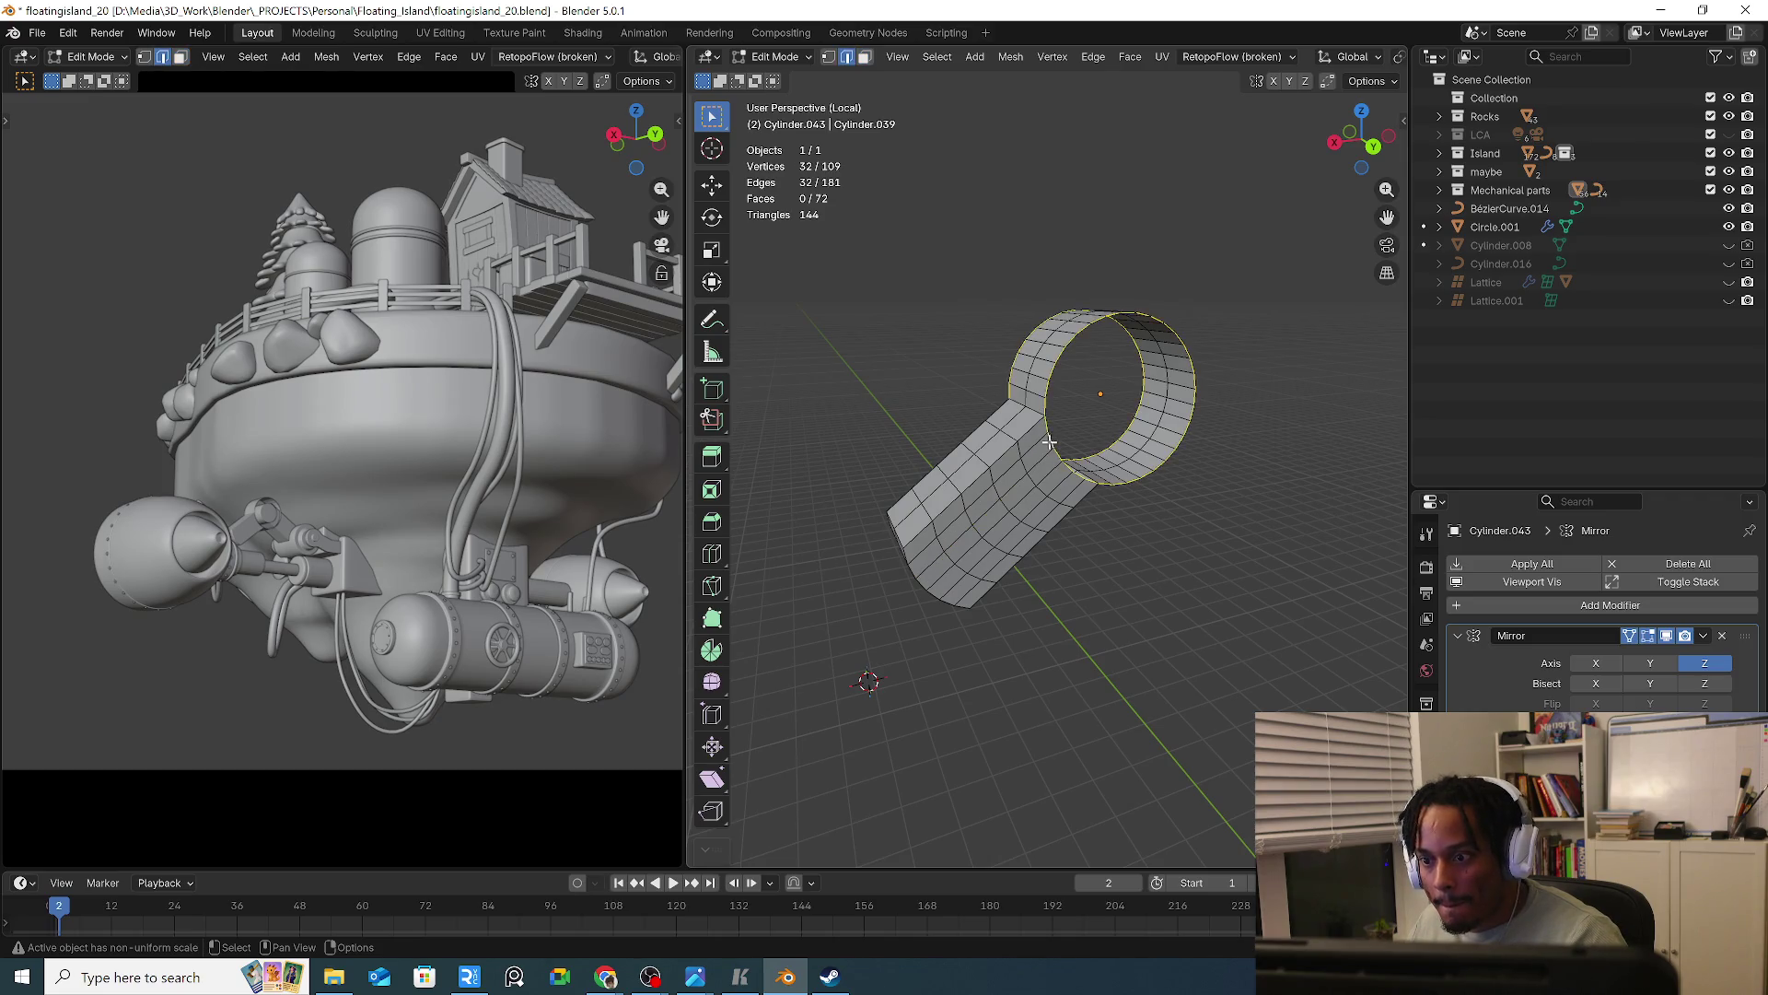
key("e")
right_click(1269, 571)
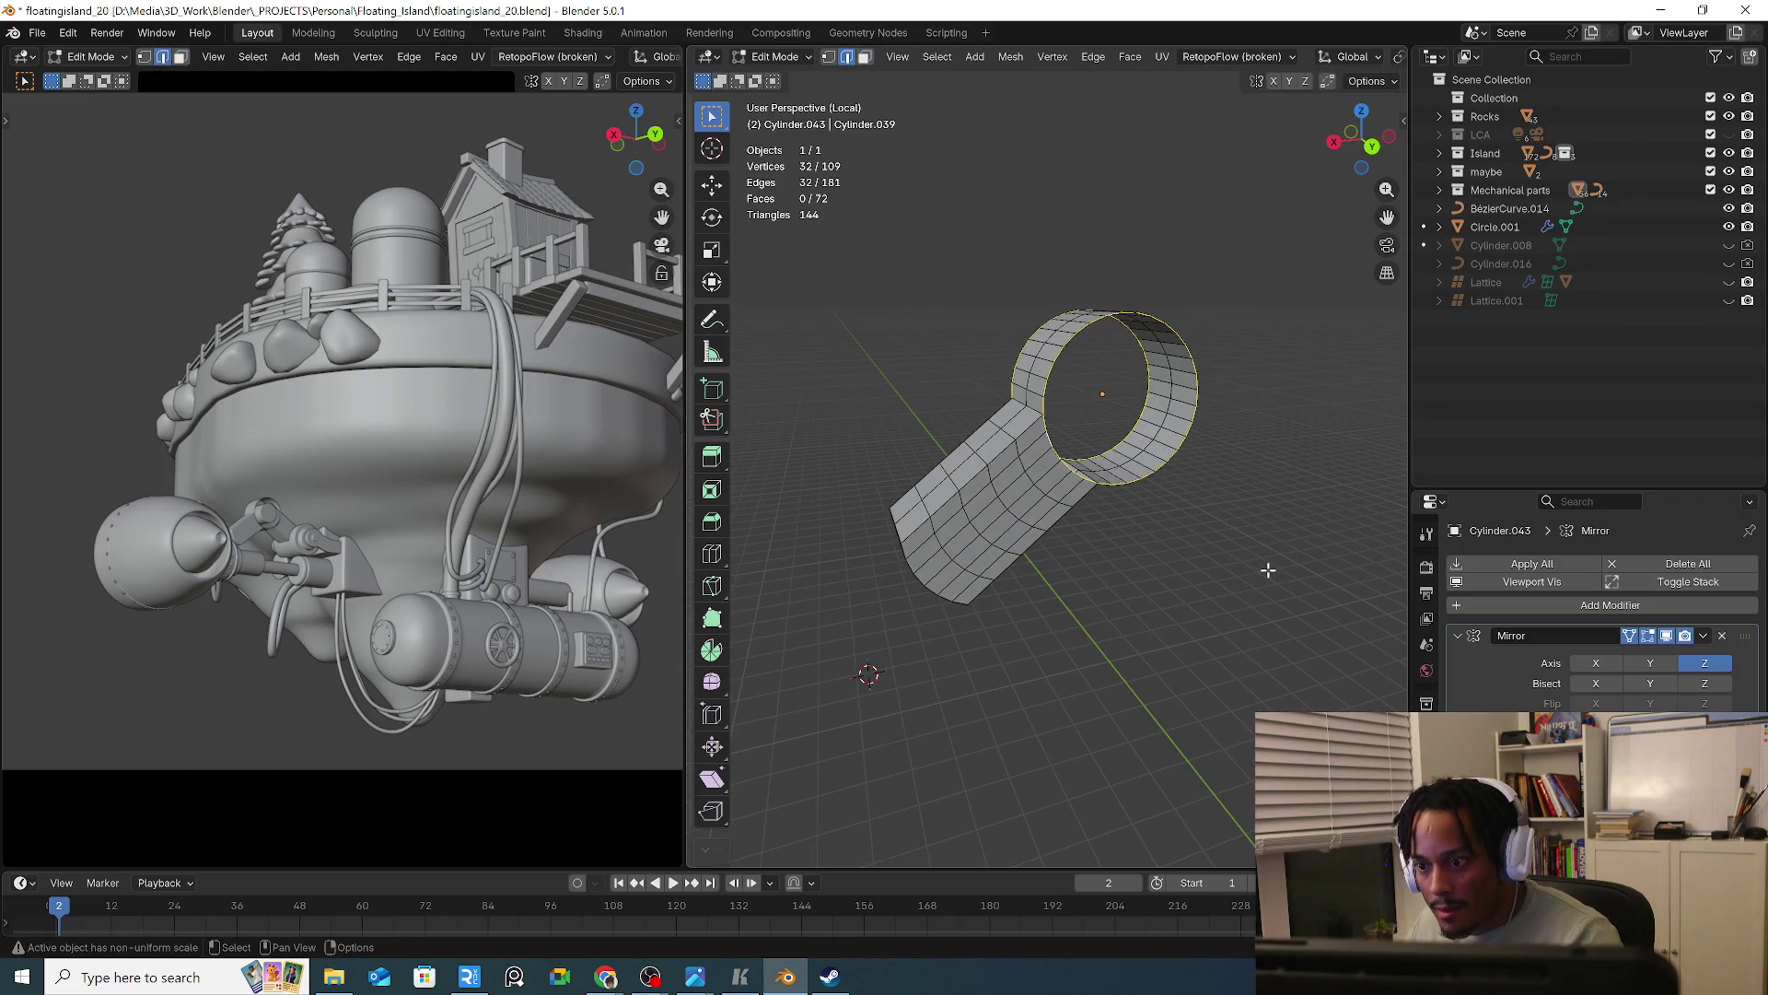
key("s")
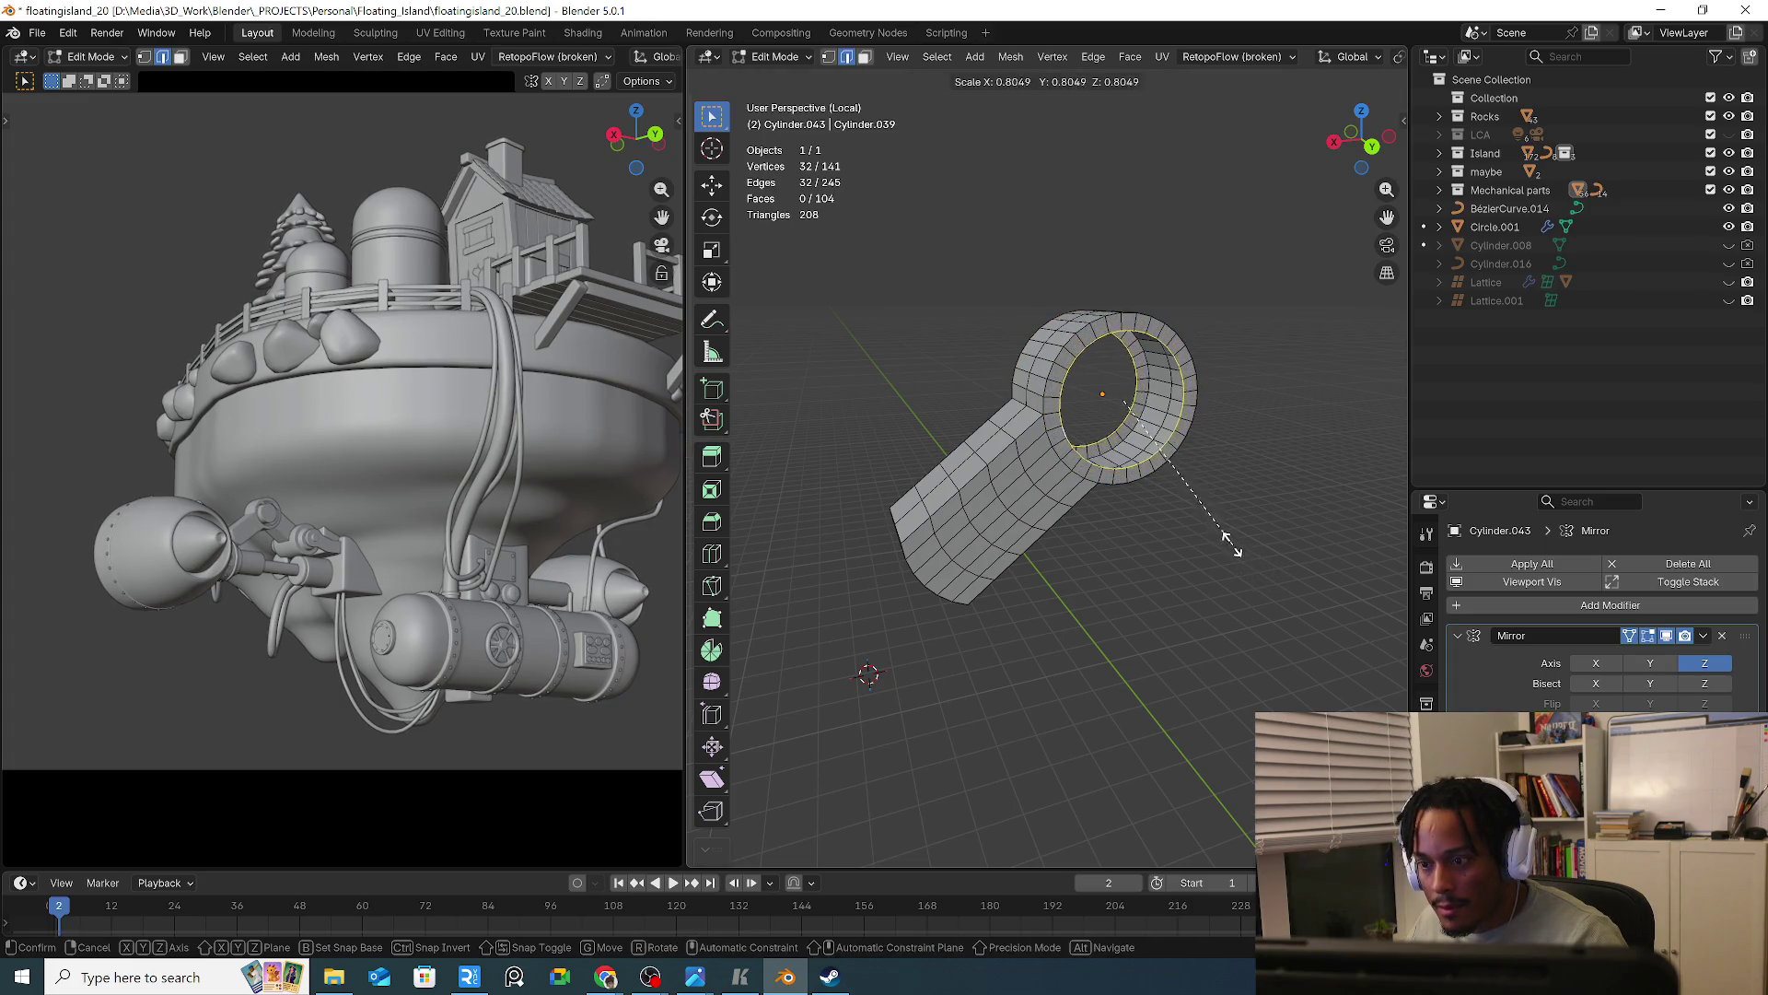
left_click(1204, 508)
key("KP_Divide")
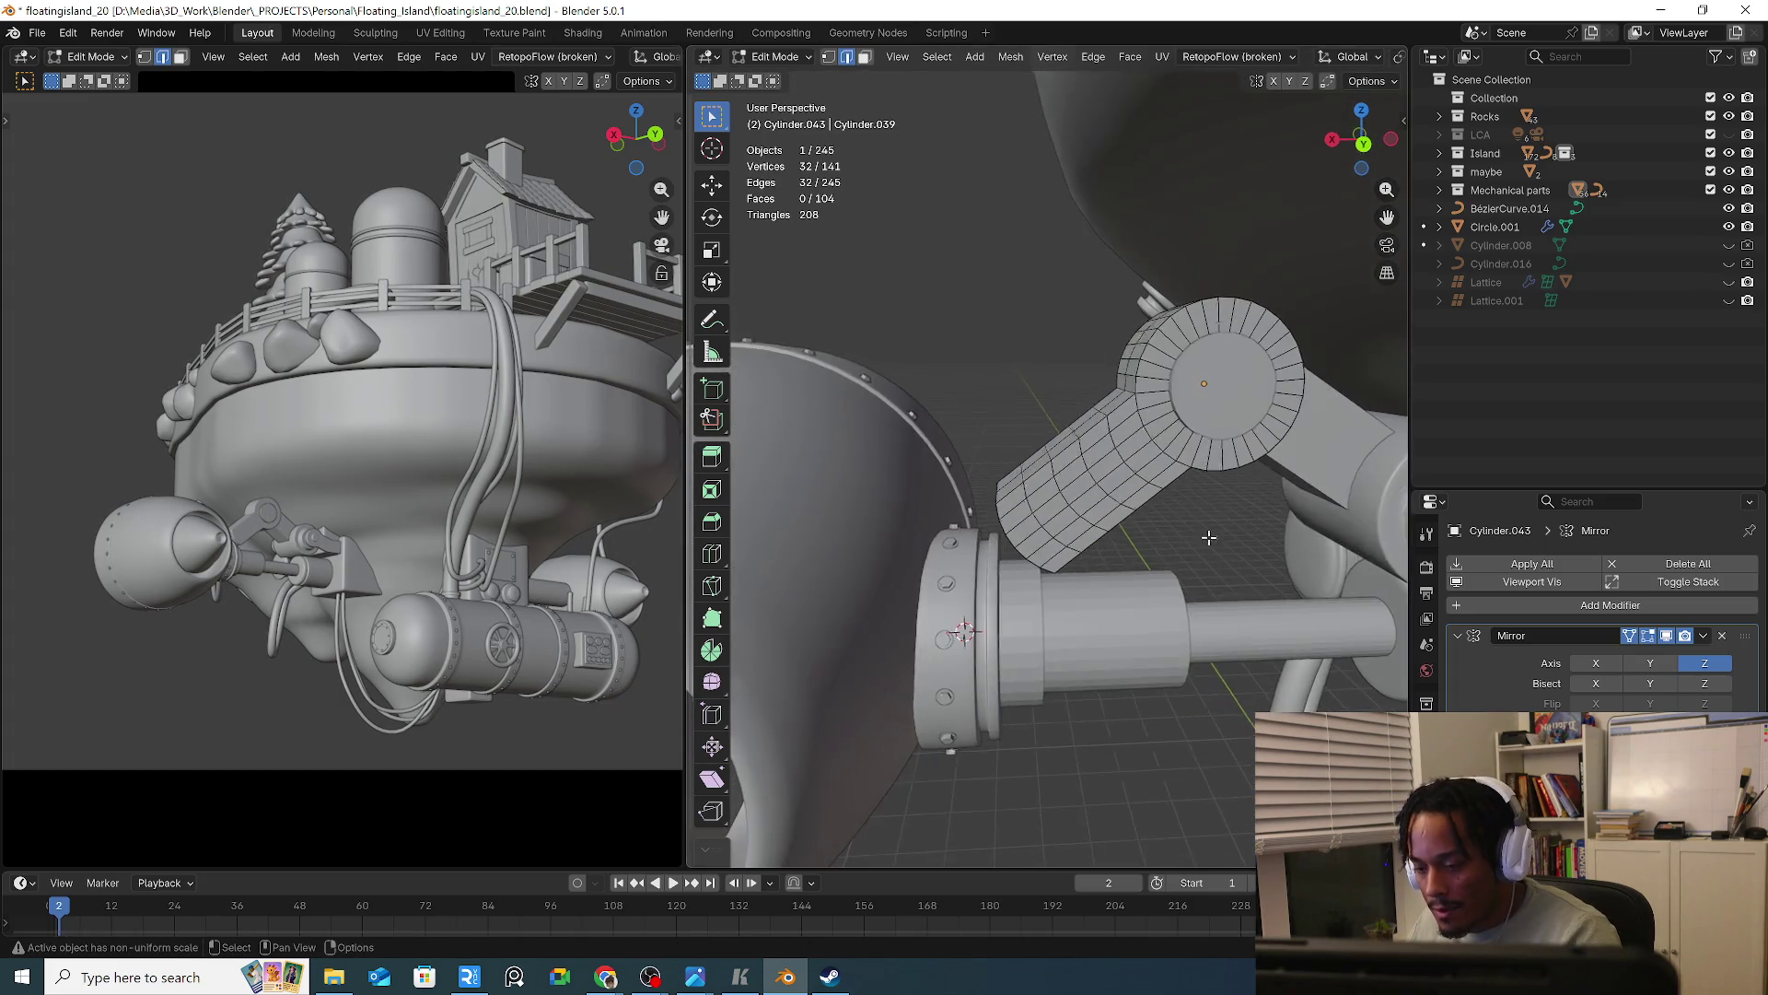
mouse_move(1234, 548)
middle_mouse_down()
mouse_move(1254, 550)
mouse_move(1250, 521)
middle_mouse_up()
key("s")
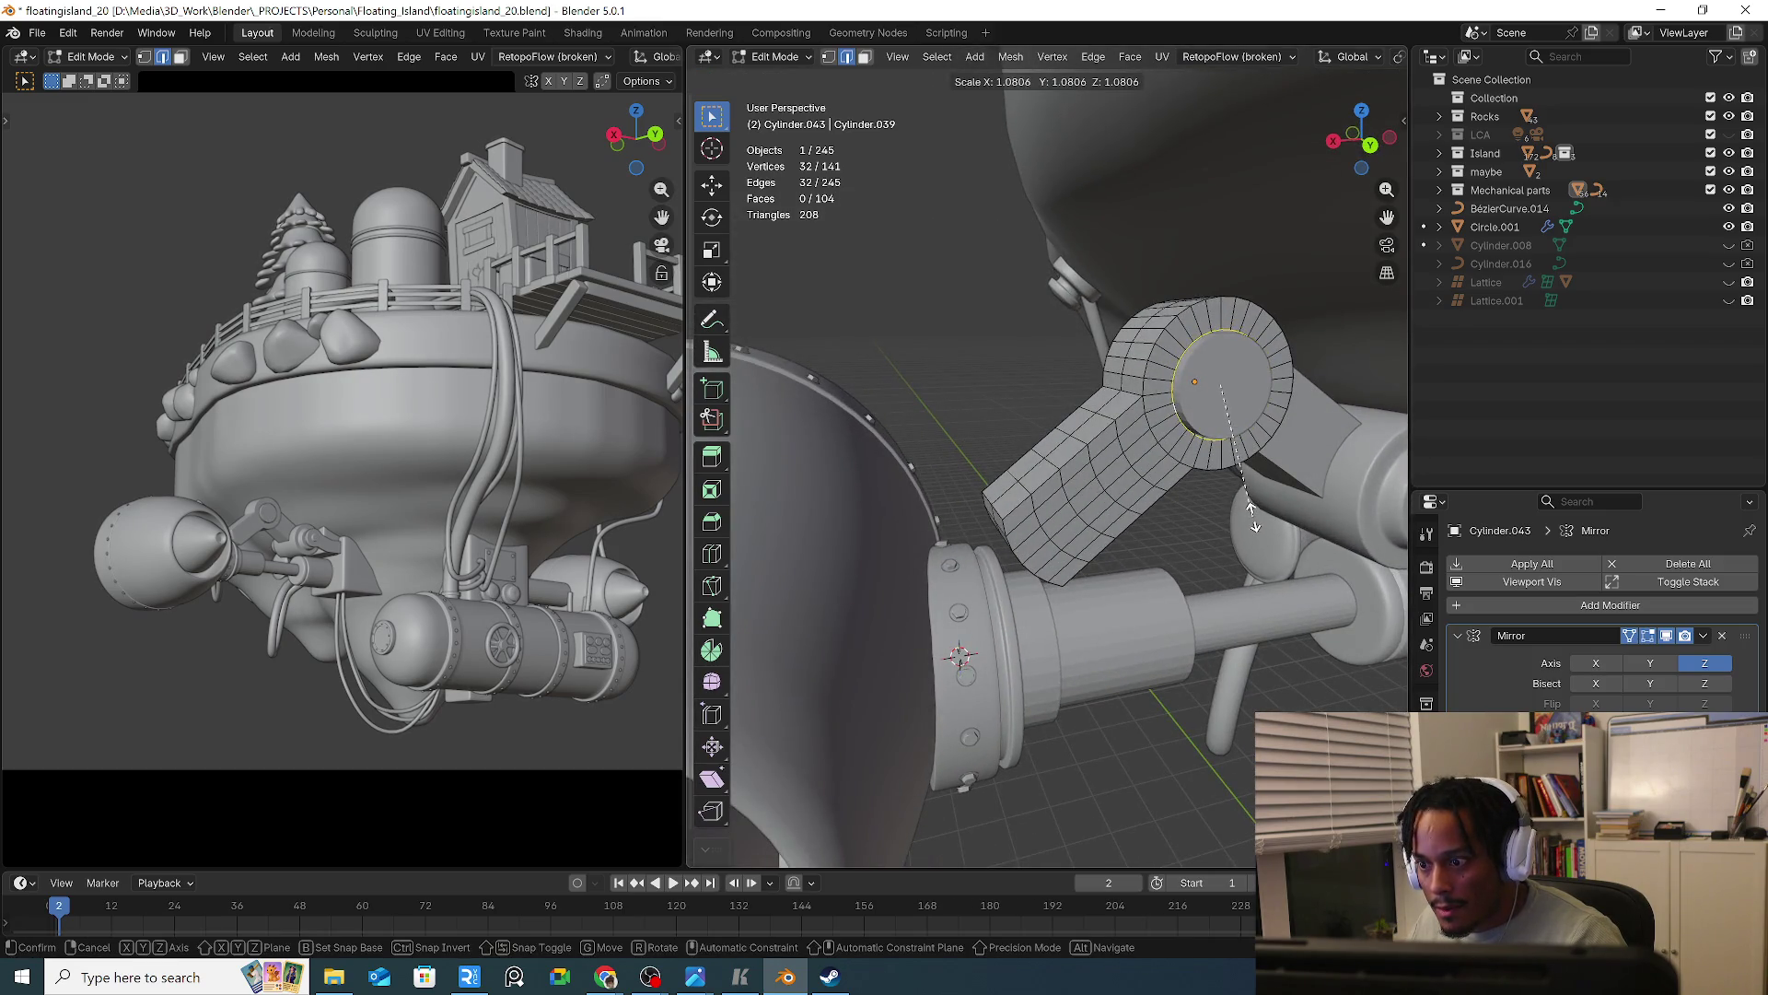
left_click(1252, 513)
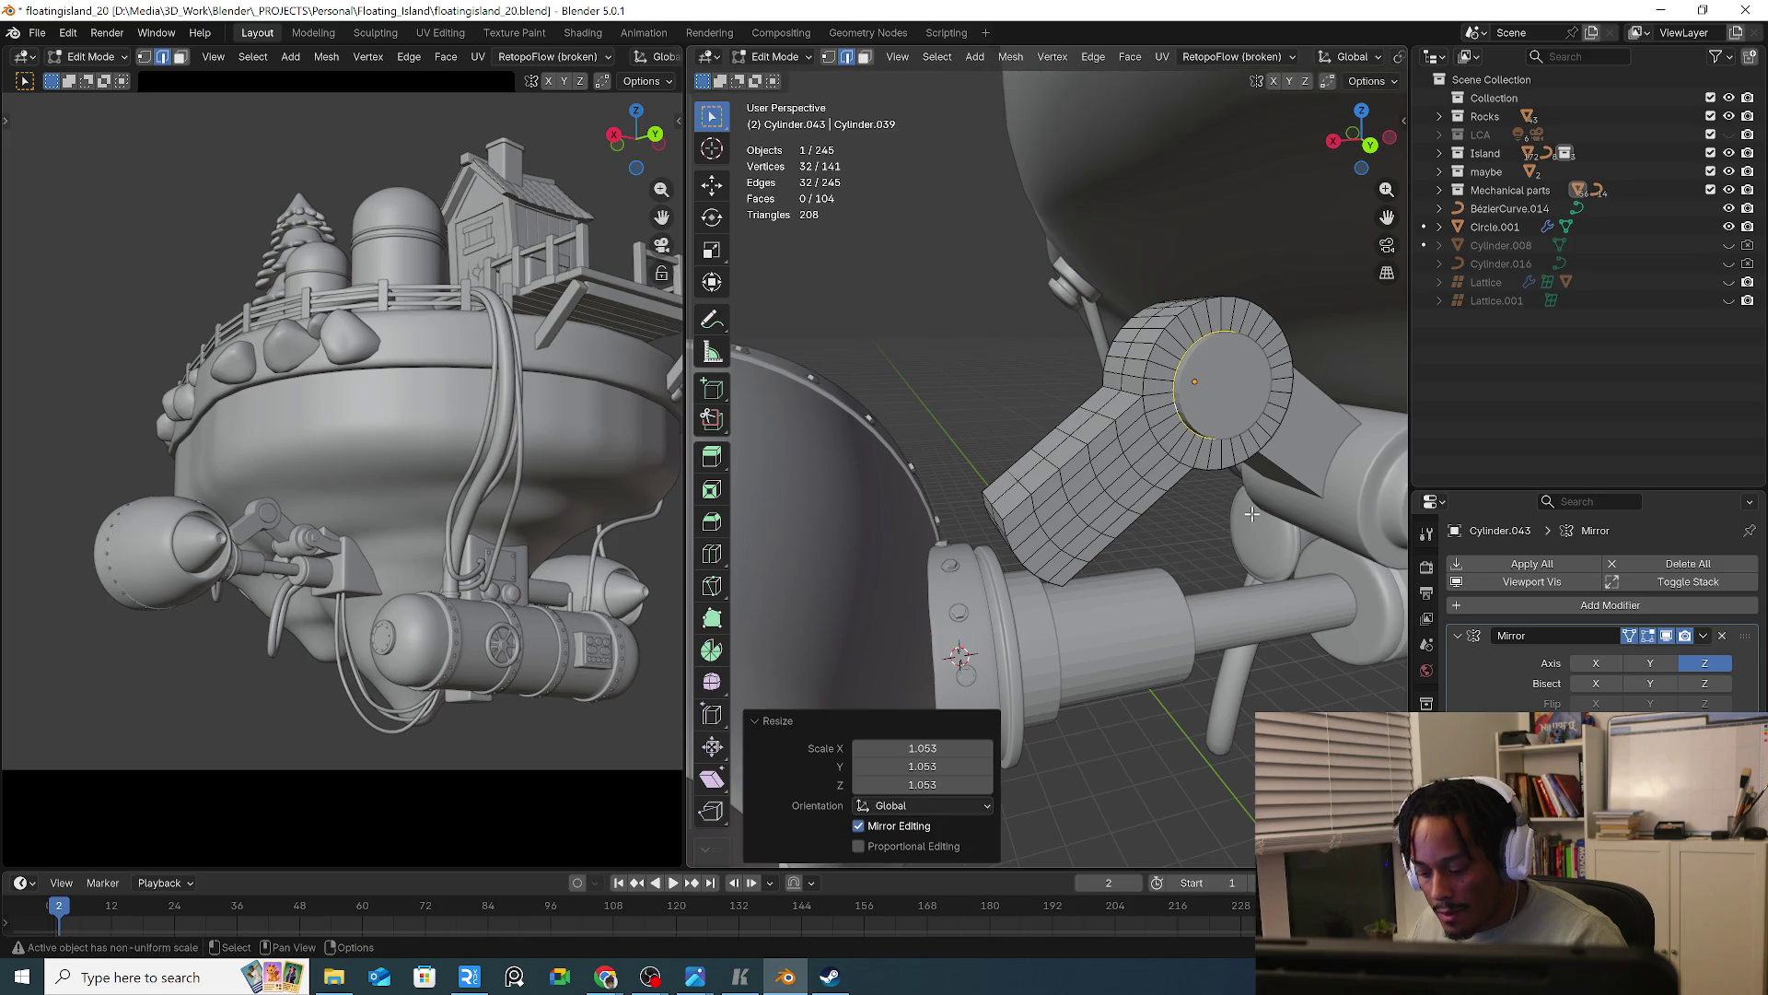
Cap the ring's inner opening with a single filled face
key("KP_Divide")
right_click(1202, 516)
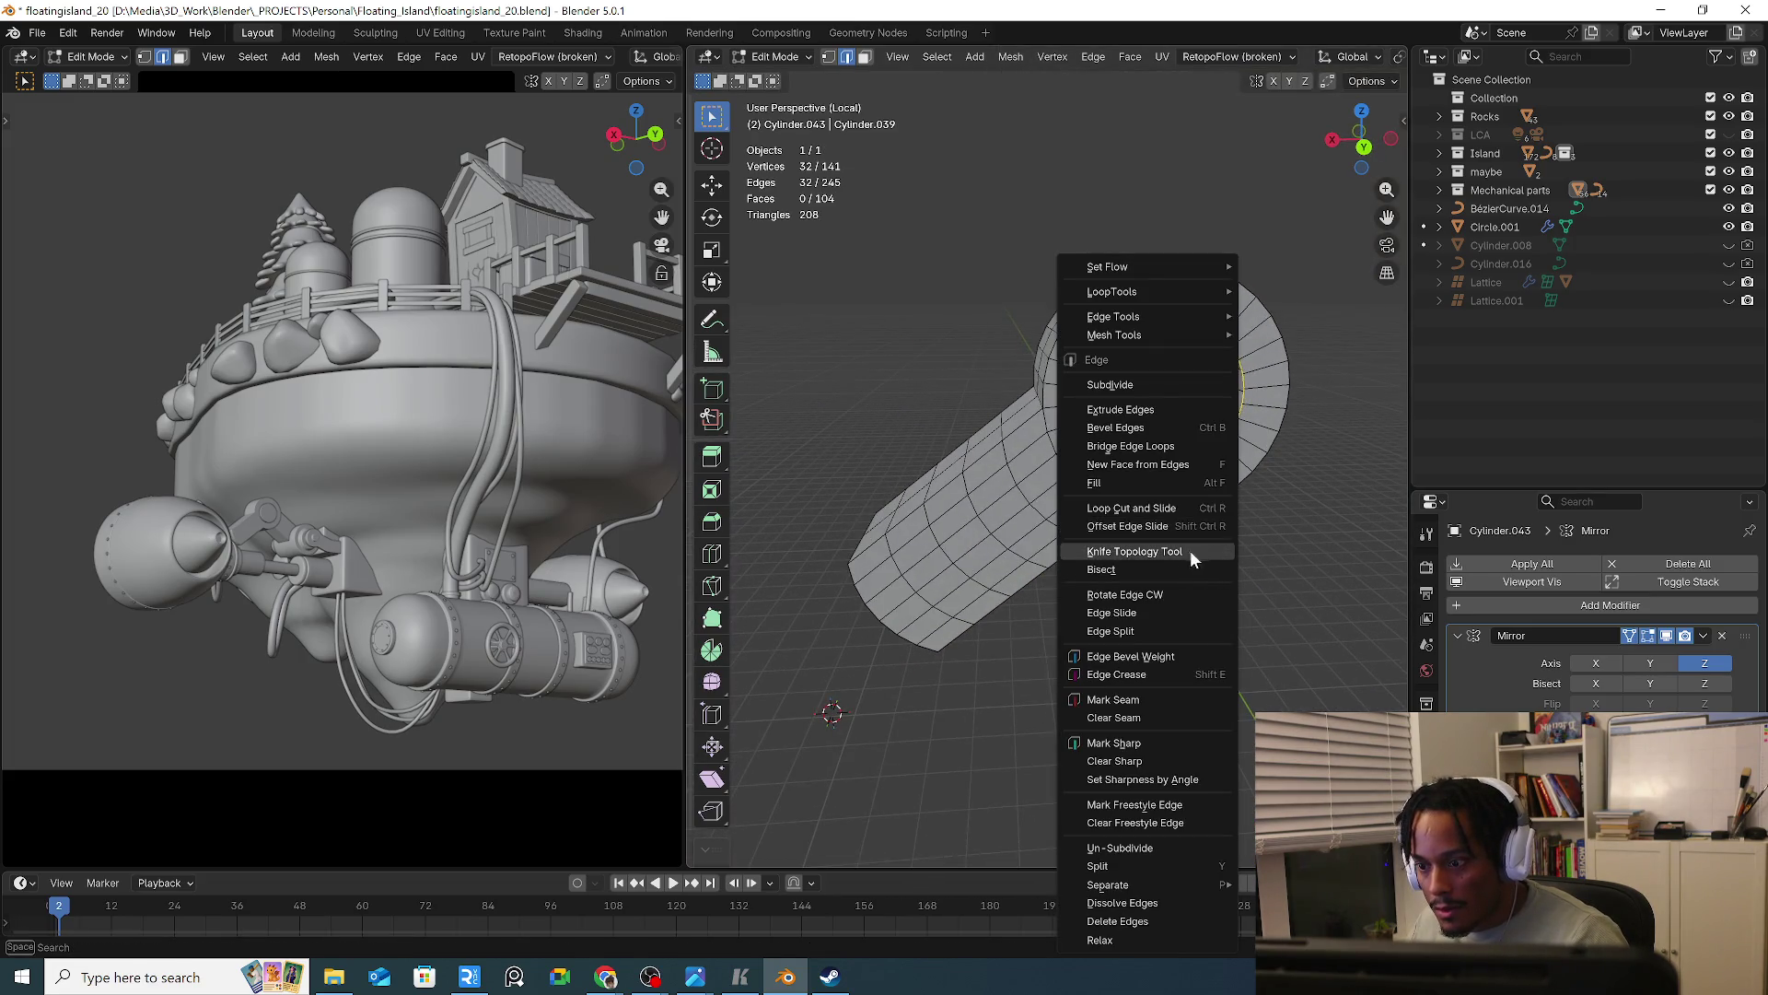
left_click(1179, 446)
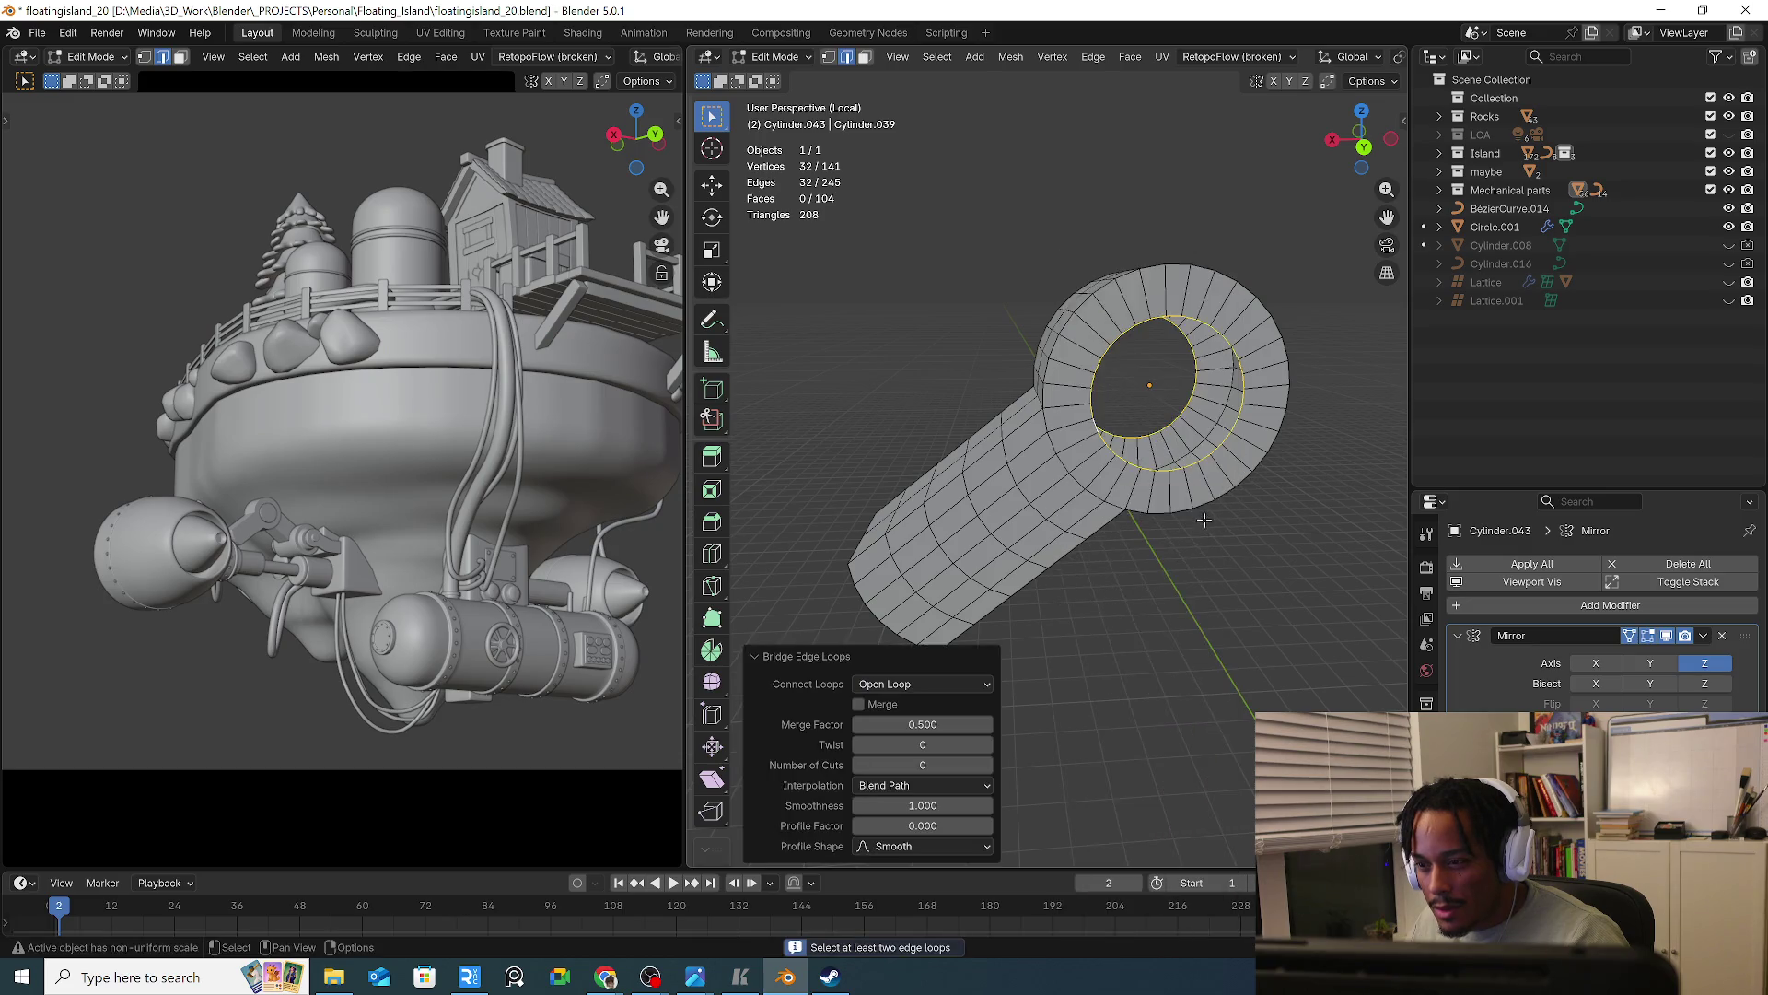
mouse_move(1204, 520)
middle_mouse_down()
mouse_move(1247, 509)
mouse_move(1252, 525)
mouse_move(1159, 496)
mouse_move(1216, 497)
mouse_move(1154, 494)
mouse_move(1185, 433)
middle_mouse_up()
key("f")
key("ctrl+e")
left_click(1185, 434)
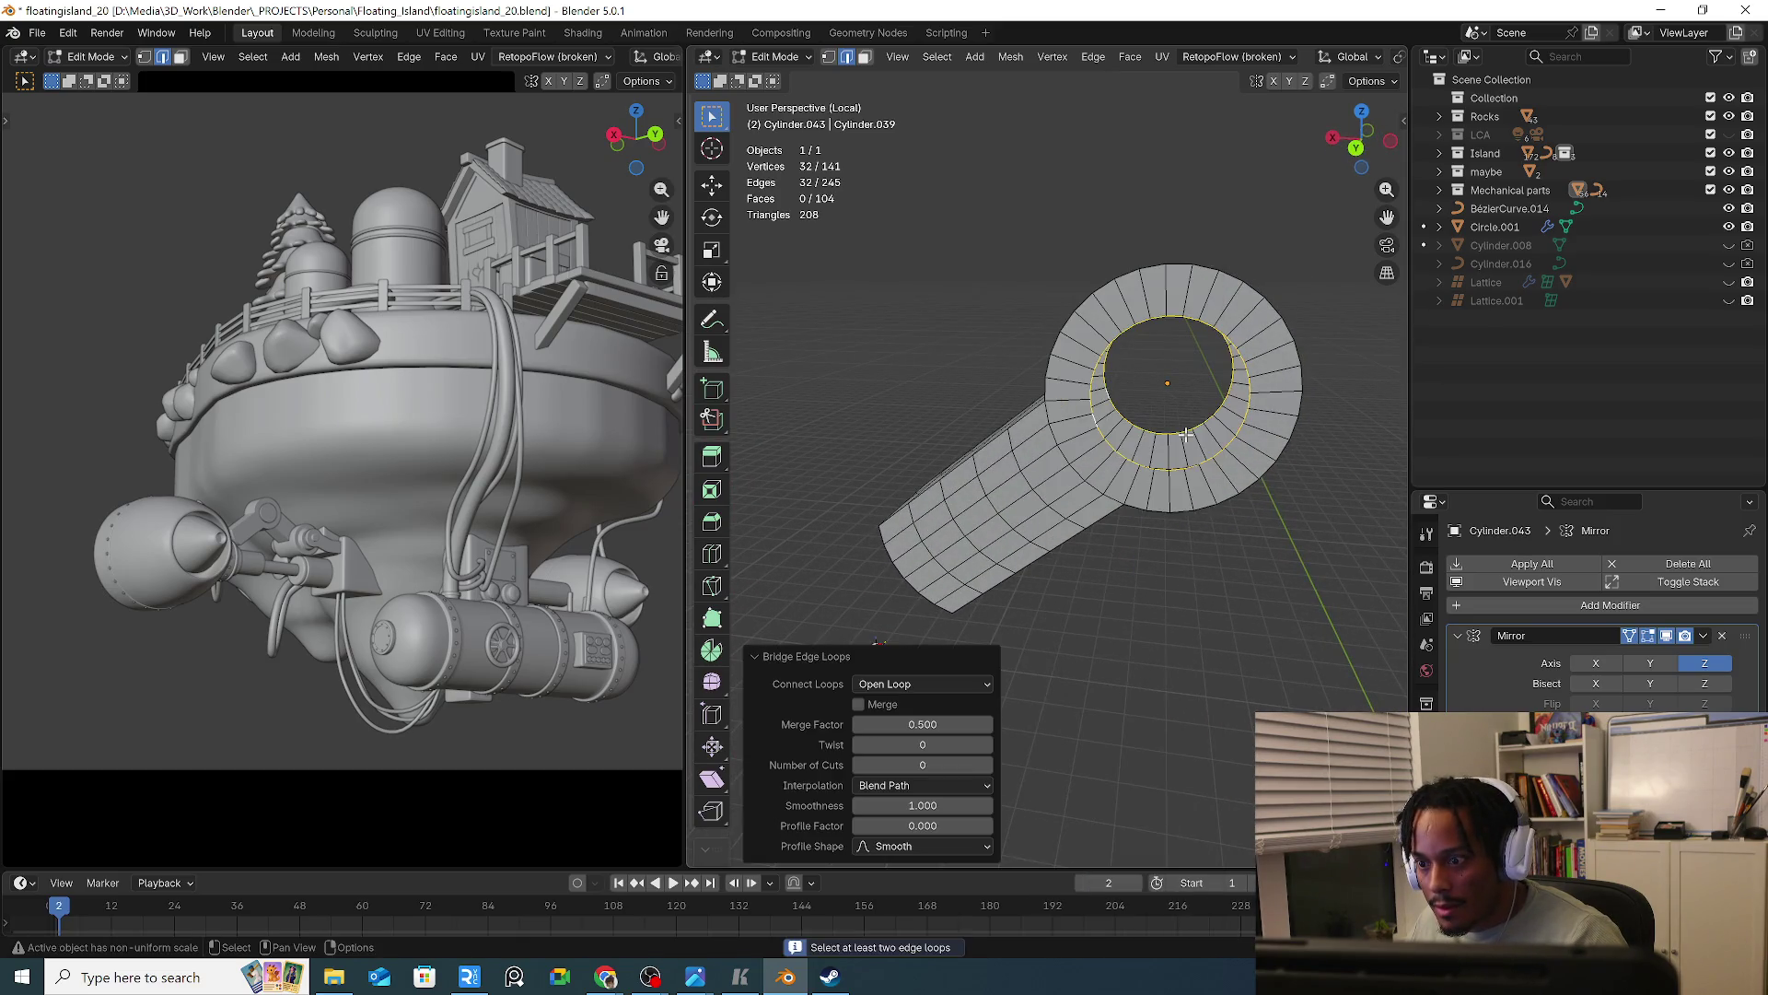
key("f")
key("ctrl+e")
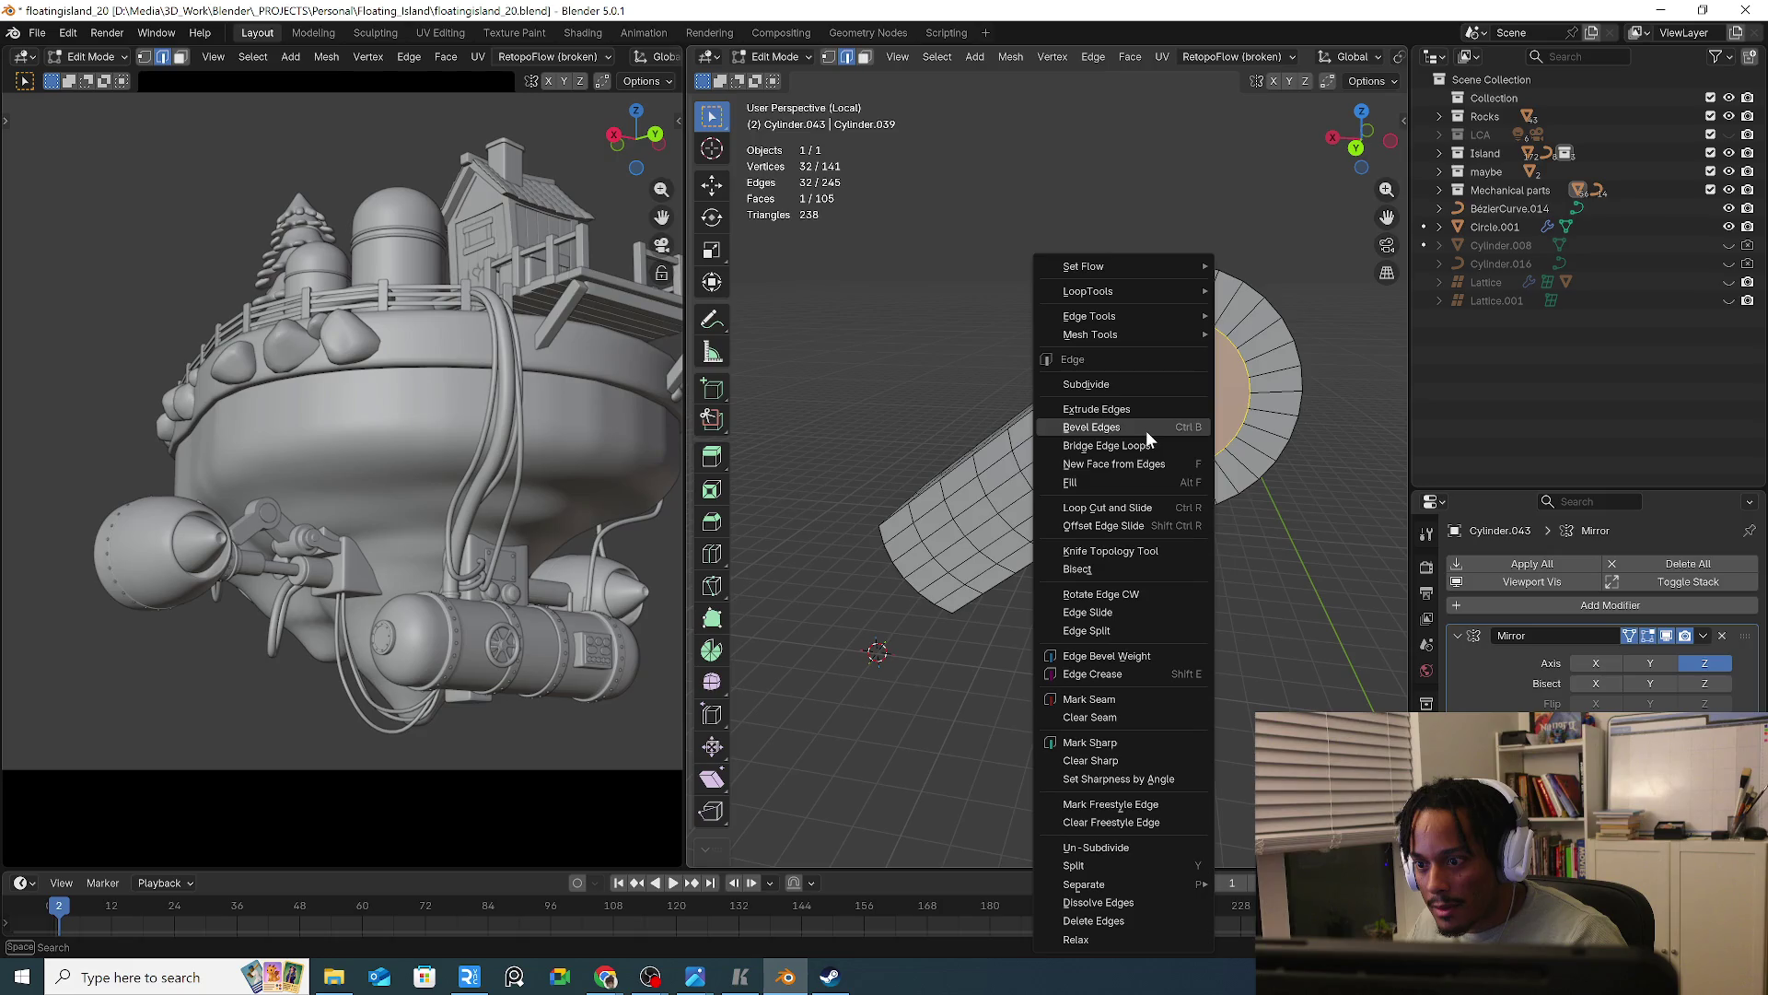
middle_click_drag(1271, 513, 967, 488)
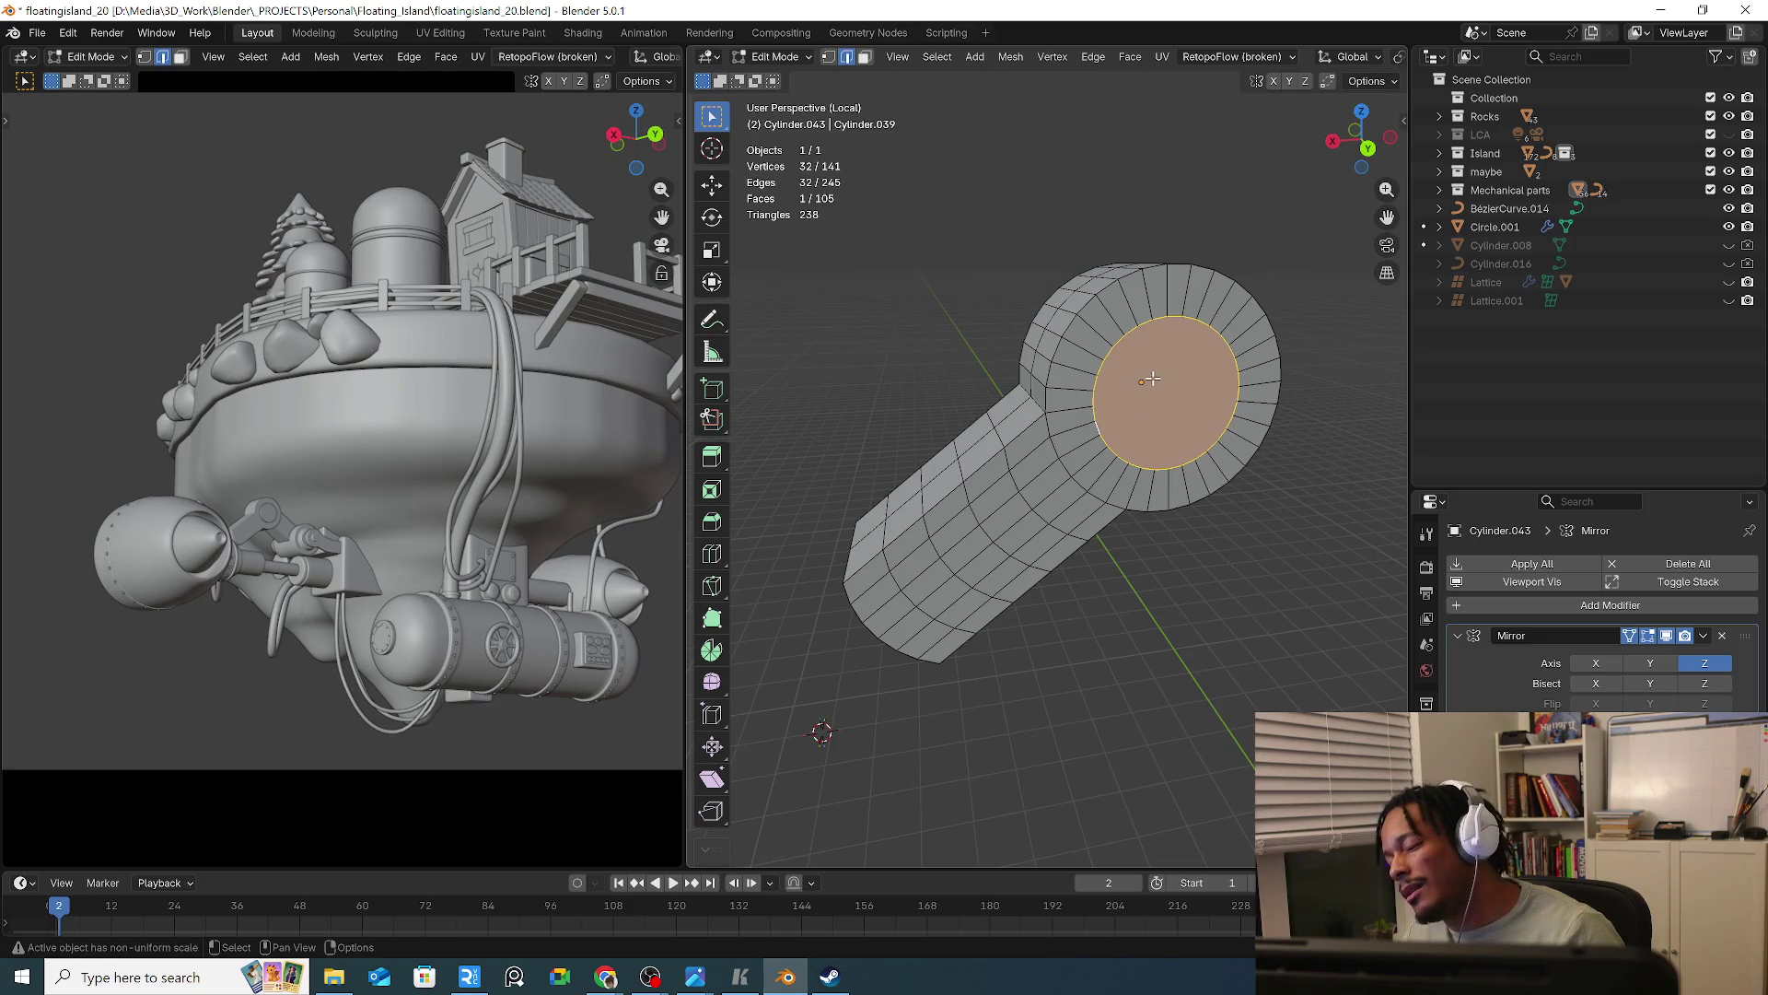
mouse_move(1152, 378)
middle_mouse_down()
mouse_move(1031, 479)
mouse_move(1083, 421)
middle_mouse_up()
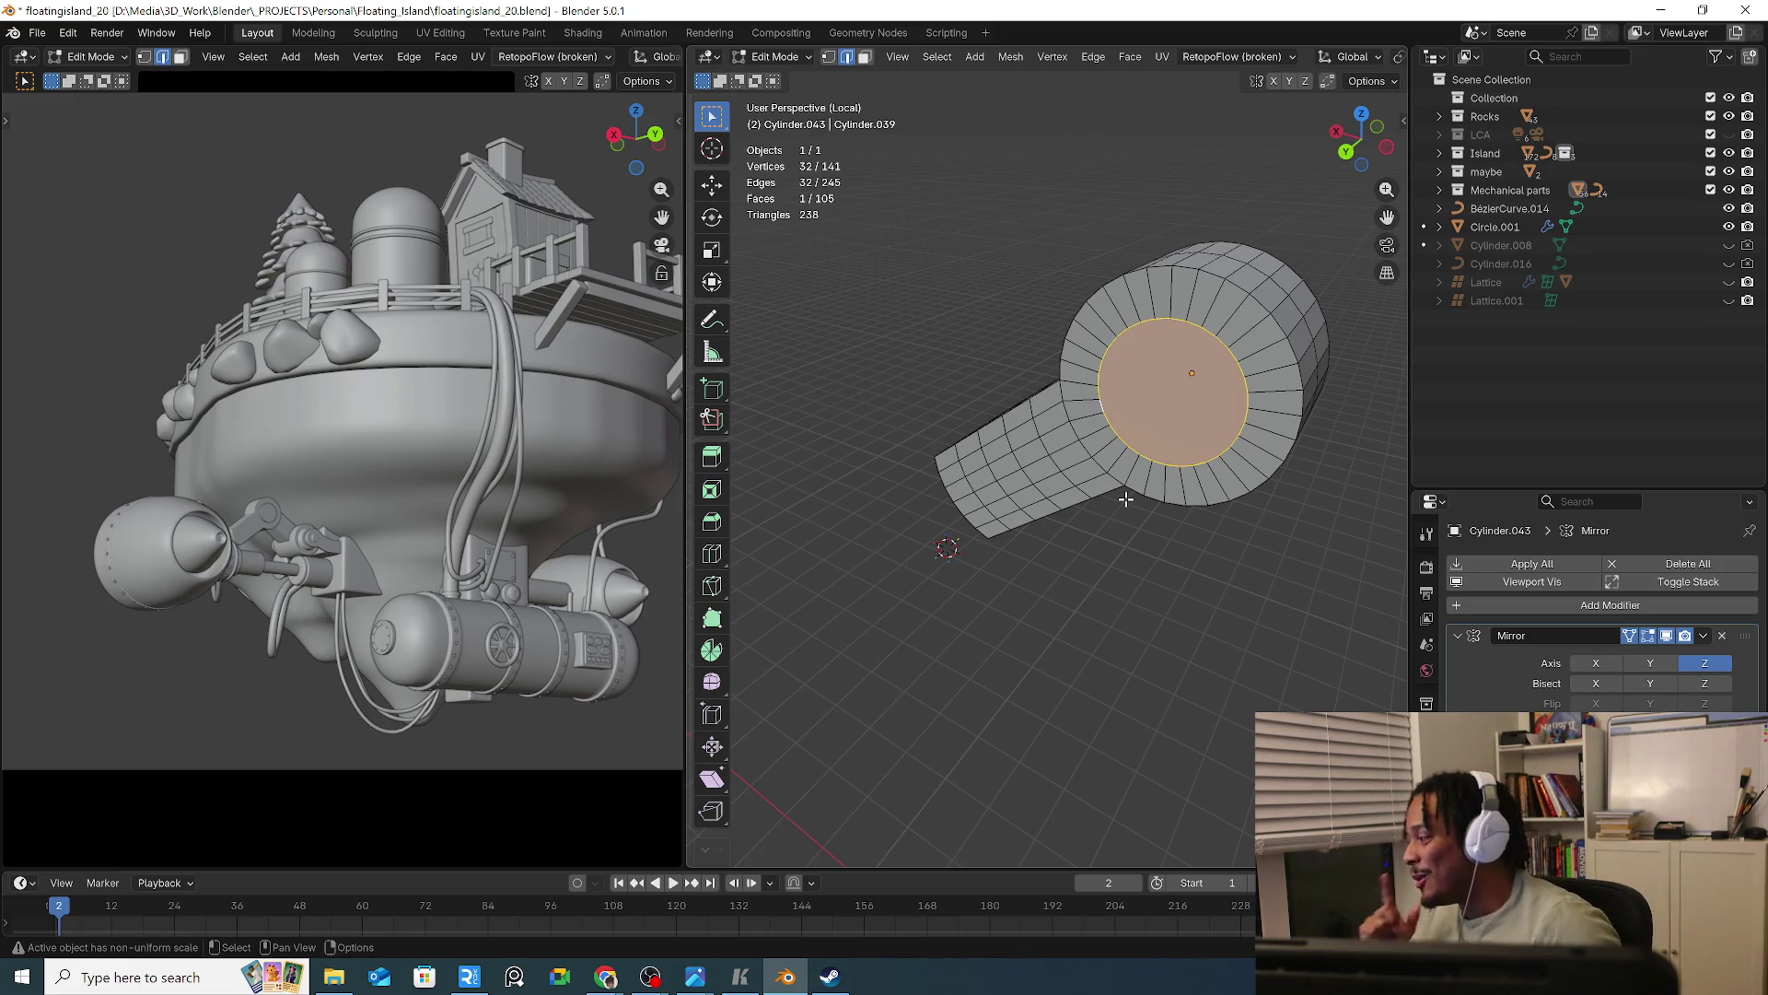
mouse_move(1125, 498)
middle_mouse_down()
mouse_move(1032, 543)
mouse_move(906, 535)
mouse_move(903, 582)
mouse_move(926, 551)
mouse_move(855, 639)
middle_mouse_up()
key("3")
left_click_drag(864, 426, 1004, 618)
middle_click_drag(1004, 618, 1018, 614)
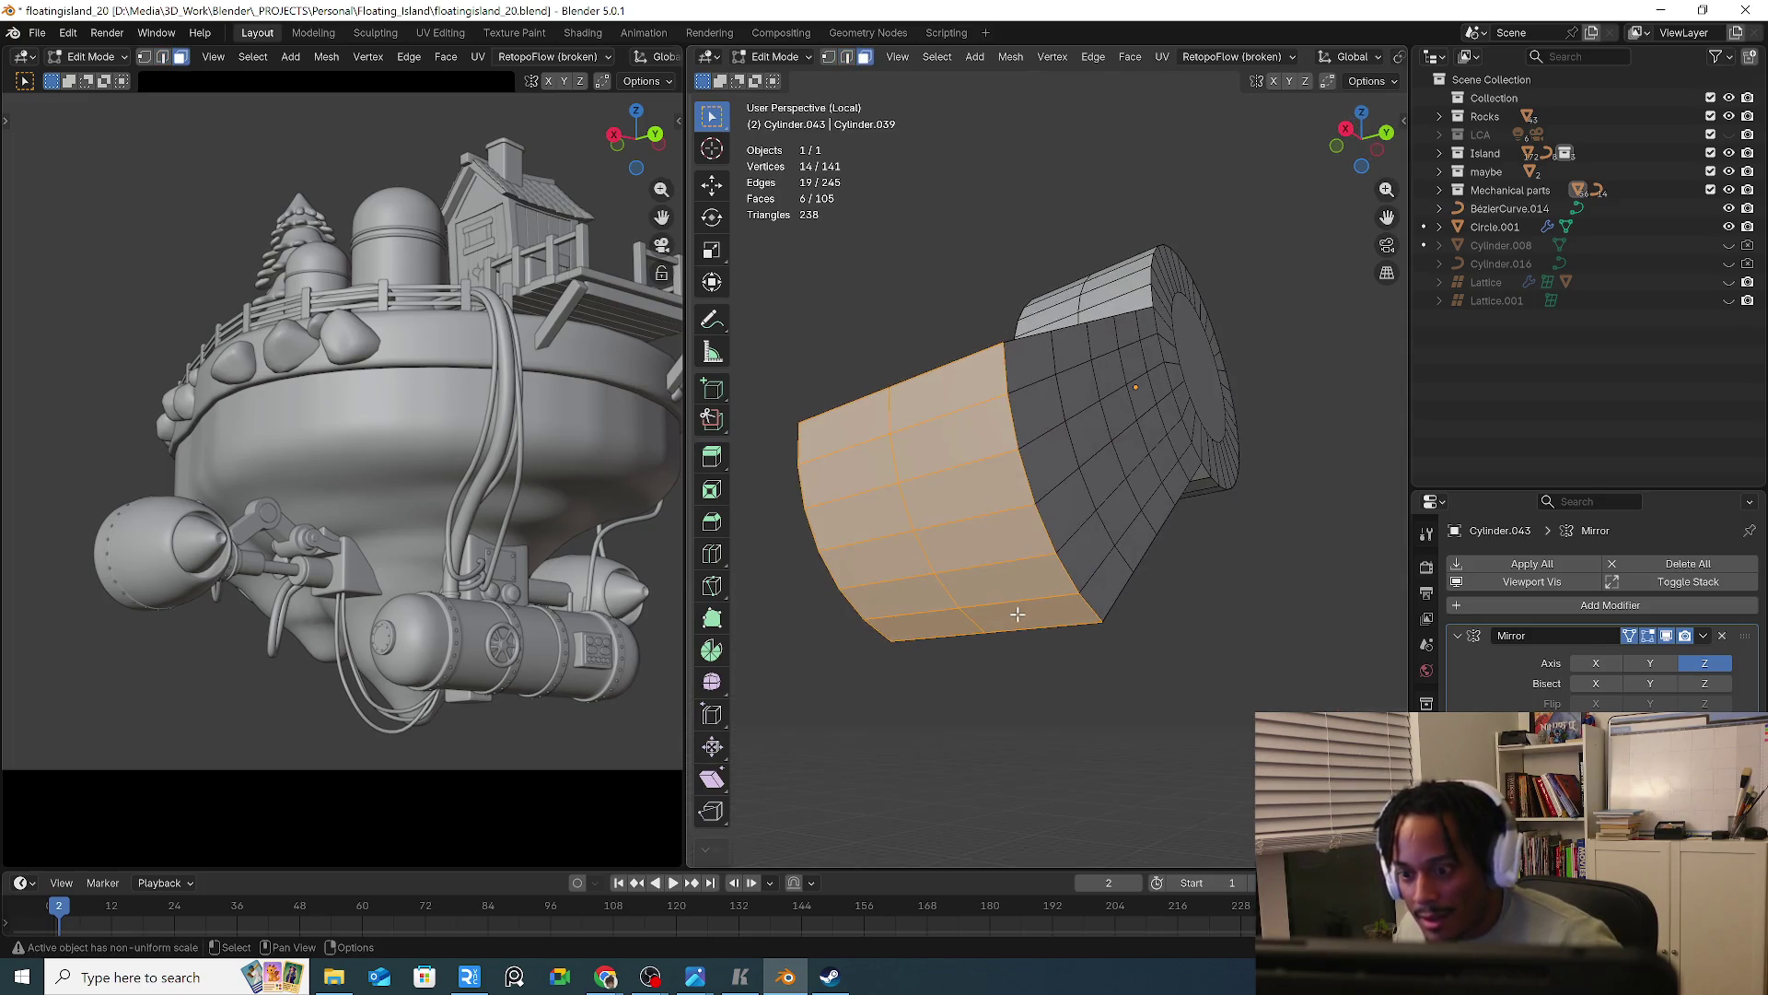
key("i")
left_click(1142, 633)
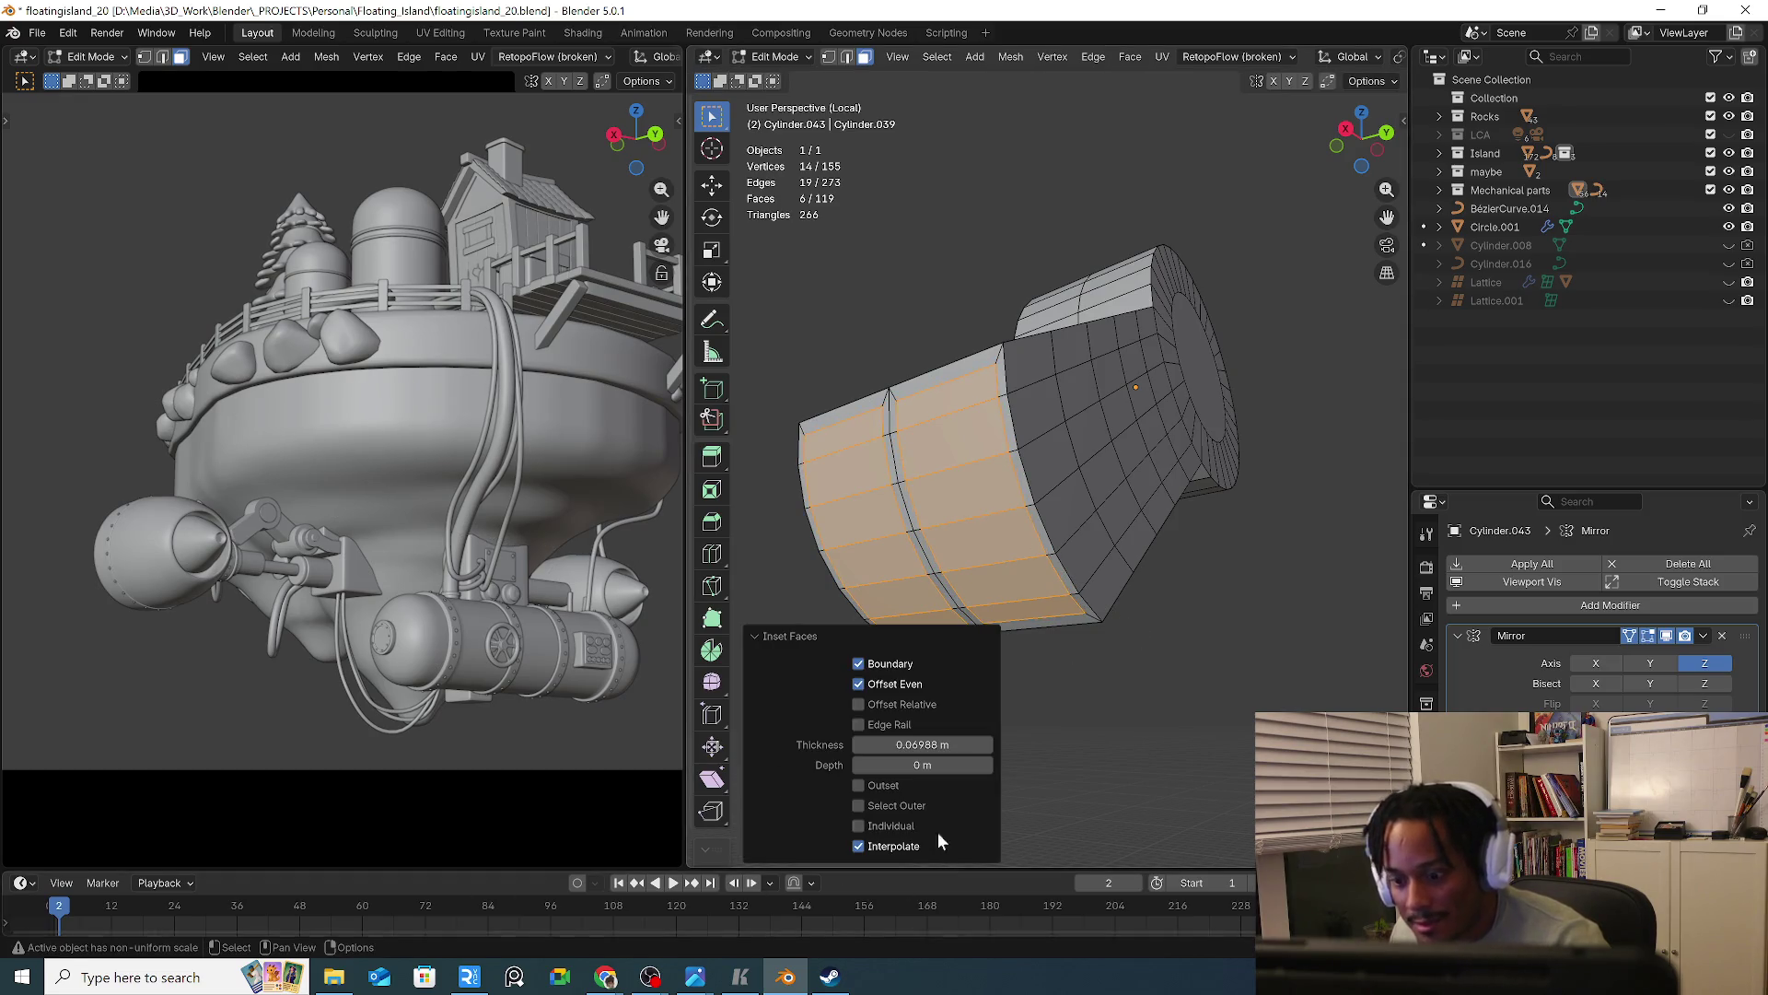
left_click(882, 788)
middle_click_drag(887, 791, 1269, 702)
key("s")
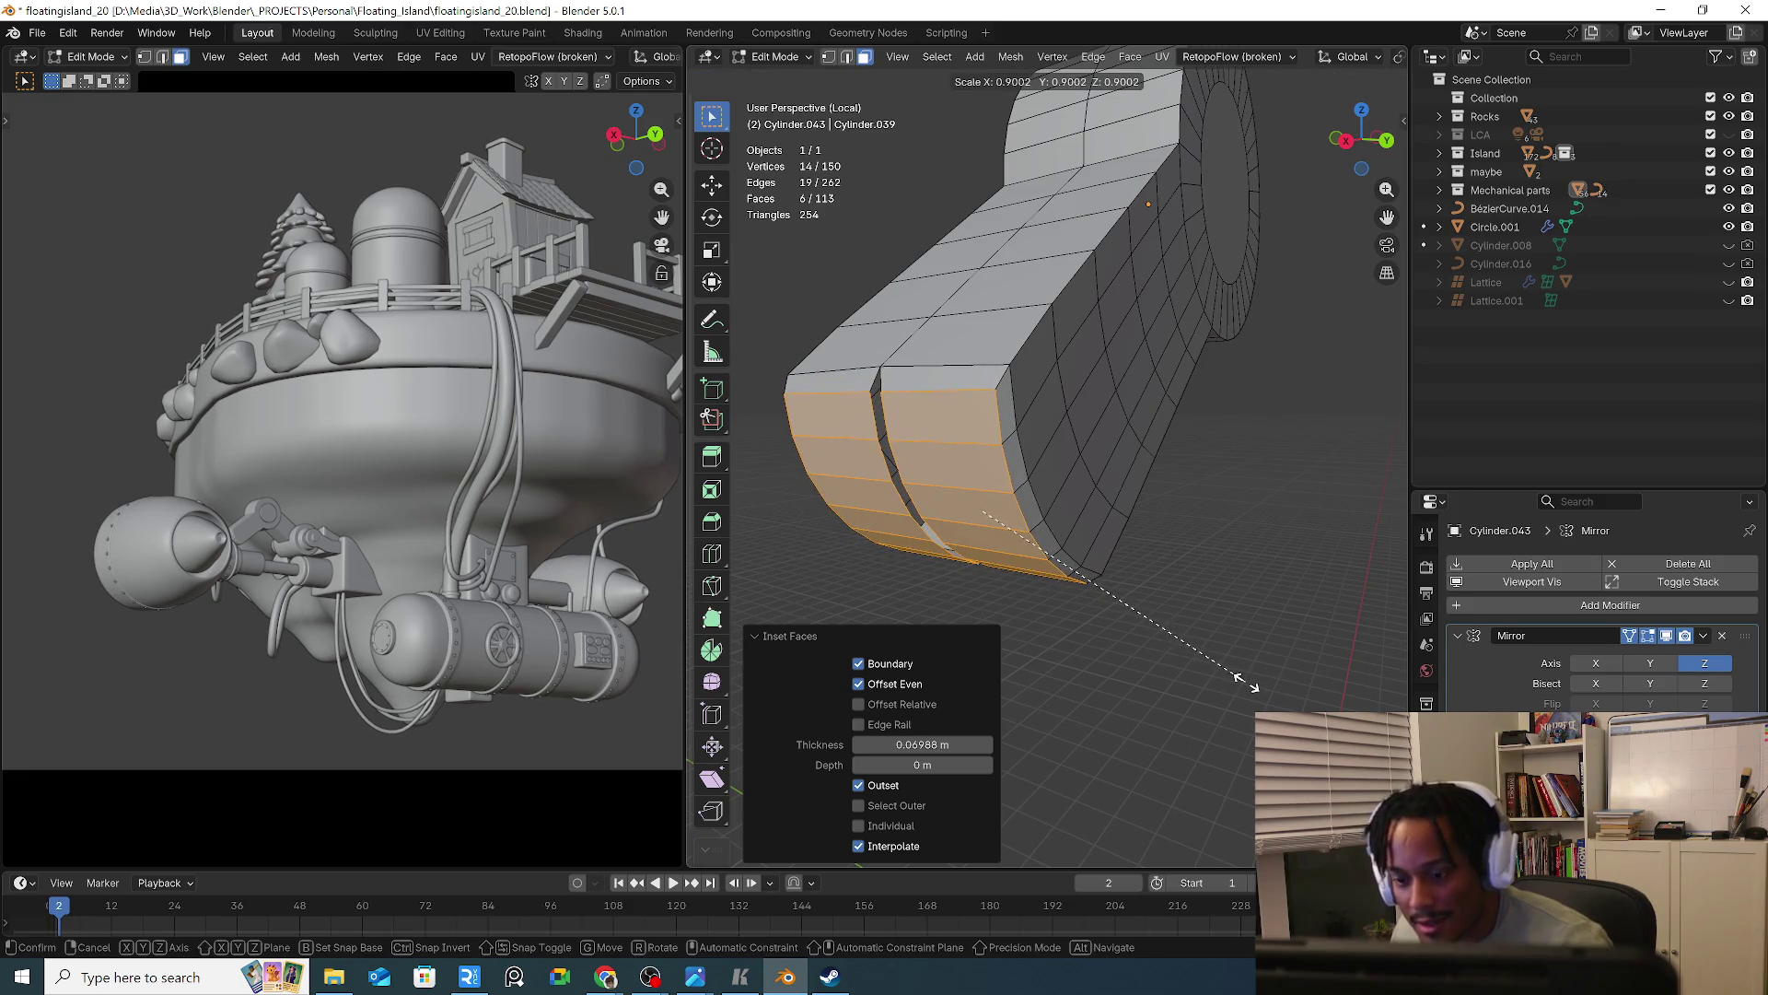
key("Escape")
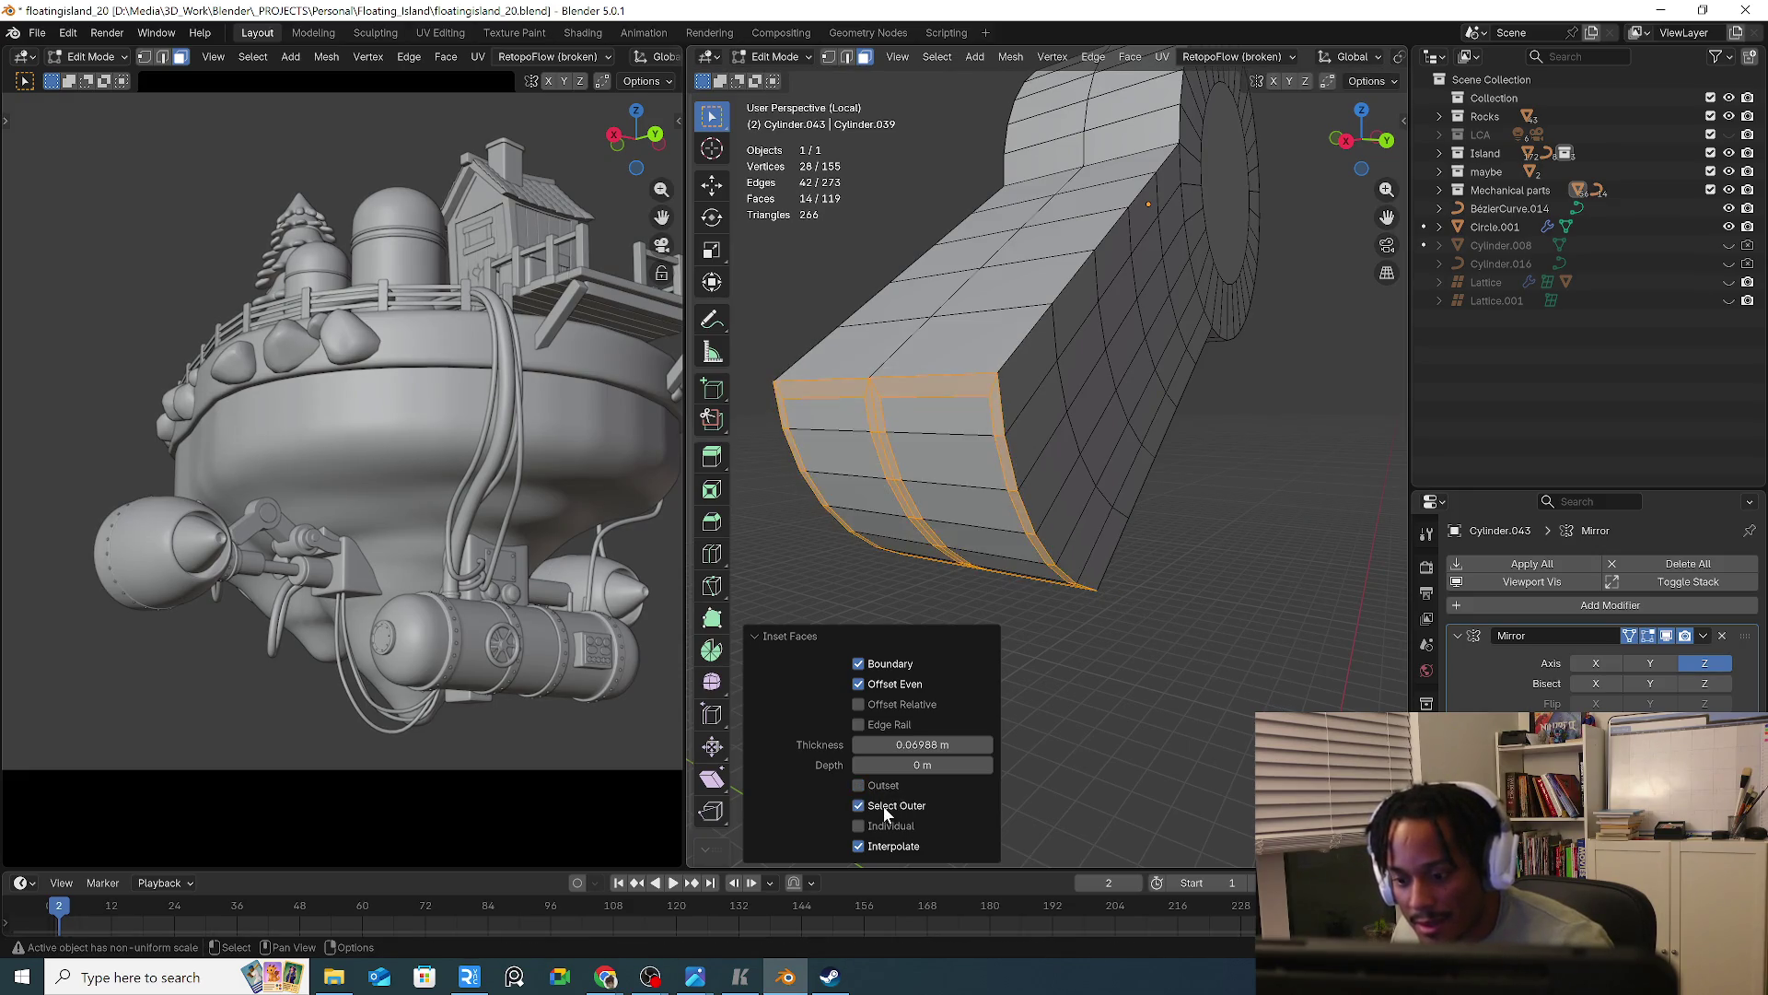
left_click(882, 788)
left_click(892, 786)
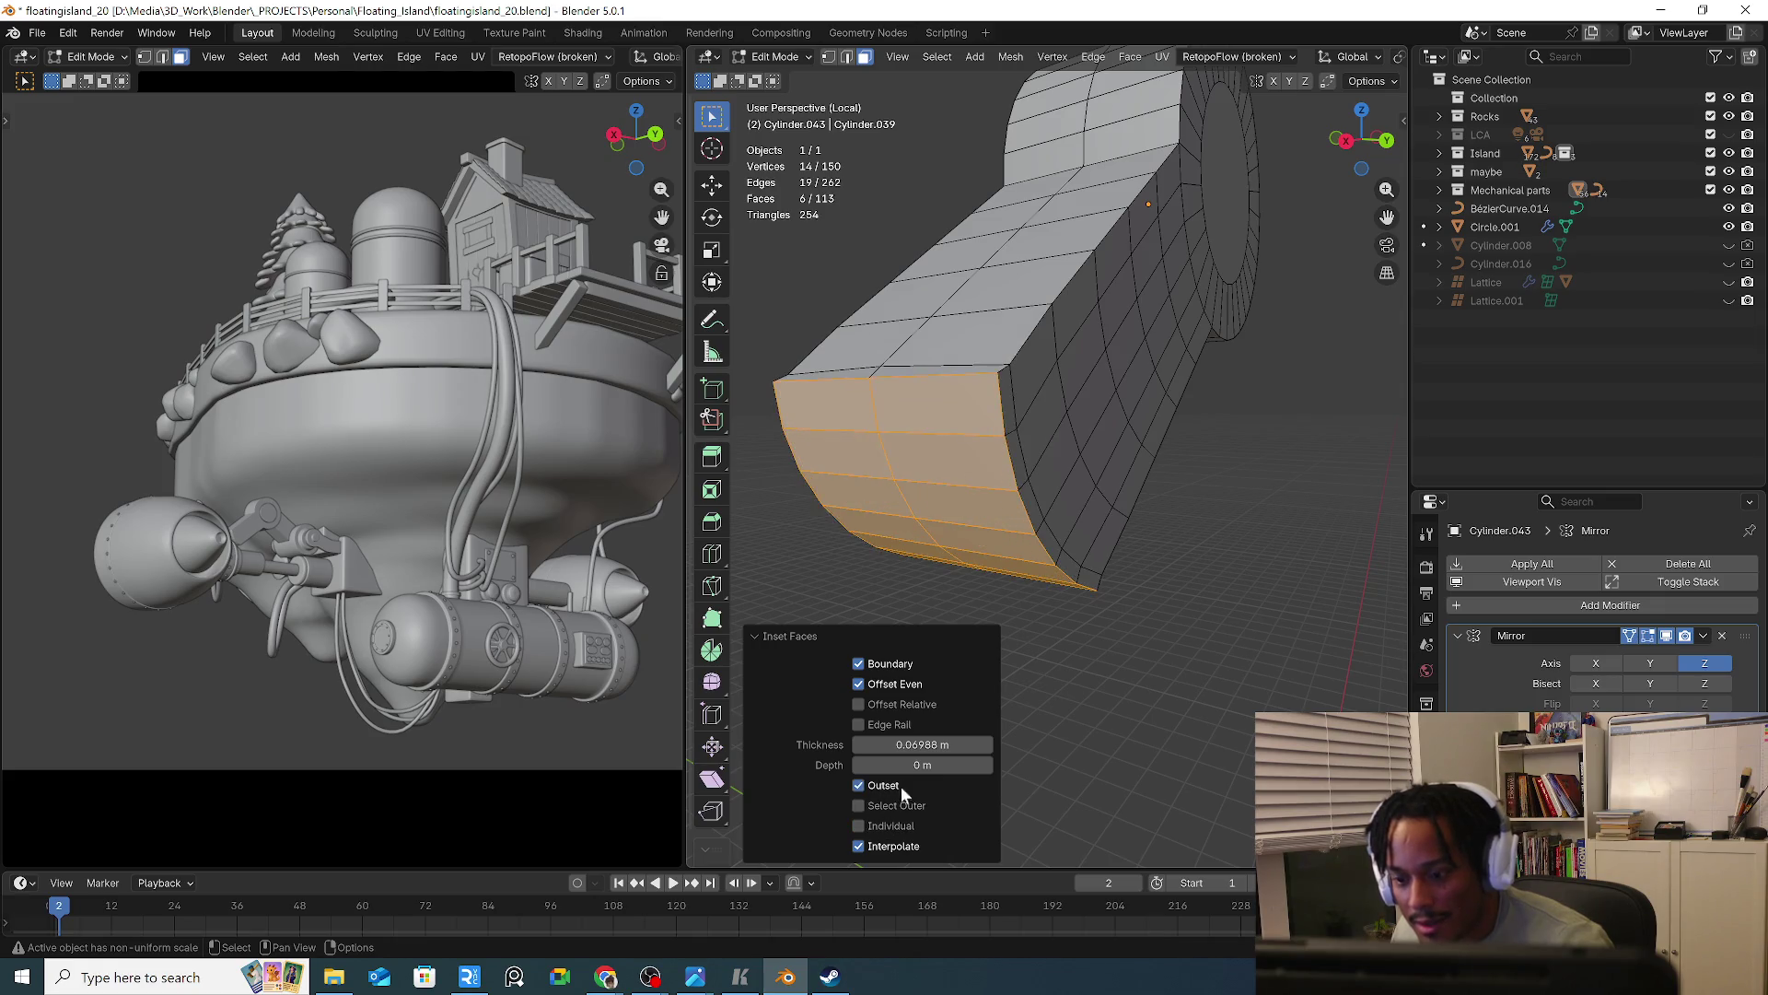
mouse_move(1170, 717)
middle_mouse_down()
mouse_move(1209, 723)
mouse_move(1081, 644)
mouse_move(1034, 552)
middle_mouse_up()
key("ctrl+z")
key("ctrl+z")
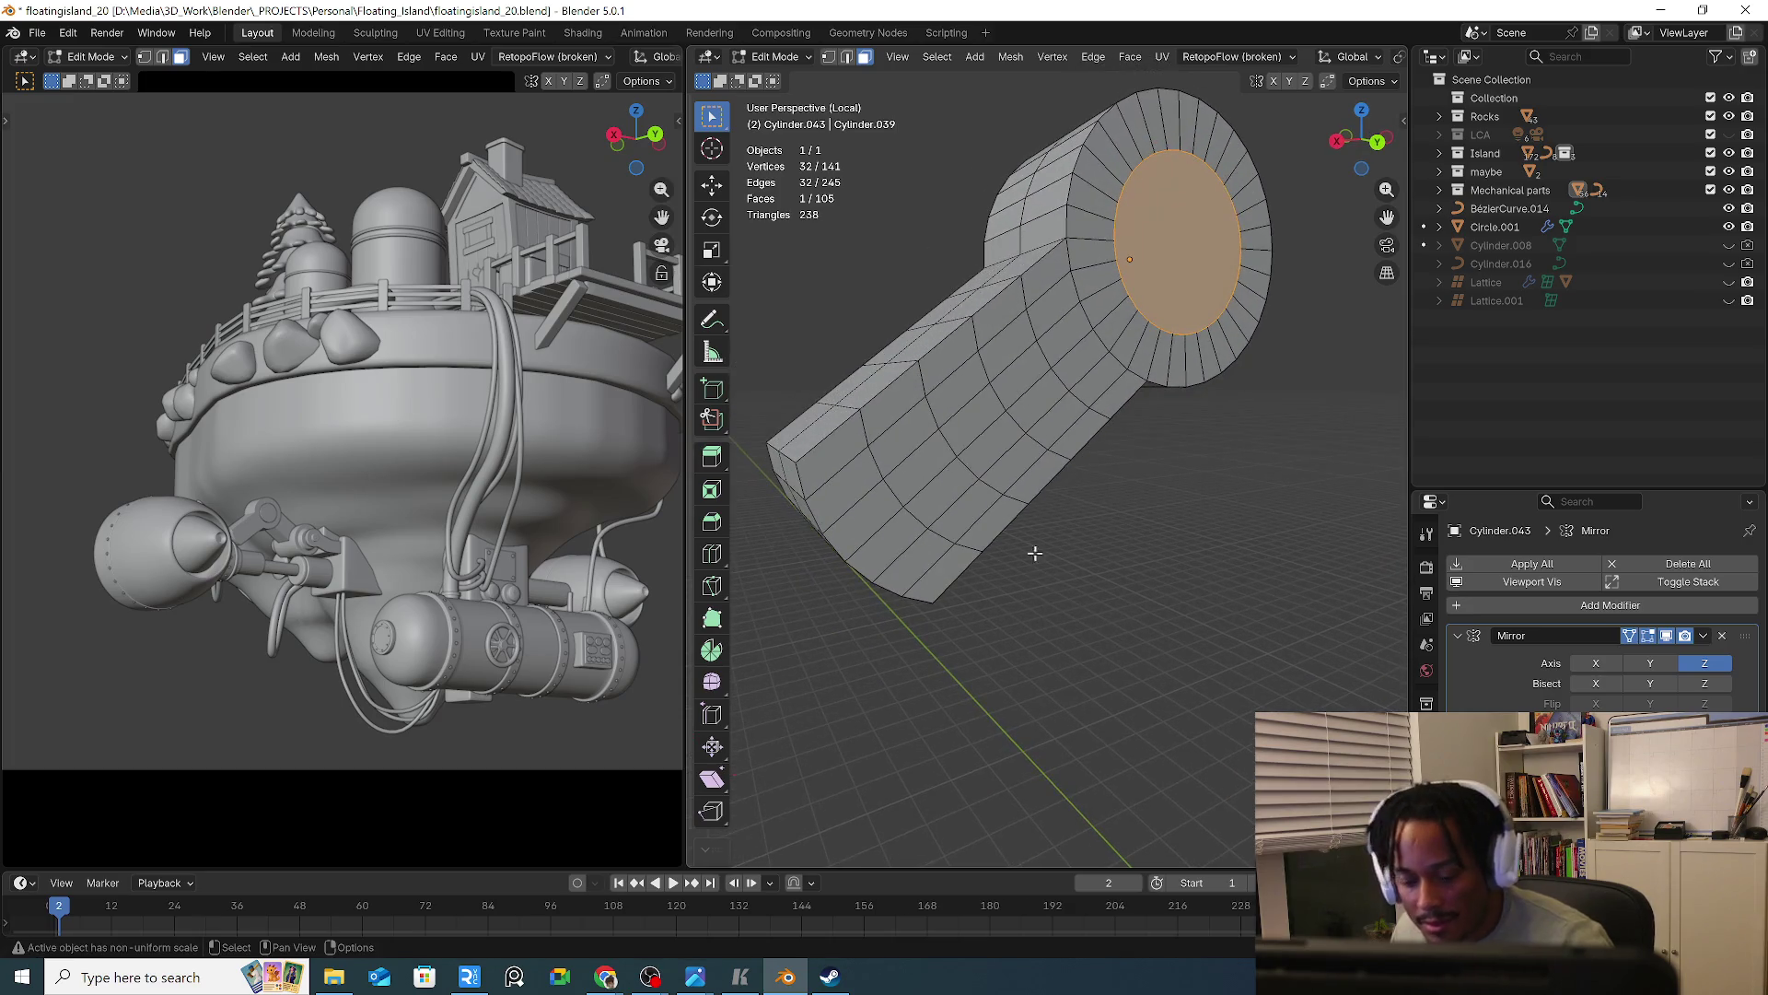
Select the arm link's outline edge loops along its sides and end ring
left_click(901, 388, "alt")
key("2")
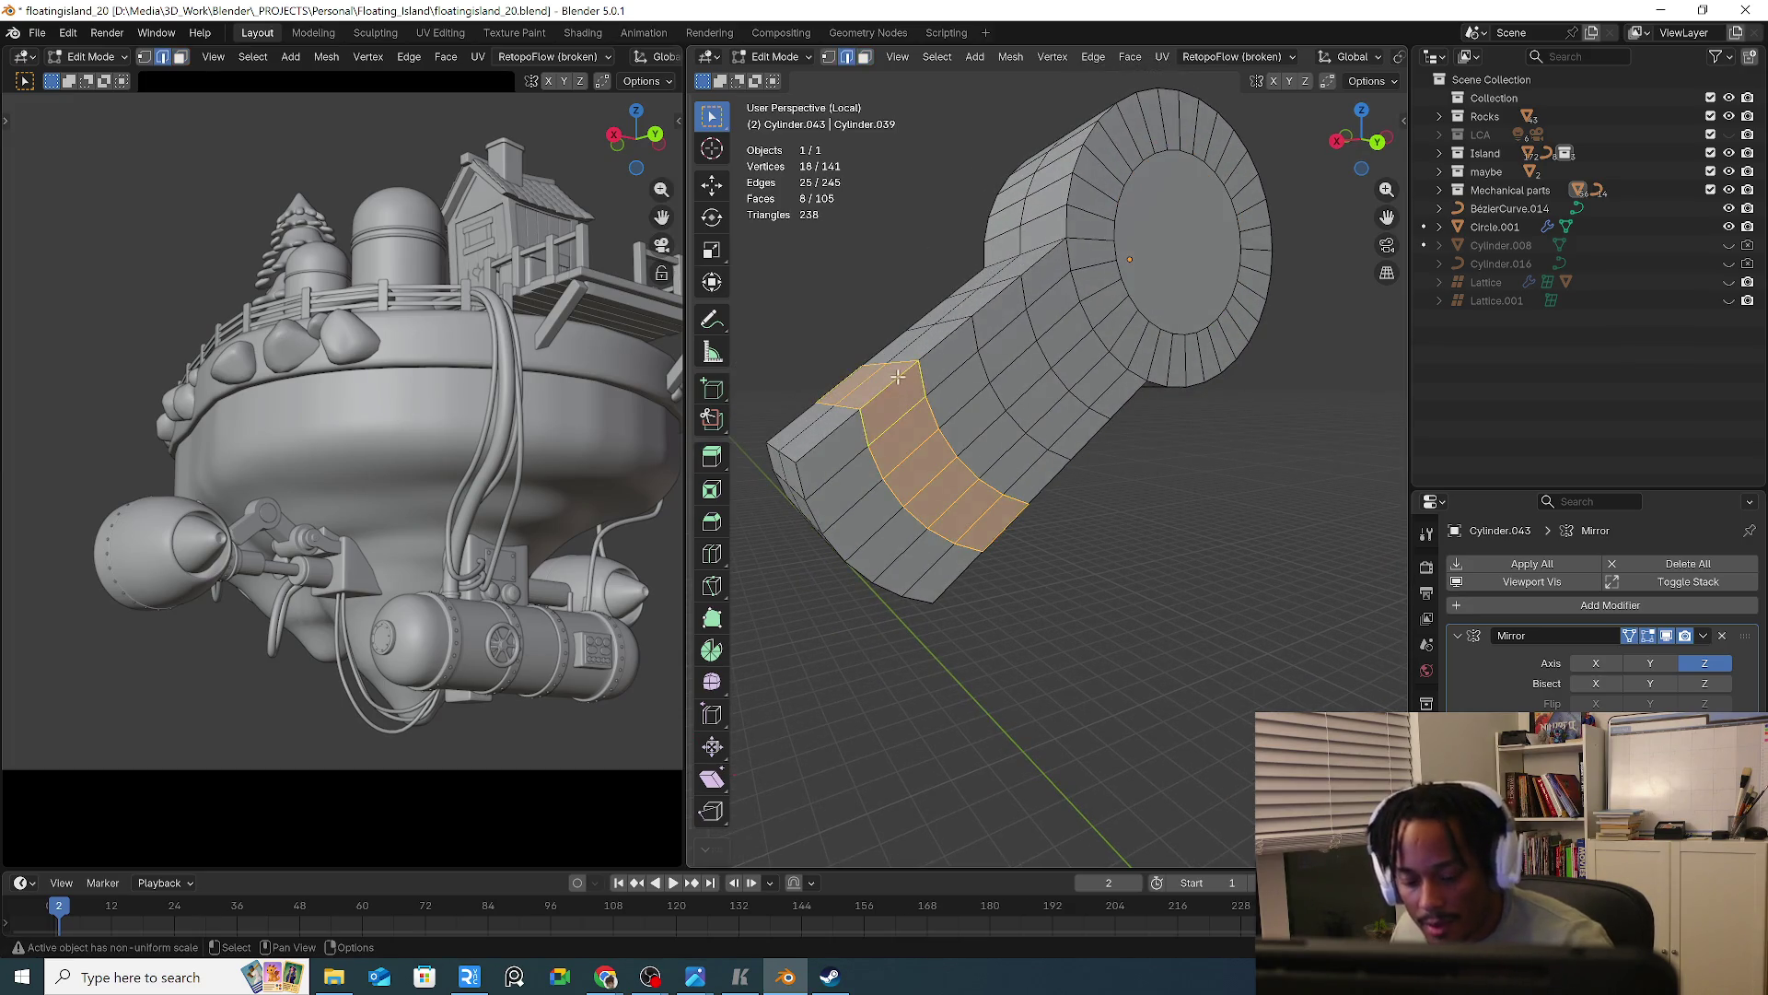
left_click(898, 378, "alt")
middle_click_drag(898, 378, 979, 423)
left_click(1035, 210, "alt+shift")
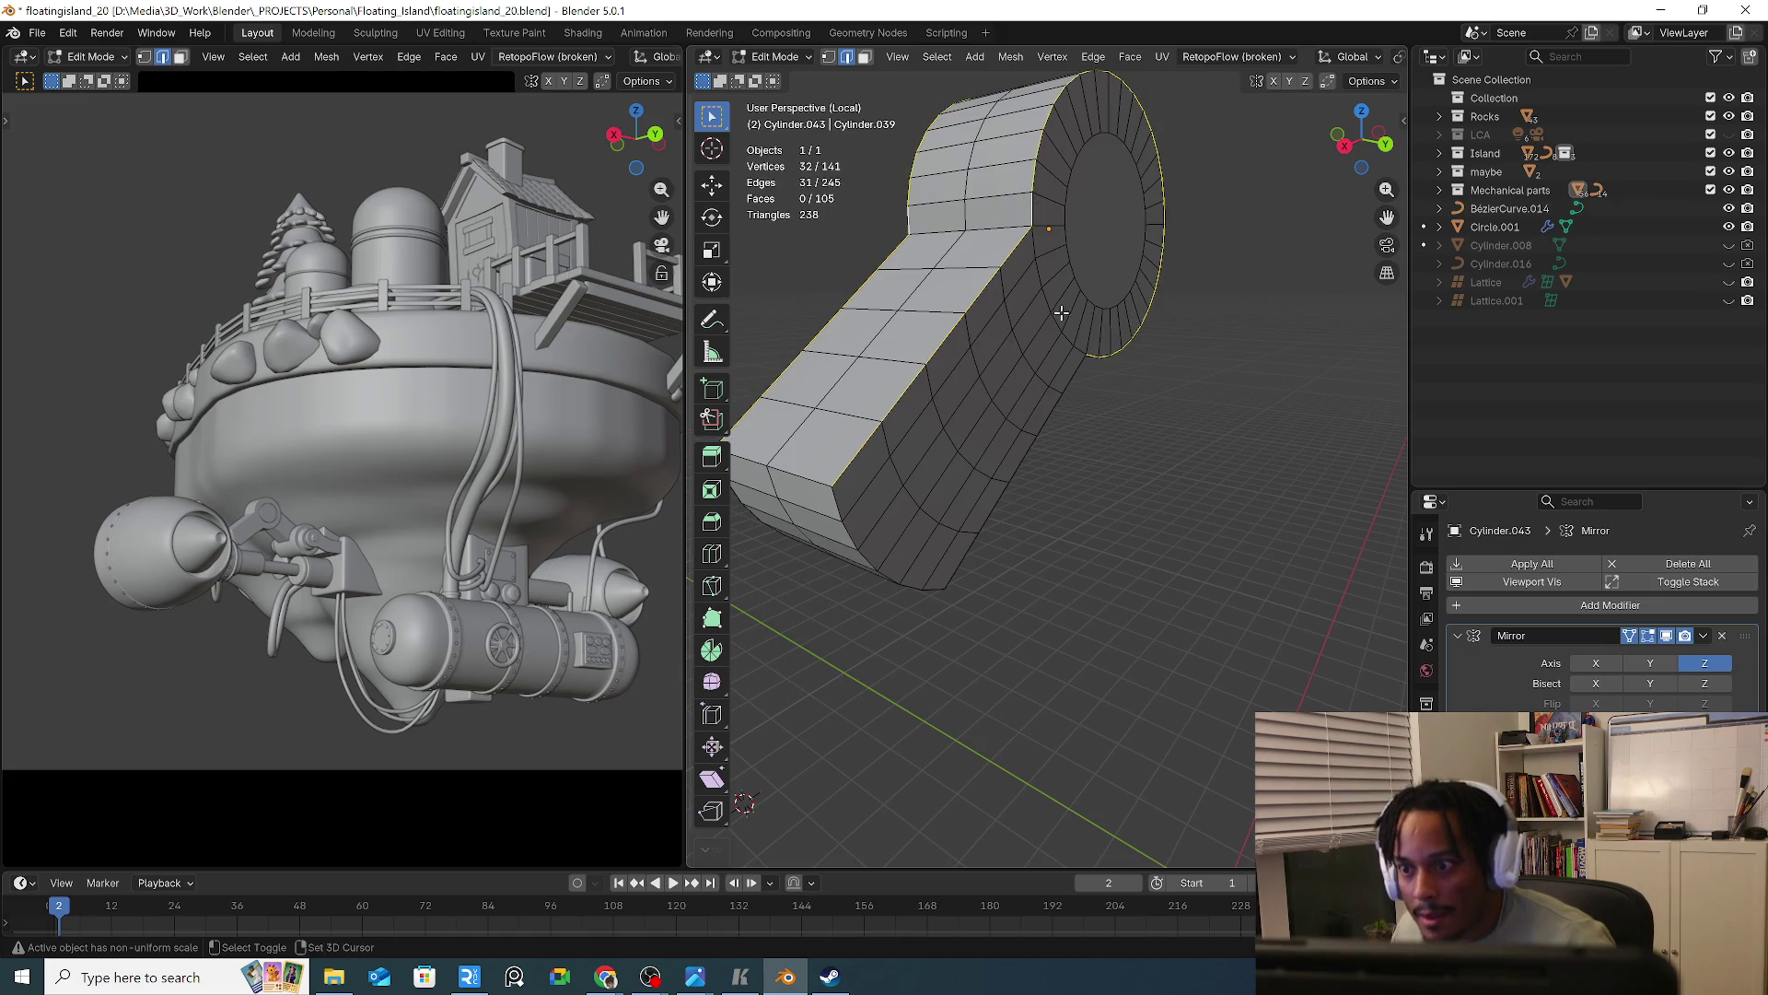
middle_click_drag(1085, 466, 1068, 379)
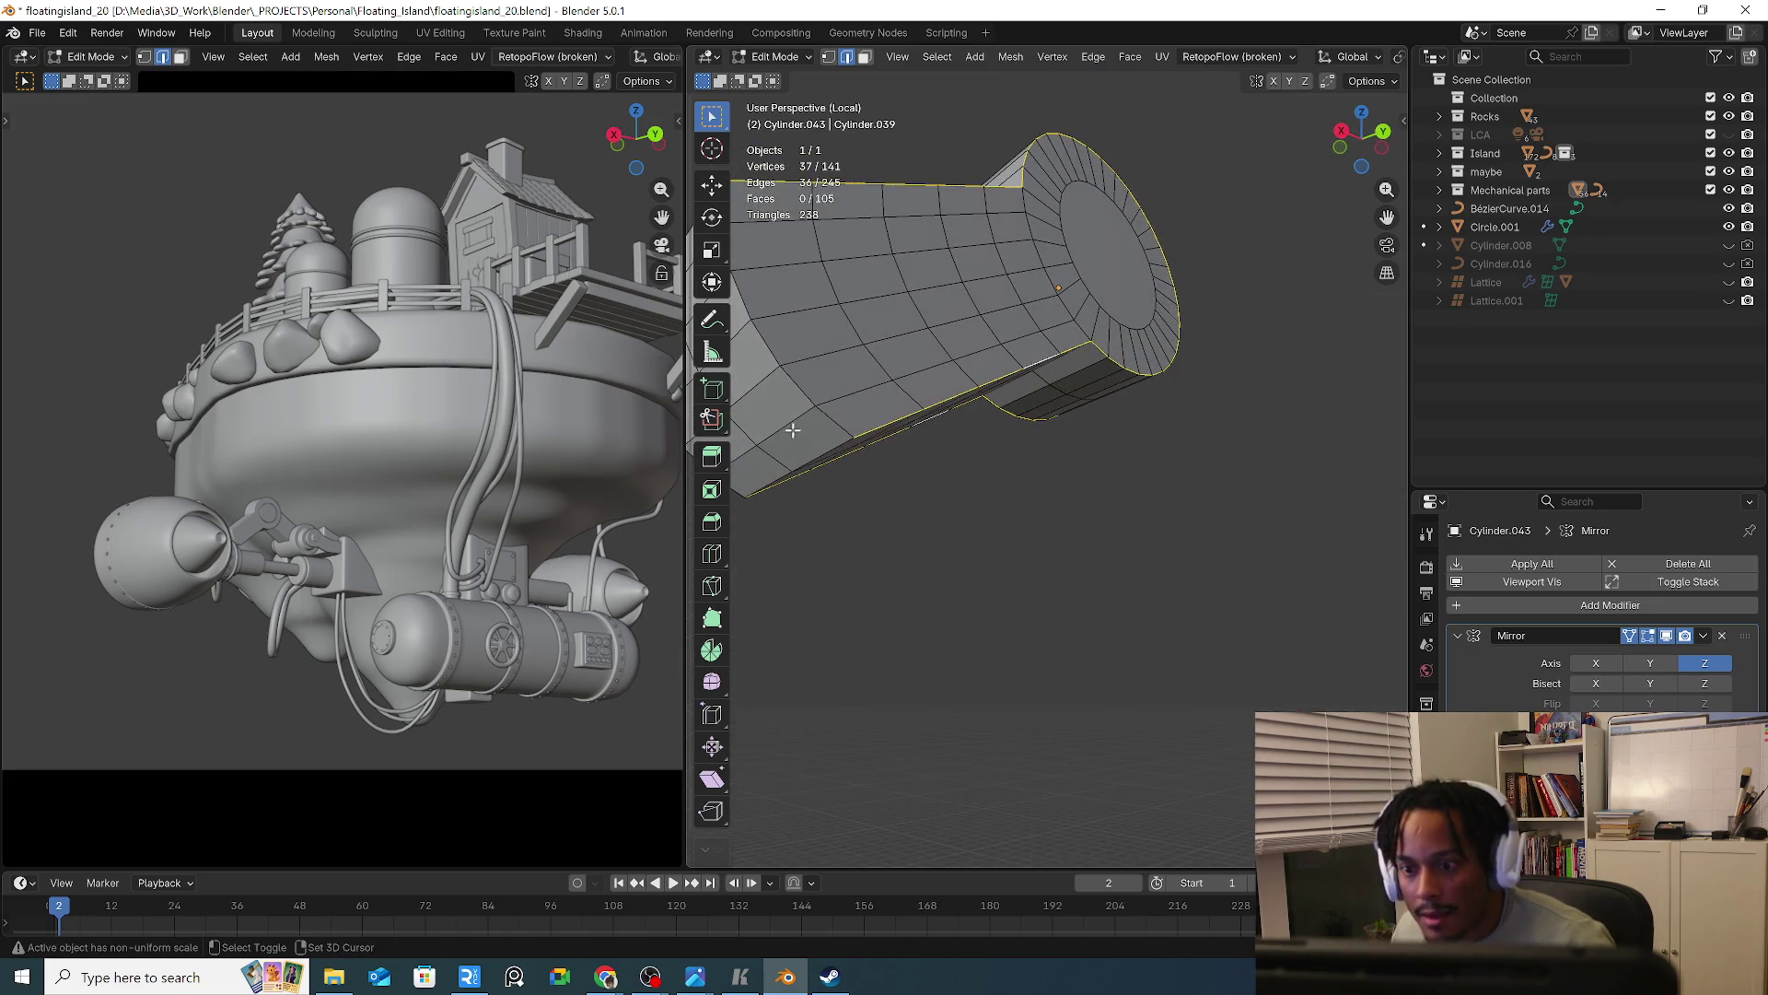
left_click(824, 425, "alt+shift")
mouse_move(849, 446)
middle_mouse_down()
mouse_move(848, 387)
mouse_move(930, 444)
middle_mouse_up()
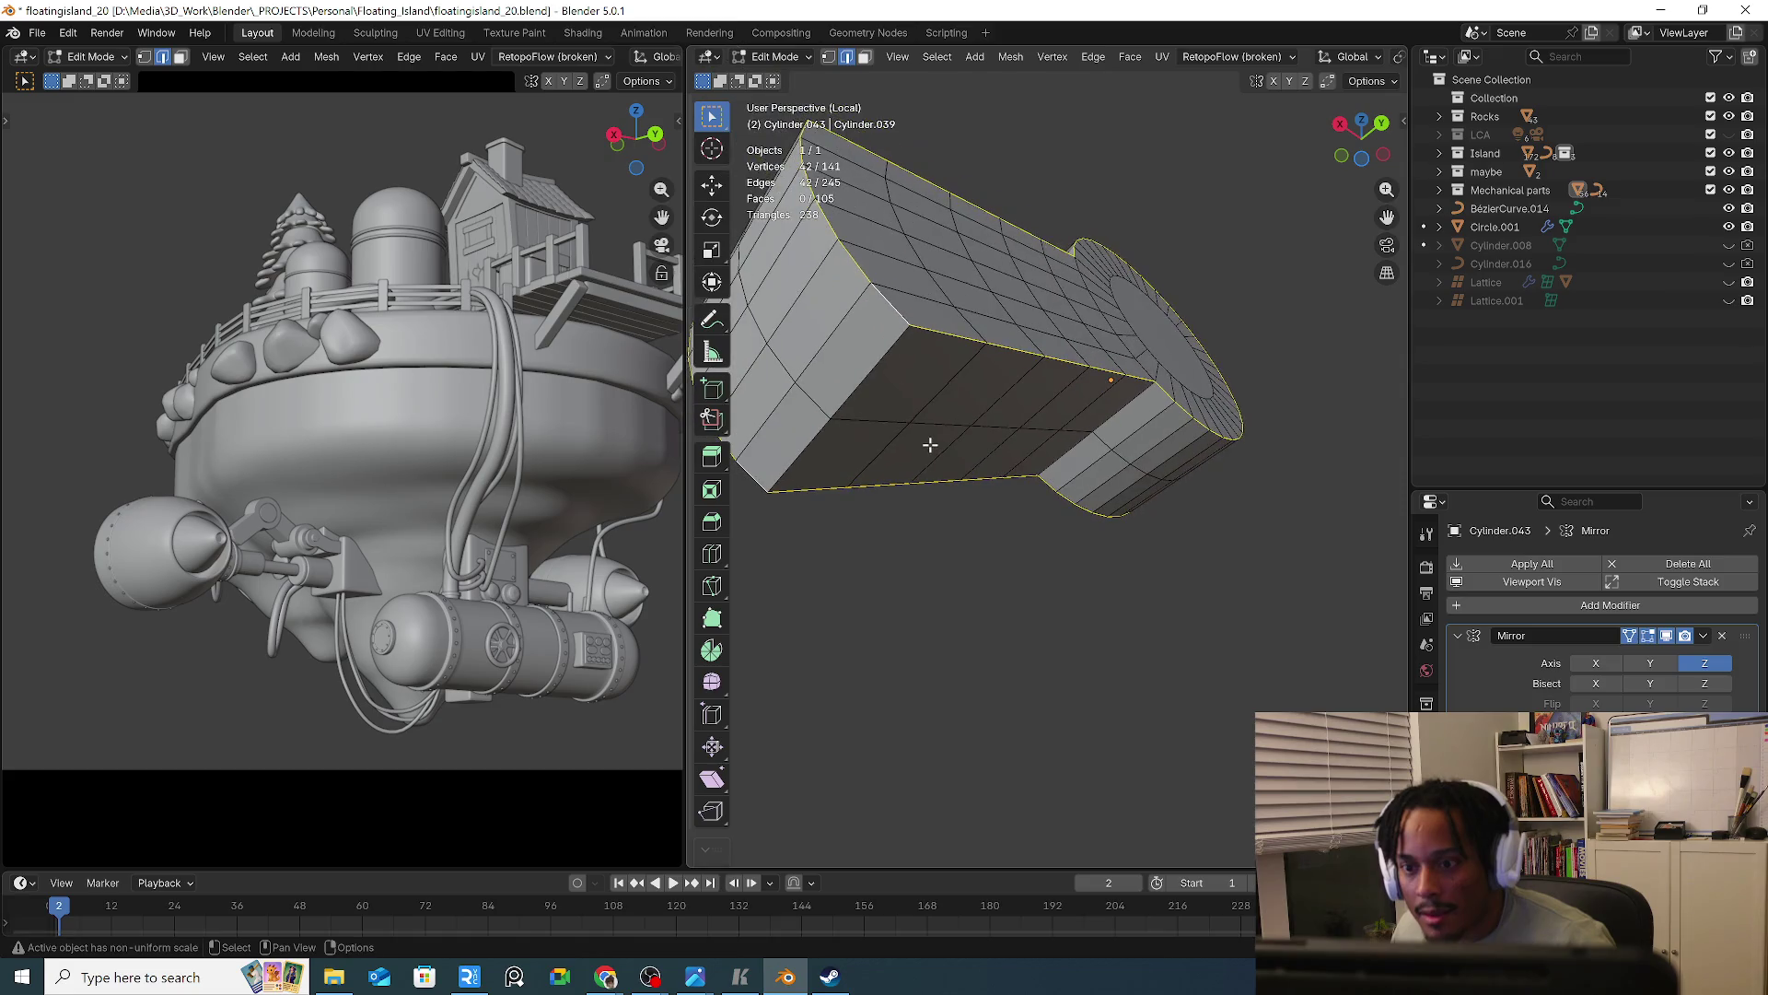
left_click(882, 378, "shift")
mouse_move(882, 377)
middle_mouse_down()
mouse_move(949, 245)
mouse_move(1041, 398)
middle_mouse_up()
left_click(931, 237, "shift")
Bevel the selected outline edges by 0.0634 m with 2 segments
key("ctrl+b")
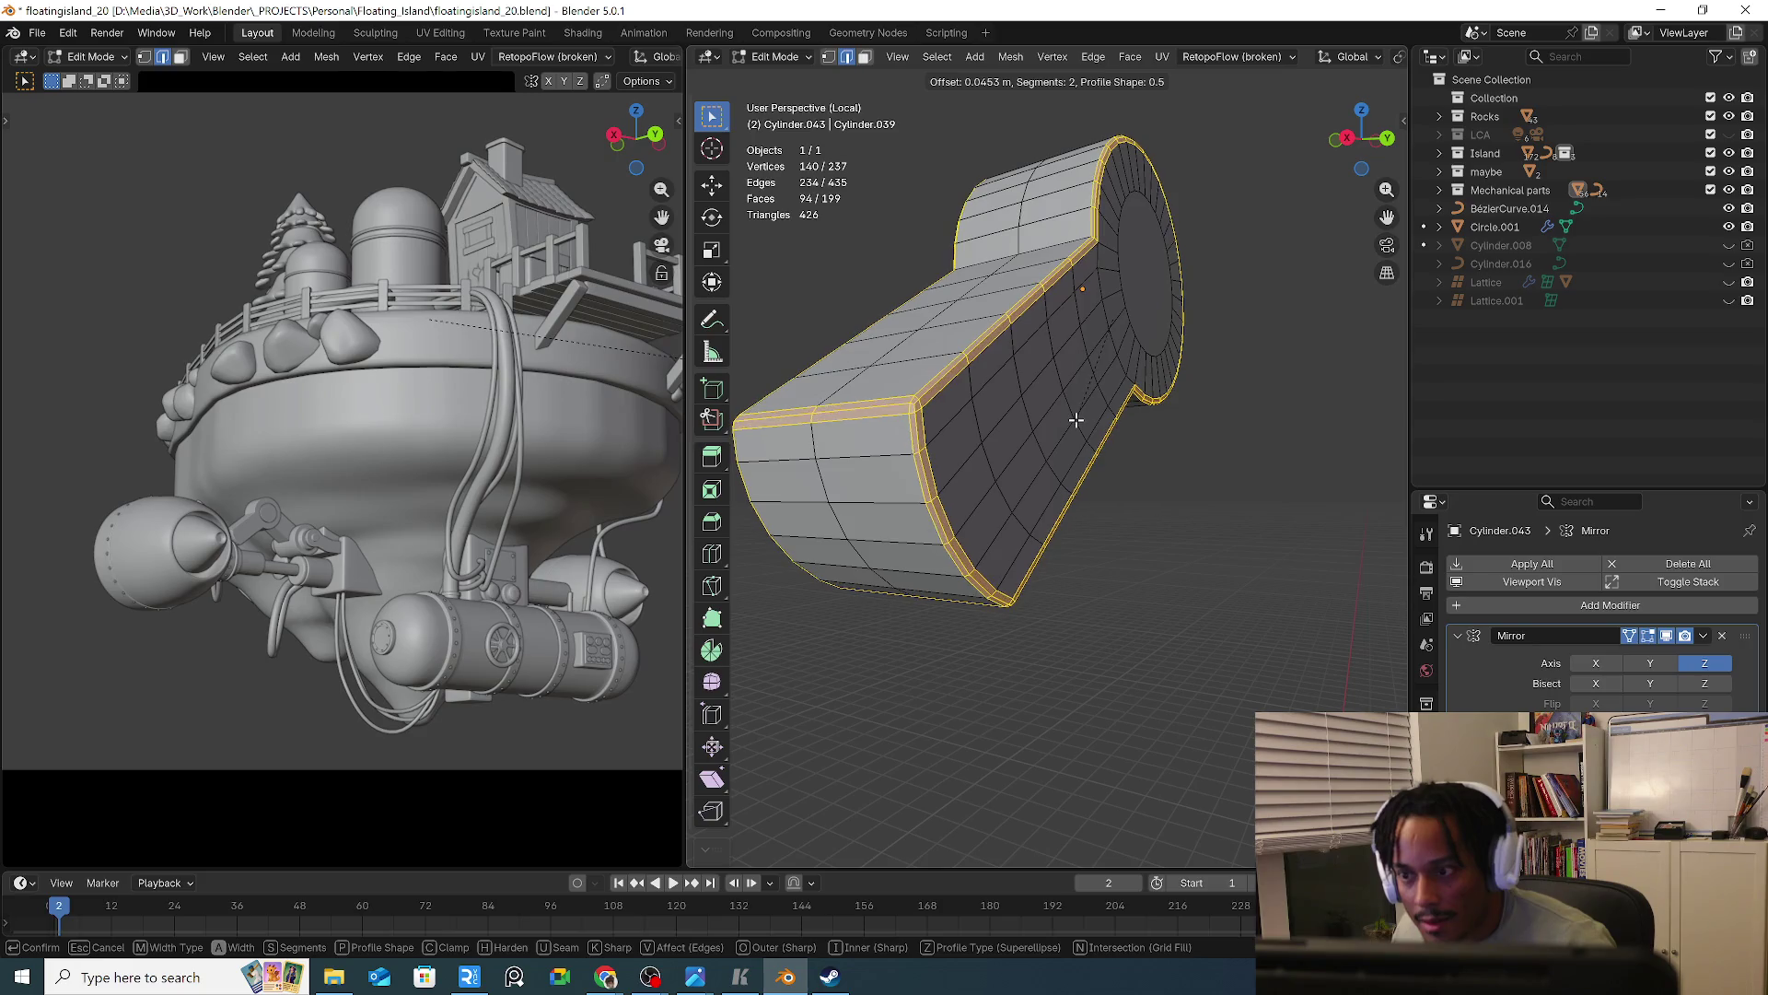
left_click(1075, 419)
middle_click_drag(1075, 420, 1252, 470)
Experiment with triangulating the arm link's faces, then return to Object Mode
key("Tab")
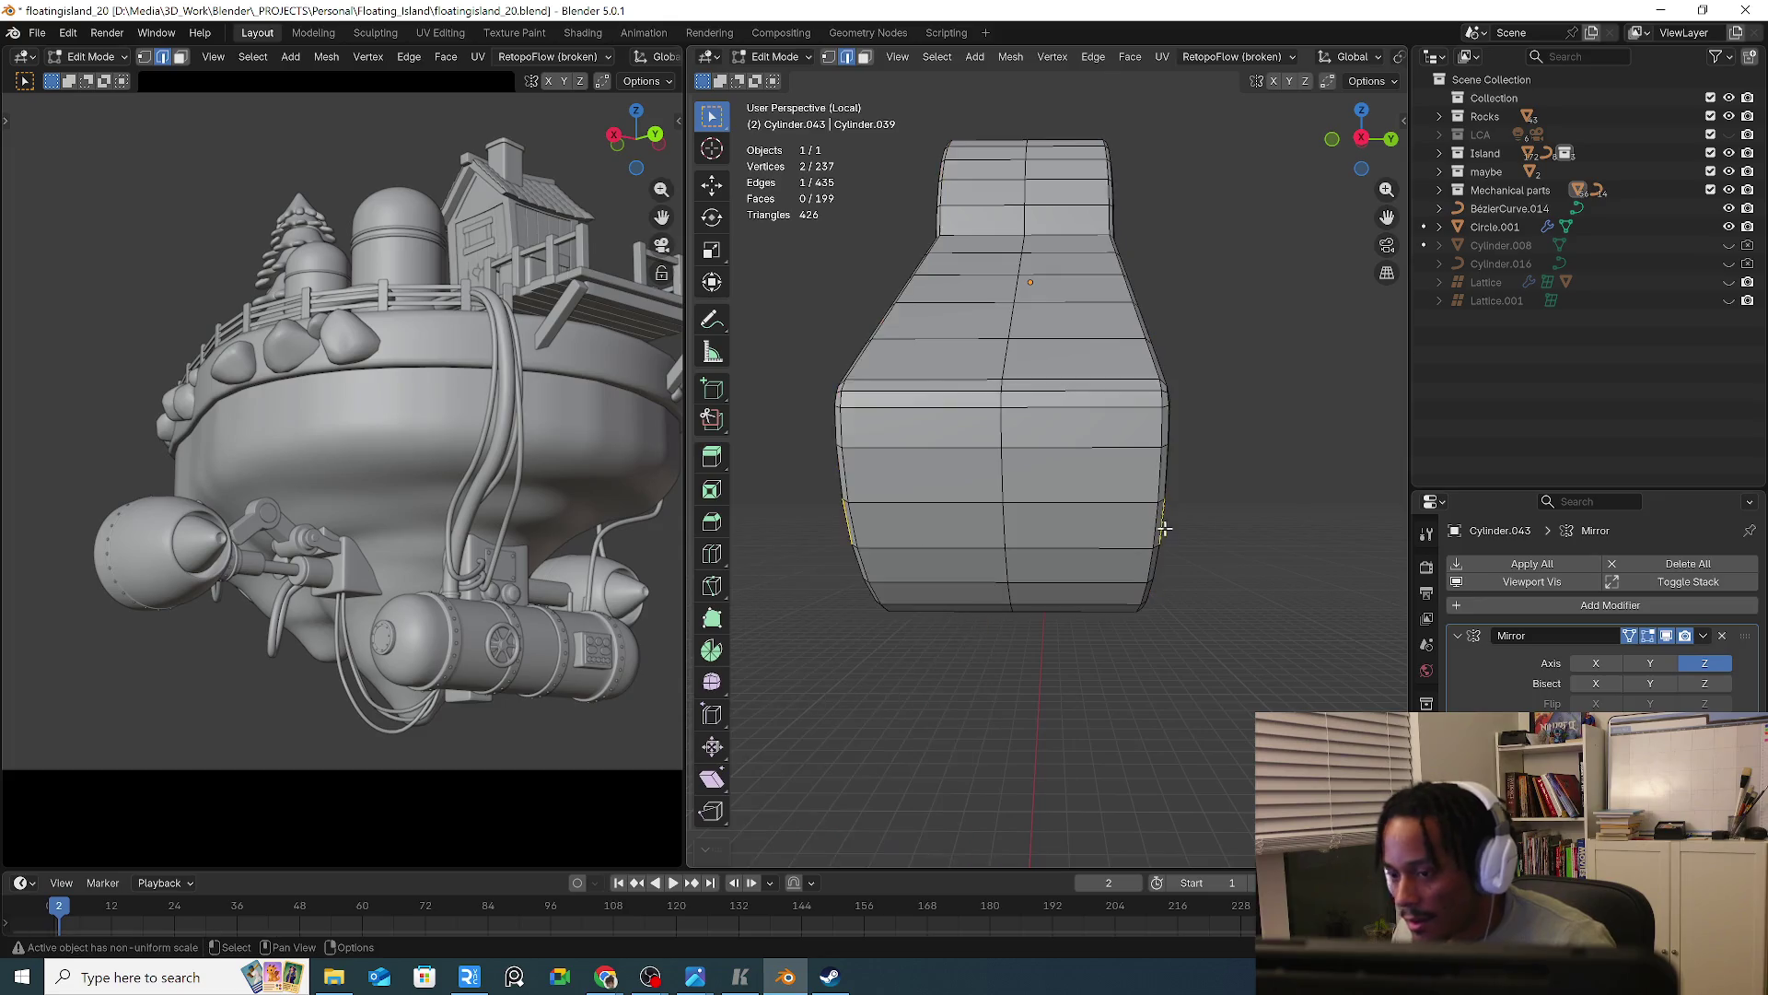
key("Tab")
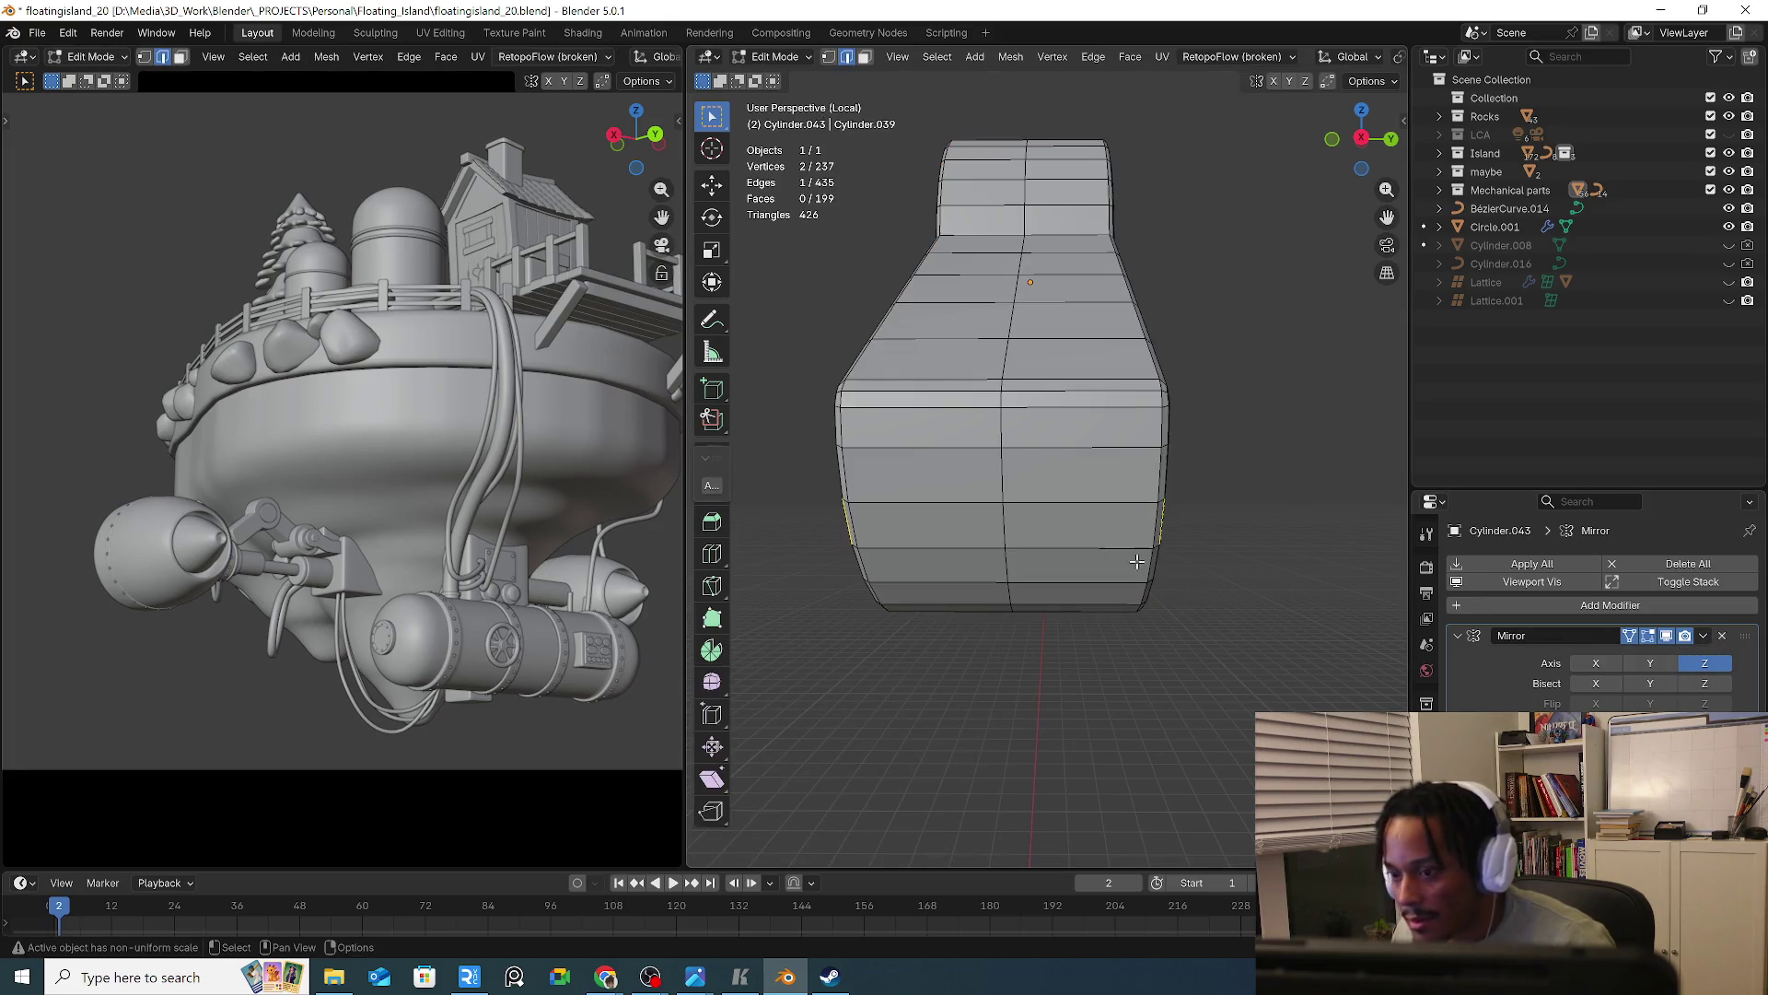
key("ctrl+t")
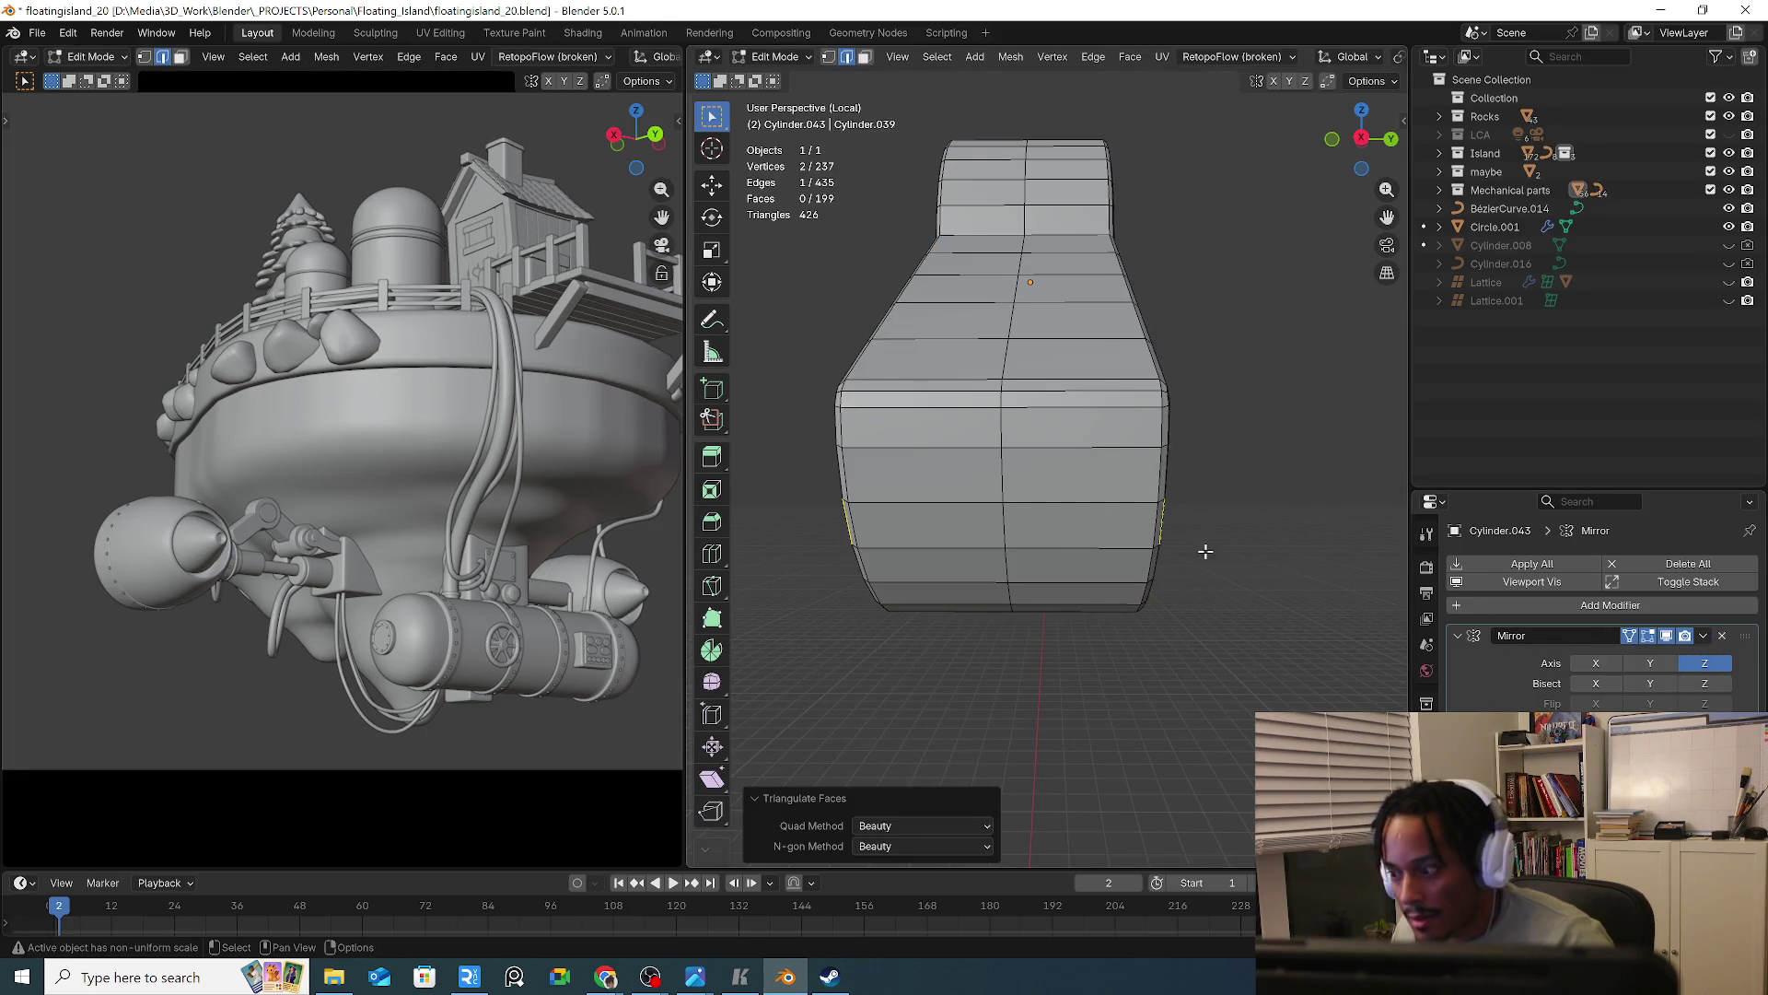
key("ctrl+z")
key("ctrl+z")
key("ctrl+shift+z")
key("ctrl+shift+z")
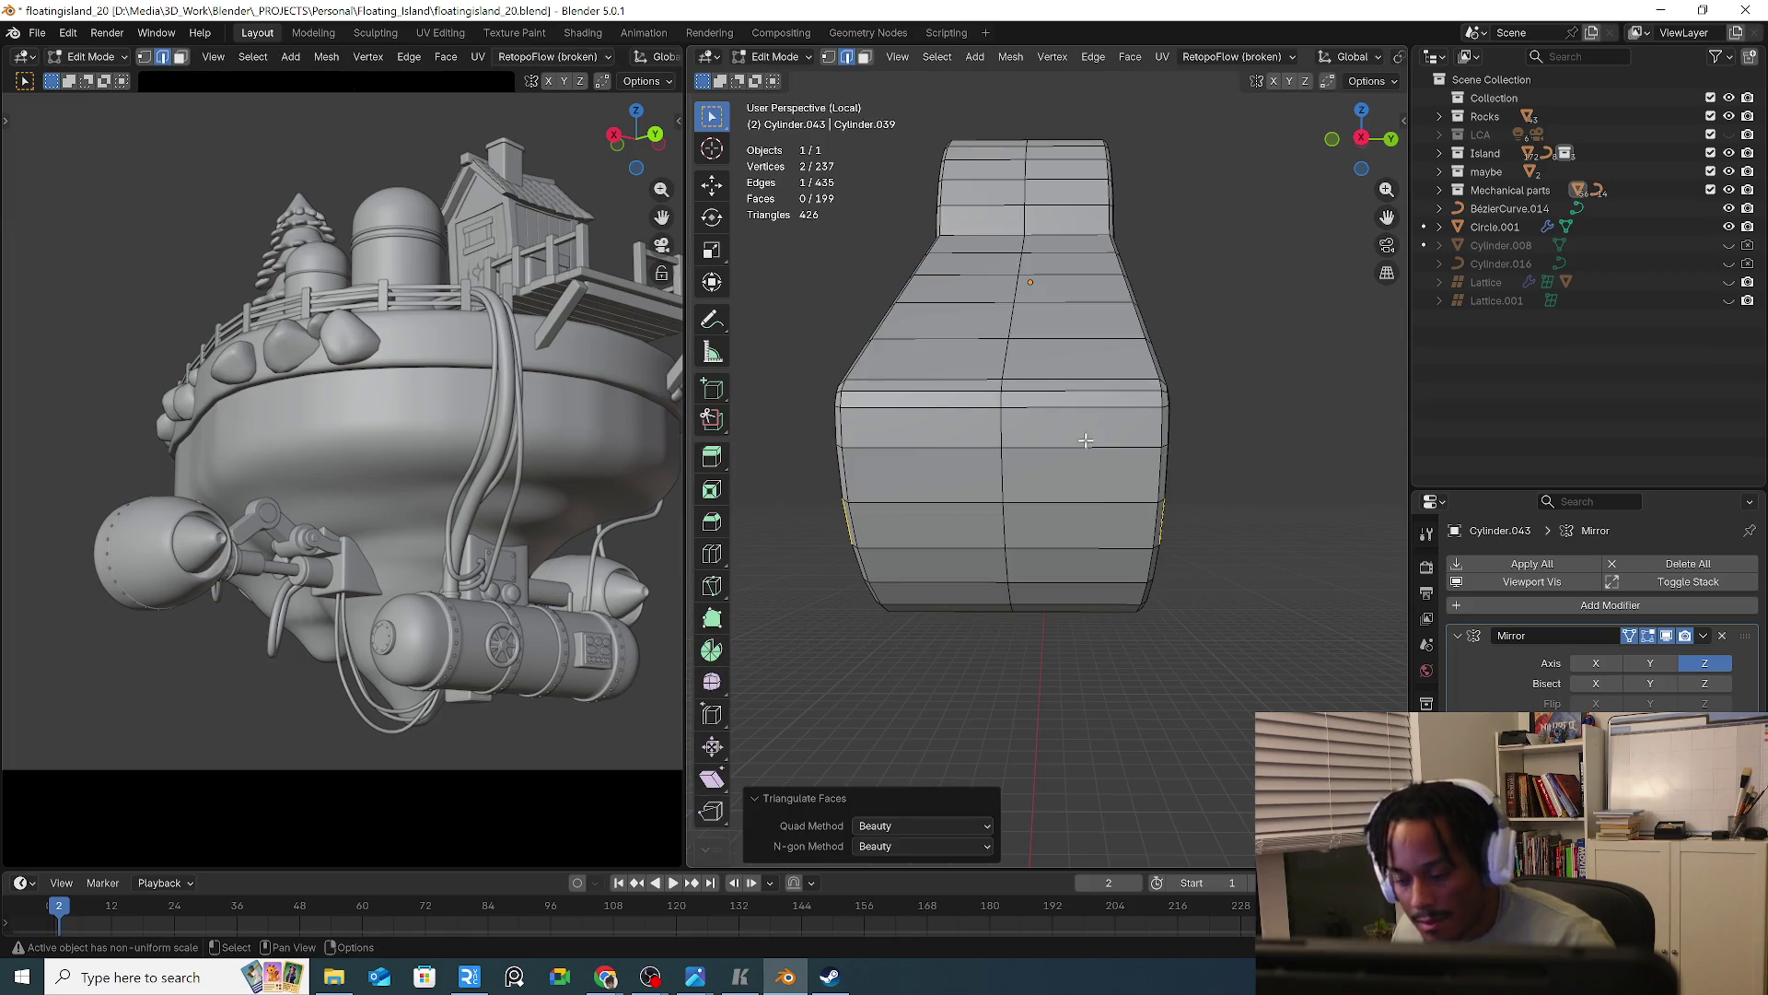
mouse_move(1263, 399)
middle_mouse_down()
mouse_move(1149, 442)
mouse_move(972, 434)
middle_mouse_up()
key("alt+a")
key("ctrl+t")
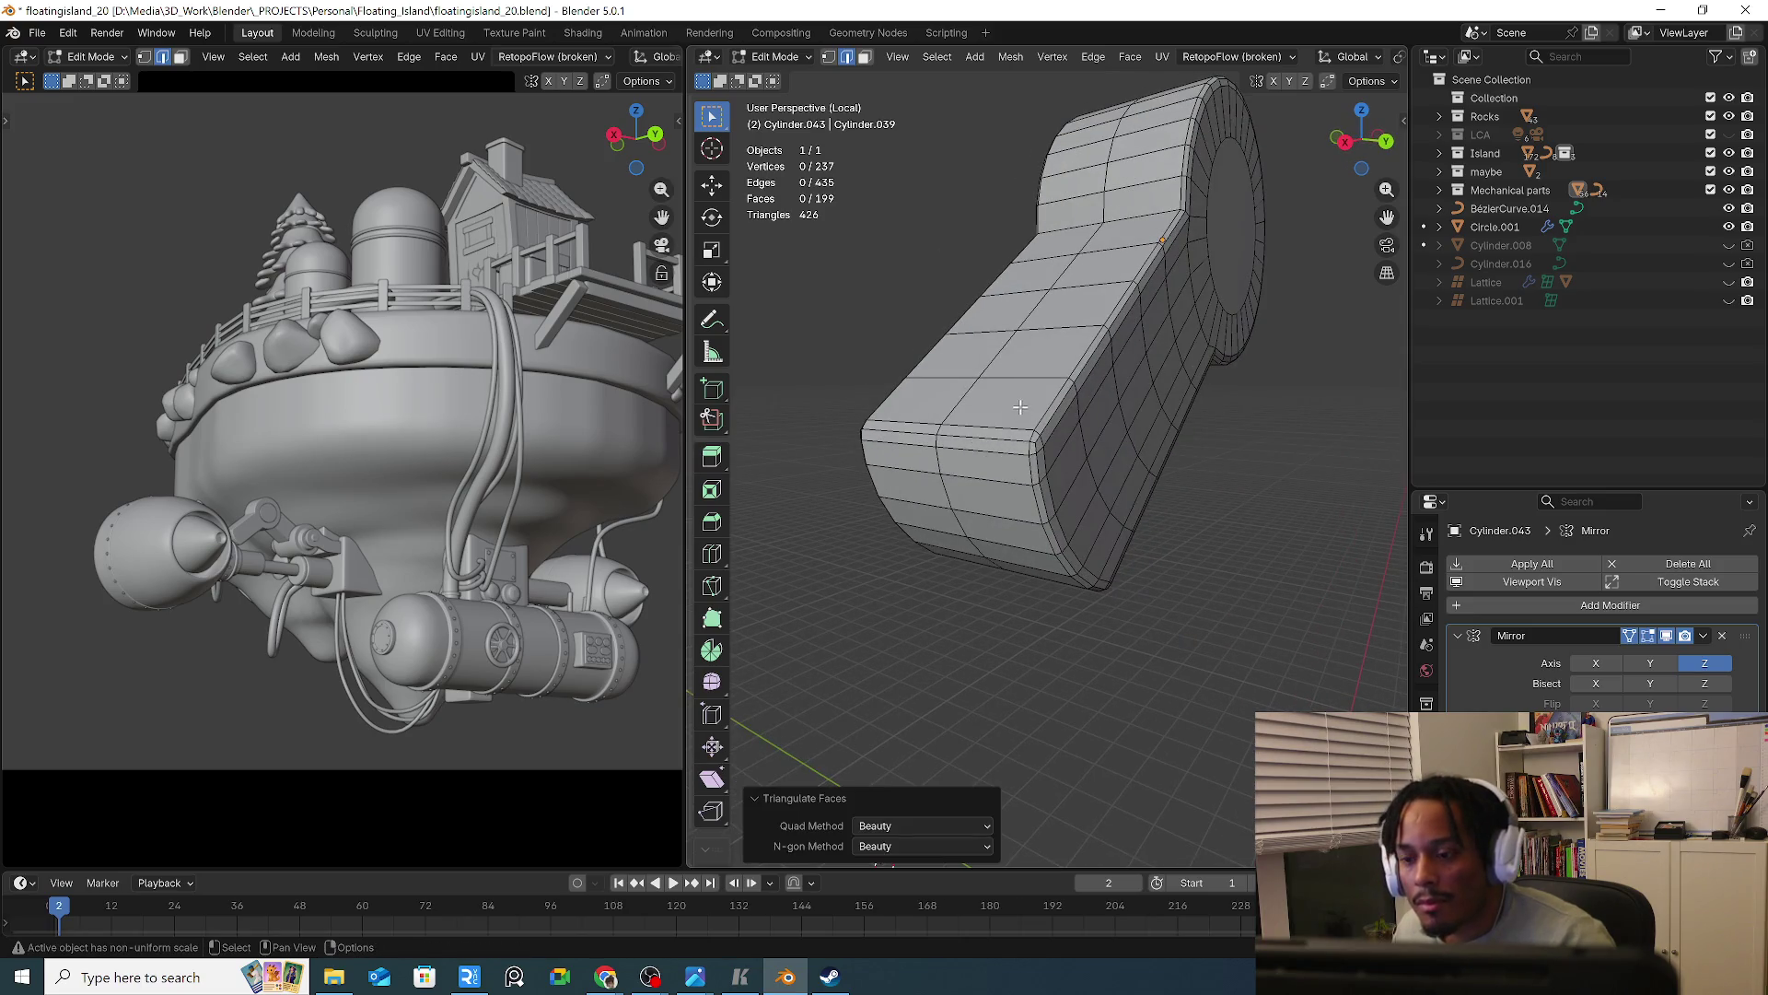
left_click(1169, 525)
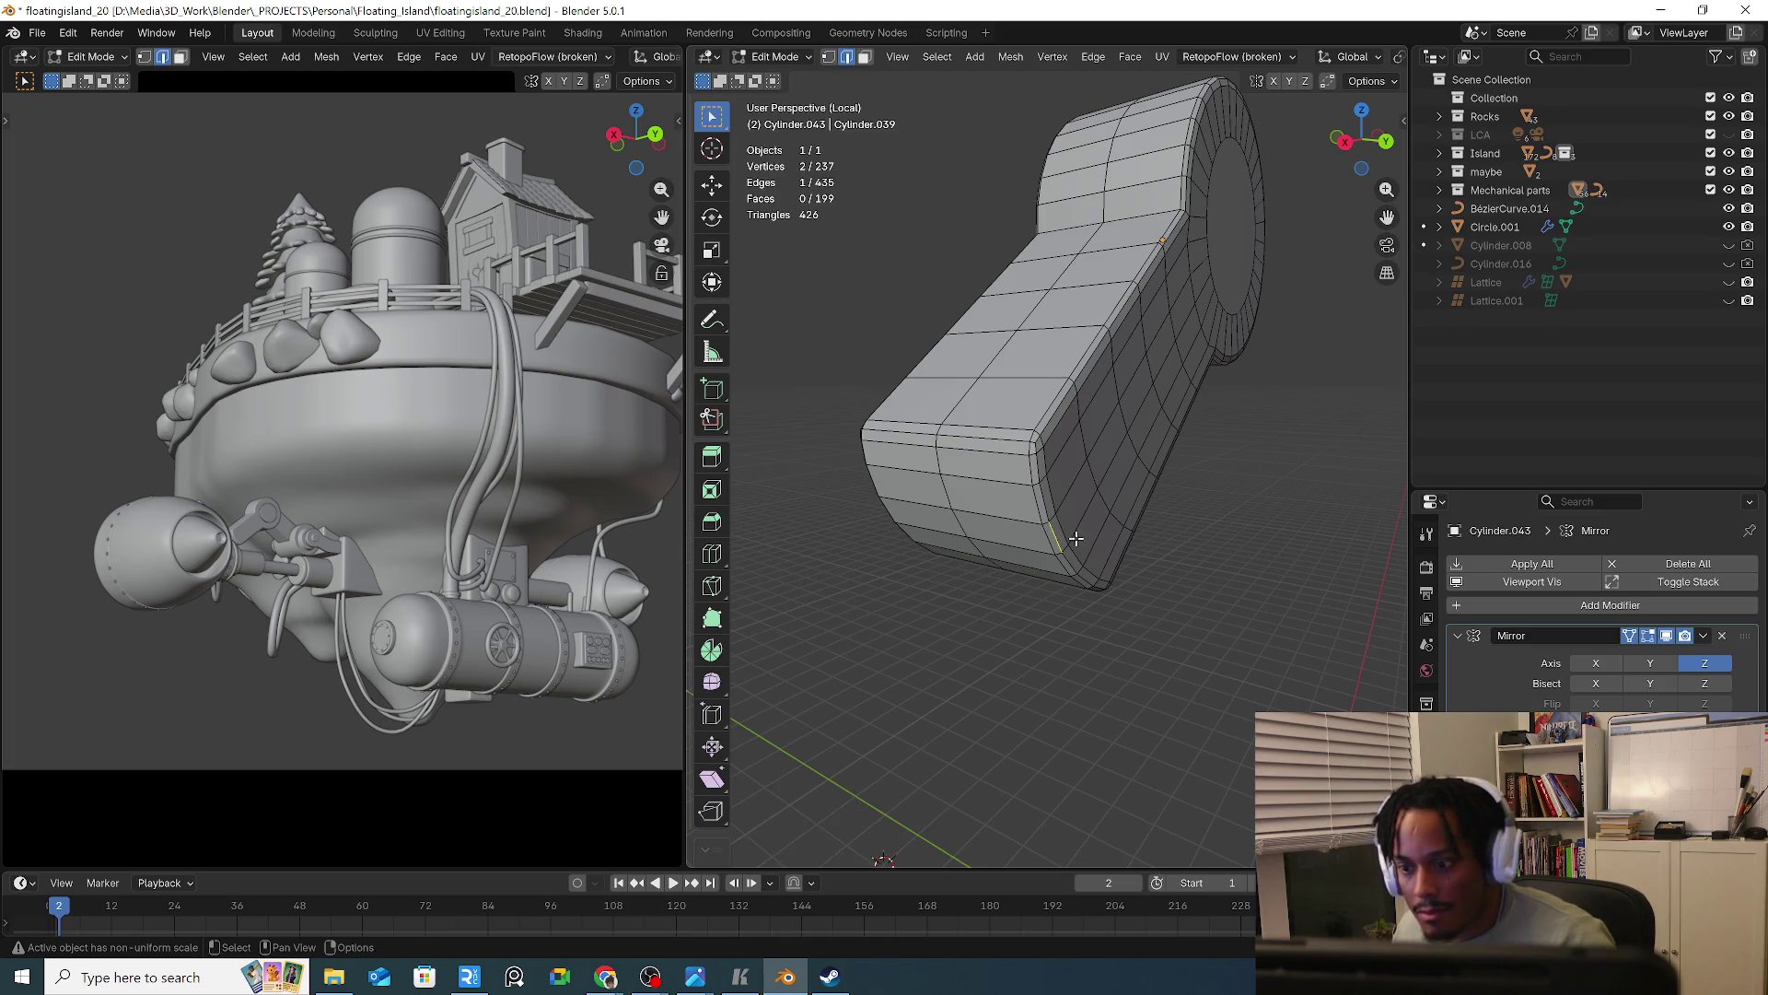
key("Tab")
key("Tab")
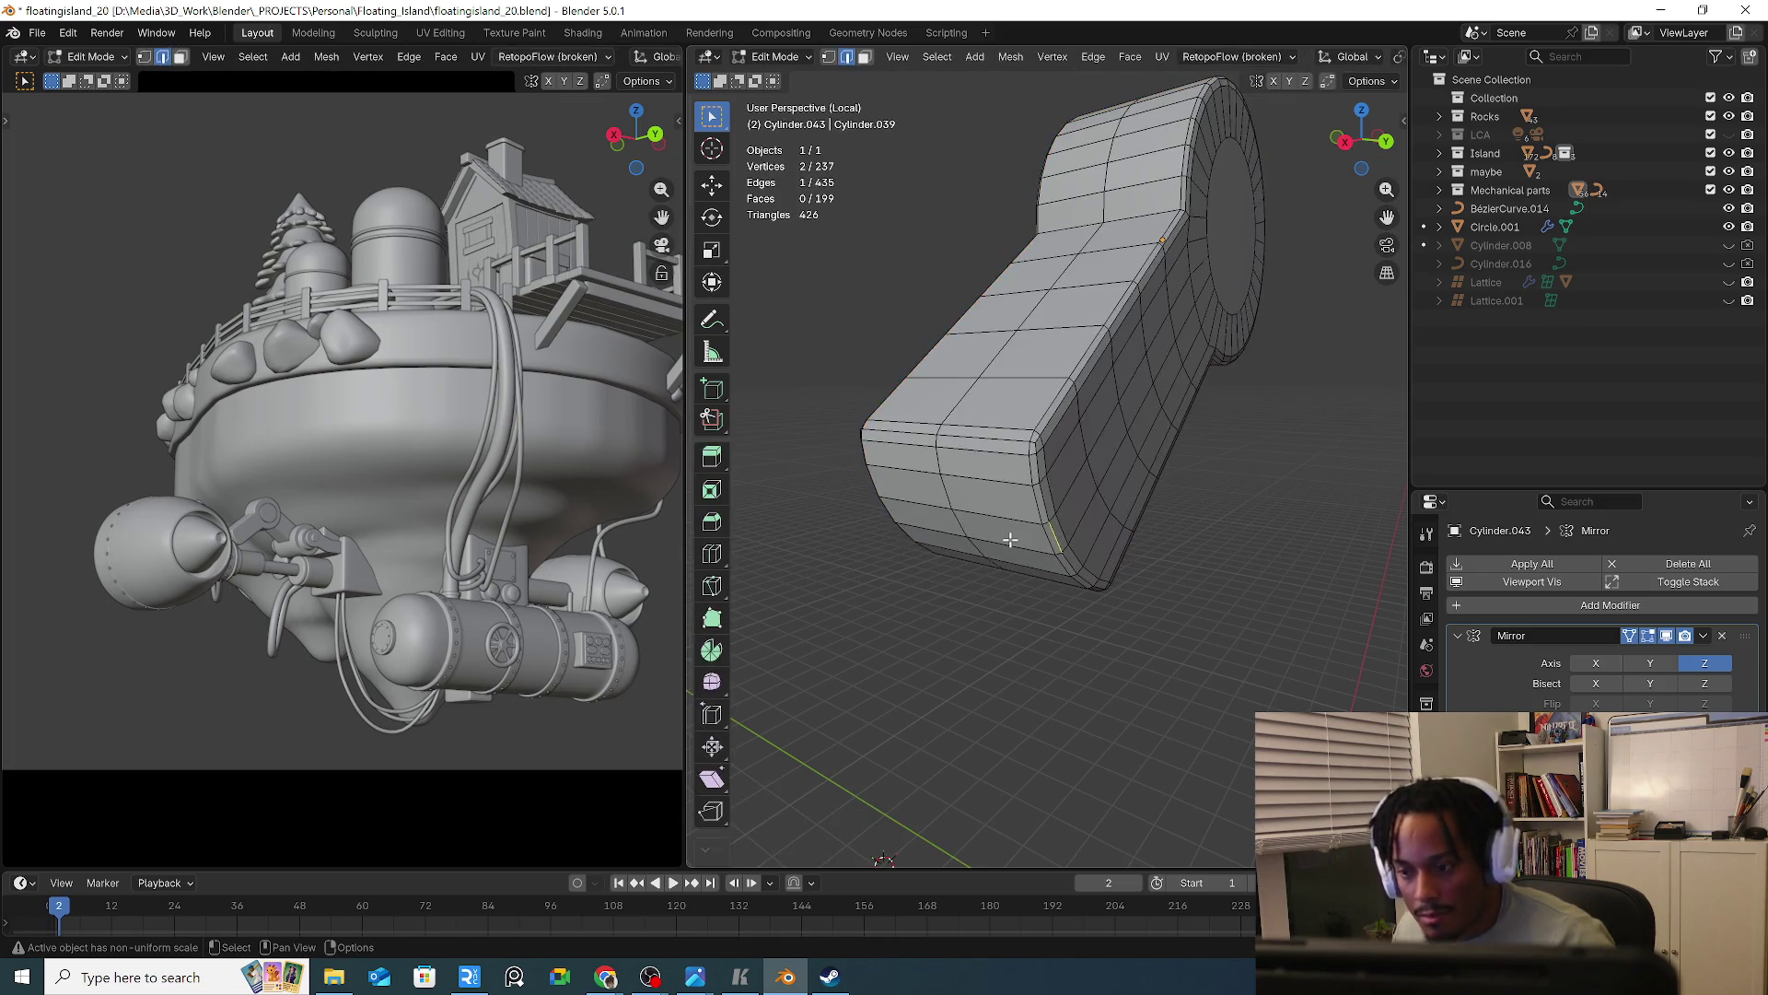
Add two centred lengthwise edge loops along the arm link and return to Object Mode
key("ctrl+r")
left_click(1011, 471)
right_click(1011, 470)
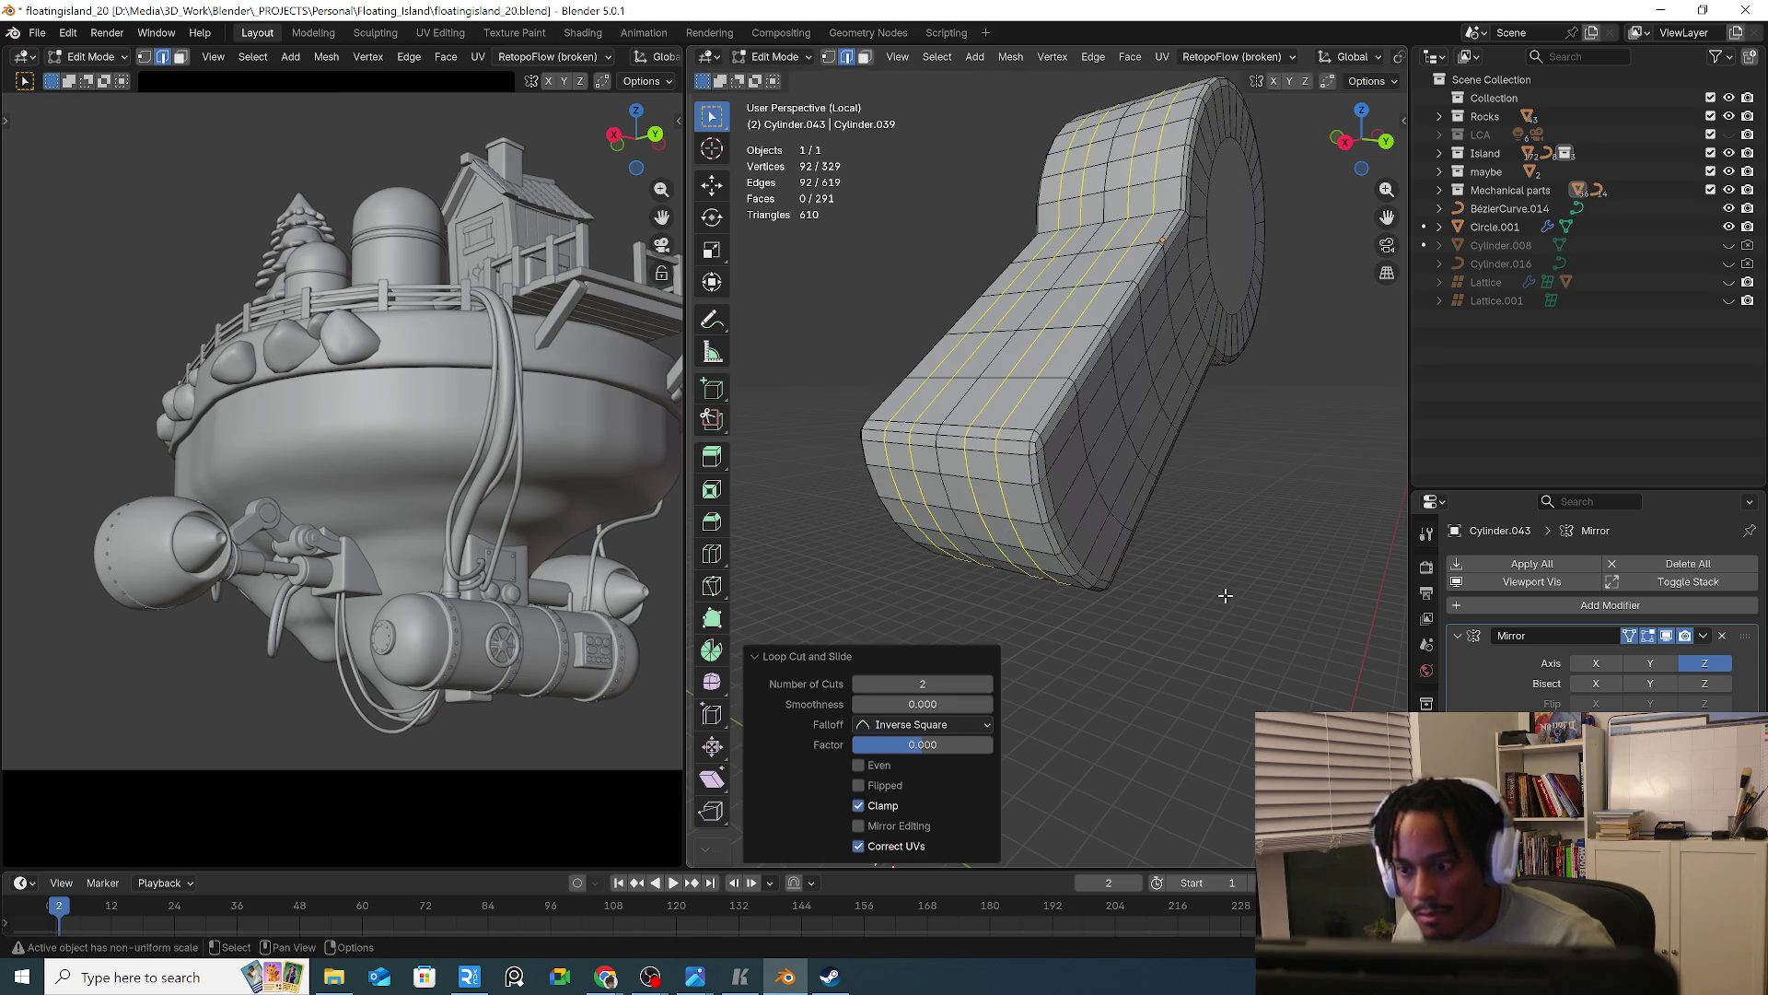
key("Tab")
left_click(1703, 635)
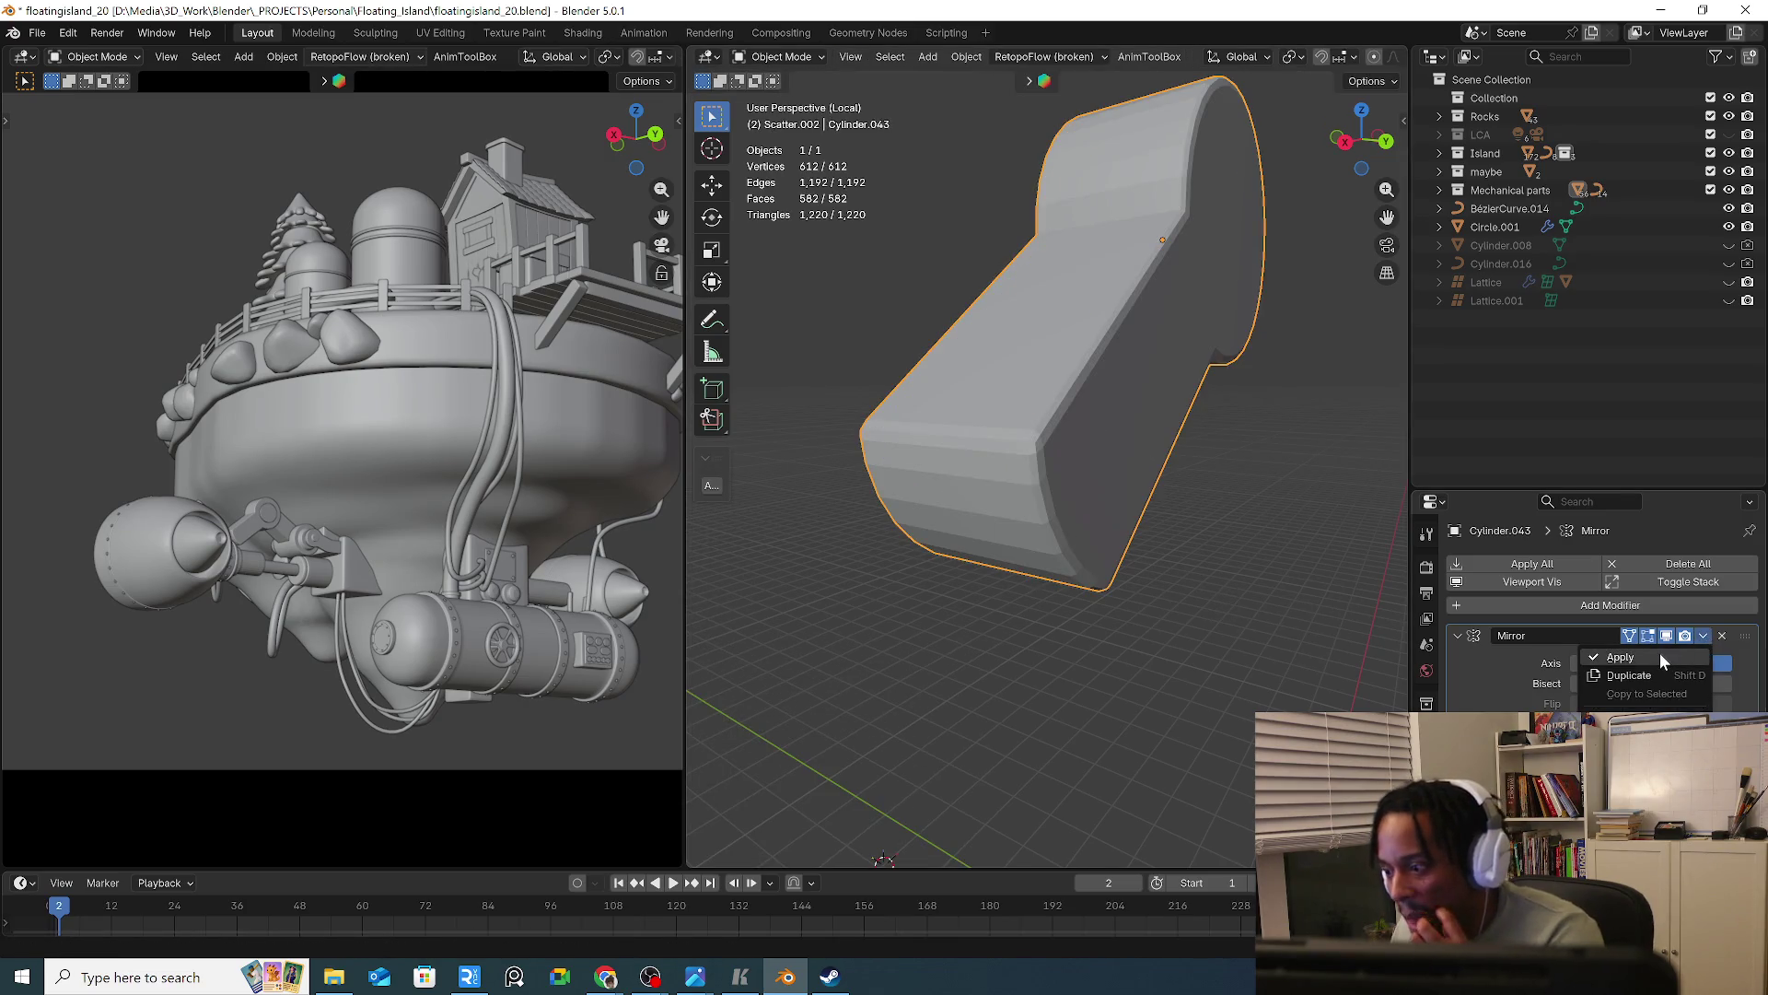
Apply the arm link's Mirror modifier and shade it smooth
left_click(1659, 652)
mouse_move(1169, 540)
middle_mouse_down()
mouse_move(1069, 464)
mouse_move(1150, 444)
mouse_move(1196, 565)
mouse_move(1237, 597)
mouse_move(1018, 620)
mouse_move(1027, 576)
middle_mouse_up()
key("Tab")
key("Tab")
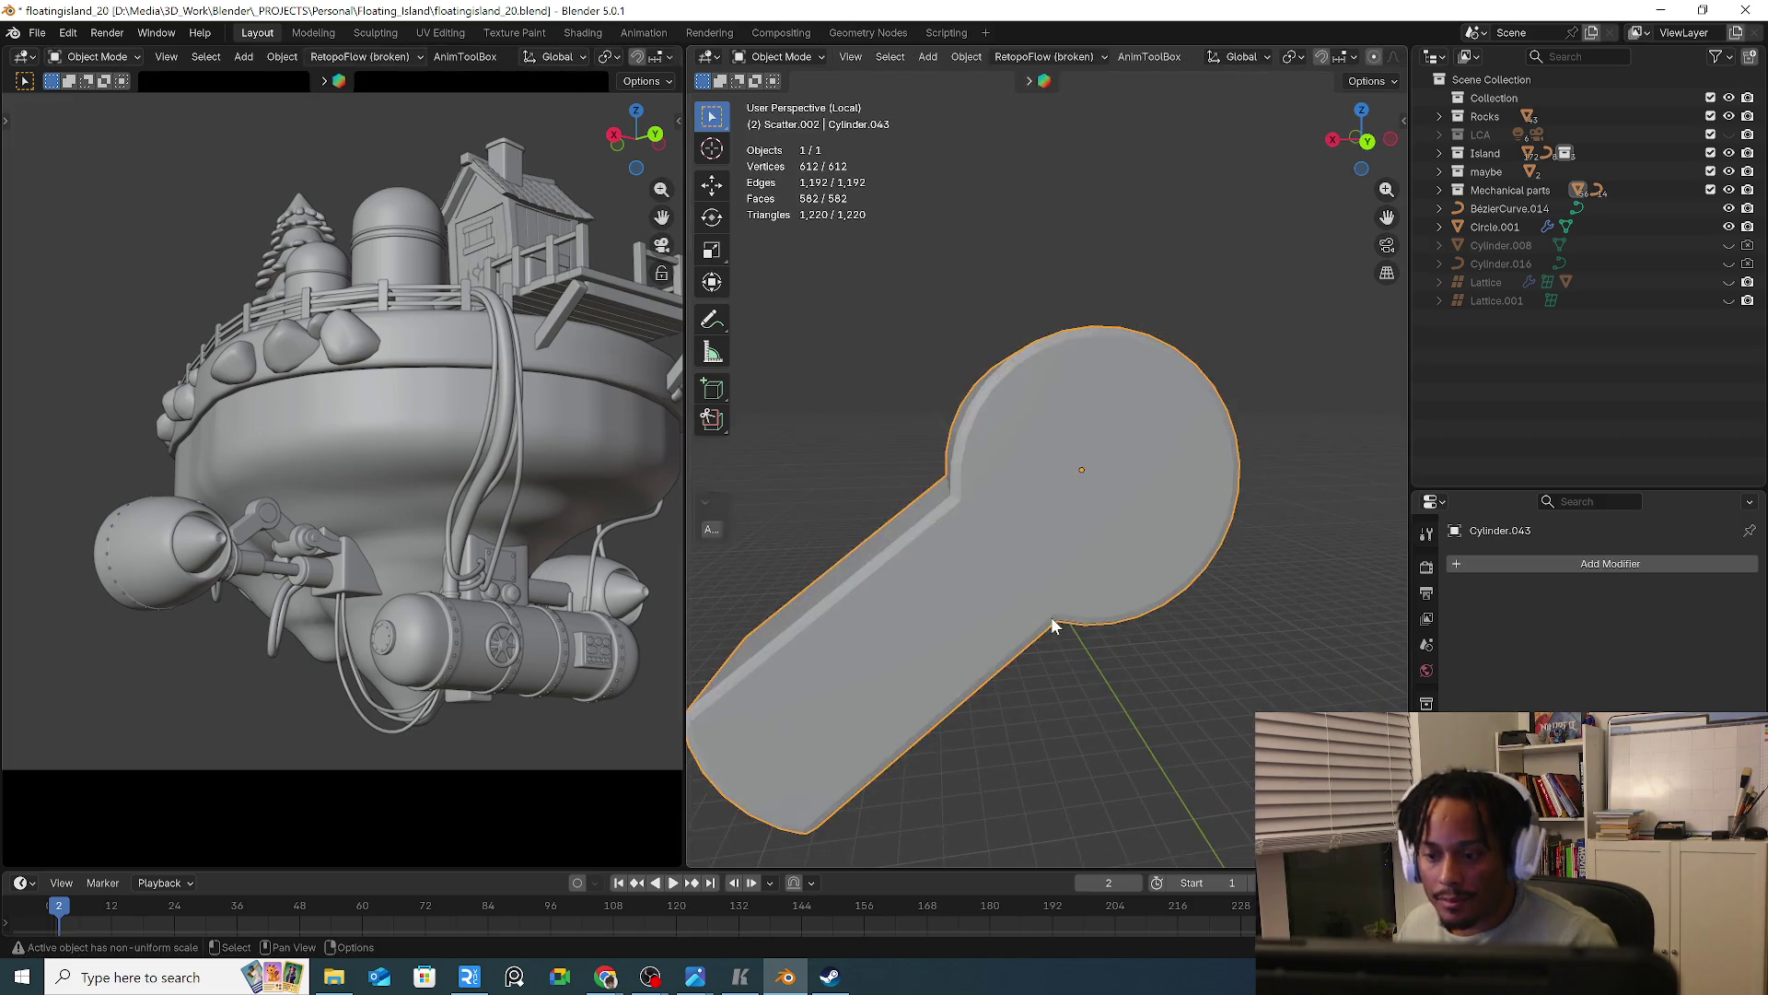
right_click(1048, 617)
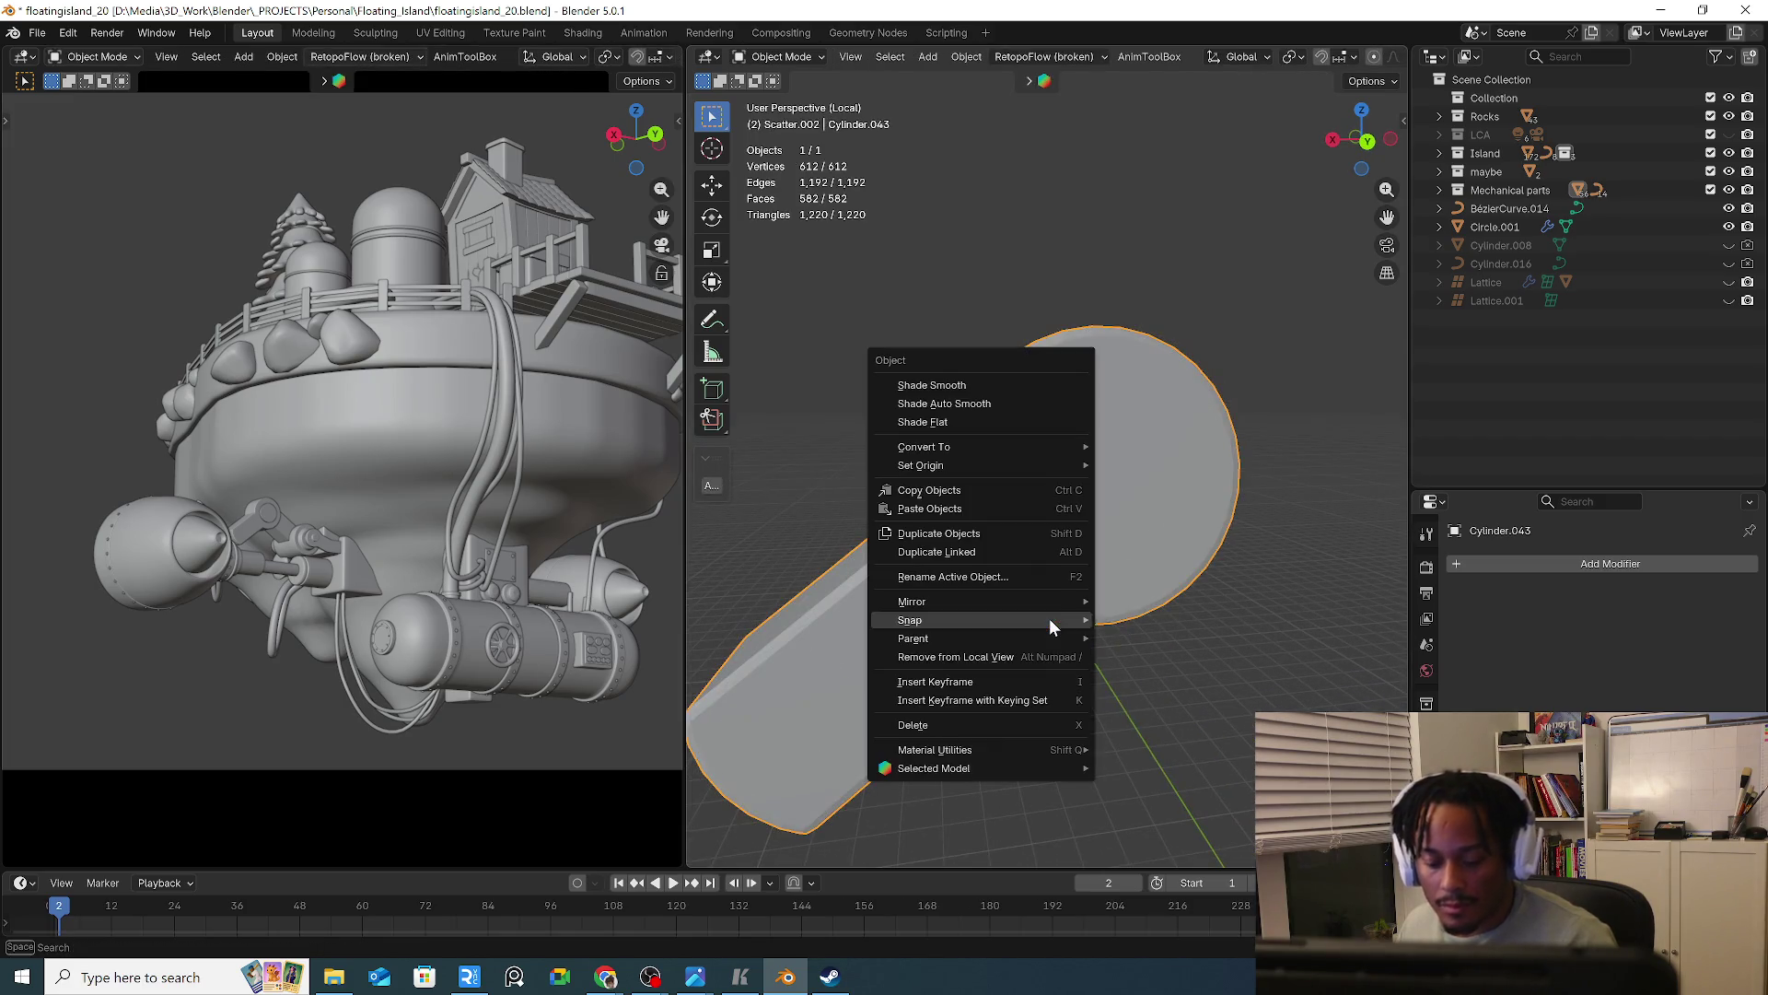
left_click(976, 385)
mouse_move(1076, 529)
middle_mouse_down()
mouse_move(1208, 553)
mouse_move(1062, 523)
middle_mouse_up()
right_click(1063, 517)
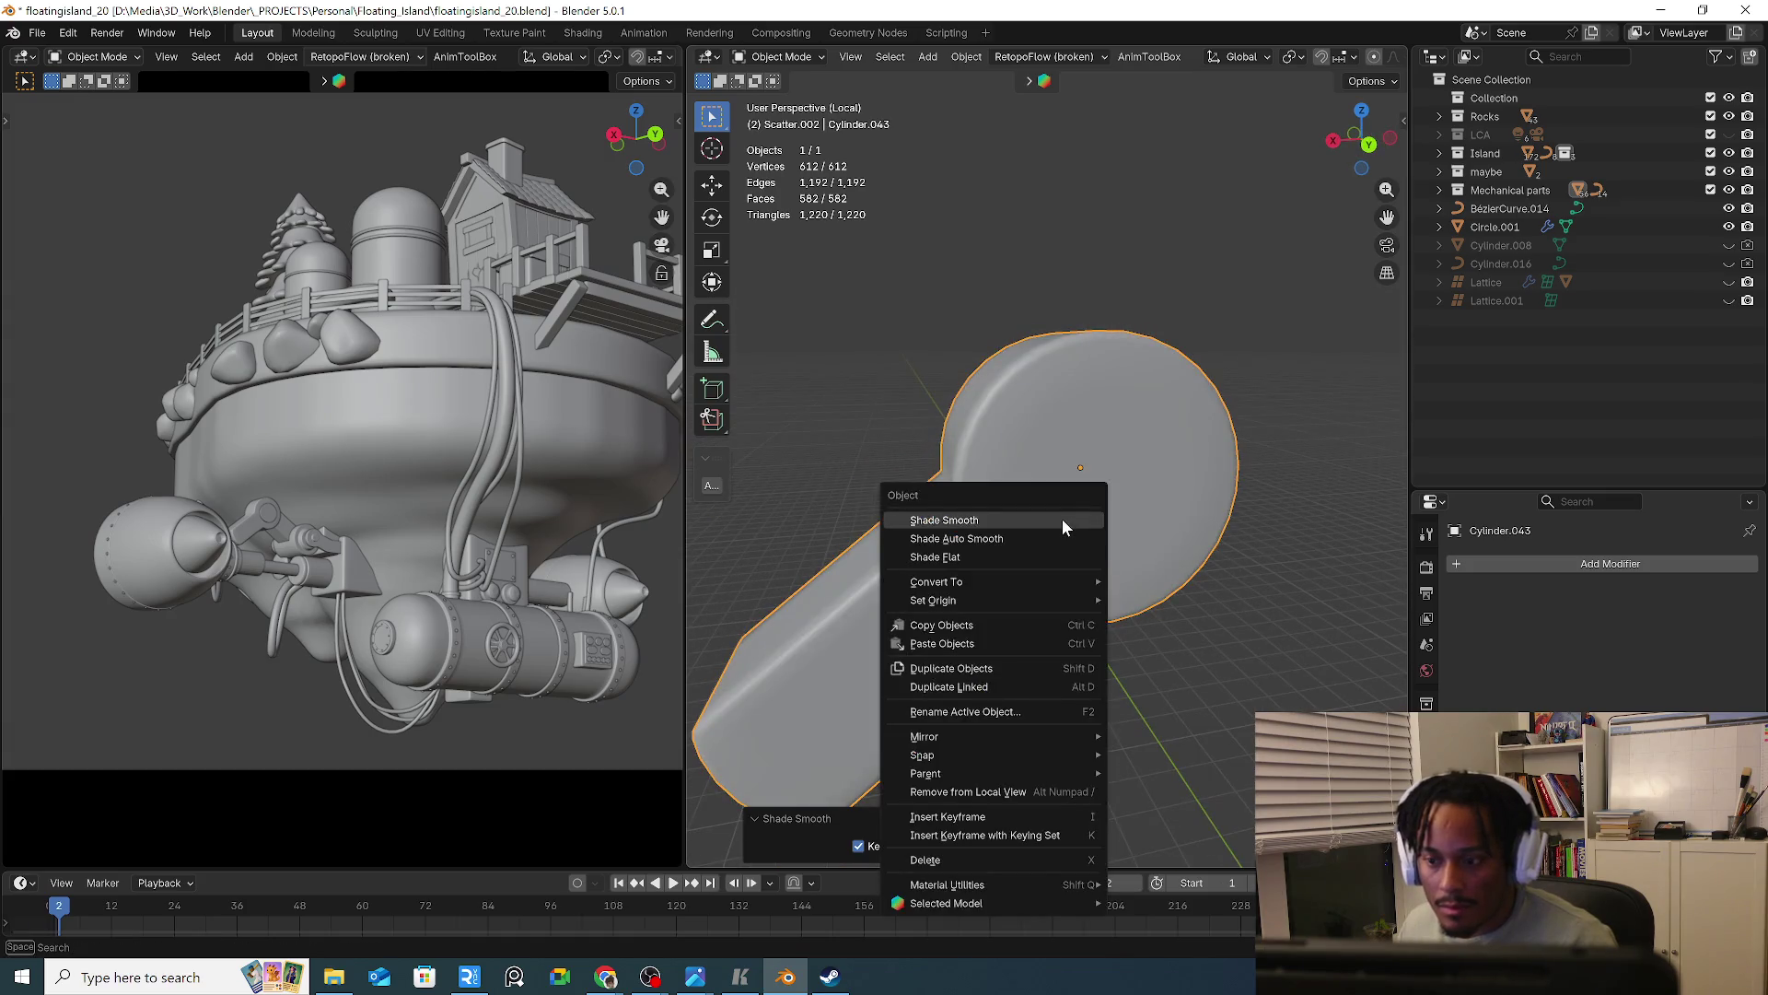
Add a Subdivision Surface modifier and show its edit cage in Edit Mode
key("q")
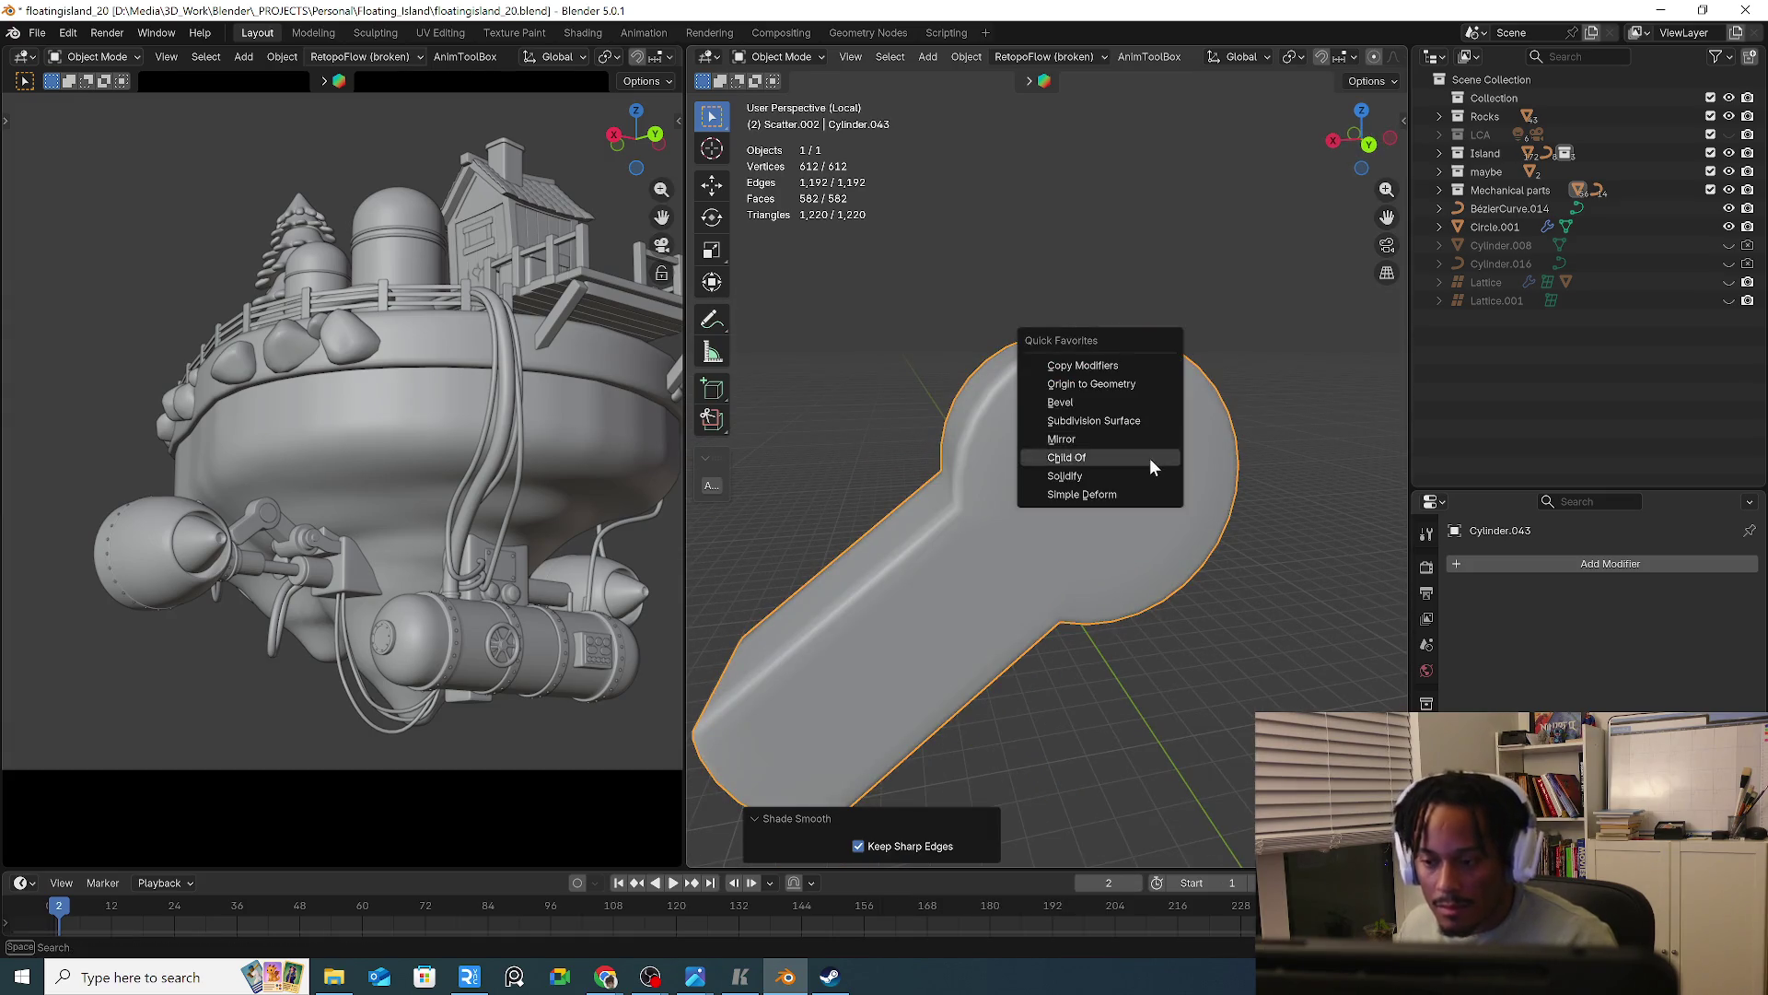
left_click(1153, 424)
mouse_move(1083, 531)
middle_mouse_down()
mouse_move(1164, 545)
mouse_move(1105, 534)
middle_mouse_up()
key("Tab")
left_click(1629, 636)
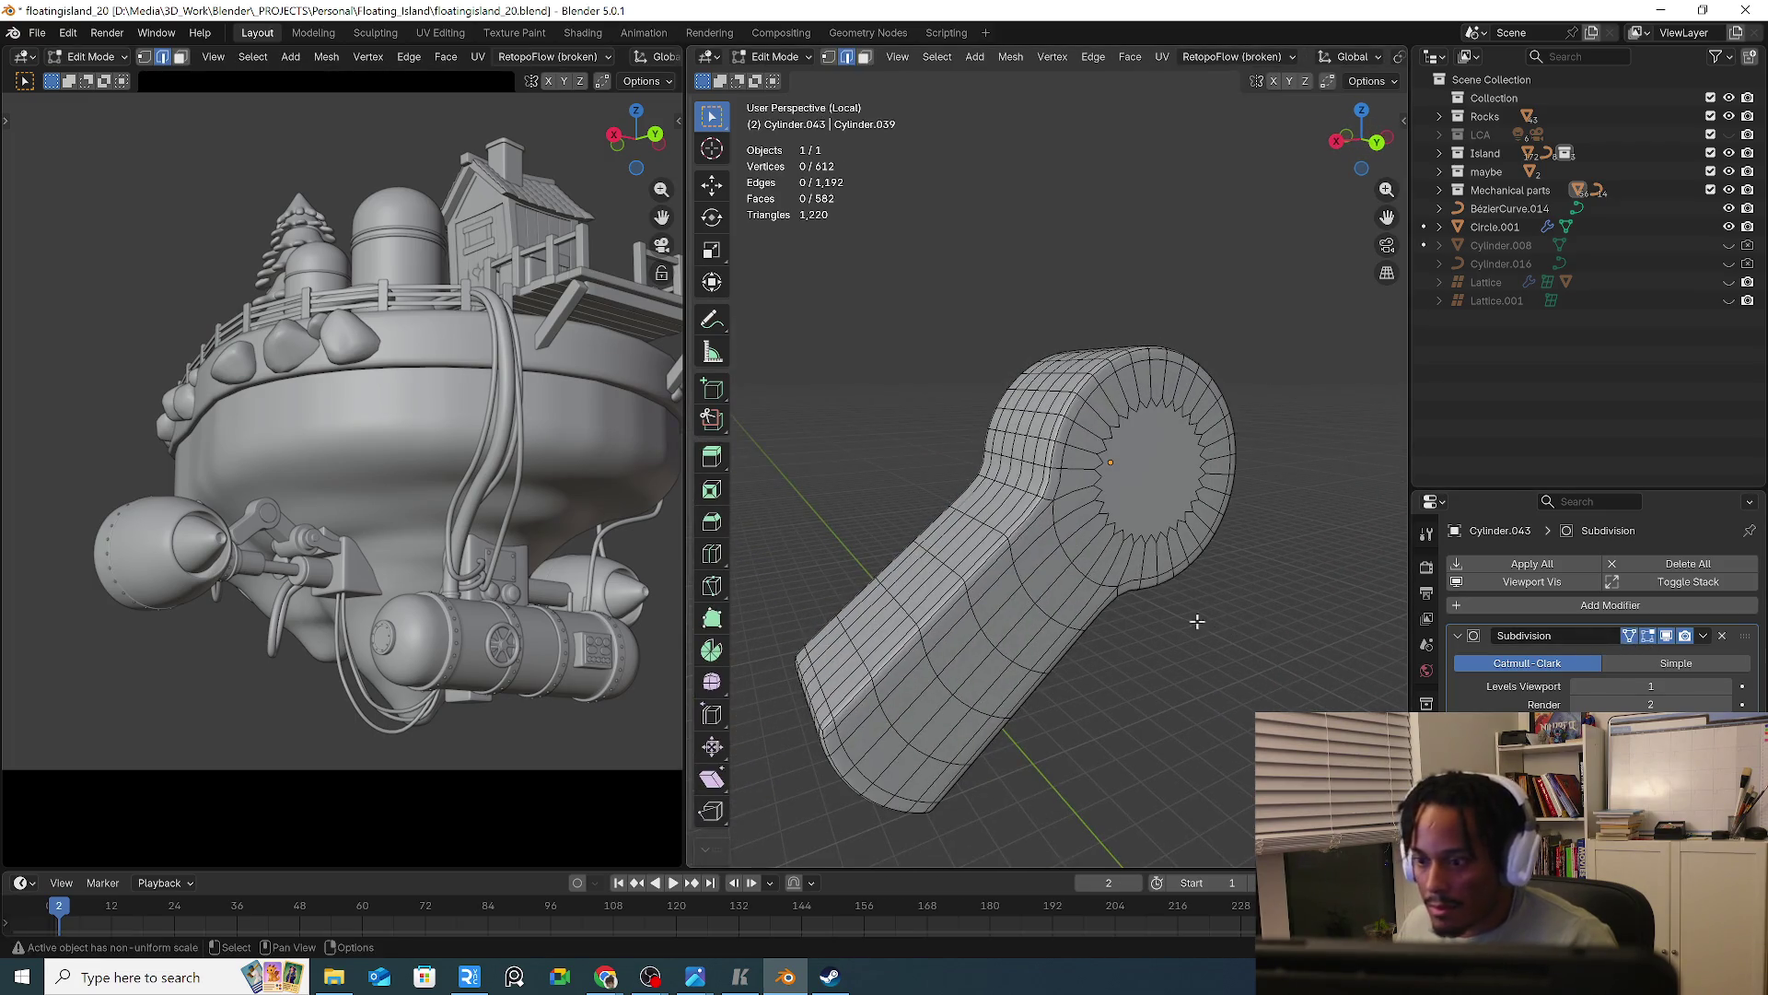
Try a loop cut beside the ring and an inset on the round cap, then cancel the inset
key("ctrl+r")
left_click(1032, 552)
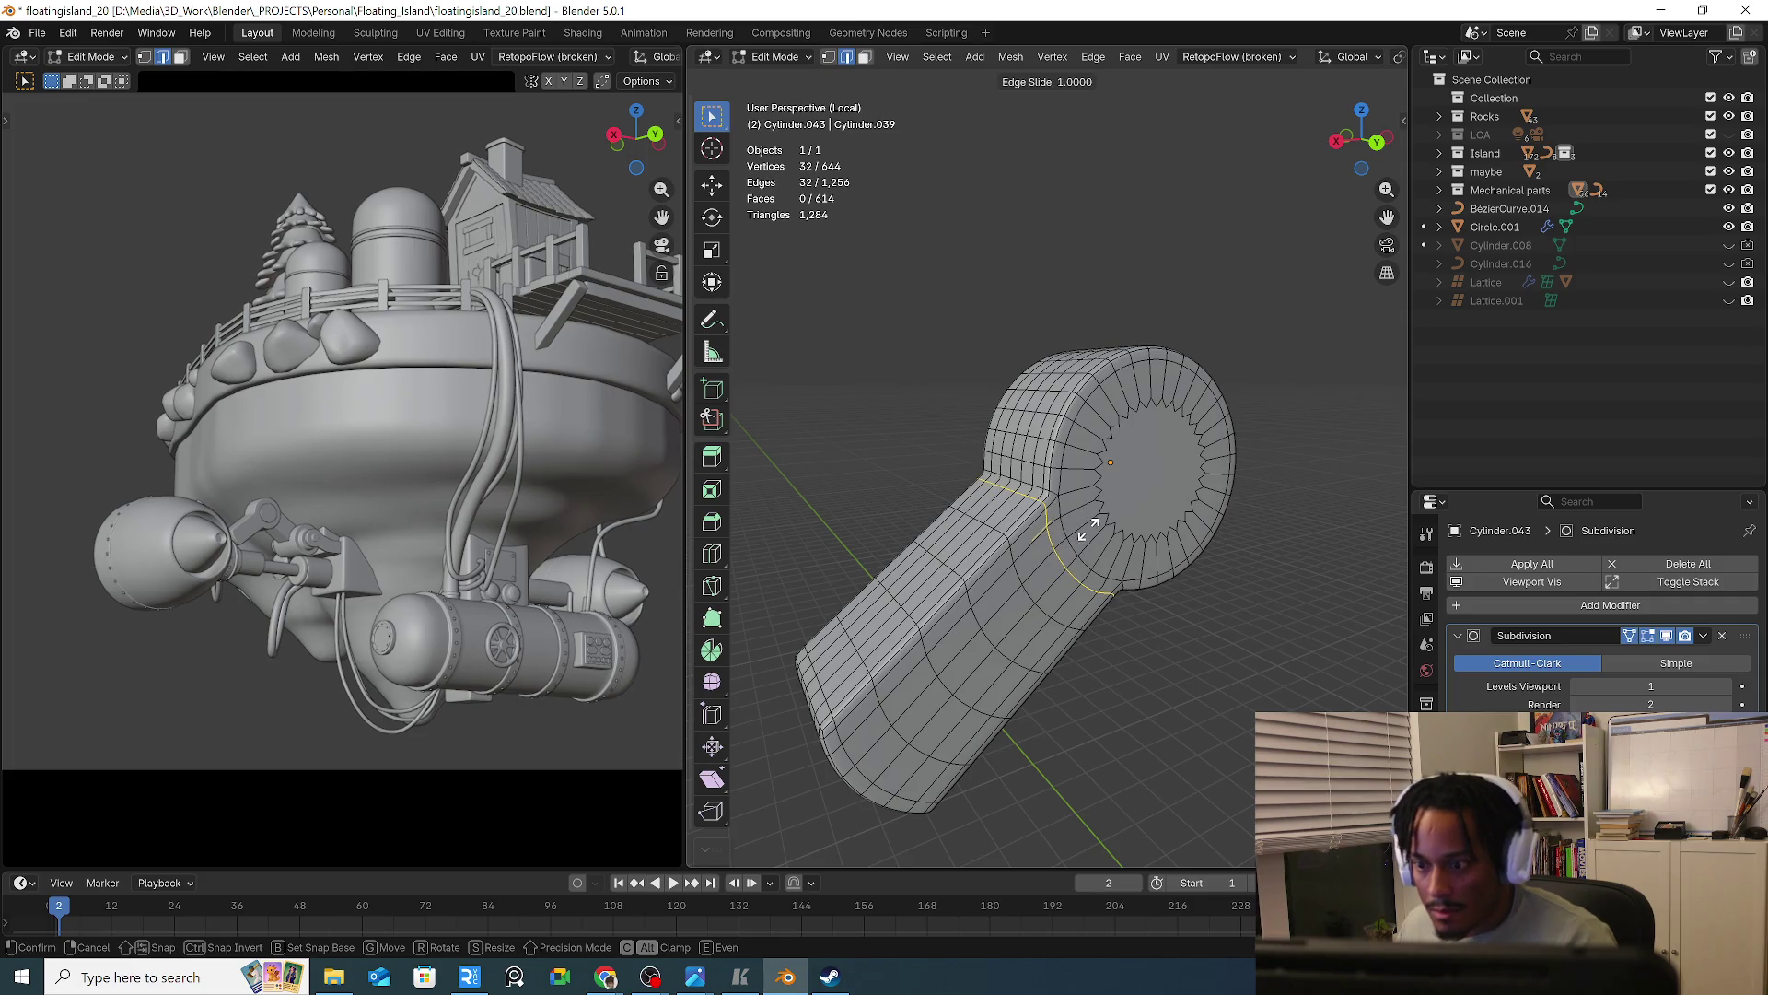
left_click(1096, 521)
middle_click_drag(1096, 521, 1069, 565)
key("Tab")
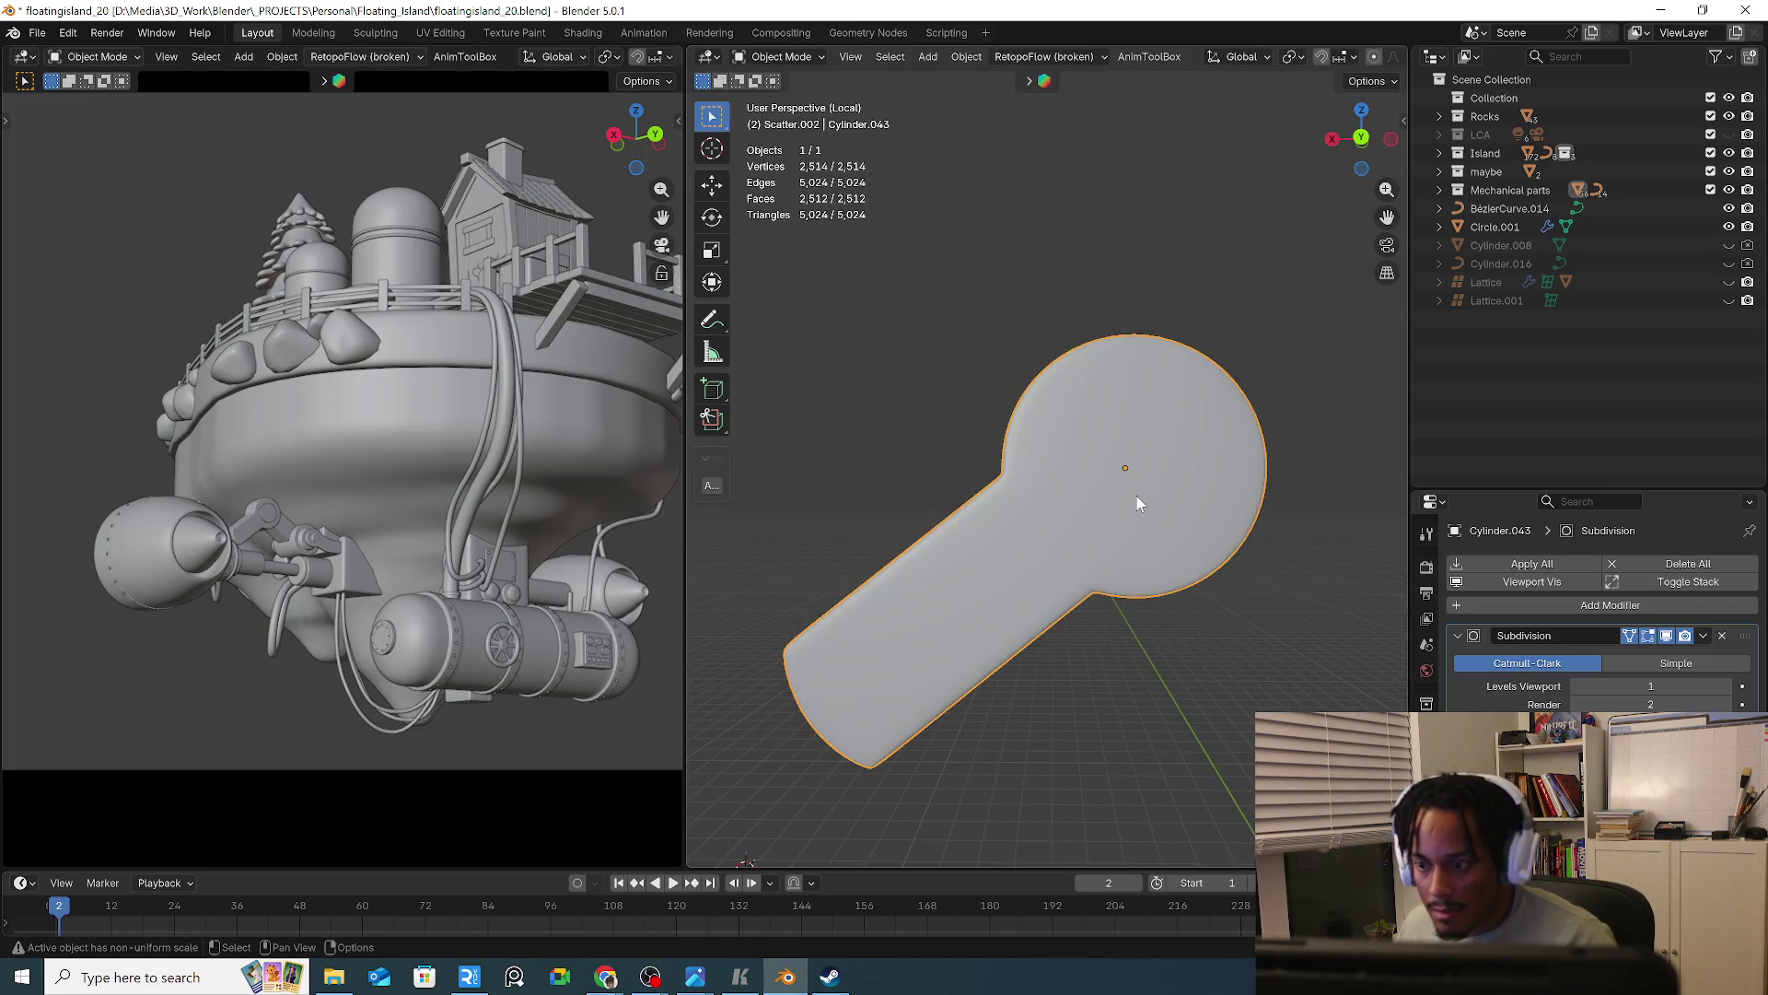
key("Tab")
key("3")
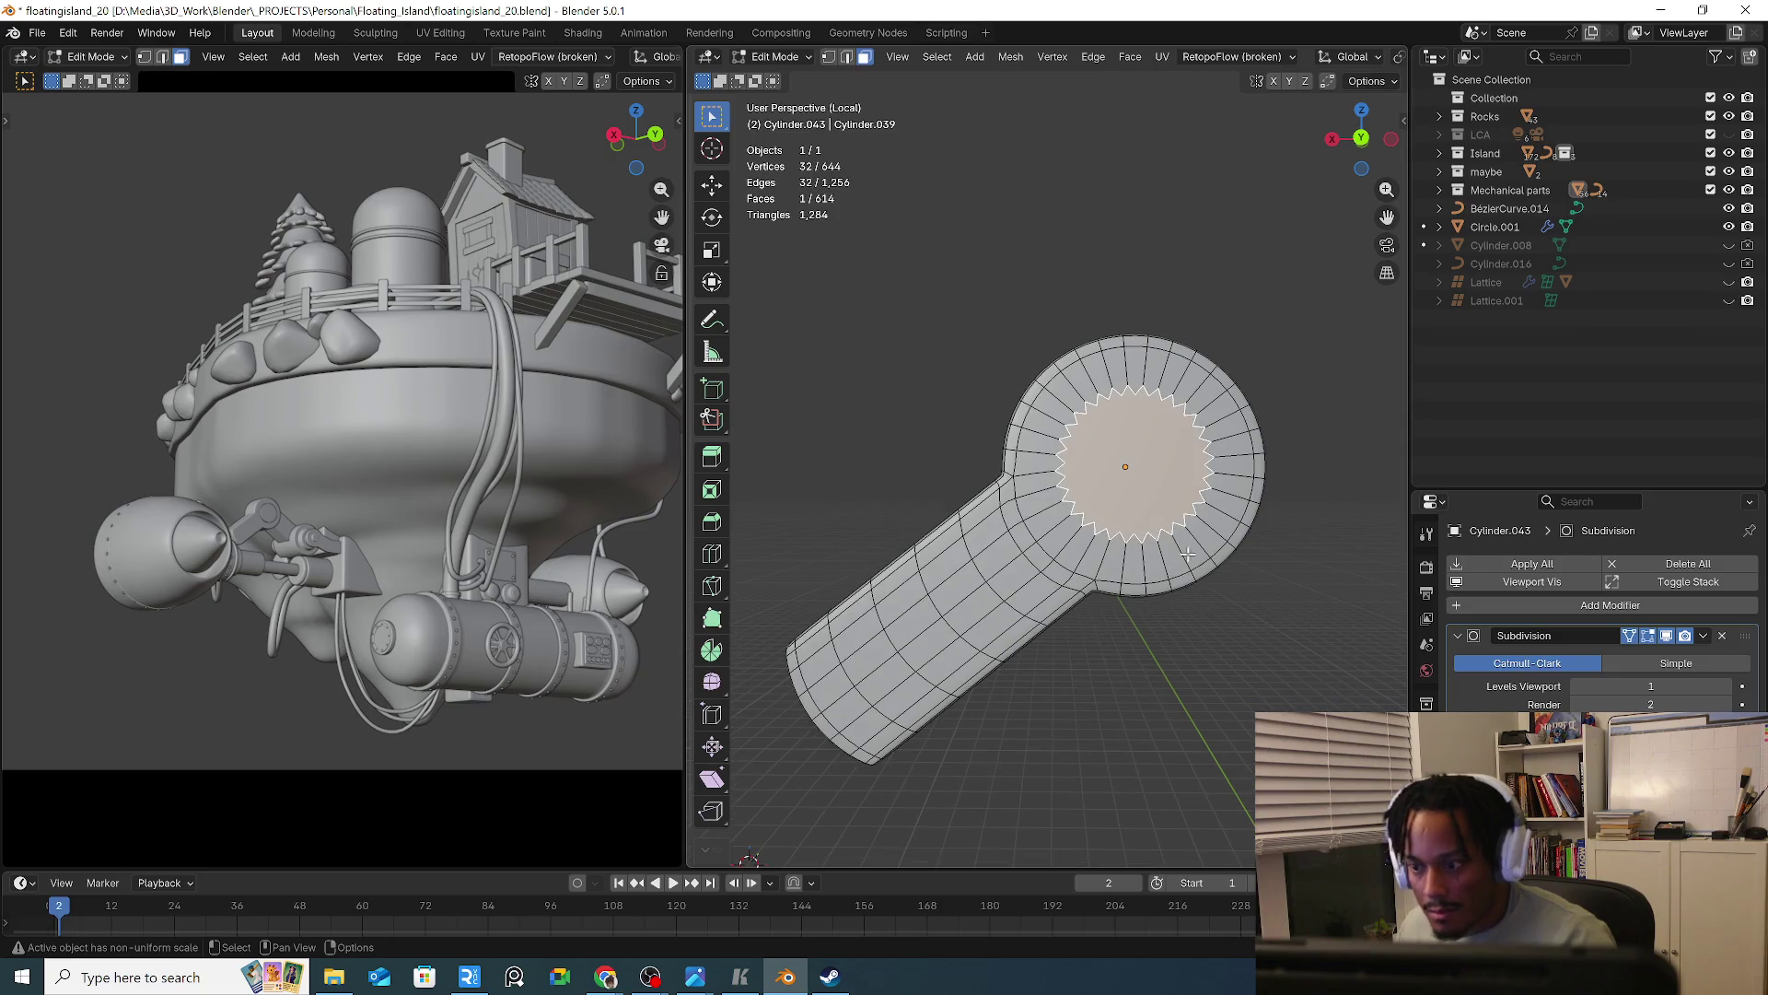
key("i")
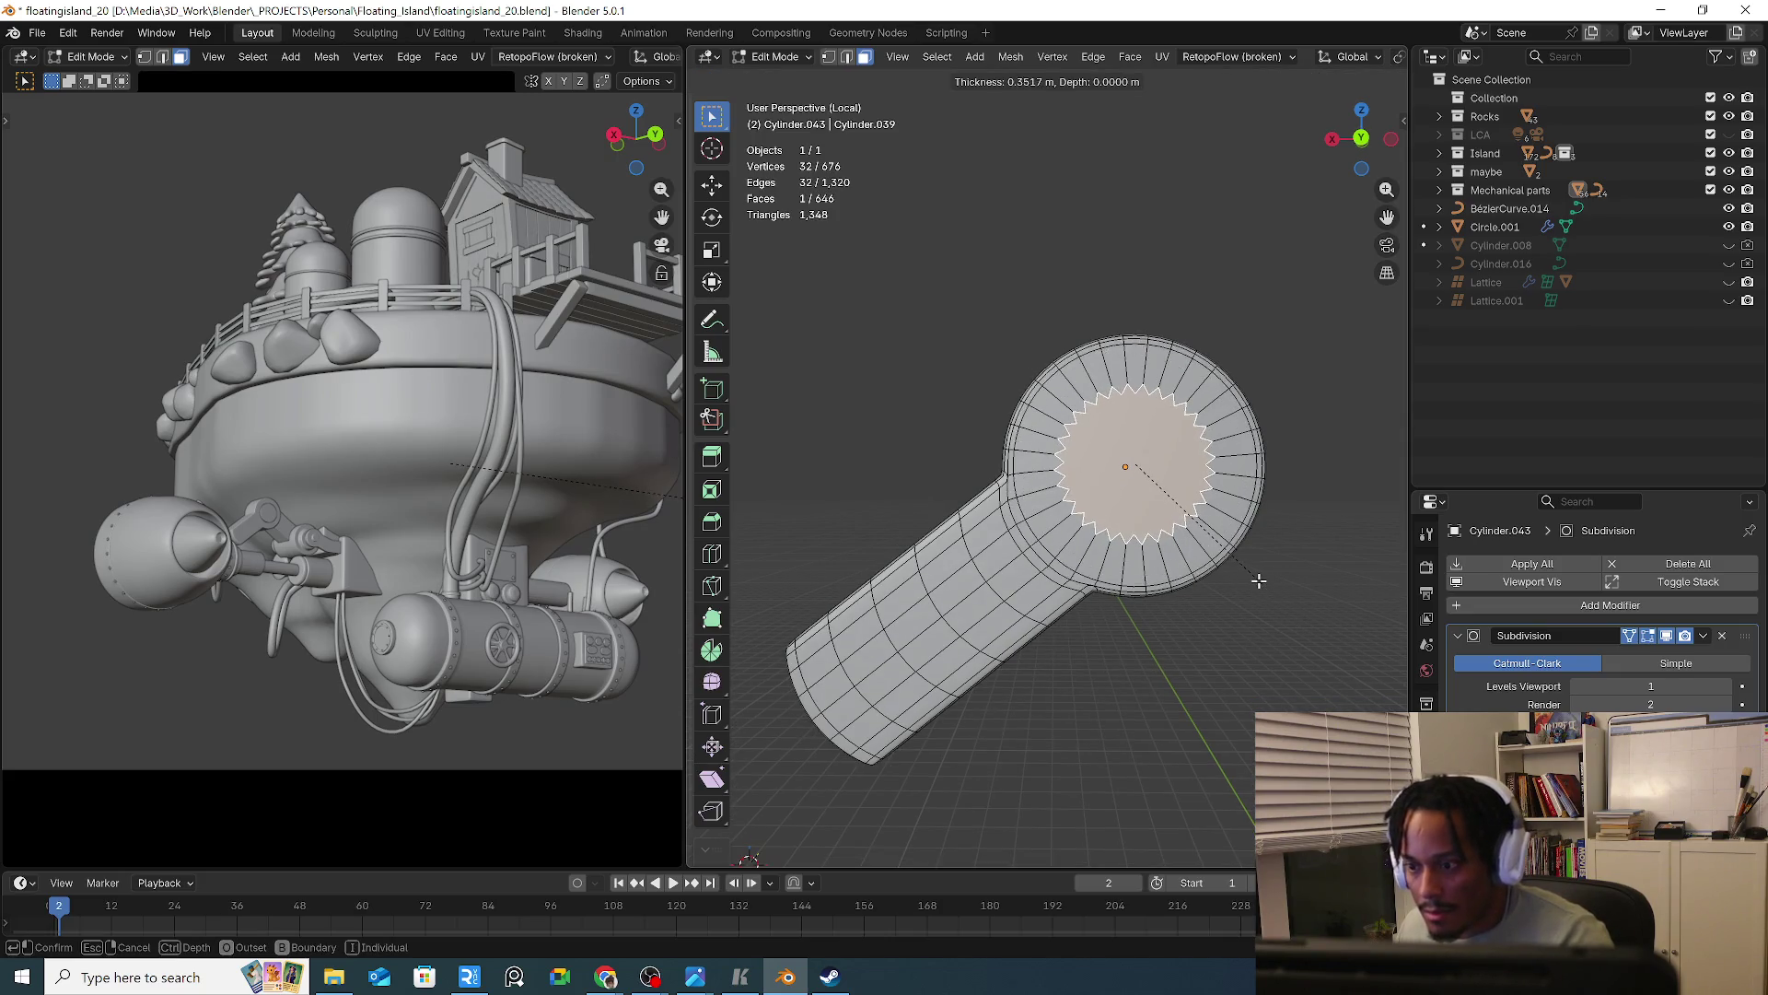
key("Escape")
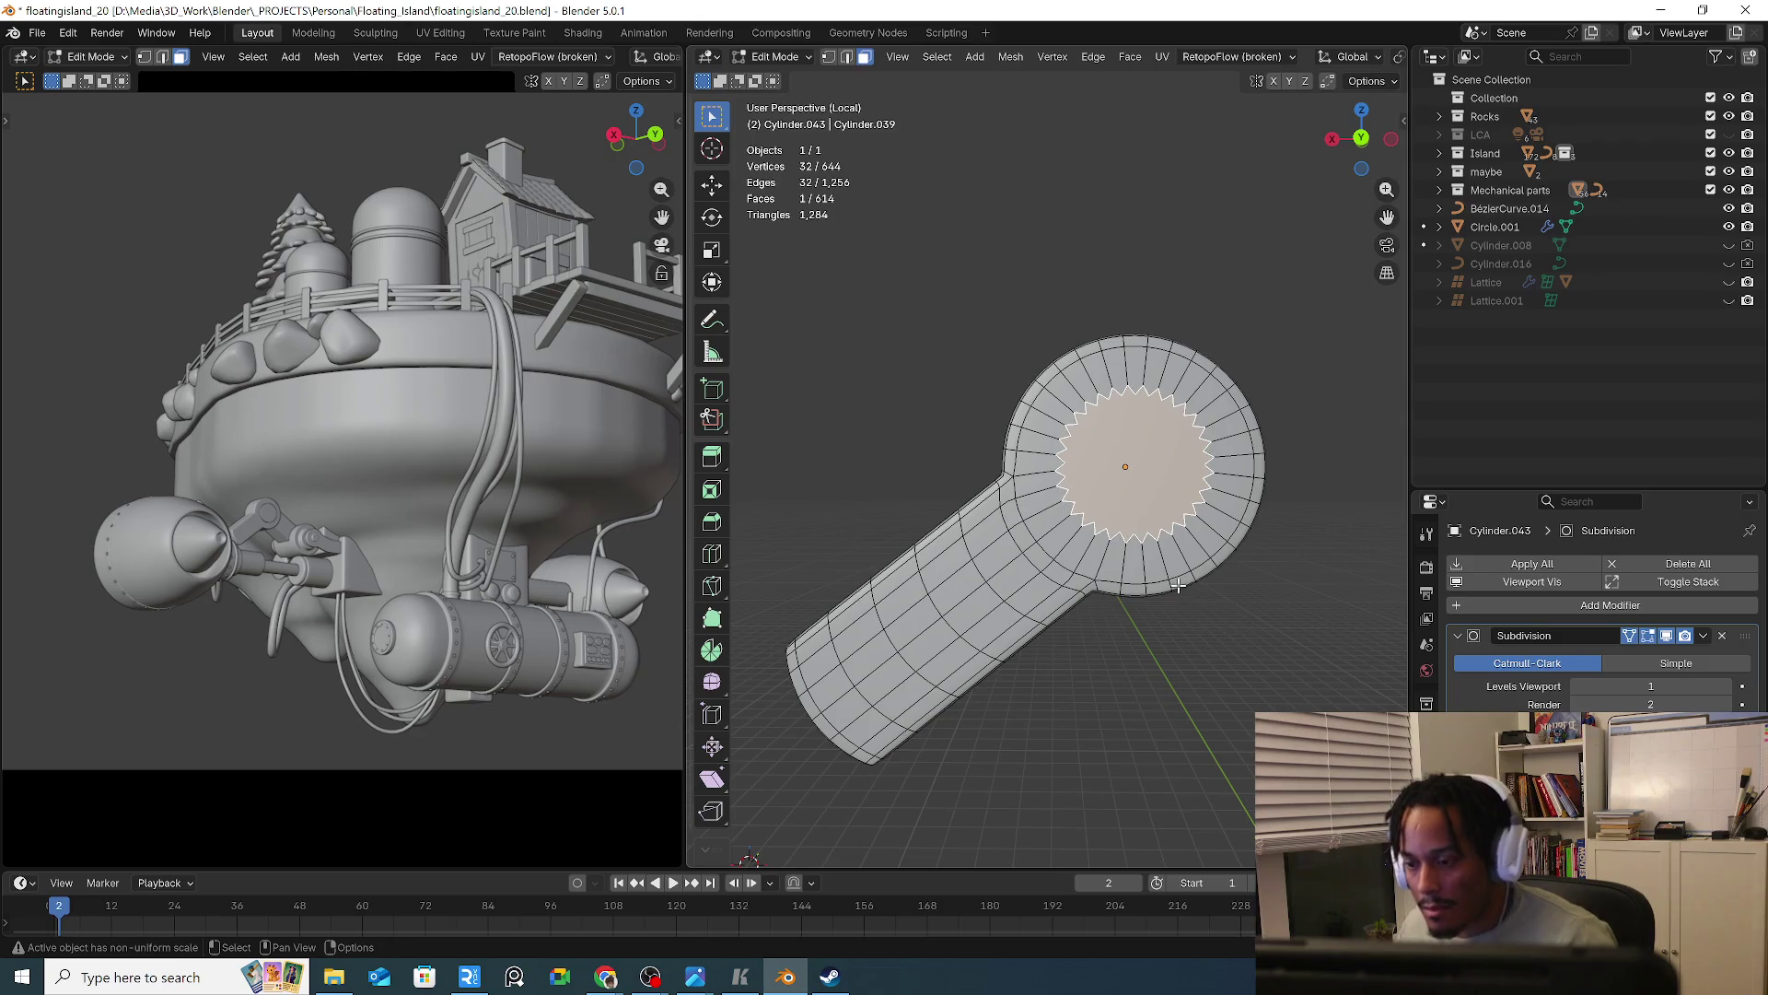
Delete and refill the round cap face, then undo back to the Mirror-modifier version
key("x")
left_click(1173, 577)
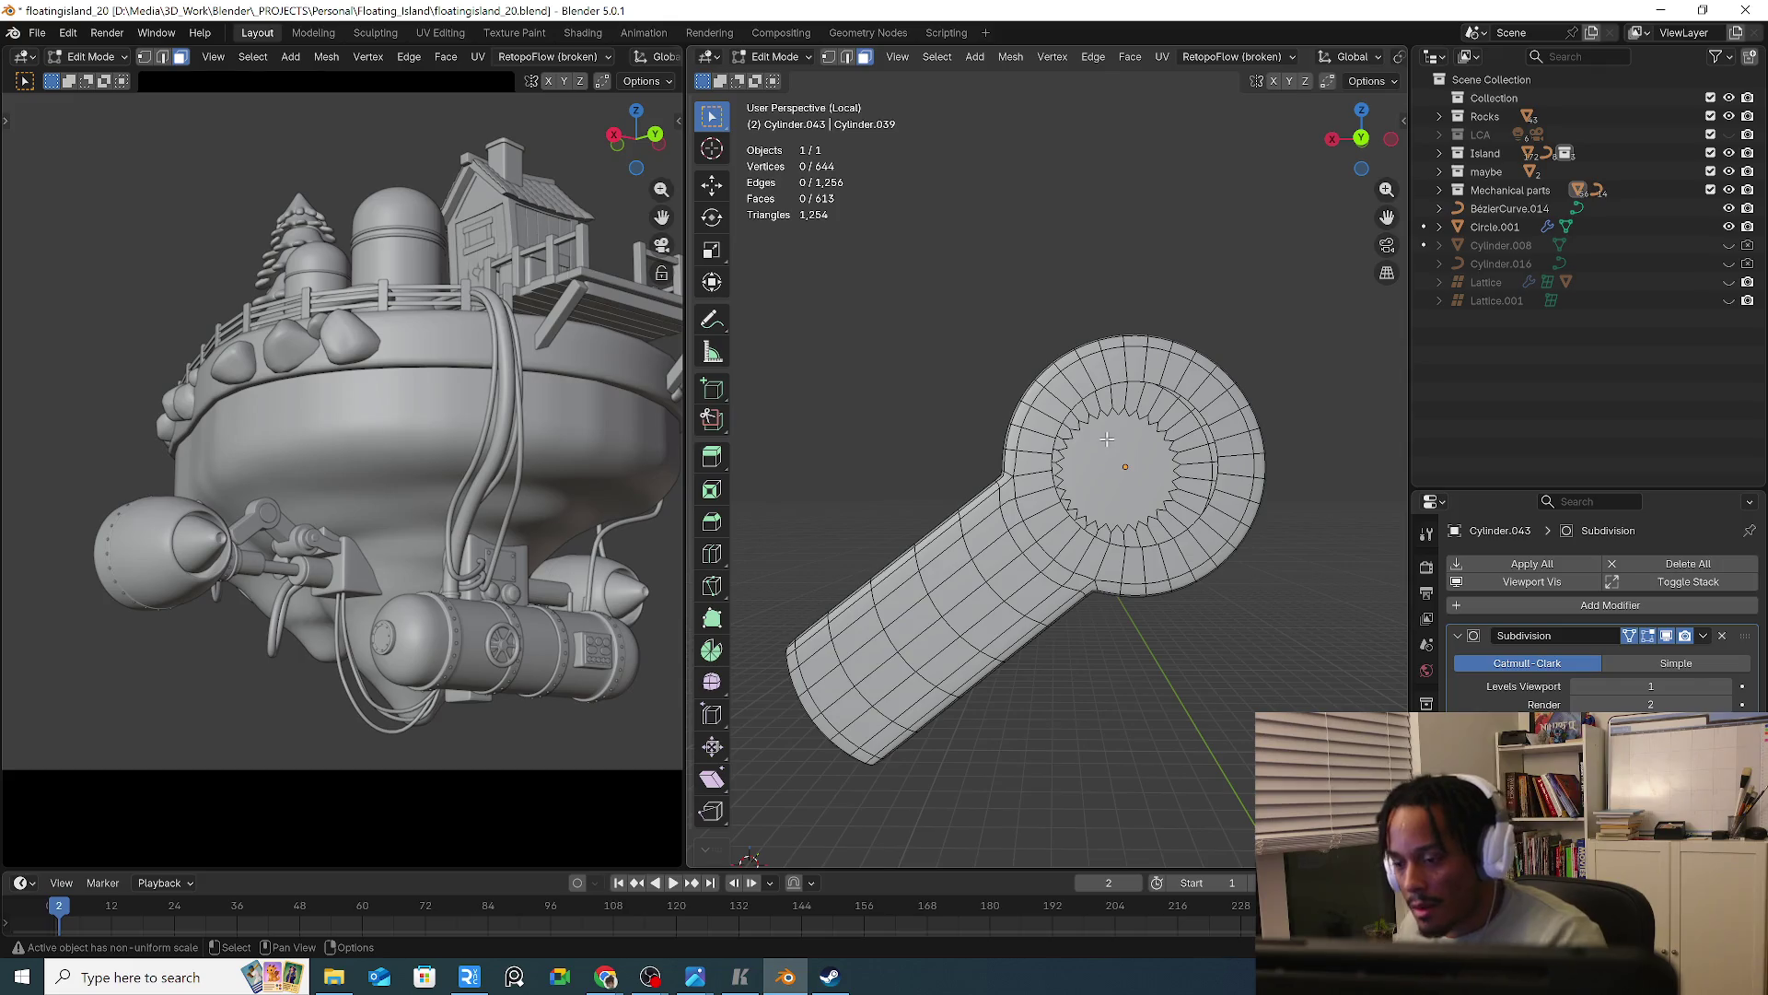
left_click(1106, 440, "alt")
key("f")
key("ctrl+z")
key("ctrl+z")
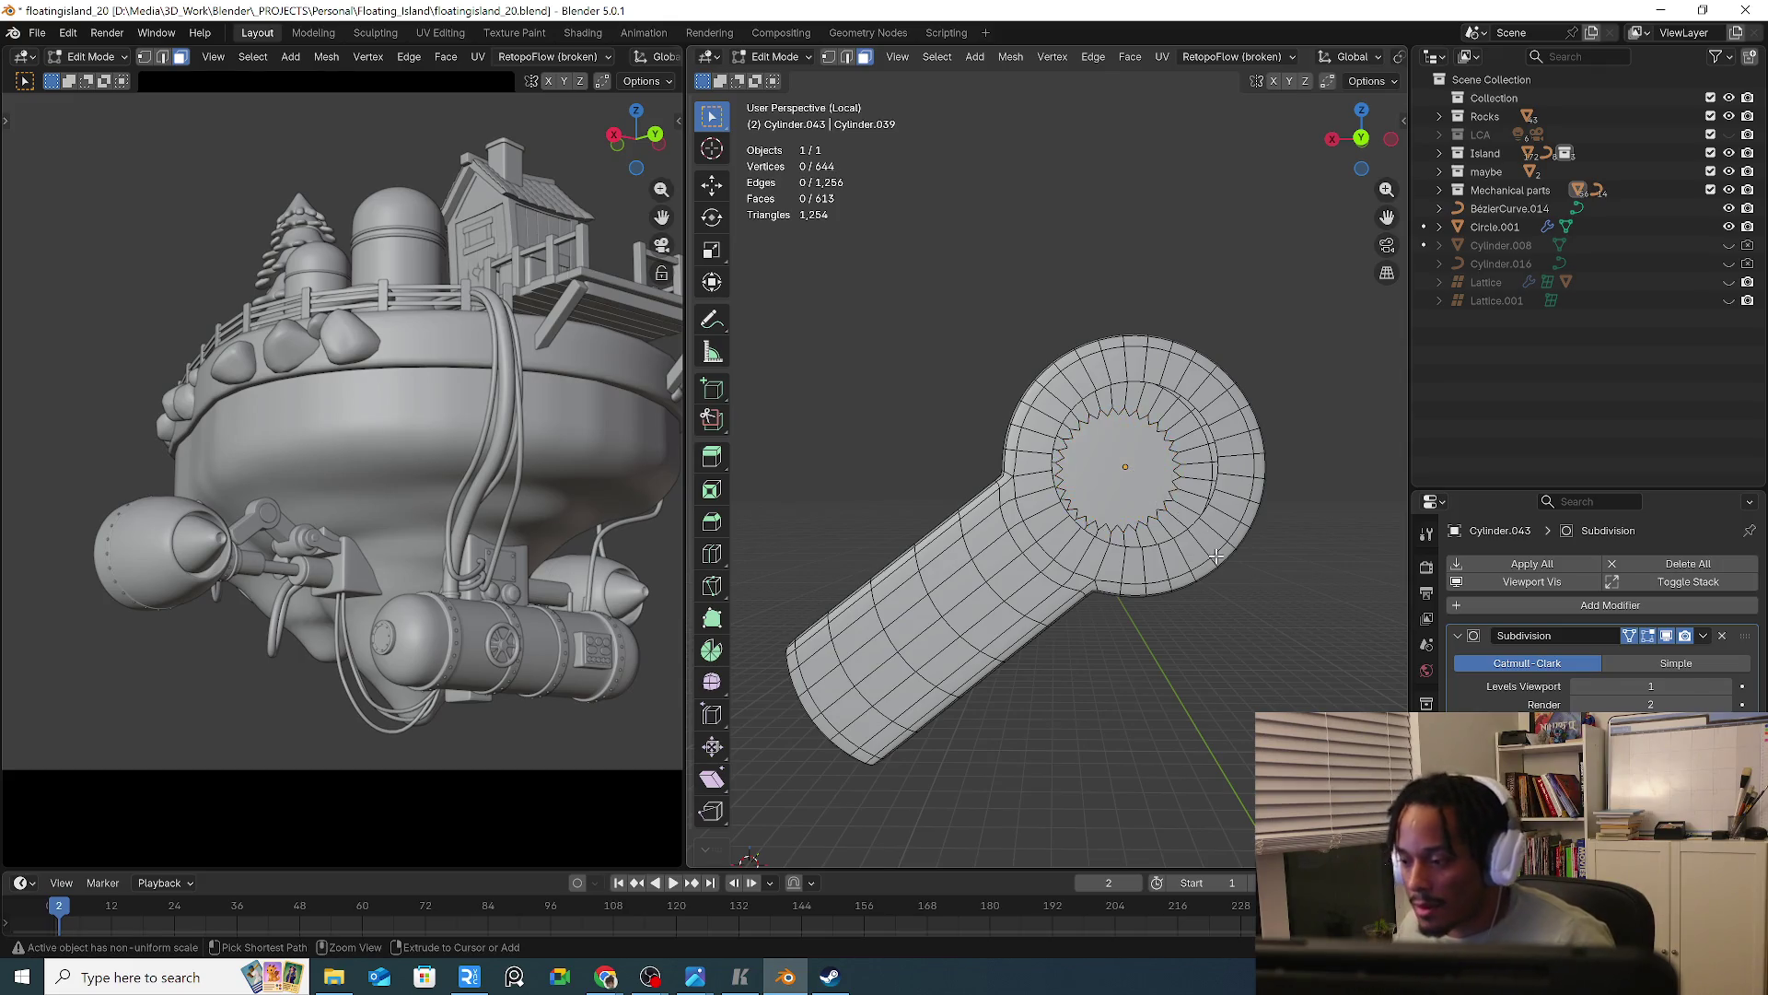
key("ctrl+shift+z")
key("Tab")
key("Tab")
key("Tab")
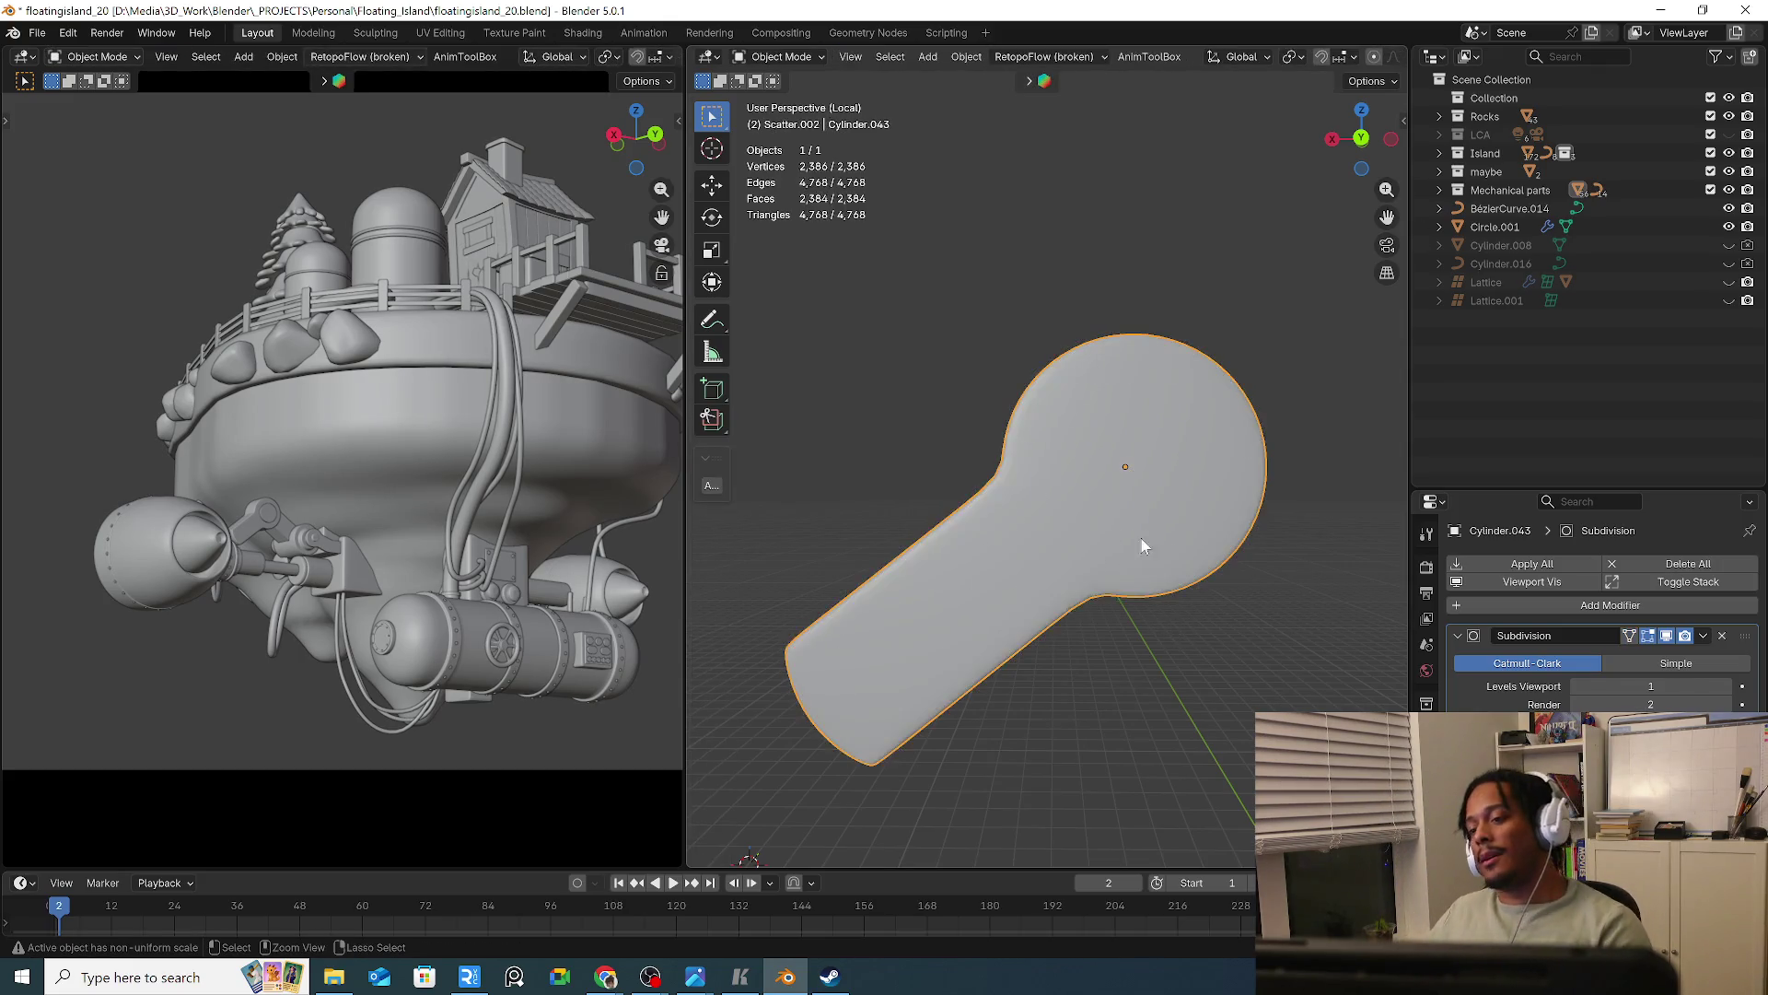
key("ctrl+z")
key("Tab")
key("Tab")
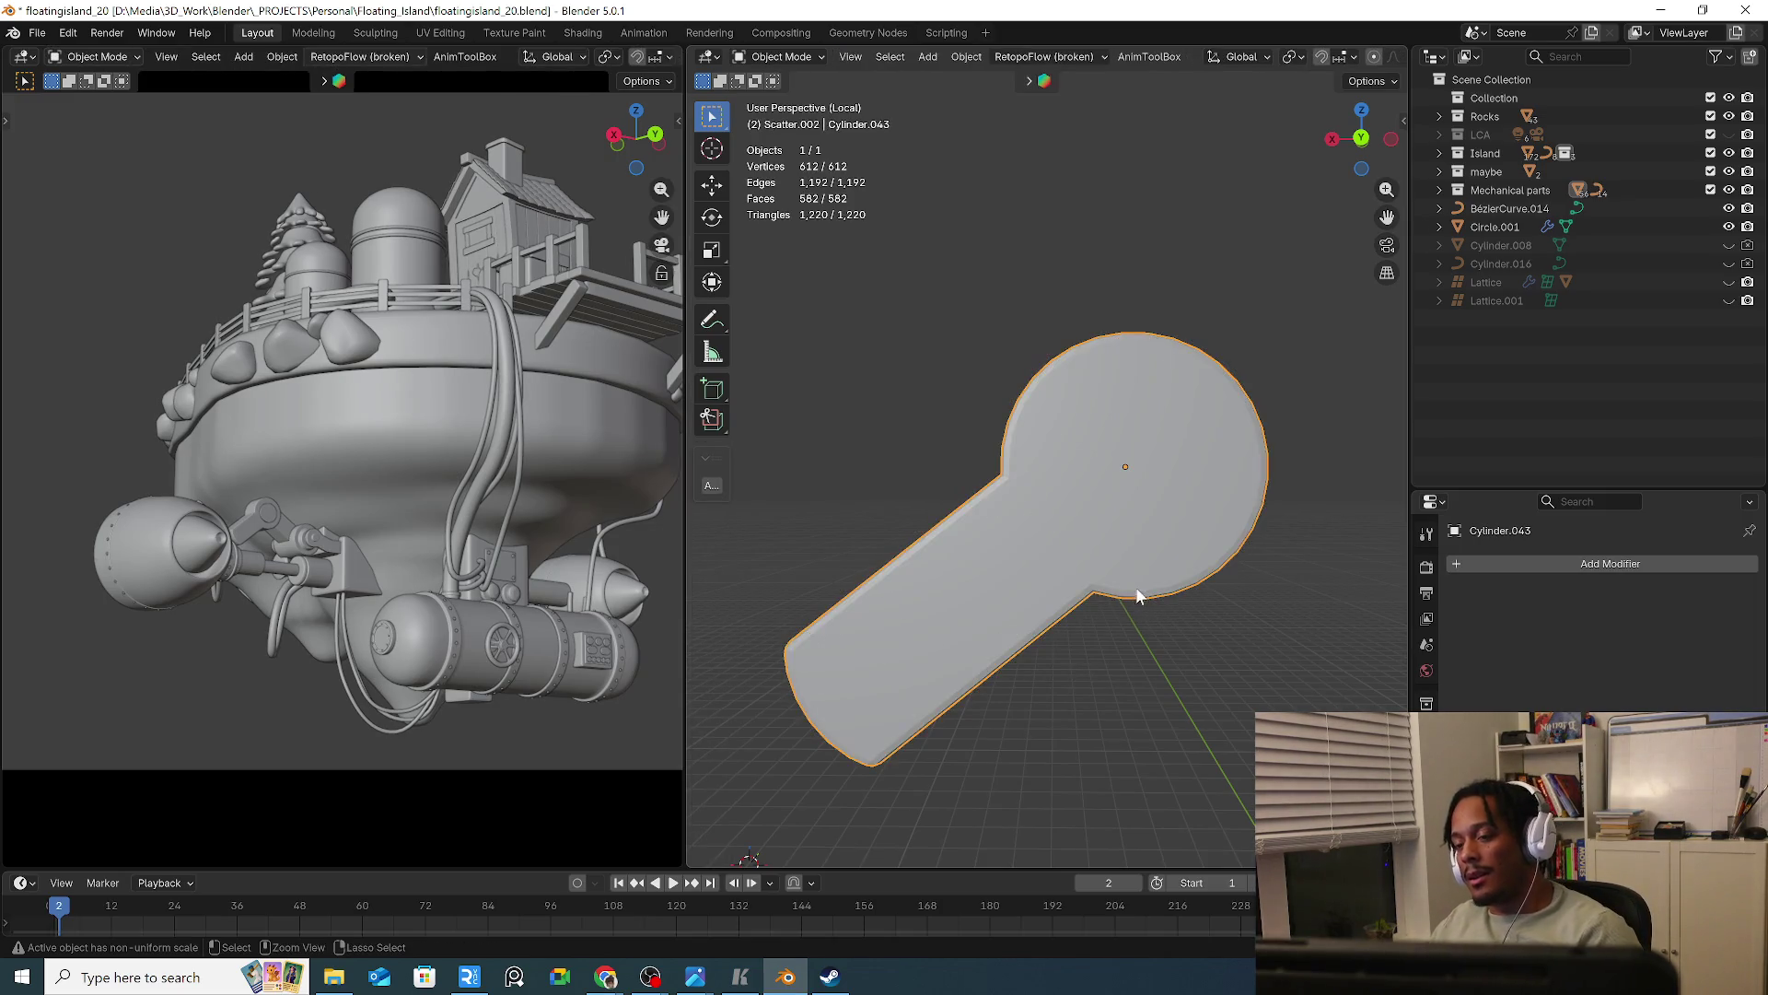
key("ctrl+z")
key("Tab")
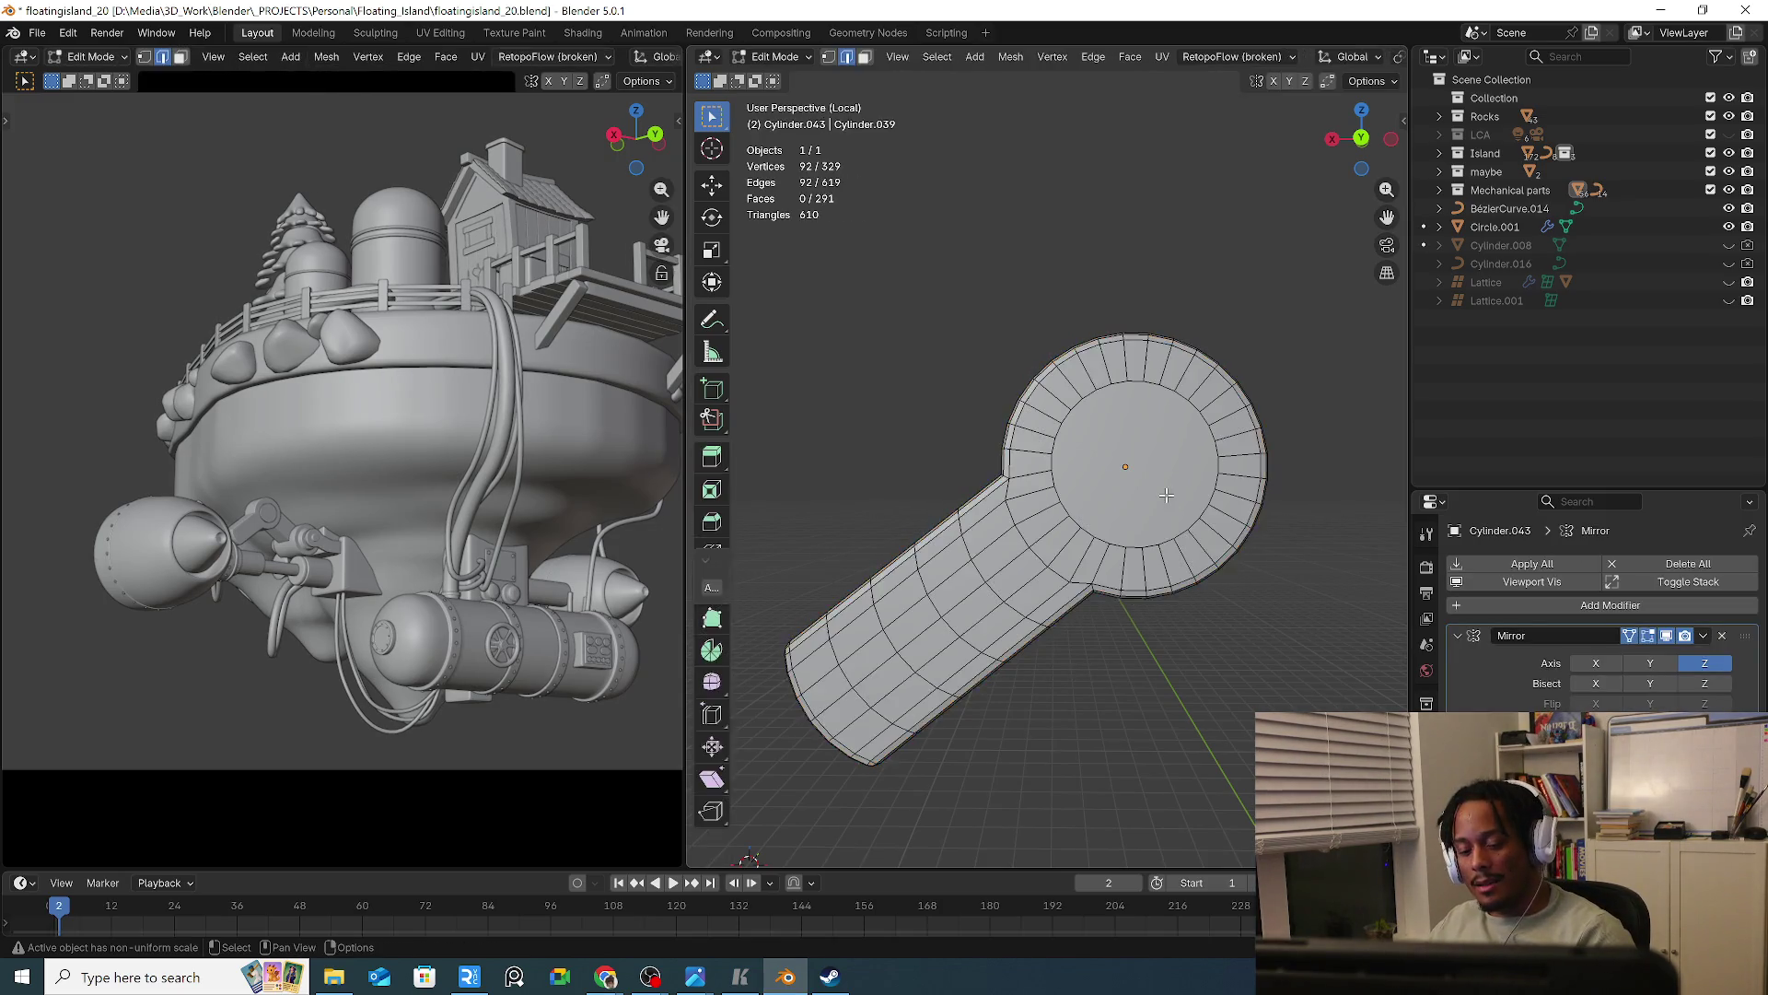
Delete the centre face of the arm link's round end
key("3")
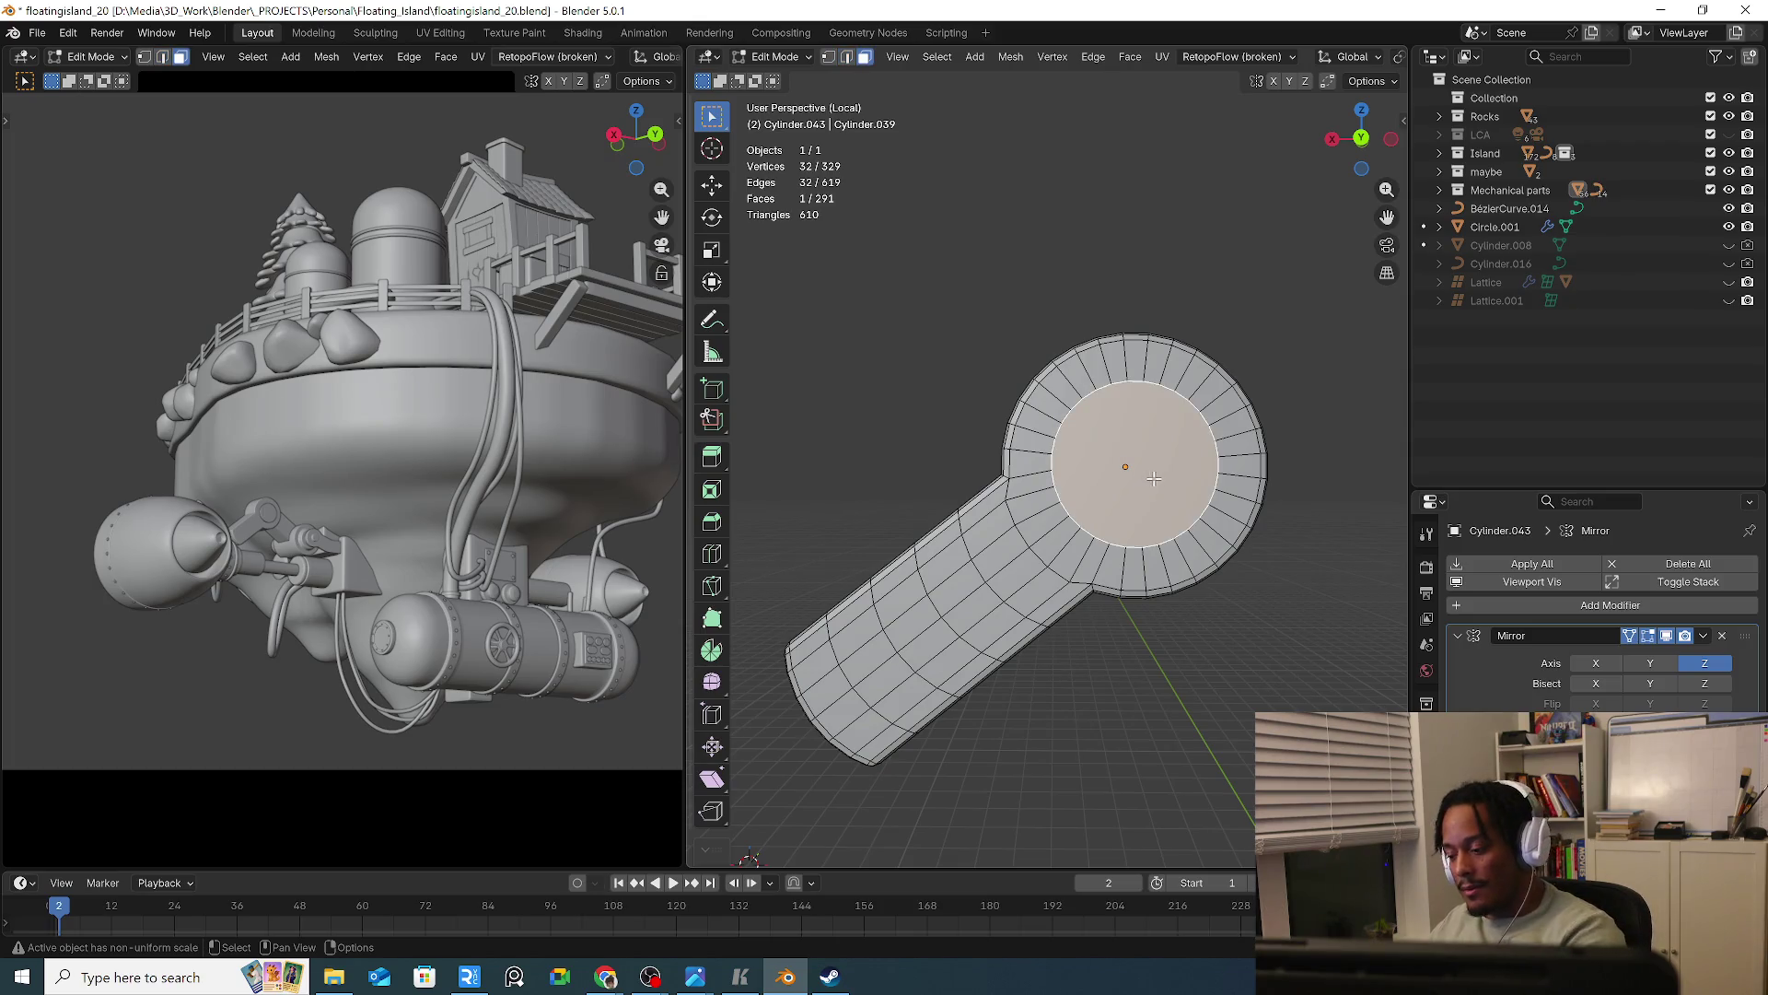
key("x")
left_click(1152, 471)
Add an edge loop across the arm link's neck
key("ctrl+r")
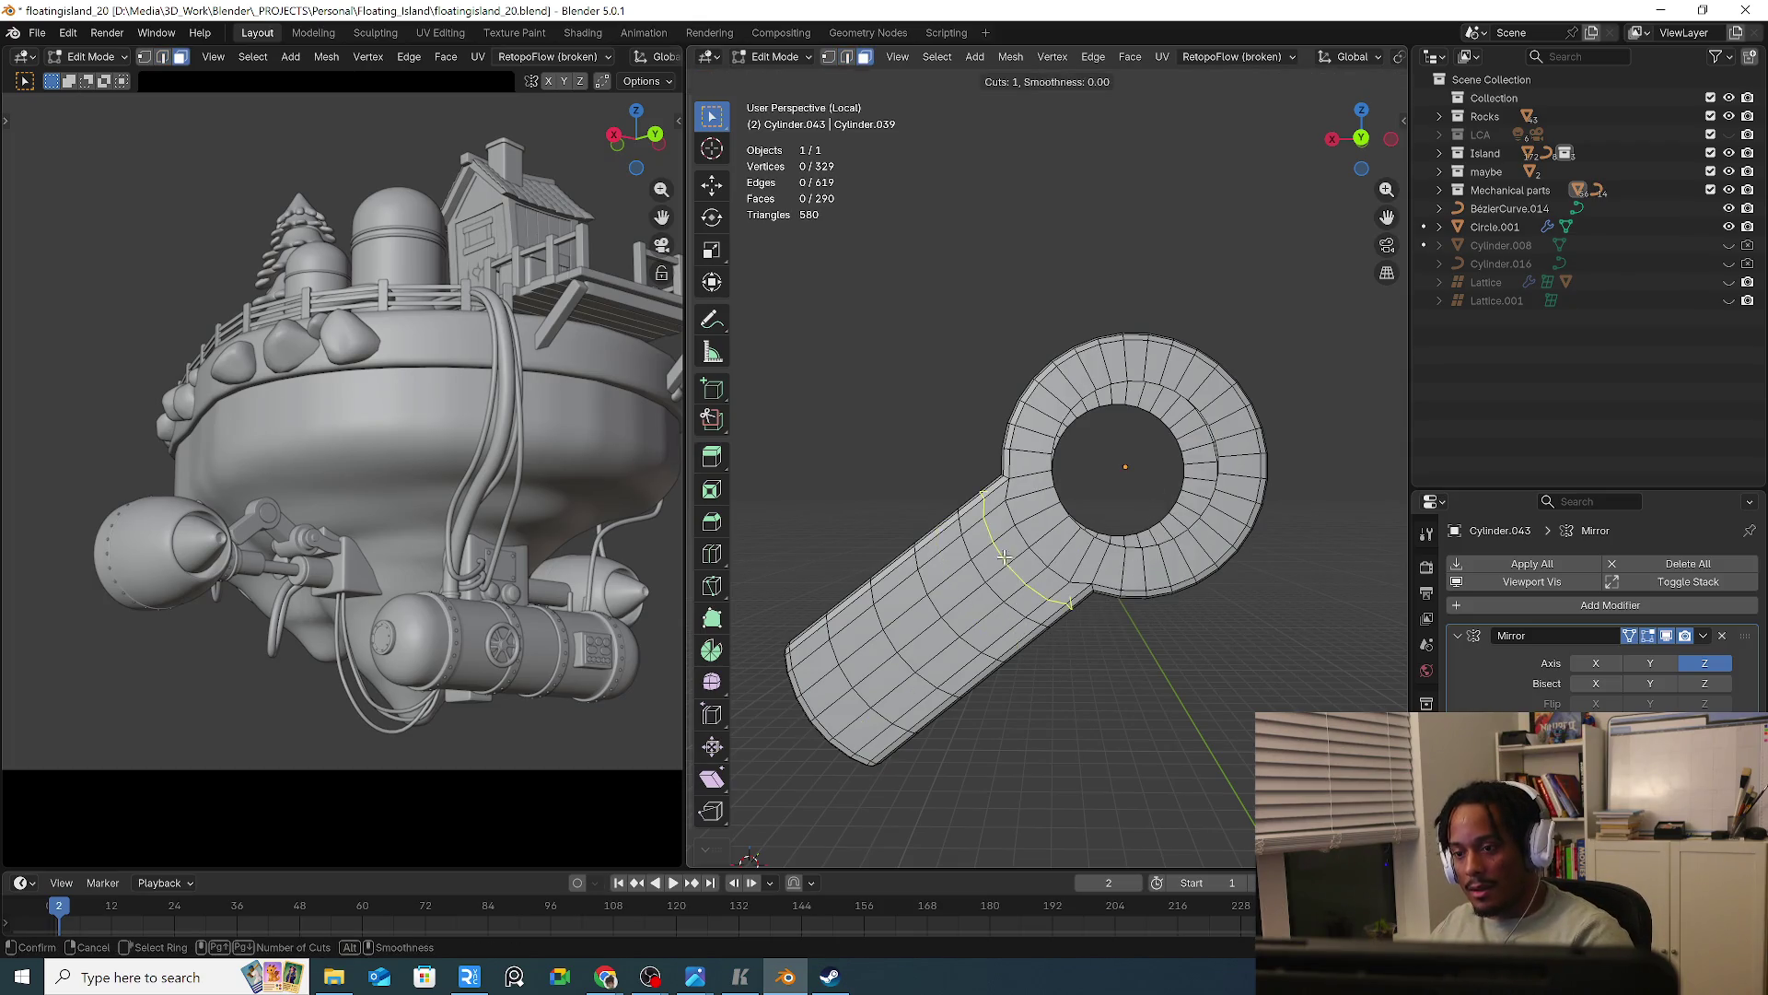
left_click(1002, 559)
left_click(1019, 552)
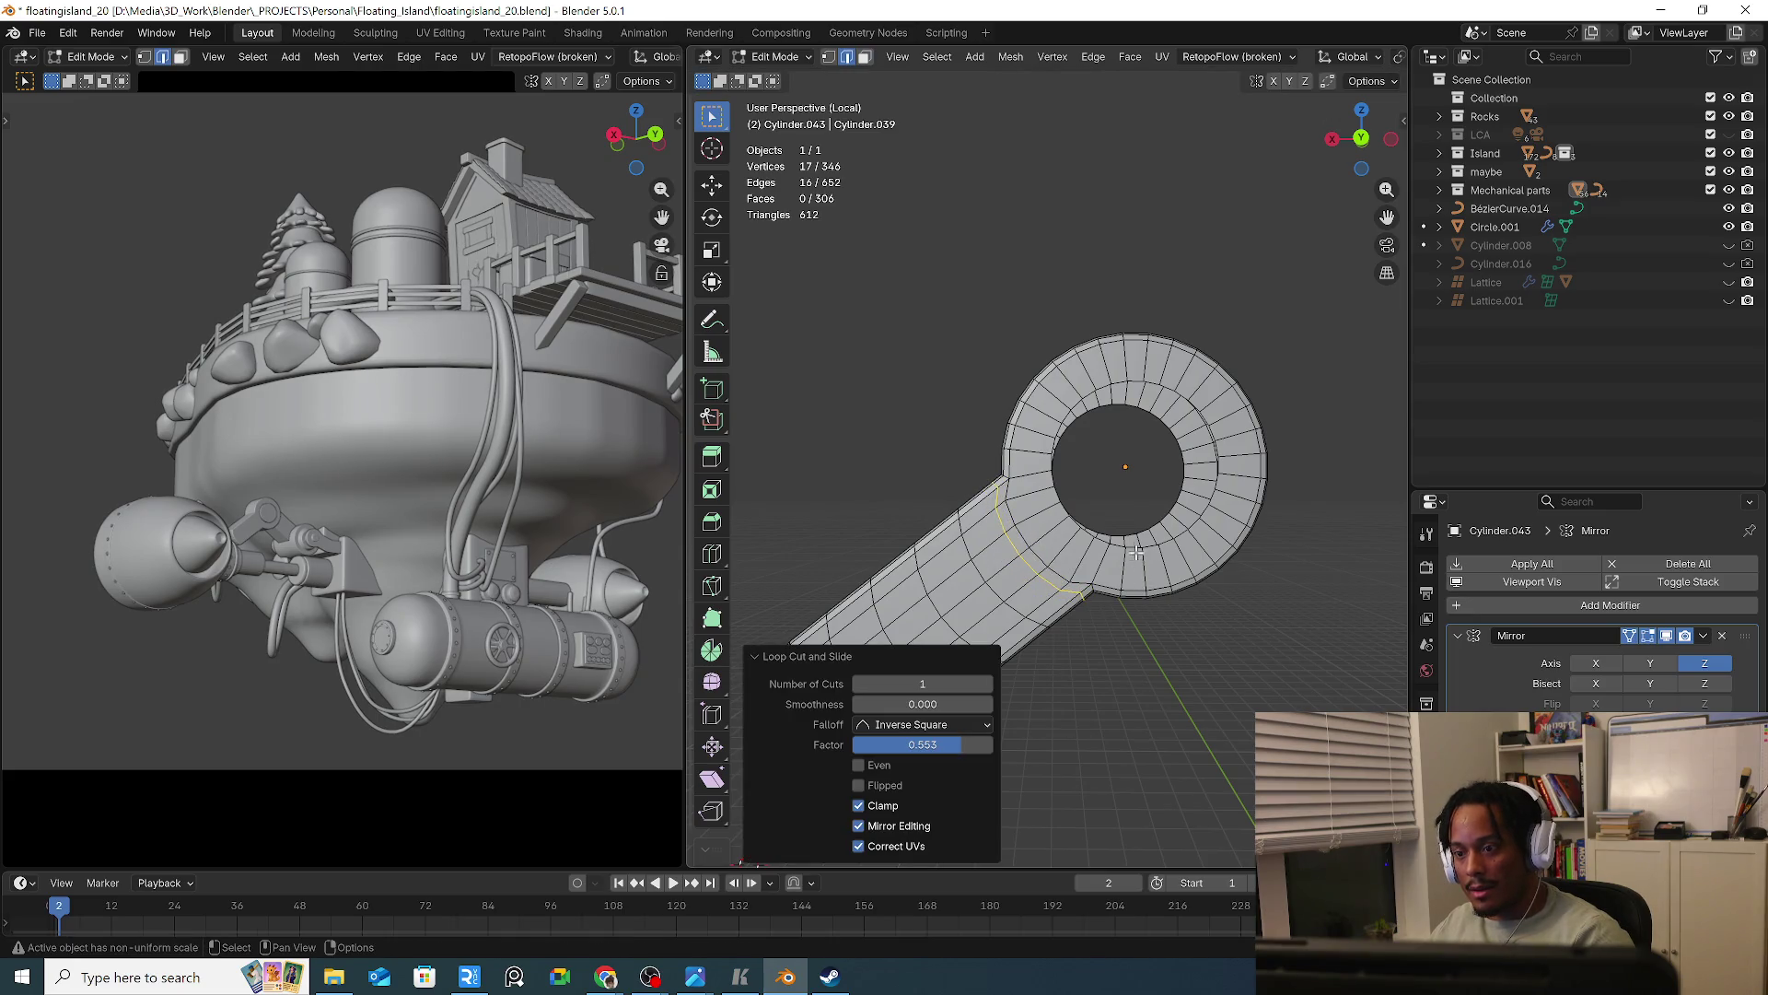
Apply the Mirror modifier so the mirrored half becomes real geometry
left_click(1703, 636)
key("Tab")
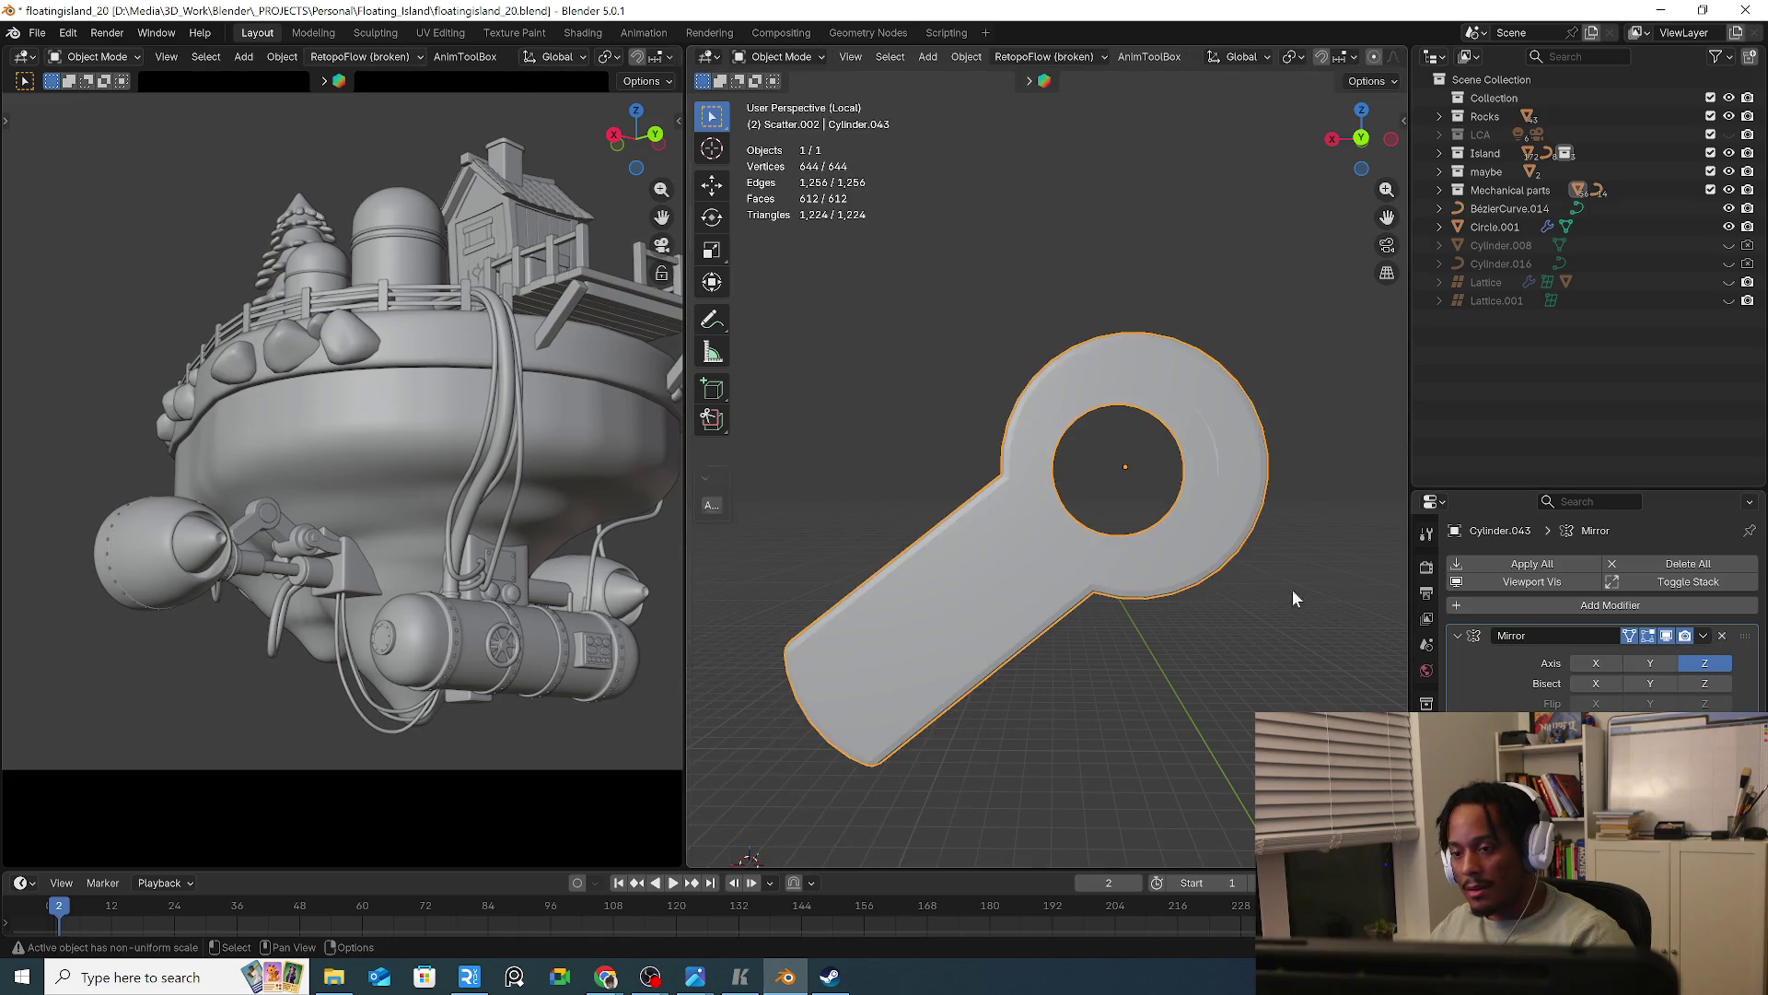
left_click(1704, 637)
left_click(1620, 657)
key("Tab")
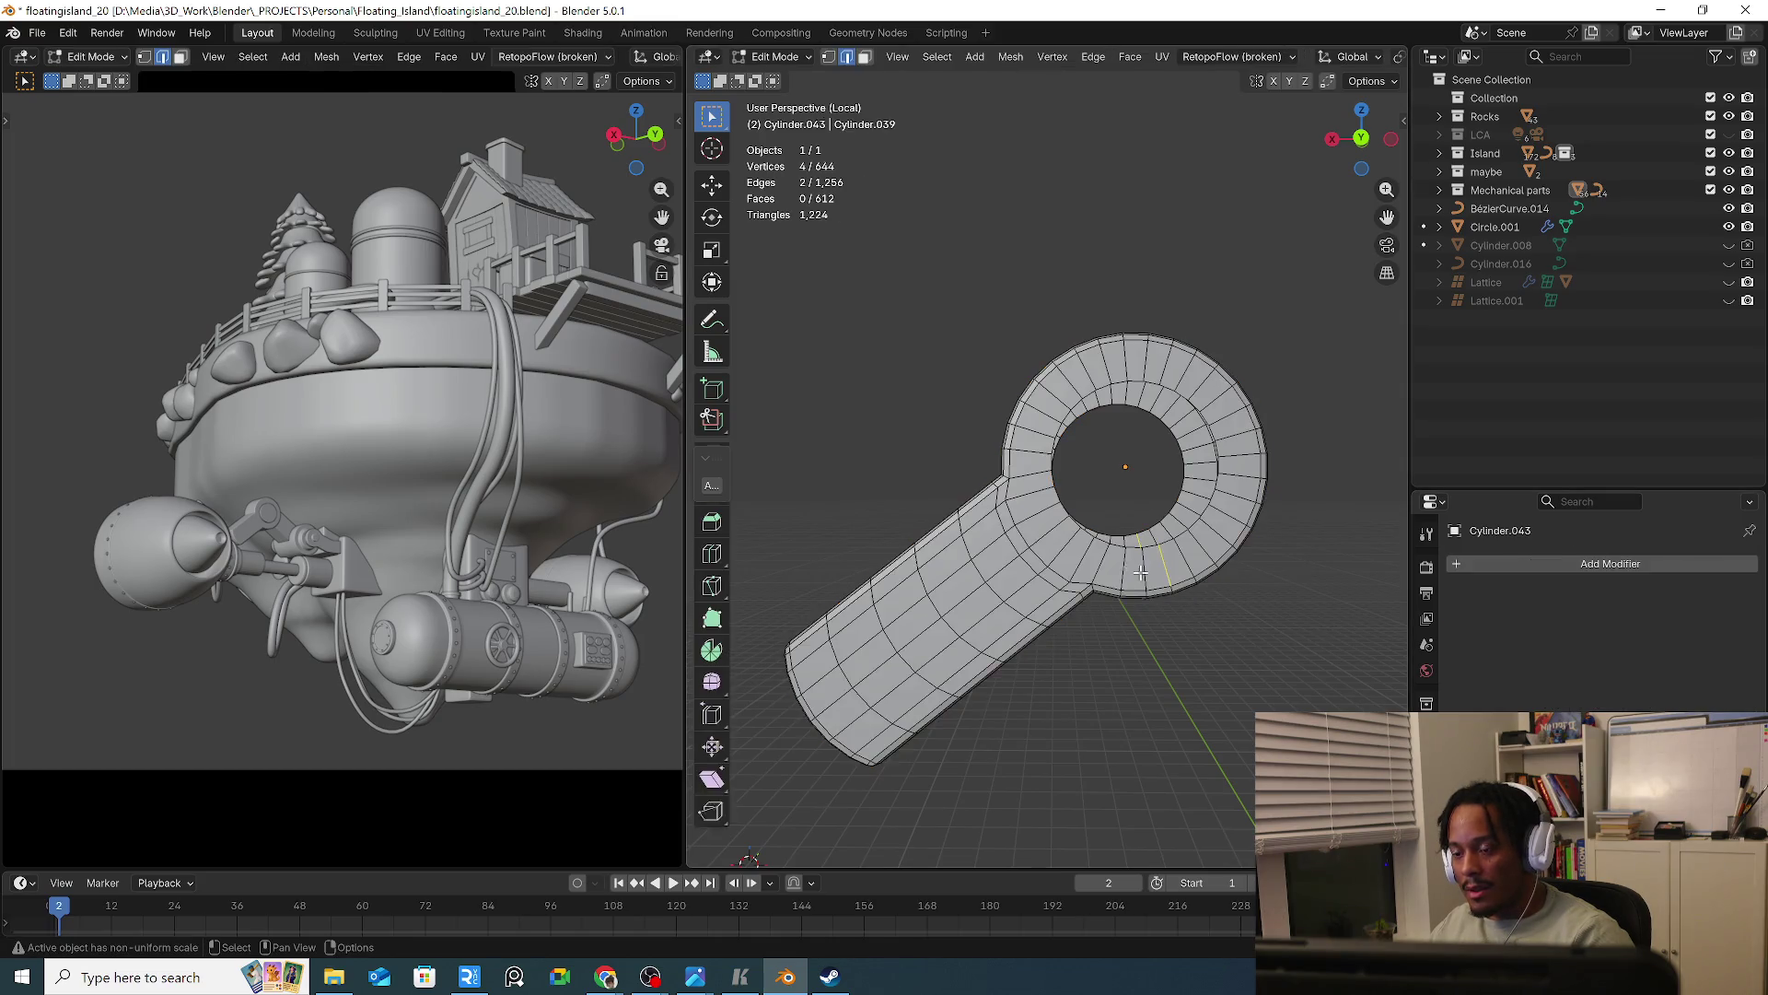
Bridge the ring's edge loop with the inner hole edge to fill the ring
left_click(1121, 543, "alt")
middle_click_drag(1121, 543, 1131, 517)
left_click(1125, 519, "alt+shift")
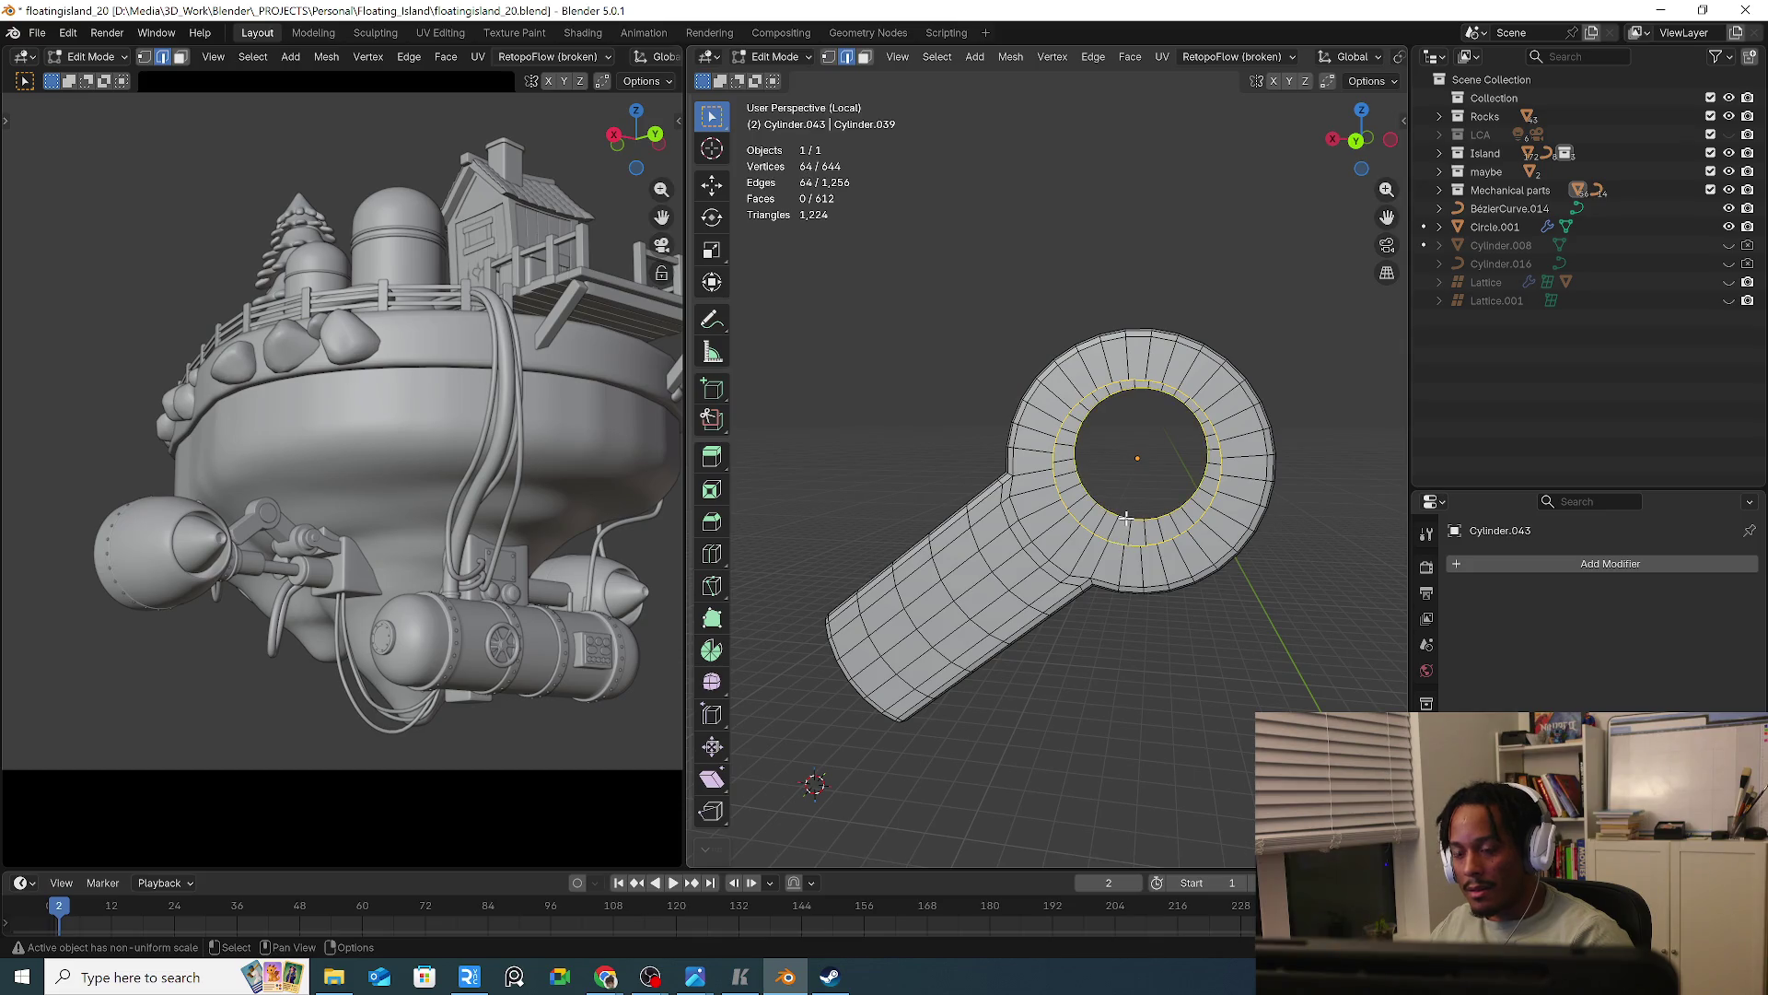
right_click(1125, 515)
left_click(1054, 446)
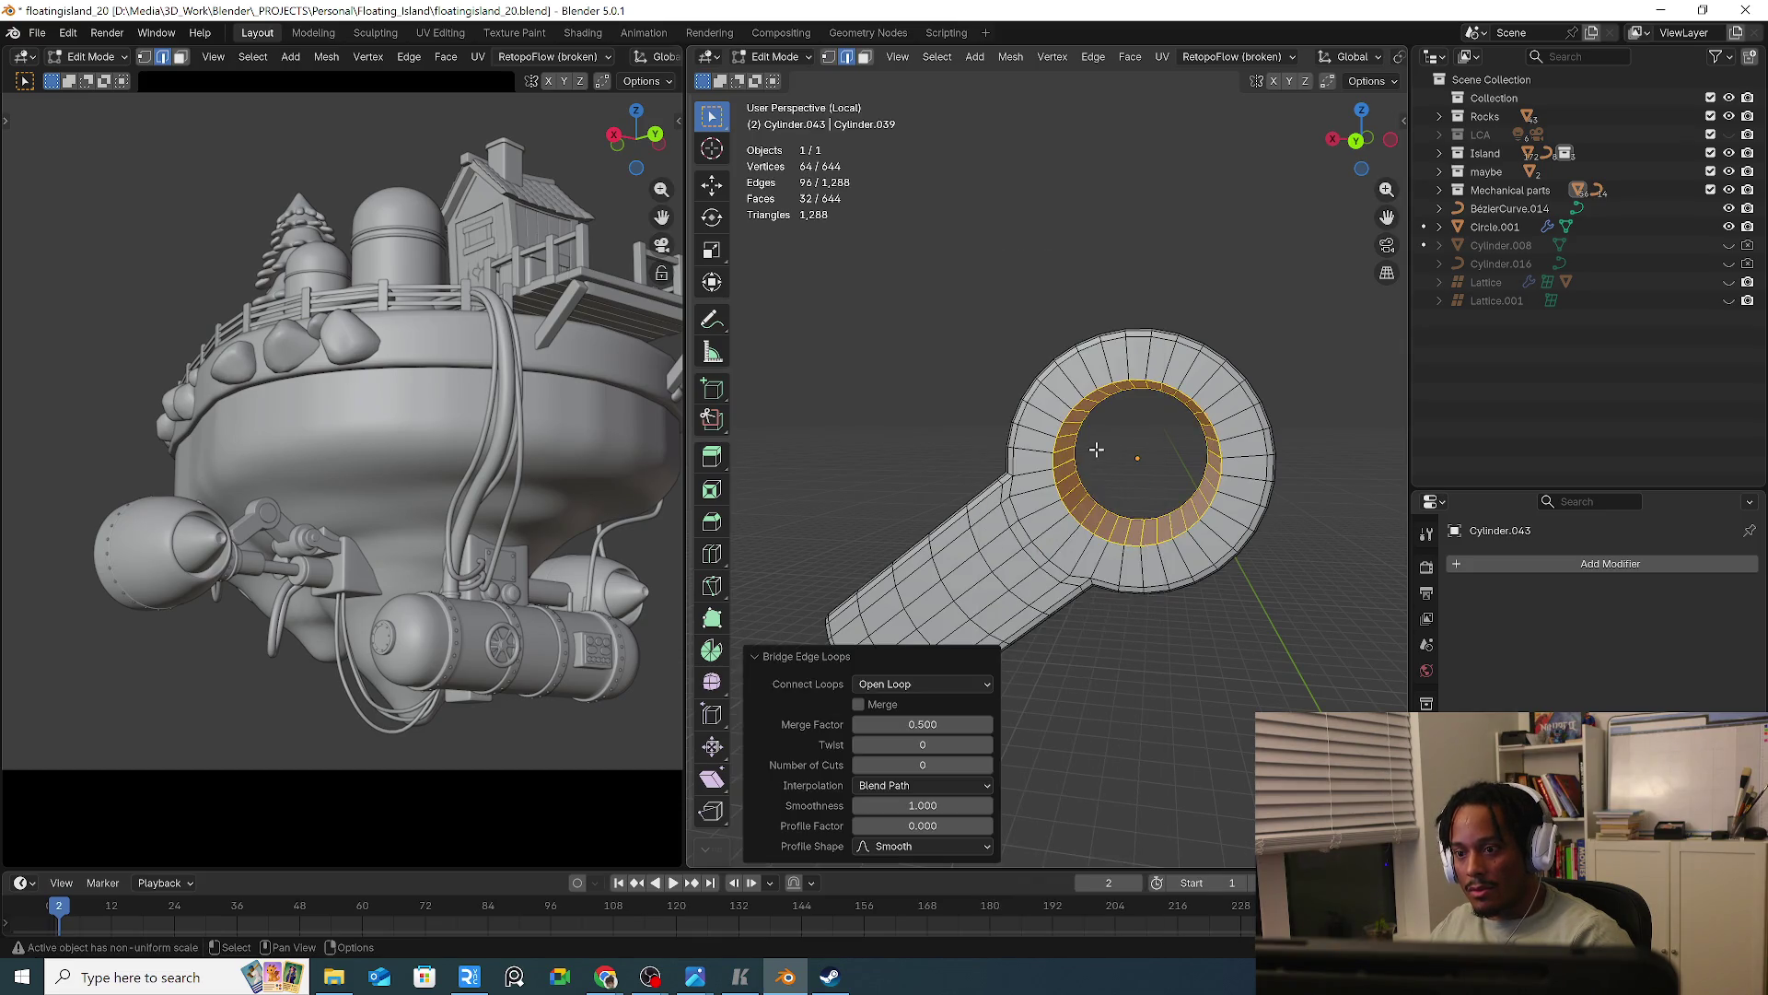
Select the two loops around the inner hole rim
middle_click_drag(1055, 446, 1183, 536)
left_click(1182, 536)
left_click(1183, 536, "alt")
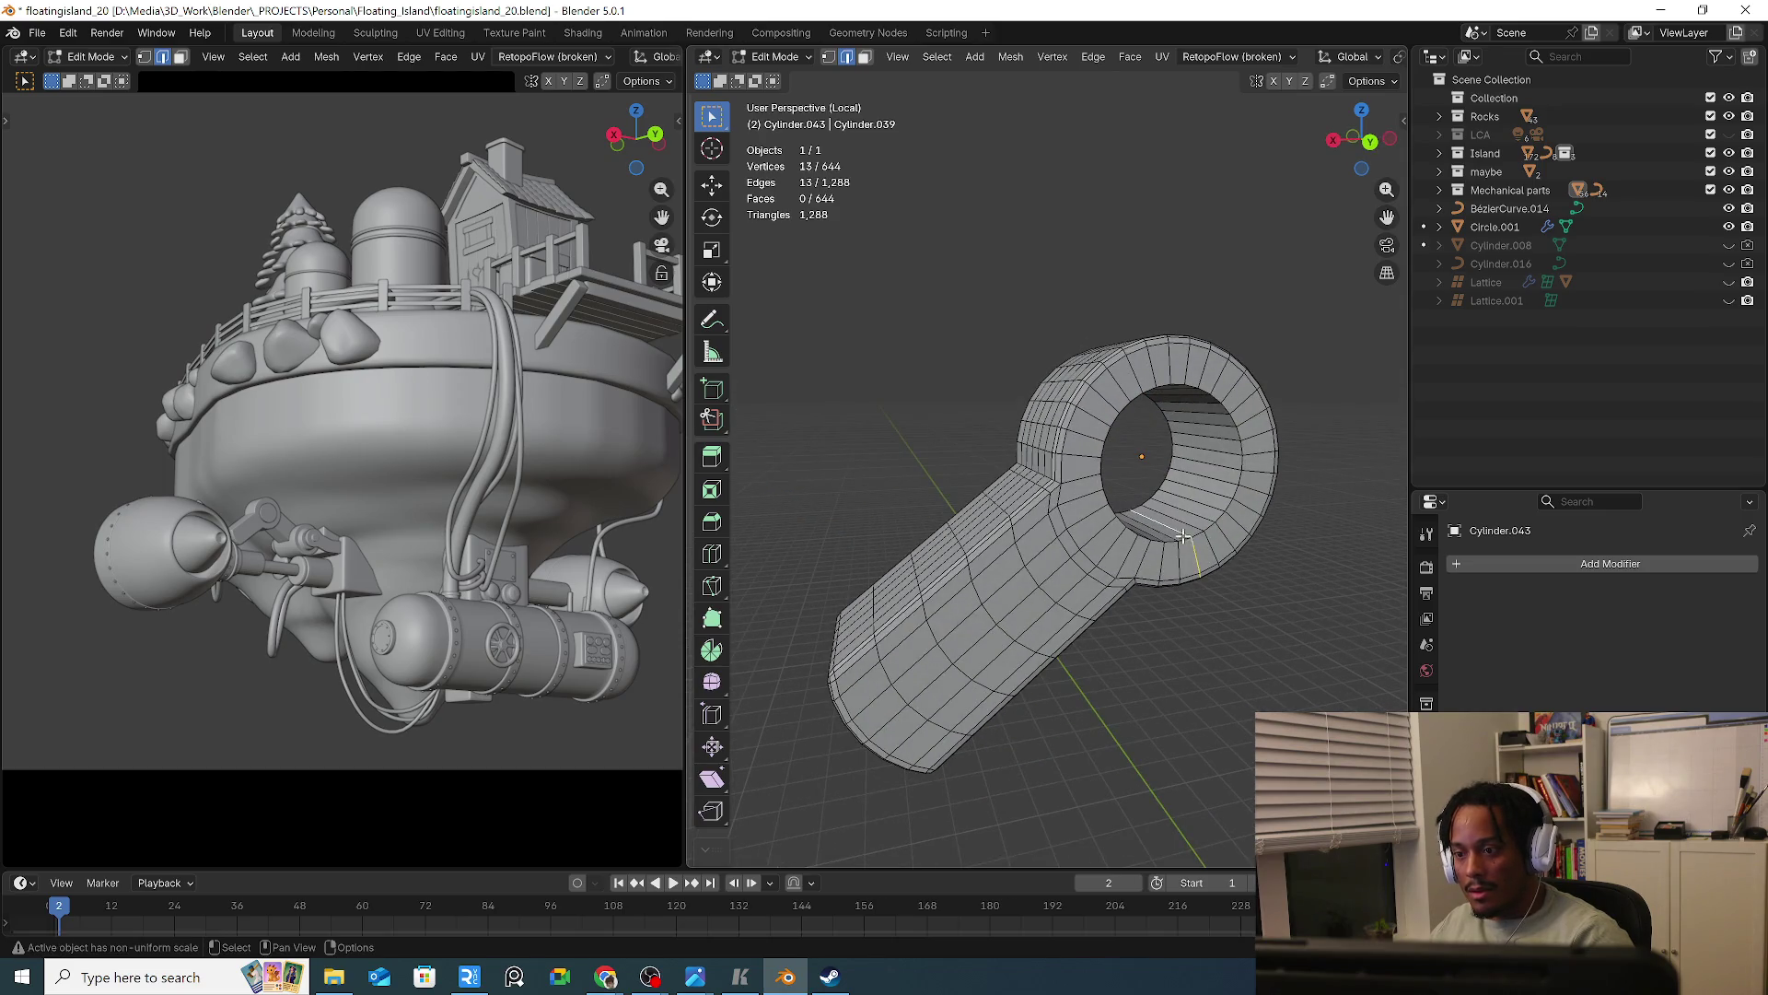
left_click(1184, 541, "alt")
key("Caps_Lock")
left_click(1139, 507)
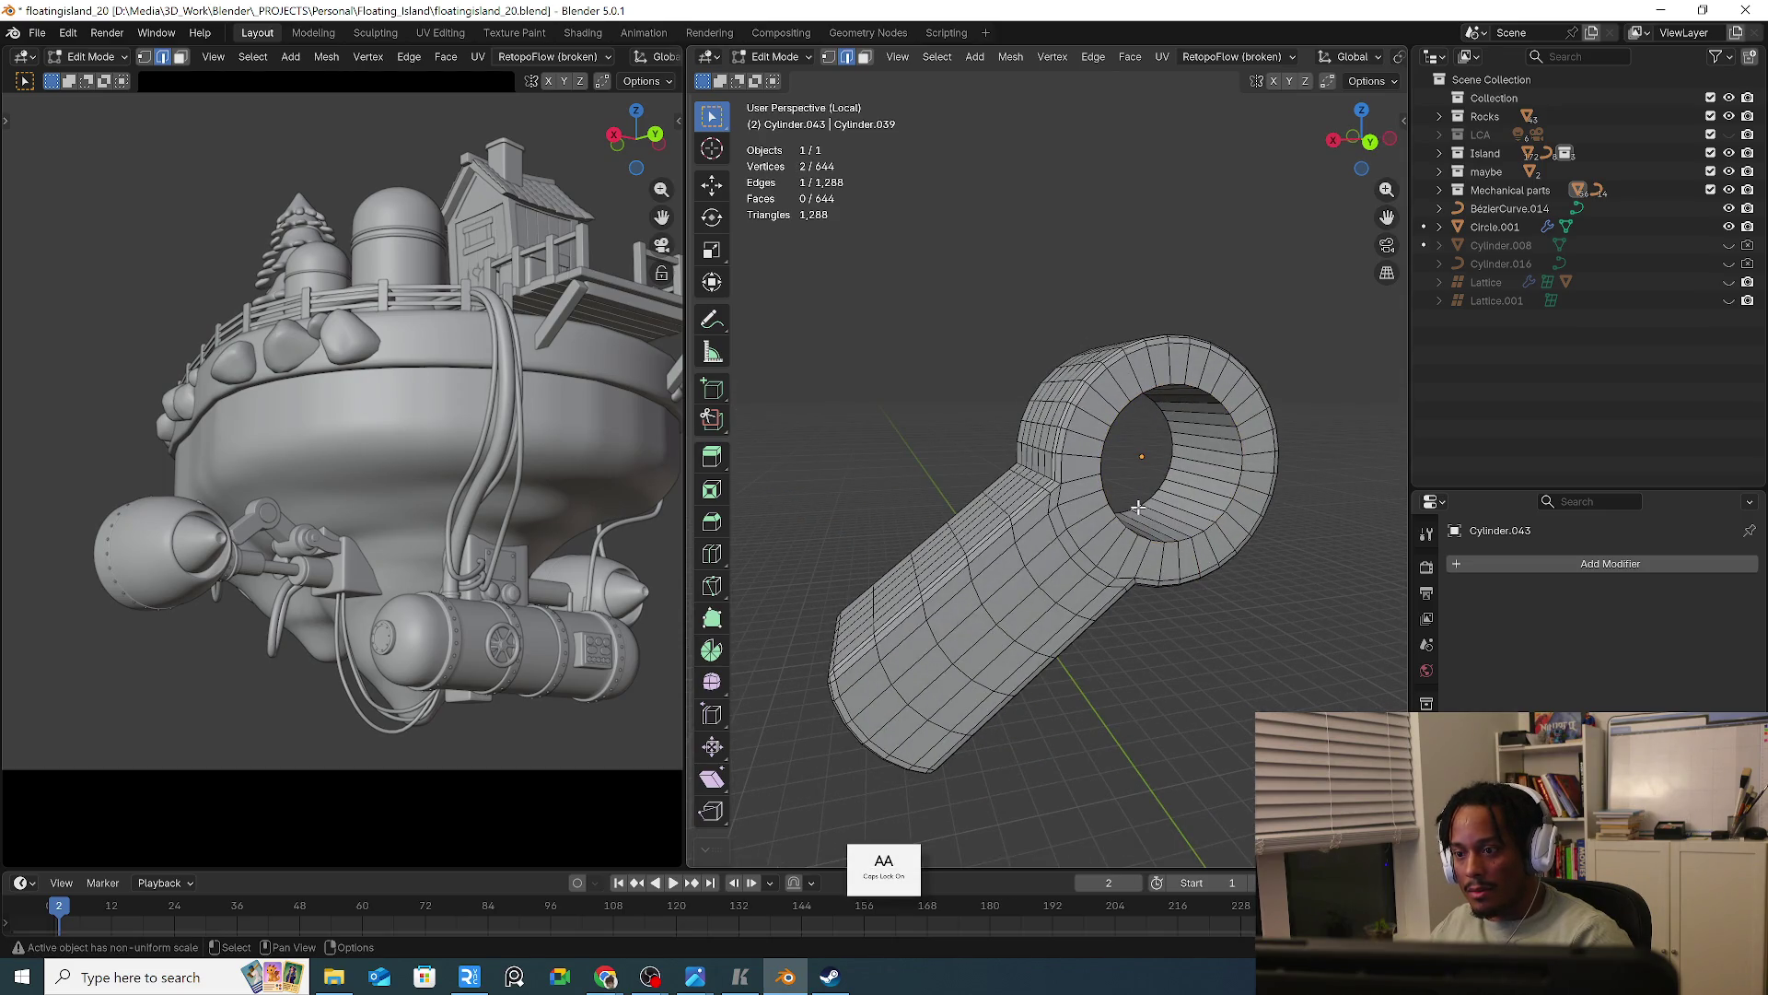
left_click(1138, 507, "alt")
left_click(1197, 534, "alt+shift")
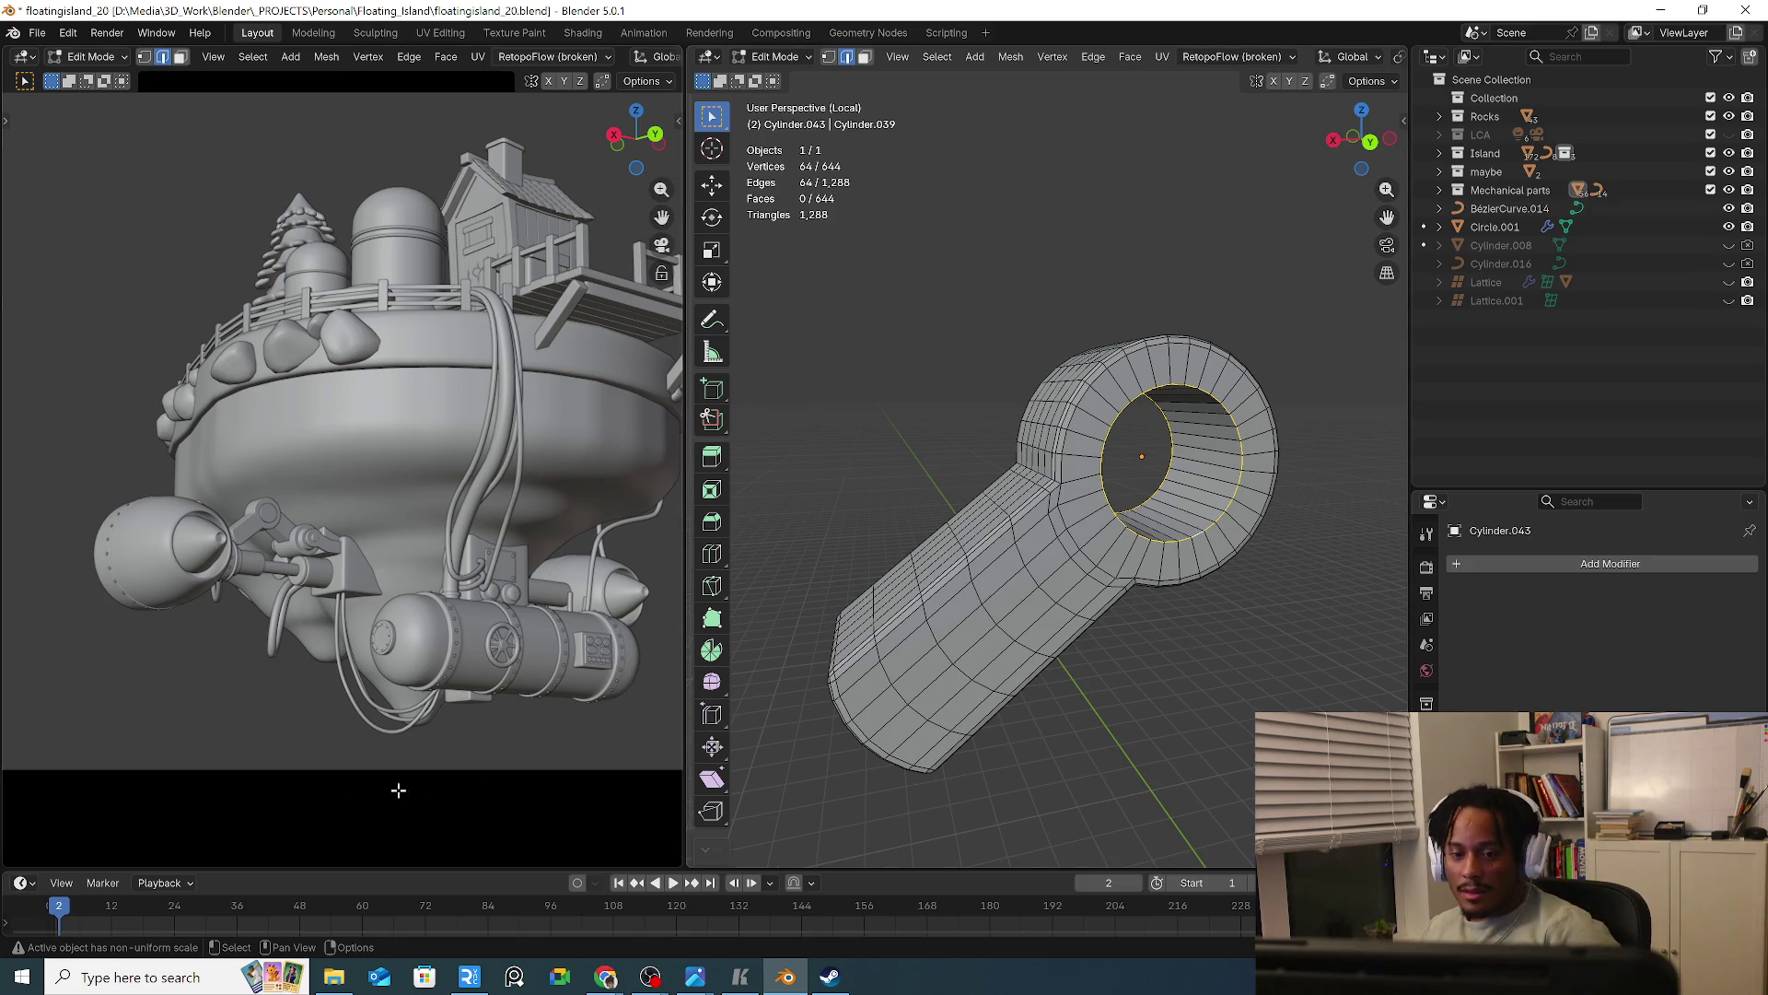
key("Left")
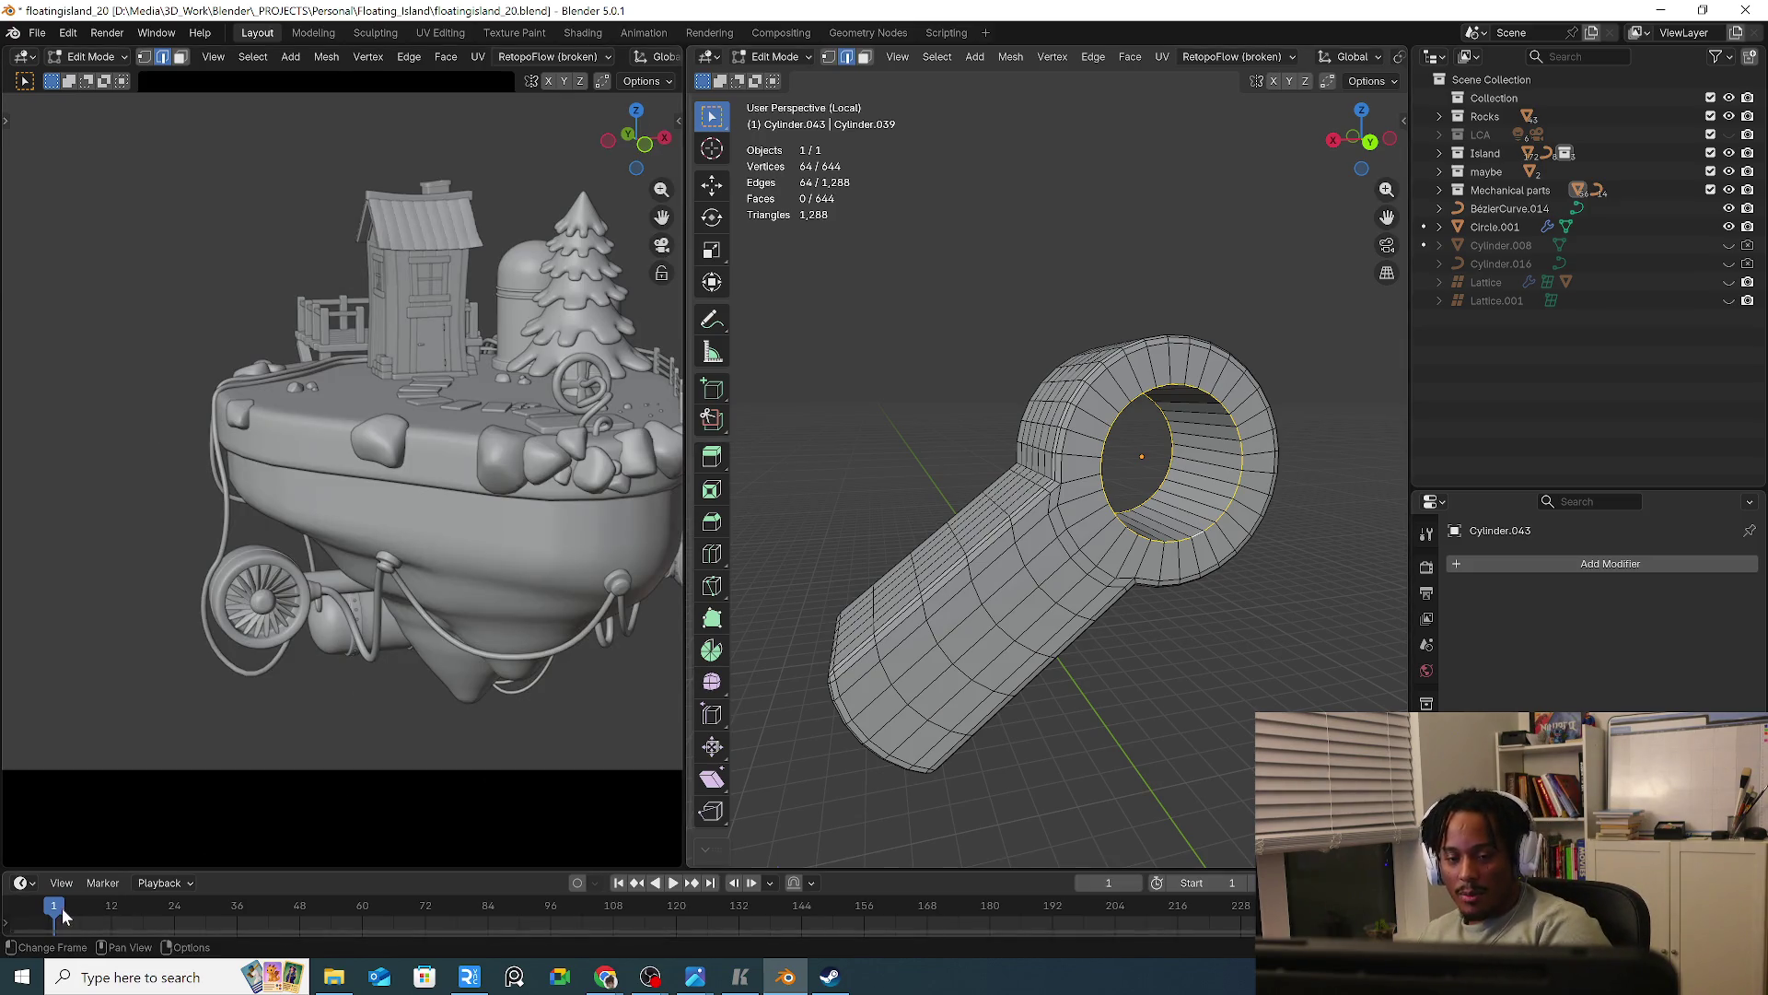
Orbit the island preview and the main viewport to a frontal view of the ring
middle_click_drag(304, 644, 367, 686)
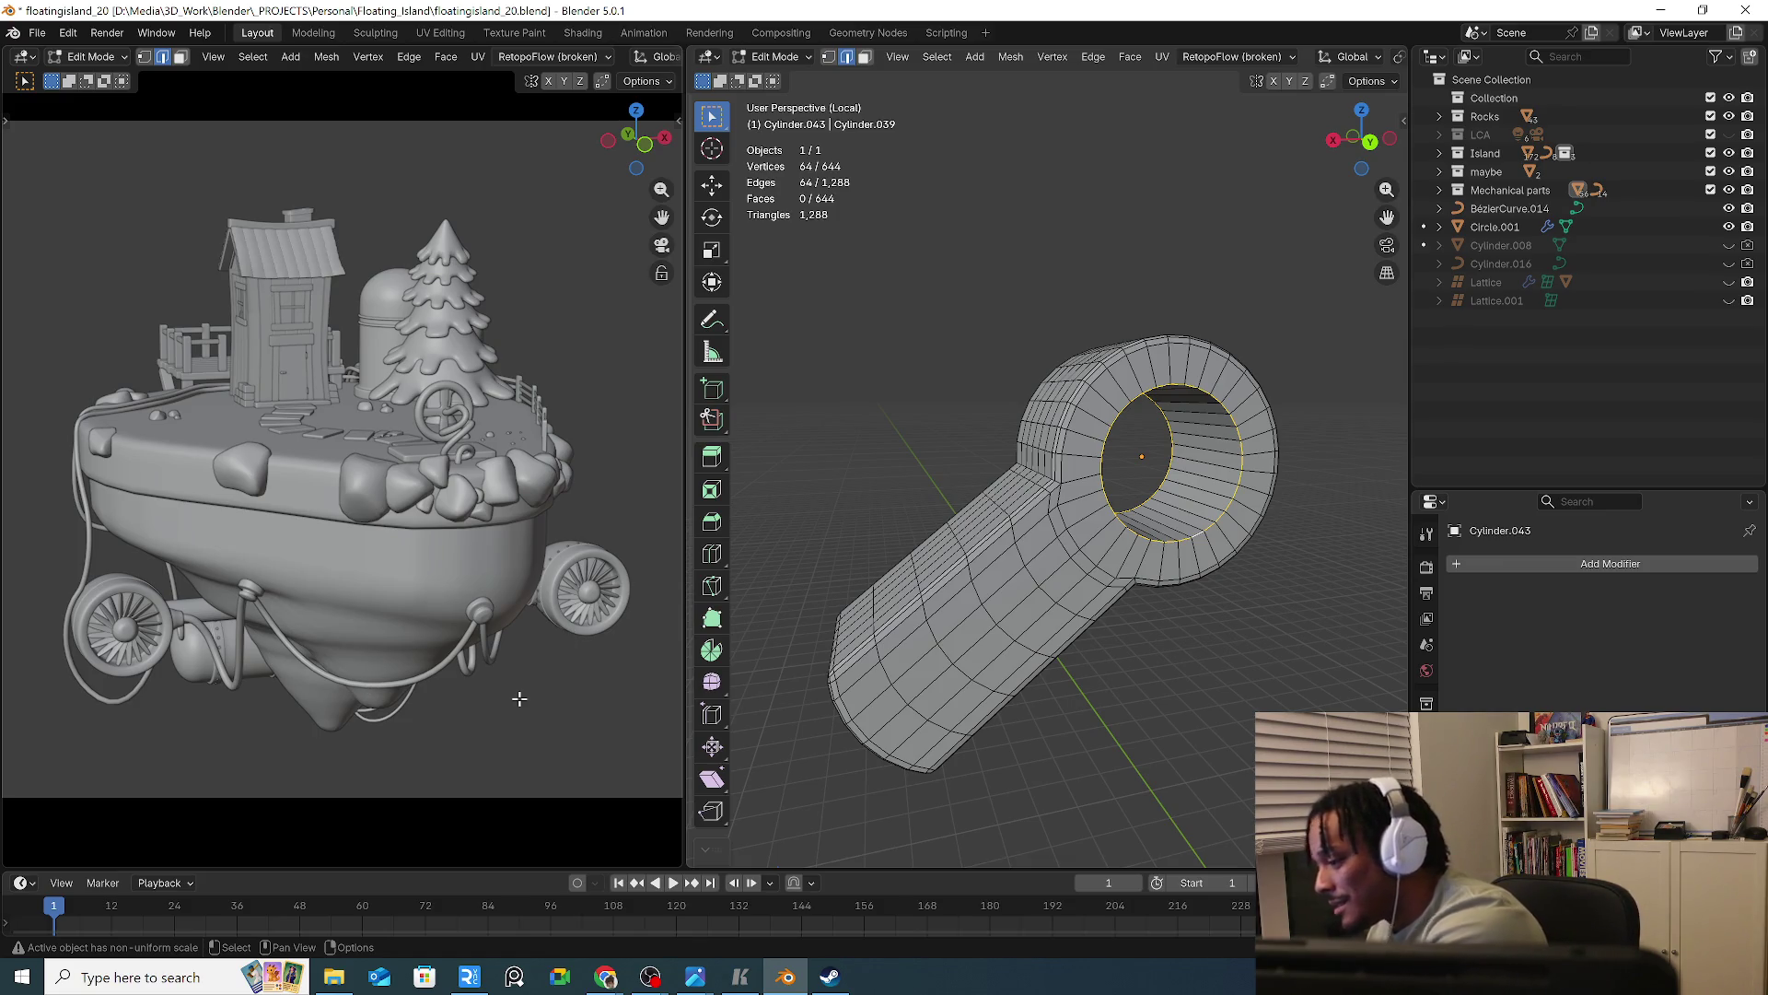
mouse_move(1077, 604)
middle_mouse_down()
mouse_move(1108, 590)
mouse_move(1148, 614)
middle_mouse_up()
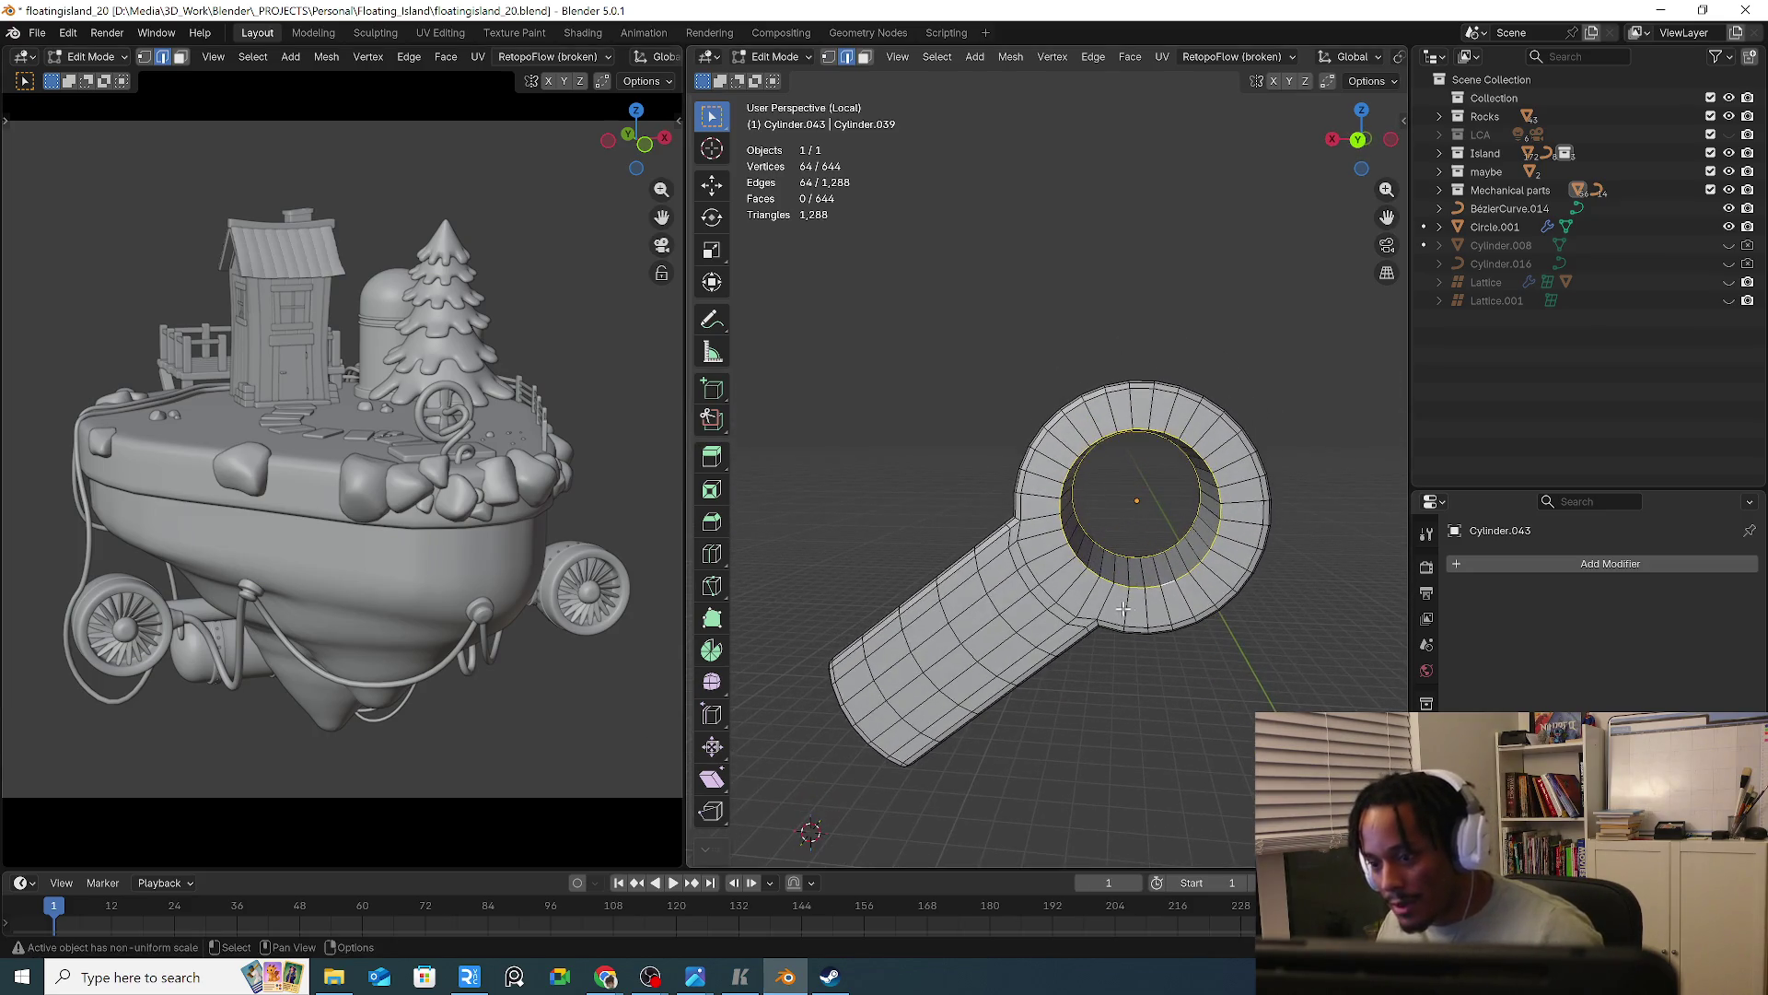
Bevel the inner rim loop about 0.0777 m wide and add a centred loop around the ring
key("ctrl+b")
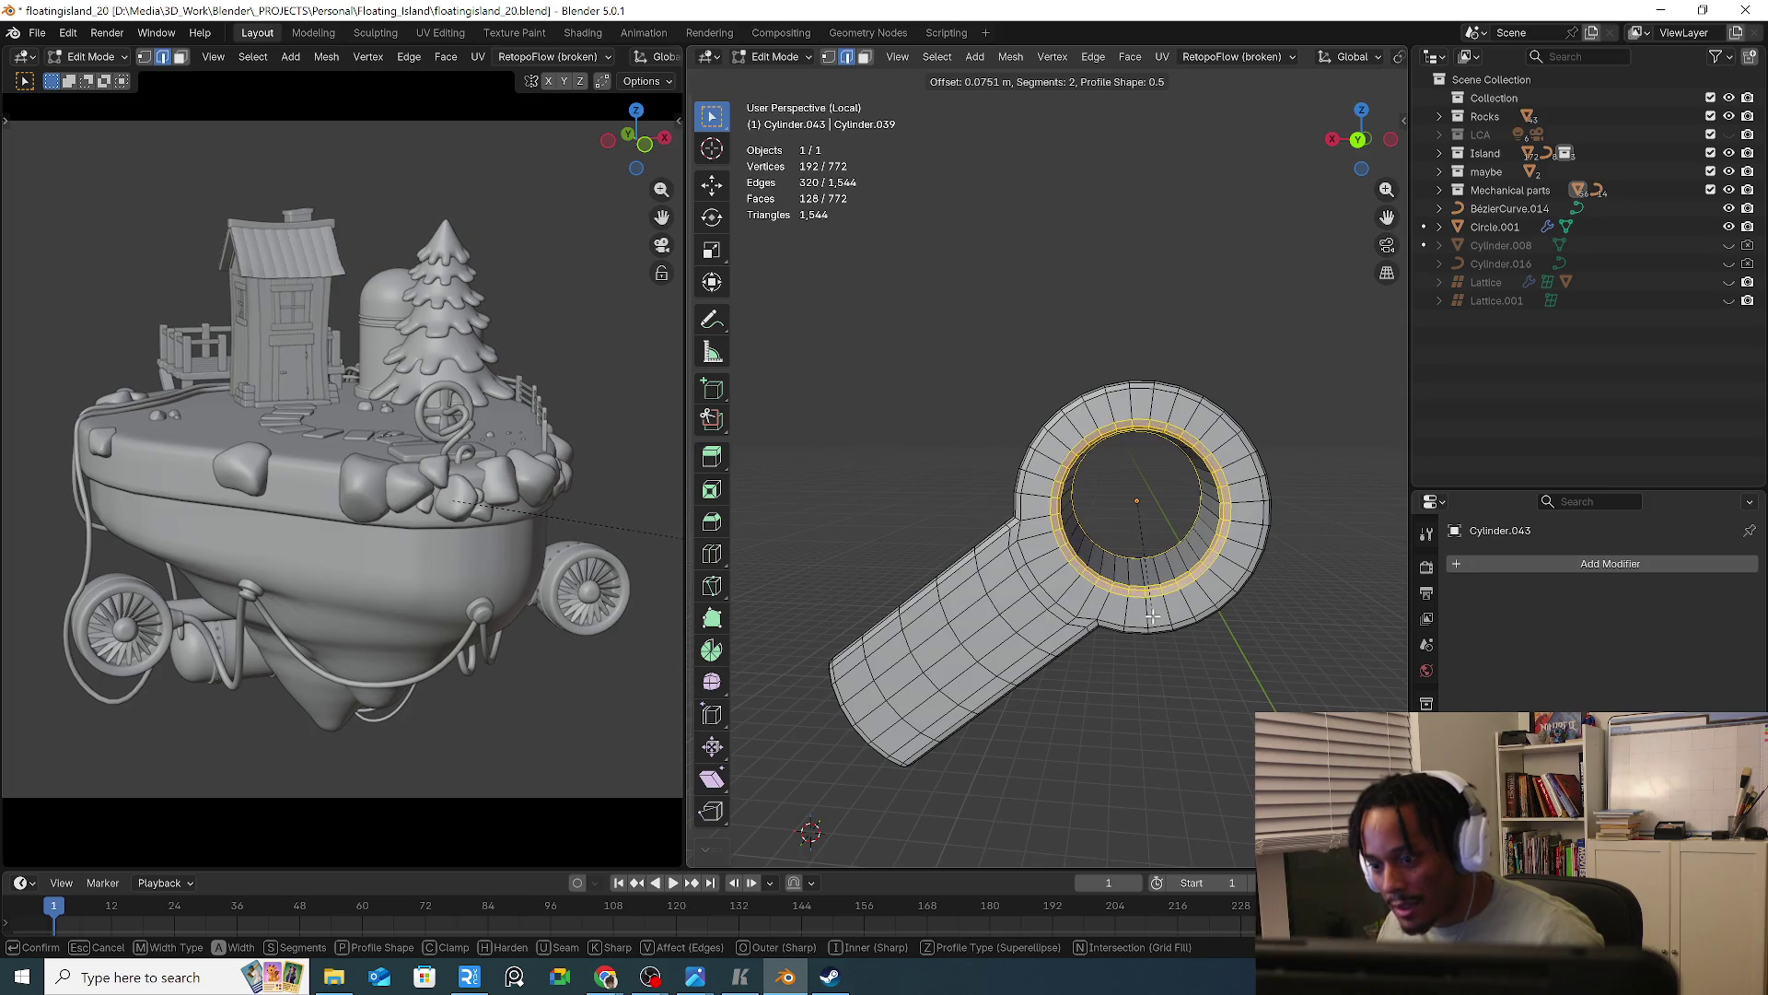
left_click(1153, 617)
key("ctrl+r")
left_click(1162, 634)
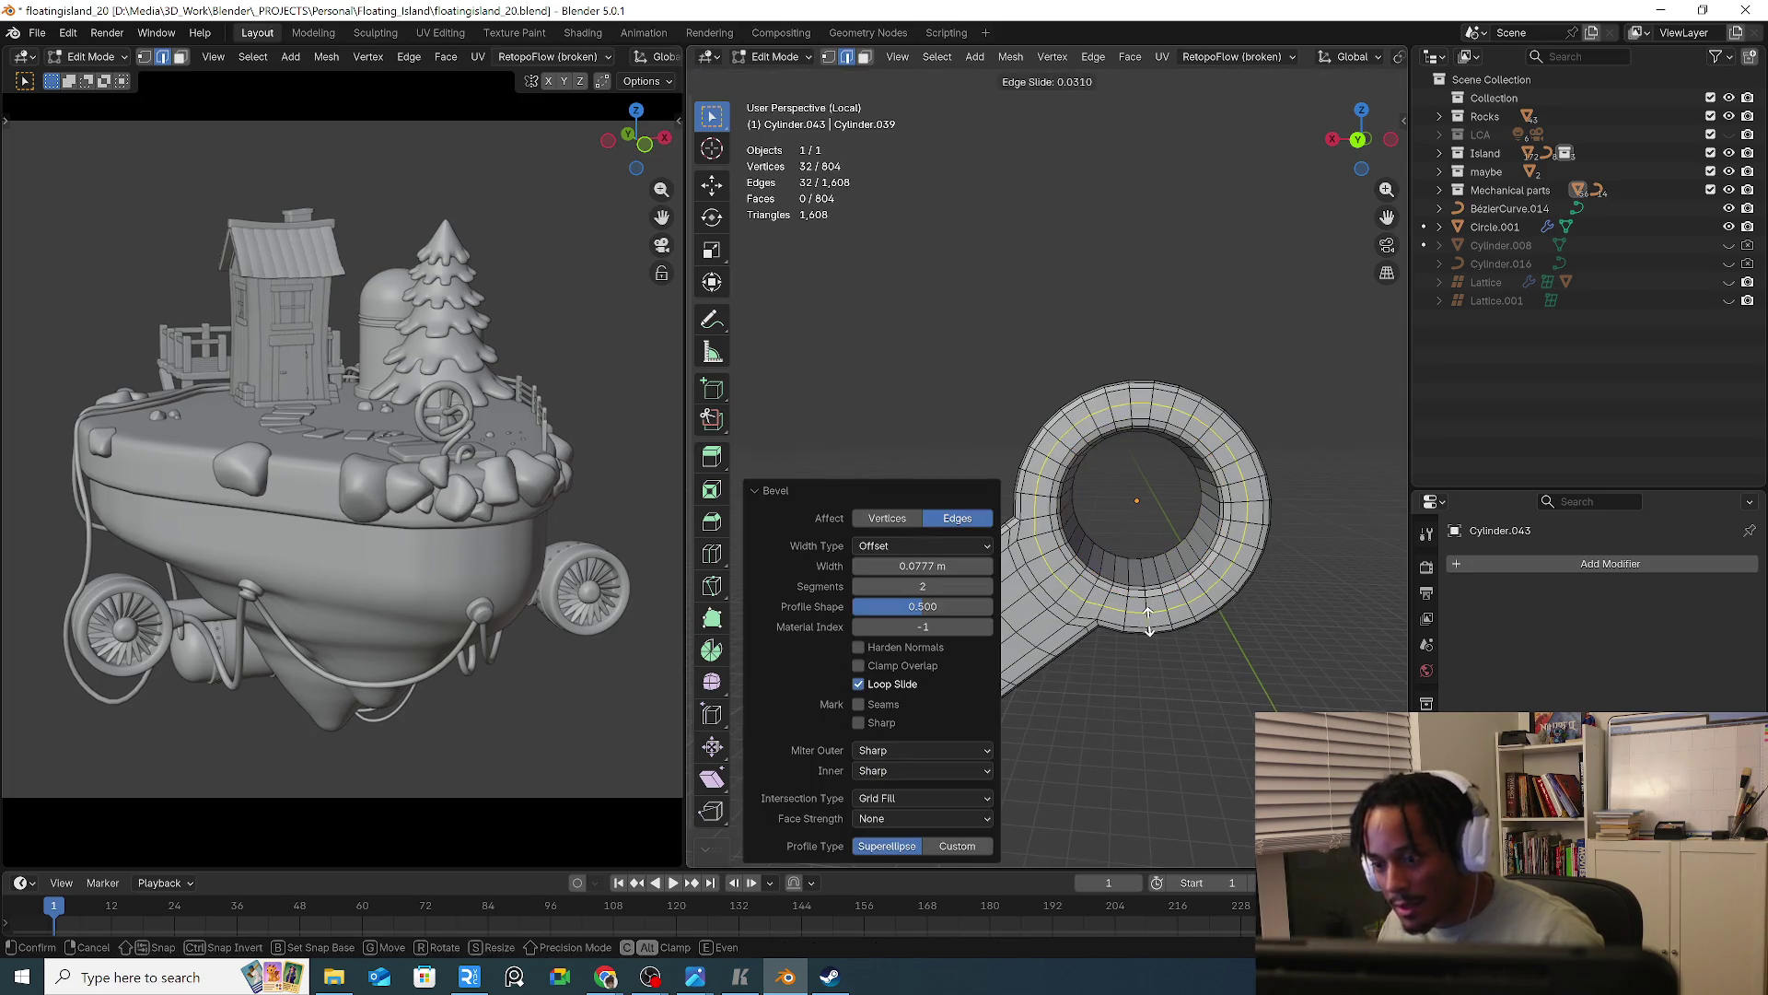
right_click(1167, 638)
middle_click_drag(1167, 630, 1143, 575)
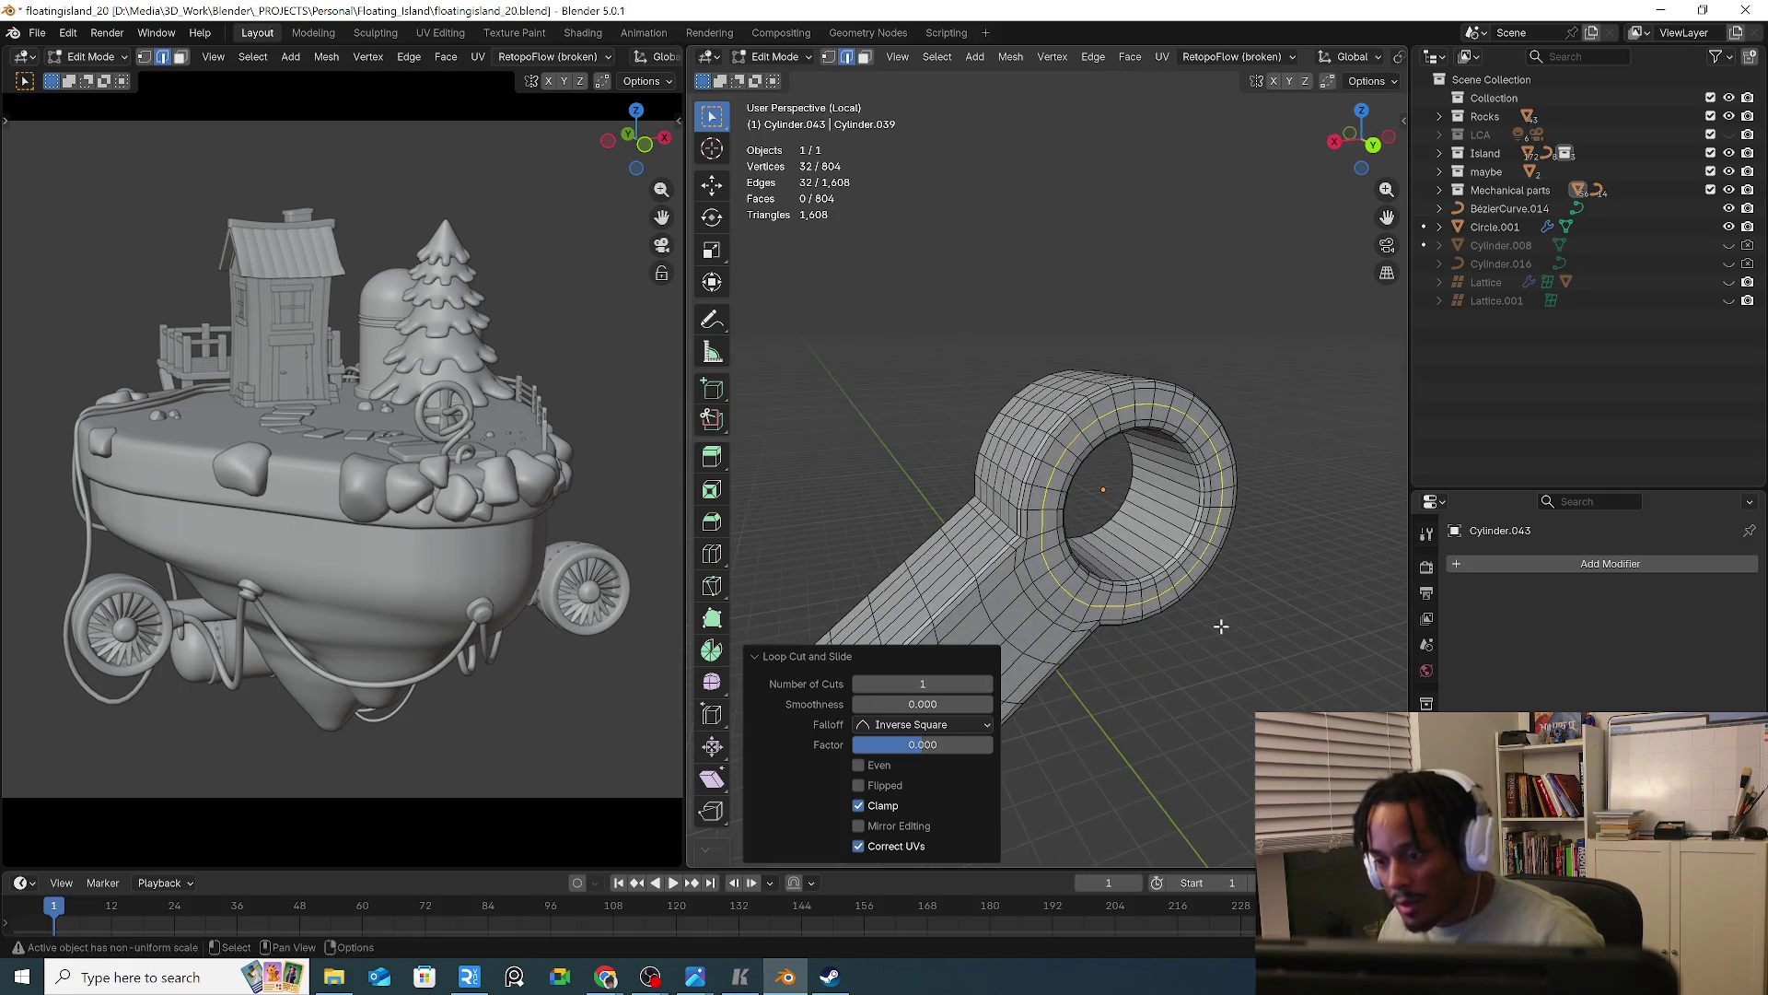
Add two more centred edge loops around the ring and clear the selection
key("ctrl+r")
scroll(1136, 552, "up", 1)
left_click(1135, 551)
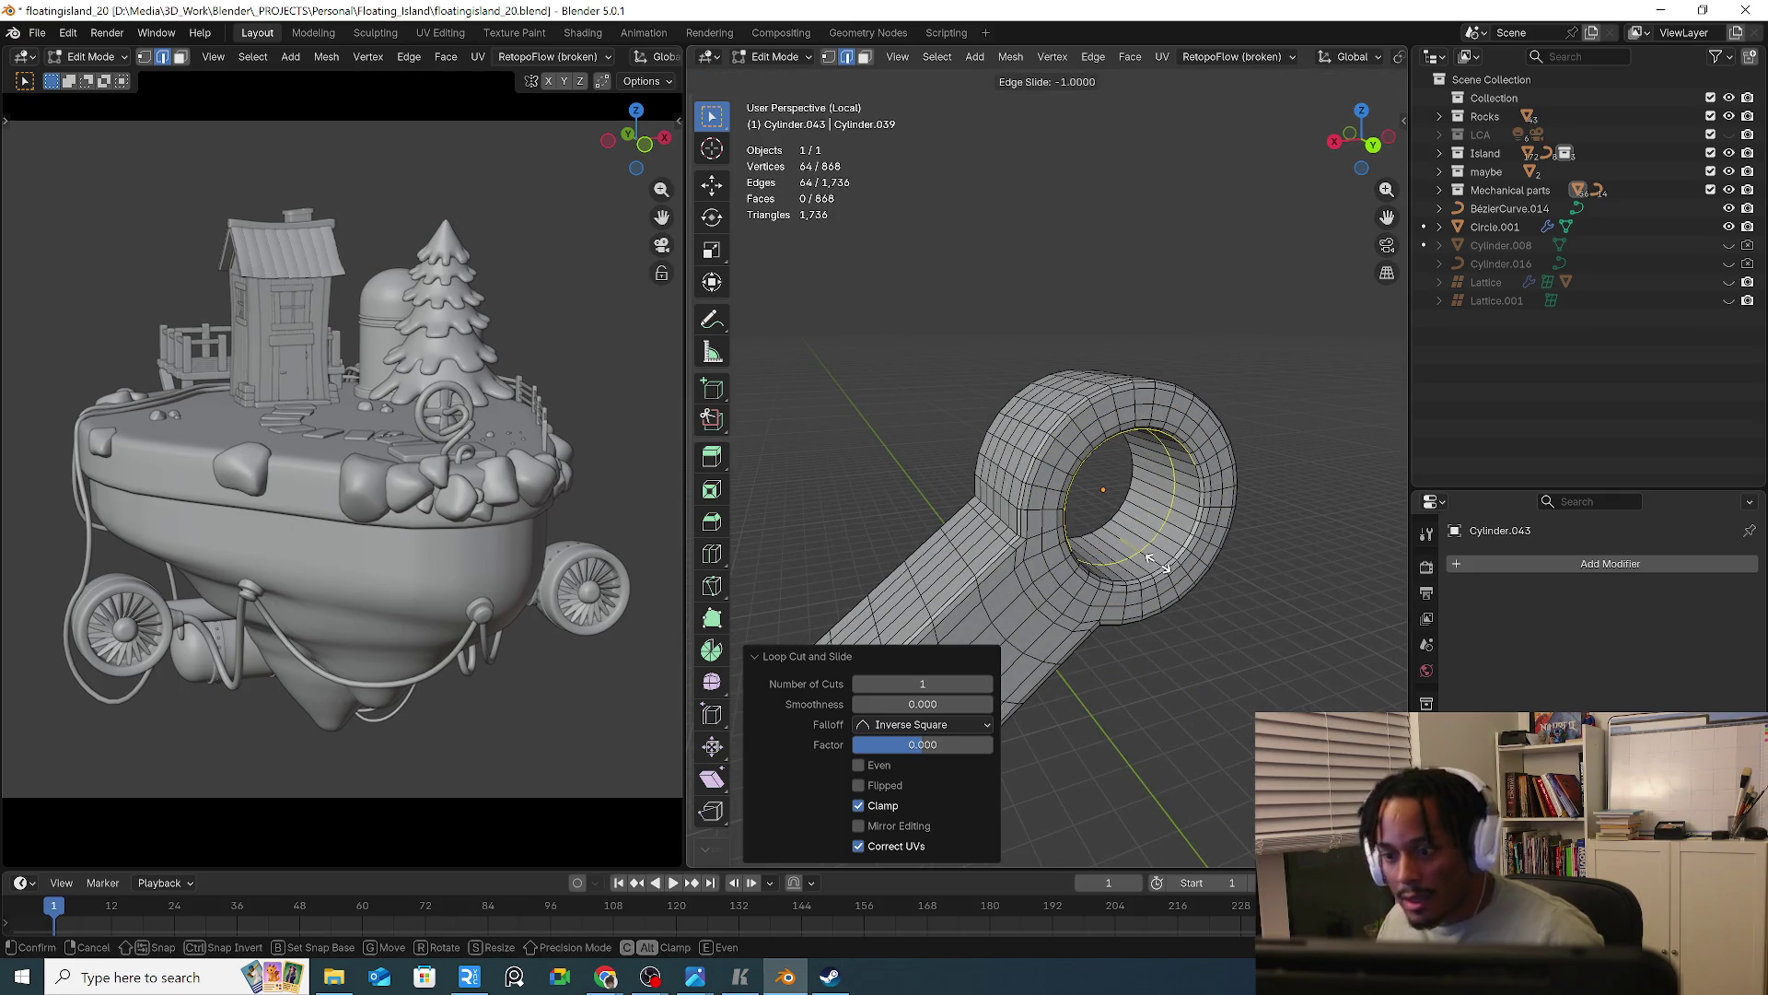
right_click(1135, 550)
middle_click_drag(1191, 641, 1254, 625)
left_click(1196, 643)
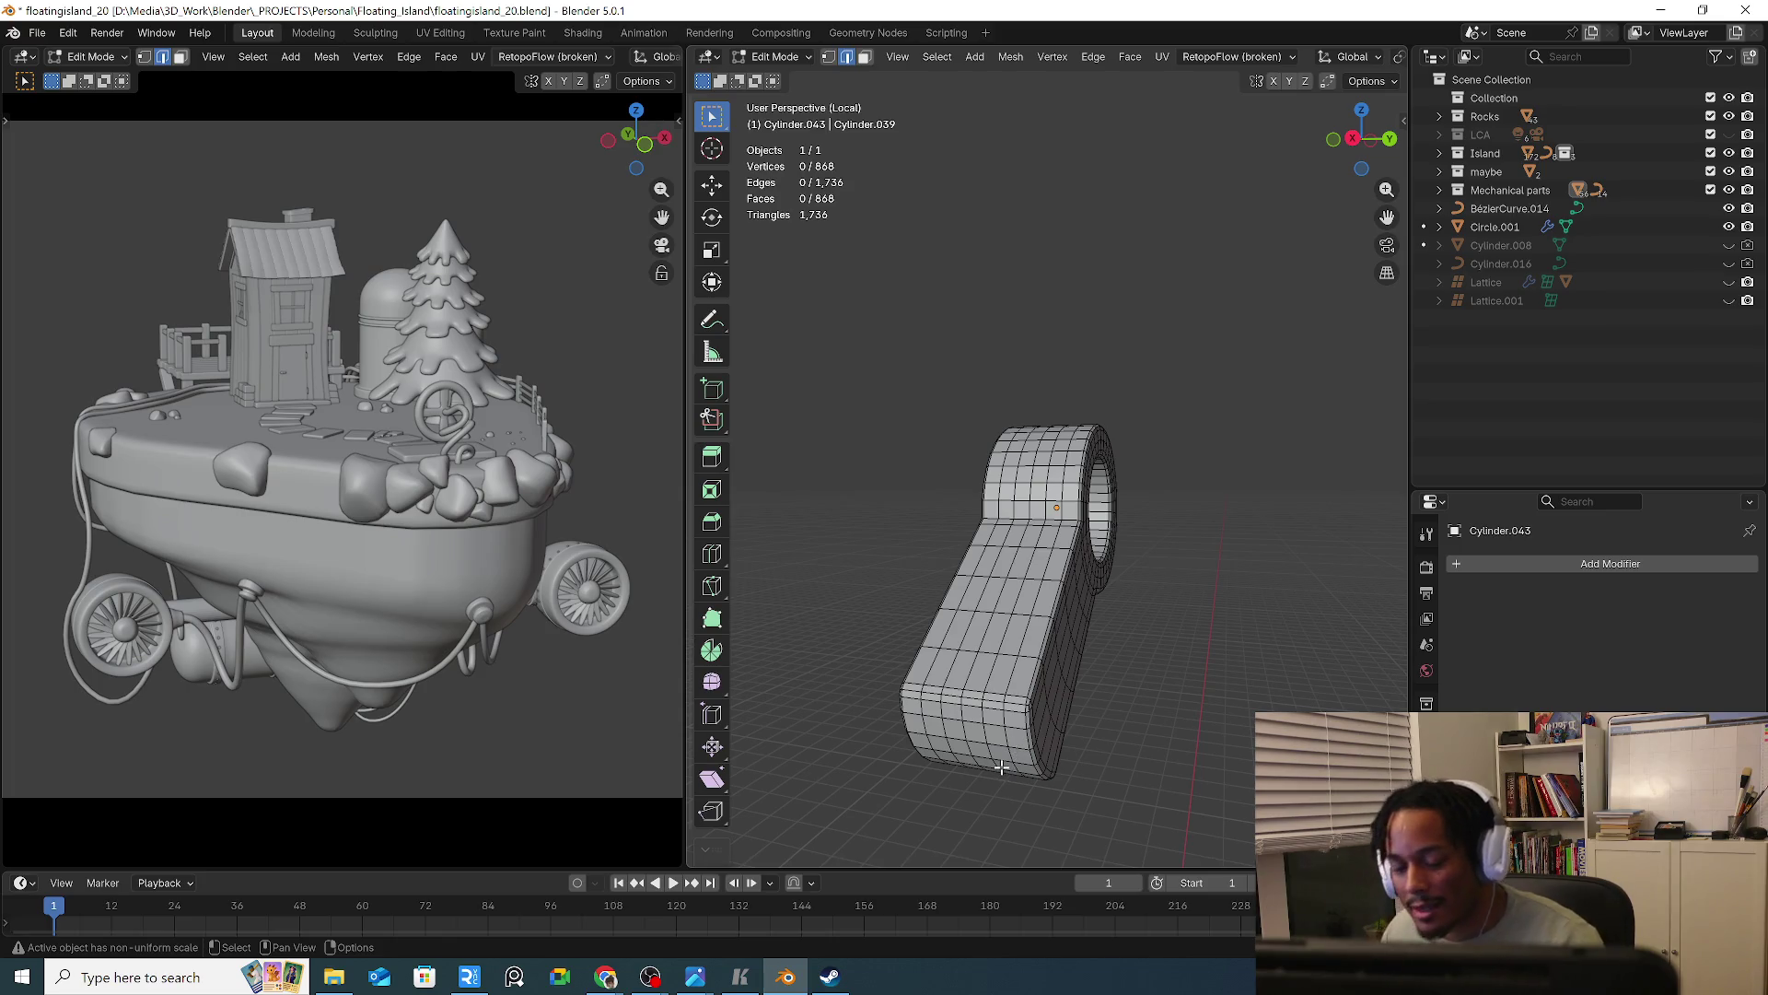
mouse_move(1026, 743)
middle_mouse_down()
mouse_move(1074, 714)
mouse_move(996, 727)
middle_mouse_up()
Shade the Cylinder.043 arm link smooth in Object Mode, keeping its sharp edges
key("Tab")
mouse_move(1111, 749)
middle_mouse_down()
mouse_move(1158, 738)
mouse_move(1203, 632)
middle_mouse_up()
right_click(1179, 638)
left_click(1110, 557)
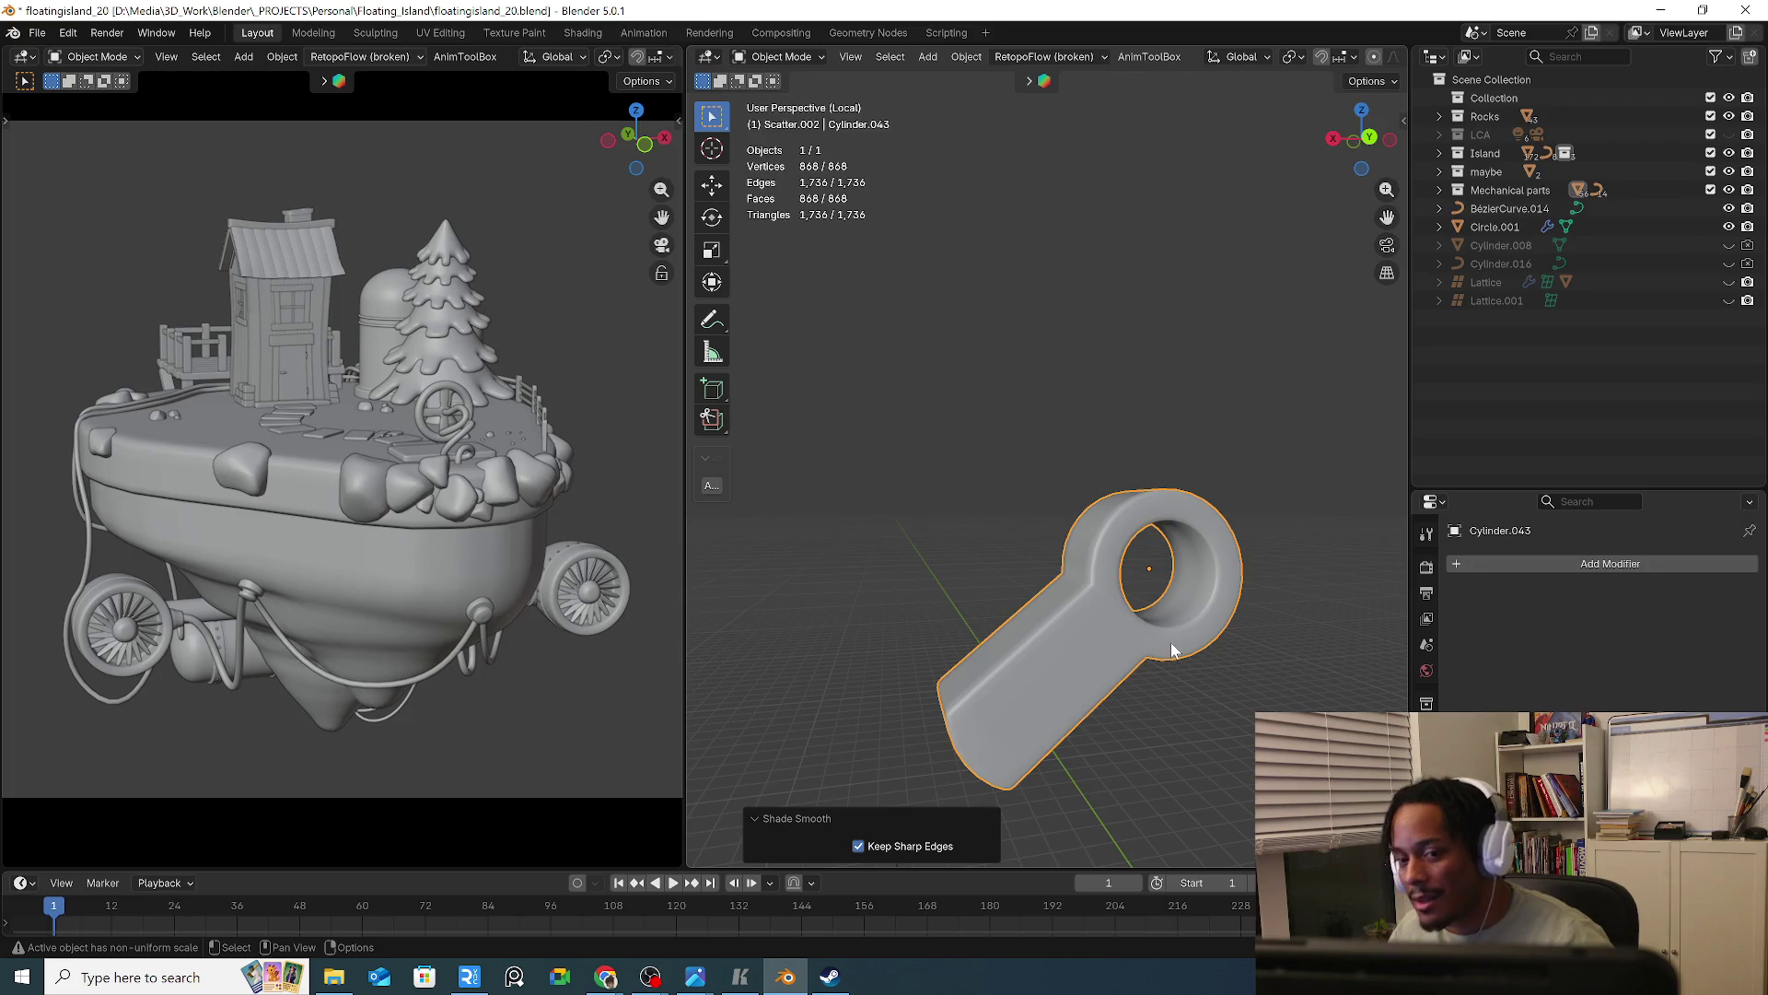
mouse_move(1169, 659)
middle_mouse_down()
mouse_move(1163, 634)
mouse_move(1135, 669)
mouse_move(1027, 664)
mouse_move(982, 630)
mouse_move(1195, 687)
mouse_move(1146, 686)
mouse_move(1147, 630)
mouse_move(1098, 632)
middle_mouse_up()
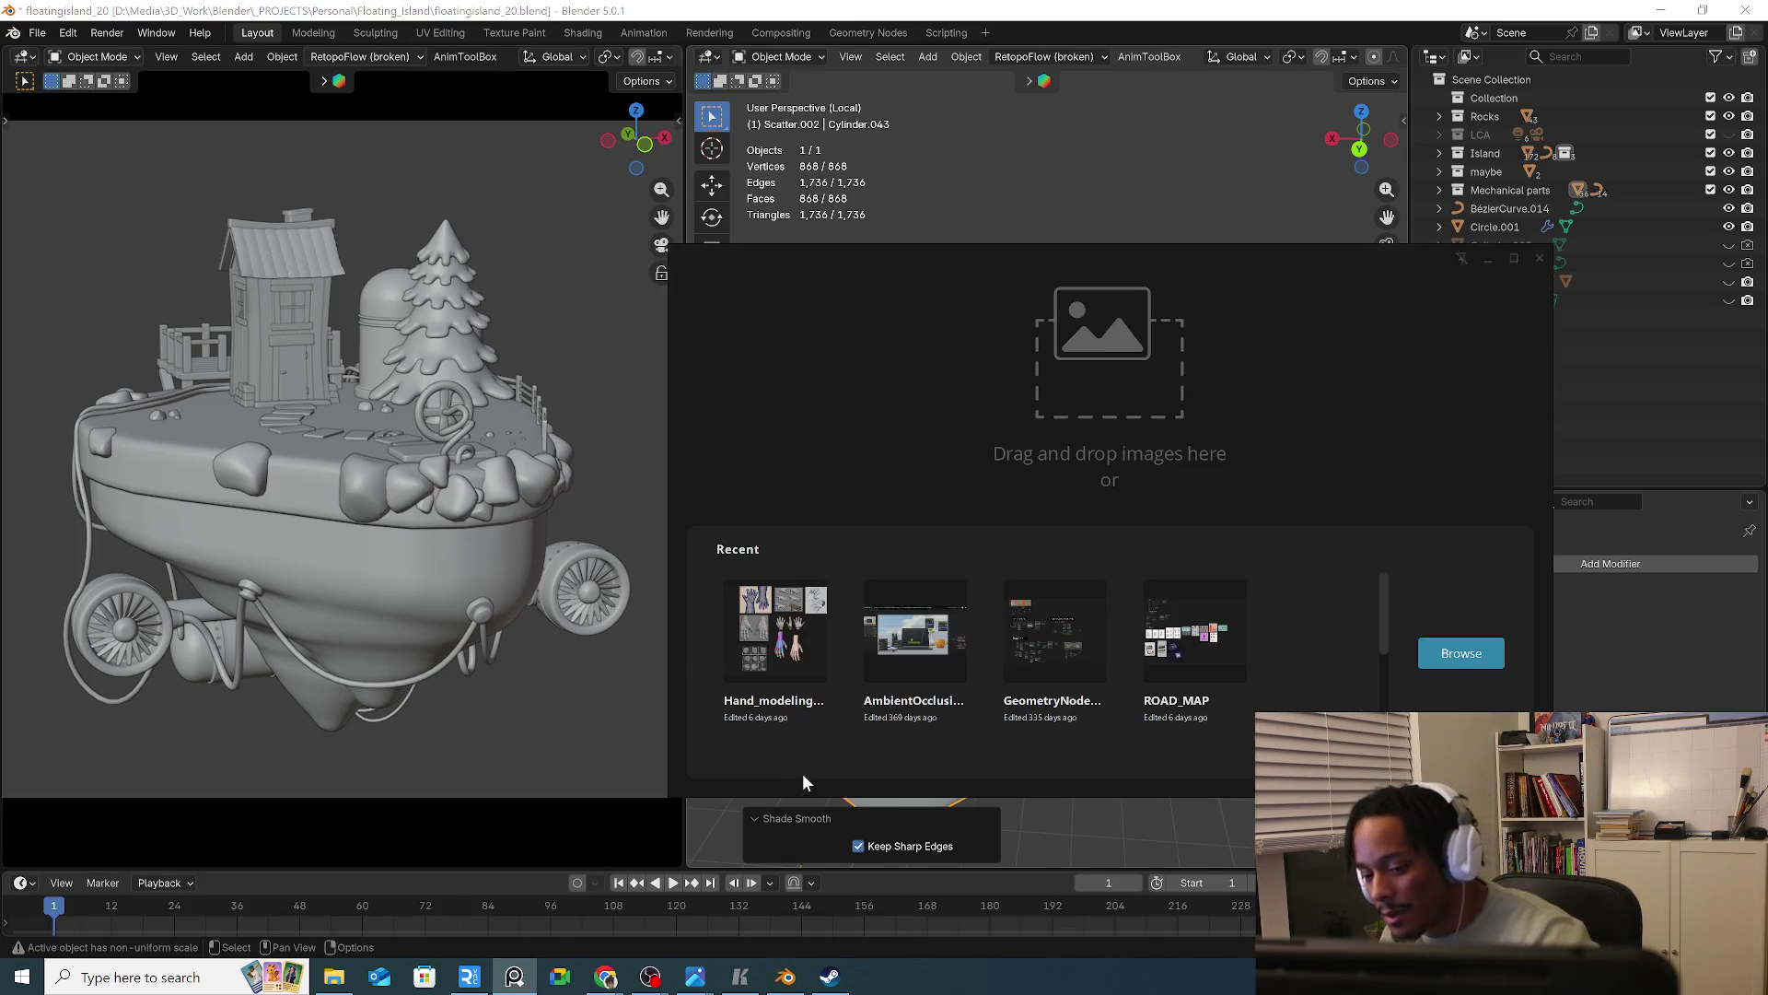
Open the recent hand reference board and pan across its images
left_click(810, 659)
scroll(941, 574, "up", 3)
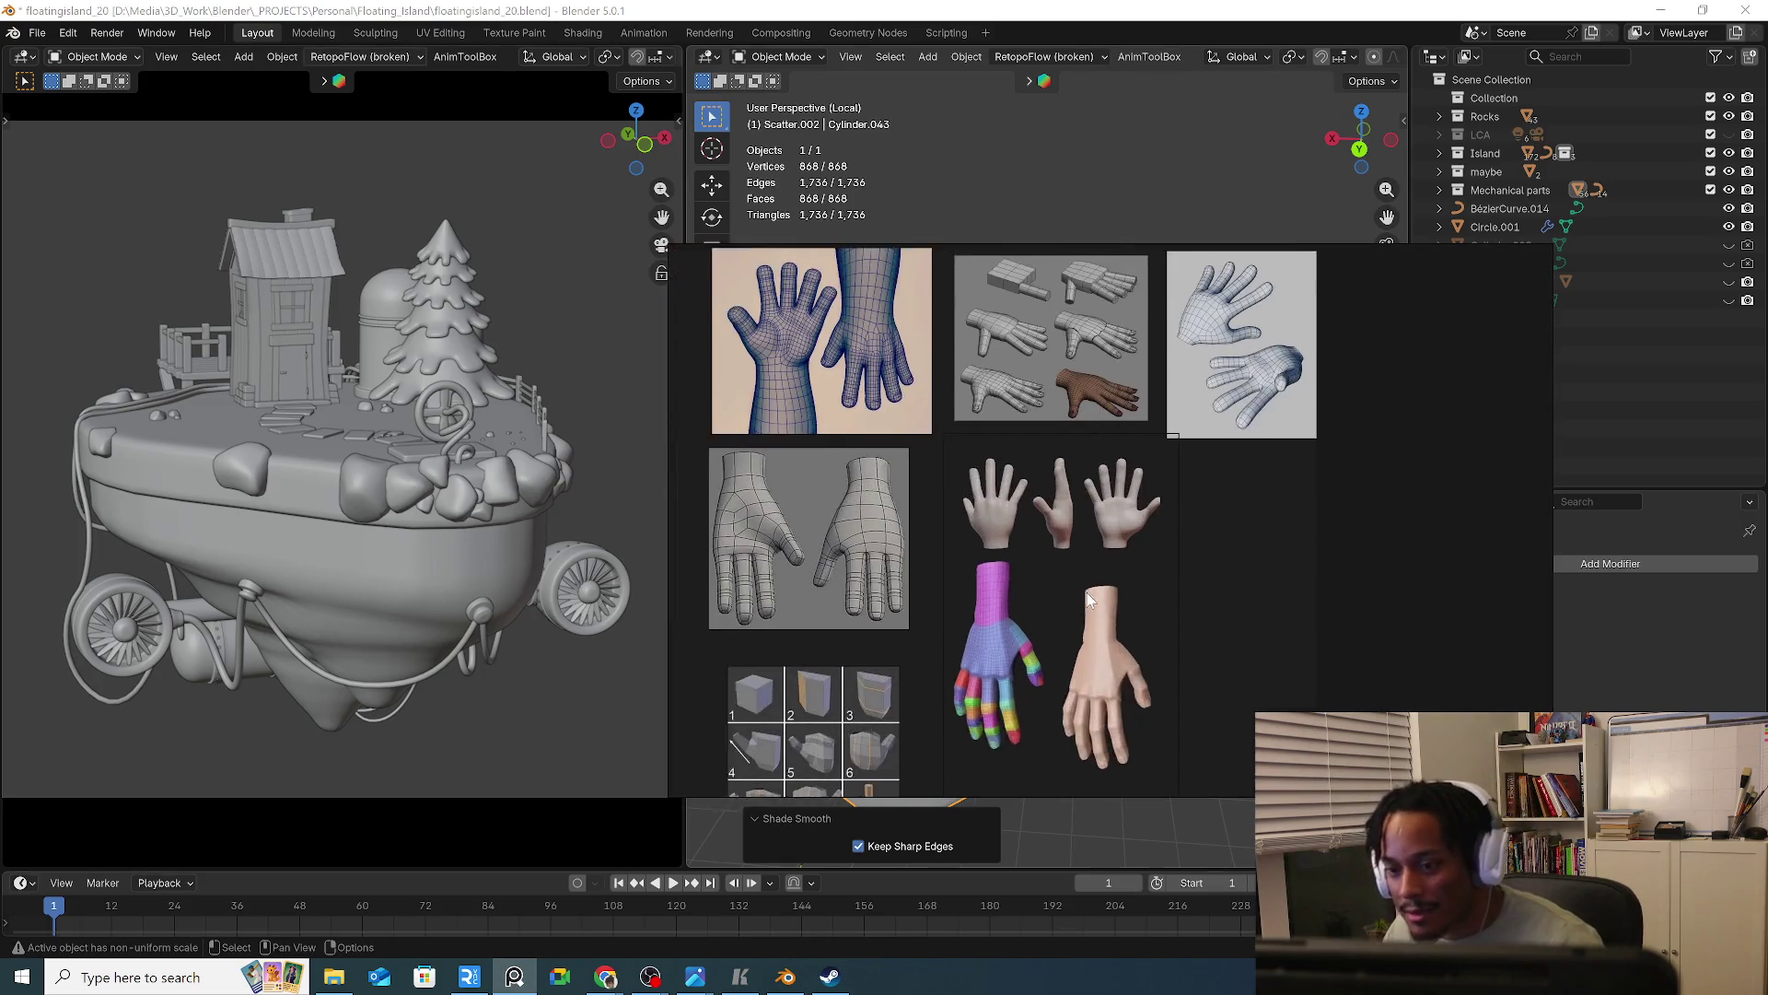
middle_click_drag(1087, 593, 1284, 638)
Load the GeometryNodes_setups board from recent files and browse its node screenshots
right_click(1357, 604)
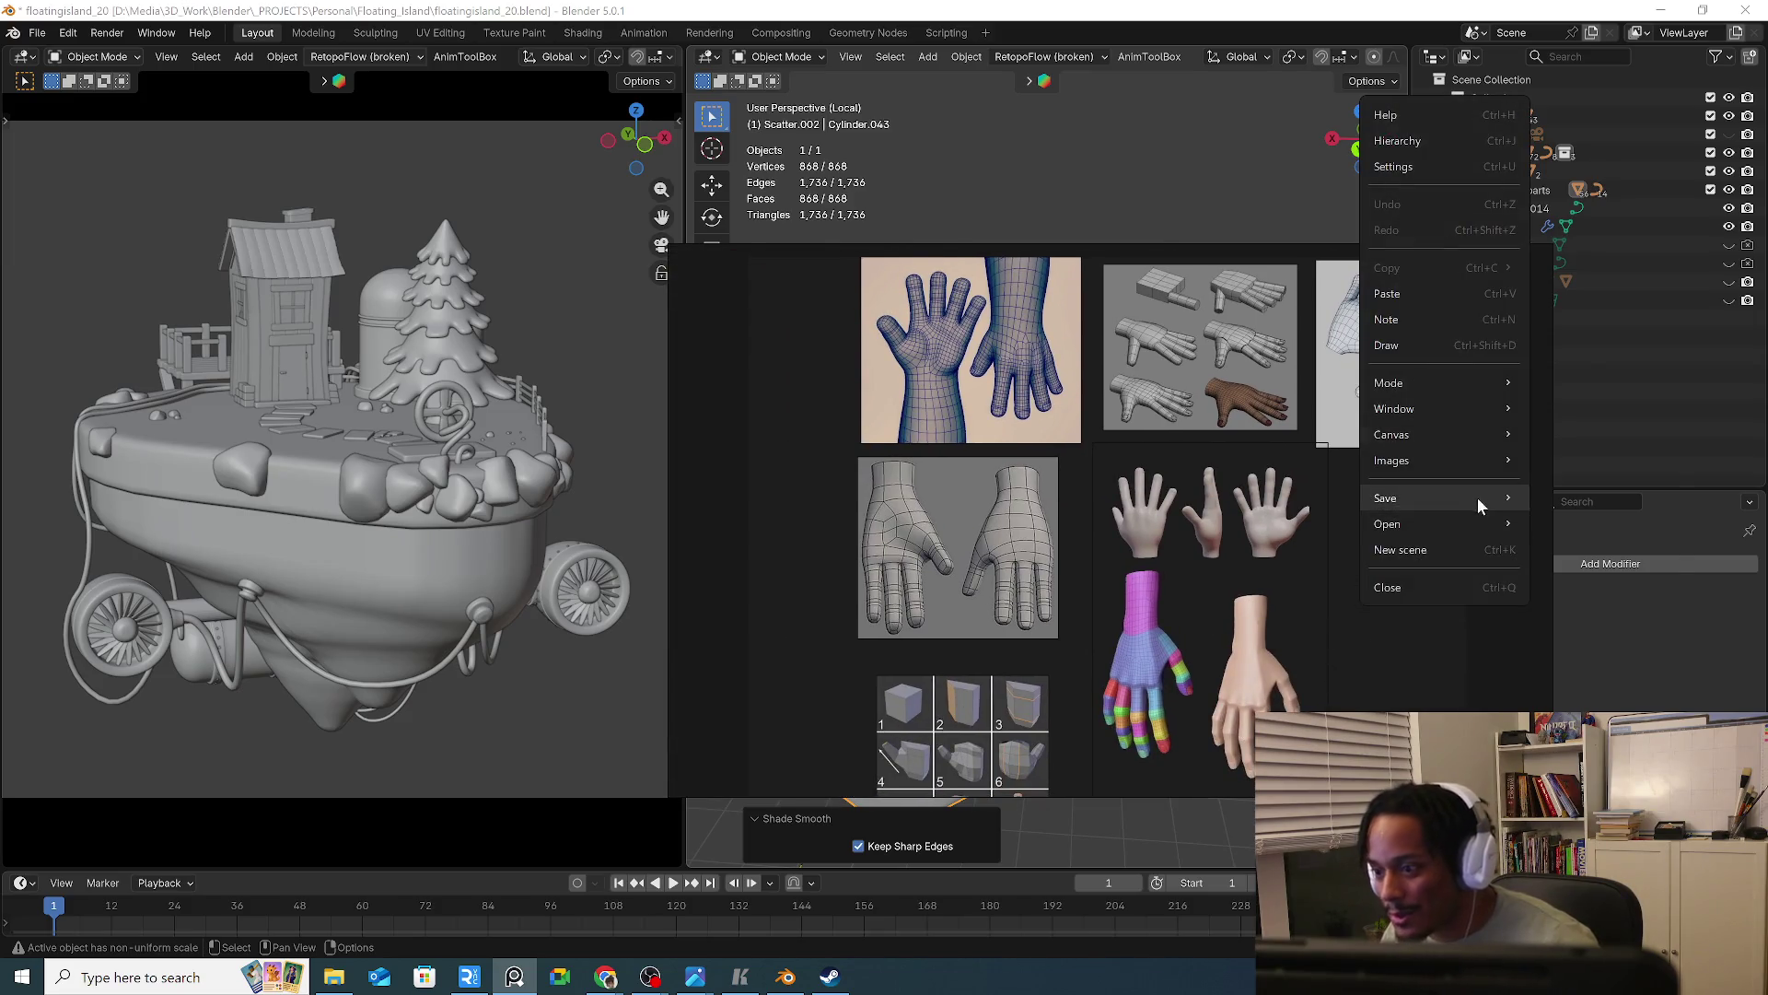
mouse_move(1482, 523)
mouse_move(1611, 549)
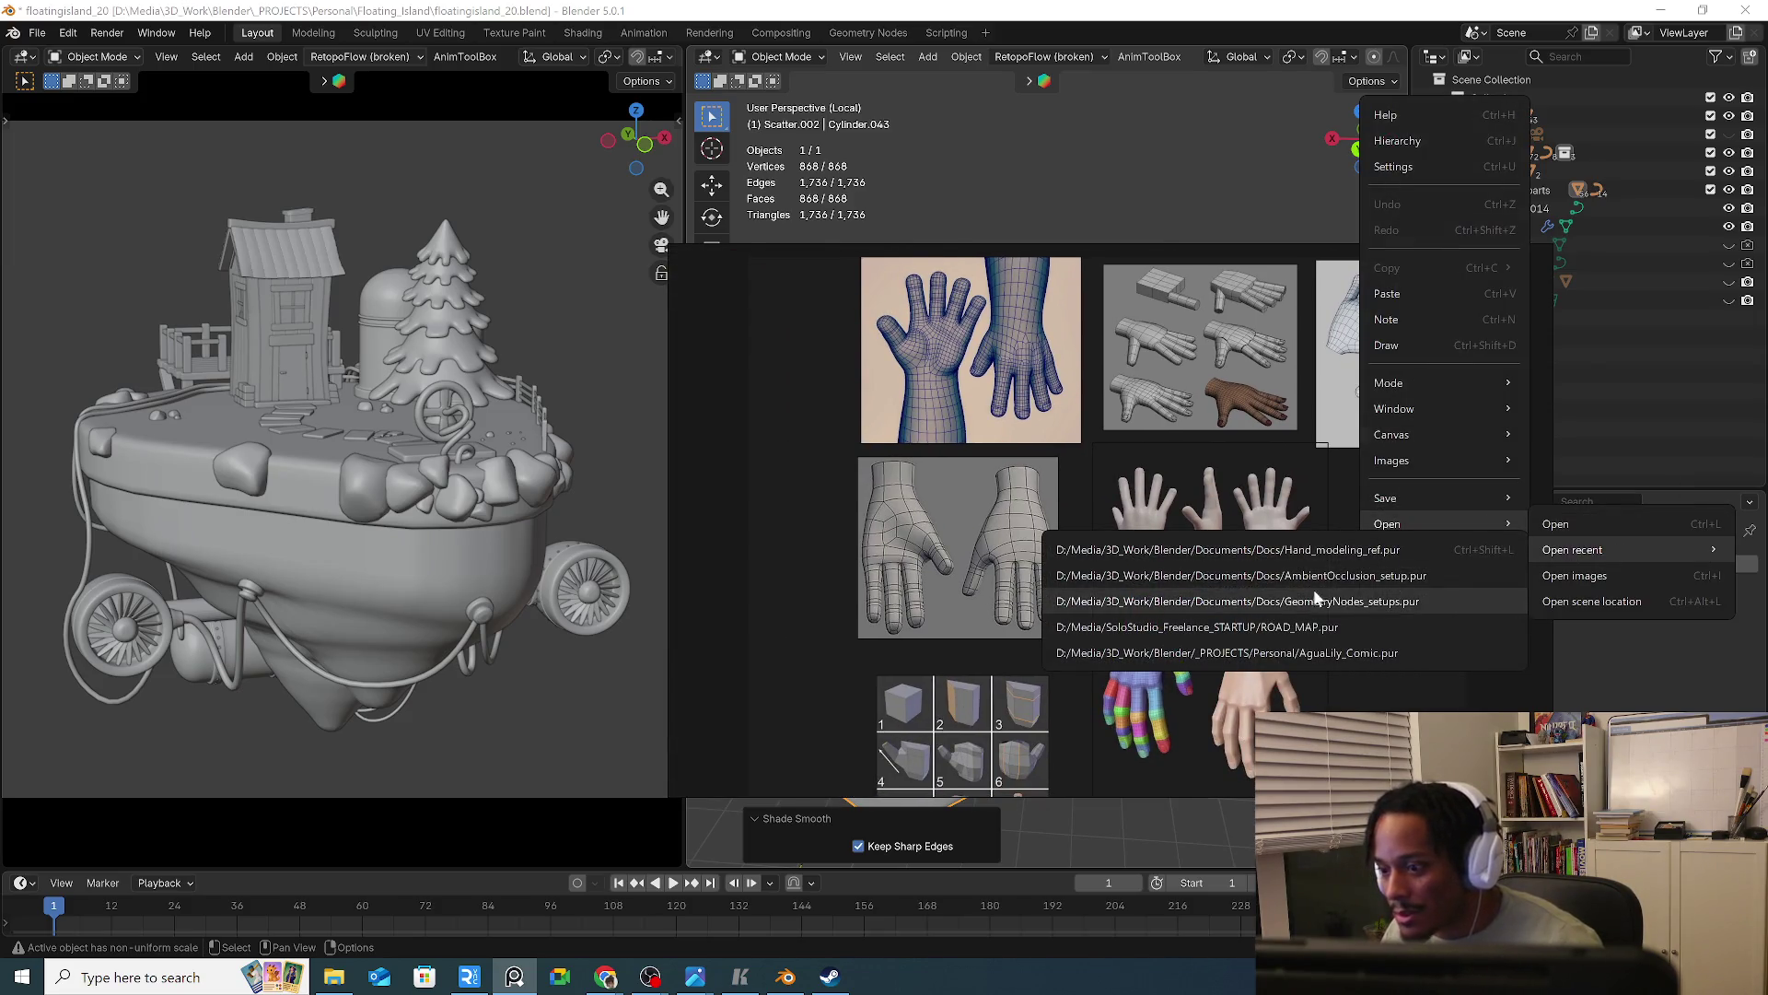
left_click(1236, 602)
scroll(1149, 684, "up", 6)
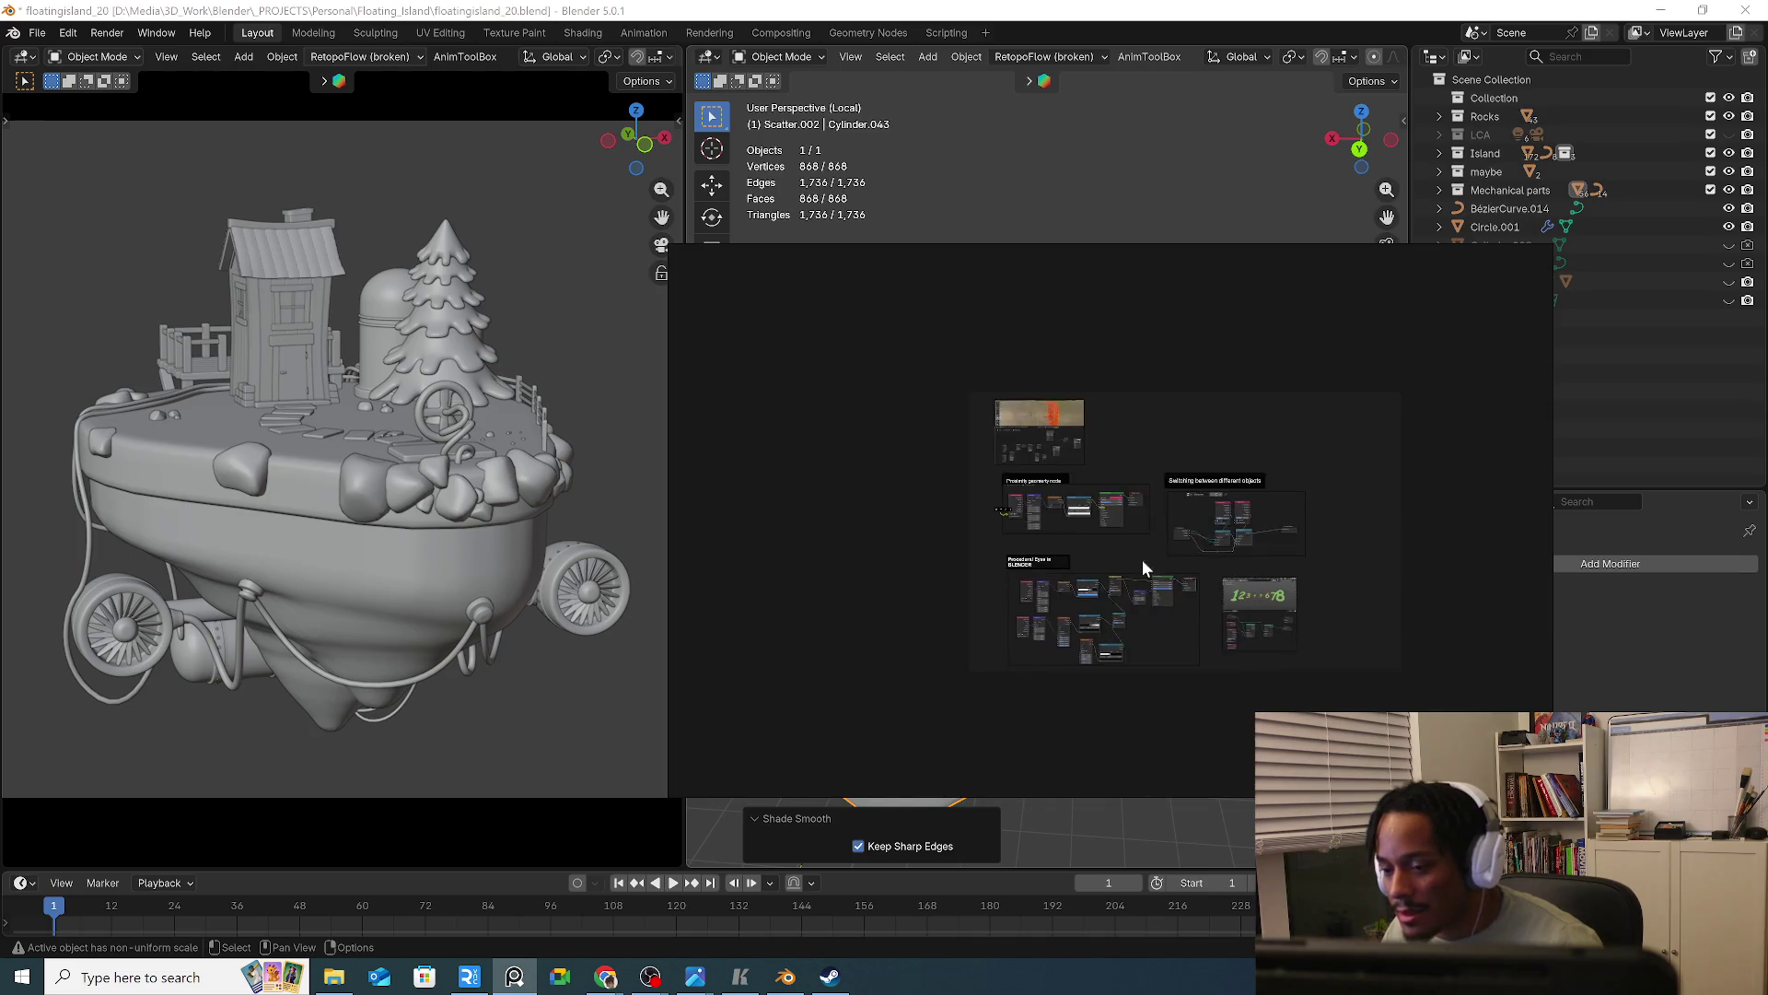
scroll(1141, 654, "down", 2)
scroll(1142, 617, "down", 3)
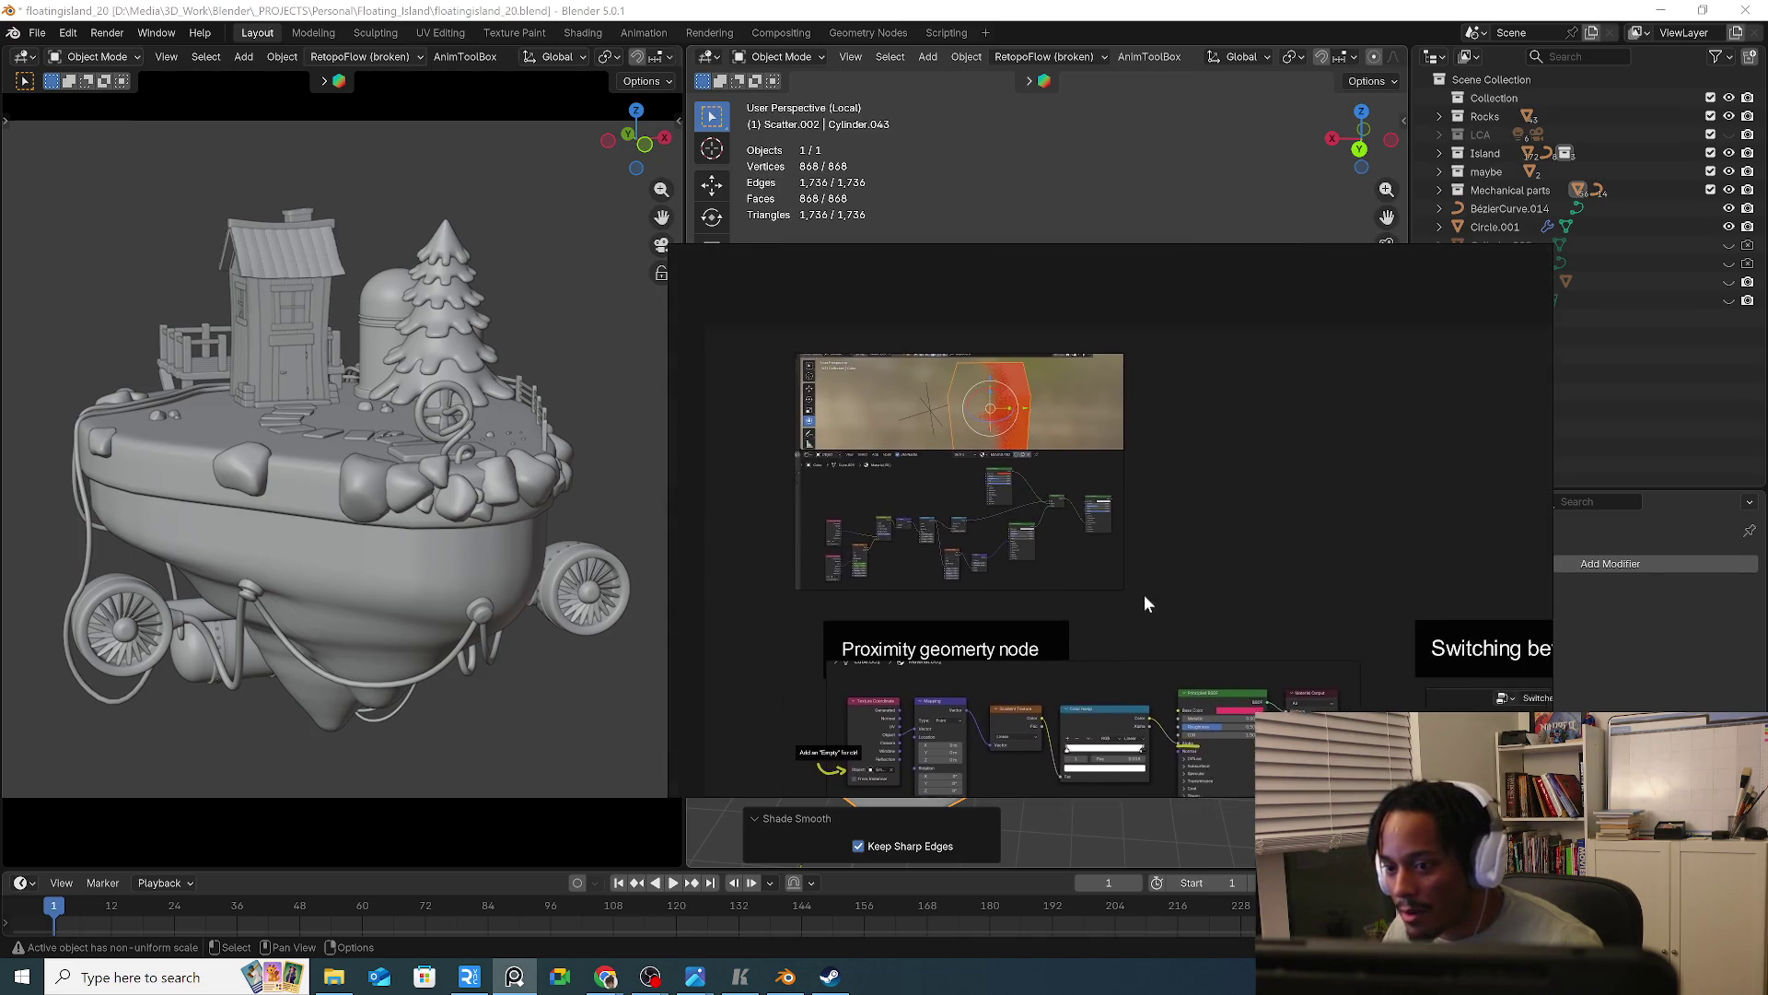
scroll(1083, 582, "up", 6)
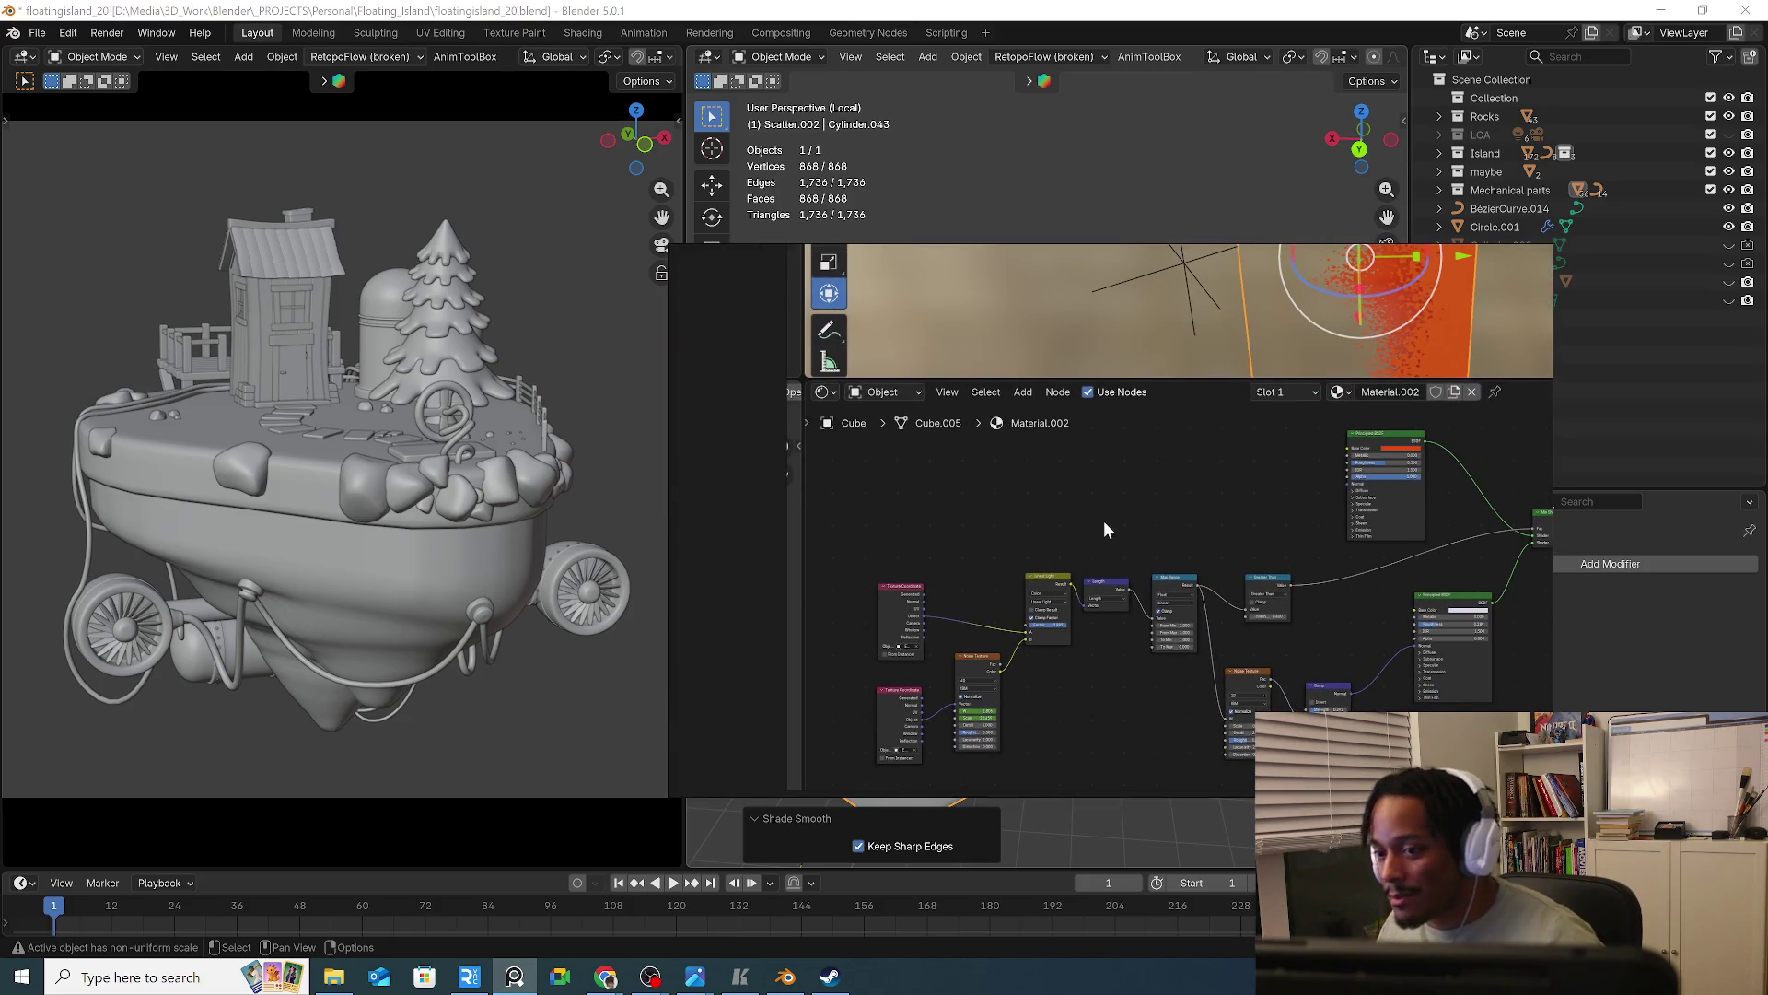
scroll(1103, 521, "down", 5)
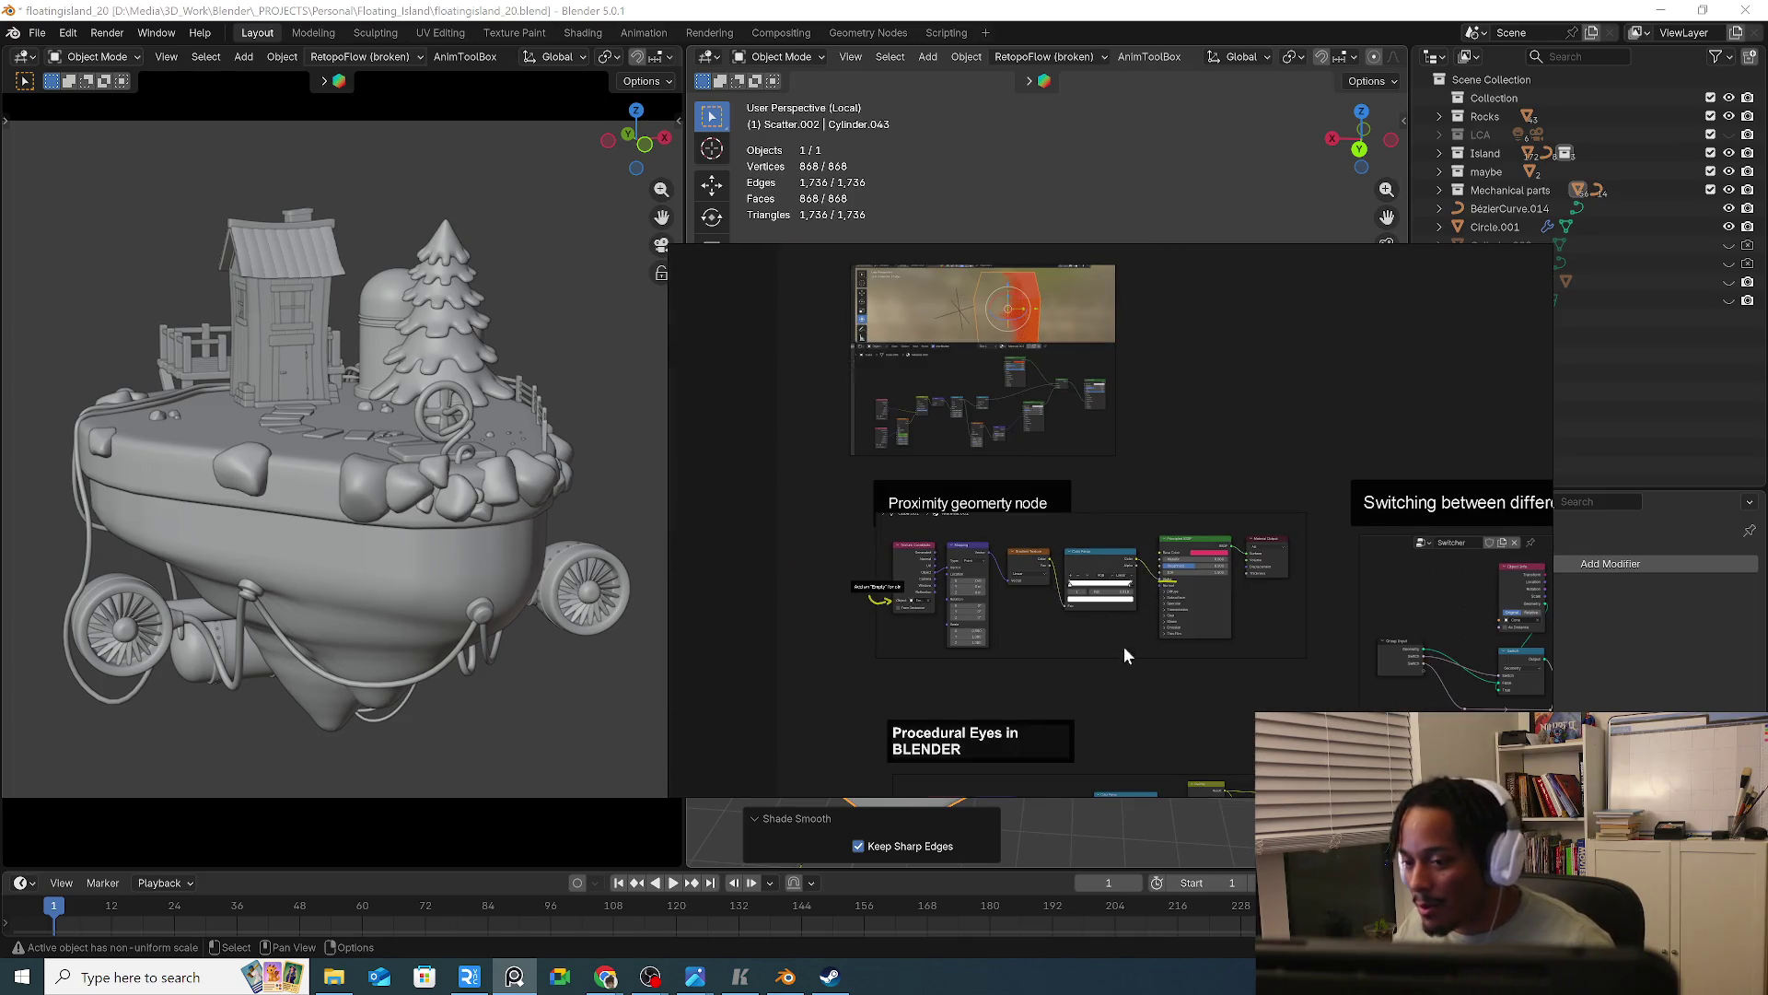
scroll(1125, 645, "down", 4)
middle_click_drag(1445, 625, 1308, 668)
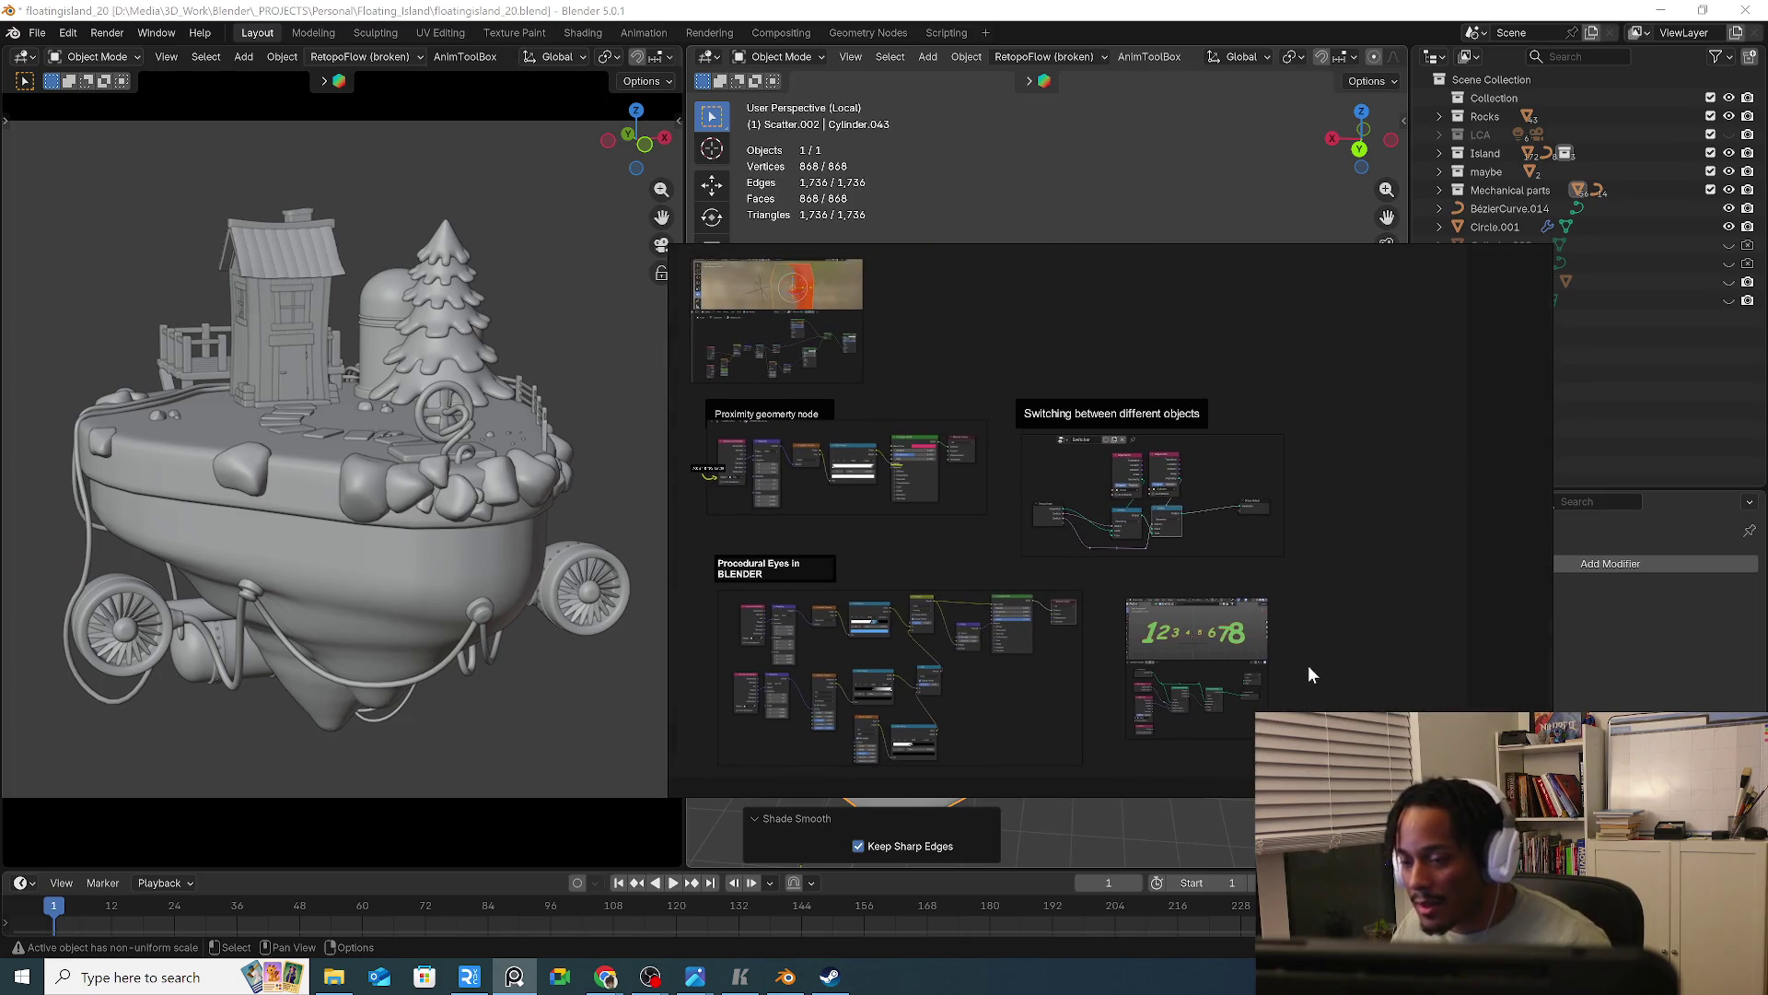
Hide PureRef and bring the SkyFarm test video to the front
left_click(1024, 180)
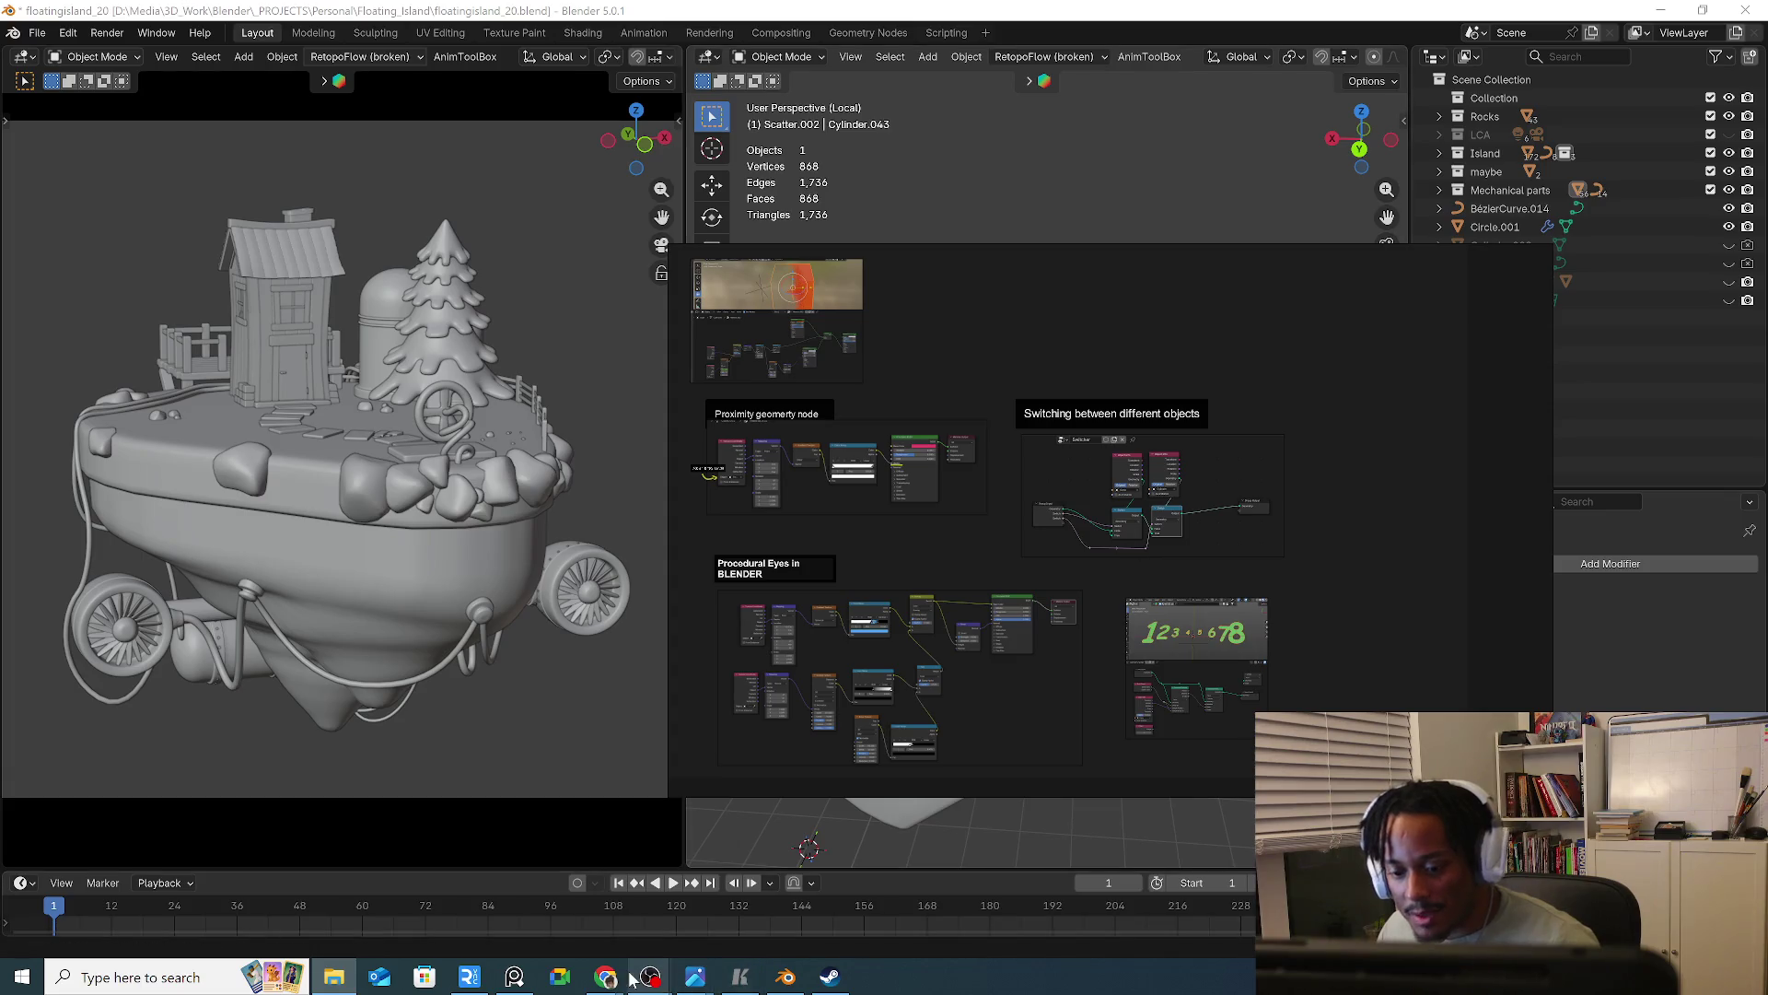
left_click(514, 978)
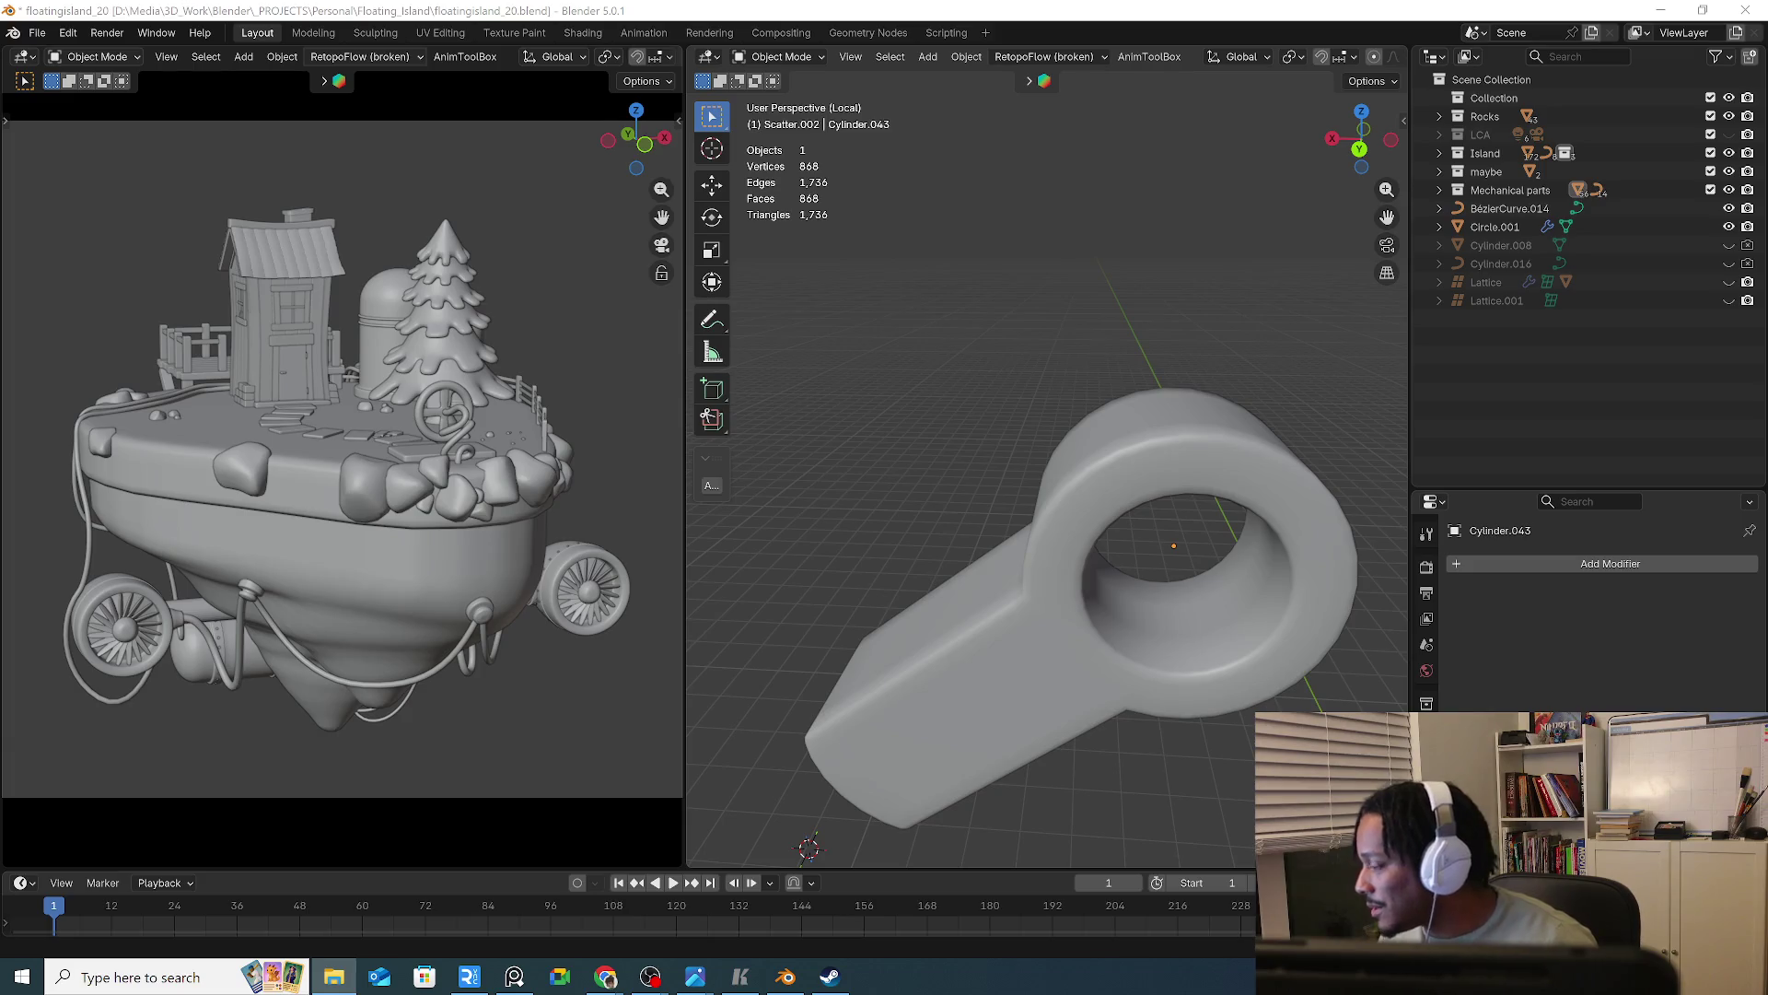
left_click(740, 976)
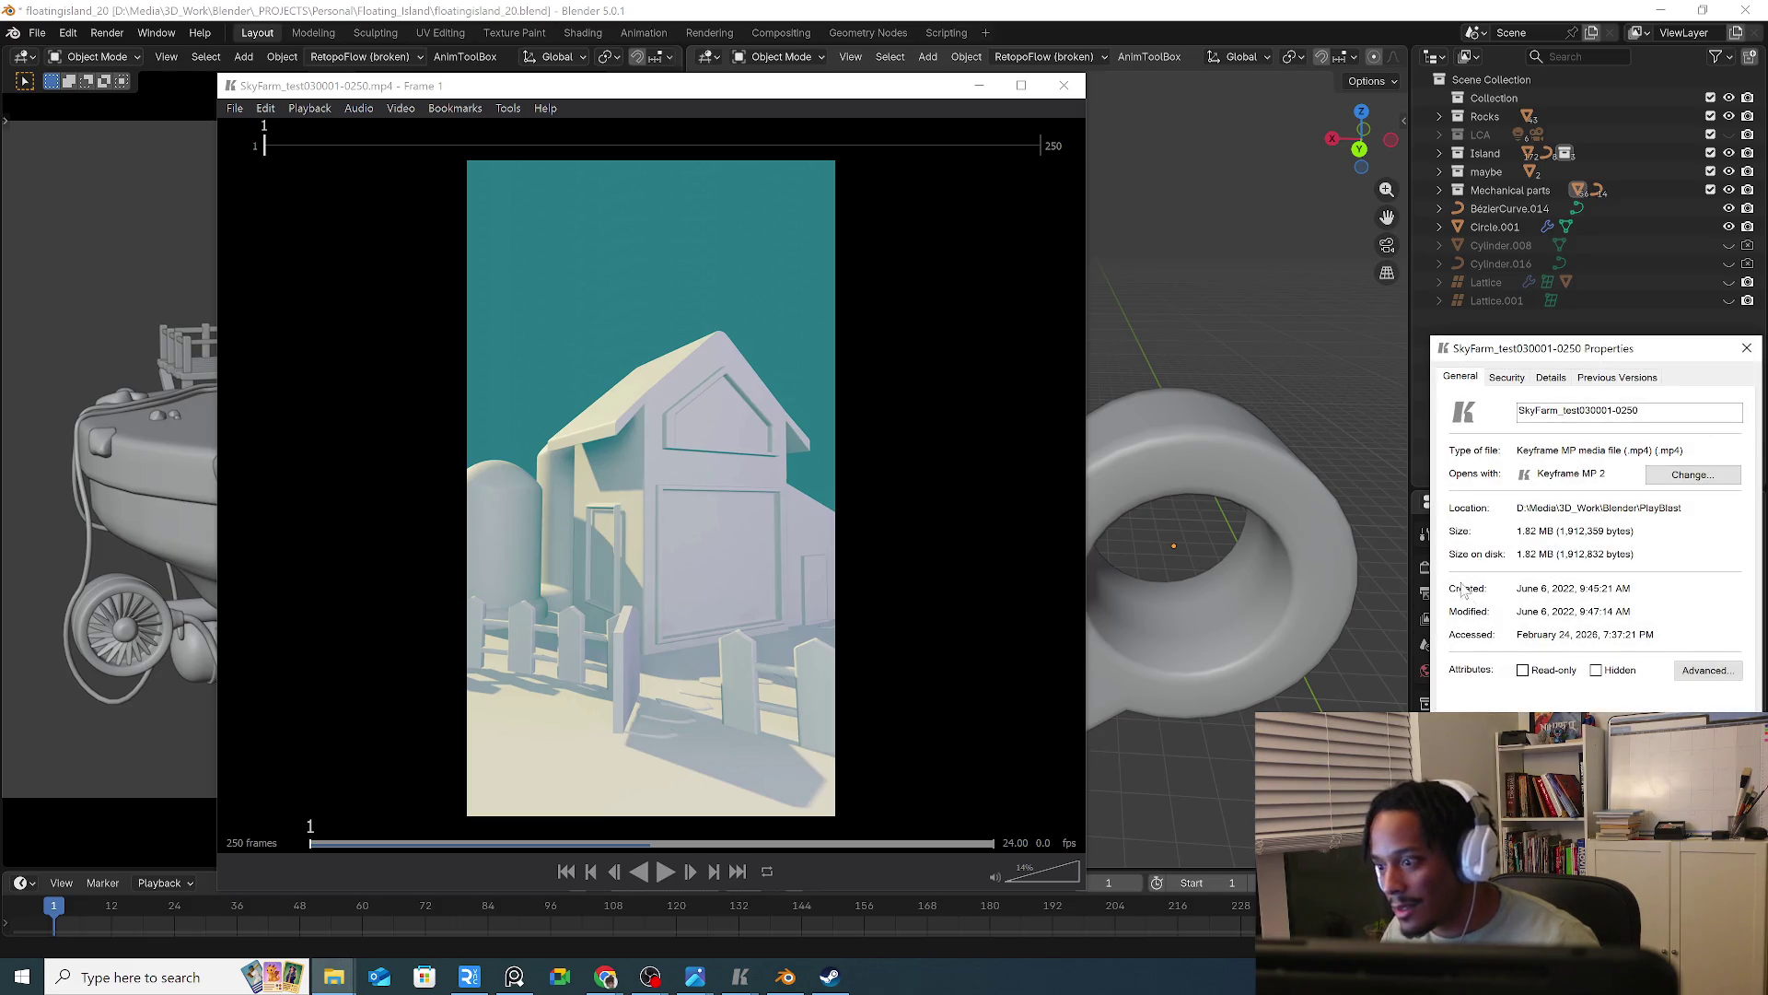
Close the file properties, play the SkyFarm test video, then close Keyframe MP
left_click(1746, 348)
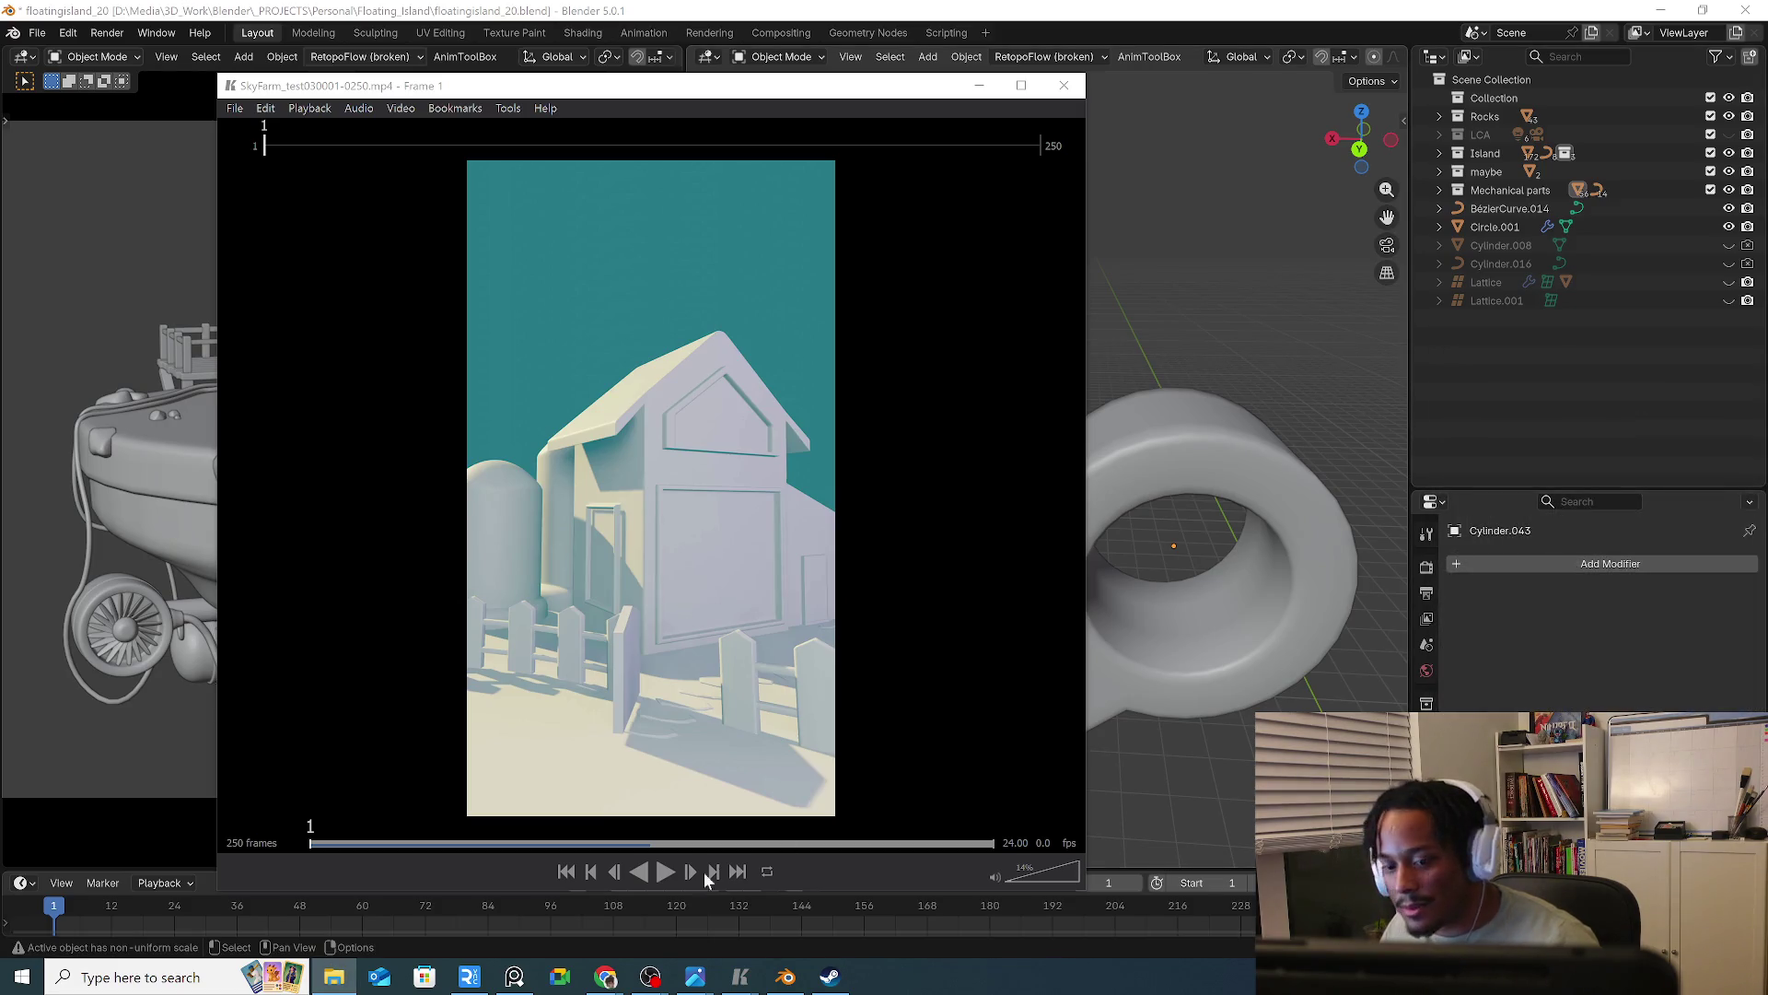
left_click(665, 872)
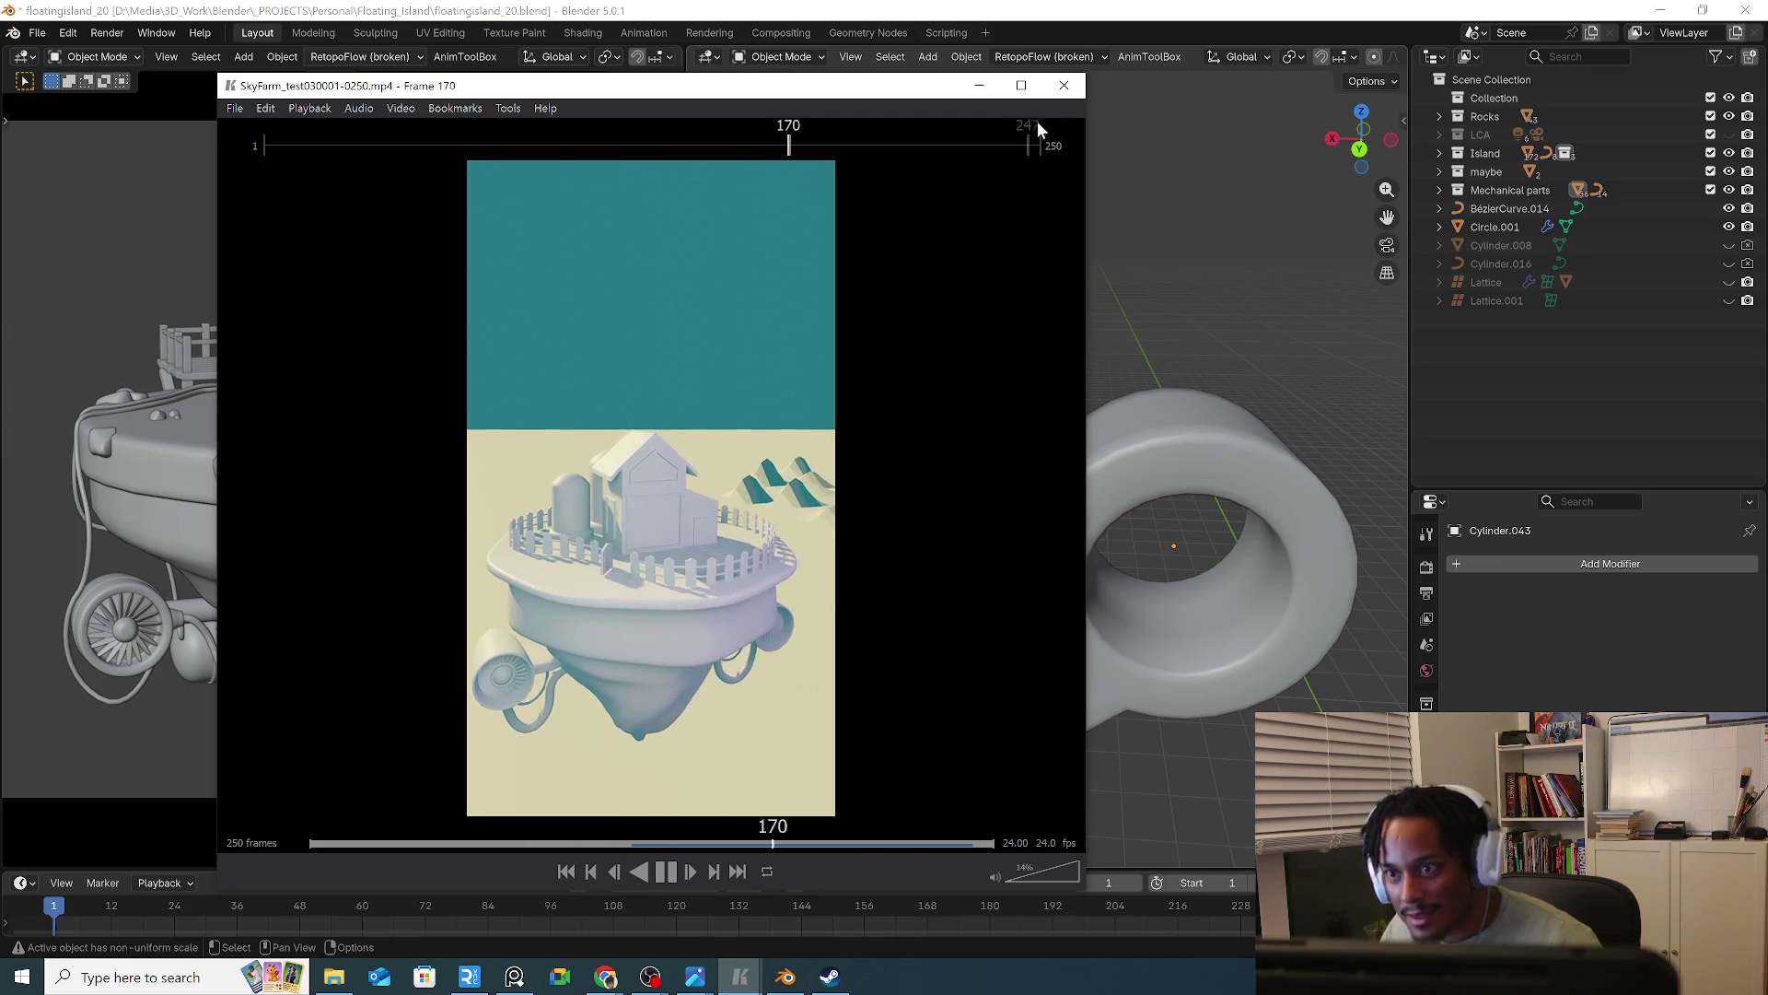
left_click(1063, 85)
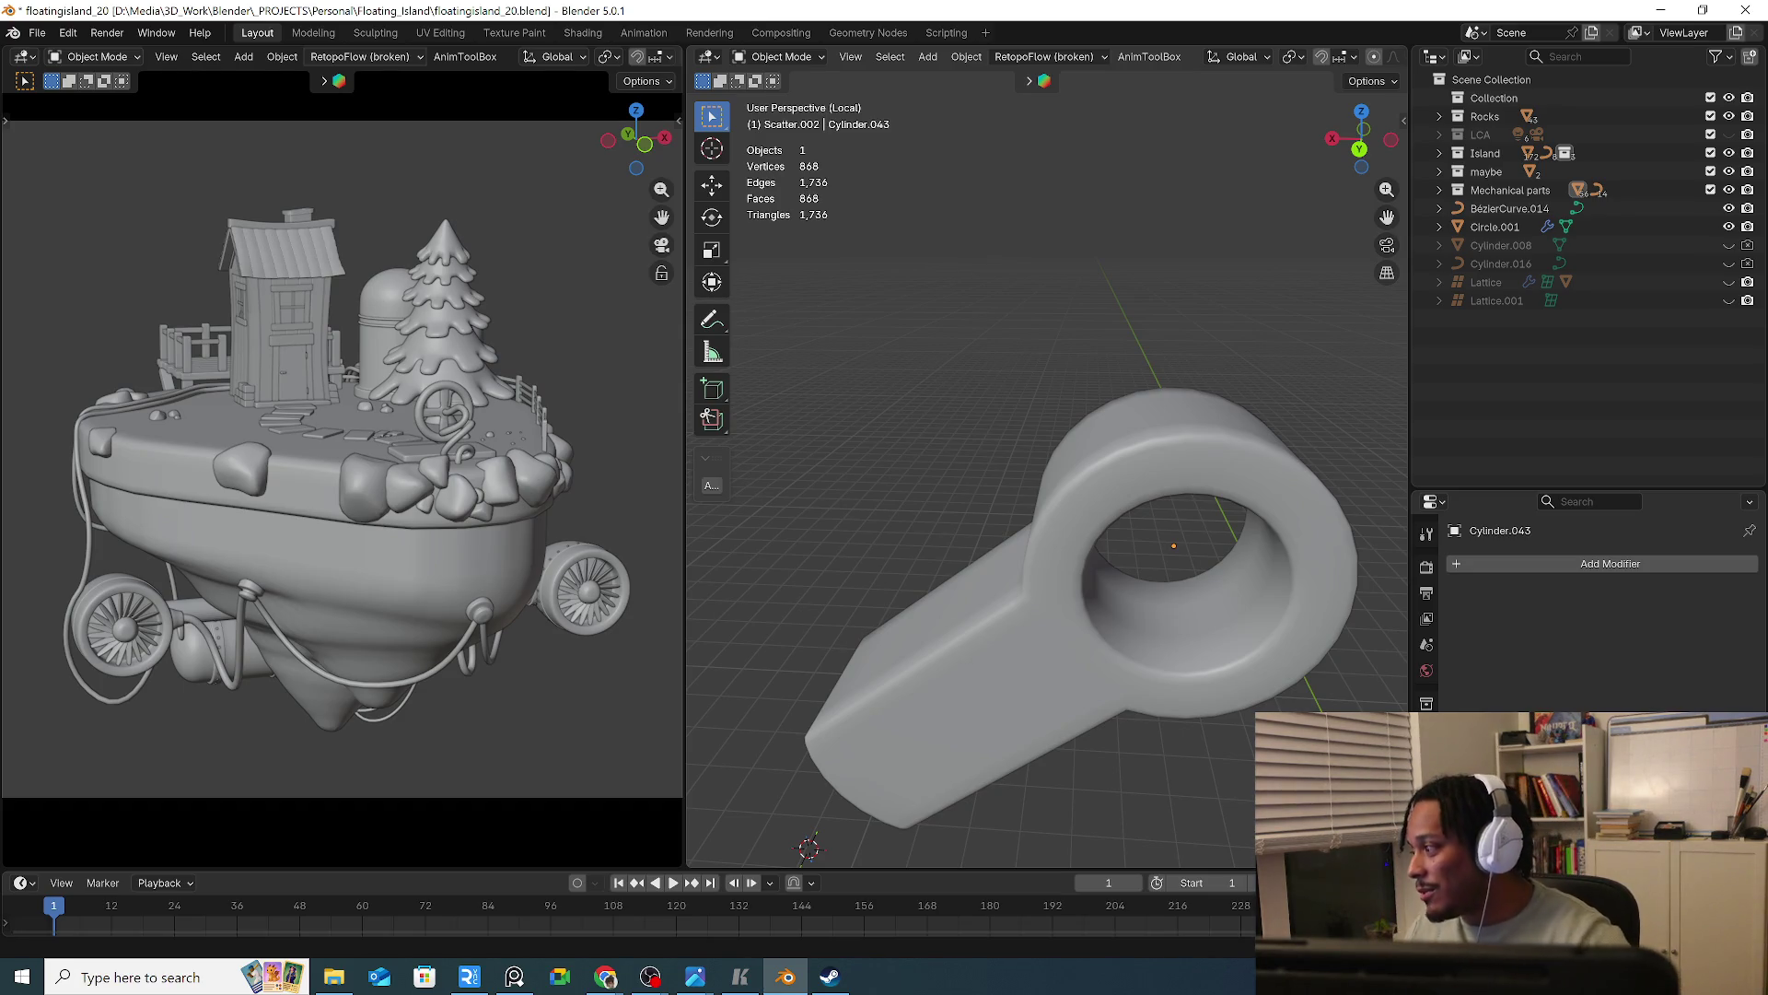
key("alt+Tab")
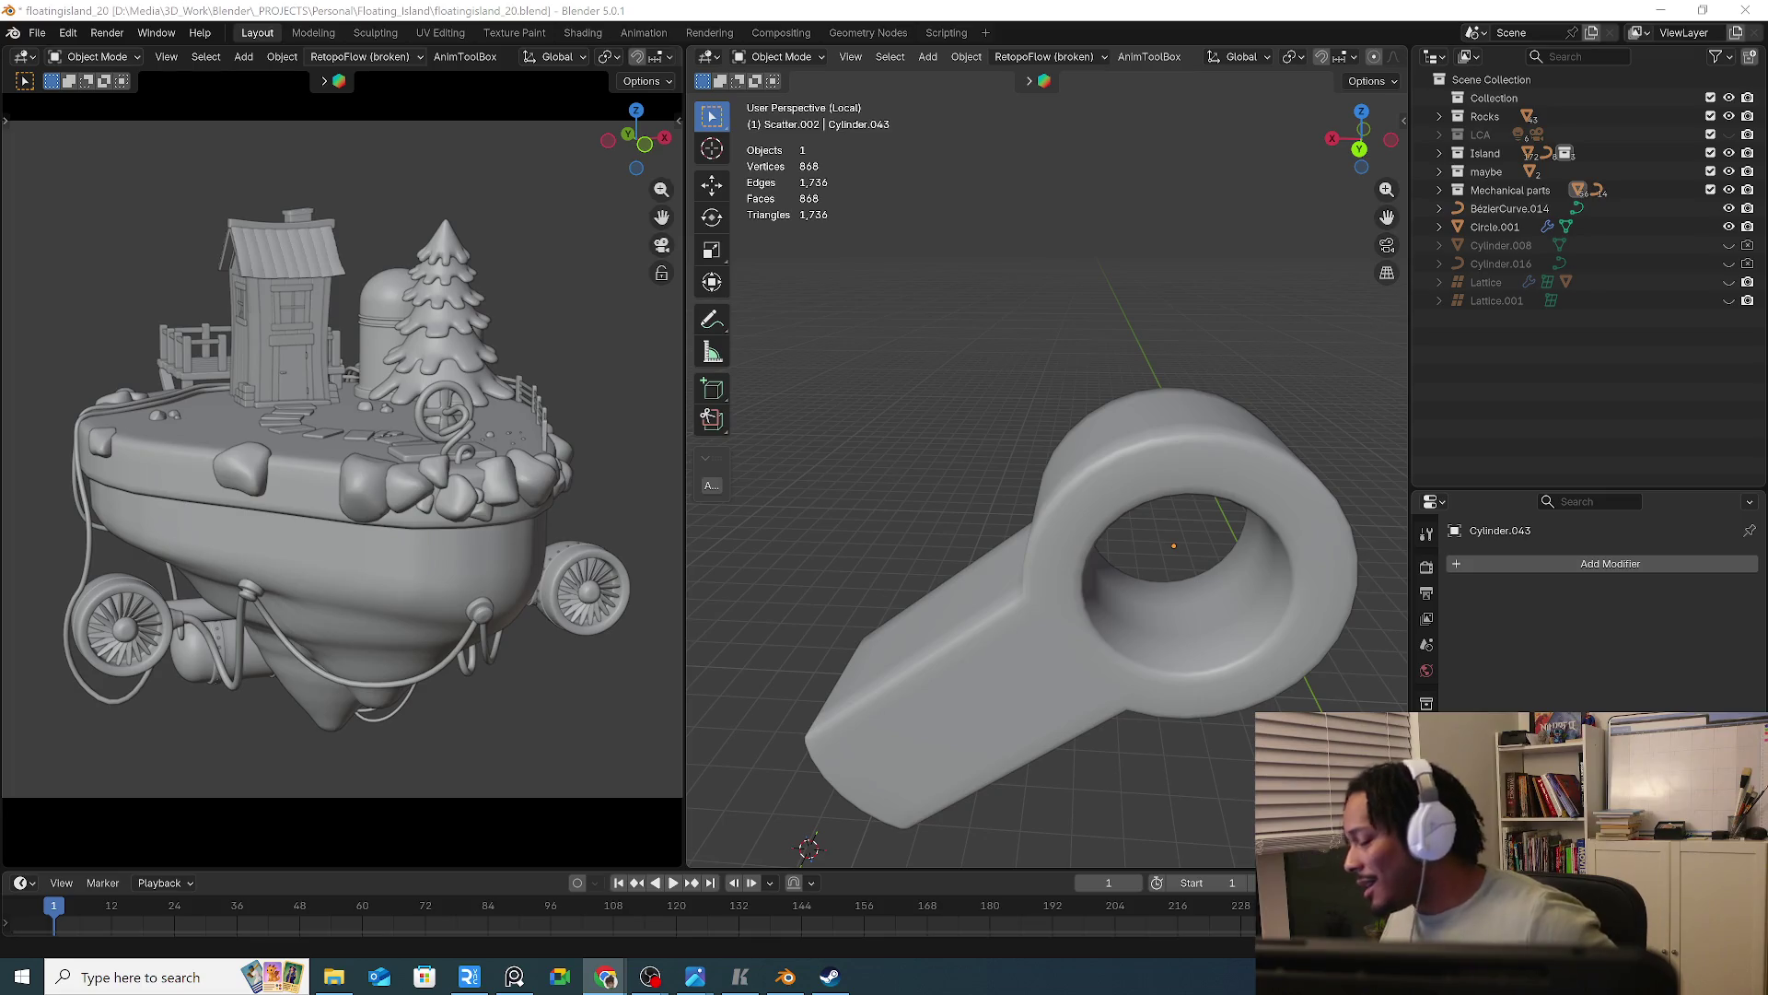
Add a centred edge loop inside the arm link's hole
mouse_move(1180, 473)
middle_mouse_down()
mouse_move(947, 591)
mouse_move(1127, 552)
mouse_move(1086, 571)
mouse_move(1103, 576)
middle_mouse_up()
left_click(1131, 606)
key("Tab")
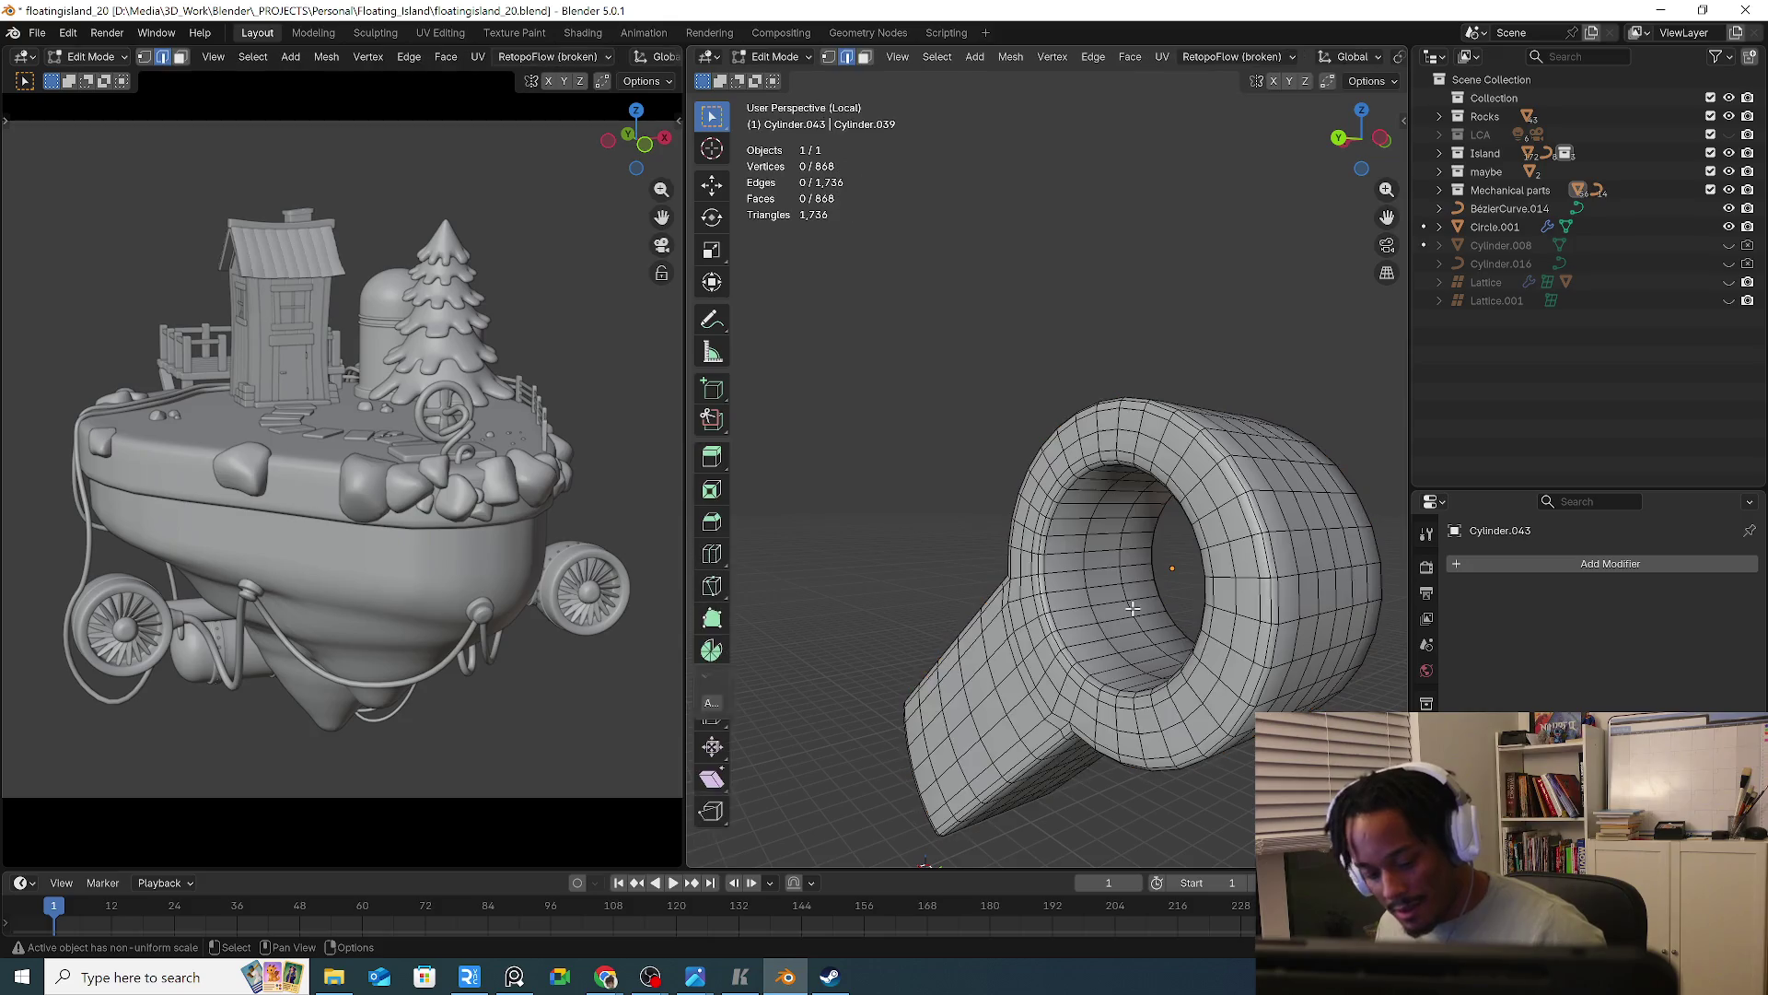
scroll(1102, 619, "up", 2)
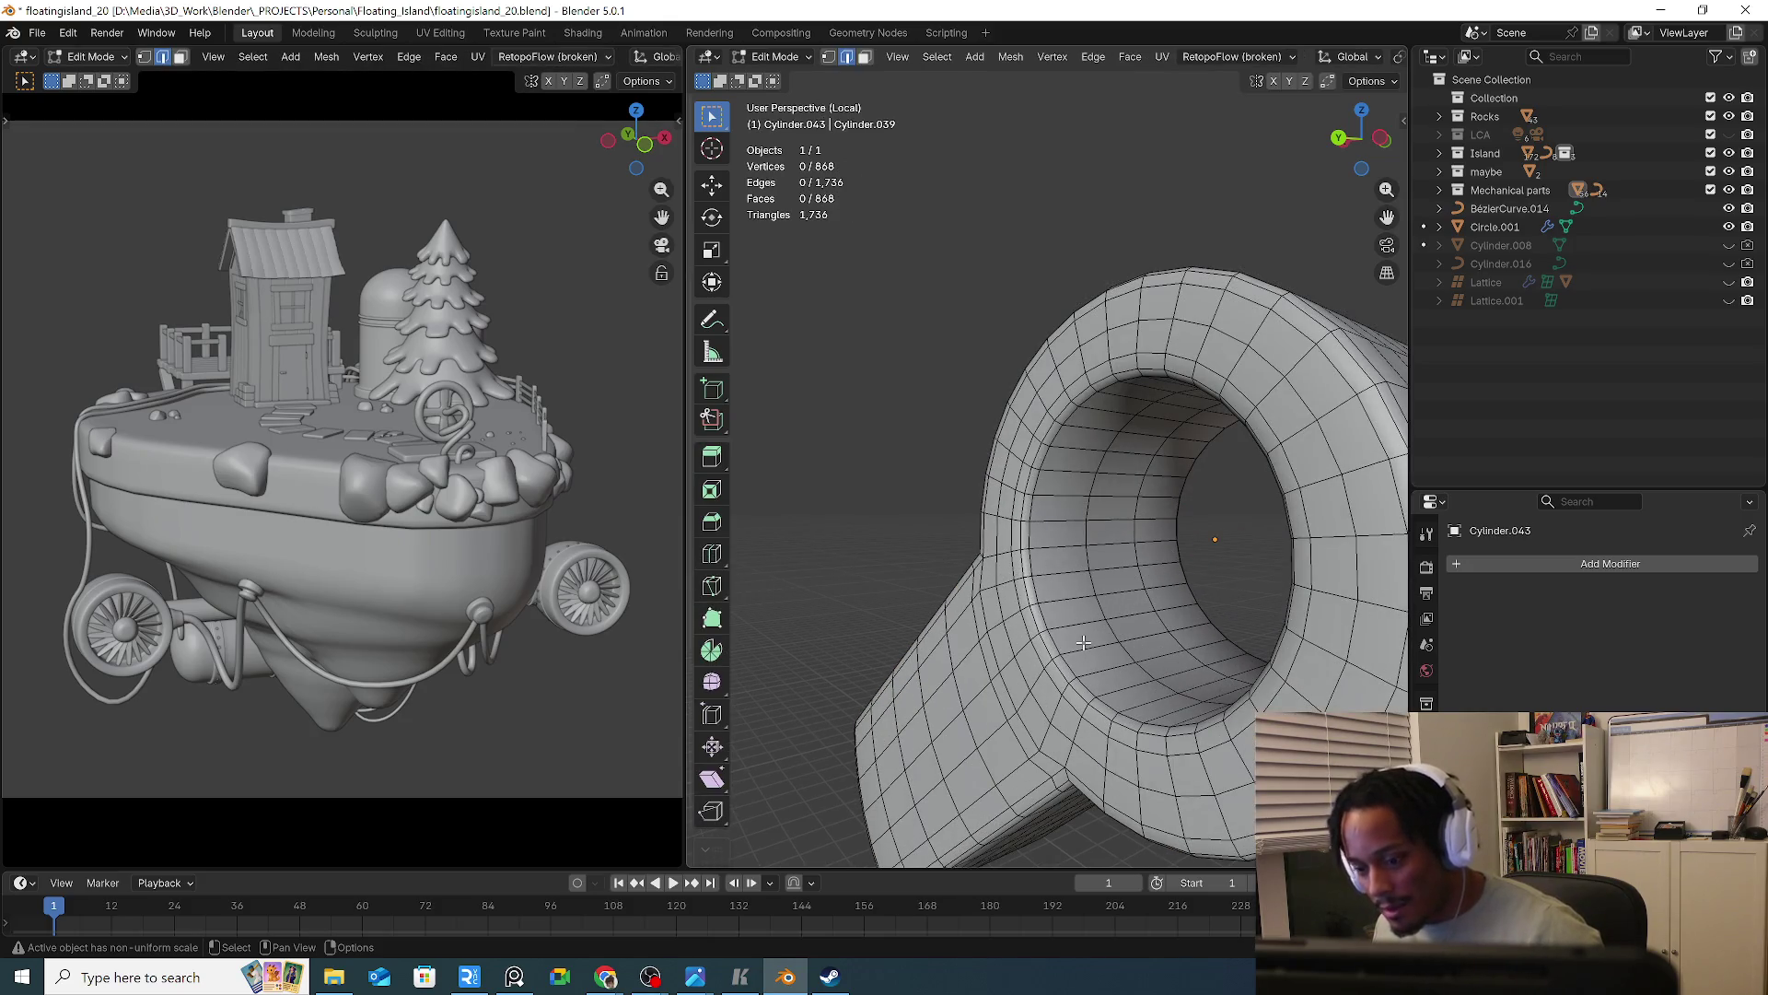
key("ctrl+r")
left_click(1078, 643)
right_click(1078, 643)
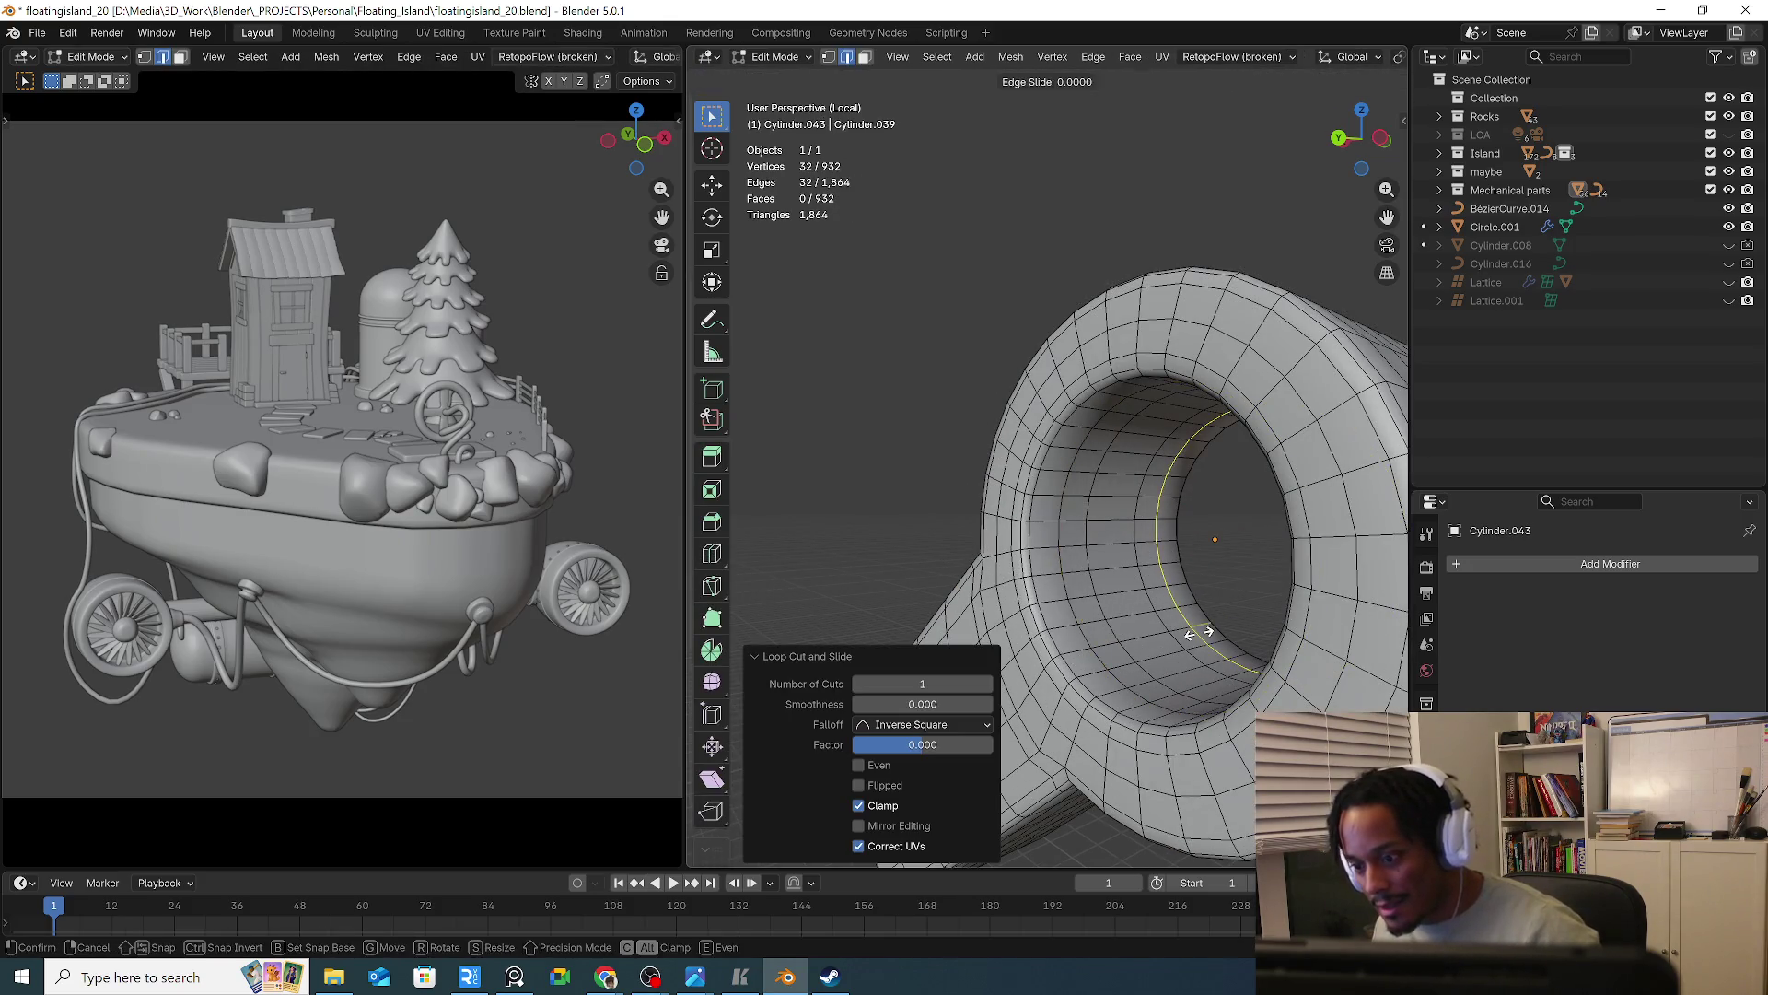
mouse_move(1191, 649)
middle_mouse_down()
mouse_move(932, 648)
mouse_move(1192, 648)
mouse_move(1323, 573)
mouse_move(1147, 562)
mouse_move(1035, 493)
mouse_move(1148, 553)
mouse_move(1324, 585)
mouse_move(1160, 564)
mouse_move(1200, 569)
mouse_move(963, 467)
mouse_move(1151, 408)
middle_mouse_up()
key("Tab")
Leave local view and scale the arm link to 0.85 along global Y
key("slash")
key("s")
key("x")
key("y")
left_click(1198, 548)
Select the rod between the arm joints
left_click(1225, 493)
mouse_move(1225, 494)
middle_mouse_down()
mouse_move(1265, 607)
mouse_move(1348, 666)
mouse_move(1324, 677)
mouse_move(1100, 603)
mouse_move(1239, 590)
mouse_move(1162, 663)
mouse_move(1216, 599)
middle_mouse_up()
scroll(1324, 677, "down", 5)
scroll(1167, 638, "up", 3)
left_click(1151, 704)
Lower the Cube arm link straight down along global Z
left_click(1142, 552)
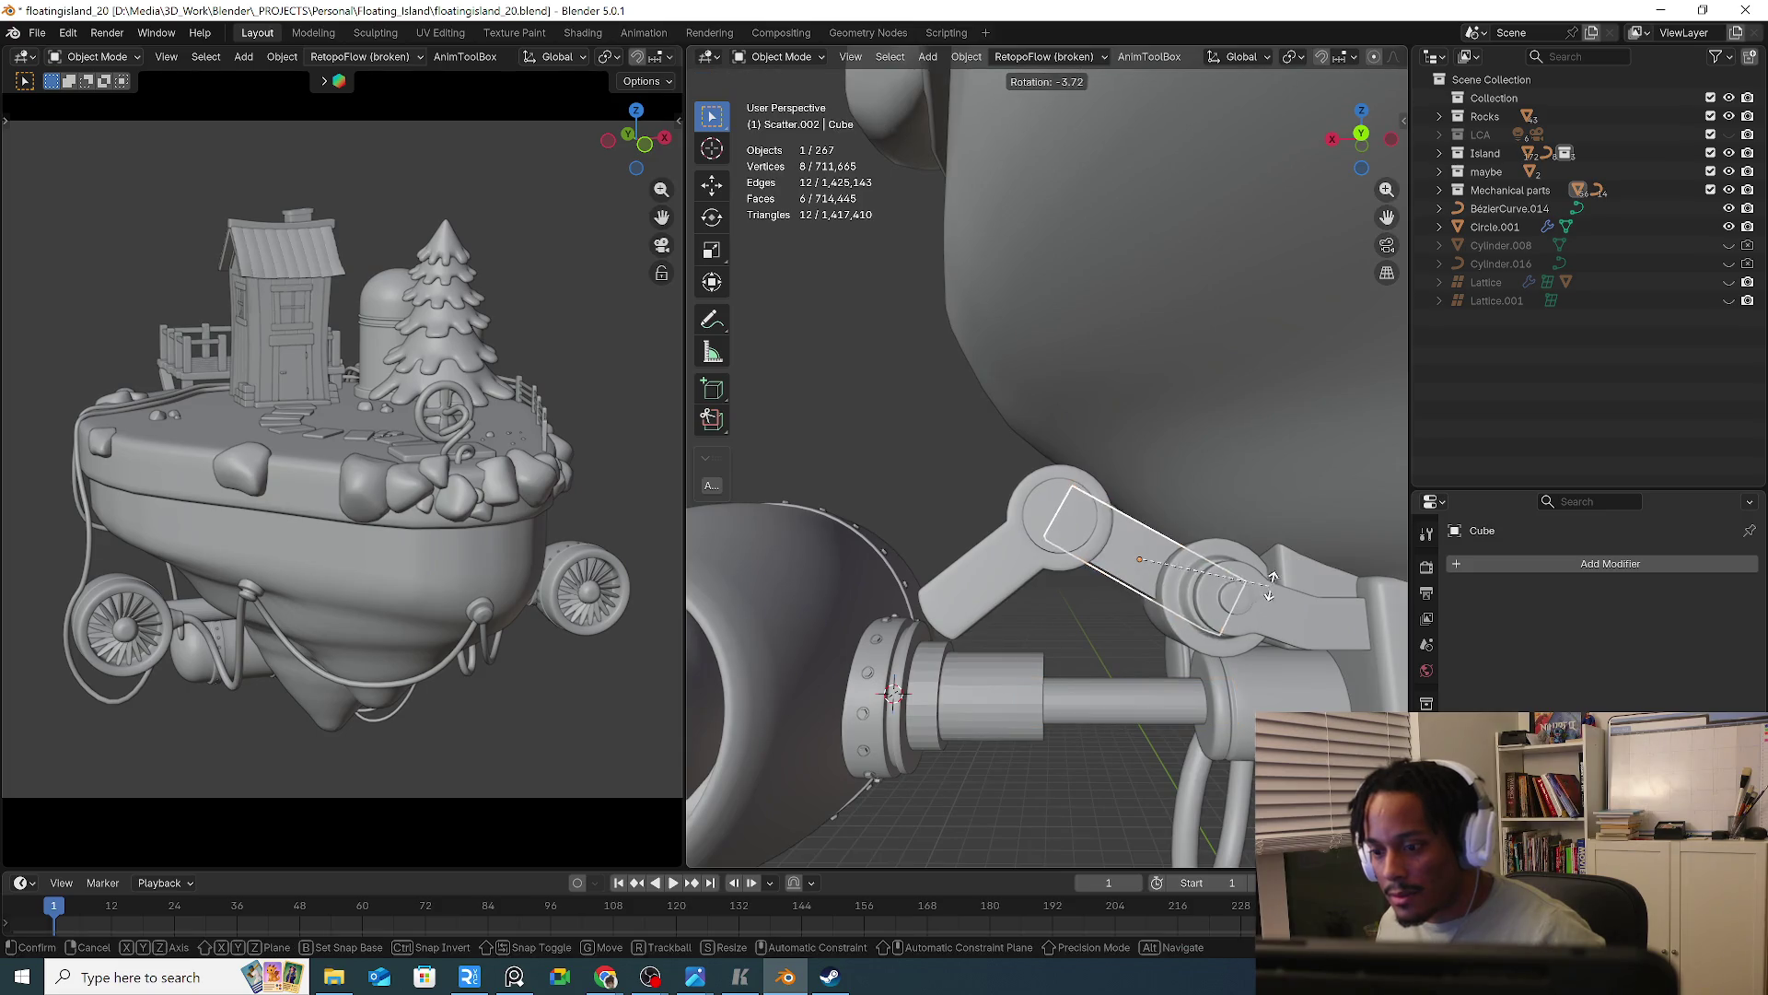
key("g")
key("z")
key("z")
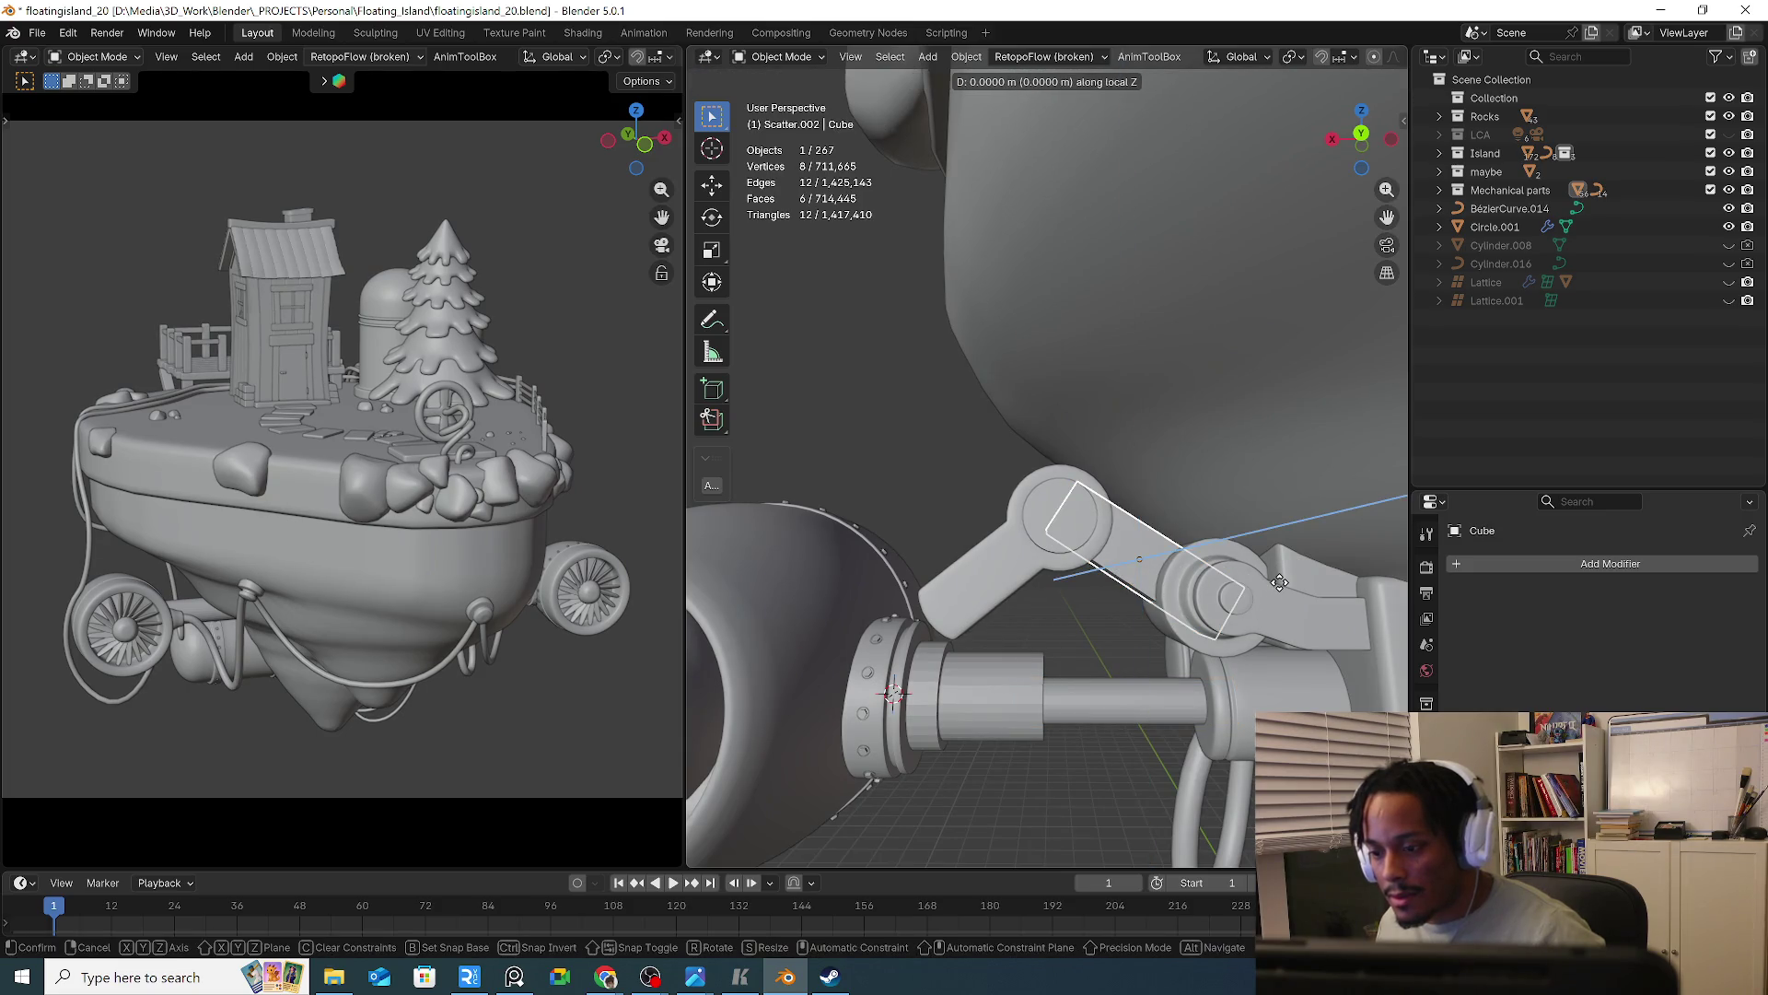
key("x")
key("z")
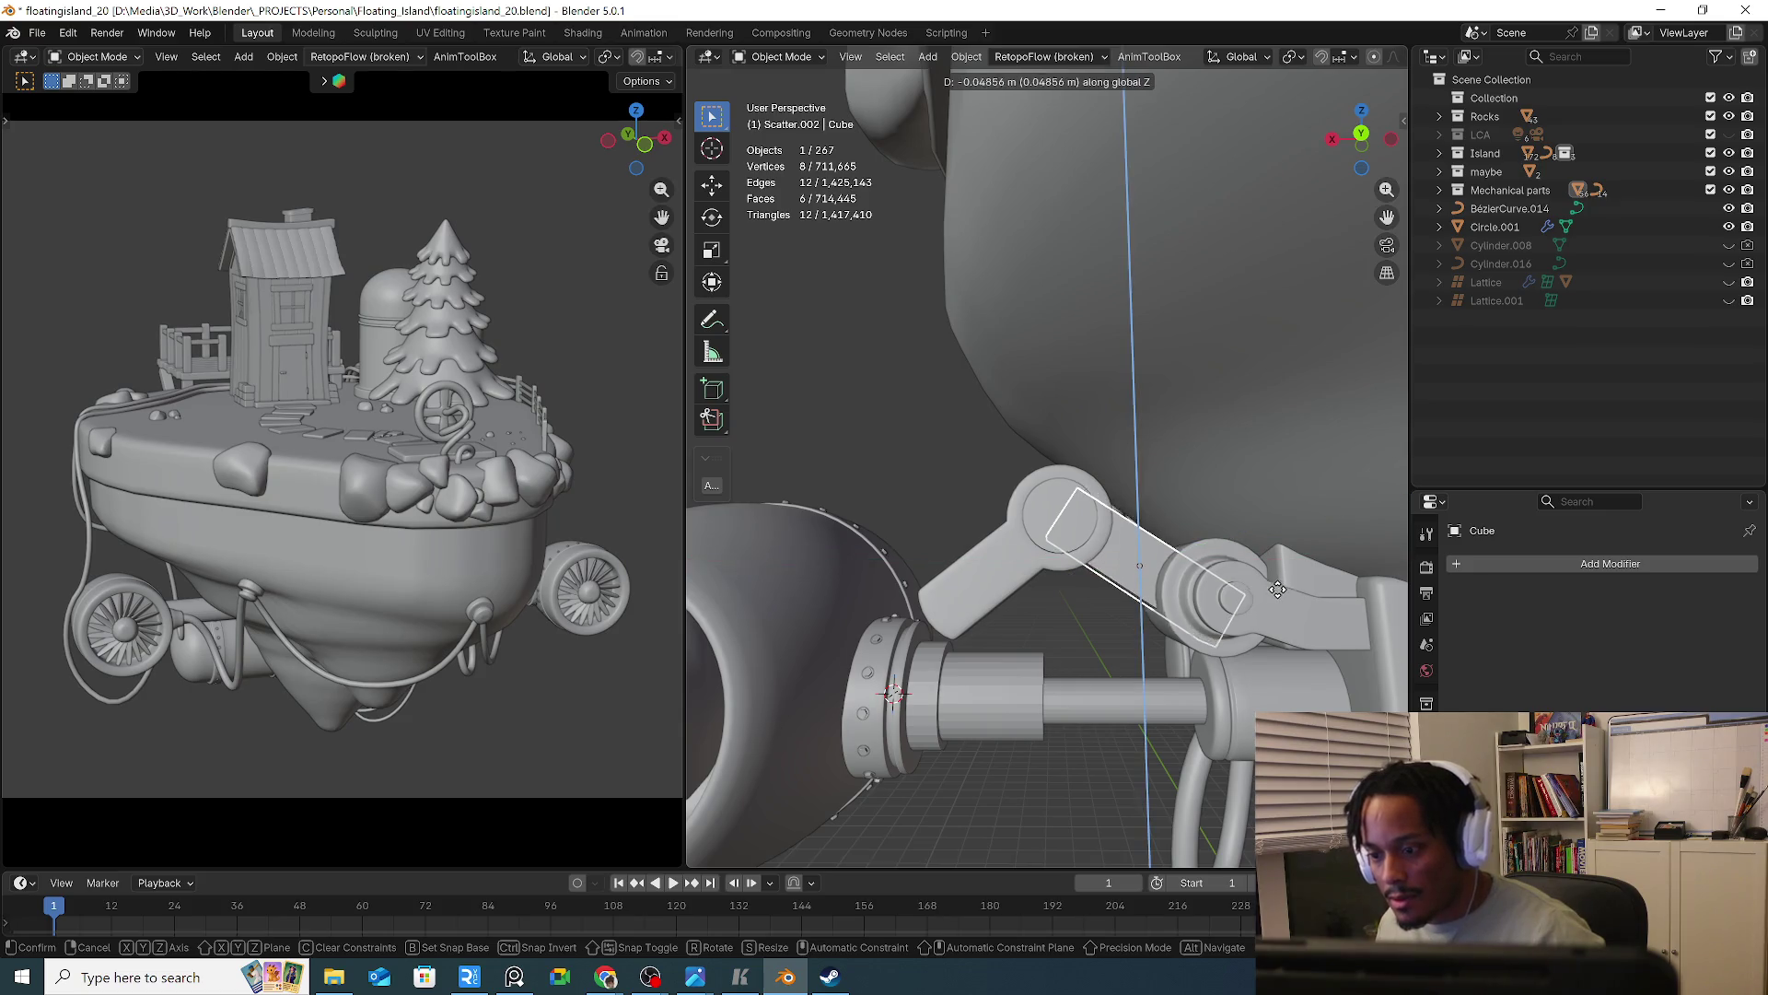
left_click(1275, 601)
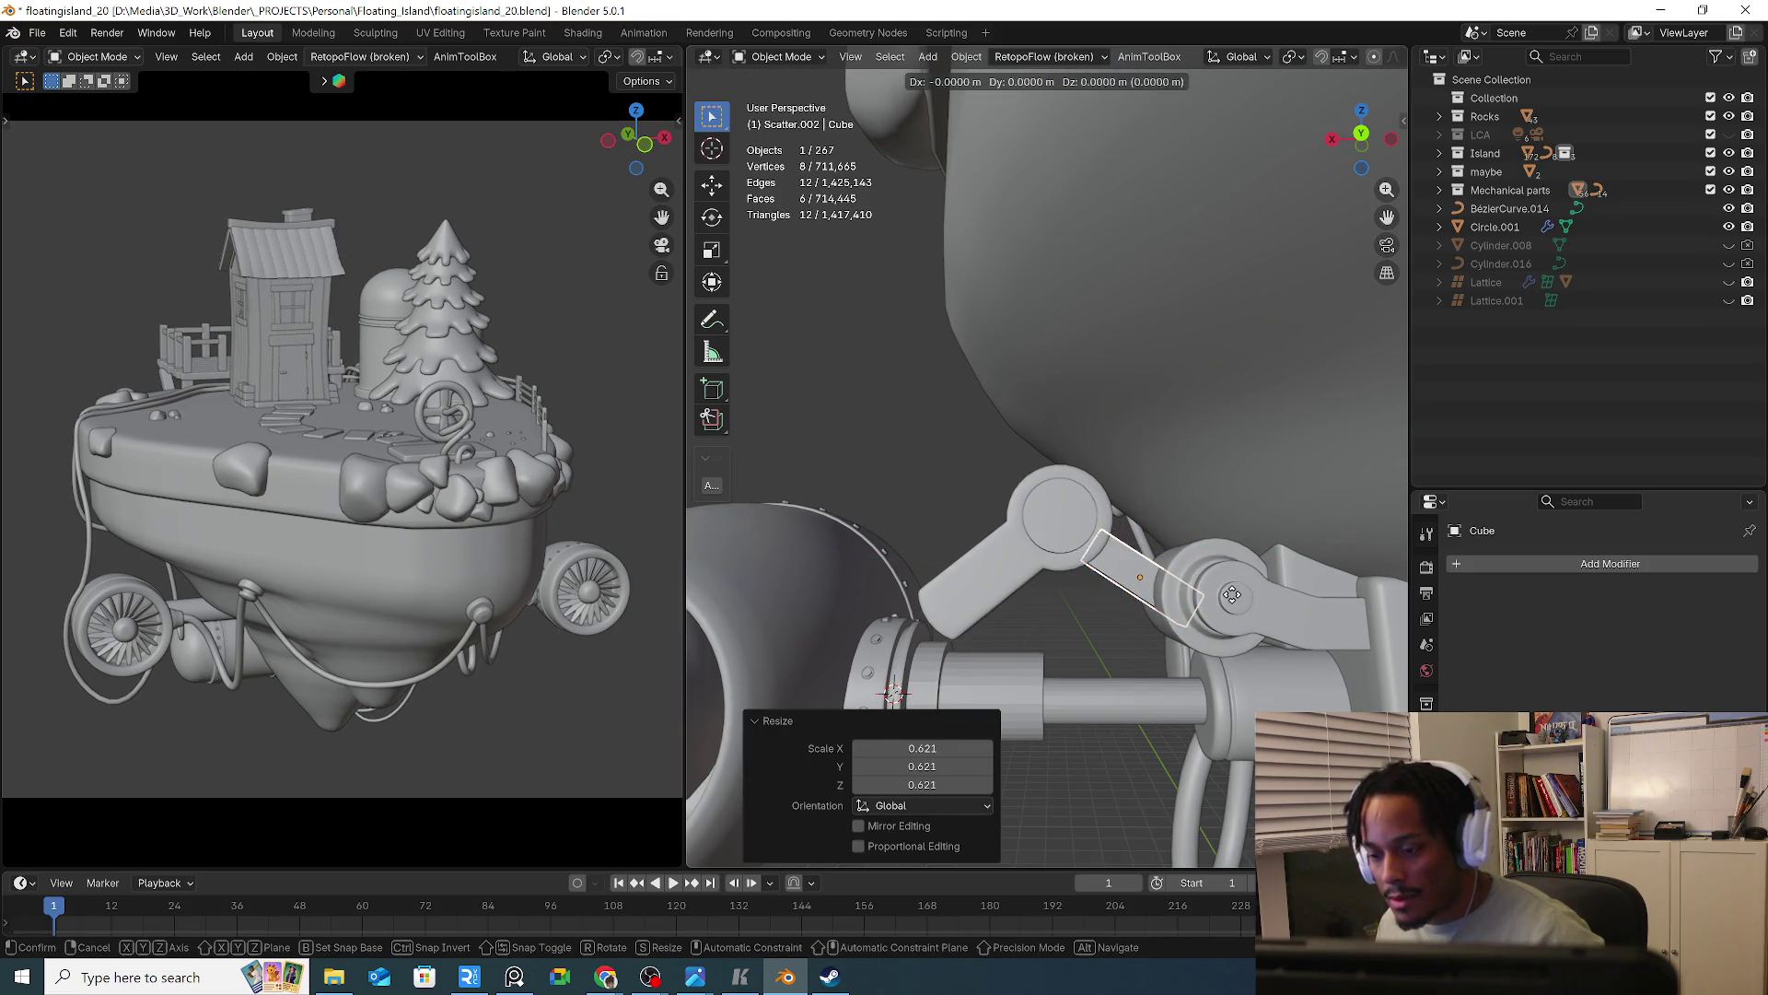
Duplicate the rod, then move, shrink and tilt it 29.9° onto the upper arm segment
left_click(1207, 666)
key("shift+d")
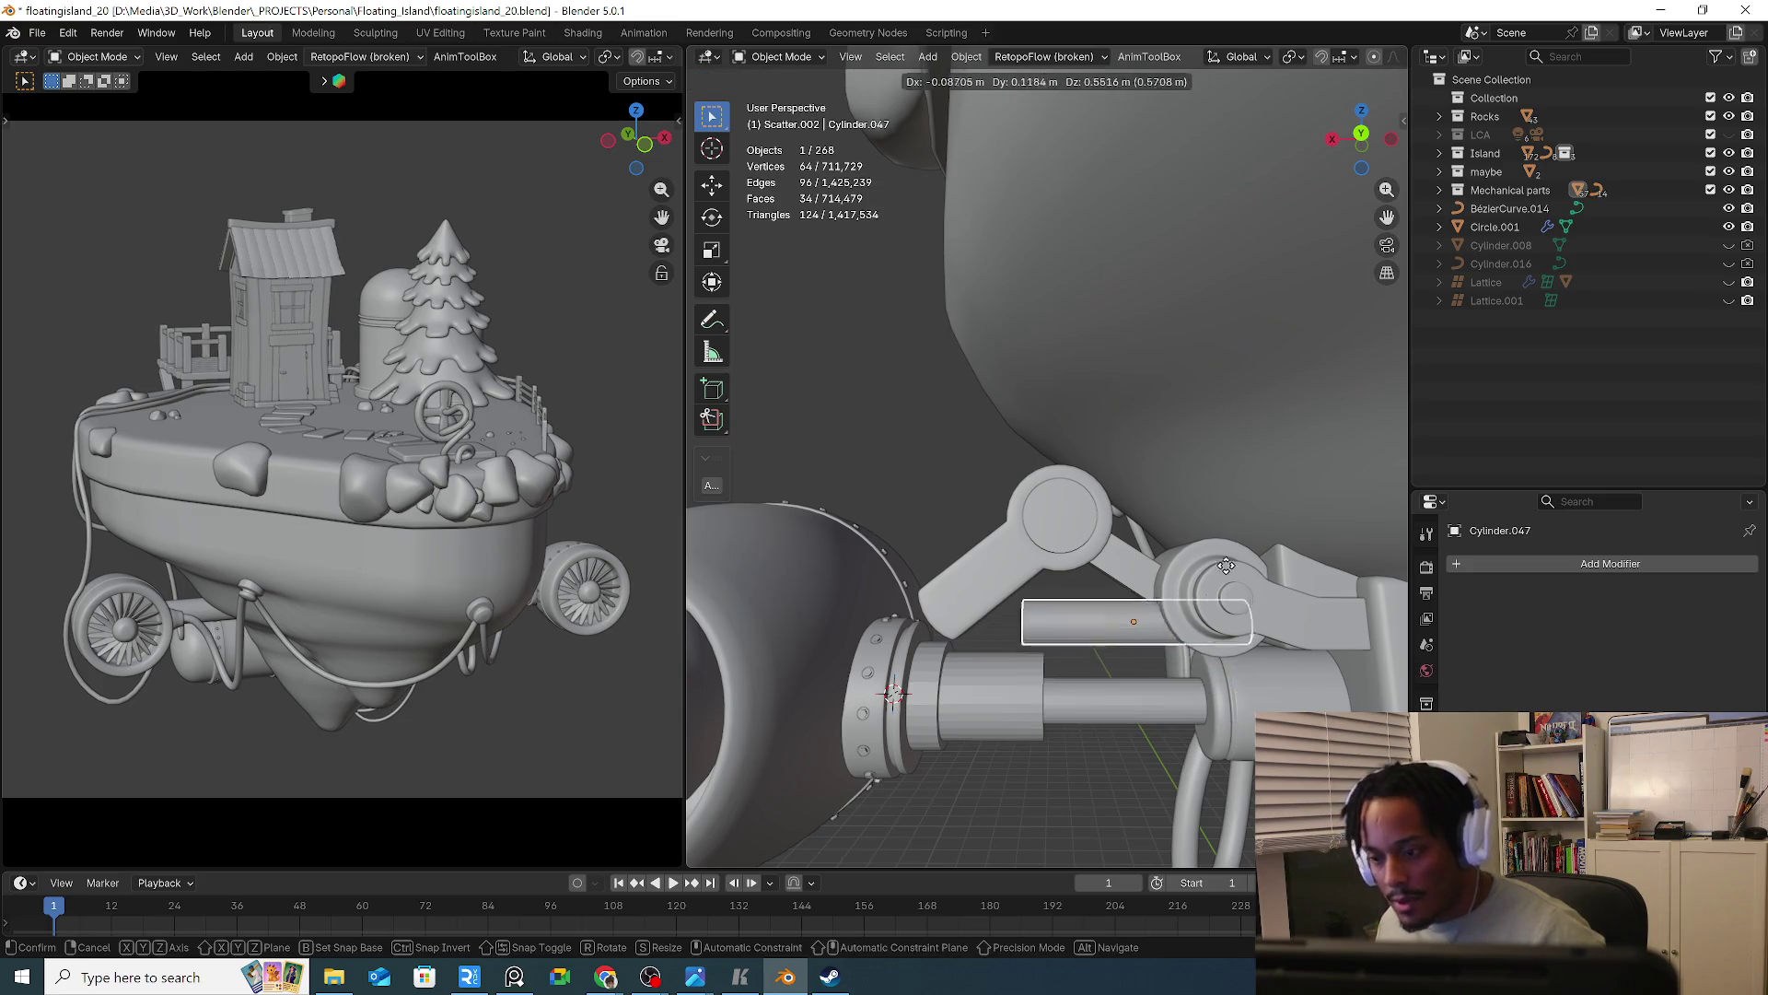
left_click(1234, 608)
key("r")
key("g")
left_click(1279, 579)
key("s")
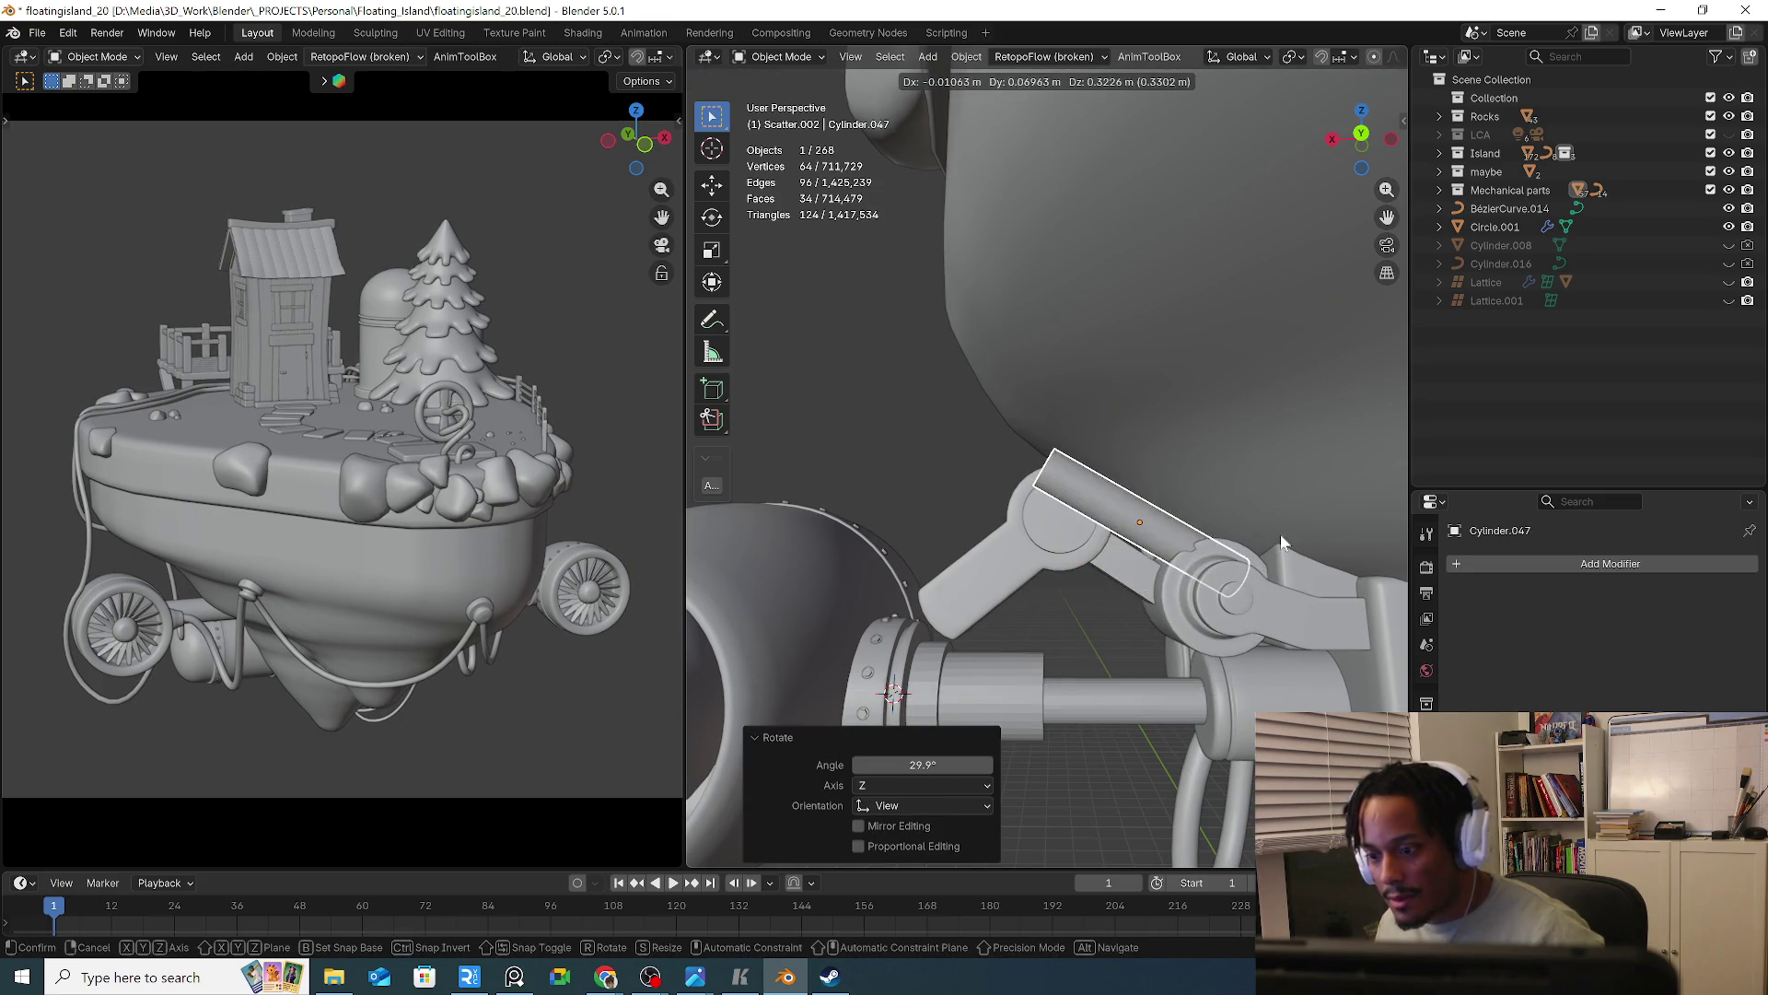
left_click(1238, 545)
key("r")
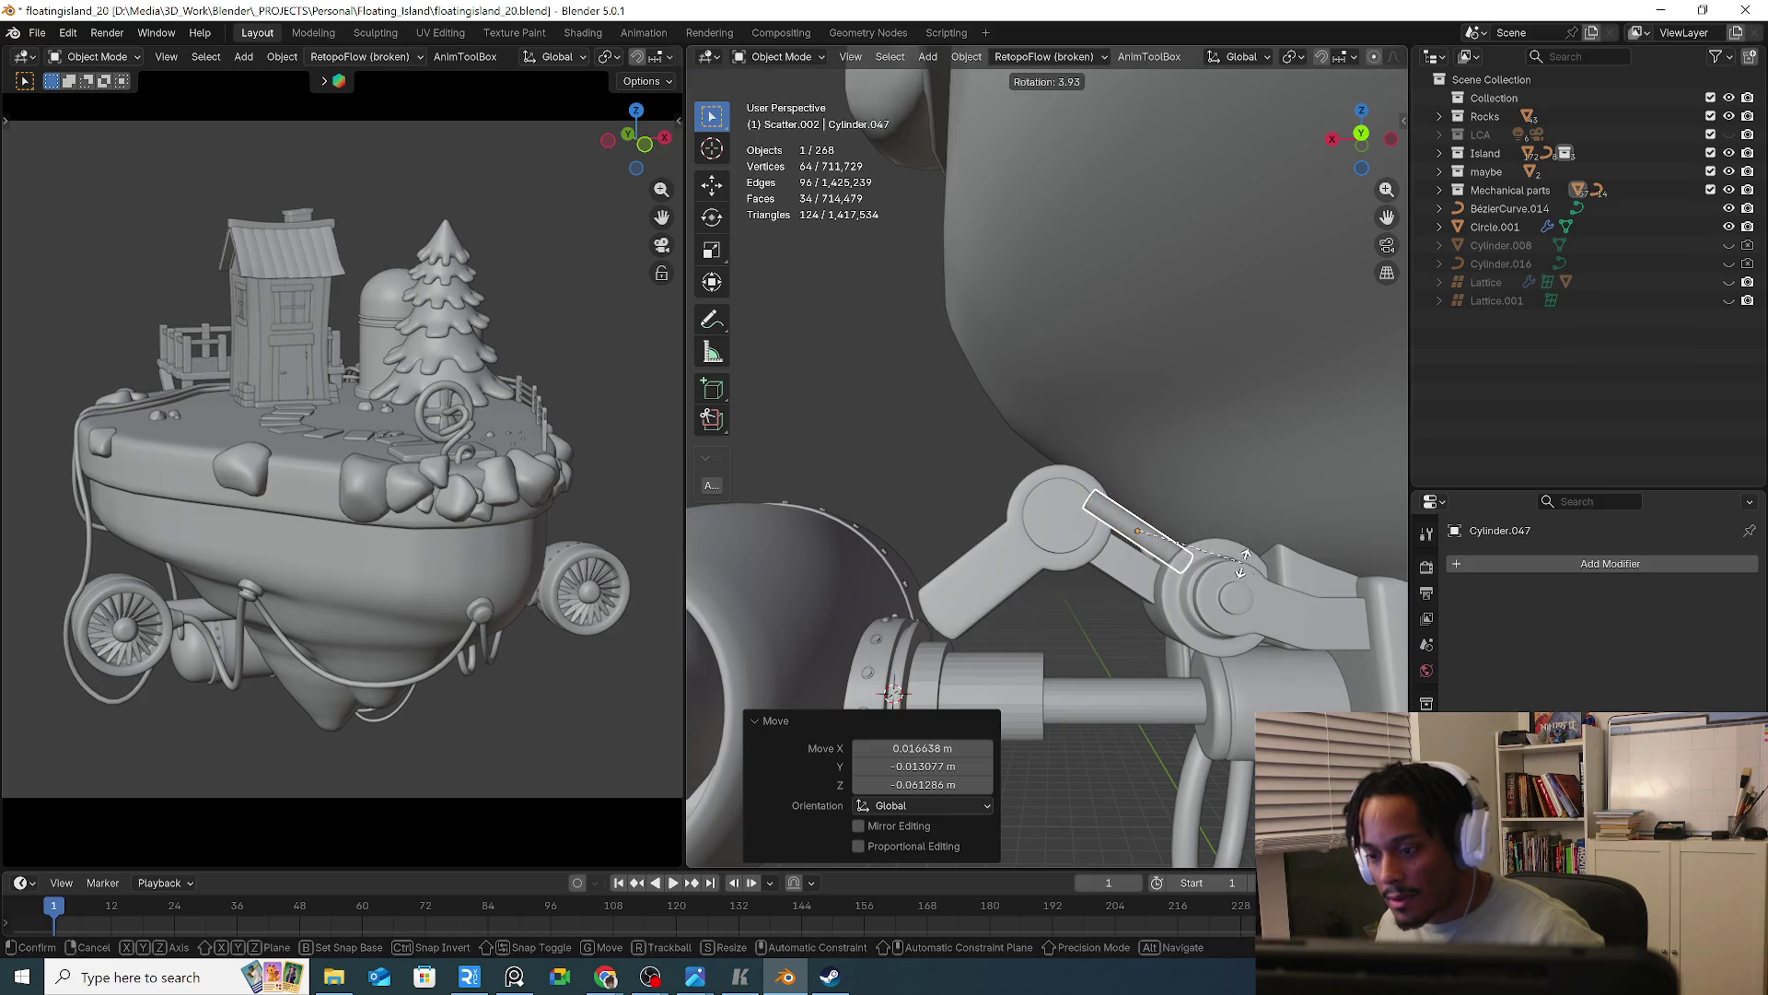
left_click(1225, 562)
mouse_move(1225, 562)
middle_mouse_down()
mouse_move(1235, 585)
mouse_move(1153, 594)
mouse_move(1334, 616)
mouse_move(1141, 560)
mouse_move(1151, 599)
middle_mouse_up()
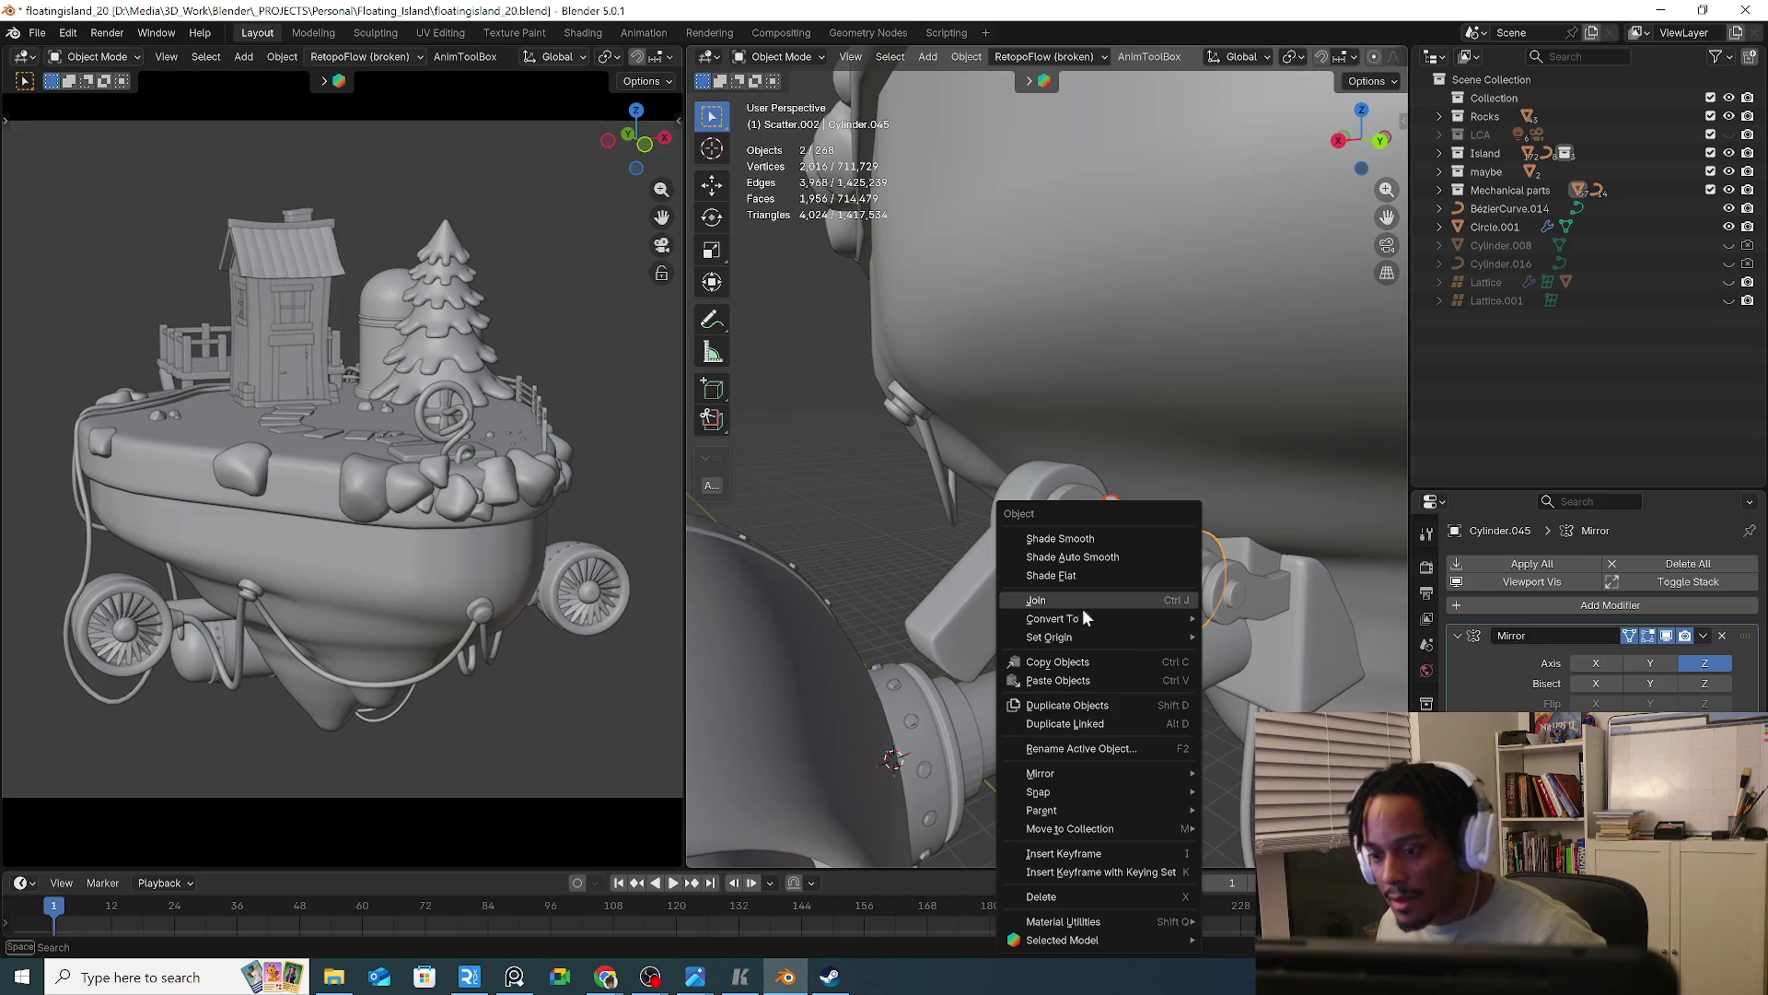
Snap the duplicated rod to the centre of the lower joint cylinder
key("Escape")
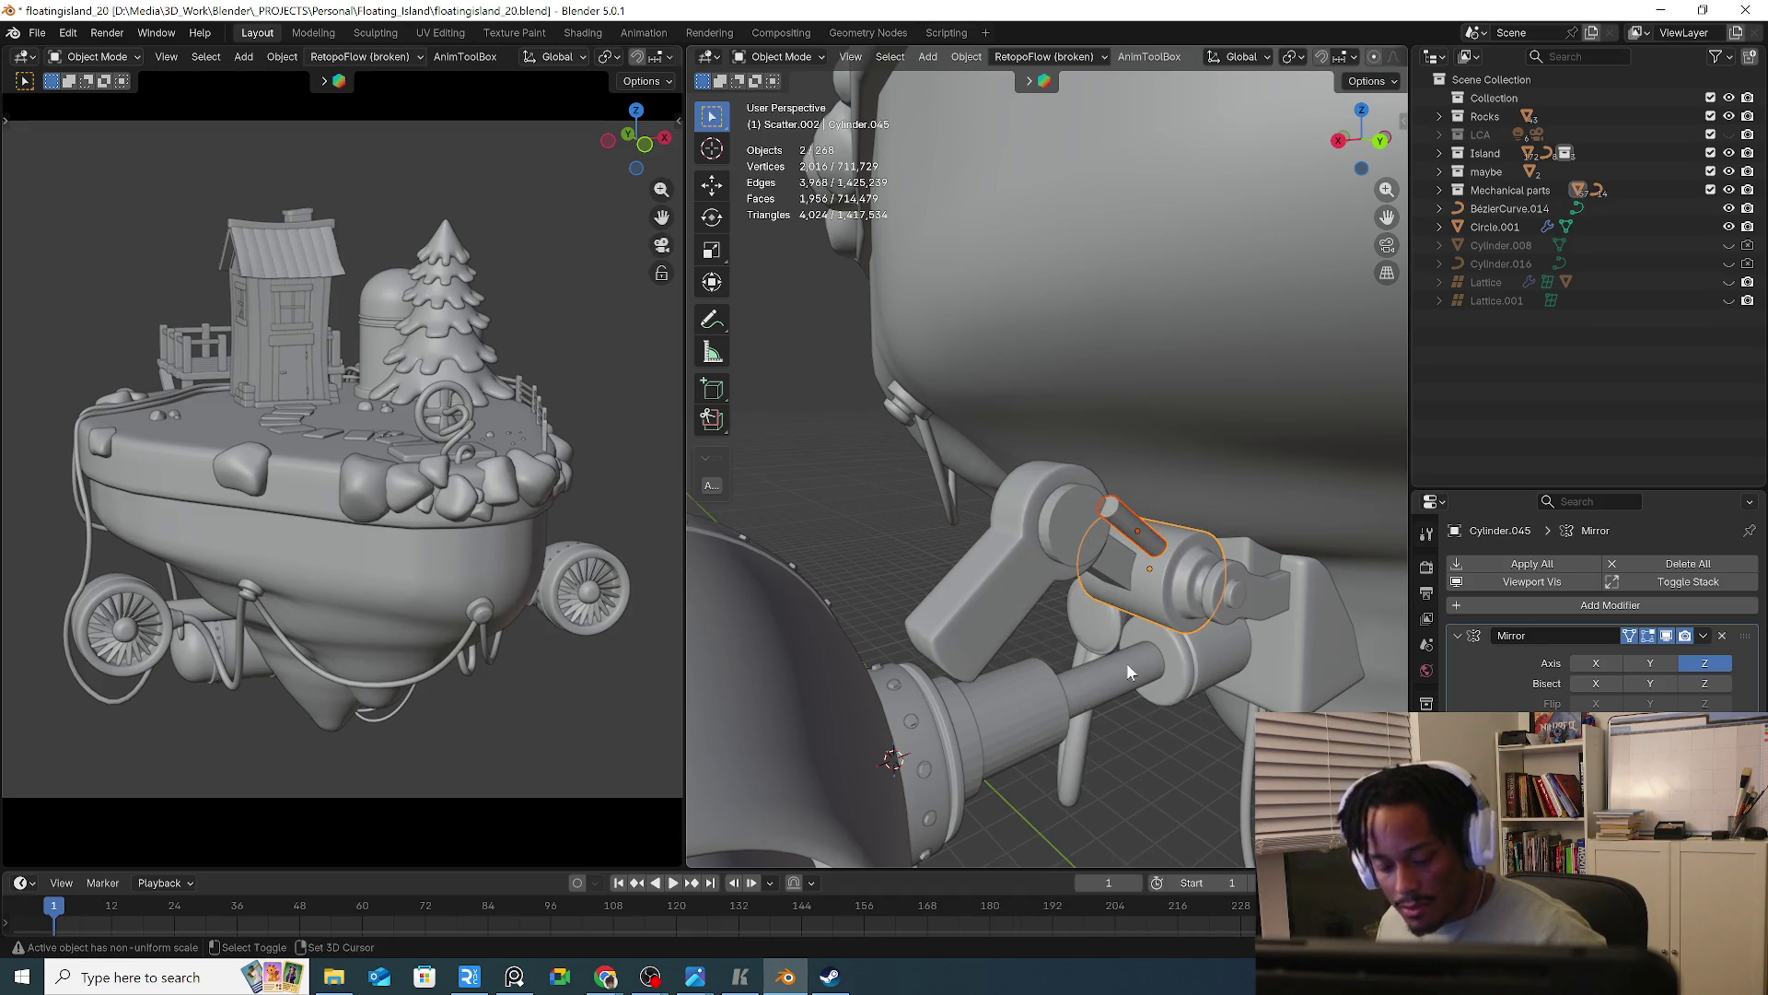
left_click(1168, 596)
key("shift+s")
left_click(1162, 656)
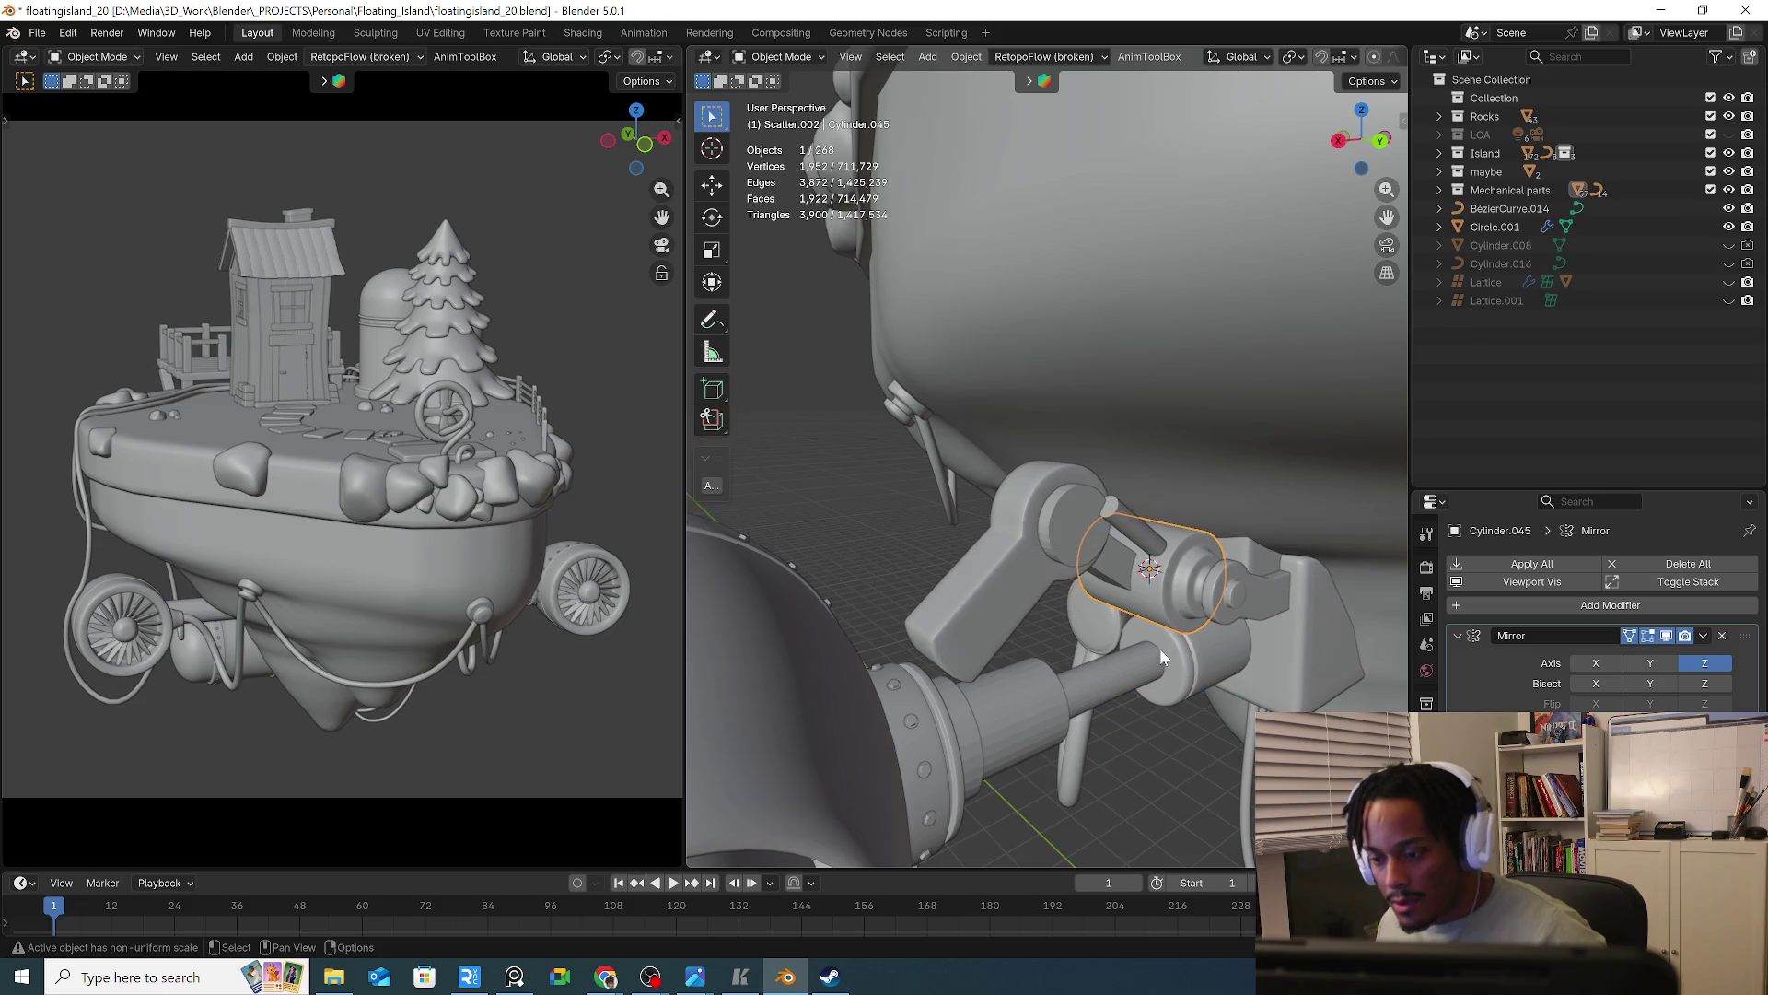
left_click(1115, 508)
right_click(1110, 516)
mouse_move(1092, 779)
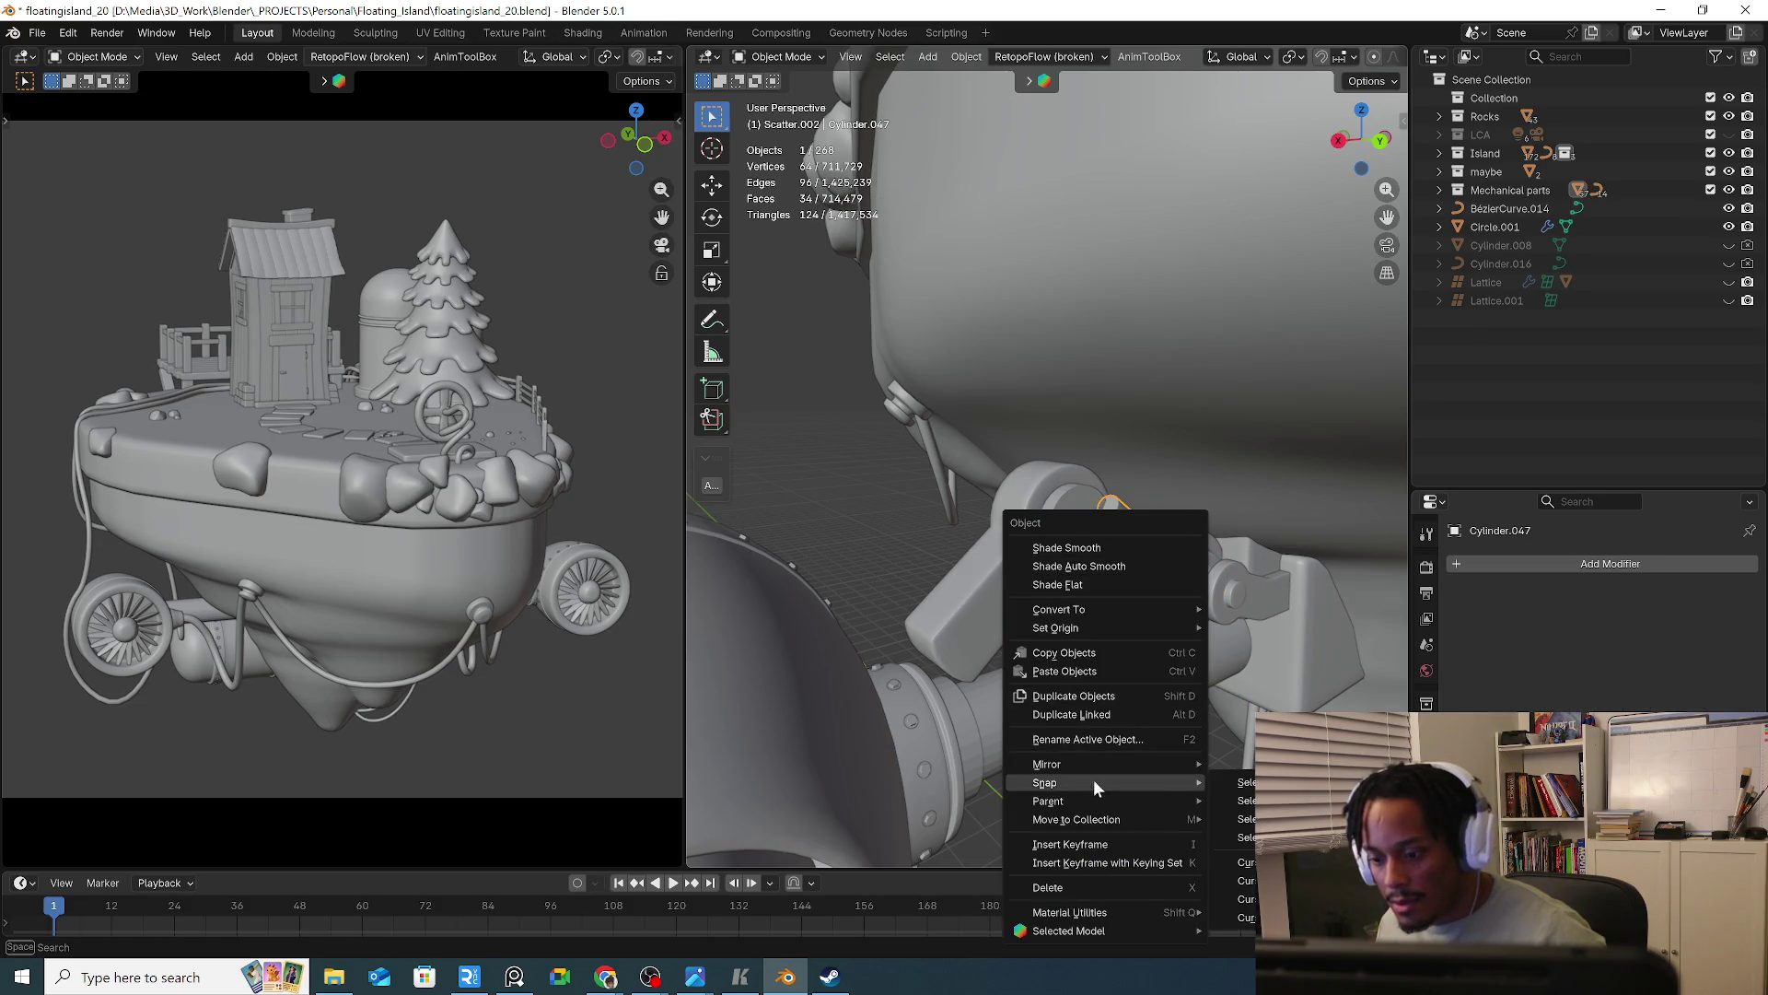
left_click(1243, 801)
Slide the rod along its length and raise it 0.115 m vertically
middle_click_drag(1279, 655, 1181, 620)
key("g")
key("x")
key("x")
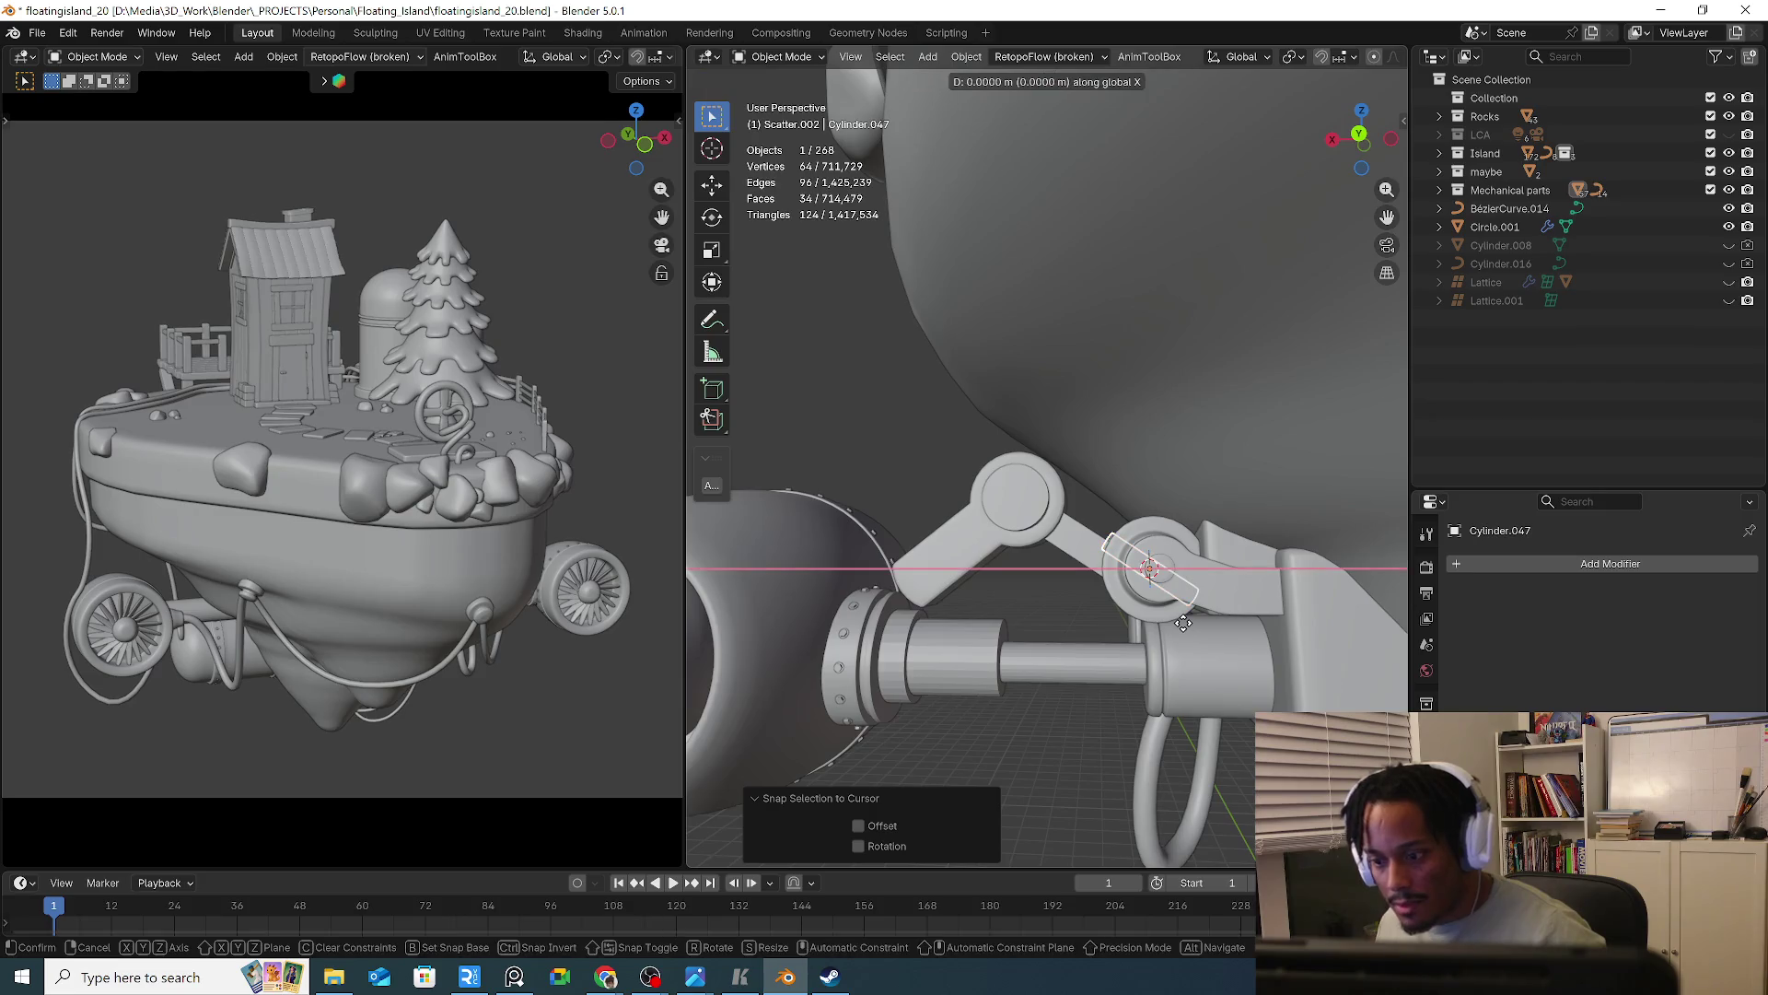
key("y")
key("z")
key("z")
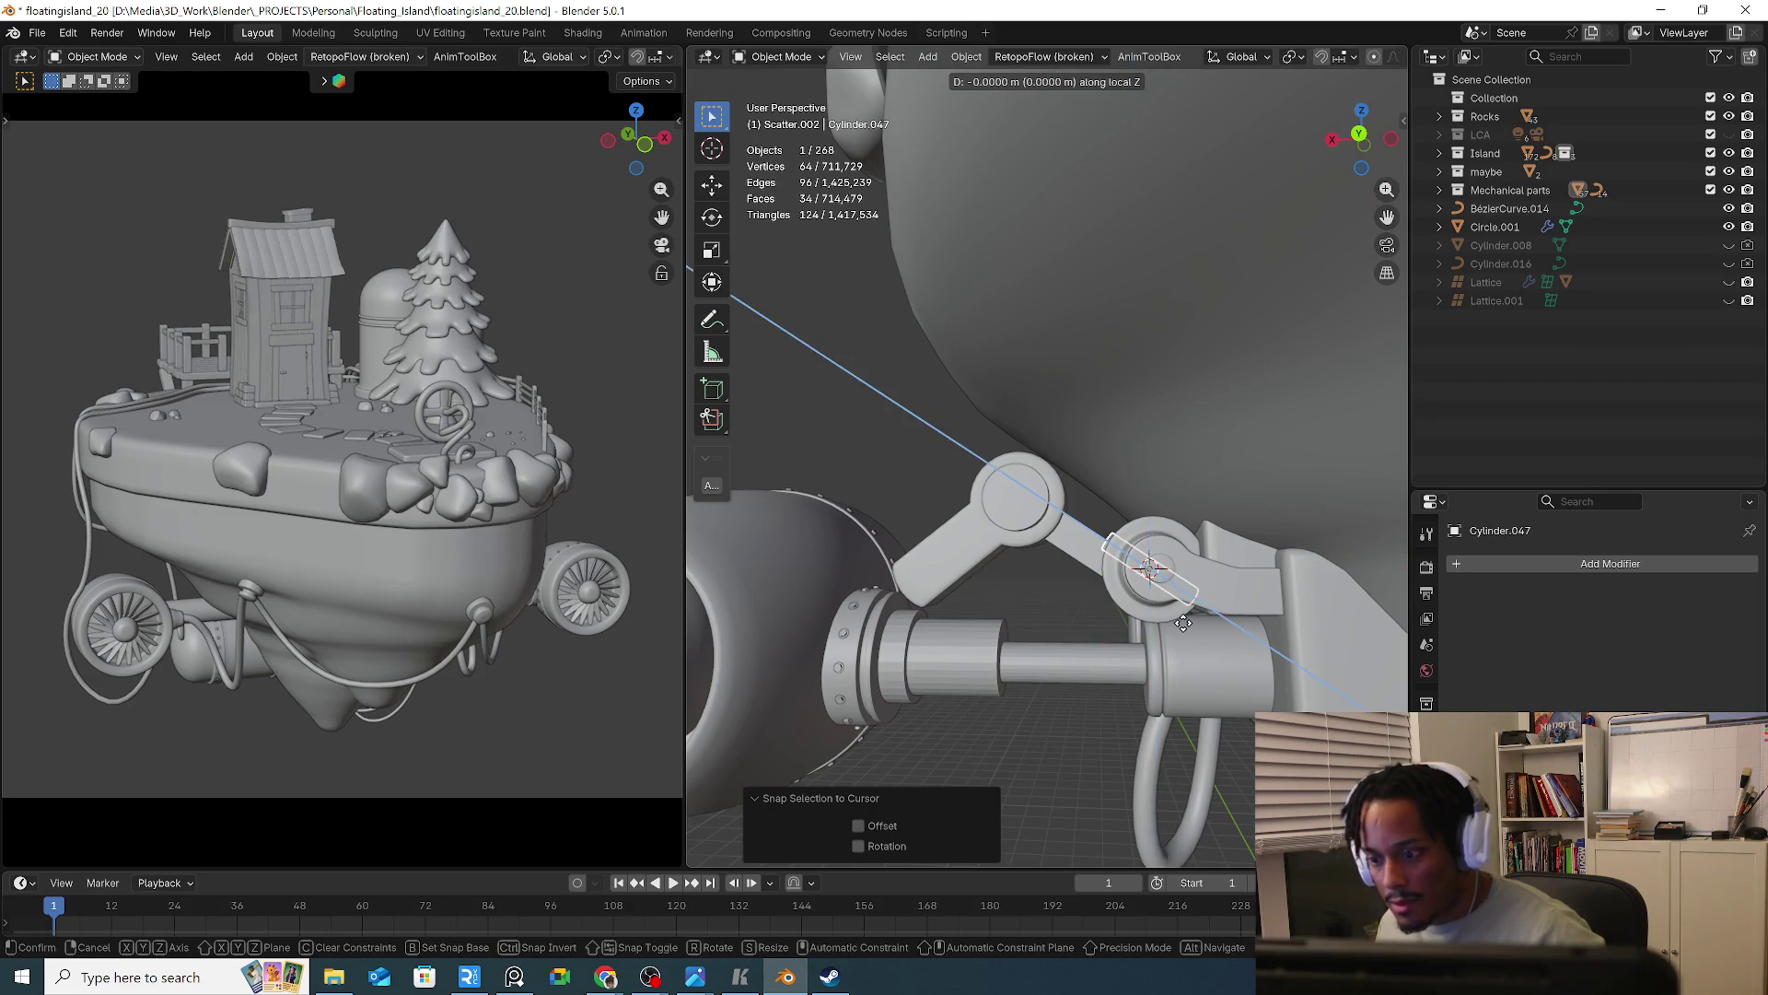
left_click(1119, 589)
key("g")
key("z")
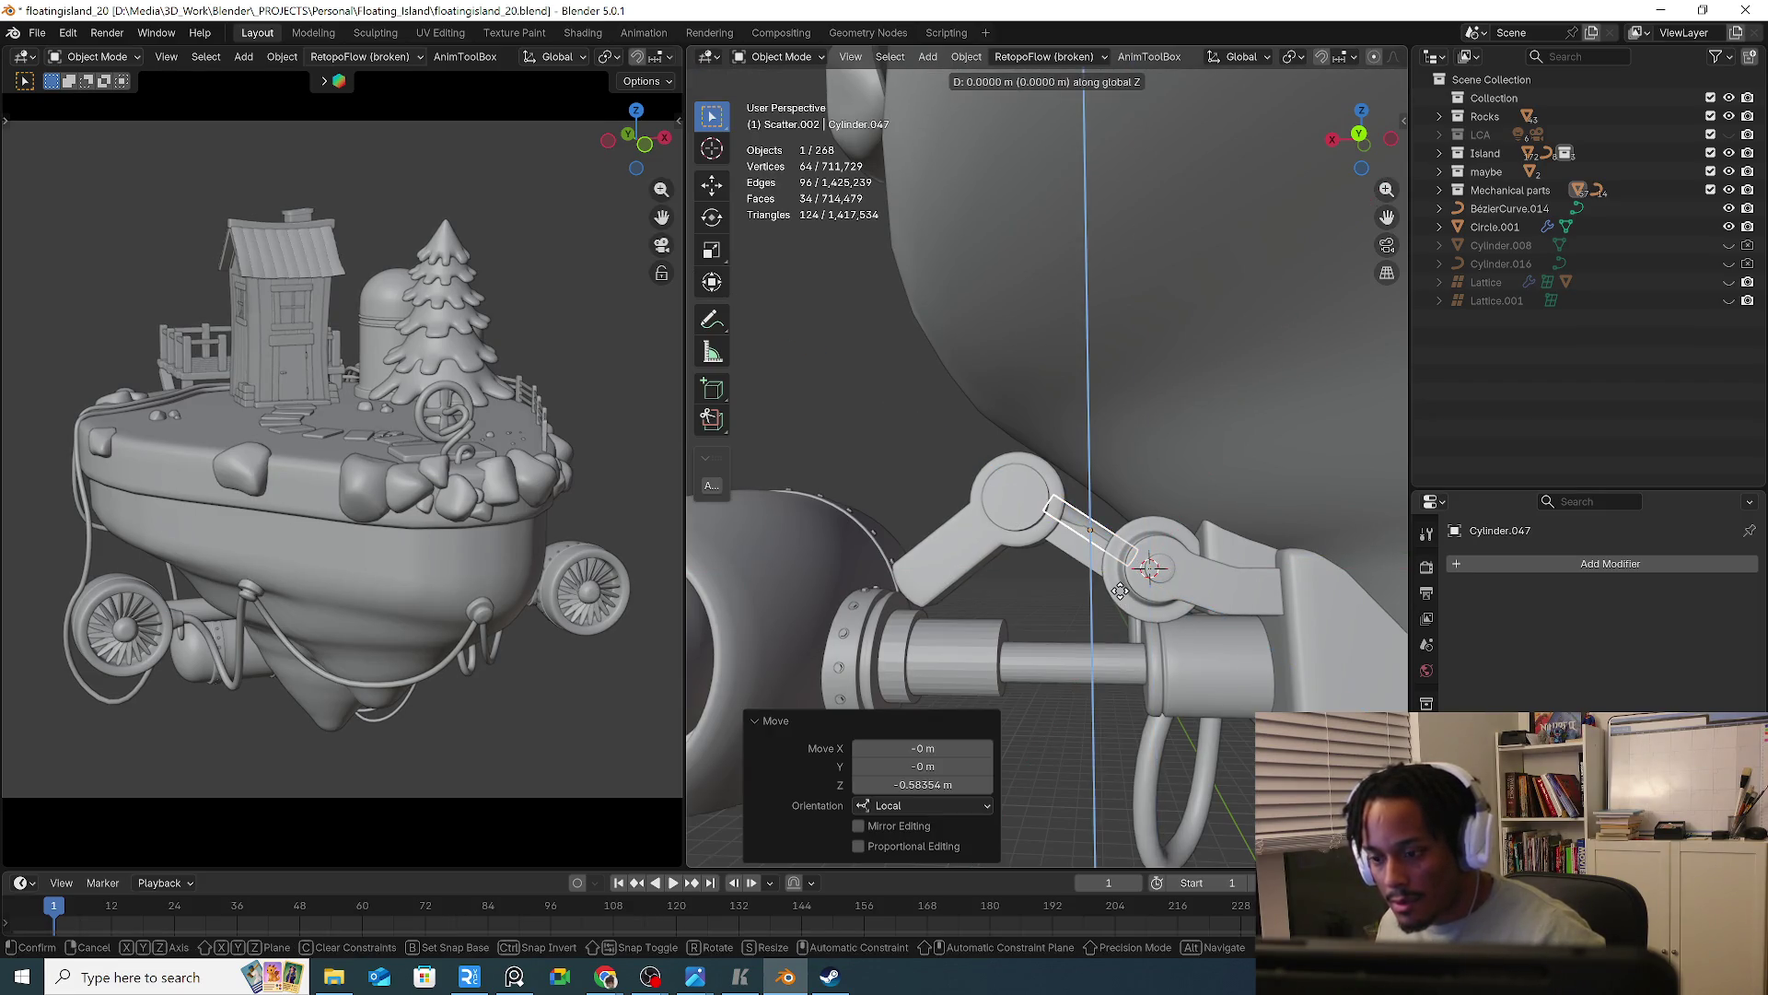
left_click(1208, 635)
Scale the rod to 0.656, then stretch it to 1.322 along its Z axis
key("s")
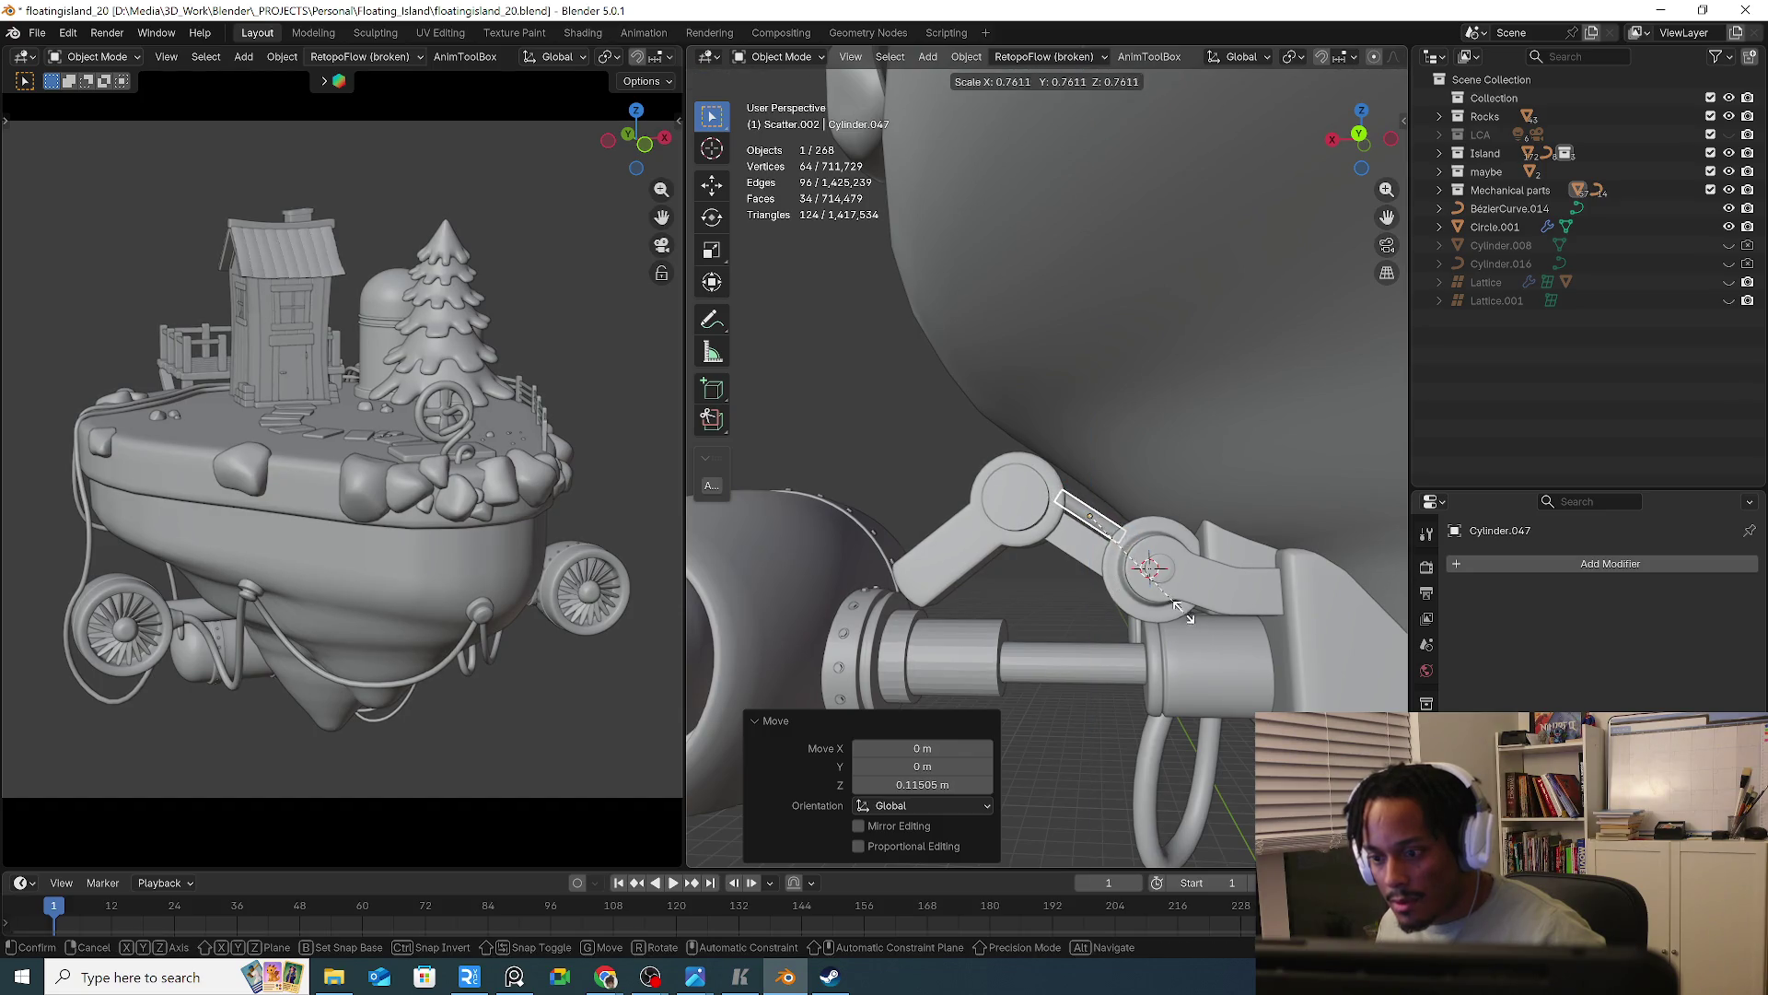
left_click(1173, 606)
key("s")
key("x")
key("z")
key("x")
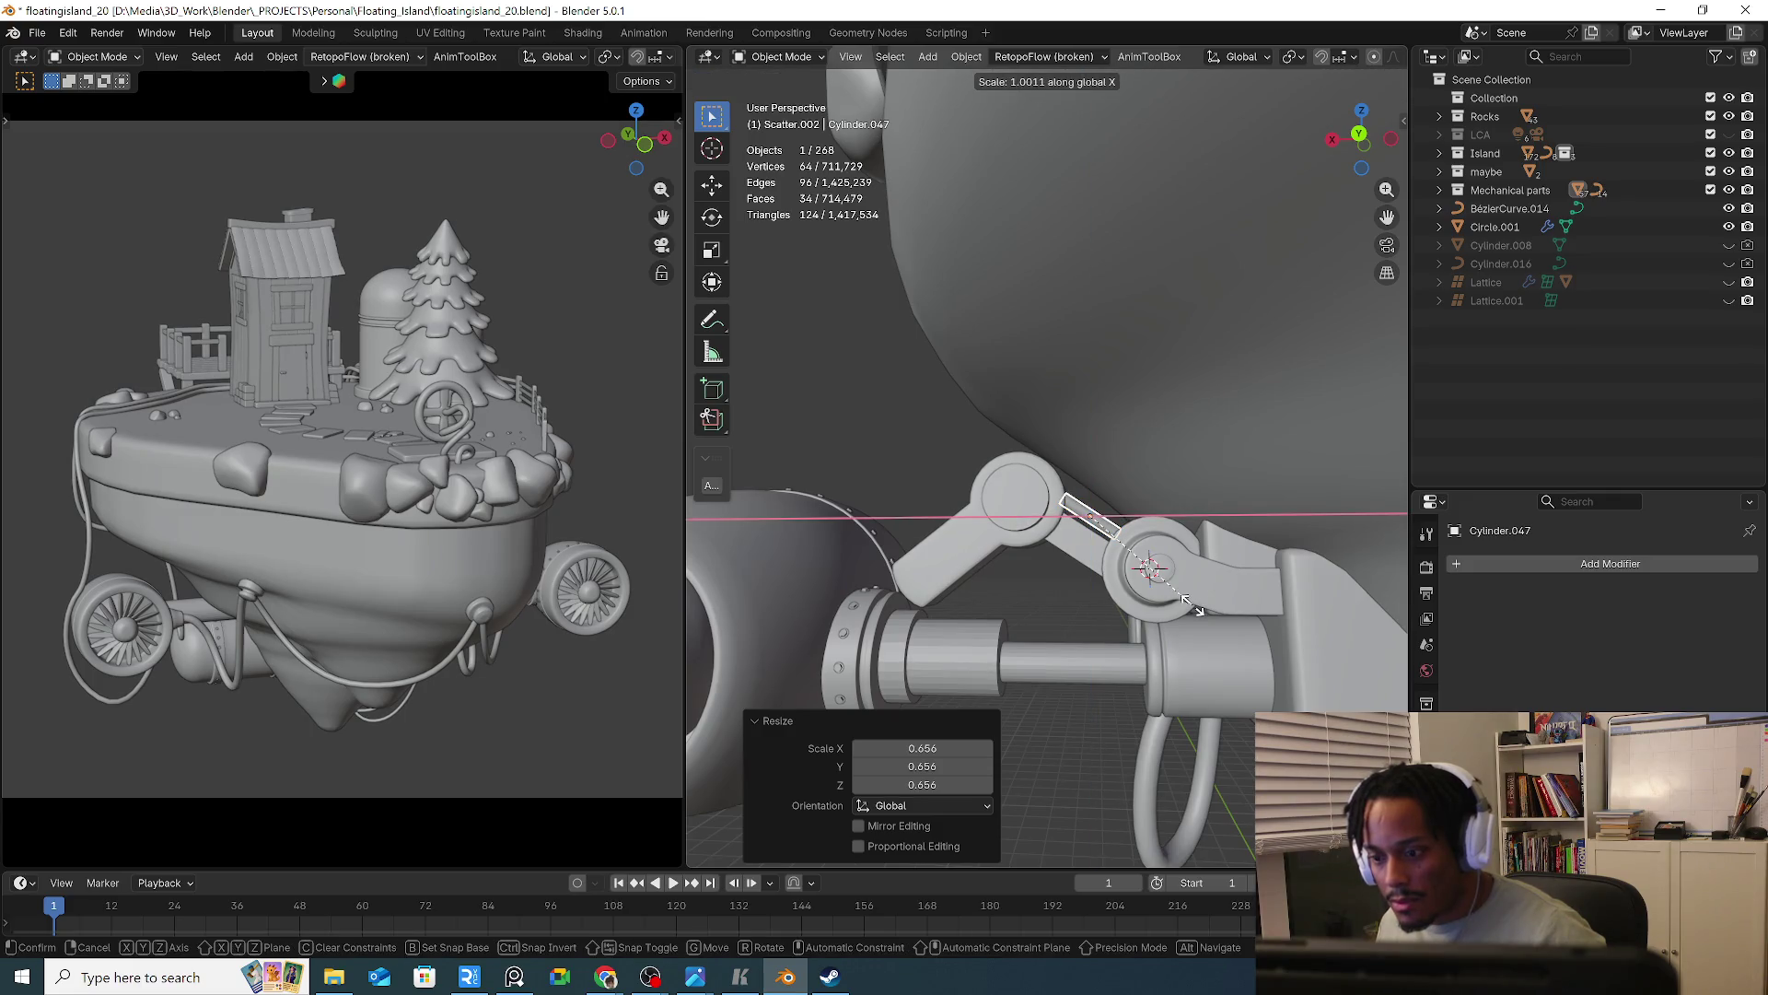
key("y")
key("y")
key("x")
key("x")
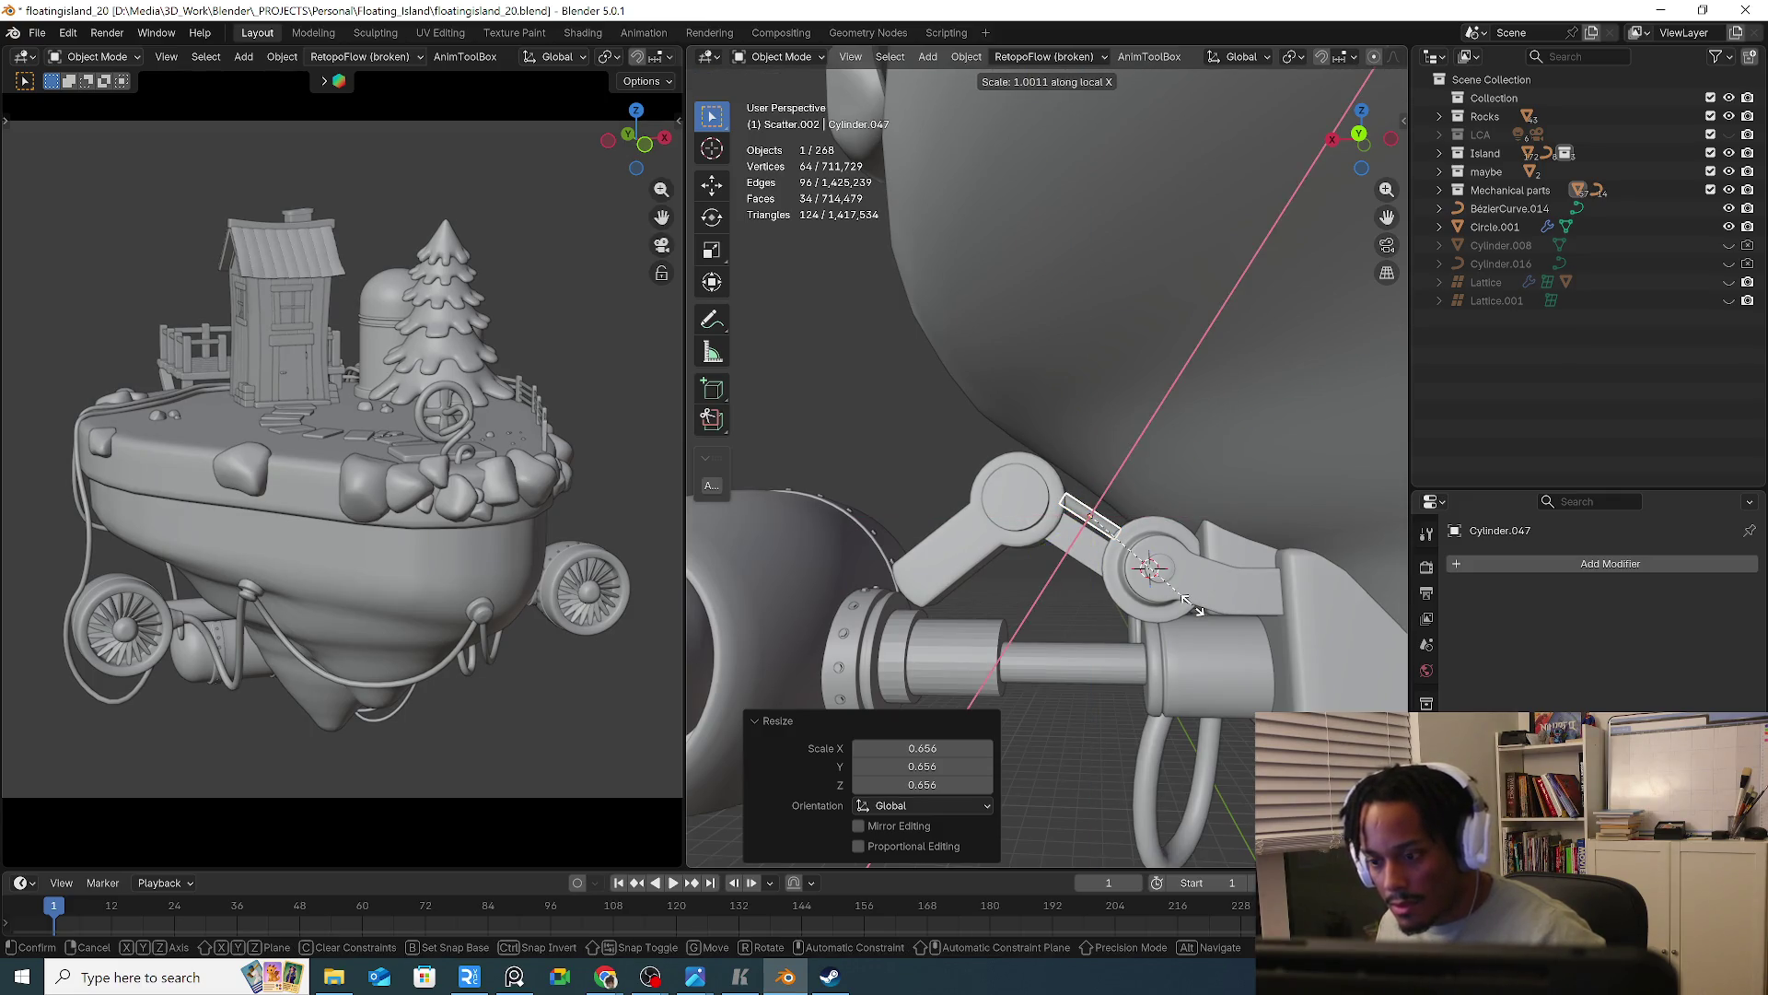
key("z")
key("z")
left_click(1216, 626)
Deselect everything and select the arm joint
mouse_move(1224, 633)
middle_mouse_down()
mouse_move(1304, 683)
mouse_move(1002, 616)
mouse_move(1124, 534)
mouse_move(1059, 532)
mouse_move(1051, 567)
mouse_move(1140, 605)
mouse_move(1026, 565)
mouse_move(1071, 561)
mouse_move(981, 549)
mouse_move(997, 561)
middle_mouse_up()
key("alt+a")
left_click(1071, 561)
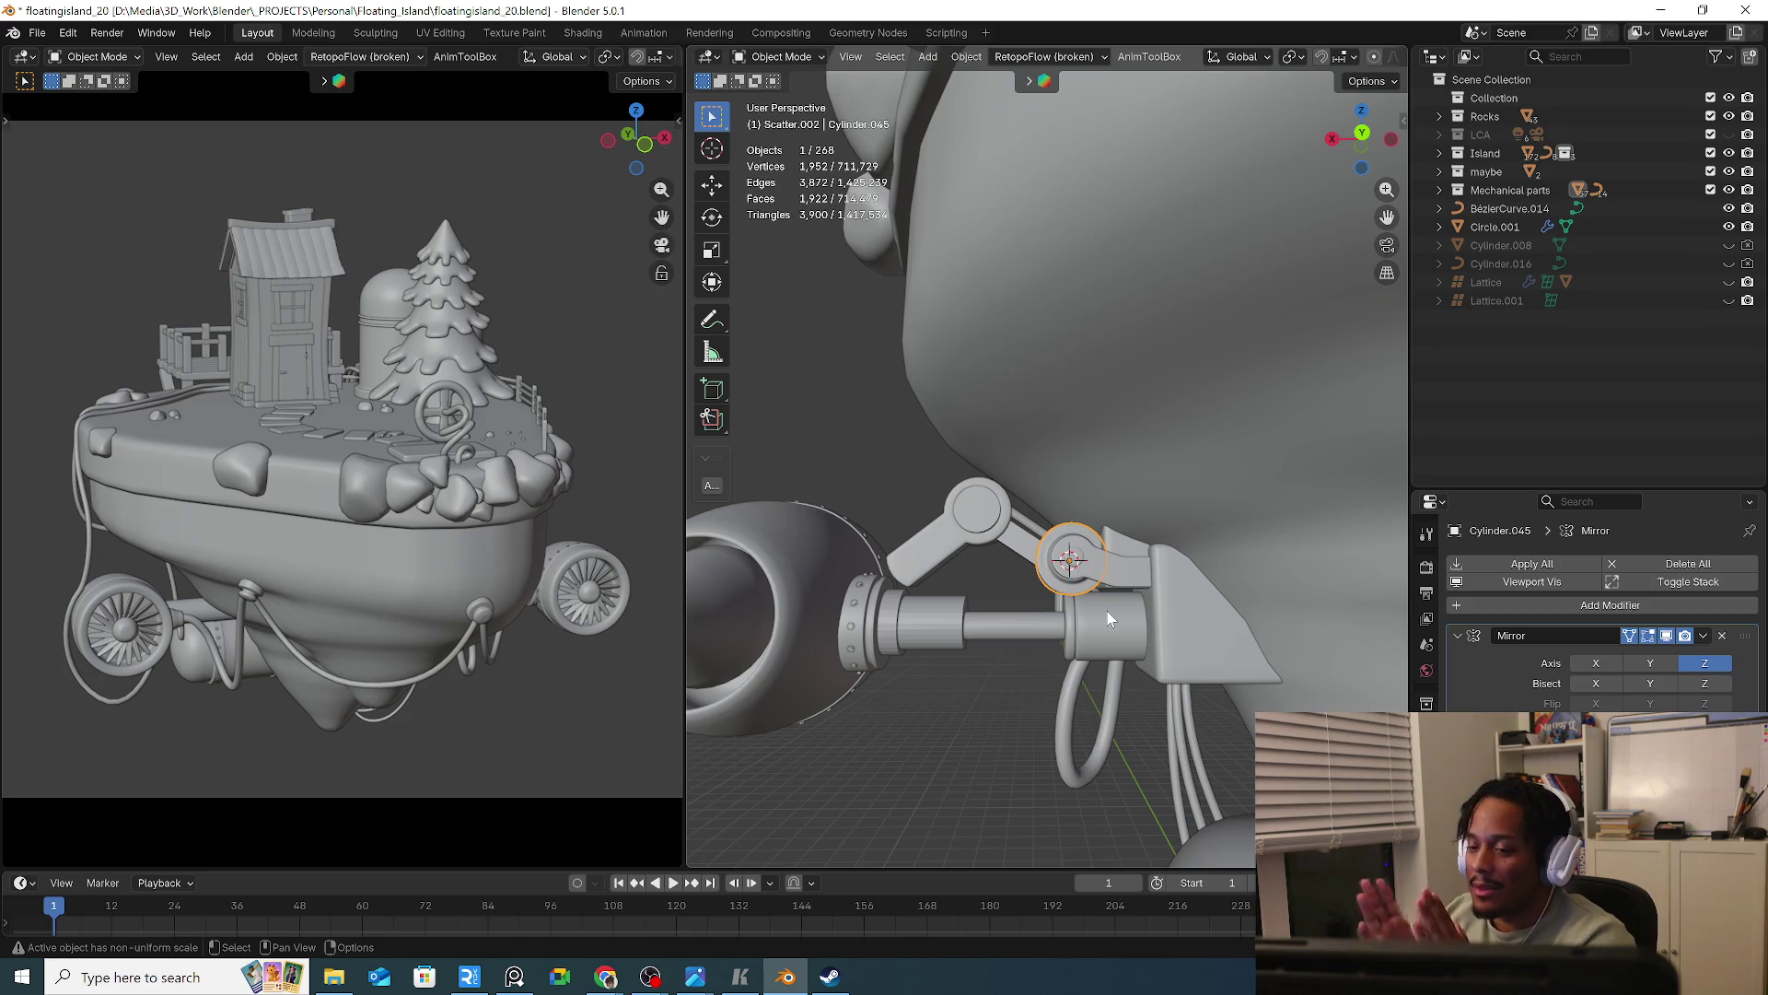
left_click(981, 636)
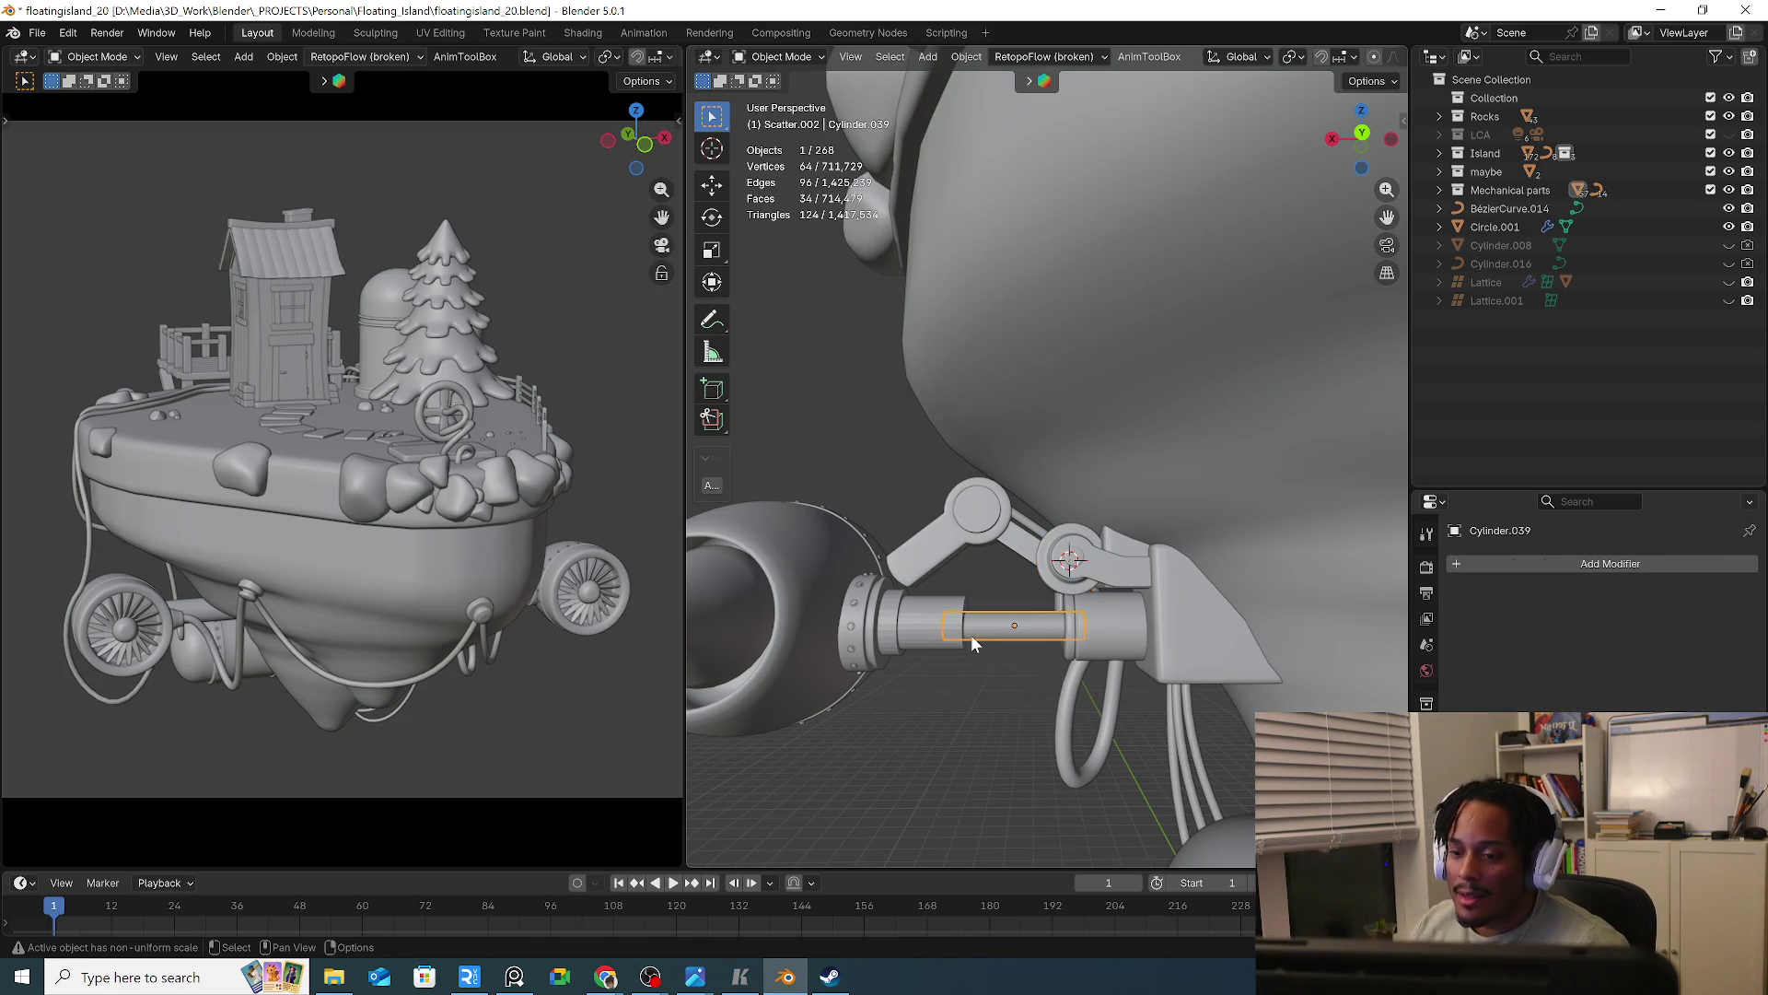
left_click(949, 640)
middle_click_drag(948, 640, 1063, 678)
scroll(969, 637, "up", 2)
left_click(970, 639)
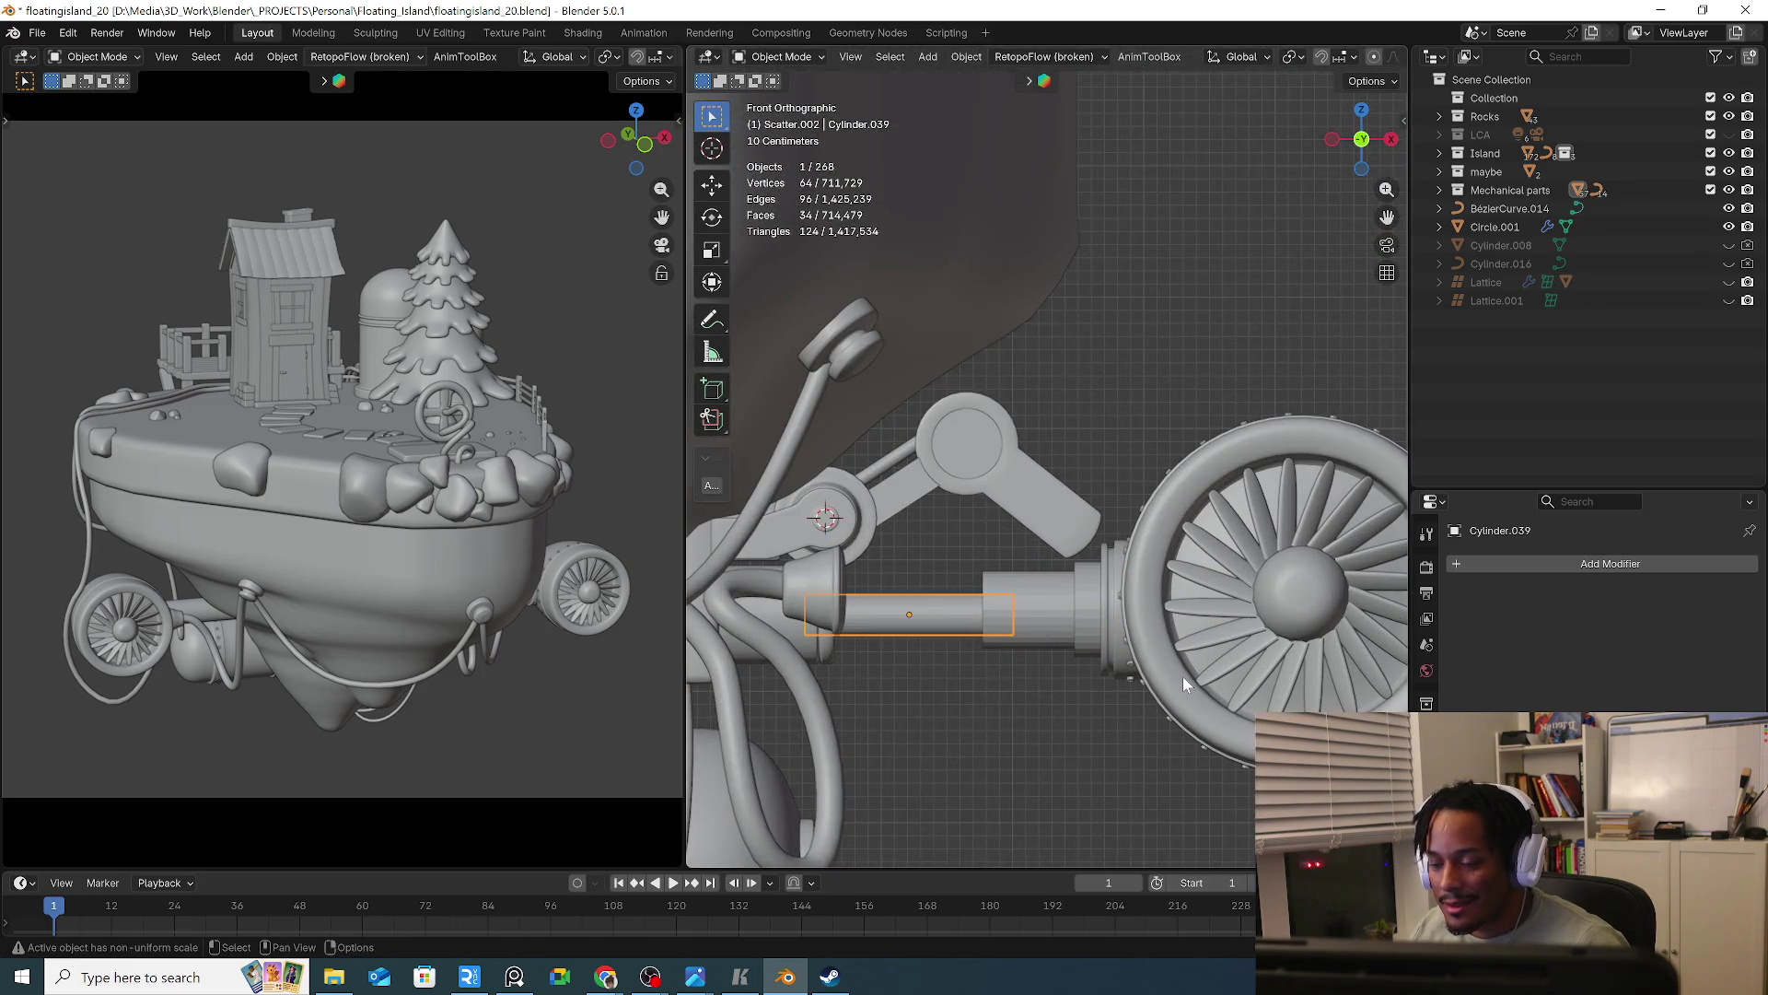
key("ctrl+KP_1")
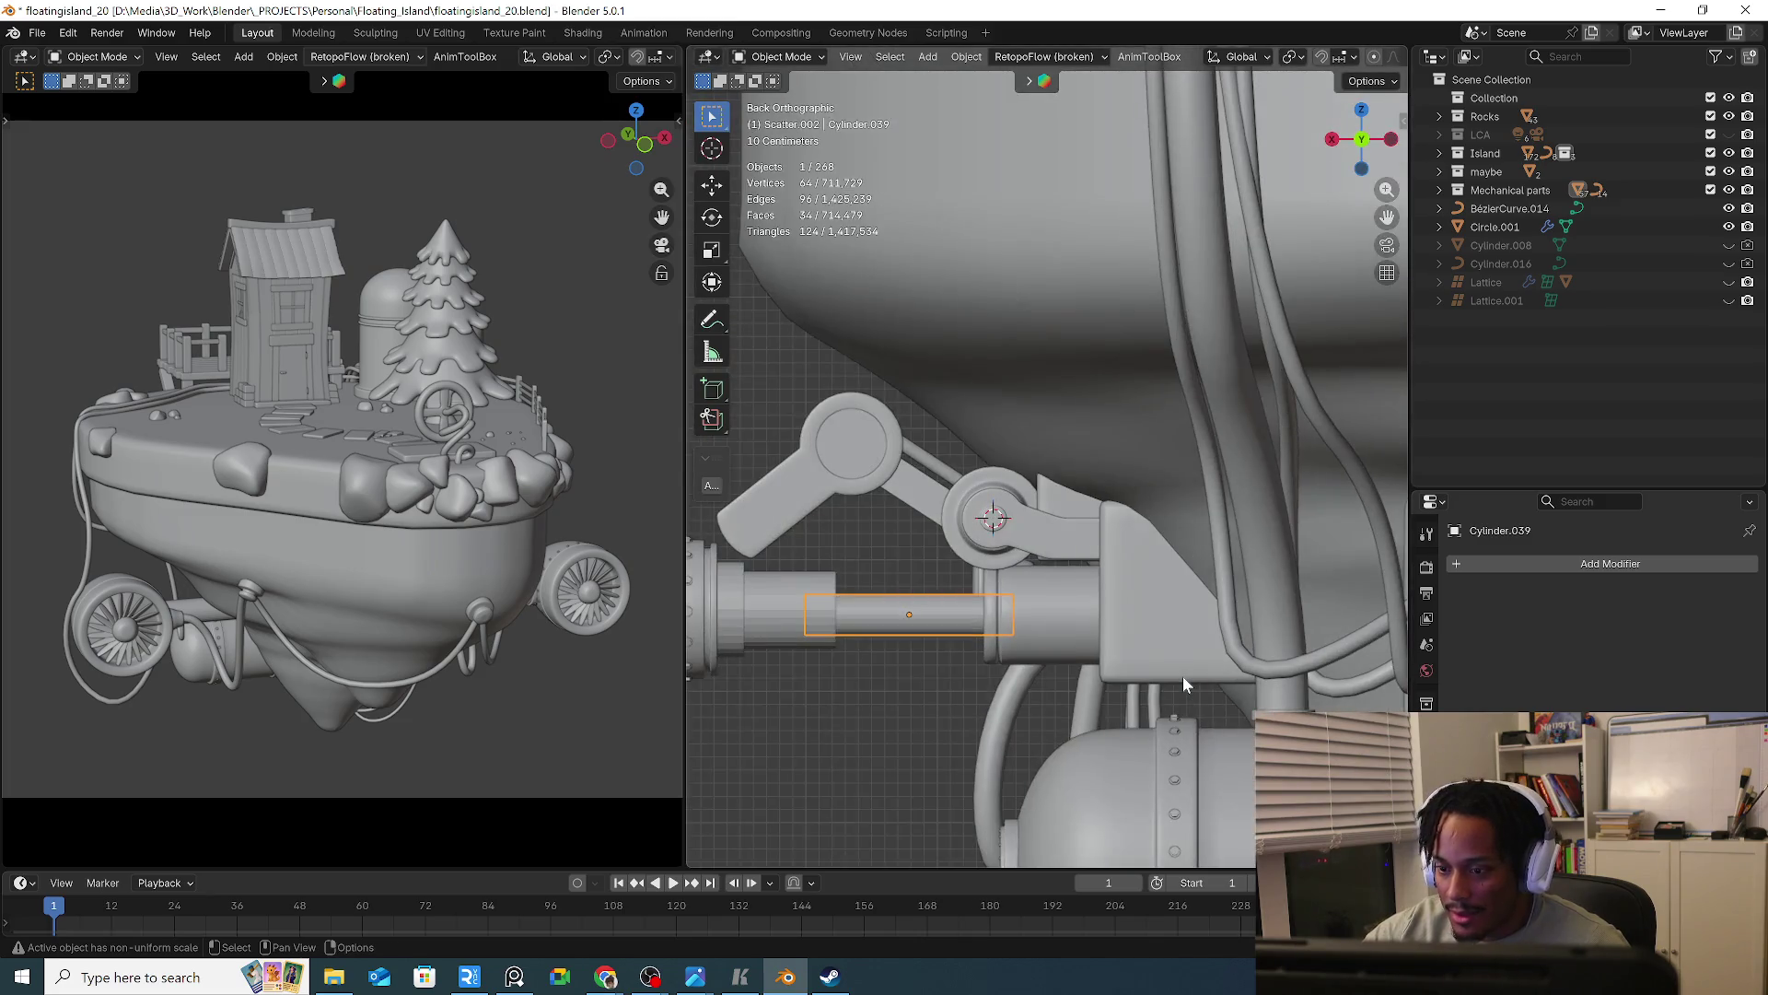
scroll(1186, 678, "down", 6)
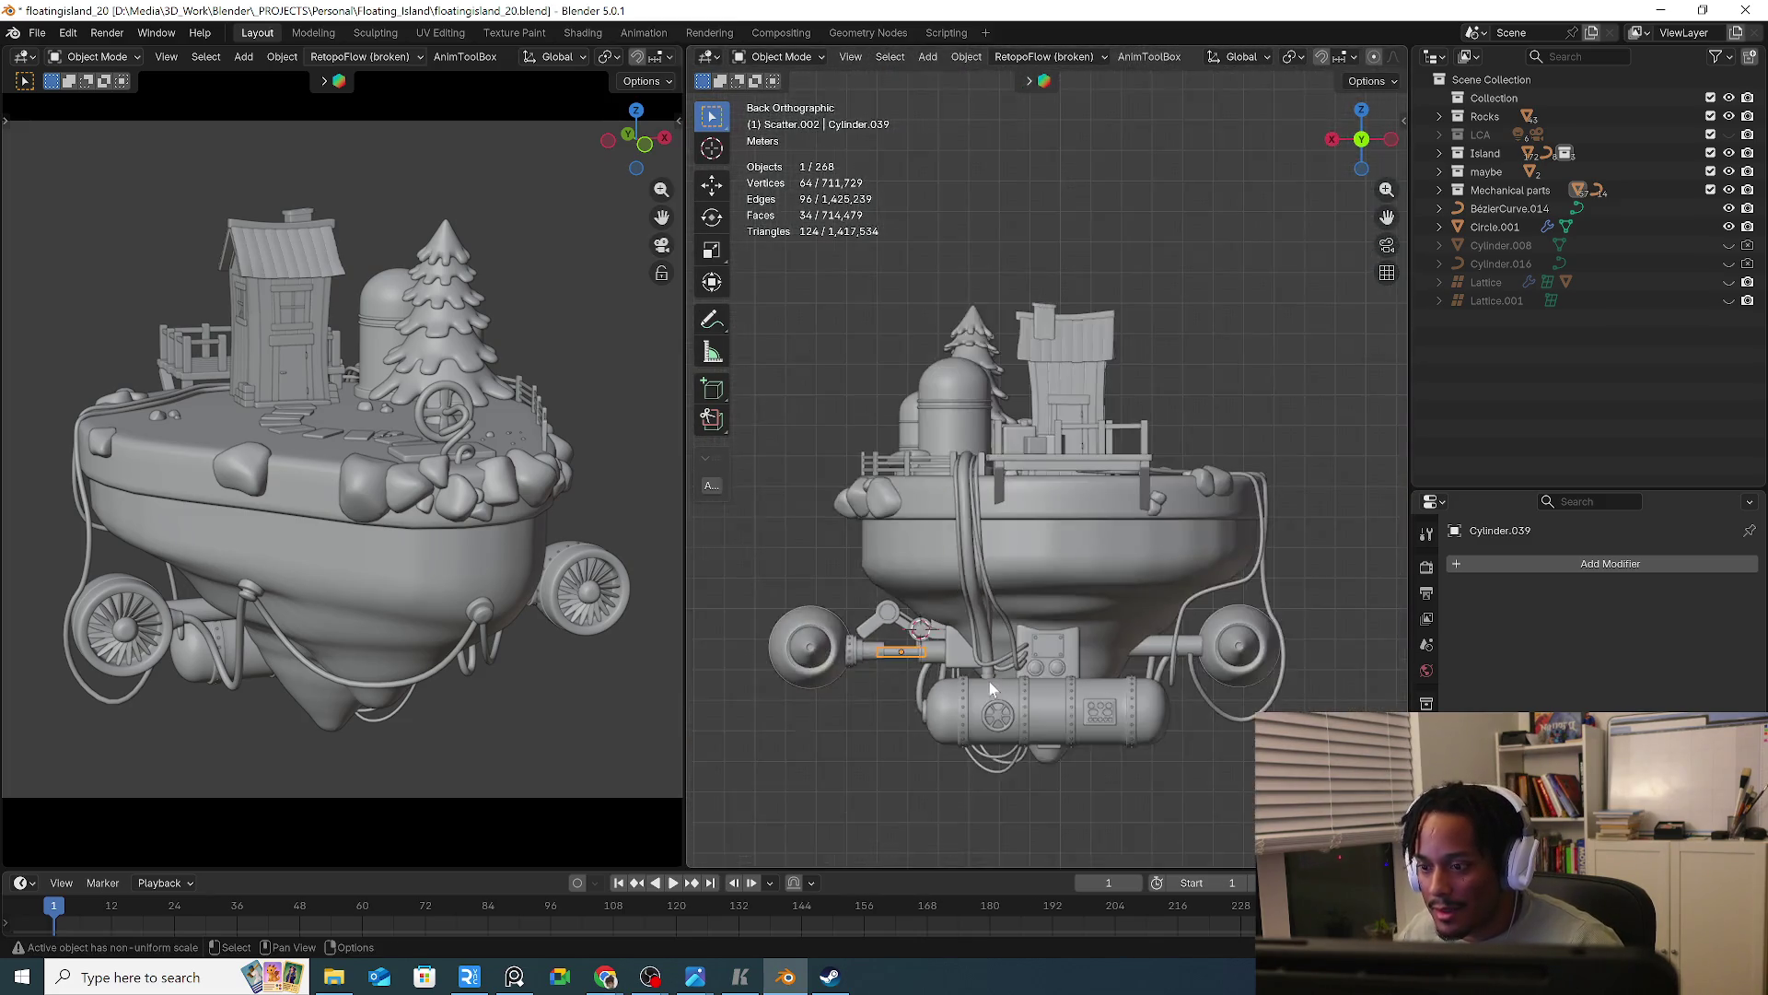
mouse_move(989, 682)
middle_mouse_down()
mouse_move(1122, 677)
mouse_move(1164, 698)
middle_mouse_up()
left_click(1164, 698)
scroll(954, 694, "up", 3)
mouse_move(954, 693)
middle_mouse_down()
mouse_move(999, 697)
mouse_move(1019, 645)
mouse_move(776, 654)
mouse_move(1151, 660)
mouse_move(1028, 582)
mouse_move(1147, 616)
mouse_move(1027, 687)
middle_mouse_up()
middle_click_drag(1253, 679, 1272, 684)
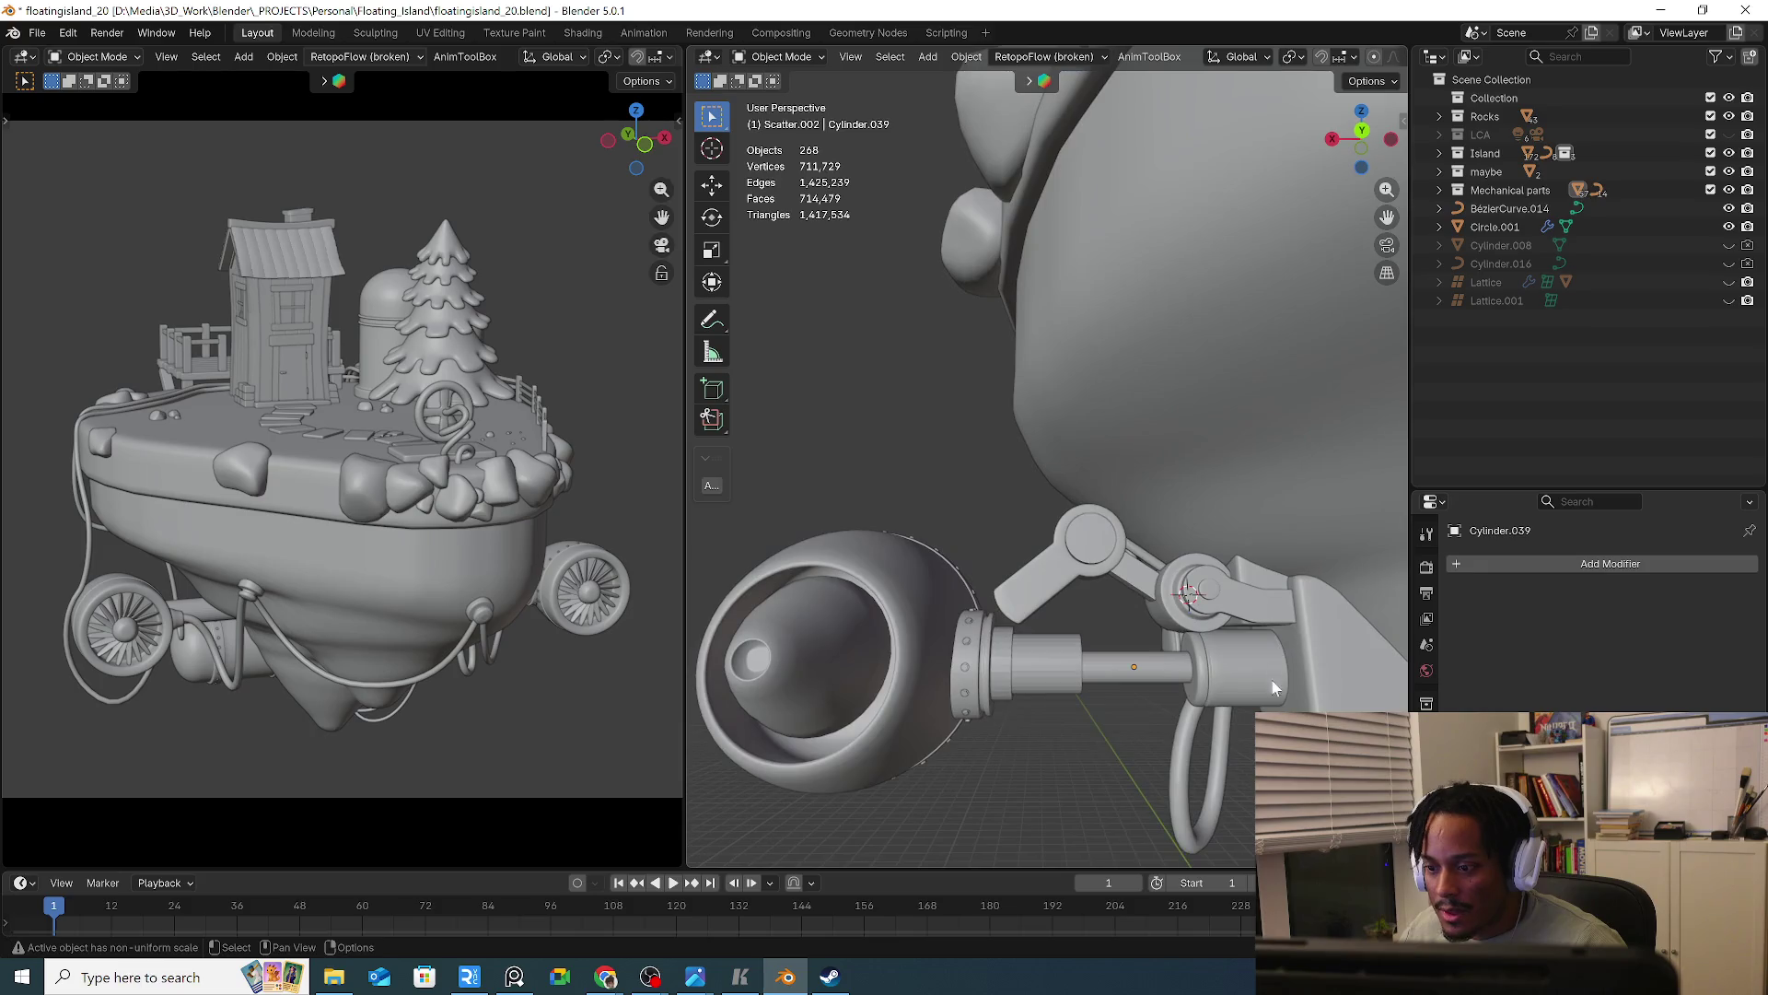
mouse_move(1151, 733)
middle_mouse_down()
mouse_move(1173, 661)
mouse_move(1153, 624)
mouse_move(699, 606)
mouse_move(551, 659)
middle_mouse_up()
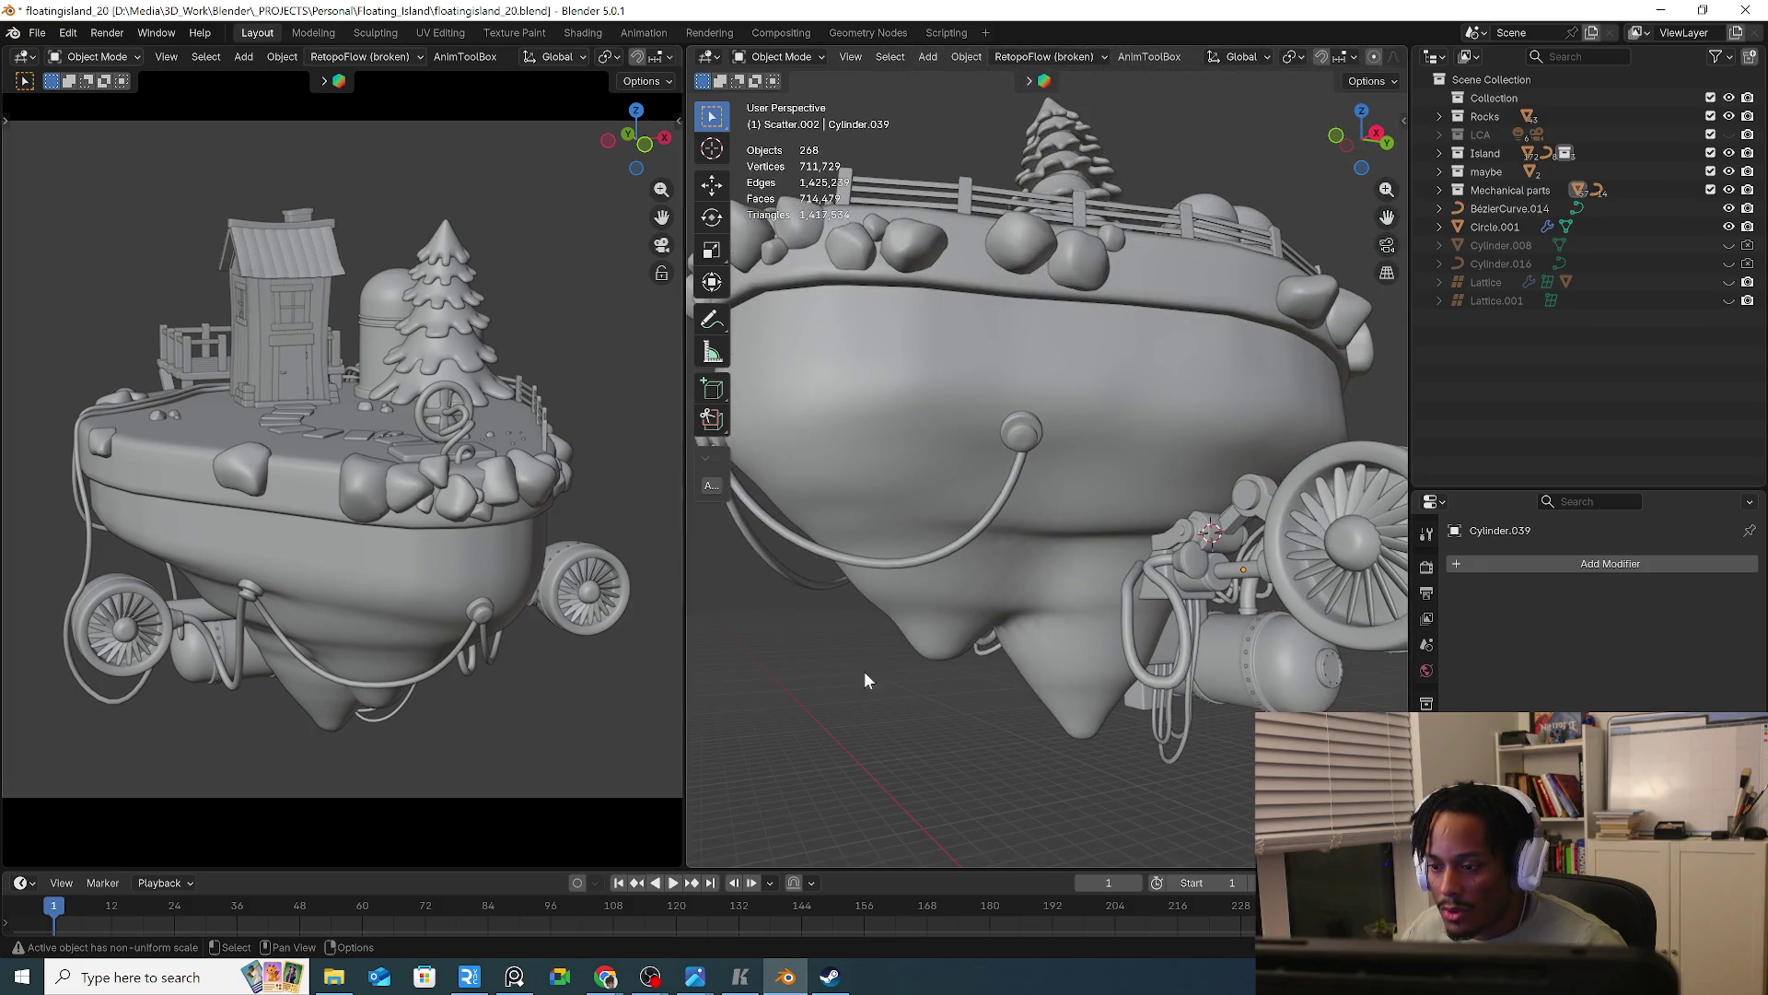
mouse_move(1088, 591)
middle_mouse_down()
mouse_move(982, 553)
mouse_move(1024, 593)
mouse_move(1002, 604)
middle_mouse_up()
Duplicate hose BezierCurve.006 and place the copy beside the engine under the island
left_click(982, 552, "shift")
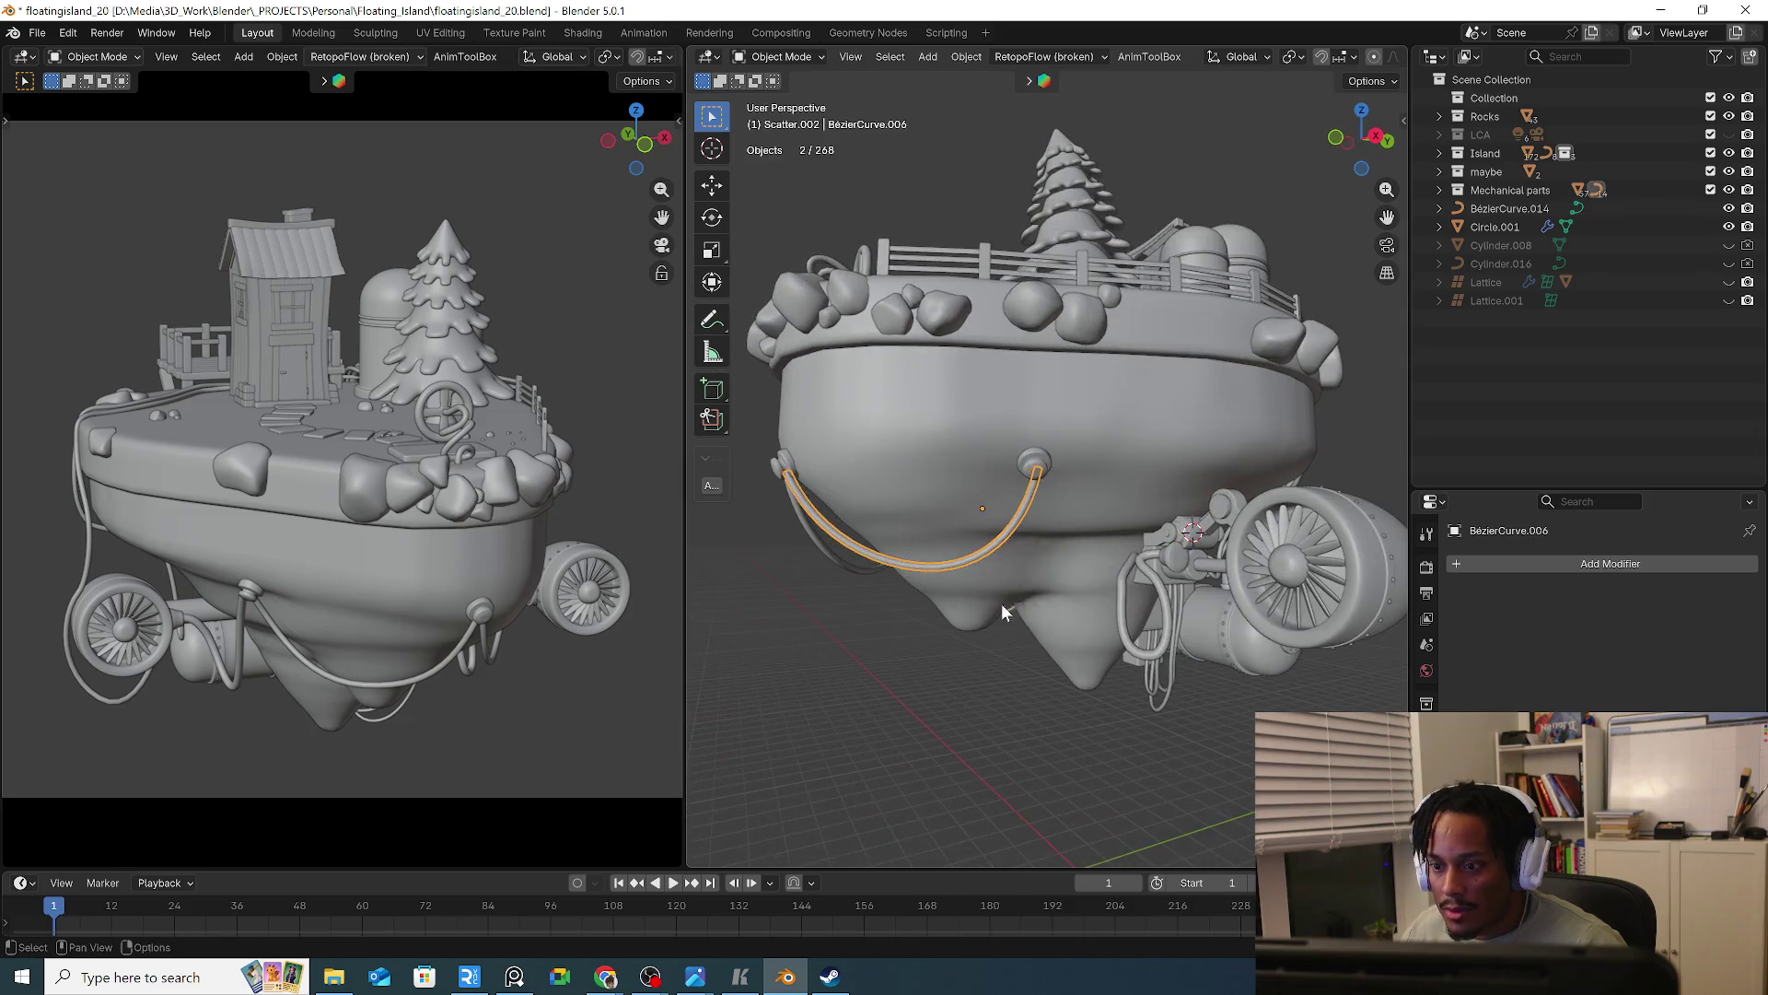
key("shift+d")
left_click(1251, 683)
middle_click_drag(1252, 683, 1007, 653)
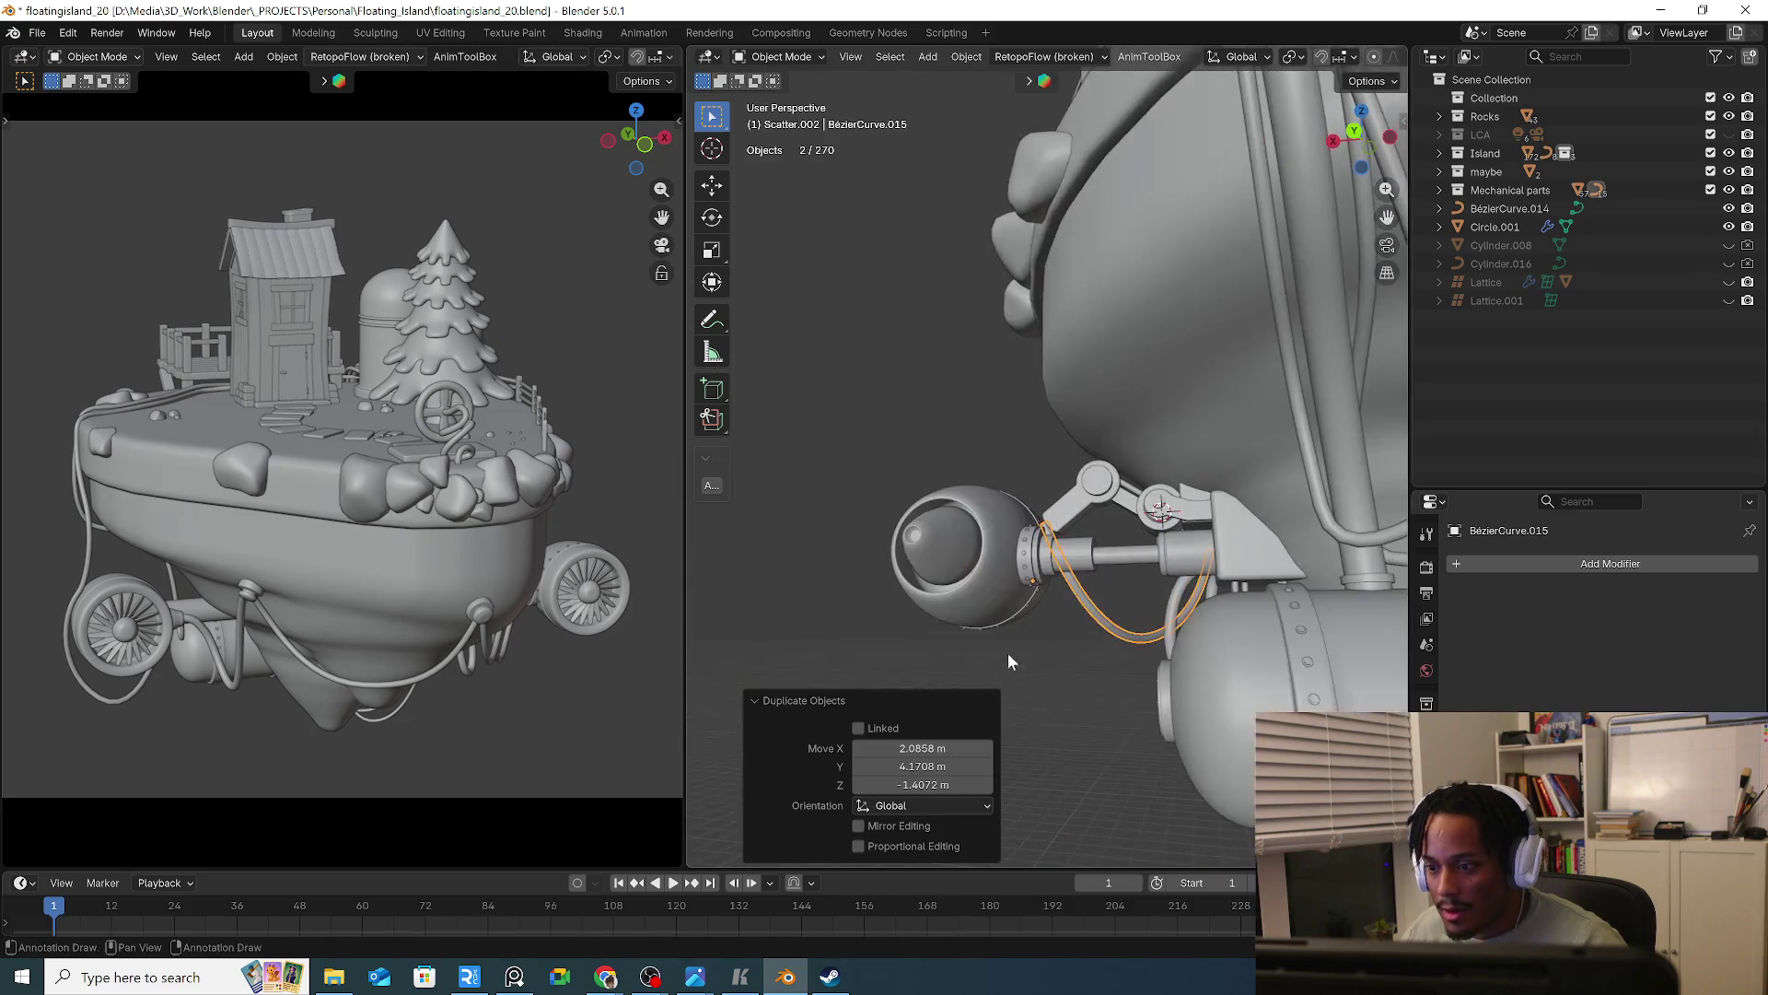
key("g")
left_click(1170, 694)
middle_click_drag(1170, 694, 1240, 710)
key("KP_7")
key("g")
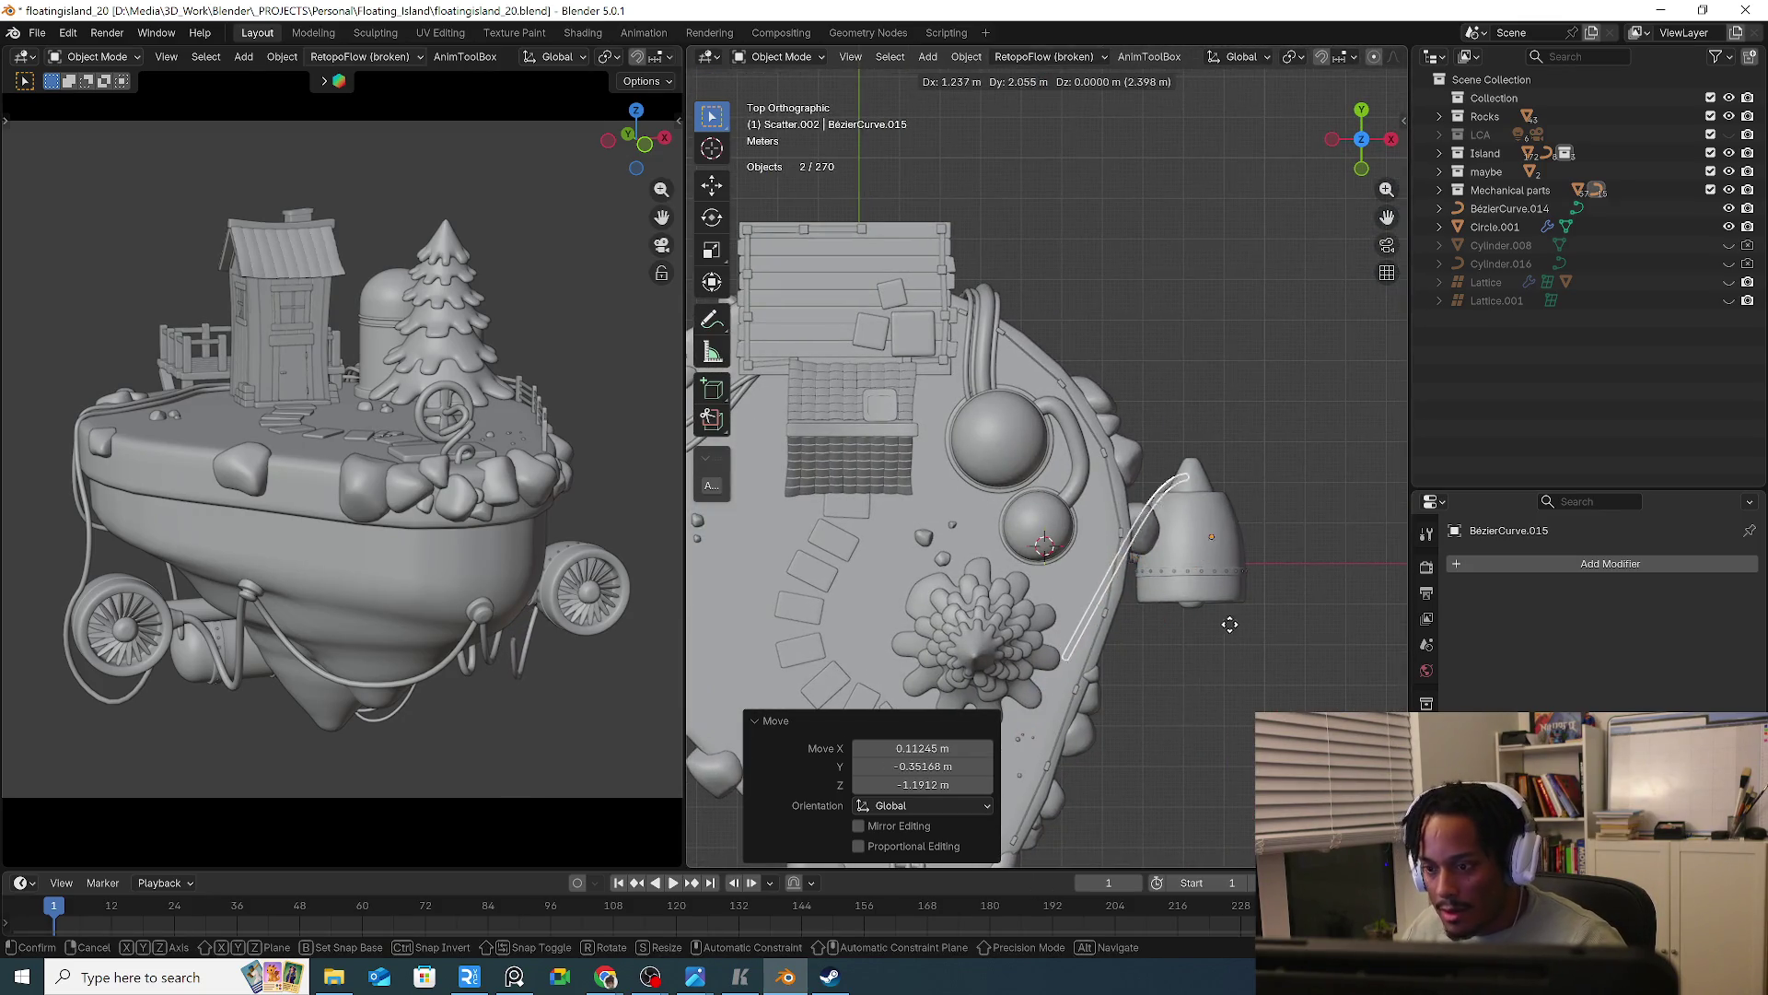
left_click(1229, 608)
In Edit Mode, move the copied hose's selected points next to the engine
key("Tab")
key("KP_3")
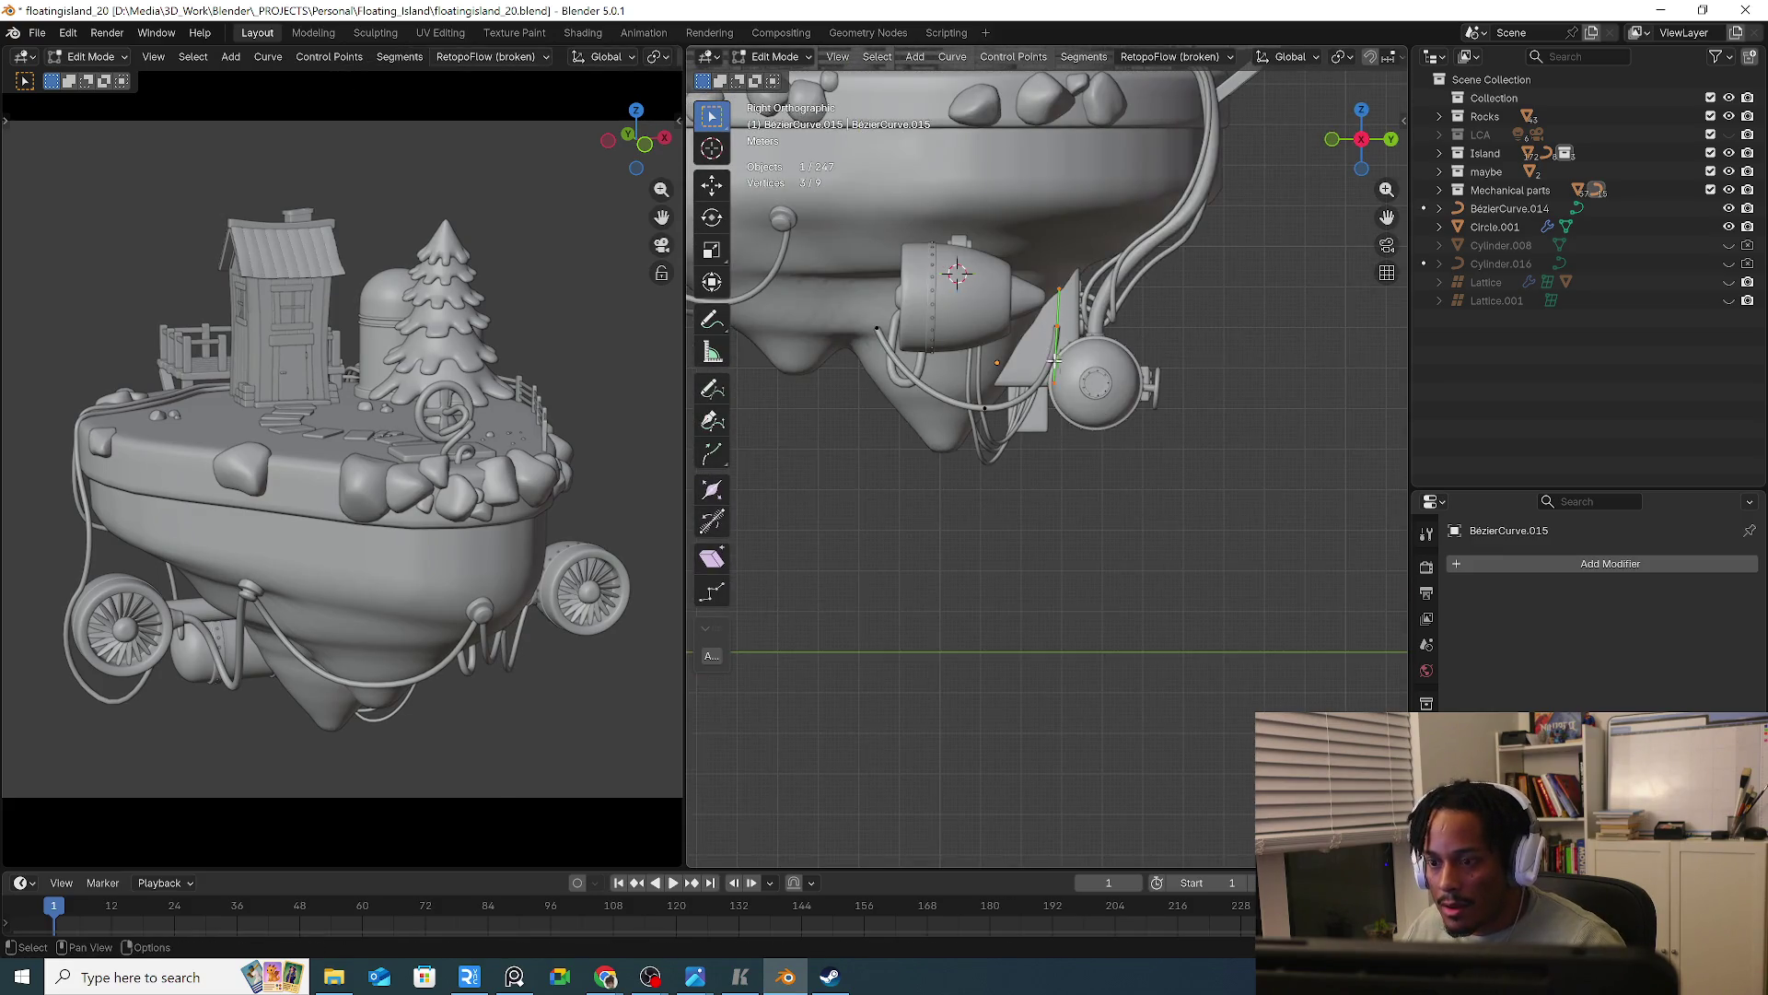
key("g")
left_click(983, 341)
key("g")
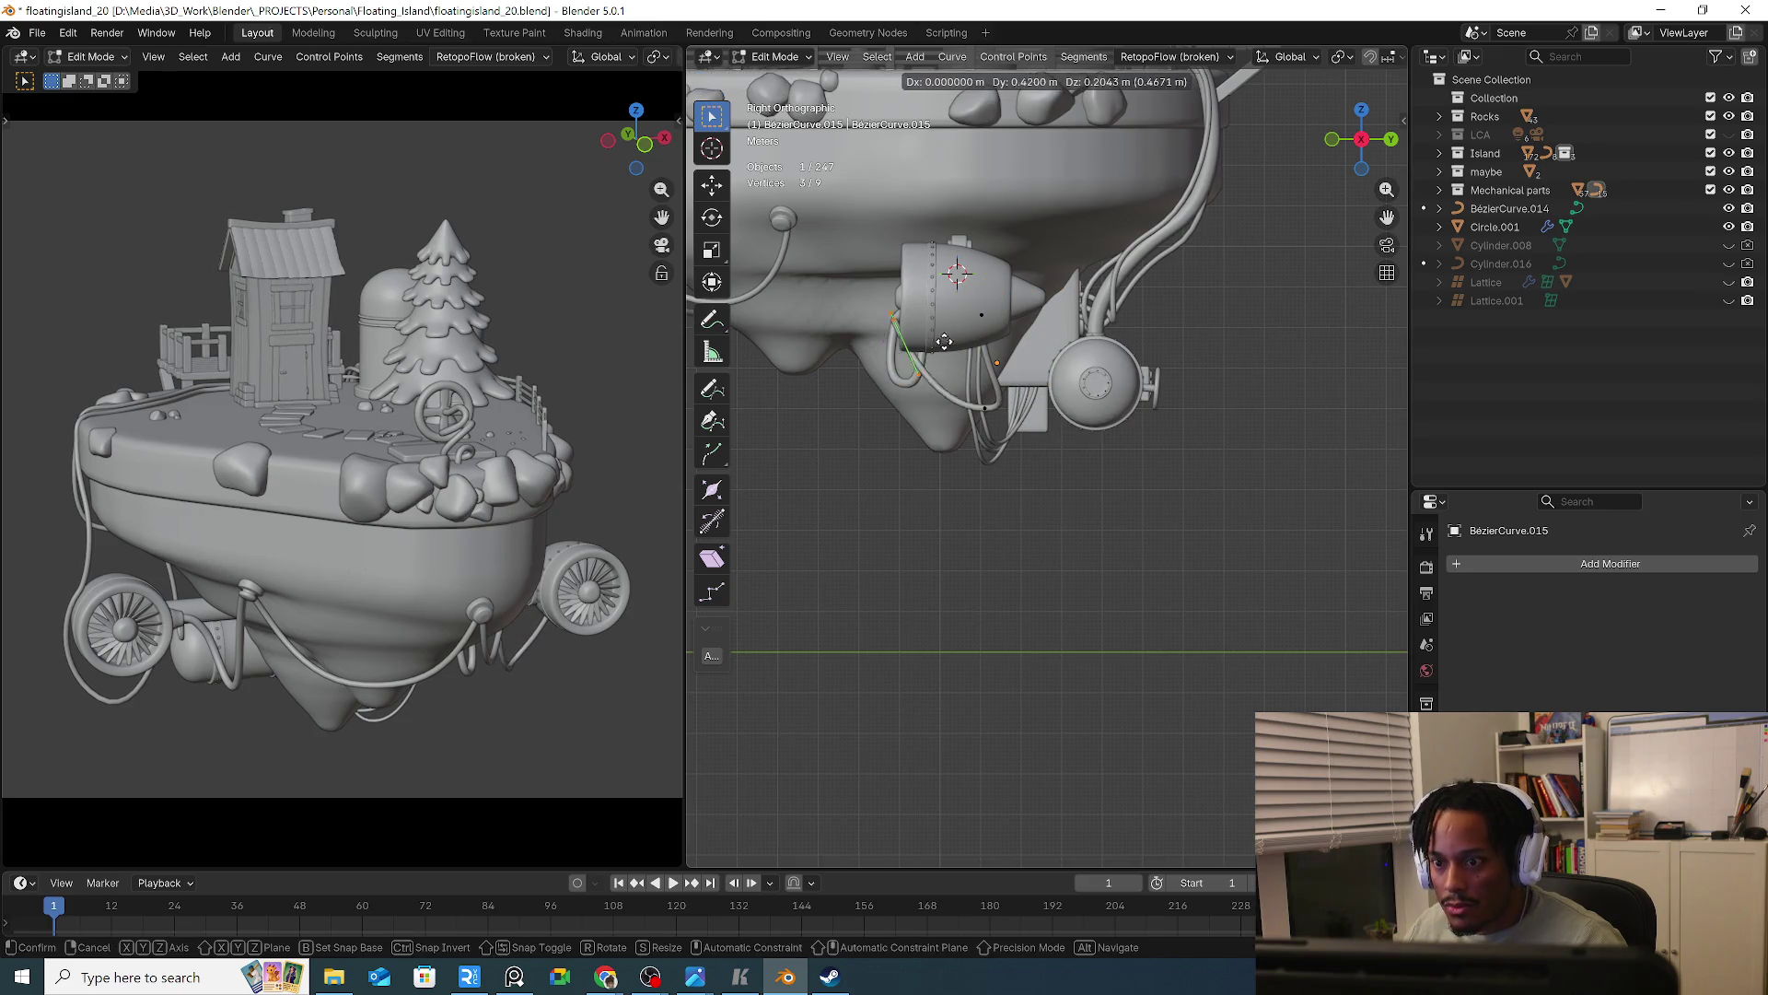
left_click(986, 338)
key("KP_1")
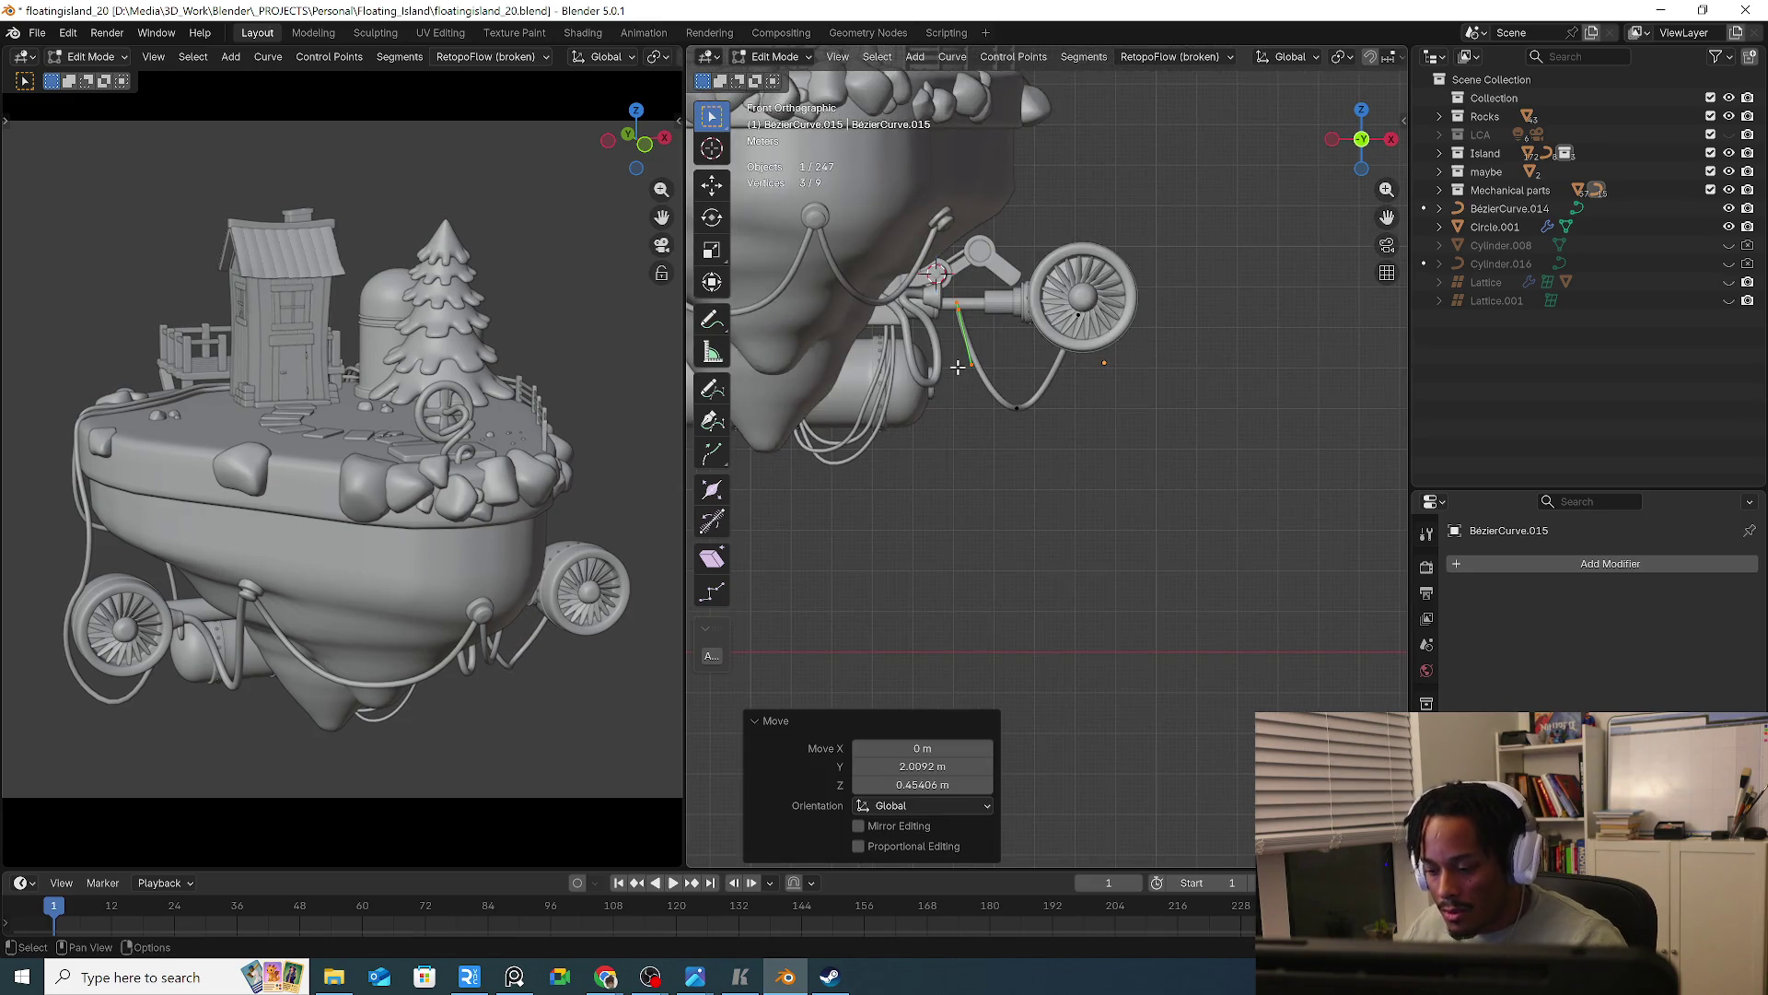
key("ctrl+KP_1")
scroll(958, 357, "up", 3)
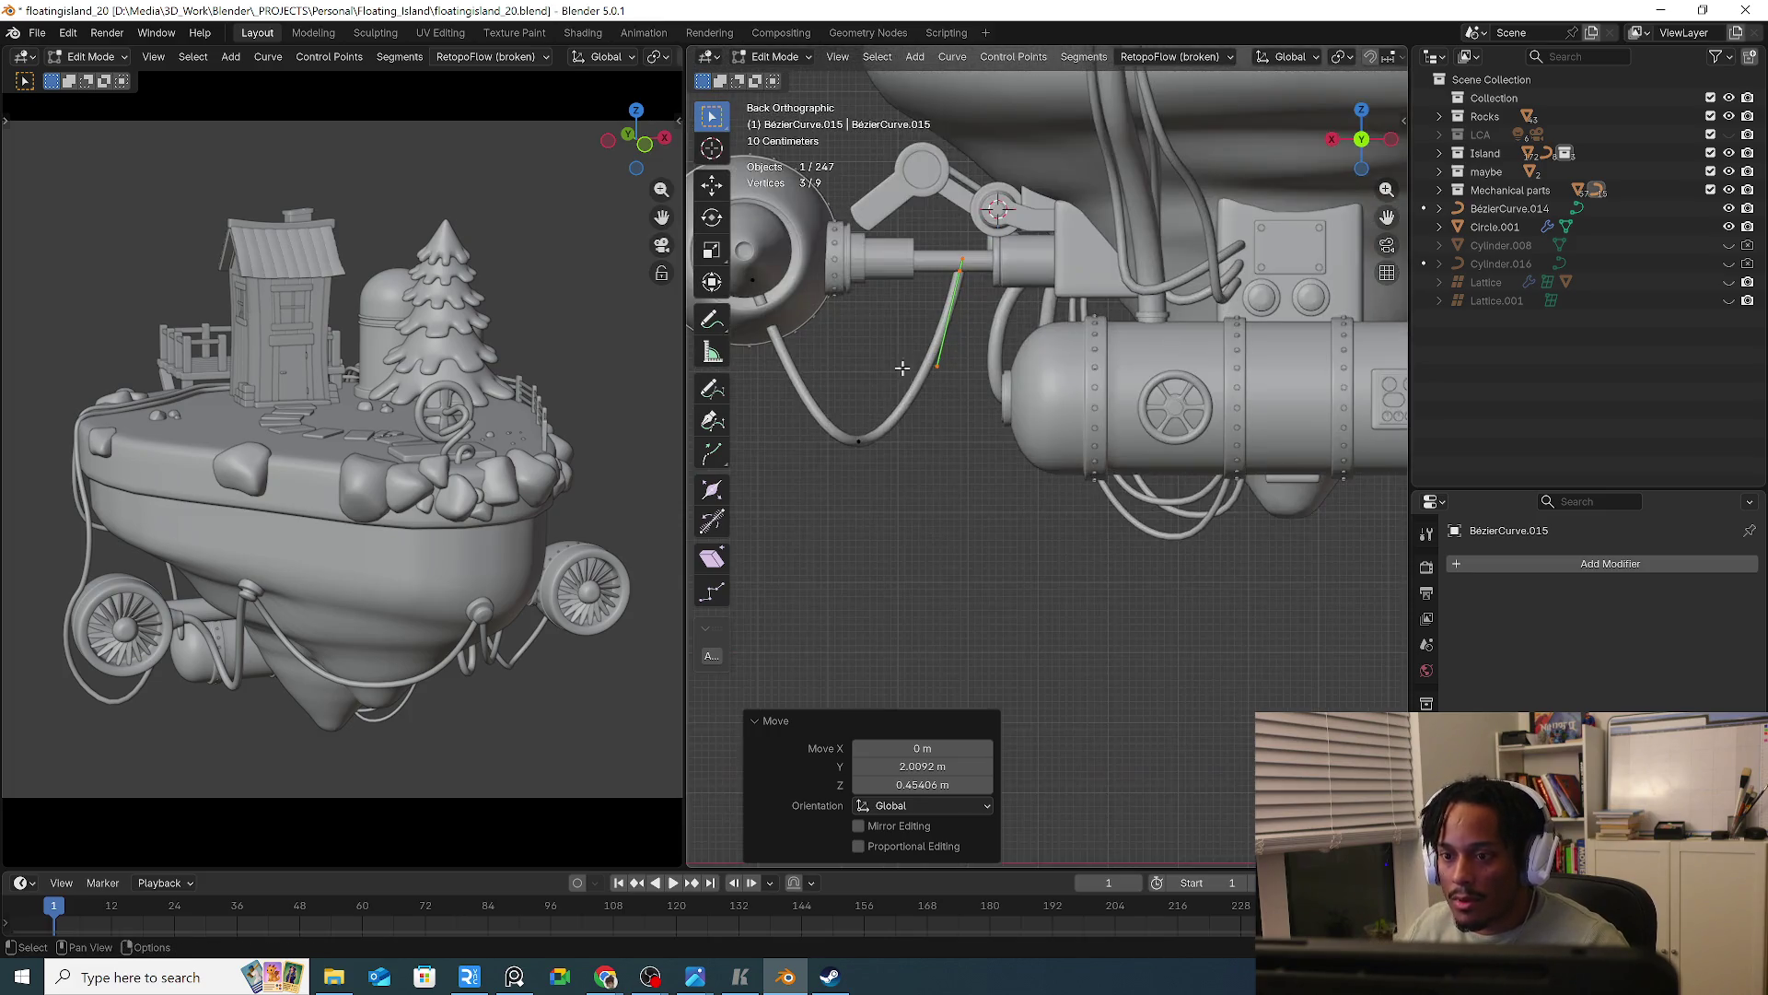
scroll(922, 357, "down", 1)
Reposition the hose end point and rotate, halve and shift its handle
key("g")
left_click(922, 357)
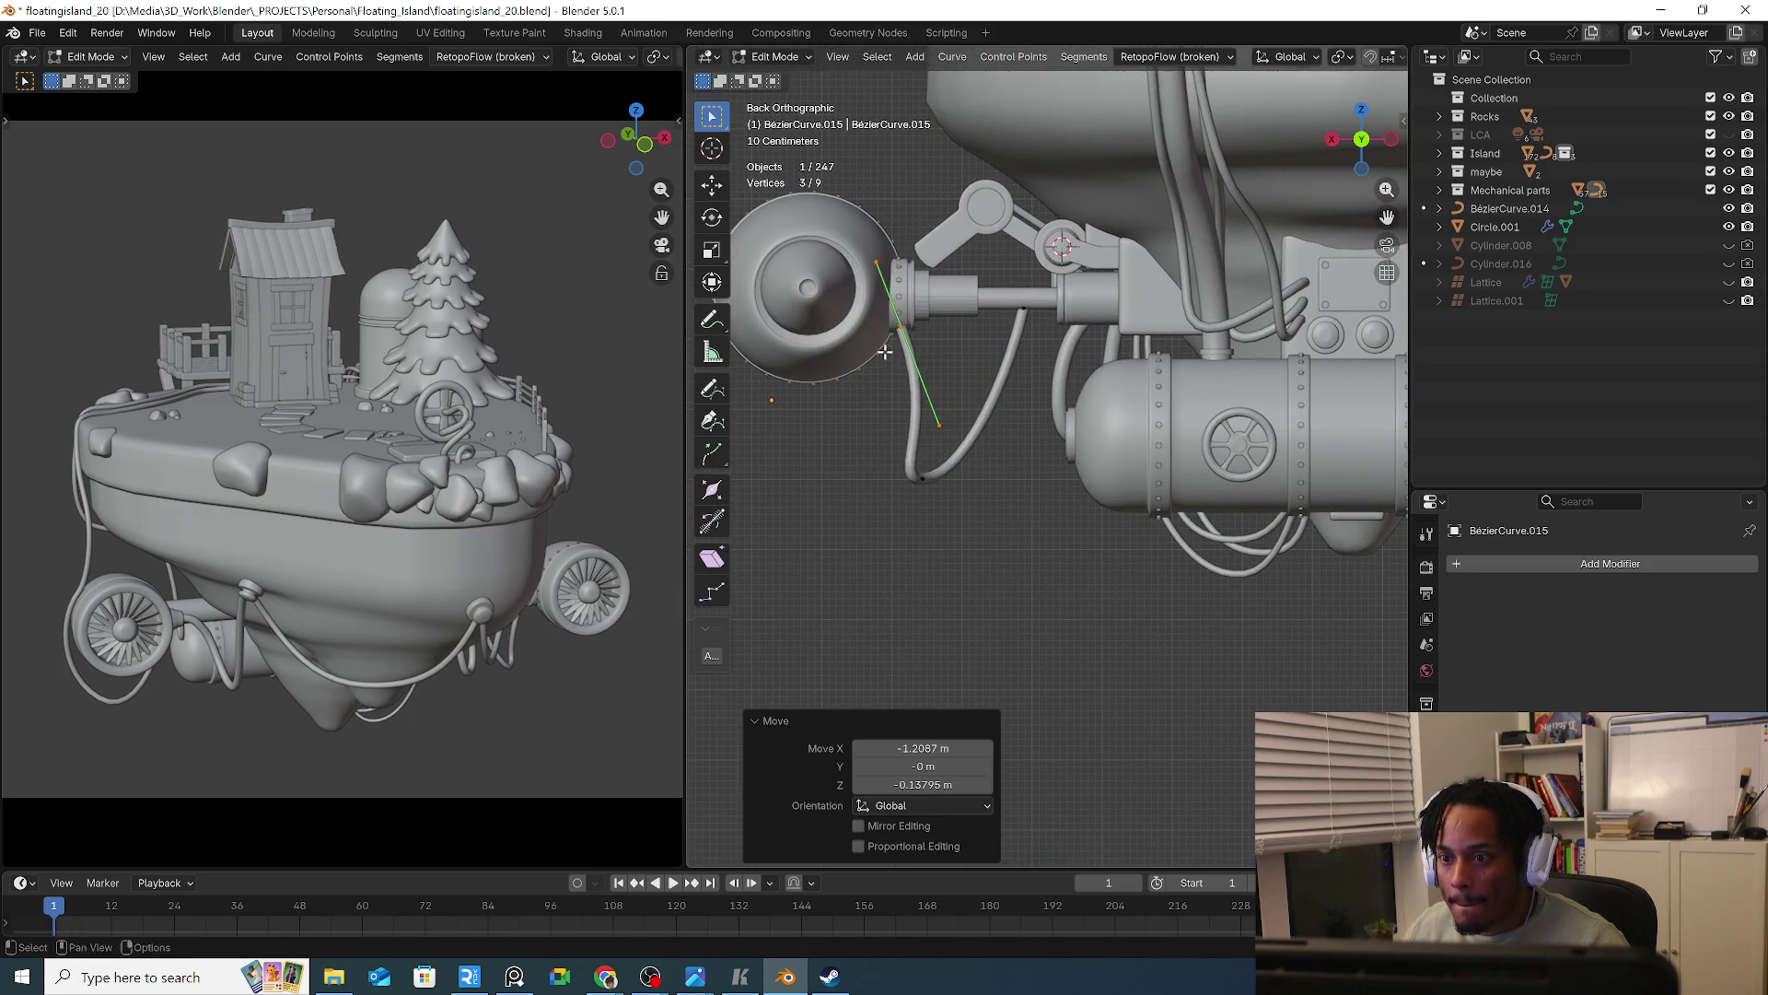
key("r")
left_click(934, 334)
key("s")
left_click(937, 324)
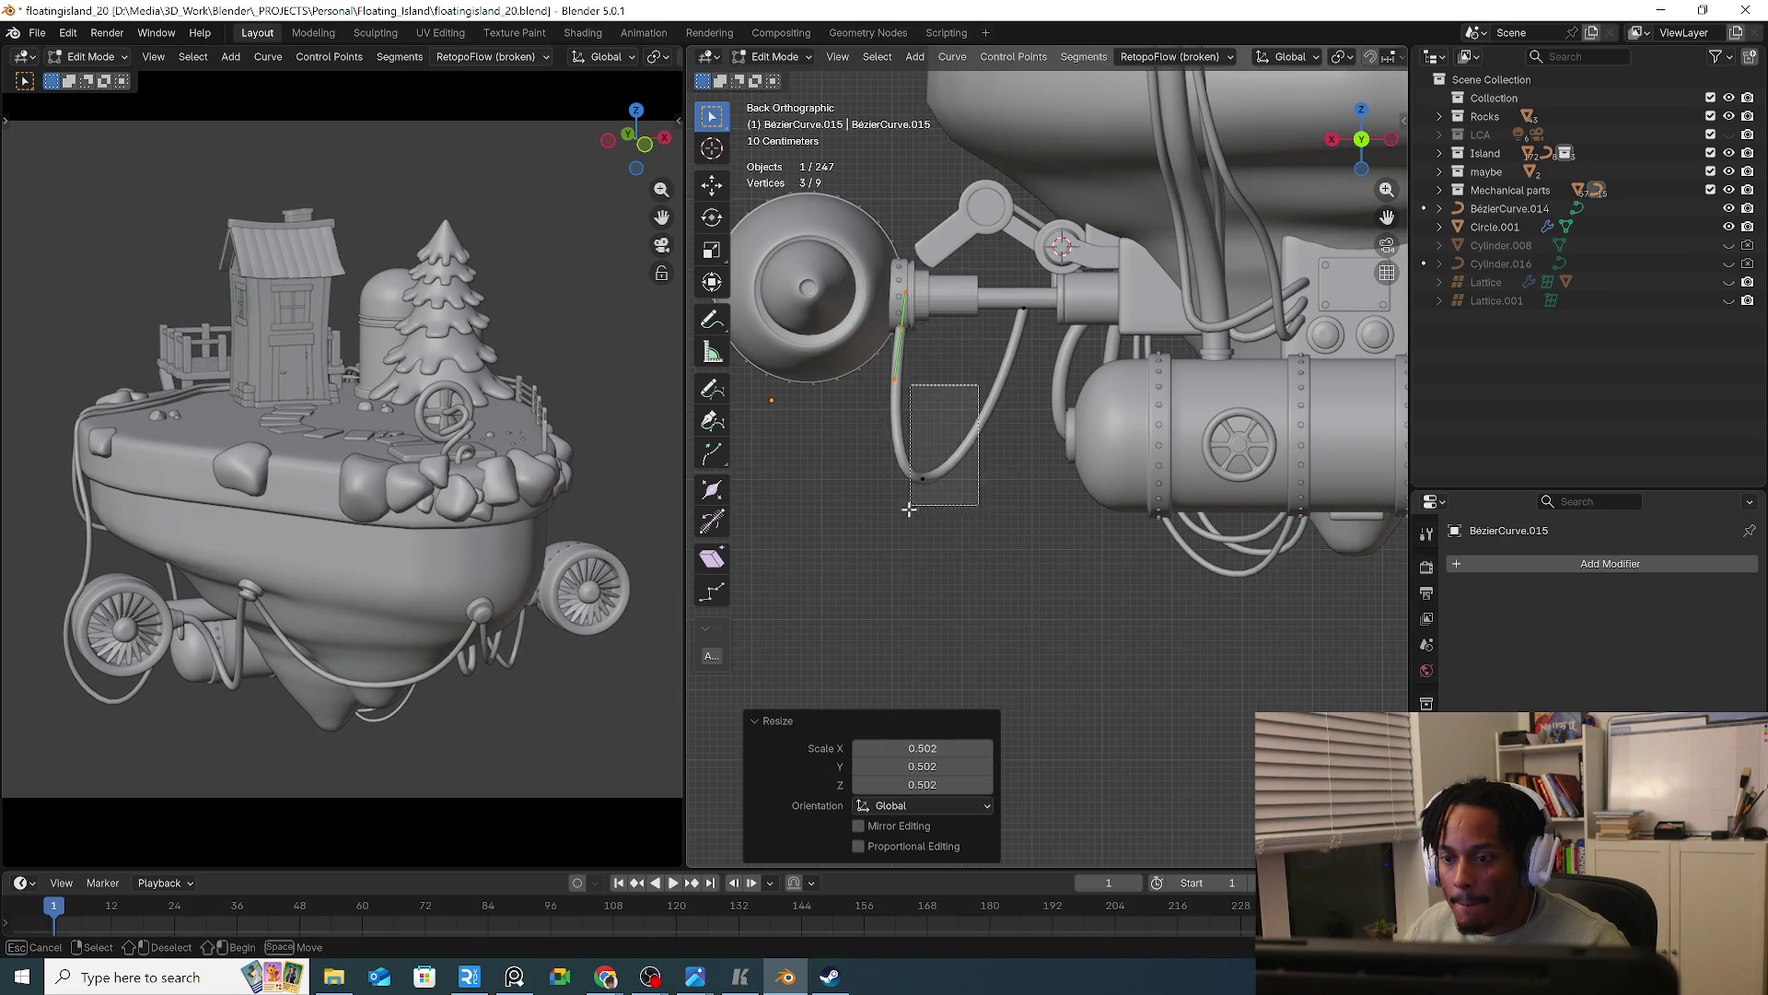
key("g")
left_click(1059, 352)
Move a hose point lower-left toward the tank and rotate its handle
key("g")
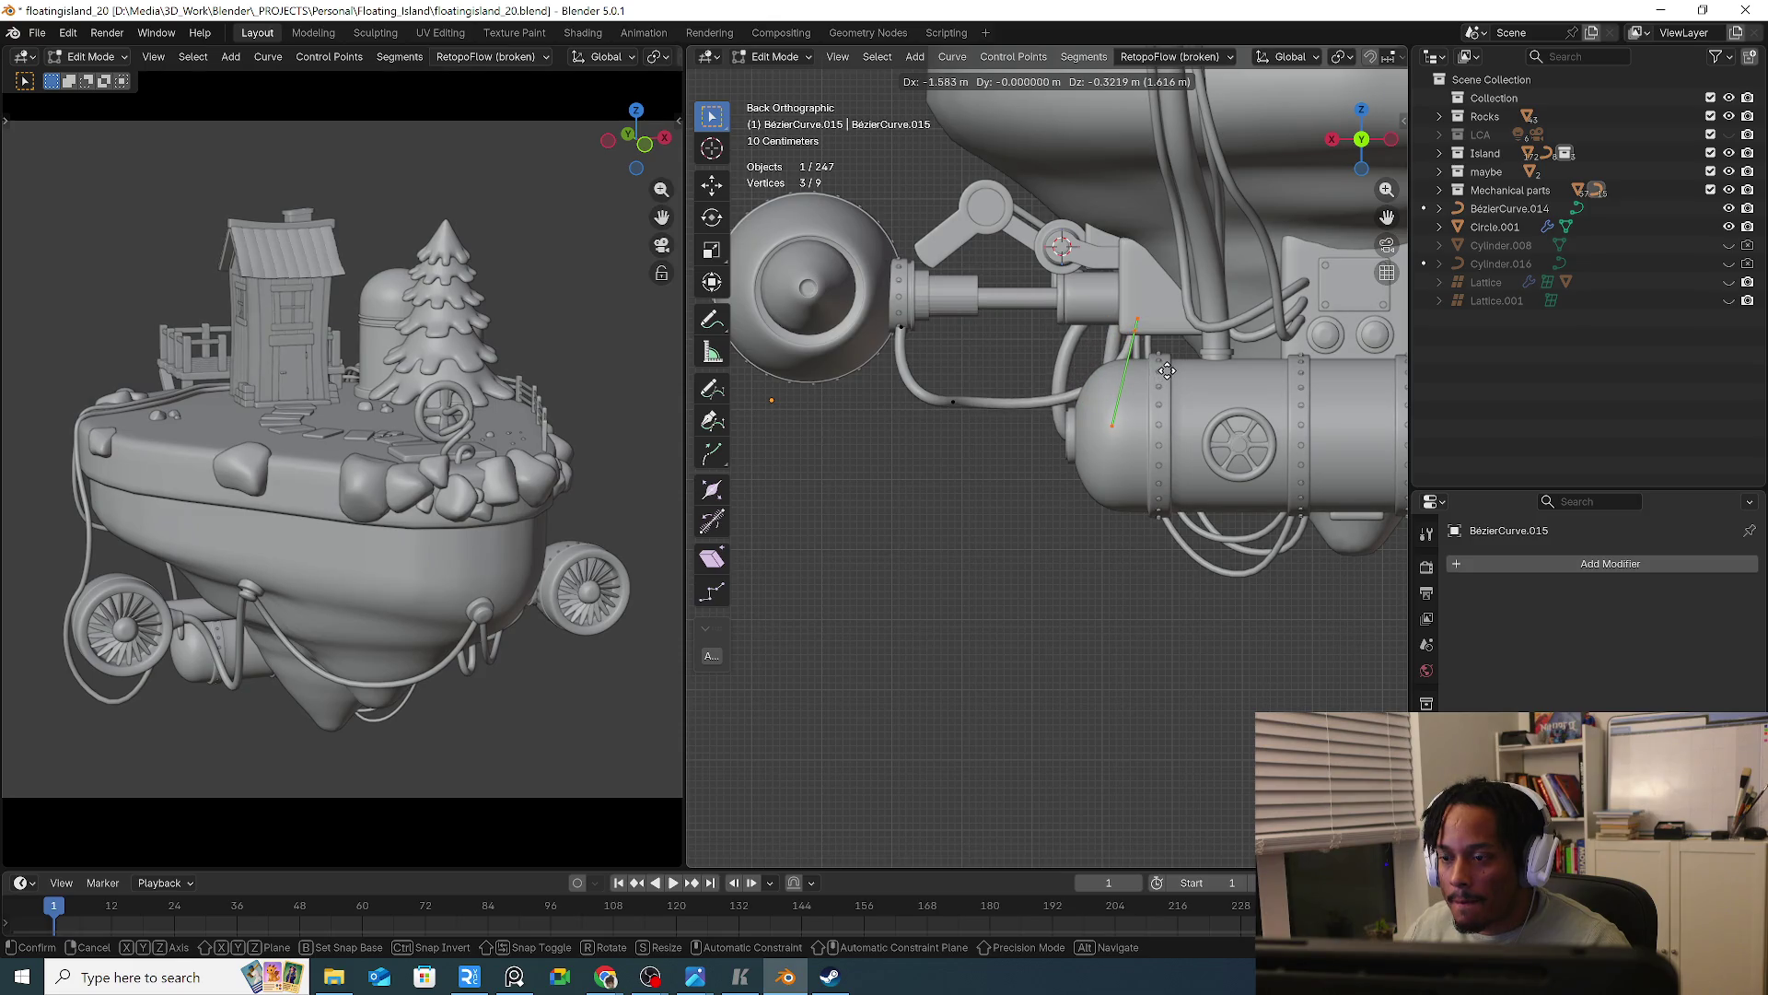
left_click(1167, 370)
key("g")
left_click(1036, 435)
key("r")
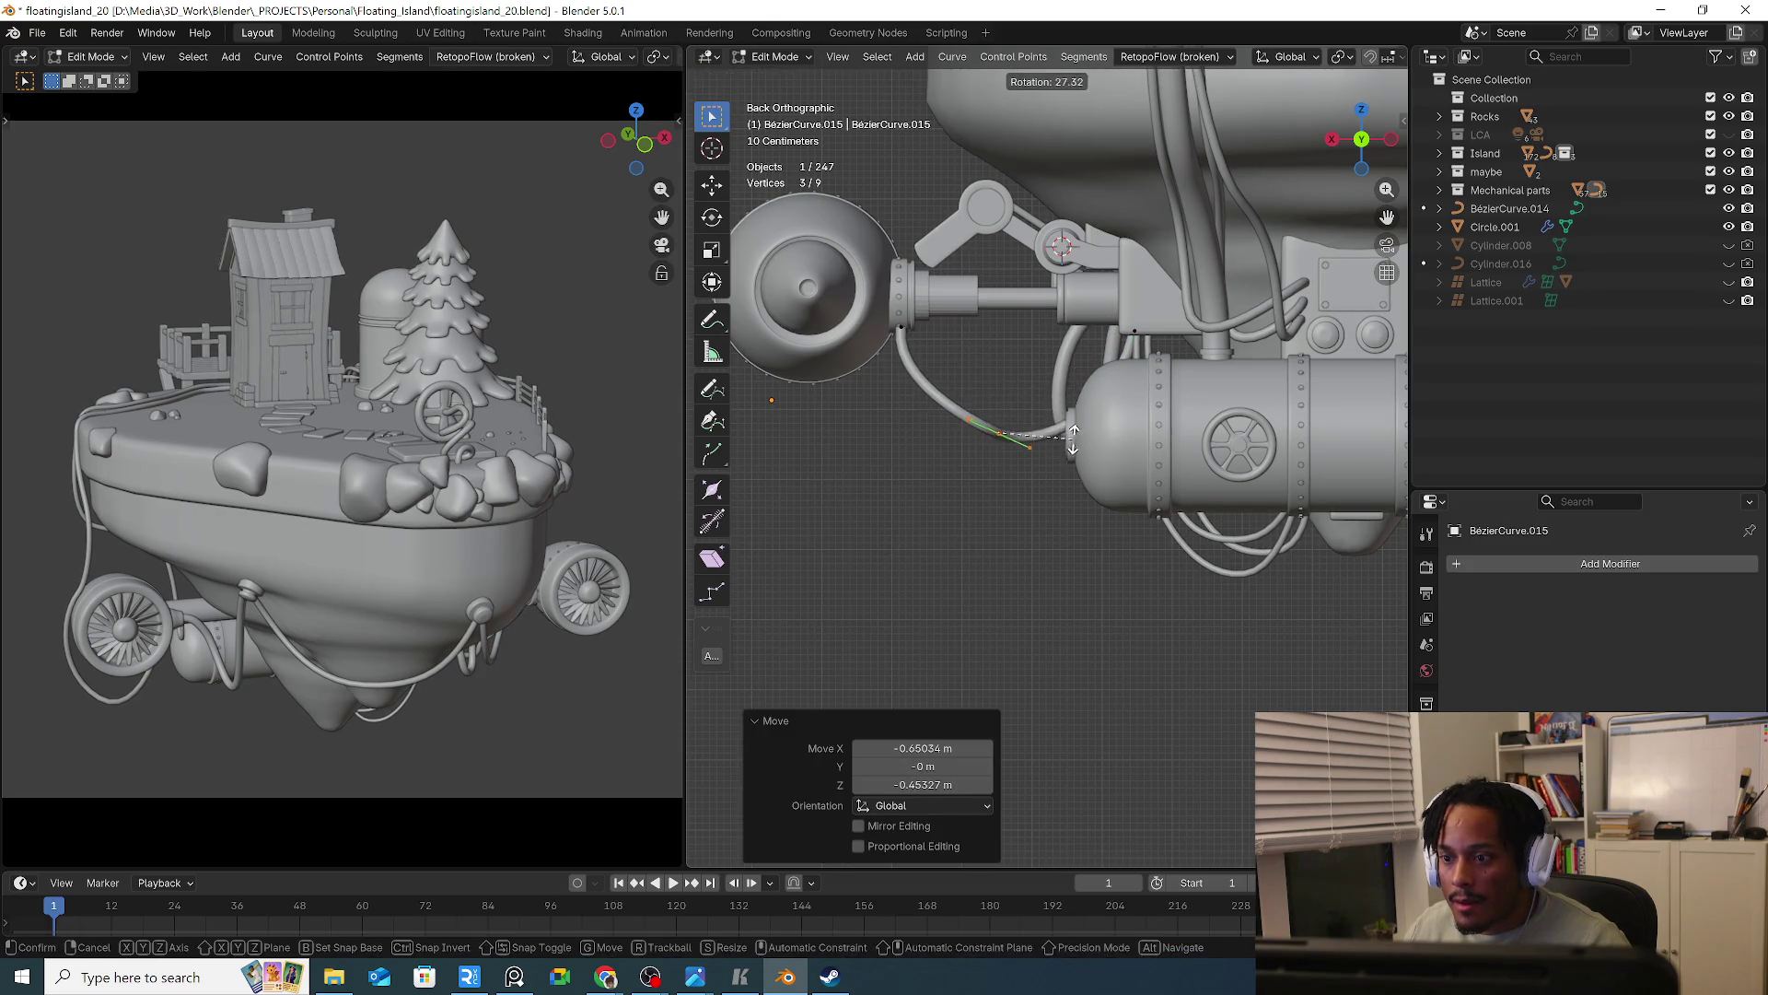
left_click(1074, 440)
From below, flatten the handle's angle and move the left end point onto the arm connector
key("KP_7")
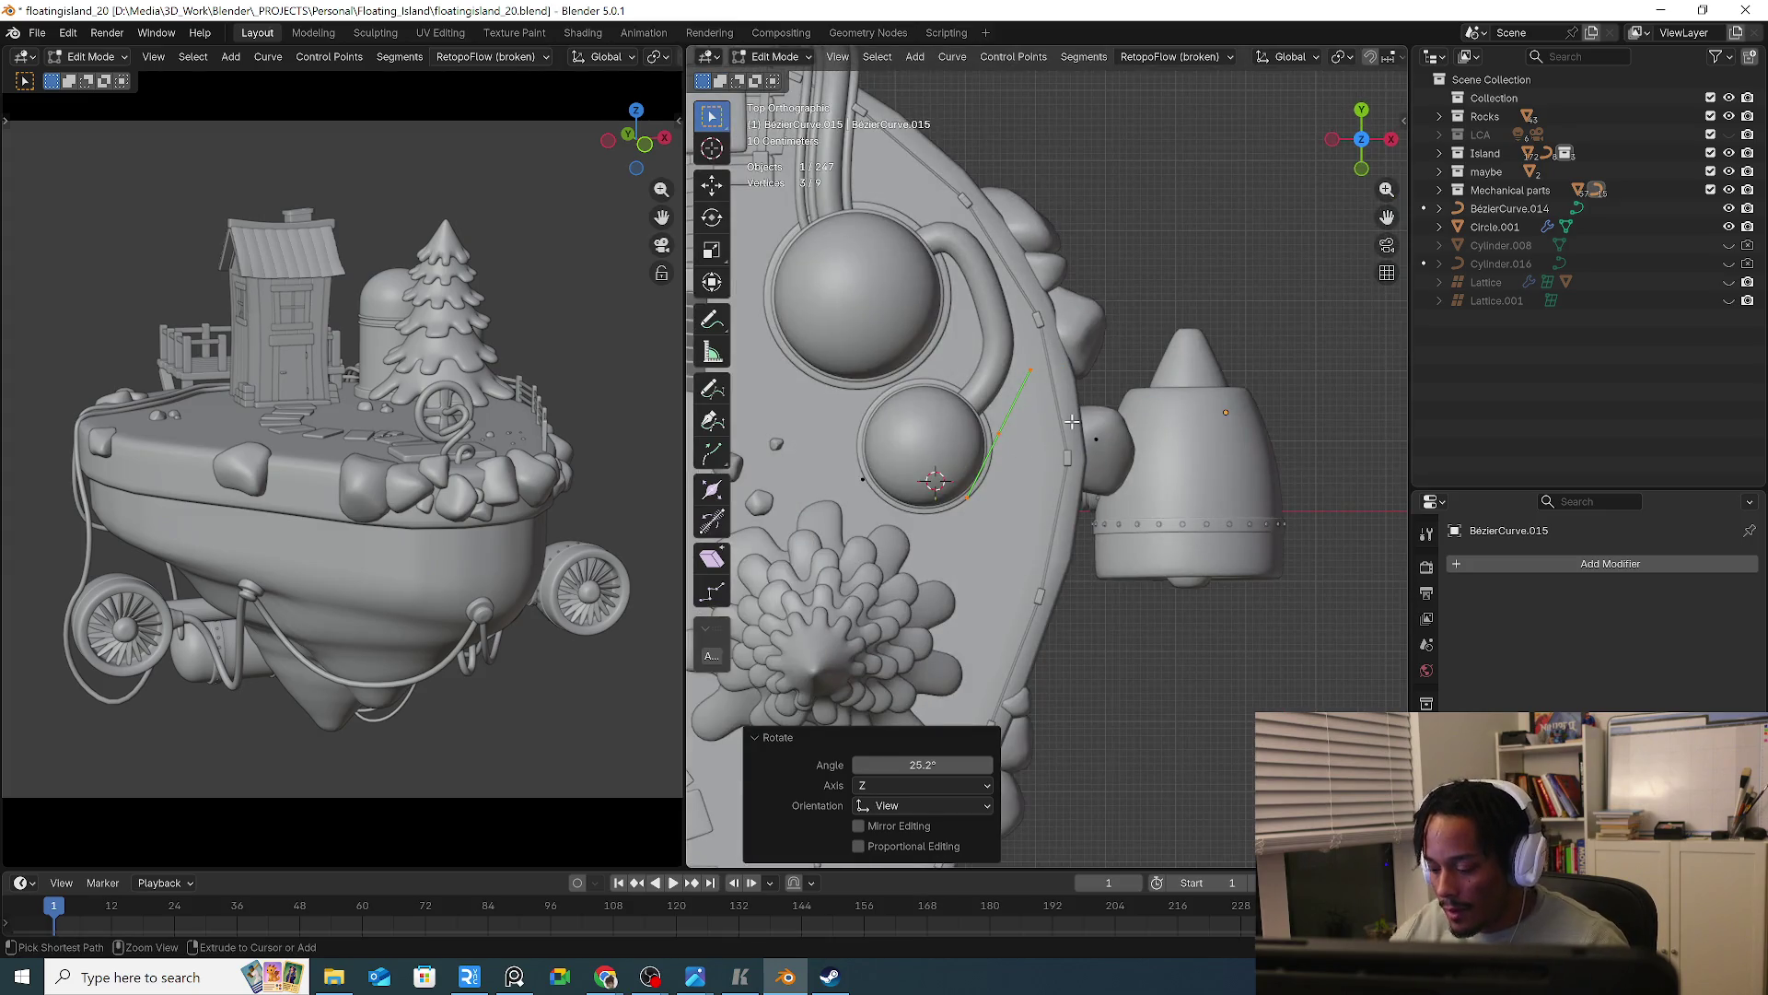
key("ctrl+KP_7")
key("r")
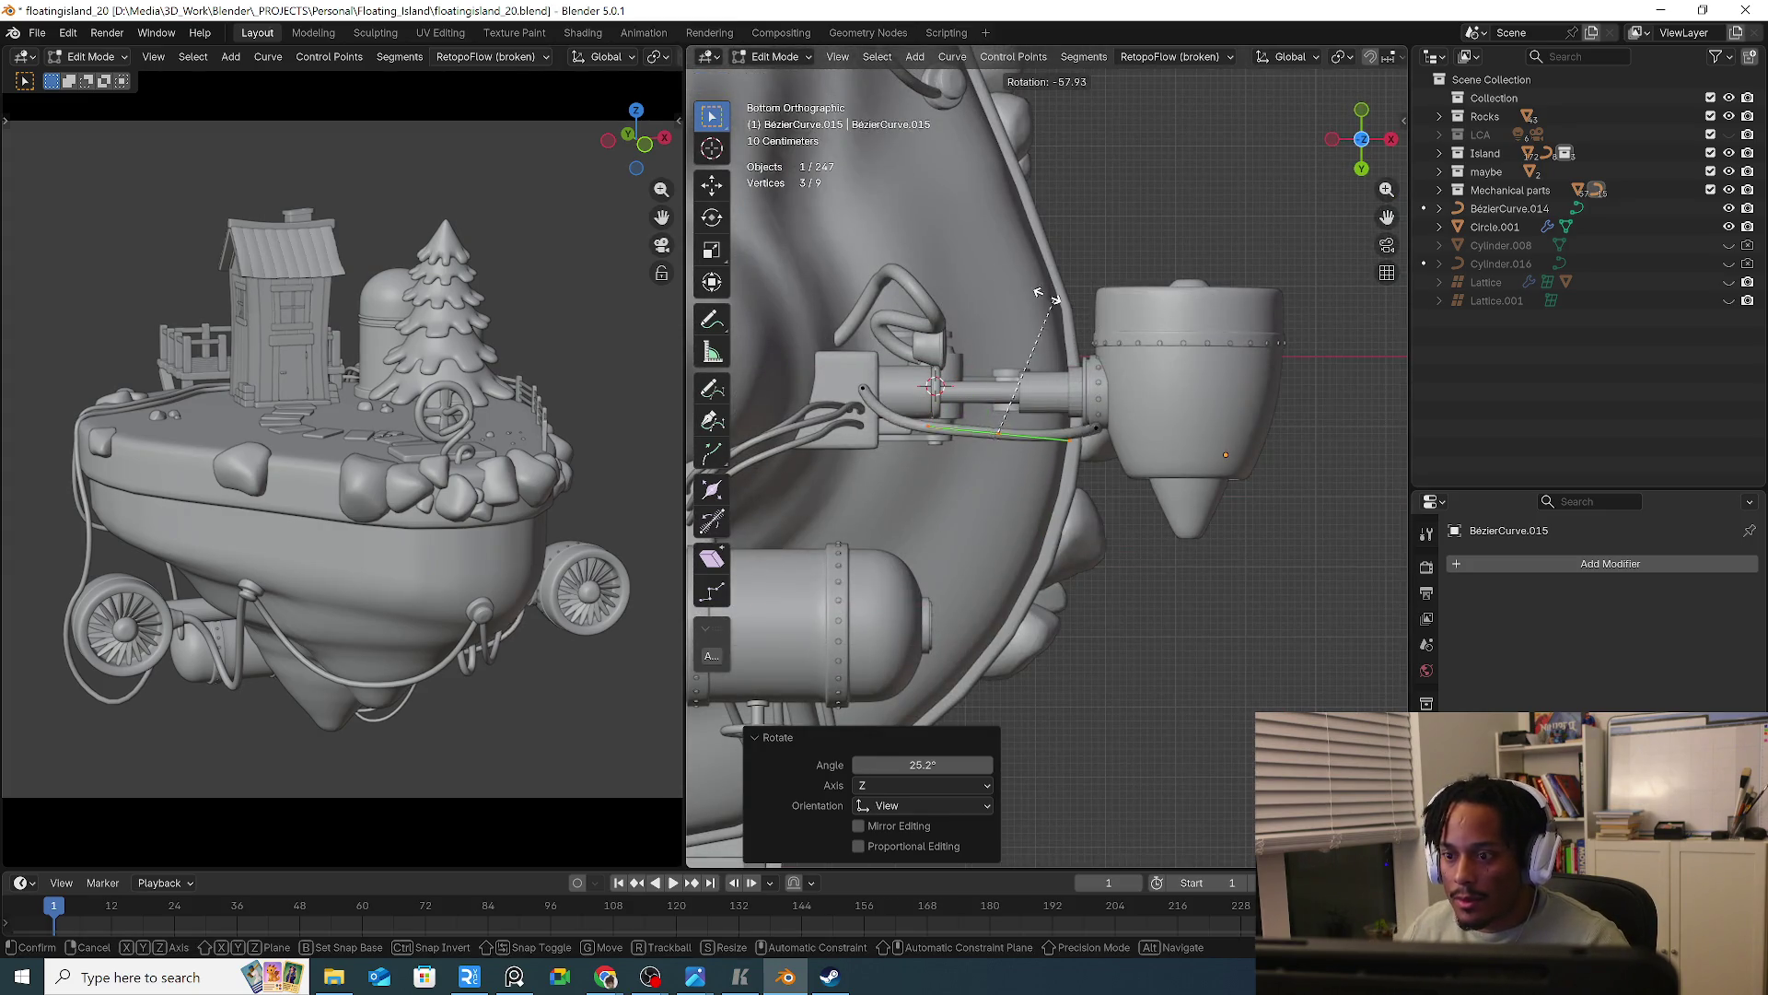
left_click(1072, 401)
key("g")
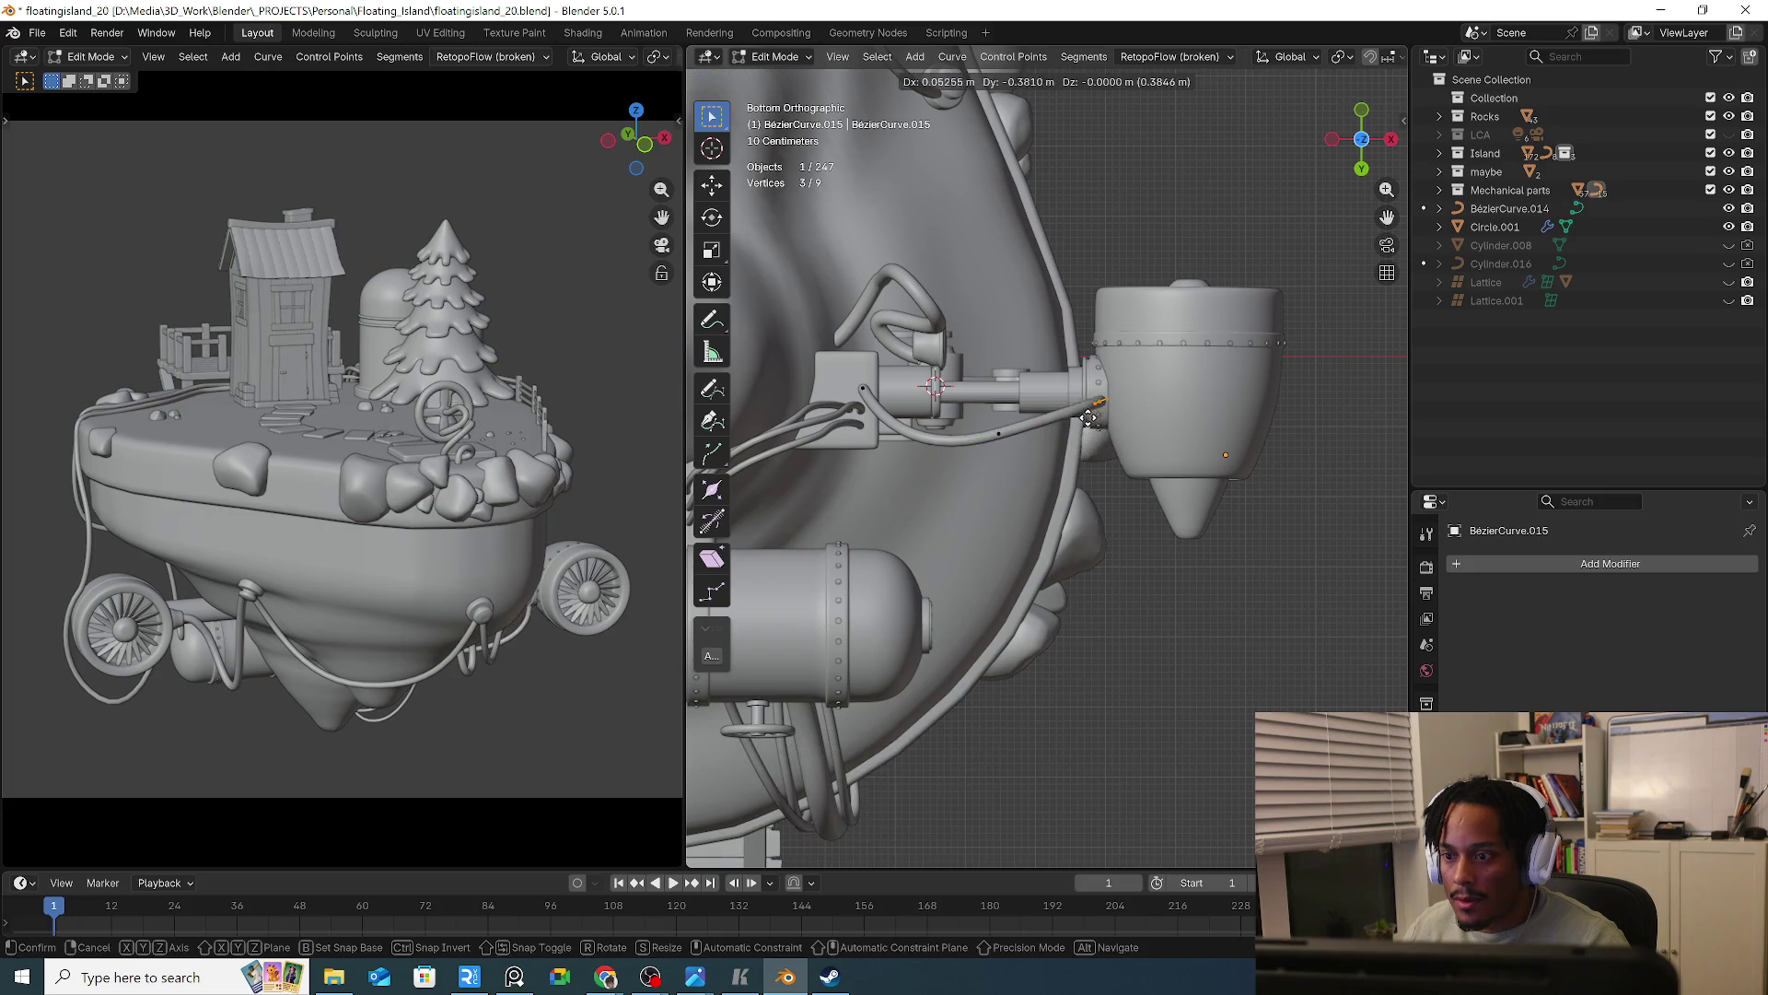
left_click(990, 415)
left_click(870, 405)
key("g")
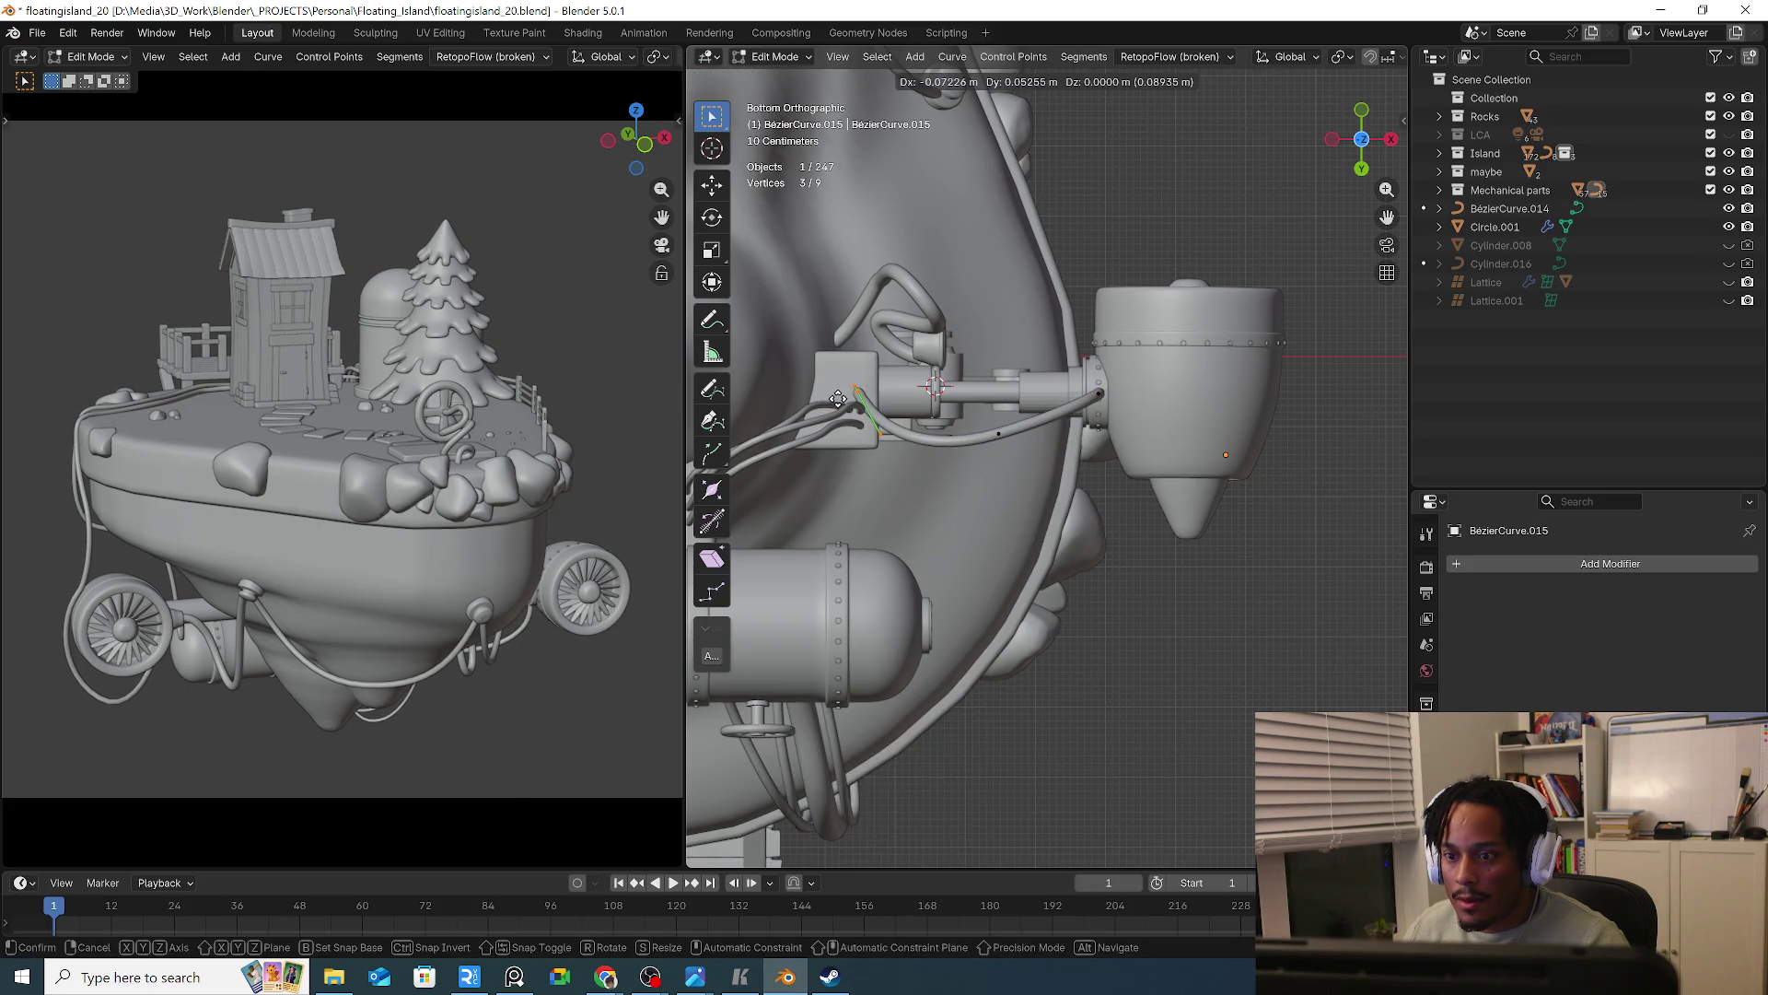
left_click(845, 396)
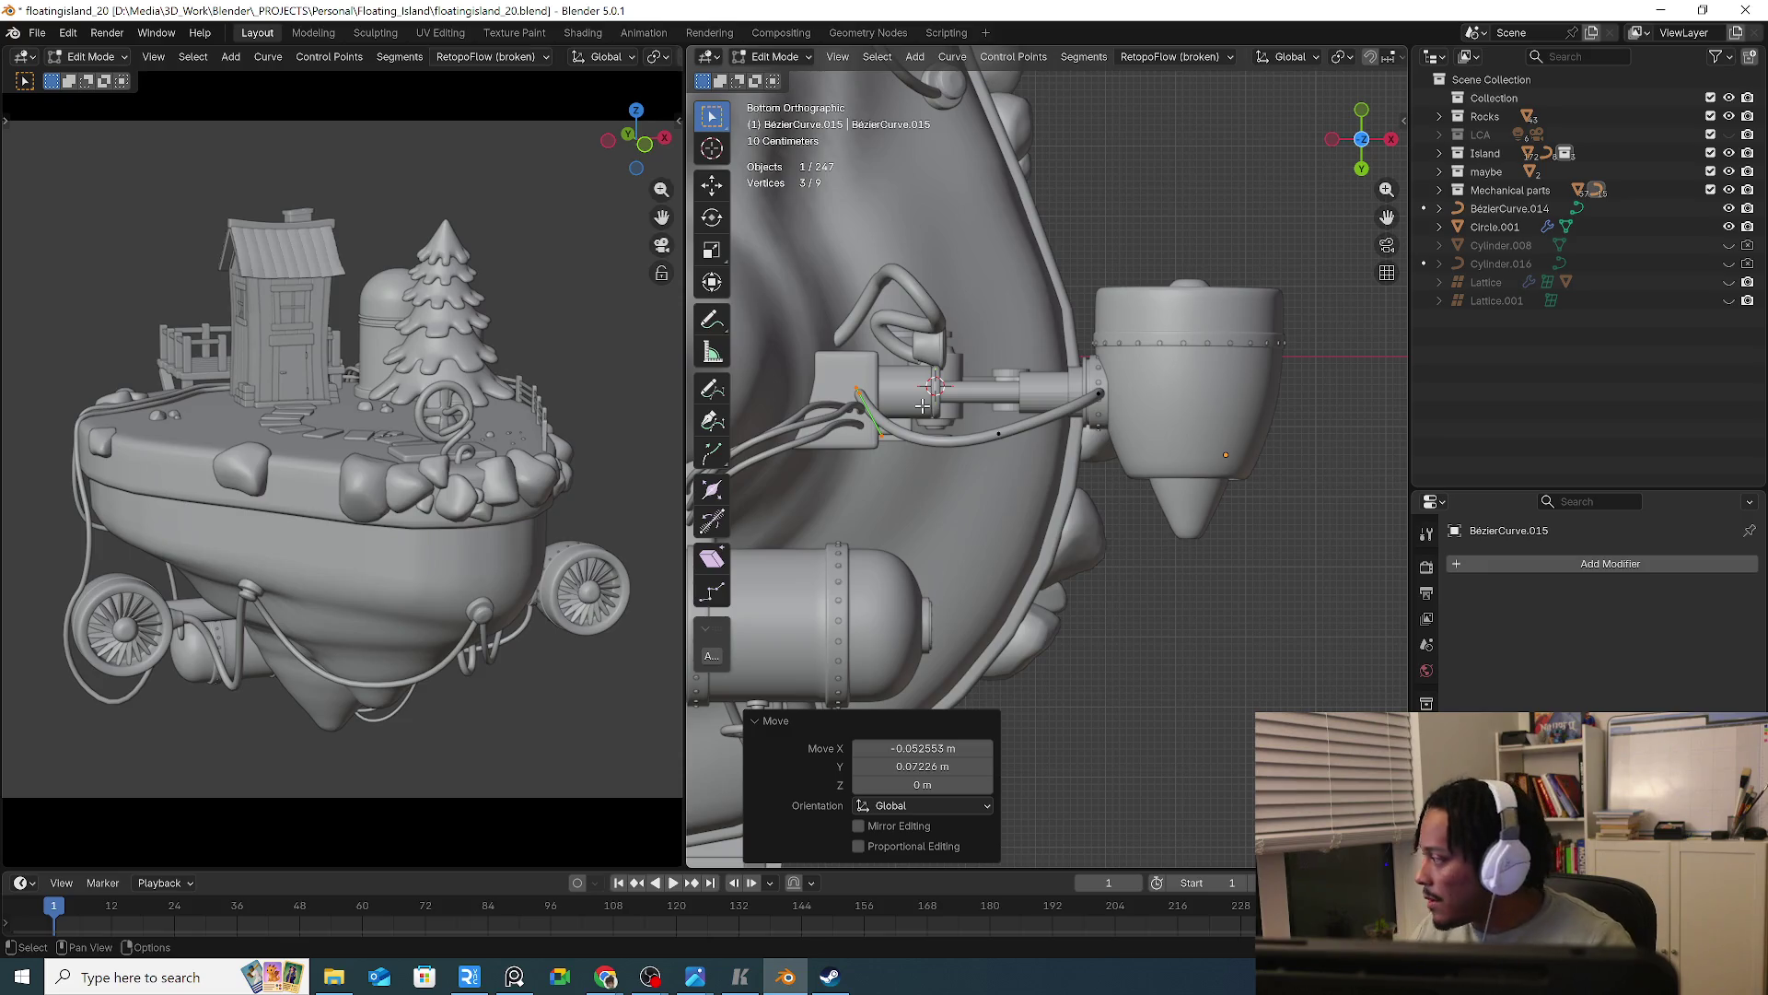
Rotate a hose point's handle upright and shift the selected hose points
mouse_move(930, 414)
middle_mouse_down()
mouse_move(884, 505)
mouse_move(932, 500)
mouse_move(957, 543)
middle_mouse_up()
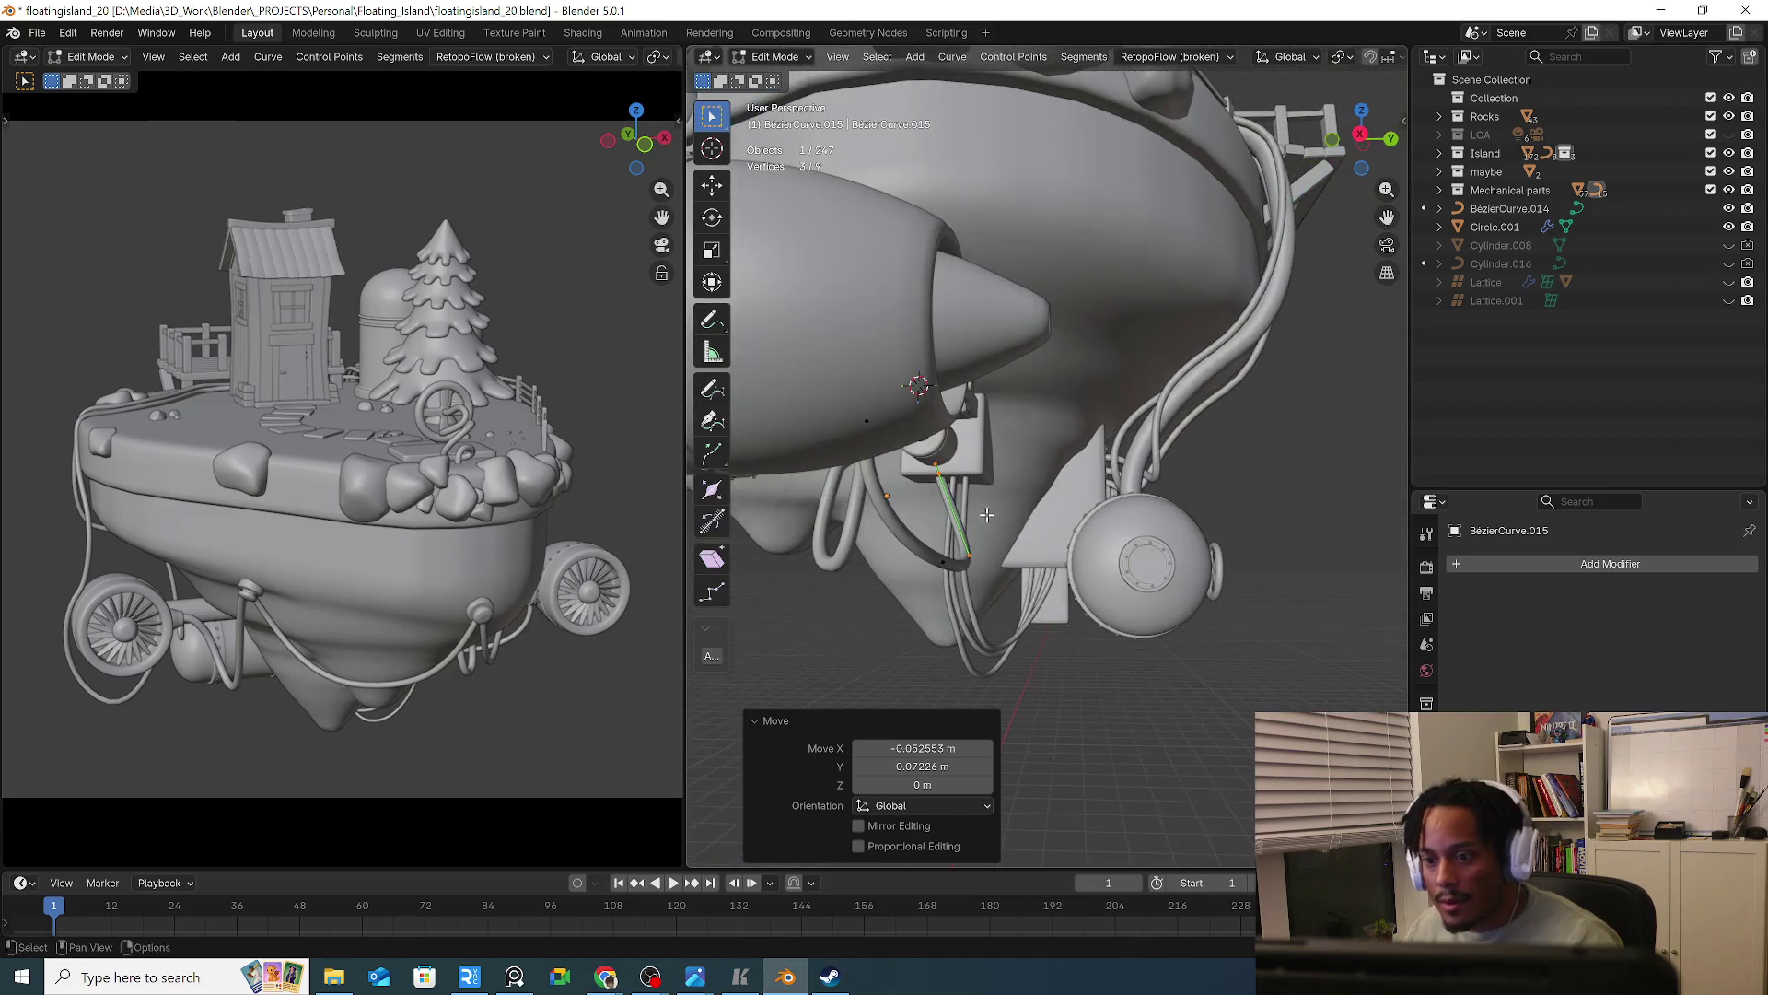
left_click(962, 558)
key("r")
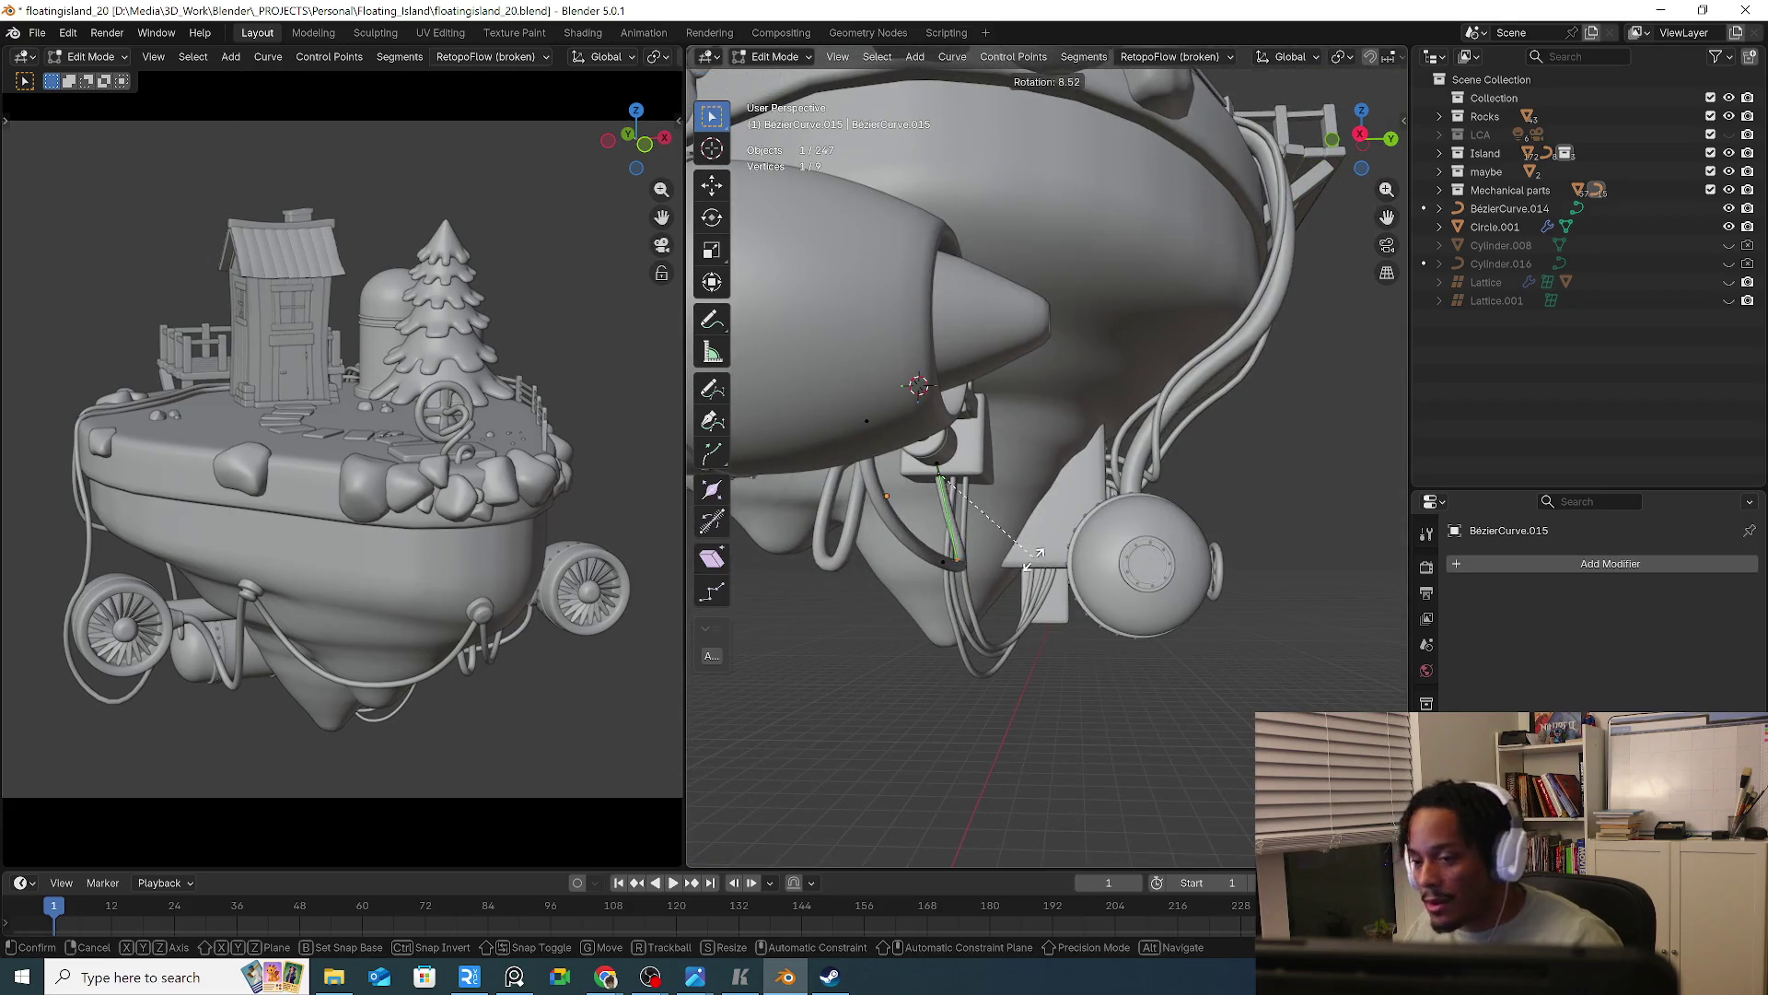
left_click(1007, 576)
left_click(932, 556, "shift")
mouse_move(932, 555)
middle_mouse_down()
mouse_move(1013, 580)
mouse_move(958, 580)
middle_mouse_up()
key("g")
left_click(1049, 595)
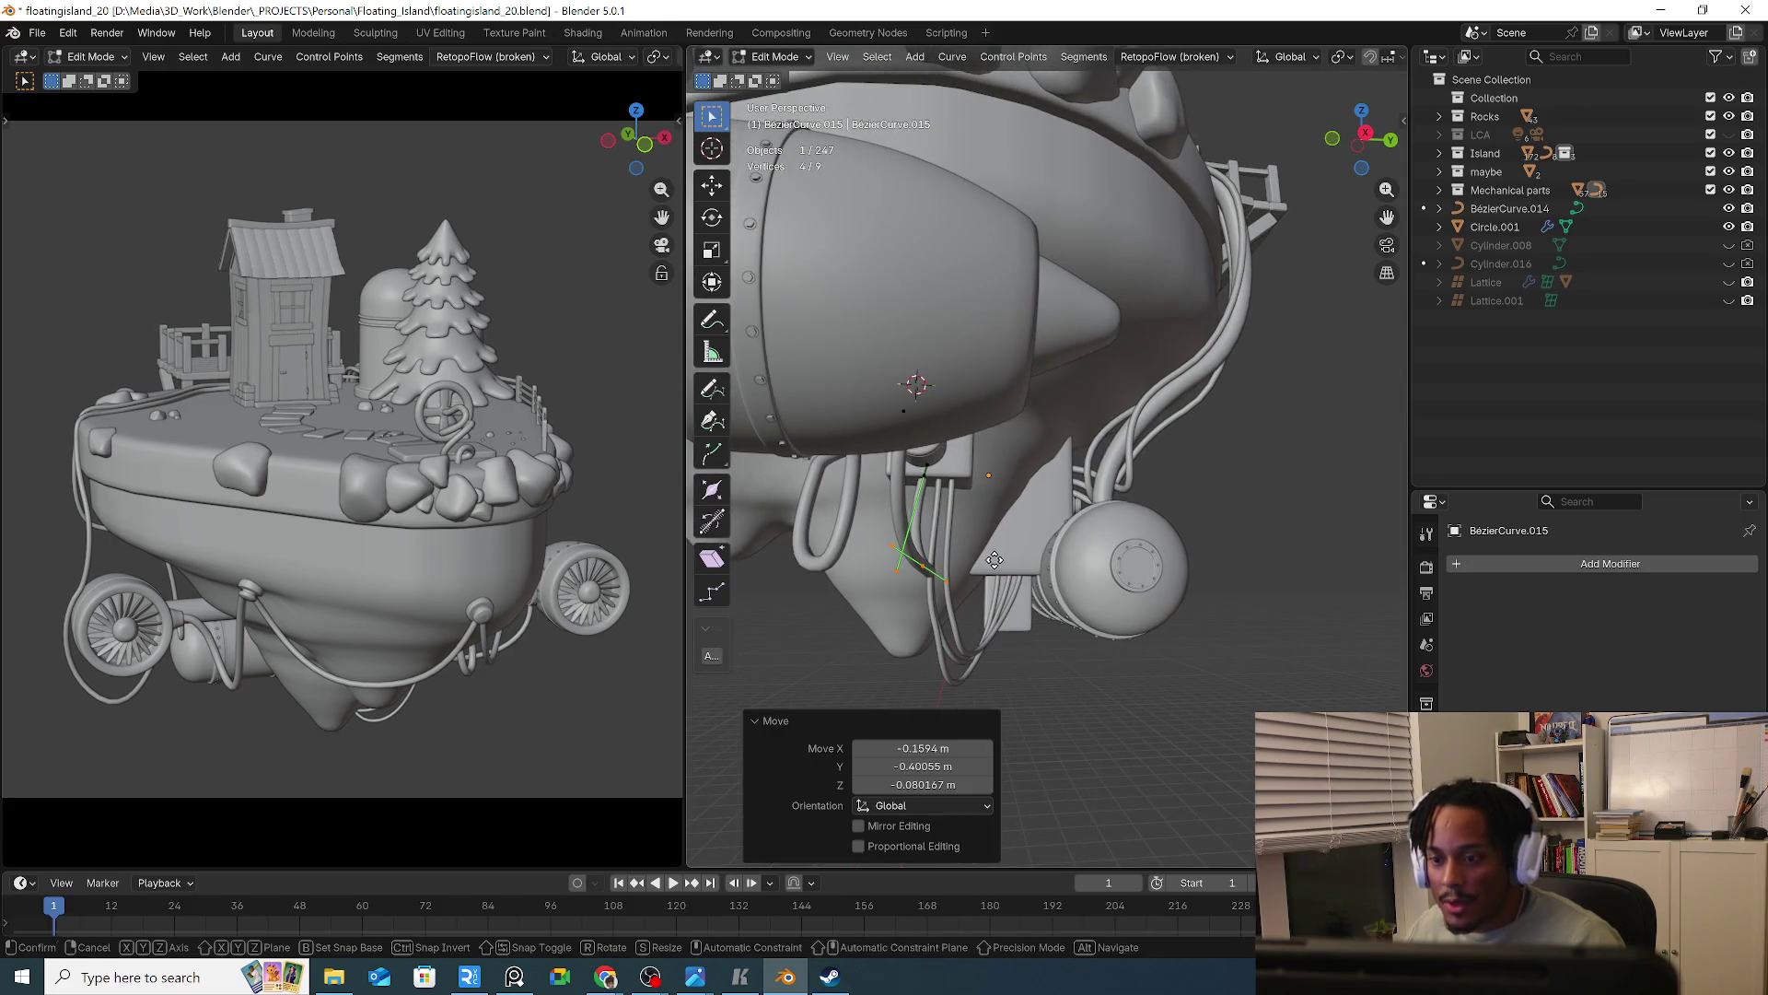
Fine-tune a hose handle's position and select the hose end control point
left_click(952, 580)
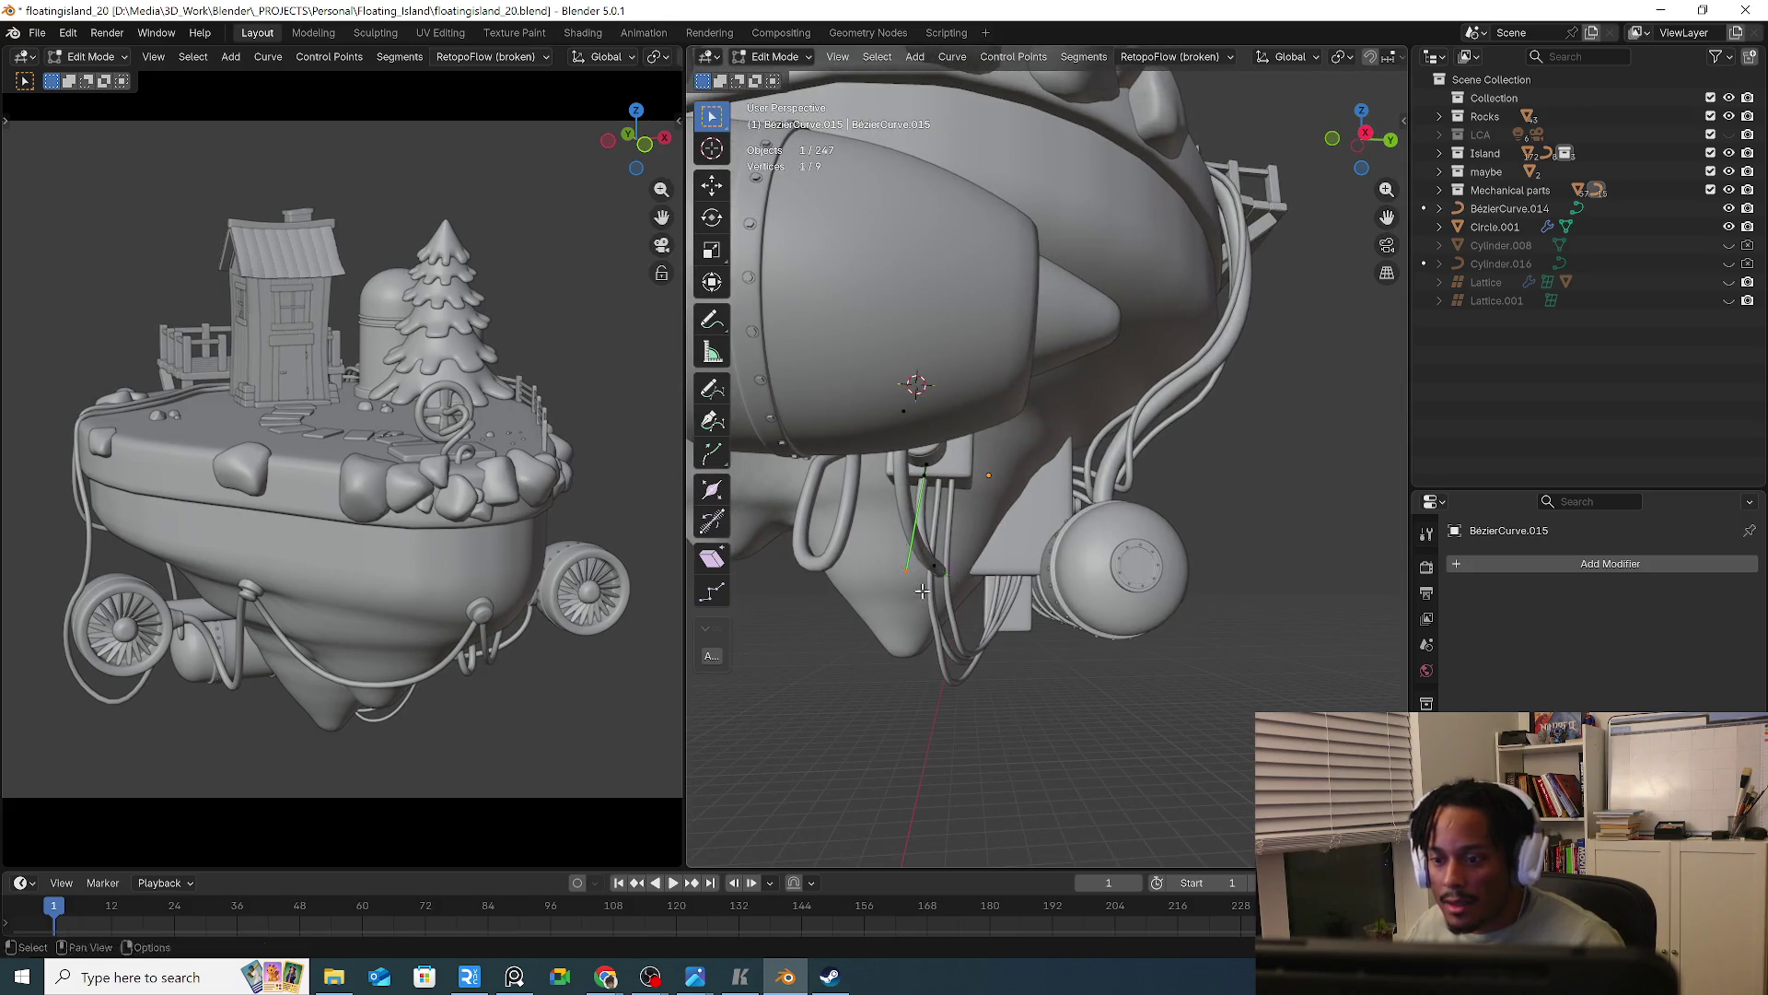
key("g")
left_click(931, 590)
mouse_move(930, 589)
middle_mouse_down()
mouse_move(915, 600)
mouse_move(947, 495)
mouse_move(988, 597)
mouse_move(902, 521)
mouse_move(1302, 481)
mouse_move(1013, 516)
middle_mouse_up()
key("g")
left_click(914, 601)
key("g")
left_click(985, 594)
left_click(898, 515)
Move the hose end onto the arm's bolted collar beside the turbine
middle_click_drag(892, 540, 900, 570)
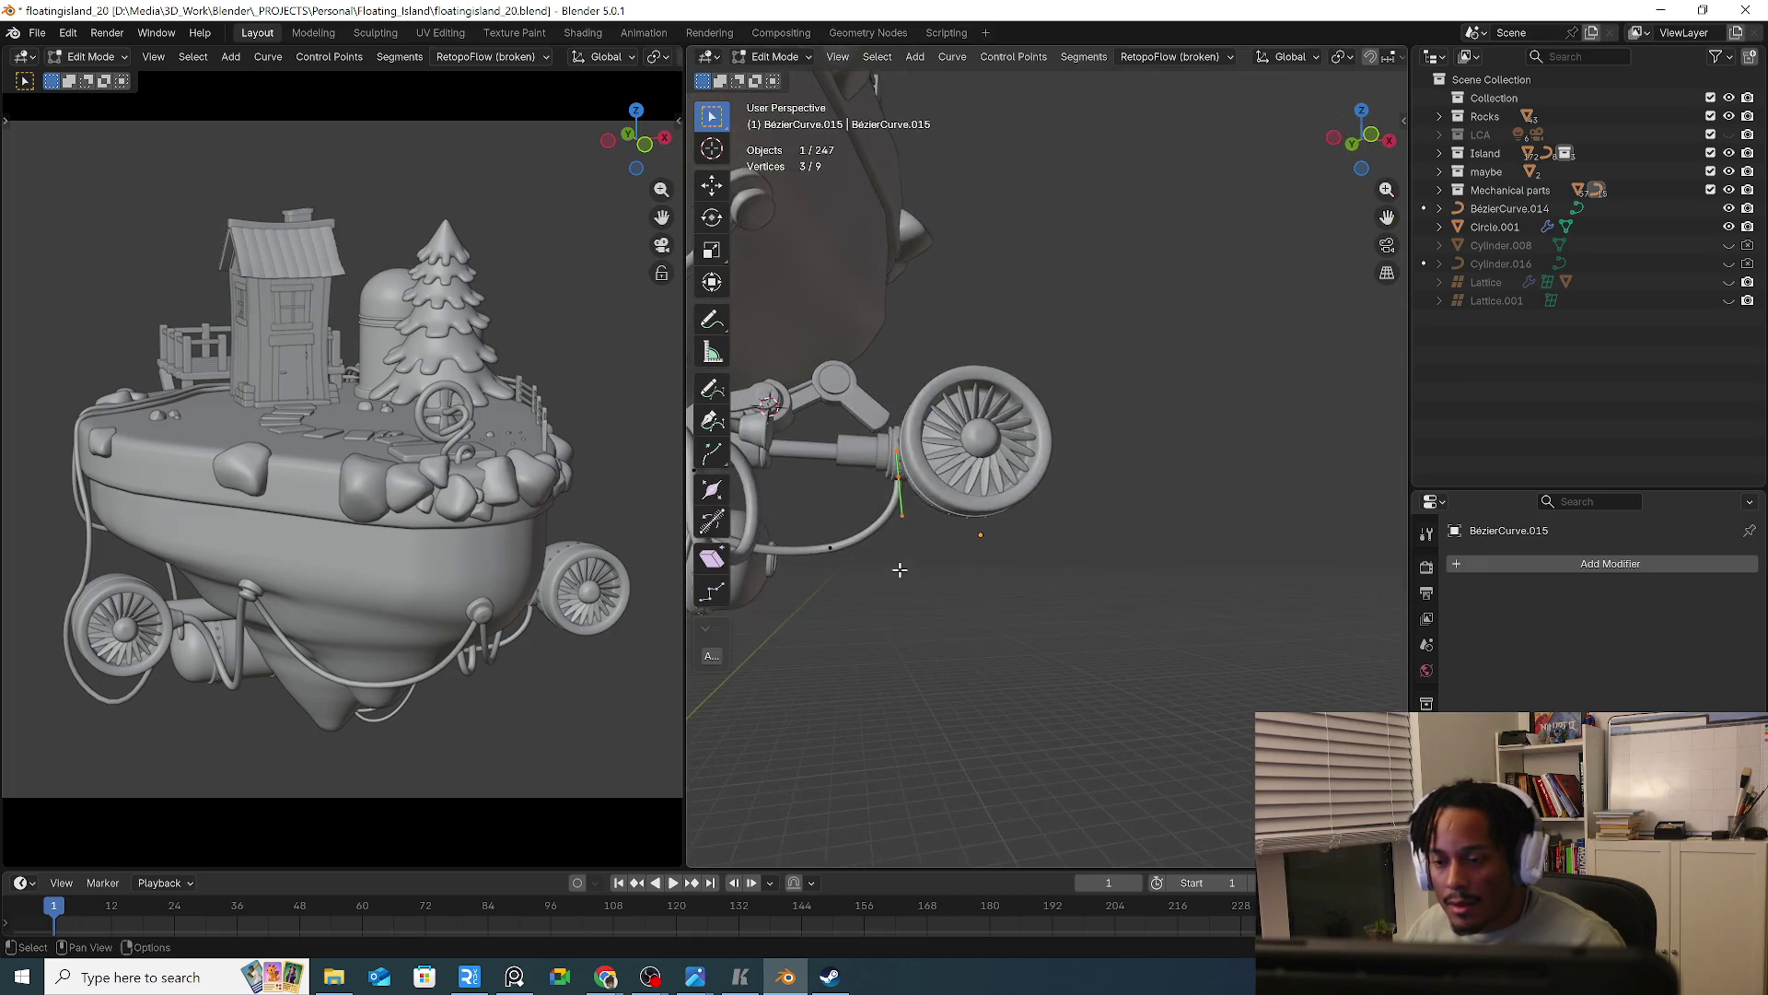
scroll(900, 570, "up", 6)
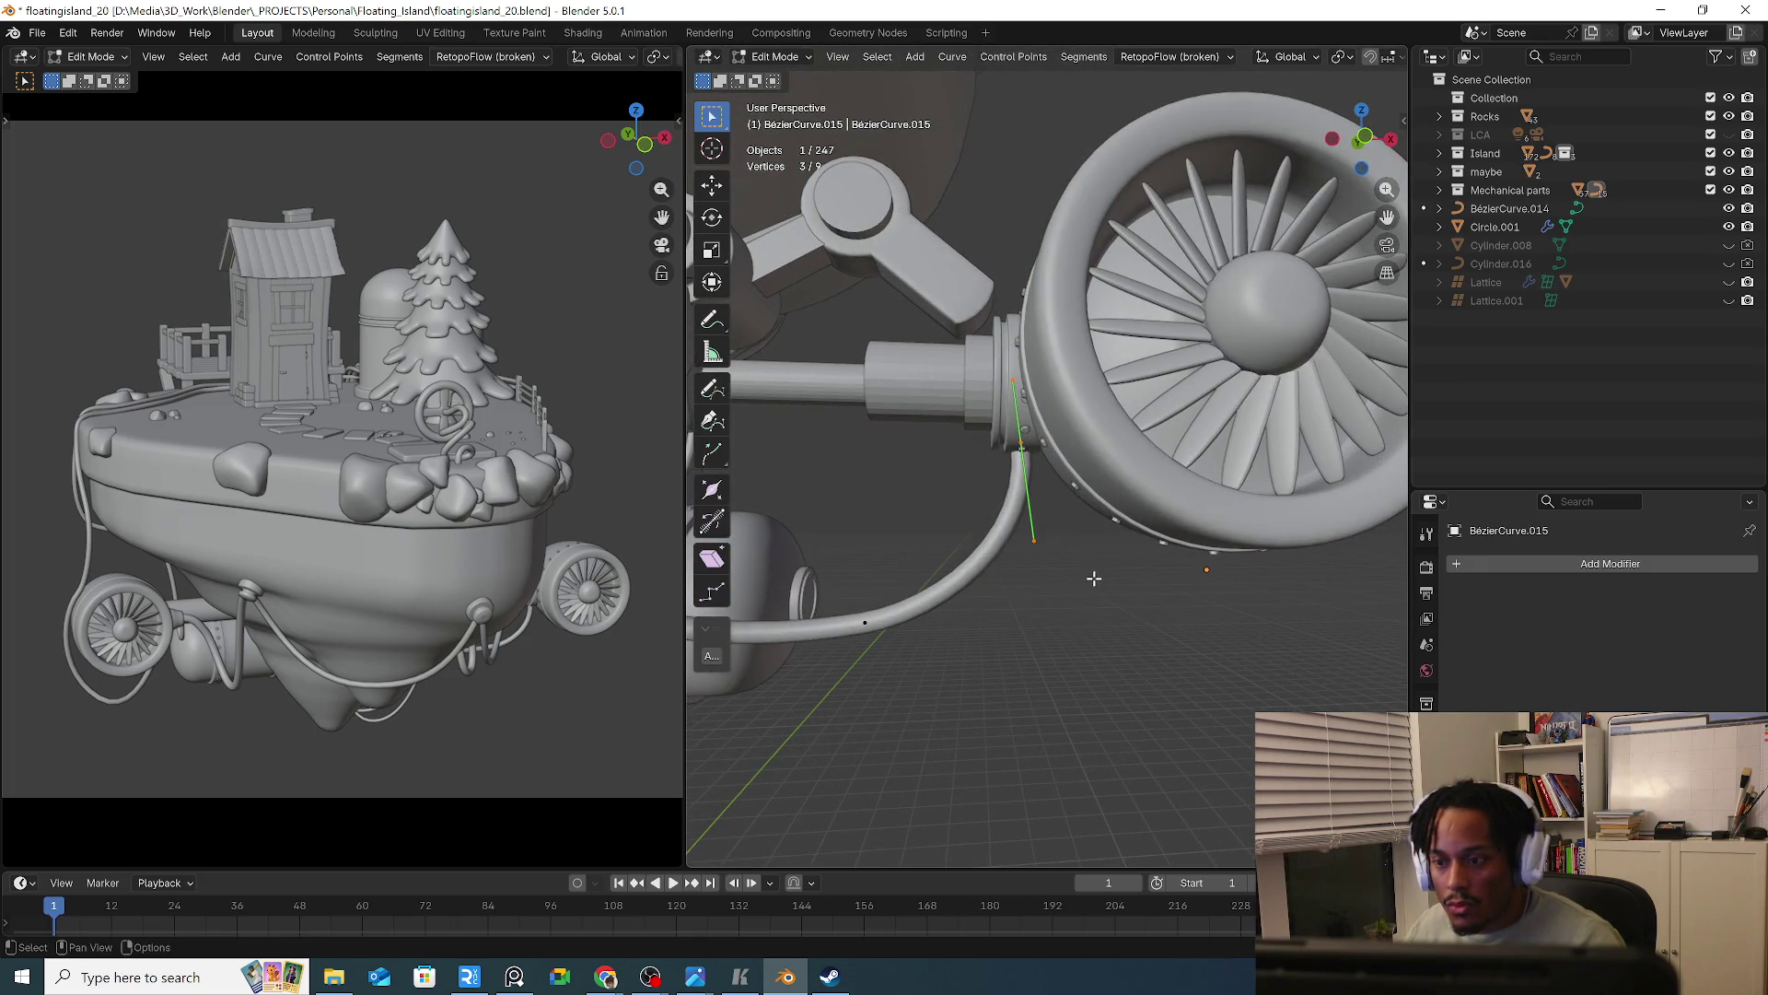
key("g")
left_click(1092, 582)
key("g")
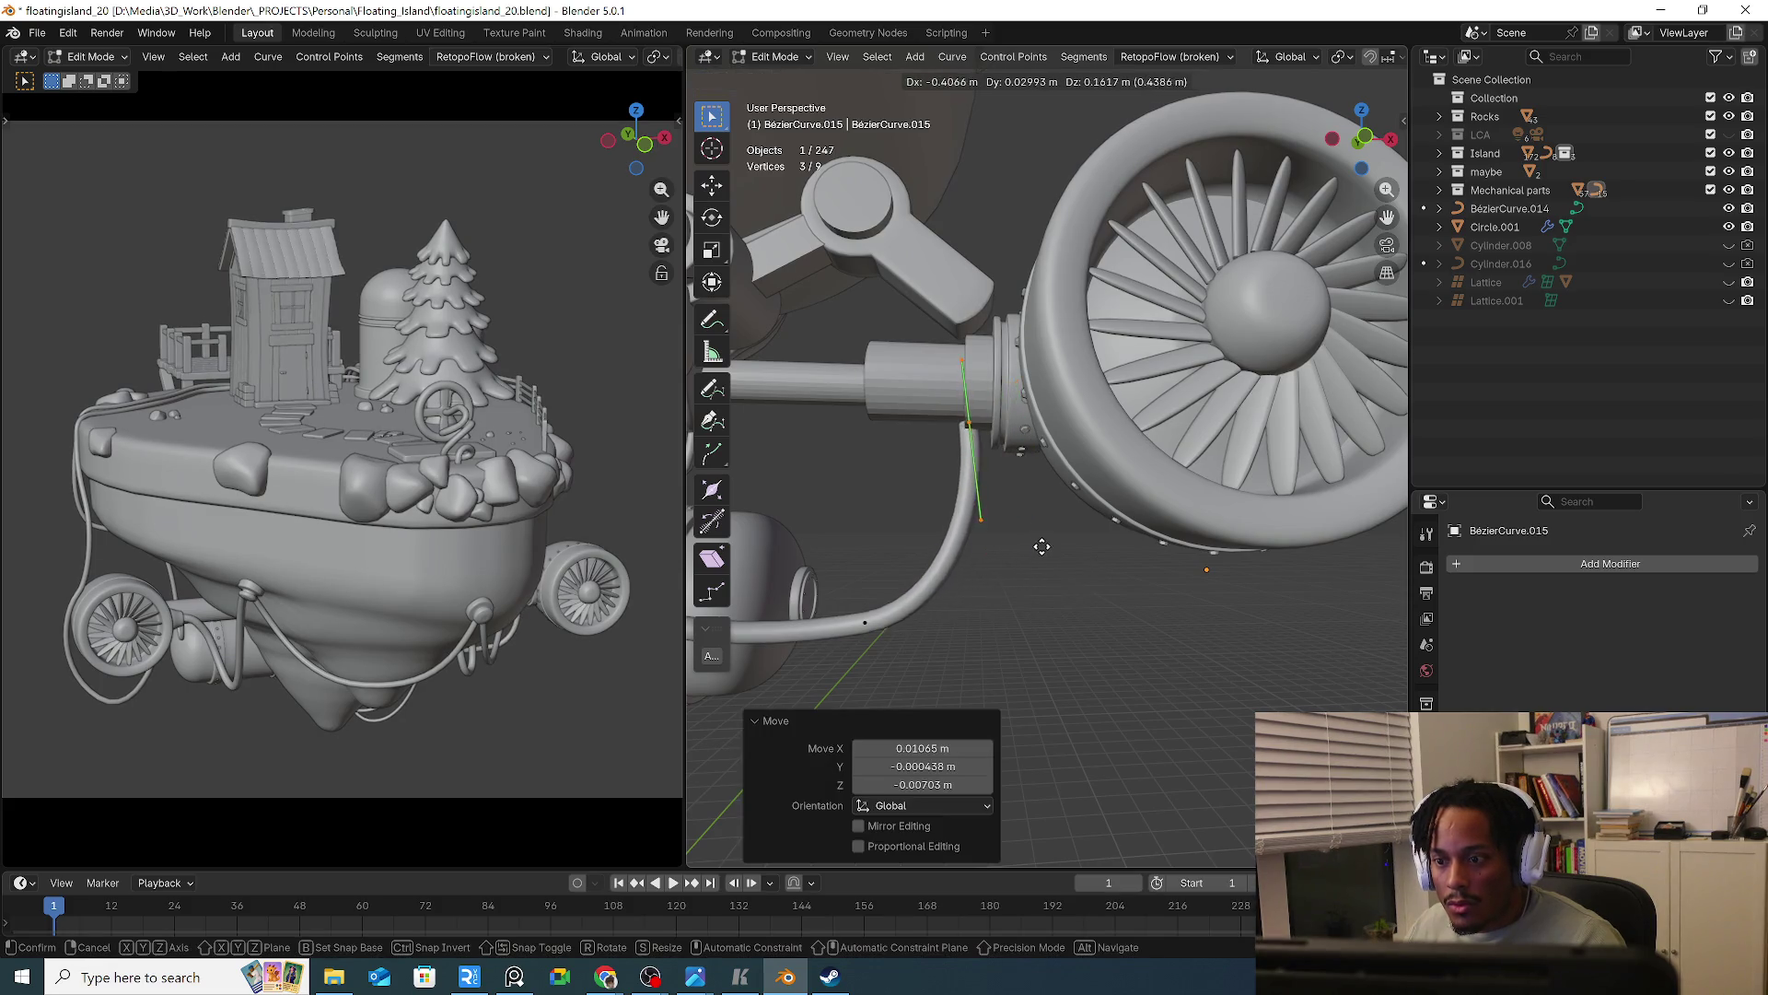
left_click(1045, 543)
Scale the hose end handle to 1.119 and extend the selection to more hose points
middle_click_drag(1045, 544, 1630, 526)
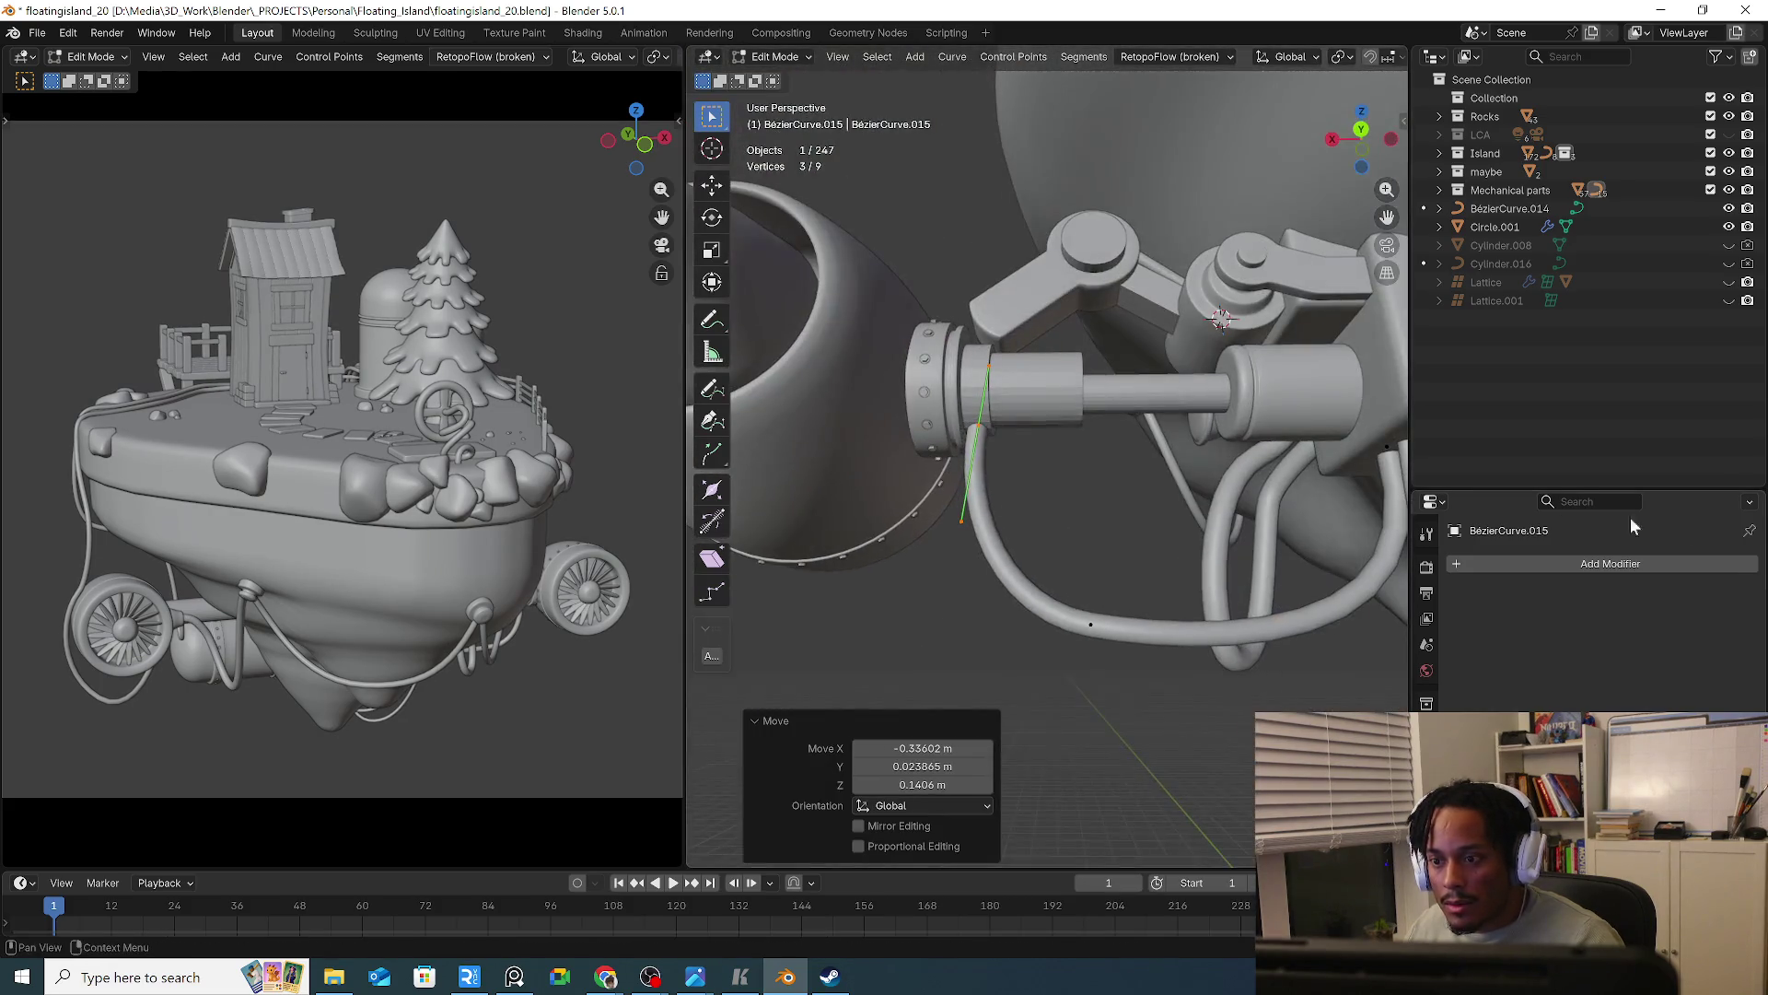
scroll(1004, 449, "up", 4)
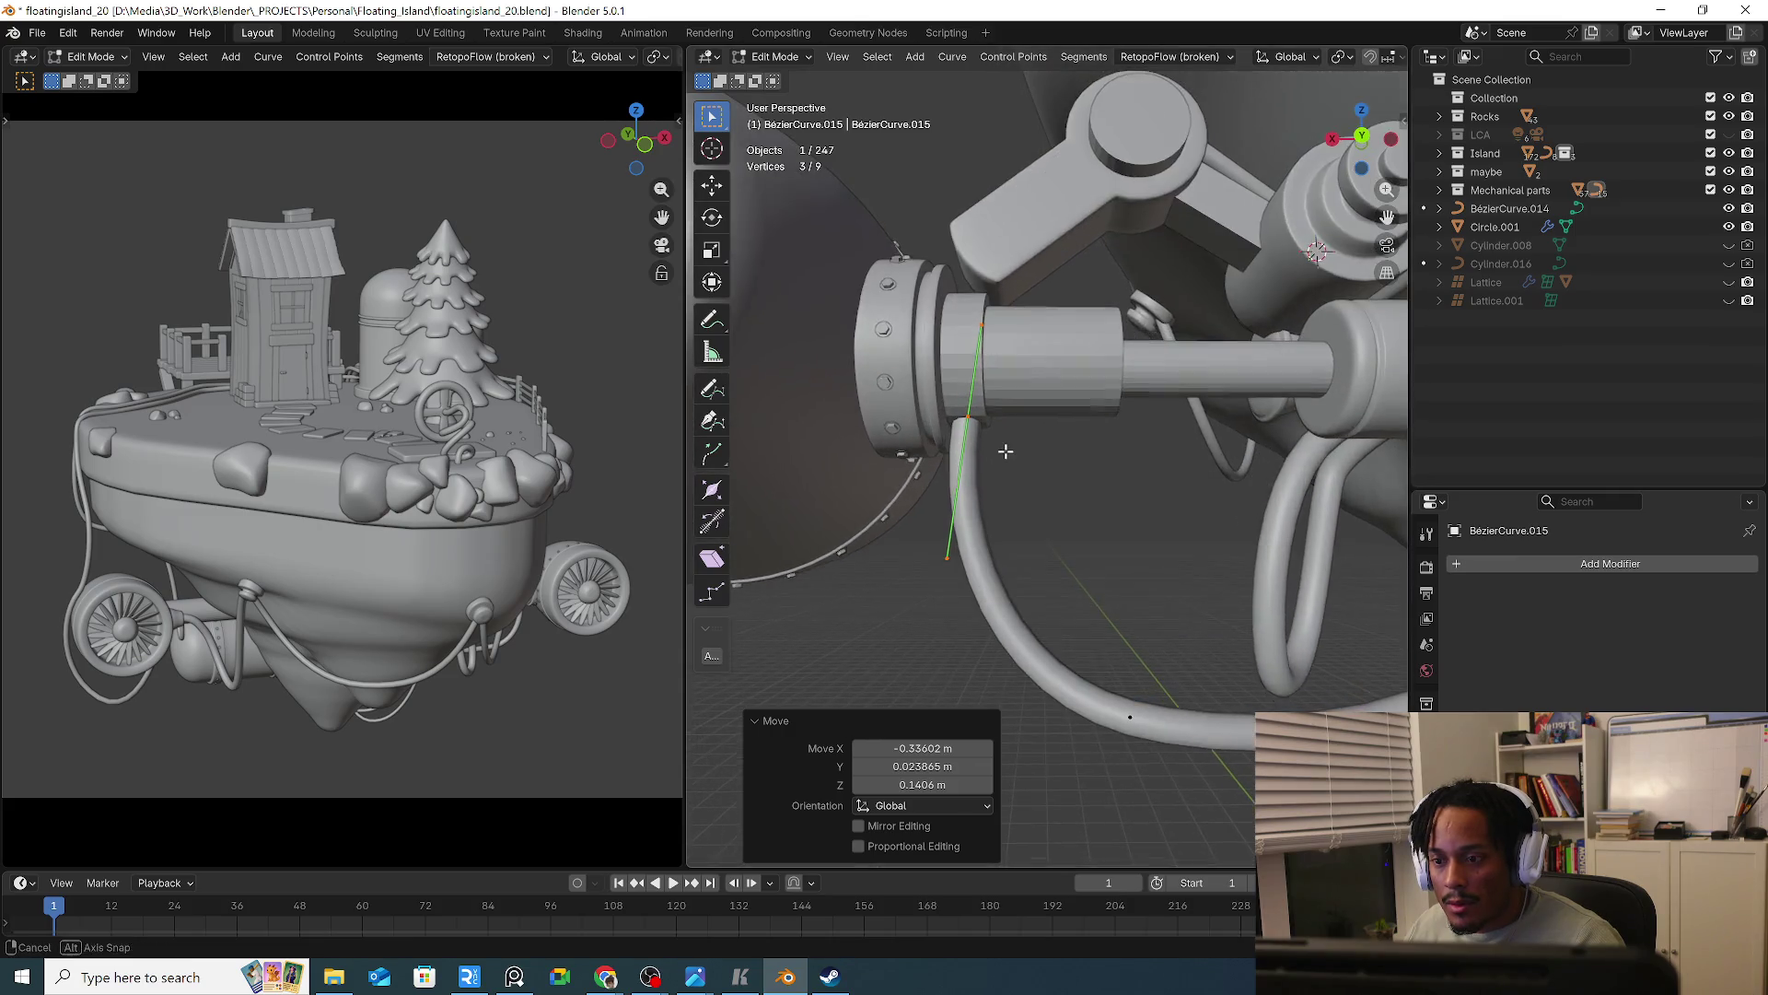
key("s")
left_click(1016, 454)
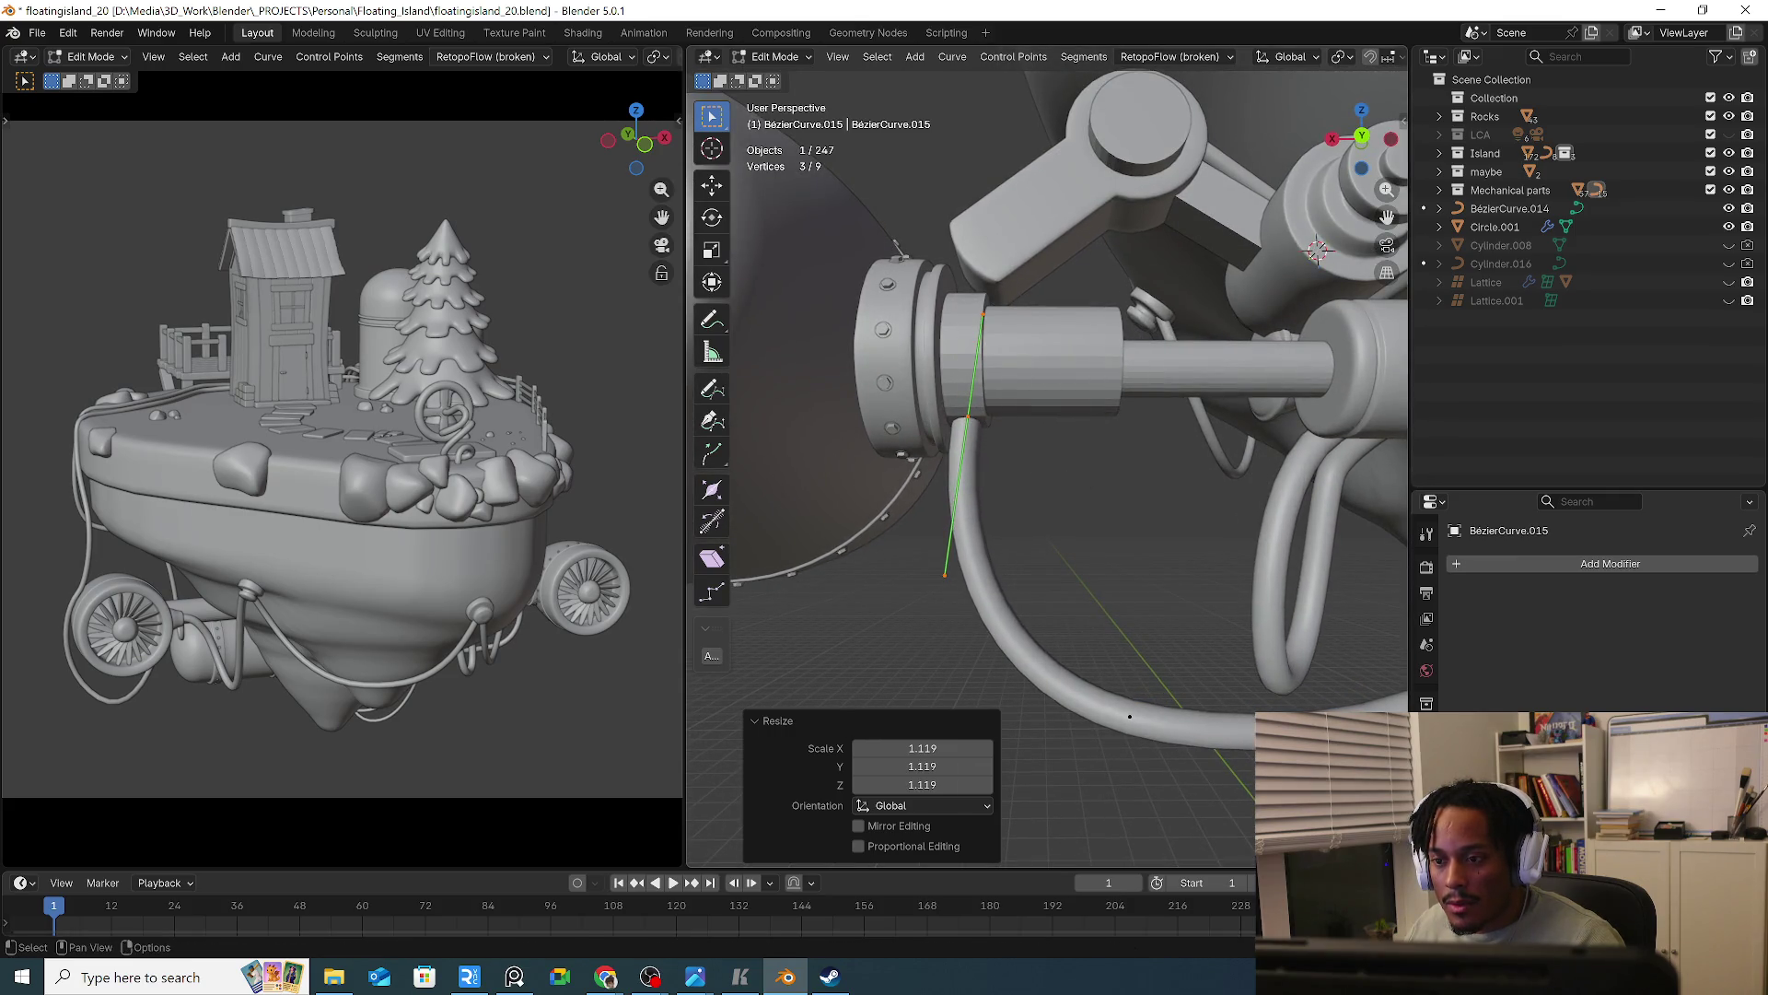
left_click(1130, 715, "shift")
middle_click_drag(1130, 716, 967, 516)
left_click(1083, 57)
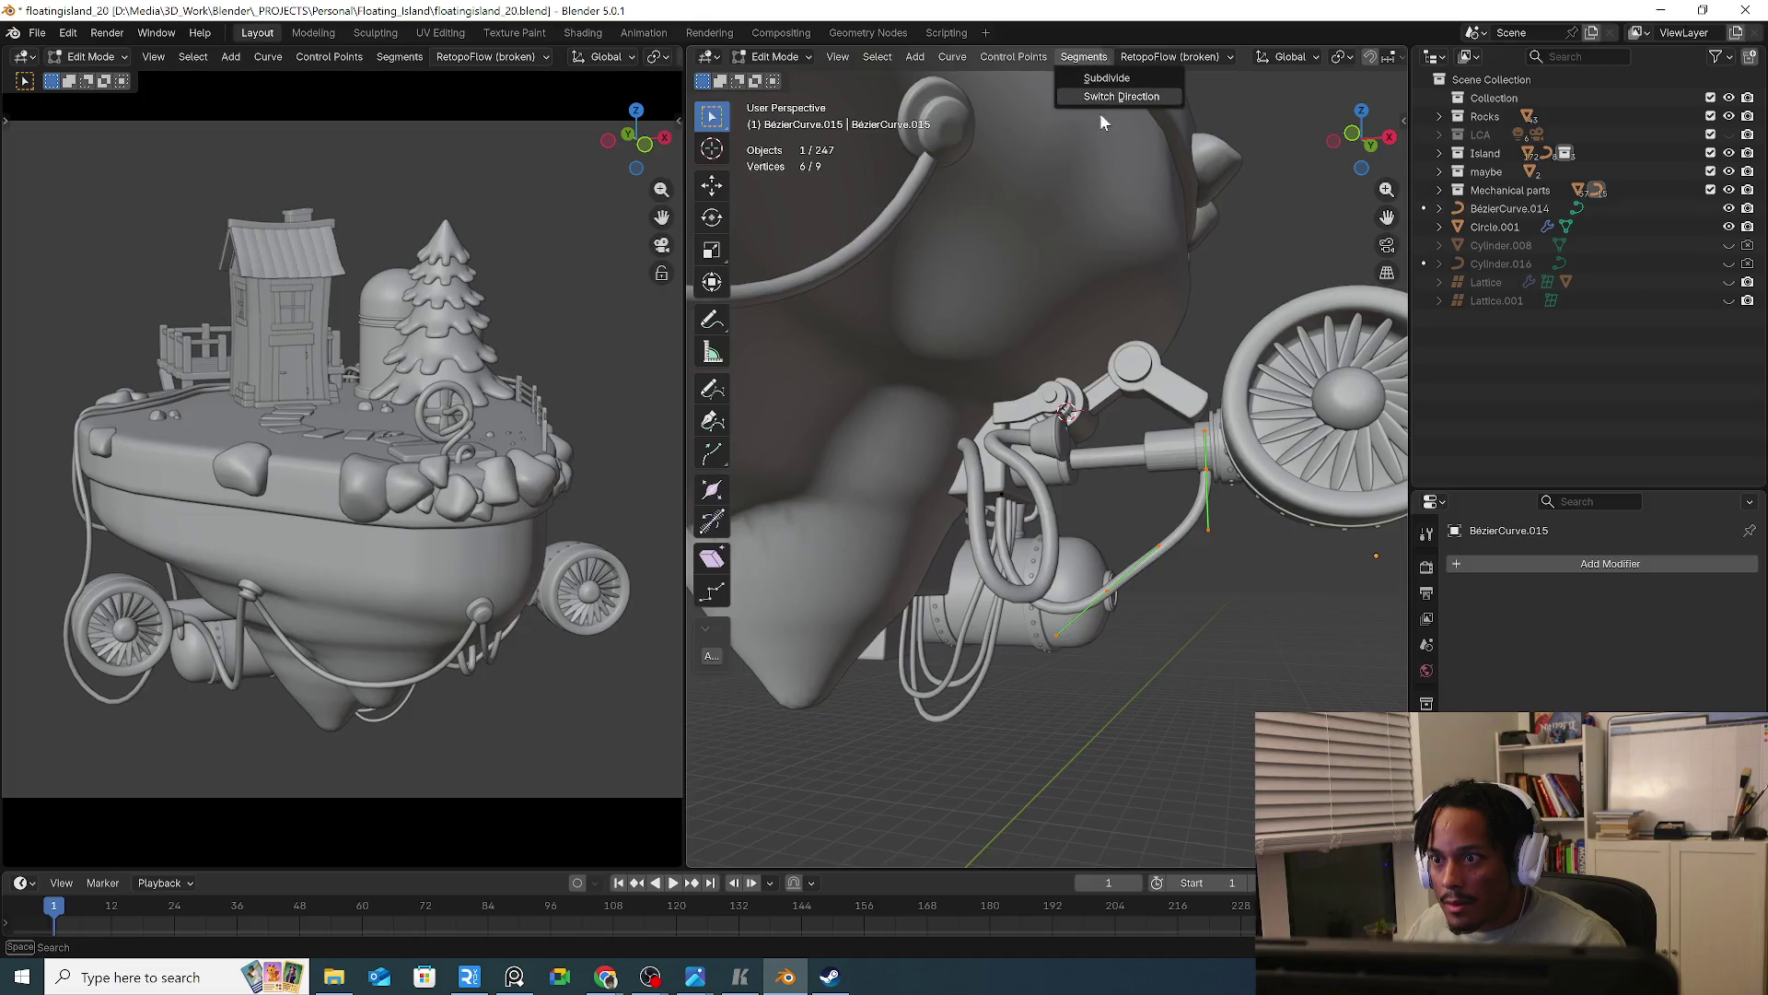
Subdivide the hose between the selected points and shift and turn the new end points
left_click(1106, 77)
key("g")
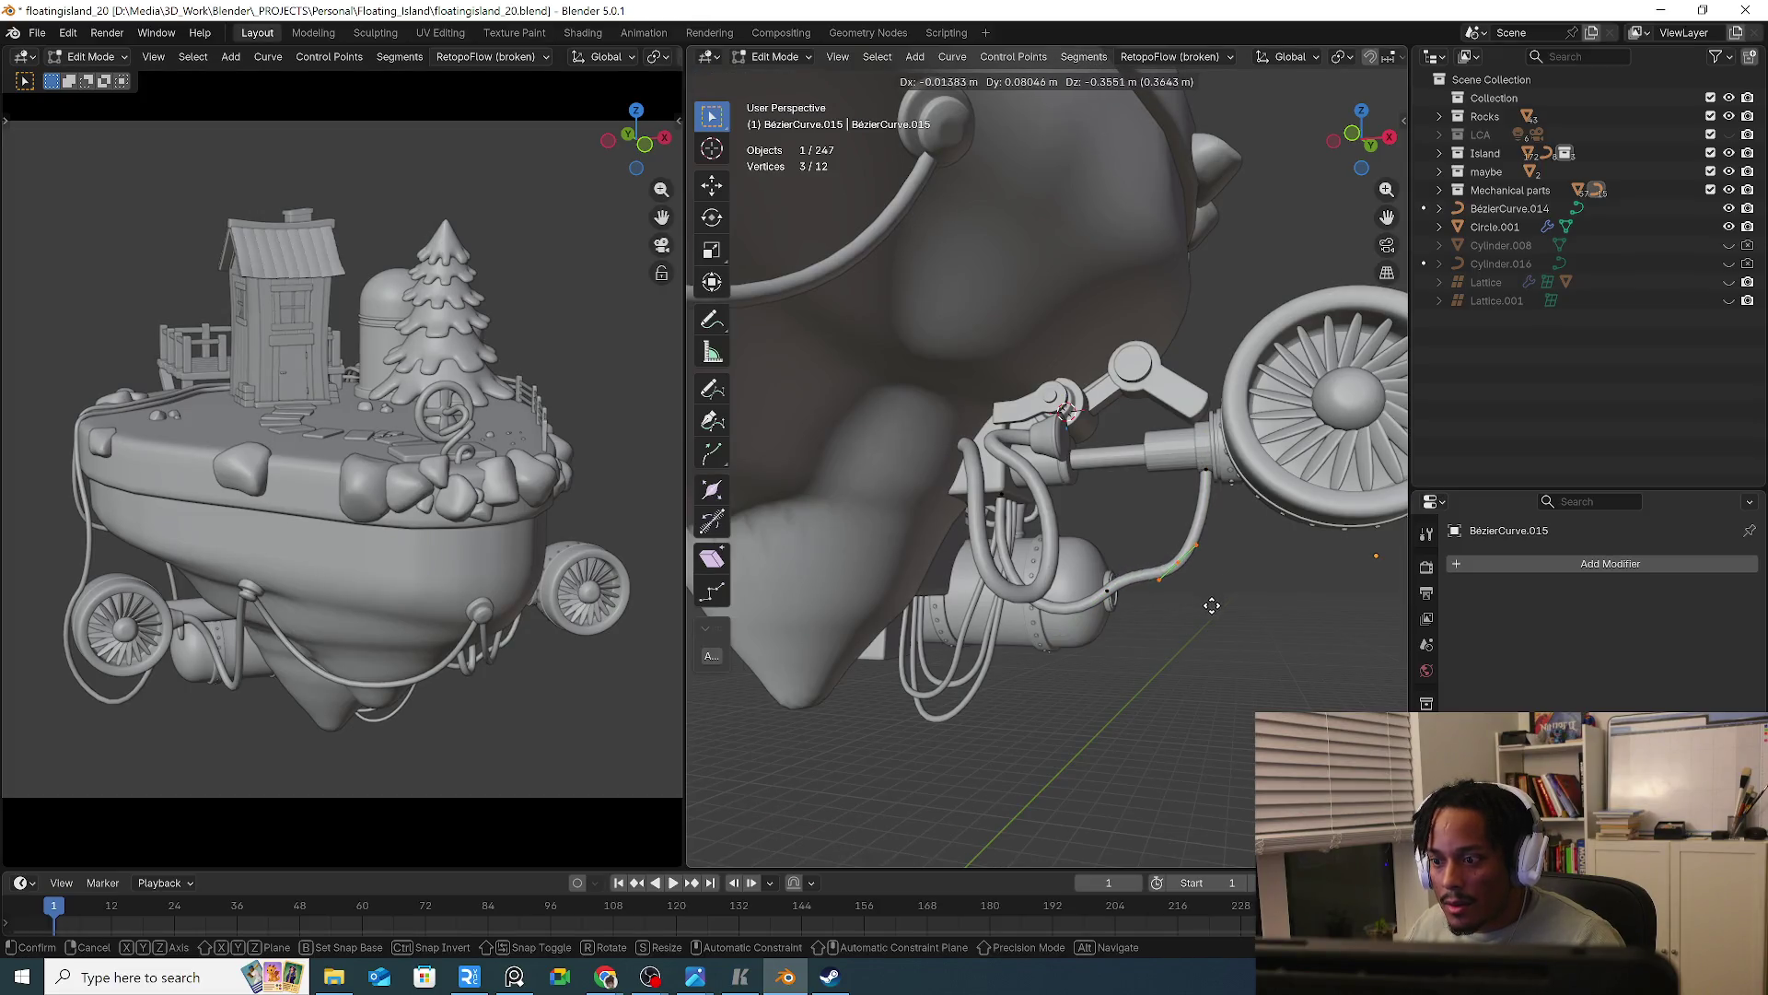
left_click(1225, 560)
key("r")
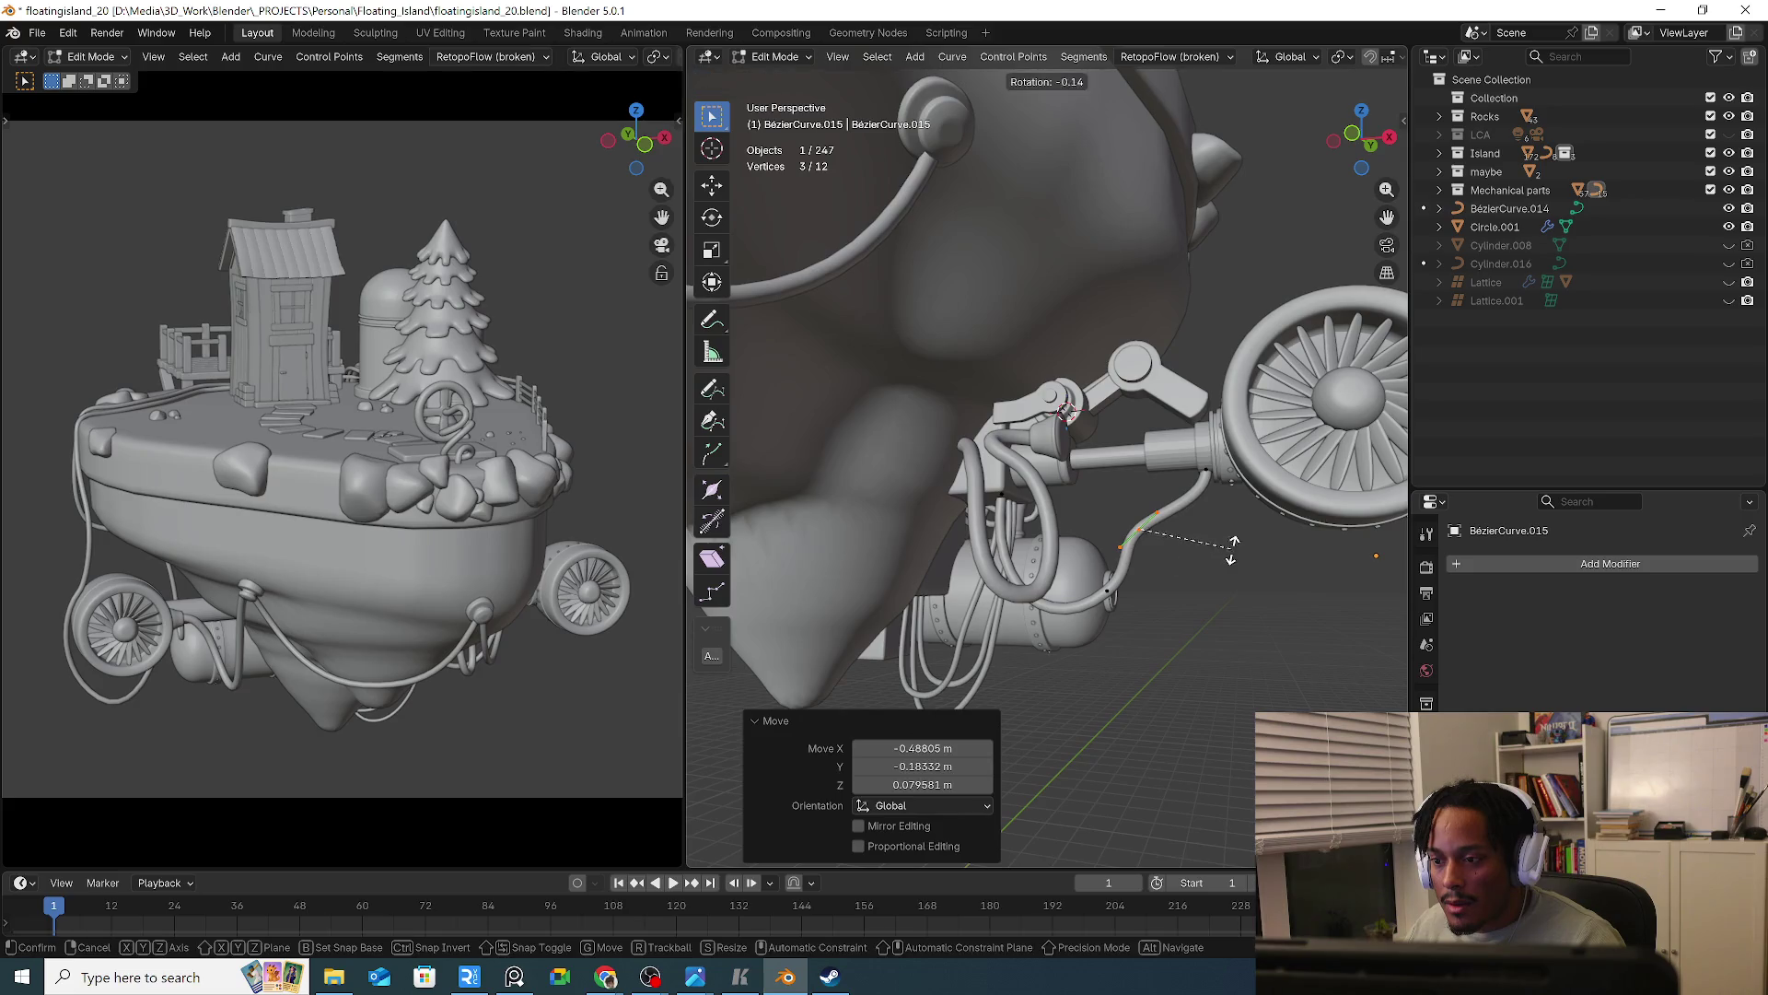
left_click(1302, 572)
key("g")
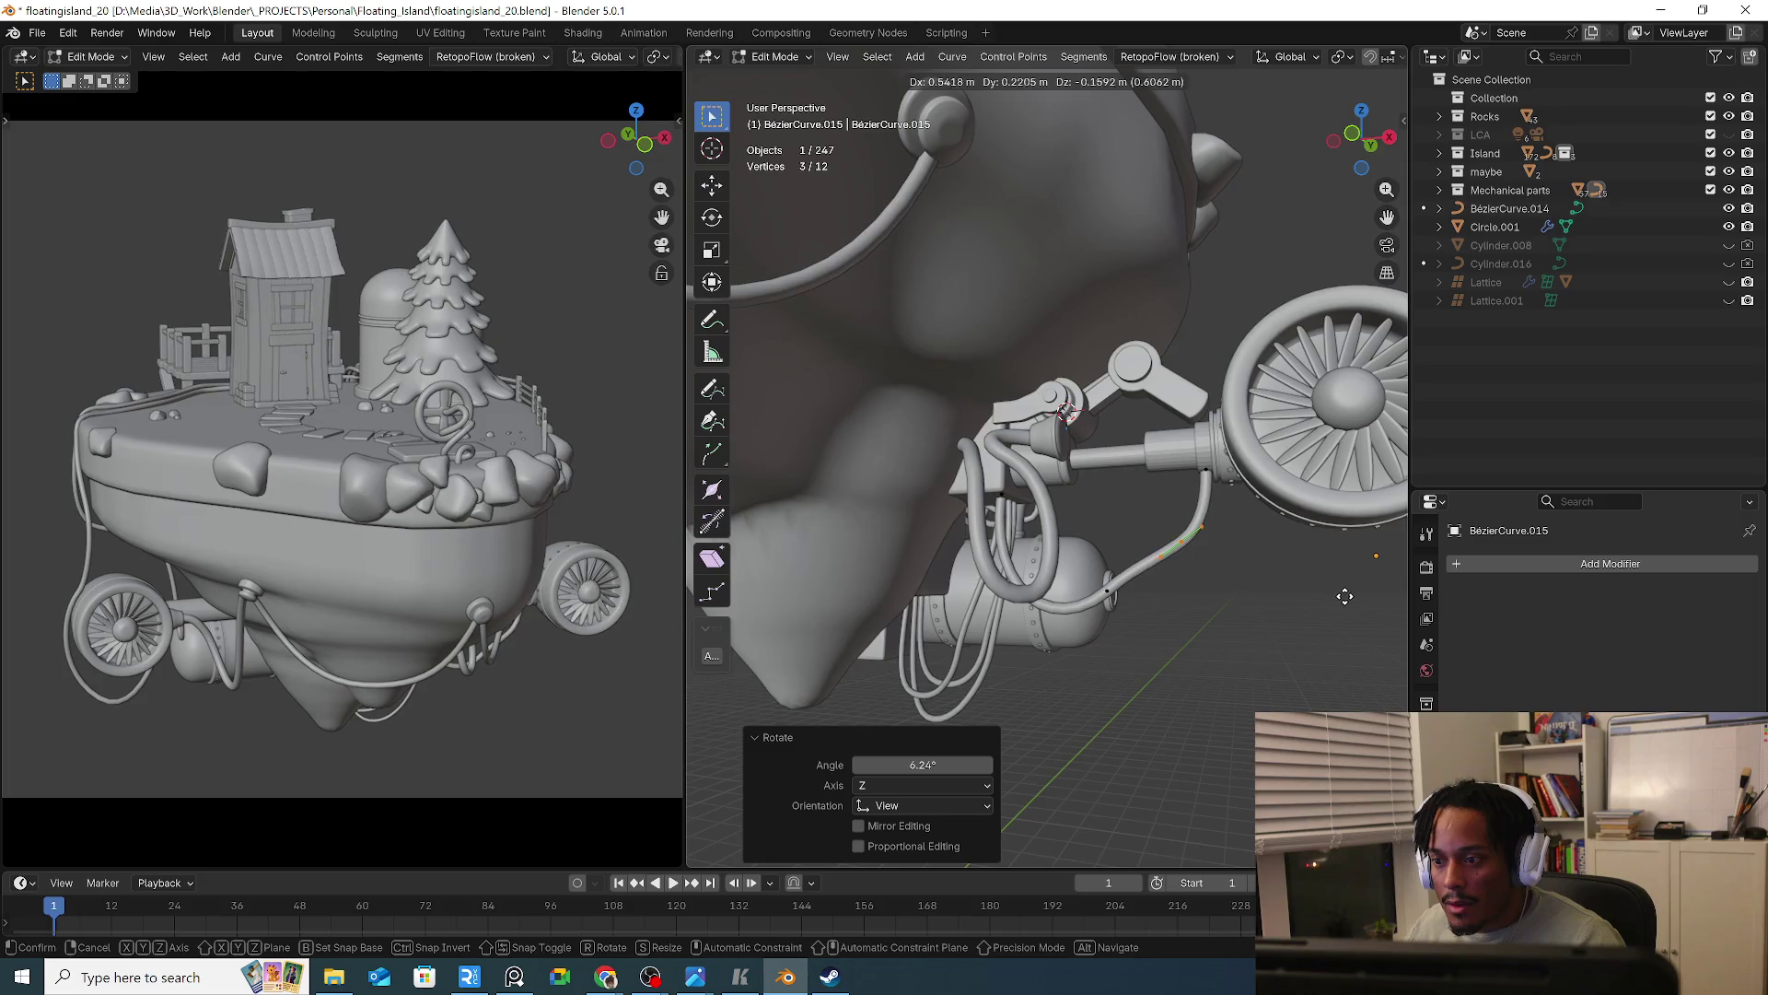
left_click(1345, 596)
Turn the hose end to point downward, tighten its handles and reposition it
key("r")
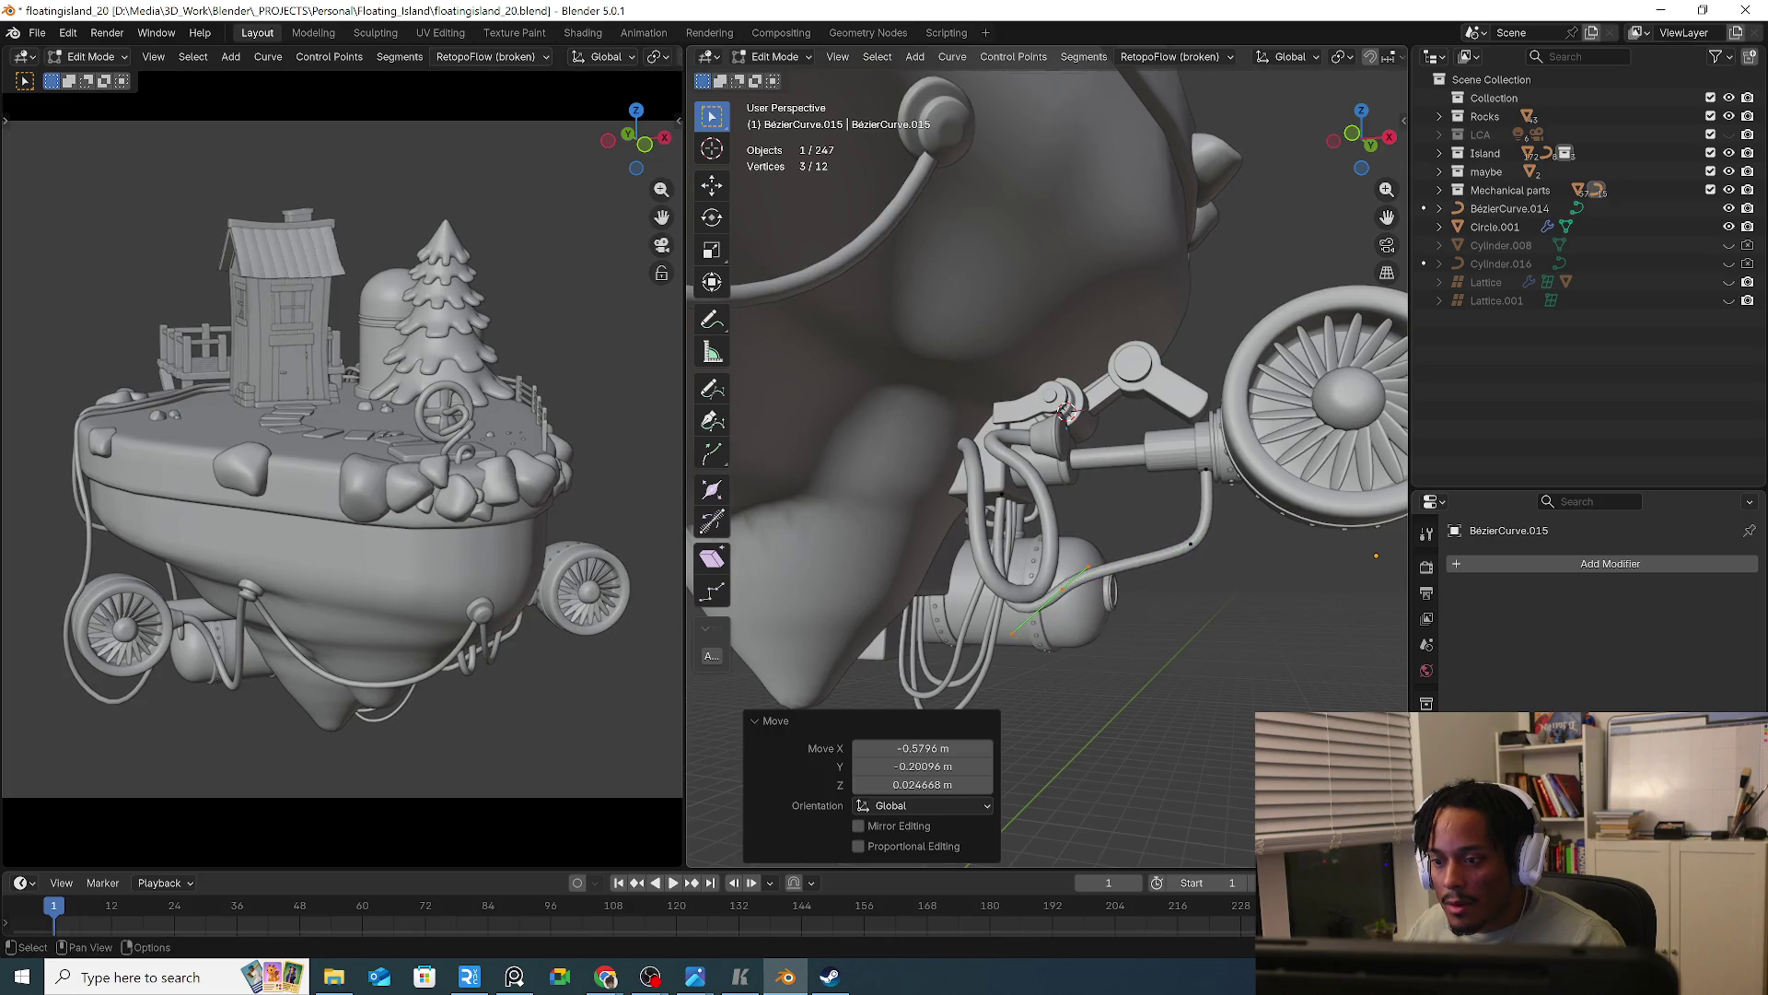
left_click(1084, 747)
key("s")
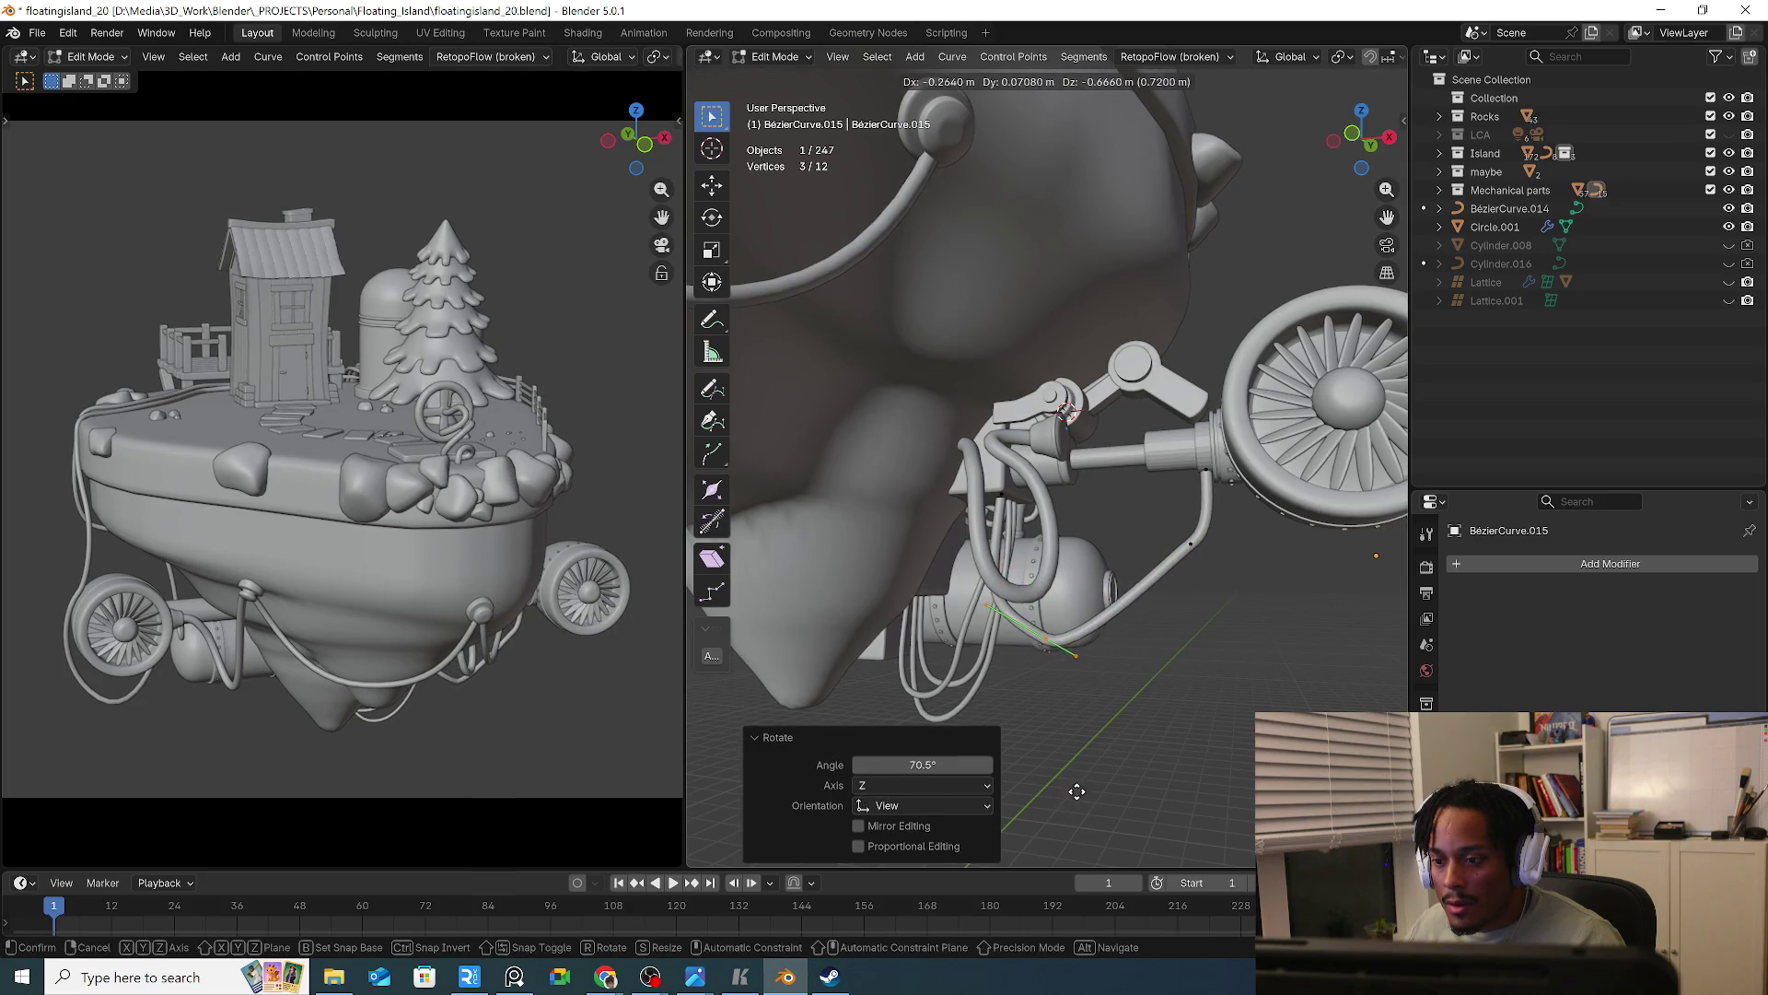
left_click(1070, 792)
key("g")
left_click(1145, 673)
Move one handle of the hose end point and turn the whole end point
left_click(1234, 602)
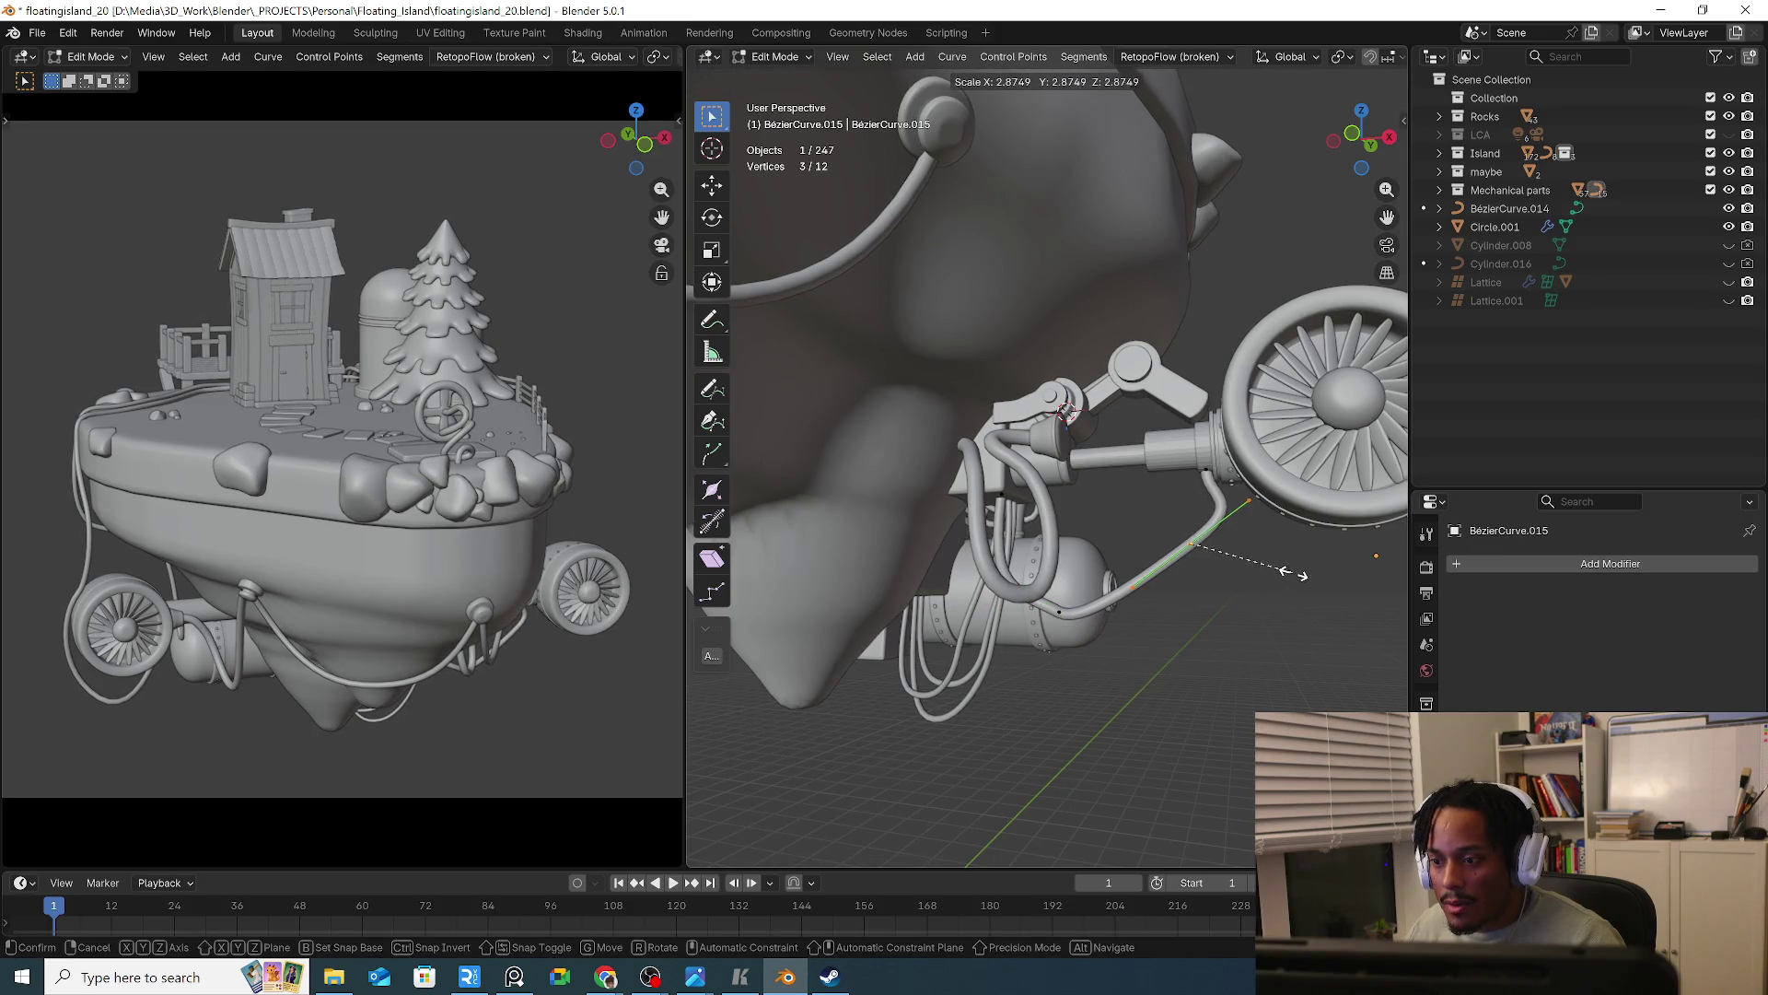
left_click(1194, 560)
key("g")
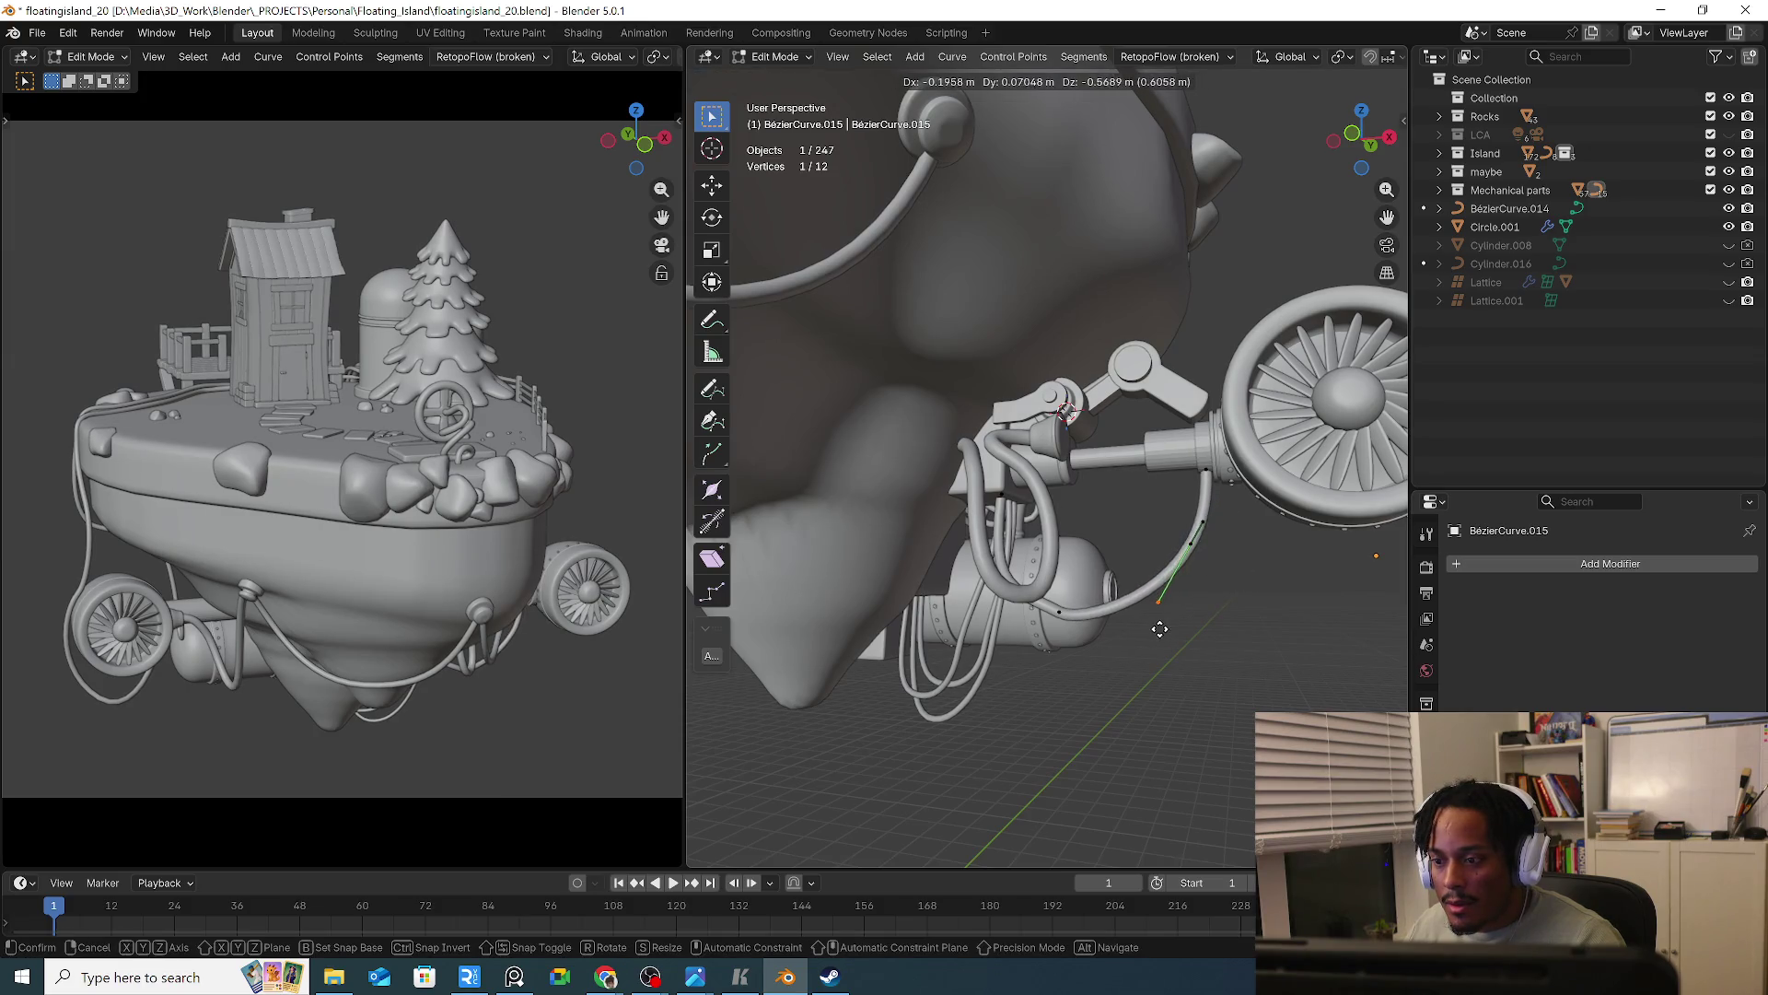
left_click(1157, 620)
left_click(1059, 610)
key("r")
left_click(1111, 624)
Nudge a hose control point and tilt it 10.1° about the view's Z axis
left_click(1096, 617)
key("g")
left_click(1145, 644)
mouse_move(1145, 643)
middle_mouse_down()
mouse_move(1084, 633)
mouse_move(1161, 612)
middle_mouse_up()
key("g")
key("r")
left_click(1266, 615)
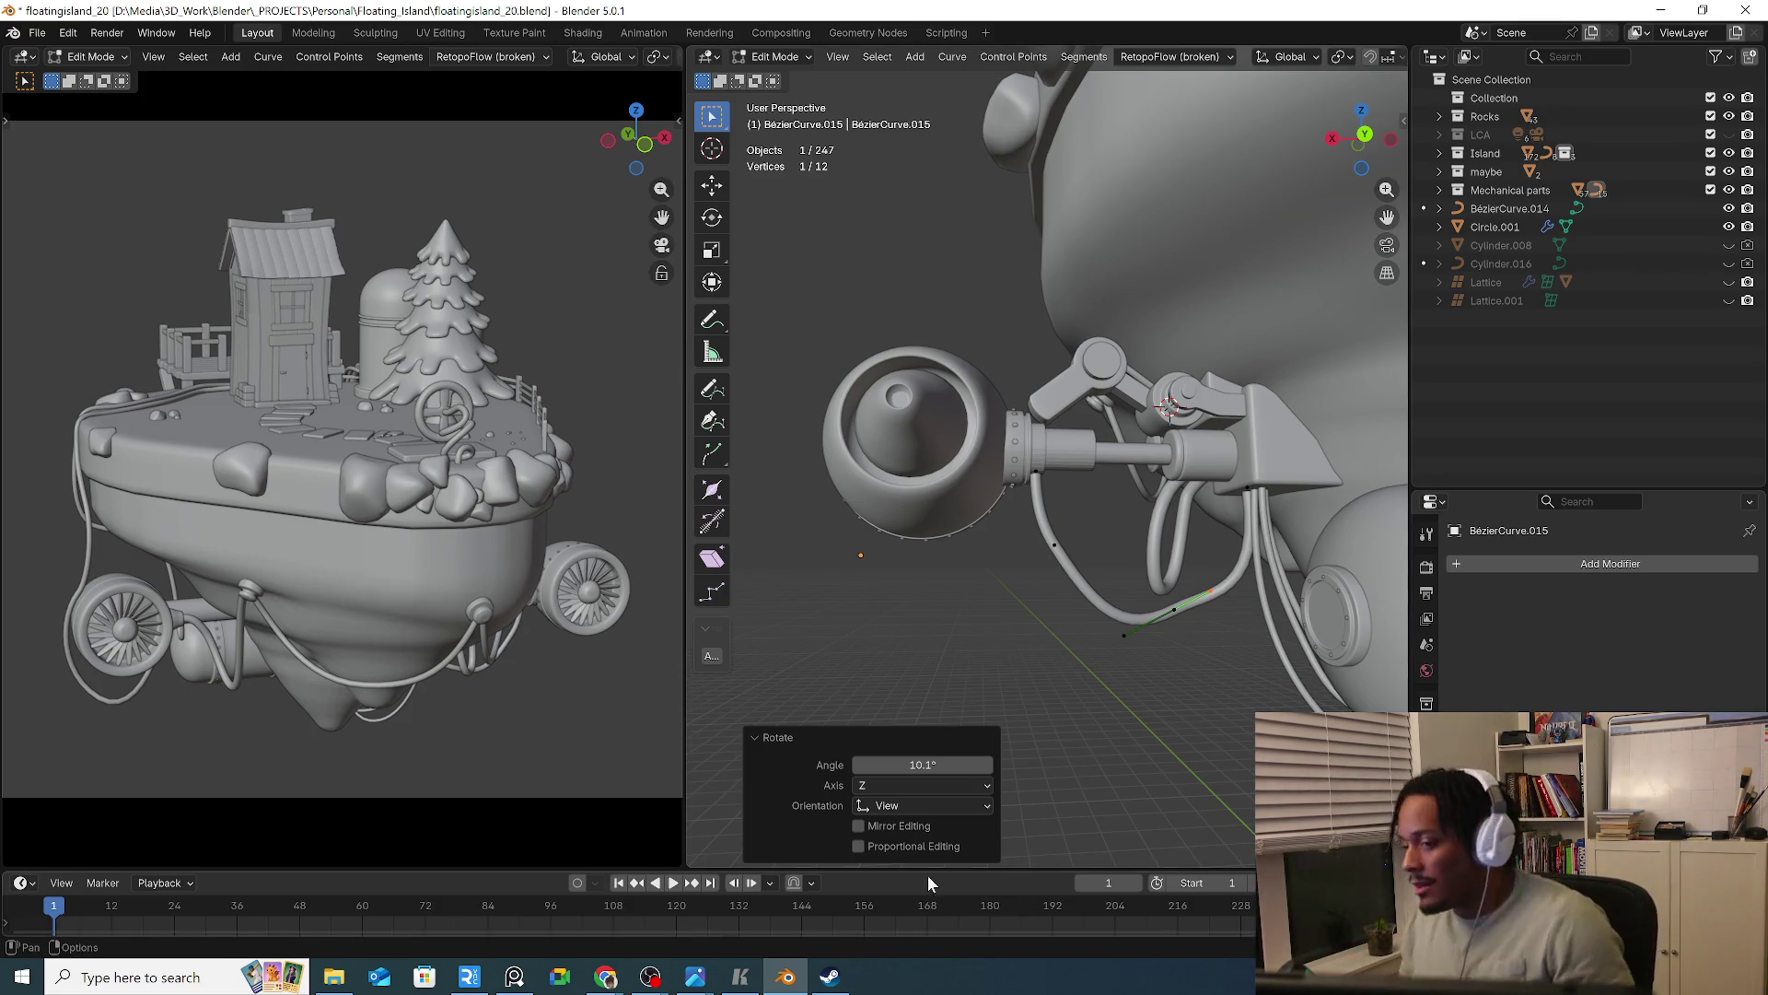
Back in Object Mode, duplicate arm link Cylinder.043 in place and scale the copy to 0.831
left_click(981, 598)
scroll(1063, 549, "up", 8)
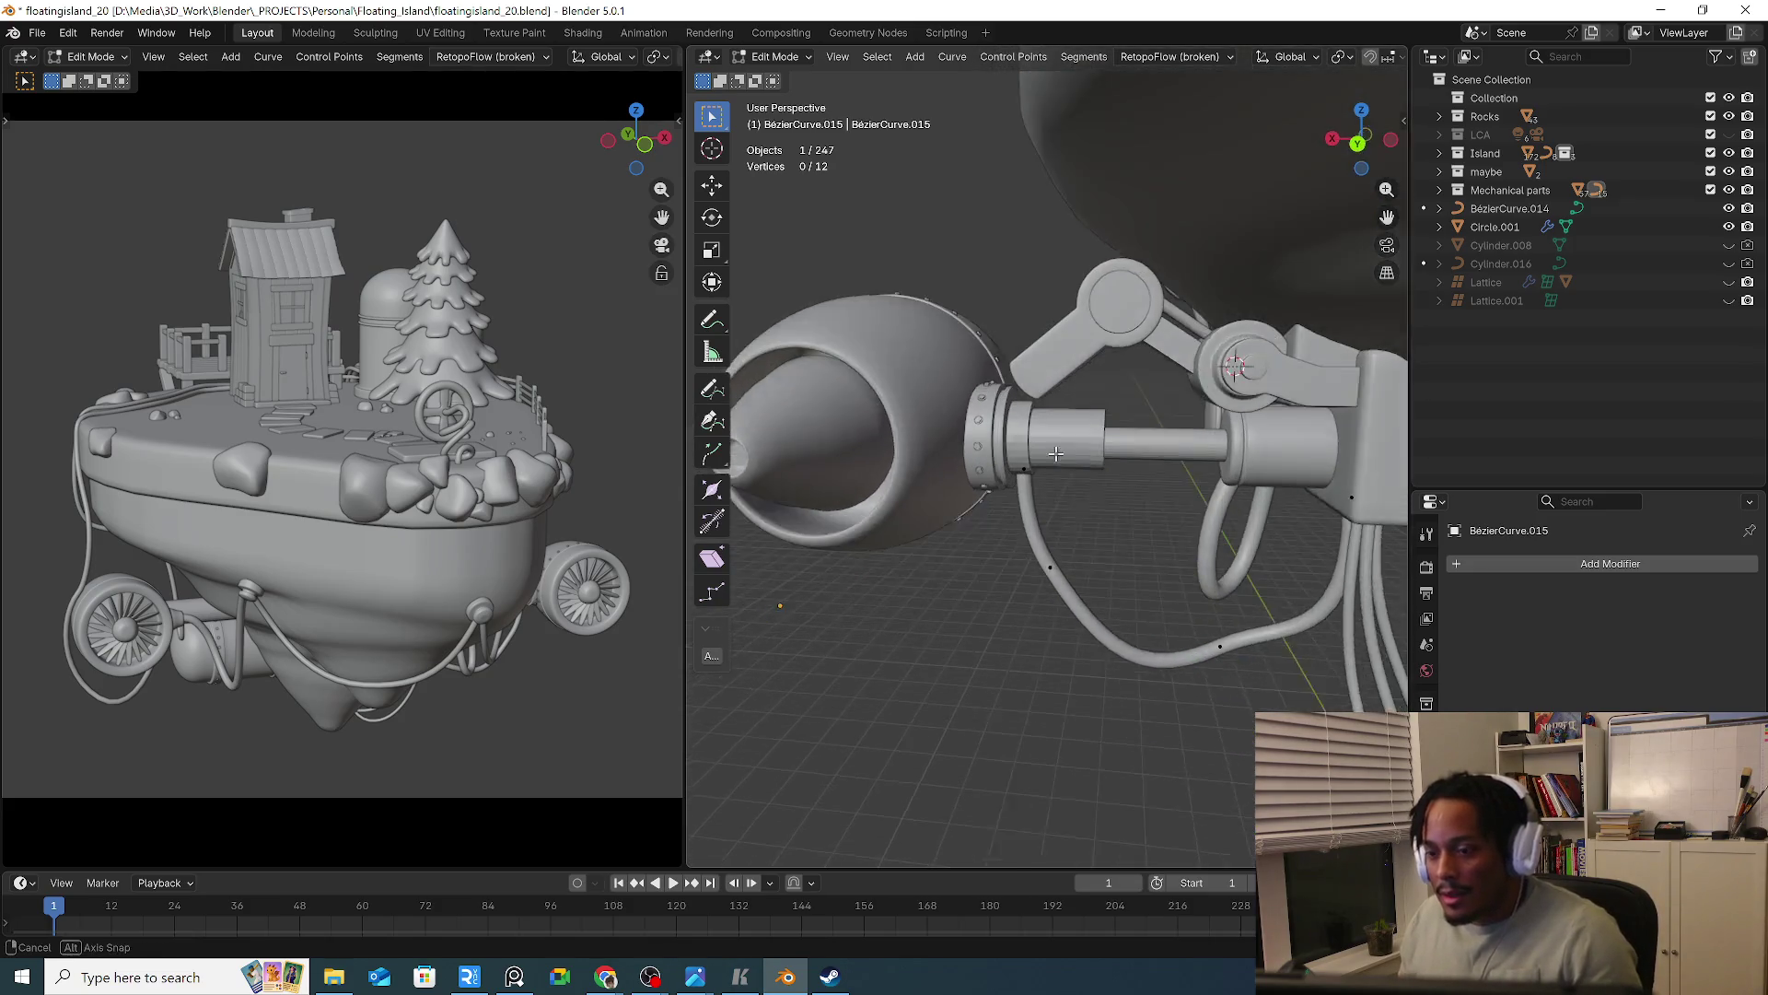
scroll(1082, 394, "down", 5)
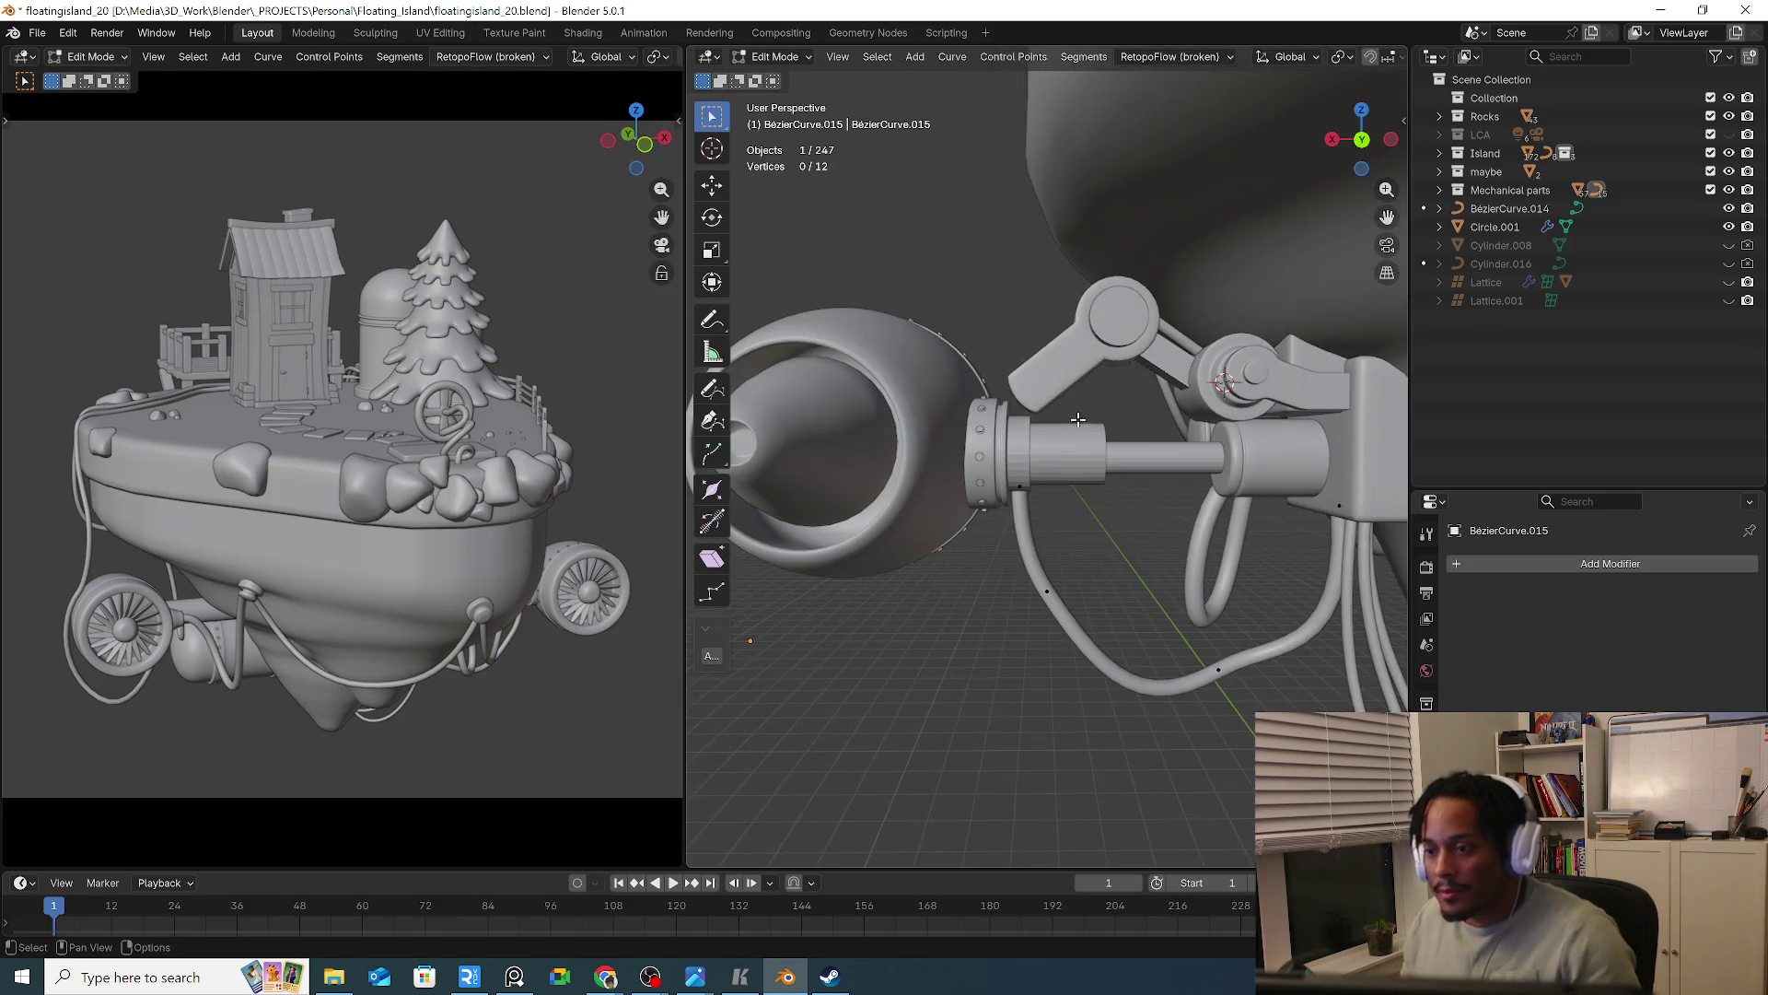
key("Tab")
left_click(1134, 329)
key("shift+d")
right_click(1253, 608)
key("s")
left_click(1247, 582)
Rotate the pivot cylinder, connecting link and Cylinder.047 around the 3D cursor at the joint
key("KP_1")
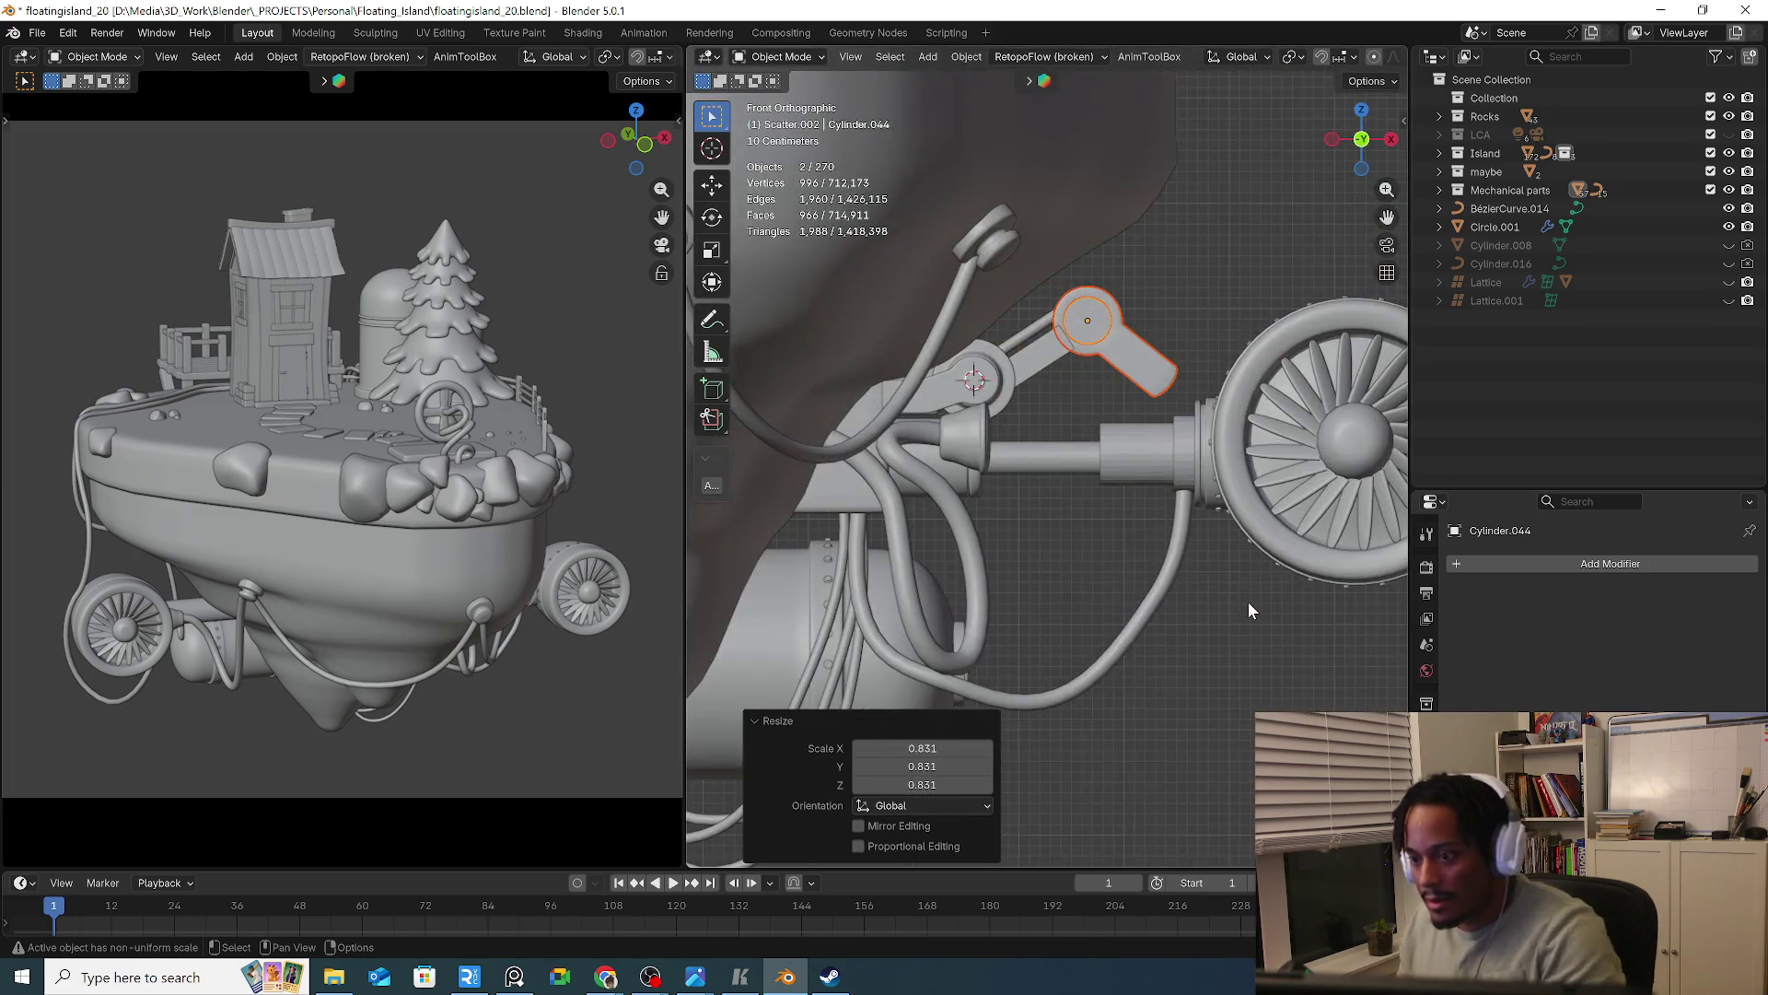
left_click(1004, 396, "shift")
left_click(1059, 361, "shift")
left_click(1035, 339, "shift")
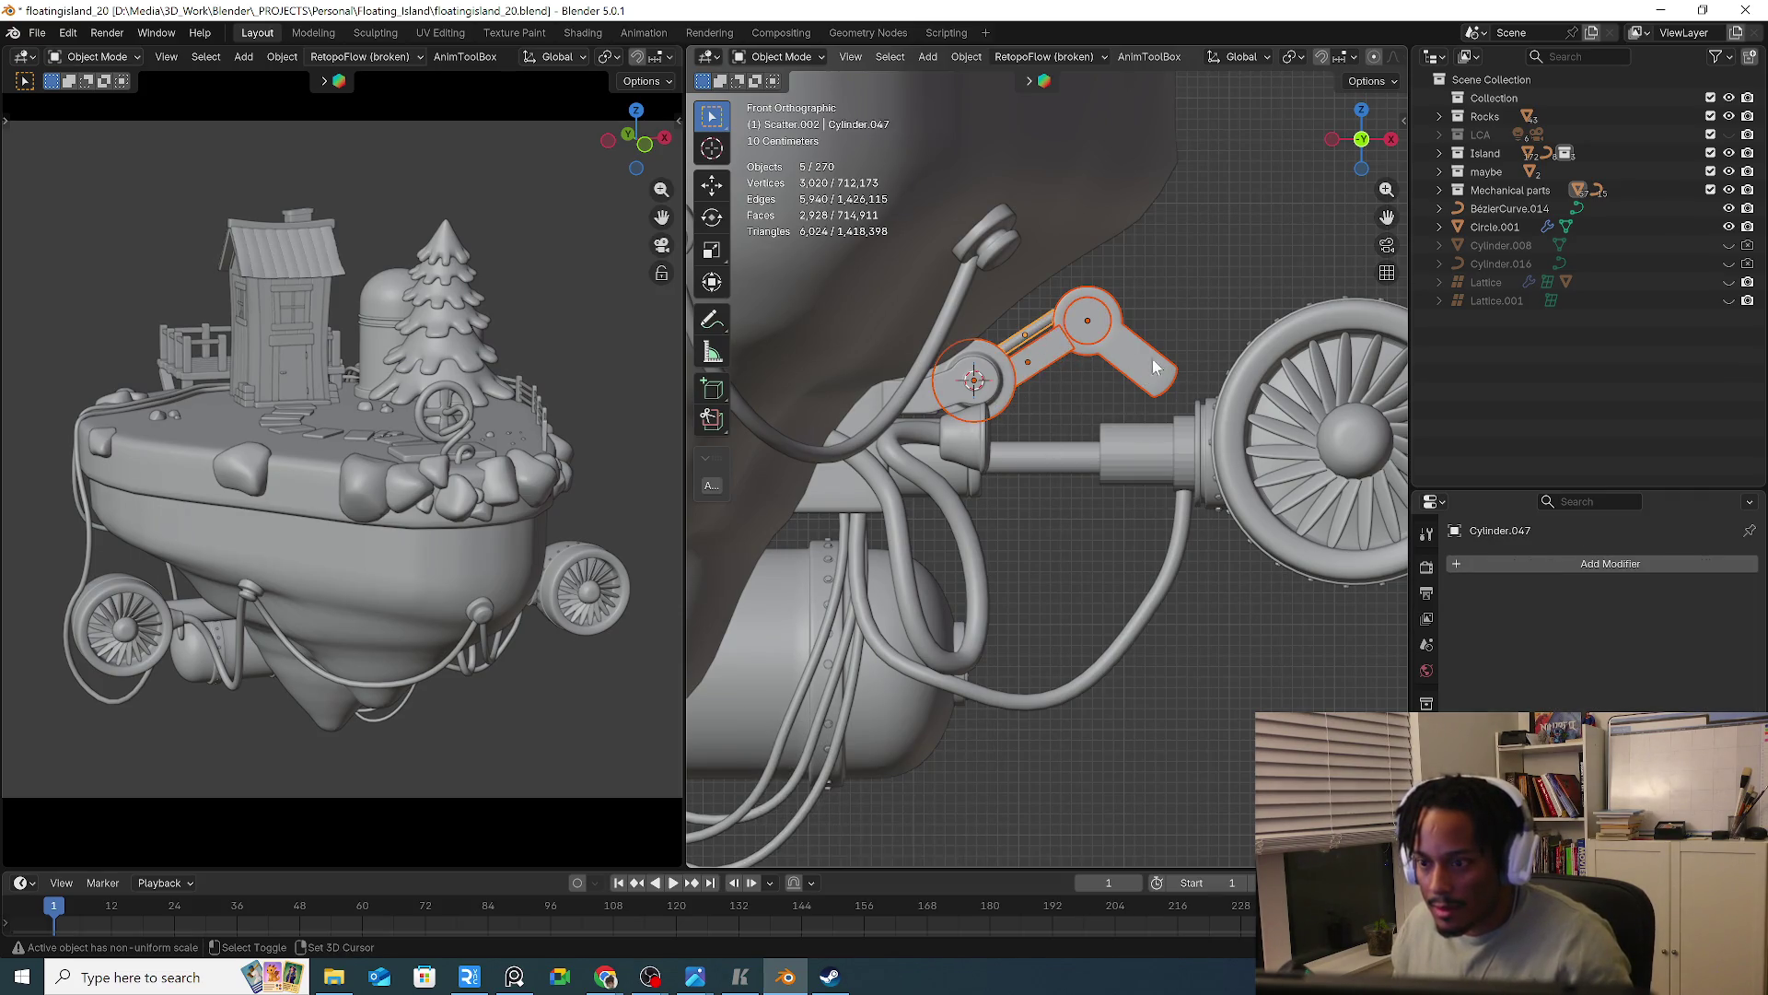
key("r")
left_click(1180, 363)
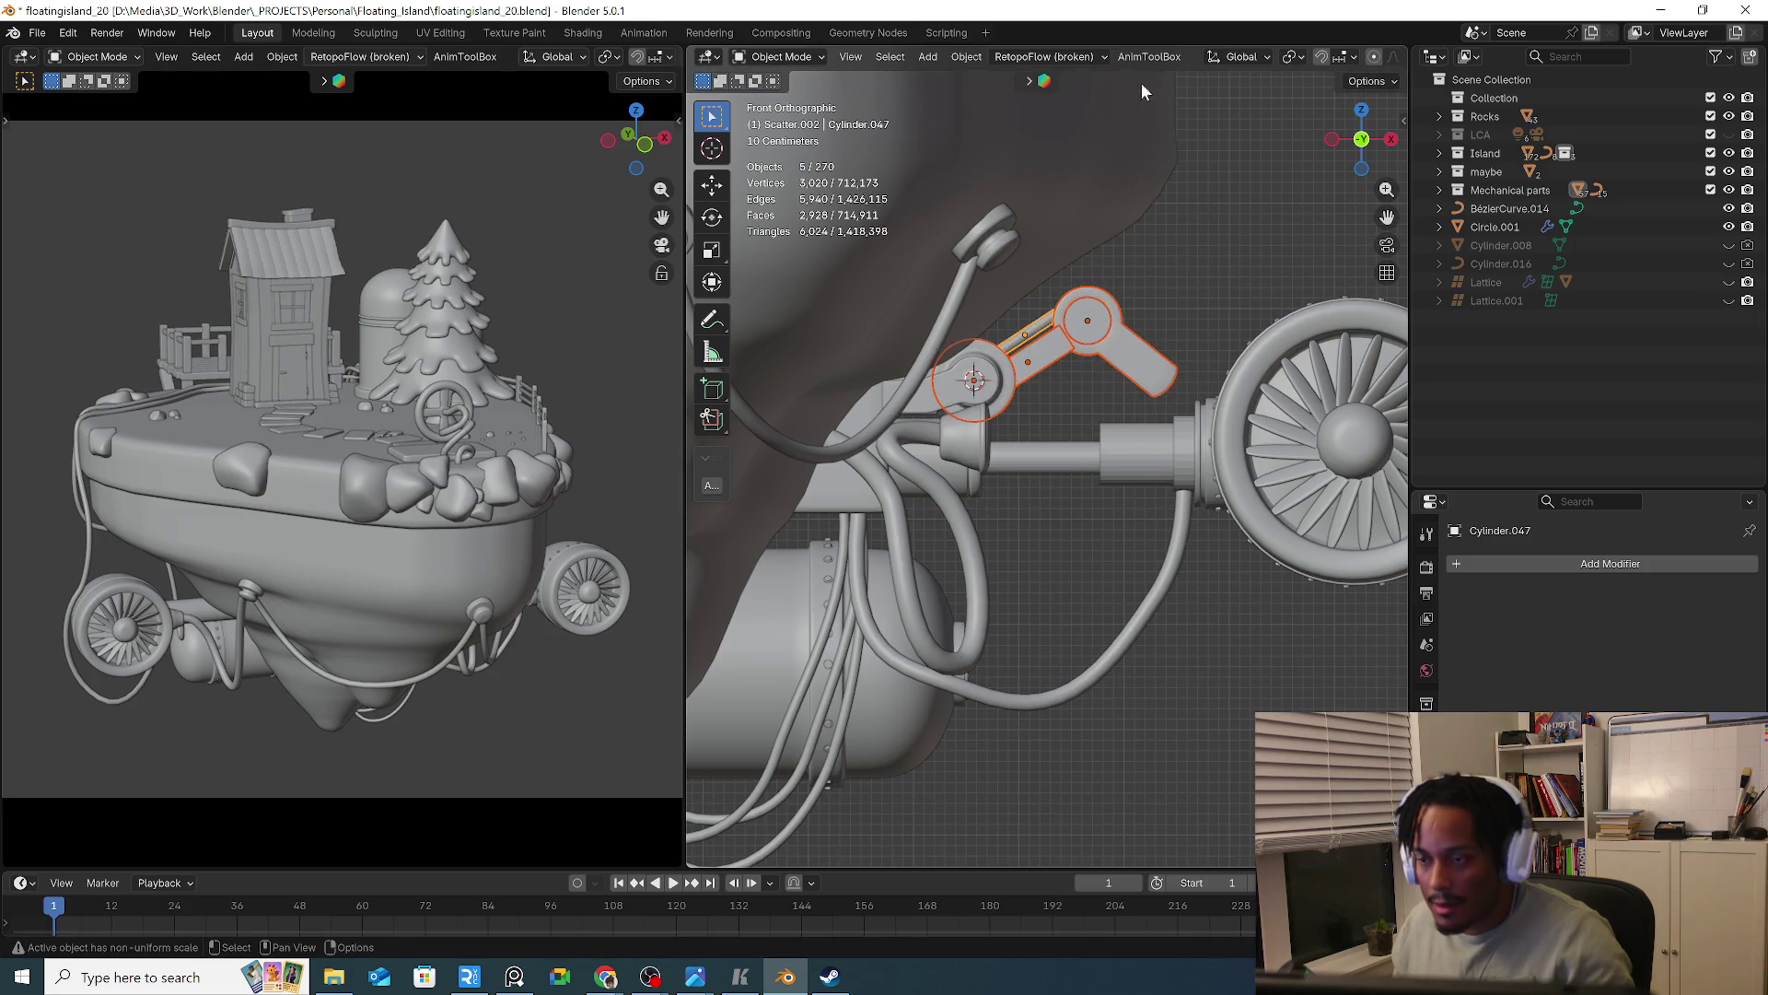
left_click(1293, 57)
left_click(1295, 125)
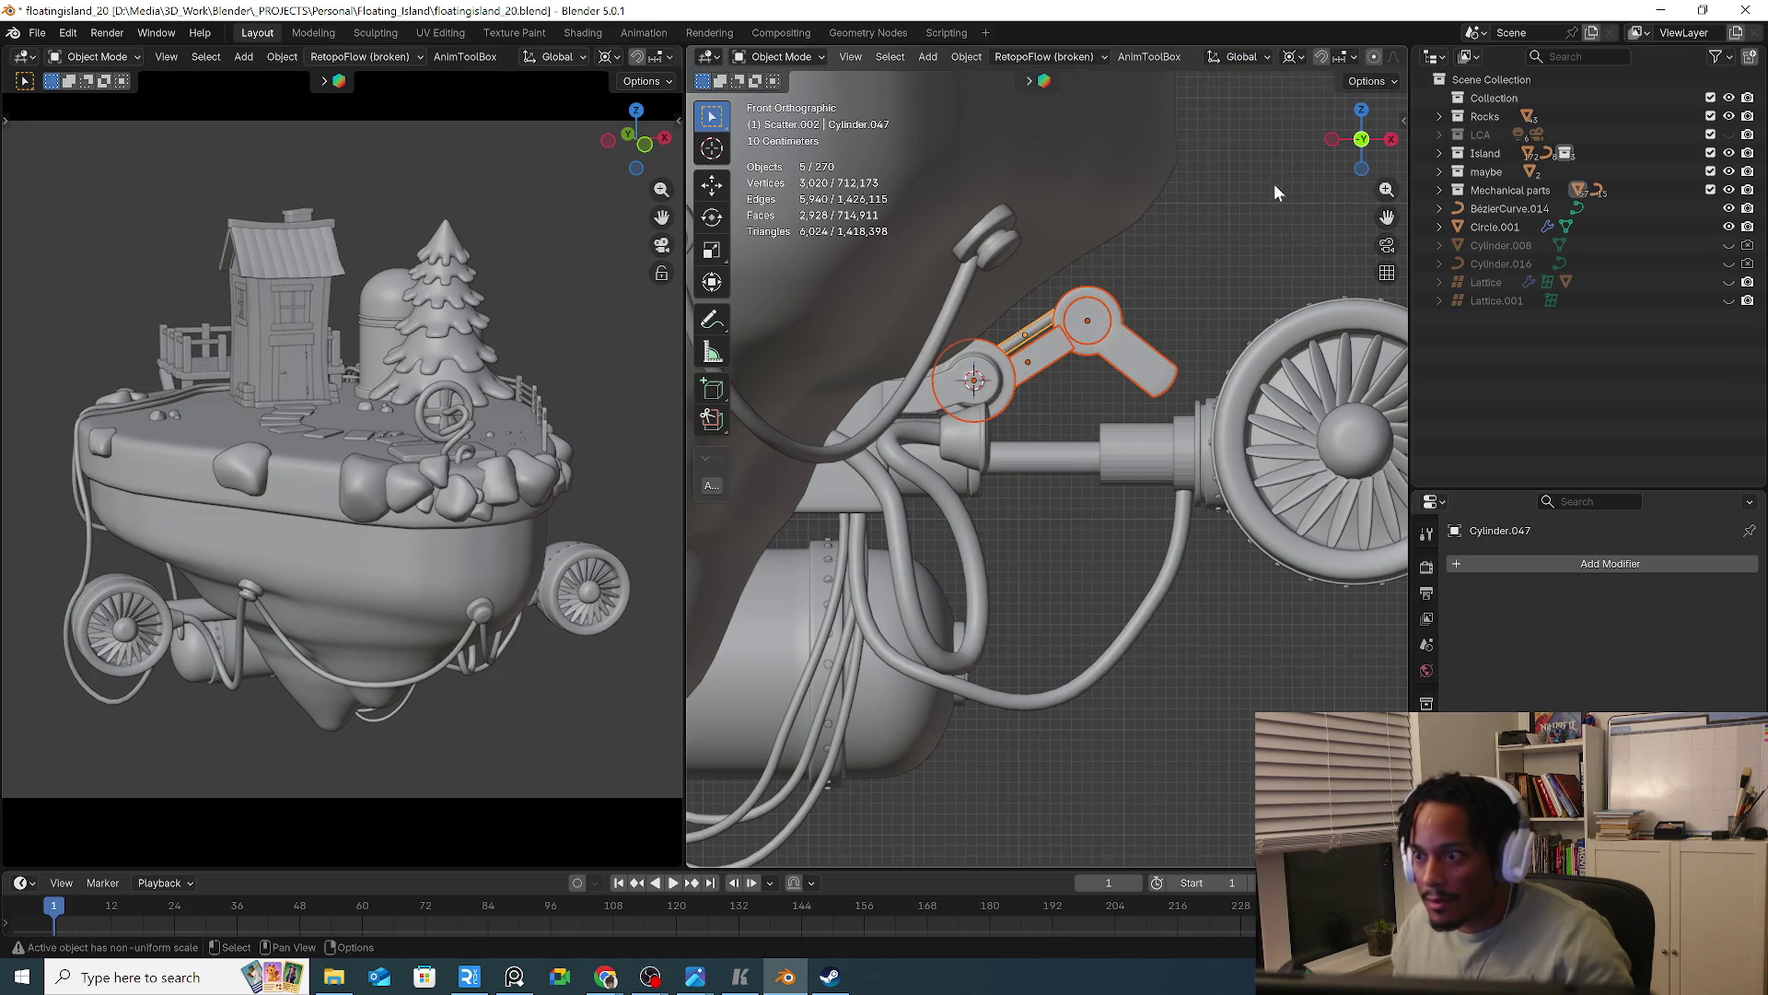
key("r")
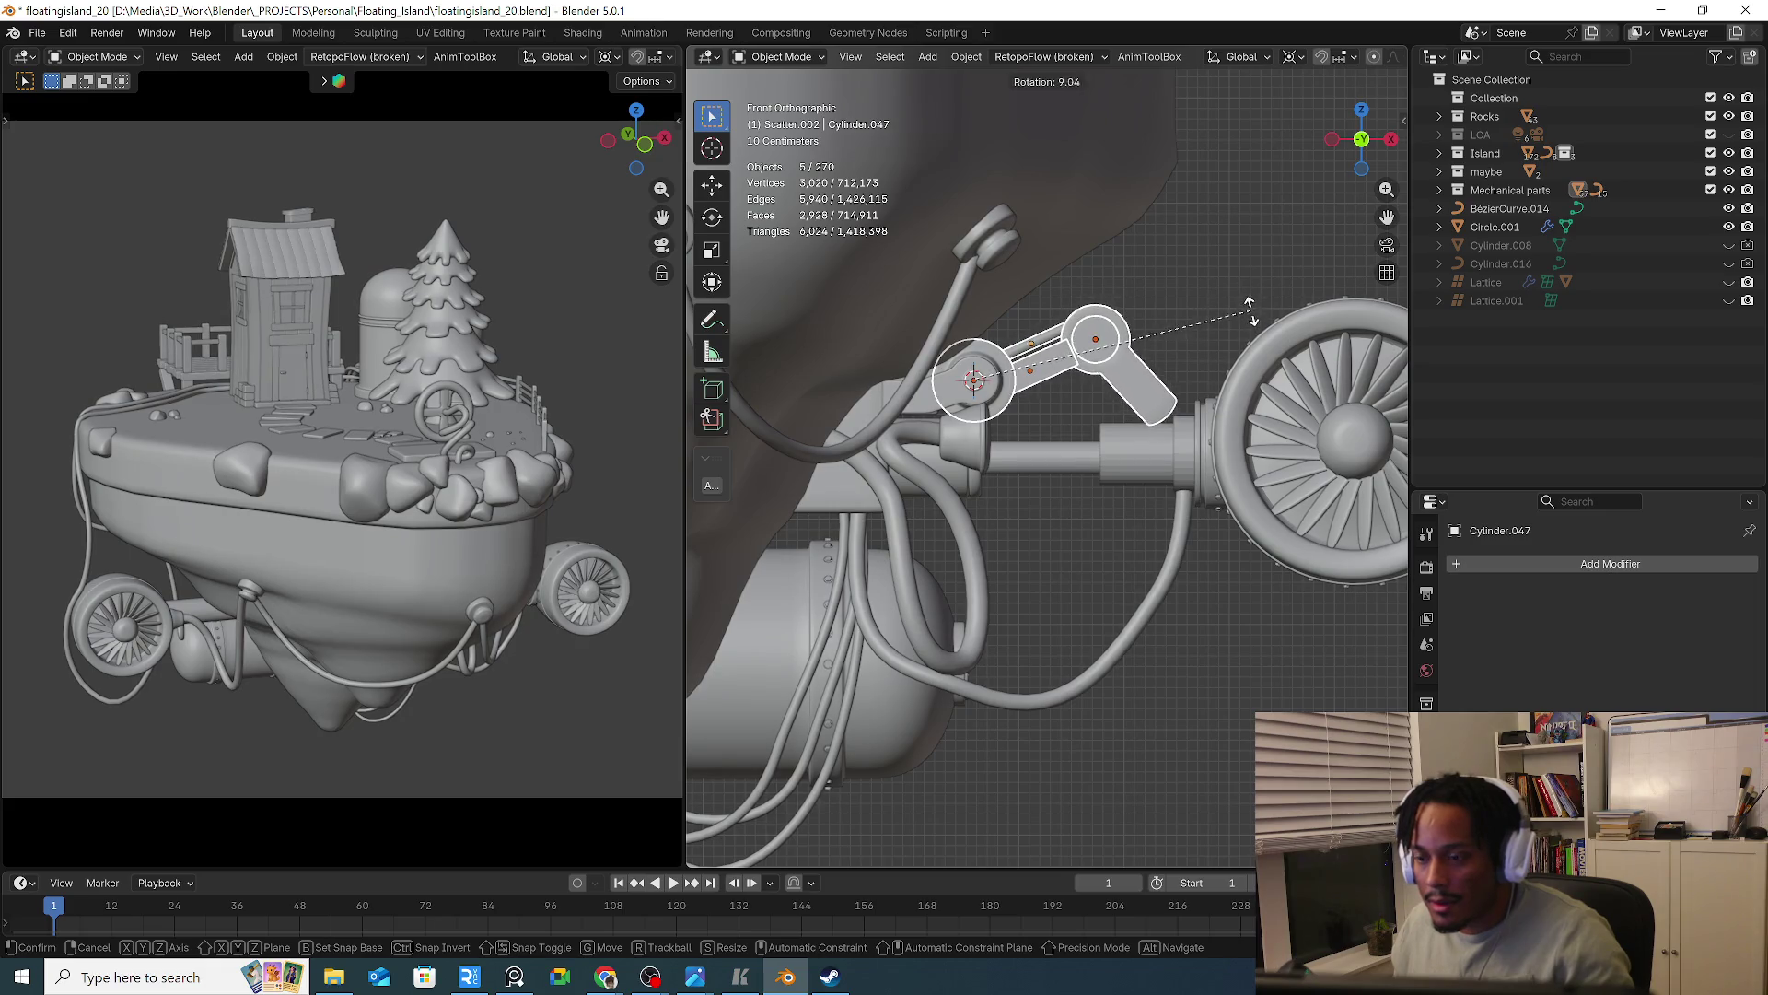
left_click(1251, 310)
Turn arm end piece Cylinder.043 about its own centre
left_click(1137, 387)
left_click(1293, 56)
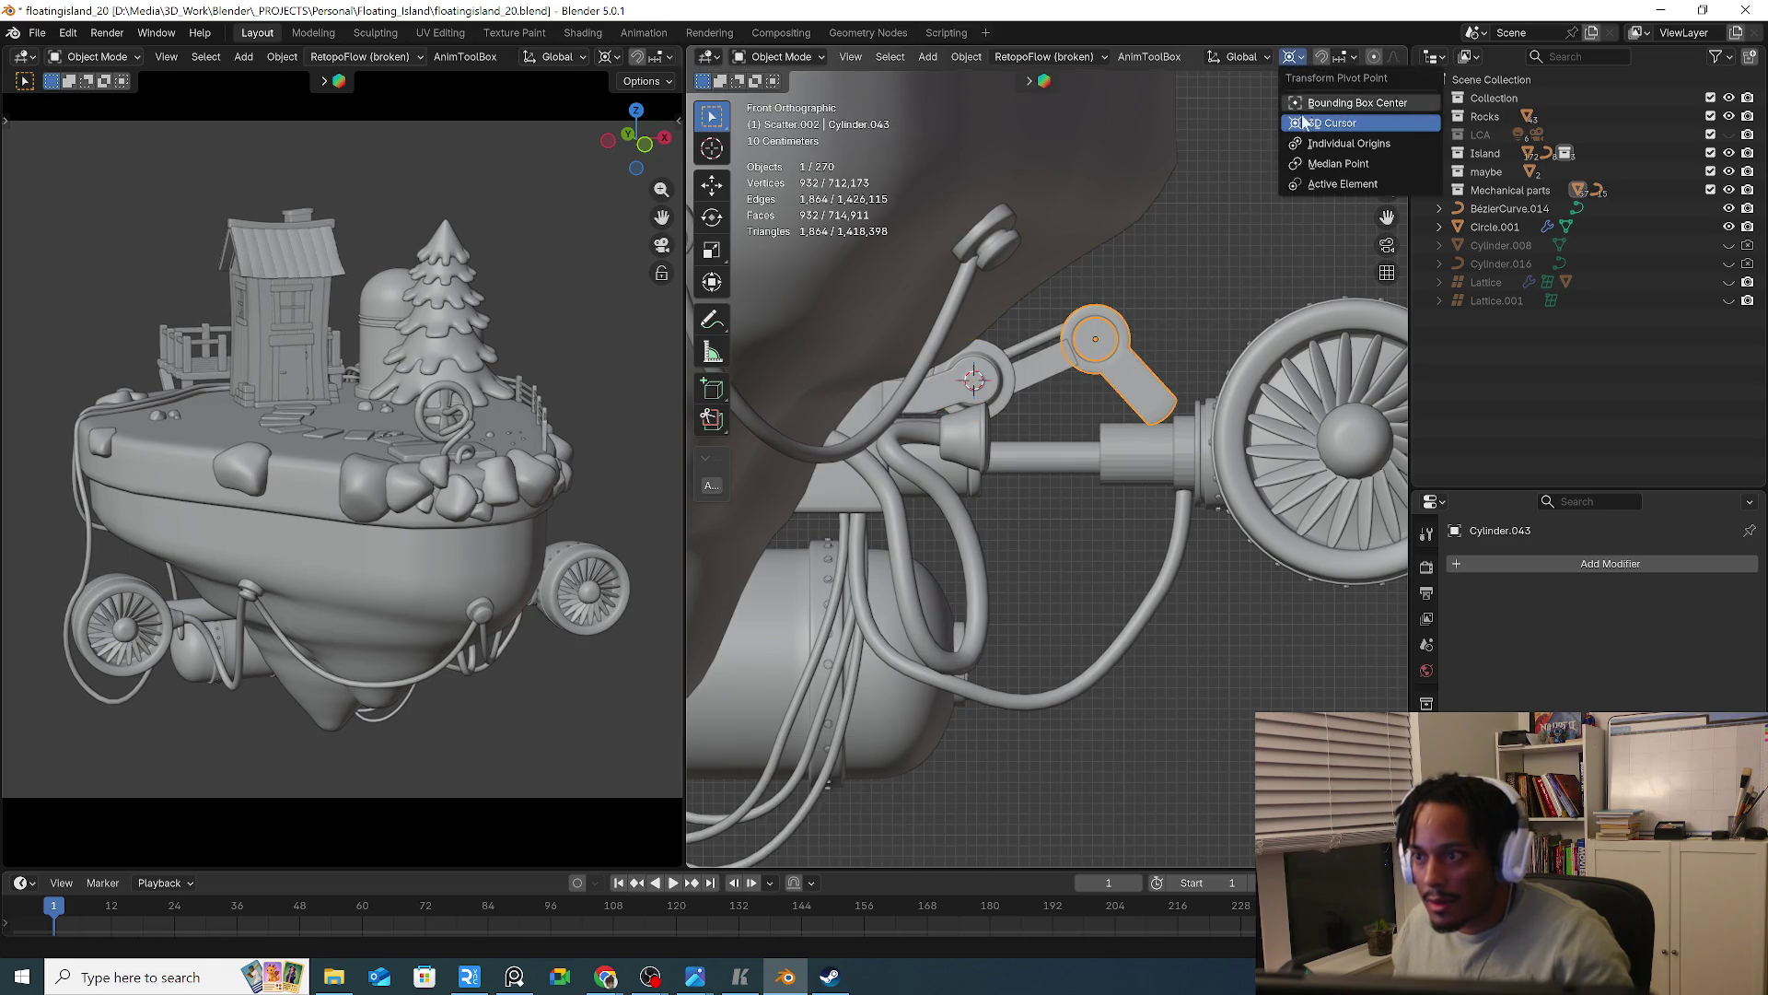
left_click(1308, 169)
key("r")
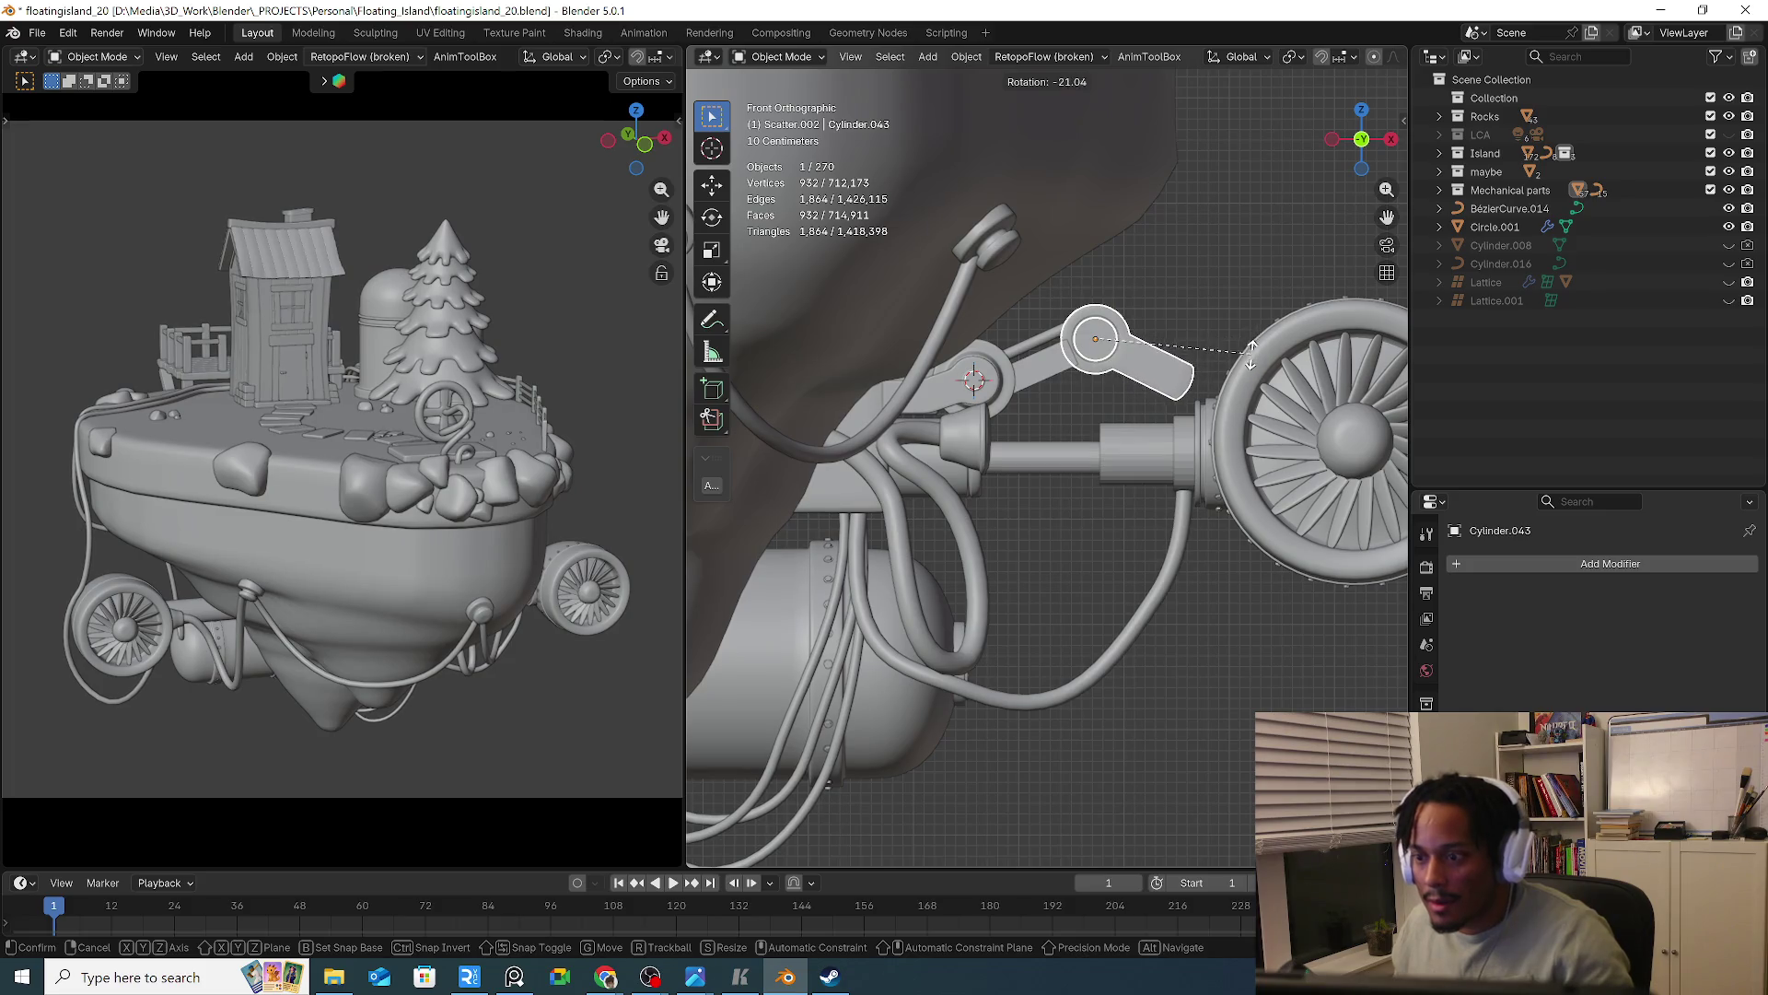
left_click(1250, 352)
mouse_move(1251, 353)
middle_mouse_down()
mouse_move(926, 440)
mouse_move(777, 411)
mouse_move(1140, 408)
mouse_move(1141, 431)
middle_mouse_up()
key("r")
right_click(1212, 424)
Rotate Cylinder.044, its link, Cylinder.043 and Cylinder.047 4.48° about the 3D cursor, then duplicate Cylinder.044
left_click(1234, 386)
left_click(1158, 359, "shift")
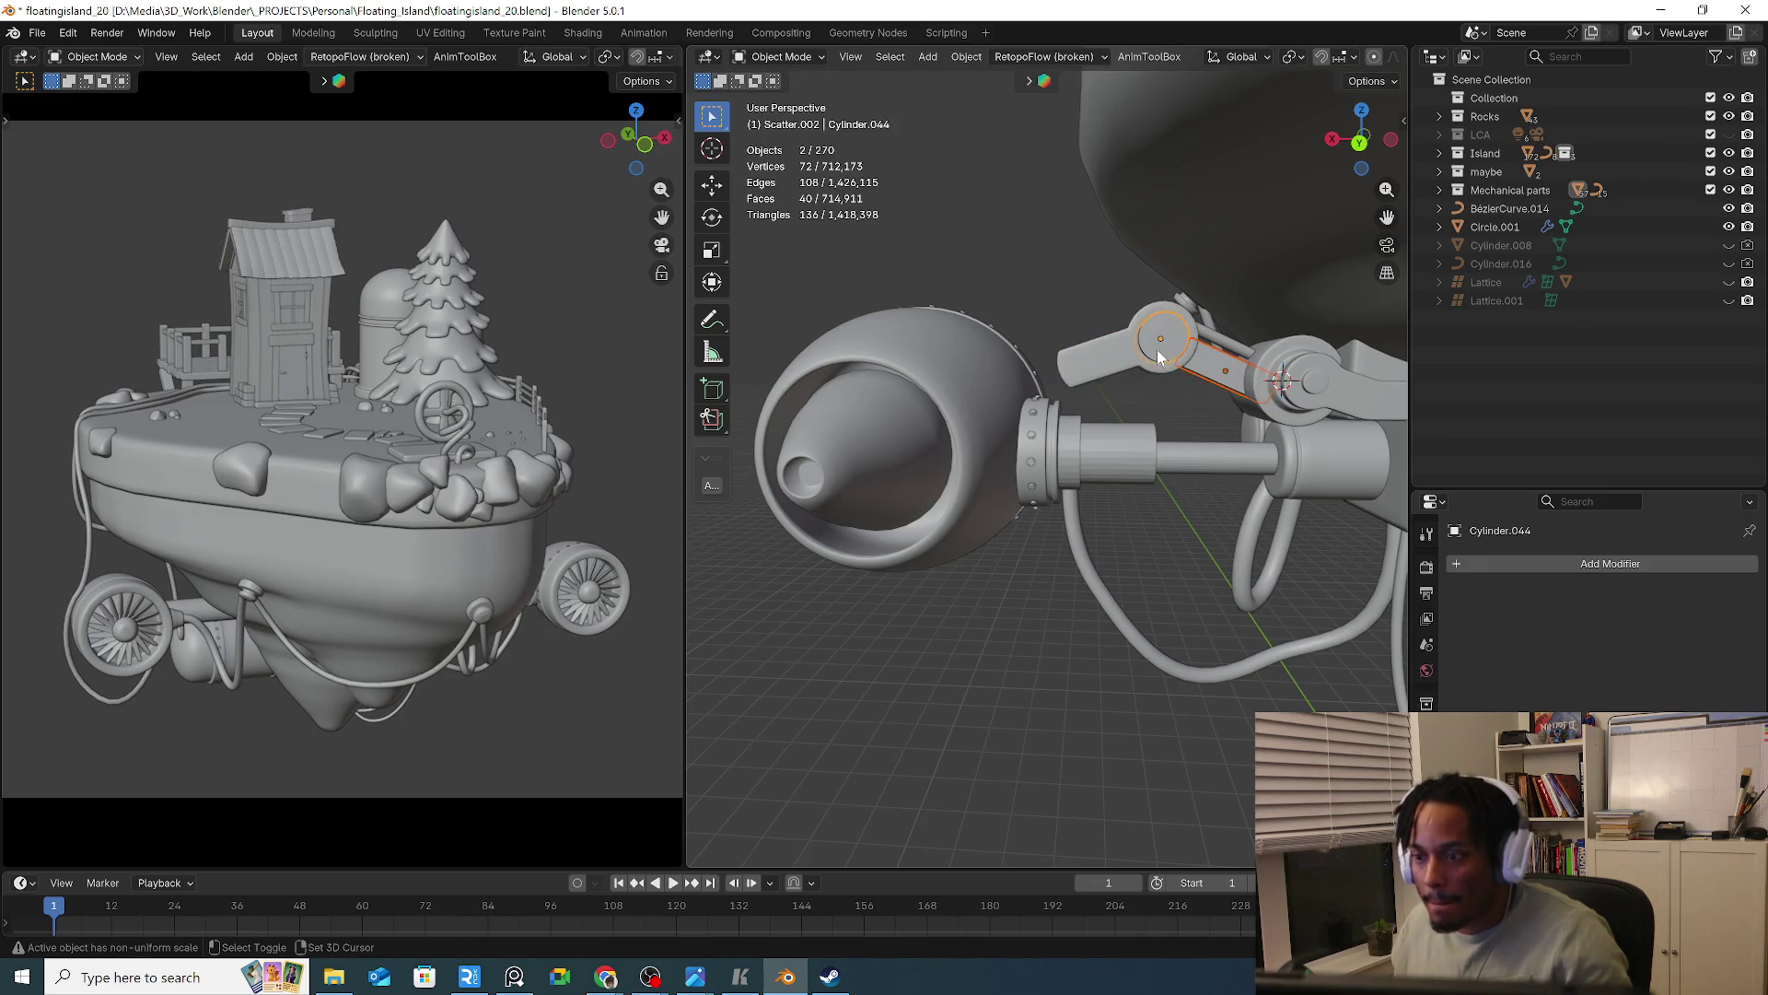
left_click(1137, 368, "shift")
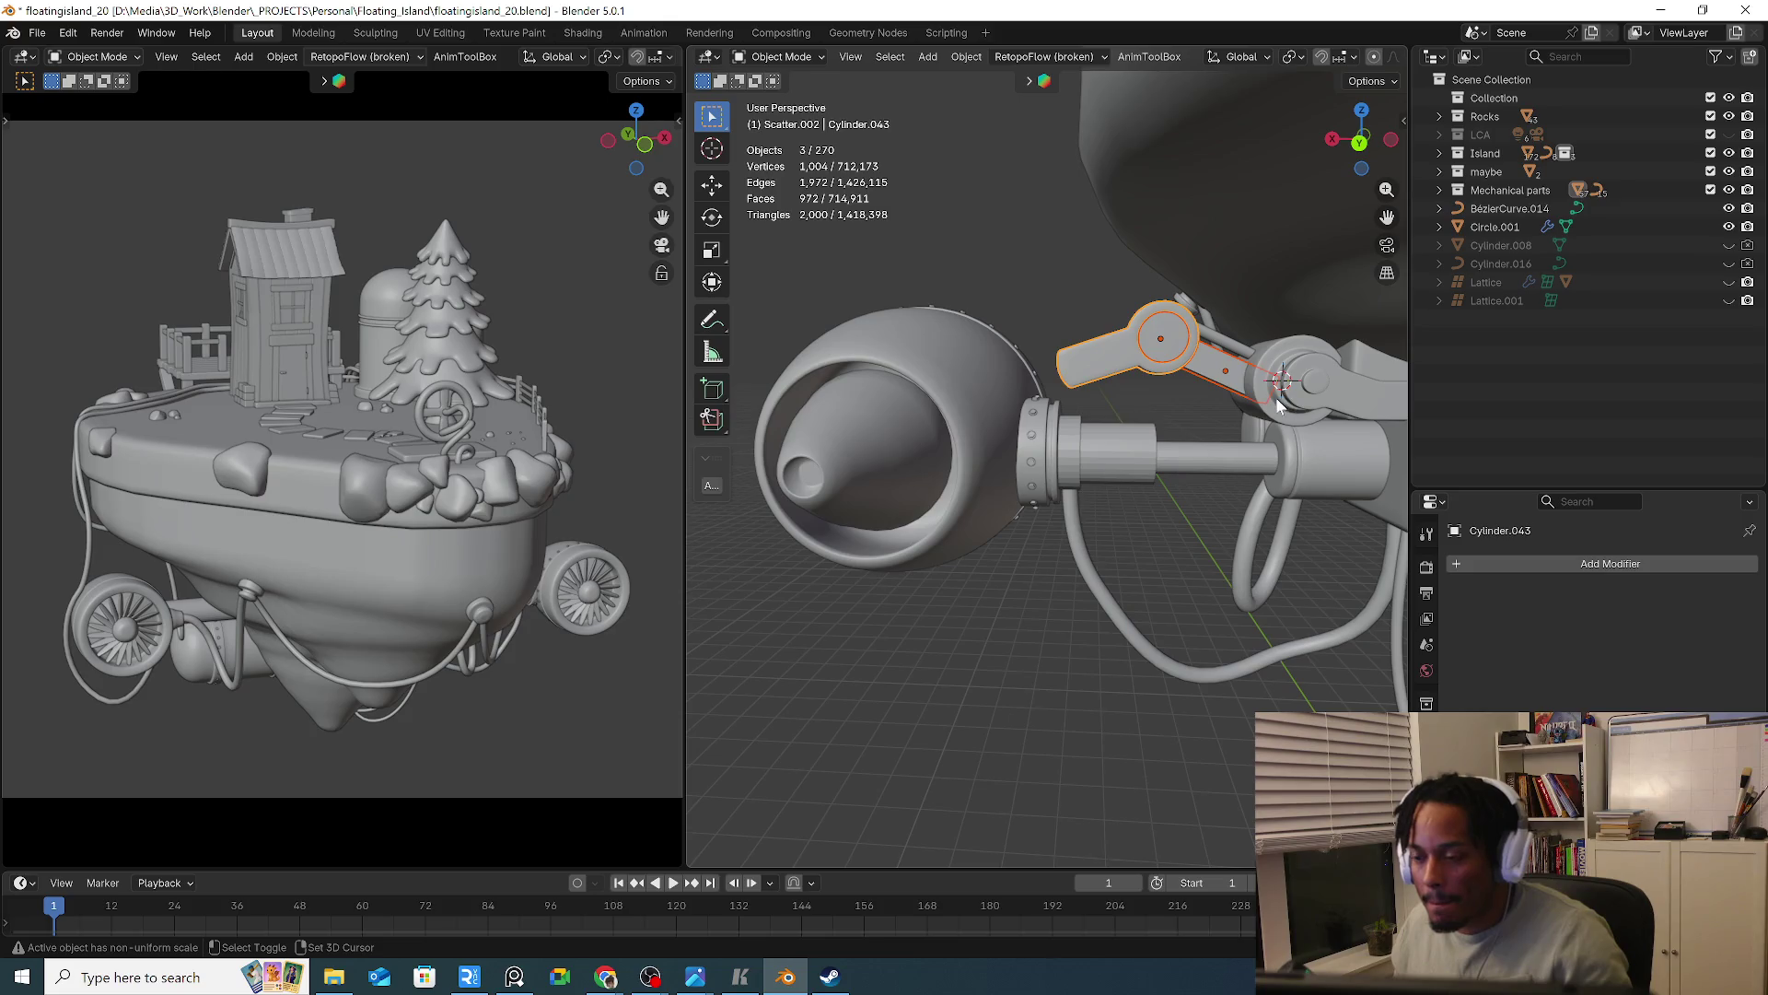
left_click(1294, 56)
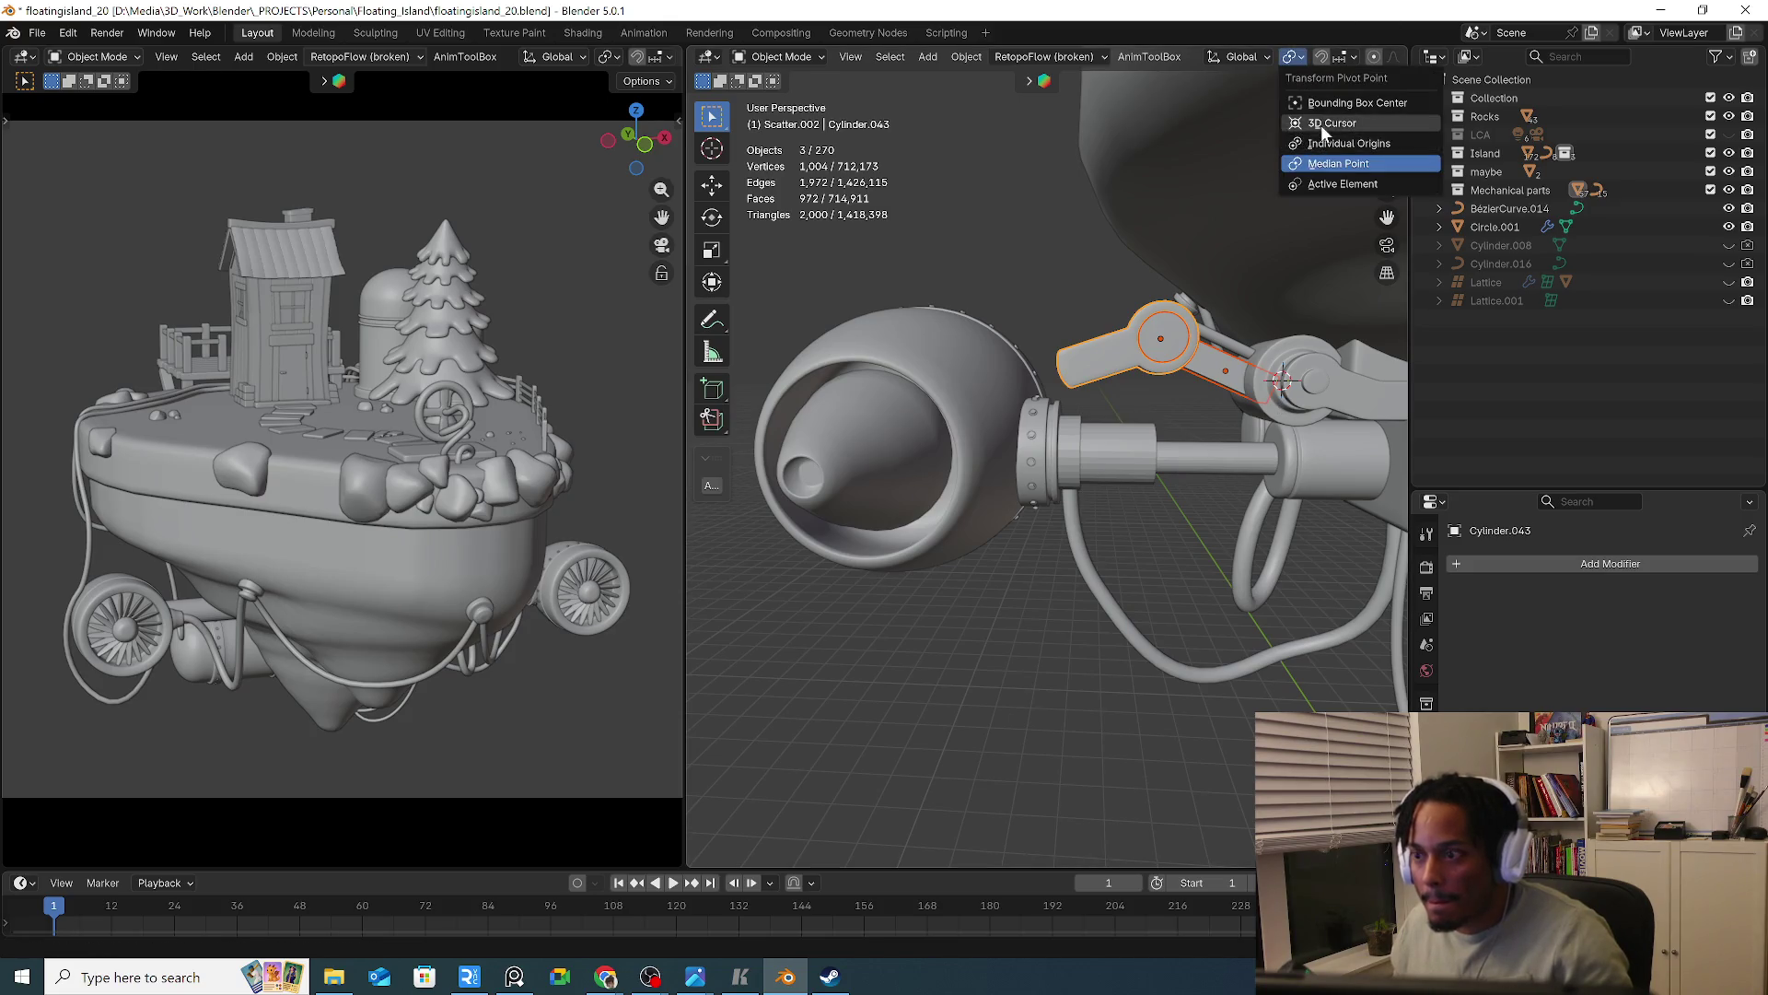
left_click(1326, 123)
key("KP_1")
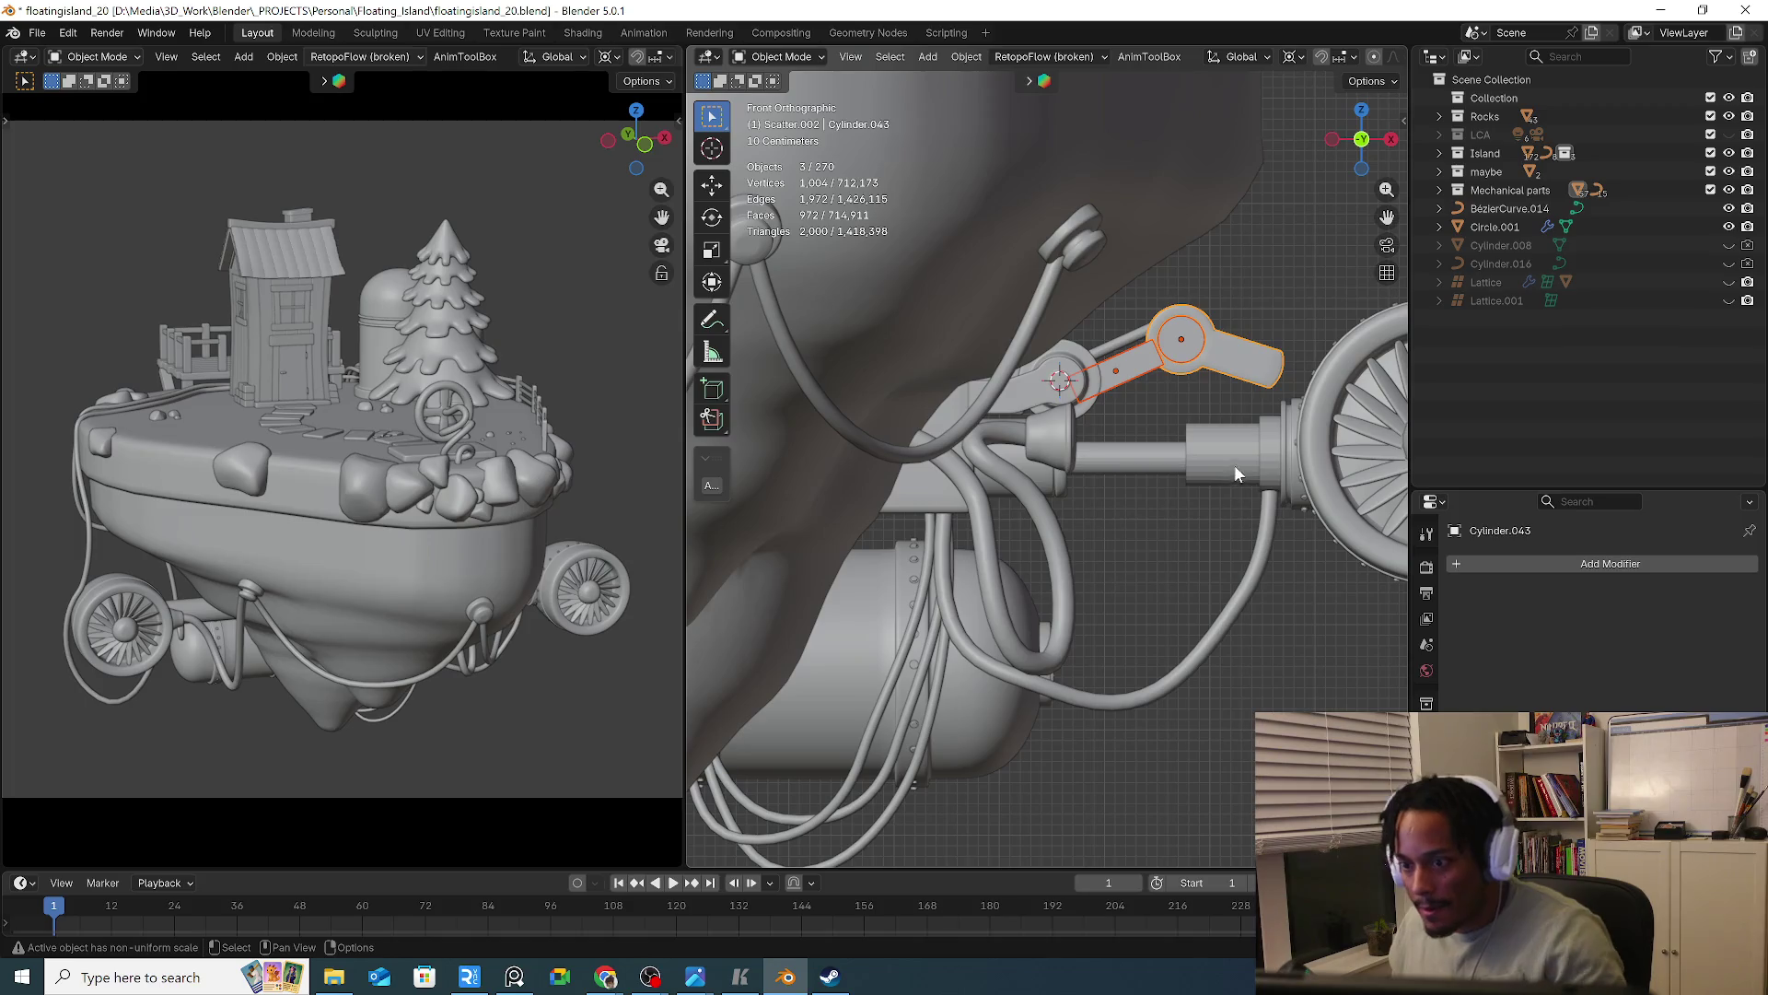
key("r")
key("Escape")
left_click(1131, 341, "shift")
key("r")
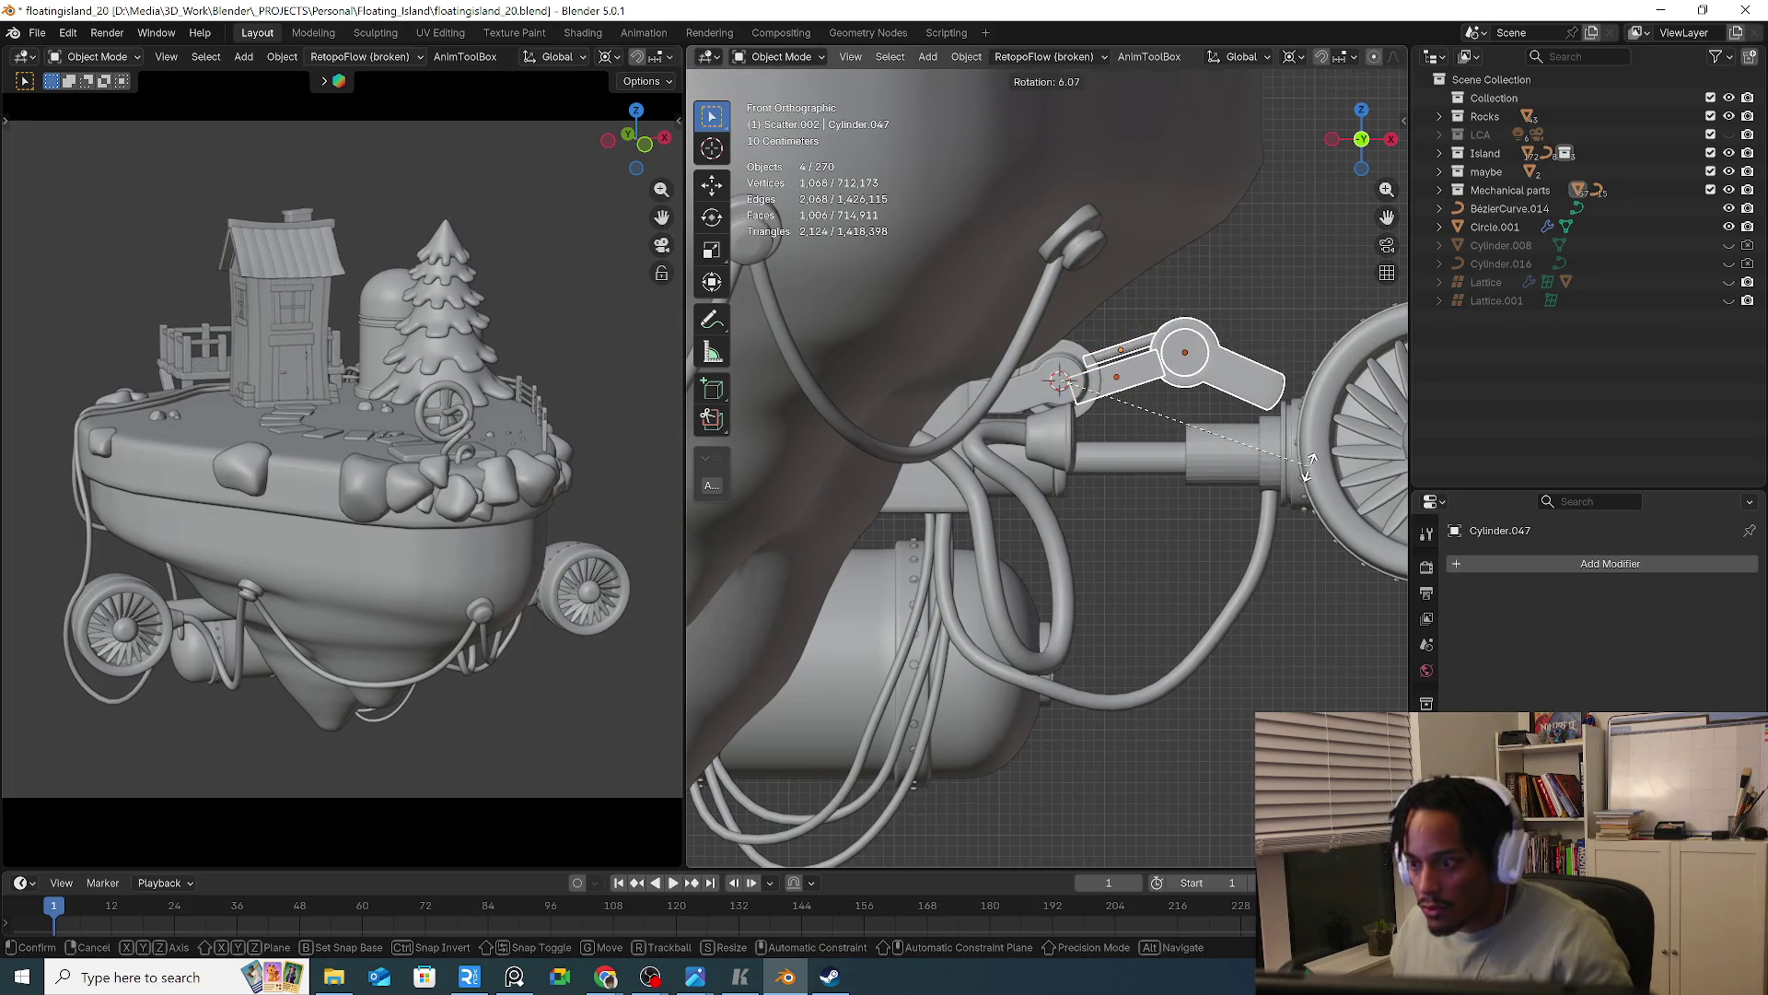
left_click(1312, 458)
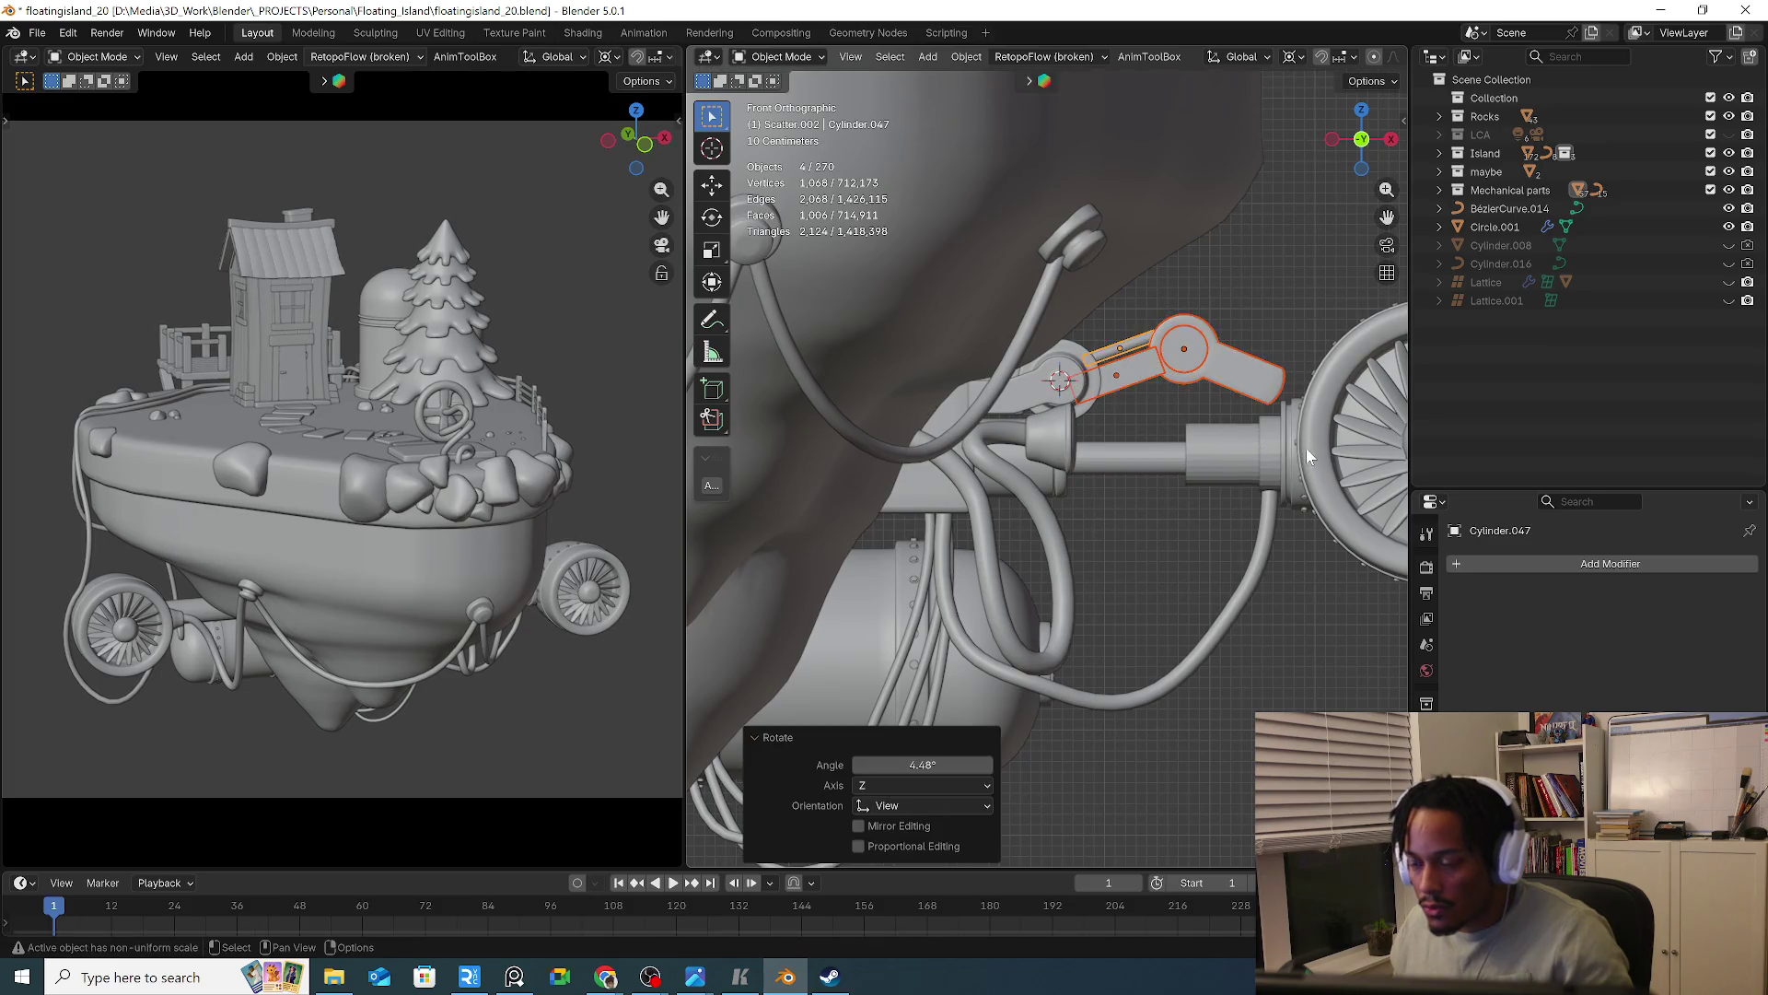
left_click(1184, 356)
key("shift+d")
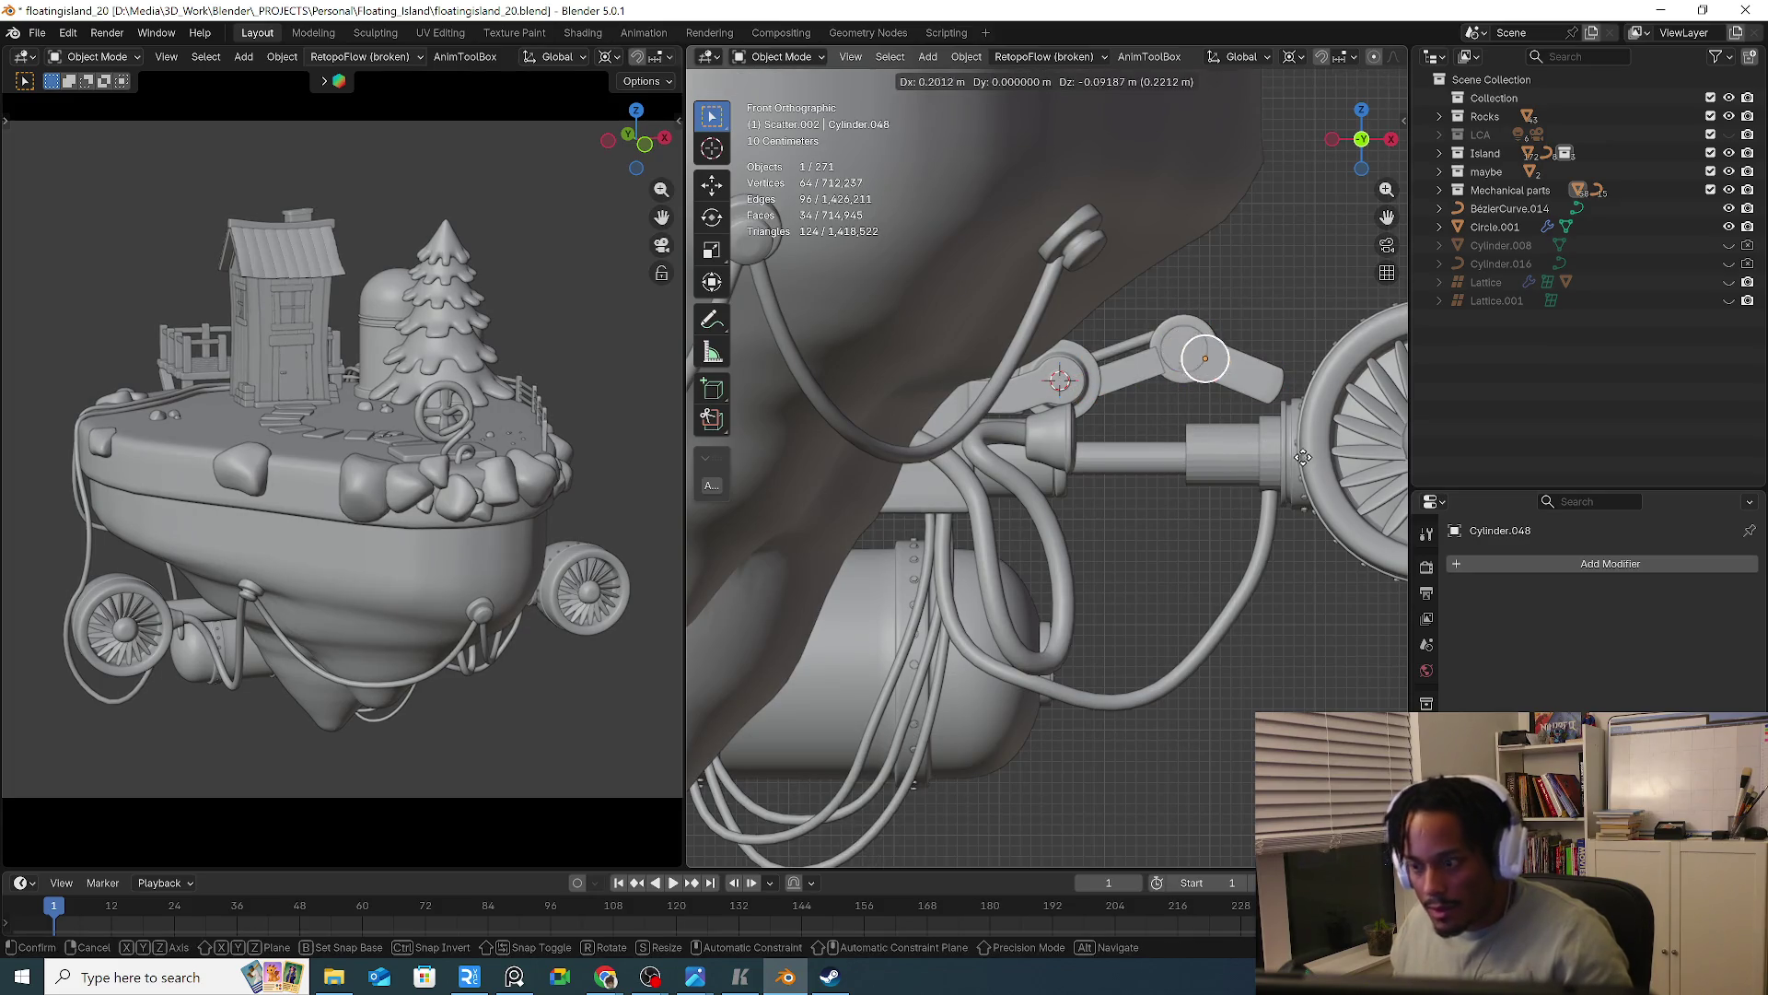
left_click(1357, 482)
key("s")
key("Escape")
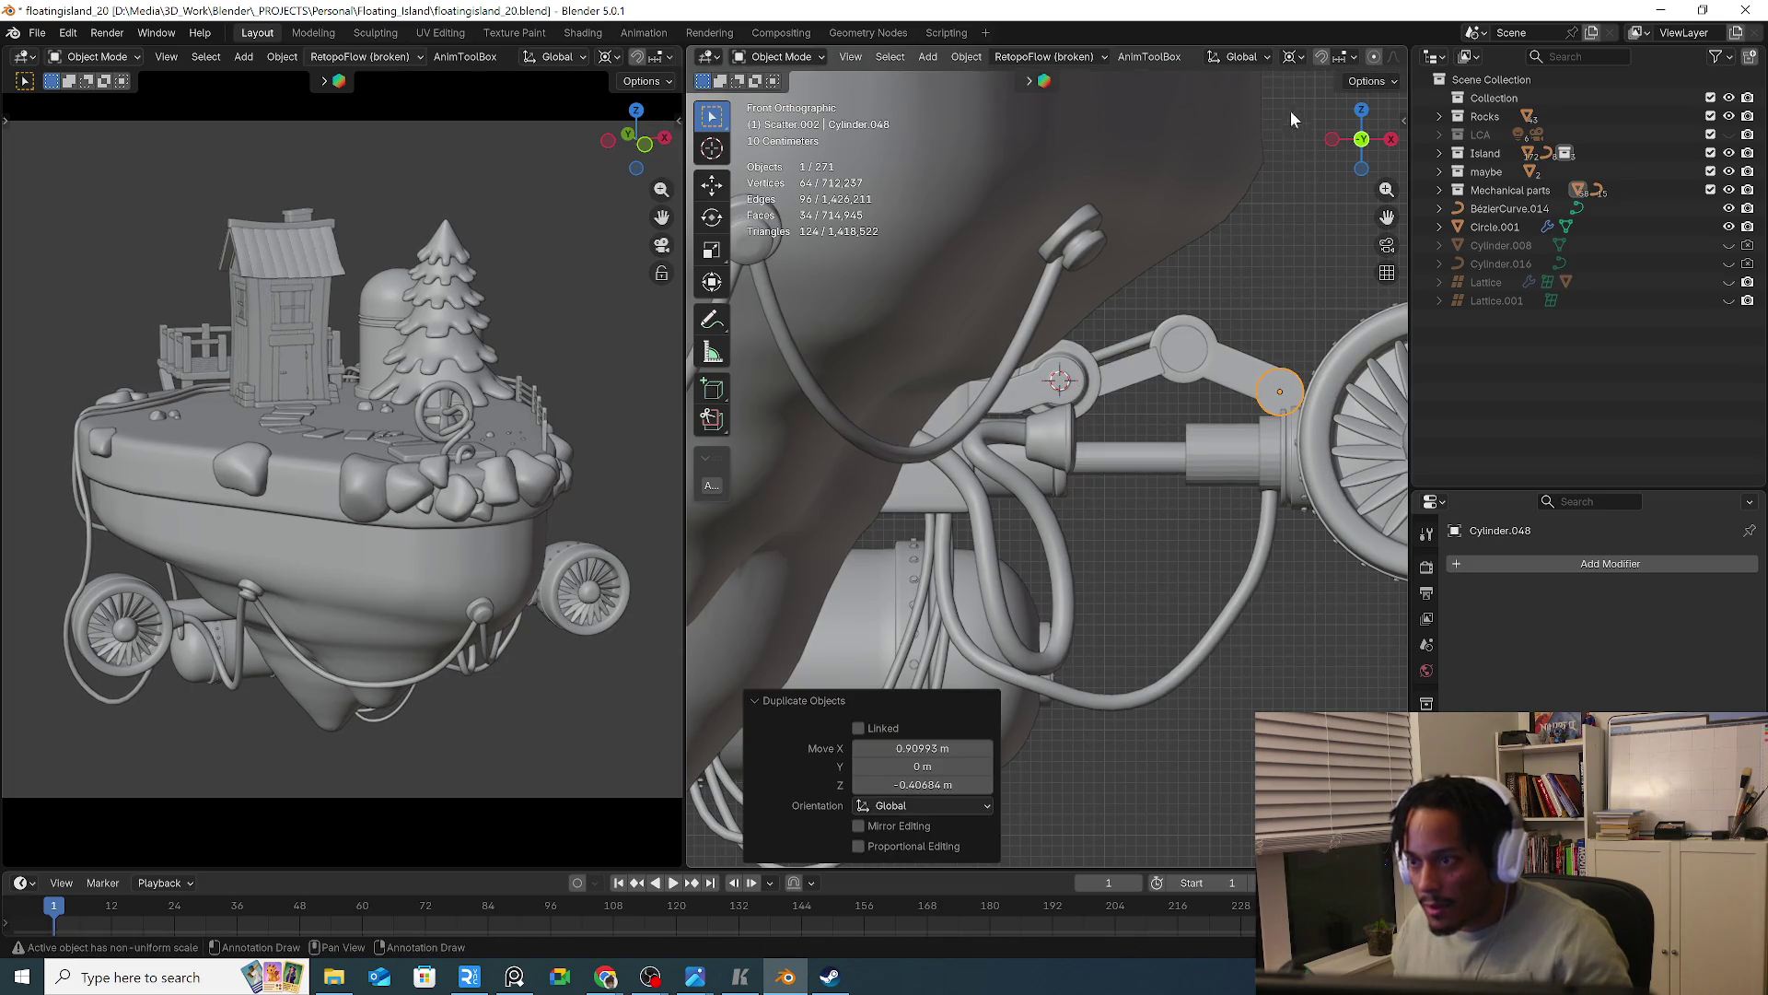
left_click(1292, 56)
left_click(1390, 183)
key("s")
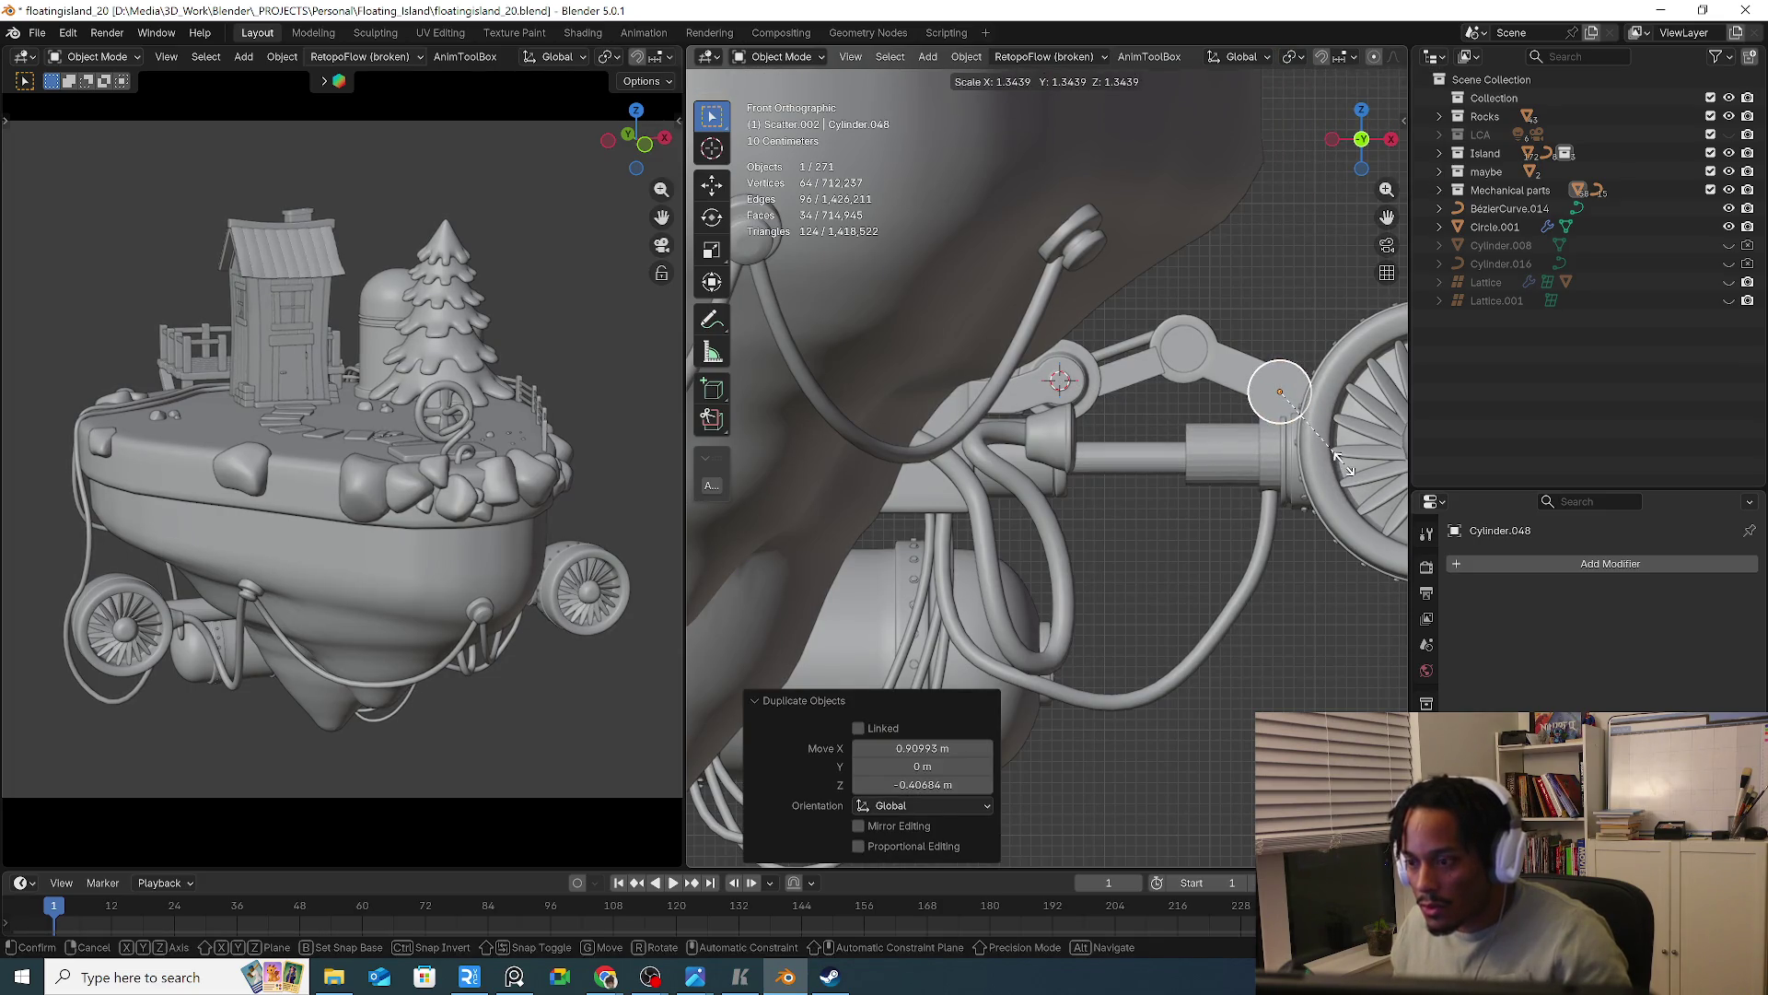
left_click(1331, 469)
key("g")
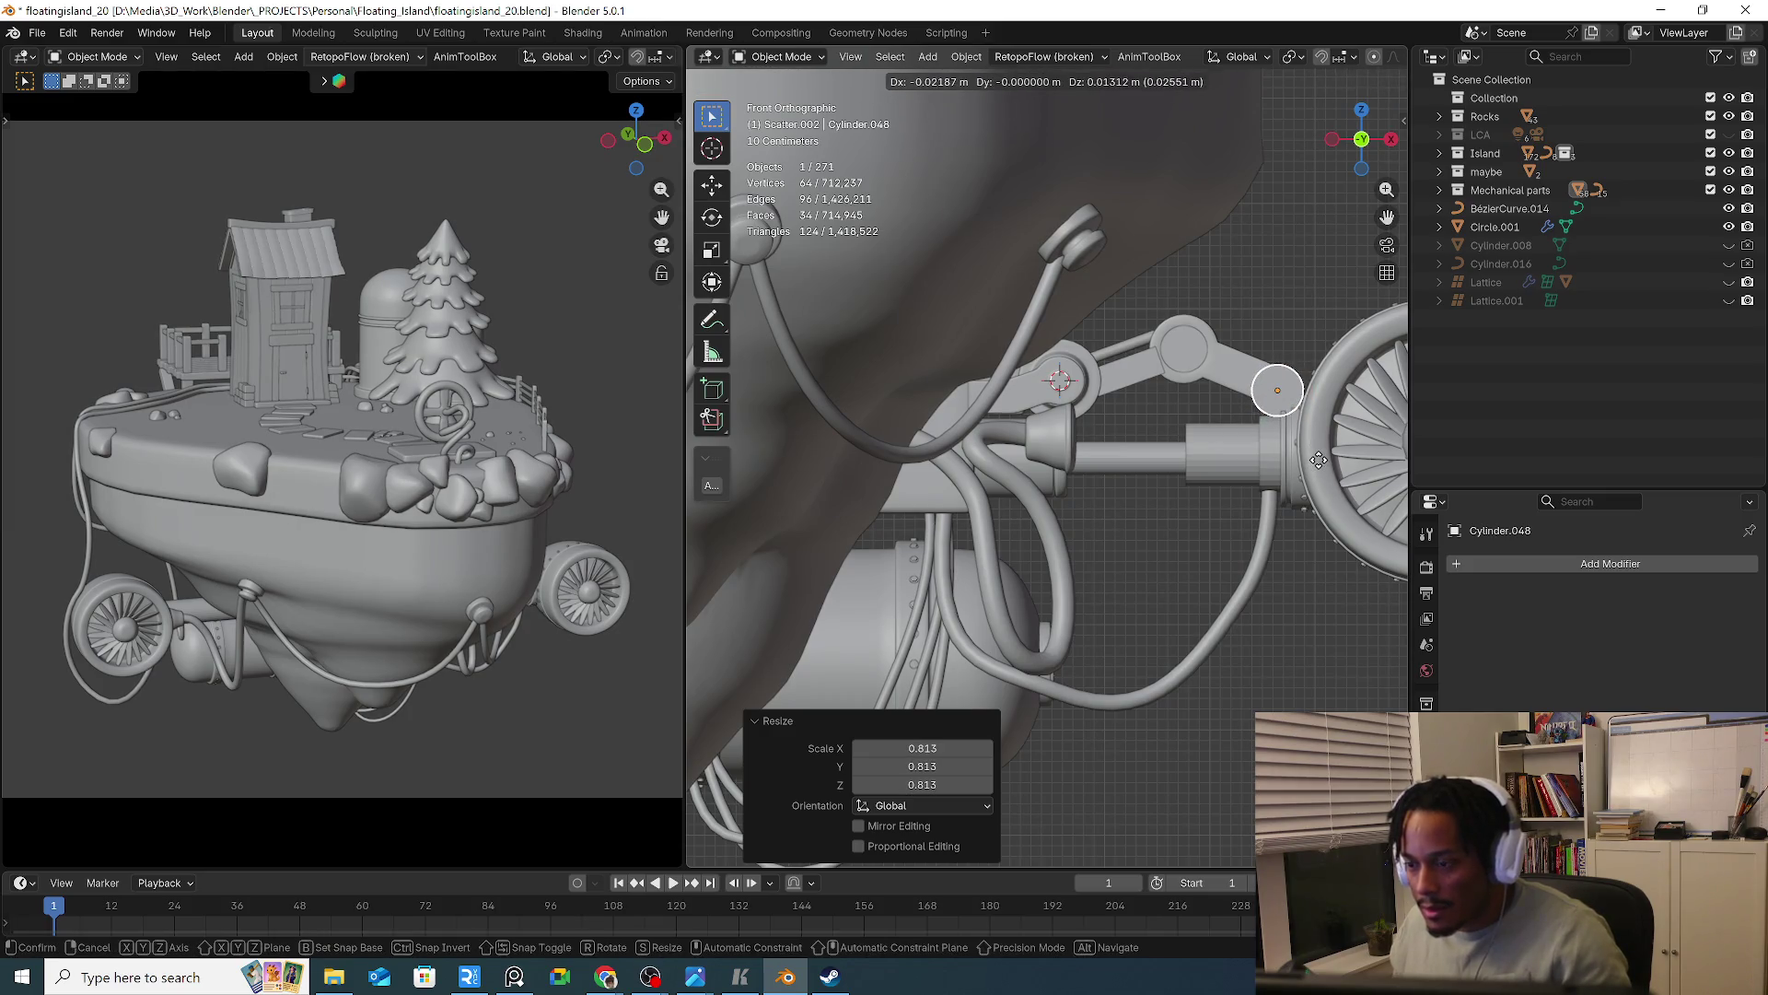
left_click(1320, 460)
key("g")
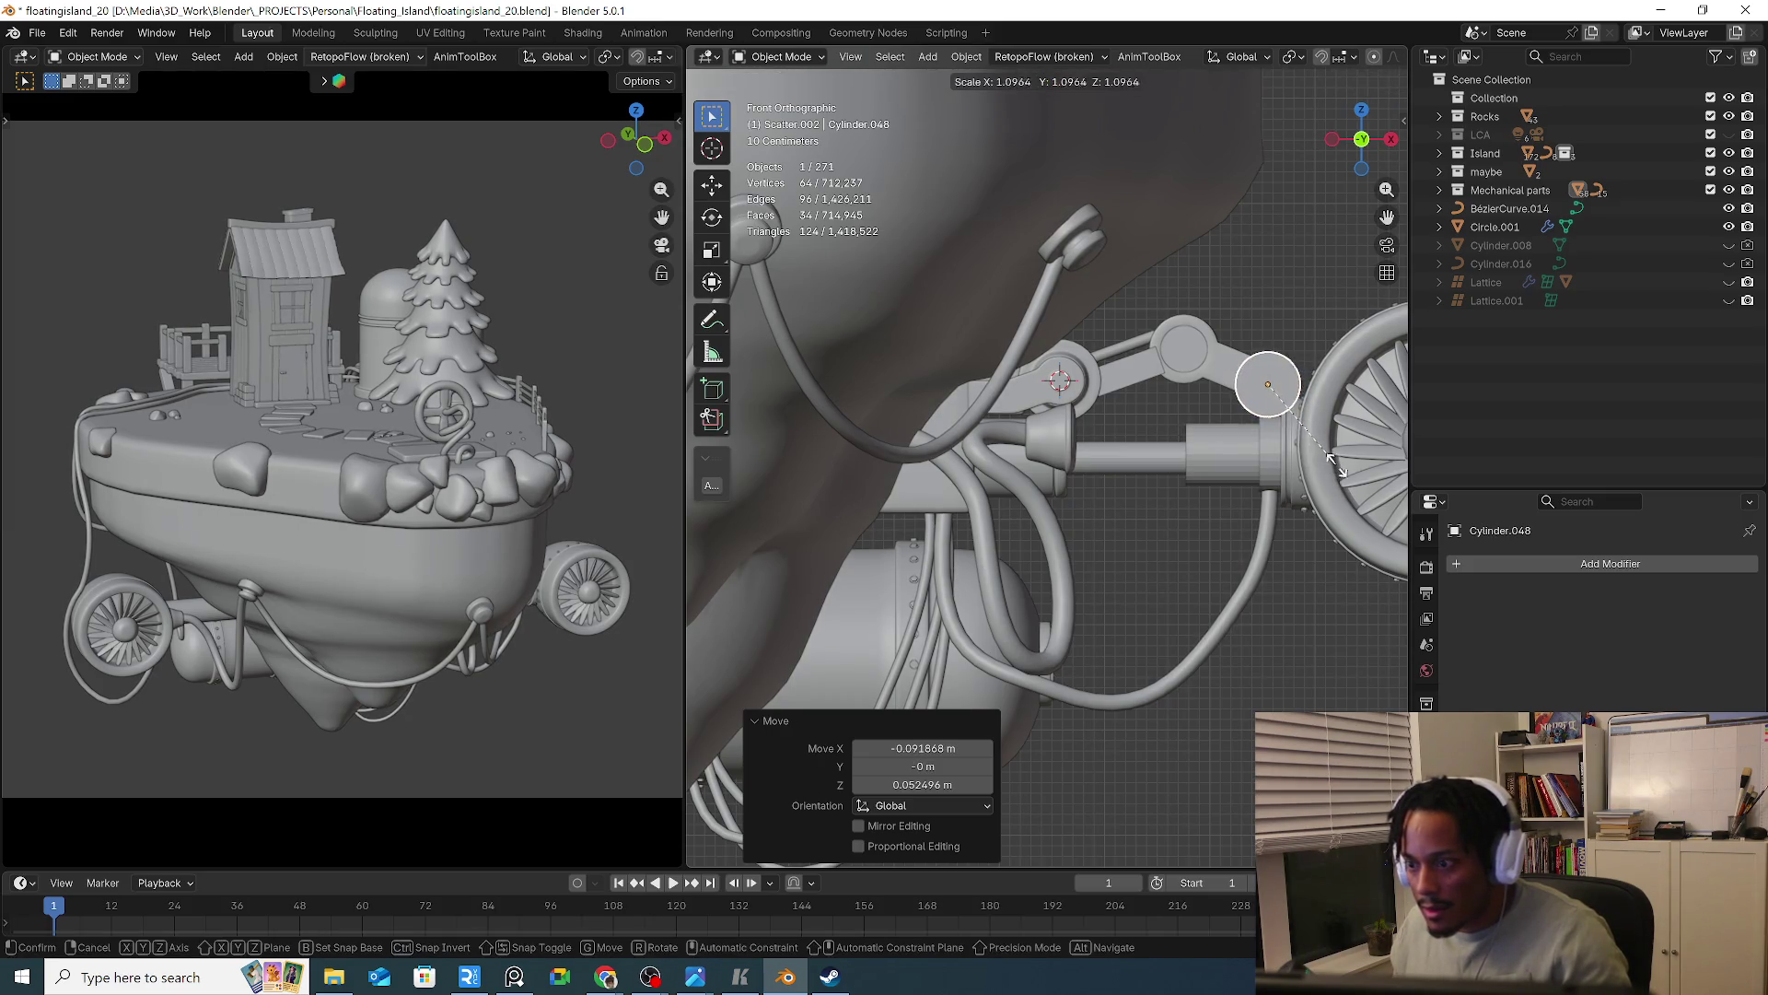
left_click(1328, 480)
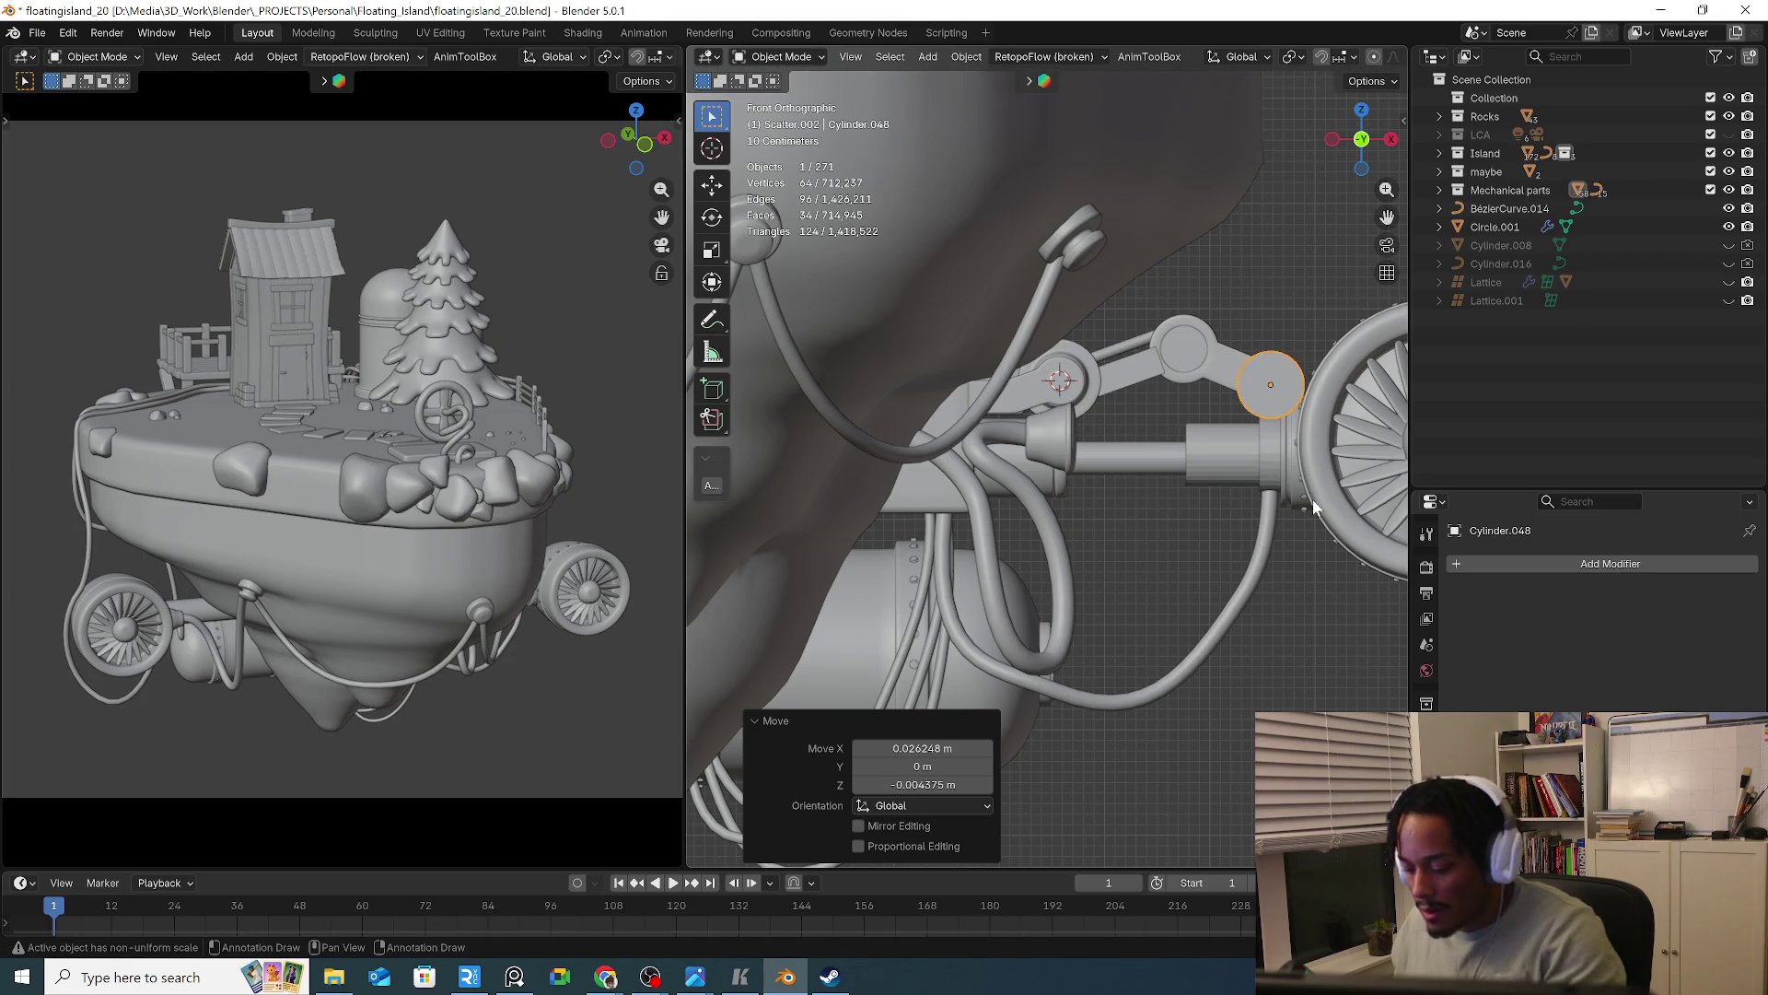
key("ctrl+KP_1")
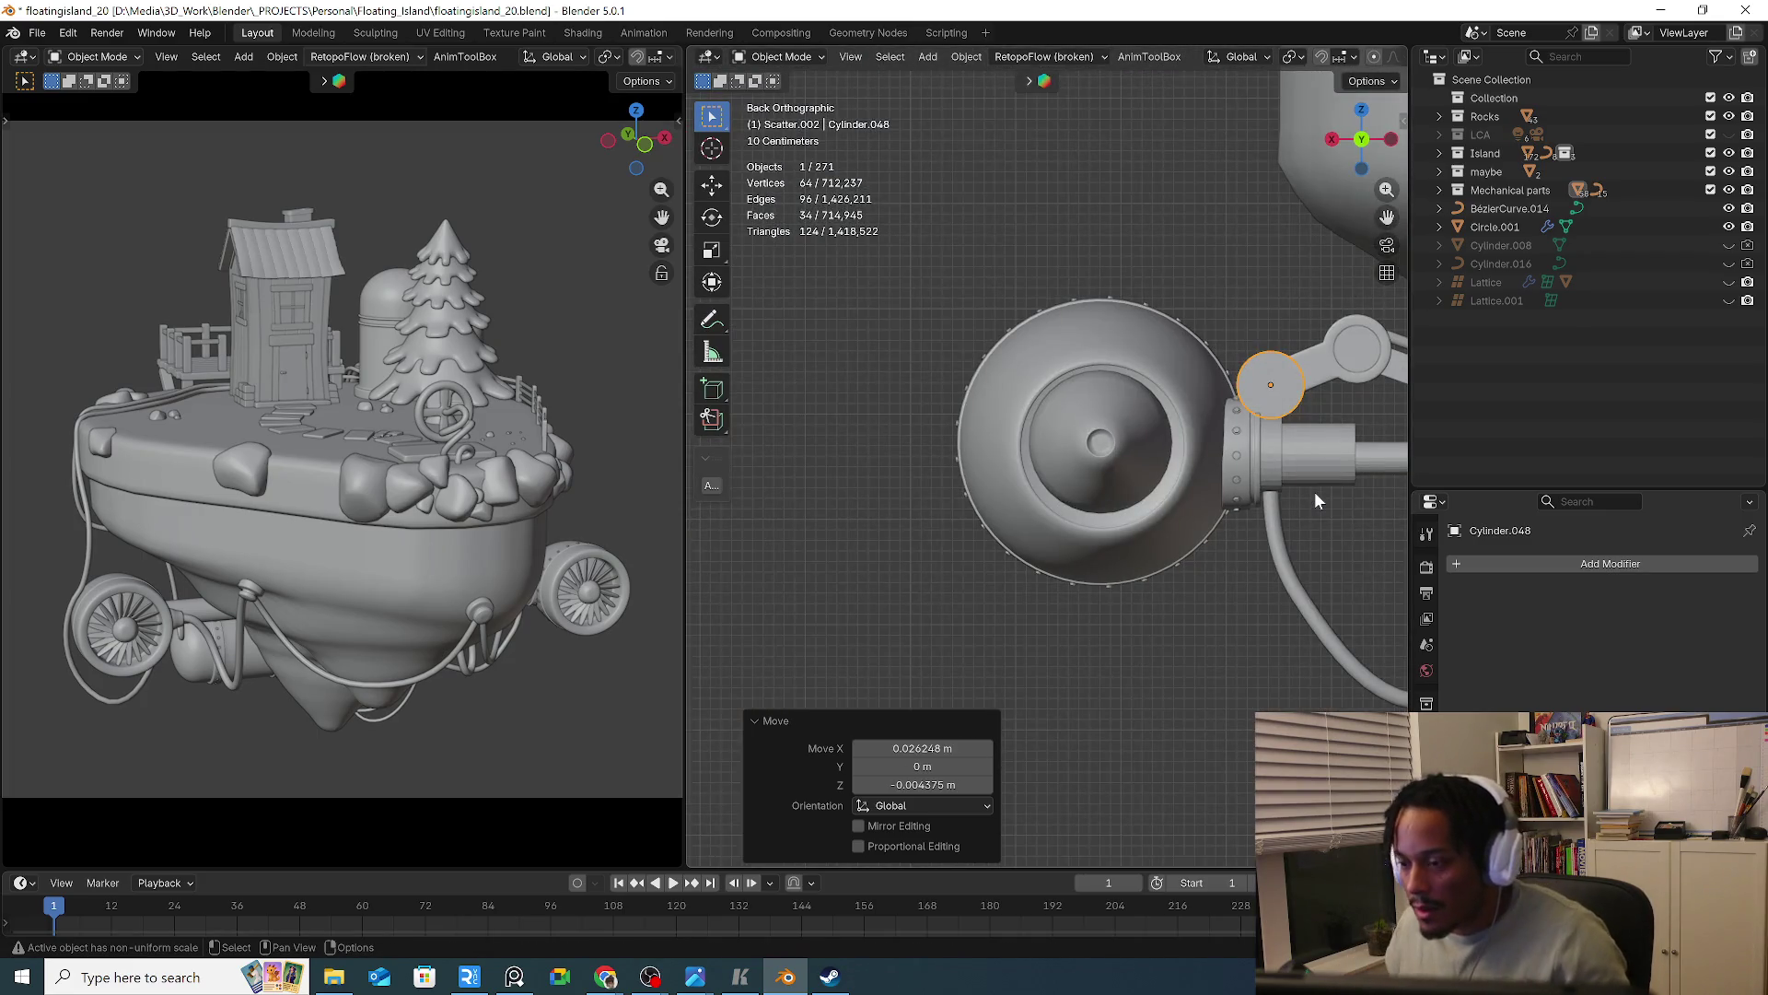
left_click(1275, 566)
mouse_move(1275, 566)
middle_mouse_down()
mouse_move(1080, 633)
mouse_move(1114, 615)
mouse_move(1249, 666)
mouse_move(1108, 657)
mouse_move(1092, 606)
mouse_move(1157, 626)
mouse_move(1190, 693)
mouse_move(1053, 632)
mouse_move(1110, 558)
middle_mouse_up()
key("Delete")
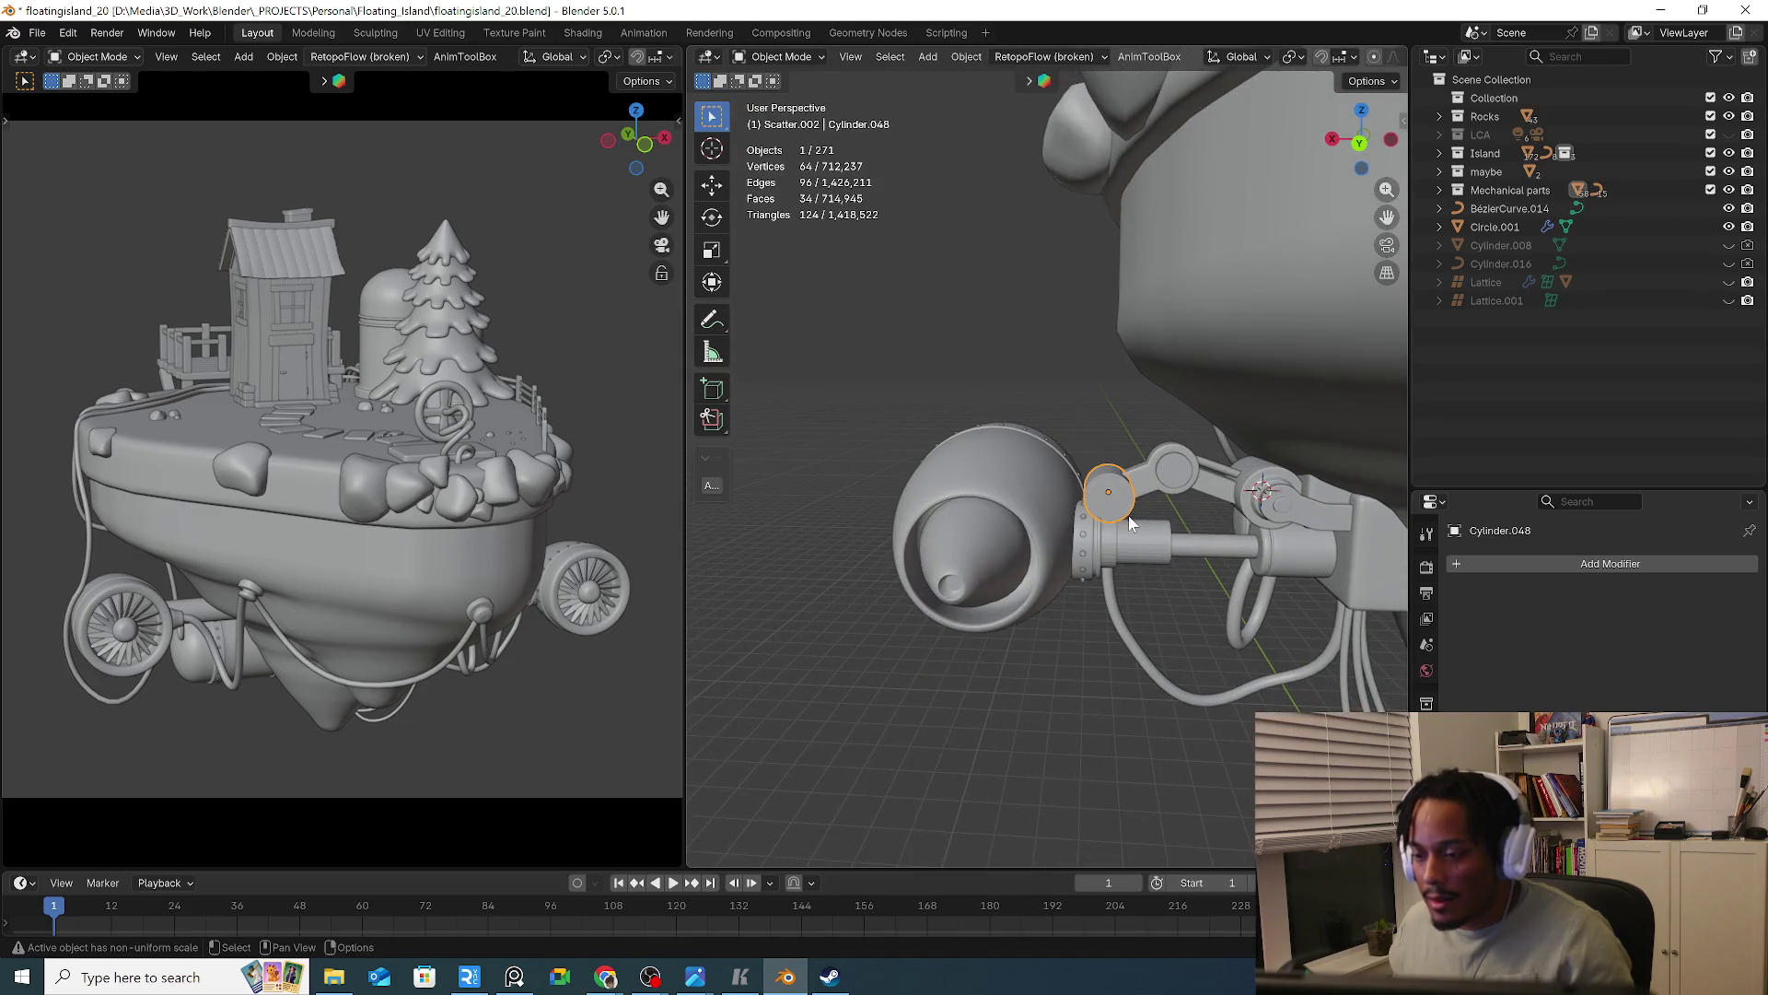
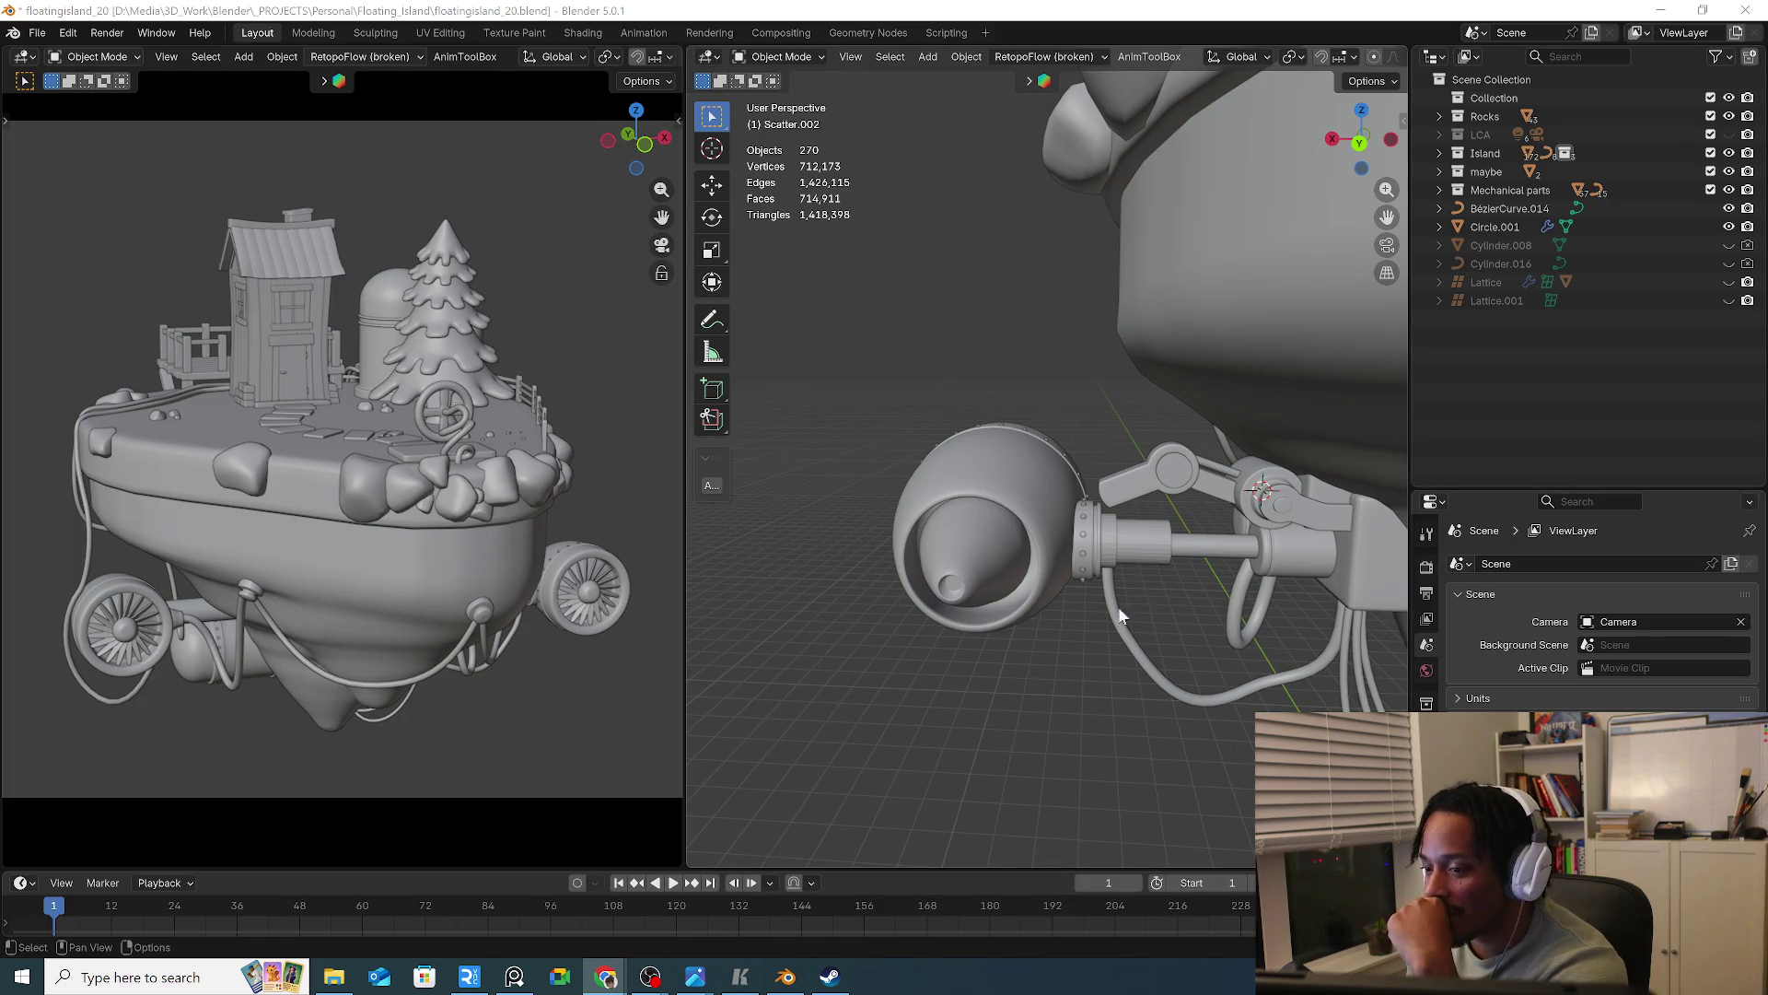
Rotate the turbine pod's engine nozzle back to a horizontal position
scroll(1091, 571, "up", 5)
middle_click_drag(1097, 568, 965, 590, "shift")
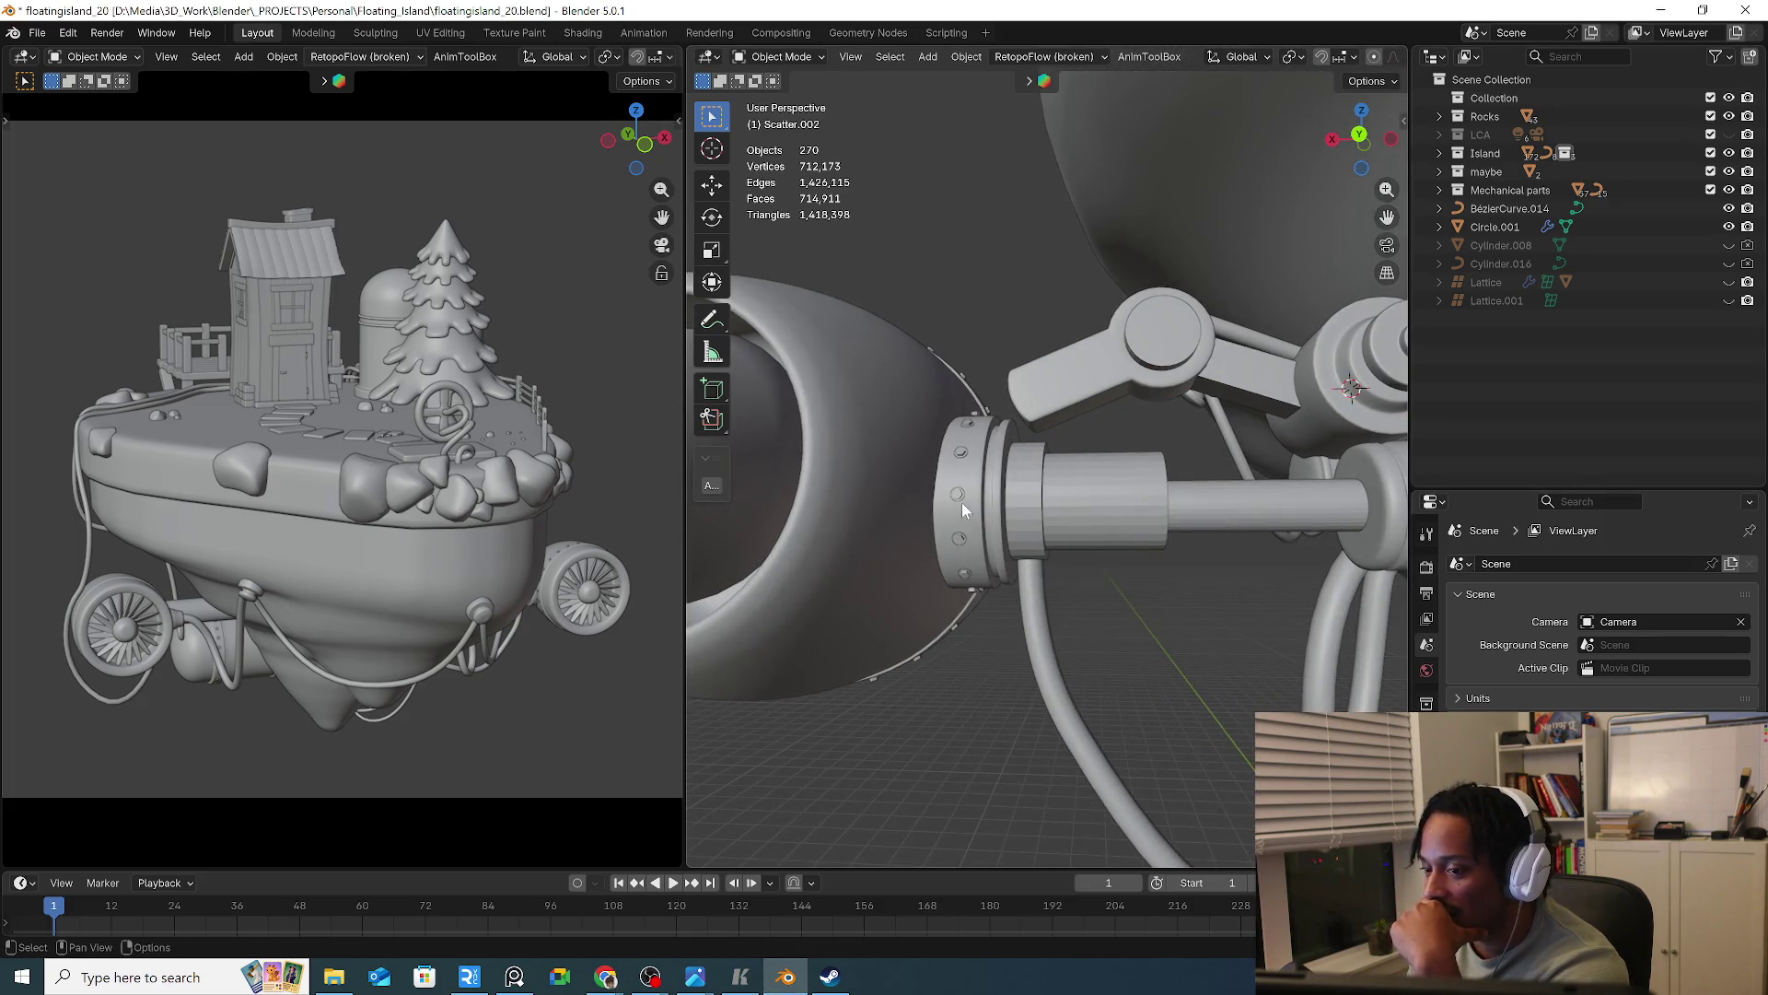
scroll(963, 505, "down", 2)
scroll(861, 491, "down", 3)
left_click(827, 543)
mouse_move(827, 543)
middle_mouse_down()
mouse_move(1121, 609)
mouse_move(969, 579)
middle_mouse_up()
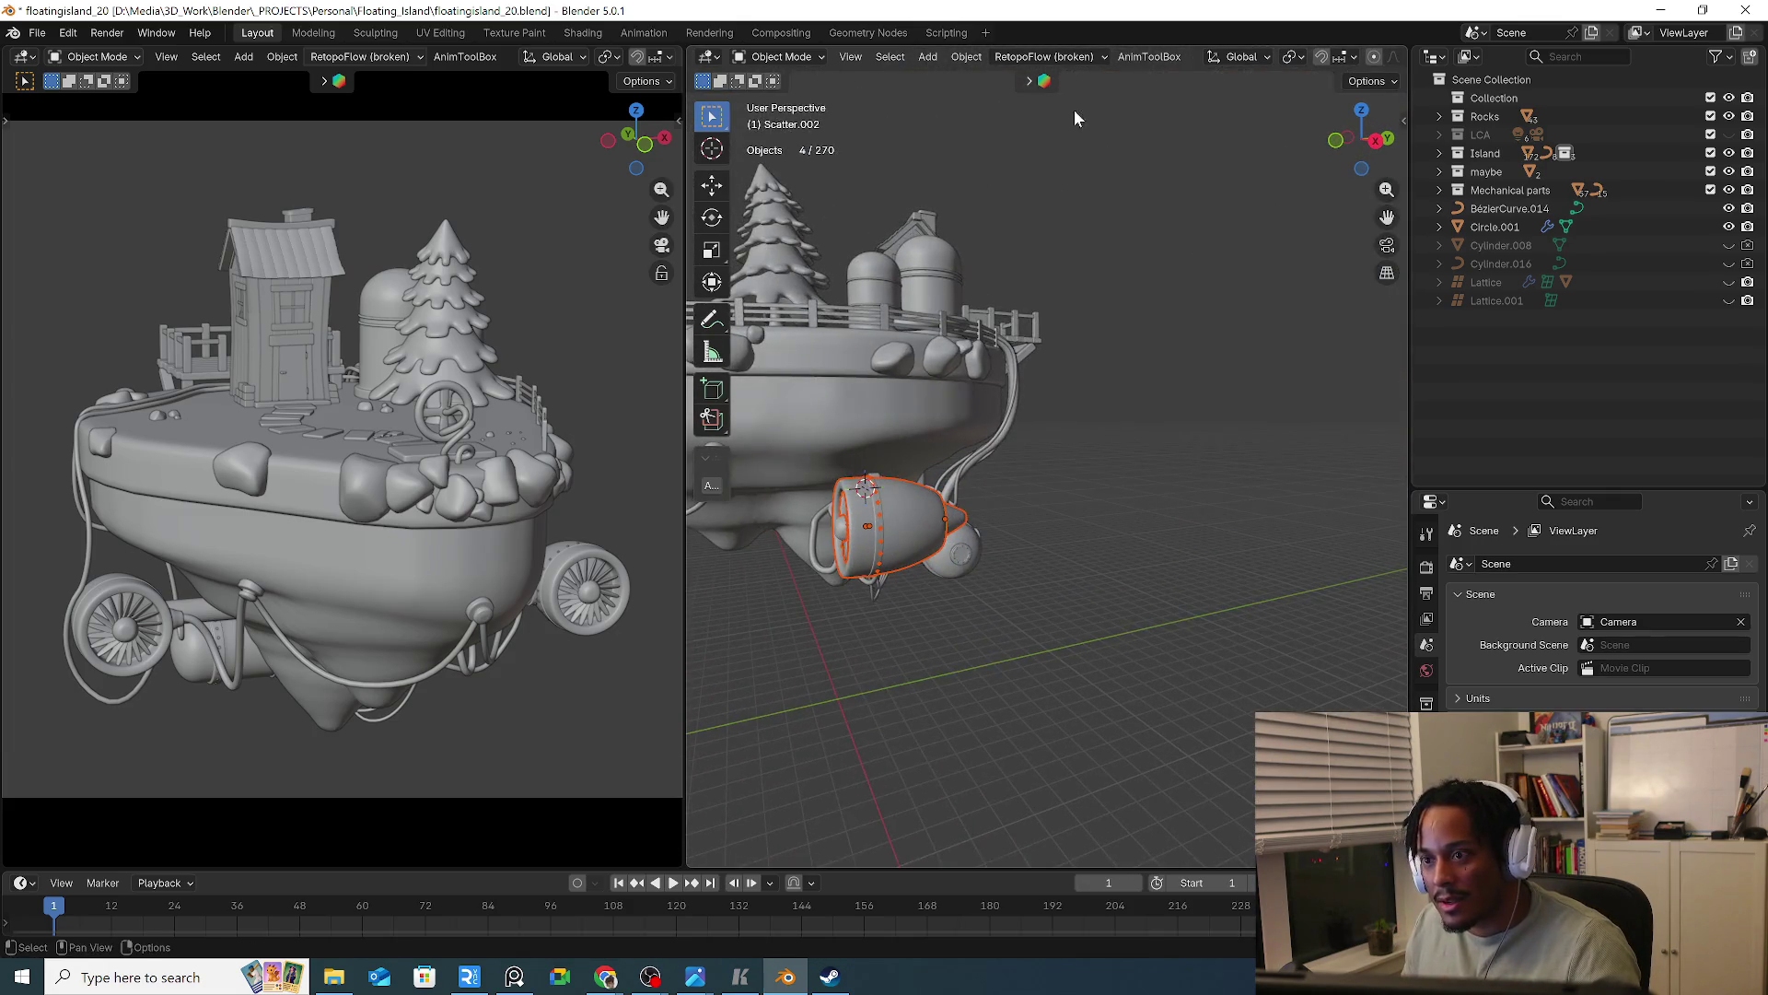
middle_click_drag(1066, 106, 1129, 254)
middle_click_drag(1192, 565, 1241, 582)
key("r")
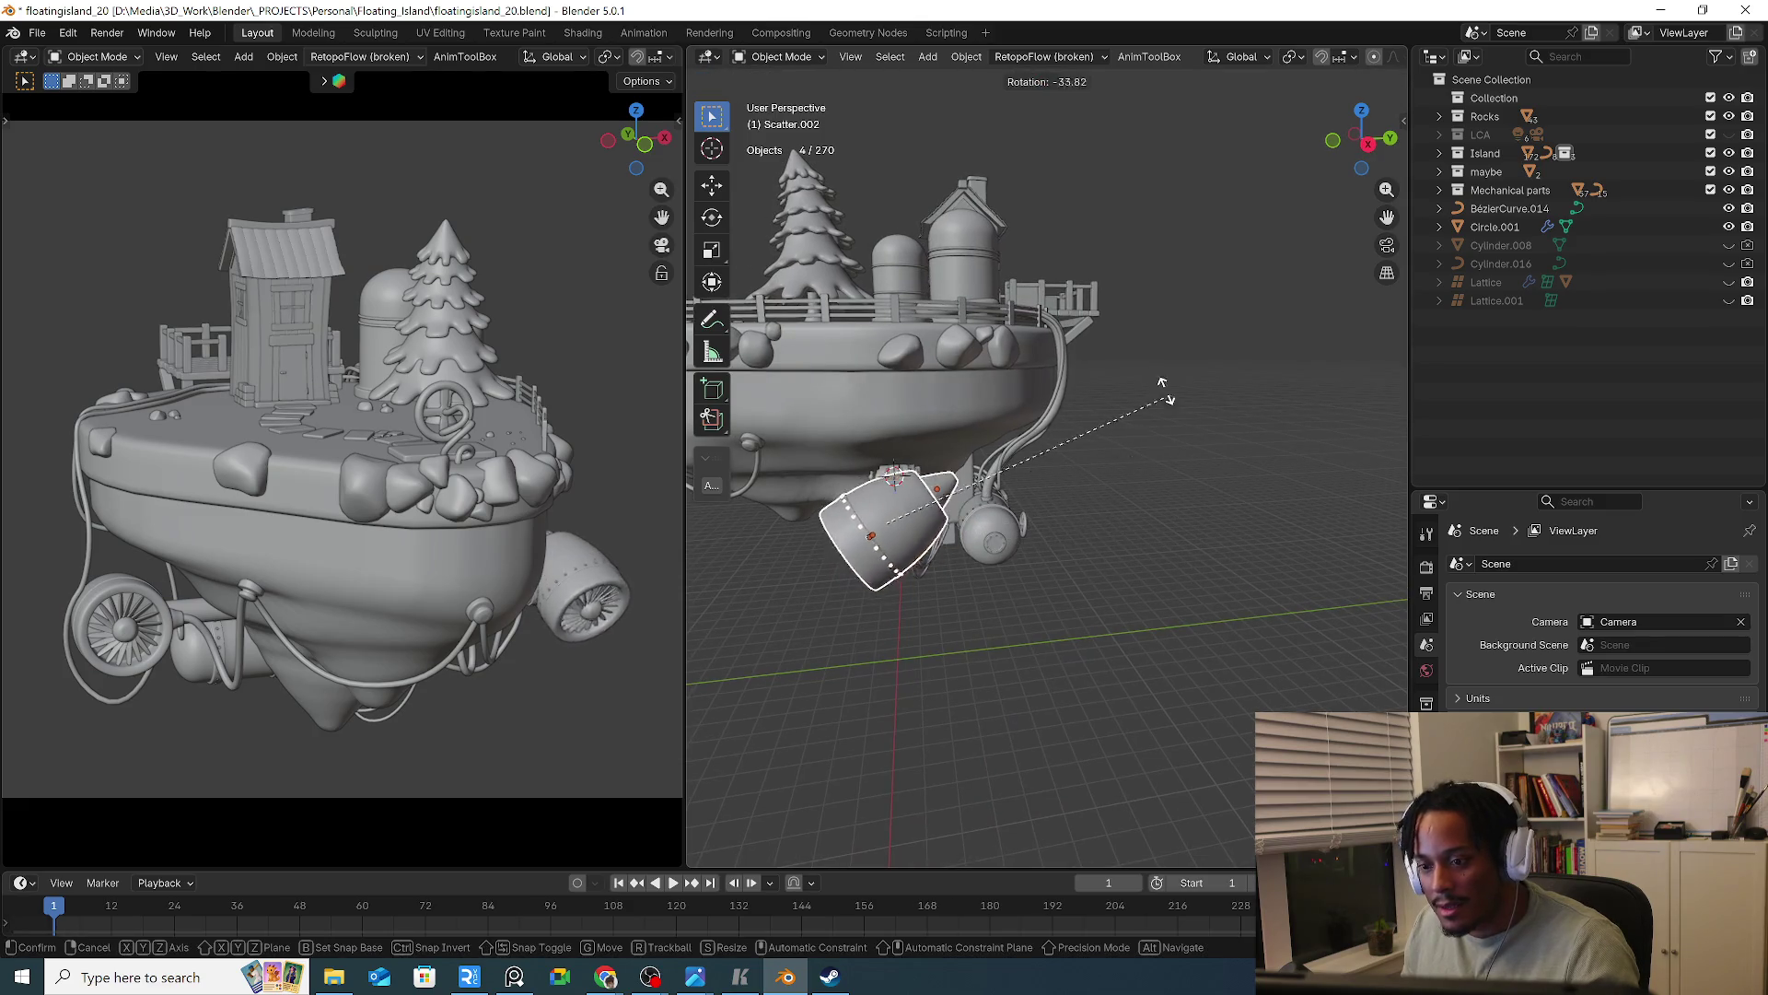
left_click(1136, 467)
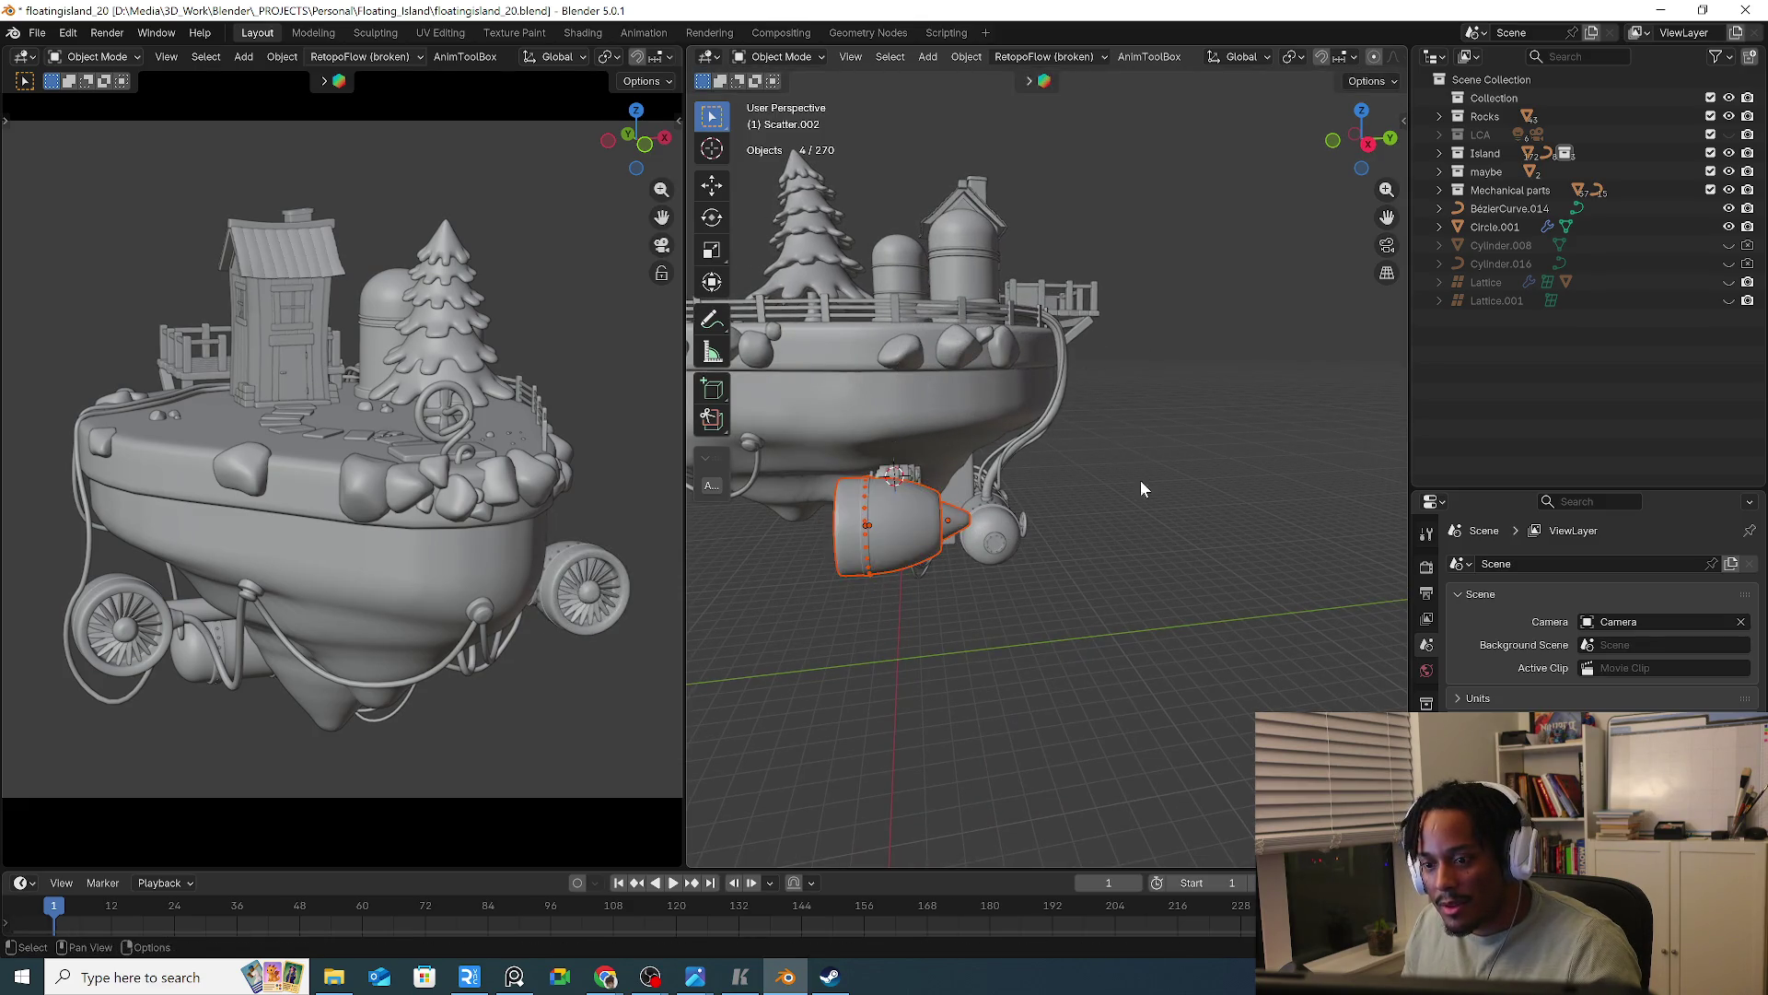
Select the two small lever pieces, Cylinder.044 and Cylinder.045
middle_click_drag(1137, 467, 981, 505)
scroll(928, 531, "up", 4)
scroll(928, 531, "down", 3)
middle_click_drag(1042, 567, 987, 547)
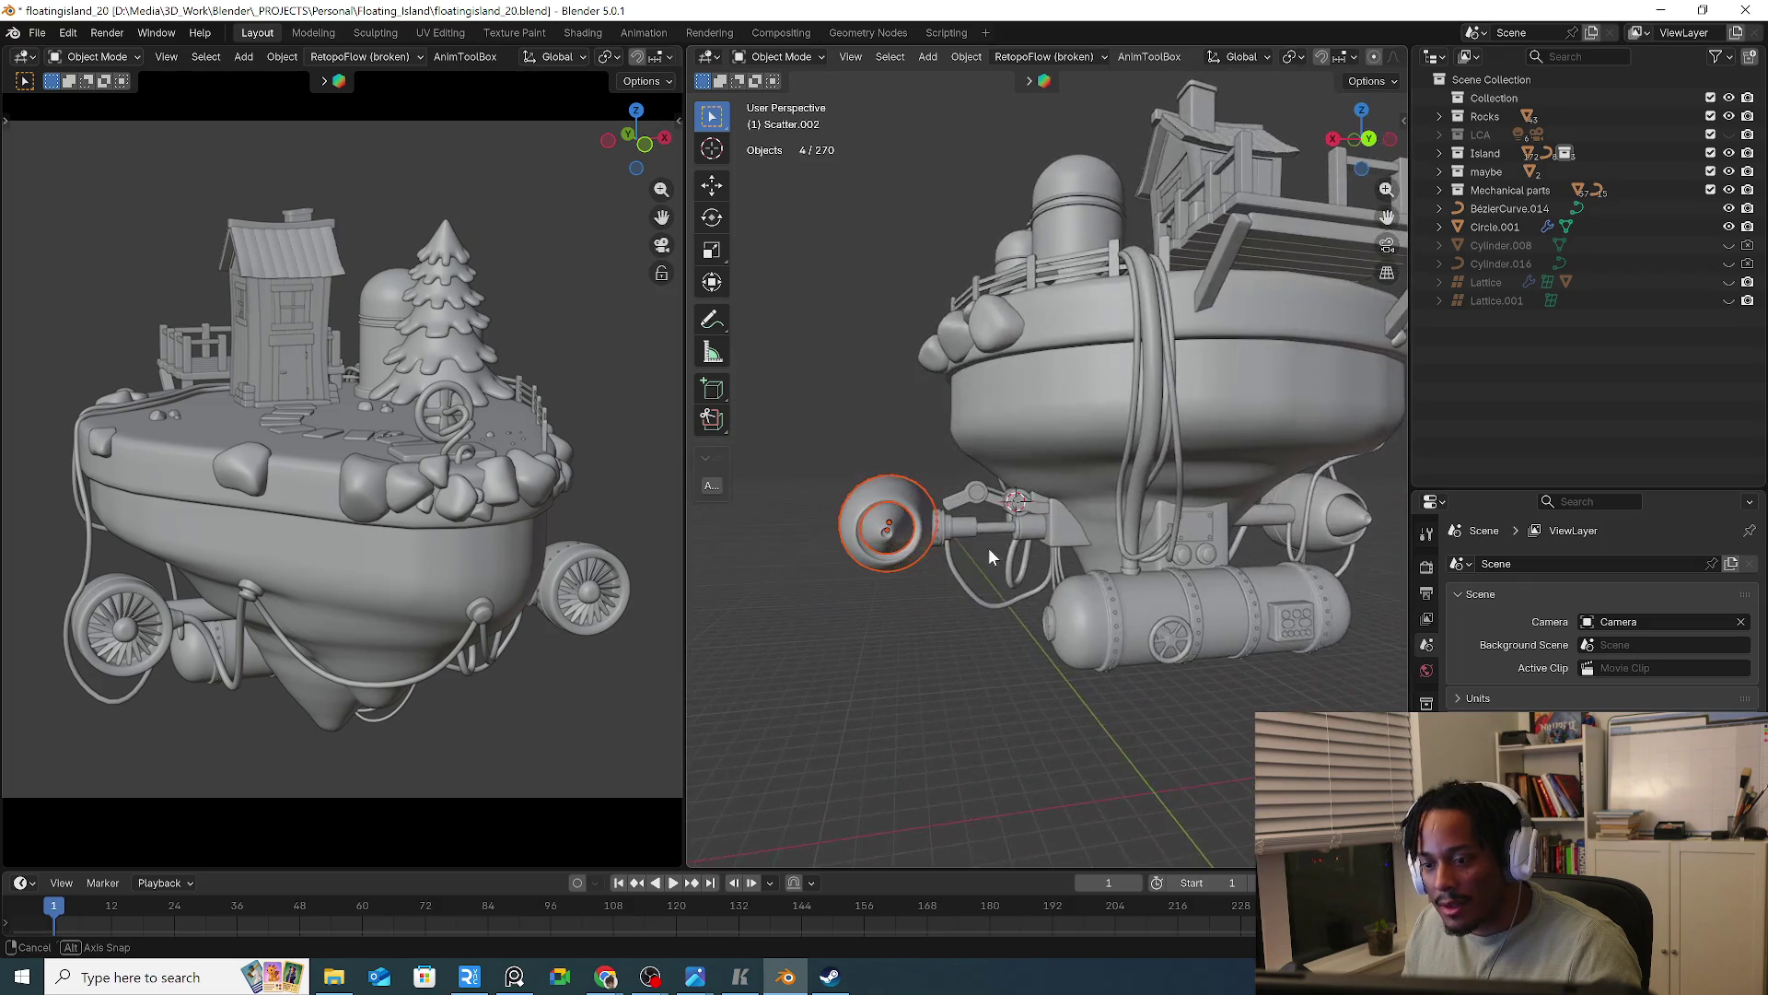
left_click(977, 497)
left_click(1013, 504, "shift")
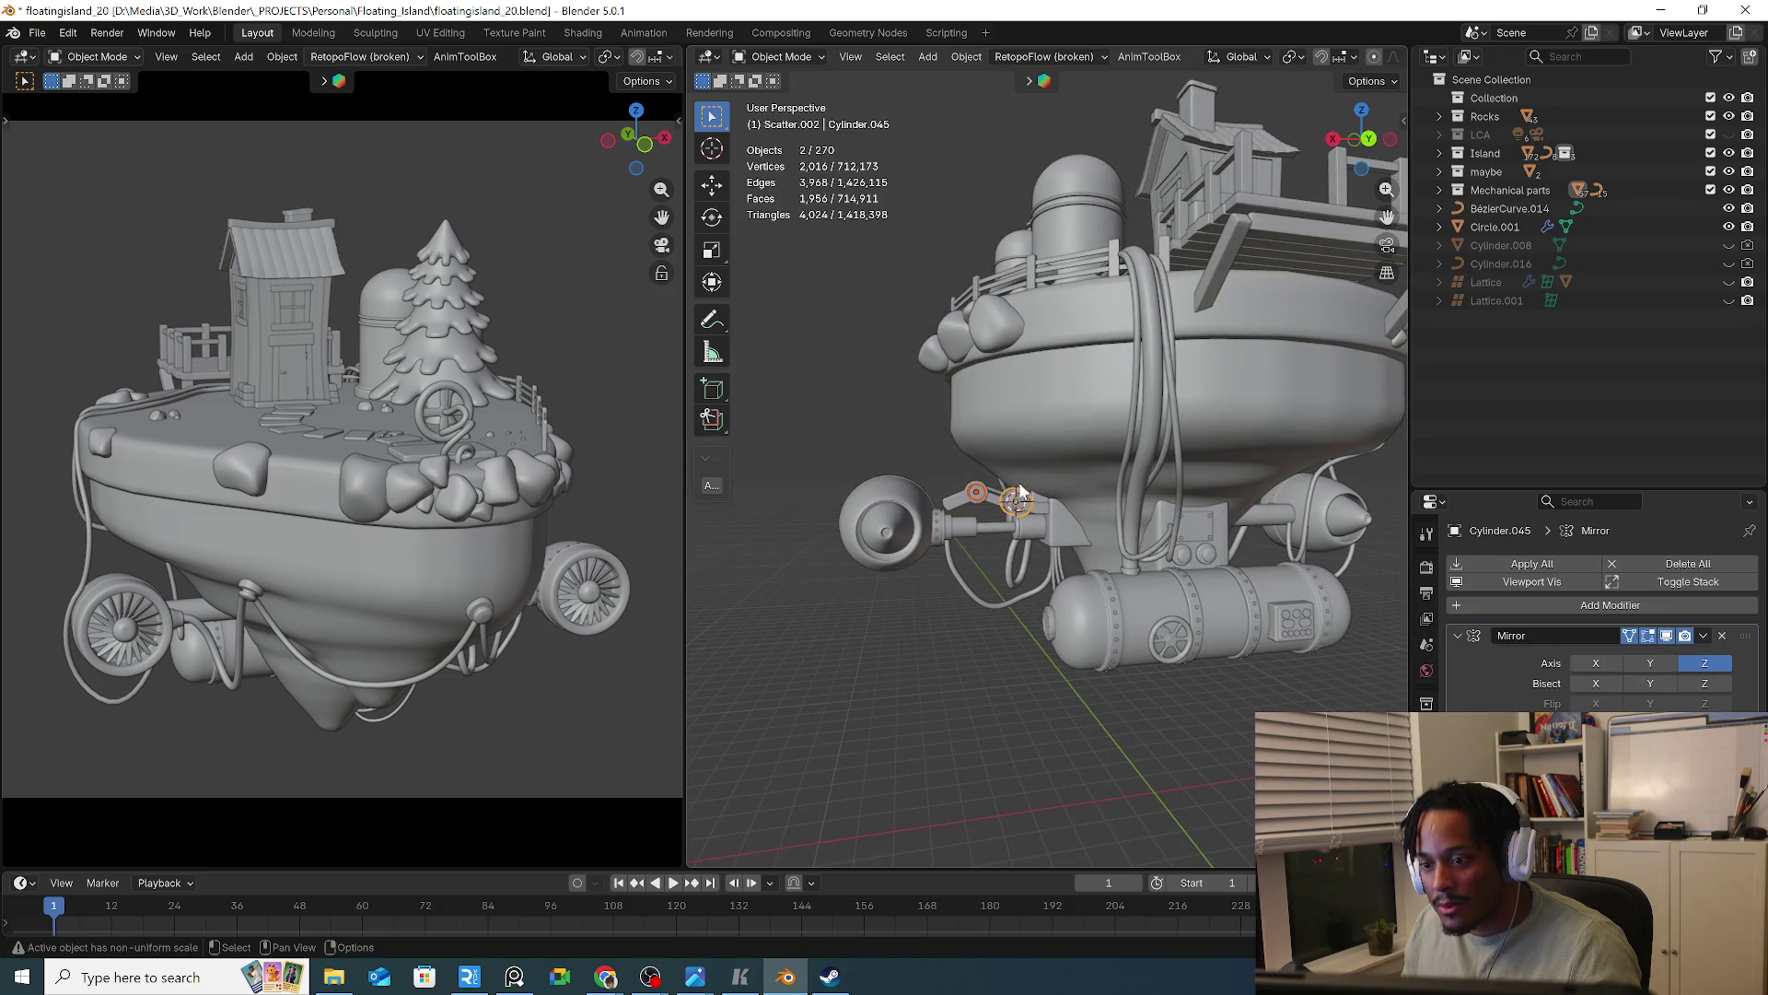
Extend the selection with Select Linked to nine related objects, including the island body
key("shift+bracketleft")
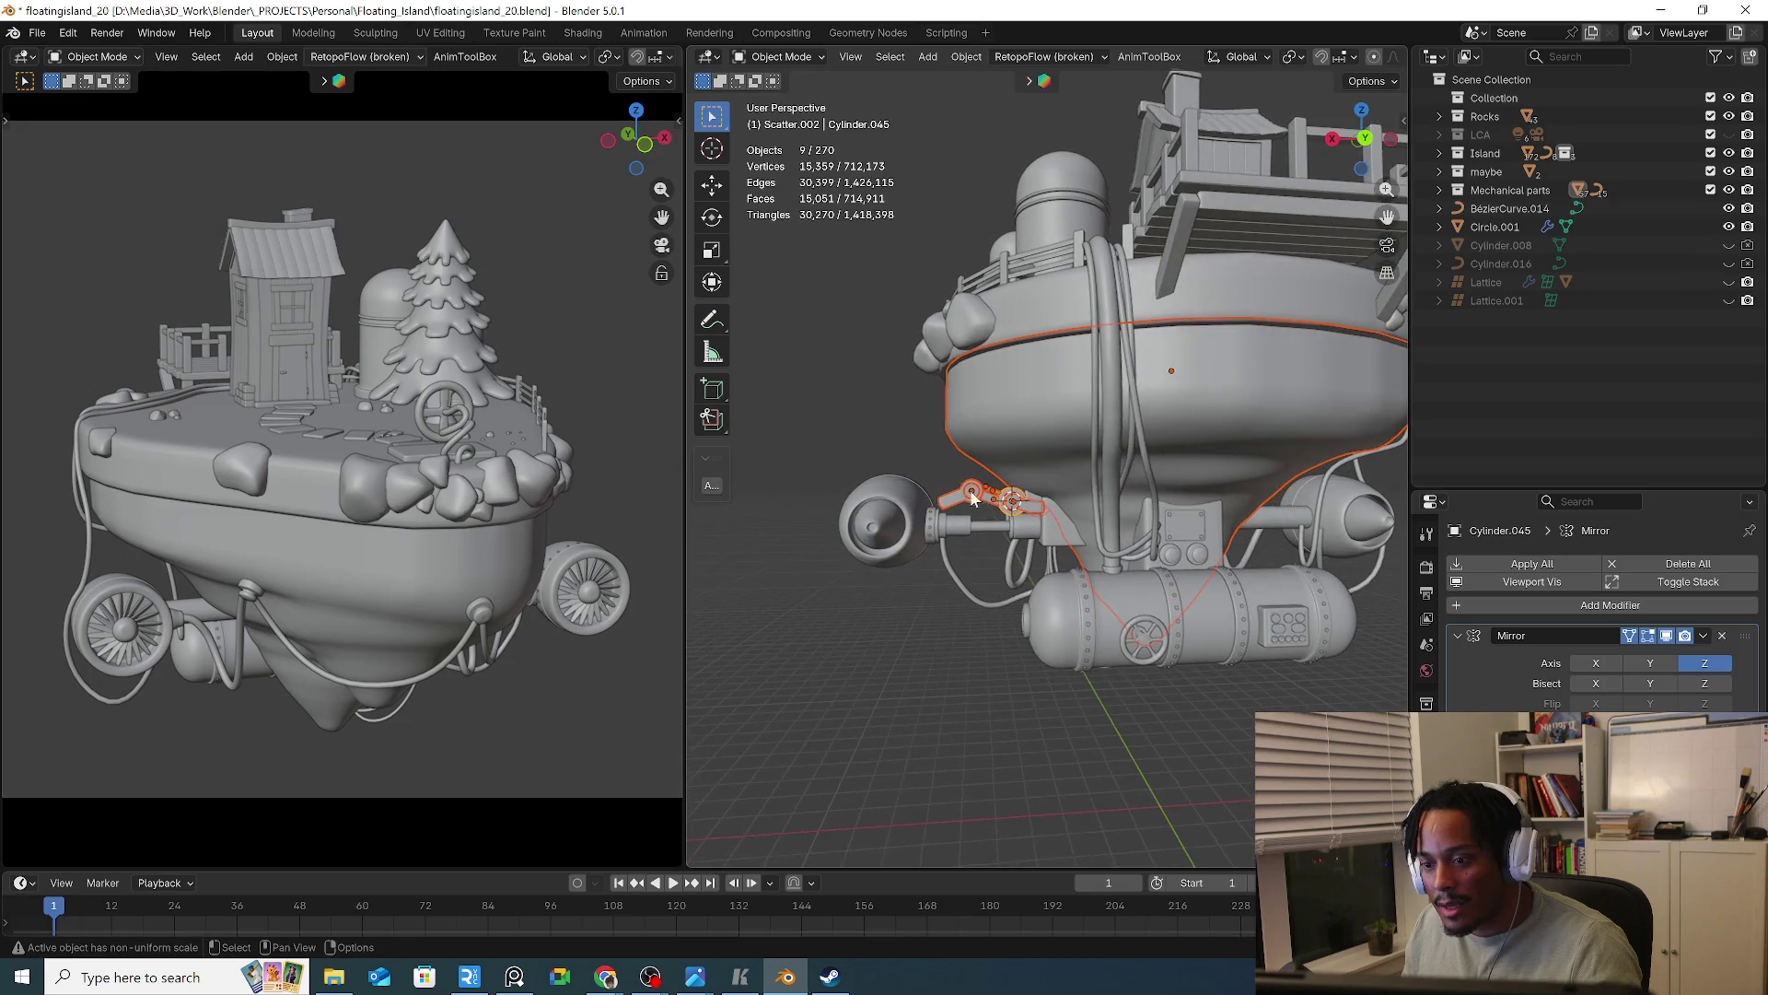
scroll(962, 518, "up", 3)
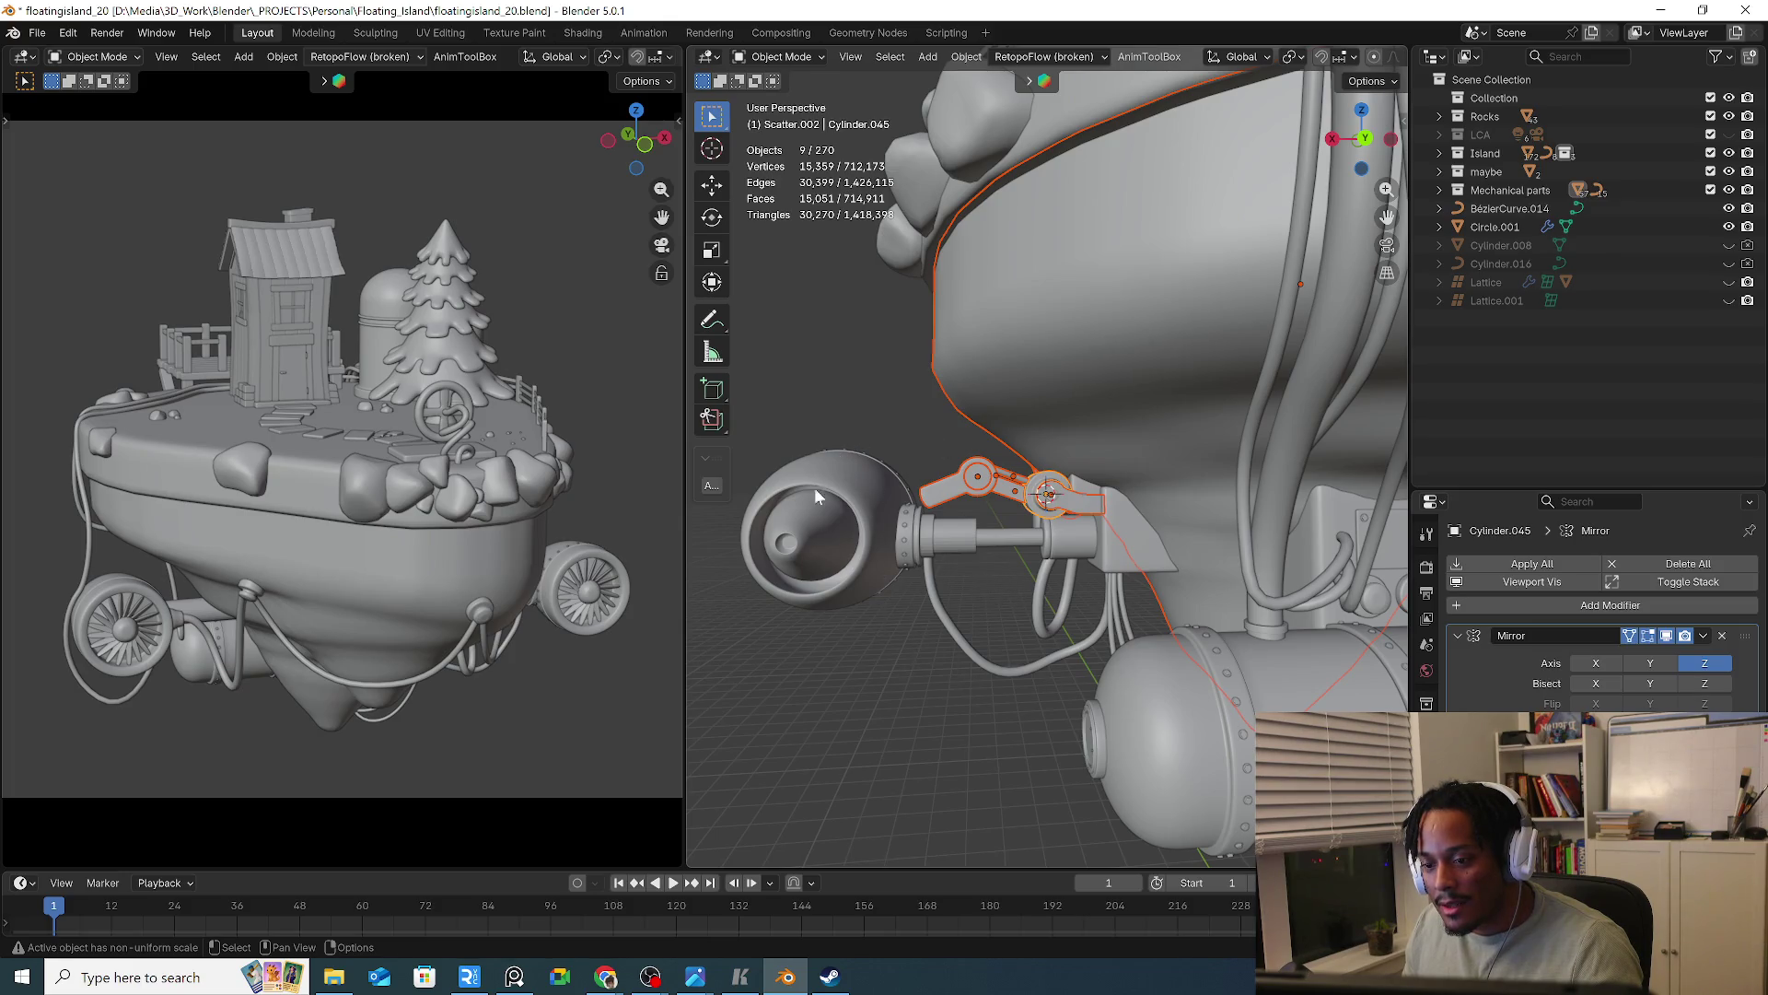
mouse_move(1018, 641)
middle_mouse_down()
mouse_move(1048, 613)
mouse_move(914, 545)
middle_mouse_up()
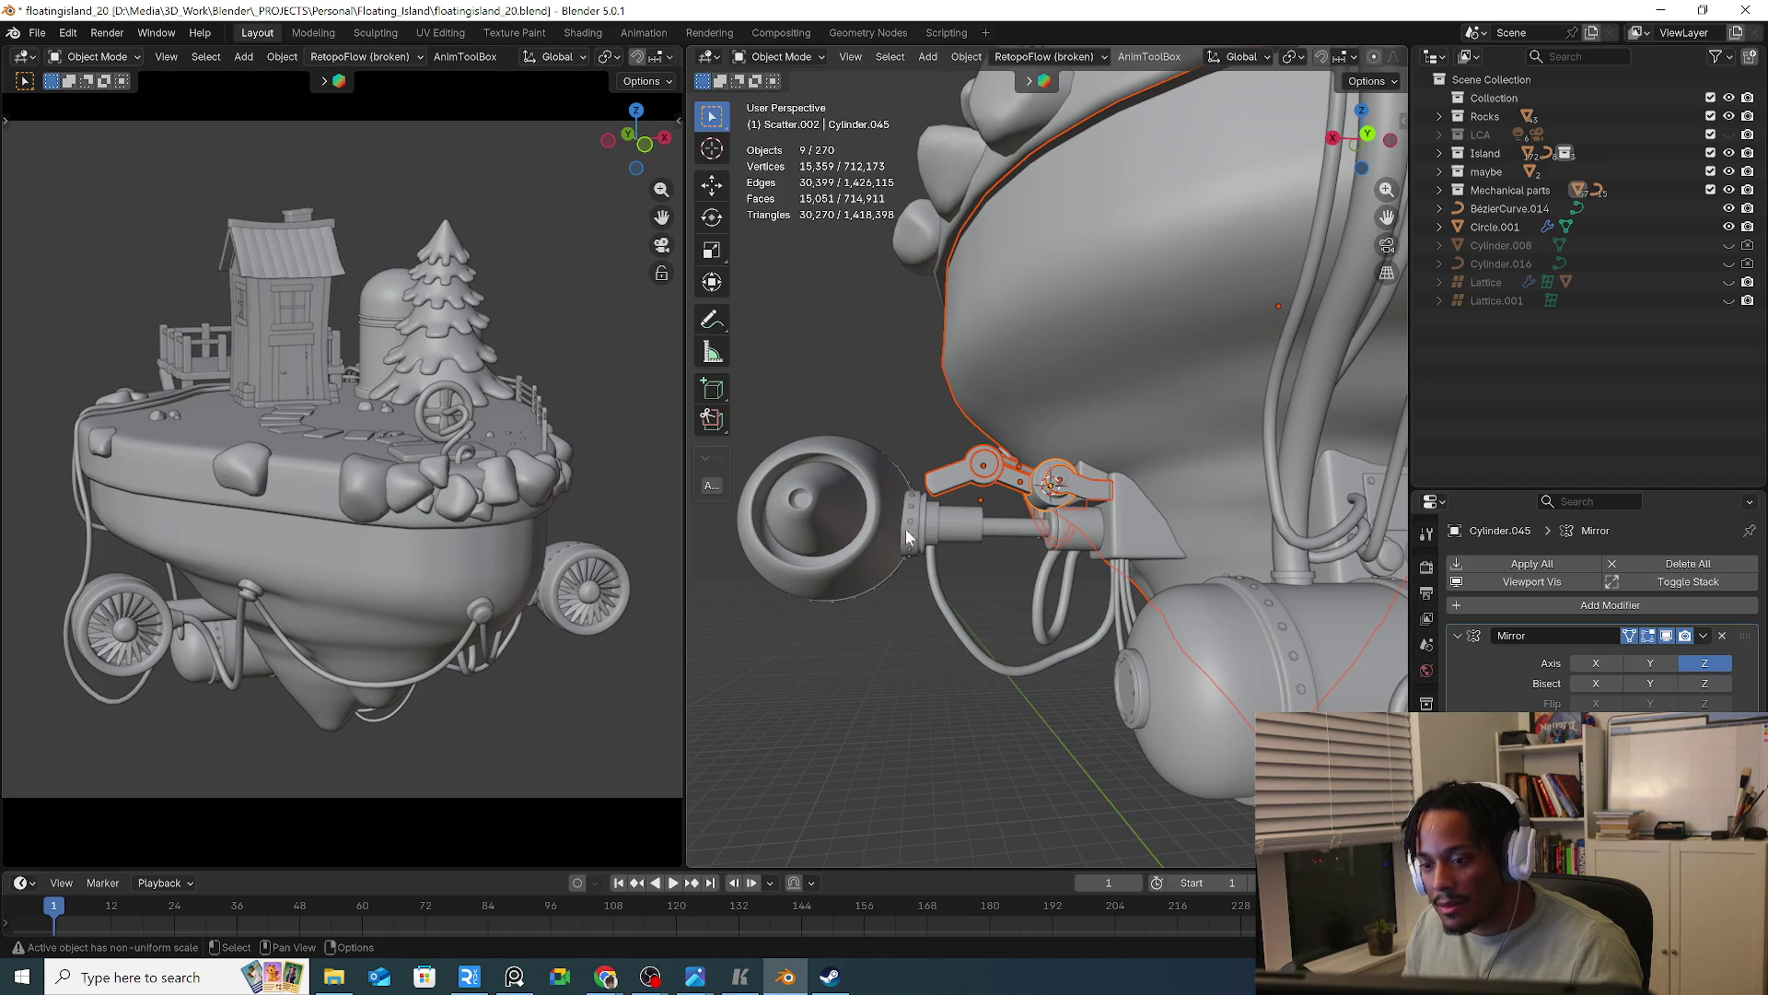
Orbit and zoom around the island to inspect the jointed arm mechanism
scroll(1045, 542, "down", 5)
mouse_move(1045, 542)
middle_mouse_down()
mouse_move(1135, 585)
mouse_move(1363, 586)
mouse_move(1093, 571)
mouse_move(1055, 521)
mouse_move(1219, 555)
middle_mouse_up()
scroll(1094, 571, "up", 4)
scroll(1055, 522, "up", 2)
scroll(1056, 521, "down", 3)
scroll(994, 422, "up", 2)
mouse_move(994, 422)
middle_mouse_down()
mouse_move(1016, 468)
mouse_move(1082, 505)
mouse_move(1230, 467)
mouse_move(1136, 420)
mouse_move(1151, 420)
middle_mouse_up()
scroll(1017, 468, "down", 3)
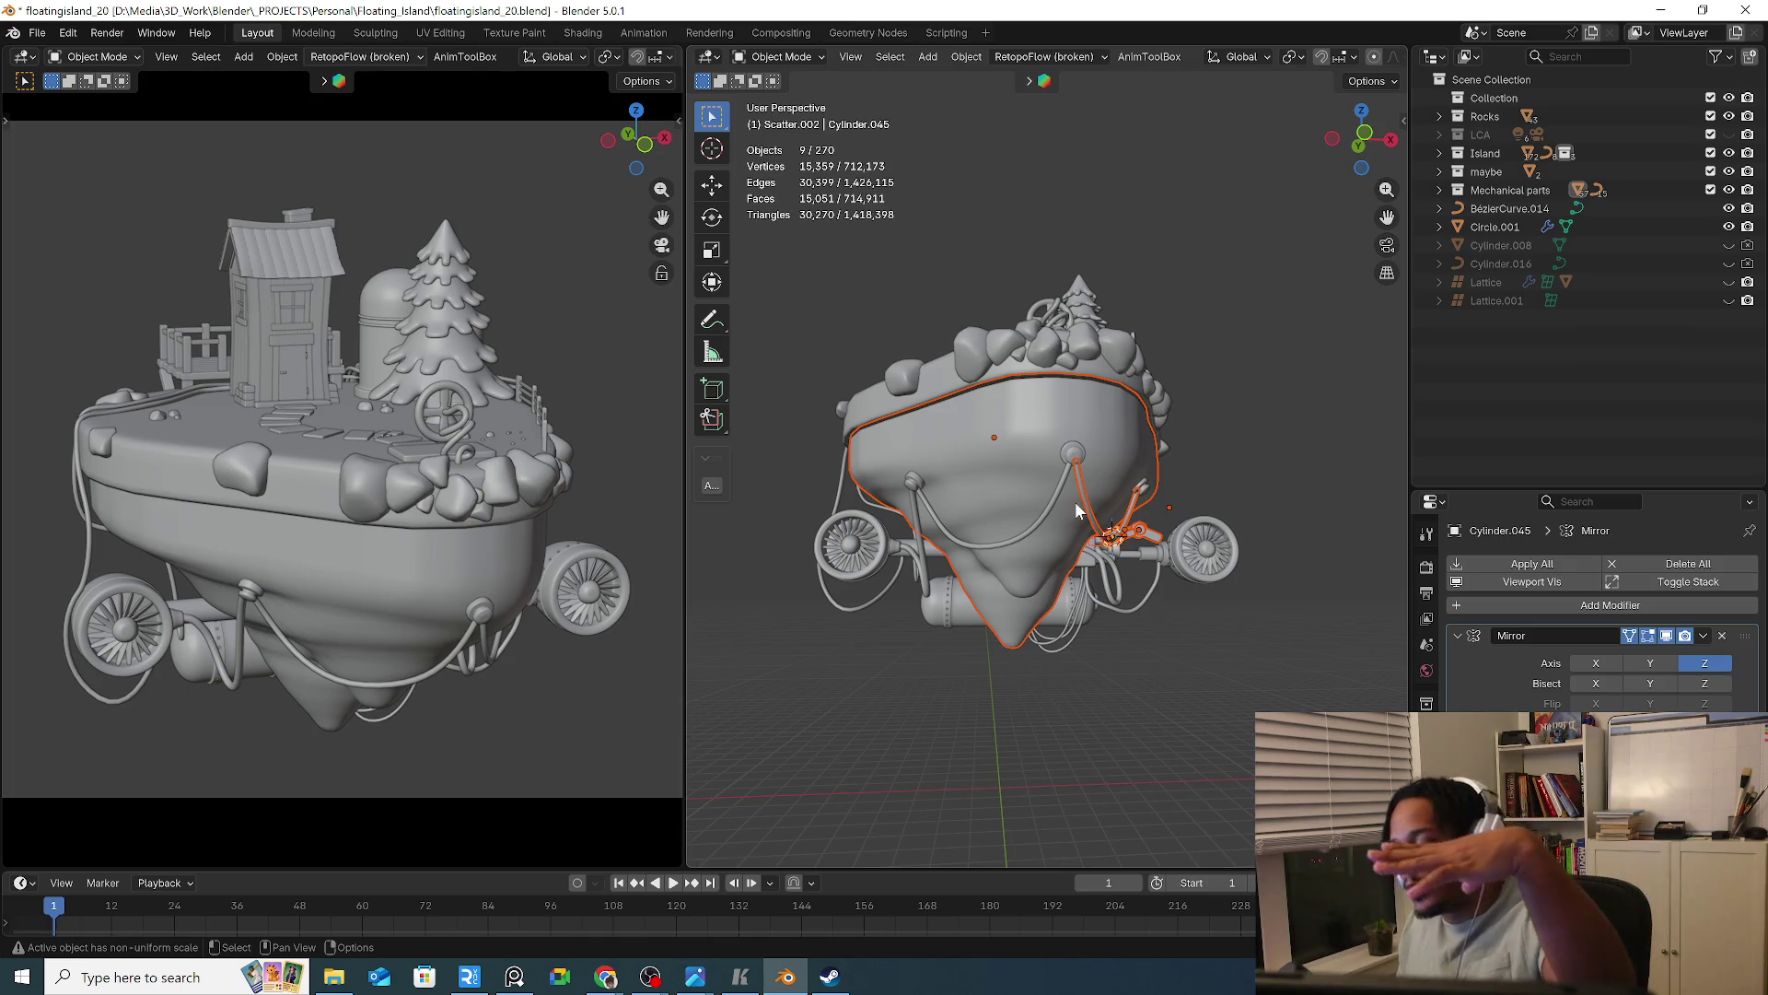
Pick the cable curve BézierCurve.012, then select the lever arm Cylinder.043 from a side view
key("alt+Tab")
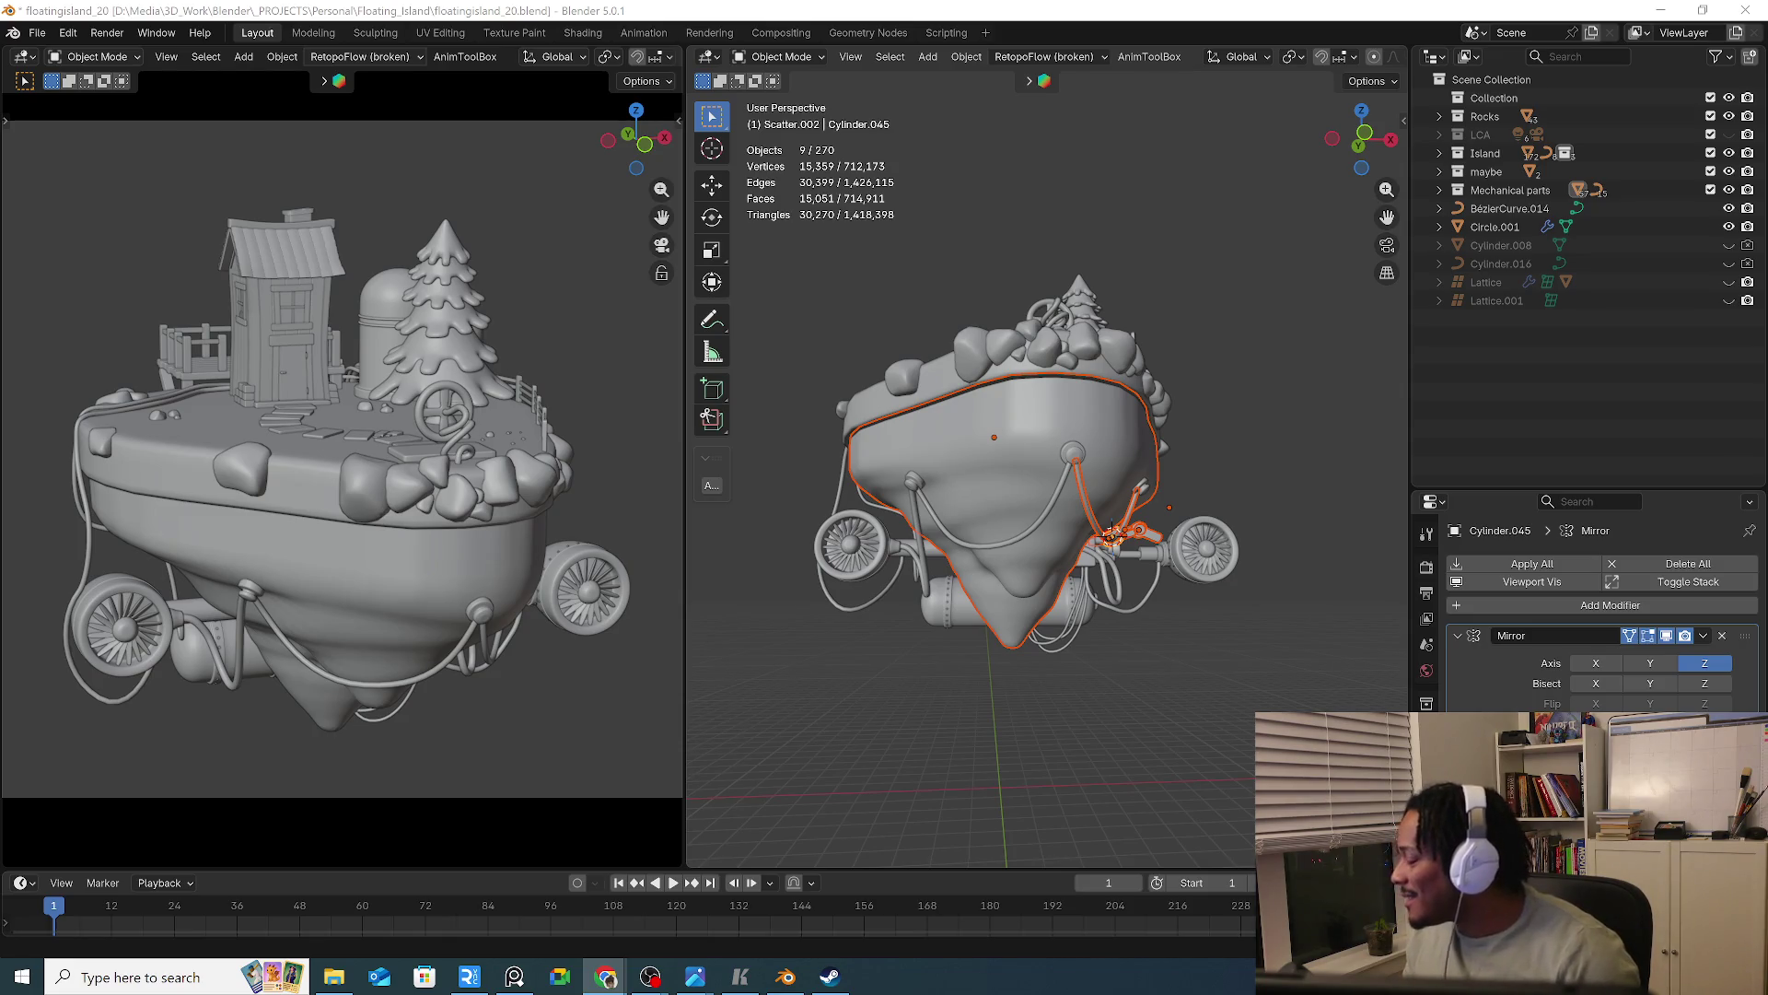
left_click(1100, 659)
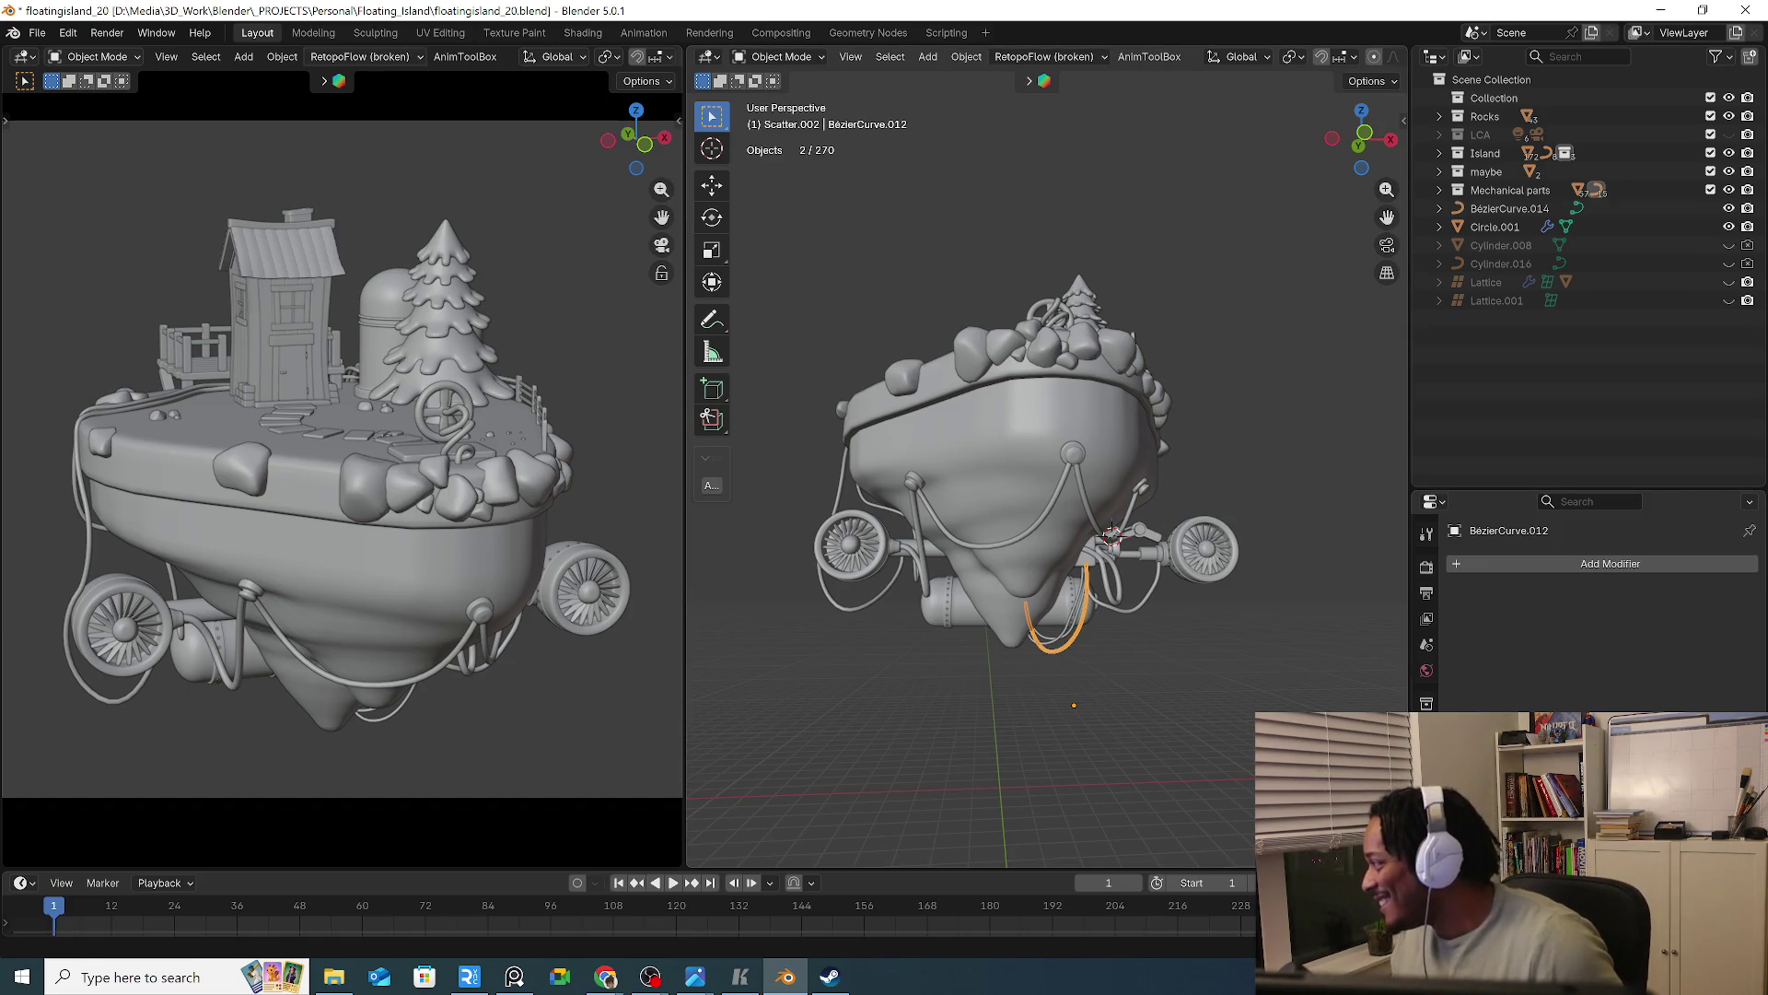
mouse_move(1218, 577)
middle_mouse_down()
mouse_move(965, 615)
mouse_move(1147, 628)
mouse_move(1037, 560)
mouse_move(870, 543)
mouse_move(976, 550)
mouse_move(919, 531)
mouse_move(1042, 522)
mouse_move(991, 506)
middle_mouse_up()
left_click(1046, 563)
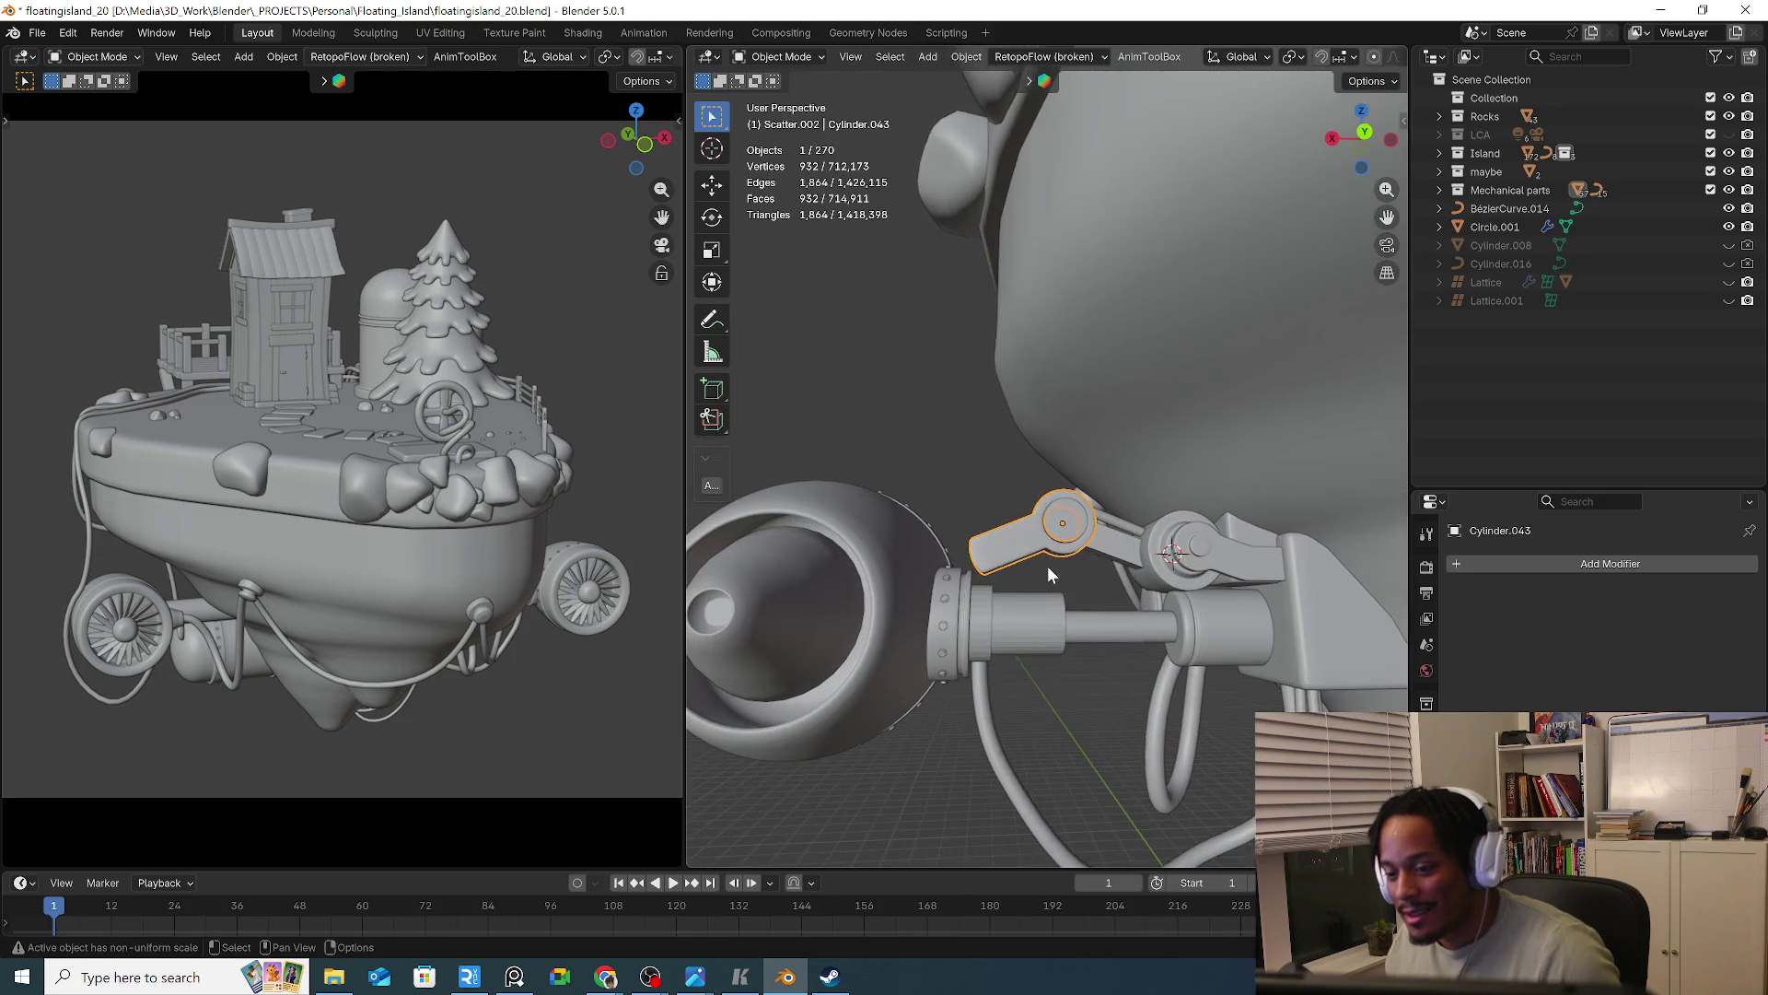
Snap the 3D cursor to the lever arm's origin and set the pivot point to 3D Cursor
scroll(1026, 601, "up", 3)
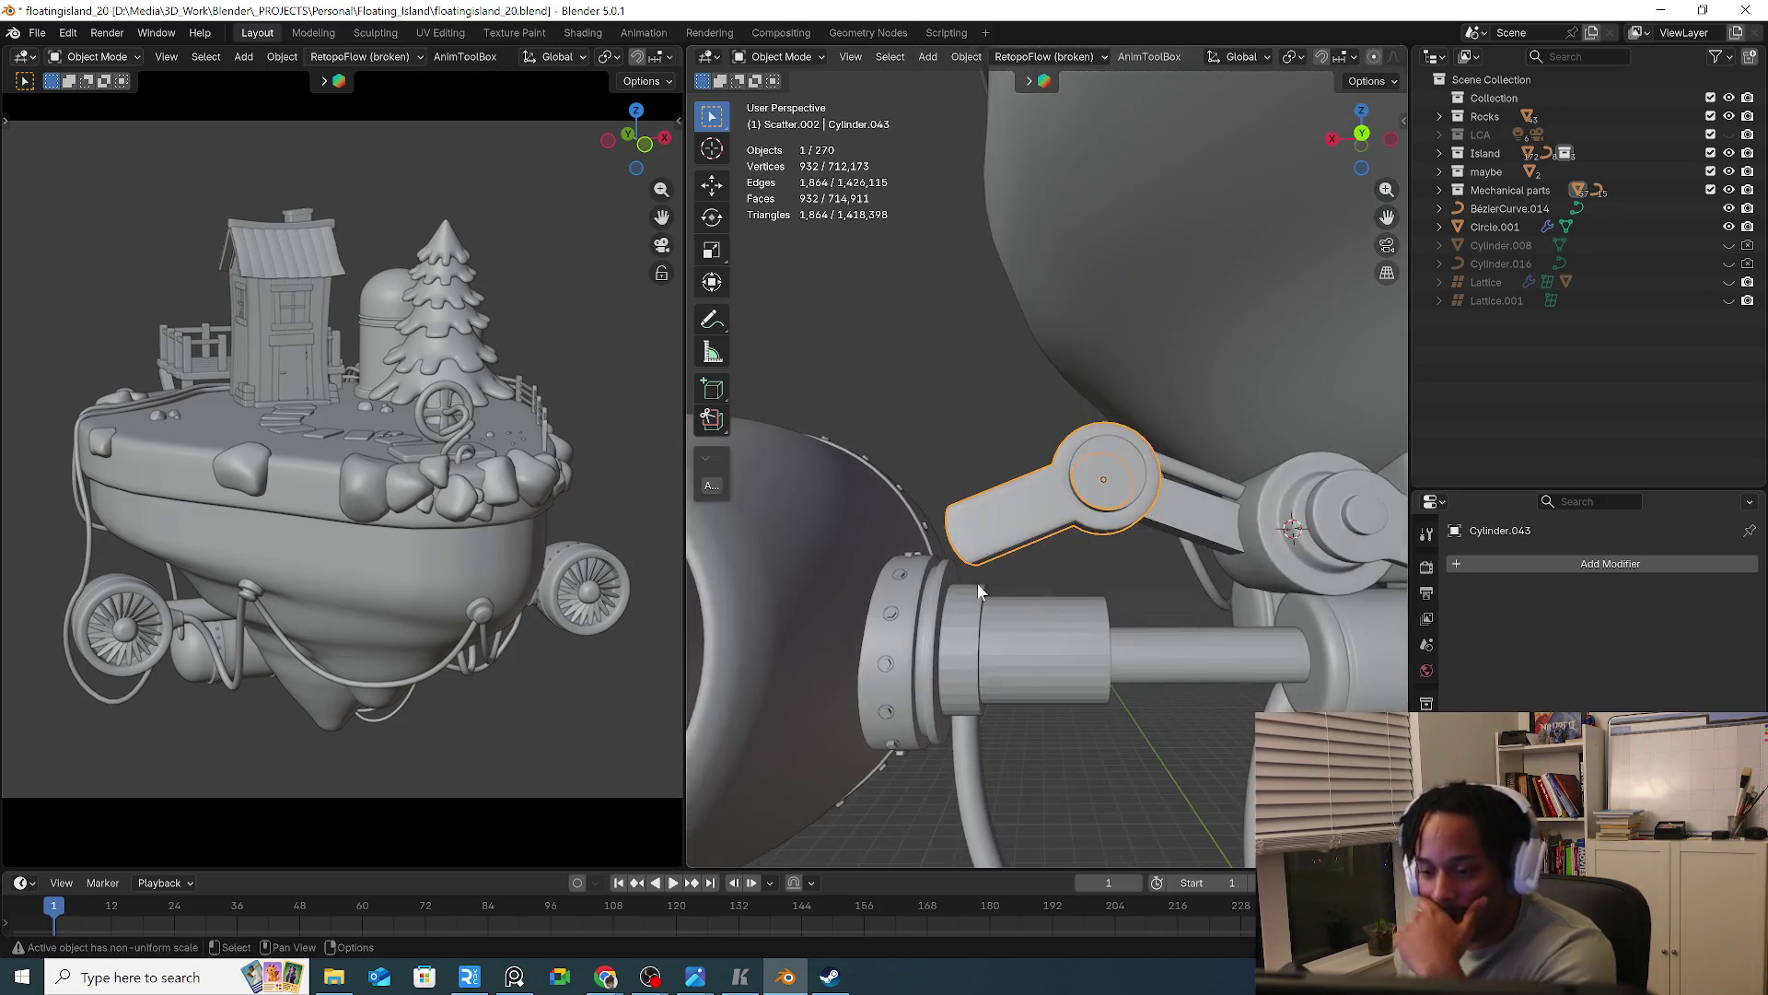
scroll(996, 600, "up", 4)
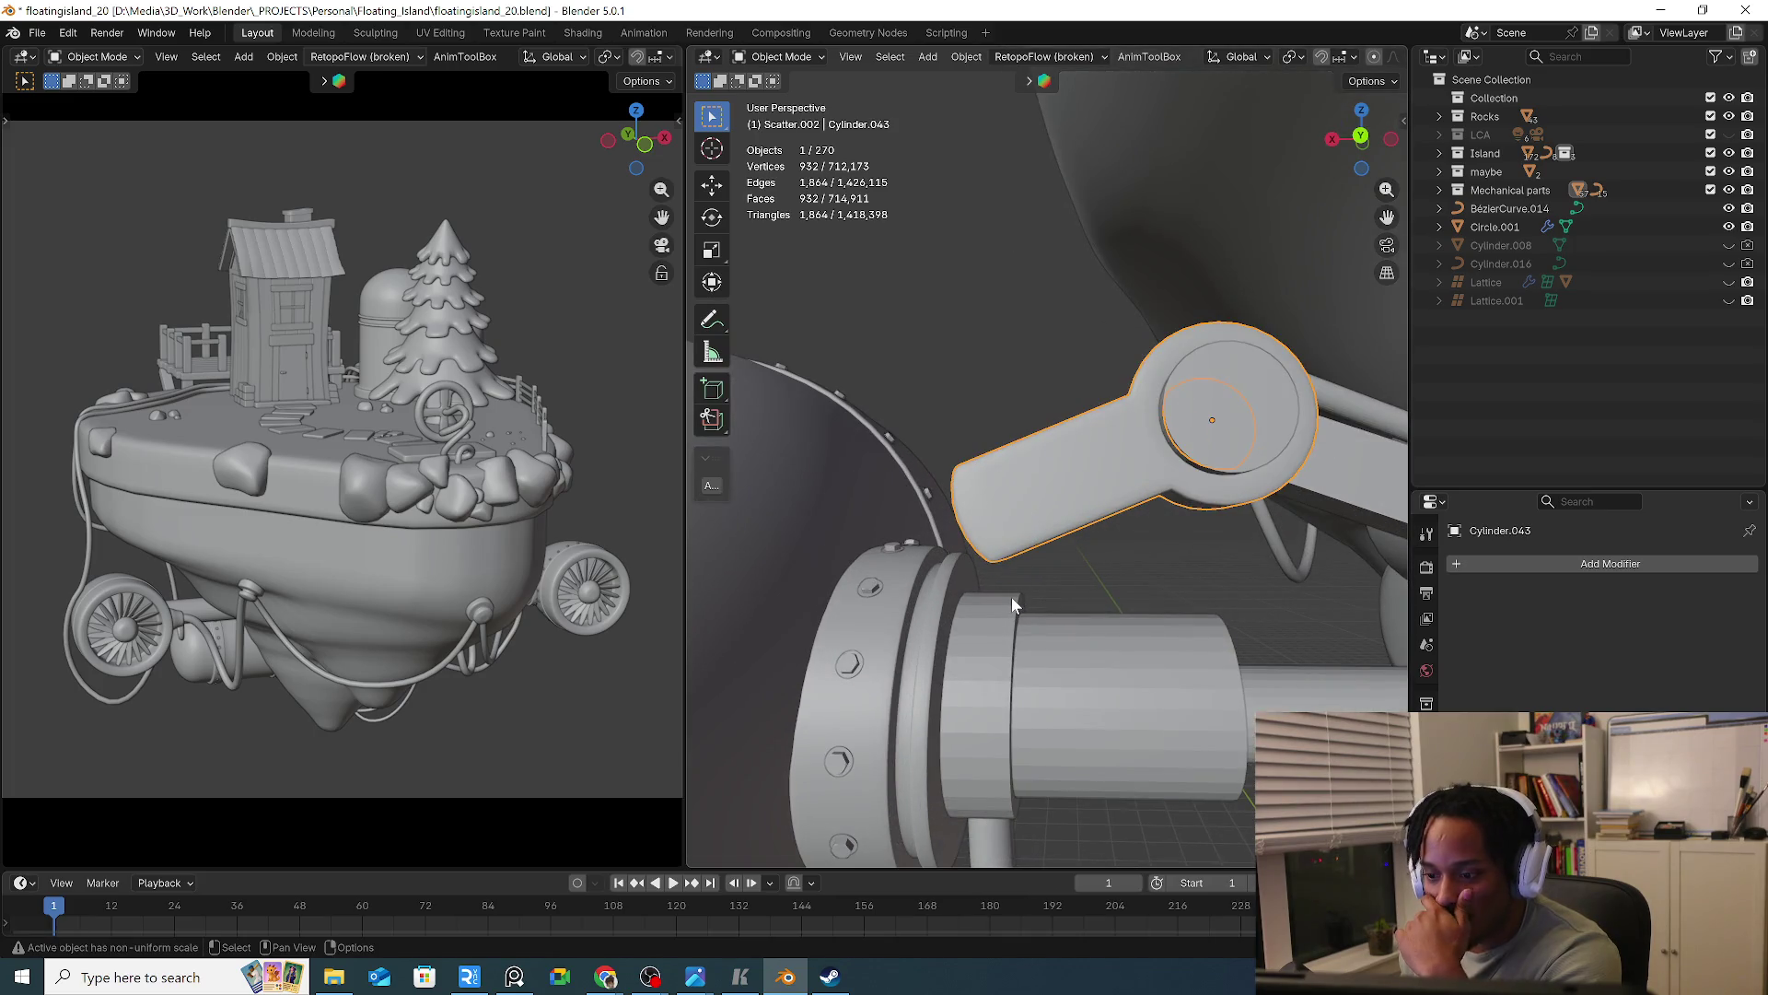
scroll(1012, 597, "down", 3)
scroll(1004, 611, "down", 1)
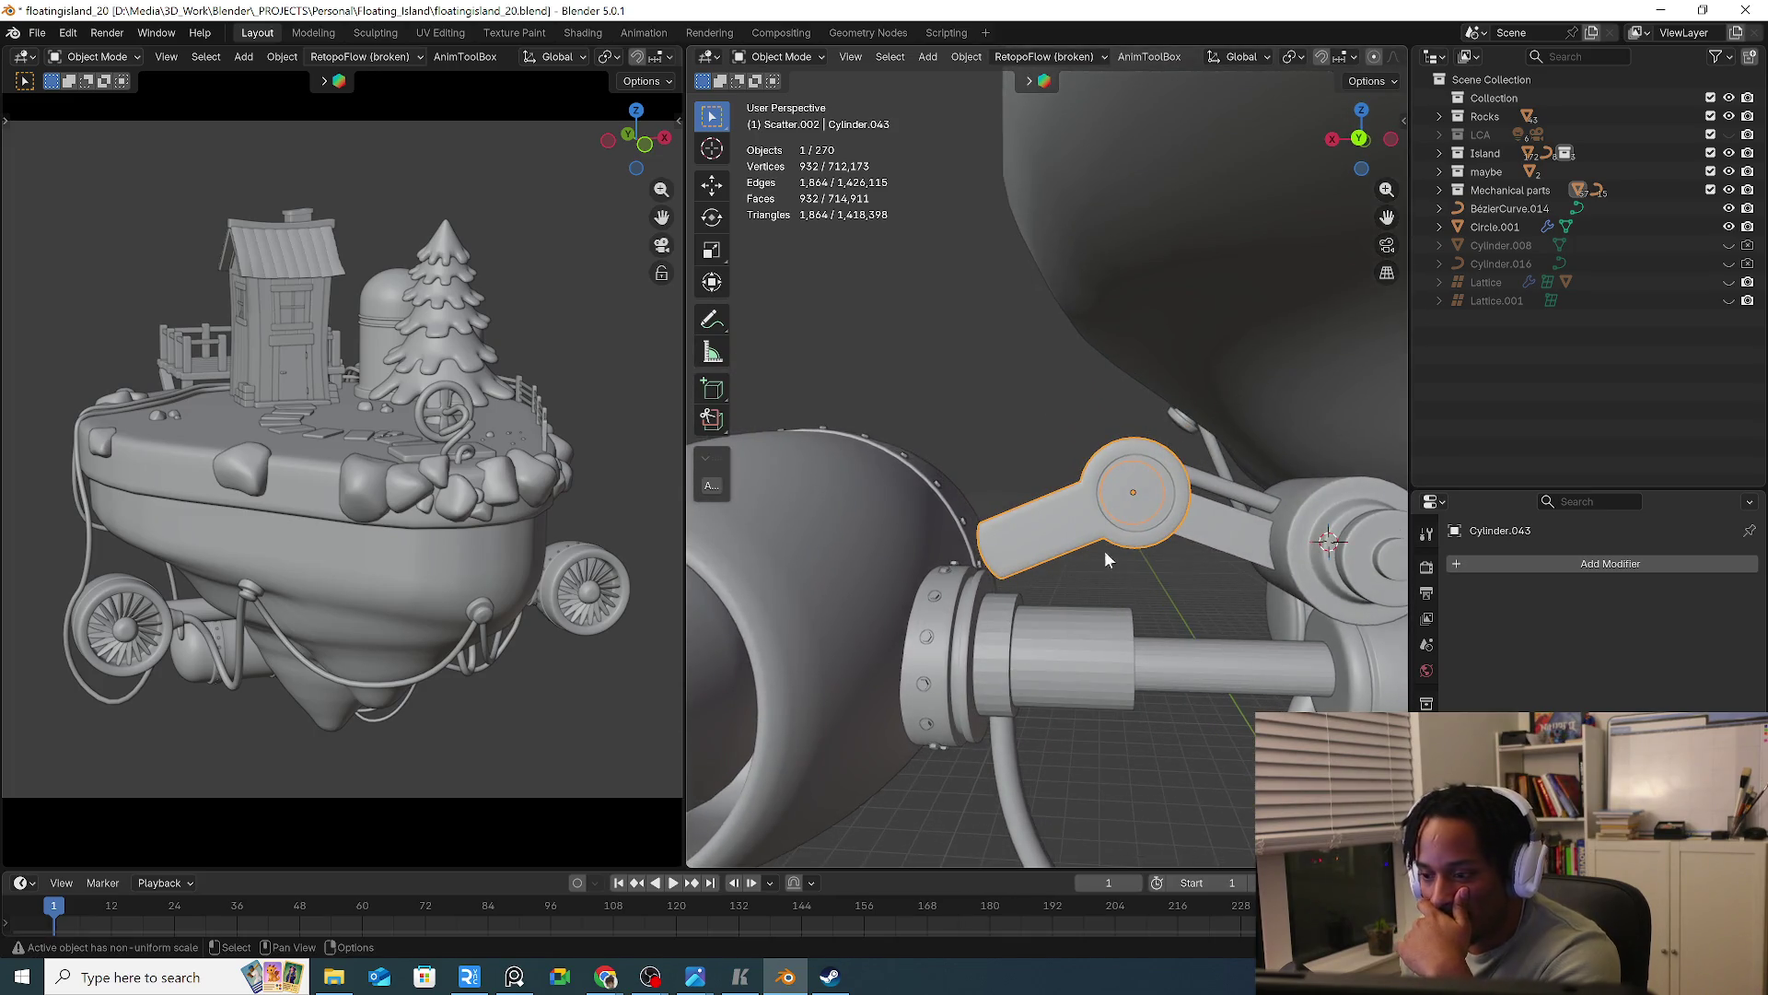
key("shift+s")
left_click(1134, 643)
left_click(1292, 56)
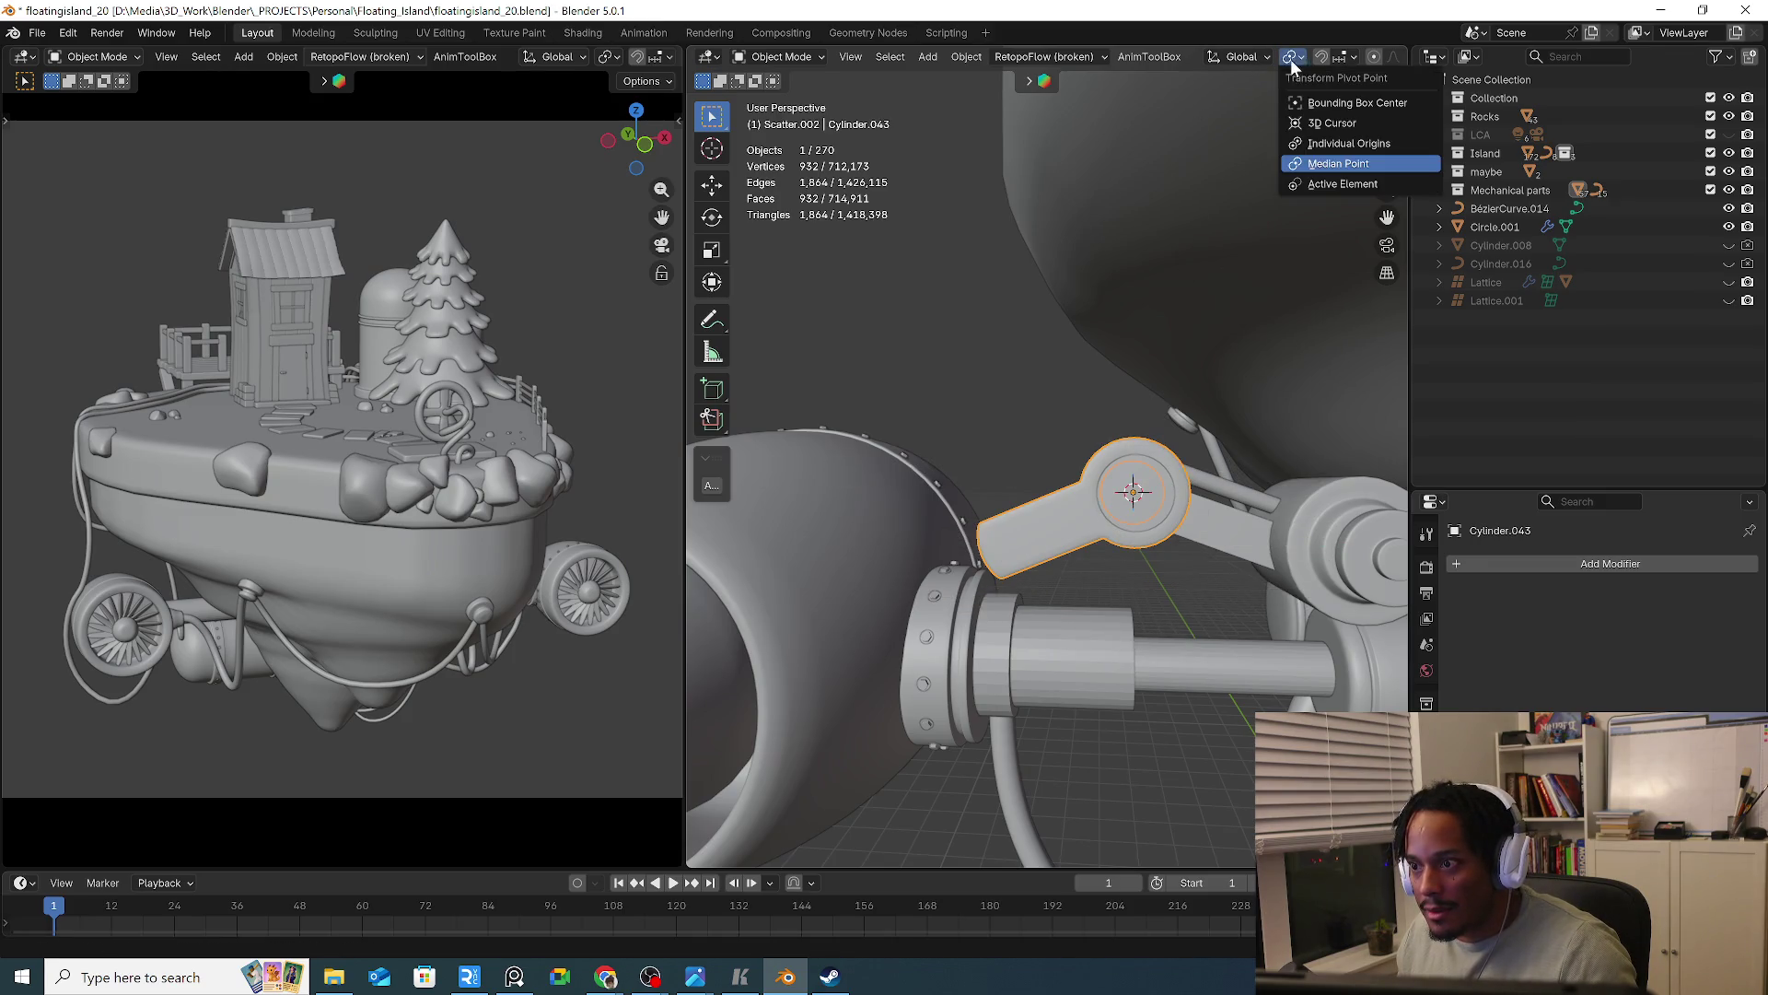
left_click(1316, 108)
left_click(1268, 633)
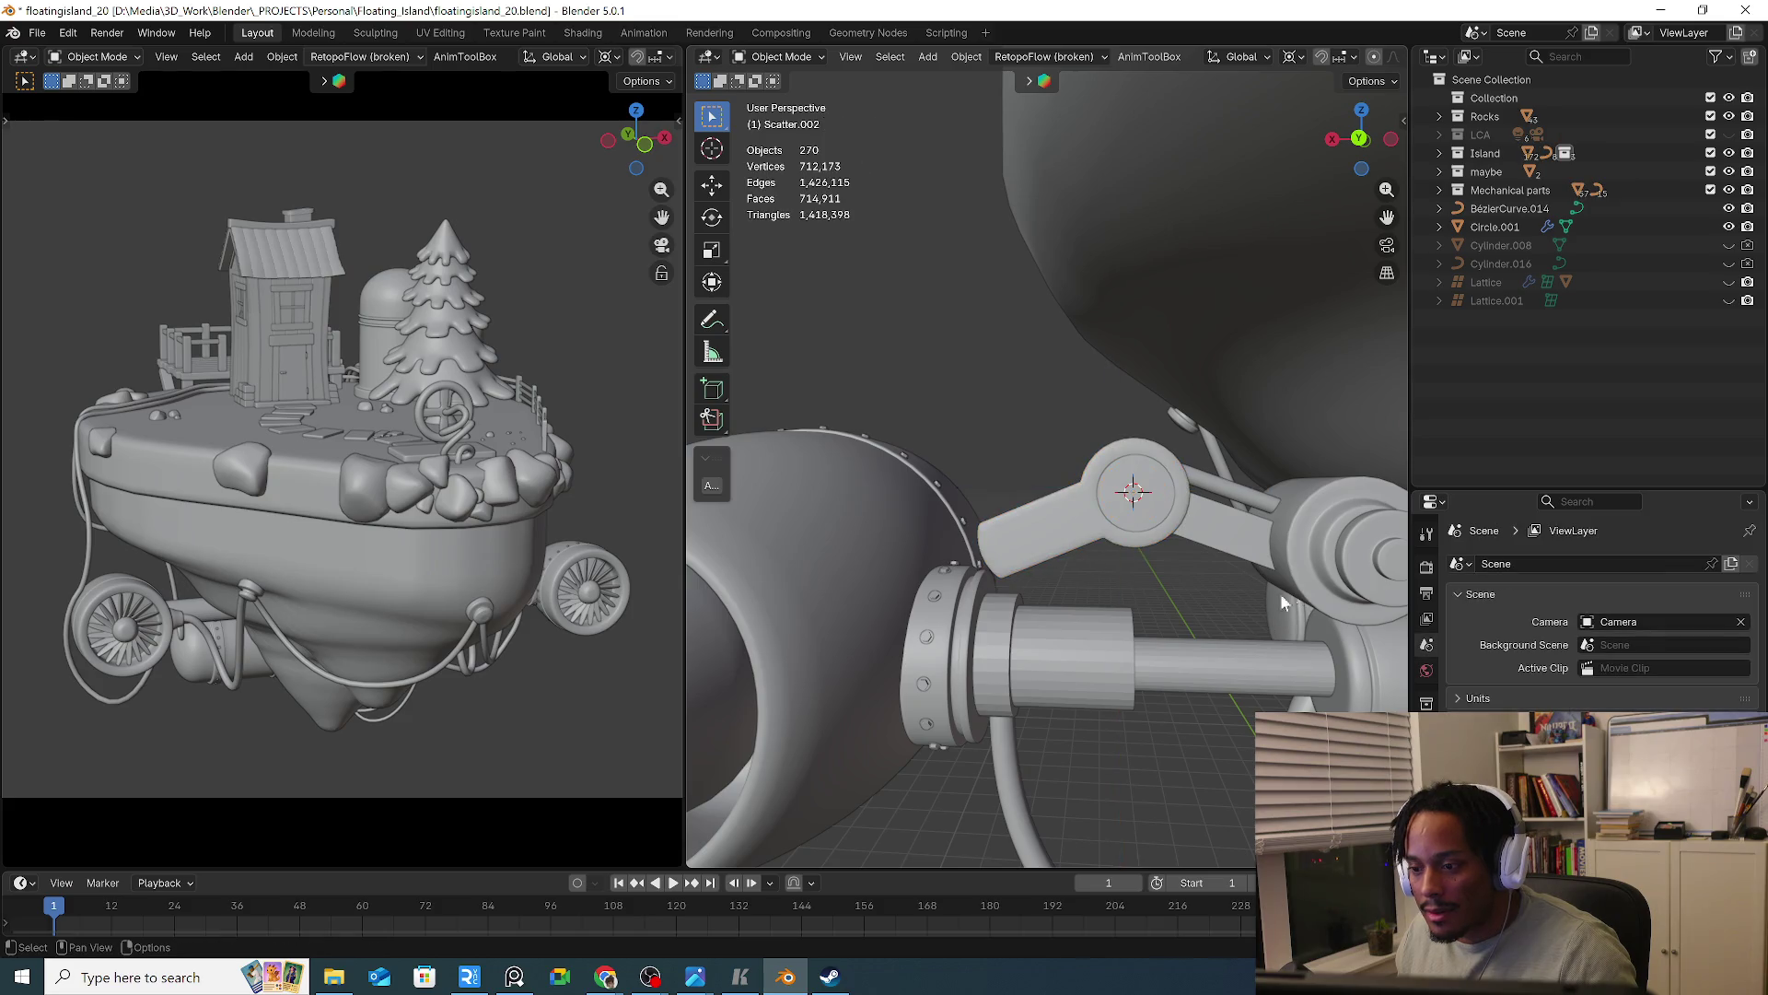
left_click(1050, 521)
In the back view, rotate the lever arm −13.4° about its hub and enter Edit Mode
key("KP_3")
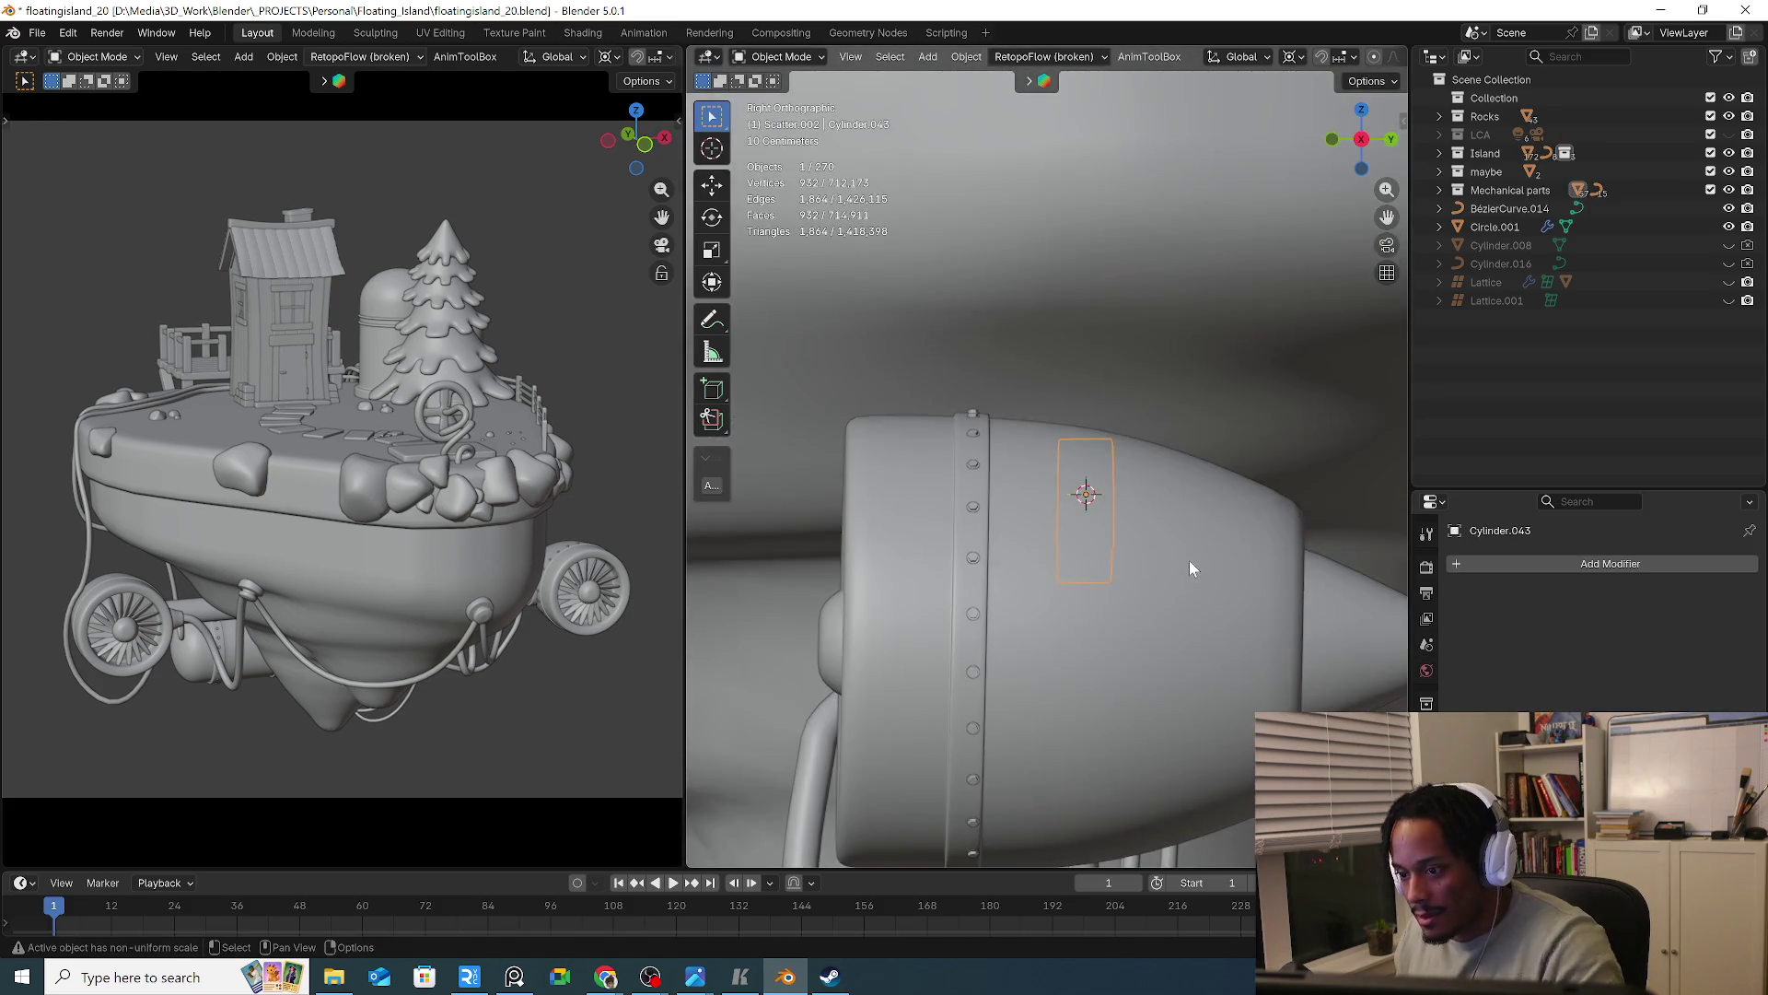
key("ctrl+KP_1")
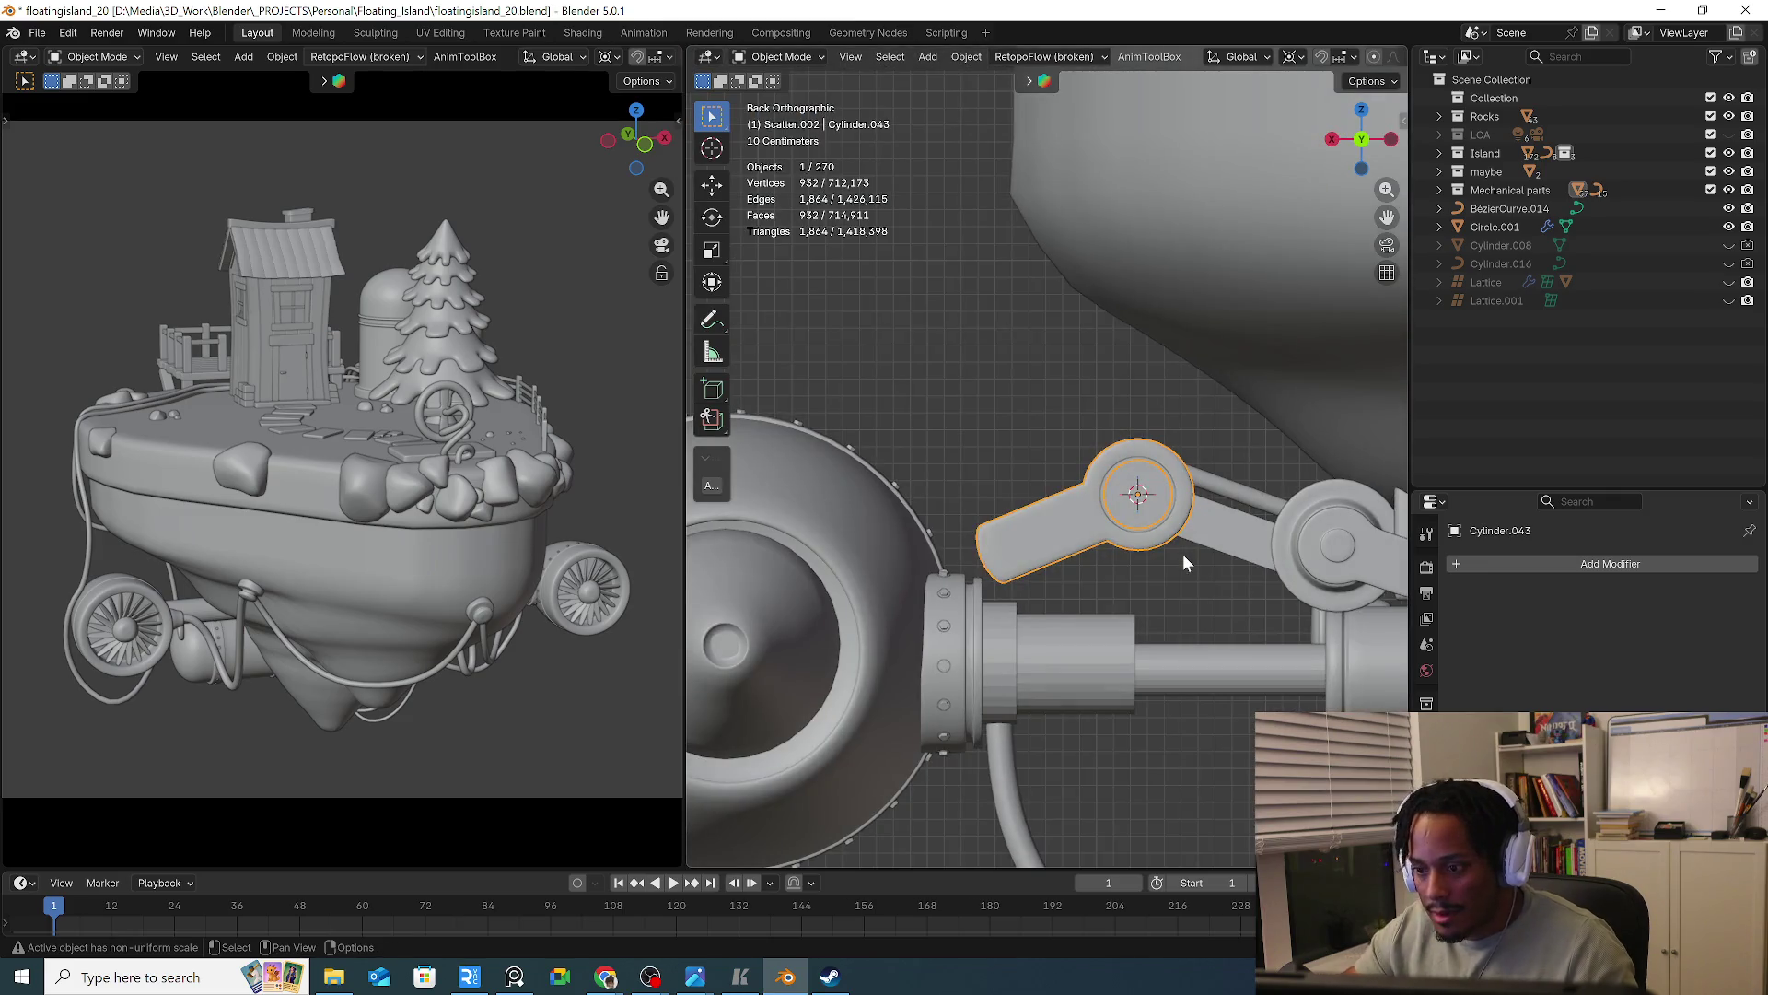
key("r")
left_click(1193, 554)
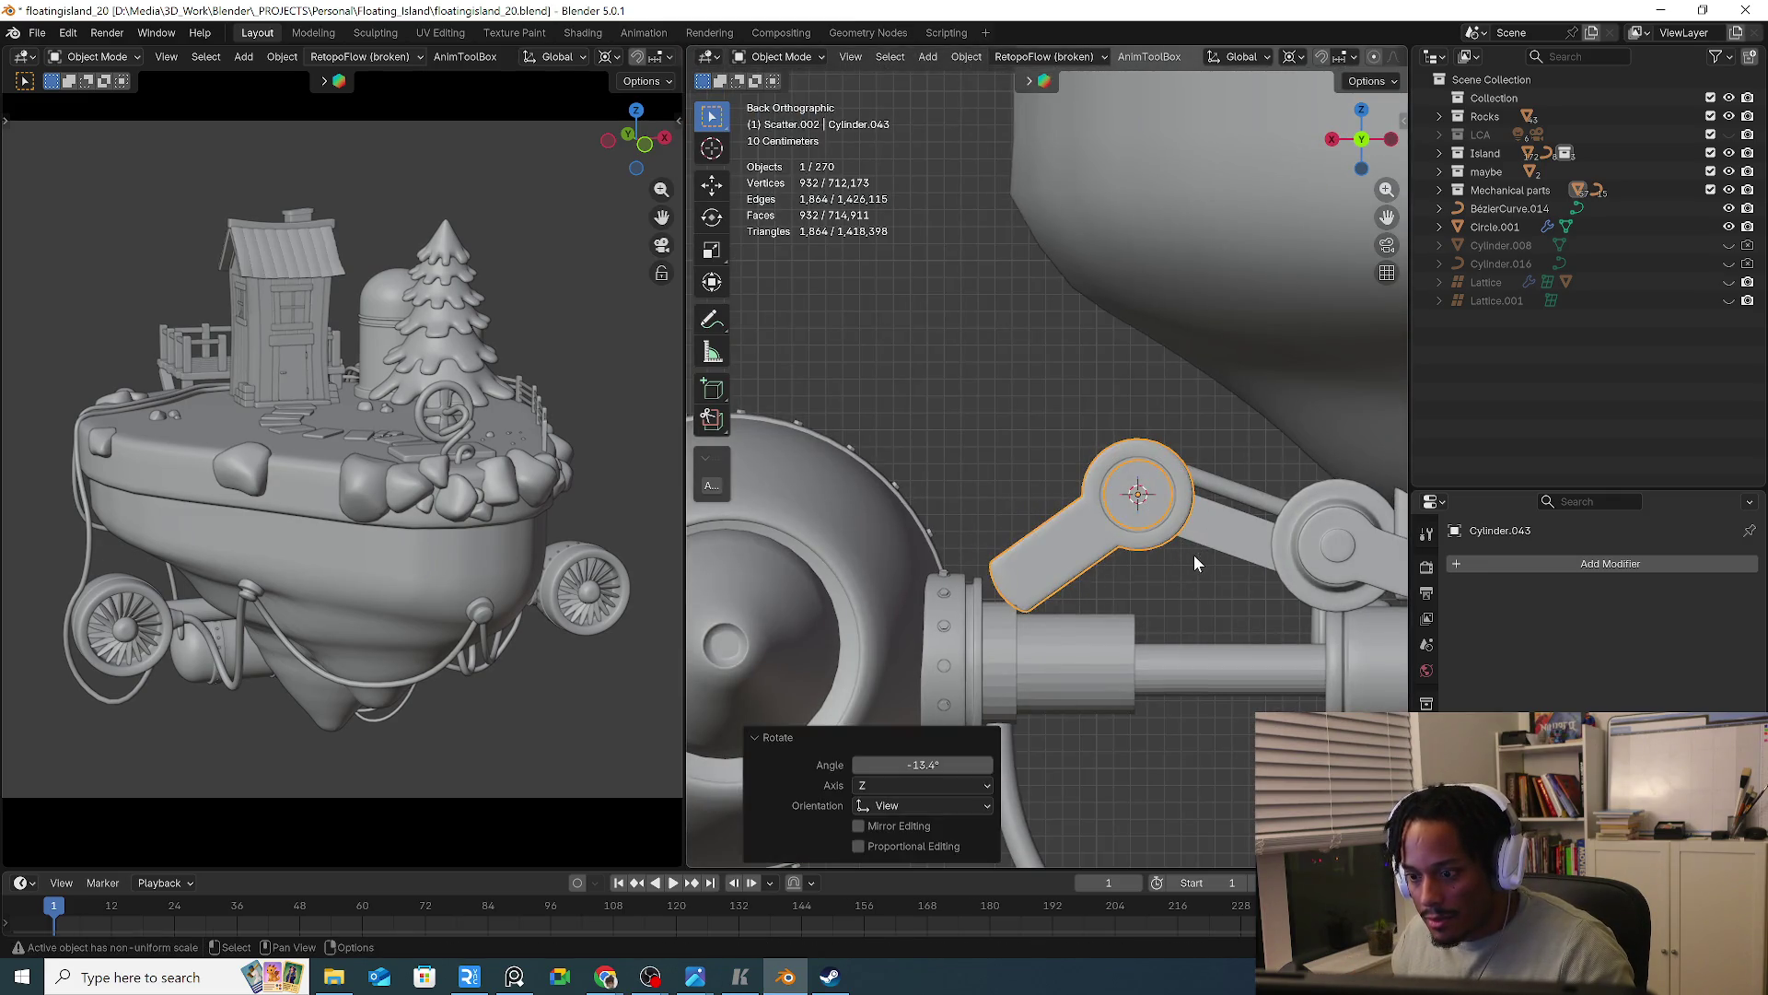
scroll(1097, 566, "up", 3)
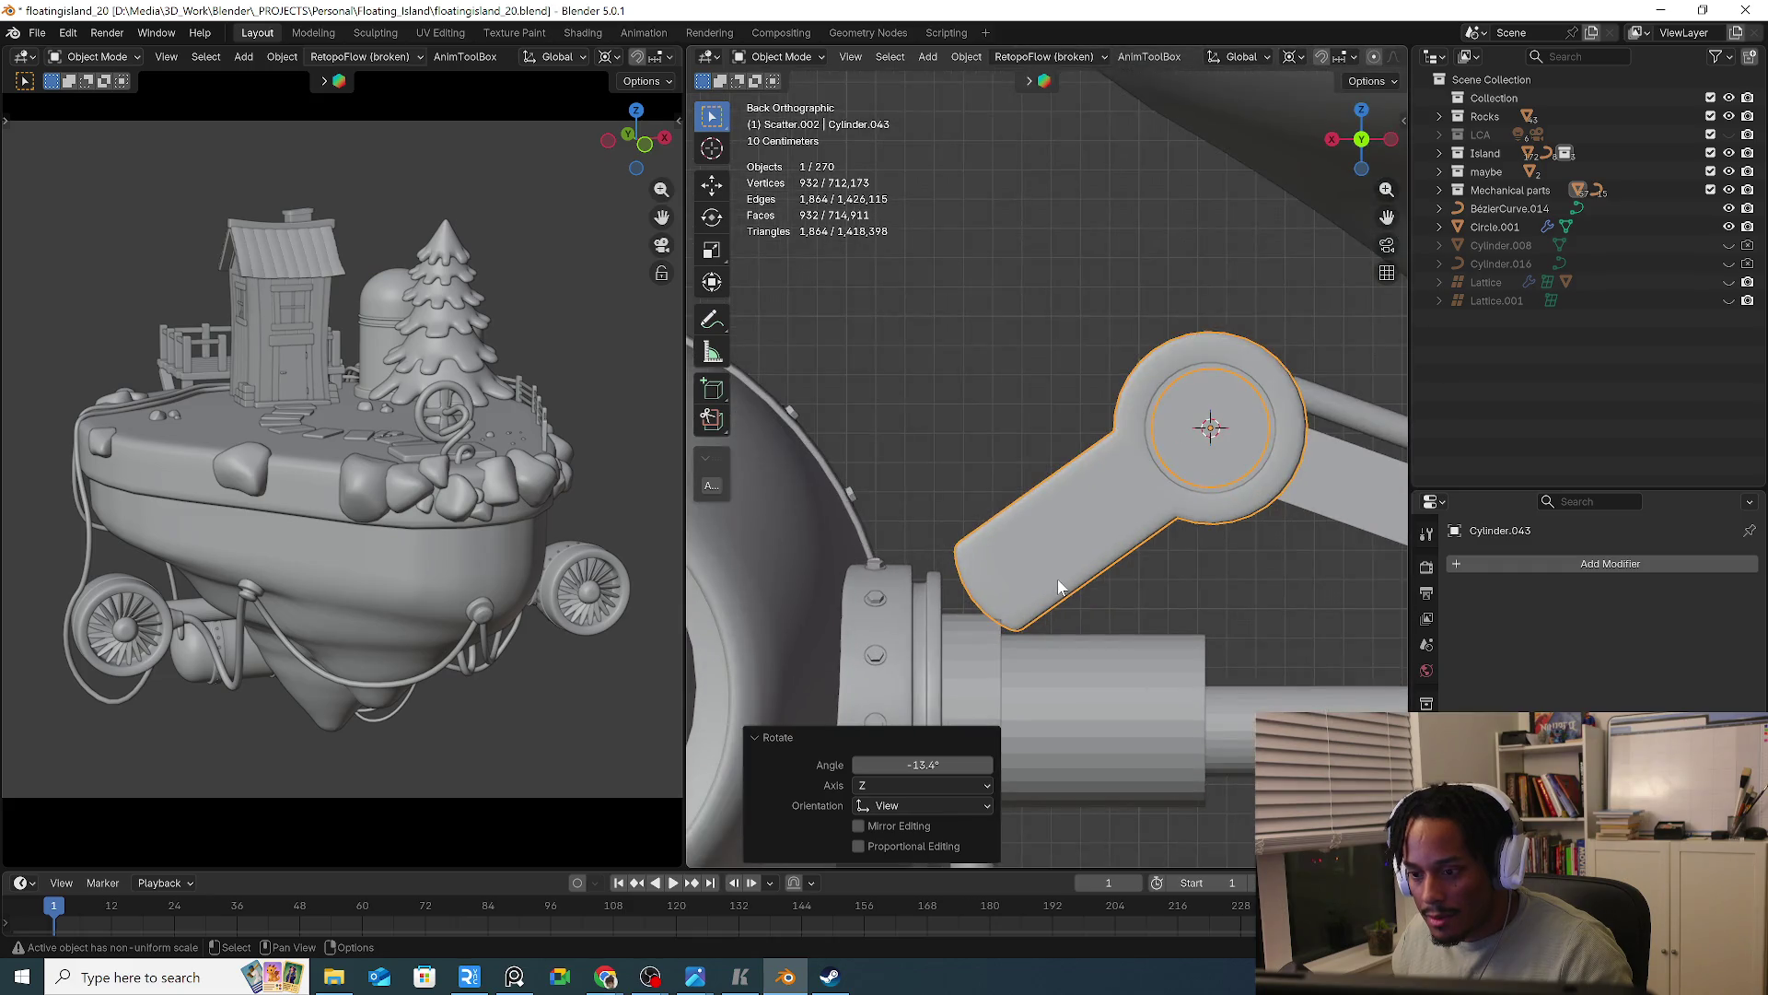
key("Tab")
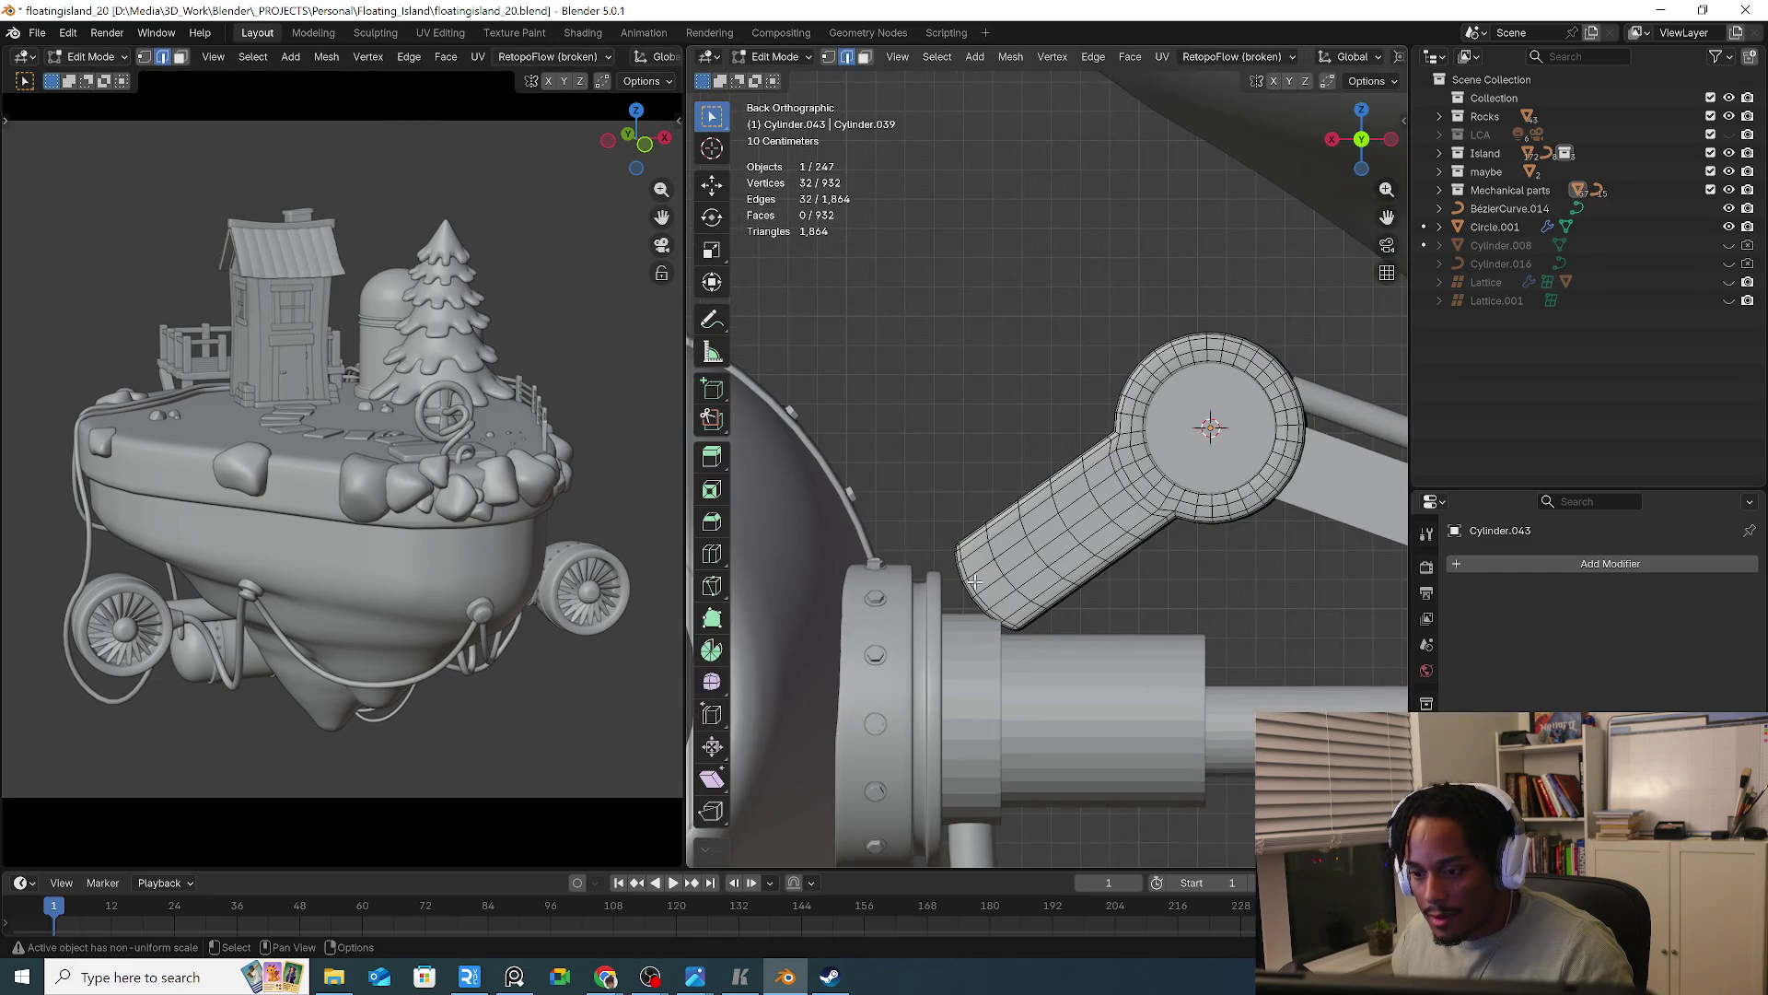
Isolate the lever in Local View and select all the faces of its outer end
key("KP_Divide")
mouse_move(975, 582)
middle_mouse_down()
mouse_move(1022, 589)
mouse_move(990, 576)
middle_mouse_up()
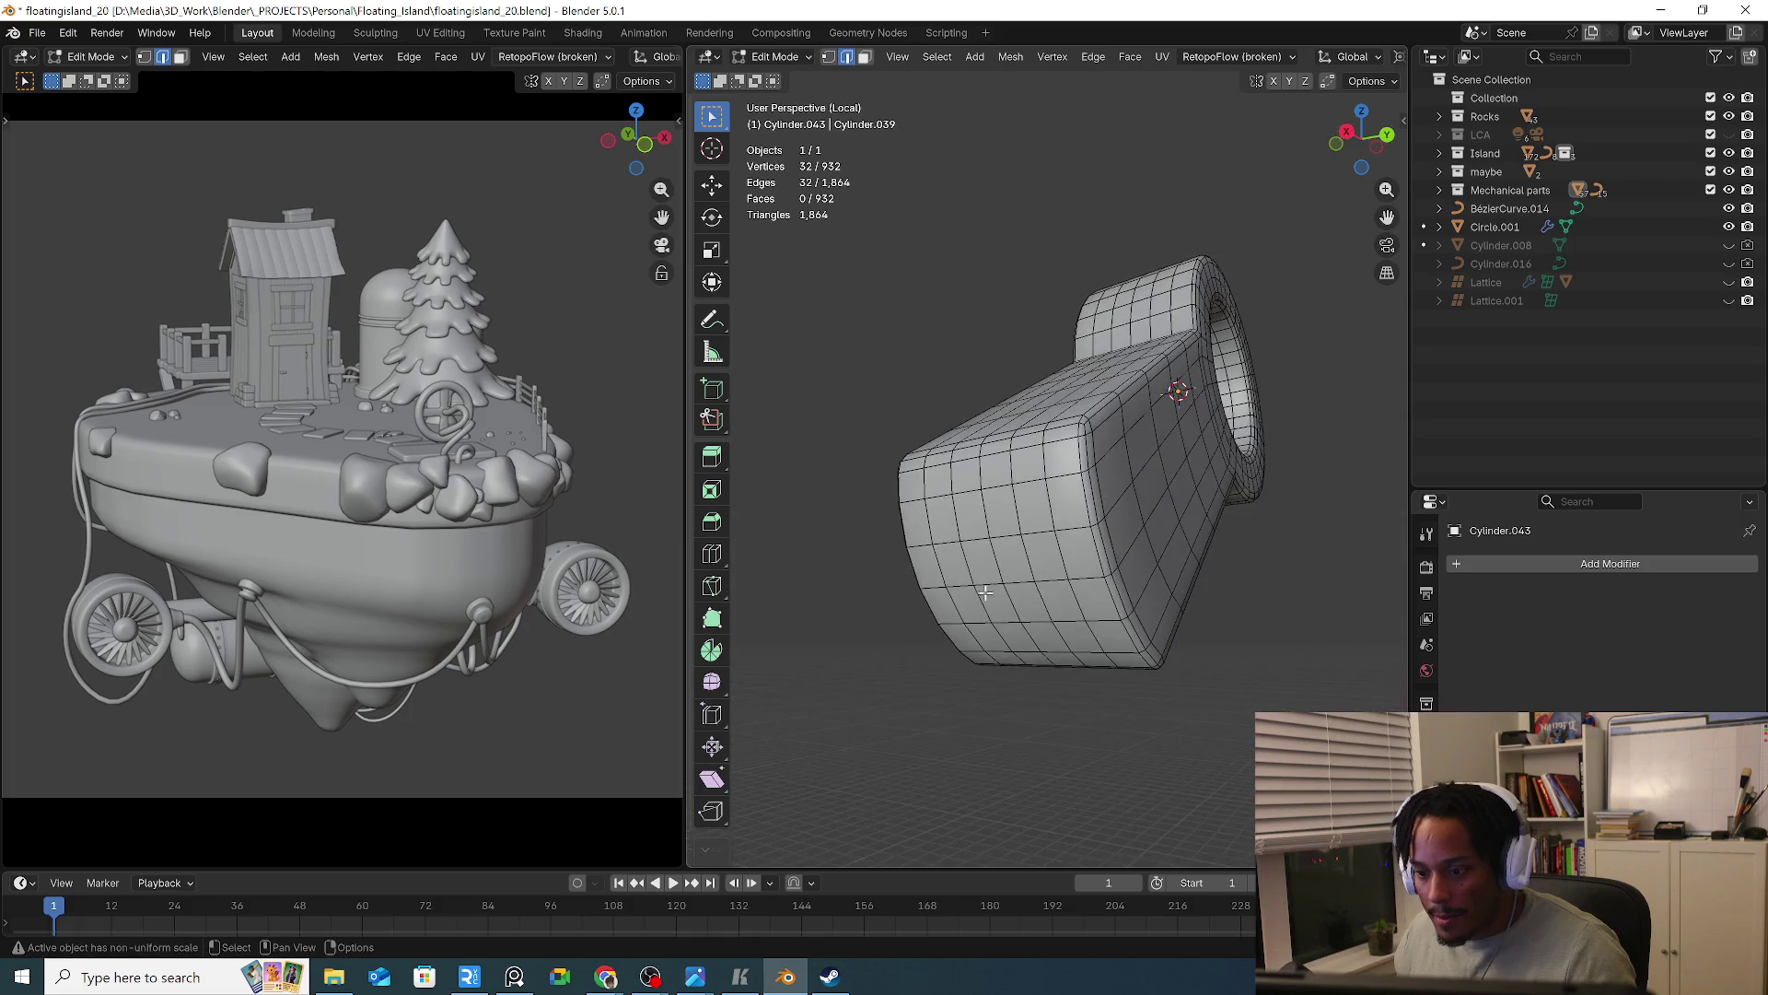
key("3")
left_click(1013, 578)
key("ctrl+KP_Add")
key("ctrl+KP_Add")
key("ctrl+KP_Add")
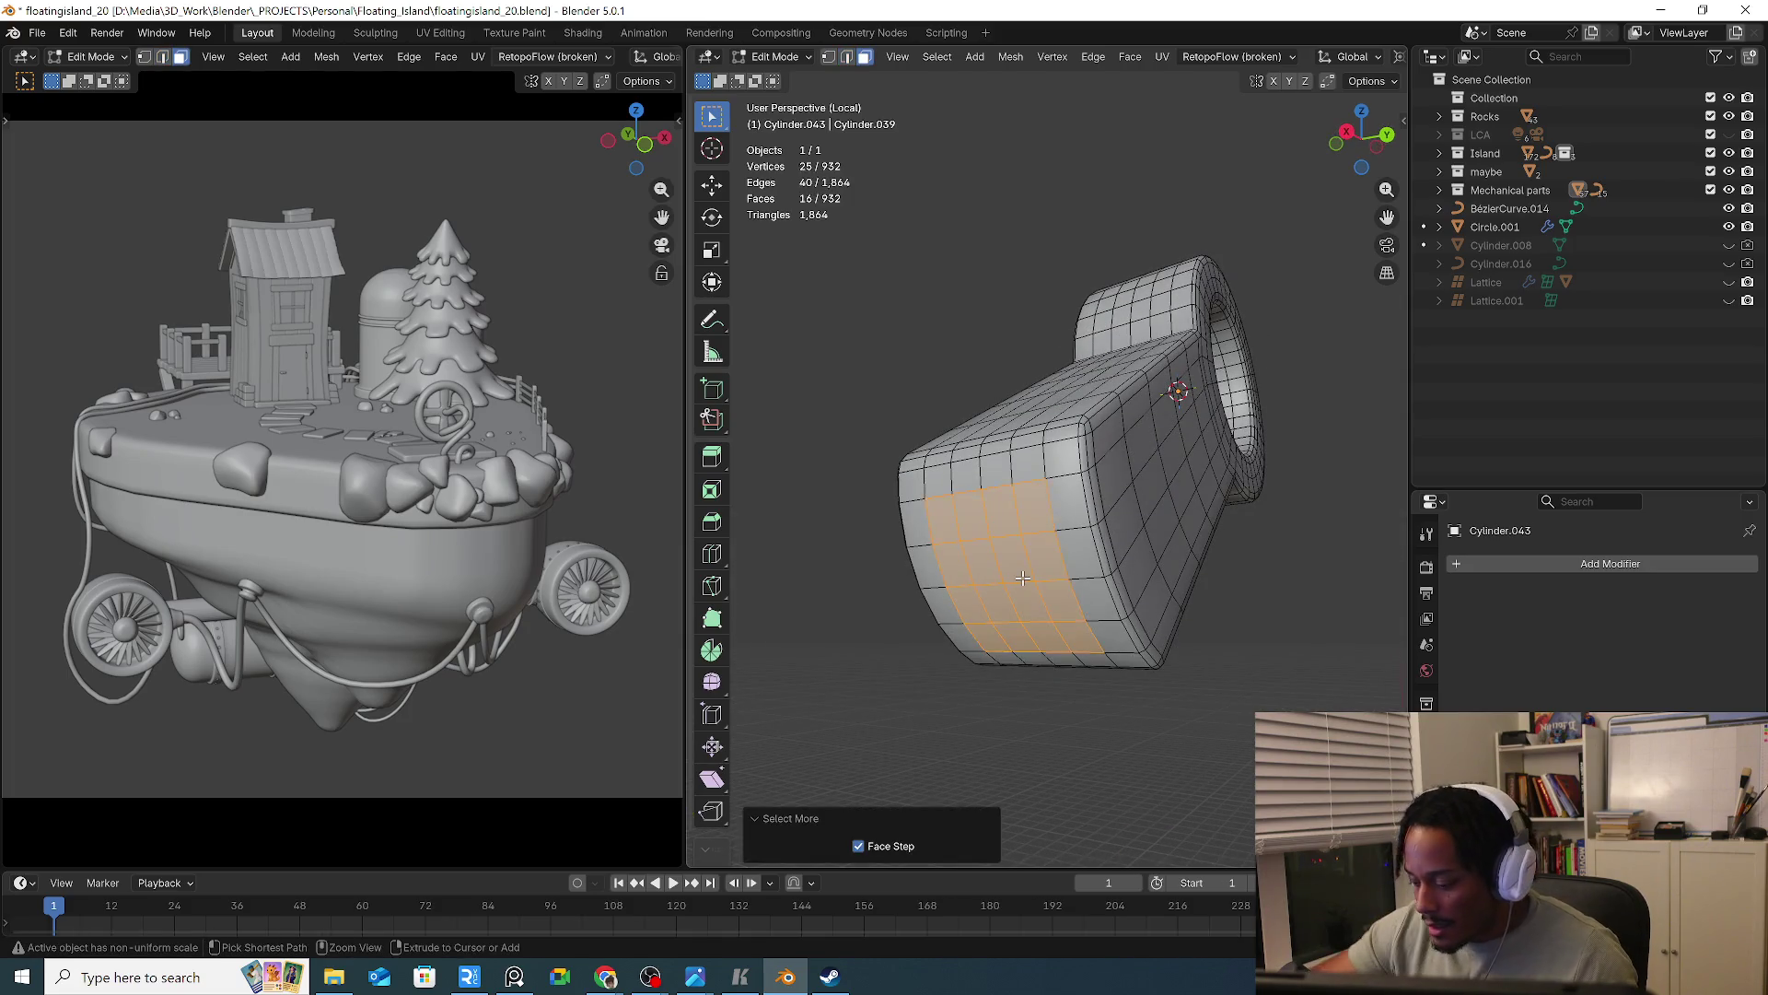
key("ctrl+KP_Add")
key("ctrl+KP_Add")
mouse_move(1170, 566)
middle_mouse_down()
mouse_move(1085, 587)
mouse_move(1077, 611)
middle_mouse_up()
key("ctrl+KP_Add")
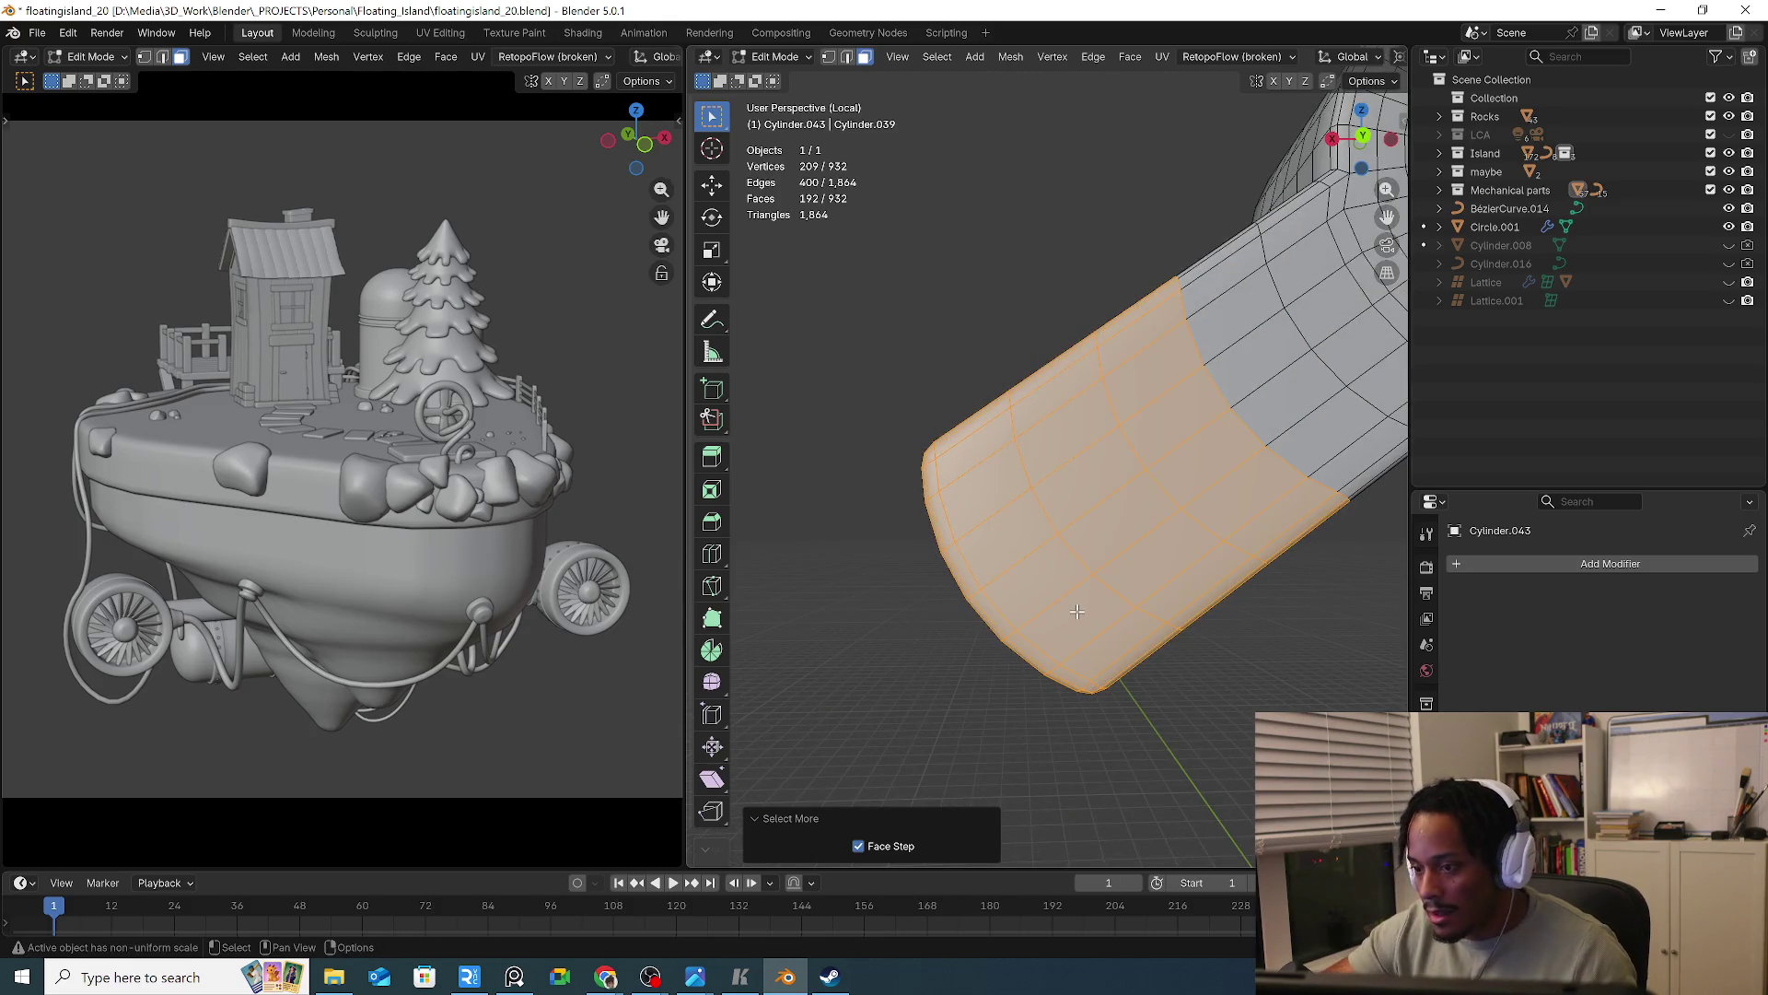
Extrude the end faces along their normals, leaving the new section in place
key("alt+e")
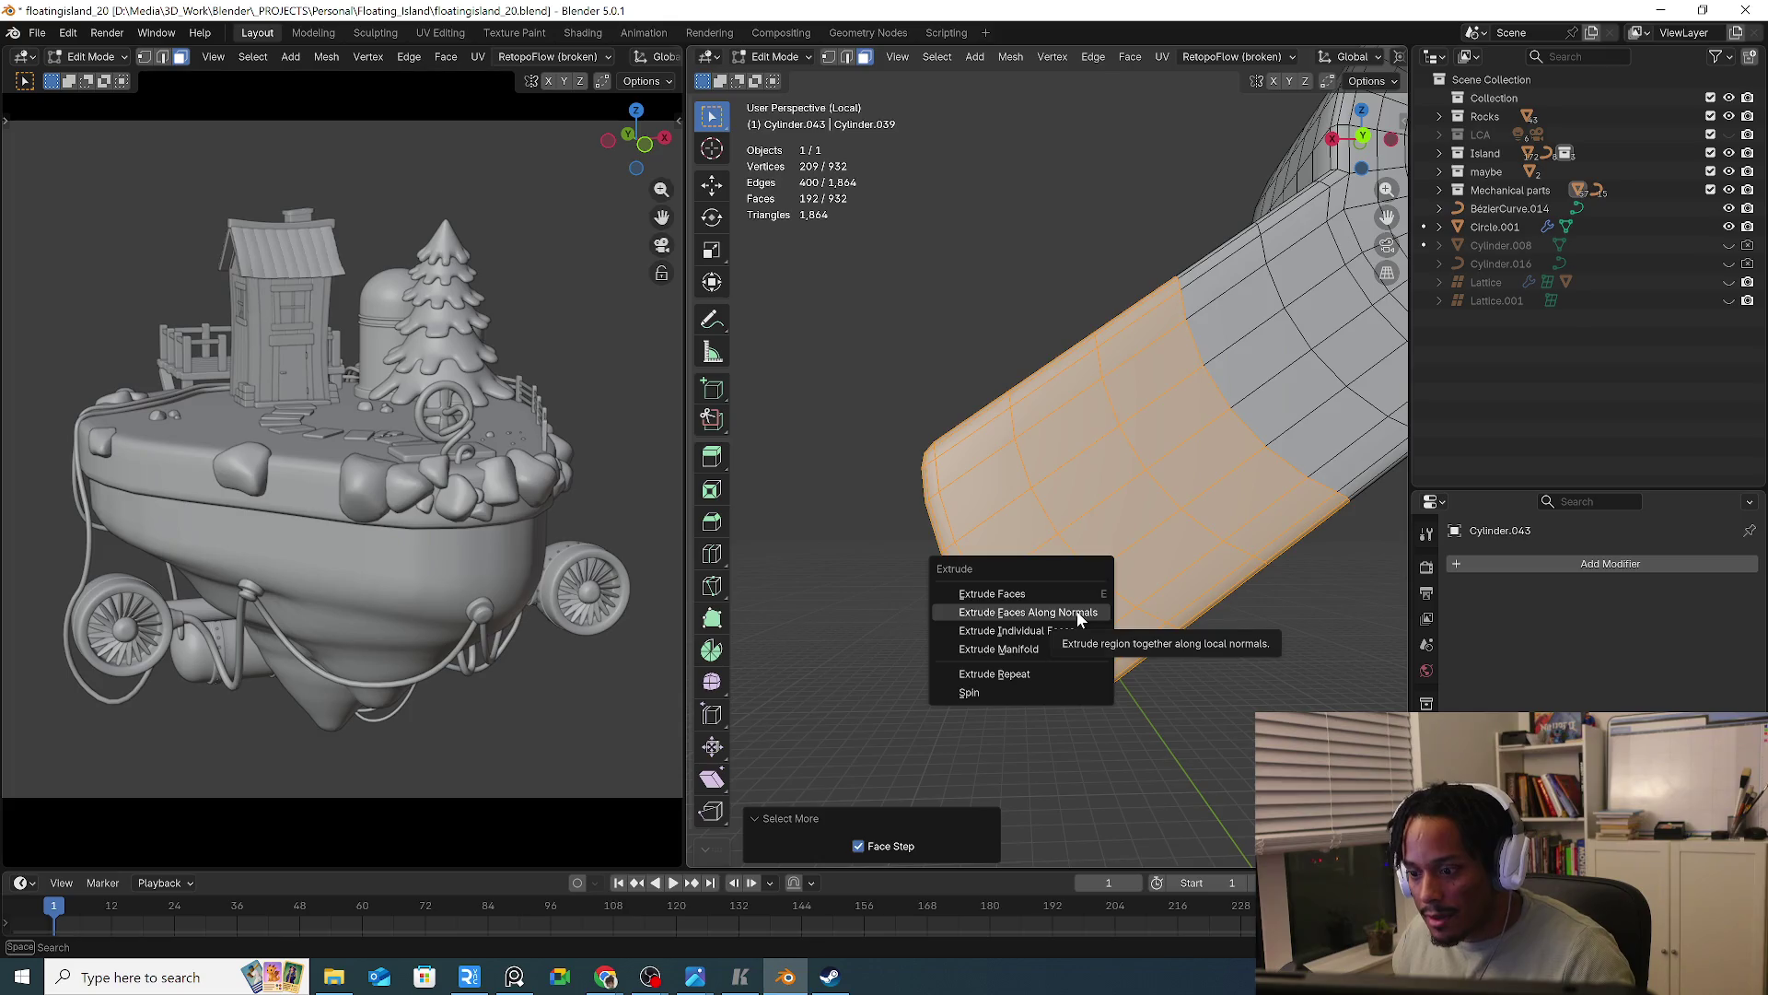
left_click(1074, 611)
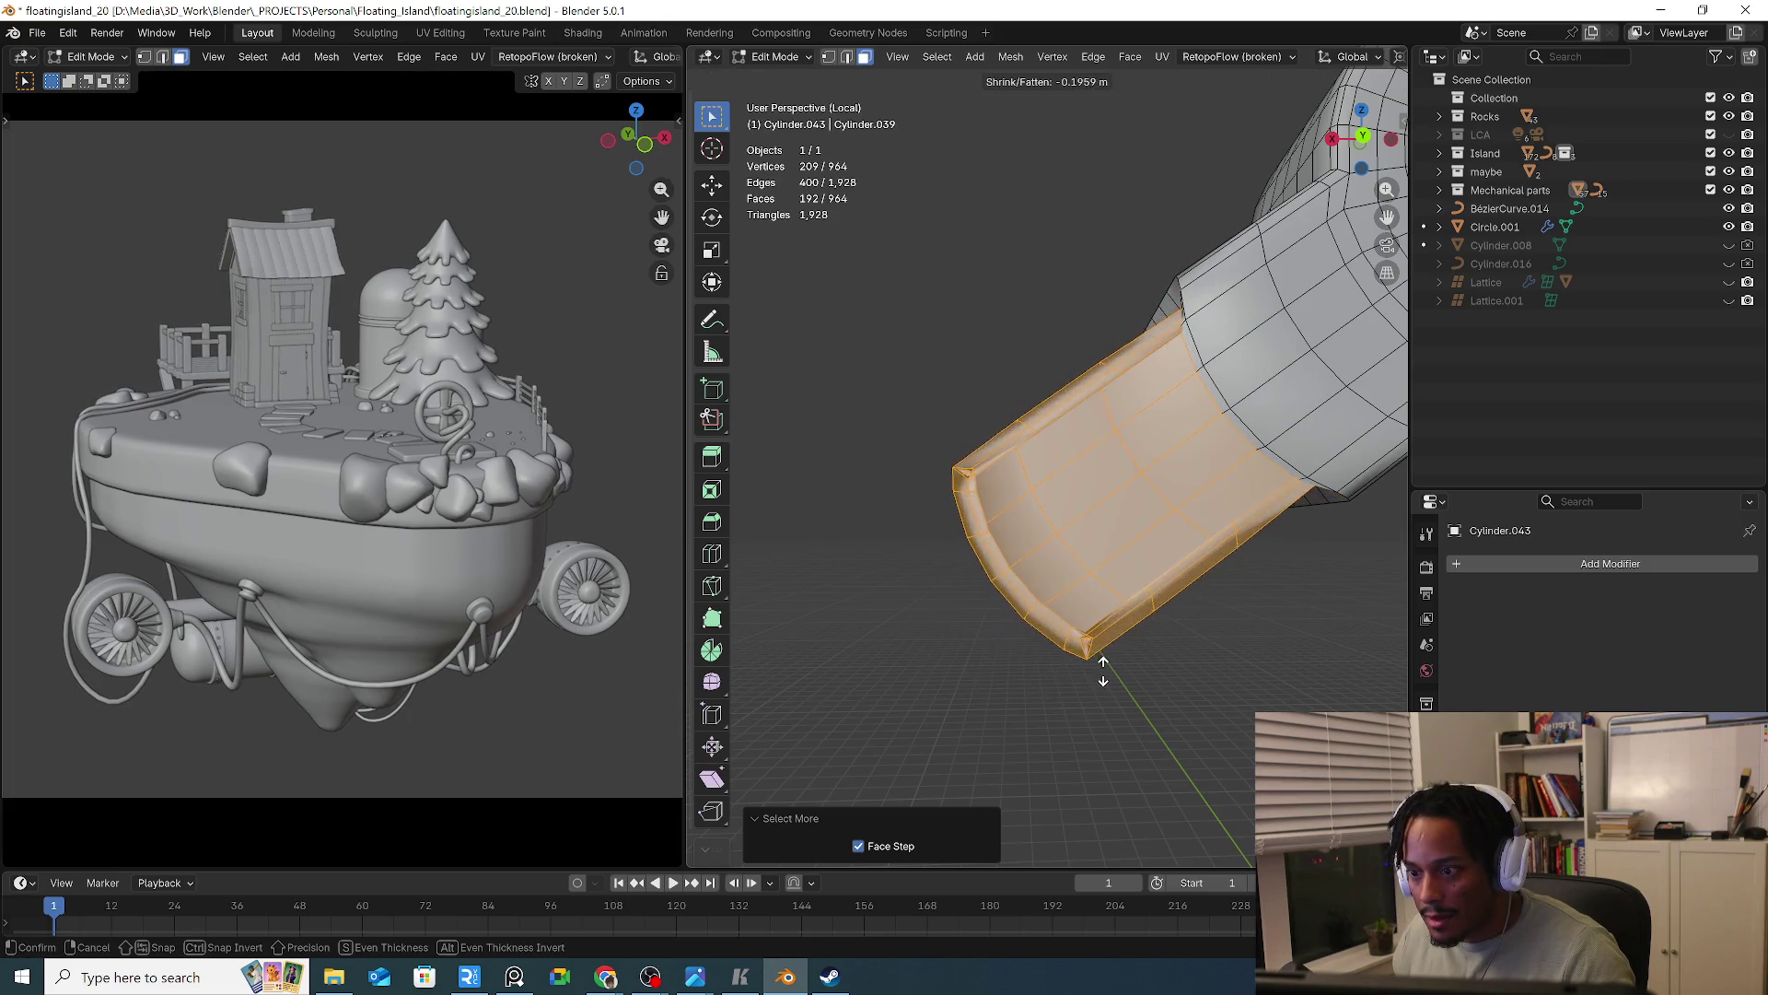
right_click(1087, 669)
middle_click_drag(1088, 670, 1172, 672)
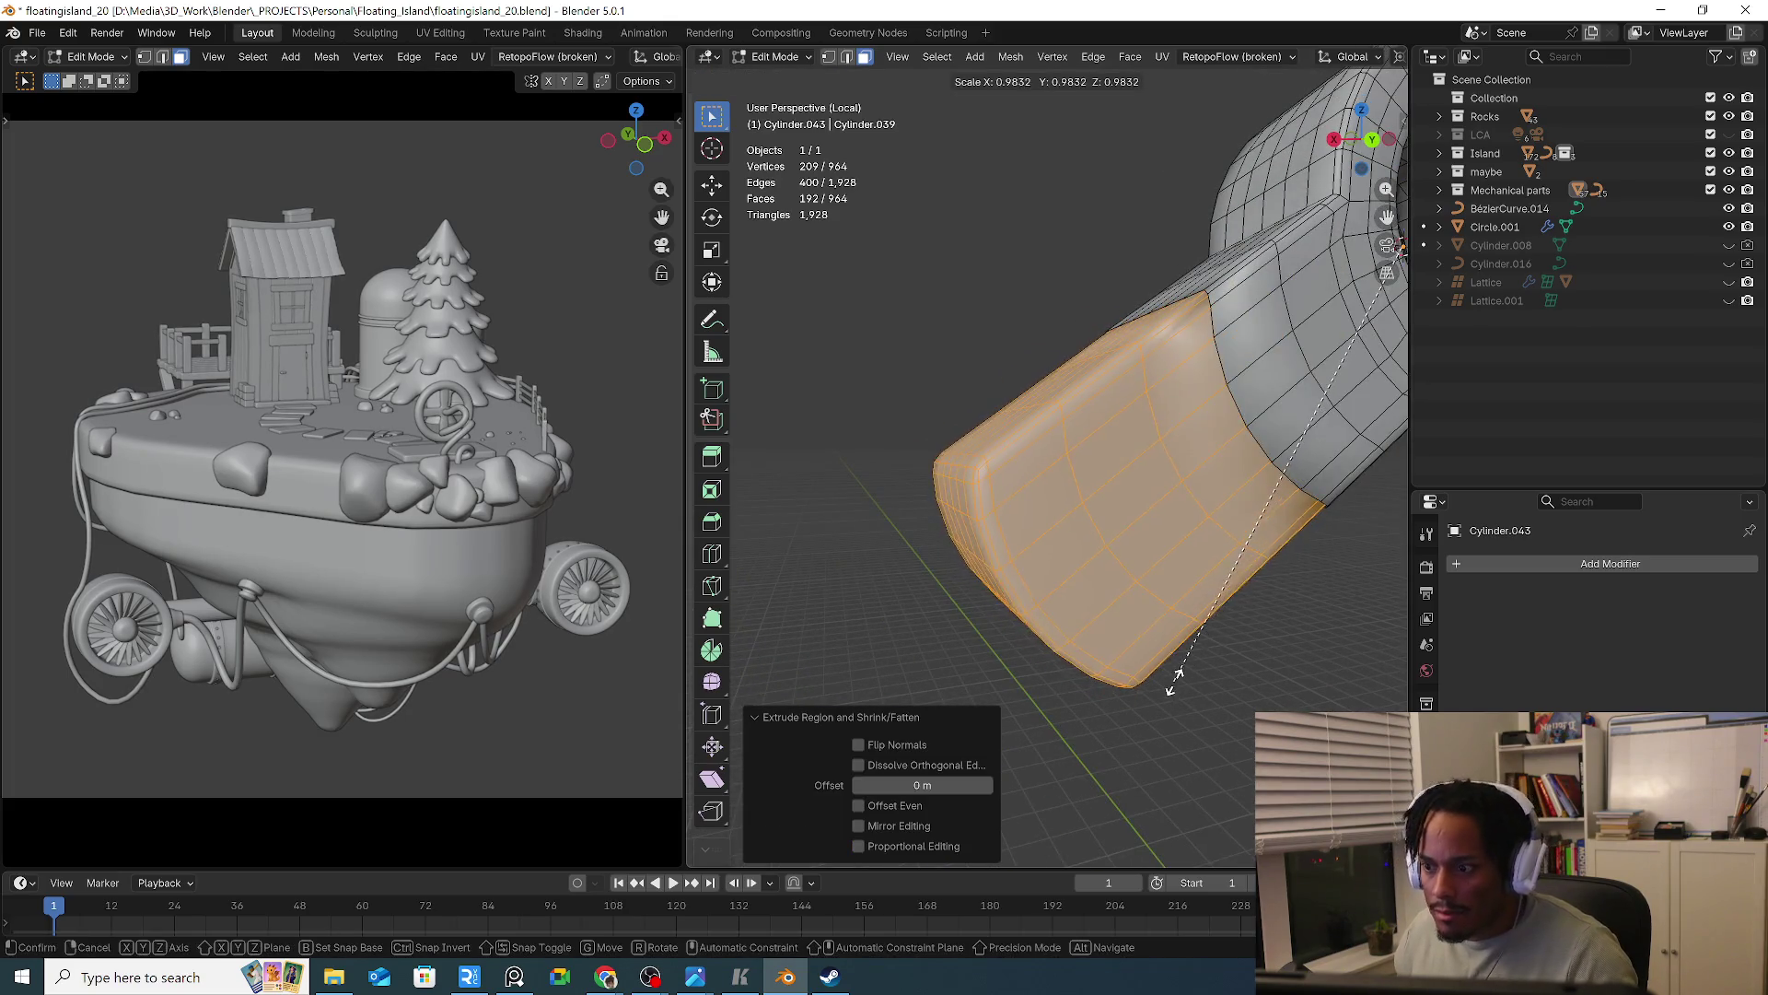
scroll(1271, 56, "right", 5)
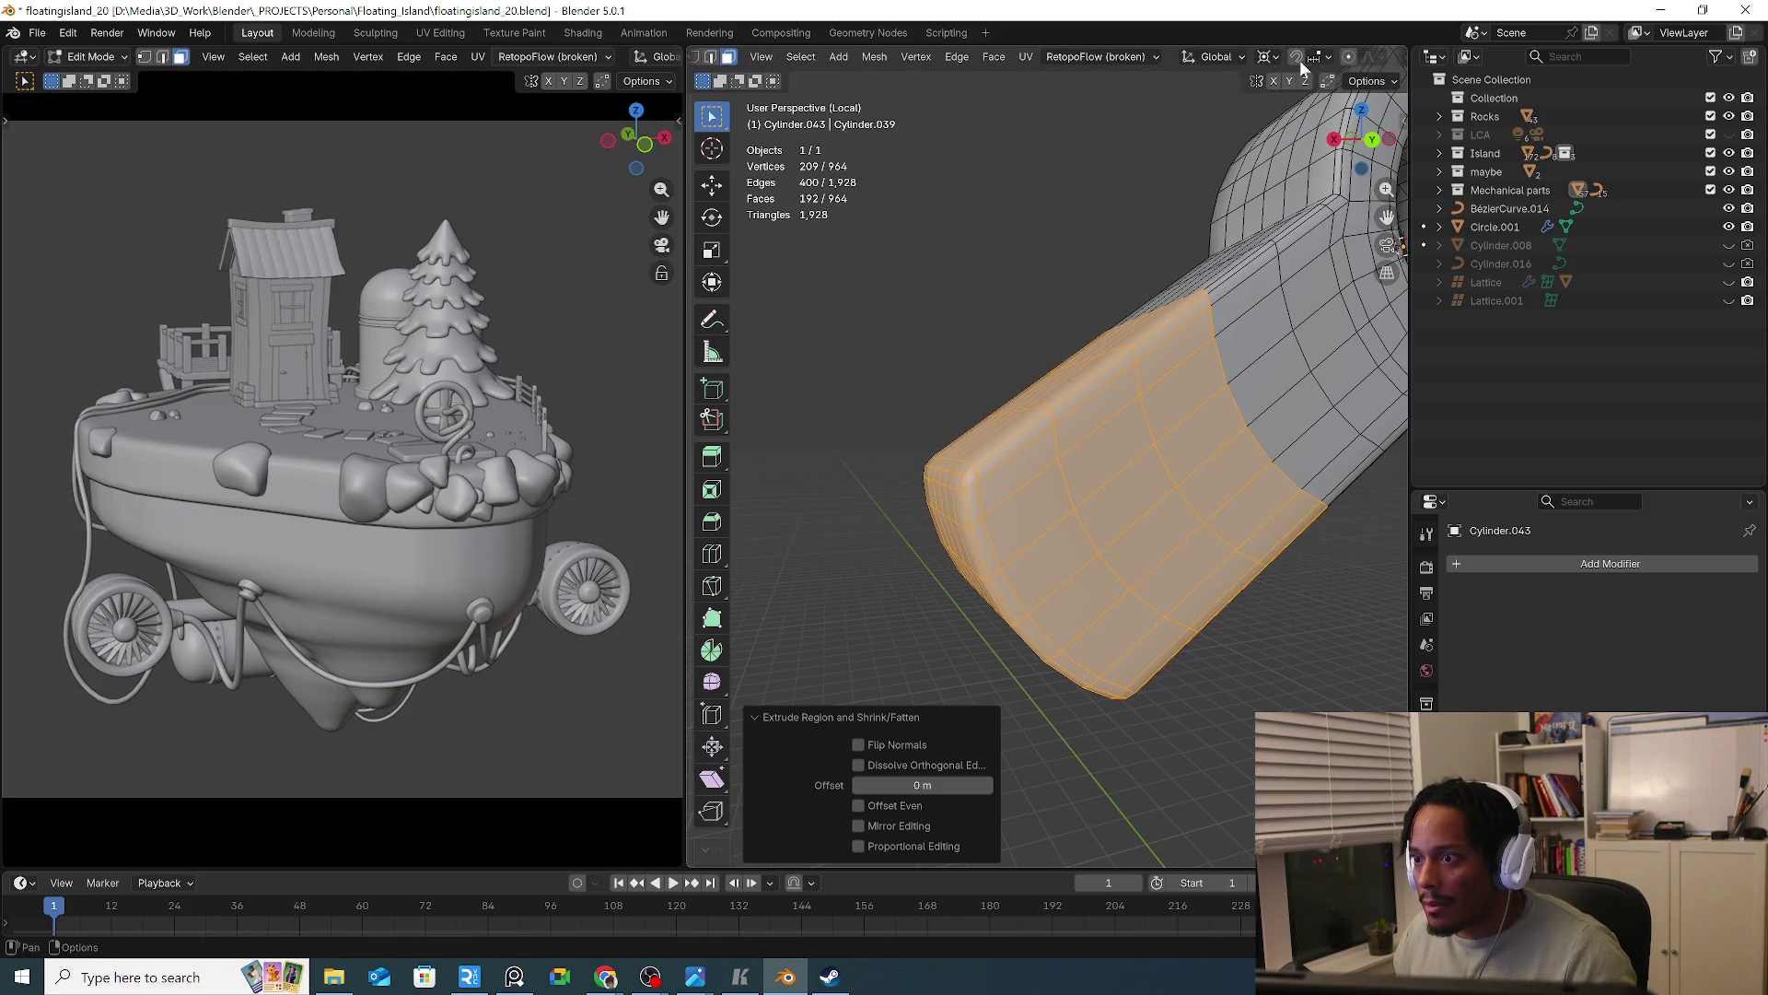
Scale the extruded faces to 0.774, then 0.951, and exit Local View
left_click(1265, 56)
mouse_move(1295, 287)
middle_mouse_down()
mouse_move(1240, 631)
mouse_move(1071, 599)
mouse_move(1216, 626)
middle_mouse_up()
key("s")
left_click(1234, 567)
key("s")
left_click(1245, 628)
key("KP_Divide")
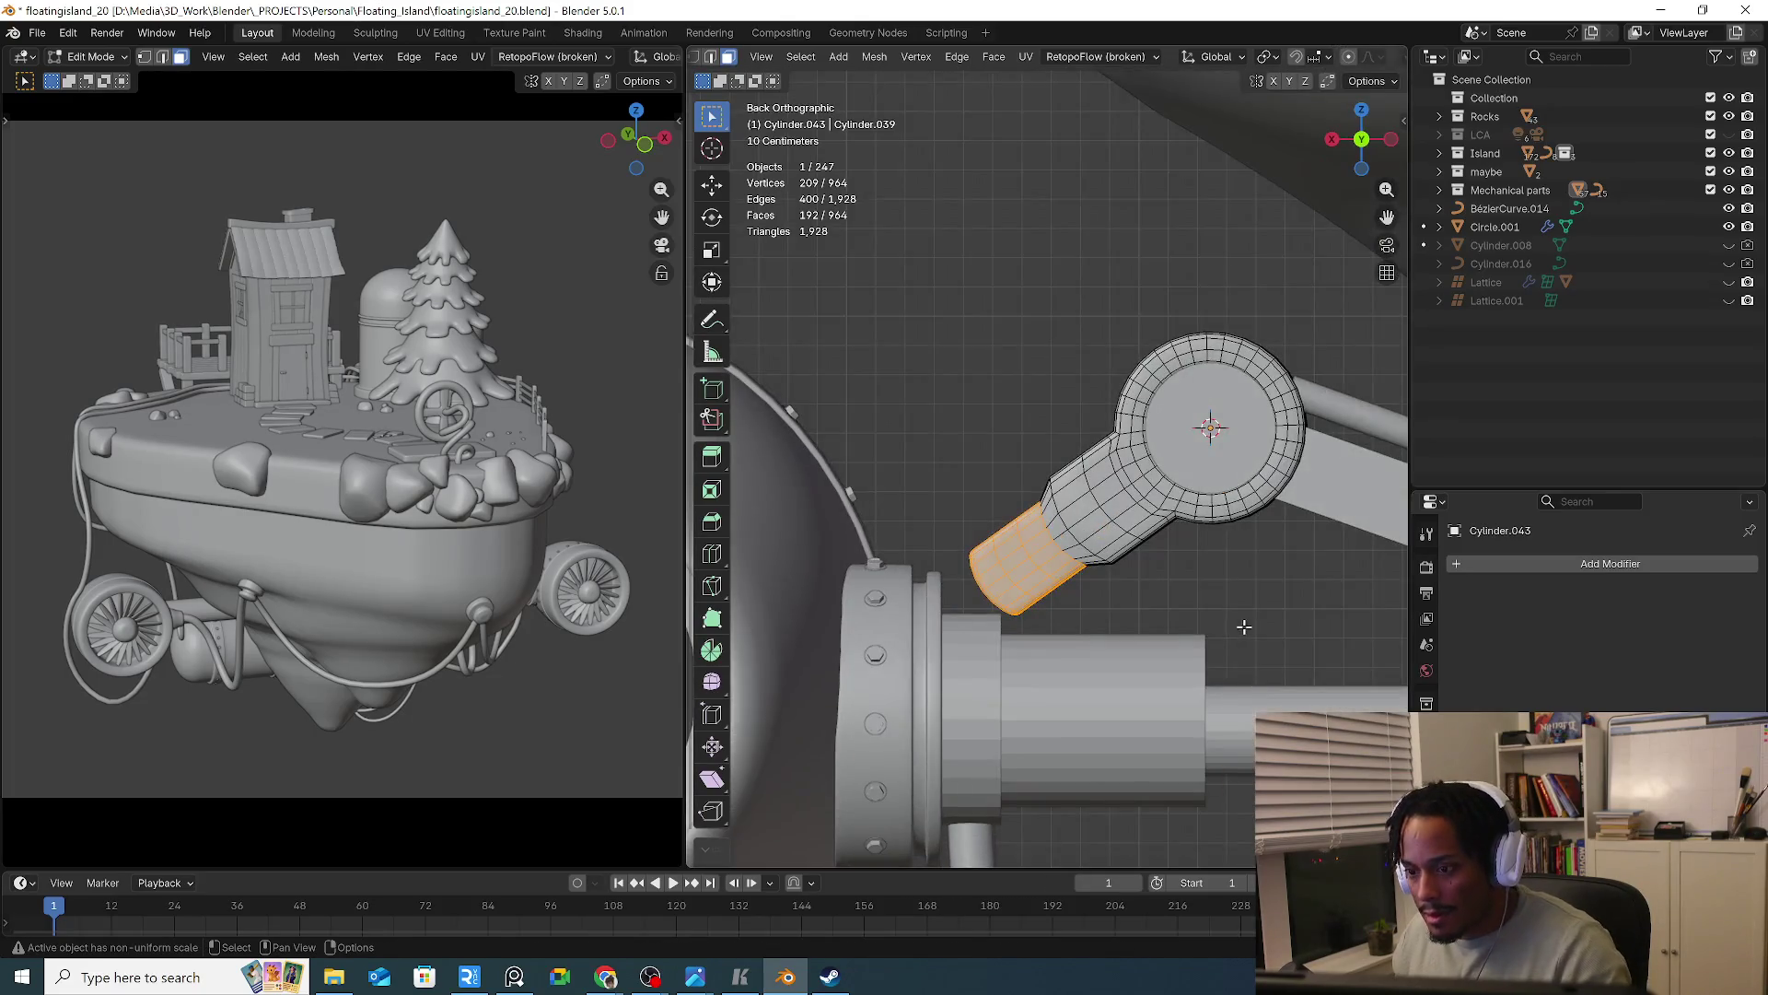
Move the lever's tip faces outward by 0.066122 m in X and −0.036209 m in Z
key("g")
key("x")
key("z")
key("z")
key("z")
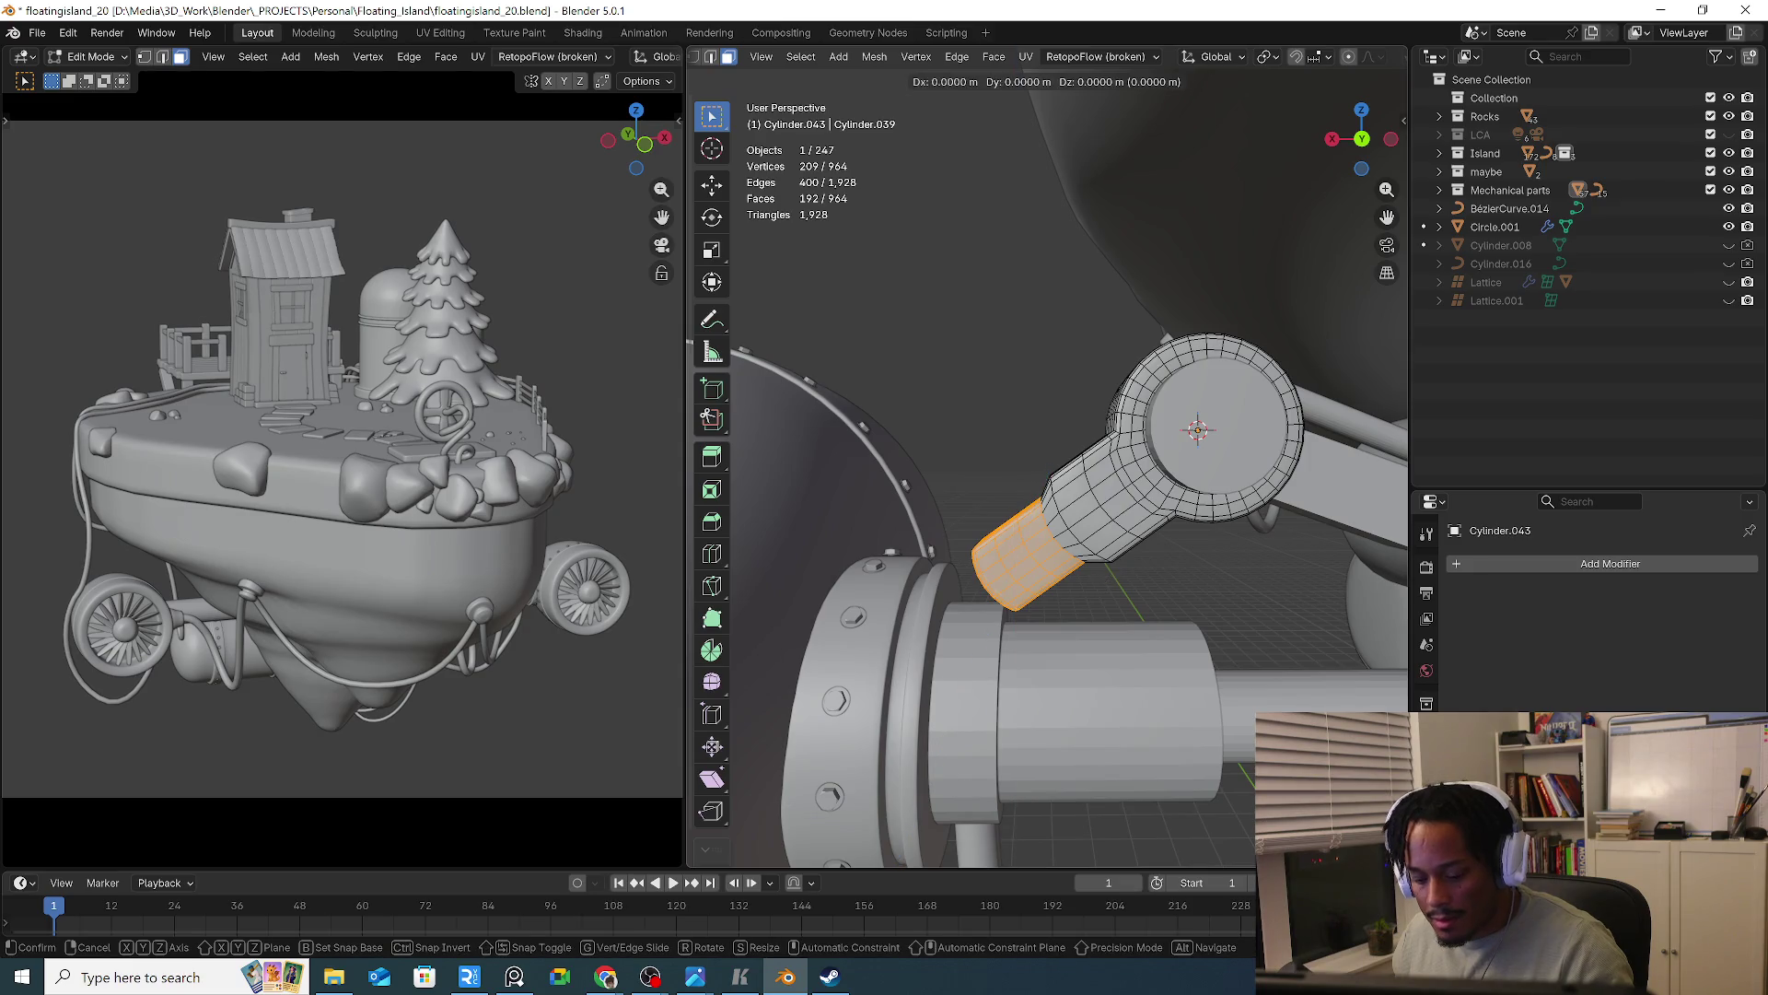
key("g")
key("Escape")
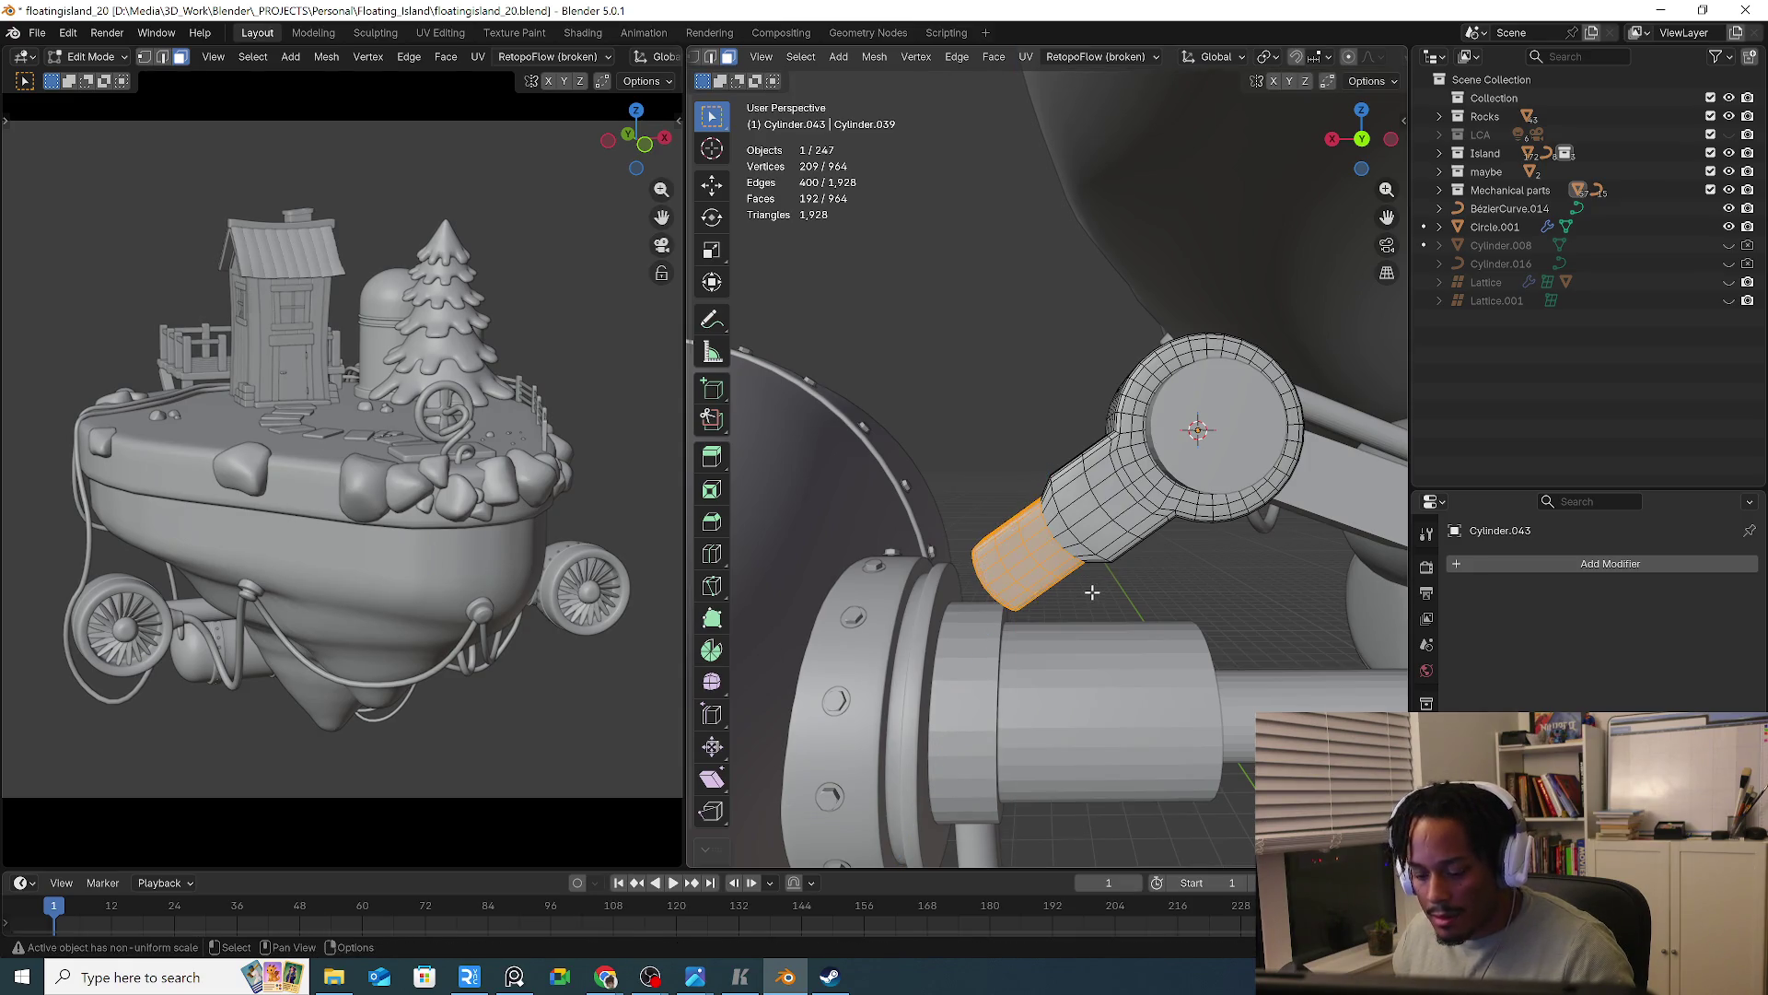
key("ctrl+KP_1")
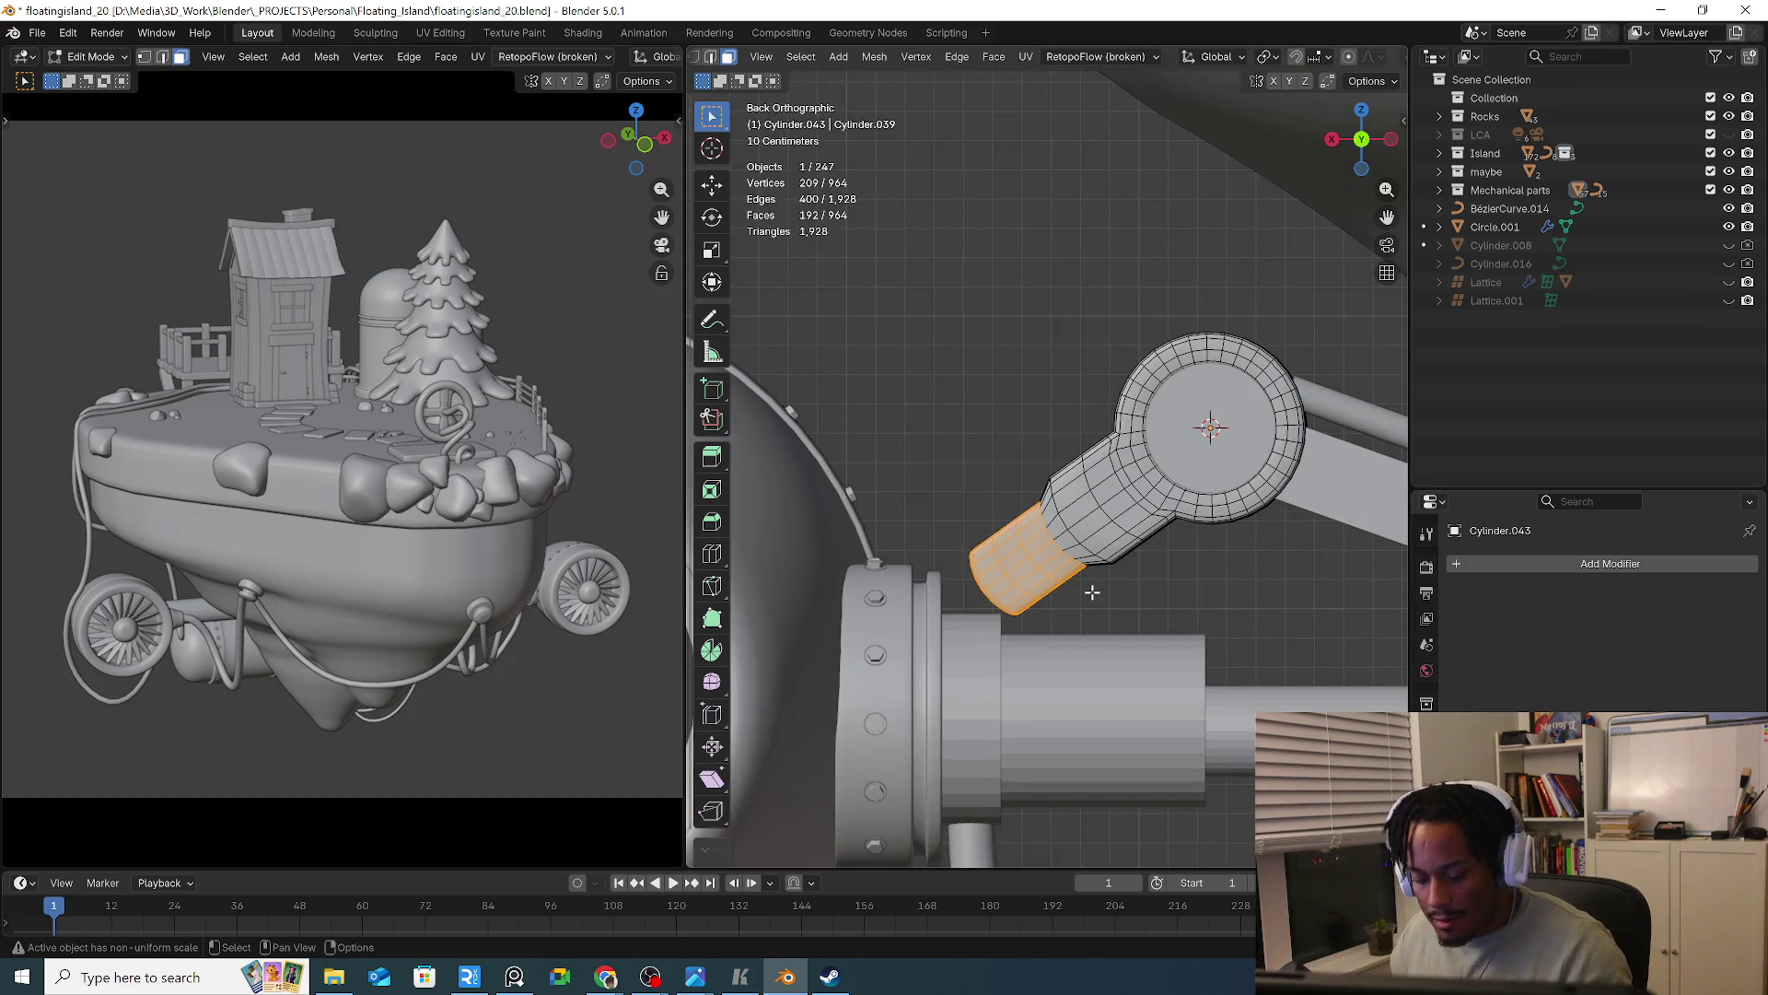
key("g")
key("z")
key("z")
key("z")
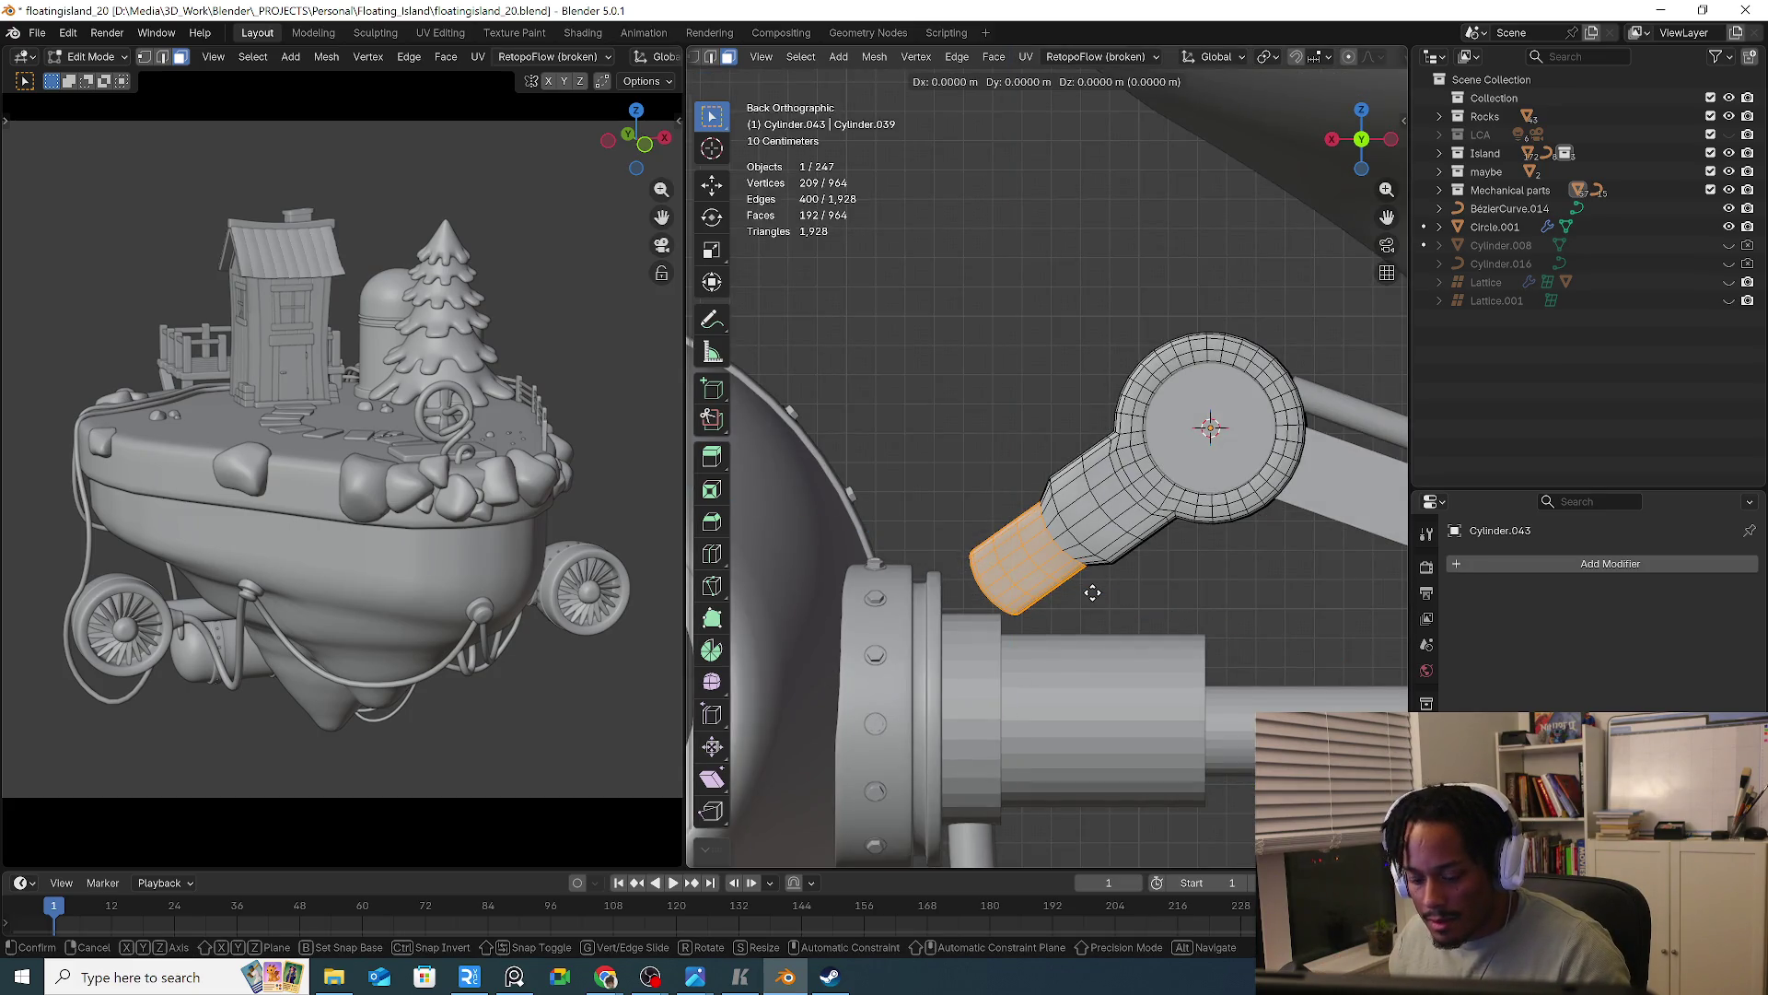
key("g")
key("g")
key("z")
key("z")
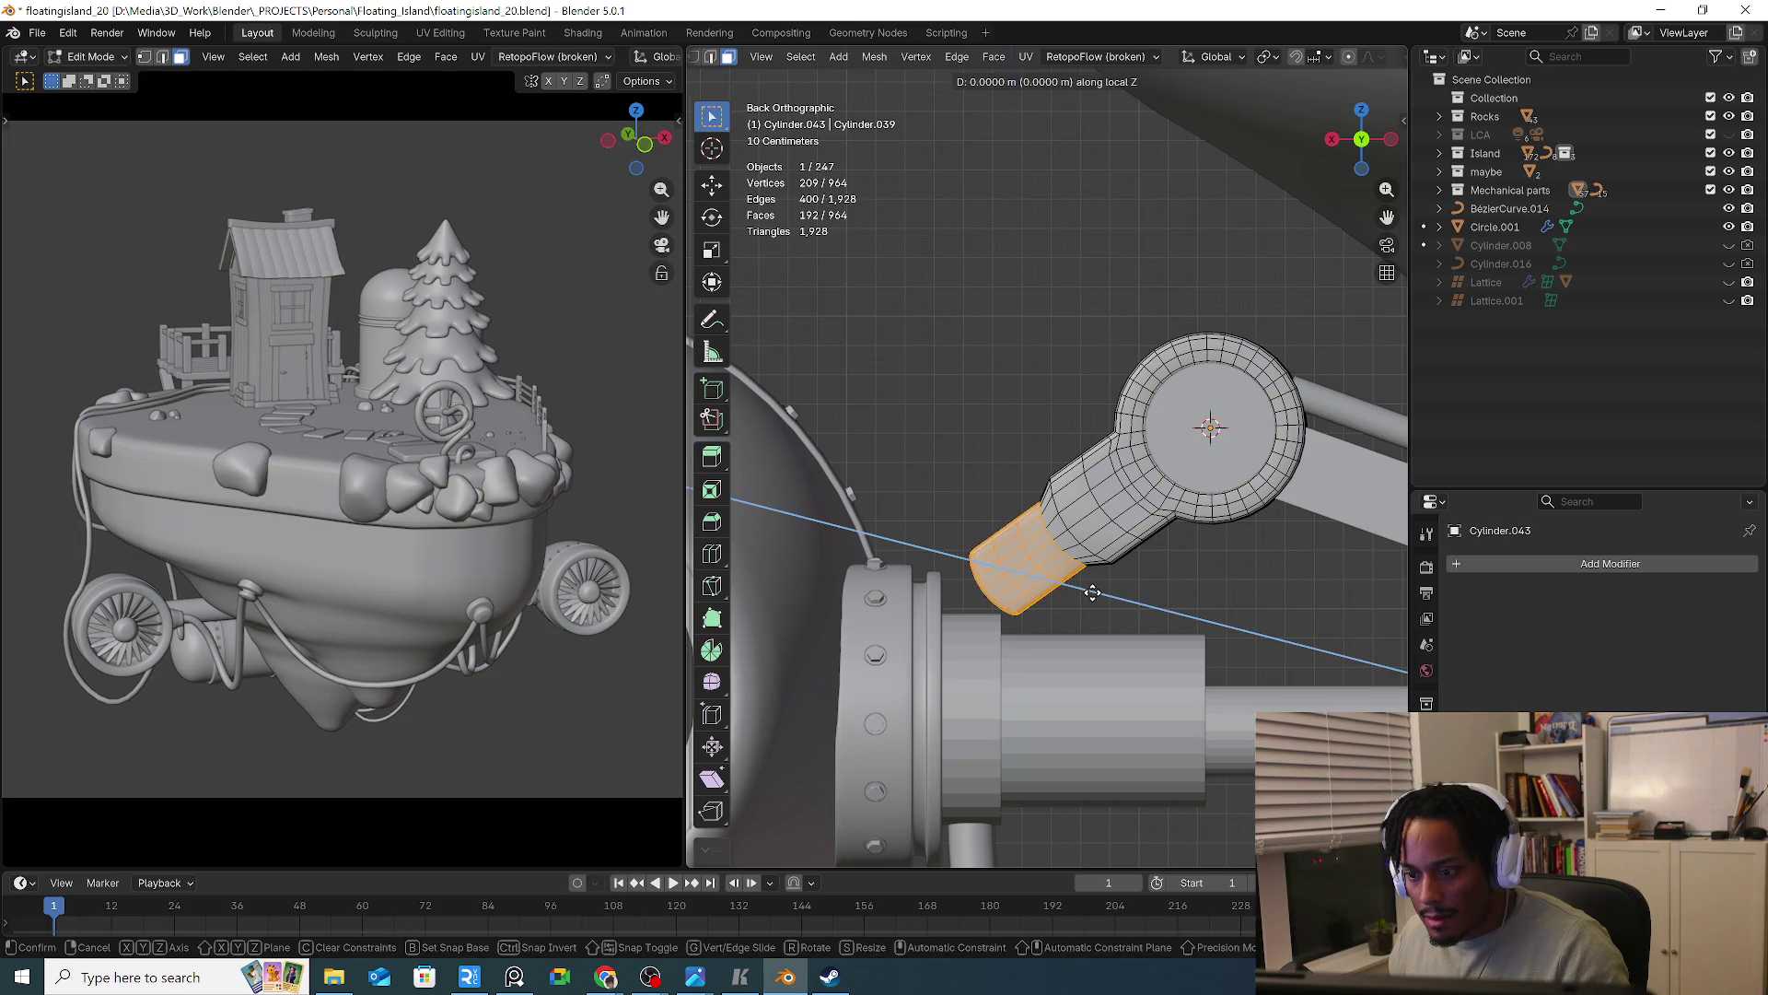
key("g")
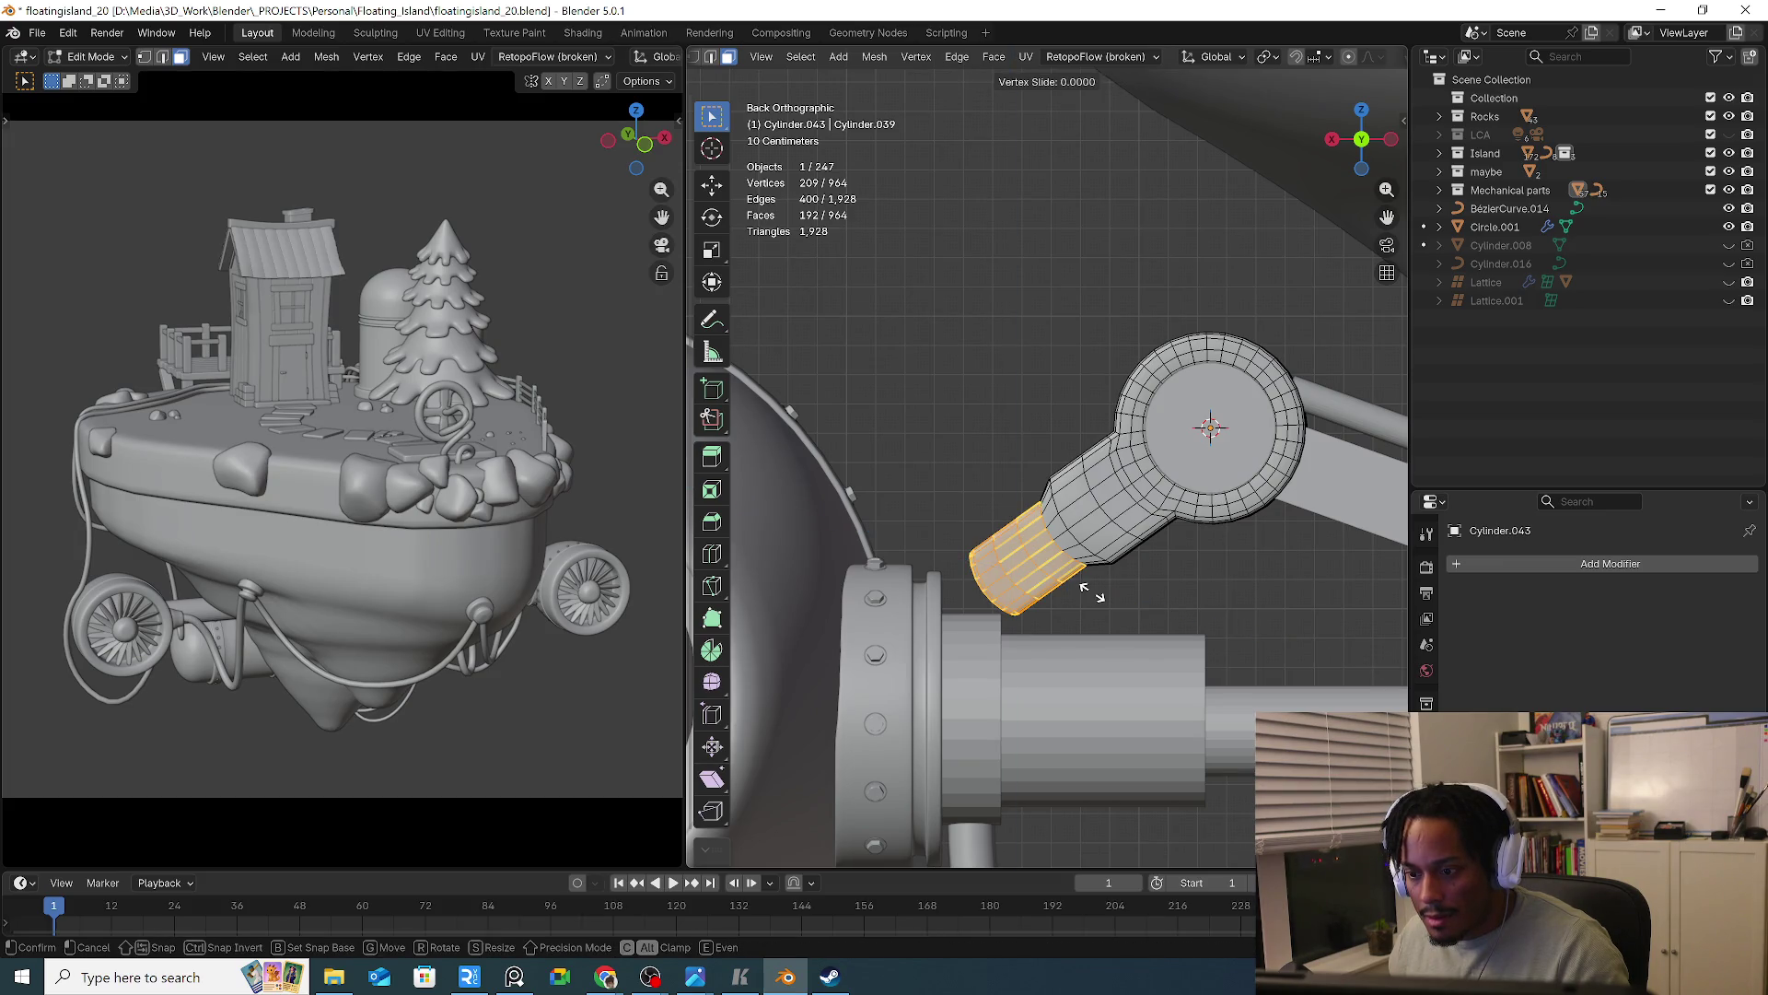
key("g")
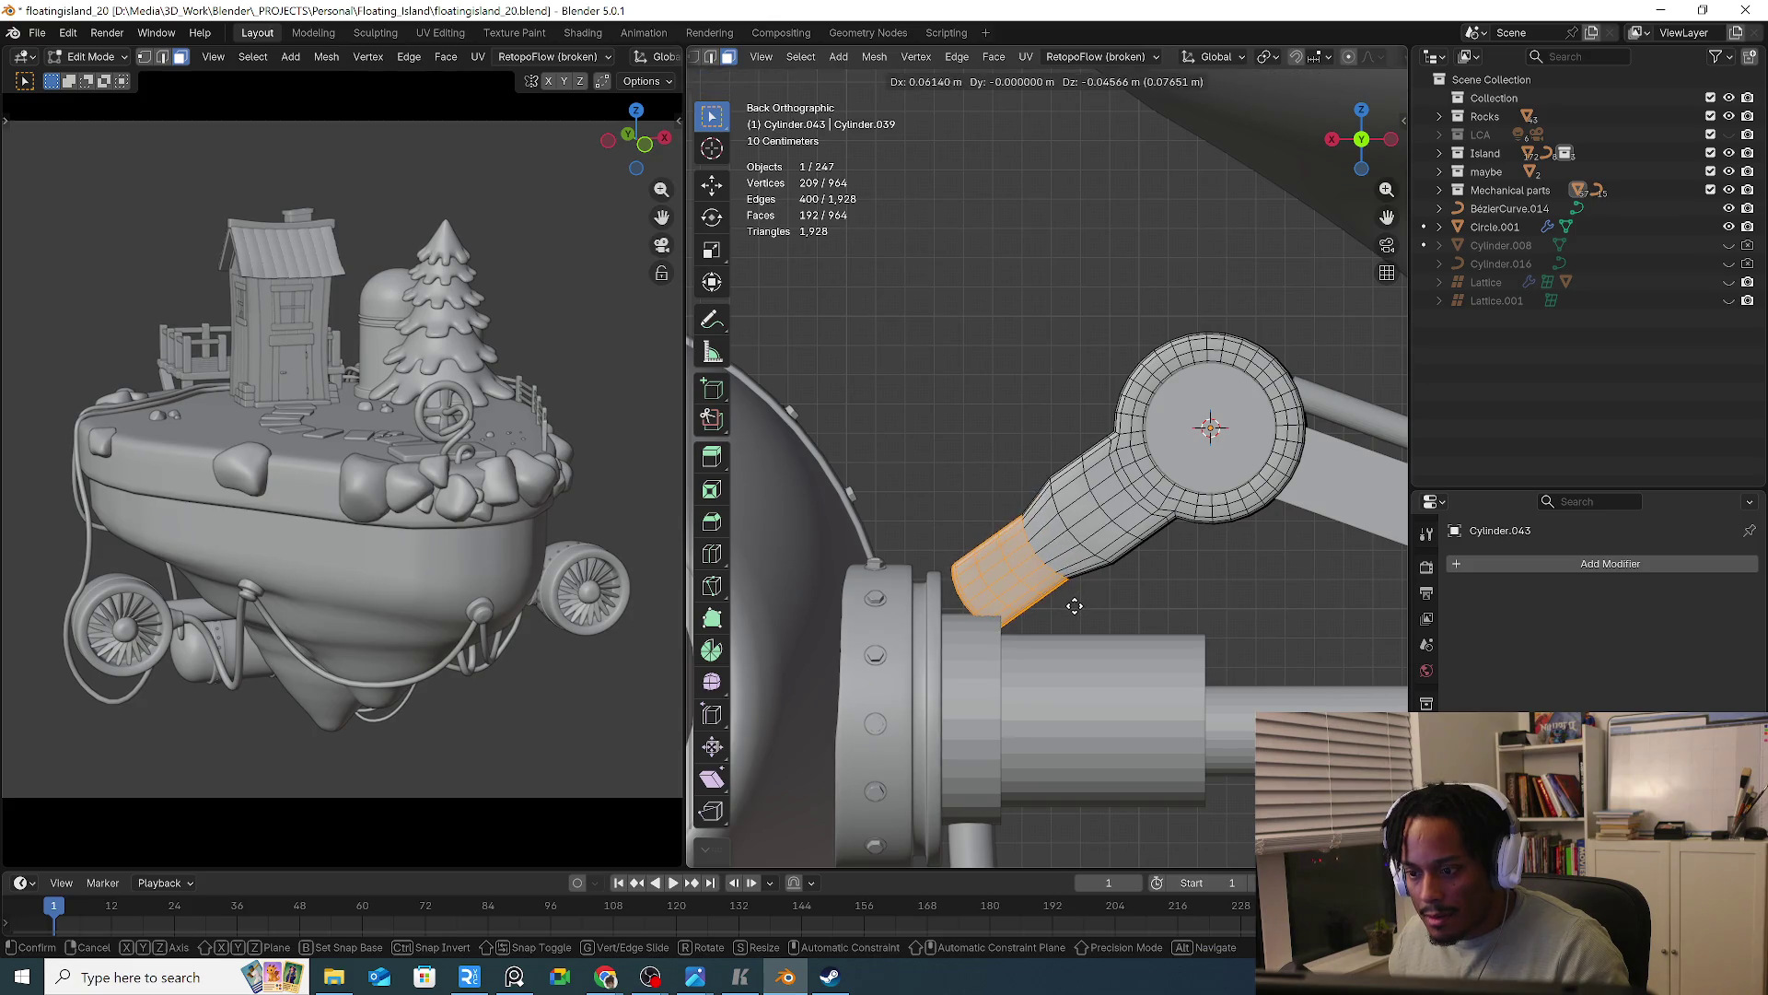
left_click(1072, 603)
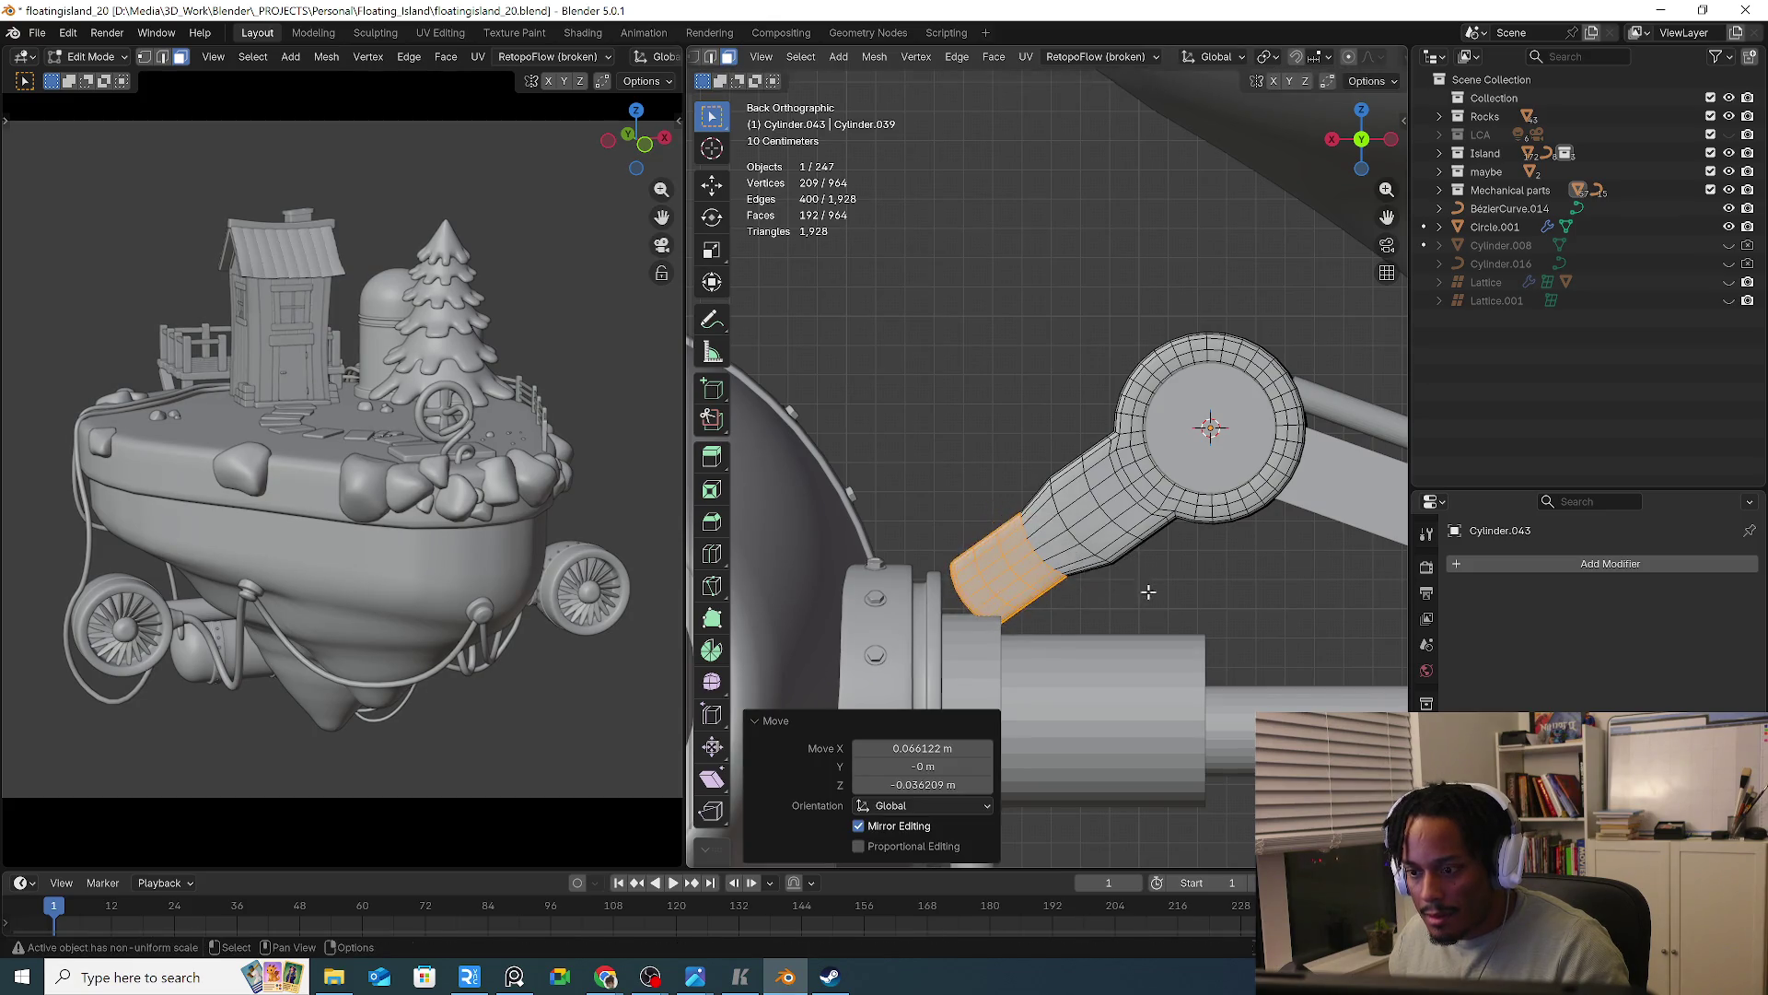
Cancel a vertical stretch of the tip faces and return to Object Mode
key("s")
key("z")
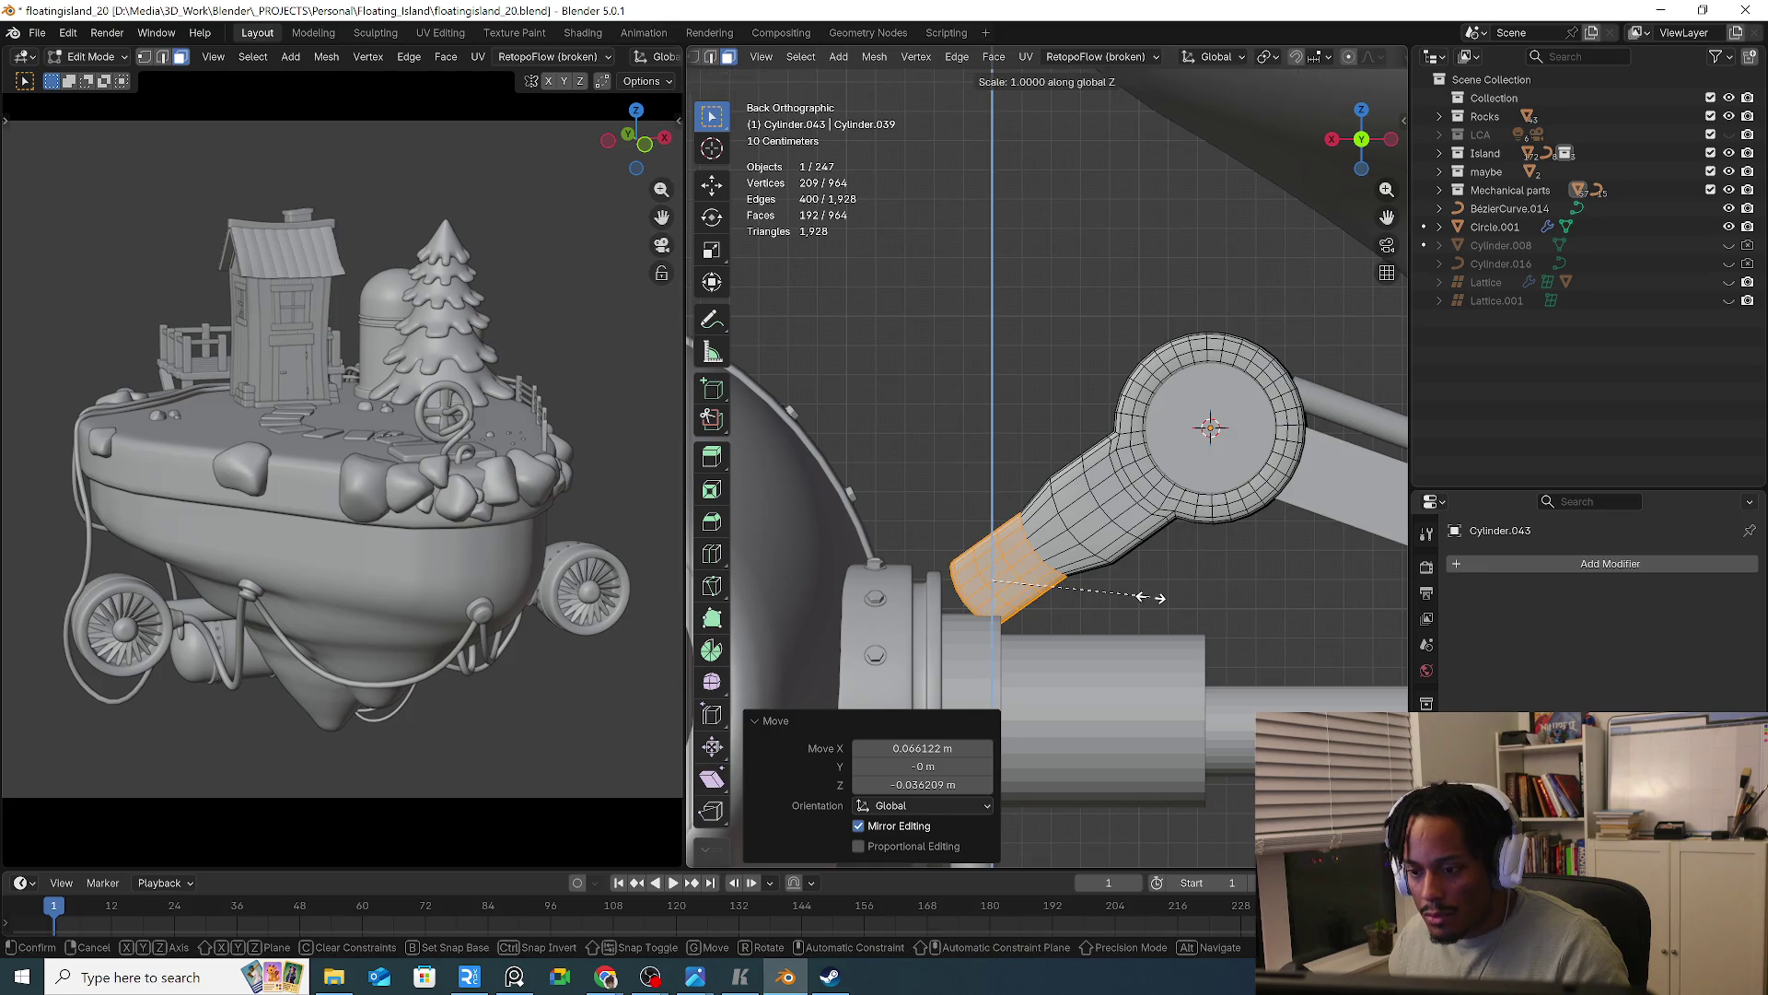
right_click(1145, 596)
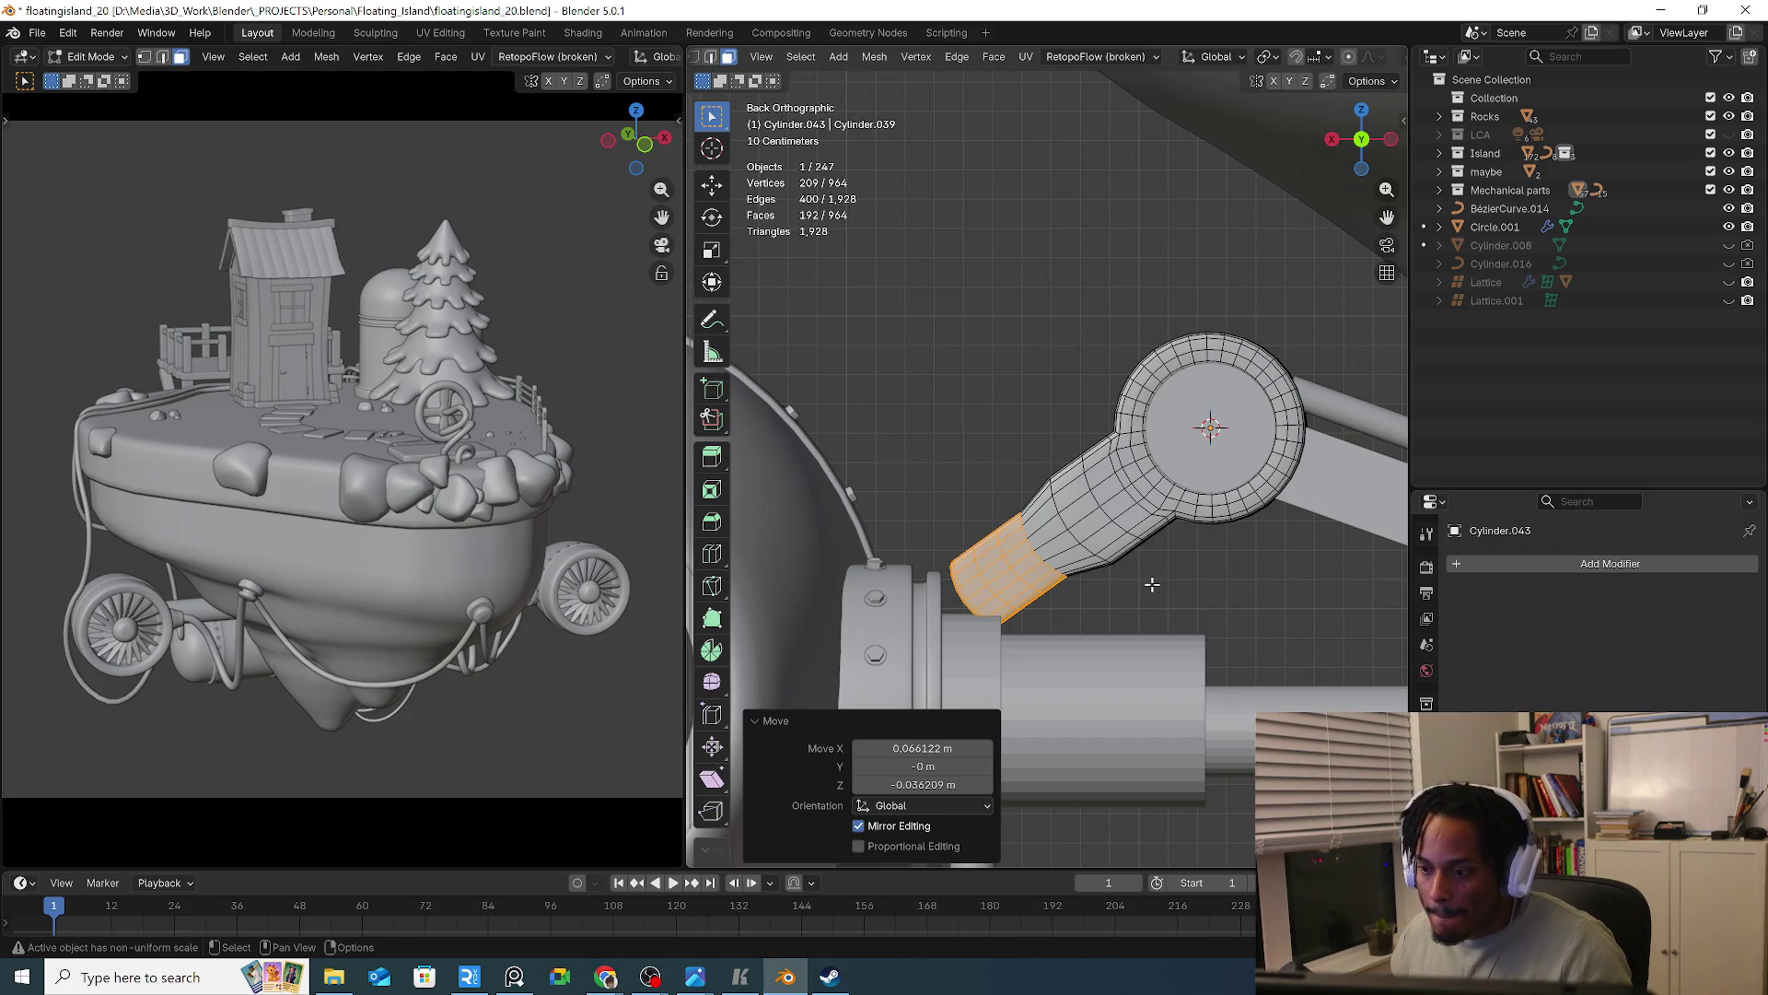
mouse_move(1063, 600)
middle_mouse_down()
mouse_move(1218, 718)
mouse_move(1042, 578)
mouse_move(1120, 576)
middle_mouse_up()
key("Tab")
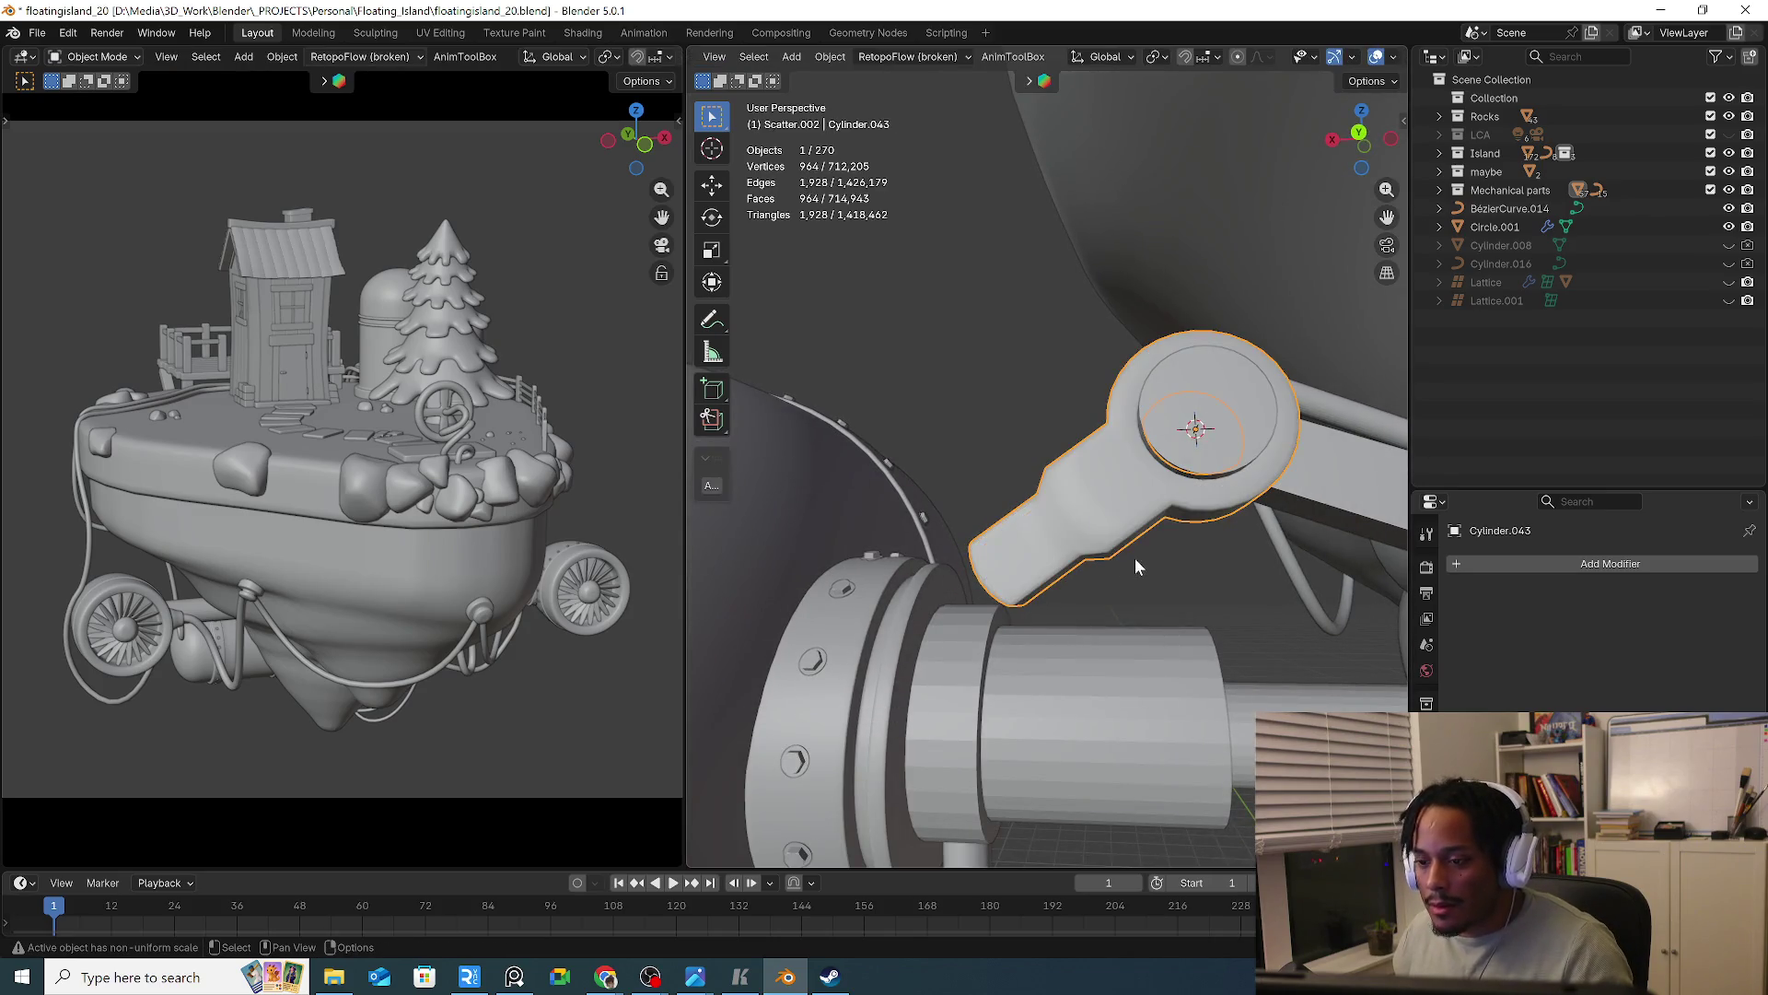
In the back view, rotate the arm piece to horizontal
key("KP_3")
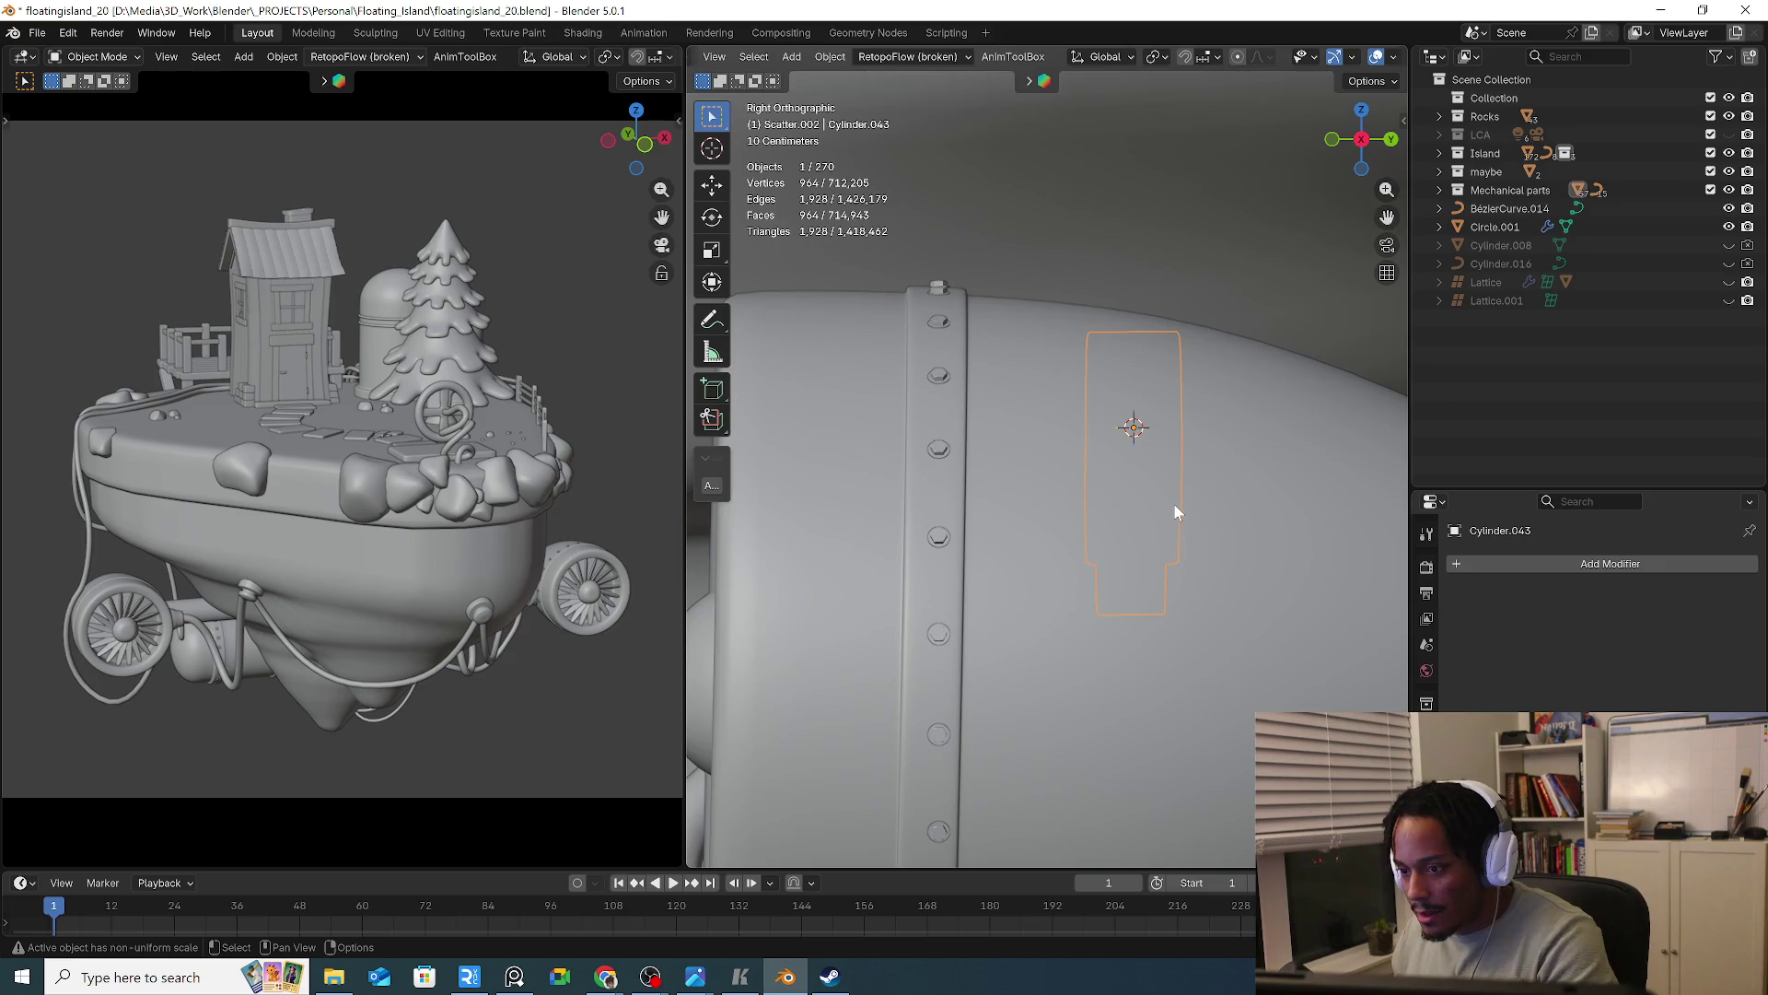
key("ctrl+KP_1")
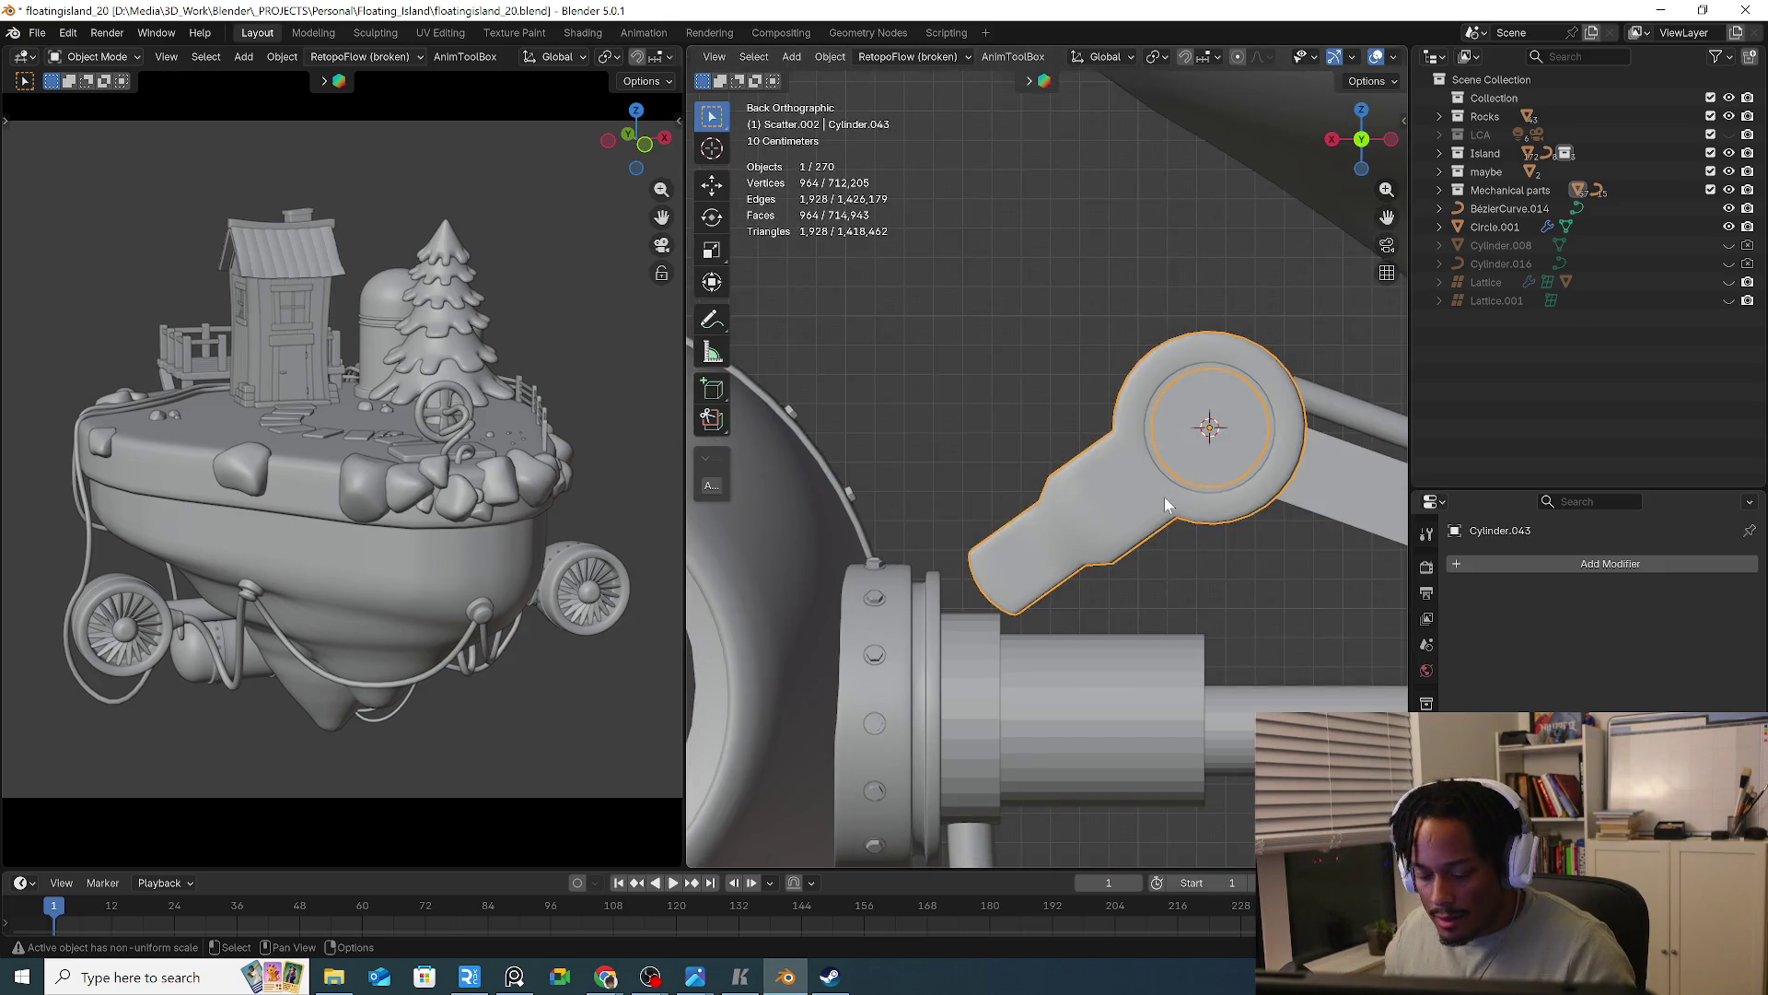
key("r")
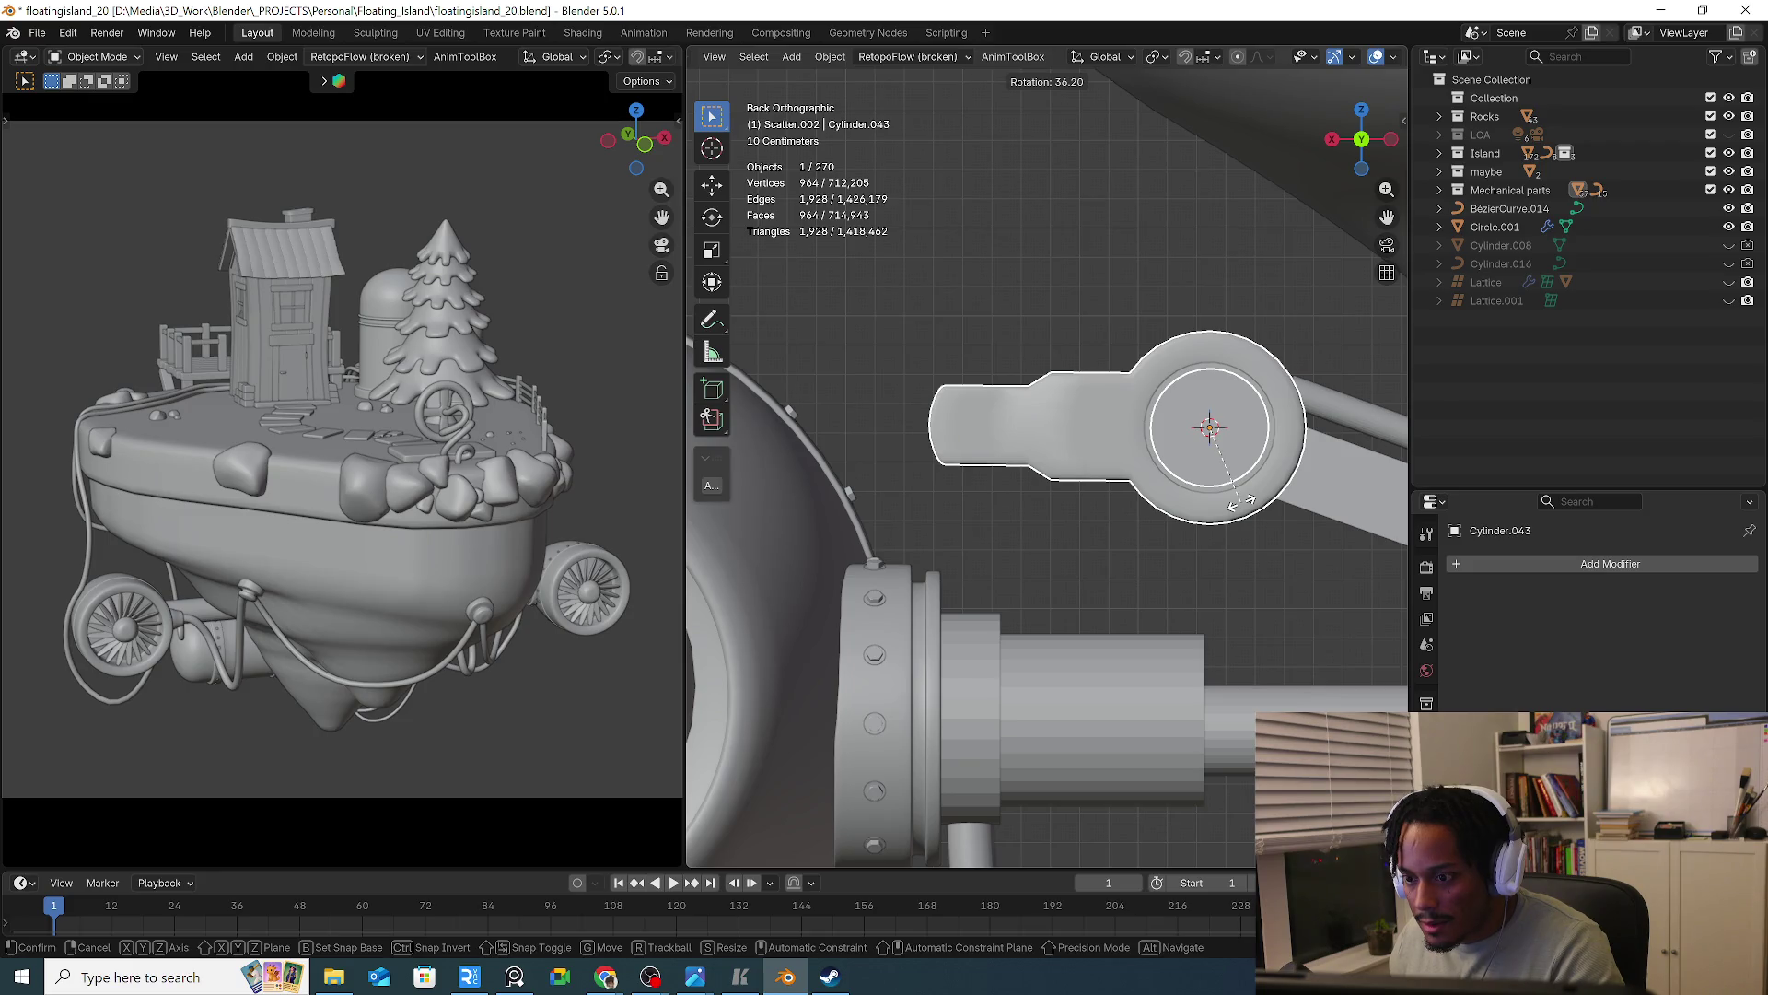
left_click(1241, 500)
mouse_move(1216, 534)
middle_mouse_down("alt")
mouse_move(1246, 548)
mouse_move(1210, 555)
mouse_move(1103, 512)
mouse_move(1125, 521)
middle_mouse_up("alt")
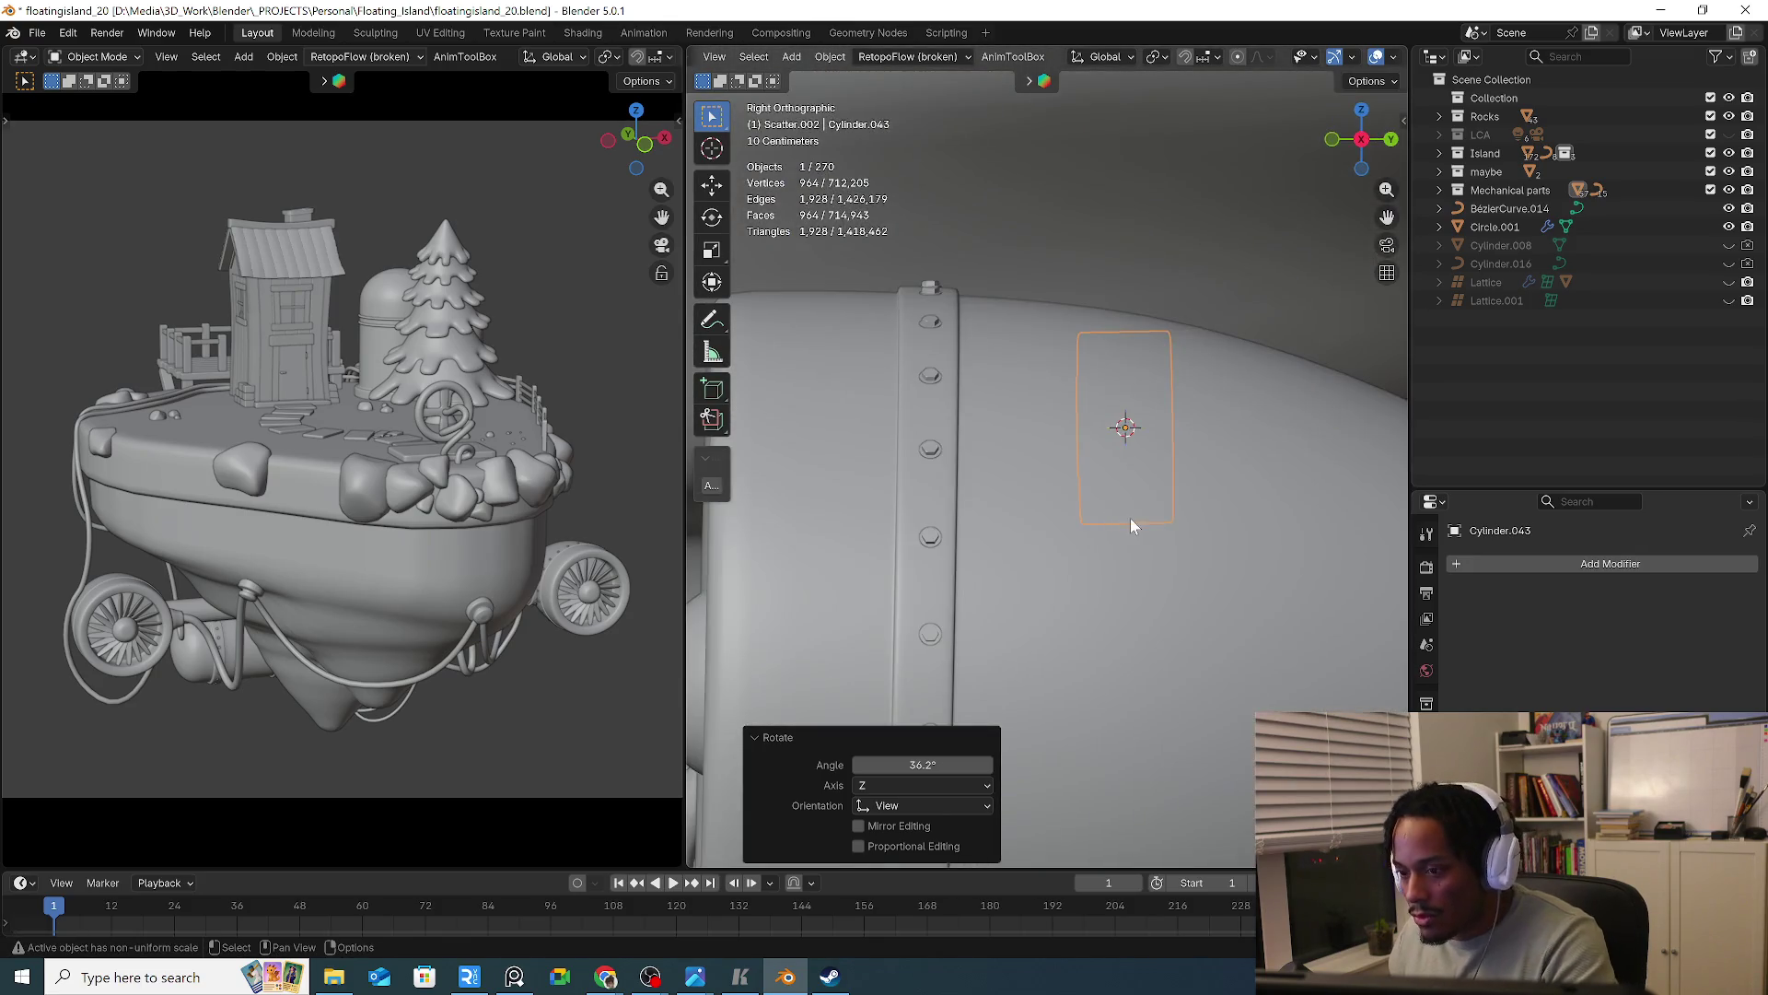
key("KP_1")
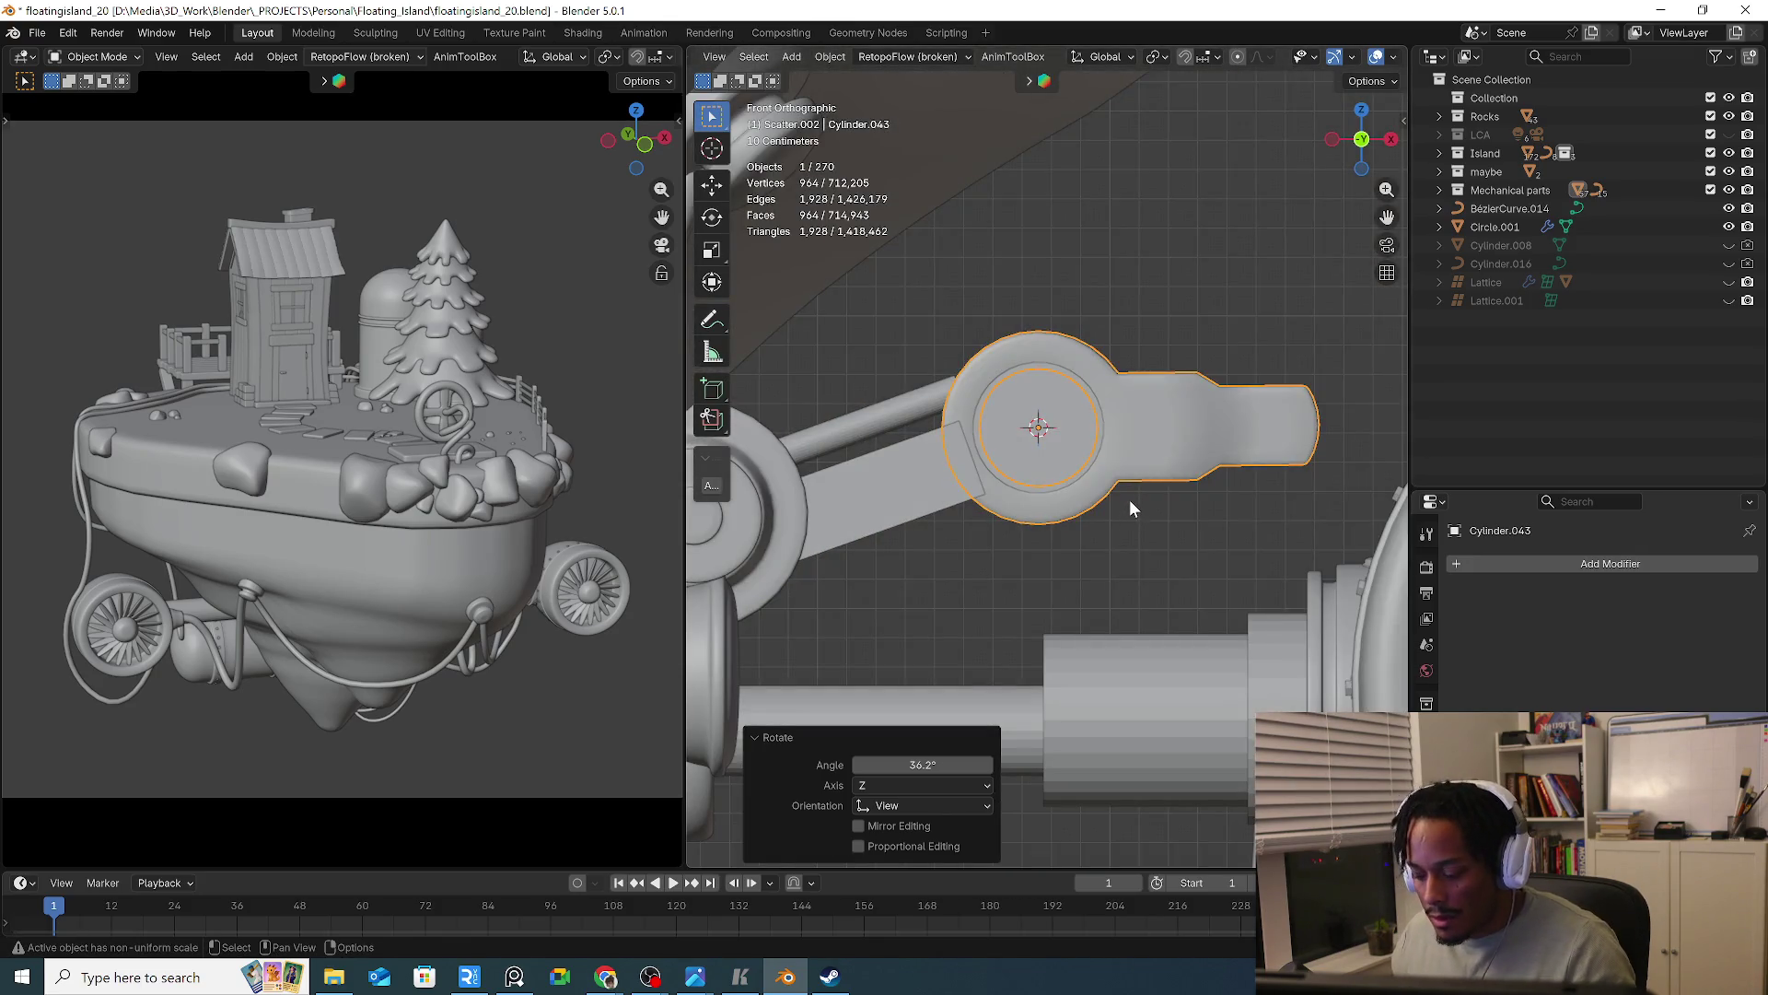
key("ctrl+KP_1")
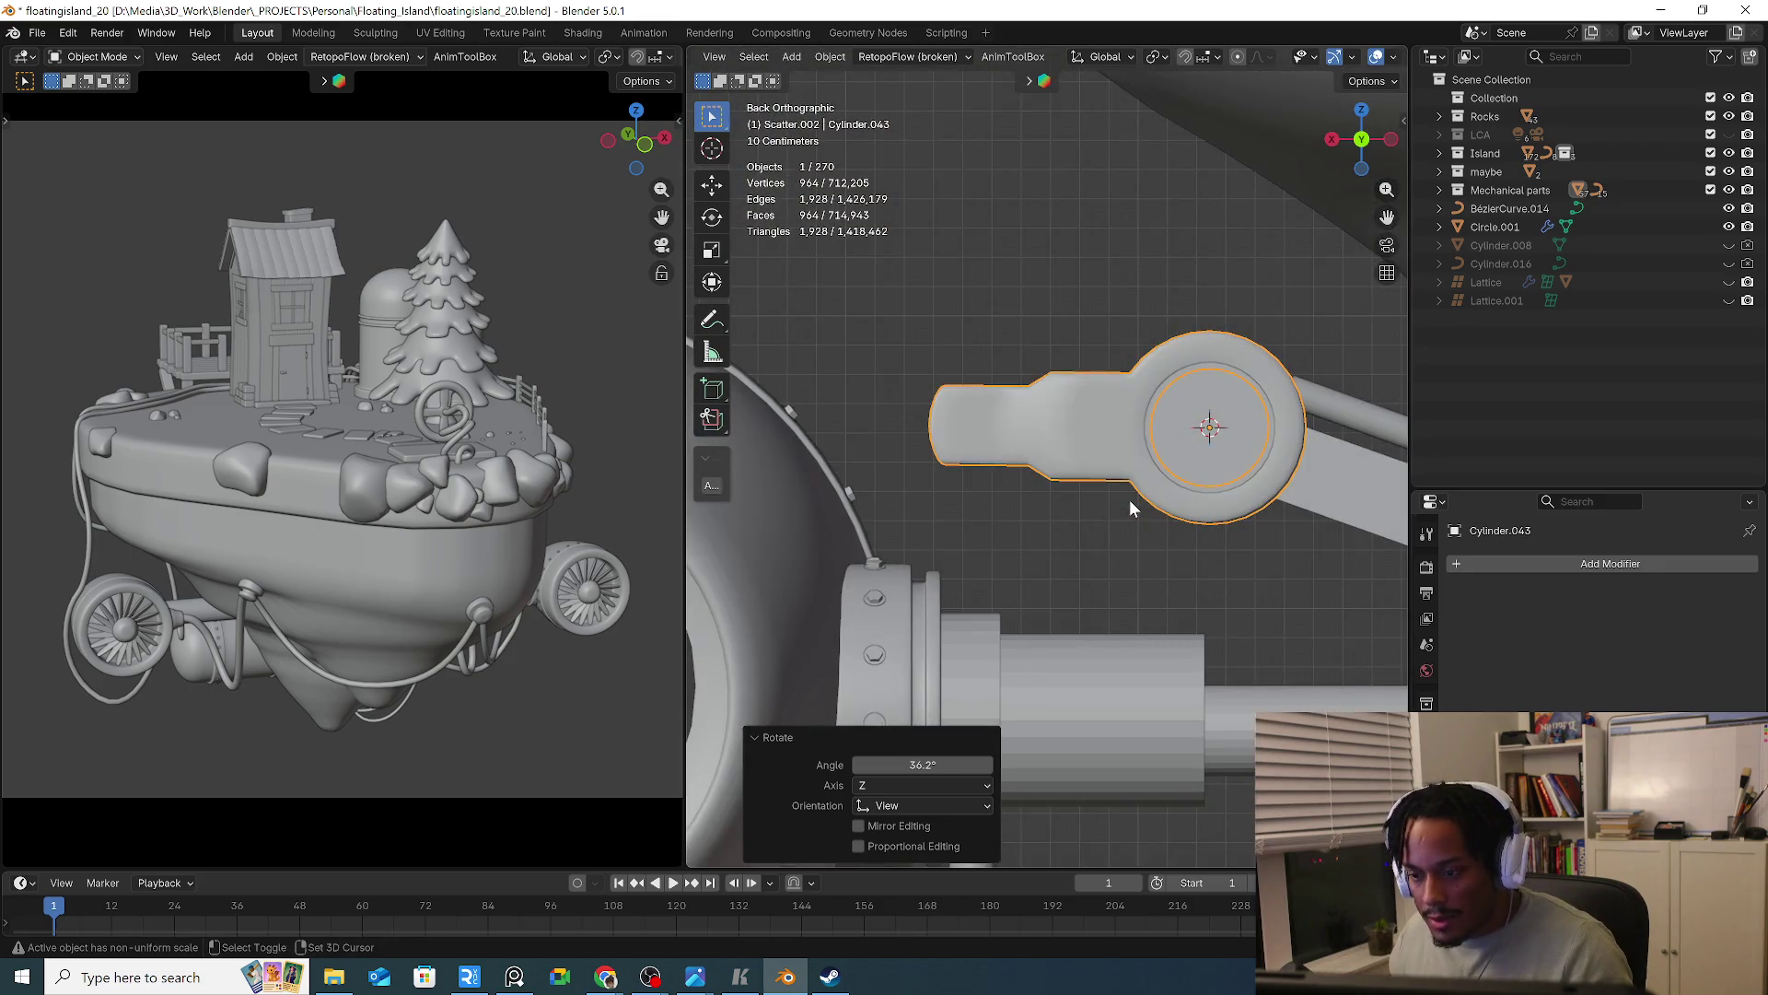
right_click(1129, 499)
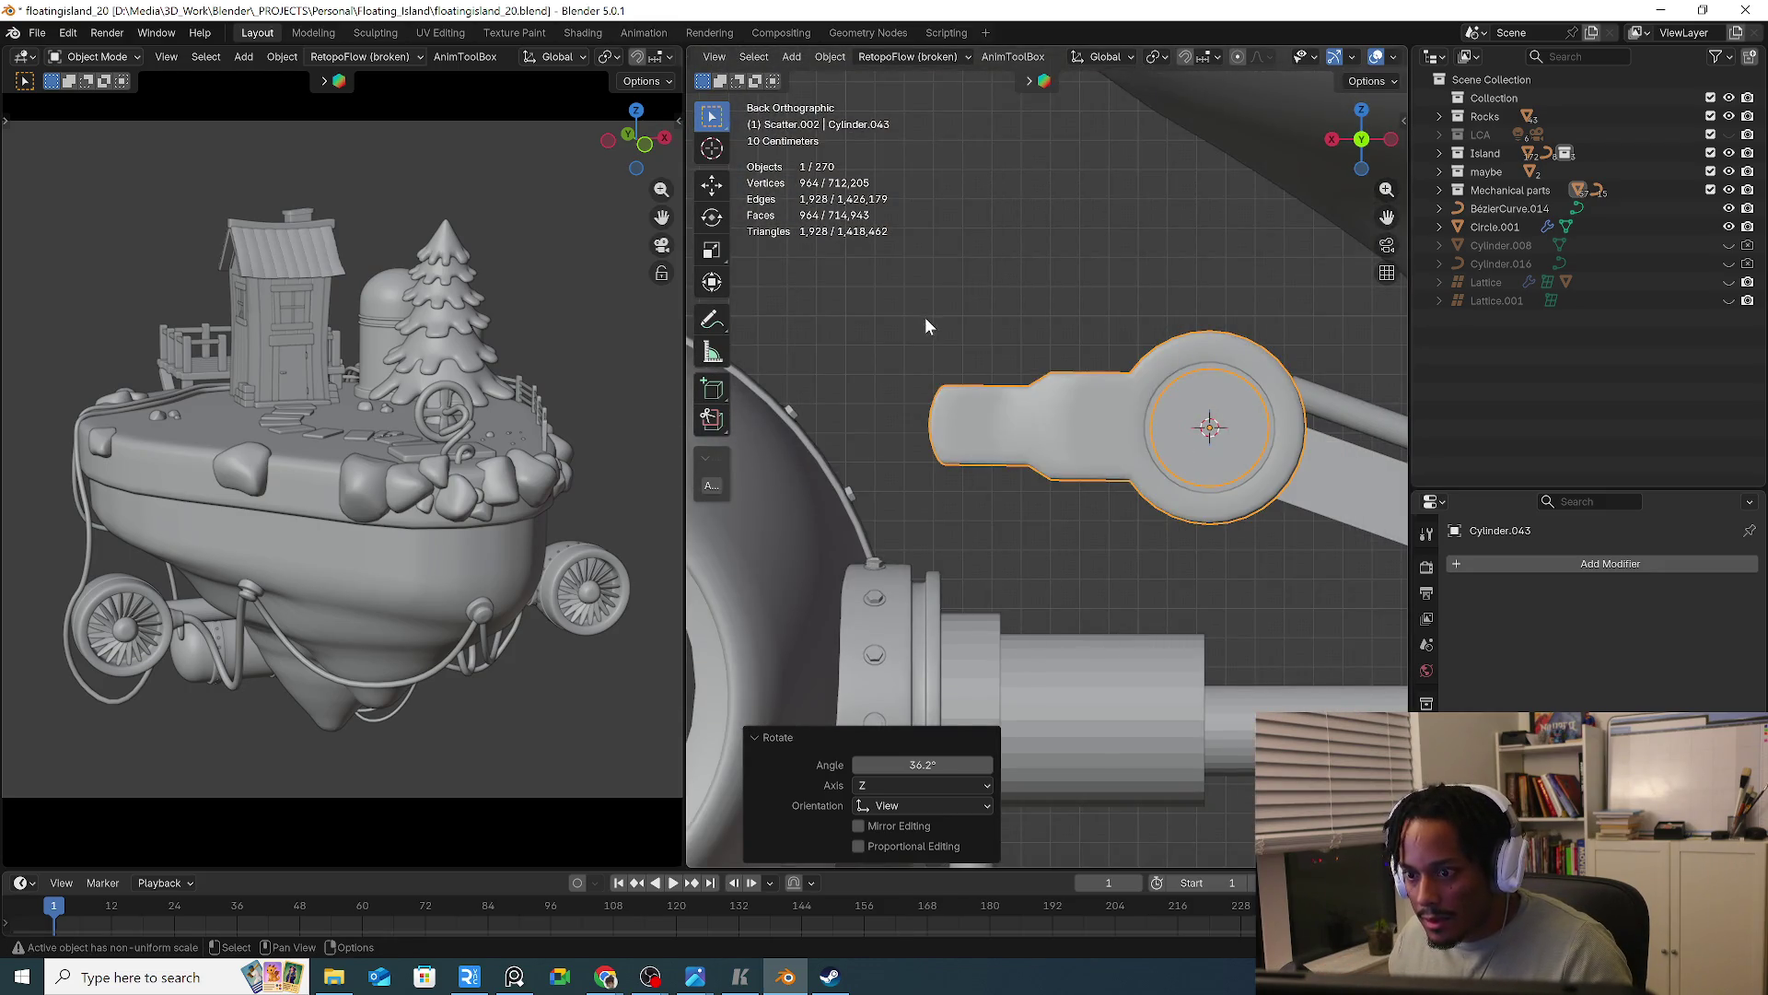
Add a Plain Axes empty, resize it, and lower it along Z
key("shift+a")
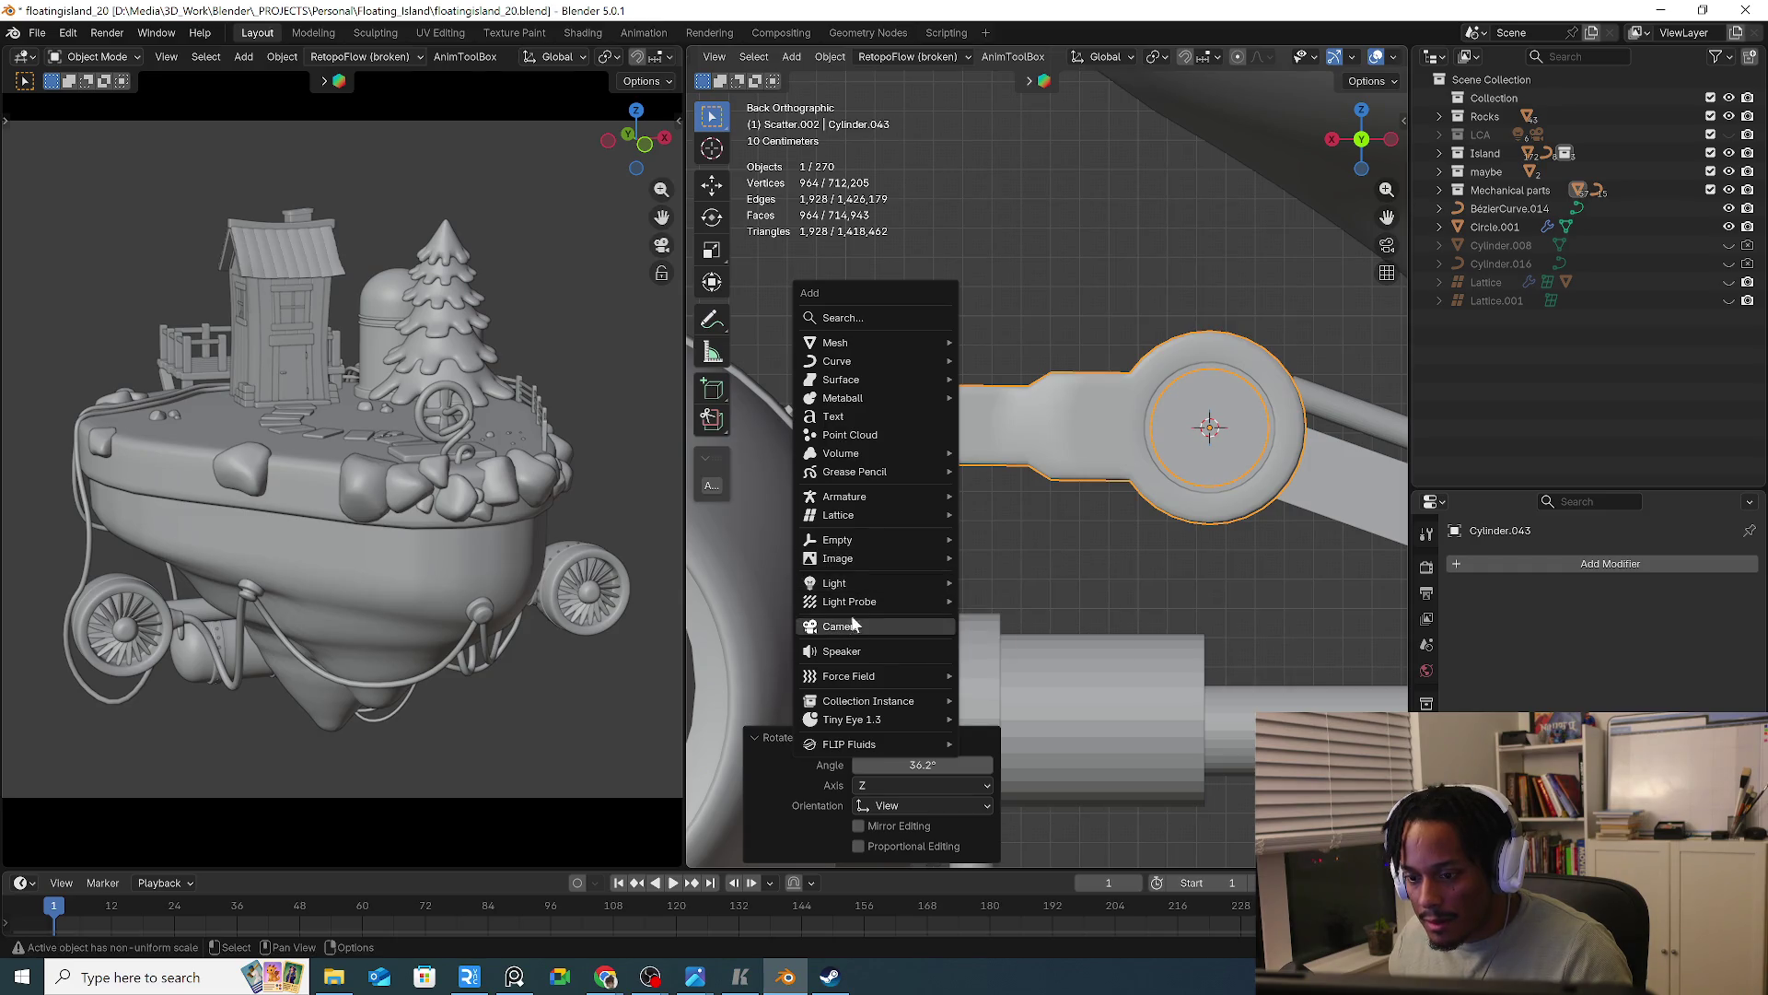
mouse_move(901, 539)
left_click(1036, 540)
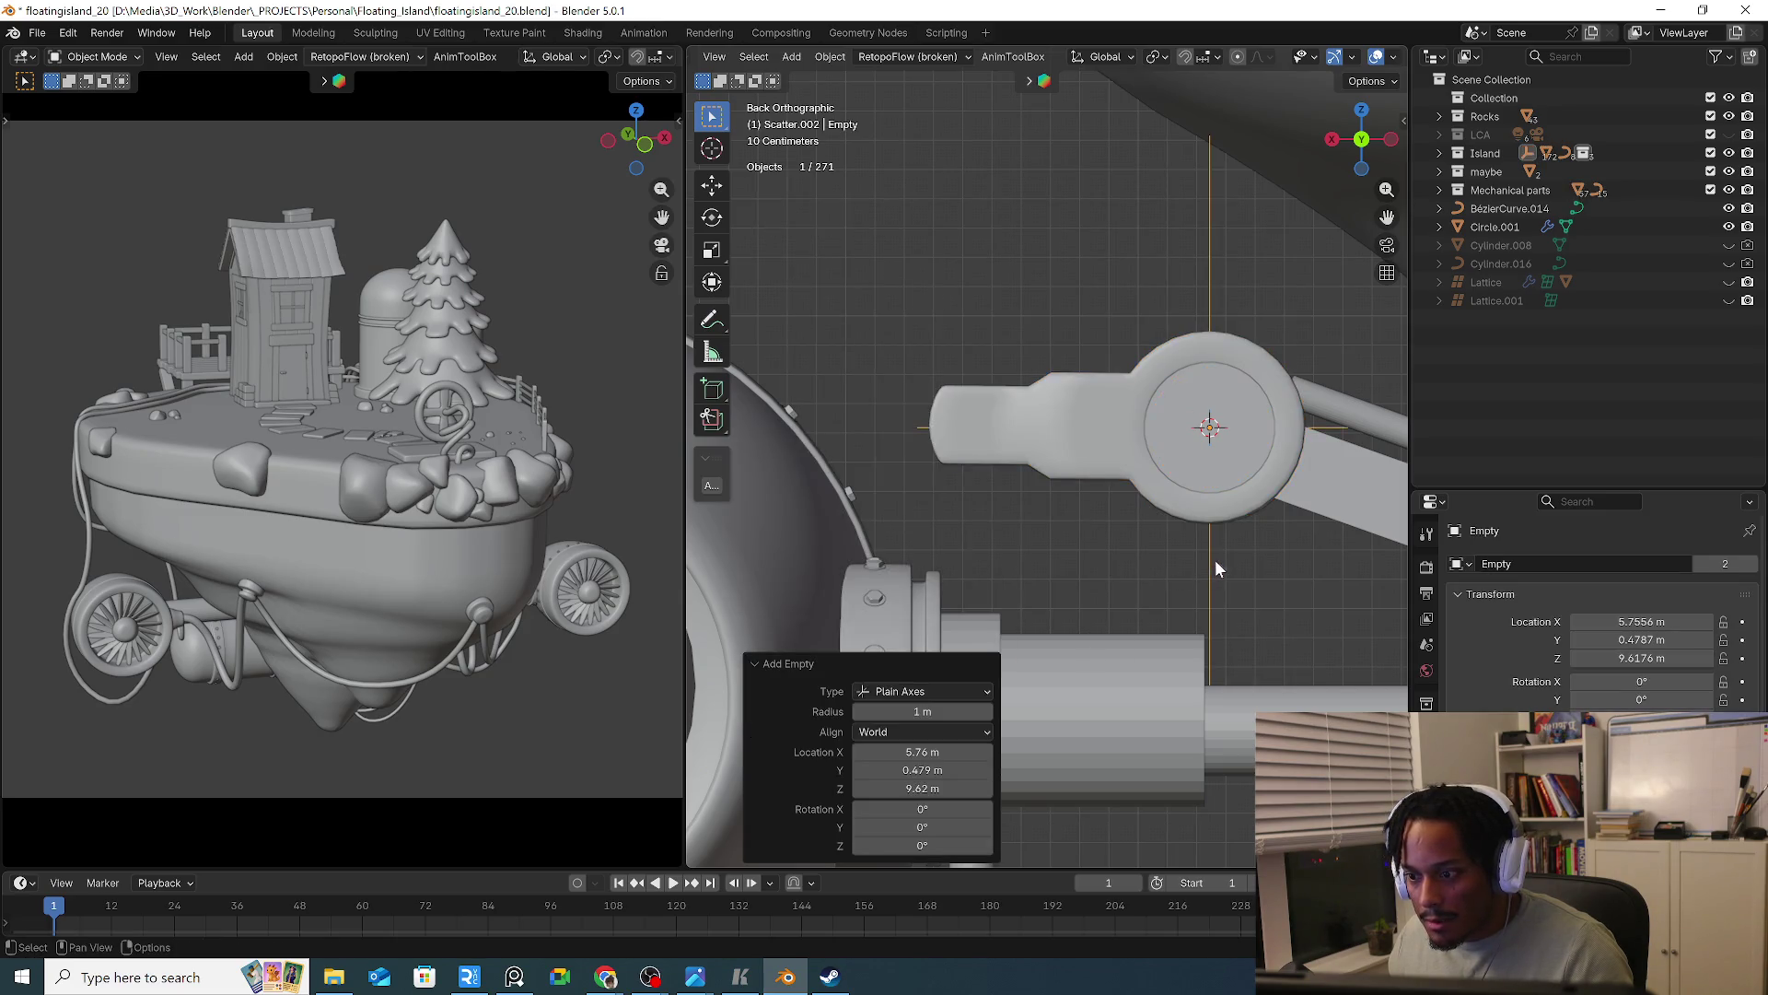
key("s")
left_click(1271, 566)
key("g")
key("z")
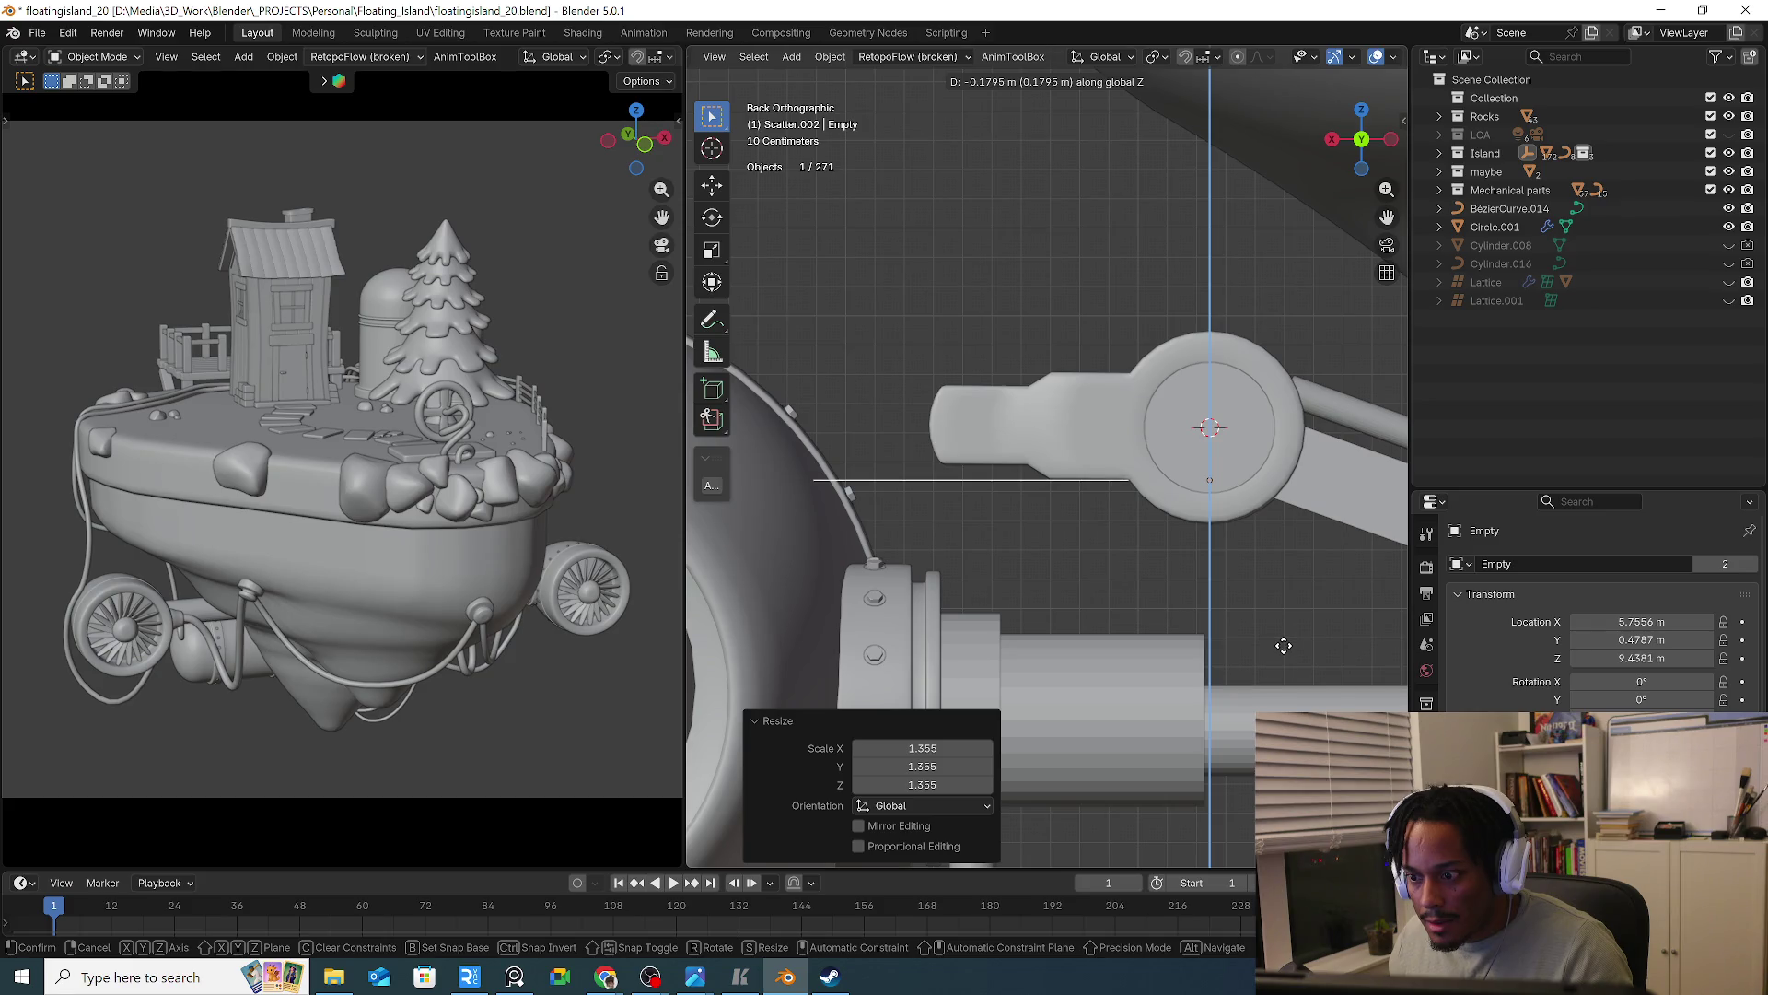
left_click(1284, 646)
scroll(1192, 549, "up", 5)
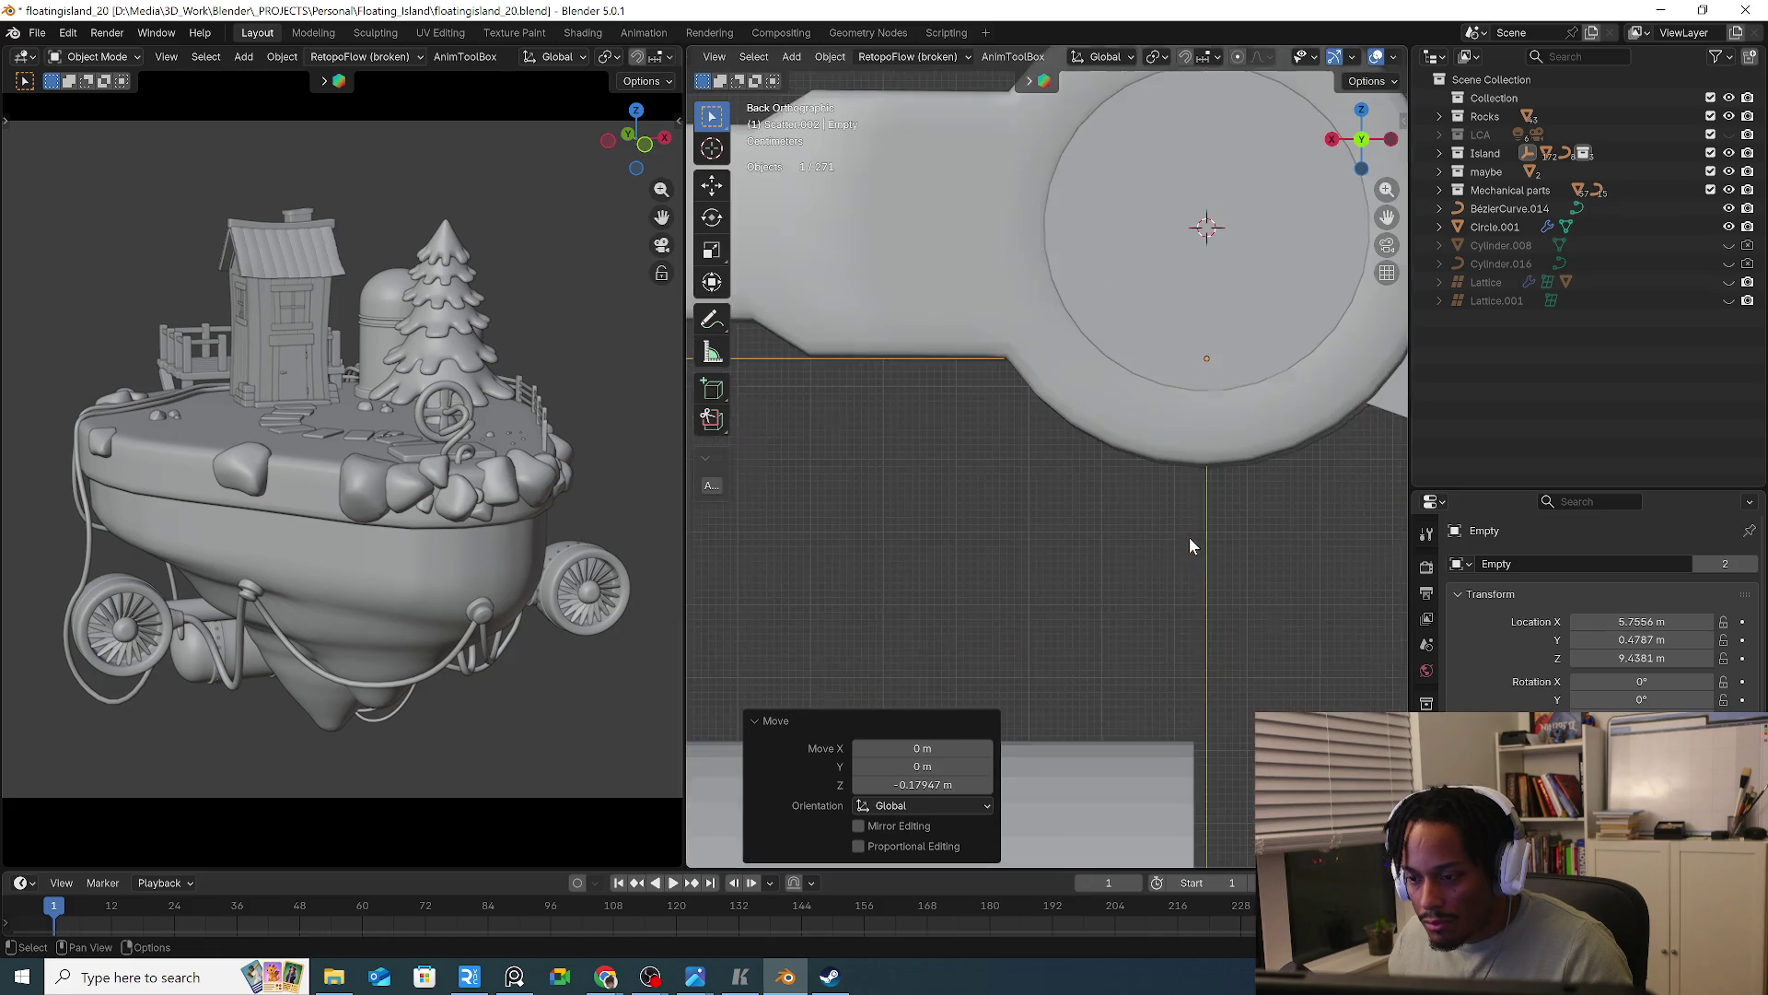
key("g")
key("z")
left_click(1241, 569)
scroll(1217, 548, "down", 5)
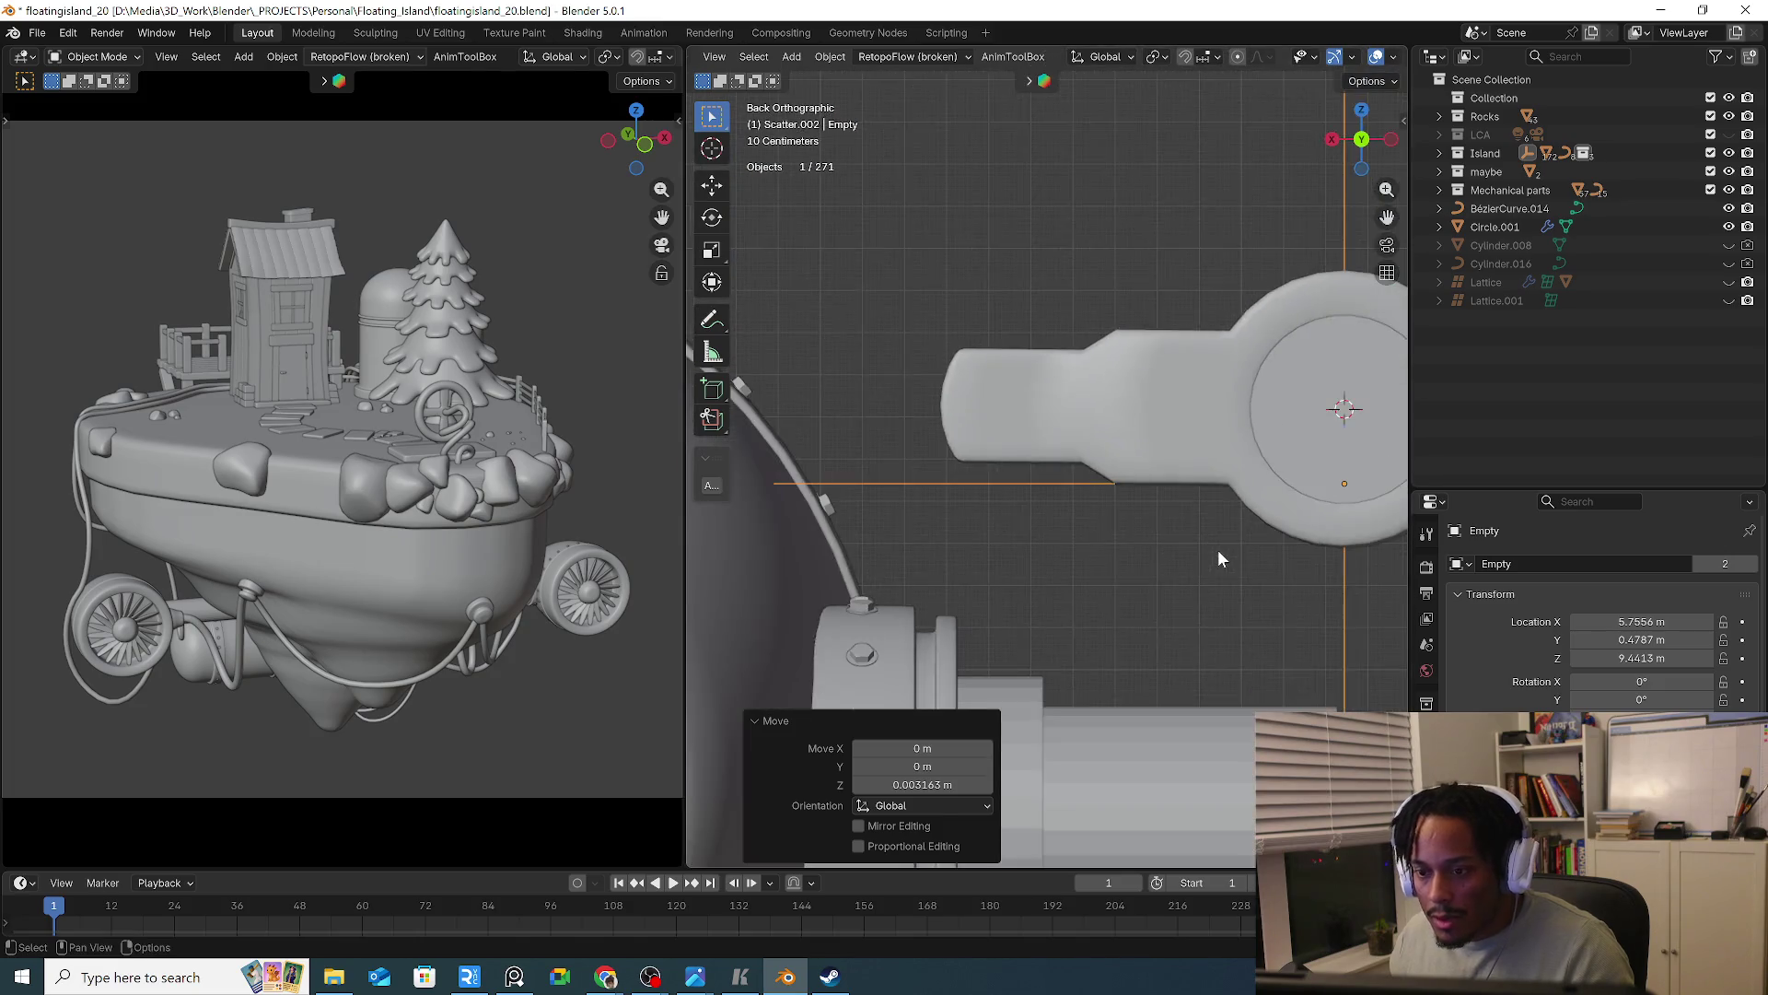
scroll(1031, 604, "up", 2)
Rotate the arm piece slightly and apply its scale to the mesh
left_click(1074, 513)
key("r")
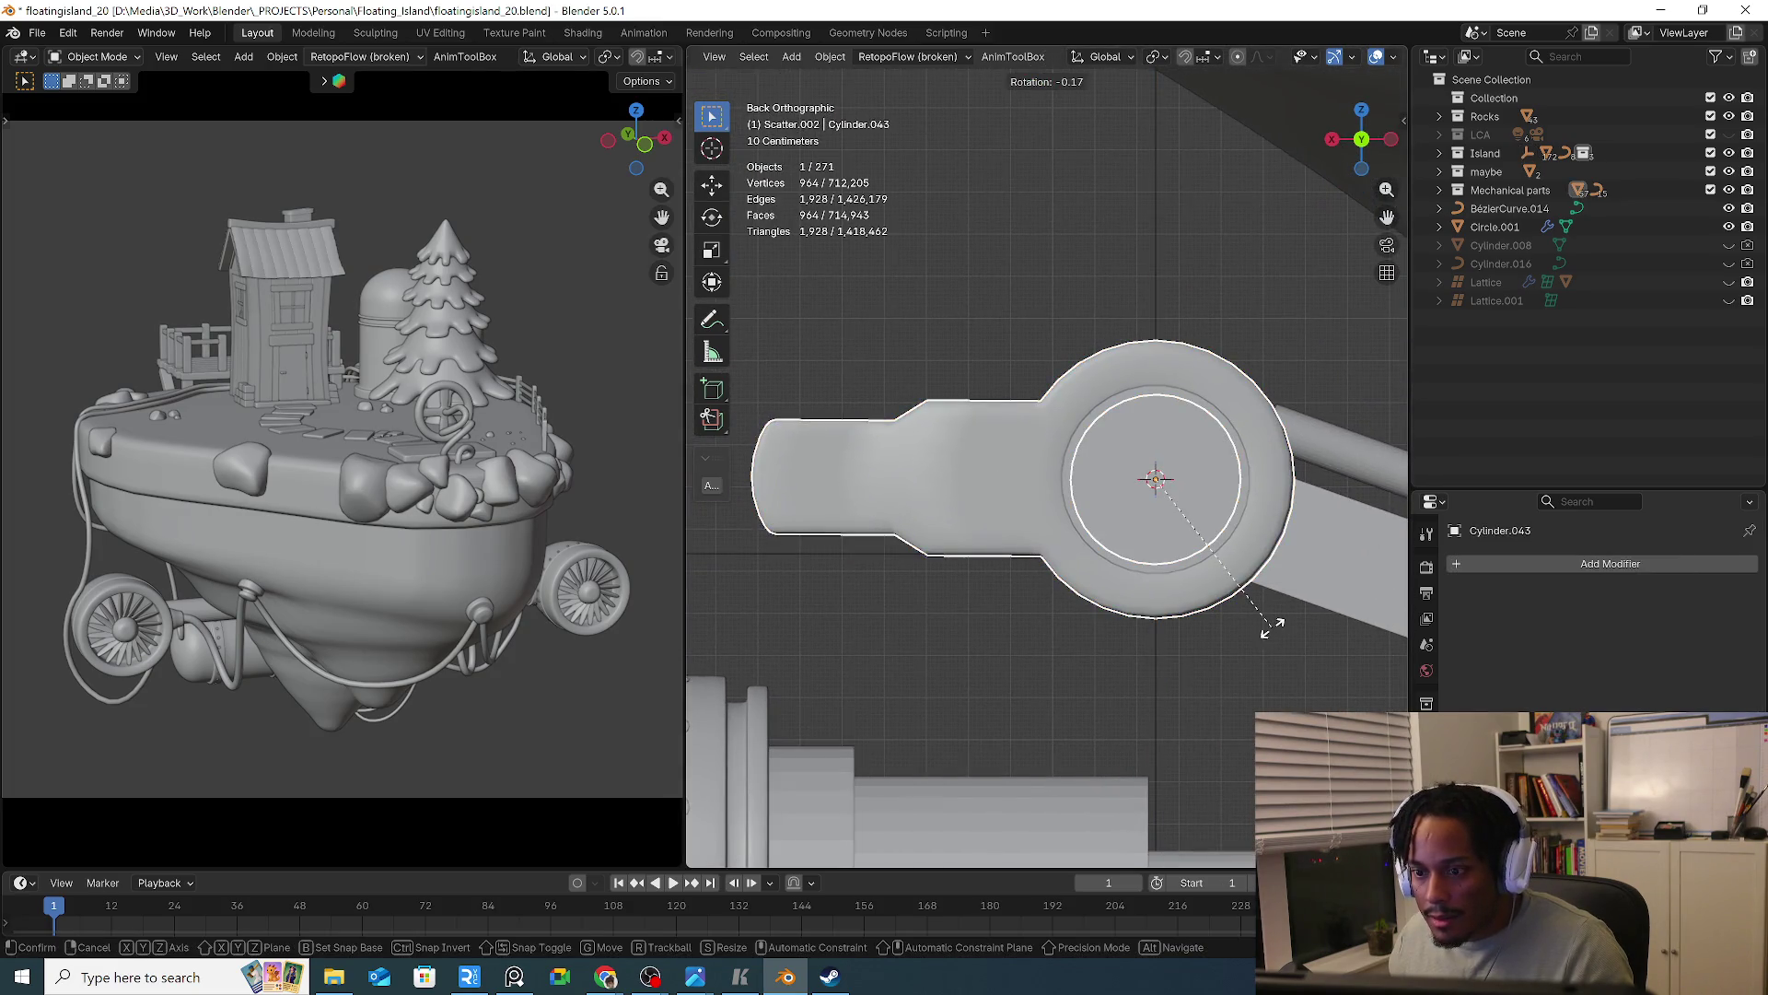
left_click(1272, 625)
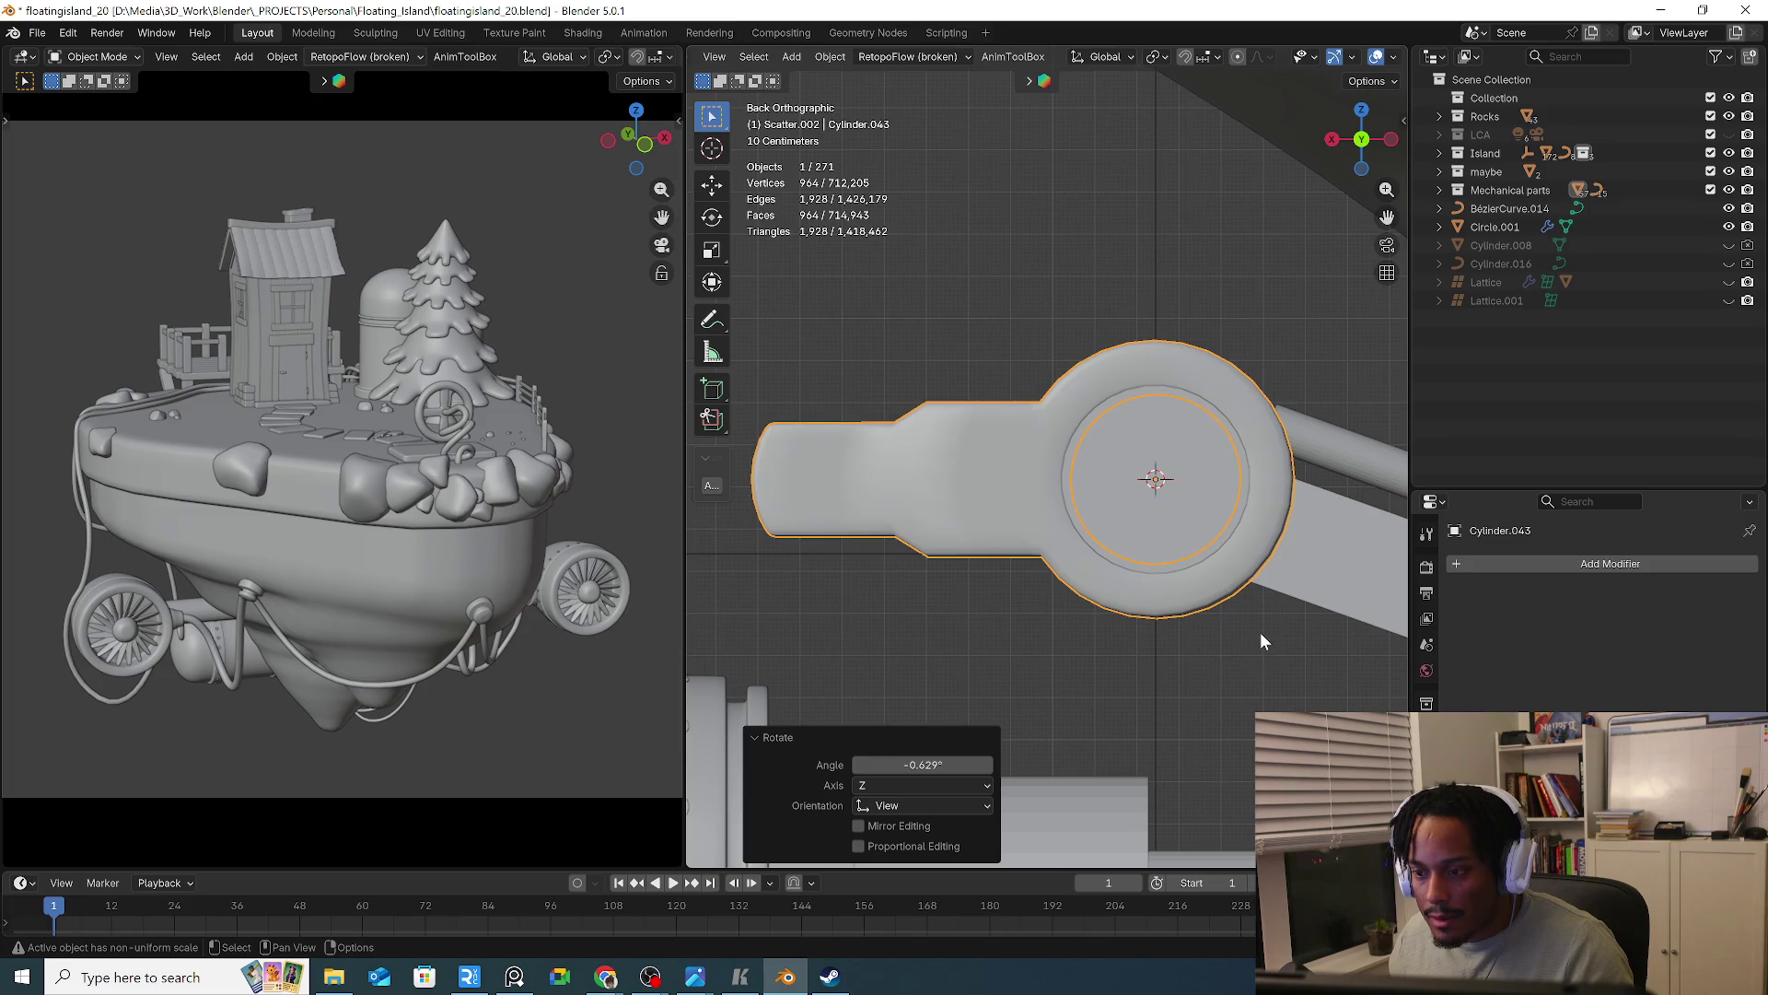
left_click(976, 547)
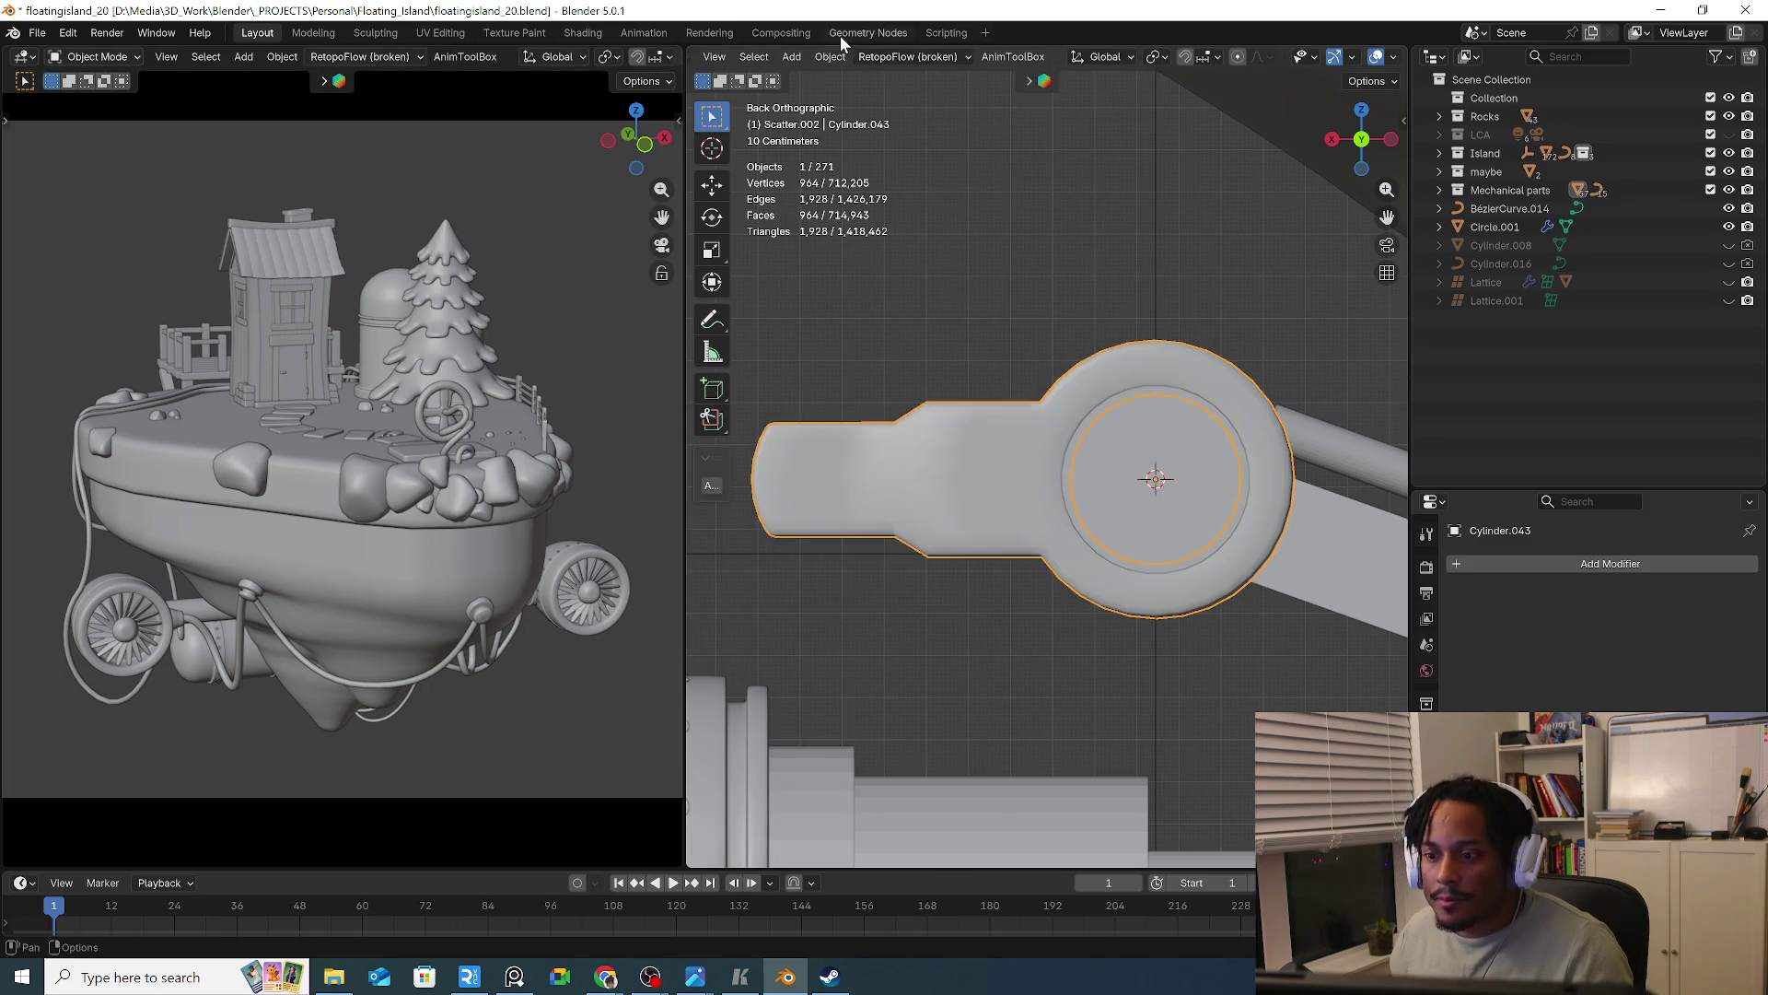
left_click(830, 56)
mouse_move(989, 151)
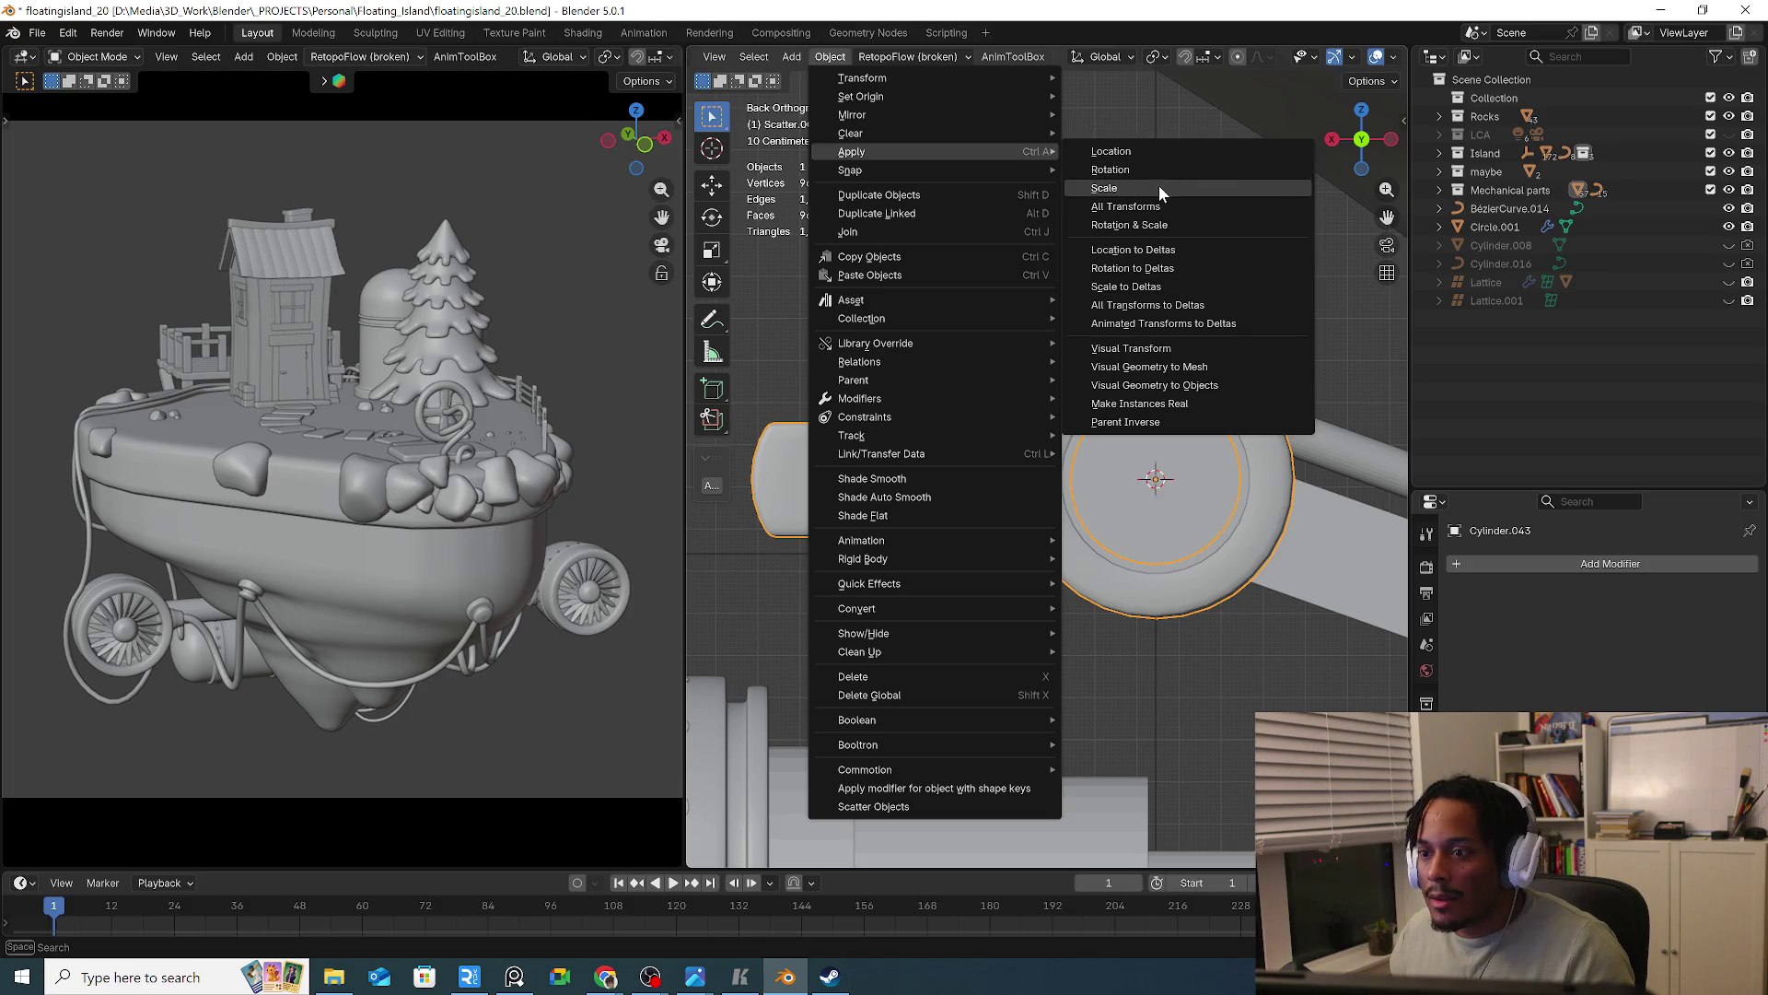
left_click(1156, 186)
Clear the bracket piece's rotation with Object > Clear > Rotation, then enter Edit Mode
left_click(817, 57)
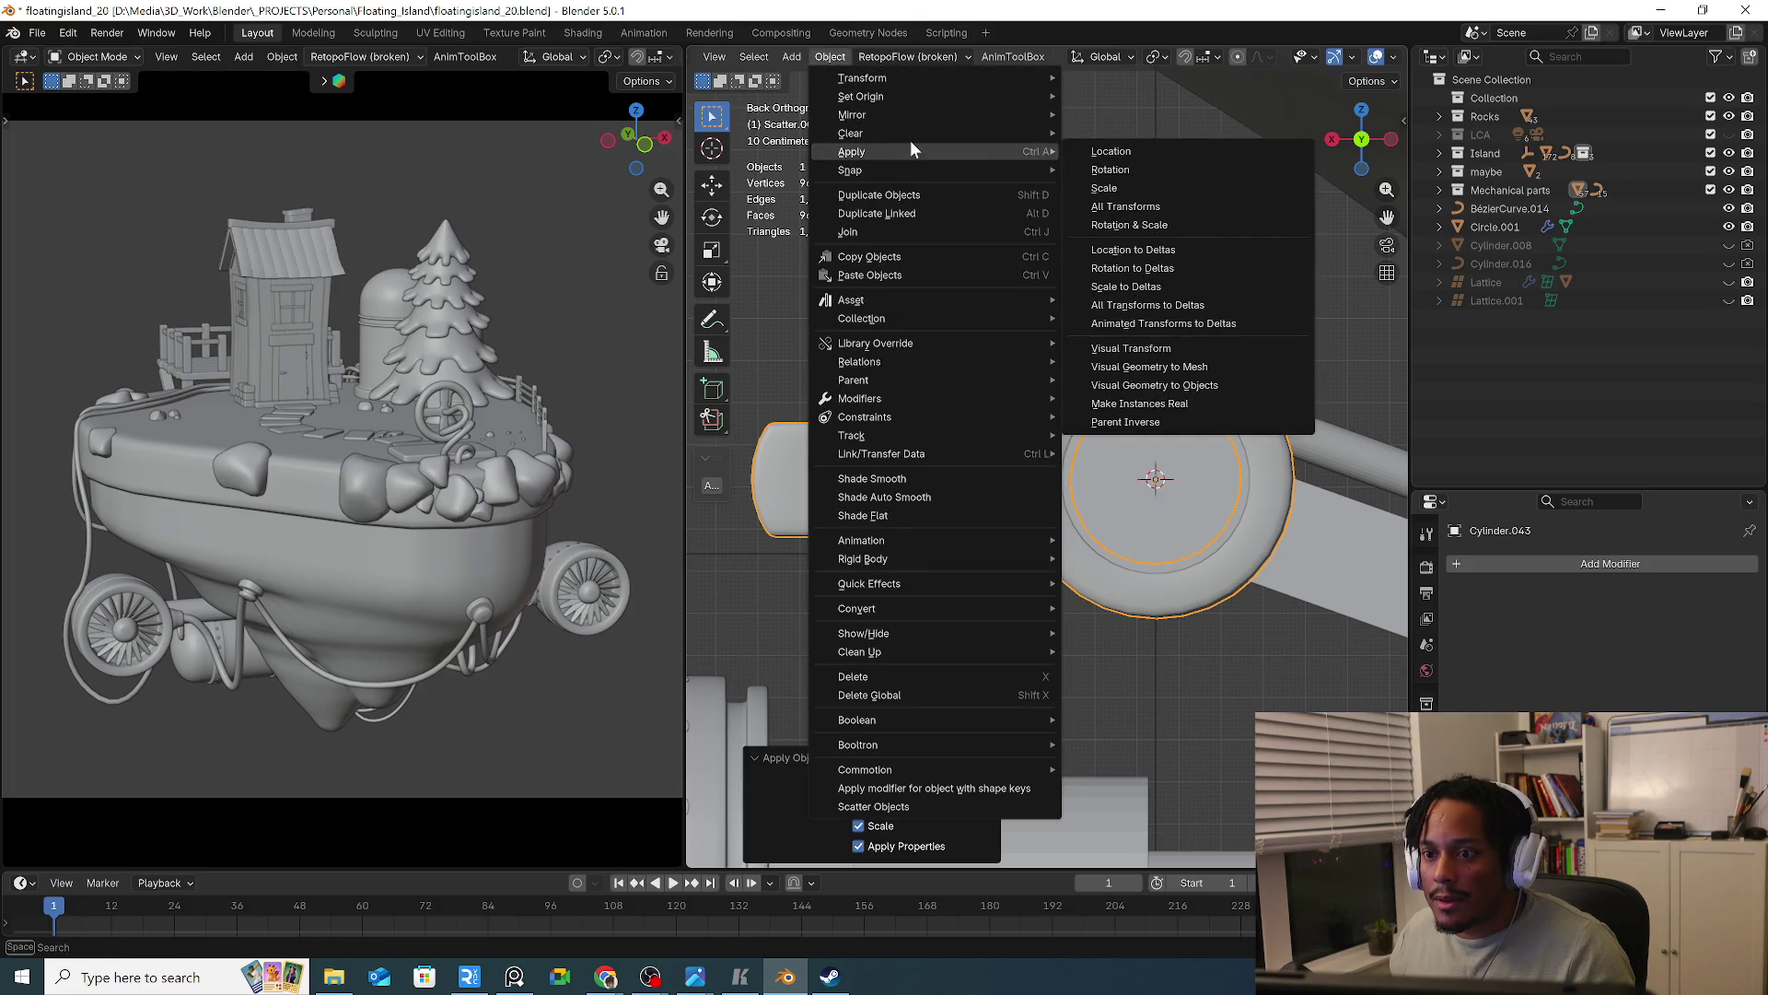
mouse_move(882, 132)
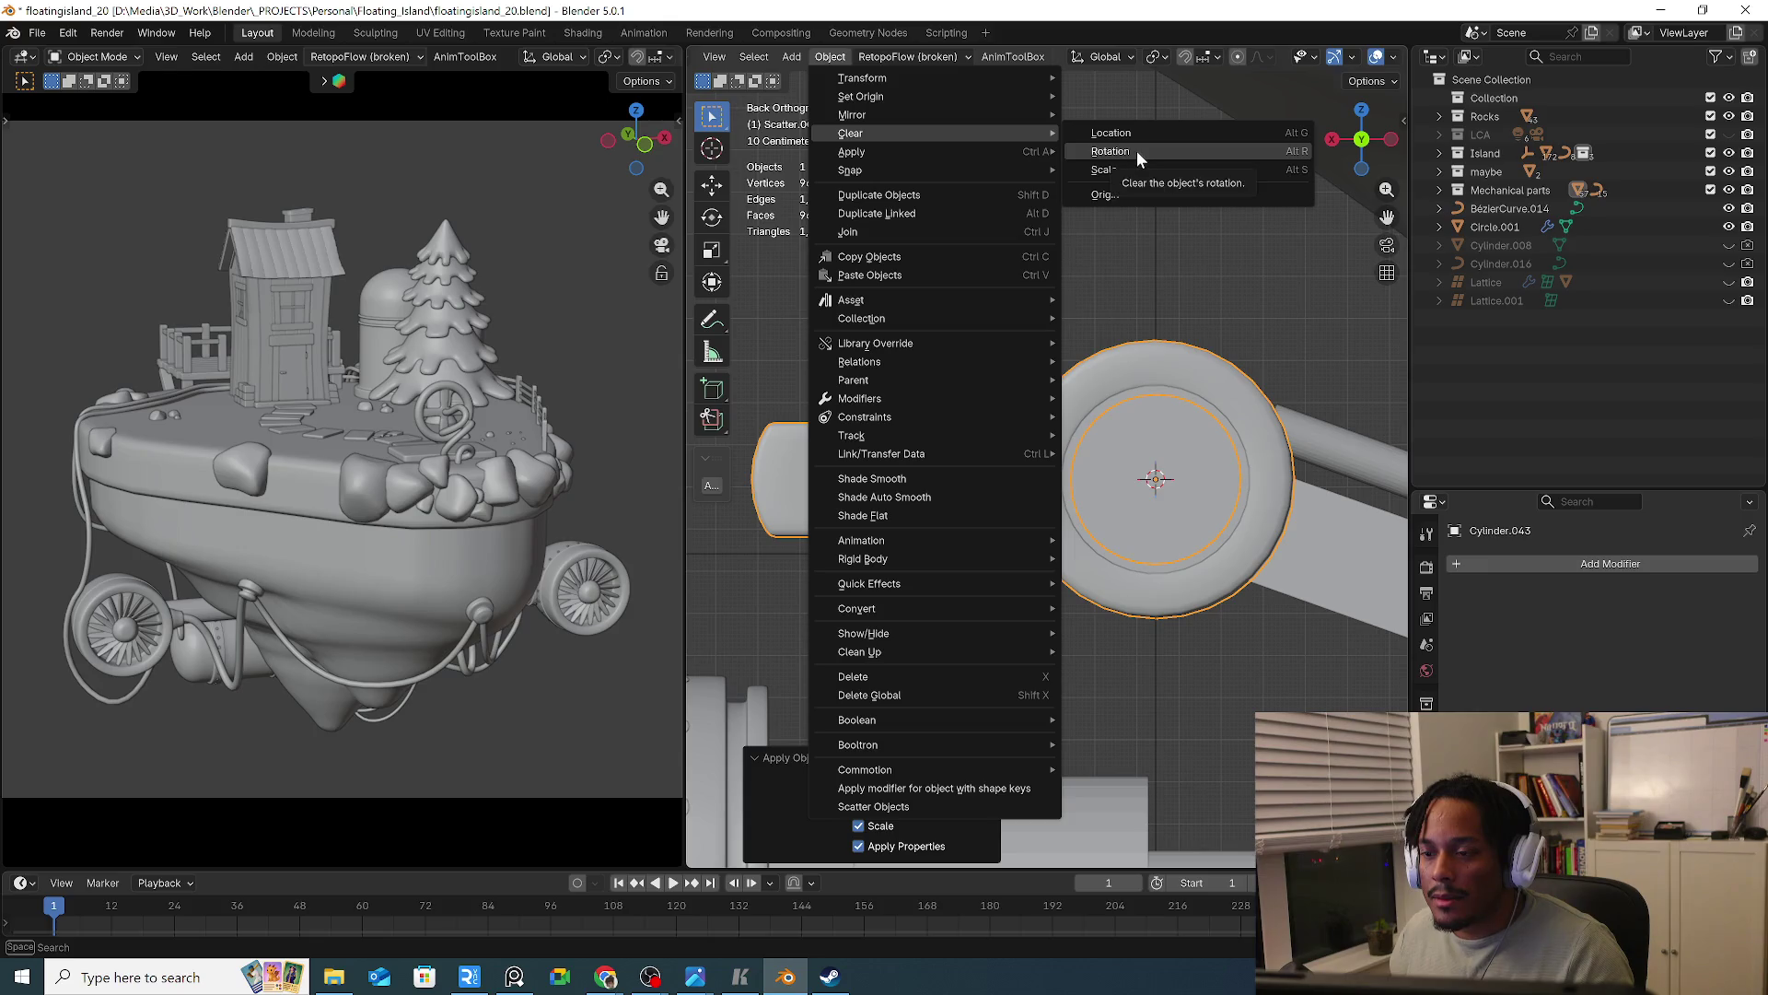
left_click(1136, 151)
key("ctrl+z")
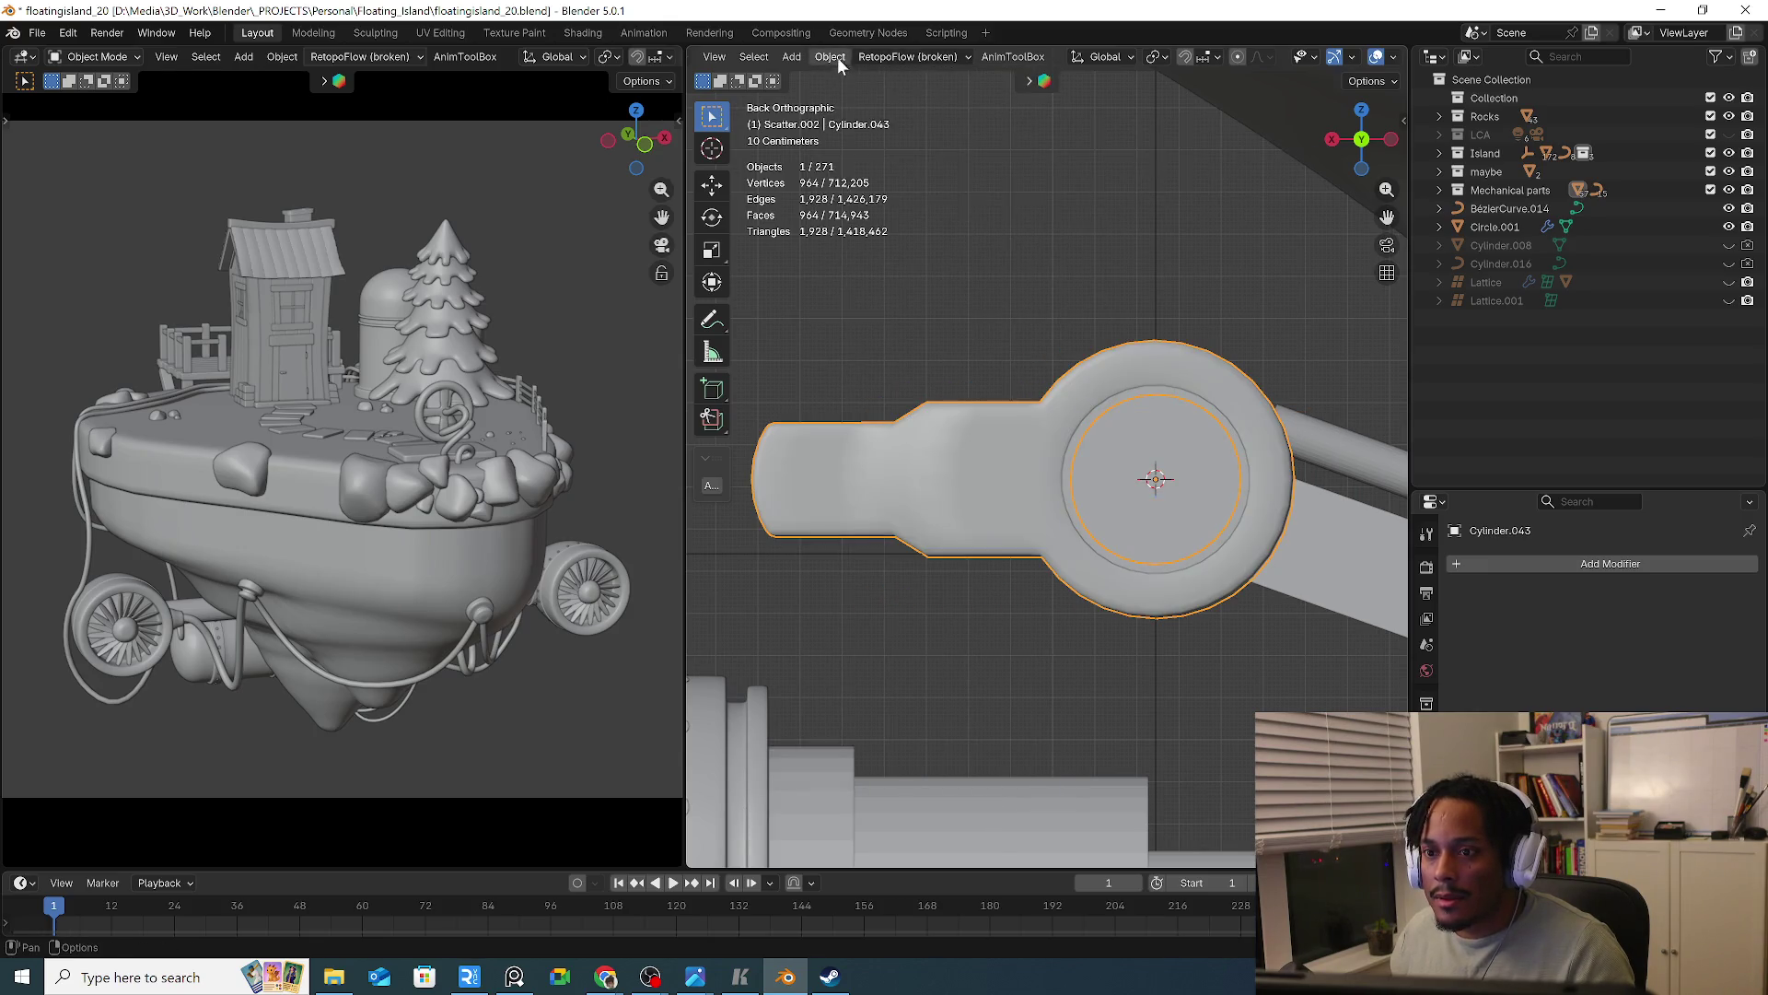
left_click(838, 59)
mouse_move(930, 149)
left_click(1188, 403)
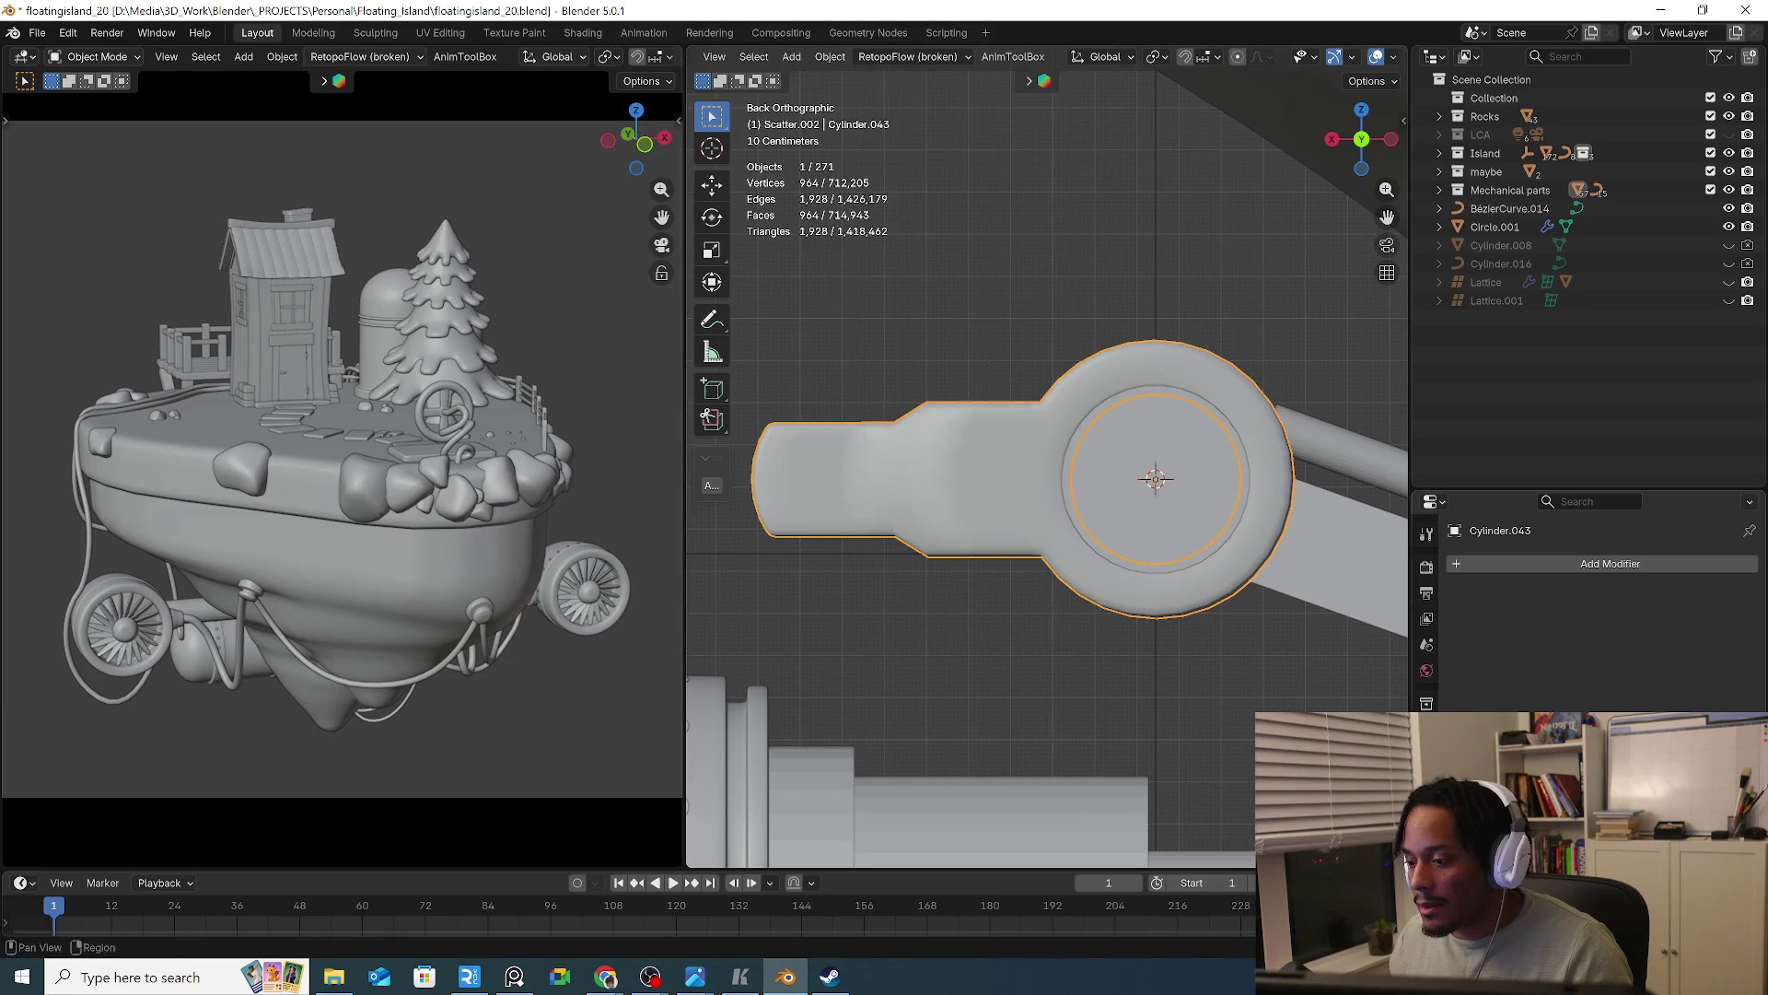
left_click(828, 58)
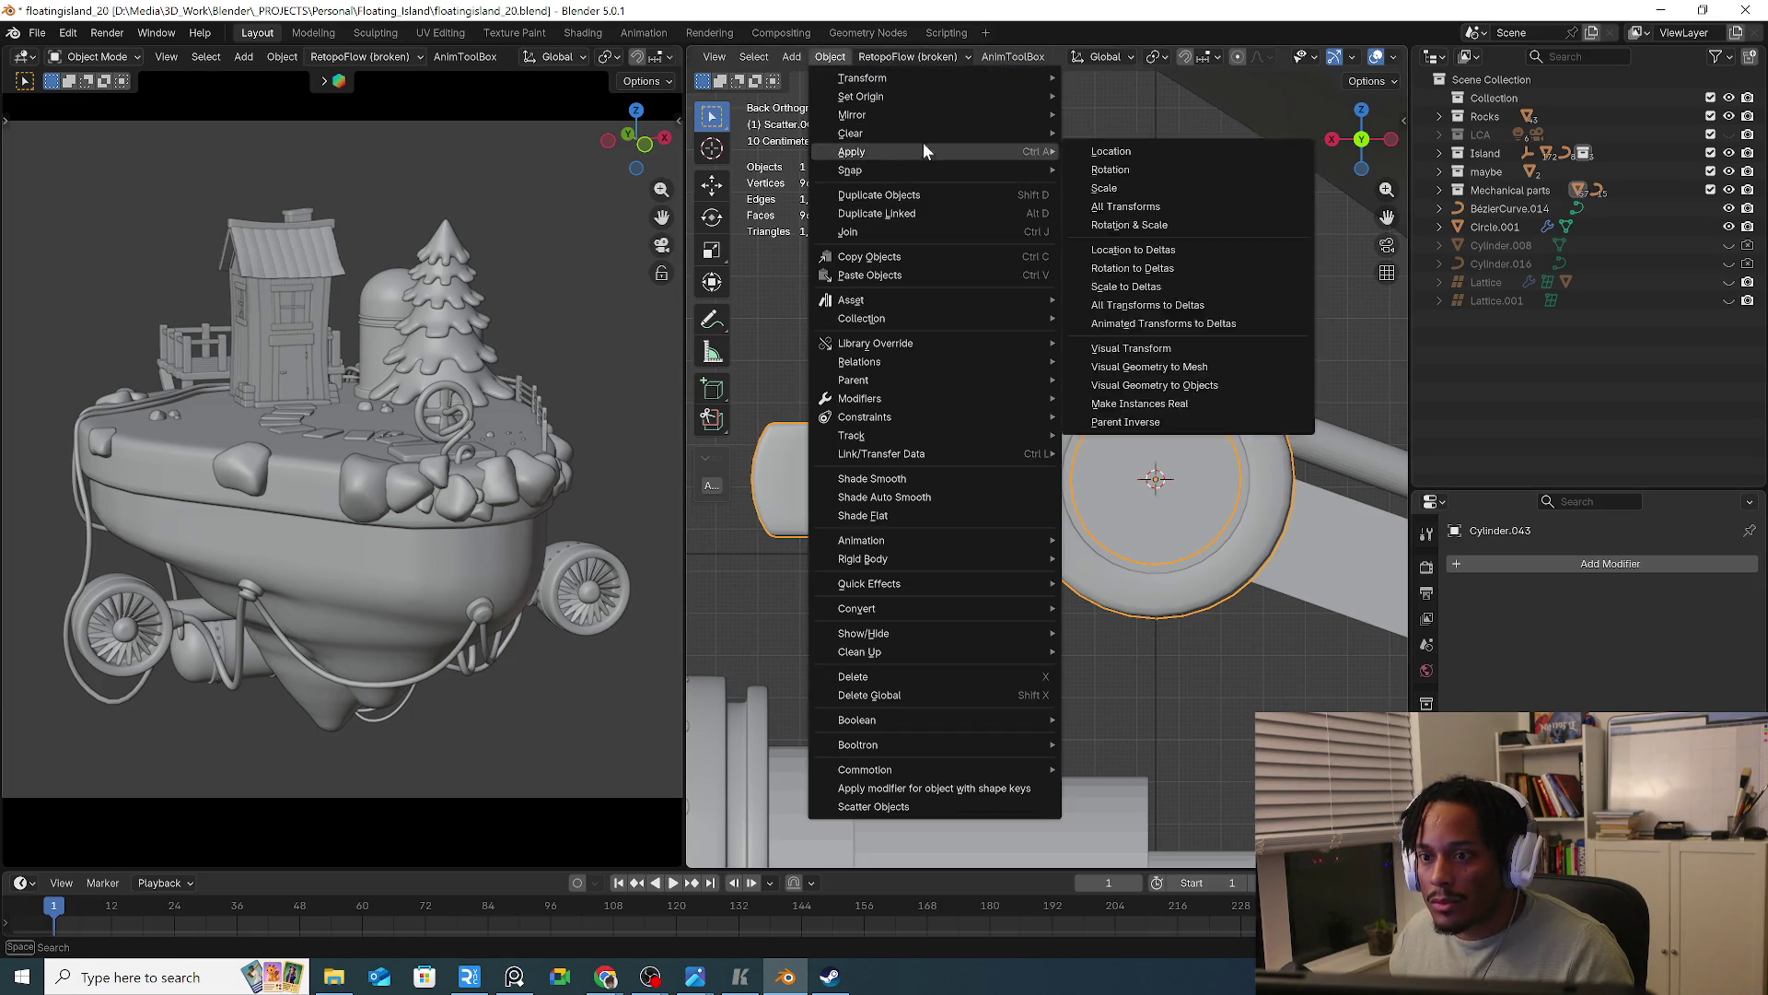
mouse_move(1053, 130)
left_click(1151, 151)
mouse_move(1150, 158)
middle_mouse_down()
mouse_move(1186, 503)
mouse_move(1116, 378)
mouse_move(1184, 369)
mouse_move(1132, 373)
middle_mouse_up()
key("Tab")
Orbit around the island's underside and opposite side, then save the floating island file
scroll(1349, 59, "down", 5)
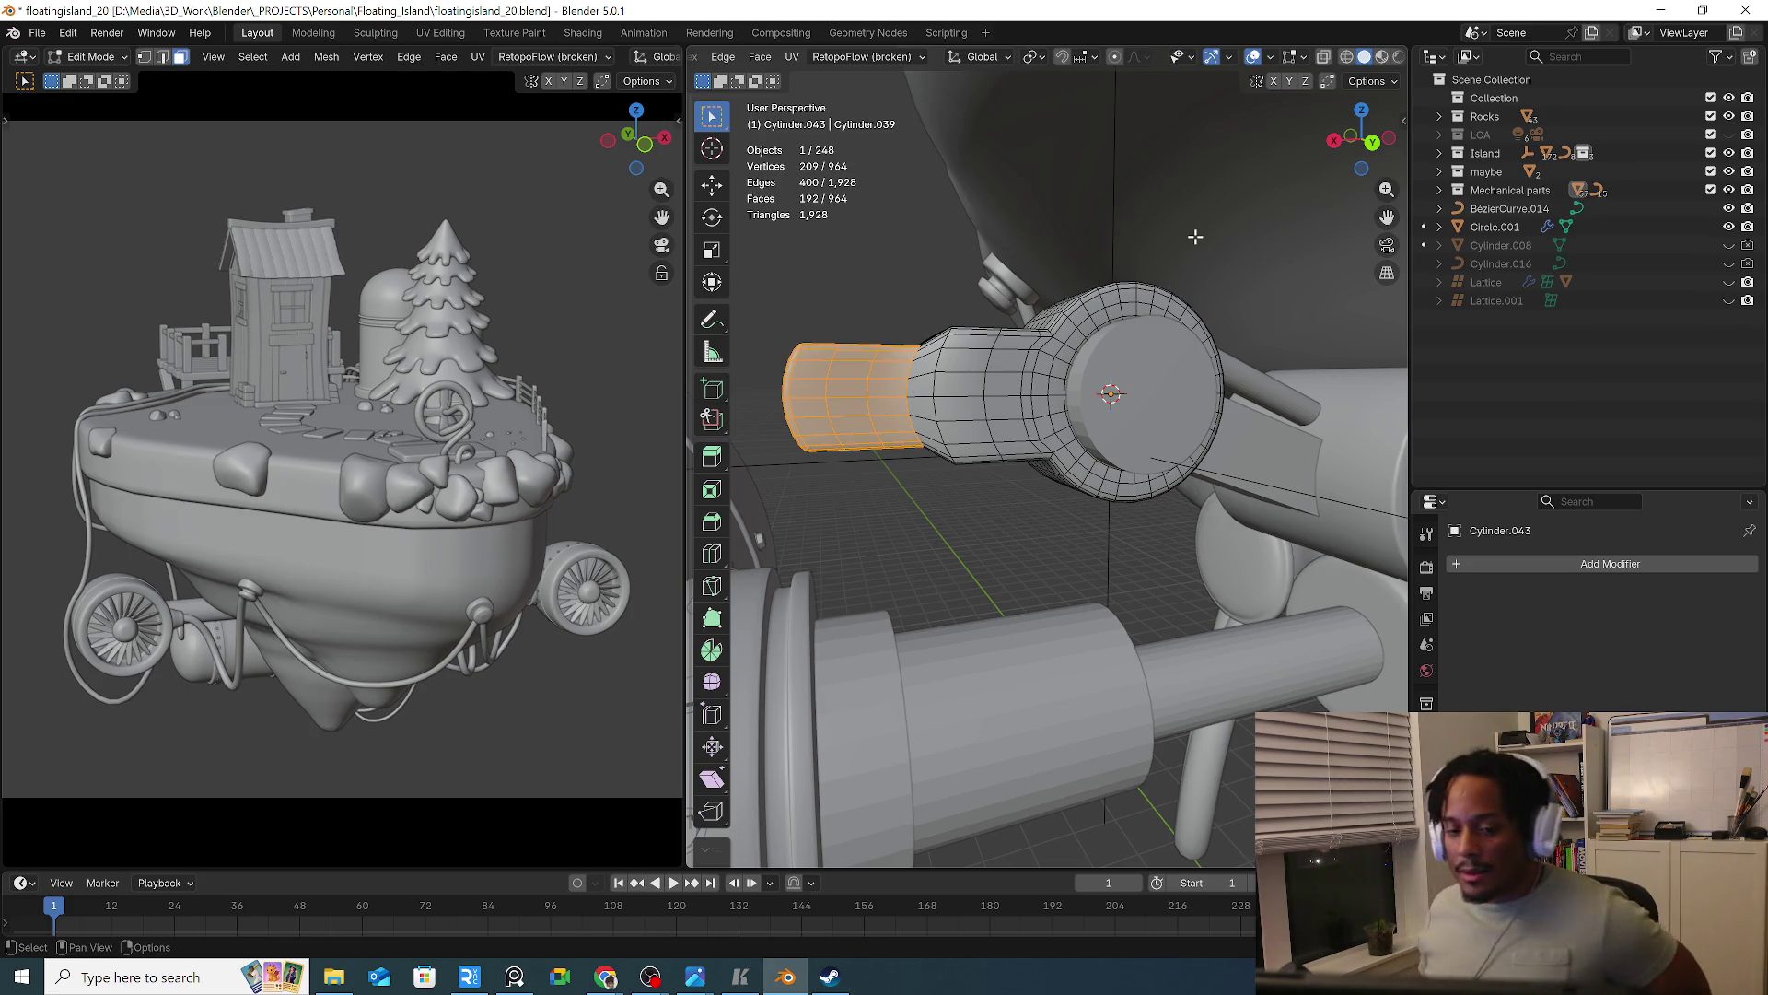
scroll(1244, 204, "down", 6)
mouse_move(1188, 433)
middle_mouse_down()
mouse_move(1201, 422)
mouse_move(1120, 427)
mouse_move(1334, 482)
middle_mouse_up()
scroll(1201, 421, "down", 8)
scroll(1181, 483, "up", 3)
mouse_move(949, 503)
middle_mouse_down()
mouse_move(1068, 535)
mouse_move(1059, 590)
mouse_move(1120, 619)
middle_mouse_up()
scroll(1052, 615, "up", 3)
key("ctrl+s")
Inspect the turbine engine and tank from side, front and close angles, then leave Edit Mode
middle_click_drag(974, 677, 949, 679)
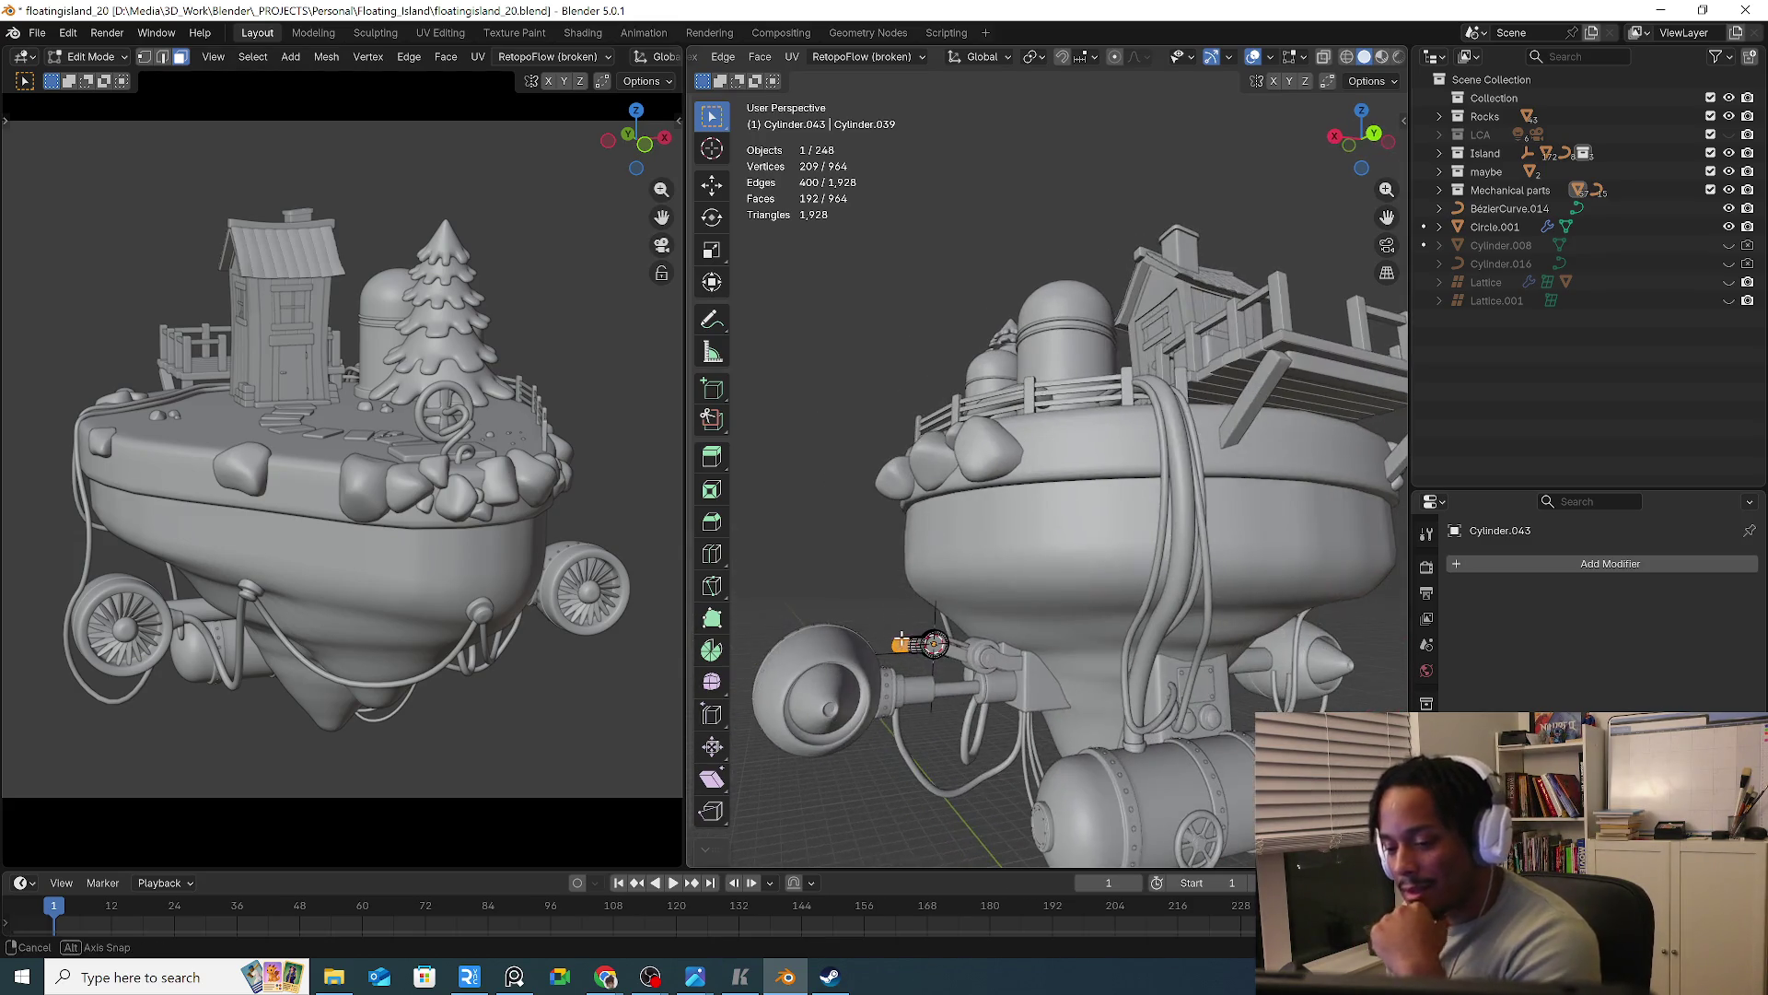
key("KP_3")
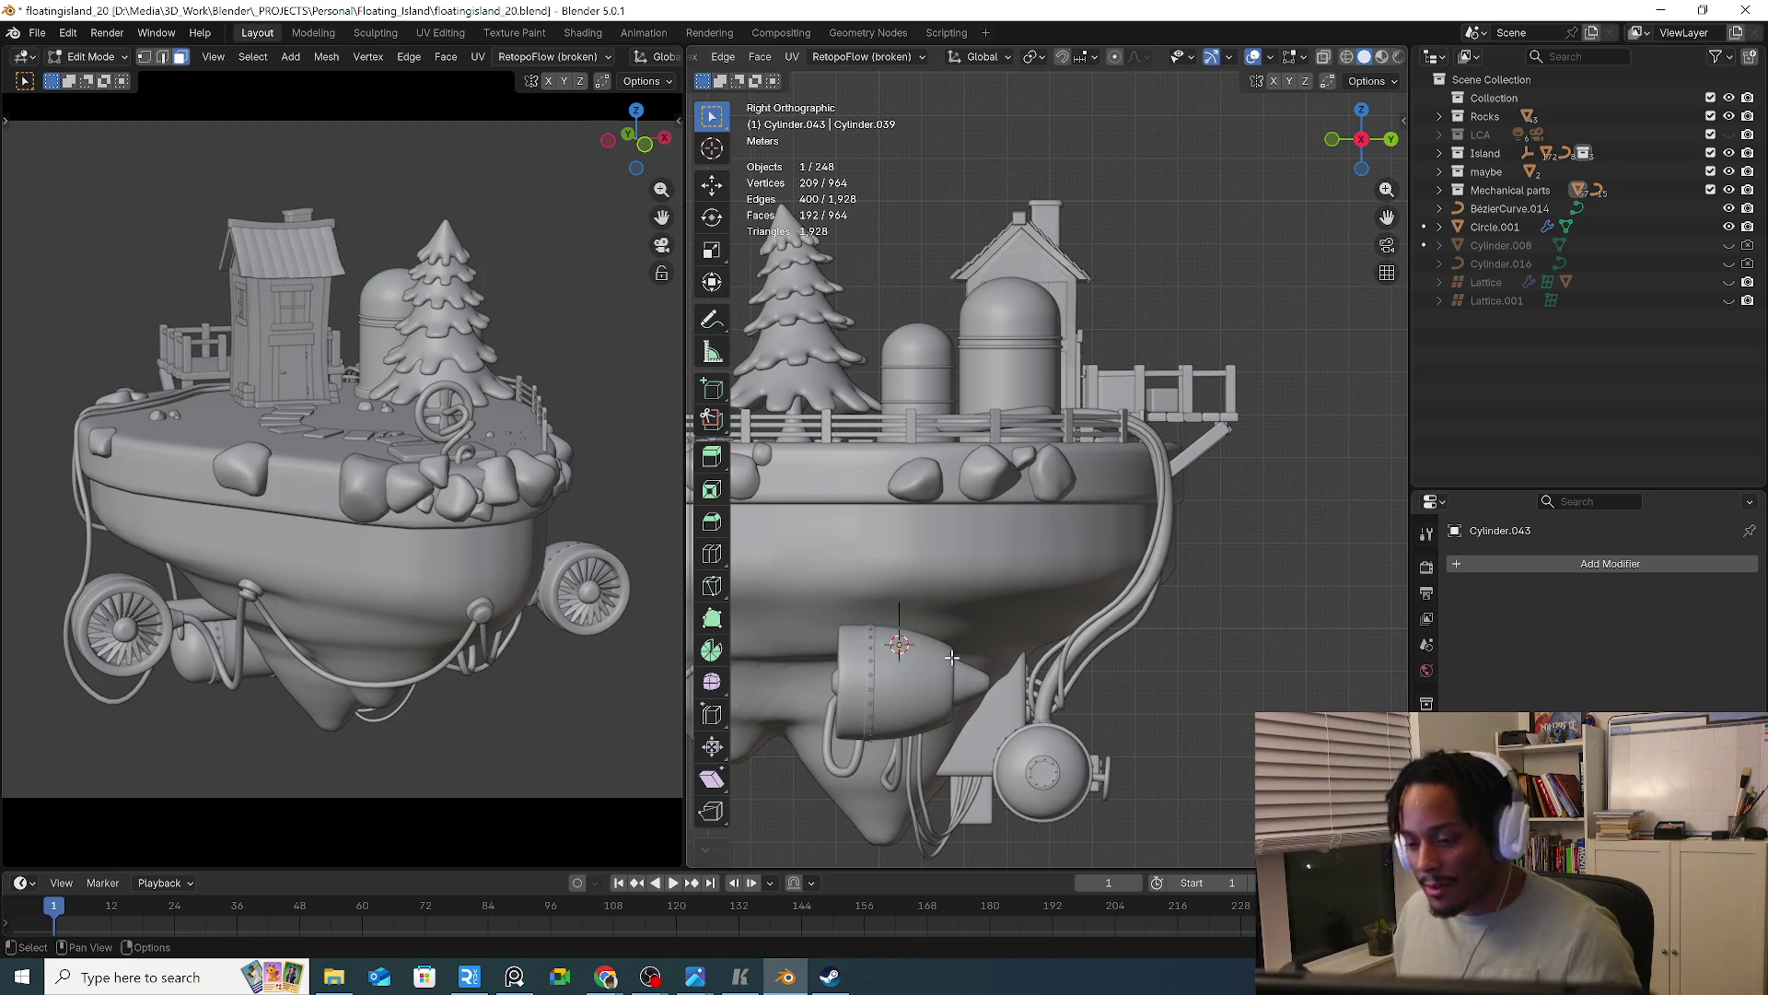
key("KP_1")
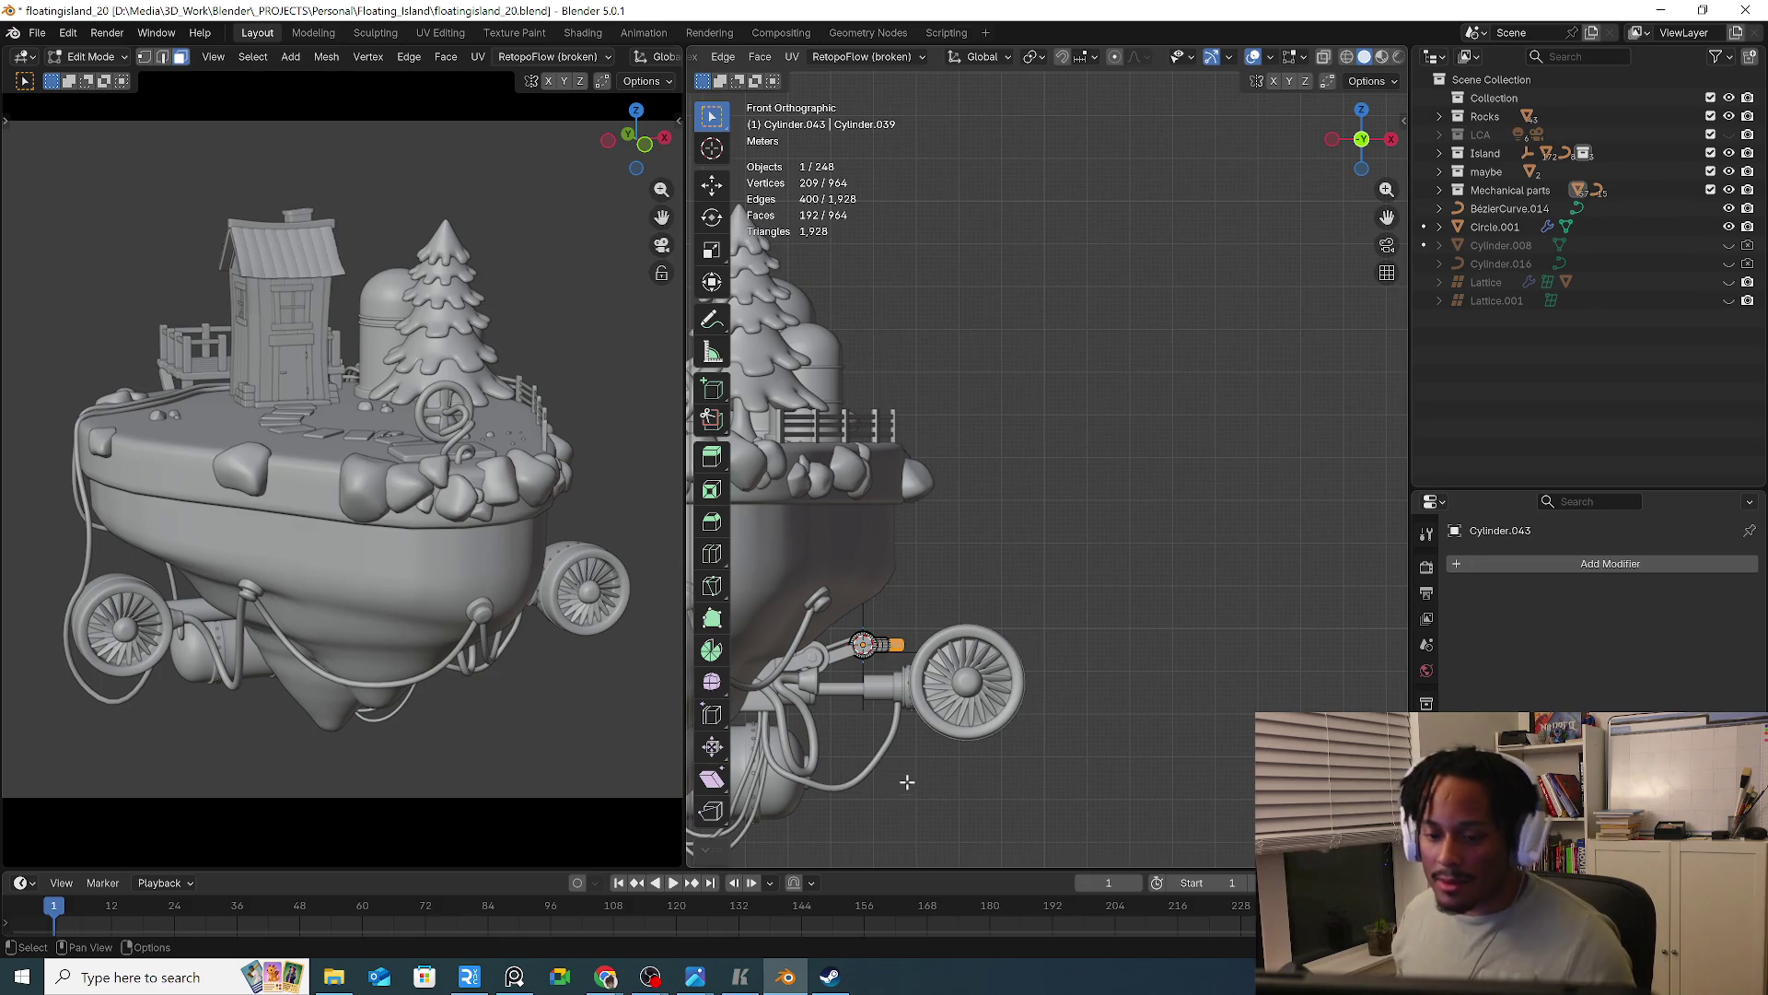
mouse_move(997, 699)
middle_mouse_down()
mouse_move(1023, 689)
mouse_move(843, 290)
mouse_move(1151, 479)
mouse_move(923, 422)
mouse_move(1058, 489)
mouse_move(967, 494)
mouse_move(1073, 618)
mouse_move(1036, 586)
mouse_move(996, 434)
mouse_move(985, 561)
middle_mouse_up()
scroll(1023, 689, "up", 5)
scroll(1024, 689, "down", 5)
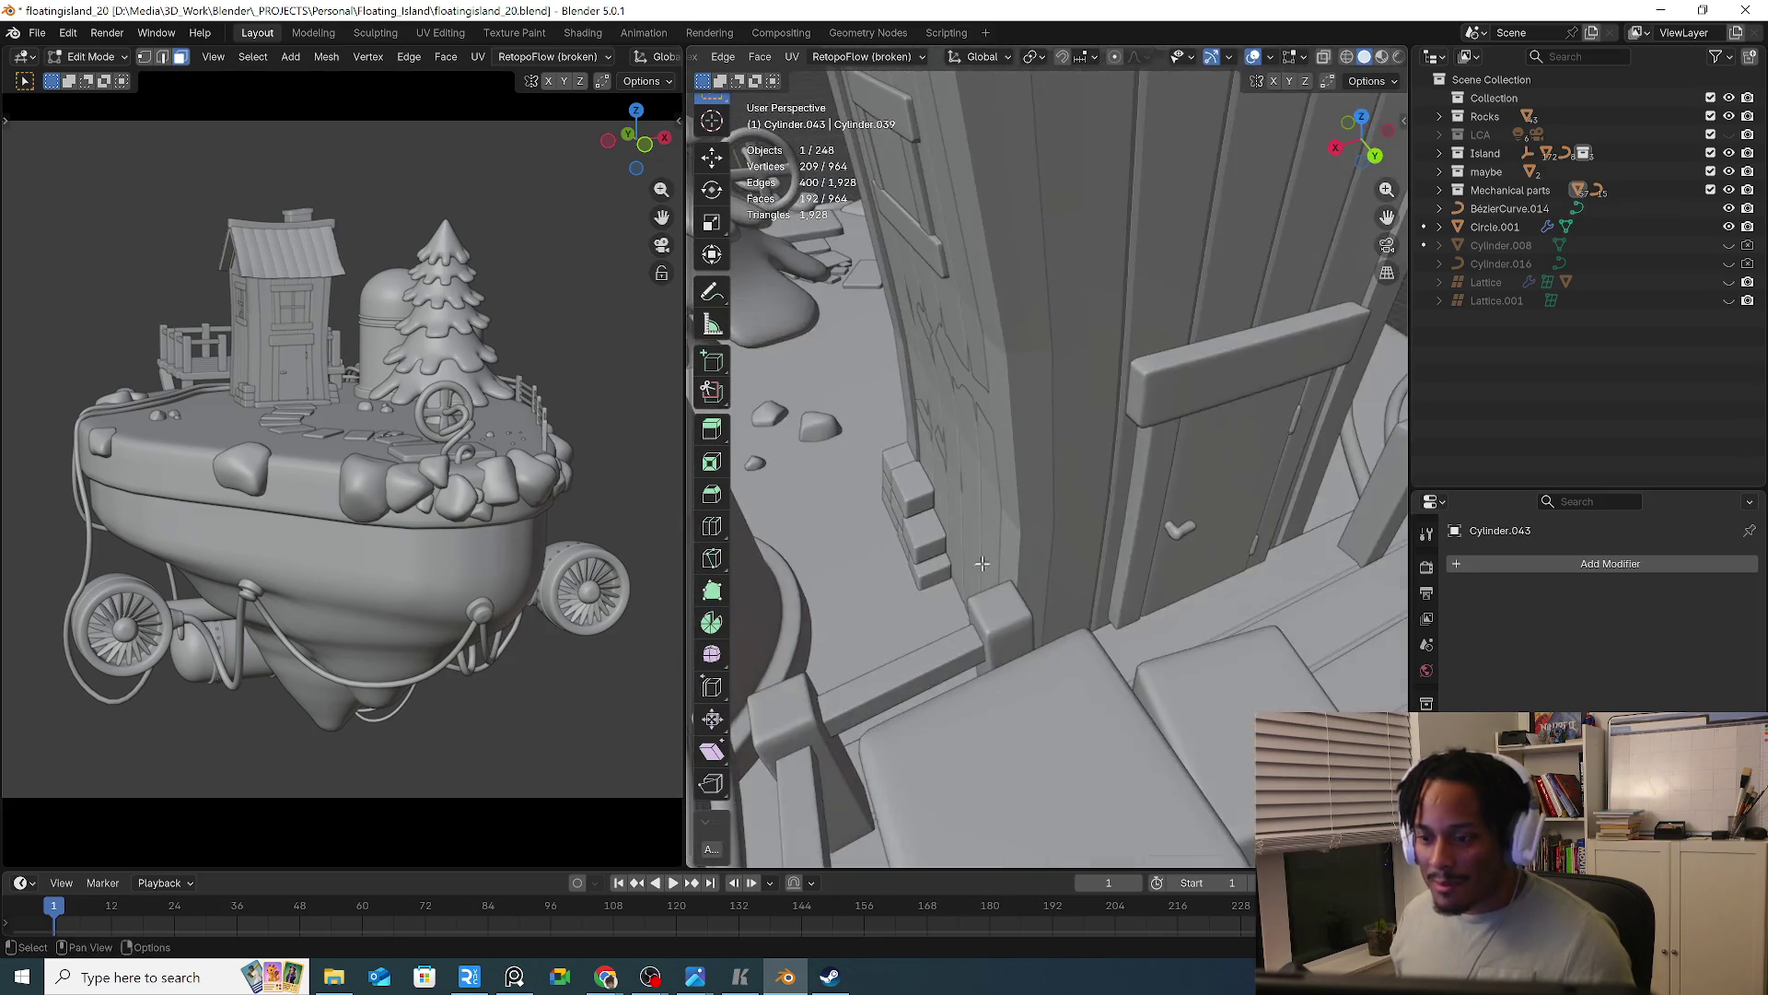
scroll(1019, 548, "down", 3)
middle_click_drag(959, 644, 930, 376)
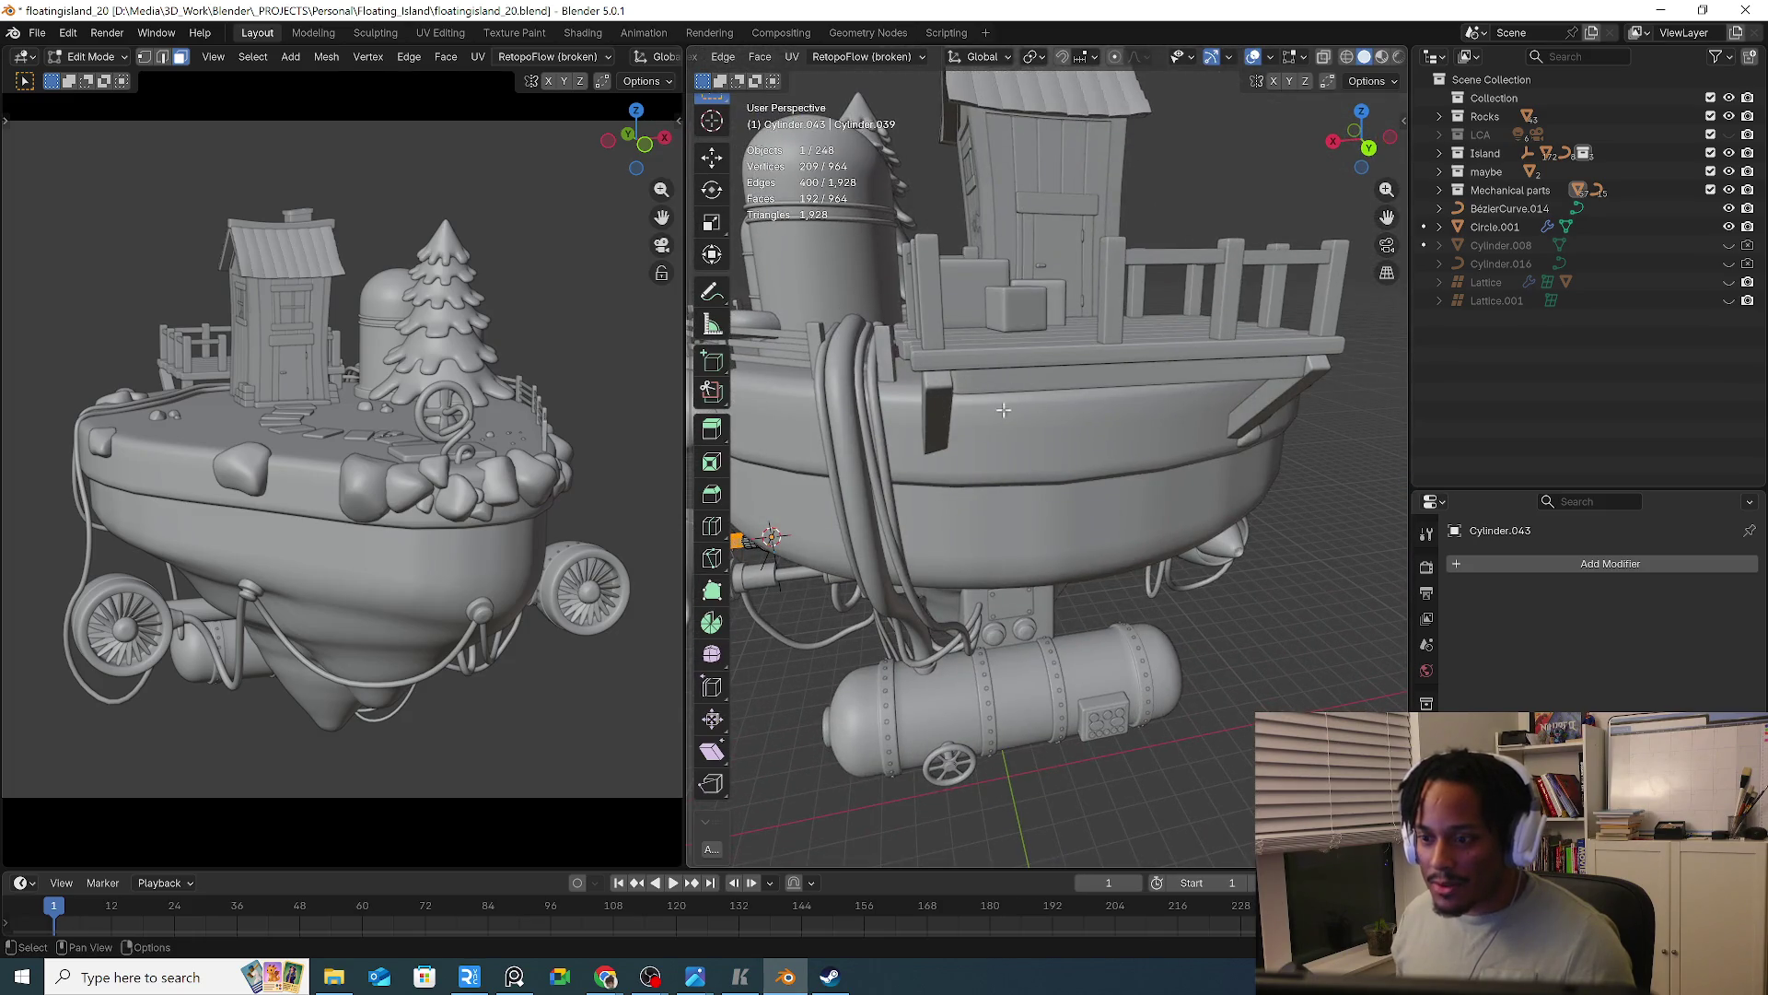
scroll(1013, 398, "up", 2)
middle_click_drag(973, 637, 978, 662)
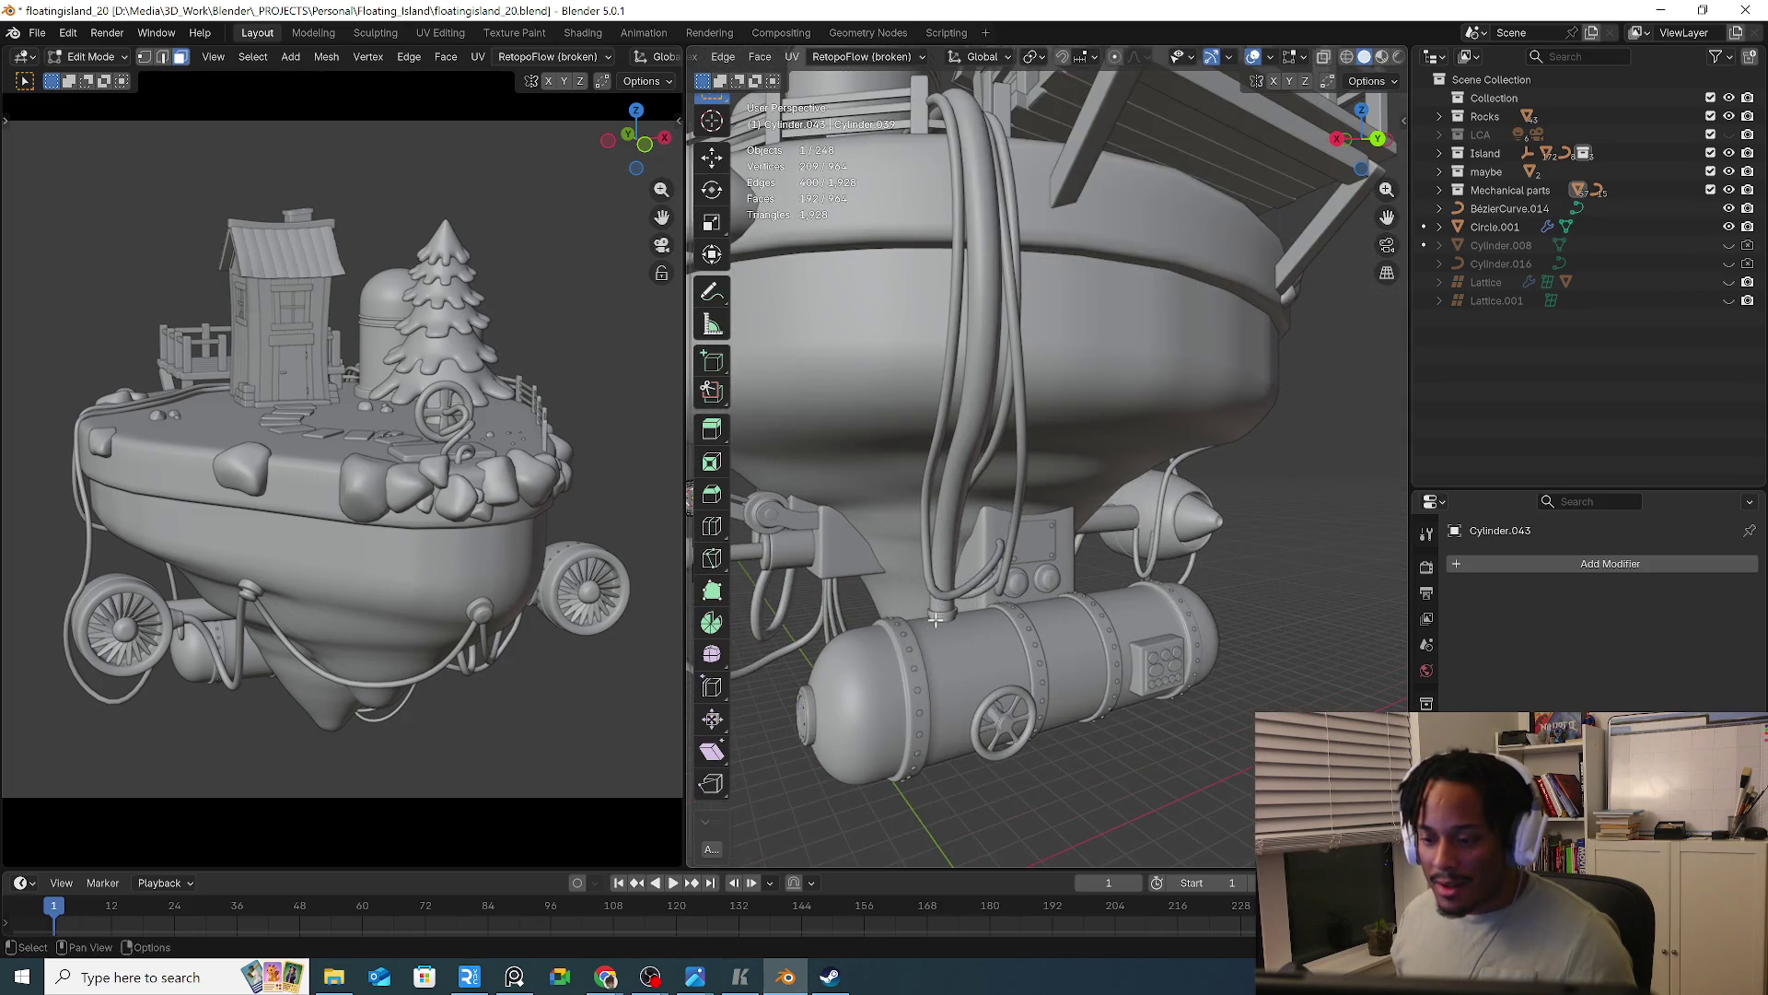
middle_click_drag(765, 423, 941, 448, "shift")
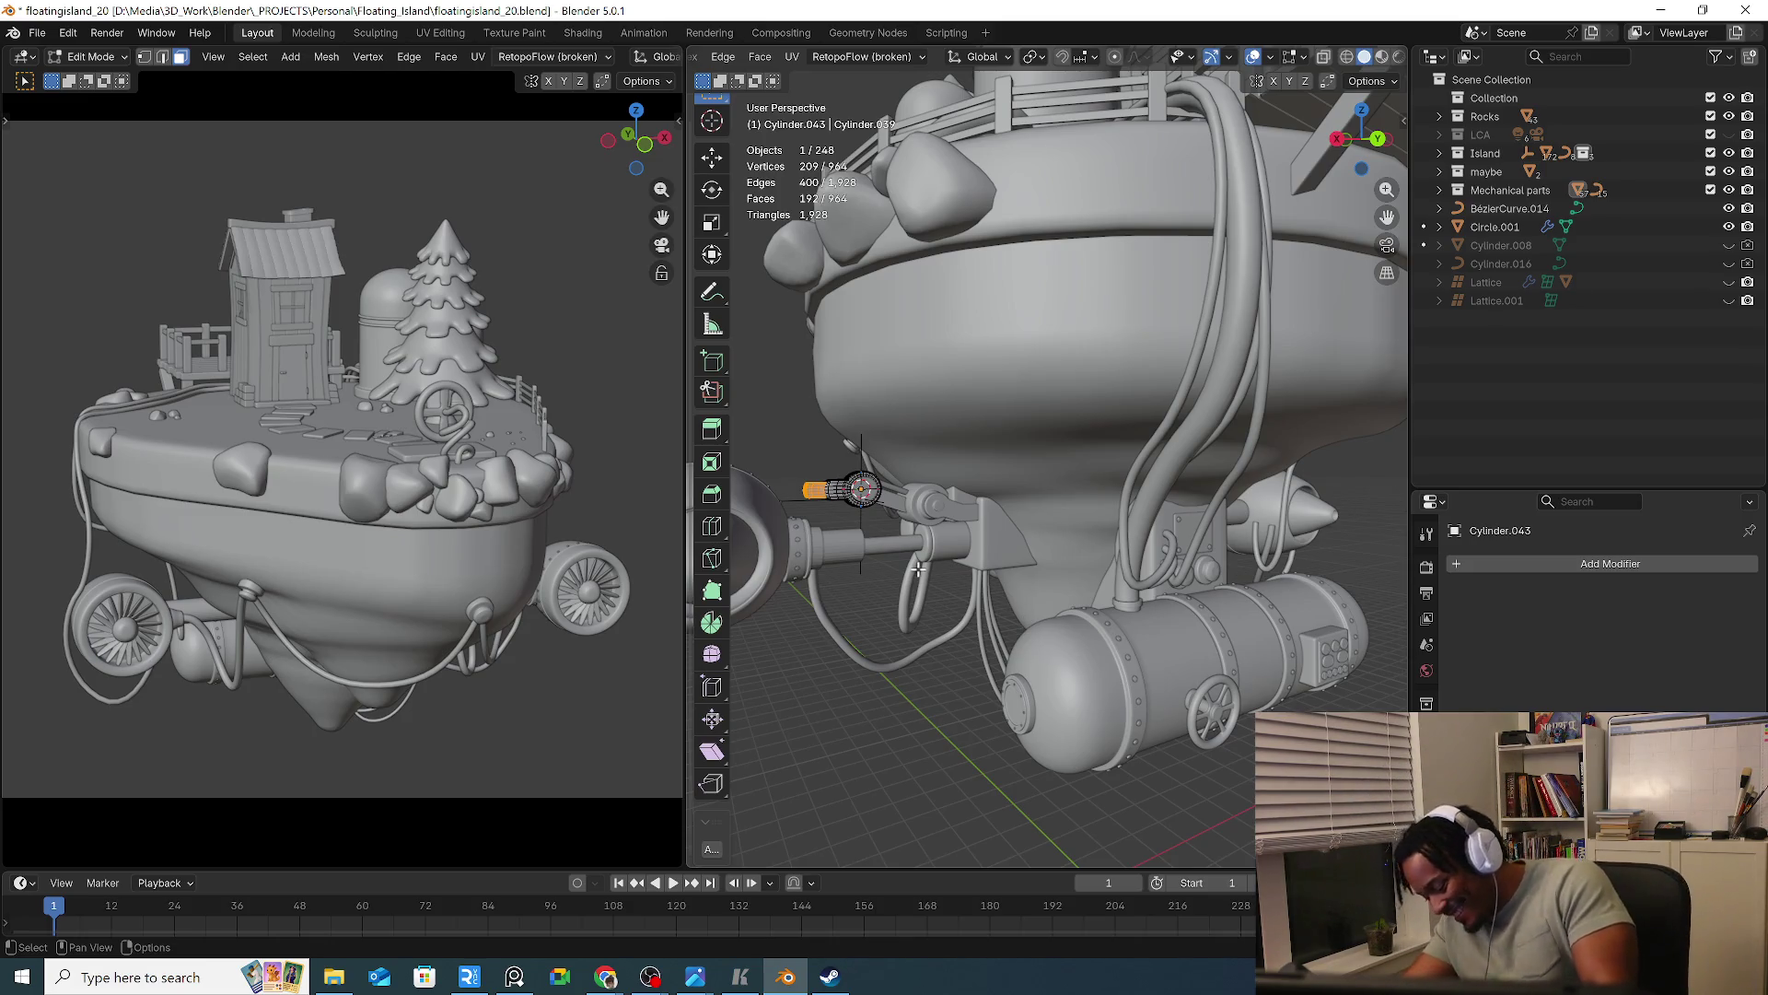
middle_click_drag(1204, 612, 1145, 489)
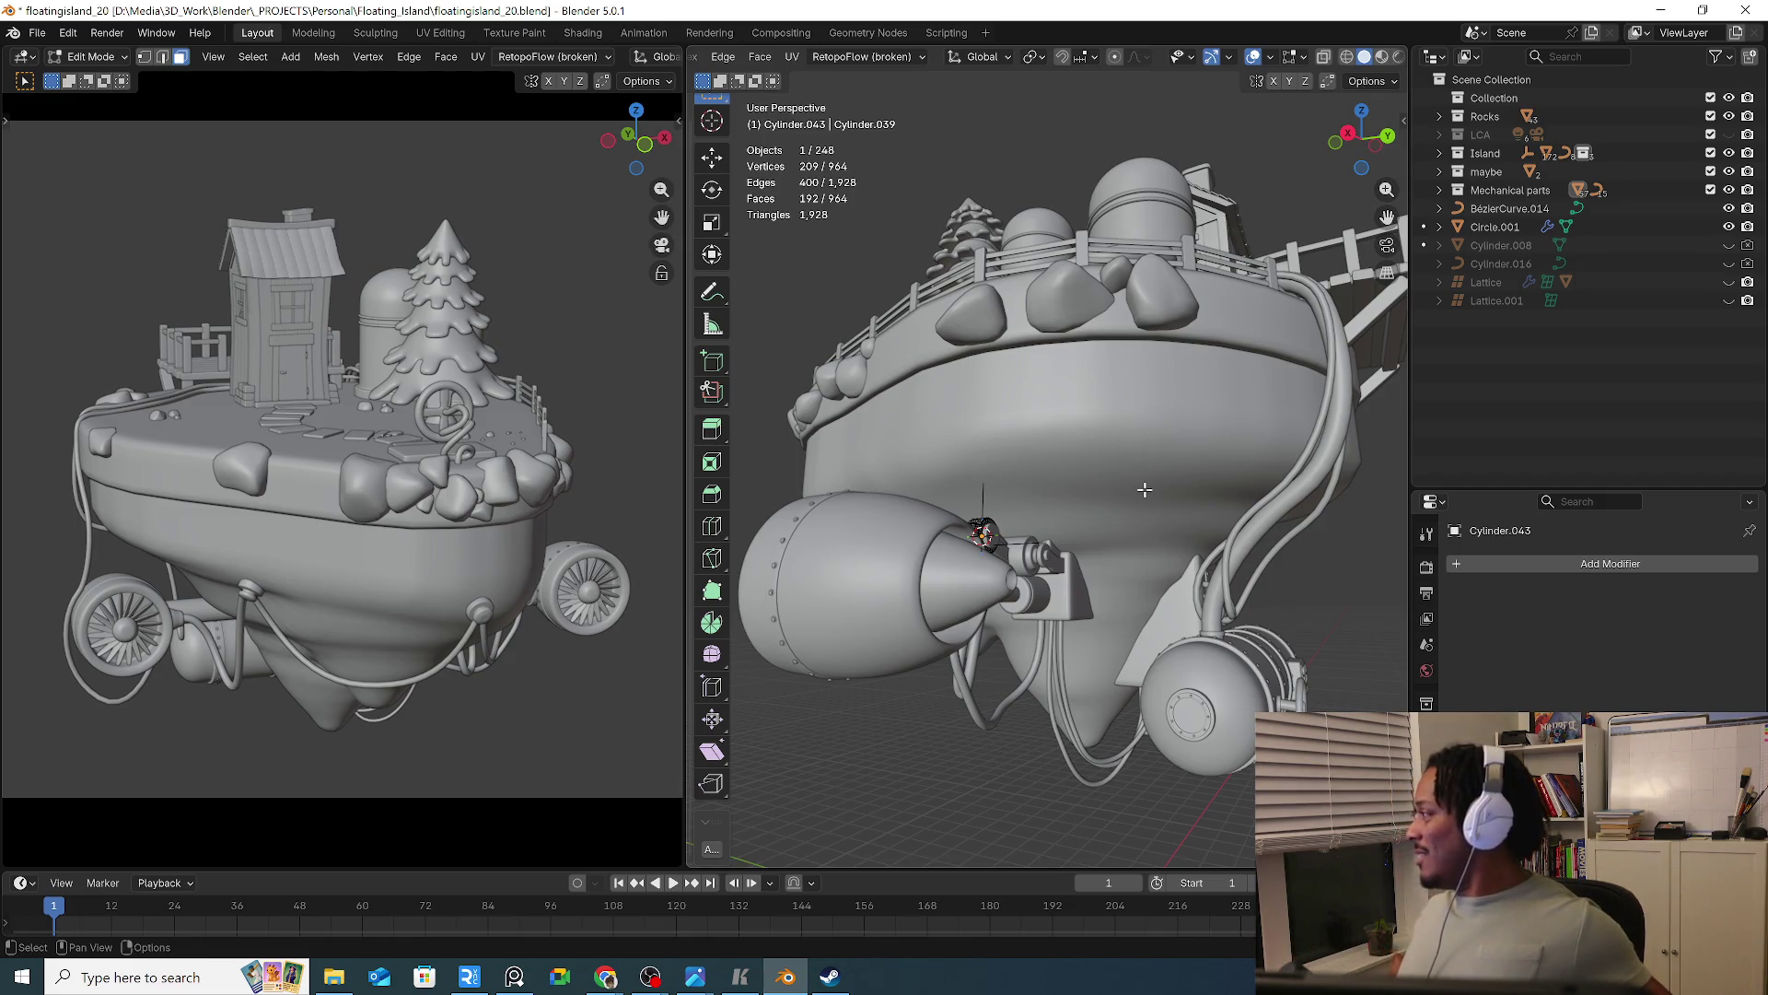
scroll(1012, 533, "up", 10)
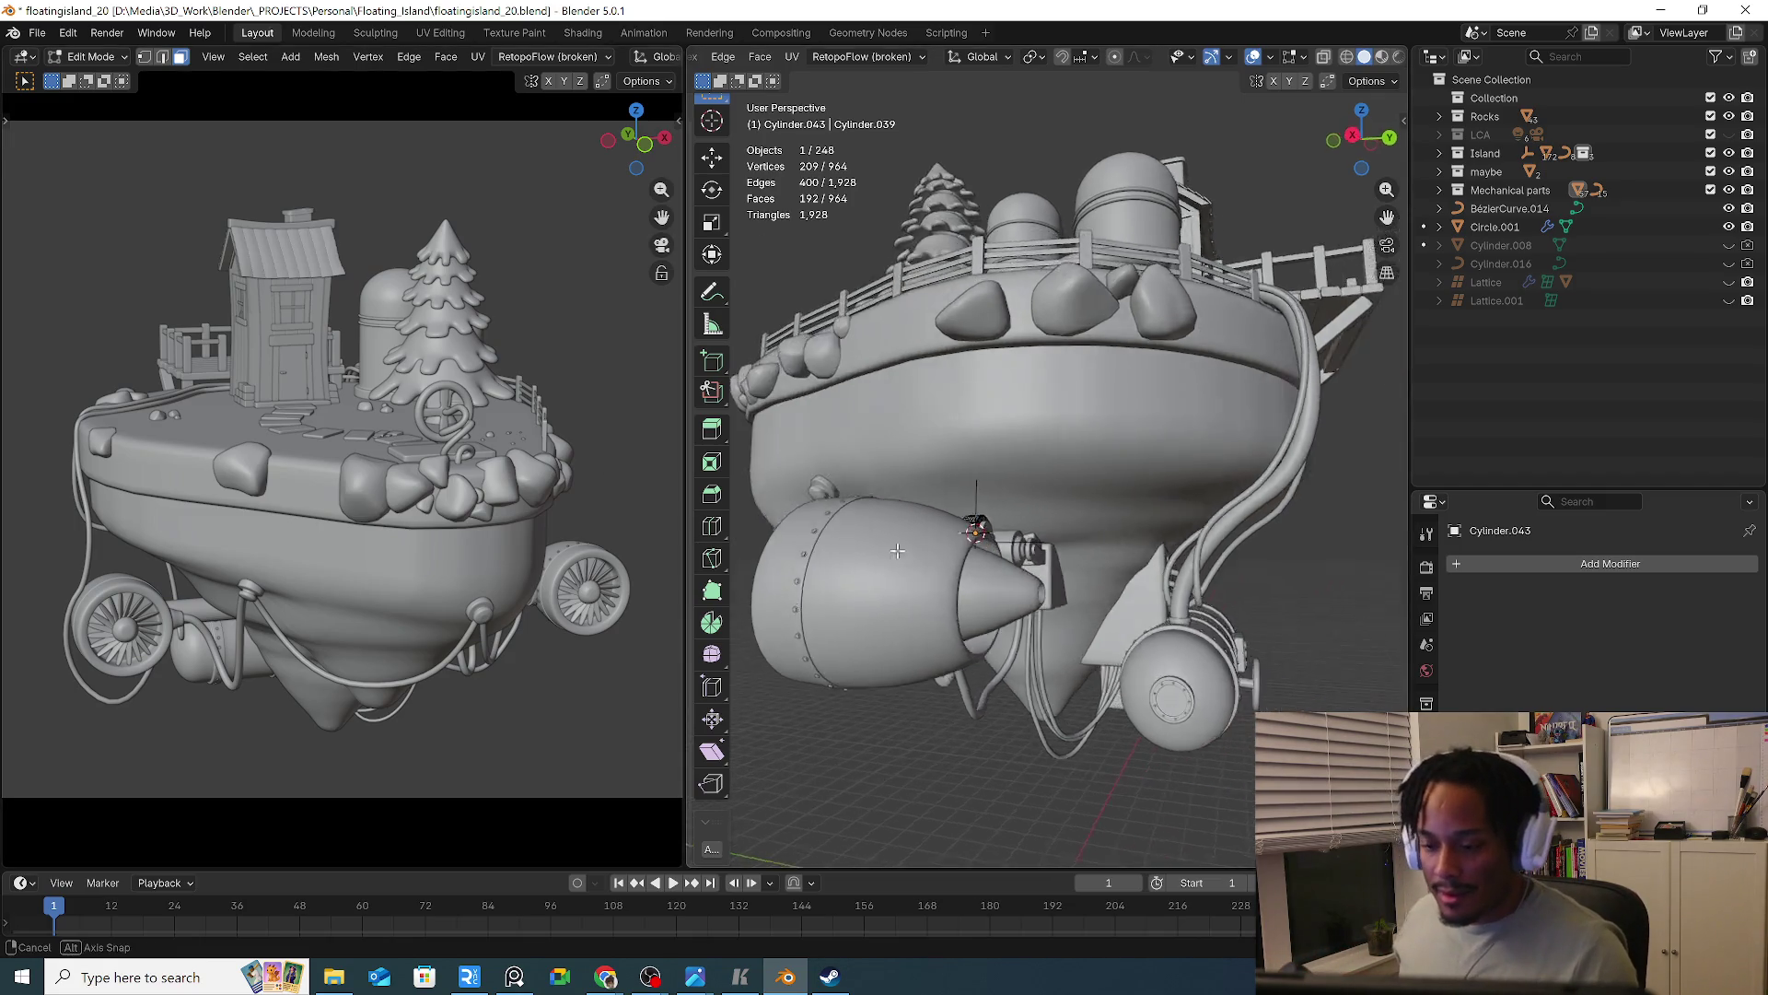
scroll(1011, 532, "up", 5)
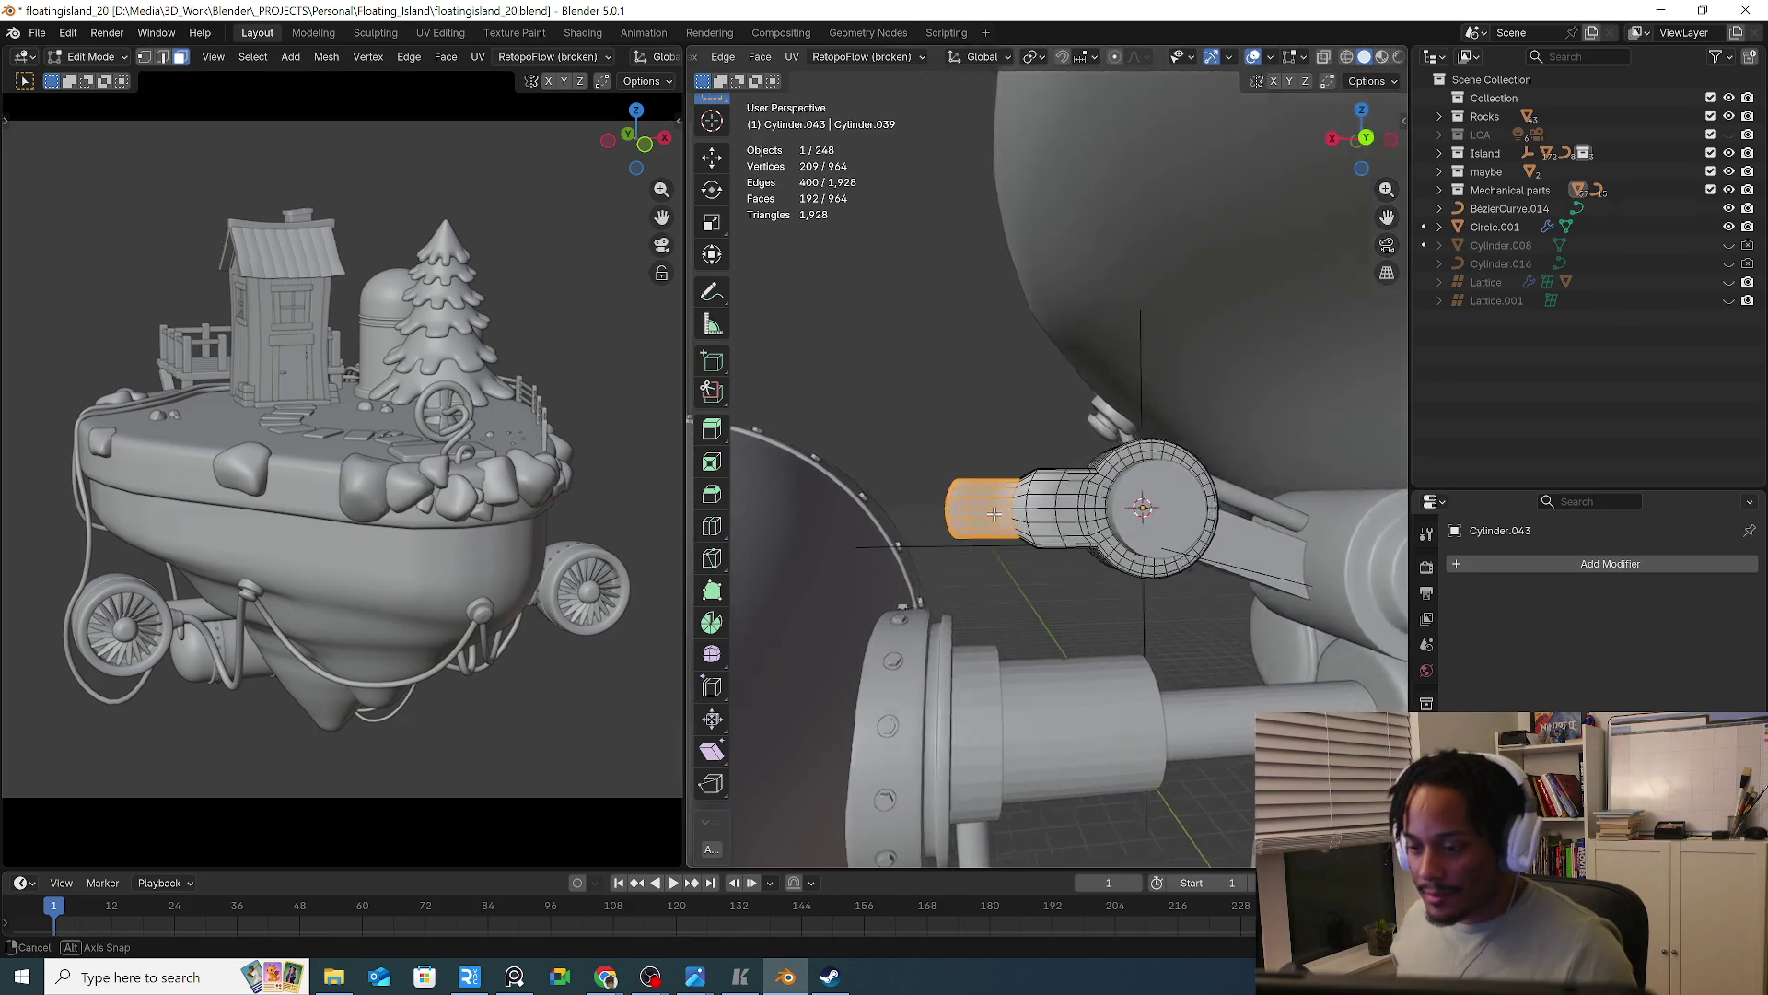
scroll(1079, 652, "up", 2)
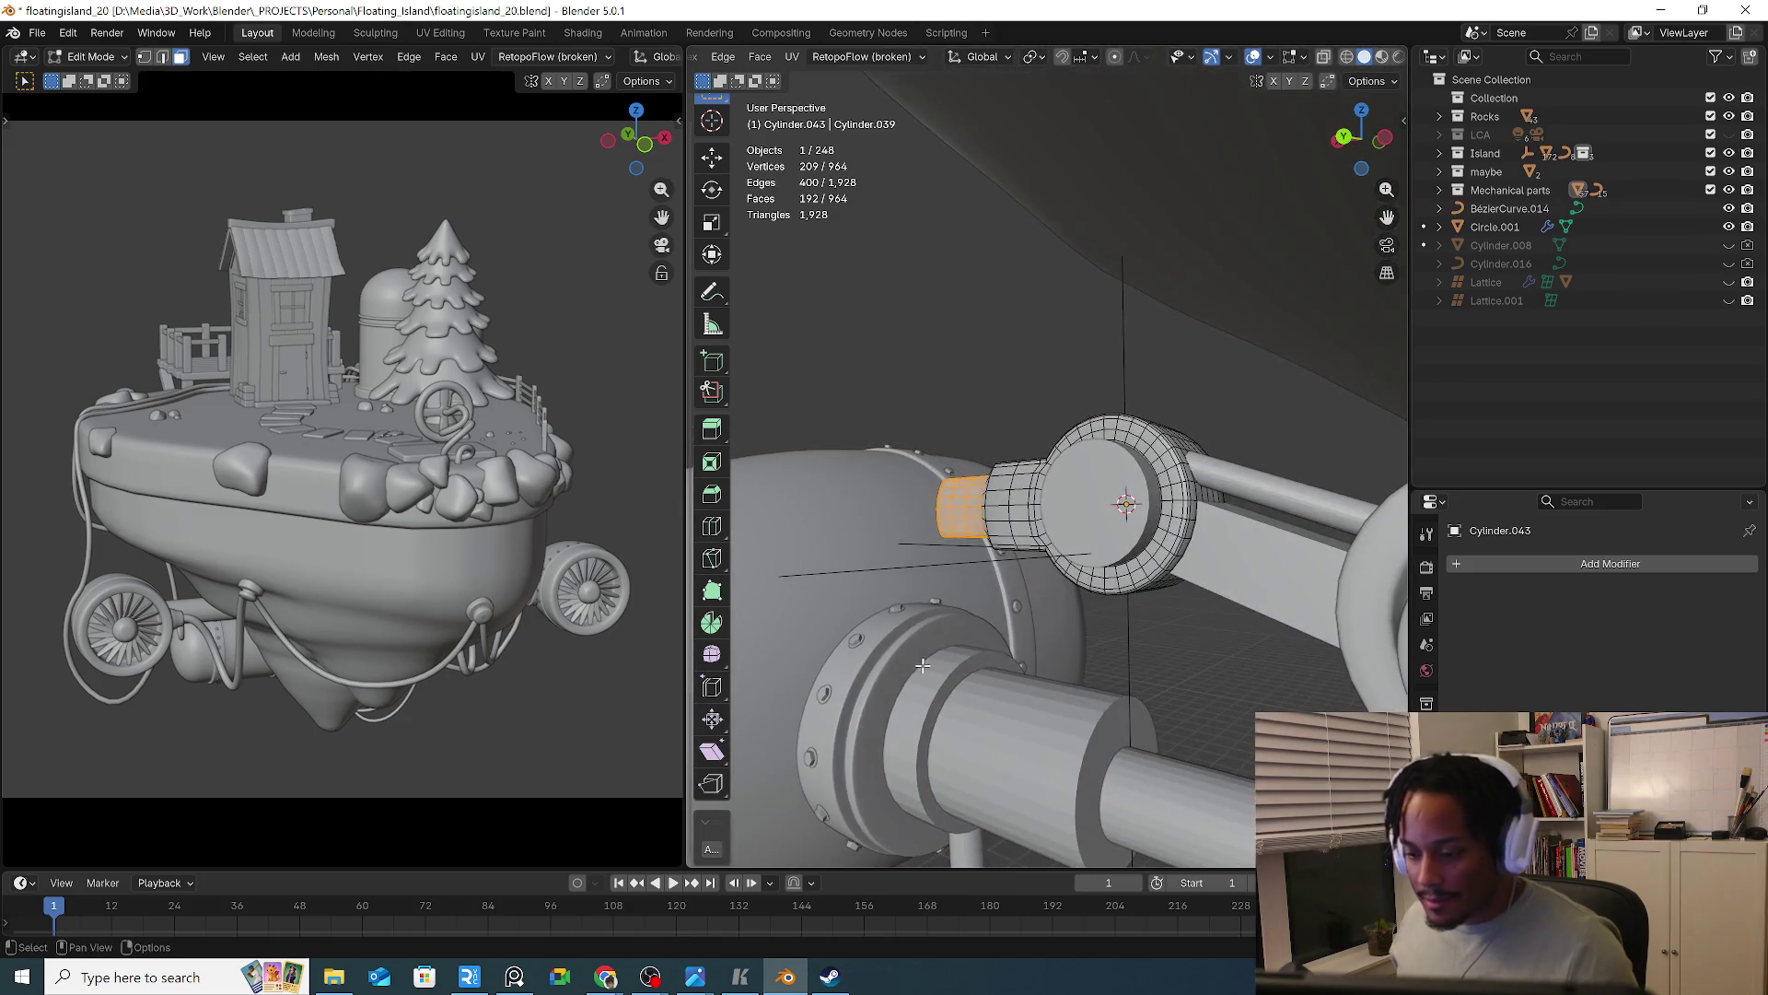
key("Tab")
Add evenly spaced loop cuts along the turbine axle rod Cylinder.039
left_click(957, 683)
key("Tab")
middle_click_drag(1031, 694, 1175, 685)
key("Tab")
left_click(1140, 687)
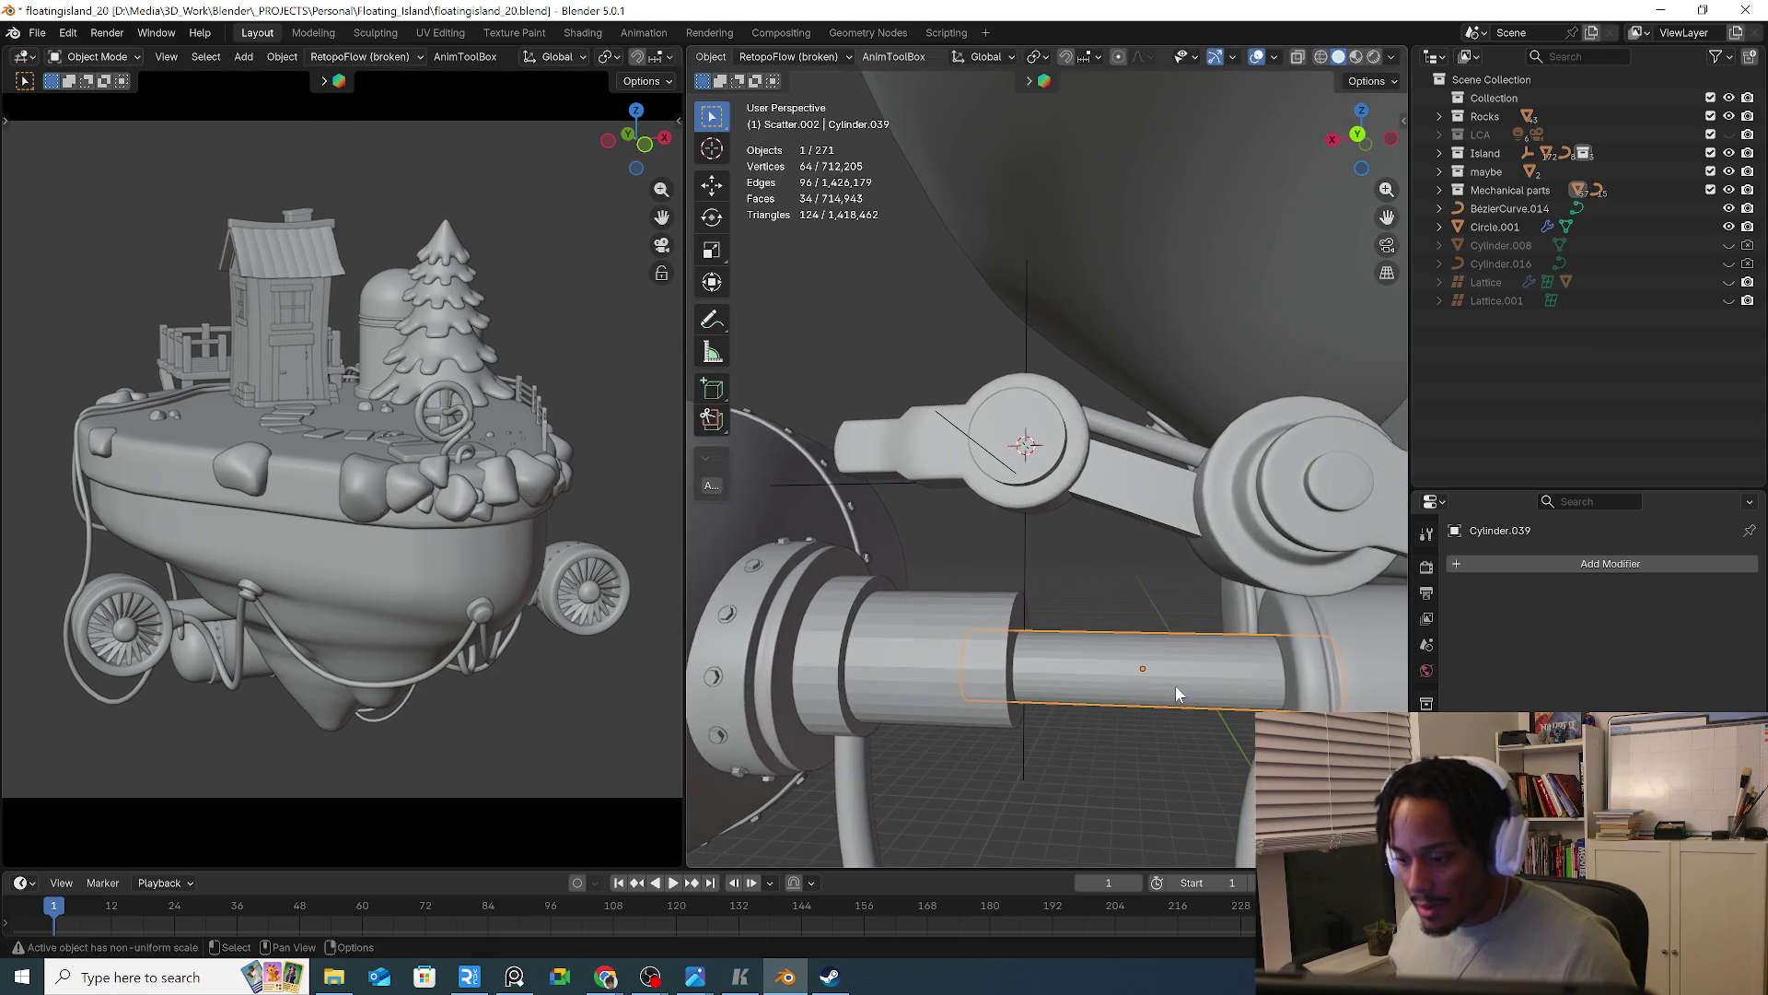
key("Tab")
key("ctrl+r")
scroll(1176, 685, "up", 4)
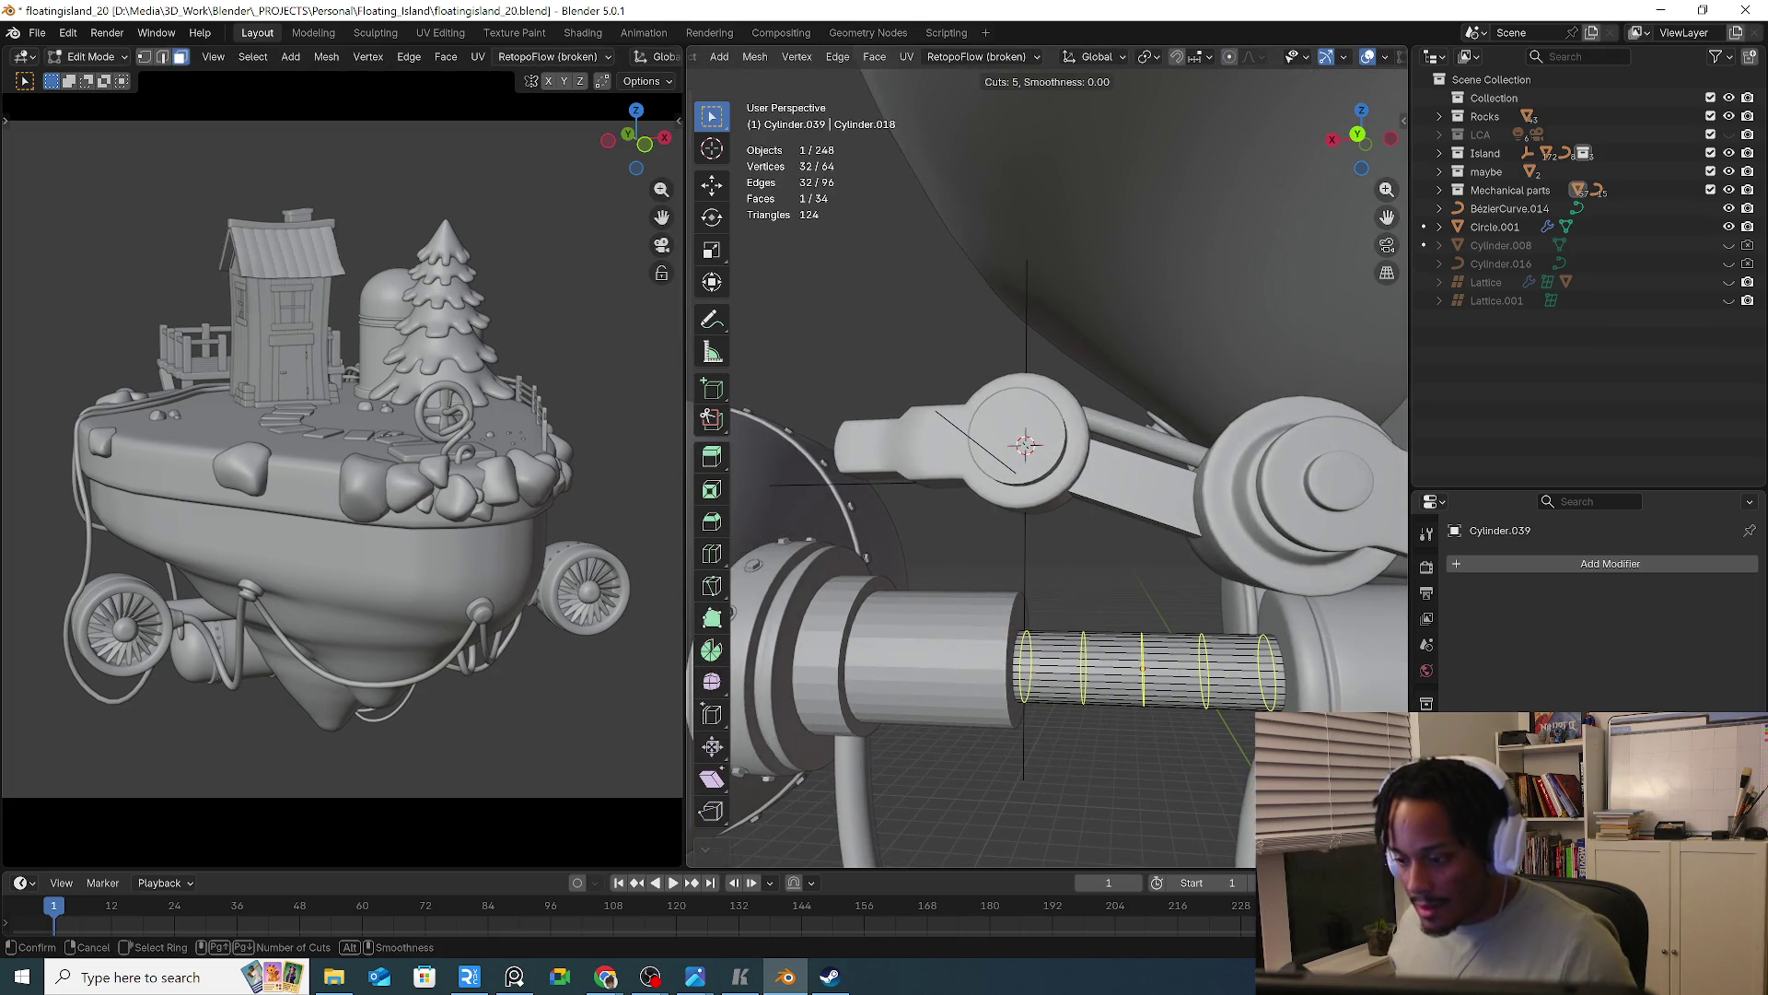
left_click(1170, 682)
right_click(1169, 682)
Isolate the rod and delete its end cap face
key("KP_Divide")
middle_click_drag(947, 632, 948, 644)
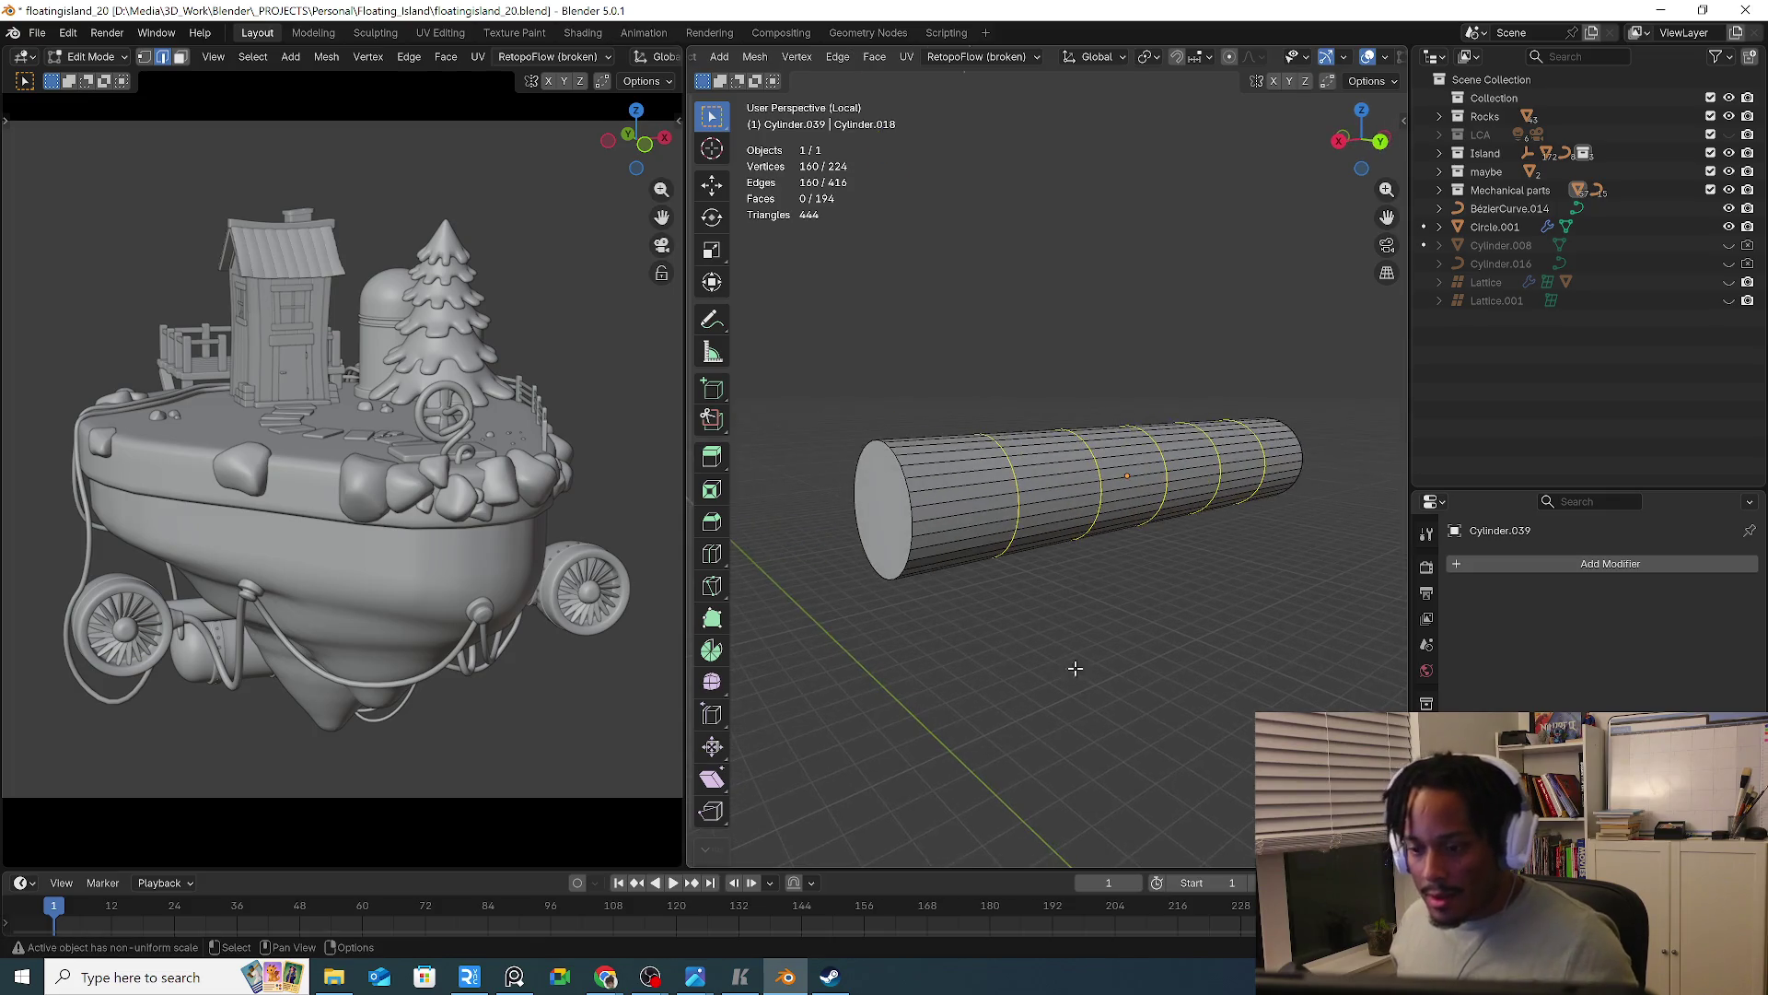
key("Tab")
key("Tab")
left_click(898, 520)
left_click(895, 520)
mouse_move(895, 521)
middle_mouse_down()
mouse_move(935, 565)
mouse_move(1055, 556)
mouse_move(1166, 583)
middle_mouse_up()
key("x")
left_click(1029, 559)
Add an edge loop near each end of the rod
key("ctrl+r")
left_click(1187, 565)
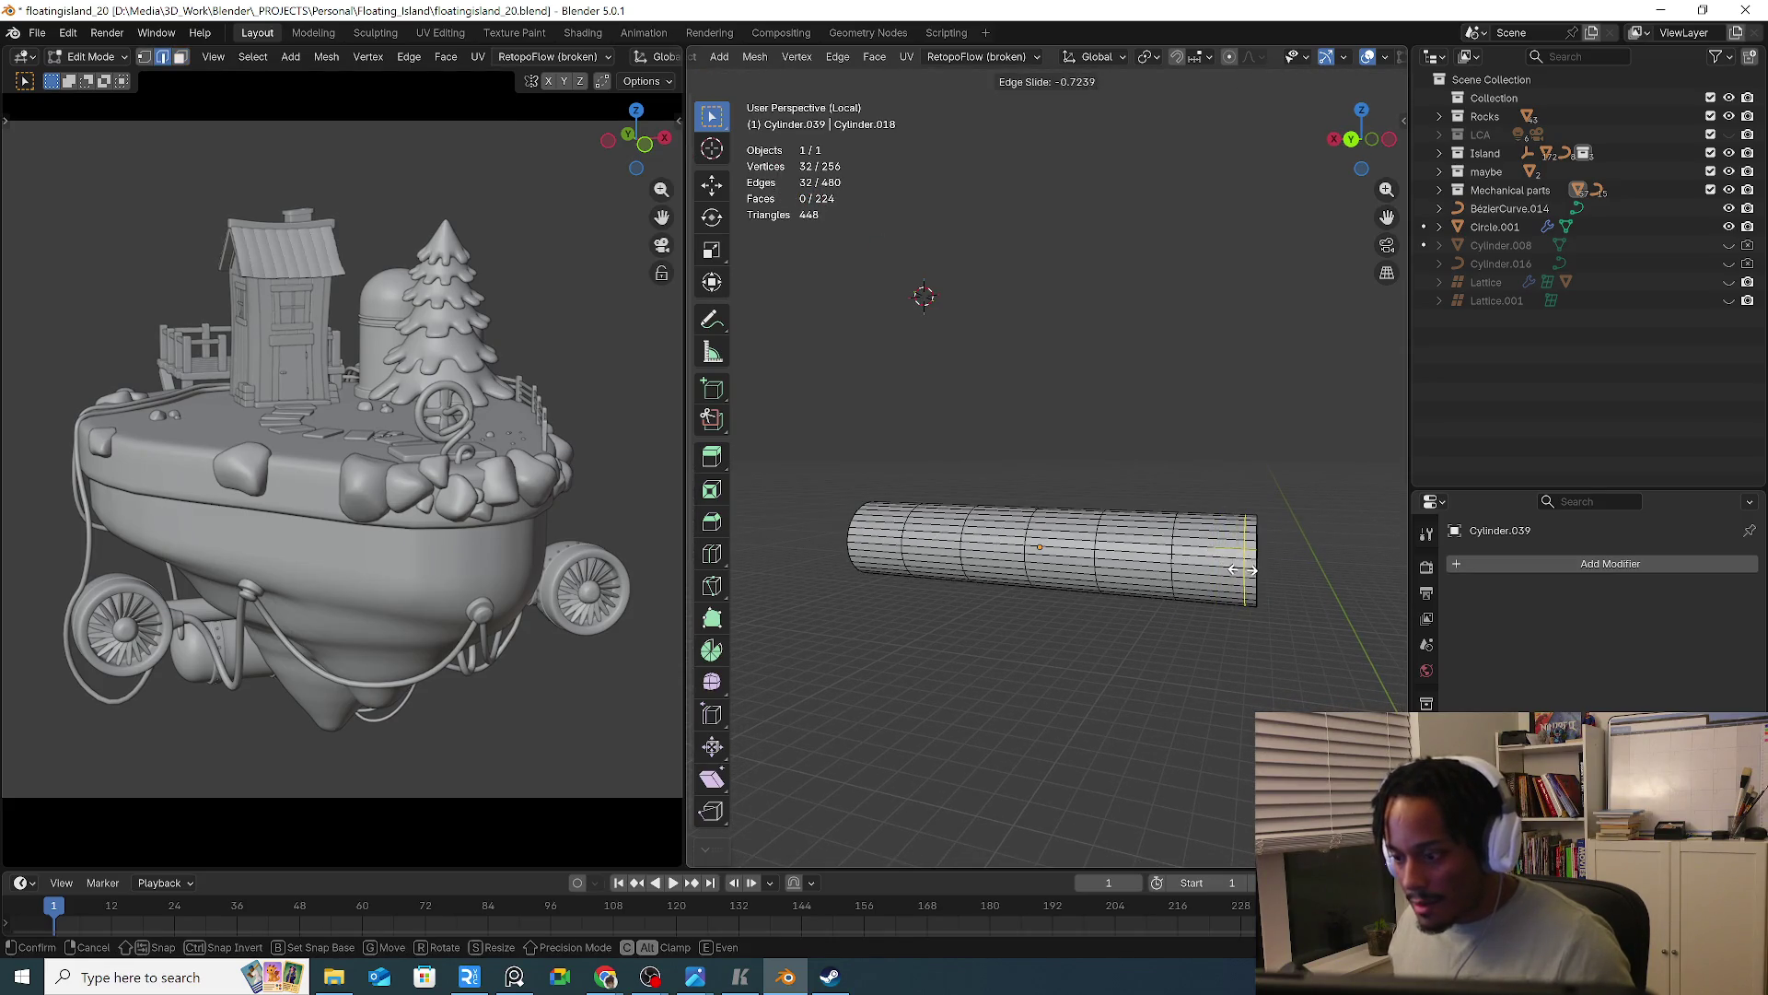
left_click(1243, 568)
key("ctrl+r")
left_click(875, 536)
left_click(928, 546)
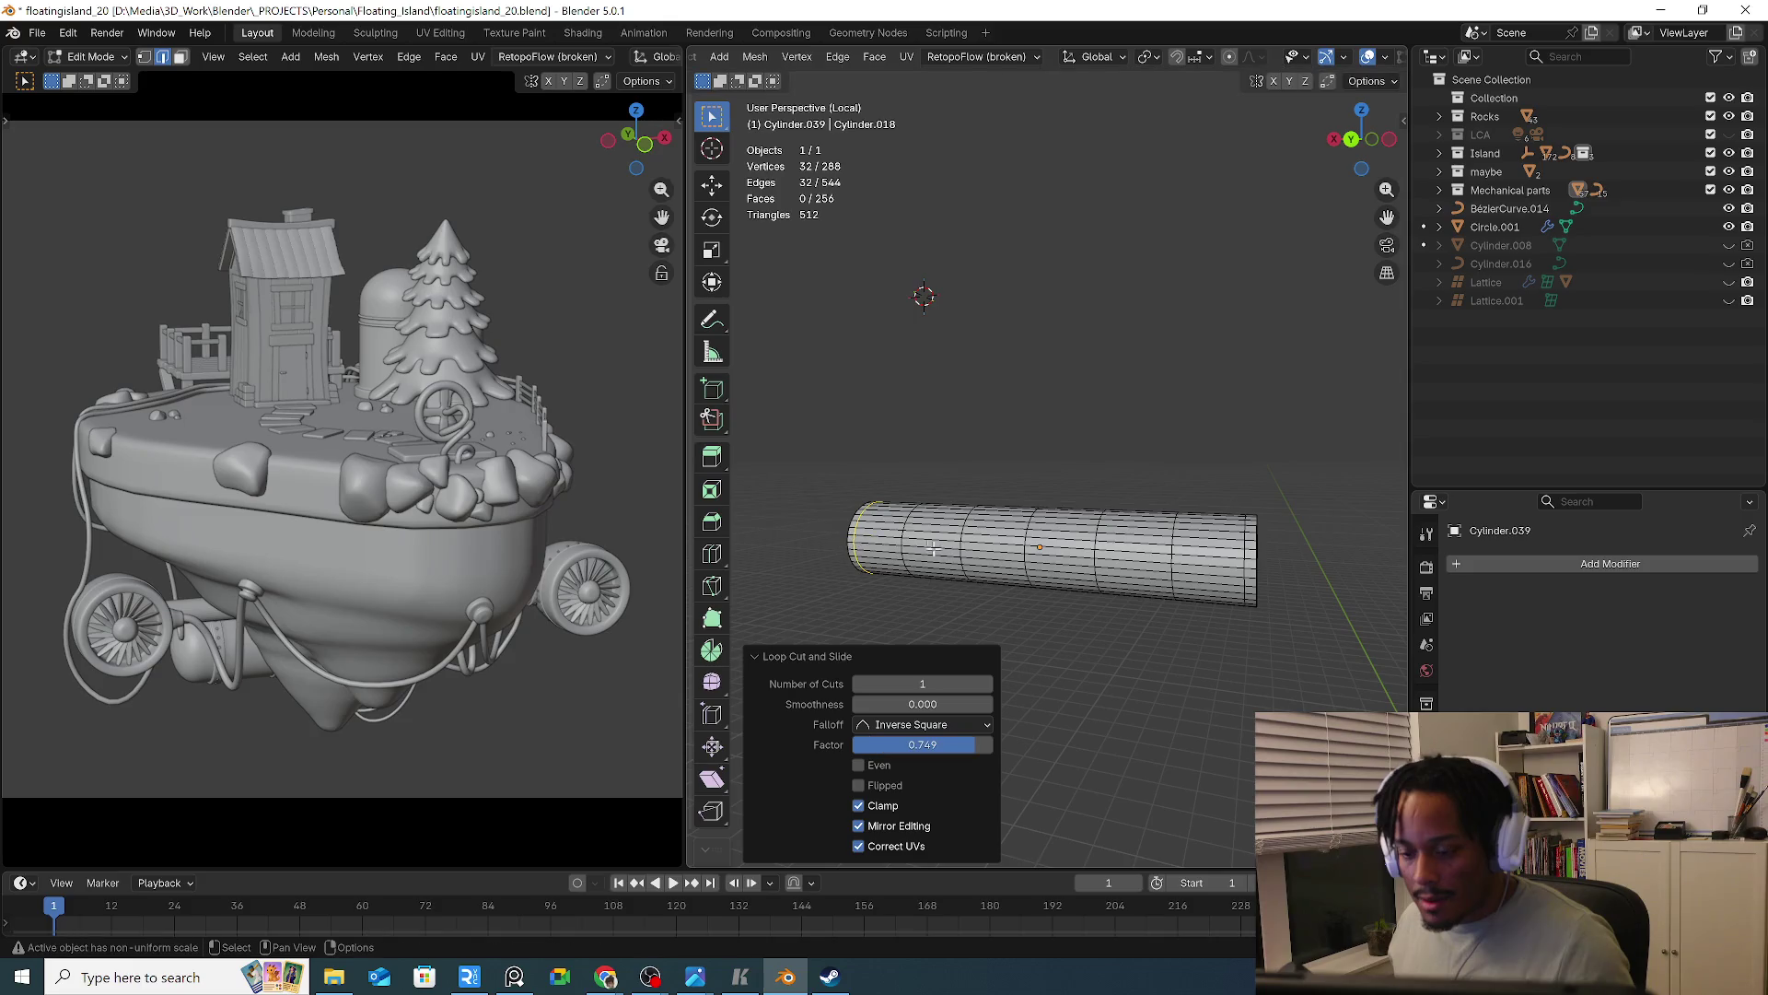
key("Tab")
Shade the rod smooth, return to the full scene and select the neighbouring ring
right_click(952, 556)
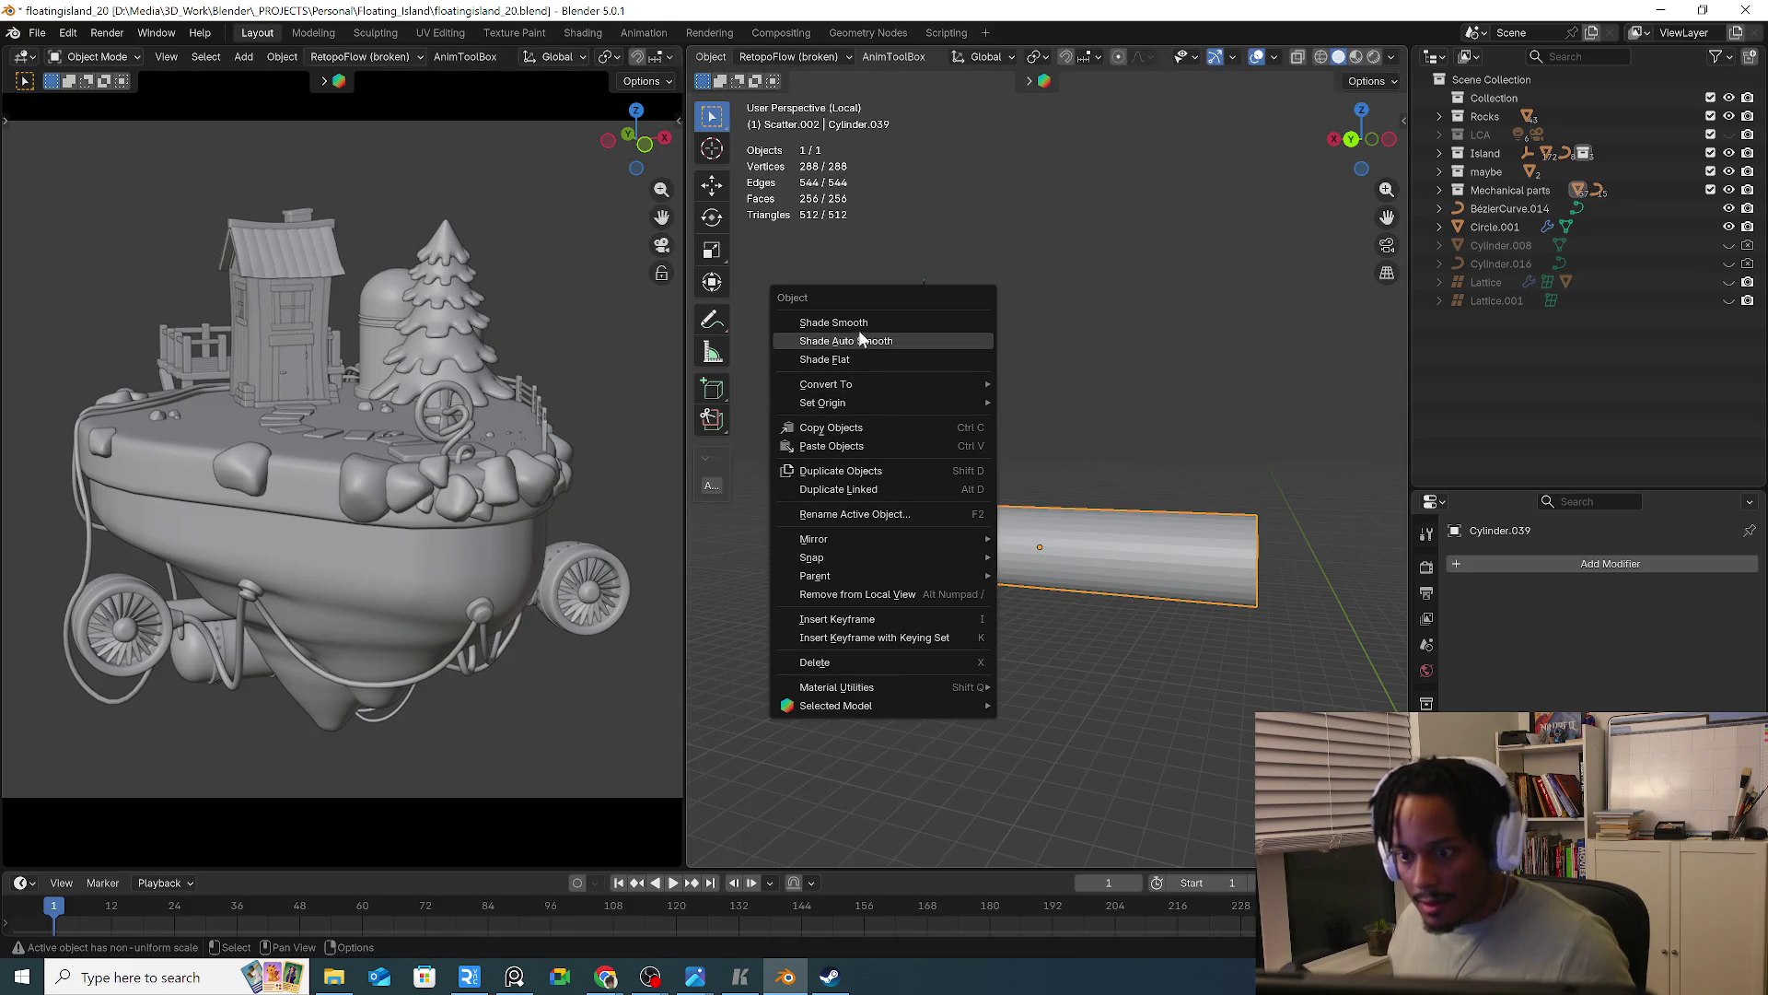
left_click(889, 324)
key("KP_Divide")
left_click(946, 661)
left_click(878, 637)
scroll(881, 631, "up", 2)
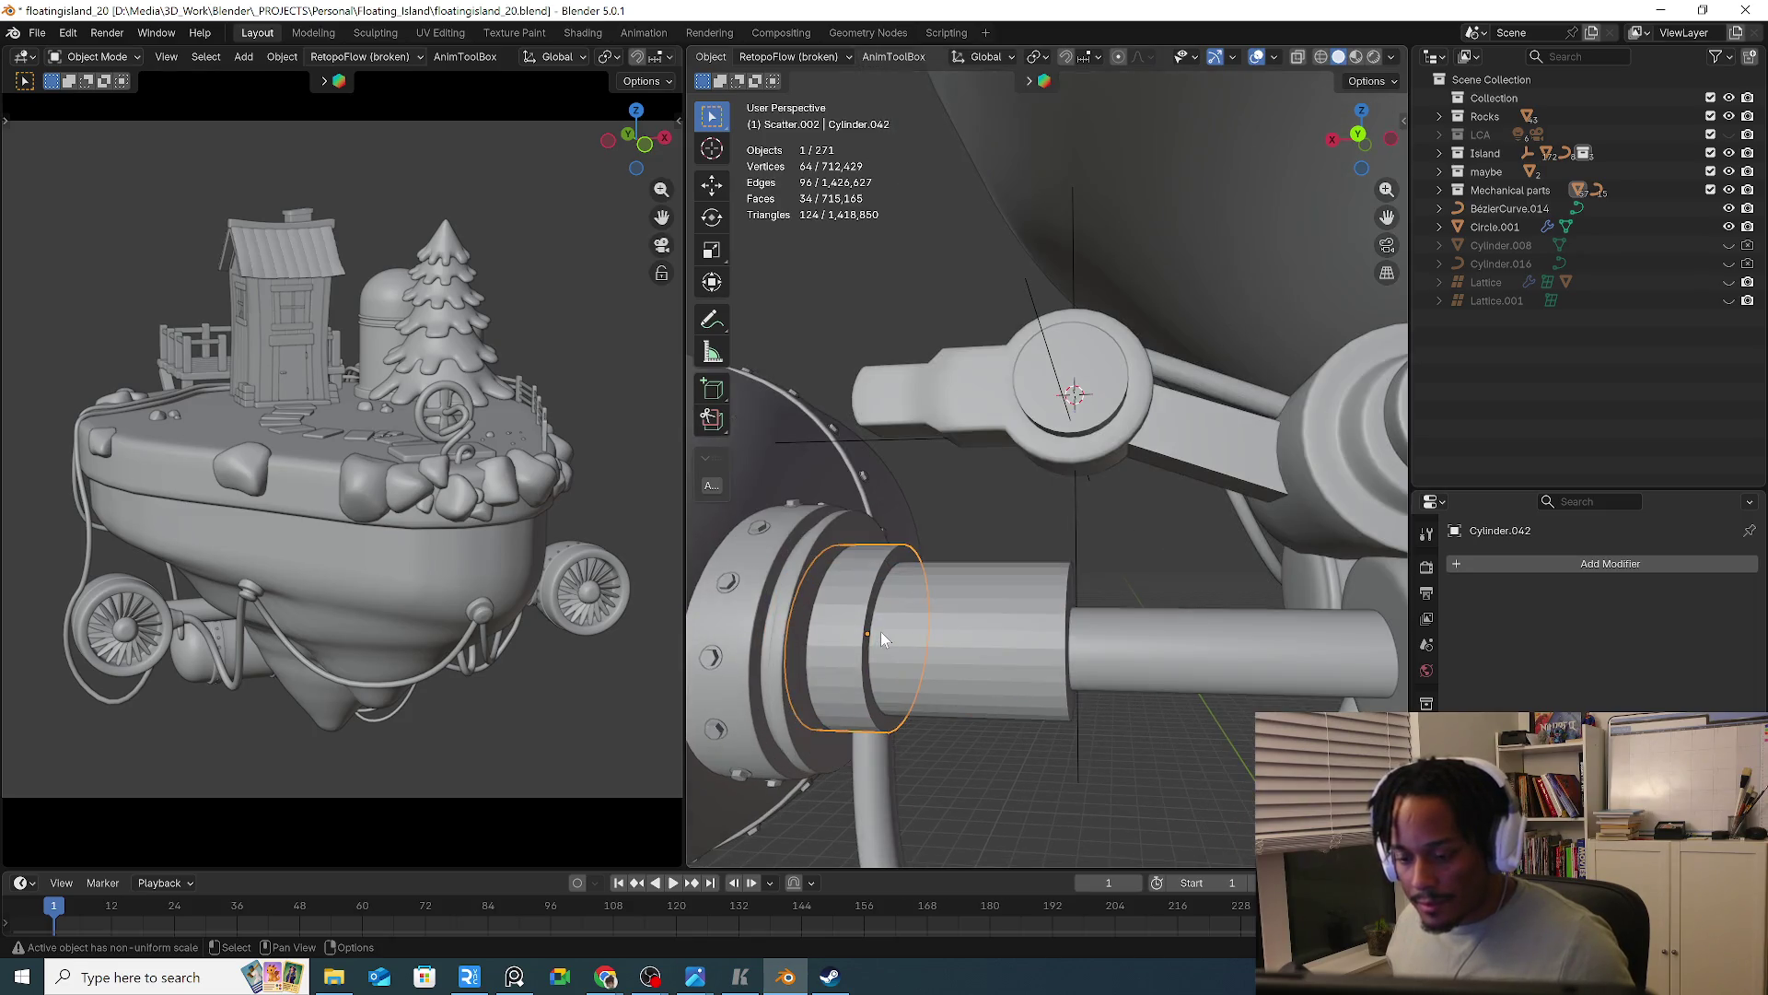
Isolate the hub cylinder Cylinder.042 and select its end cap face in Edit Mode
key("Tab")
scroll(866, 635, "up", 3)
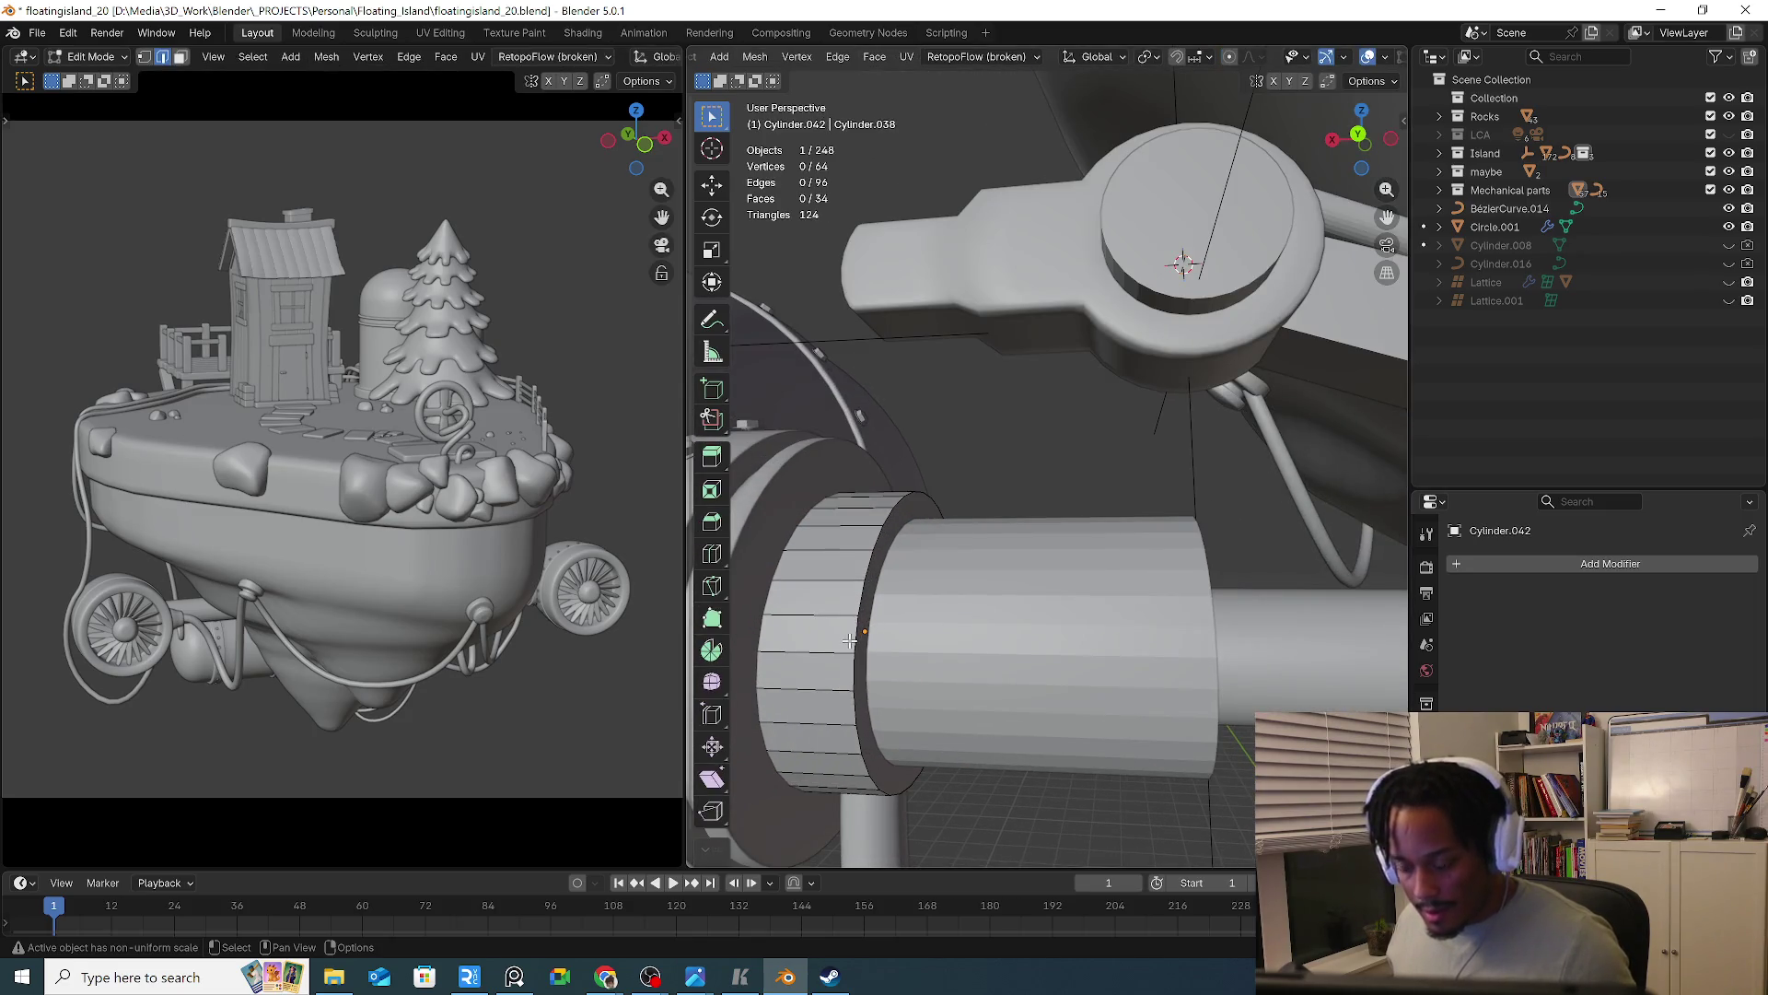
key("KP_Divide")
scroll(1013, 635, "down", 5)
key("Tab")
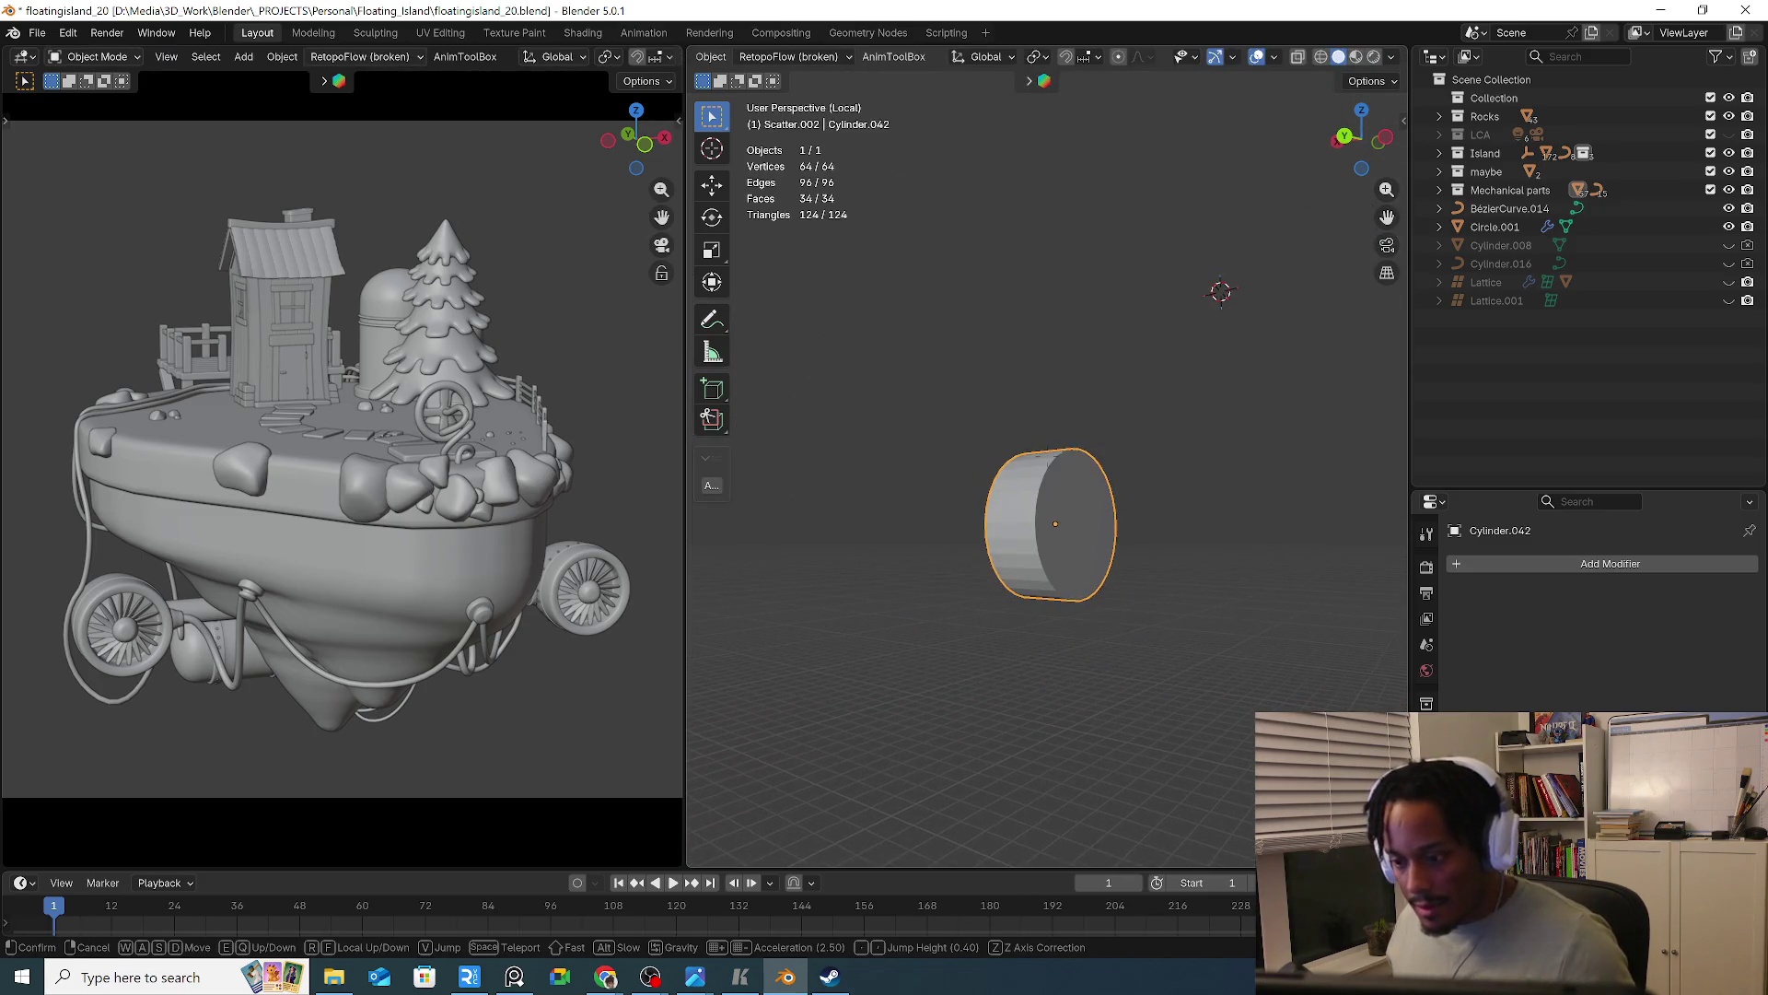
left_click(1042, 616)
key("Tab")
left_click(1041, 615, "alt")
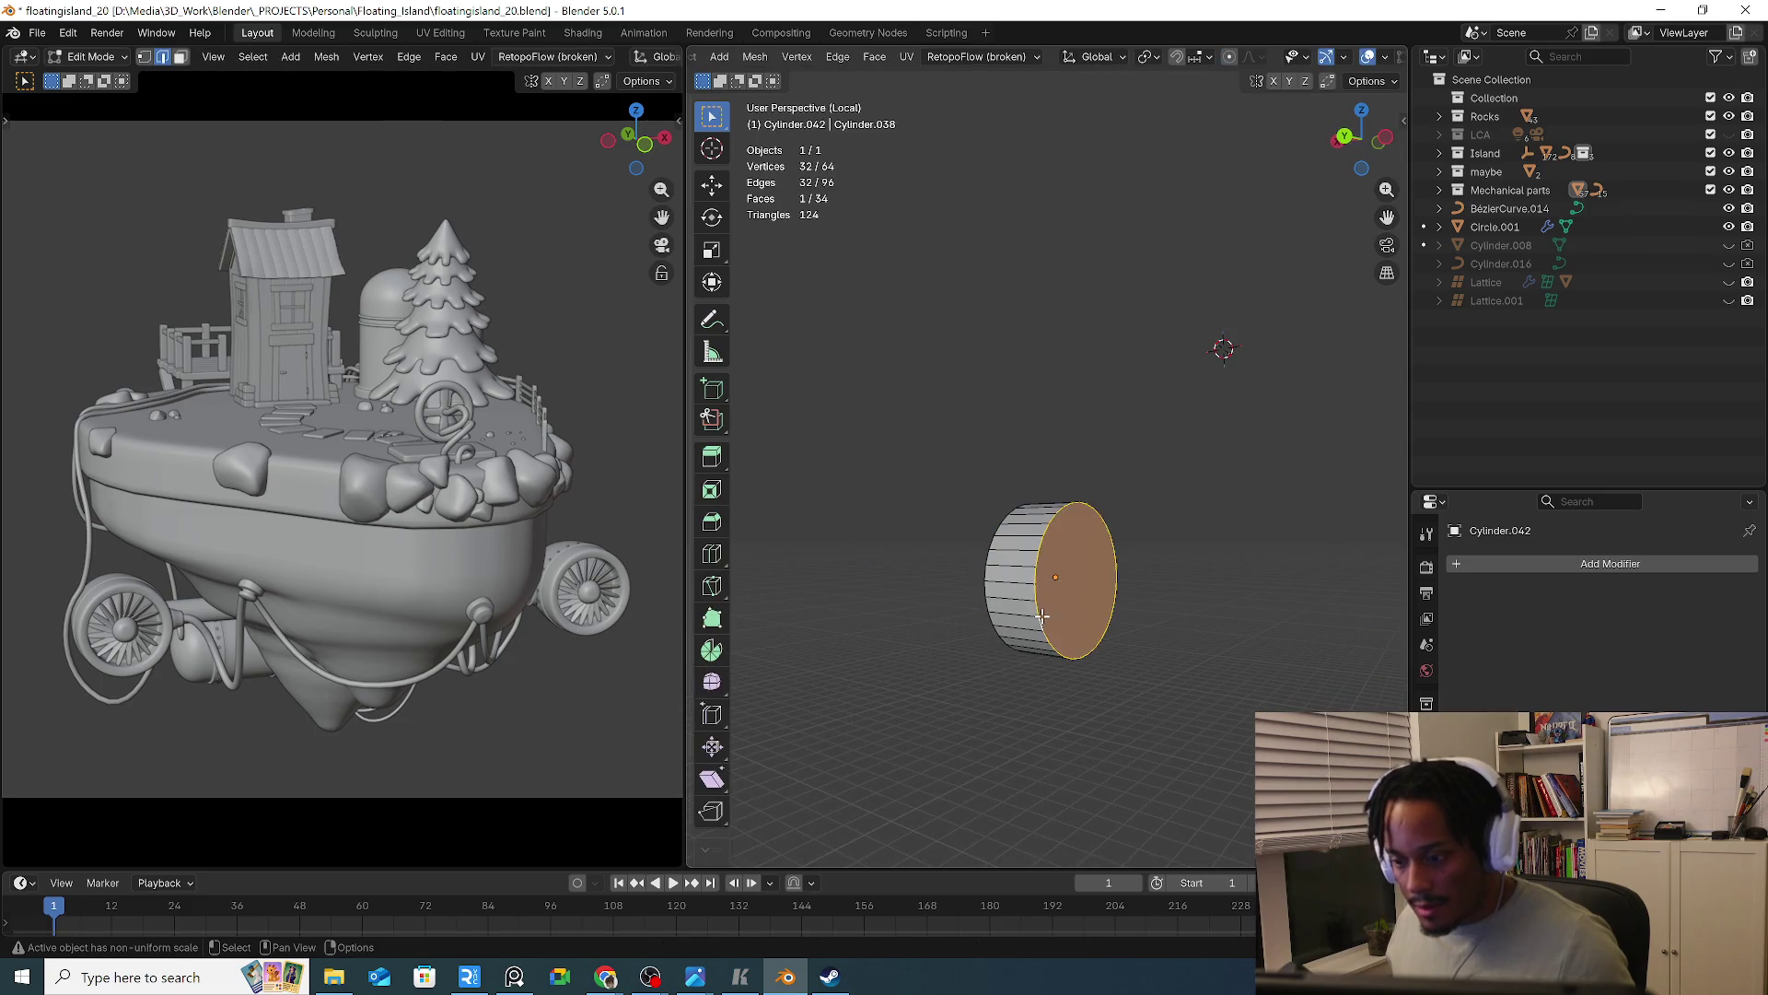
Try insetting the end cap twice, cancelling both times, then view the other face
key("i")
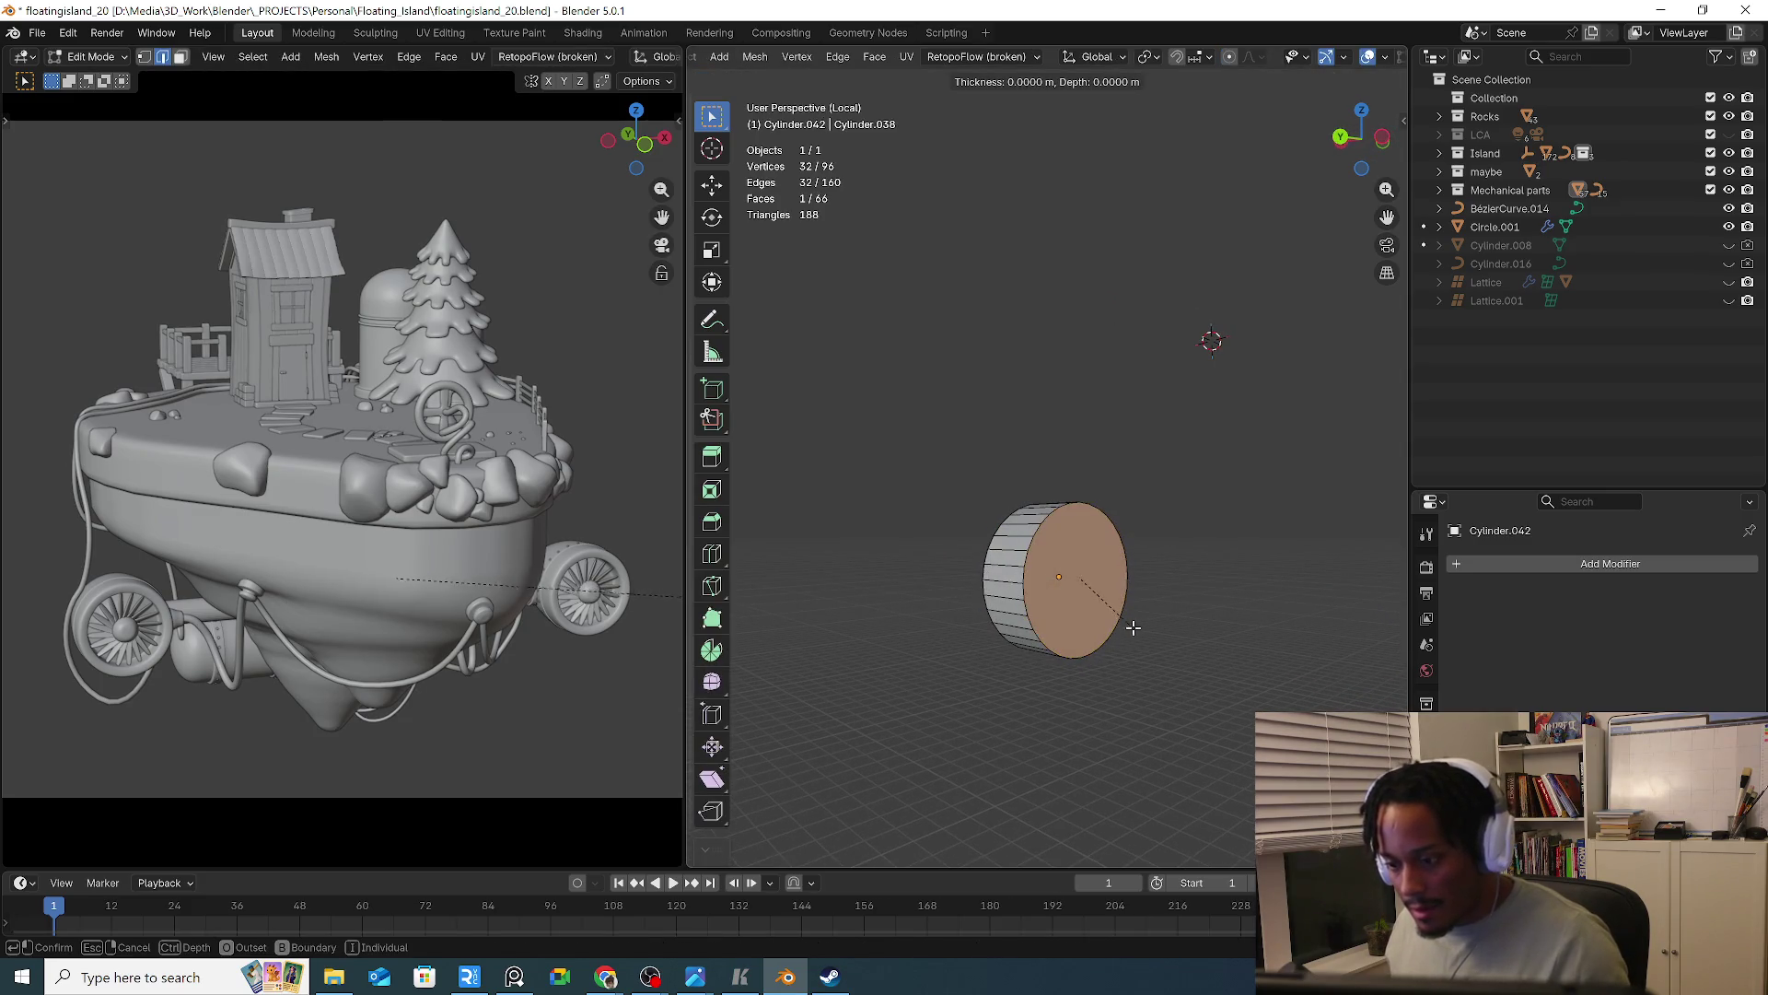
key("Escape")
scroll(1138, 612, "up", 3)
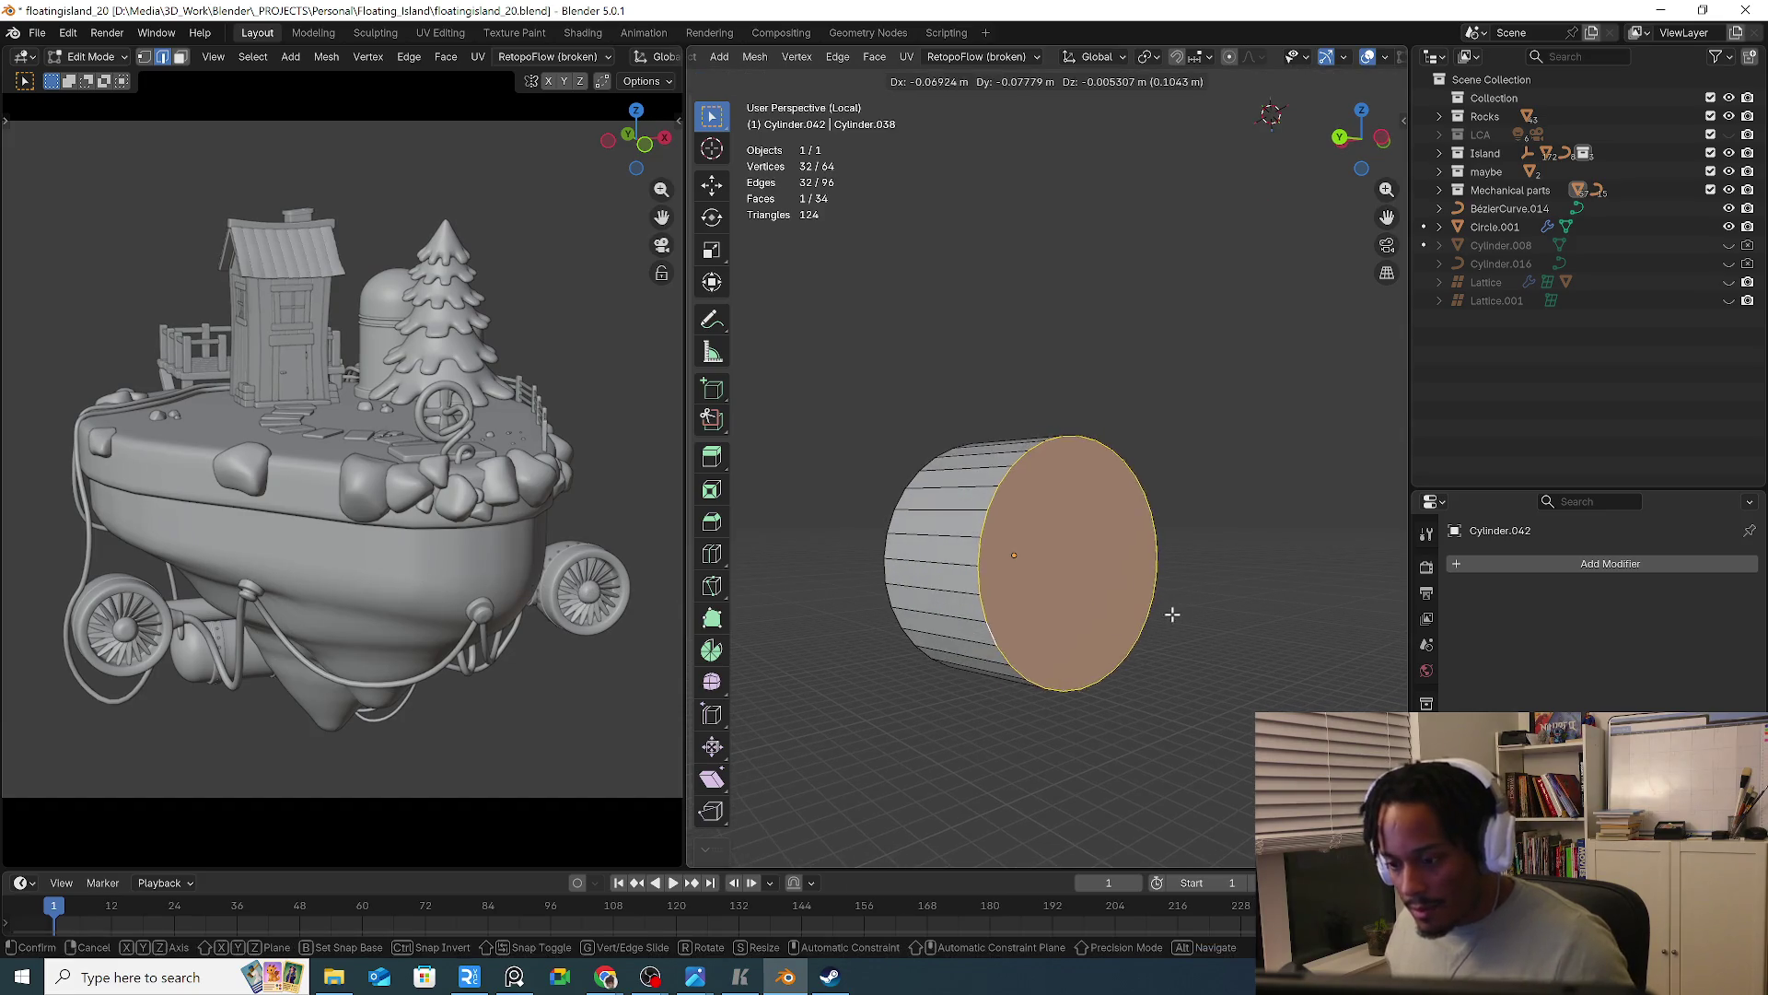
left_click(1068, 619)
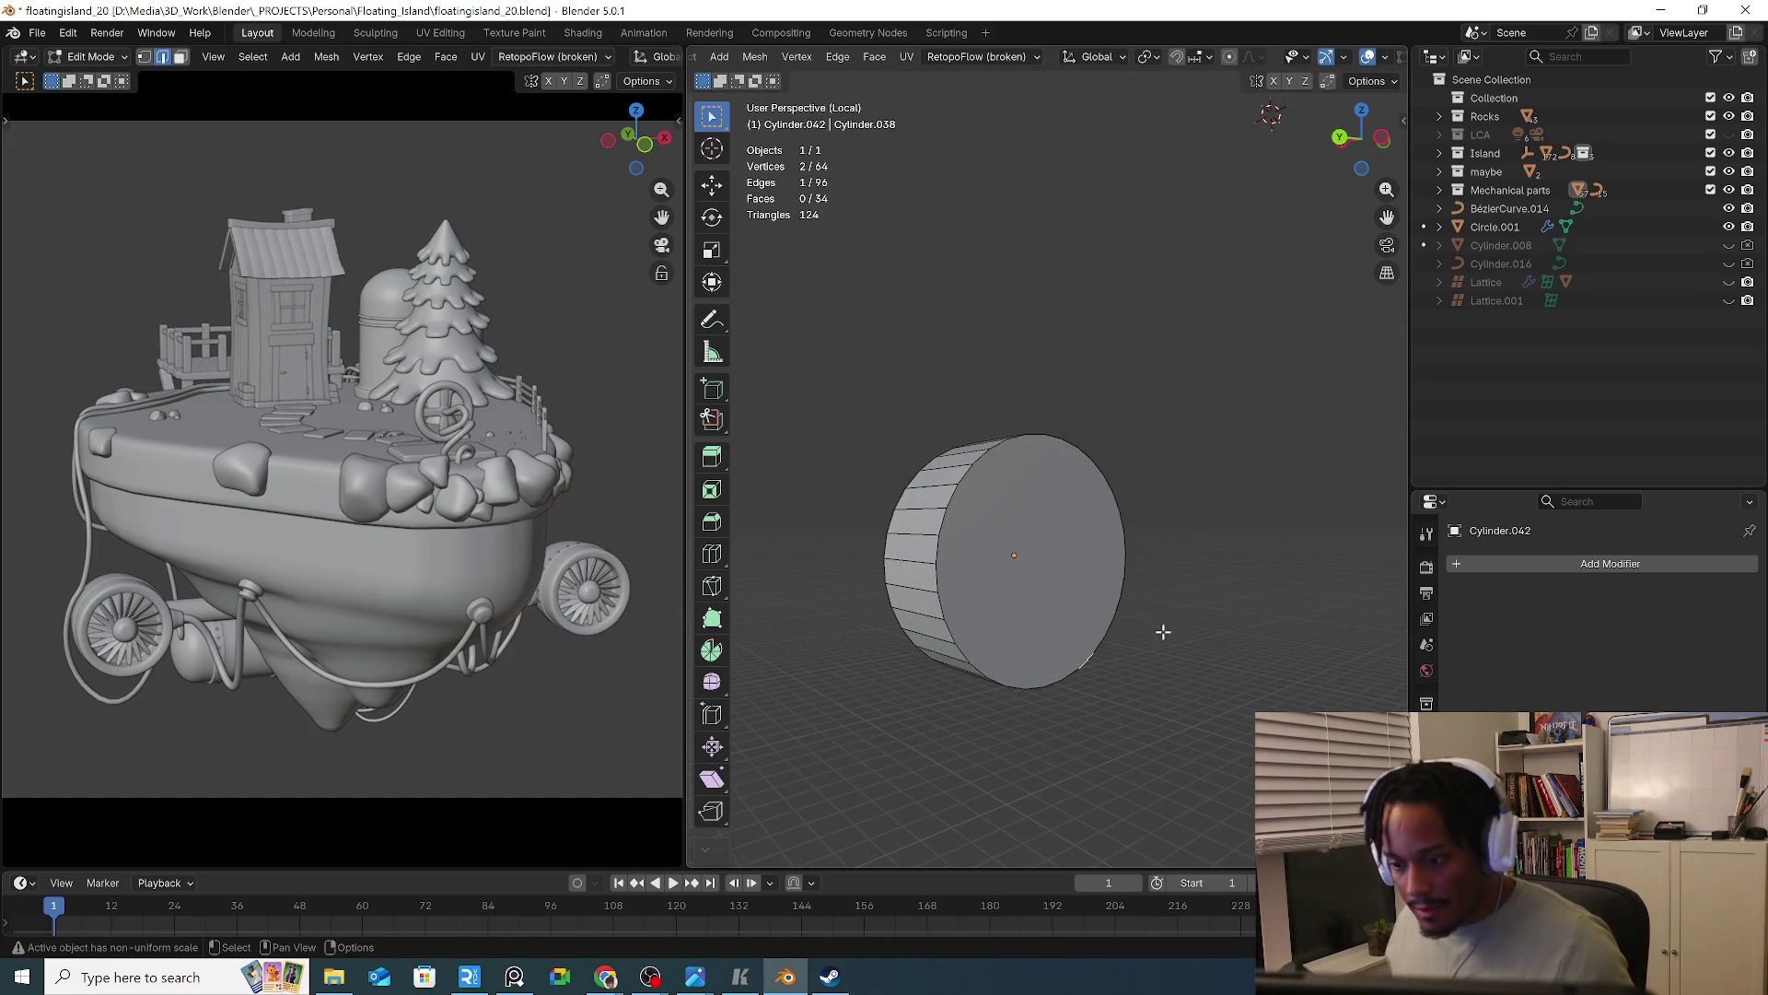
left_click(1039, 613)
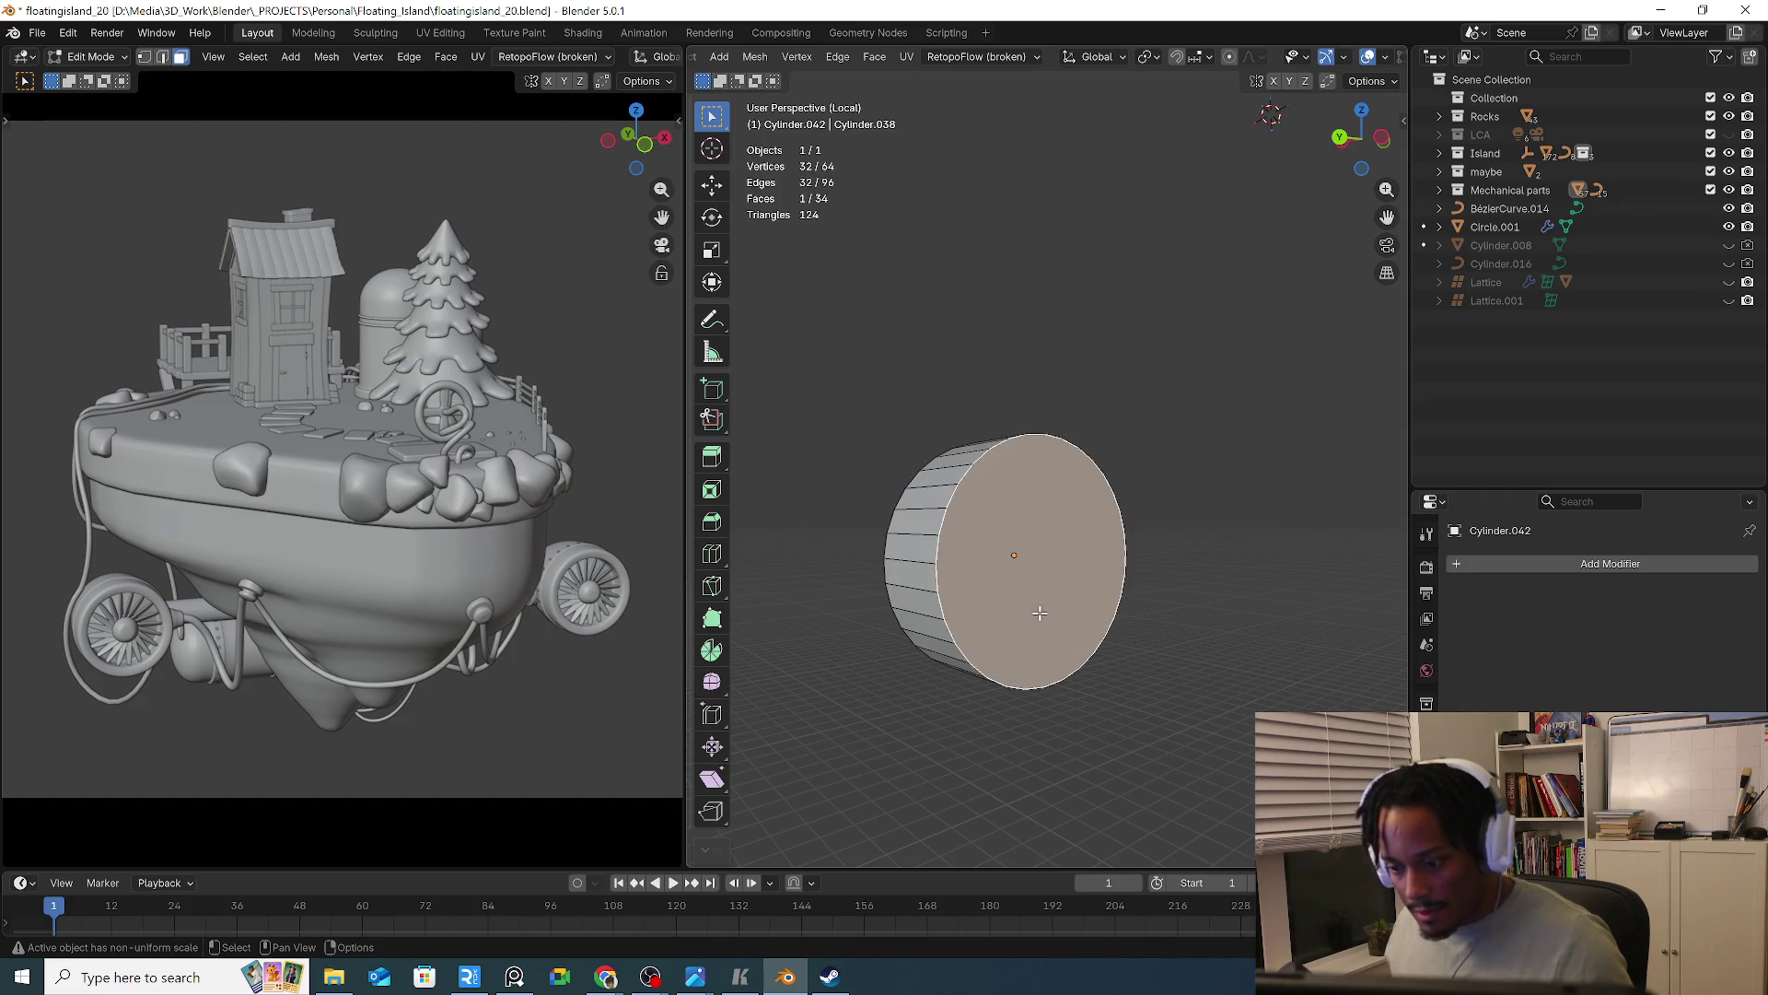
key("i")
key("Escape")
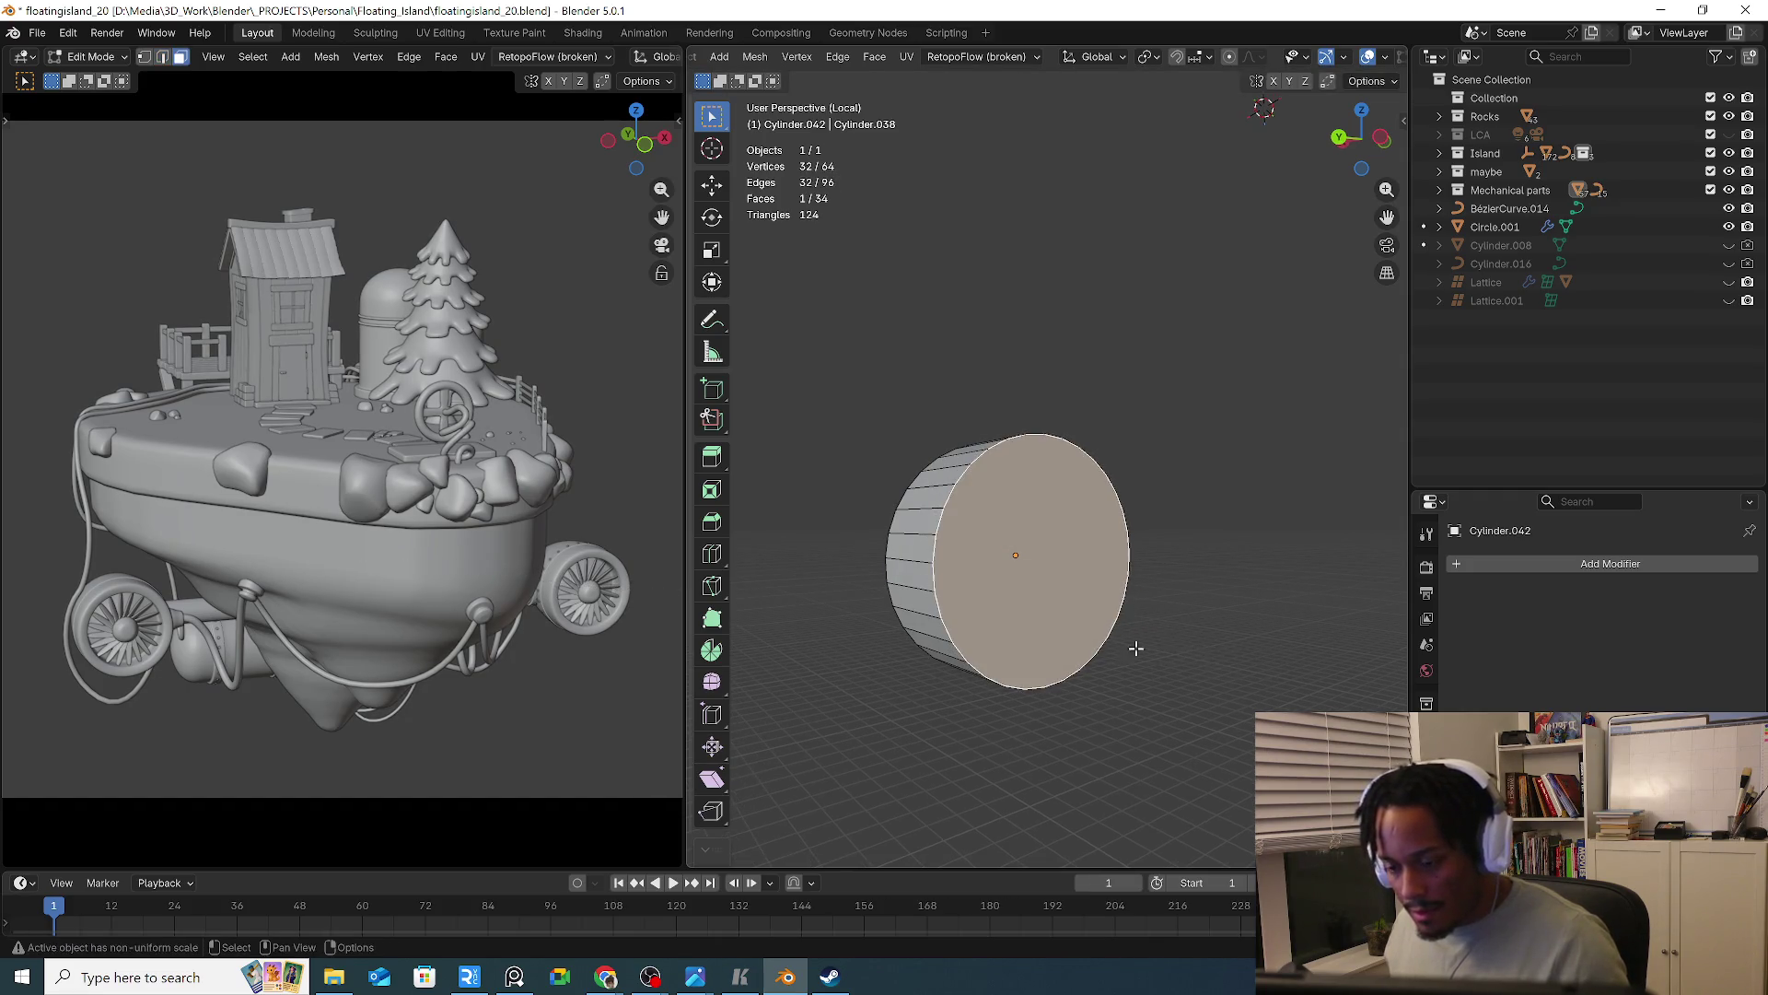
middle_click_drag(1242, 61, 1102, 81)
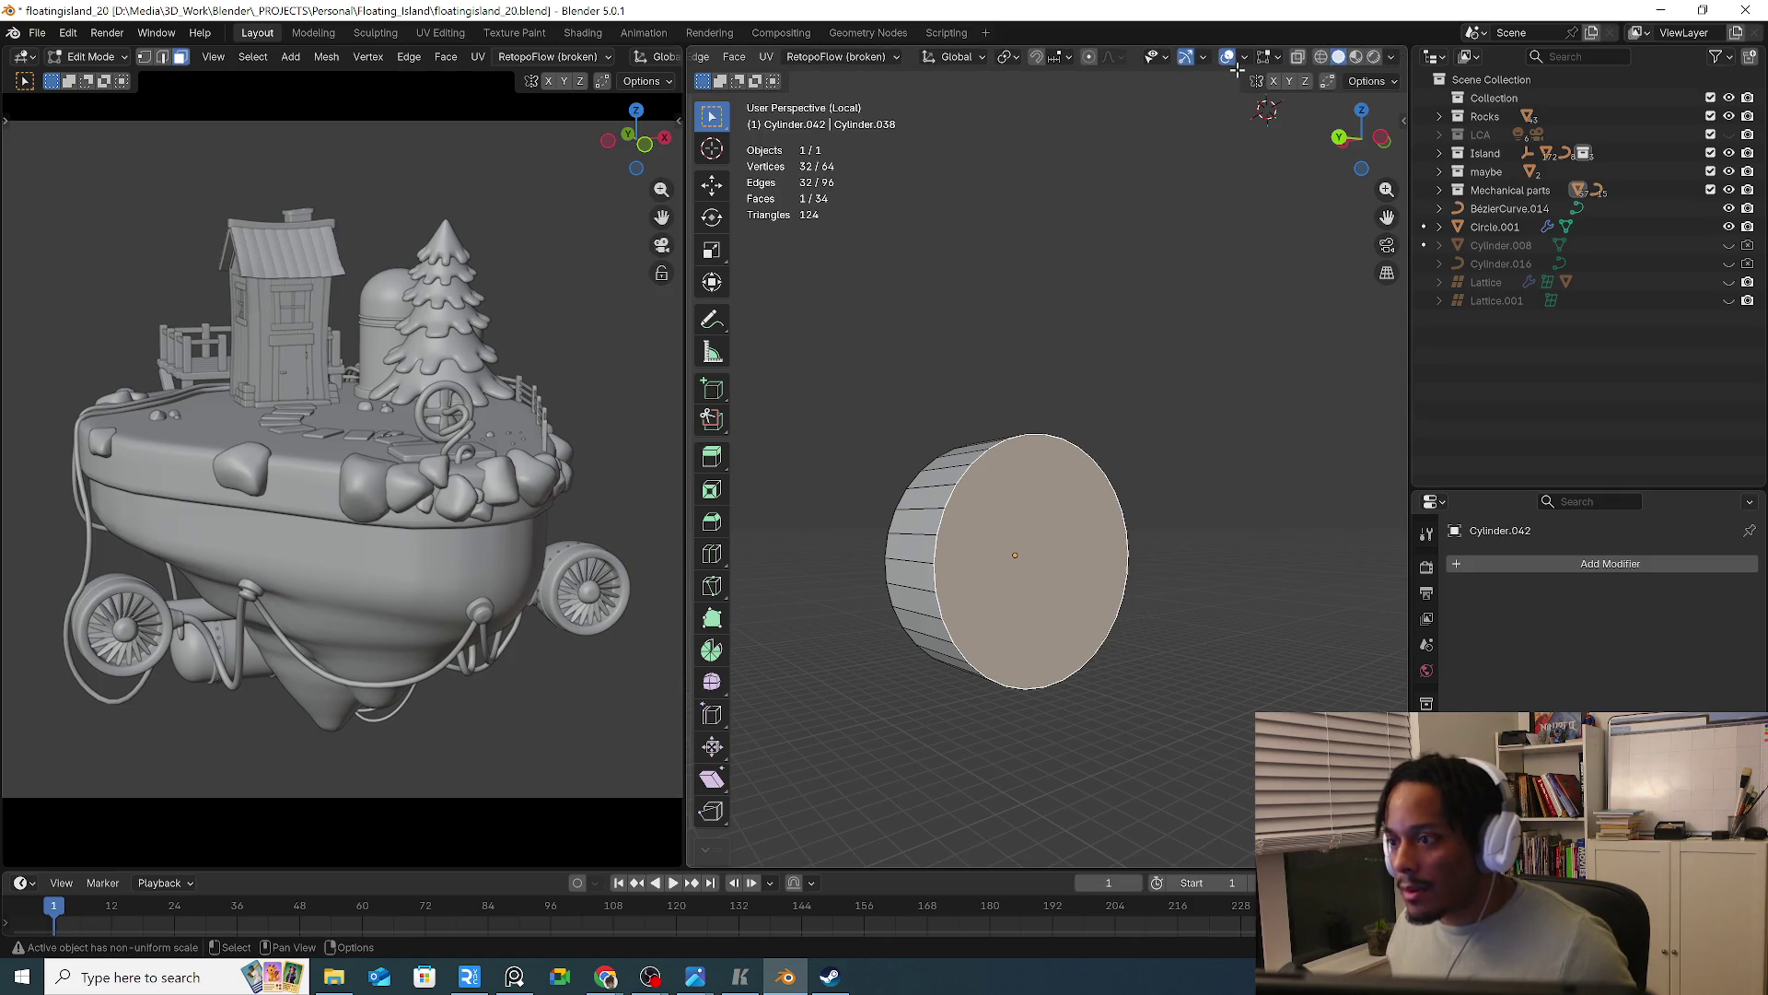
left_click(1013, 57)
mouse_move(1096, 520)
middle_mouse_down()
mouse_move(1214, 532)
mouse_move(1036, 558)
middle_mouse_up()
key("Tab")
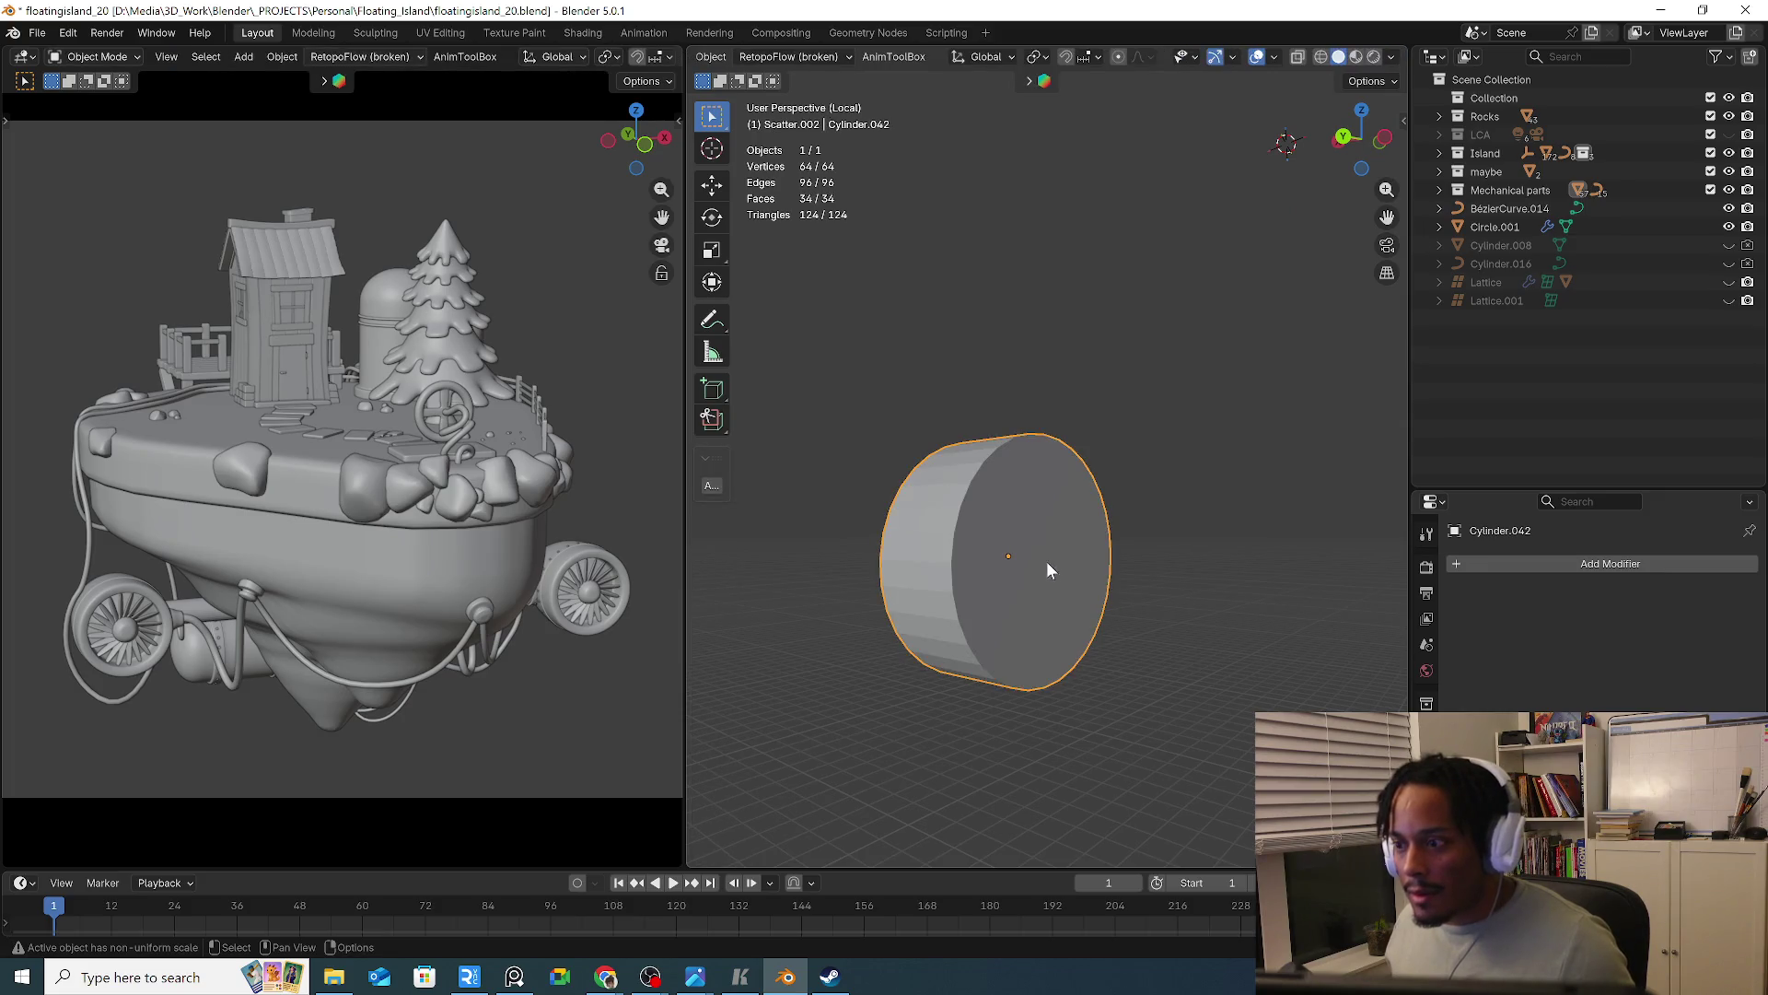
Delete both cap faces of the cylinder
key("ctrl+Tab")
key("Tab")
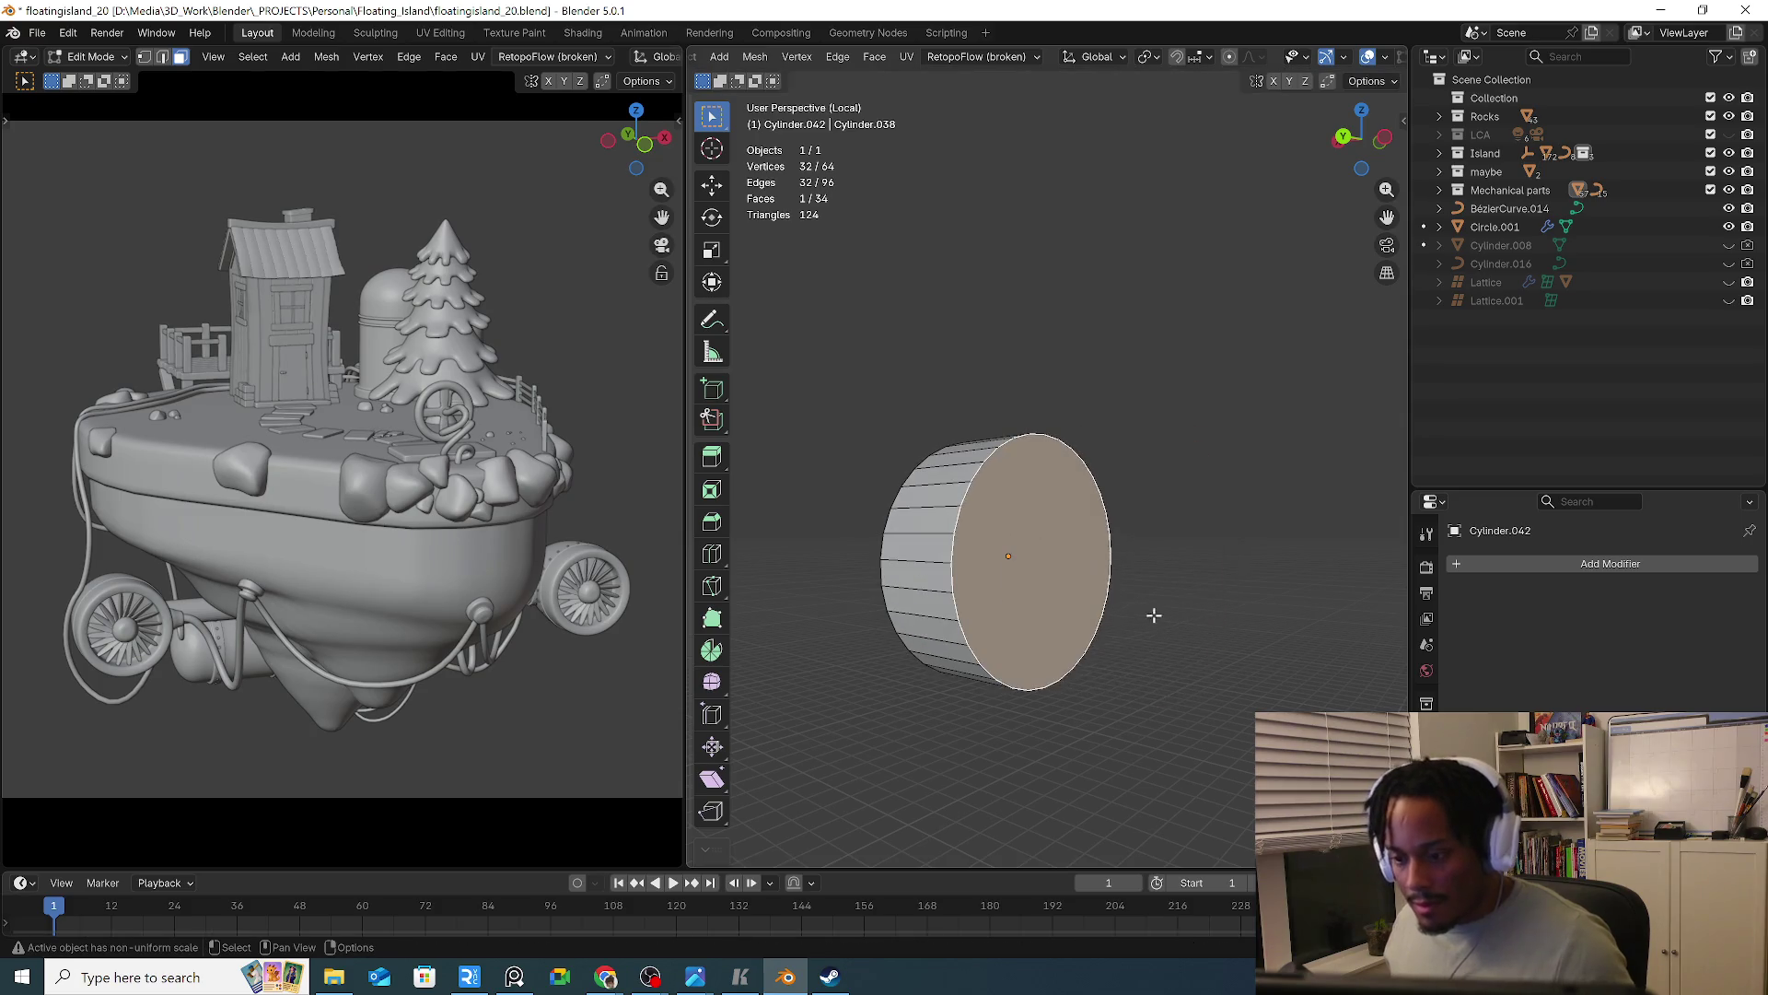
scroll(1190, 61, "down", 2)
scroll(1191, 59, "down", 4)
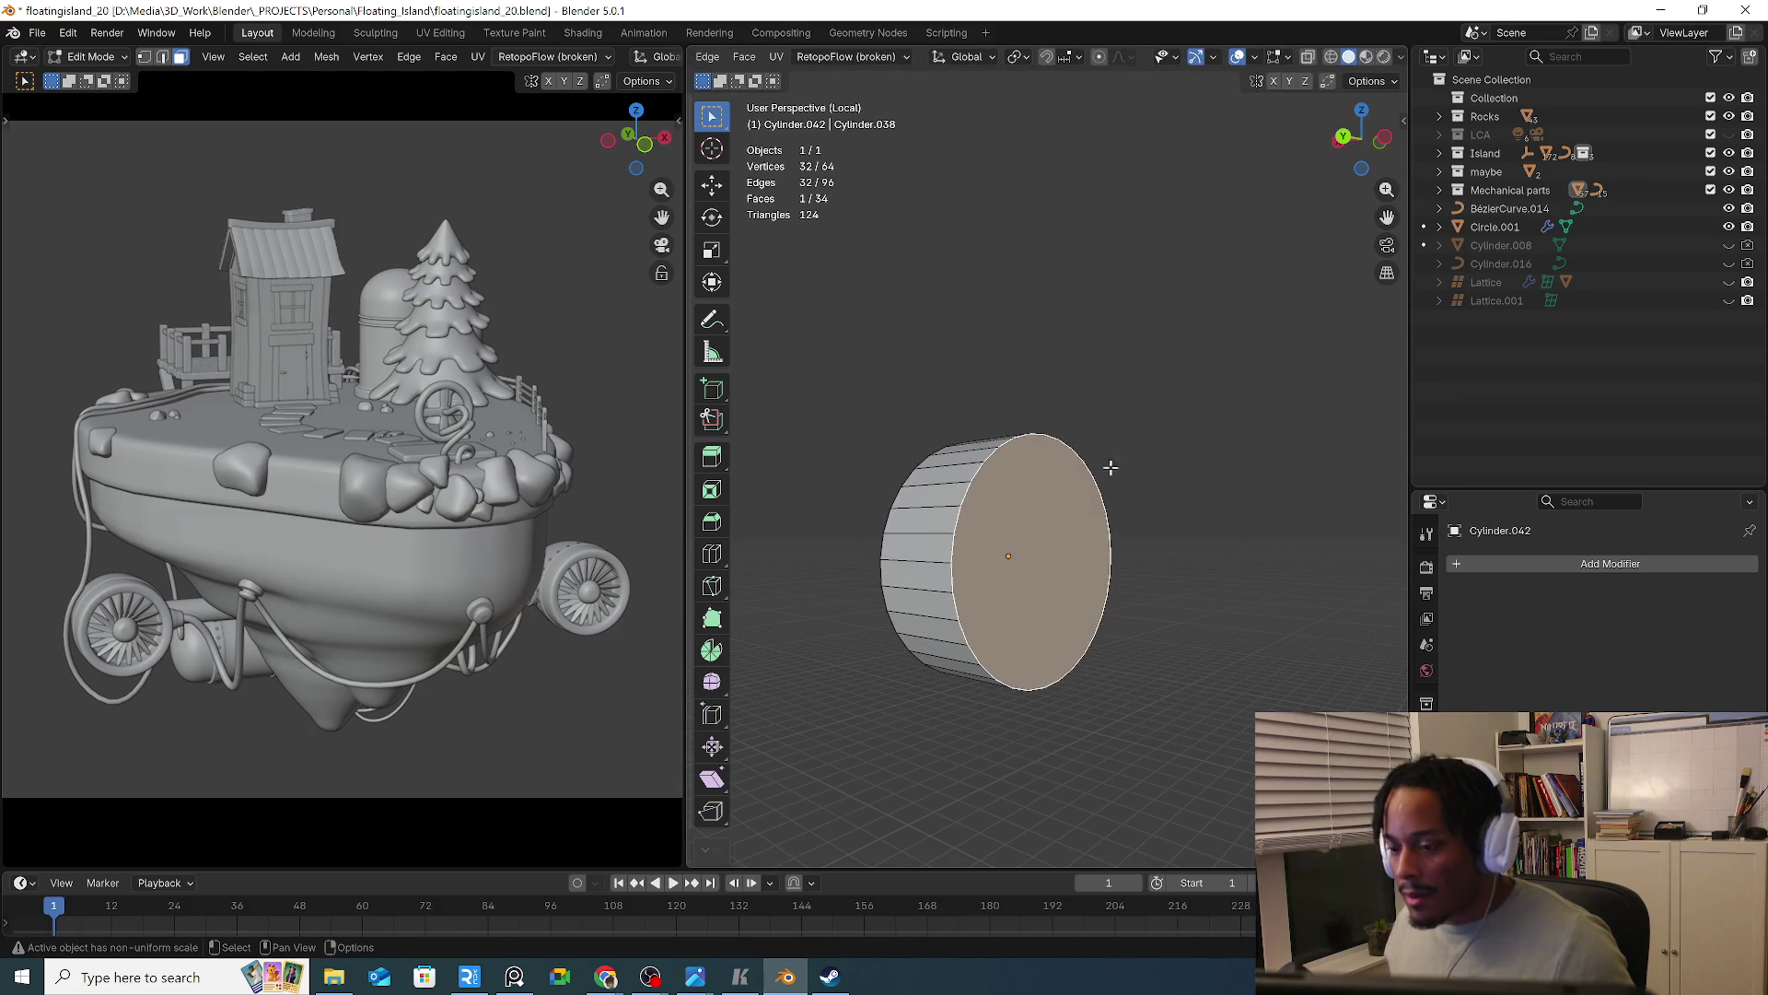
key("x")
left_click(1058, 534)
left_click(1017, 541)
key("x")
left_click(1015, 536)
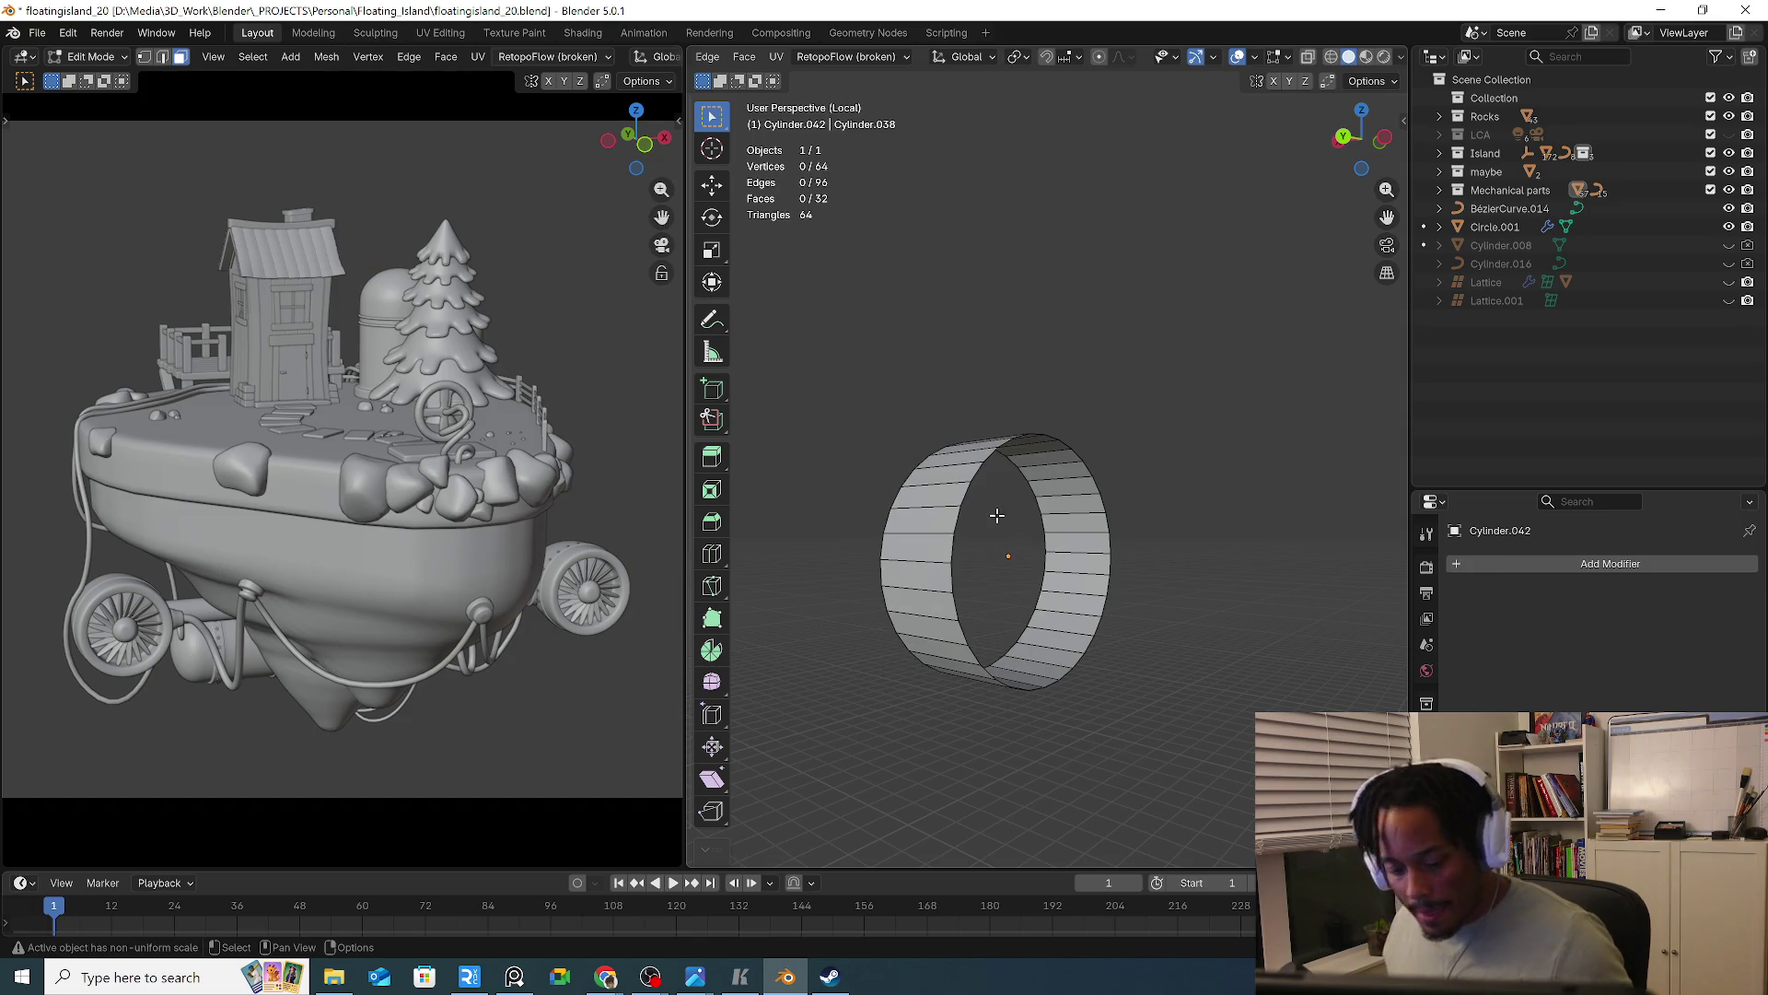
Extrude and scale the front rim loop inward three times into concentric rings
left_click(1106, 518, "alt")
key("e")
key("s")
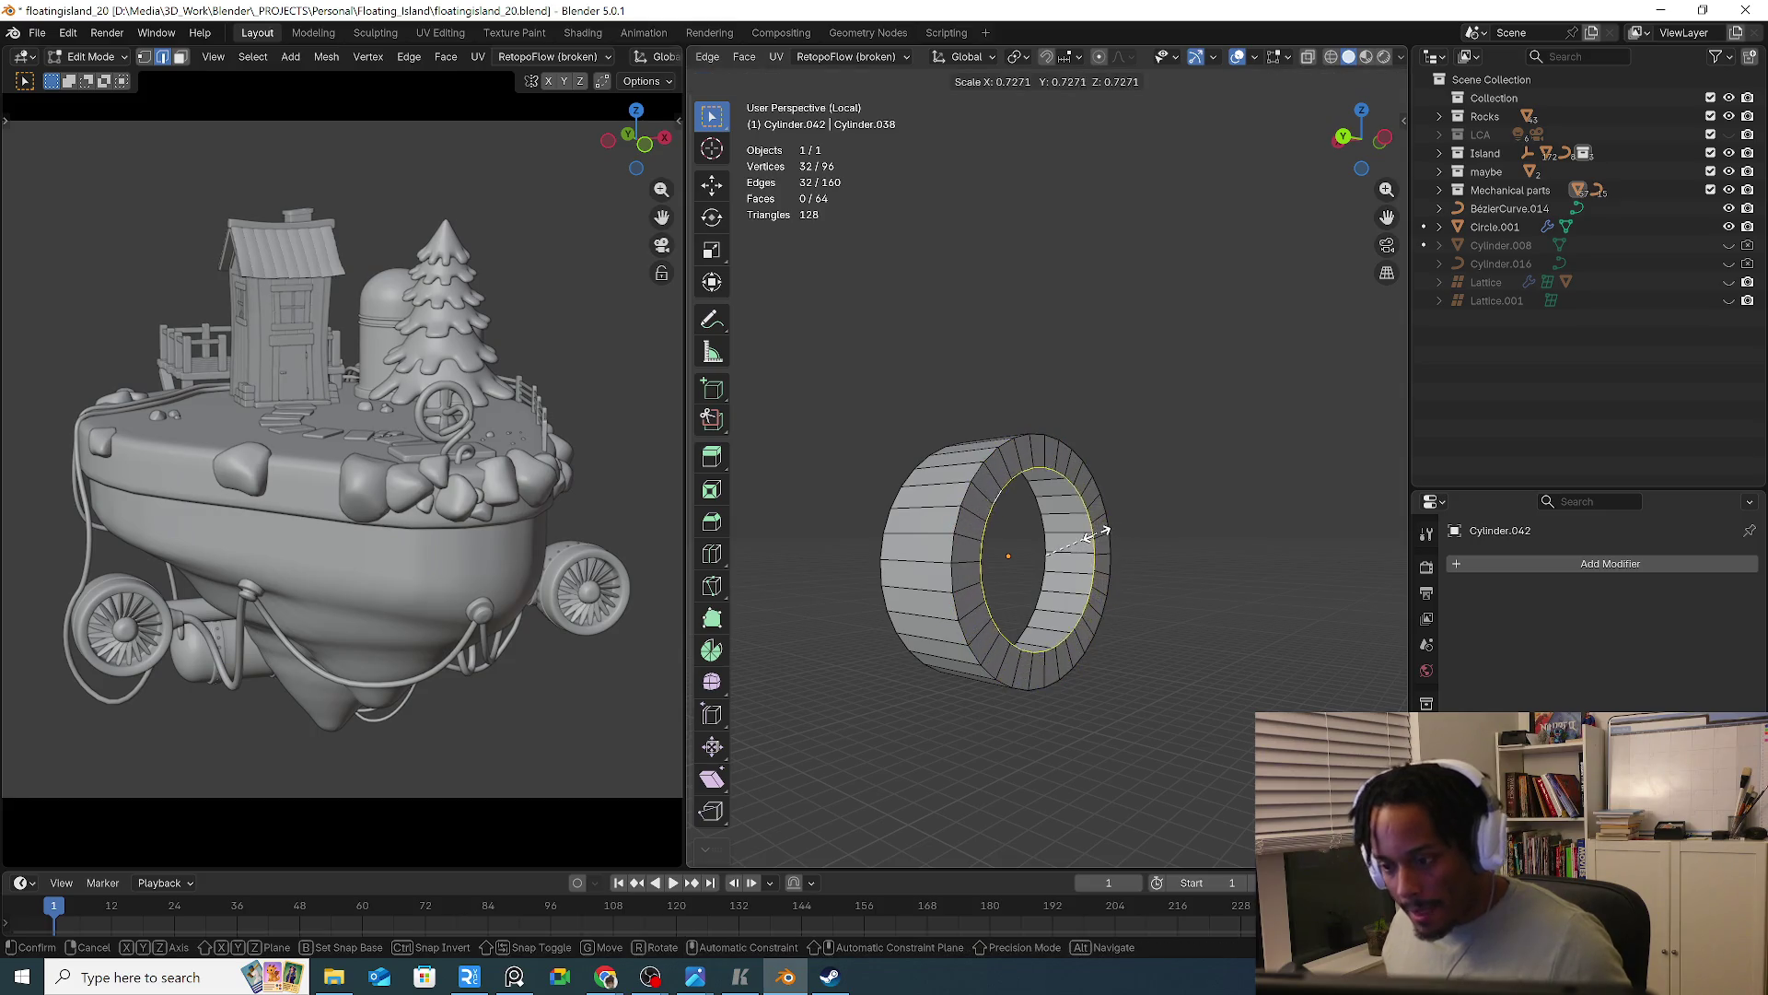
left_click(1092, 542)
key("e")
key("s")
left_click(1068, 550)
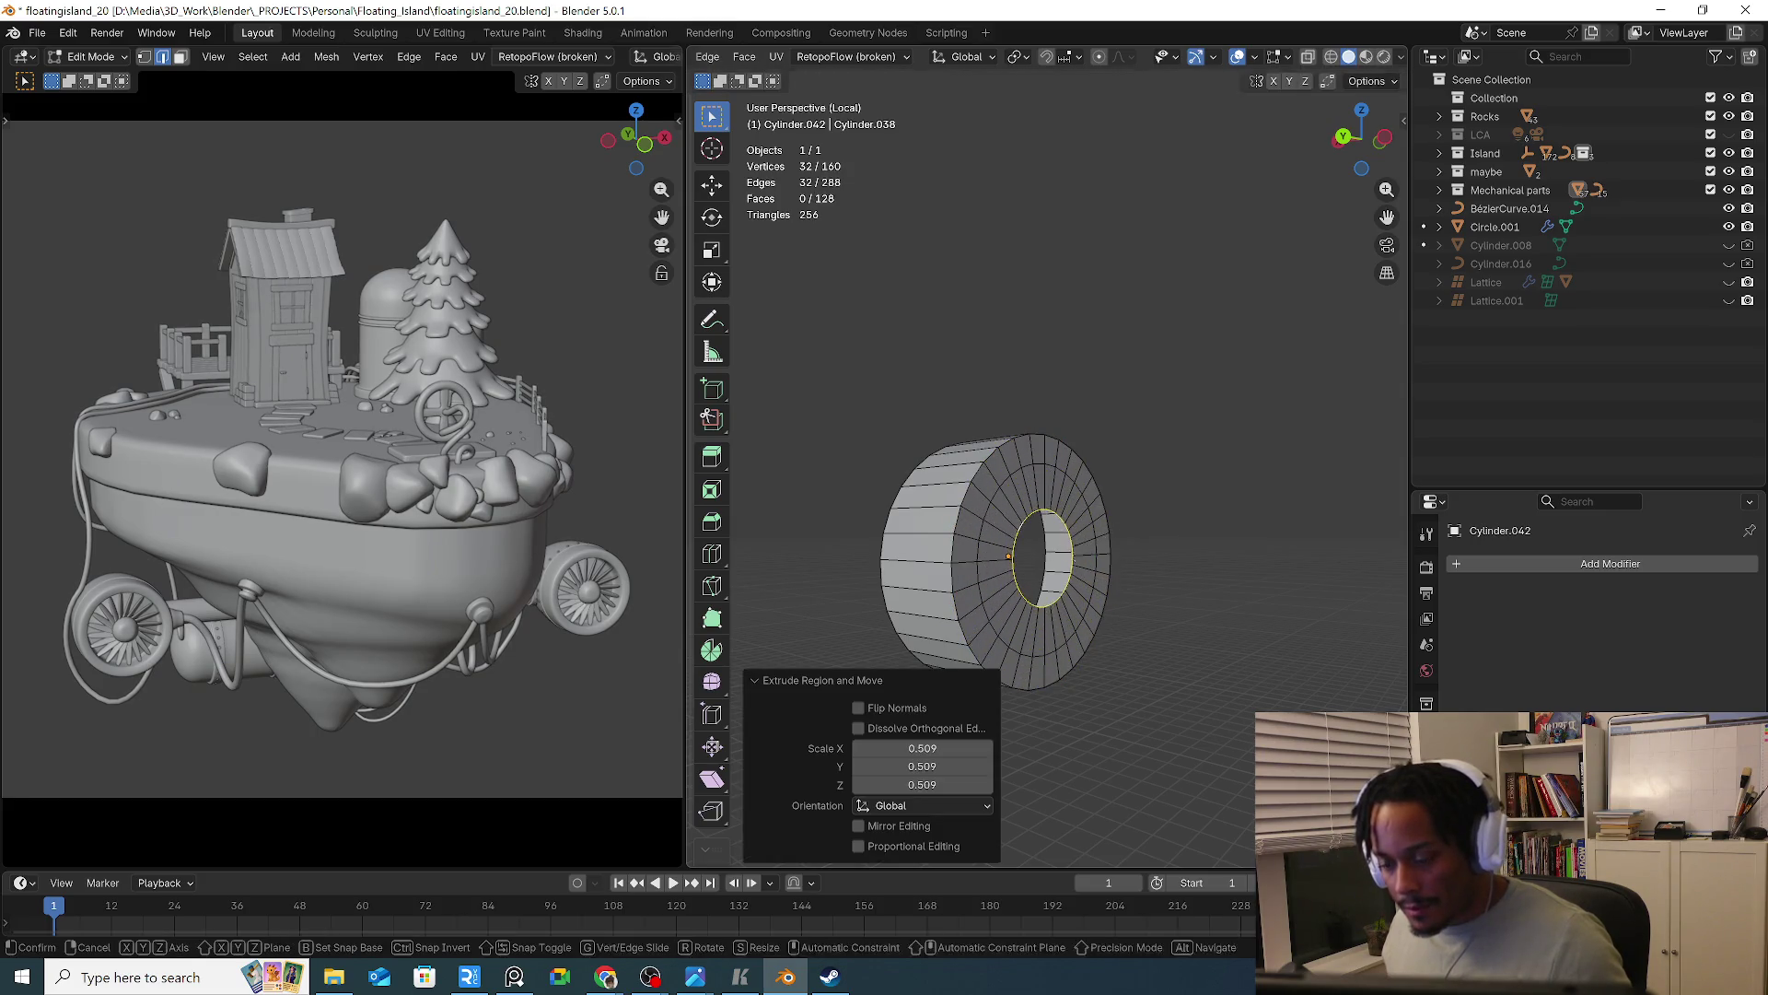
key("e")
key("s")
left_click(1041, 571)
Add a centred loop cut to the inner ring, then fill the hole and undo it
key("ctrl+r")
left_click(1022, 594)
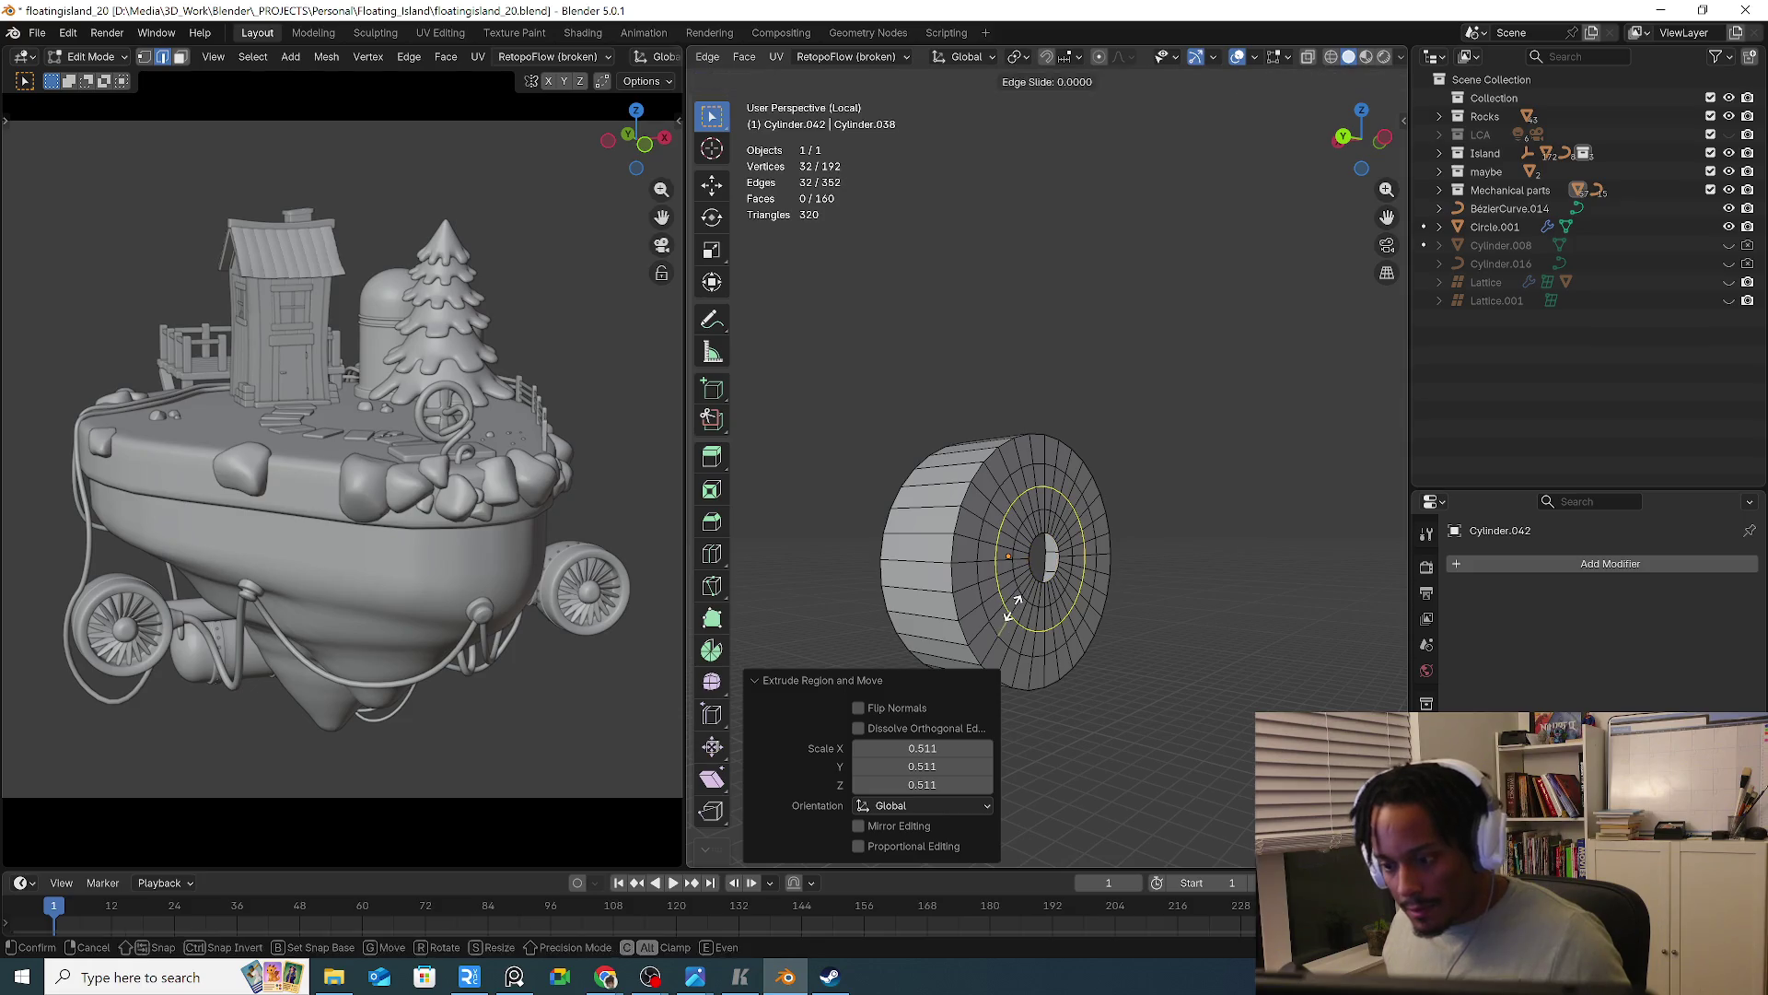
right_click(1027, 590)
scroll(1036, 580, "up", 4)
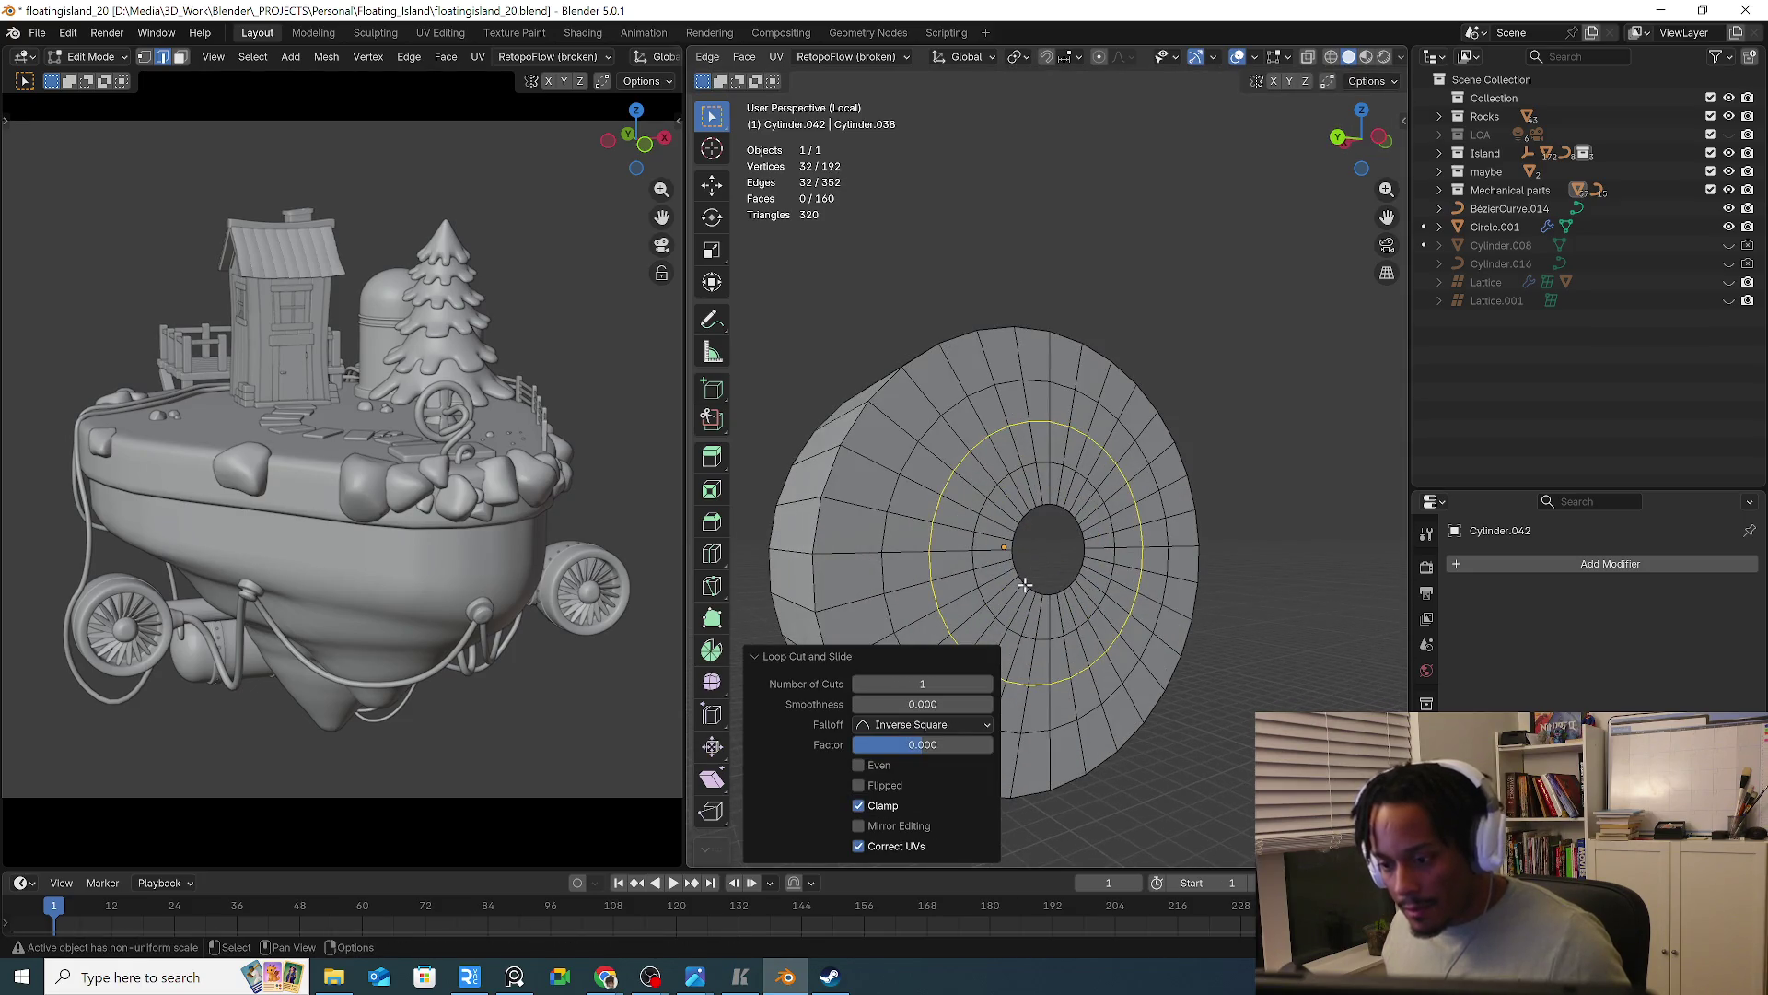
key("ctrl+f")
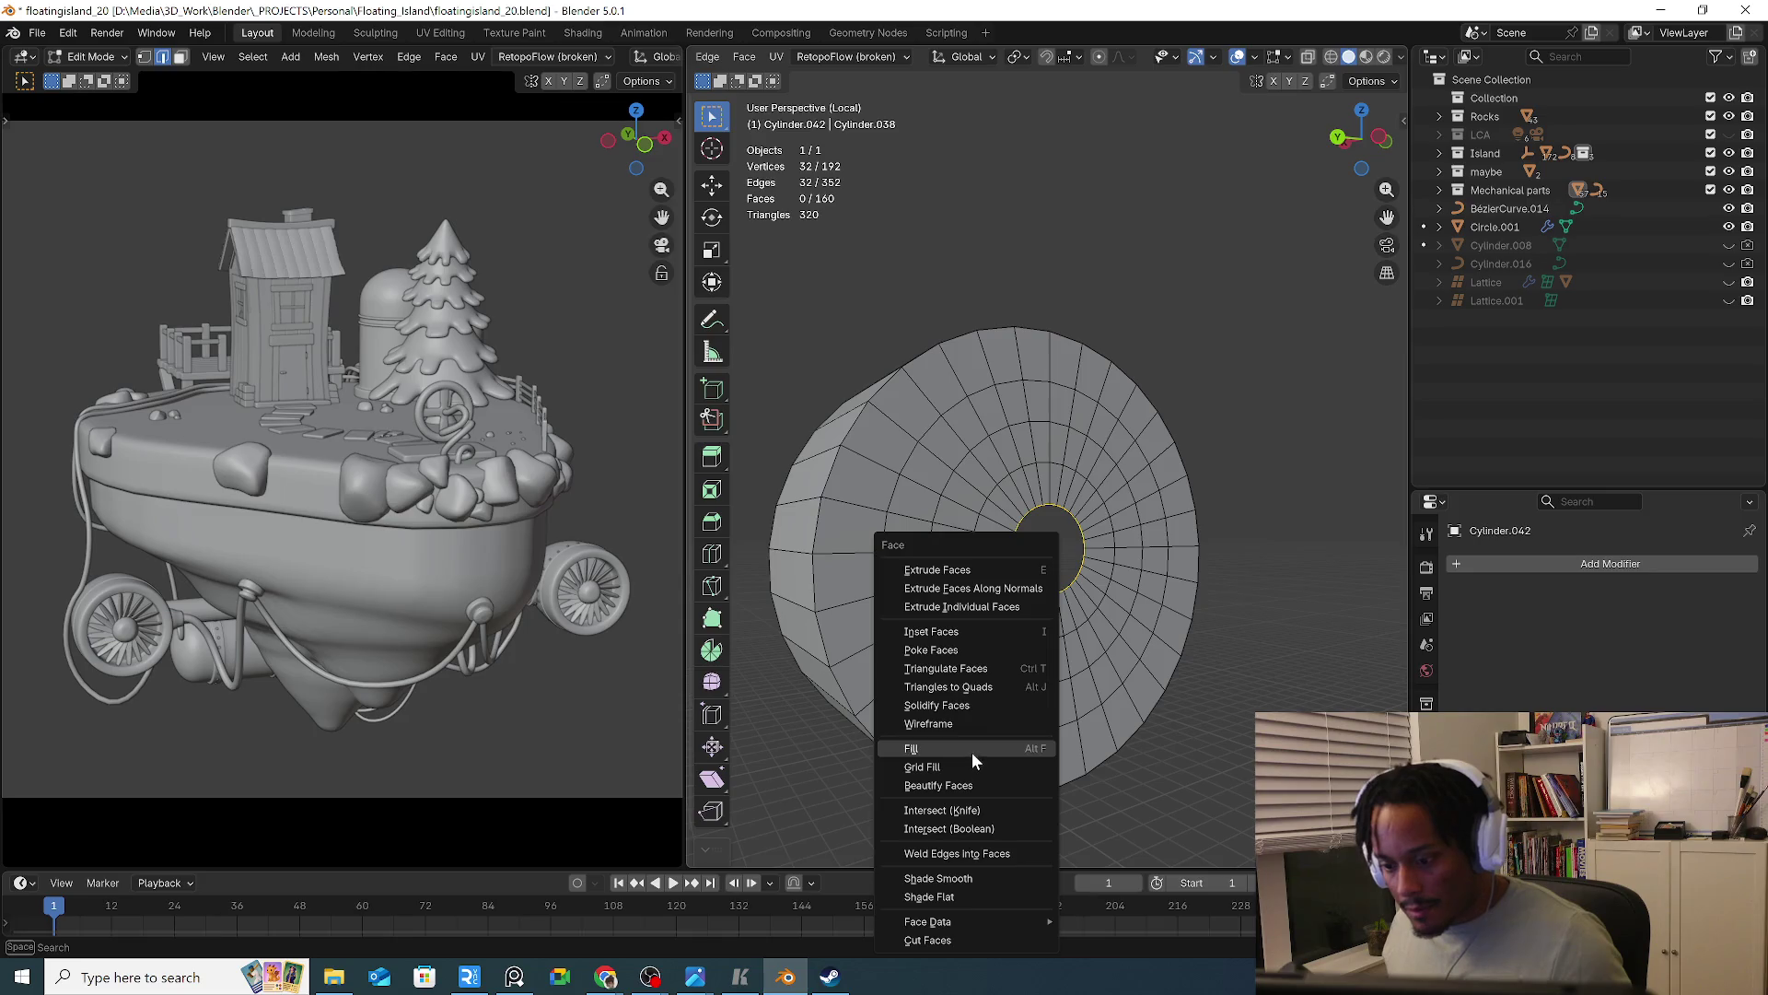
left_click(970, 750)
mouse_move(1035, 615)
middle_mouse_down()
mouse_move(1009, 615)
mouse_move(1102, 615)
mouse_move(1086, 630)
middle_mouse_up()
key("ctrl+z")
Run Delete Loose on the whole mesh, then select the edge loop around the hole
left_click(1085, 631)
key("Tab")
key("Tab")
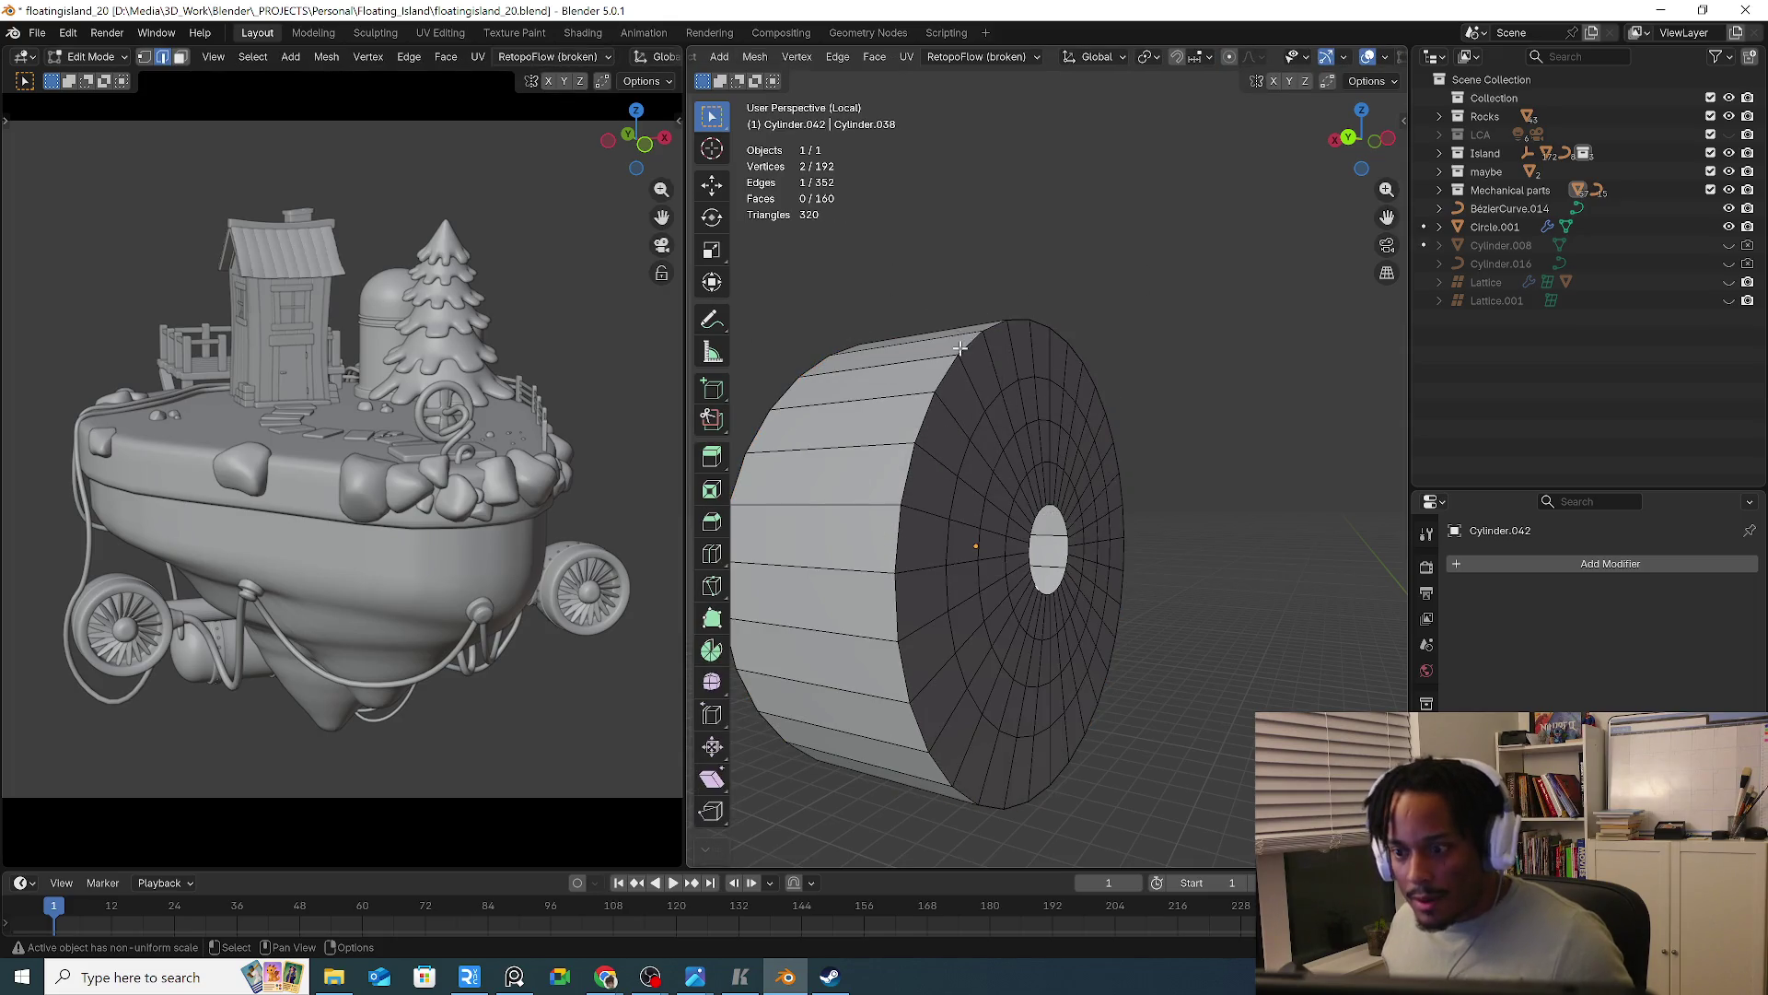
key("a")
left_click(965, 192)
left_click(797, 56)
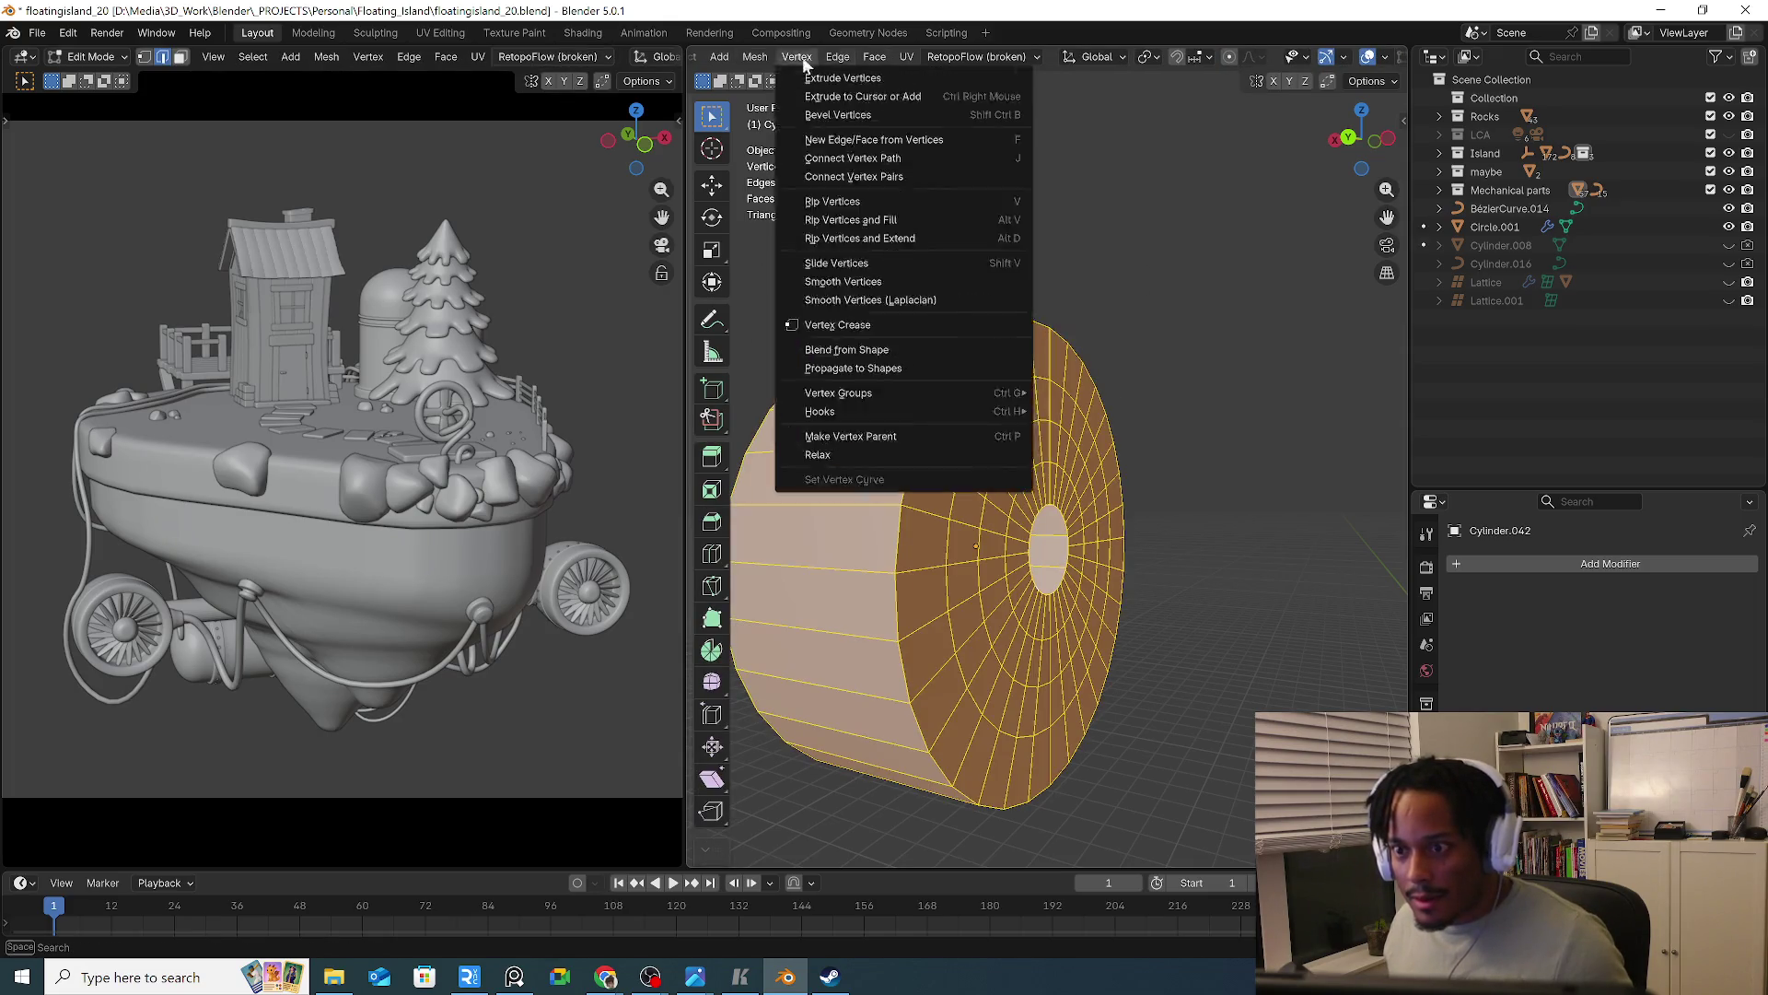
left_click(757, 54)
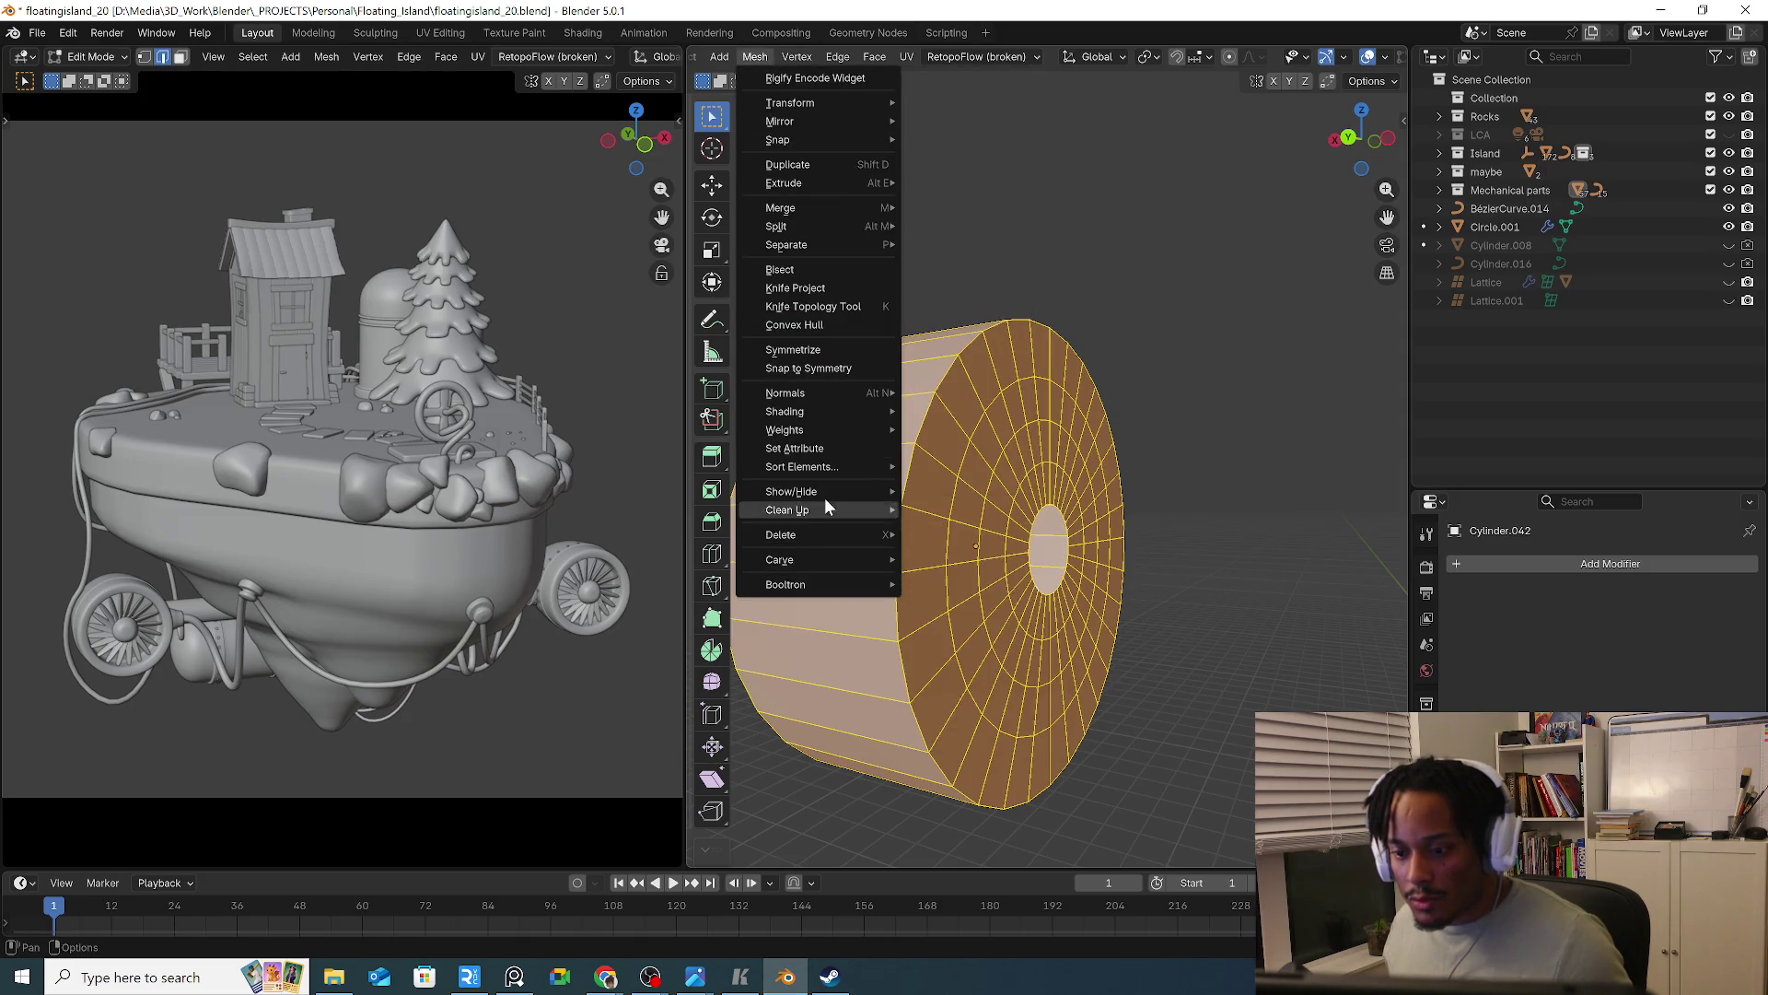
mouse_move(824, 494)
left_click(991, 516)
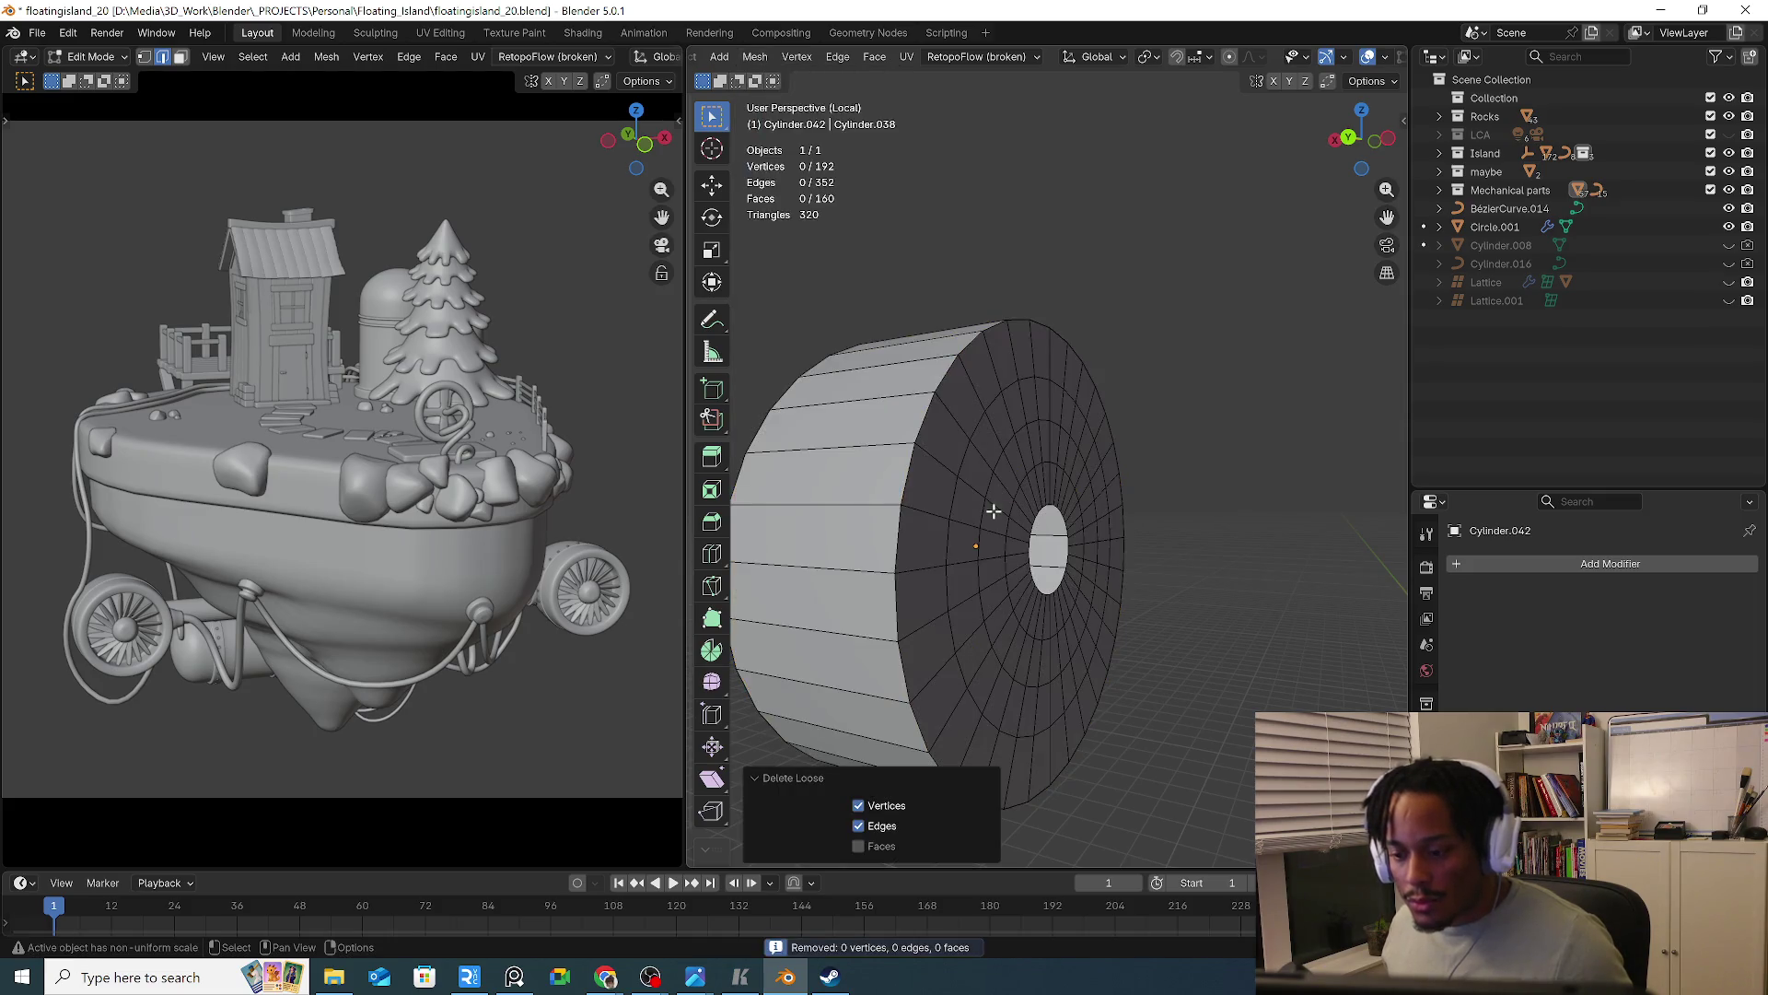
middle_click_drag(1002, 858, 969, 730)
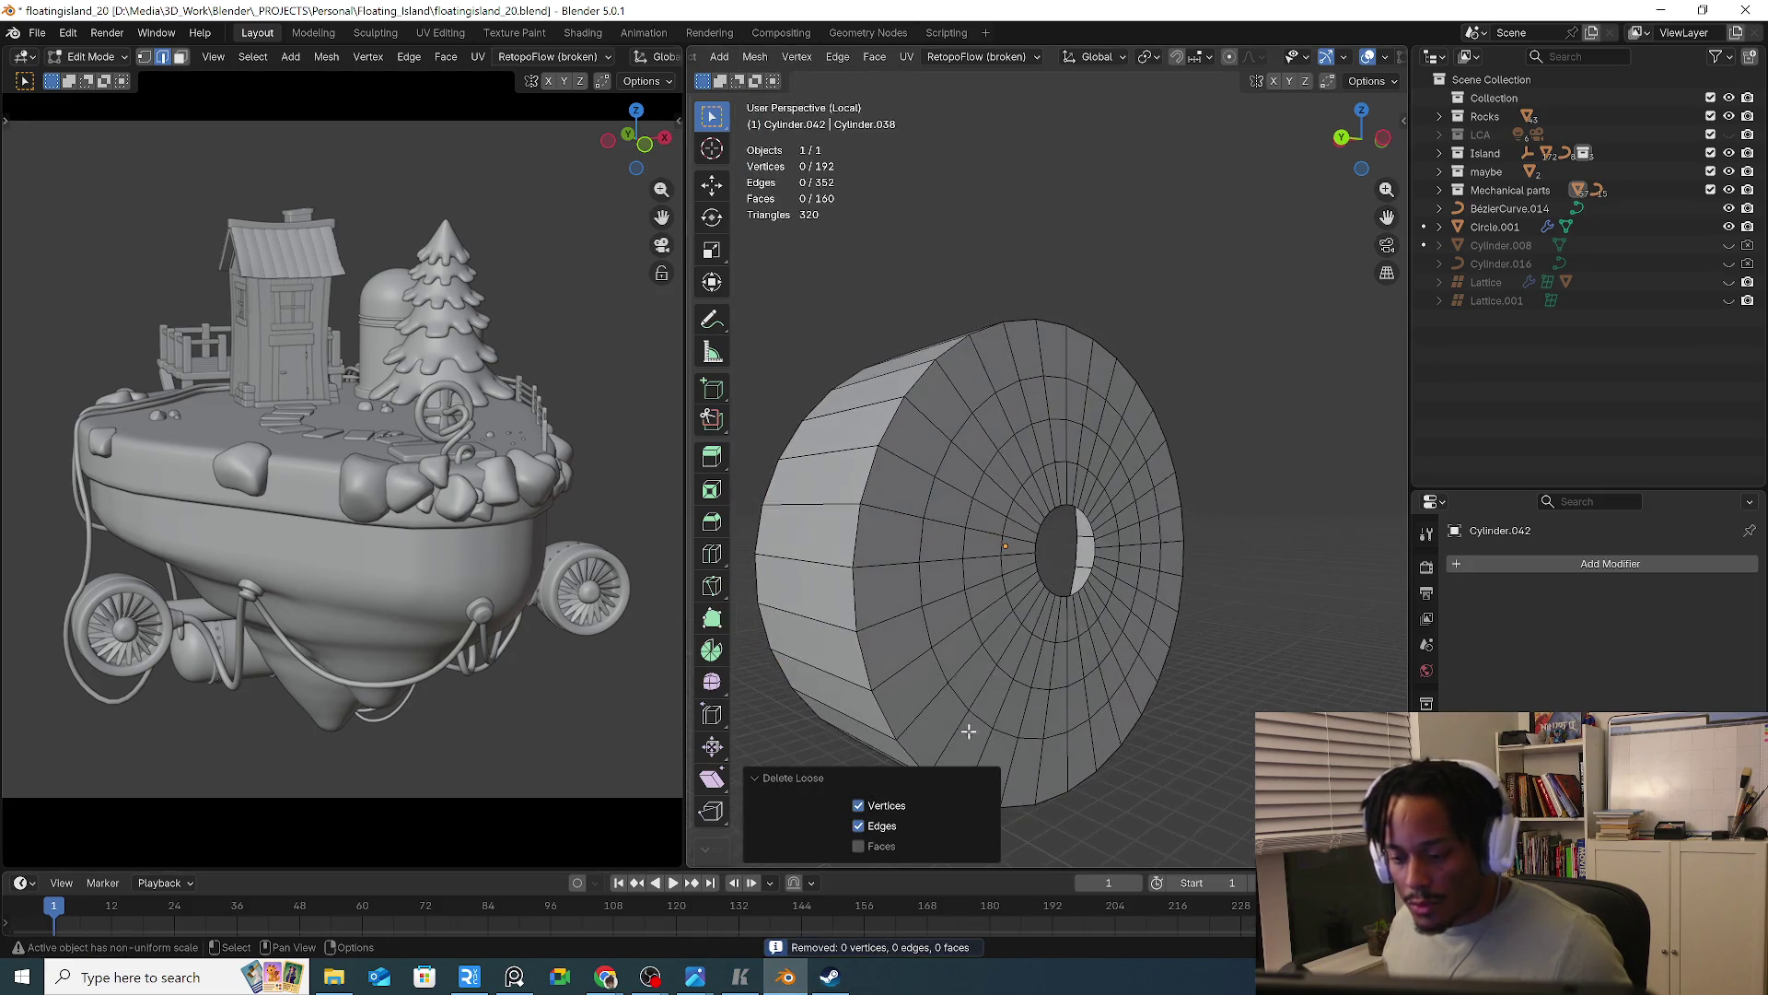
left_click(1054, 594)
Fill the central hole with a face and poke it into a triangle fan
key("f")
right_click(1061, 571)
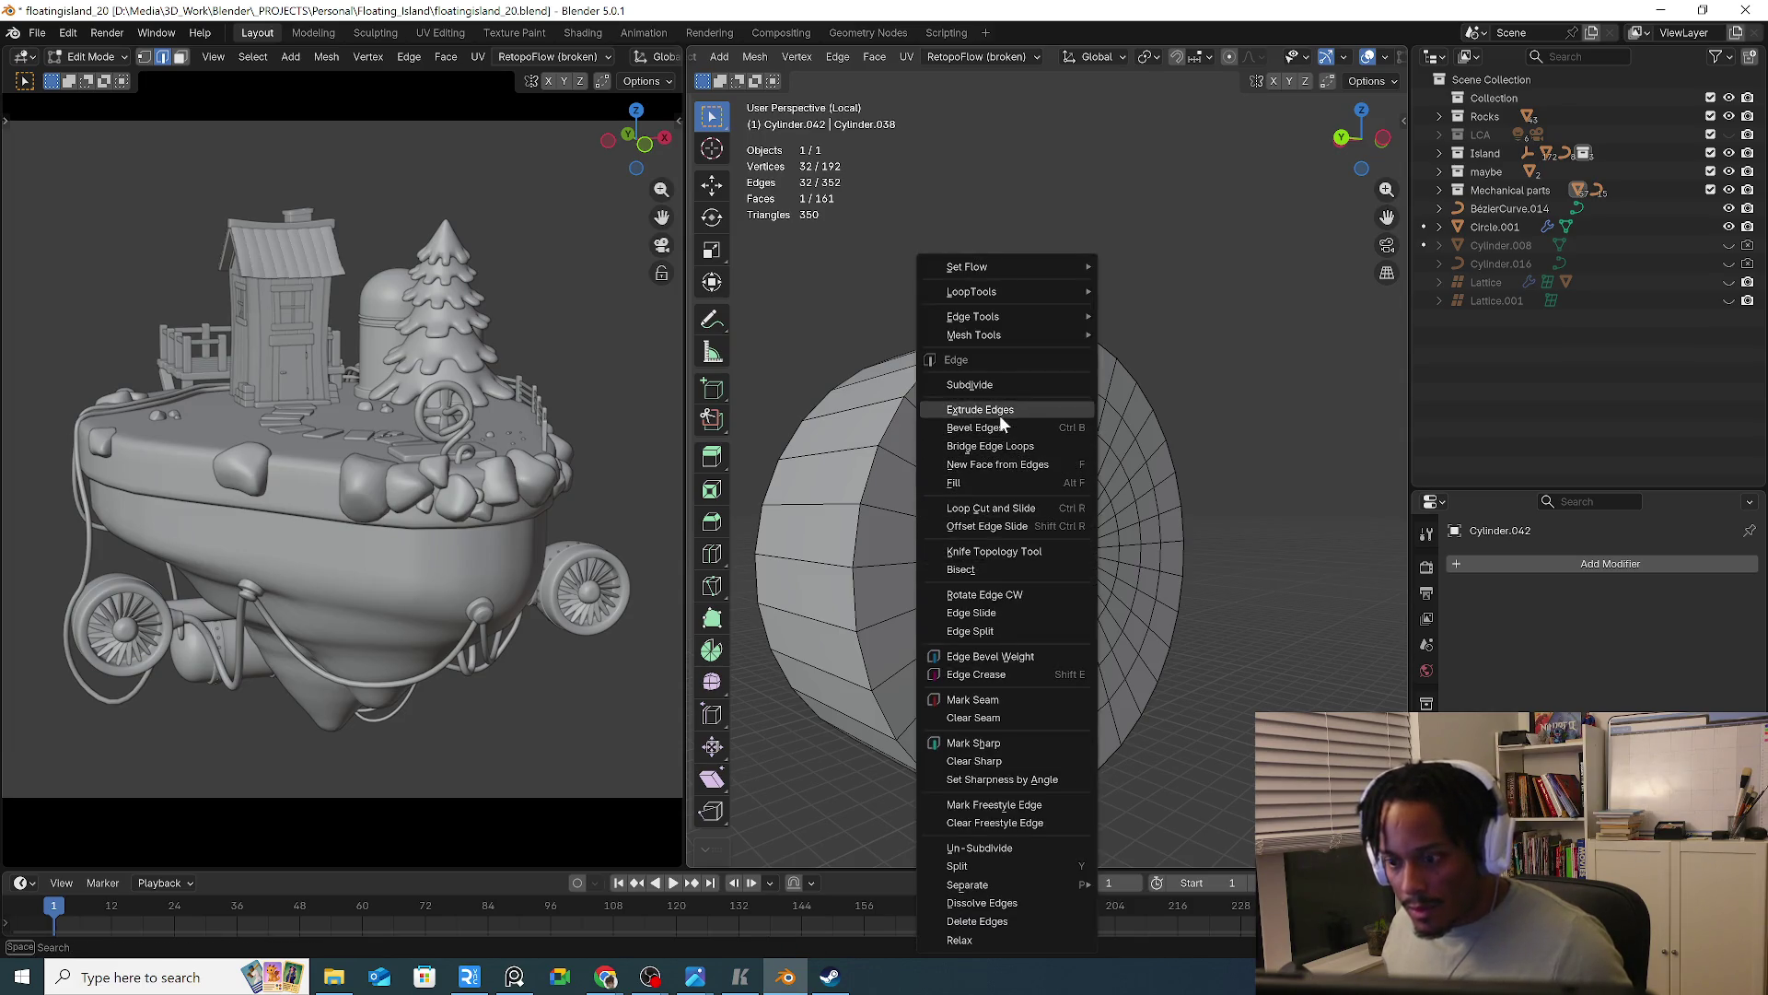
left_click(1059, 479)
right_click(1049, 547)
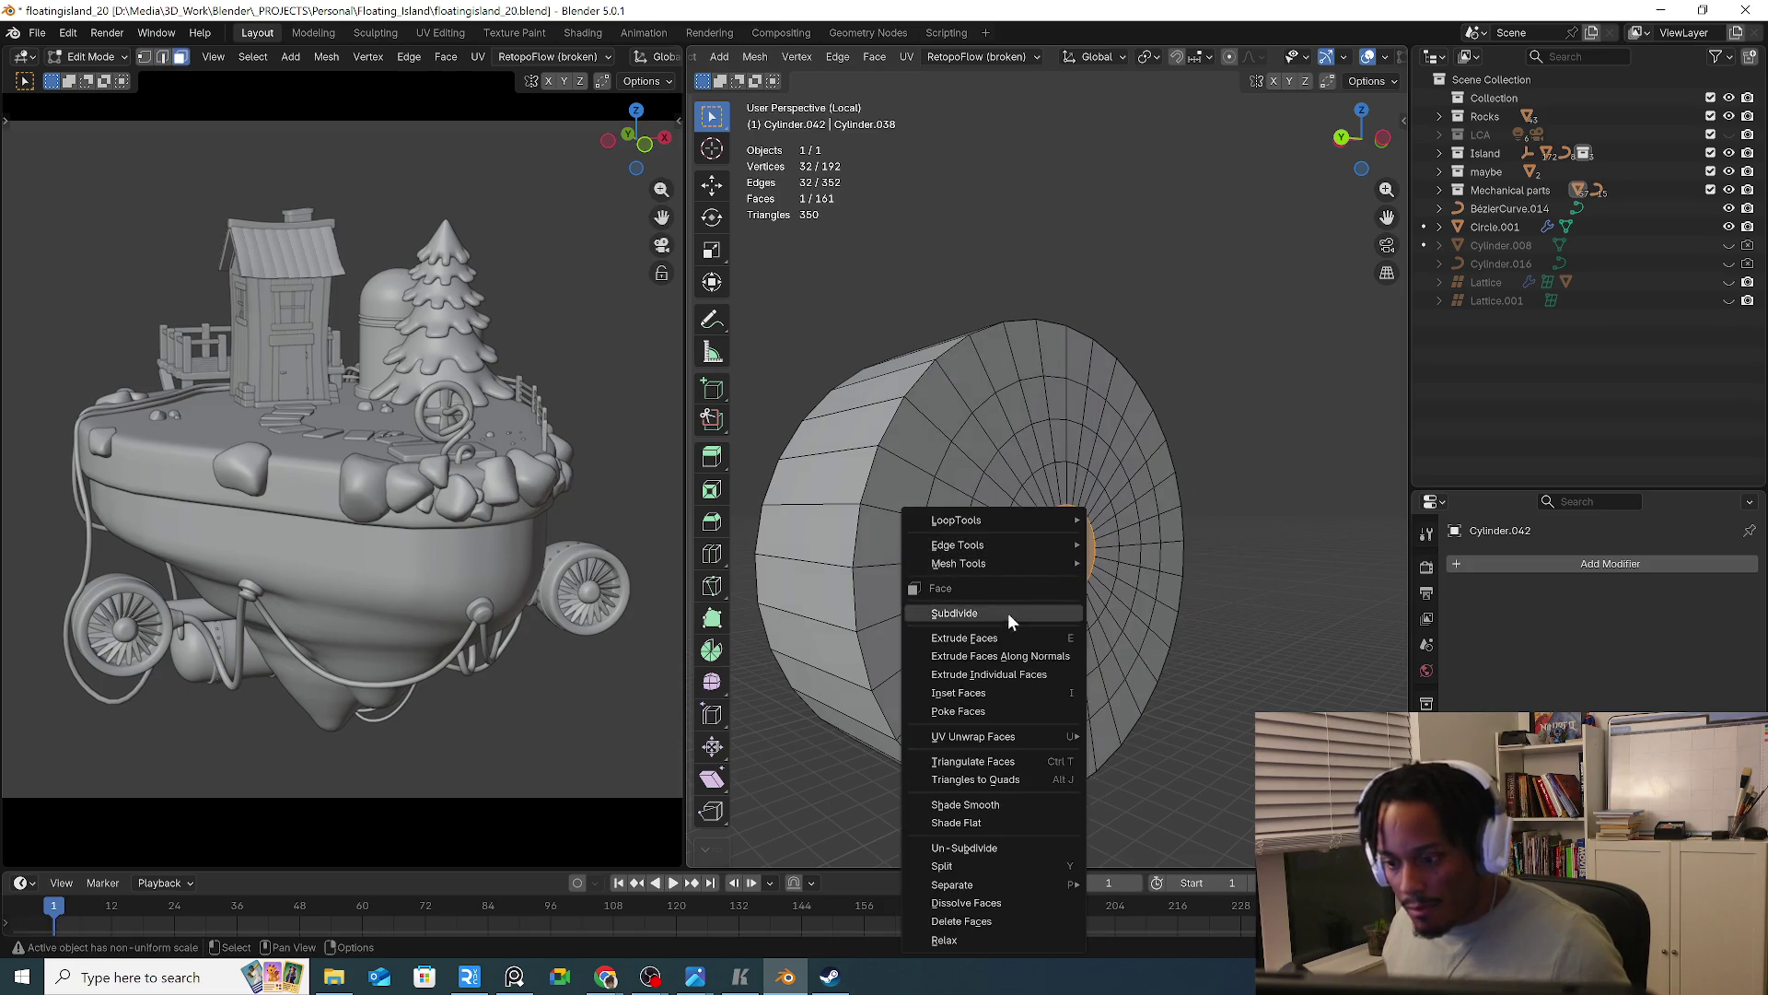
left_click(981, 701)
left_click(876, 659)
Bevel the front rim loop with 3 segments and add three evenly spaced side loop cuts
key("2")
left_click(870, 655, "alt")
middle_click_drag(870, 656, 919, 651)
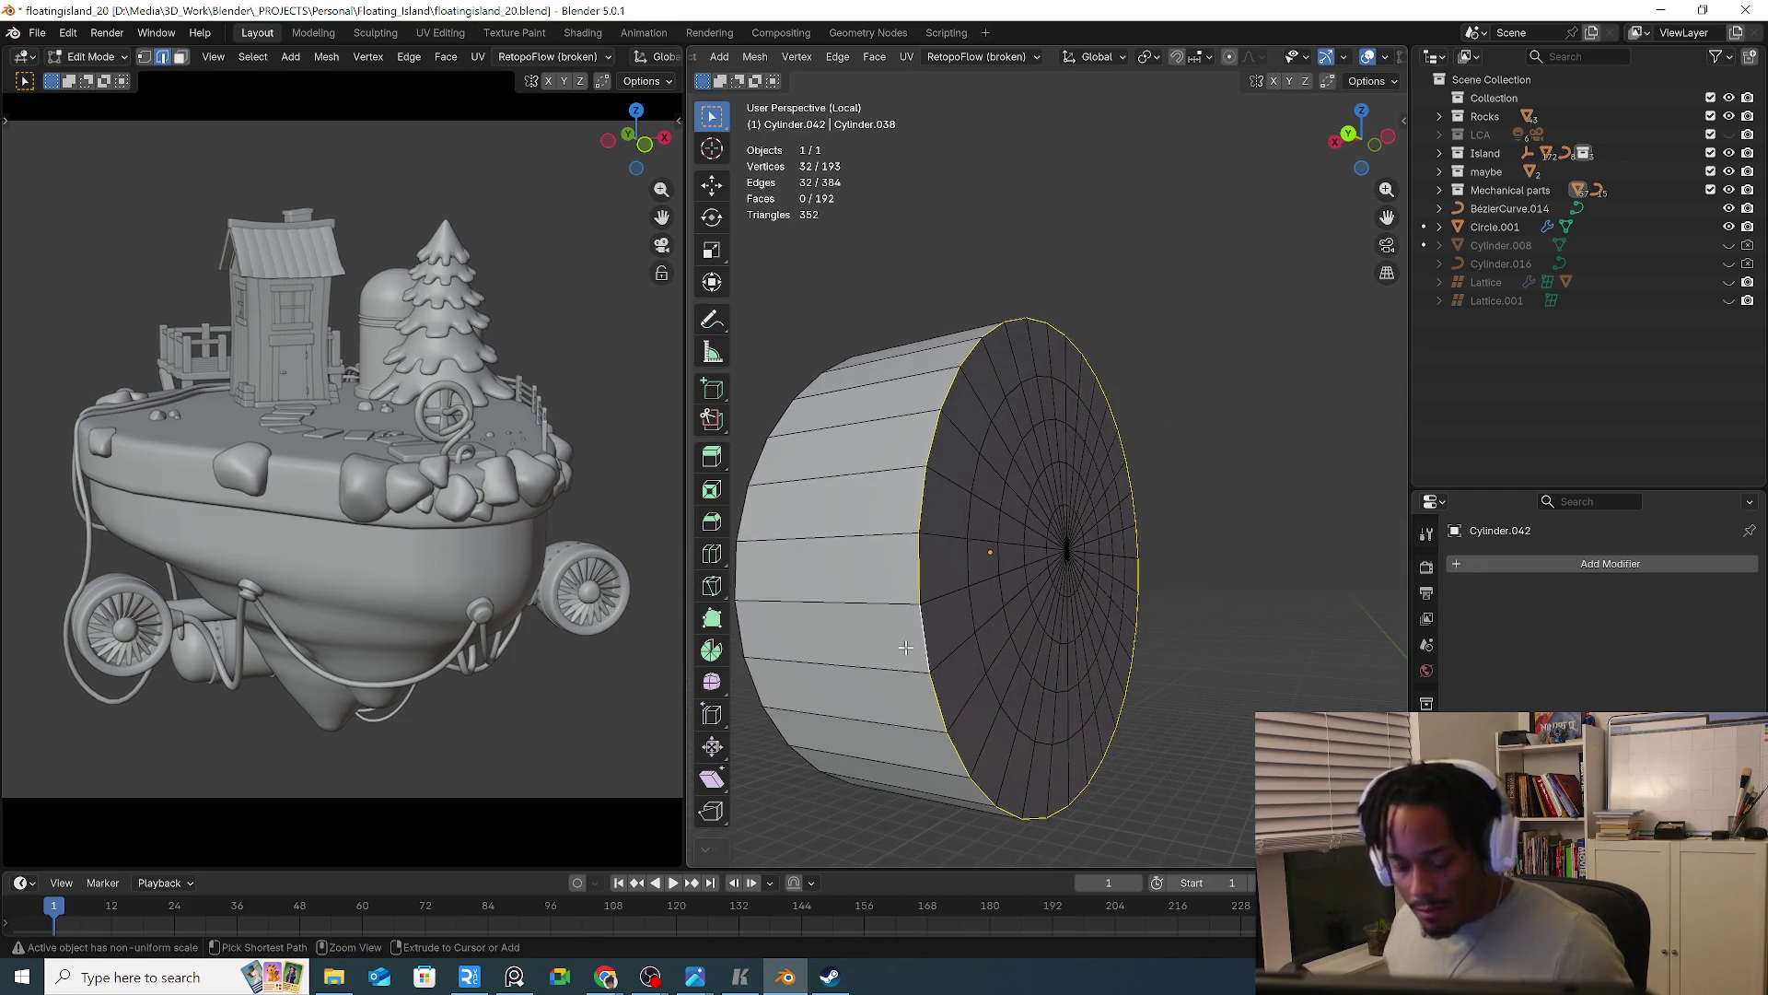
key("ctrl+b")
scroll(906, 666, "up", 1)
left_click(906, 668)
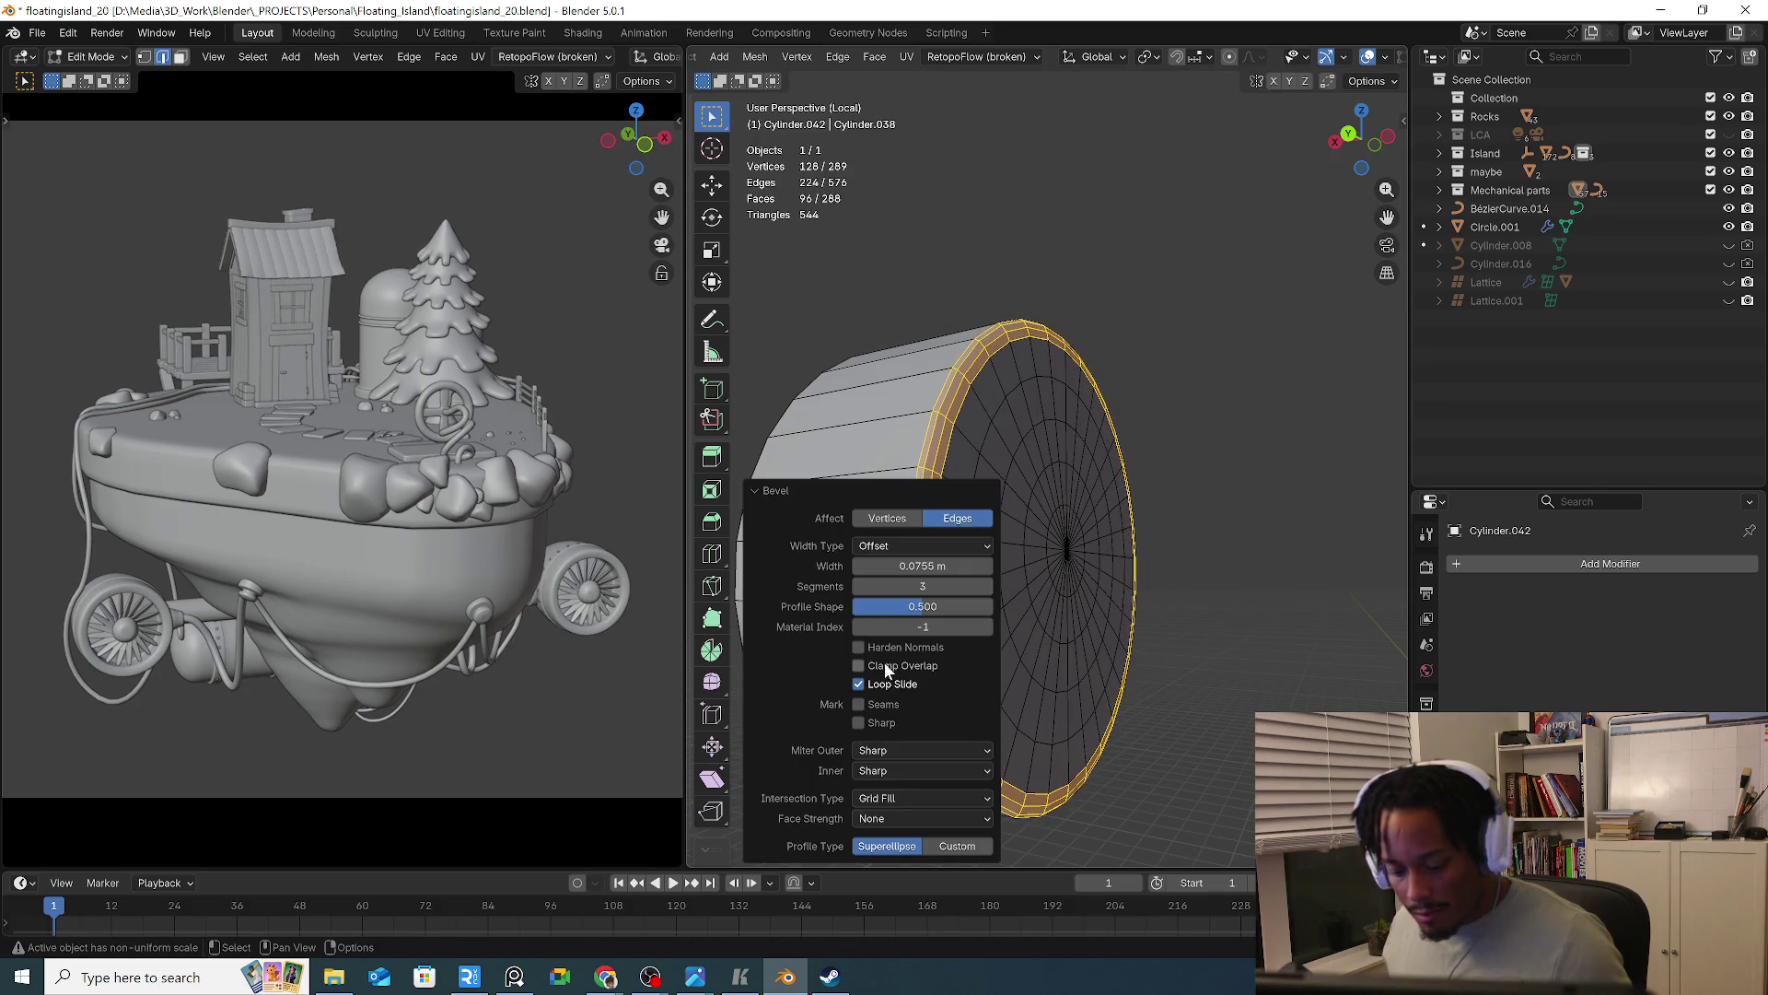
key("ctrl+r")
left_click(867, 418)
right_click(931, 423)
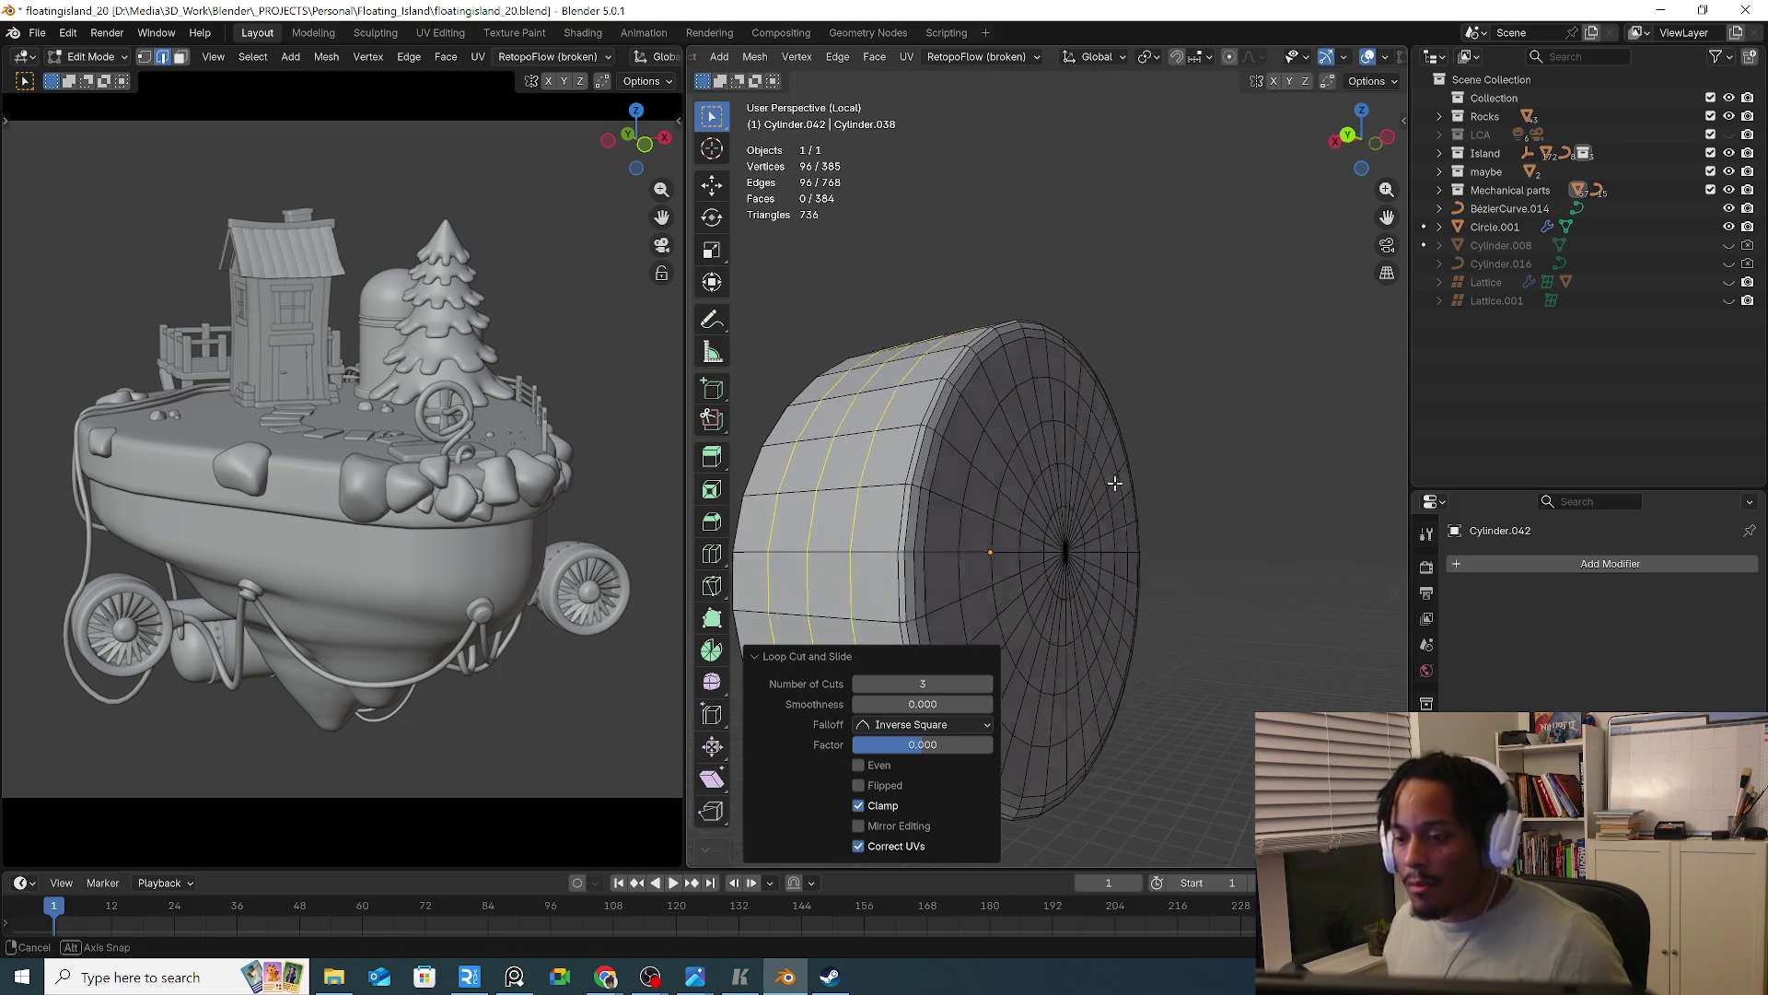
Leave isolation to show the full island and edit the hose curve BézierCurve.007
key("Tab")
key("ctrl+a")
left_click(1001, 513)
key("slash")
mouse_move(1000, 508)
middle_mouse_down()
mouse_move(931, 530)
mouse_move(1002, 536)
mouse_move(958, 527)
mouse_move(936, 497)
mouse_move(1096, 481)
mouse_move(1321, 542)
mouse_move(1103, 483)
mouse_move(1279, 545)
mouse_move(1105, 468)
mouse_move(1061, 564)
mouse_move(1102, 518)
mouse_move(1013, 538)
middle_mouse_up()
left_click(903, 512)
key("Tab")
Delete the extra control points from hose curve BézierCurve.007, leaving nine
key("g")
left_click(1083, 479)
key("x")
left_click(1061, 562)
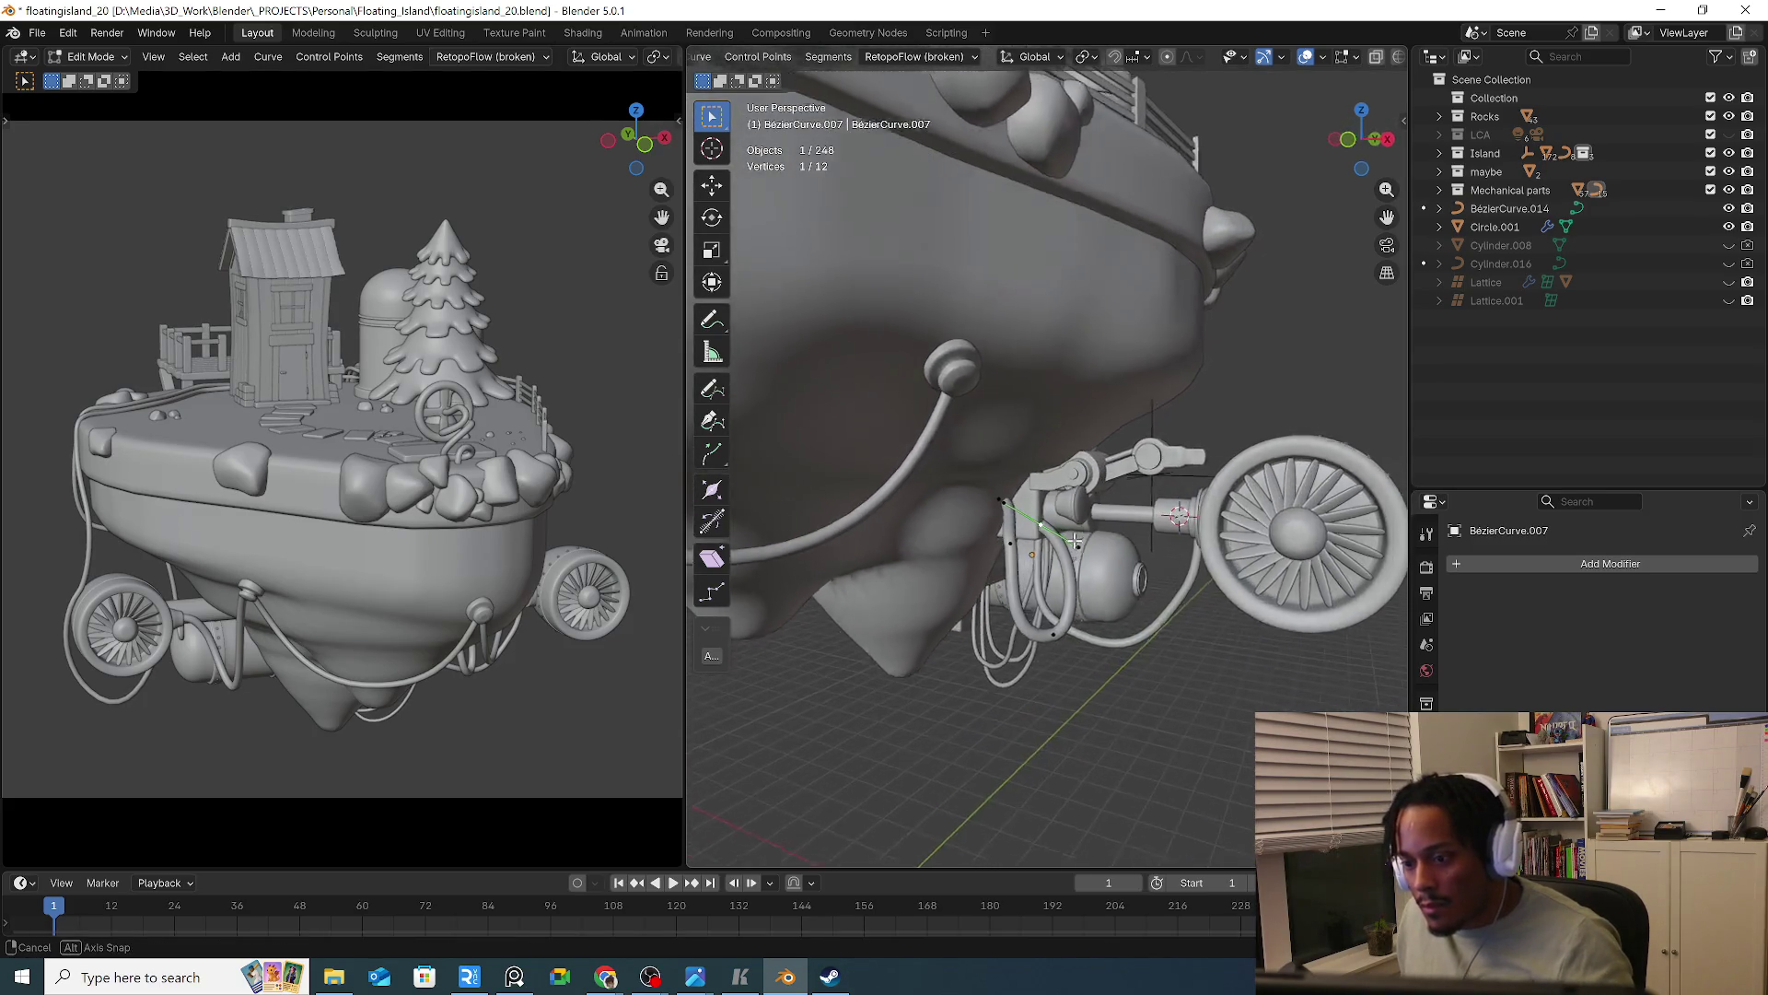
key("x")
left_click(977, 537)
Move one hose control point 2.0762 m in X so it runs toward the turbine
mouse_move(1066, 636)
middle_mouse_down()
mouse_move(1022, 608)
mouse_move(1050, 626)
middle_mouse_up()
left_click(1050, 626)
key("g")
left_click(936, 411)
middle_click_drag(935, 412, 1114, 502)
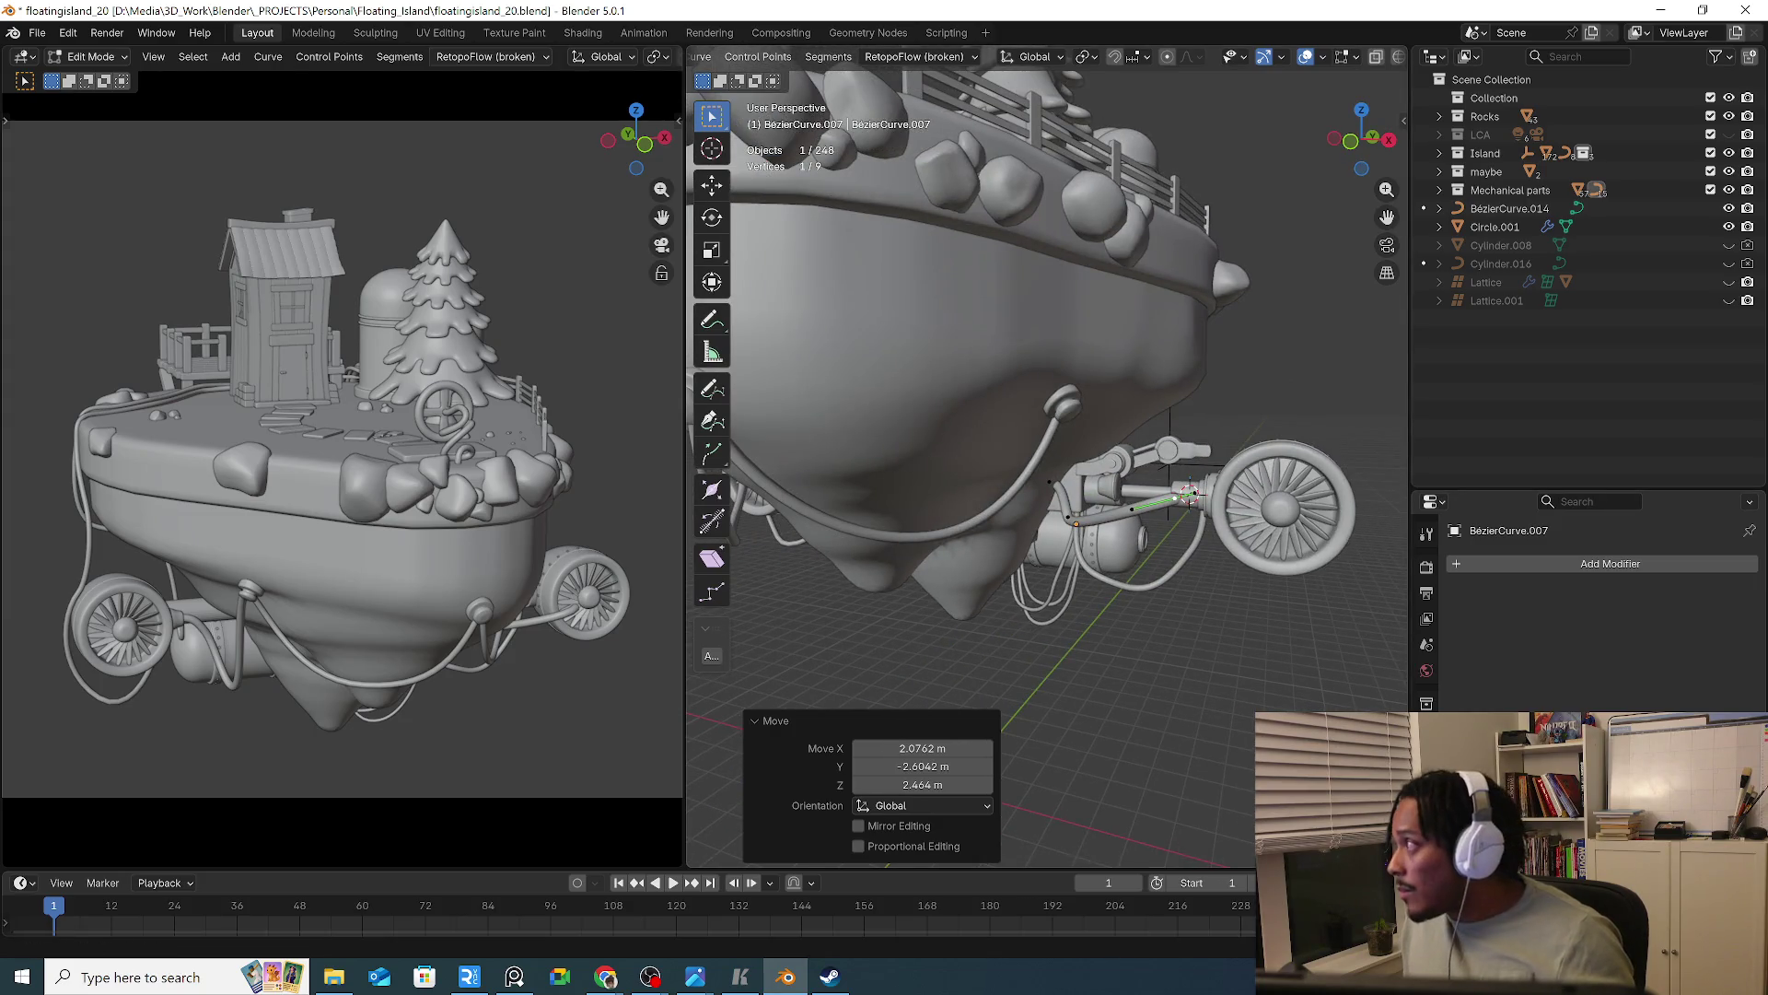
key("alt+Tab")
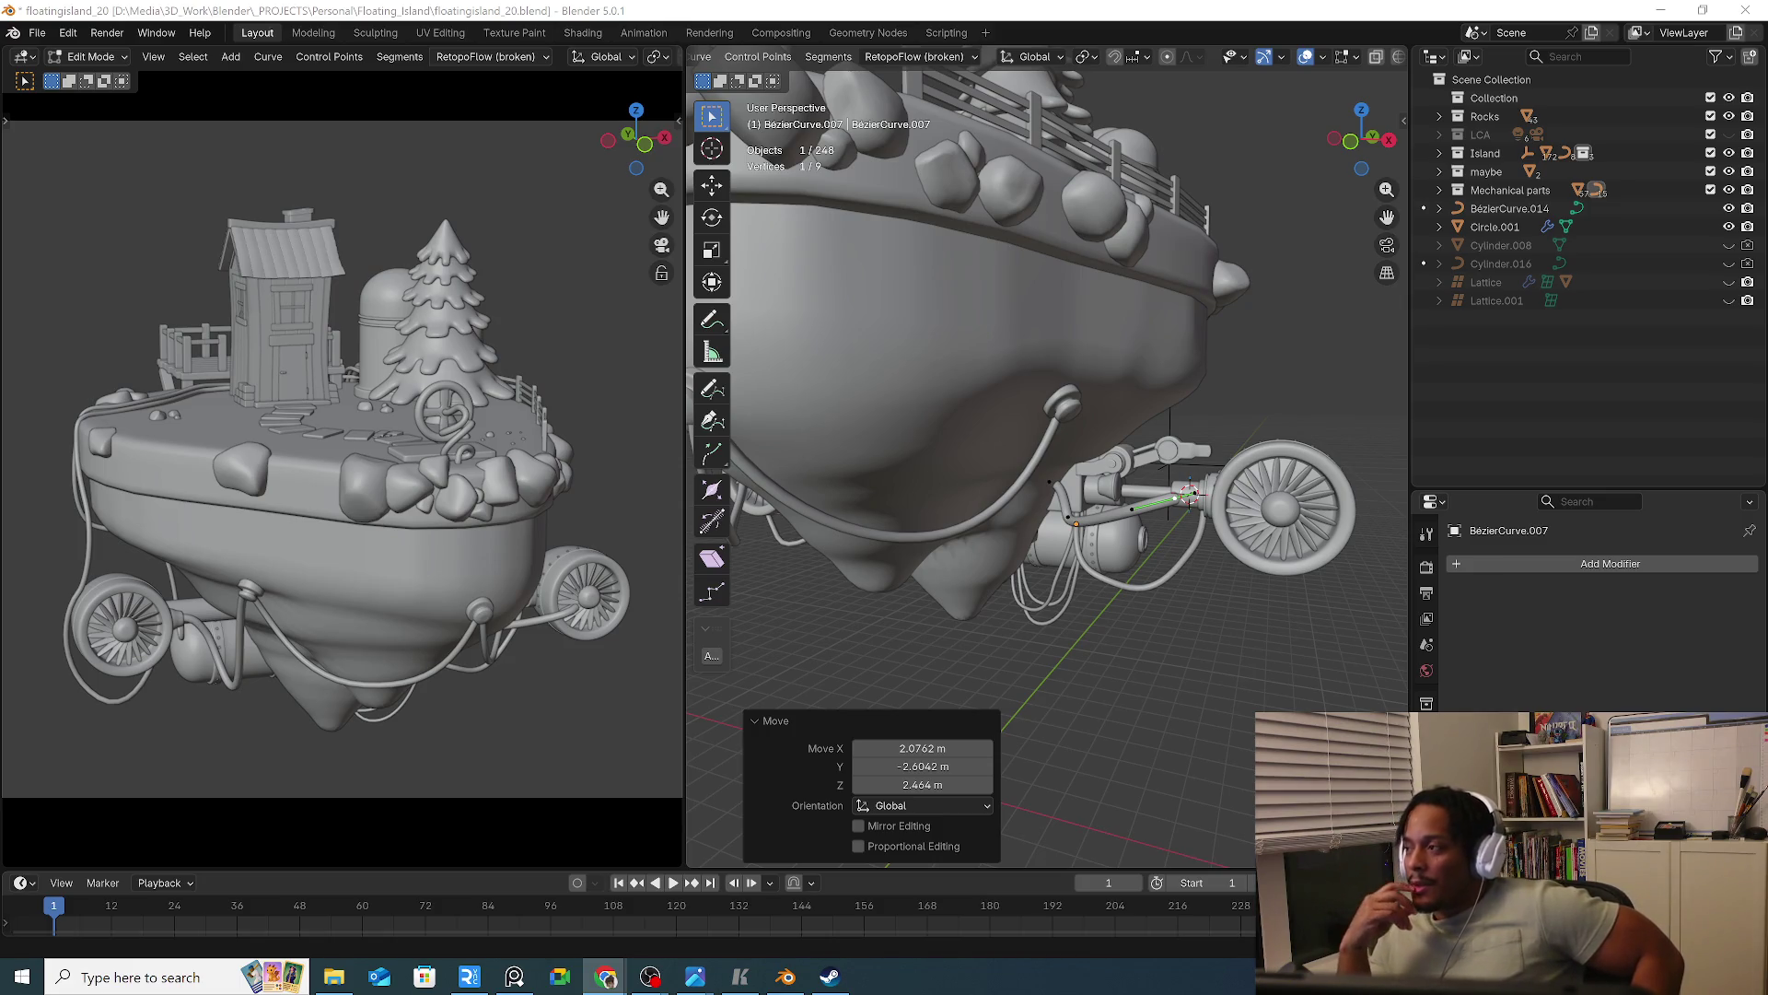
middle_click_drag(1059, 461, 1034, 500)
middle_click_drag(856, 455, 978, 532)
middle_click_drag(946, 474, 875, 454)
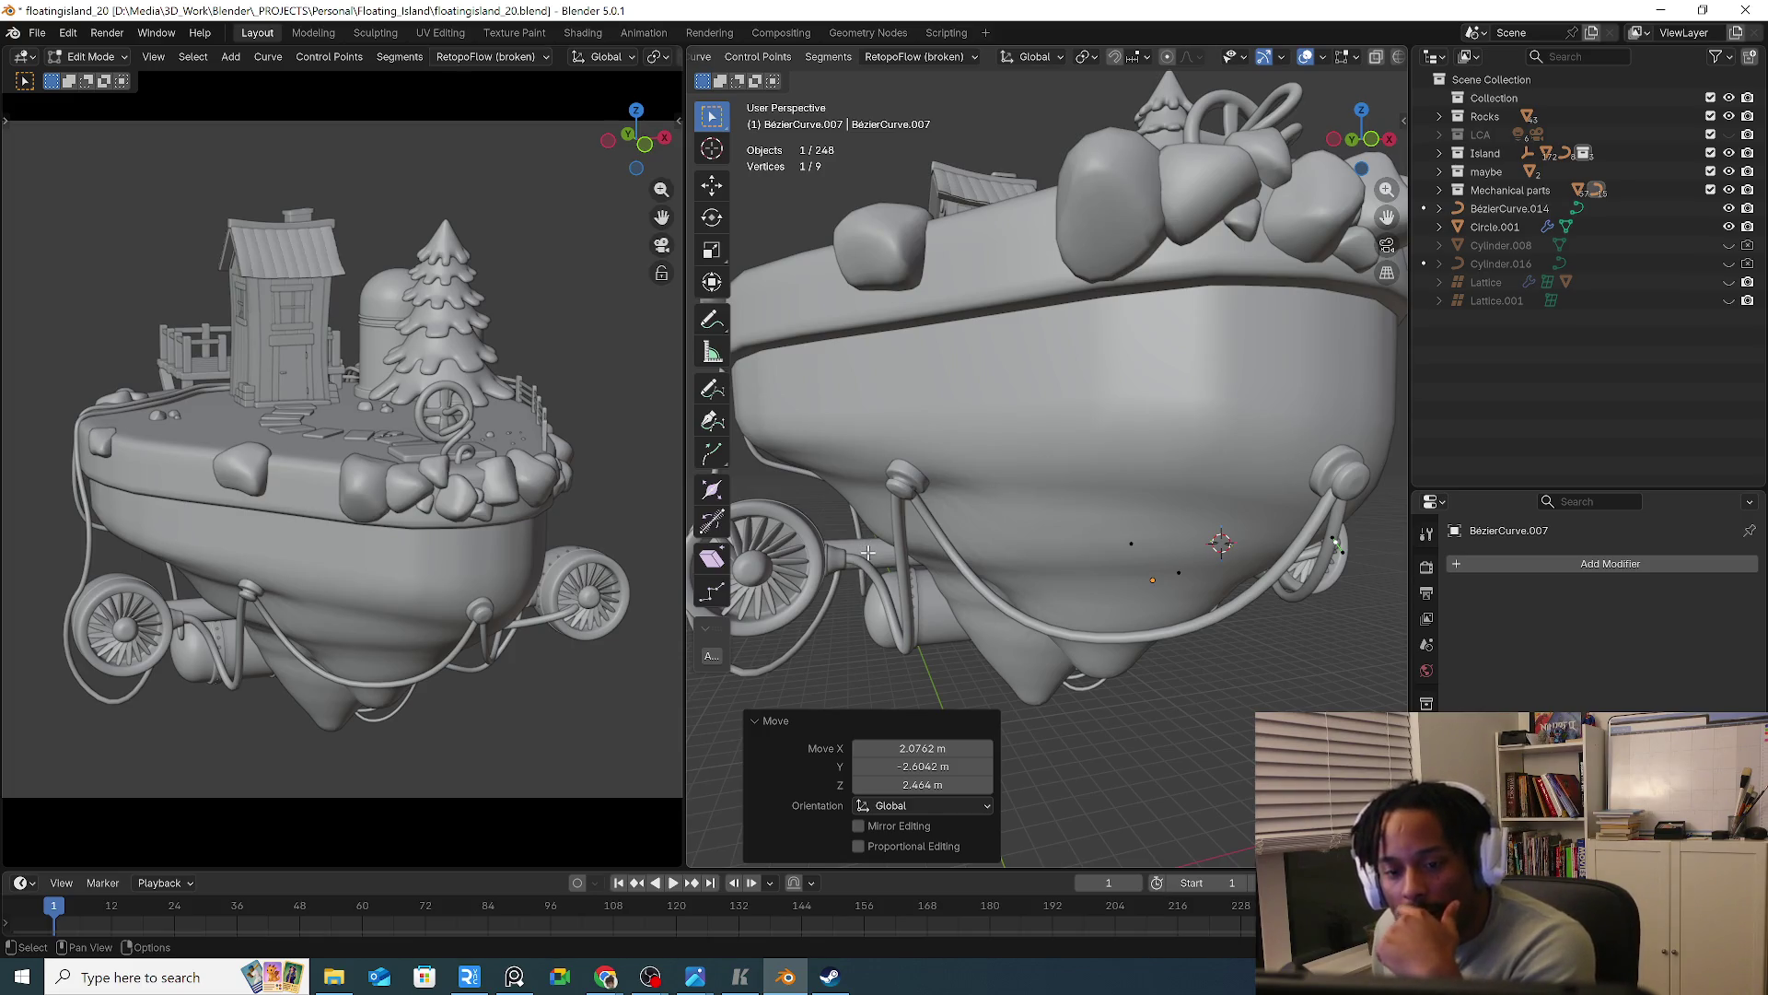
mouse_move(930, 465)
middle_mouse_down()
mouse_move(995, 497)
mouse_move(1142, 277)
middle_mouse_up()
scroll(1142, 276, "up", 6)
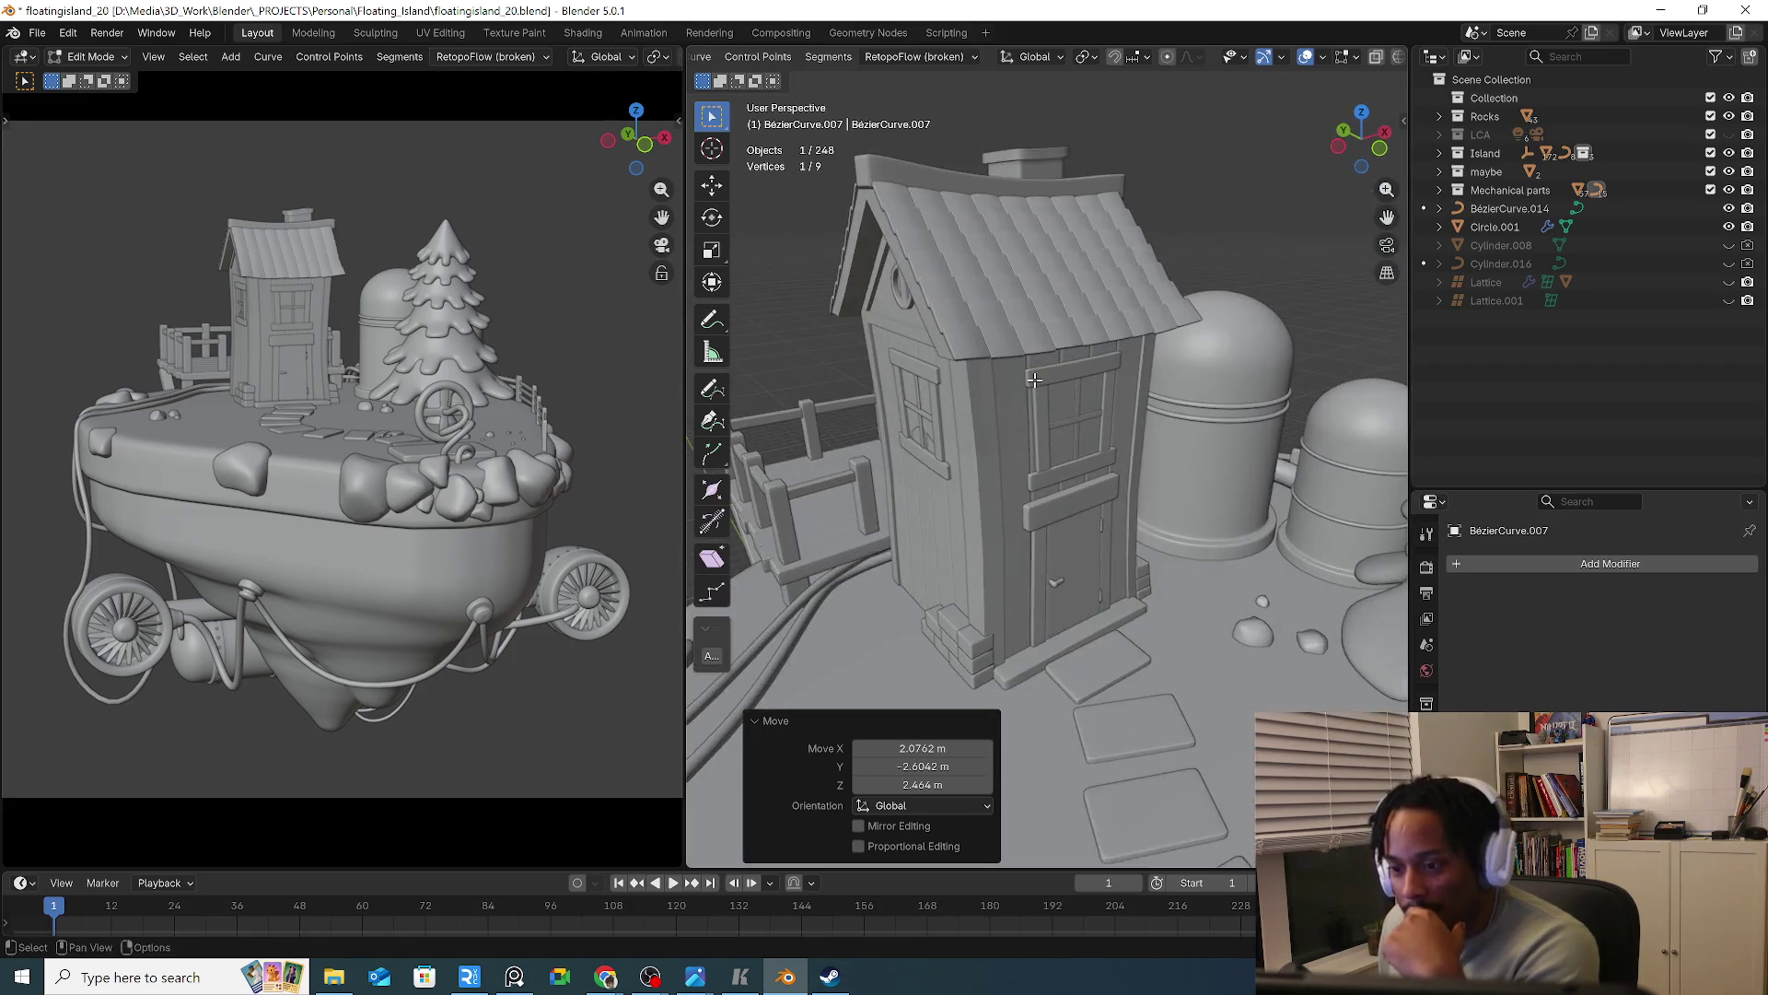
middle_click_drag(1035, 373, 1086, 364)
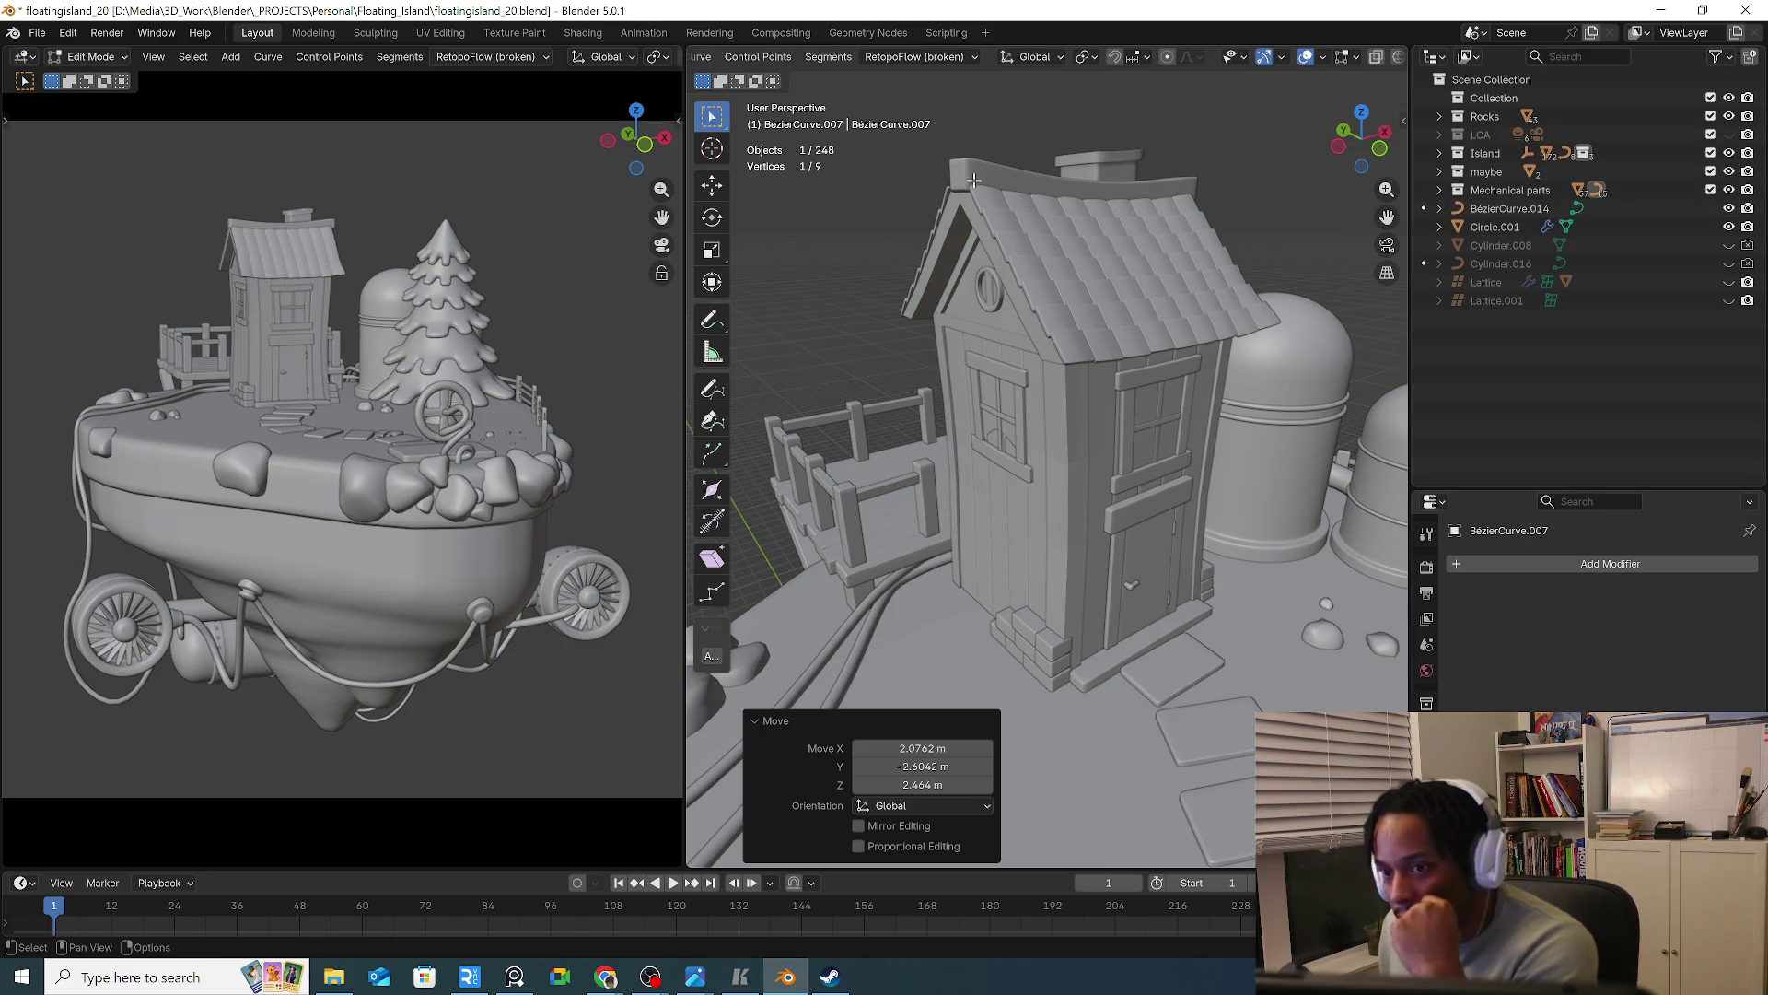
scroll(829, 56, "up", 2)
Exit hose editing, unhide Cylinder.008 and Cylinder.016, and frame the Lattice.001 cage
left_click(781, 56)
left_click(774, 69)
left_click(1002, 295)
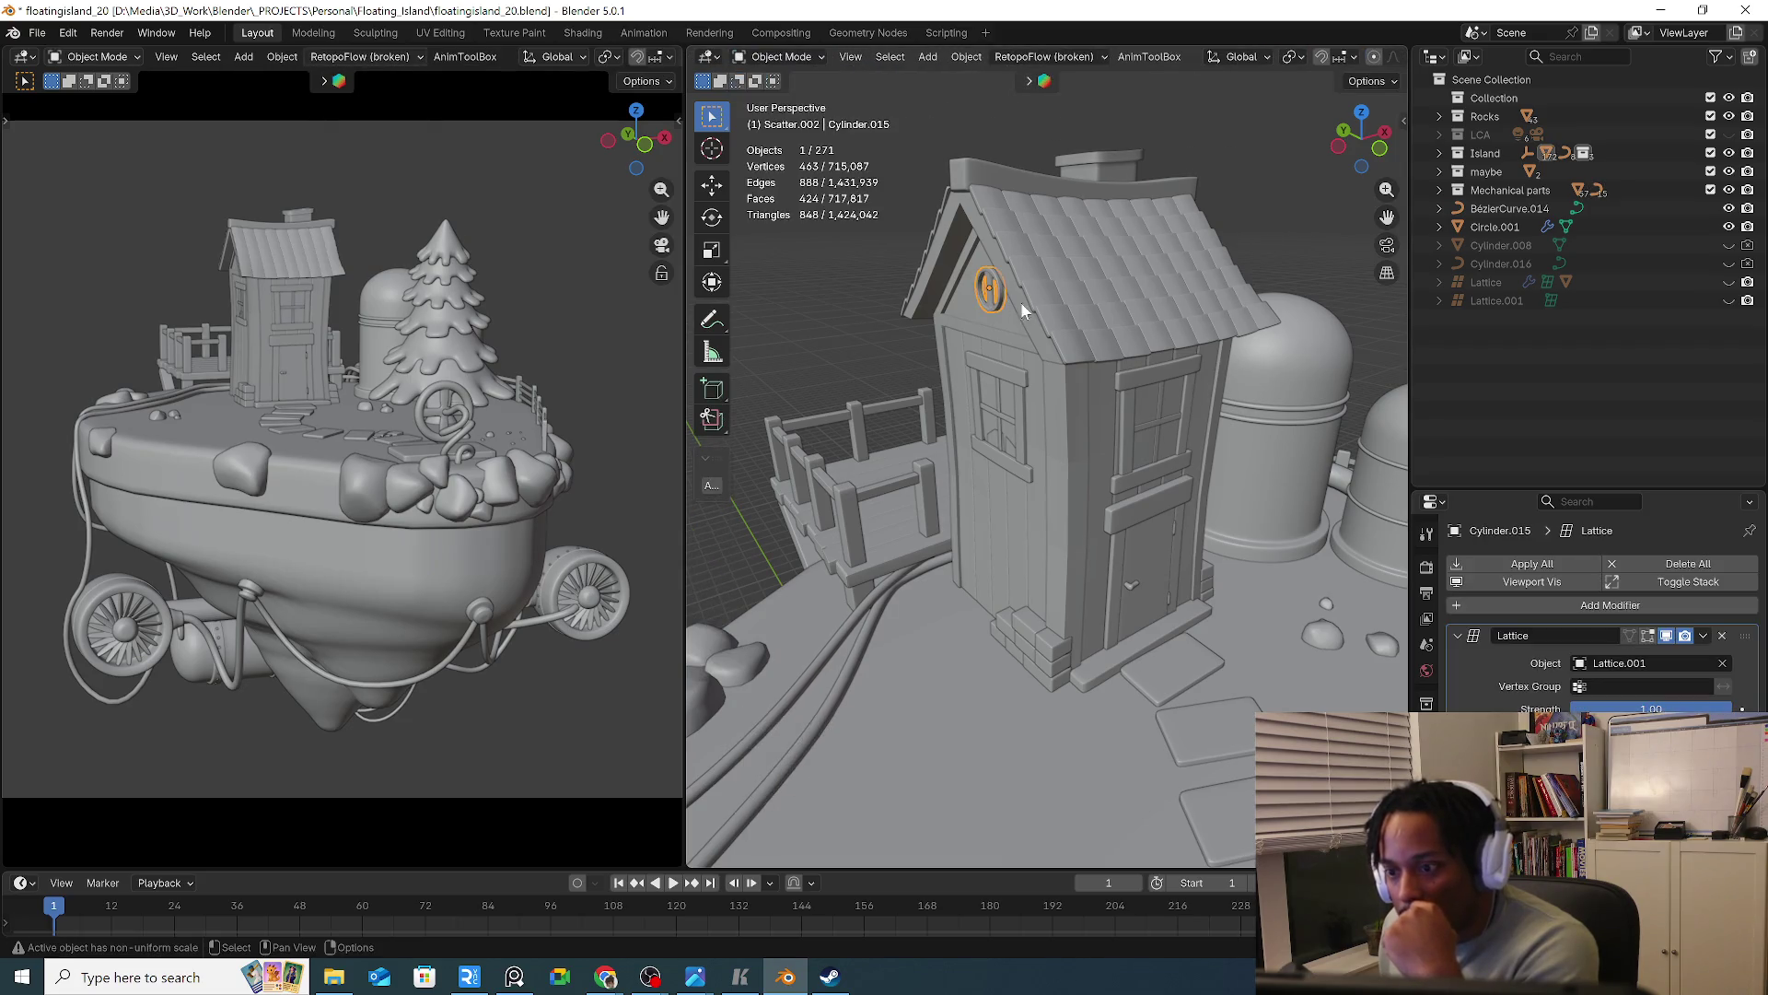
left_click_drag(1725, 246, 1729, 300)
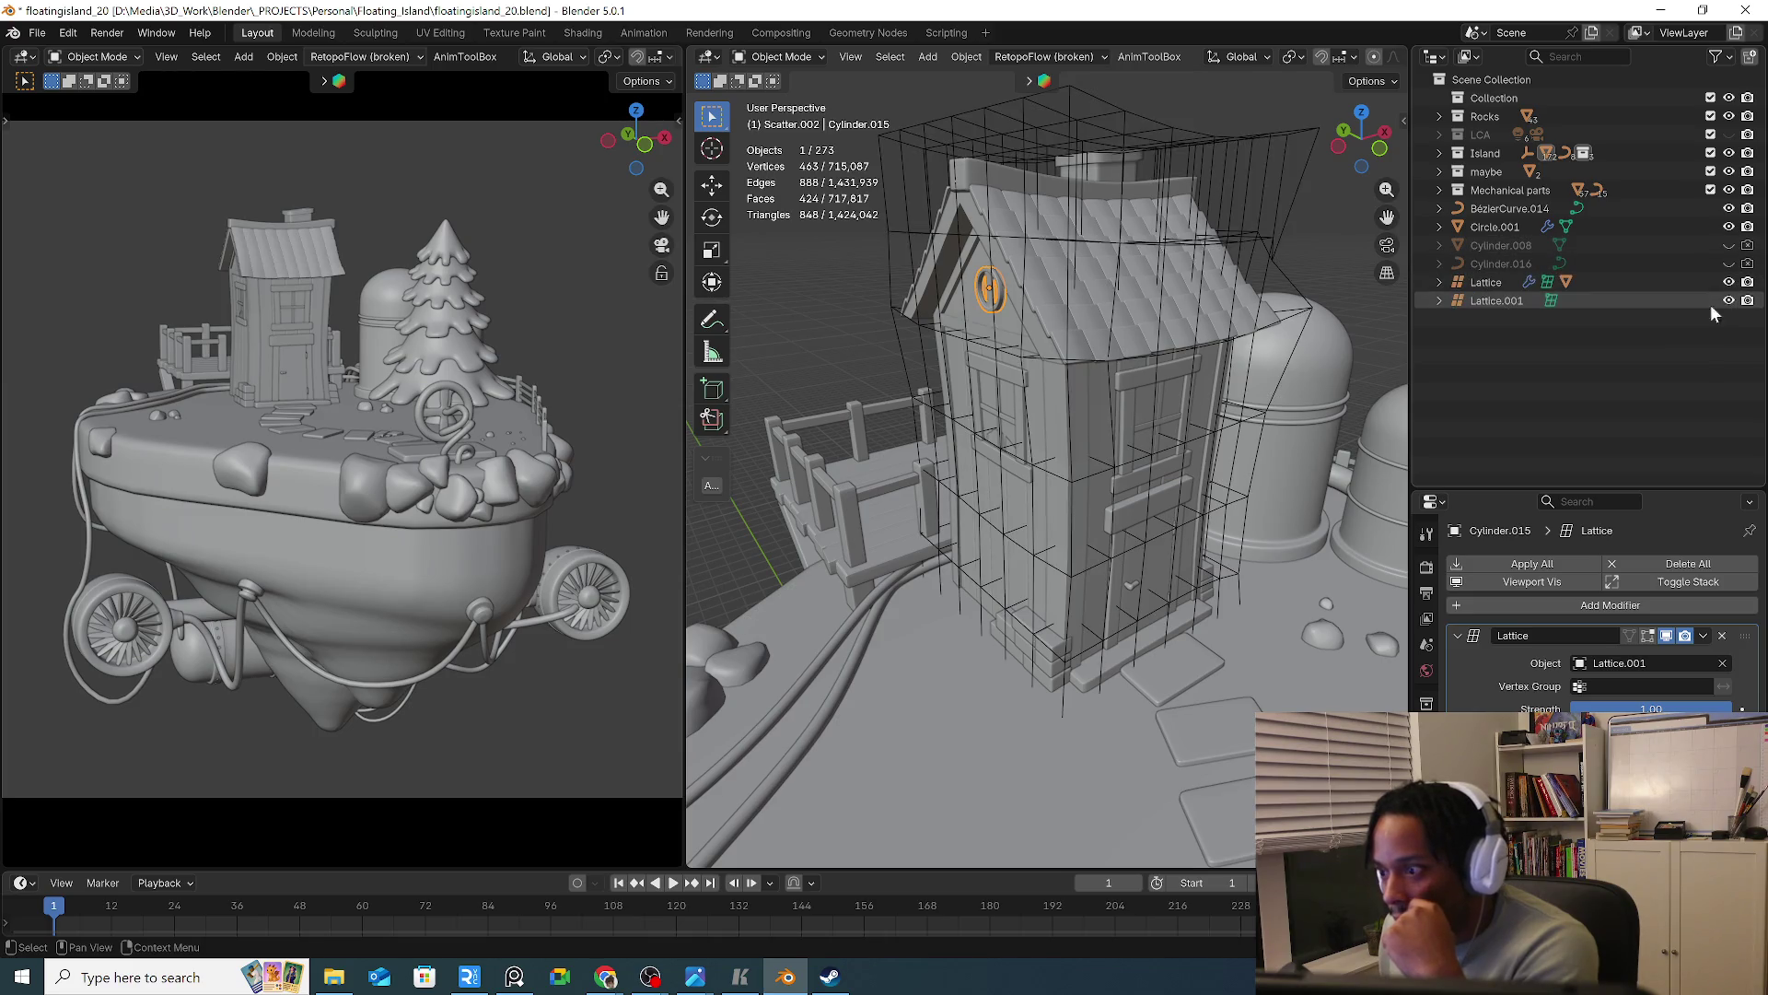
left_click(1491, 304)
key("KP_Decimal")
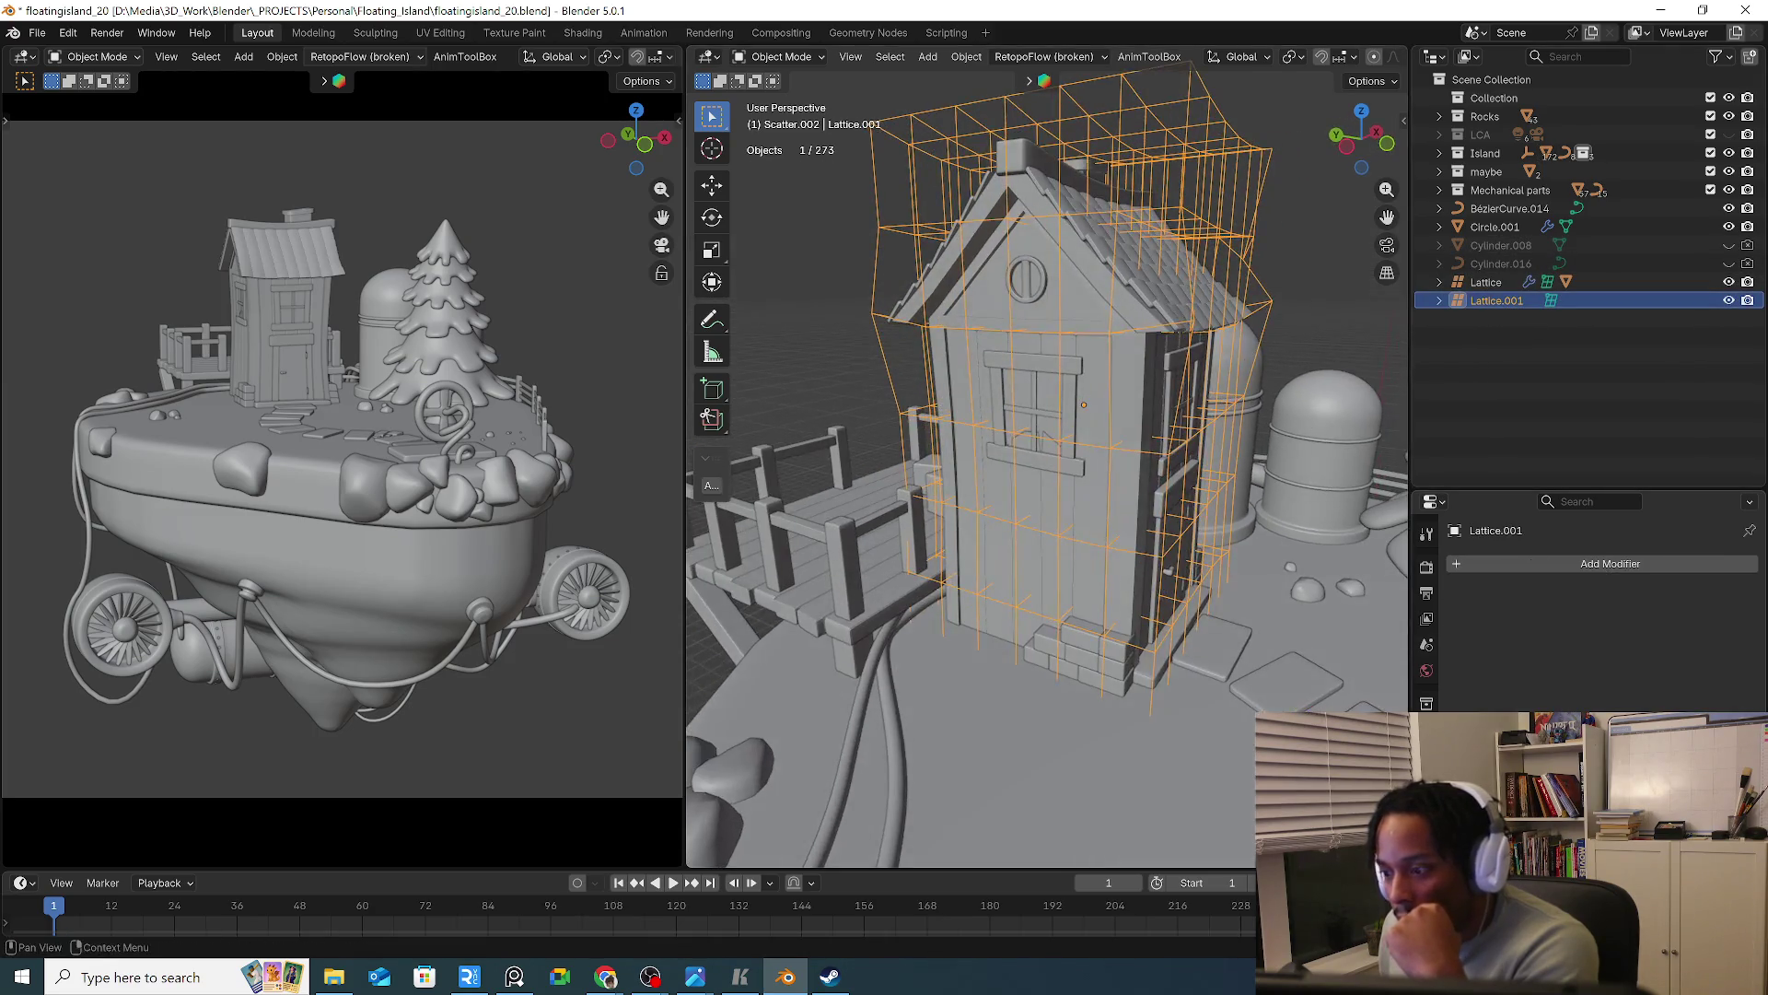
Toggle the house body's lattice deformation off and on to compare its shape
scroll(1427, 783, "up", 4, "ctrl")
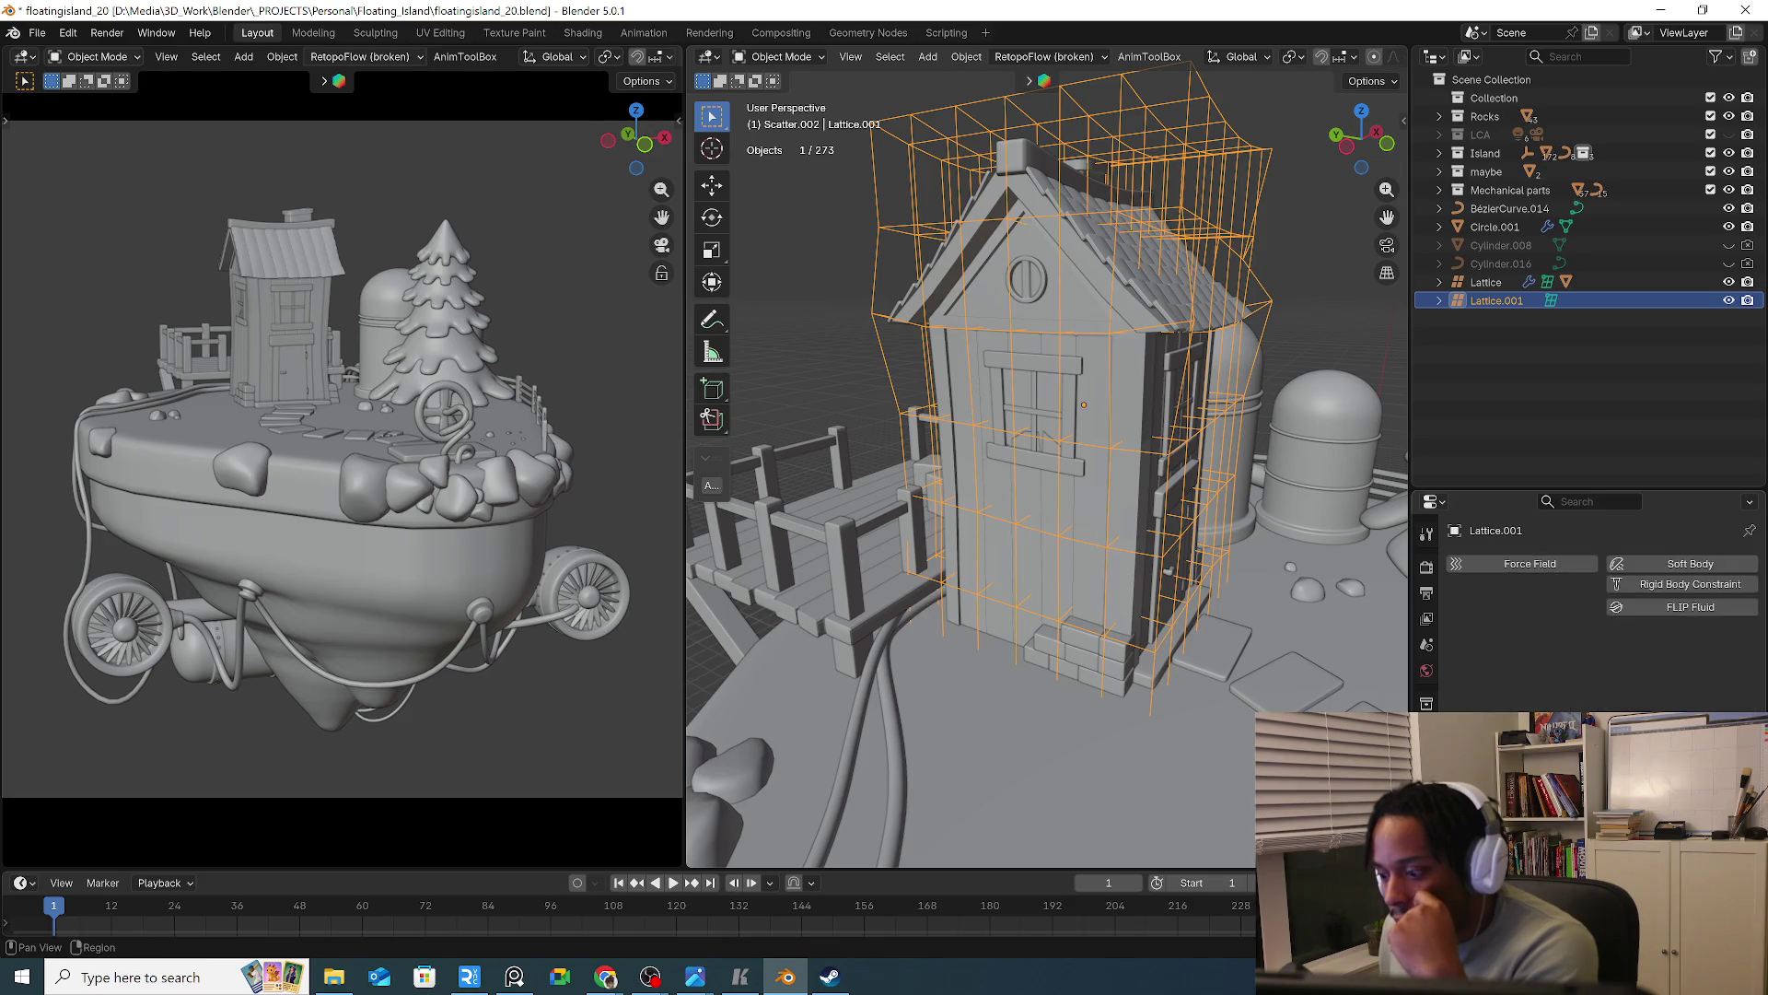
left_click(1139, 529)
scroll(1426, 783, "down", 1, "ctrl")
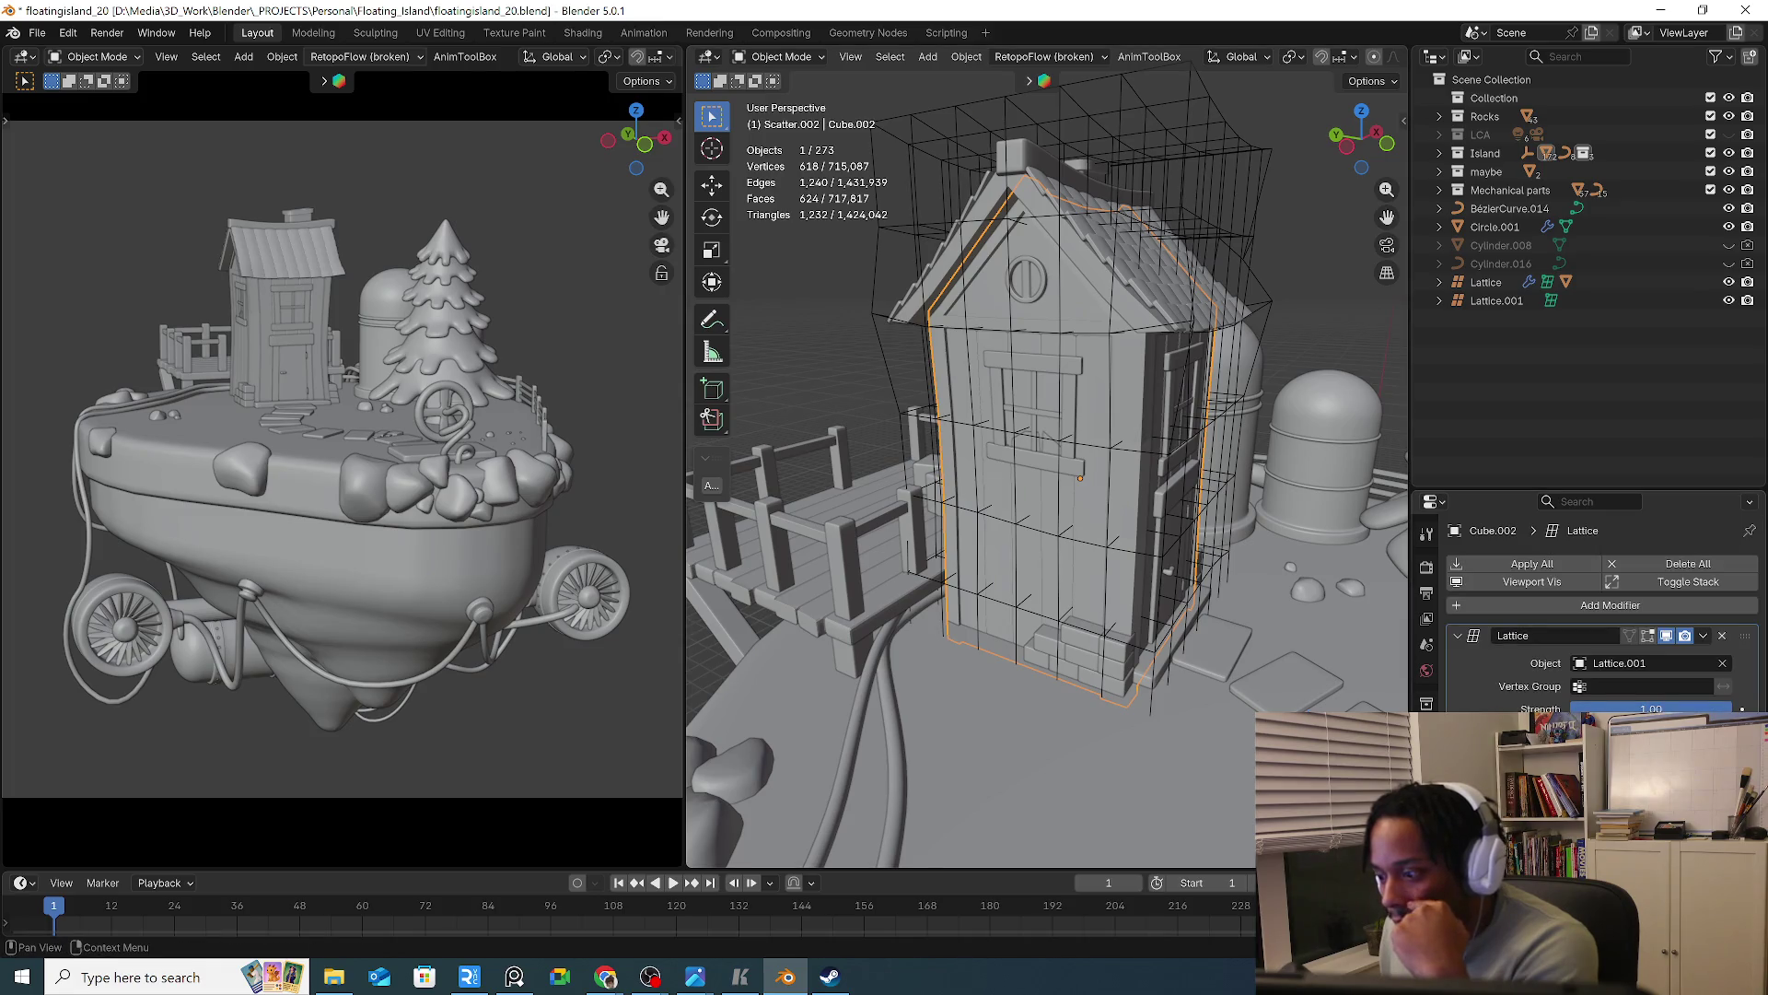
left_click(1665, 638)
left_click(1665, 637)
left_click(1665, 637)
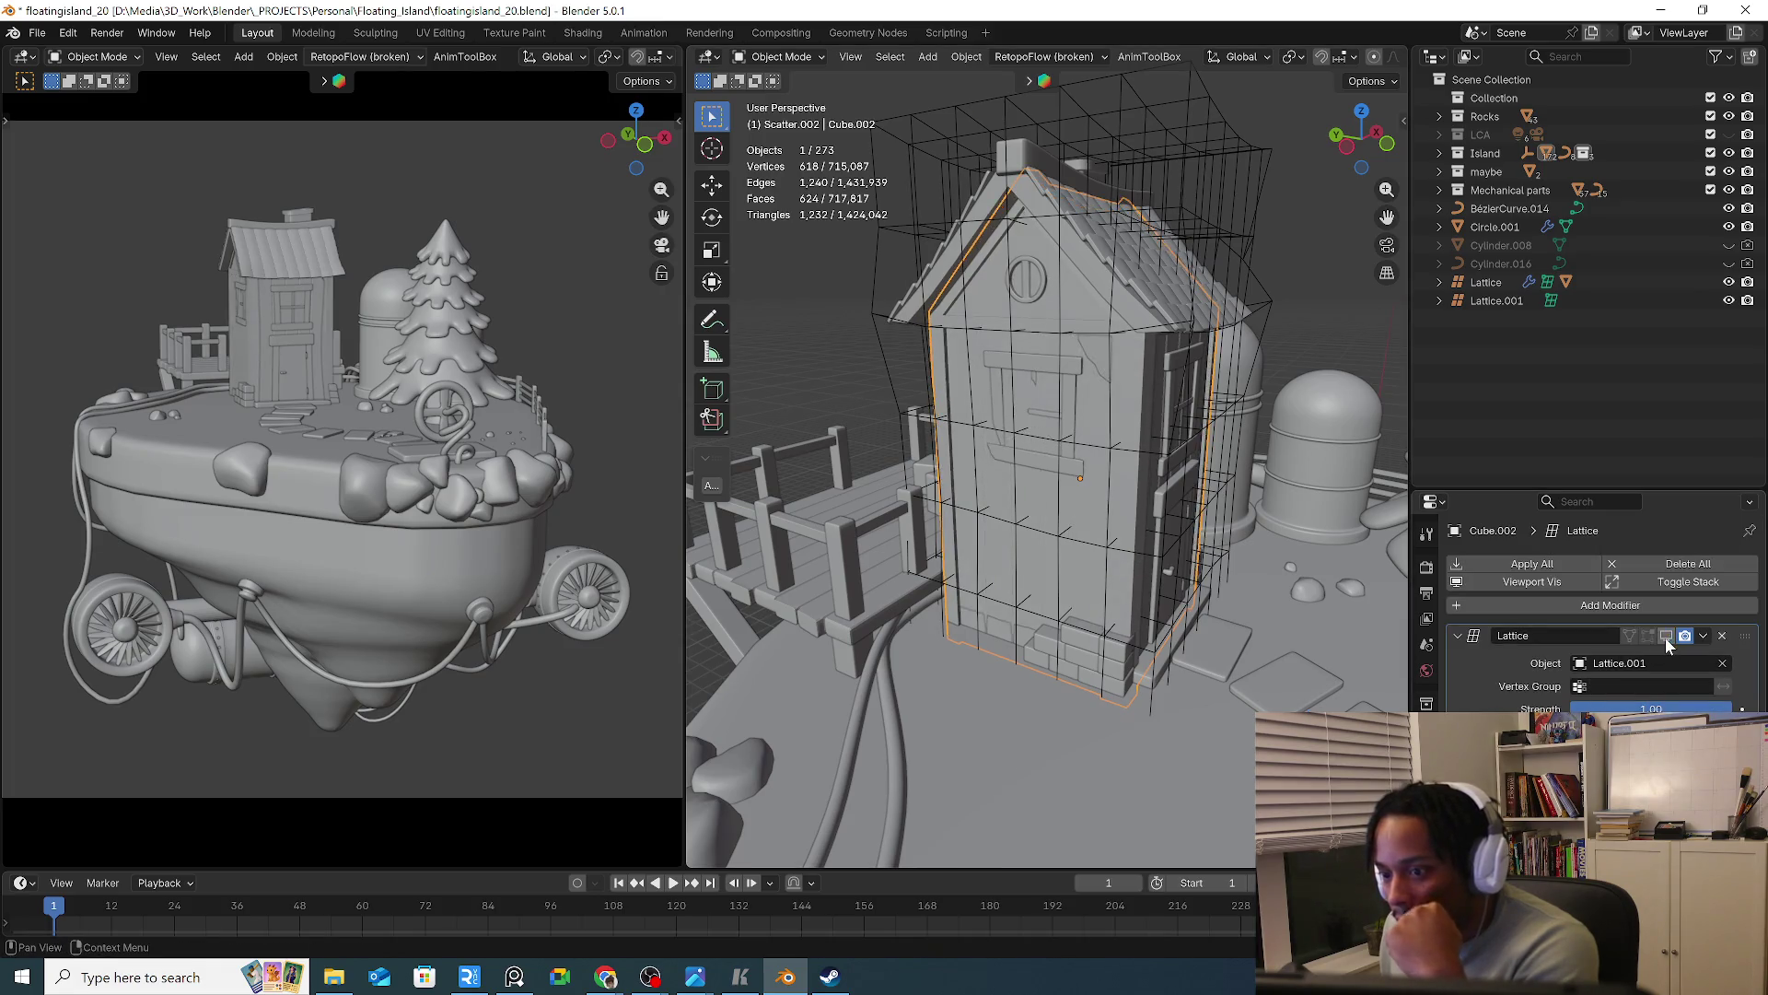
left_click(1665, 638)
left_click(1143, 279)
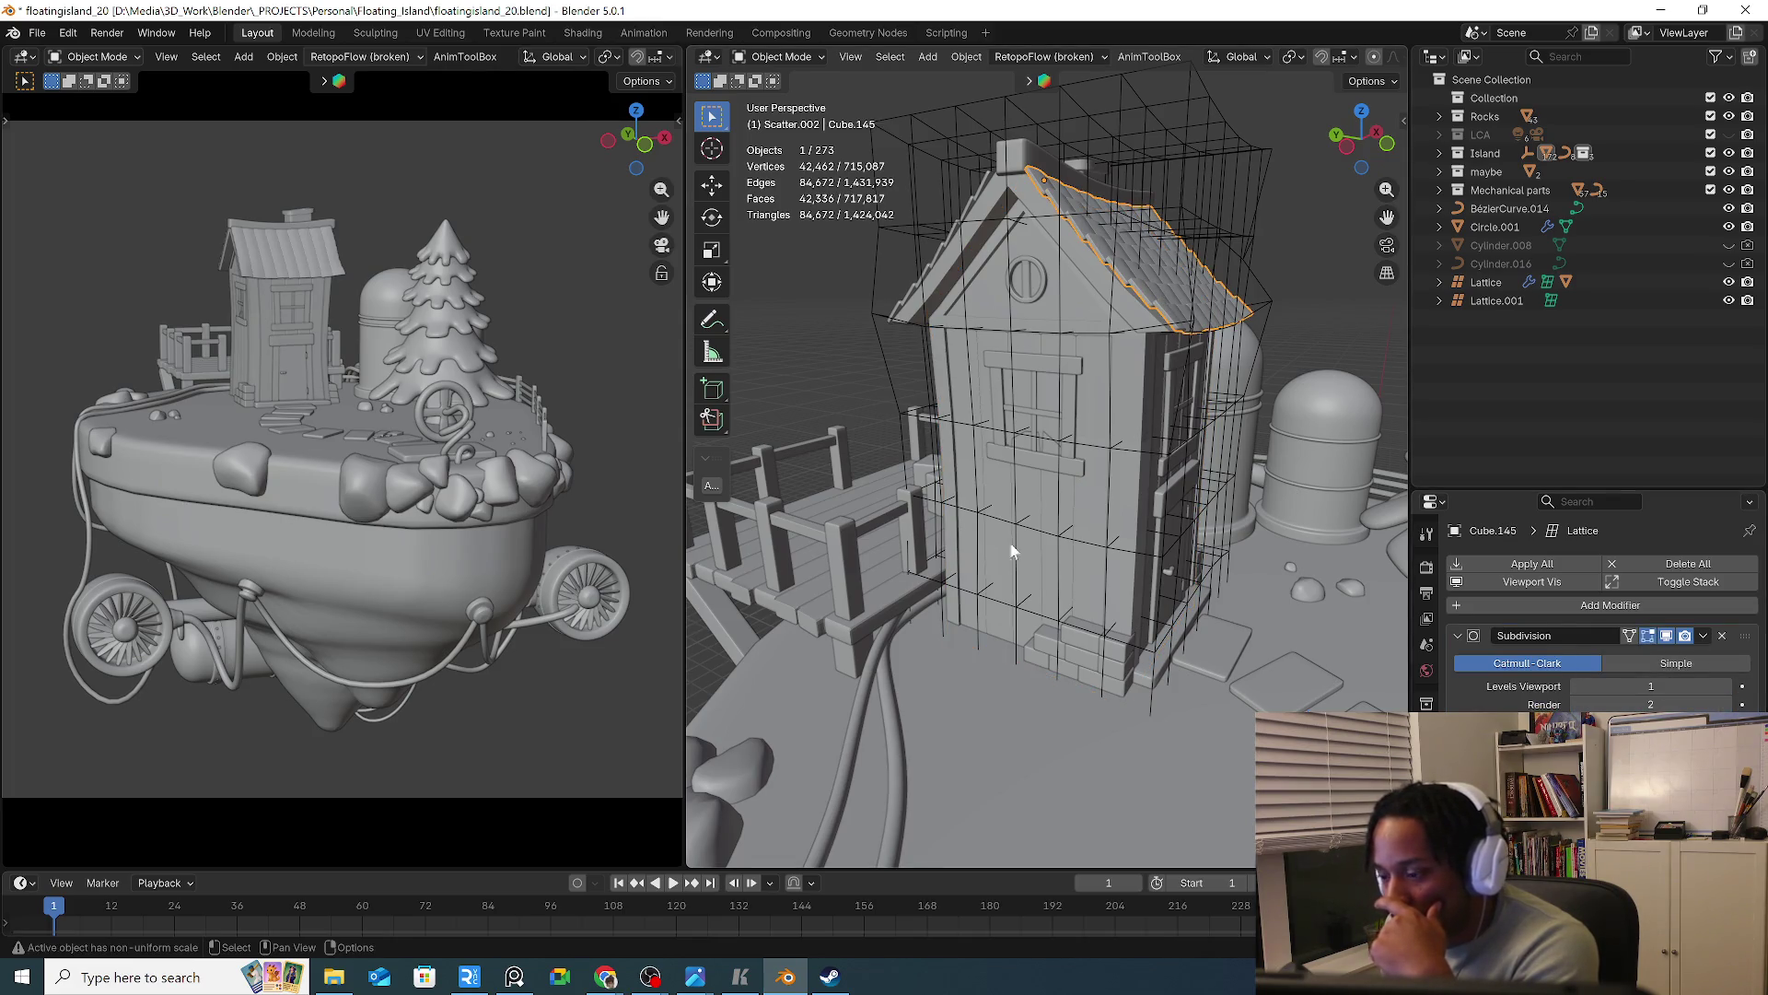
Select all, clear the selection, then select BezierCurve.014 and the house roof
key("a")
left_click(989, 401)
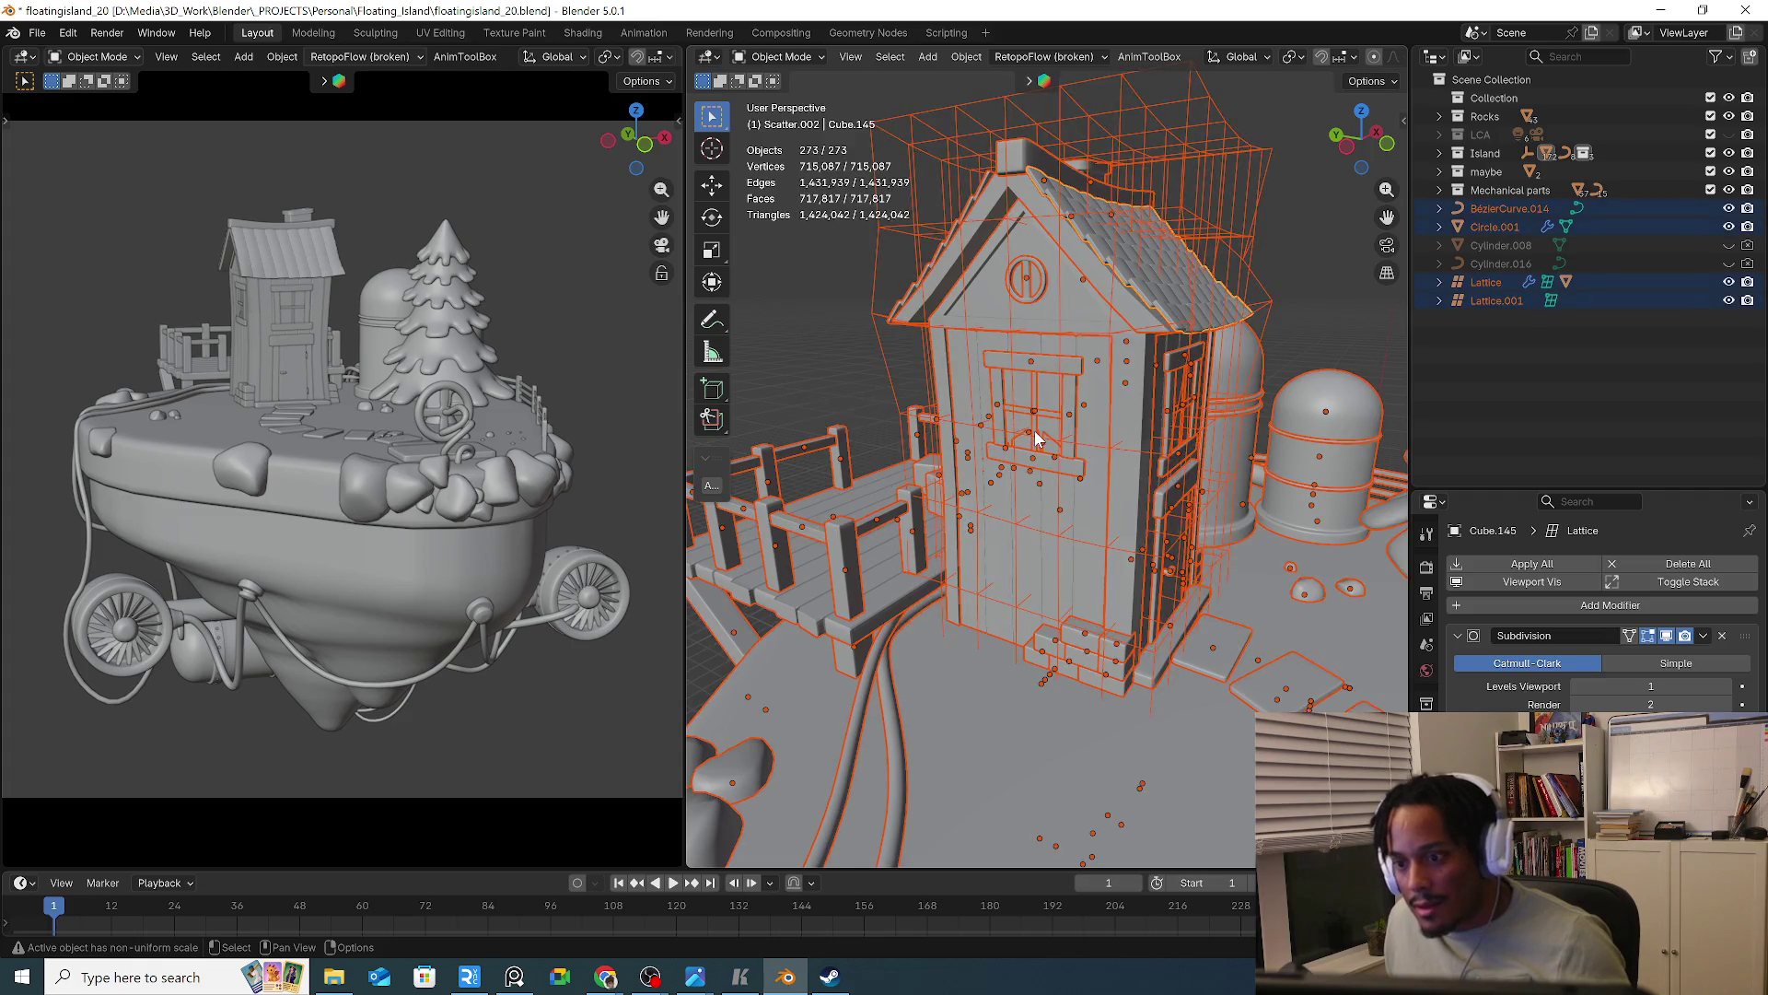
key("alt+a")
left_click(1496, 208)
scroll(1116, 294, "up", 3)
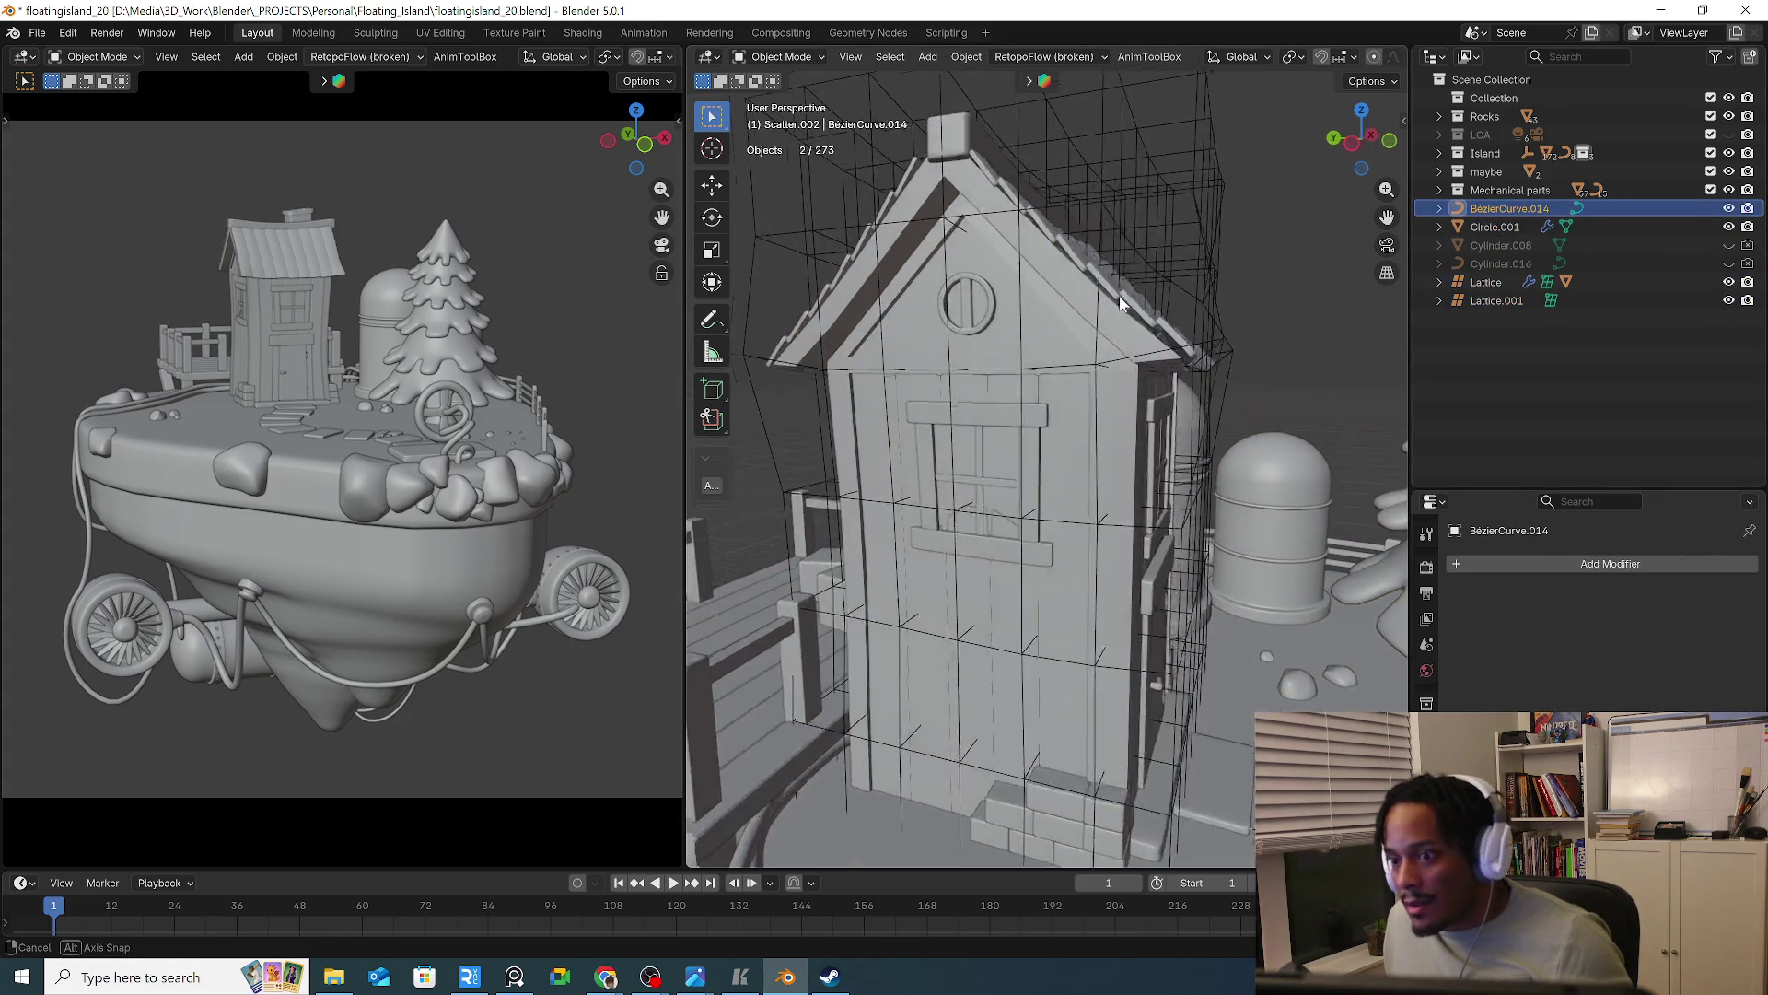
left_click(1039, 318)
middle_click_drag(1038, 318, 974, 329)
left_click(973, 330)
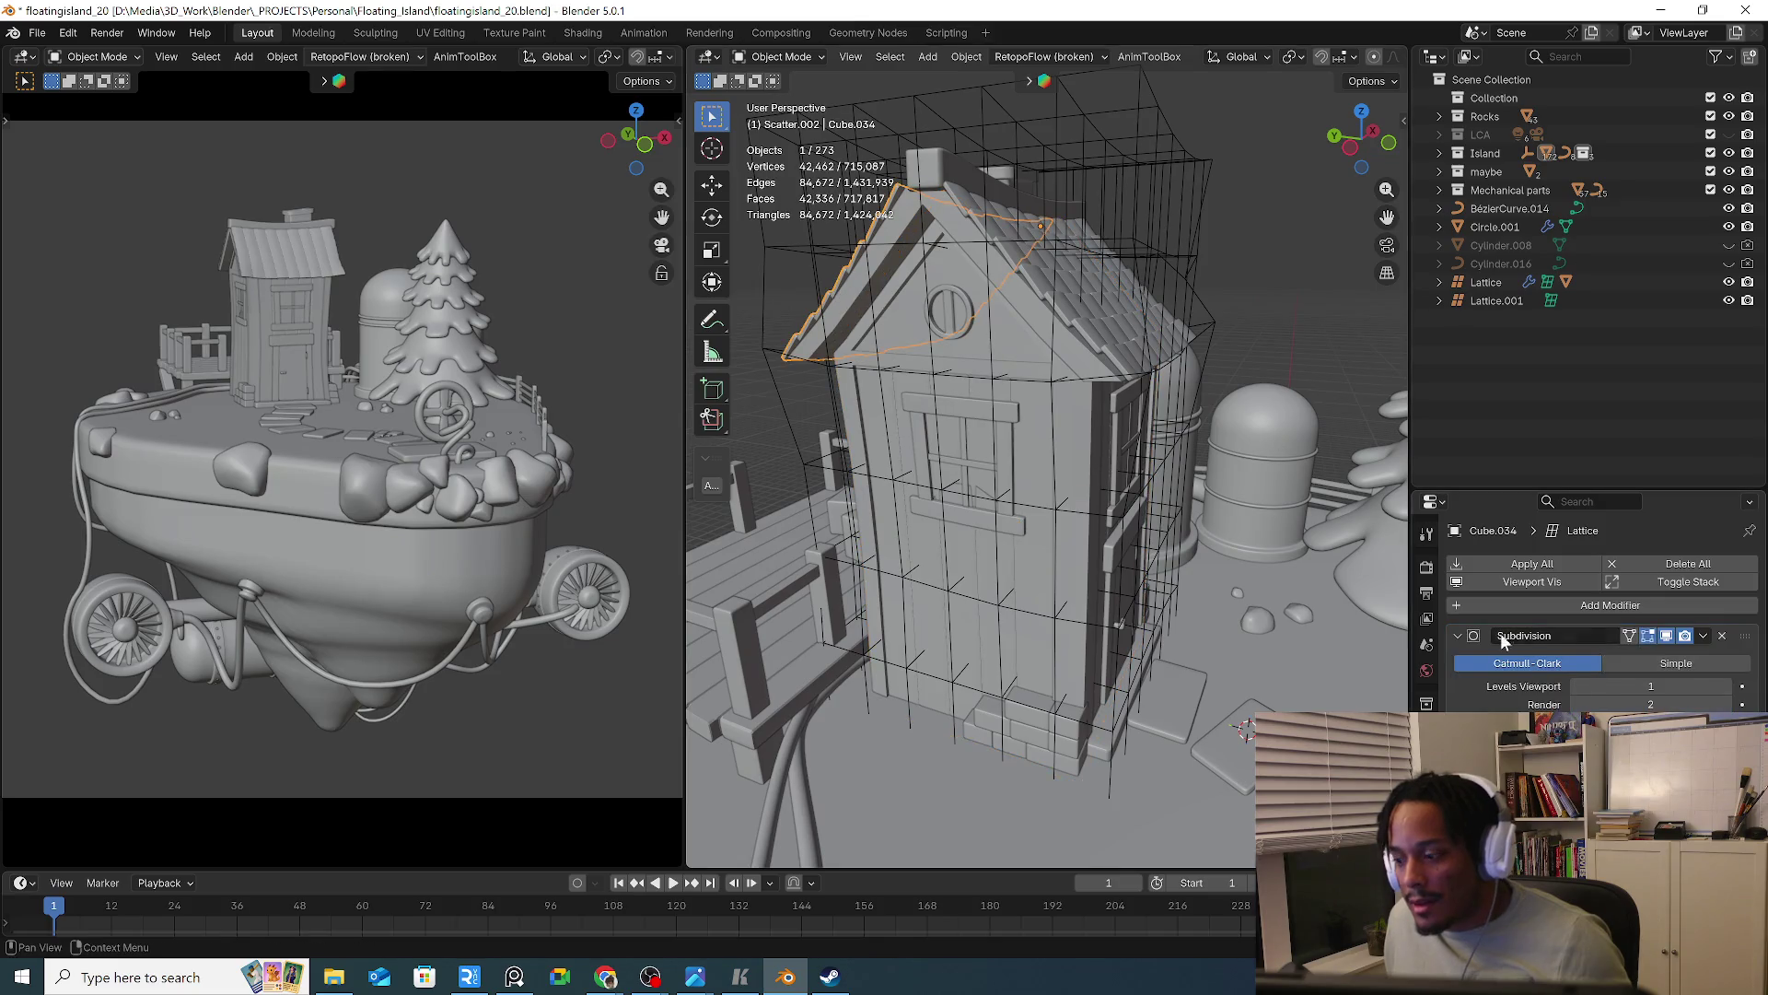
middle_click_drag(991, 521, 955, 406)
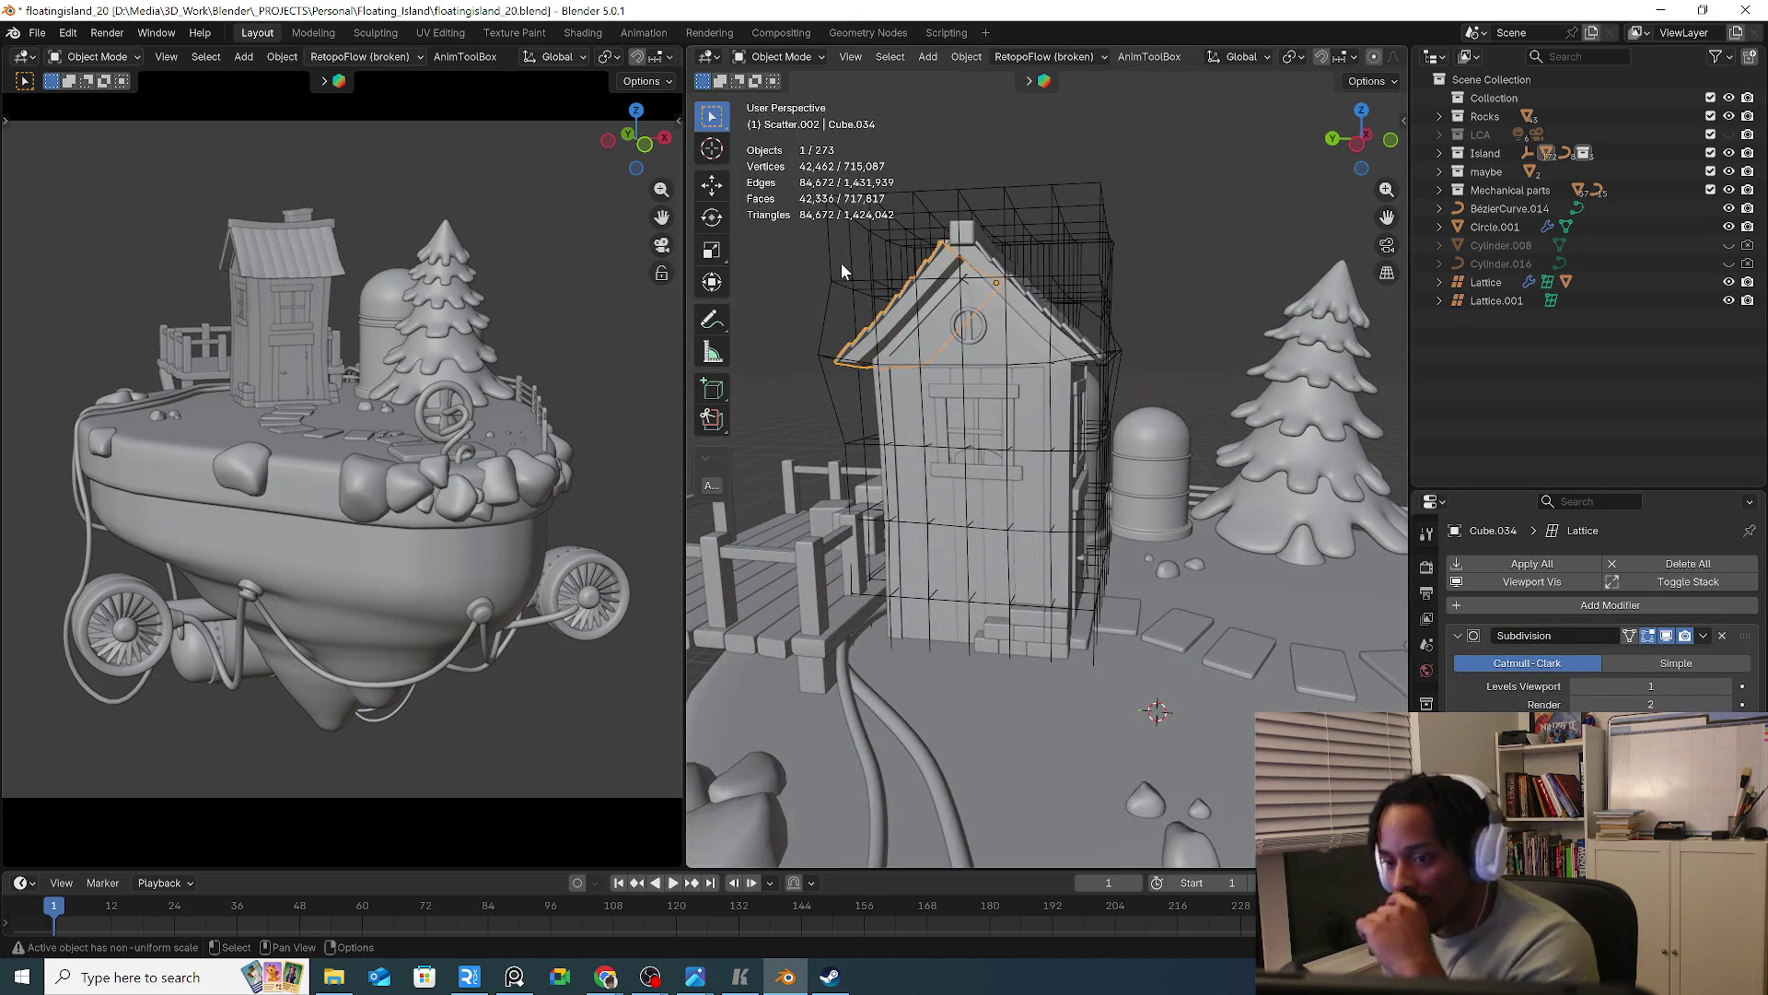
Make Lattice.001 the active object and enter Edit Mode on its 343 points
left_click(891, 295)
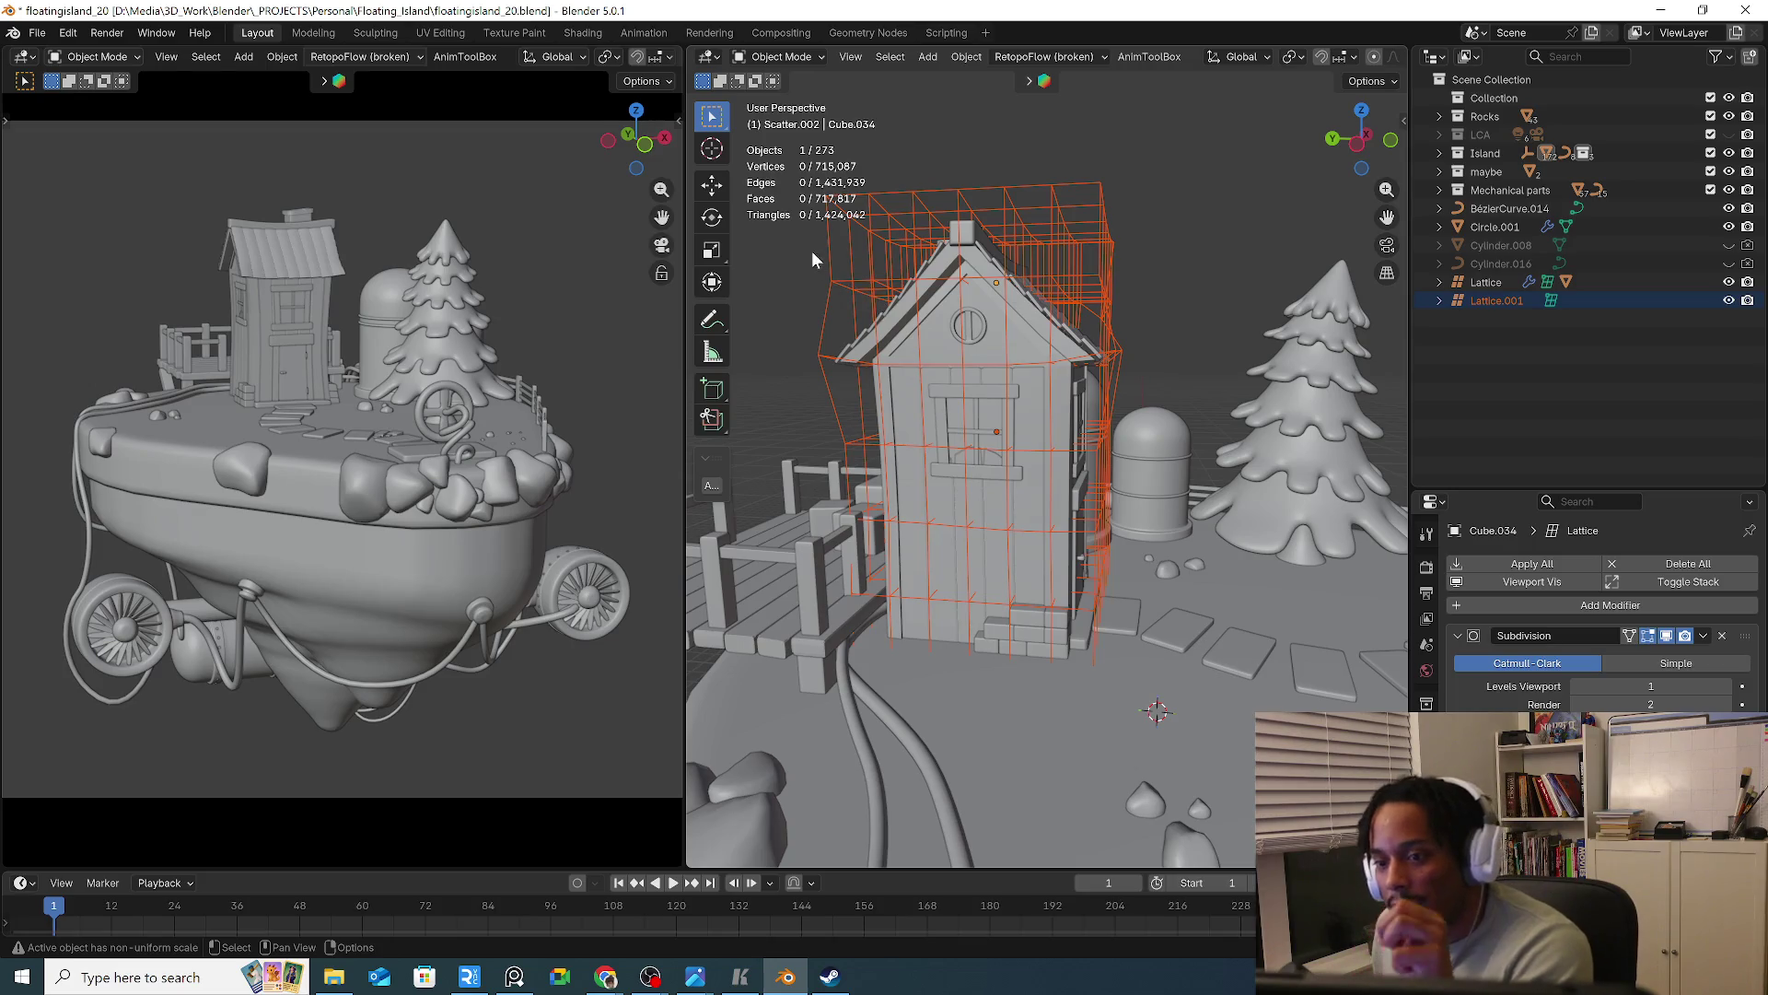
right_click(1158, 289)
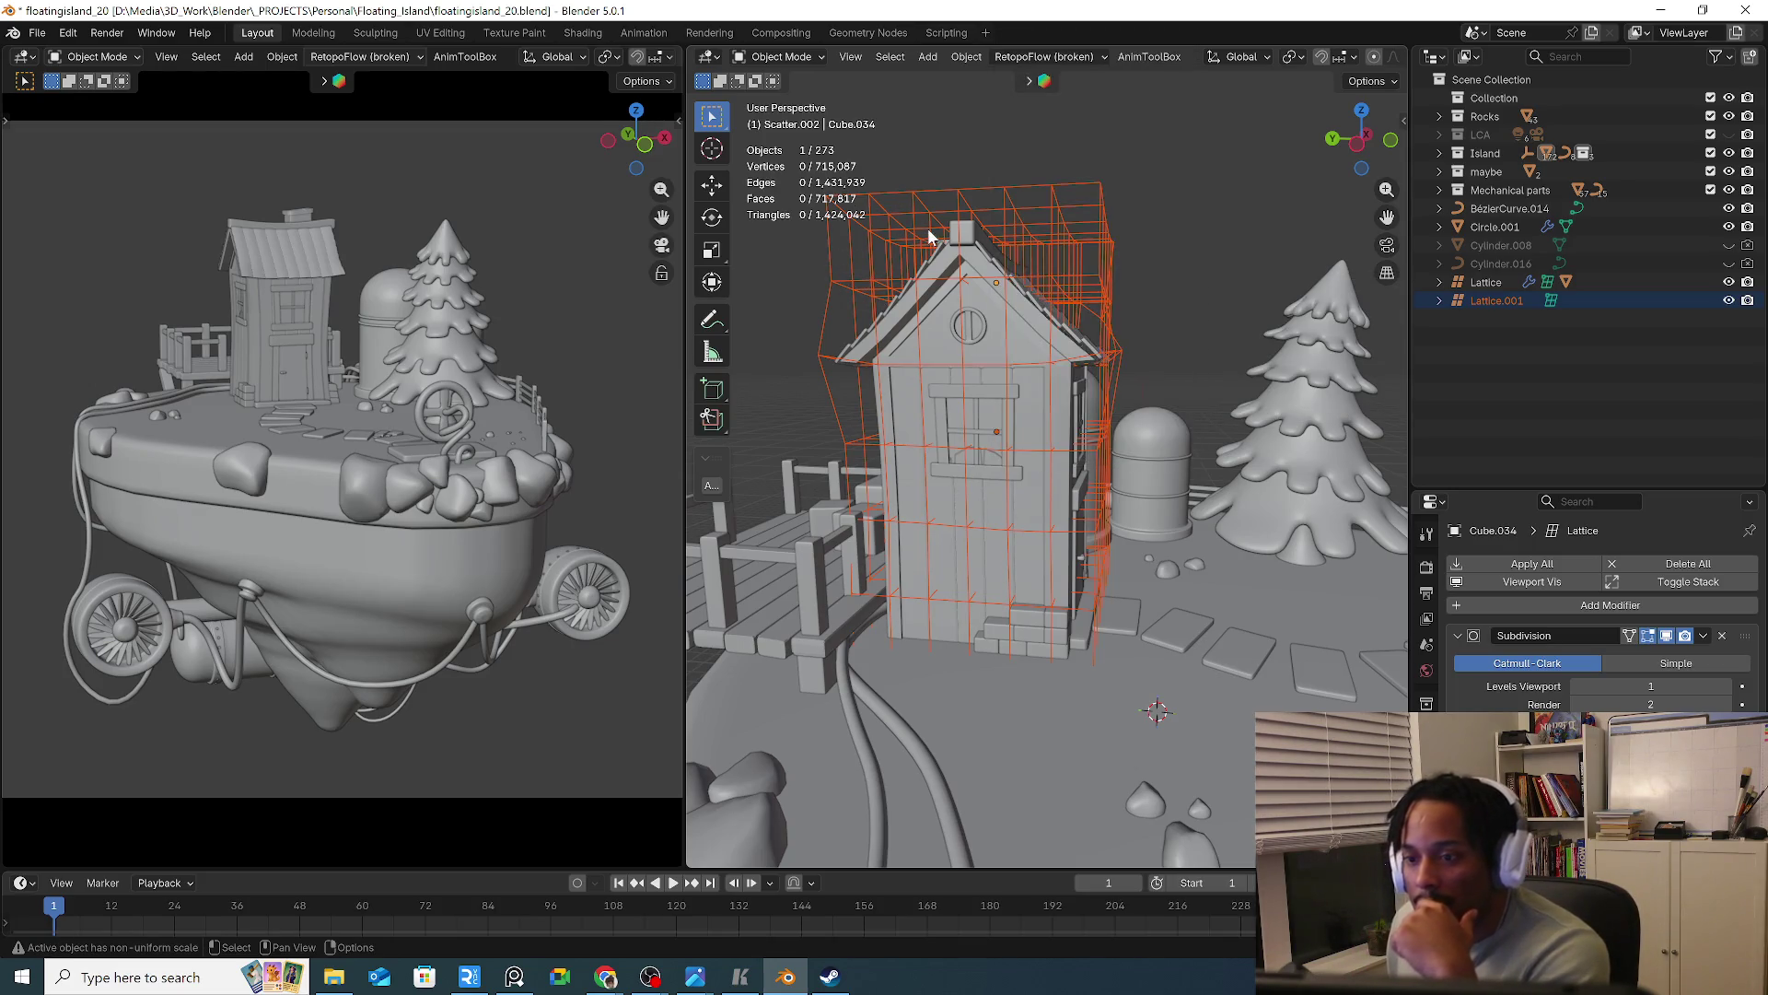
left_click(959, 246)
key("Tab")
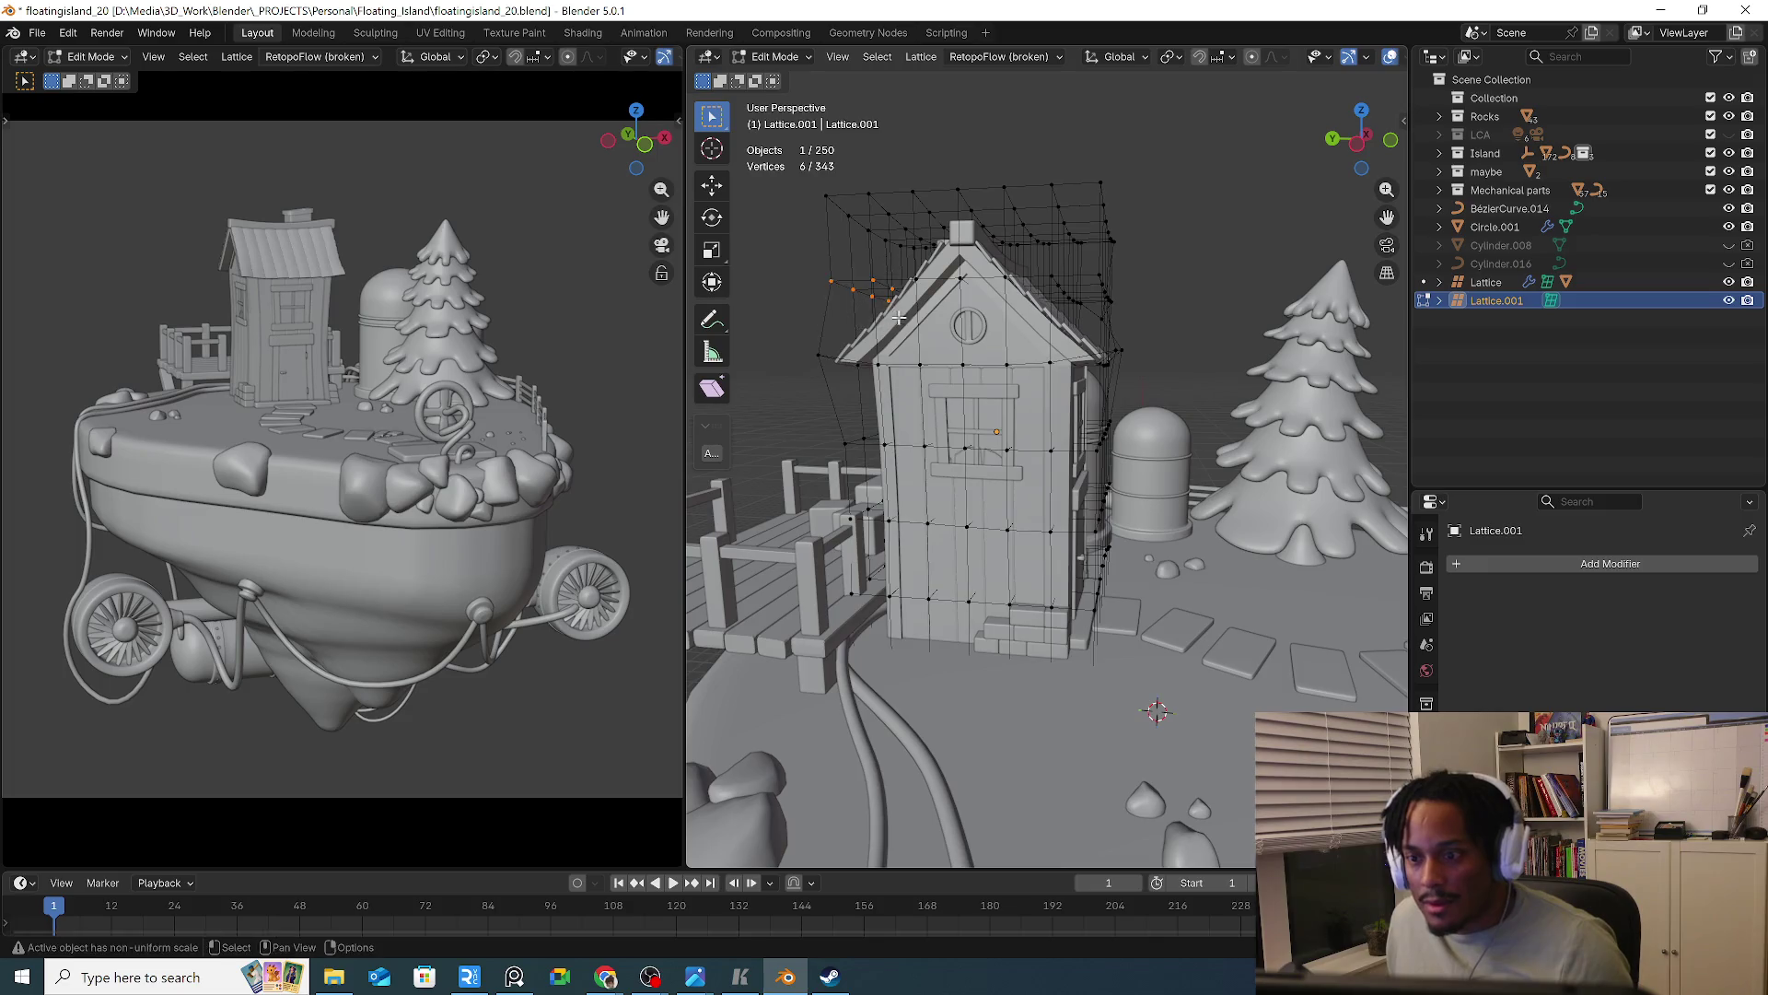
Select the right-side lattice points and cancel a trial move, keeping the house shape
middle_click_drag(958, 246, 917, 314)
left_click_drag(1131, 333, 1045, 435)
key("g")
key("Escape")
Box-select more rows of lattice points, then hide the Lattice.001 cage
left_click_drag(1155, 452, 1074, 479)
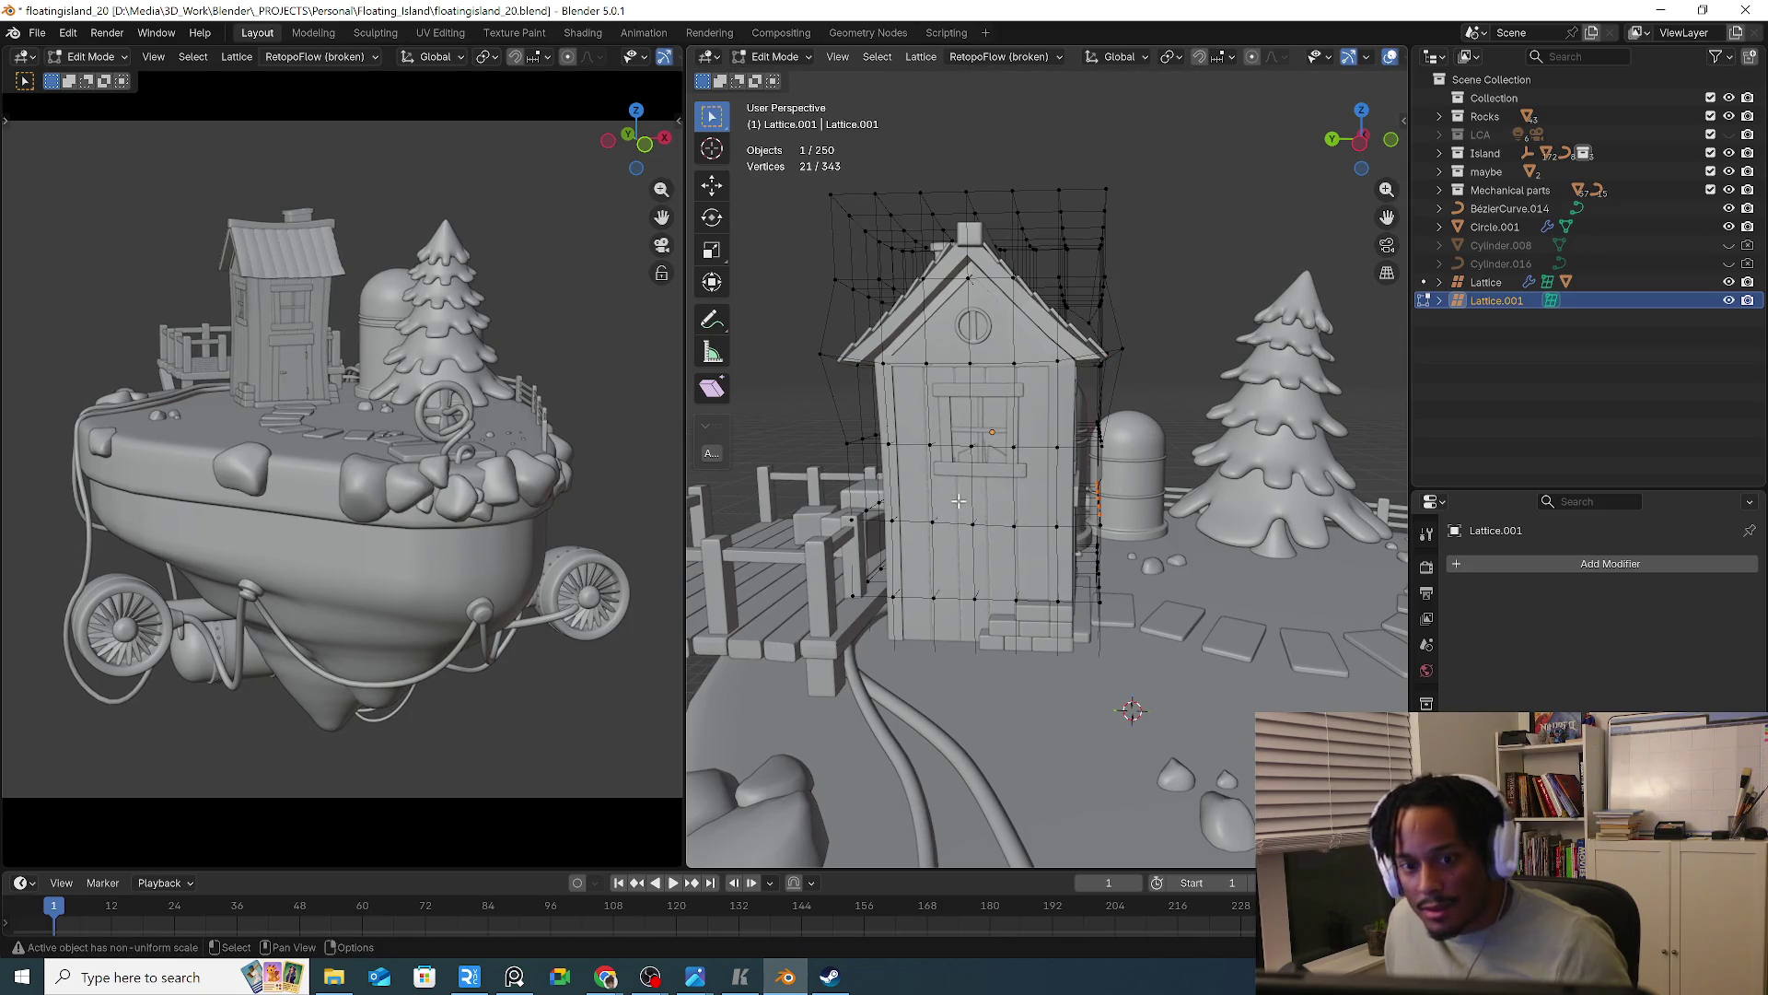
middle_click_drag(1085, 492, 1094, 507)
left_click_drag(1004, 511, 1109, 539)
middle_click_drag(1082, 507, 1069, 497)
mouse_move(981, 451)
middle_mouse_down()
mouse_move(1132, 567)
mouse_move(1073, 479)
middle_mouse_up()
left_click(1729, 300)
middle_click_drag(1177, 431, 1197, 395)
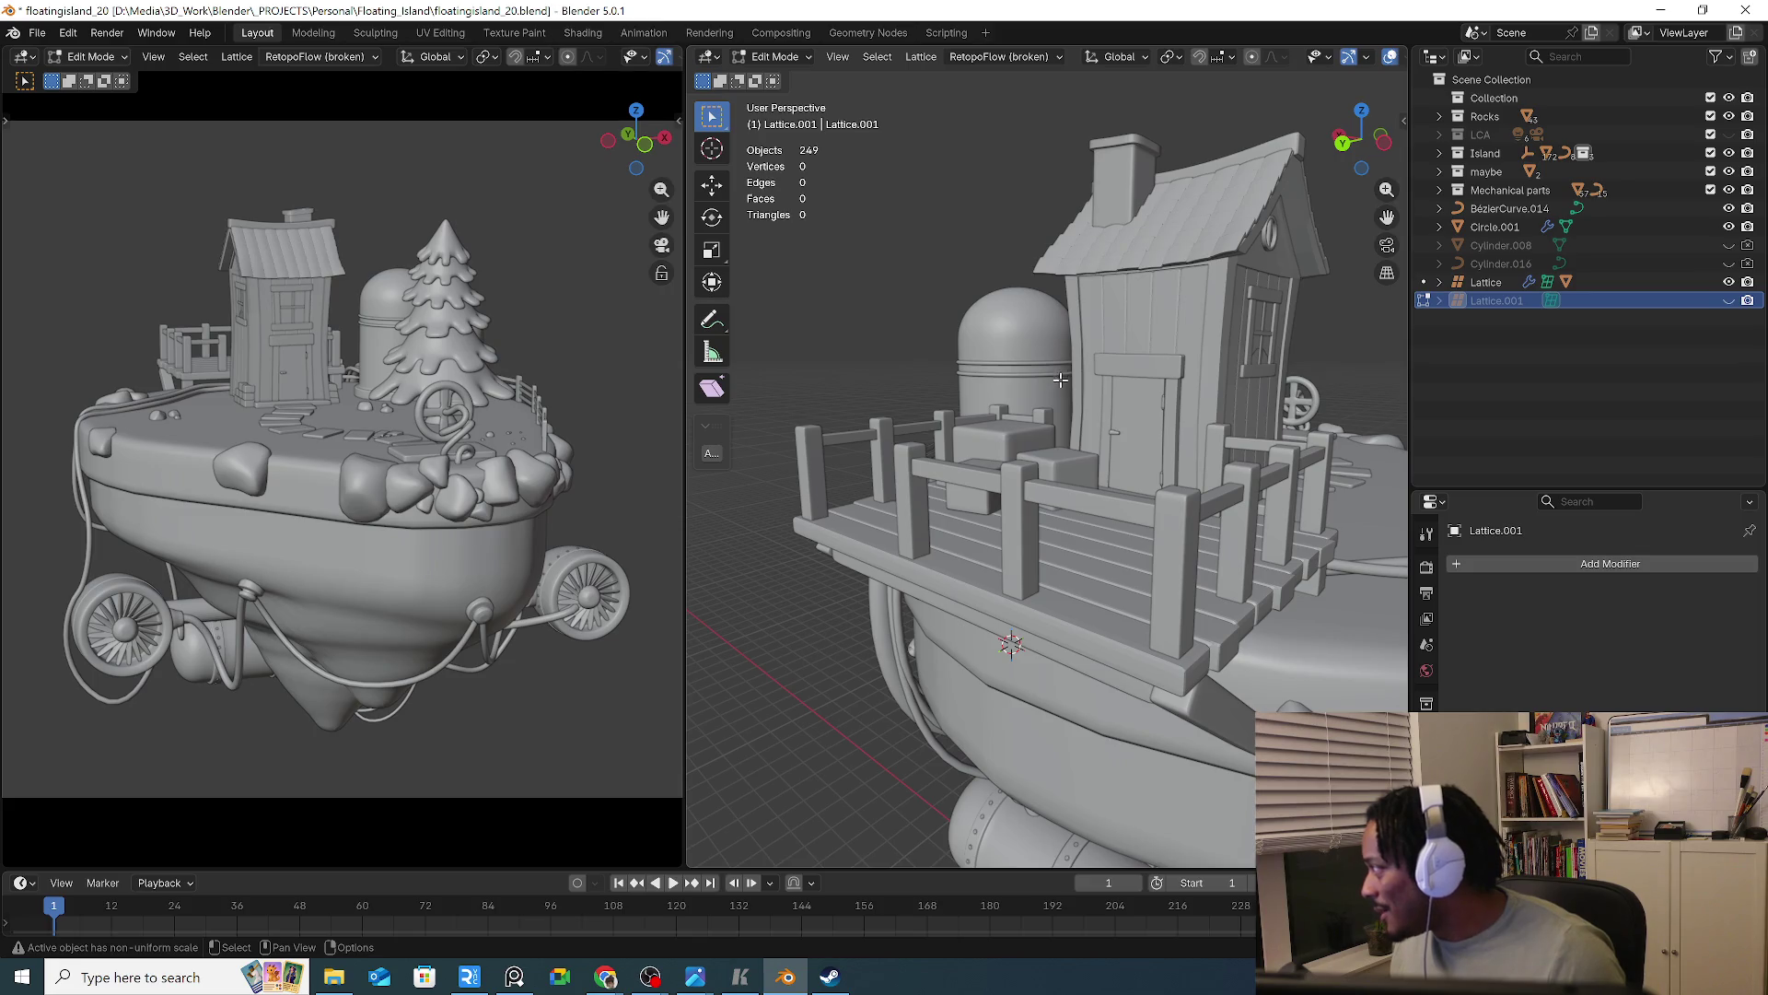
Return from Lattice.001 editing to Object Mode and bring up the Shift+A Add menu
scroll(1113, 331, "down", 3)
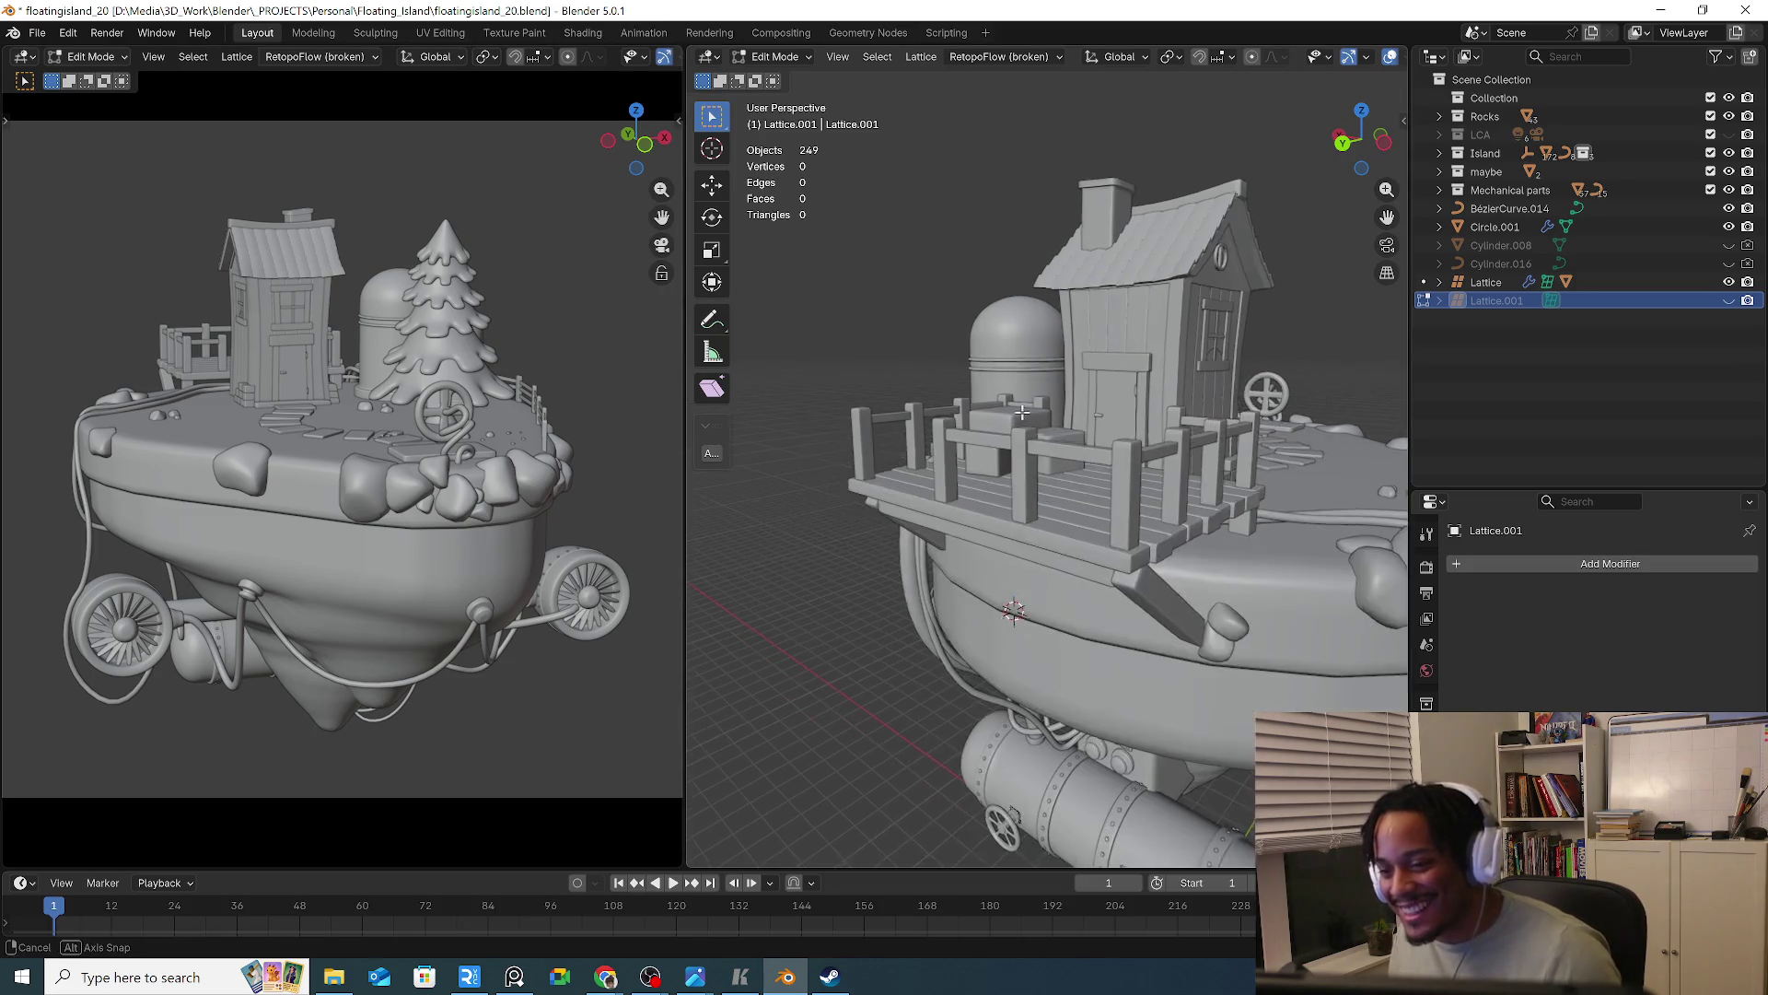
middle_click_drag(1113, 331, 1013, 340)
left_click(45, 39)
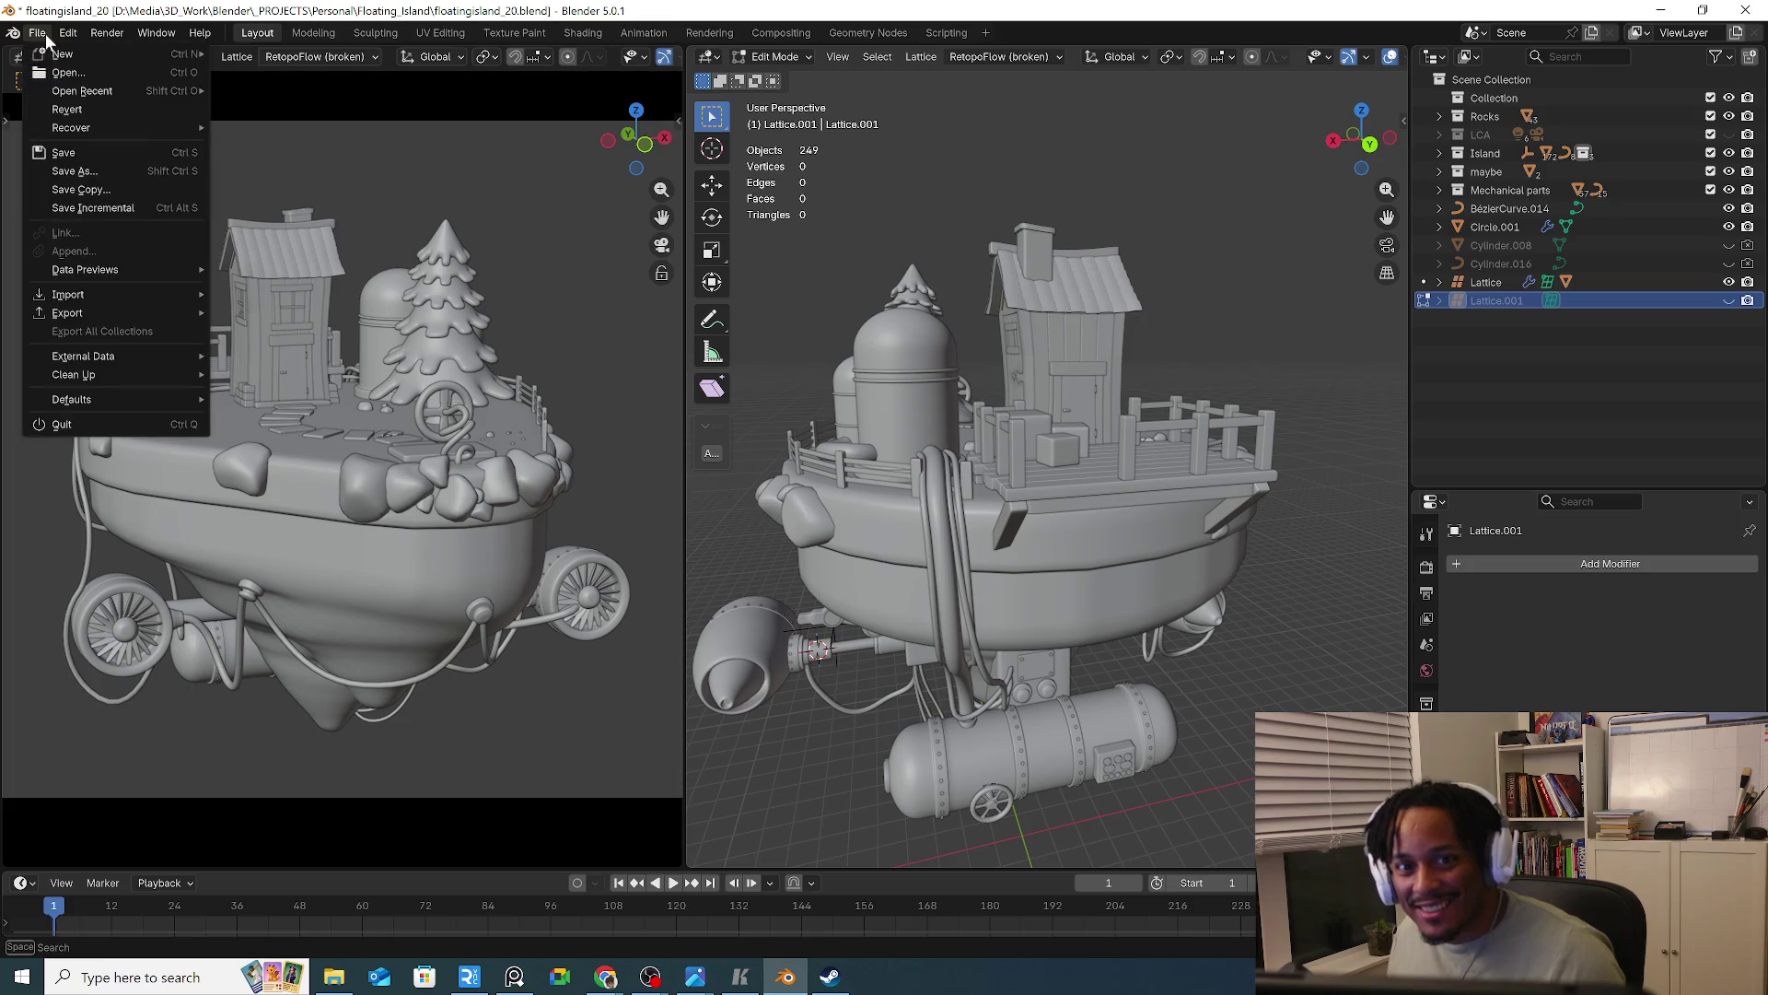
mouse_move(1060, 414)
middle_mouse_down()
mouse_move(1134, 488)
mouse_move(1105, 553)
mouse_move(1131, 593)
middle_mouse_up()
scroll(1135, 488, "down", 3)
key("Tab")
key("shift+a")
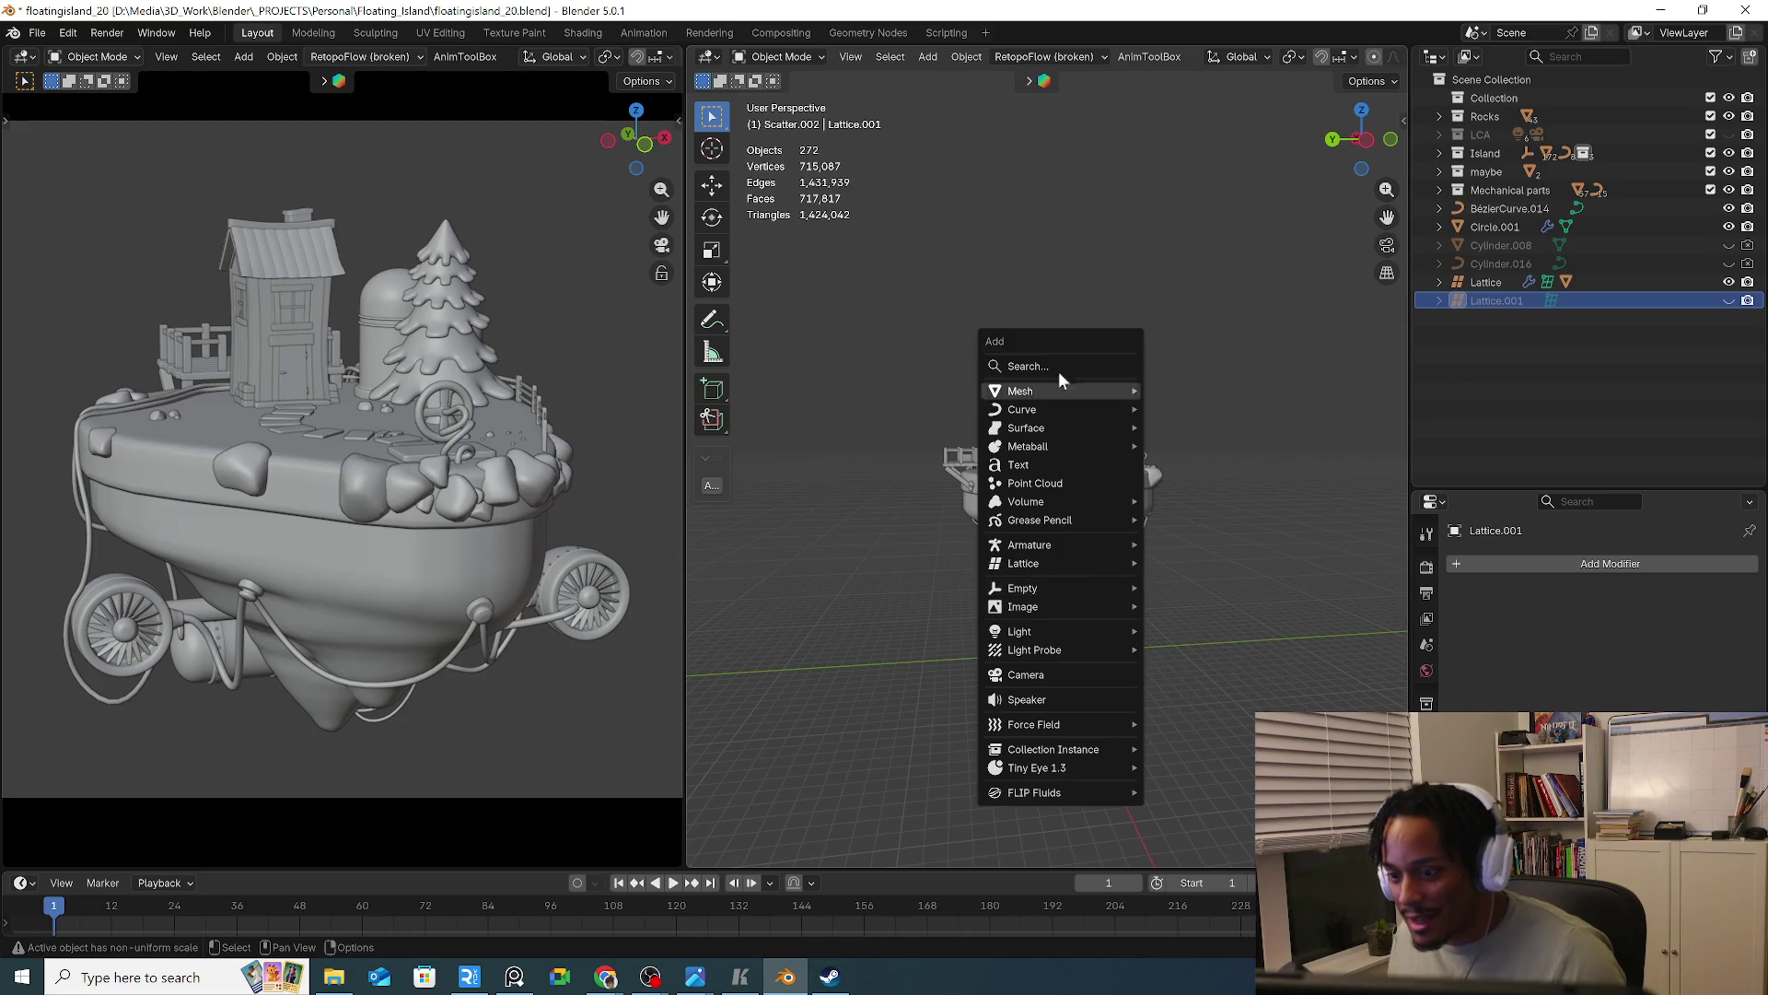
Add a UV sphere, then delete it as misplaced
mouse_move(1069, 394)
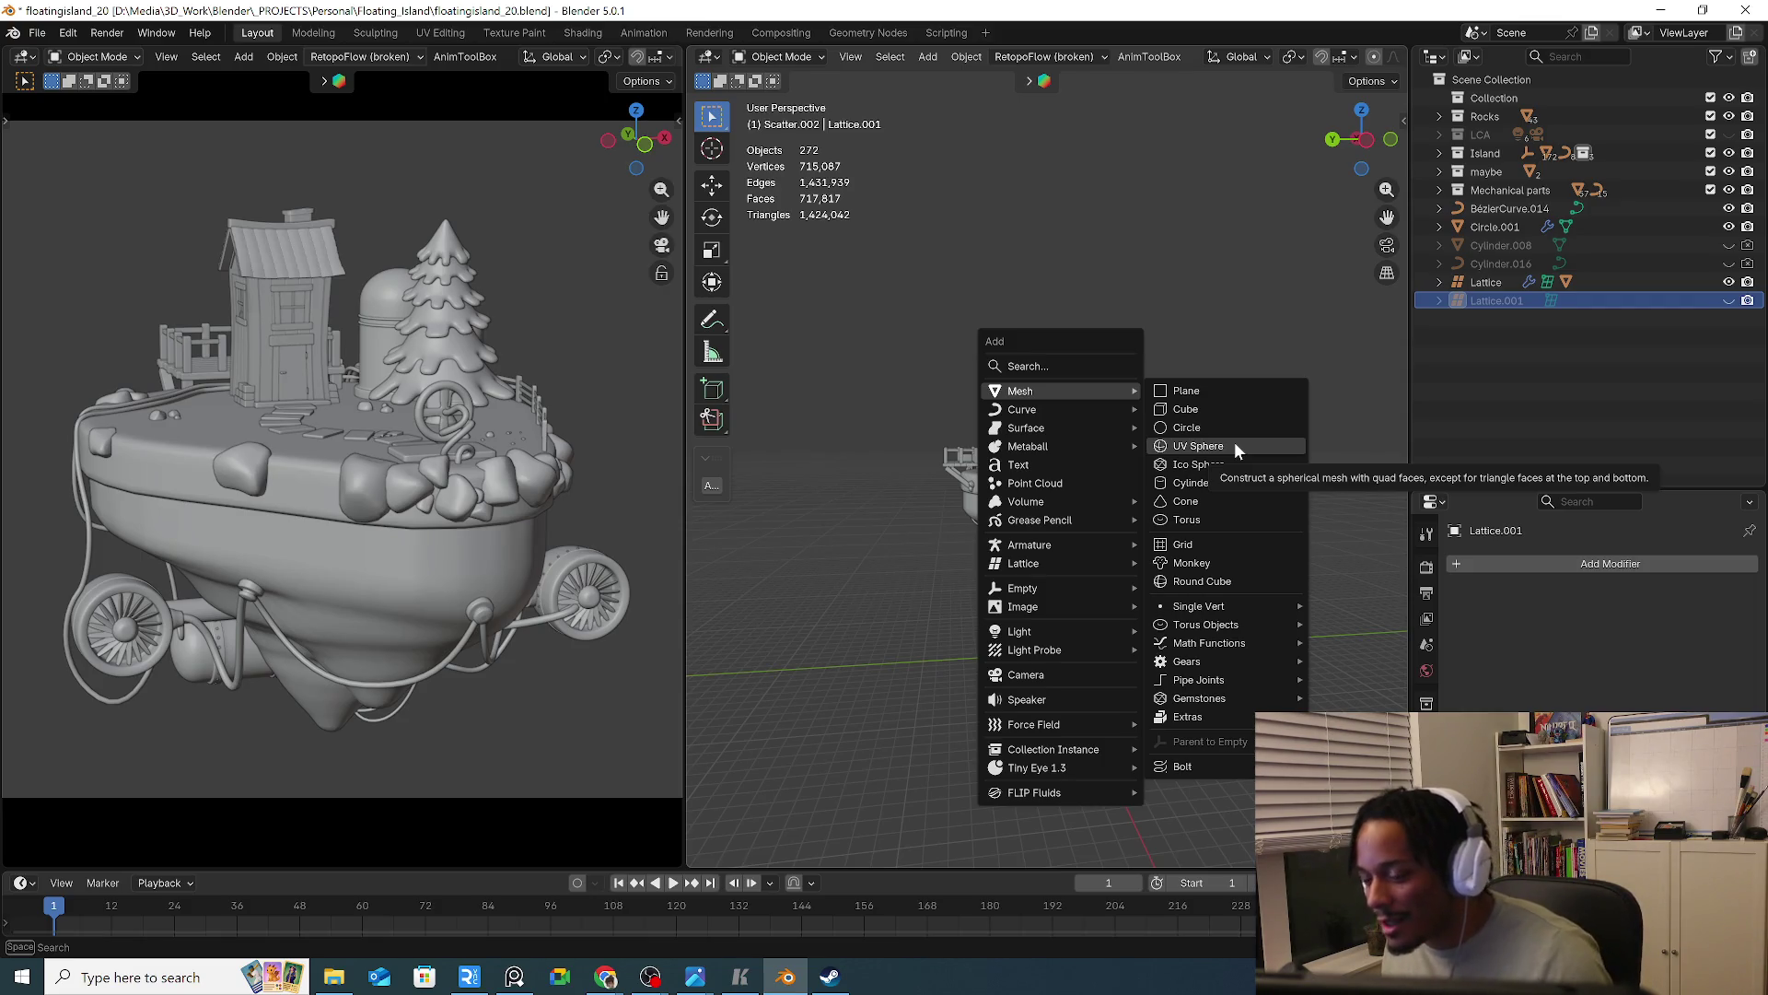
left_click(1198, 446)
mouse_move(1241, 466)
middle_mouse_down()
mouse_move(1102, 586)
mouse_move(1203, 571)
middle_mouse_up()
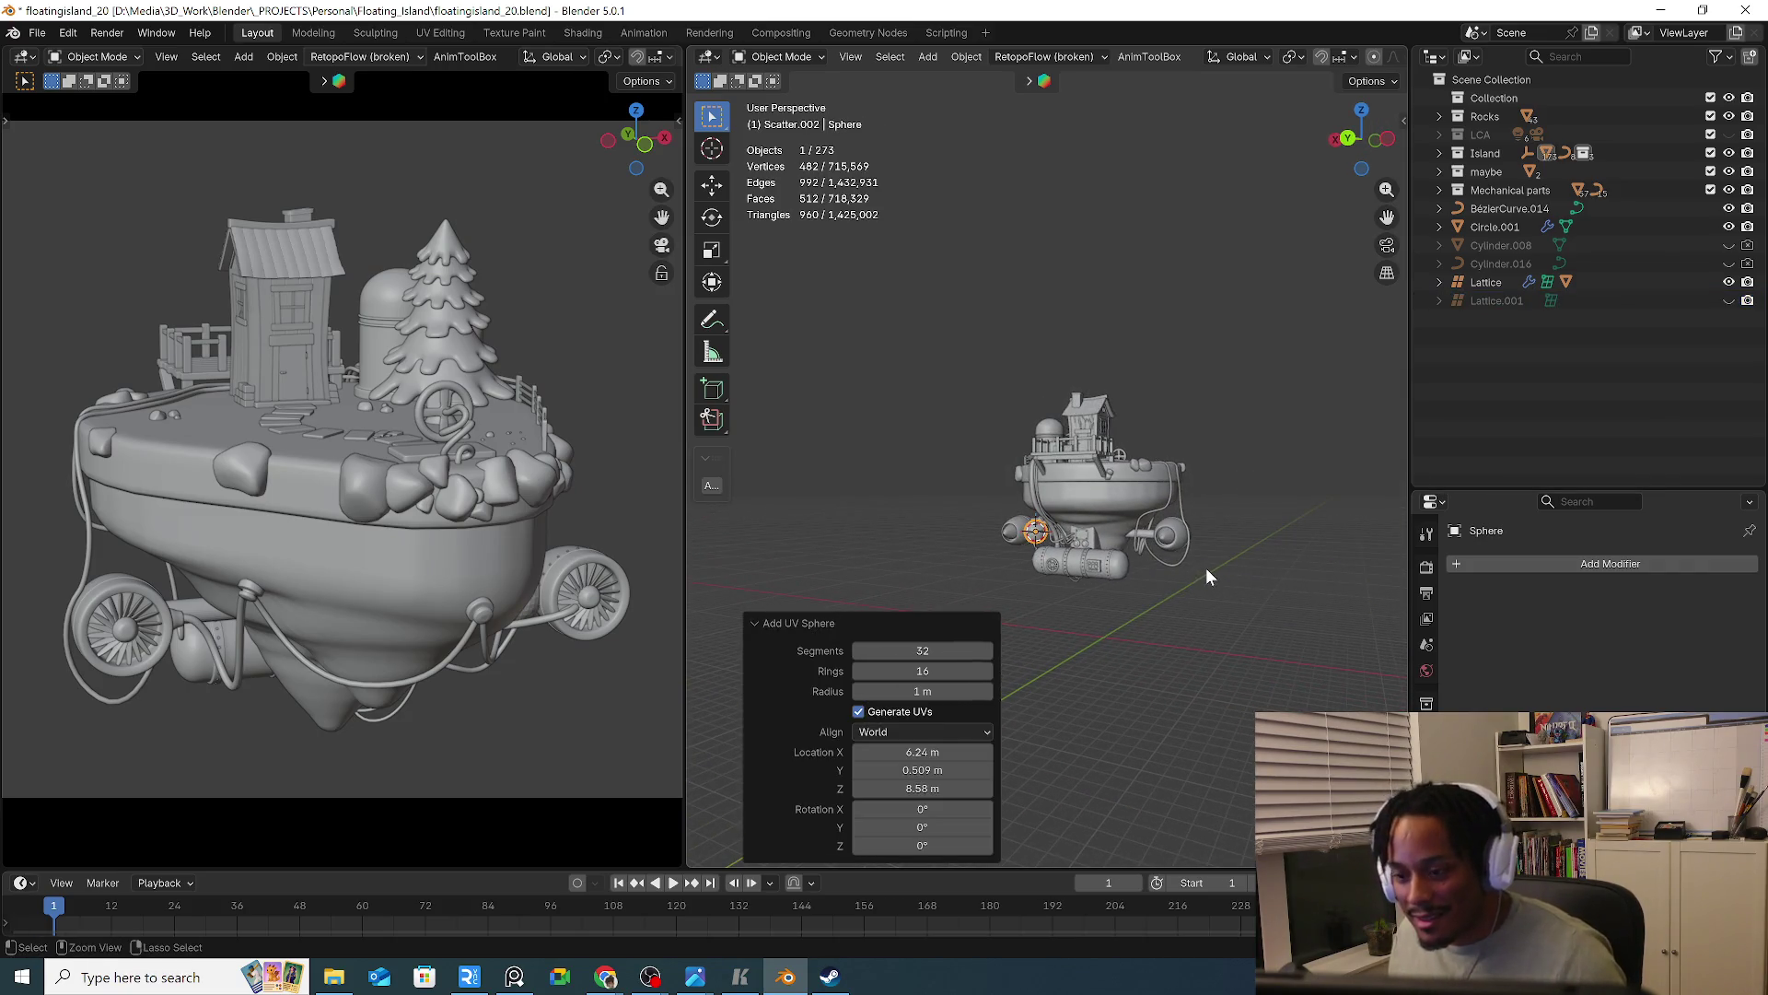
key("Delete")
Snap the 3D cursor to world origin and add a 1 m UV sphere there
key("shift+s")
left_click(1075, 655)
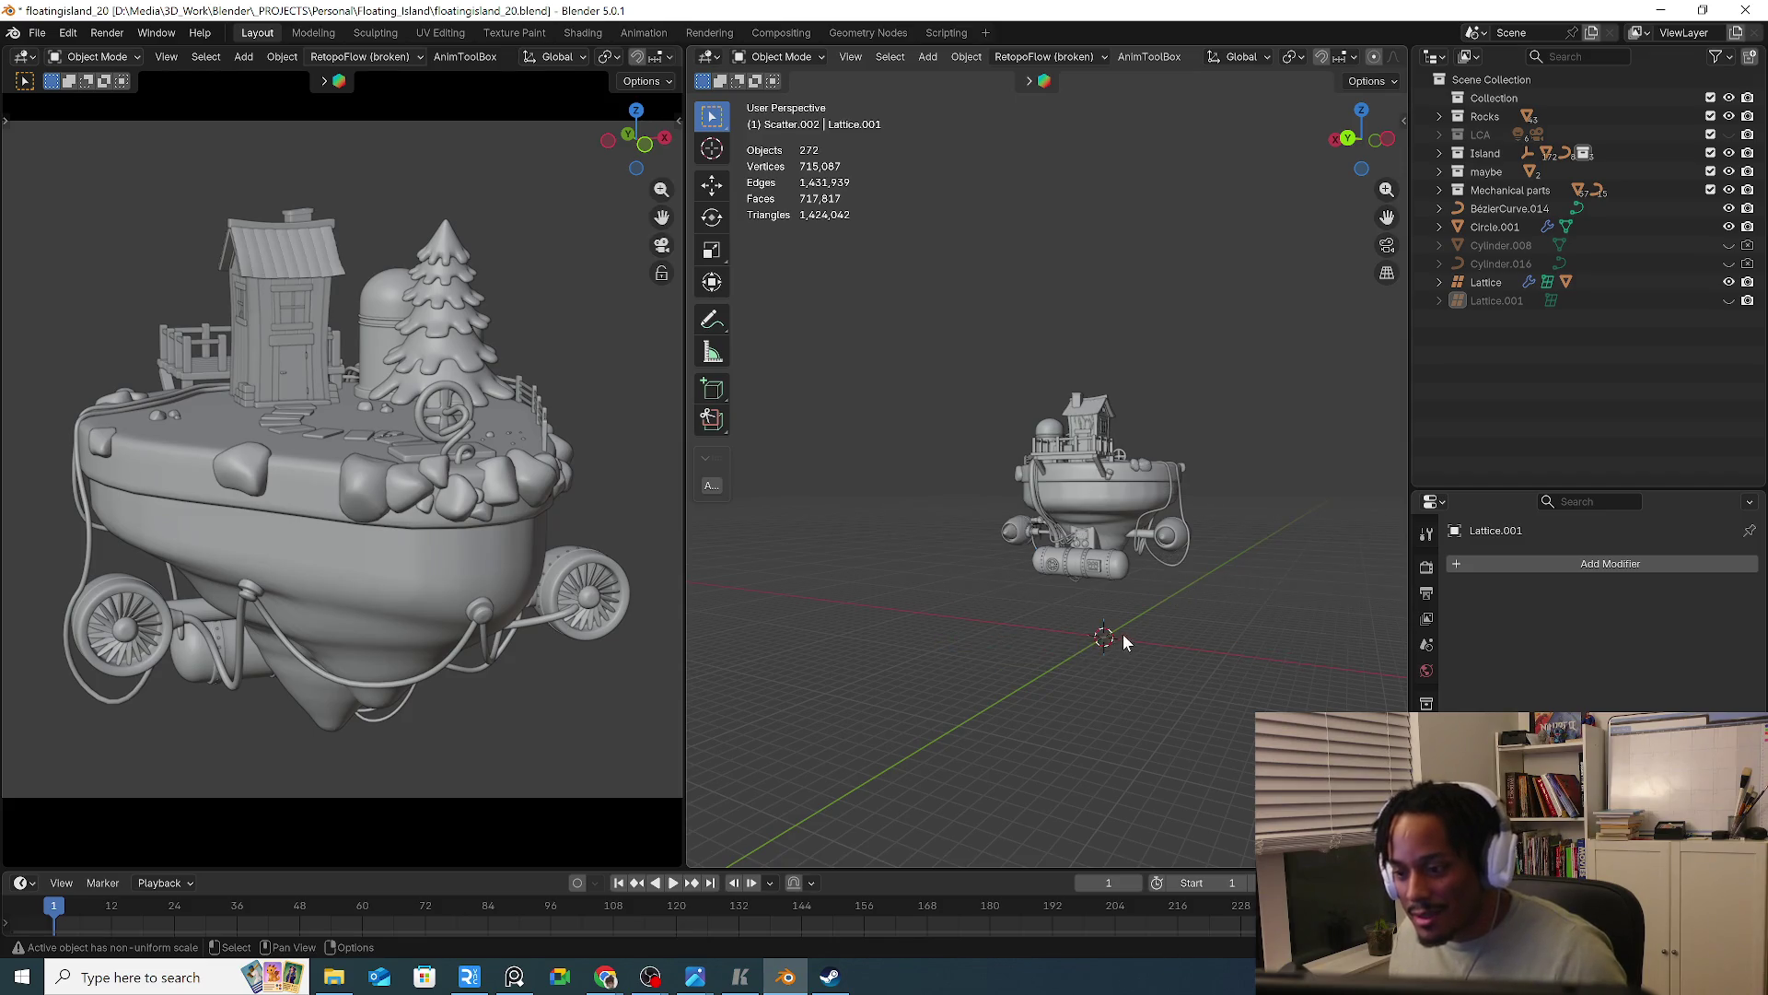
scroll(1123, 633, "up", 3)
middle_click_drag(1043, 595, 1102, 614)
key("shift+a")
mouse_move(1076, 538)
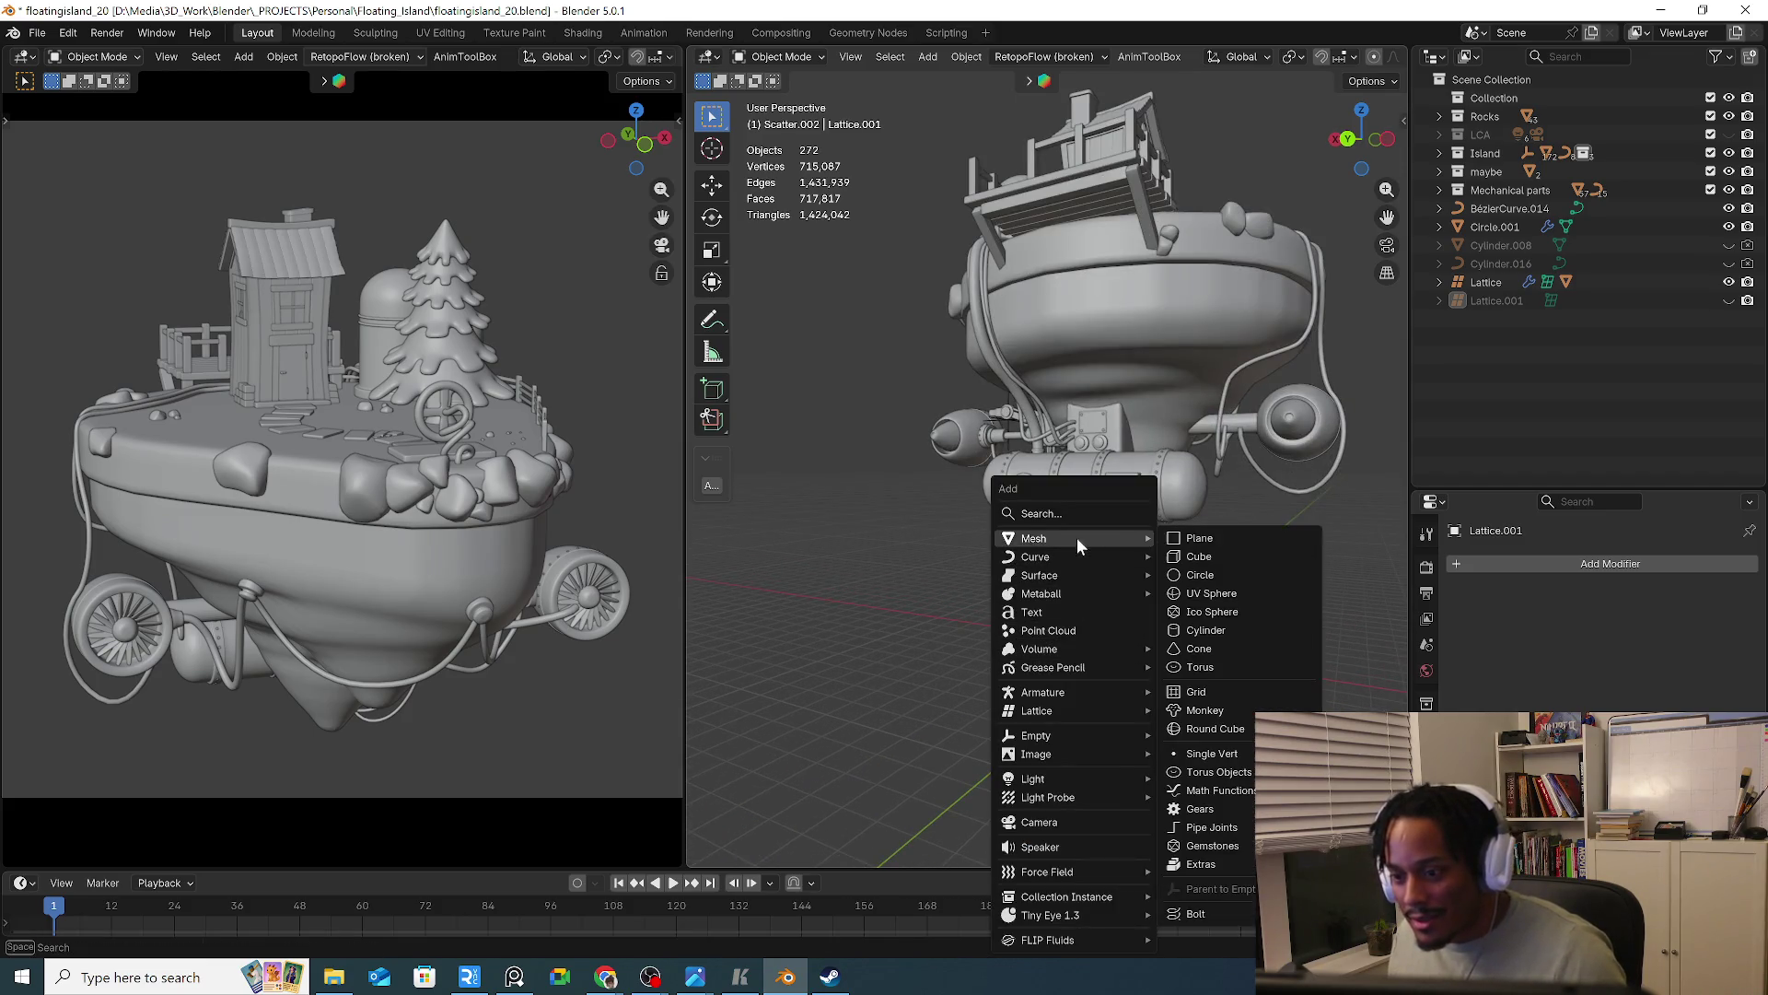
left_click(1243, 600)
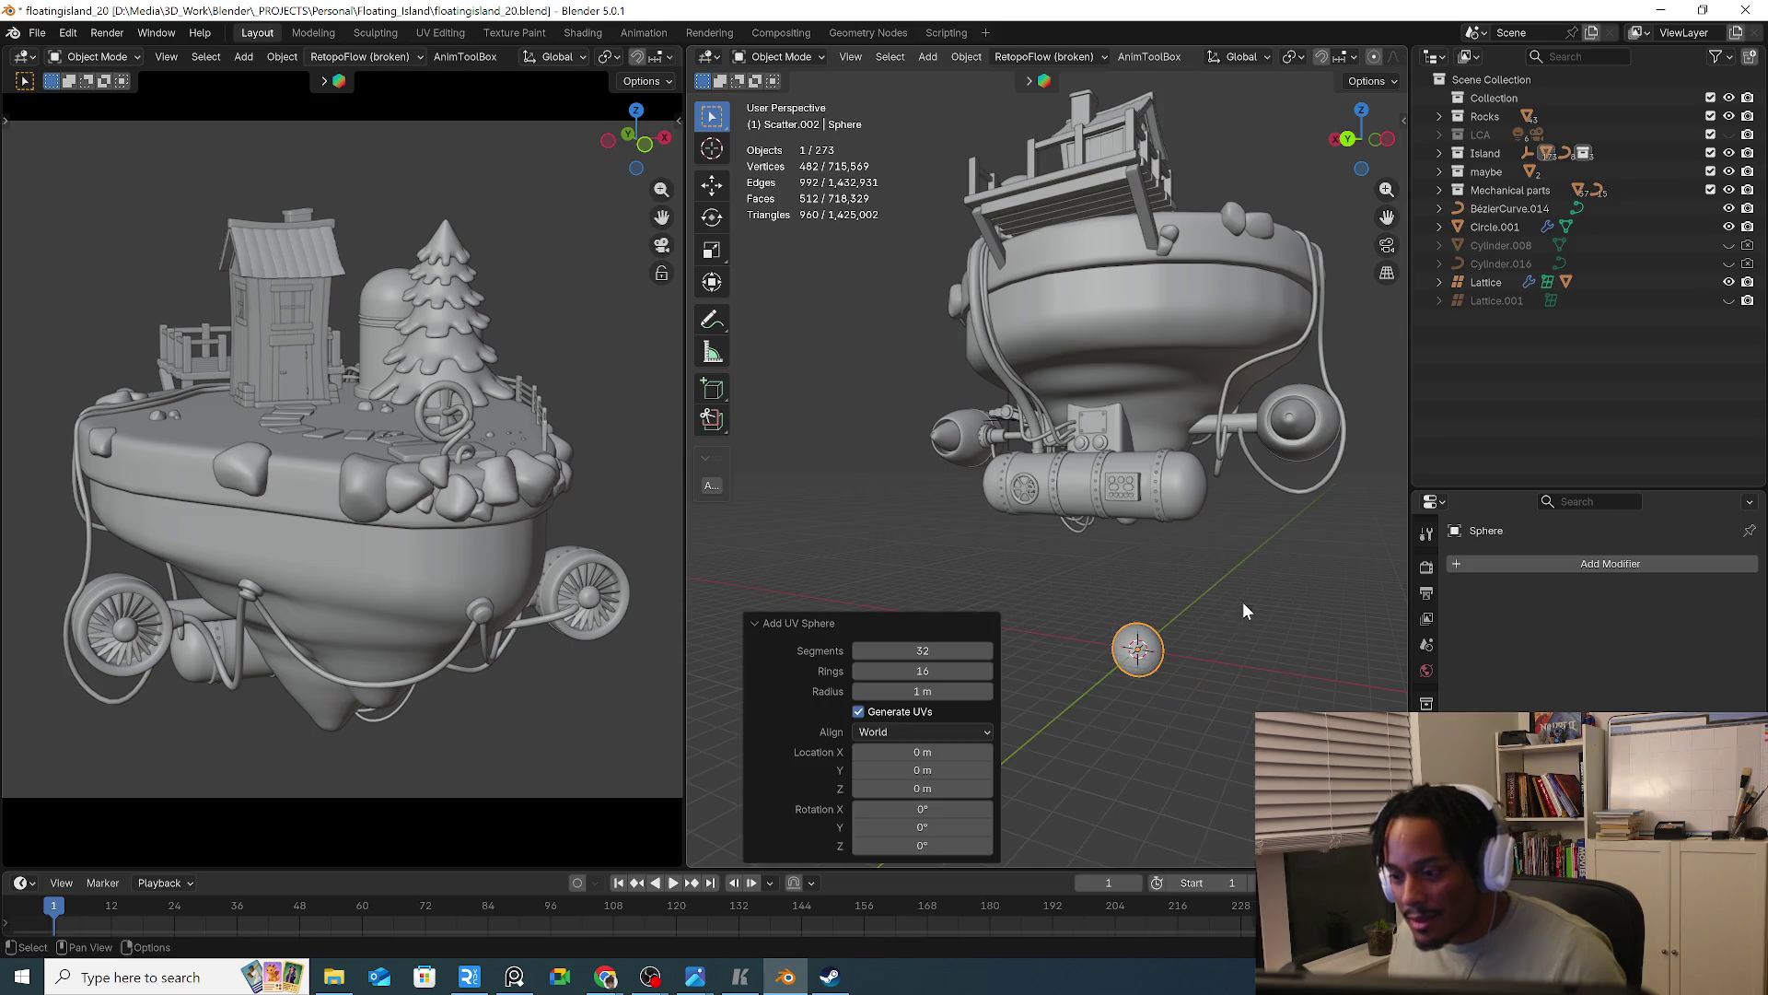
Isolate the sphere in local view, rotate it 90°, and enter mesh Edit Mode
middle_click_drag(1245, 648, 1150, 659)
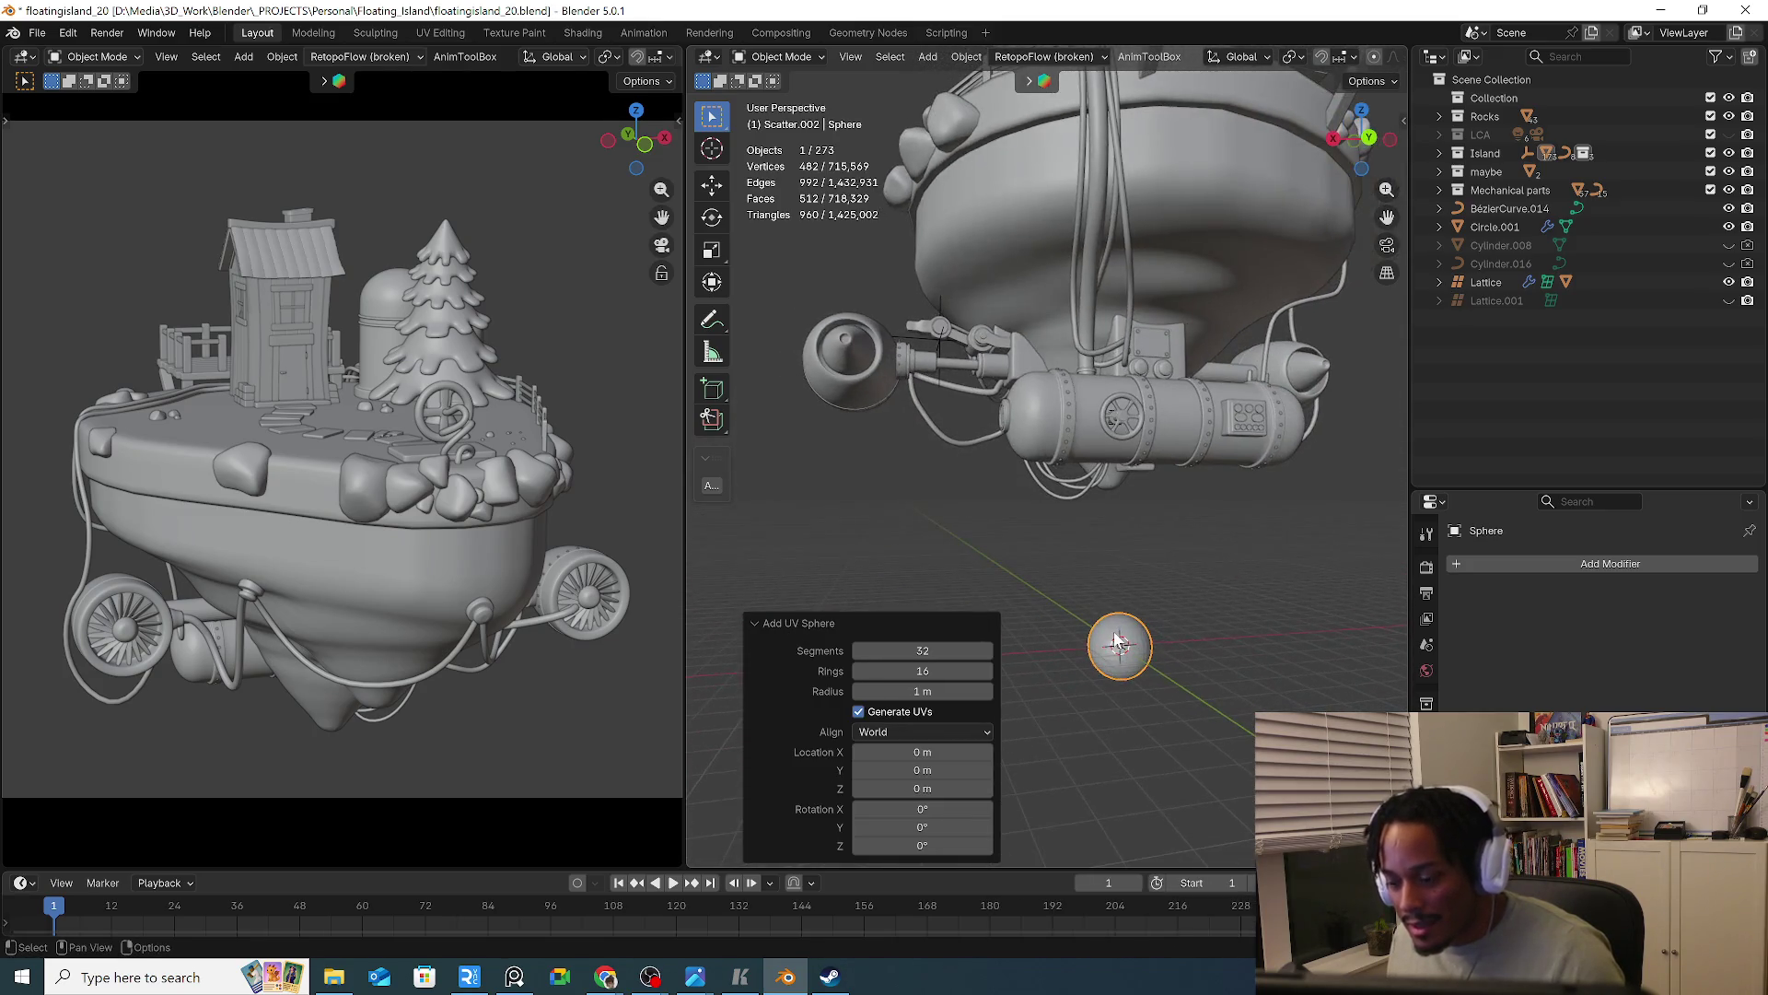
key("KP_Divide")
scroll(1119, 589, "down", 3)
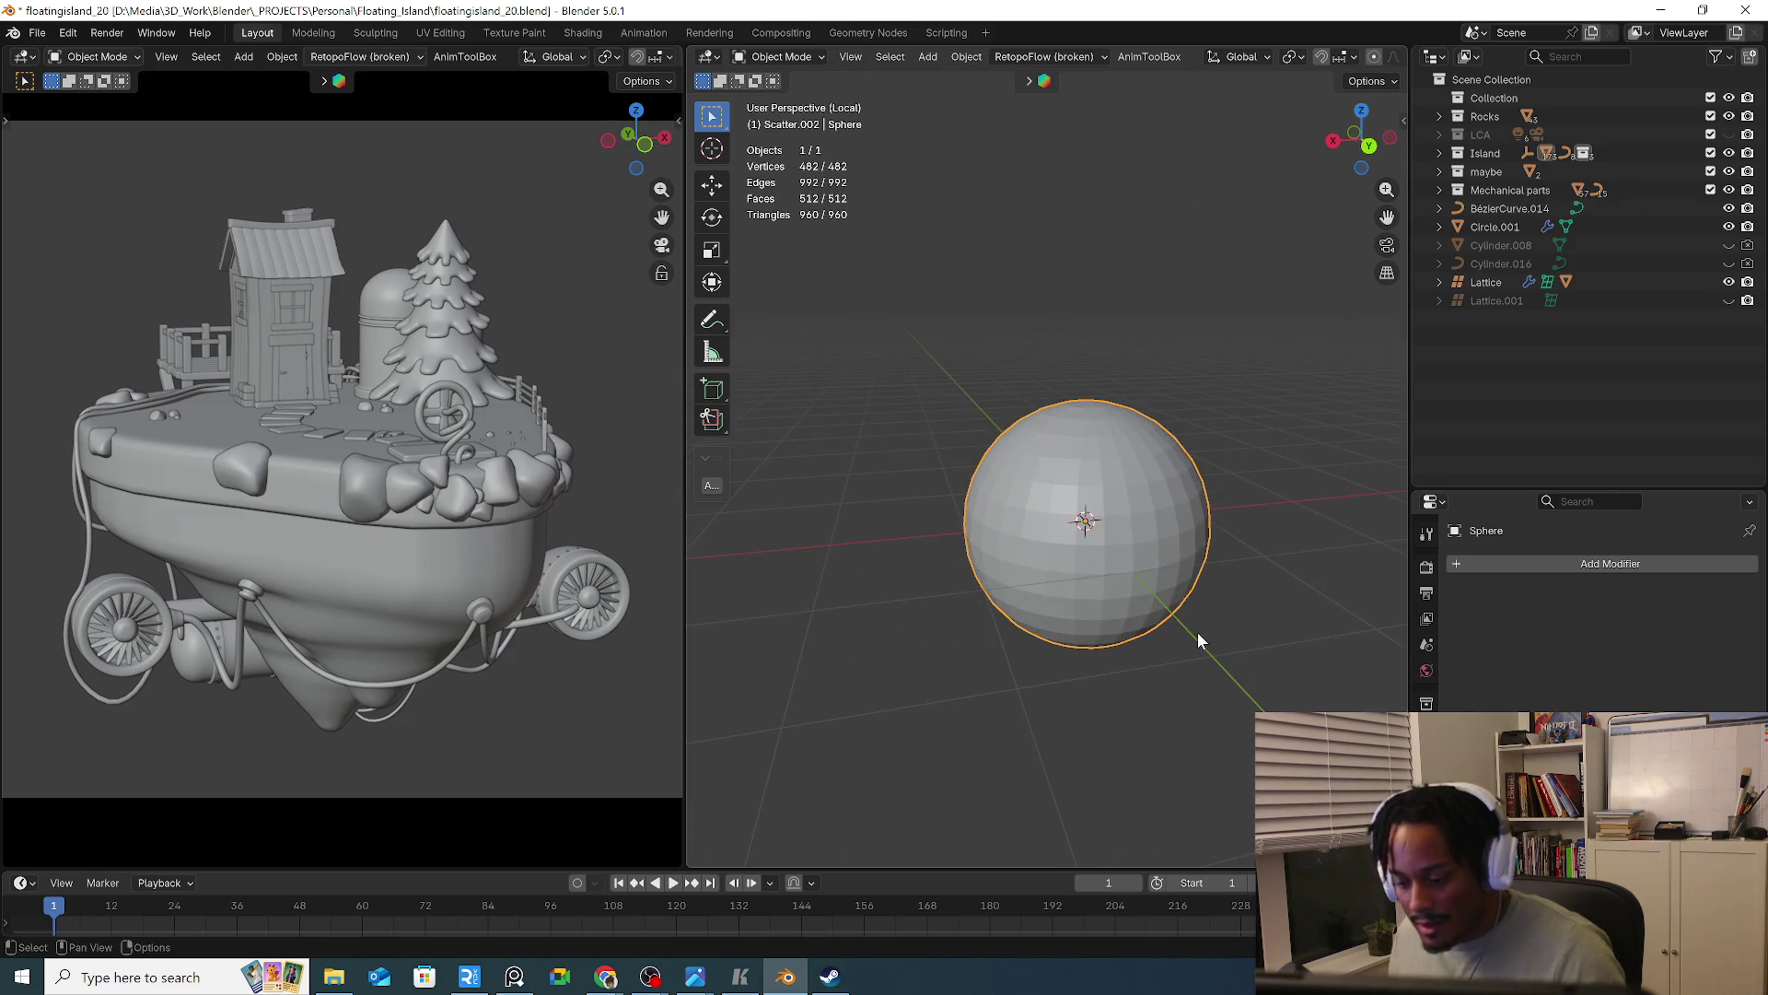
key("KP_1")
type("r")
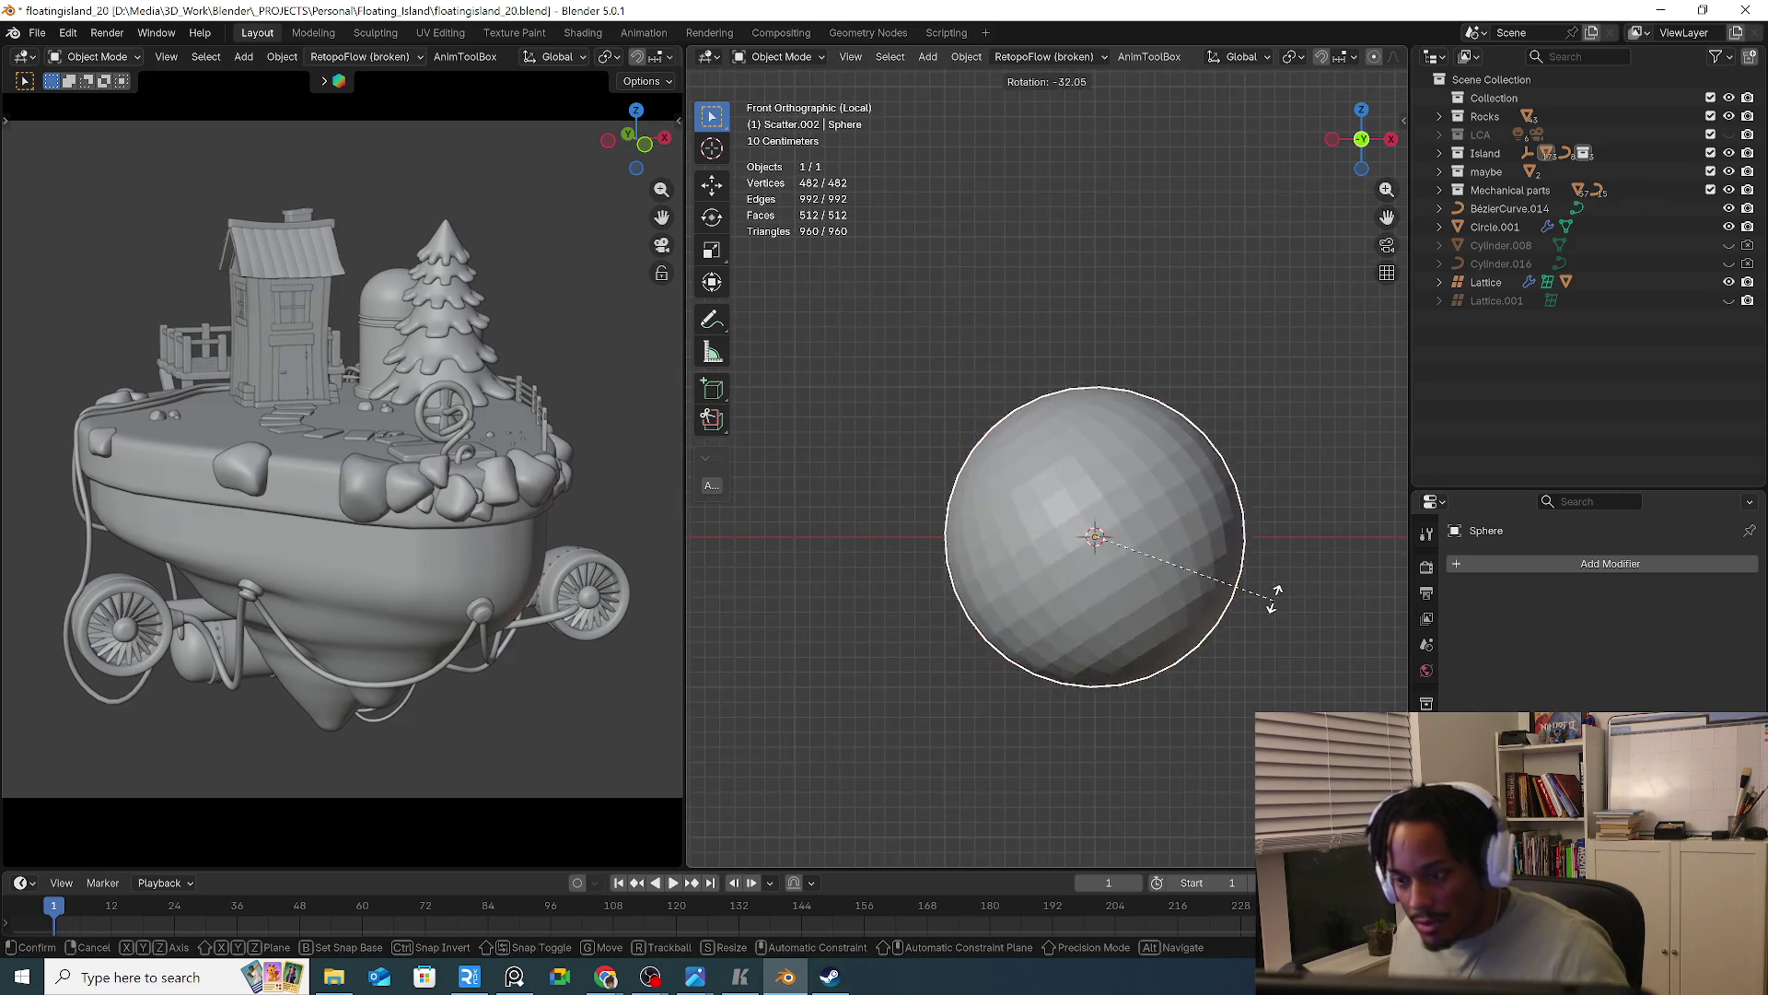
type("90")
key("Return")
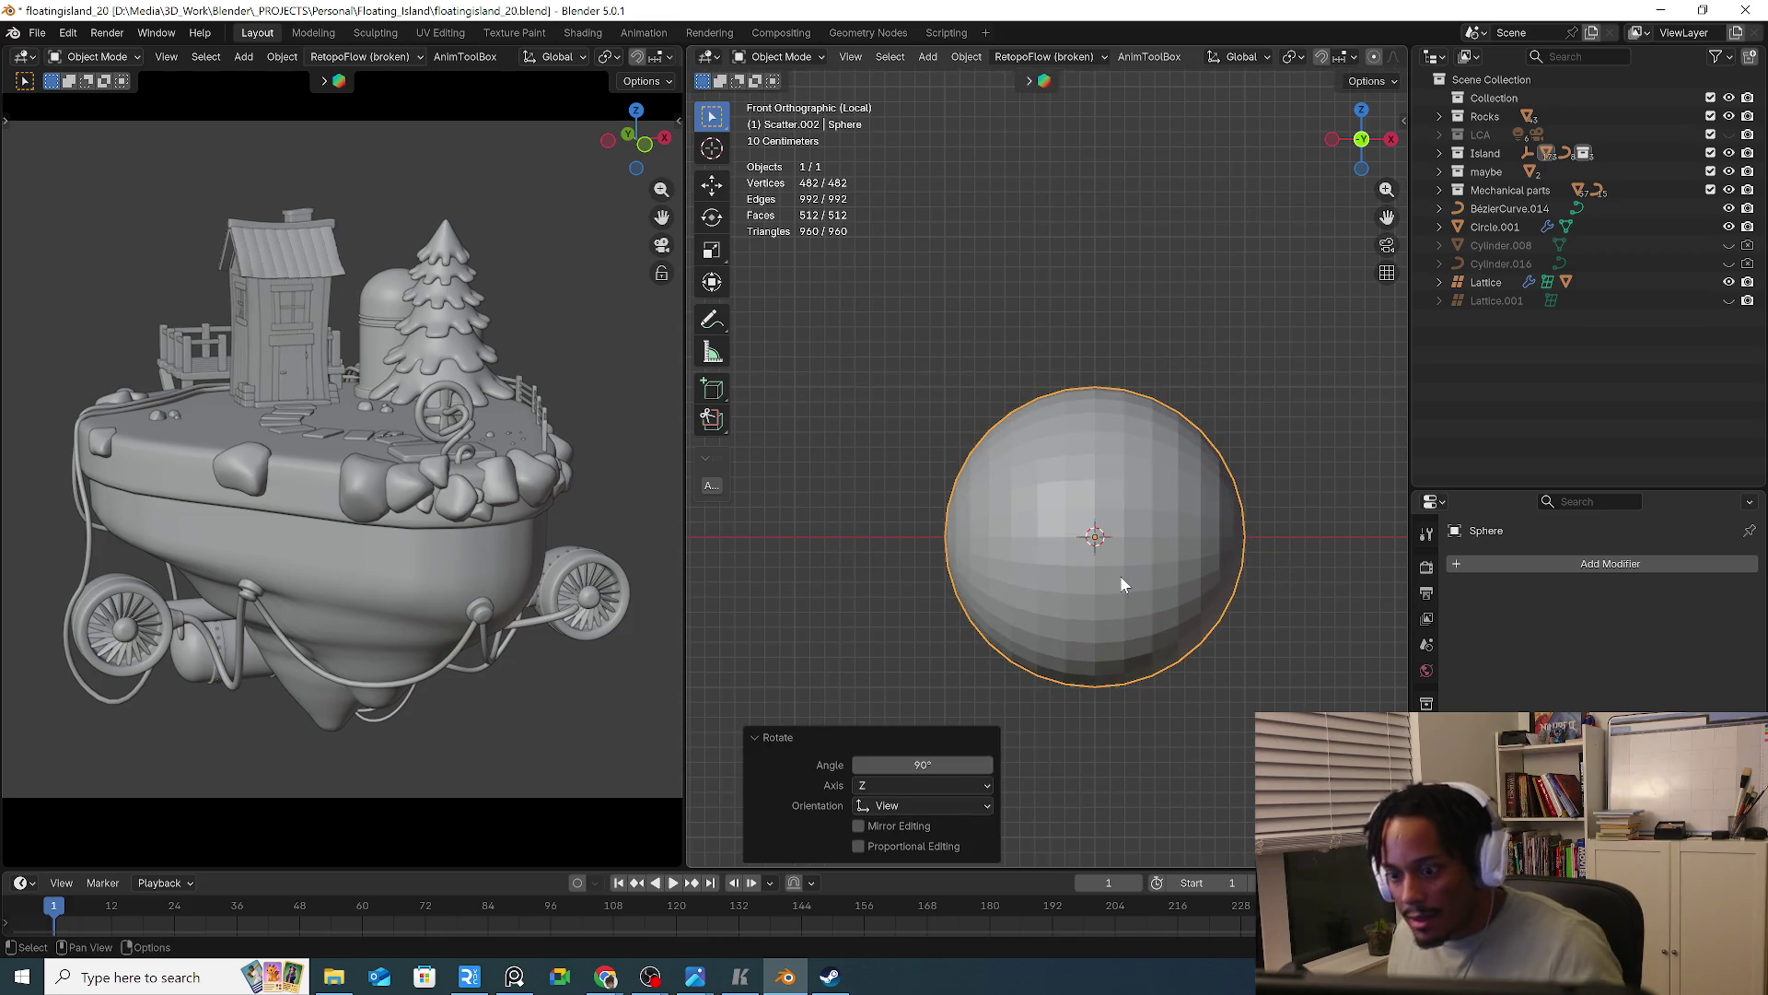
key("Tab")
middle_click_drag(1119, 575, 1175, 593)
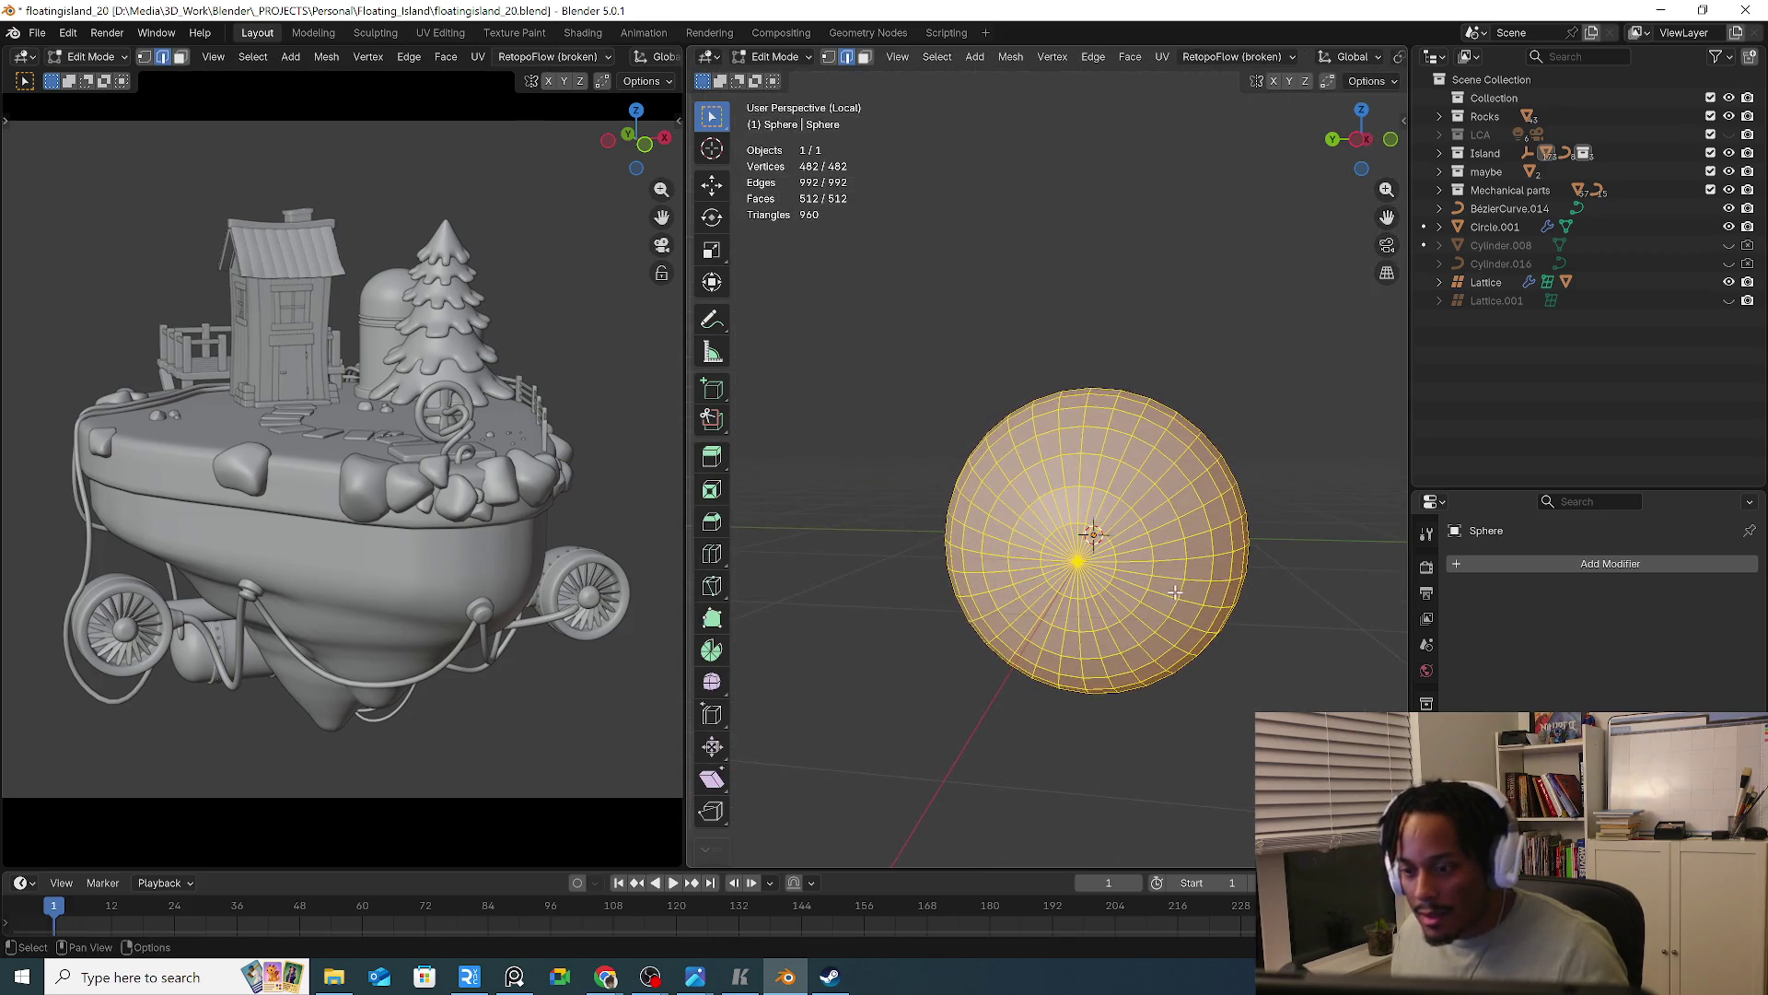
Add Material plus a second slot Material.001 with its colour darkened to black
left_click(1426, 671)
left_click(1599, 665)
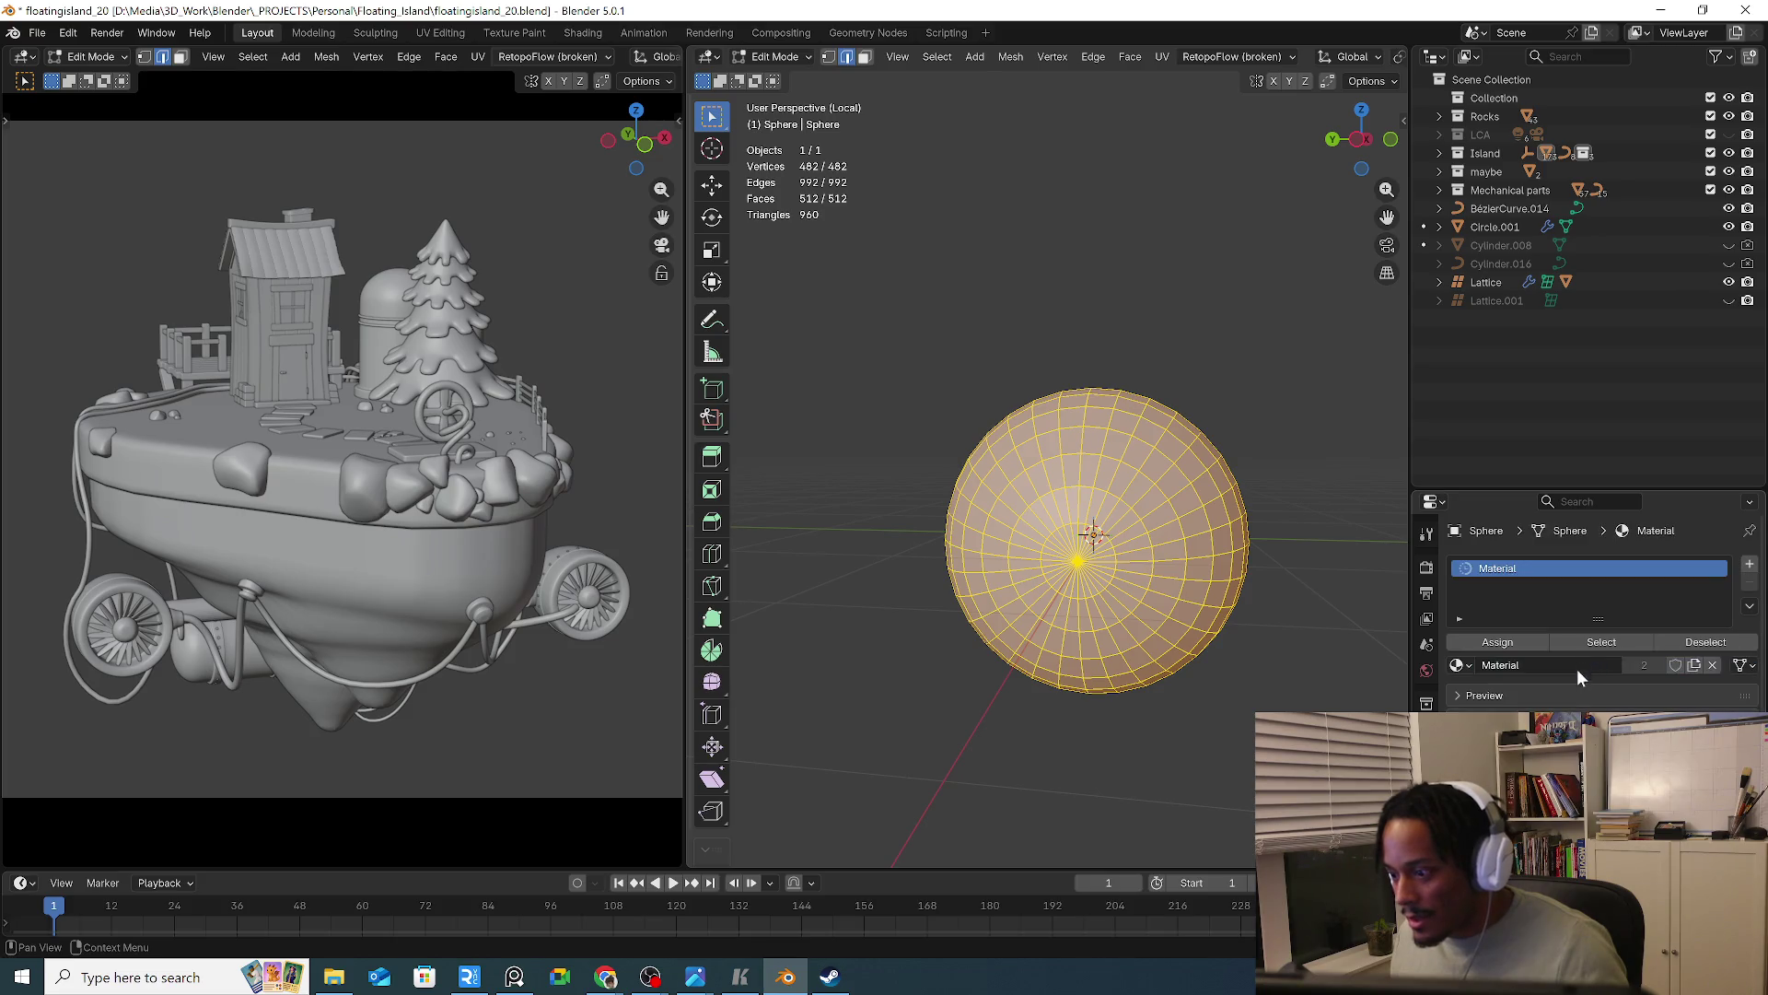
left_click(1749, 563)
left_click(1626, 694)
left_click(1639, 723)
left_click_drag(1706, 573, 1706, 626)
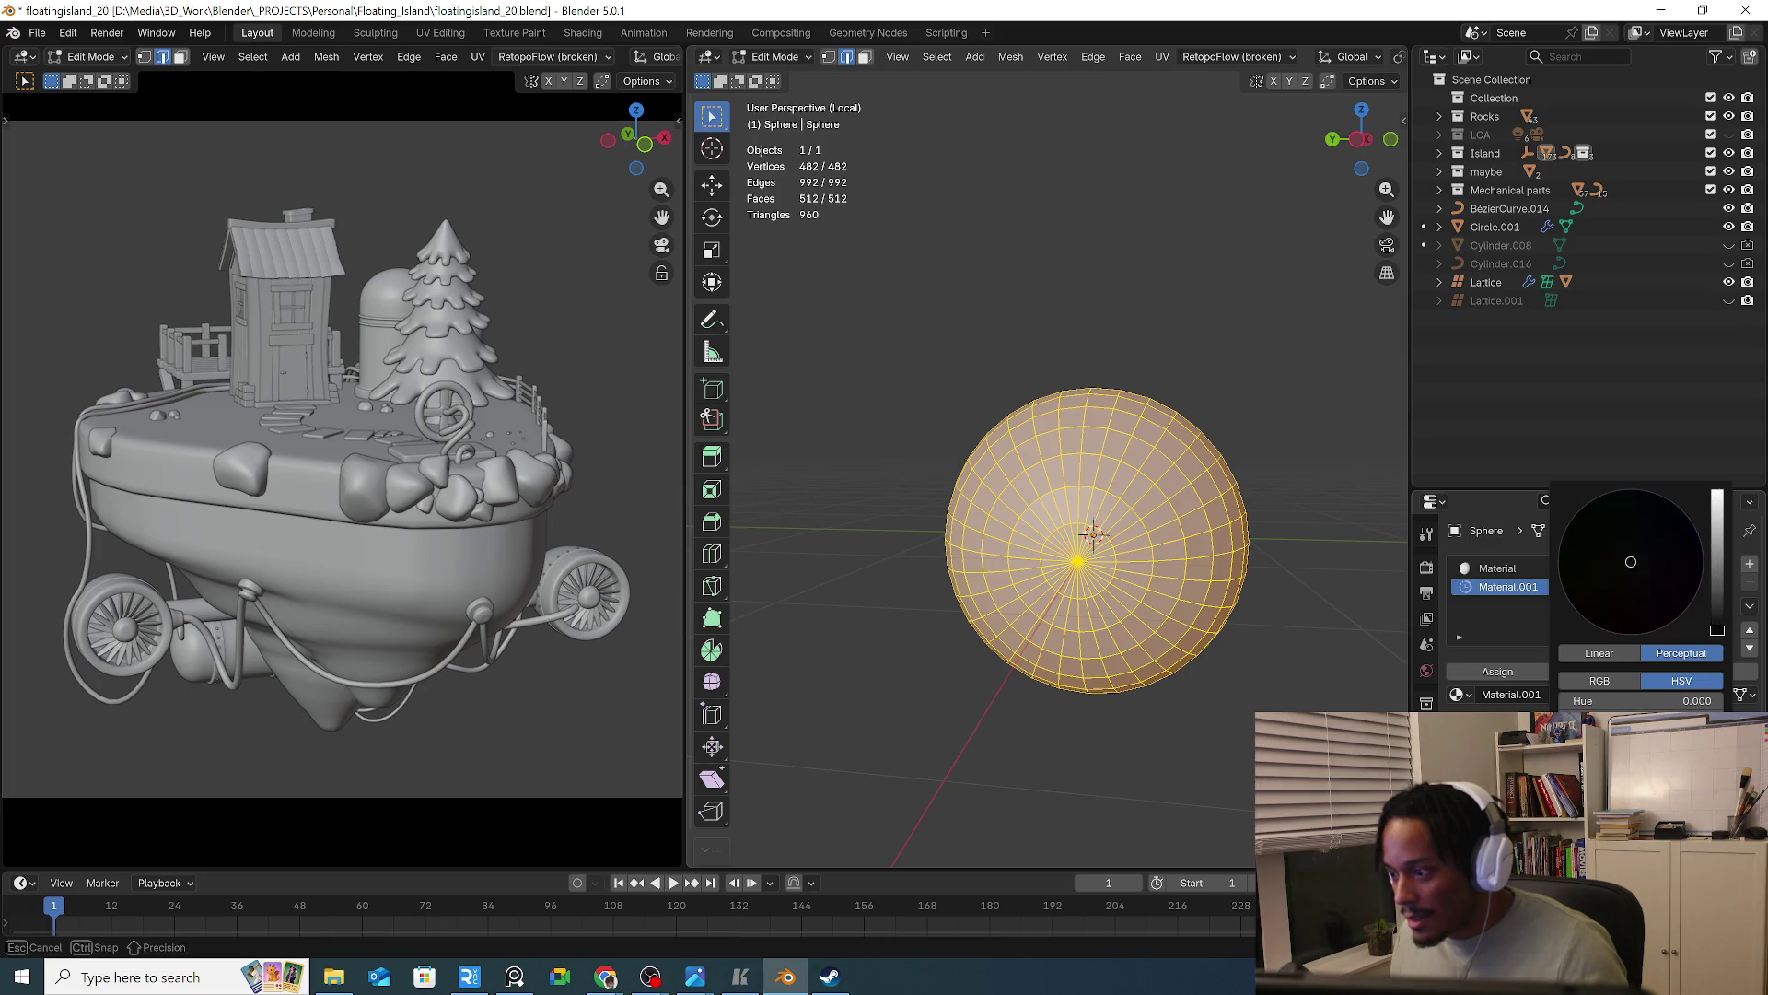
scroll(1118, 59, "down", 6)
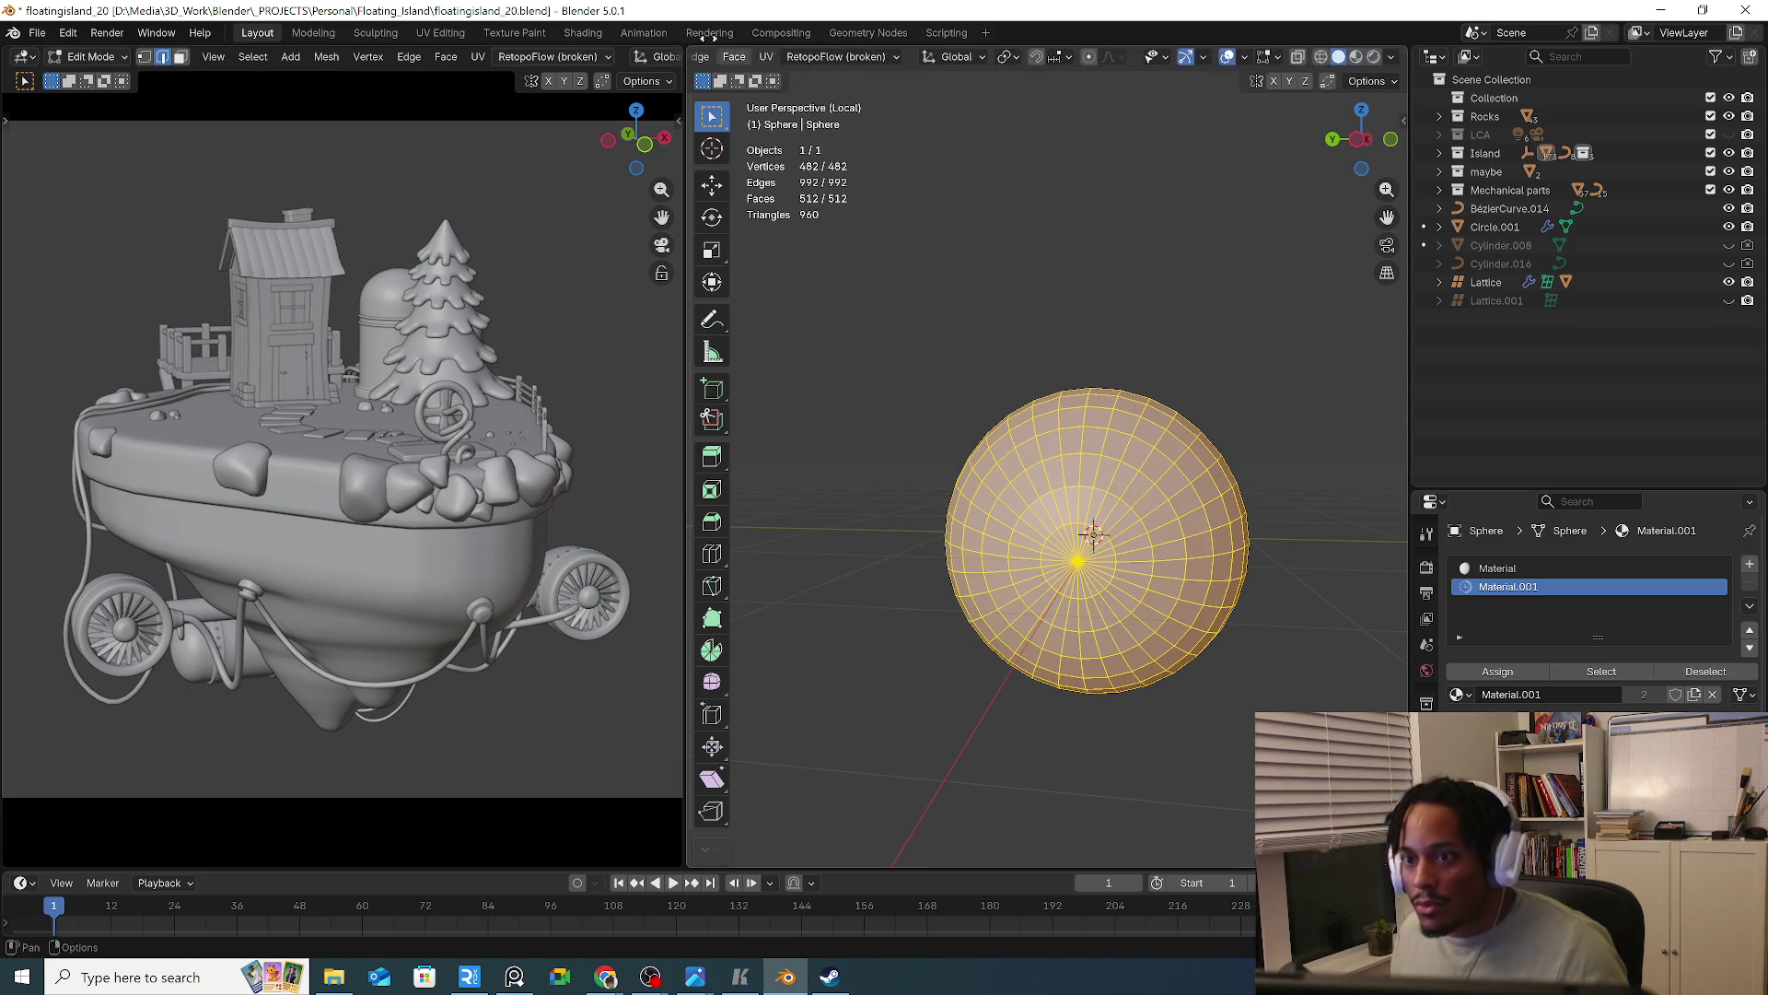
Select 64 faces around one pole and assign Material.001 to them
left_click(1355, 58)
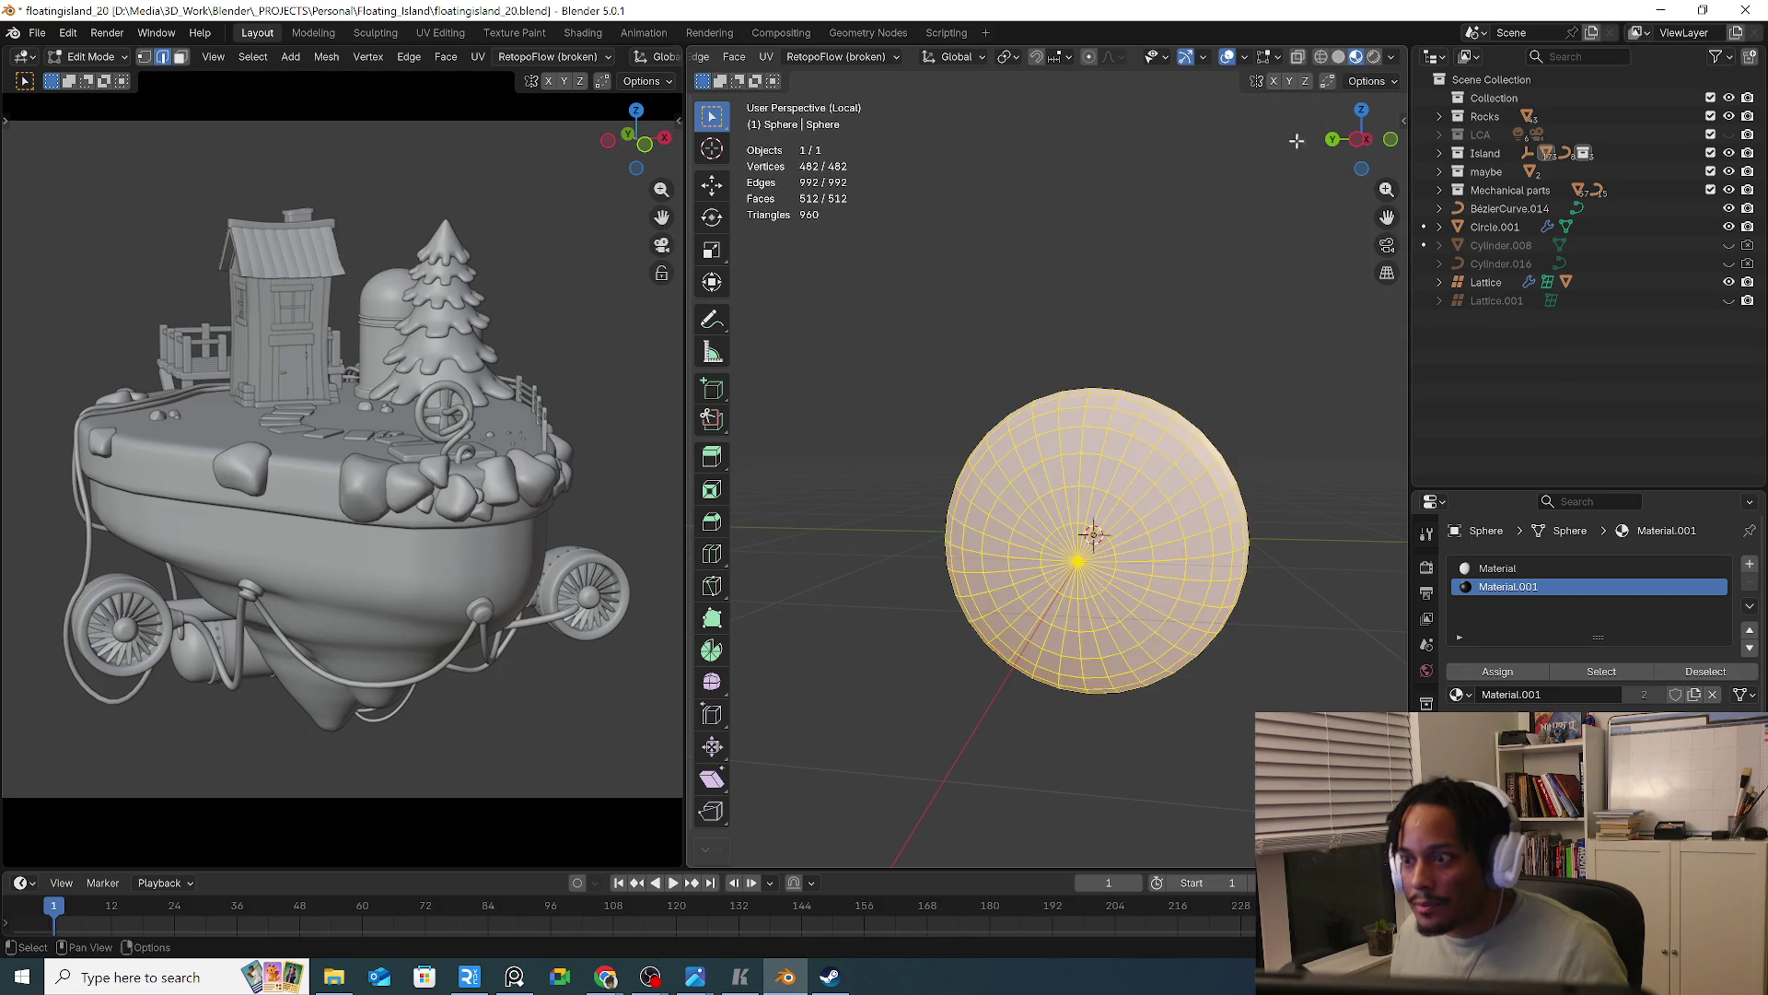
middle_click_drag(998, 385, 1068, 346, "shift")
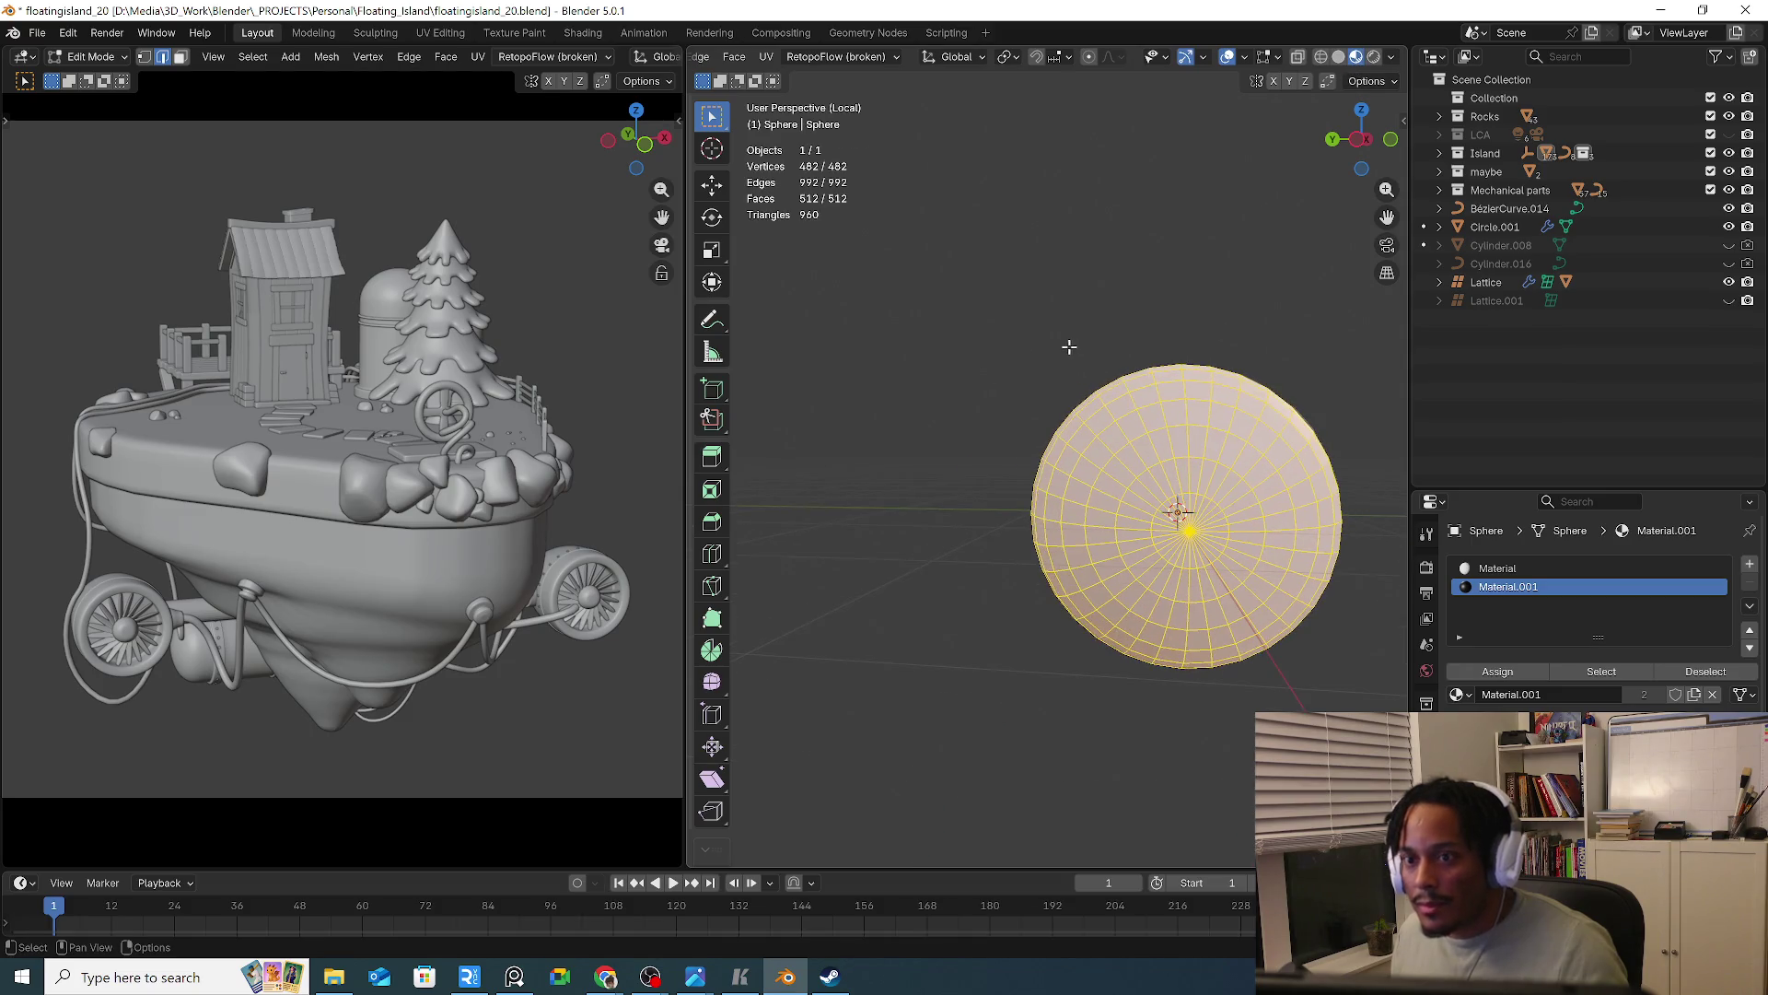
left_click(1194, 545)
key("3")
key("ctrl+KP_Add")
key("ctrl+KP_Add")
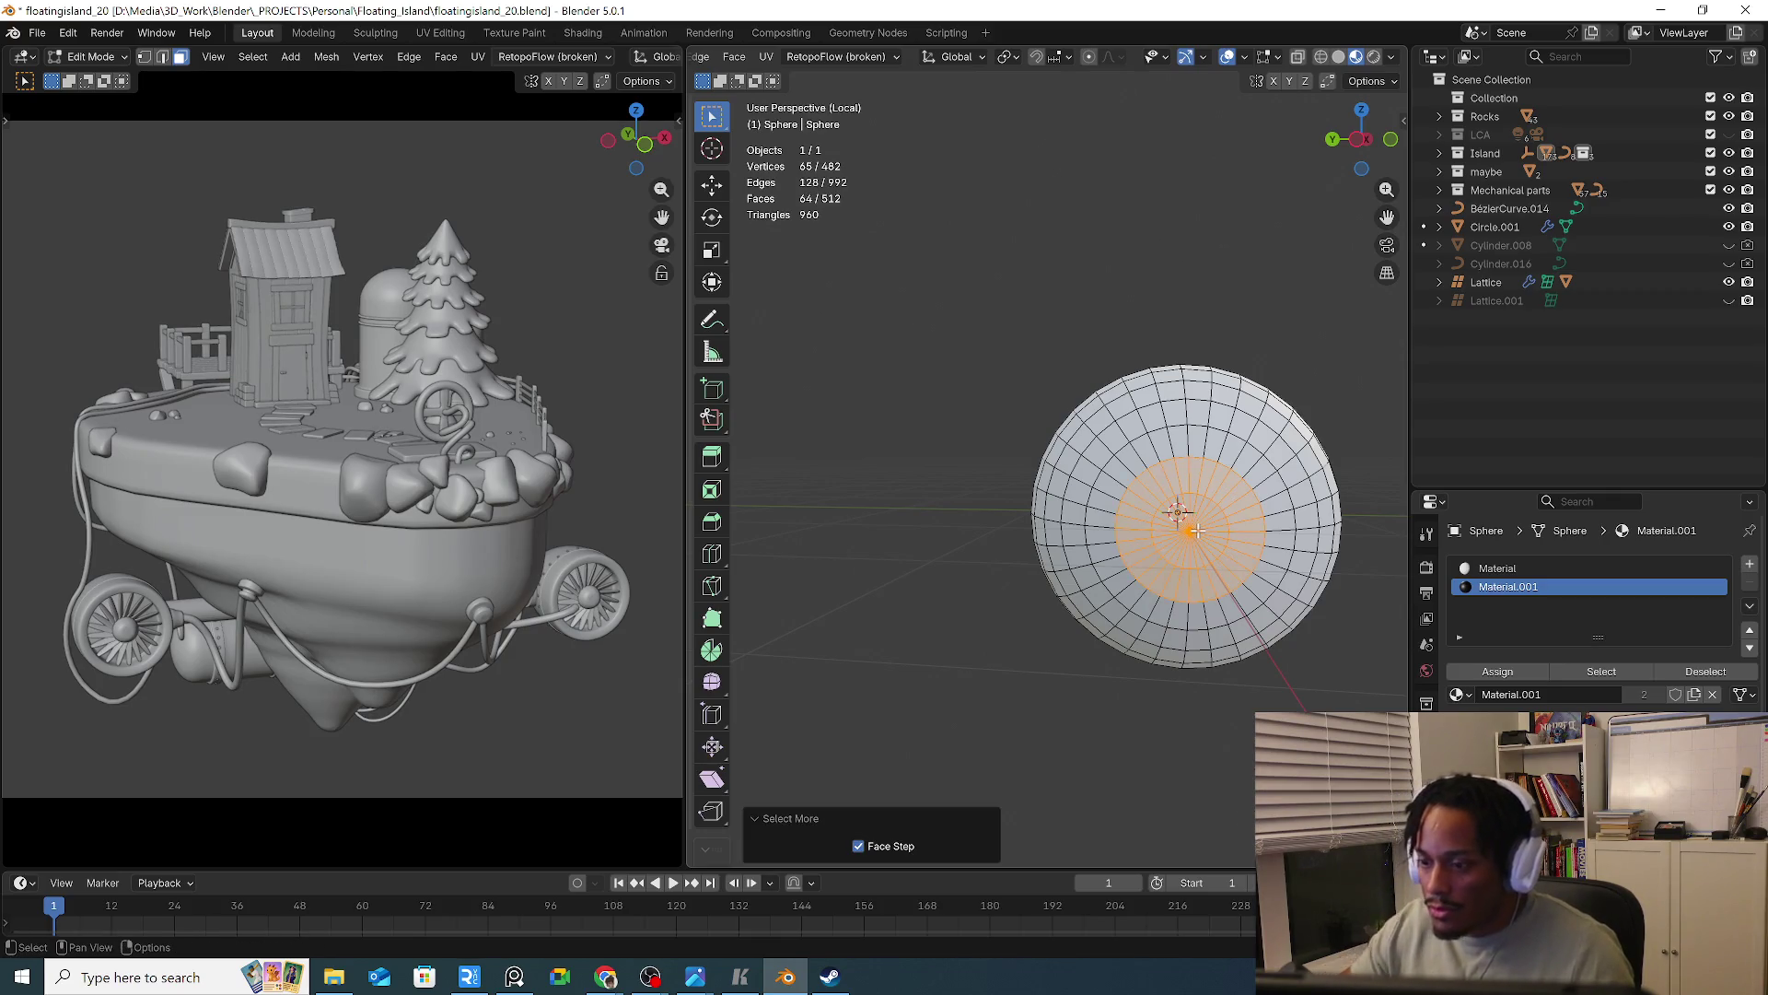
left_click(1518, 676)
Return to Object Mode and shade the sphere smooth
key("Tab")
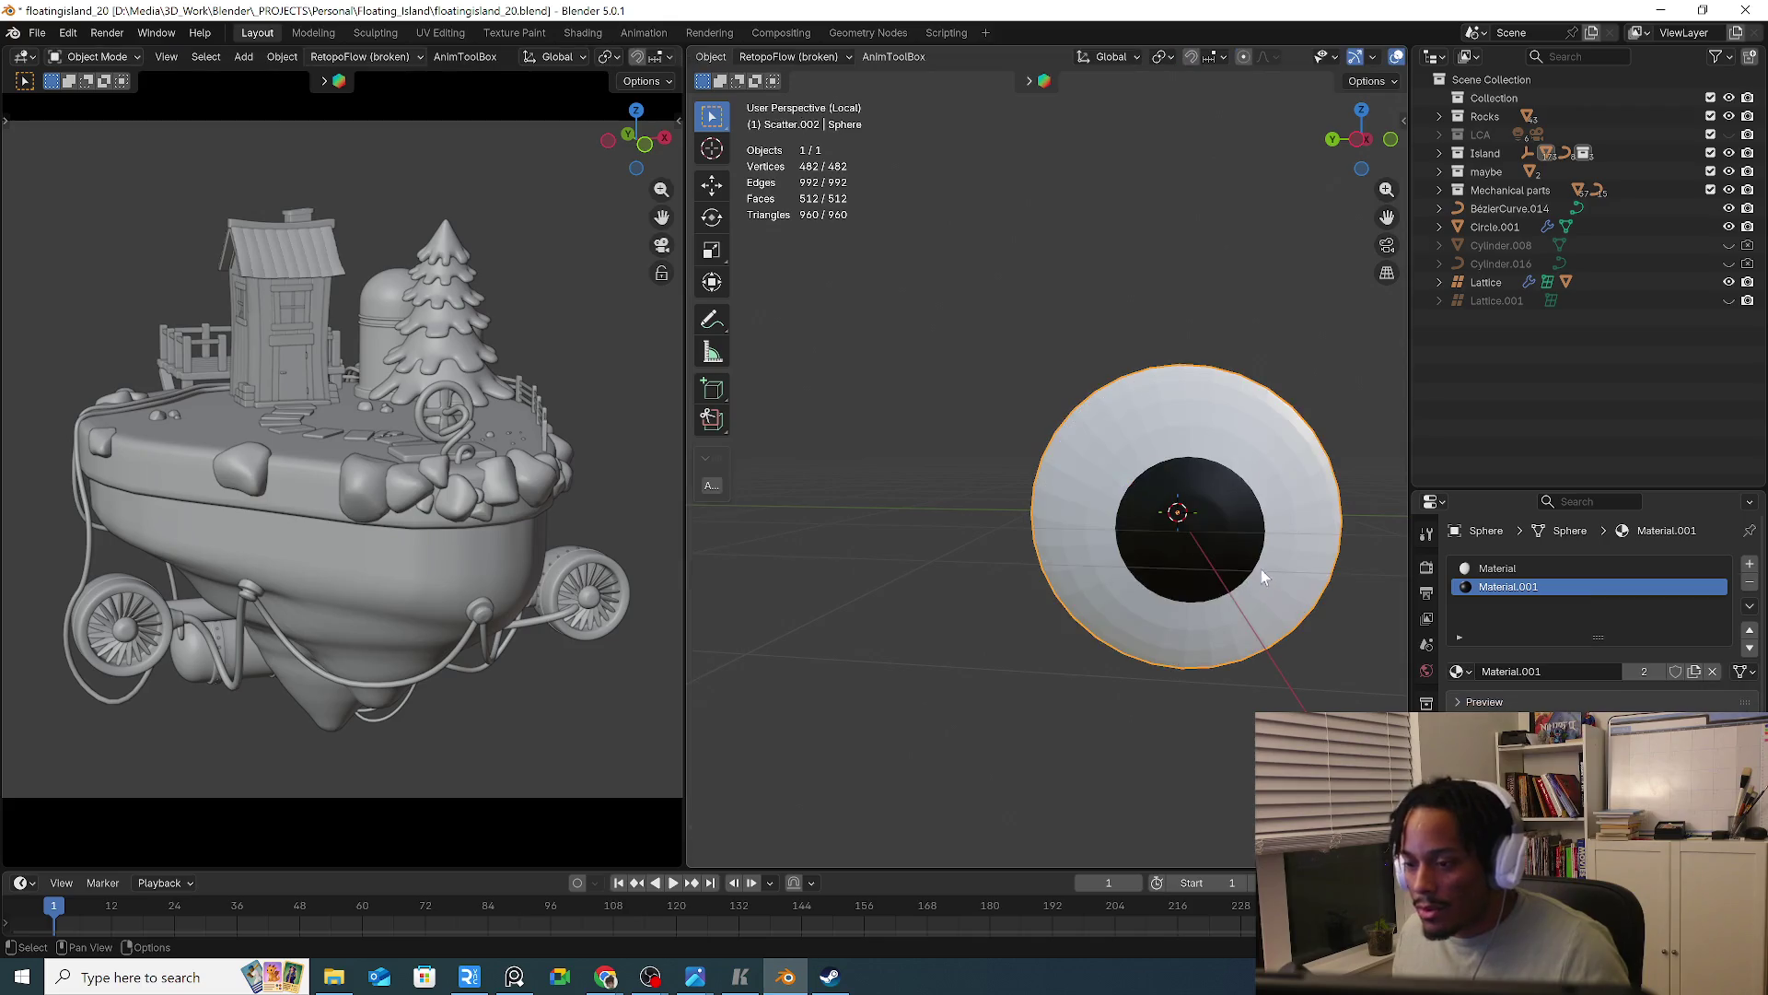
right_click(1264, 562)
left_click(1188, 329)
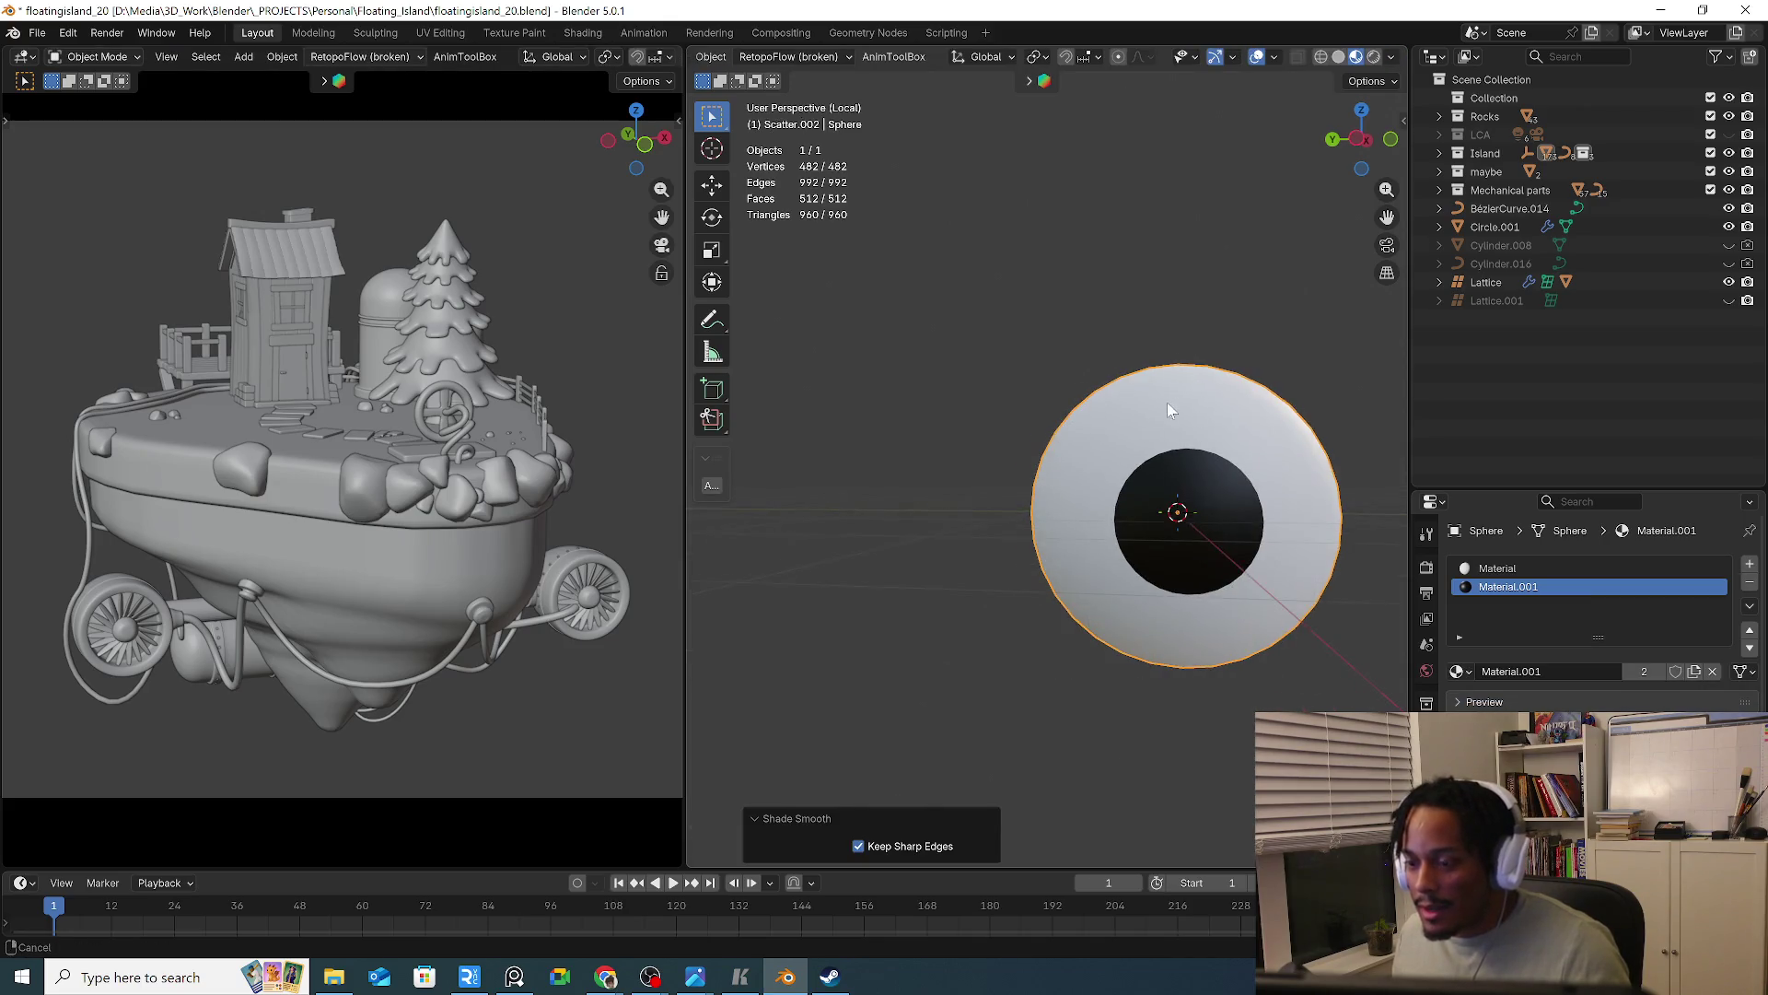
middle_click_drag(1174, 401, 1109, 409, "shift")
key("shift+a")
Add a lattice, Lattice.002, around the eye sphere and reselect the sphere
mouse_move(1096, 627)
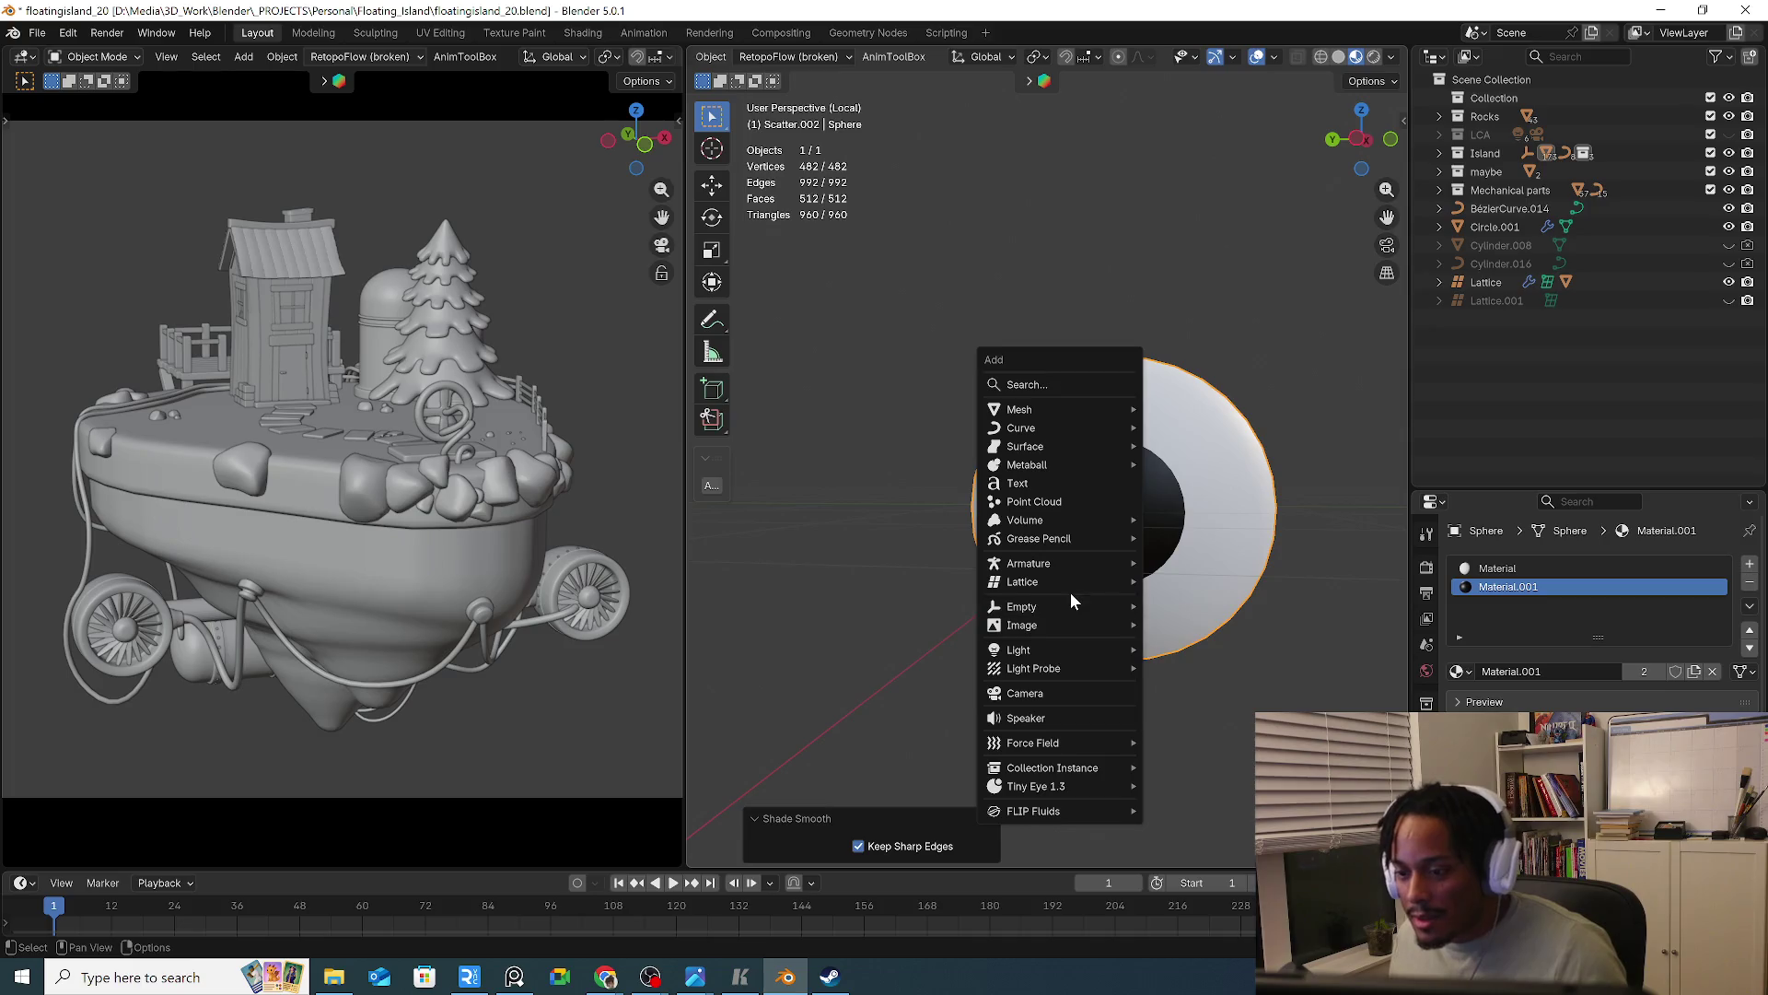
mouse_move(1053, 602)
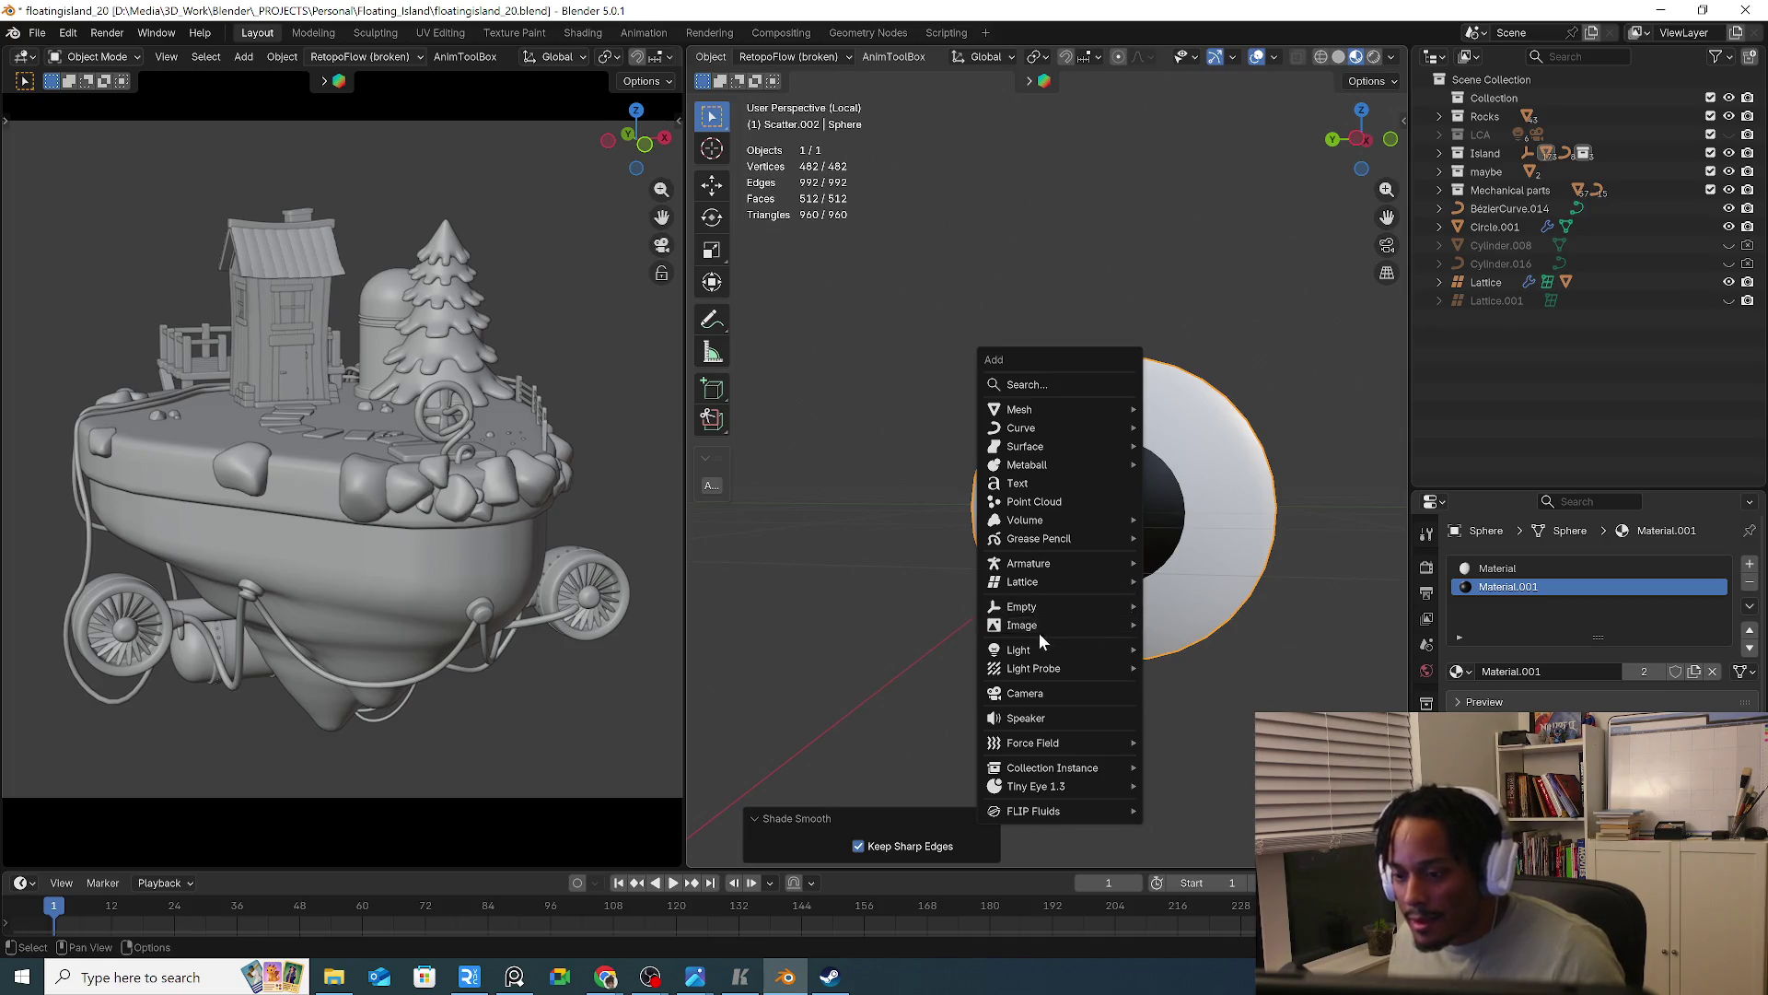
left_click(1220, 603)
mouse_move(1223, 613)
middle_mouse_down()
mouse_move(1113, 627)
mouse_move(1193, 613)
middle_mouse_up()
scroll(1193, 612, "down", 3)
left_click(1186, 611)
scroll(1131, 601, "down", 1)
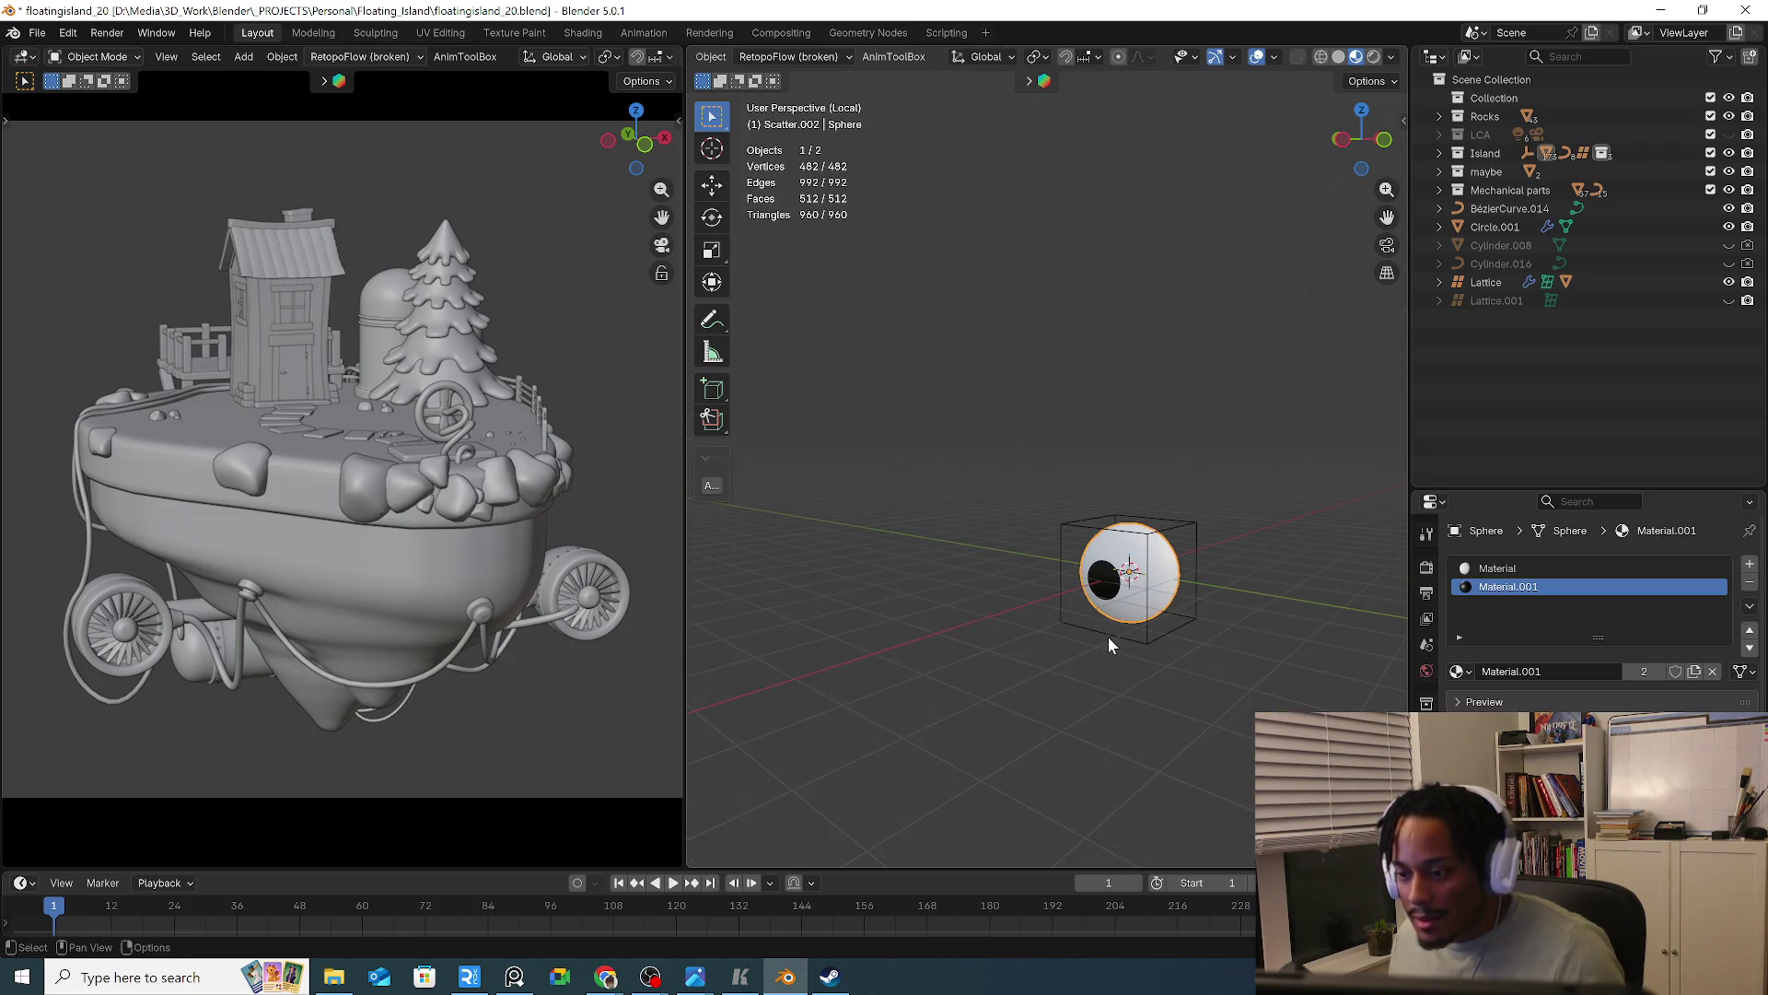
Add a Plain Axes empty and move it along X to the left of the sphere
key("shift+a")
mouse_move(1019, 659)
left_click(1129, 658)
key("g")
key("x")
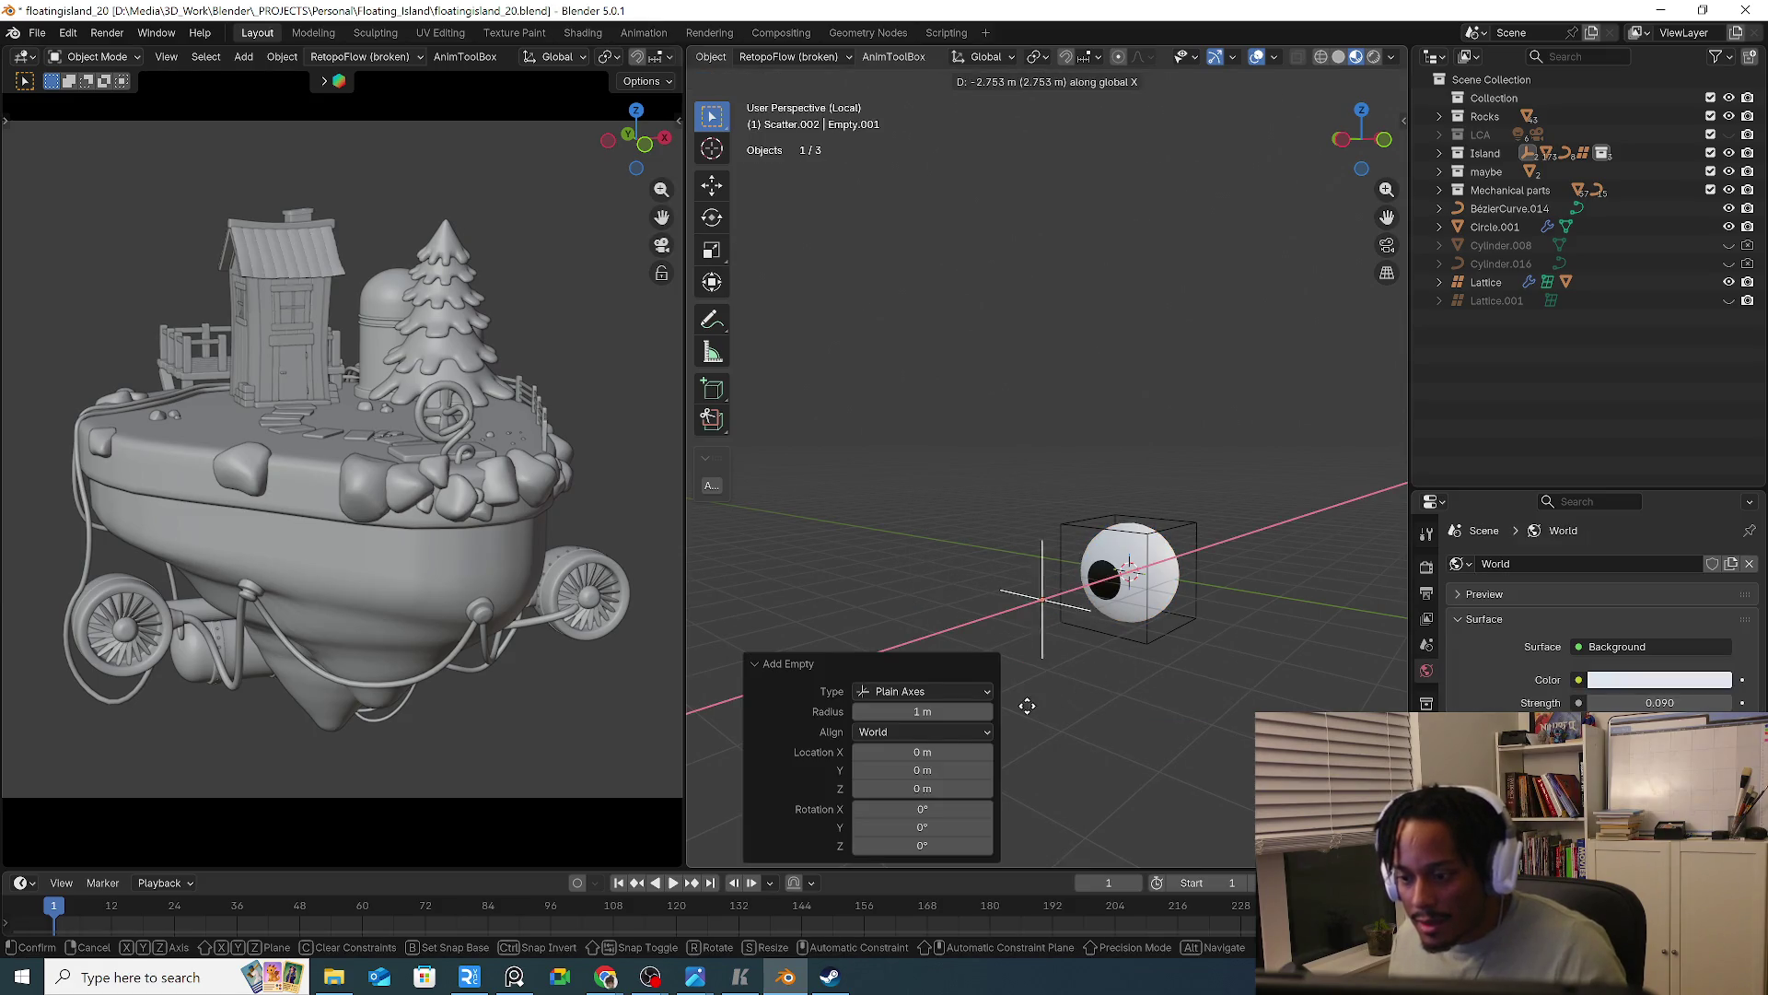
left_click(1024, 656)
mouse_move(1025, 656)
middle_mouse_down()
mouse_move(1039, 572)
mouse_move(1063, 604)
mouse_move(1064, 589)
middle_mouse_up()
Give the sphere a Track To constraint targeting Empty.001
left_click(1085, 435)
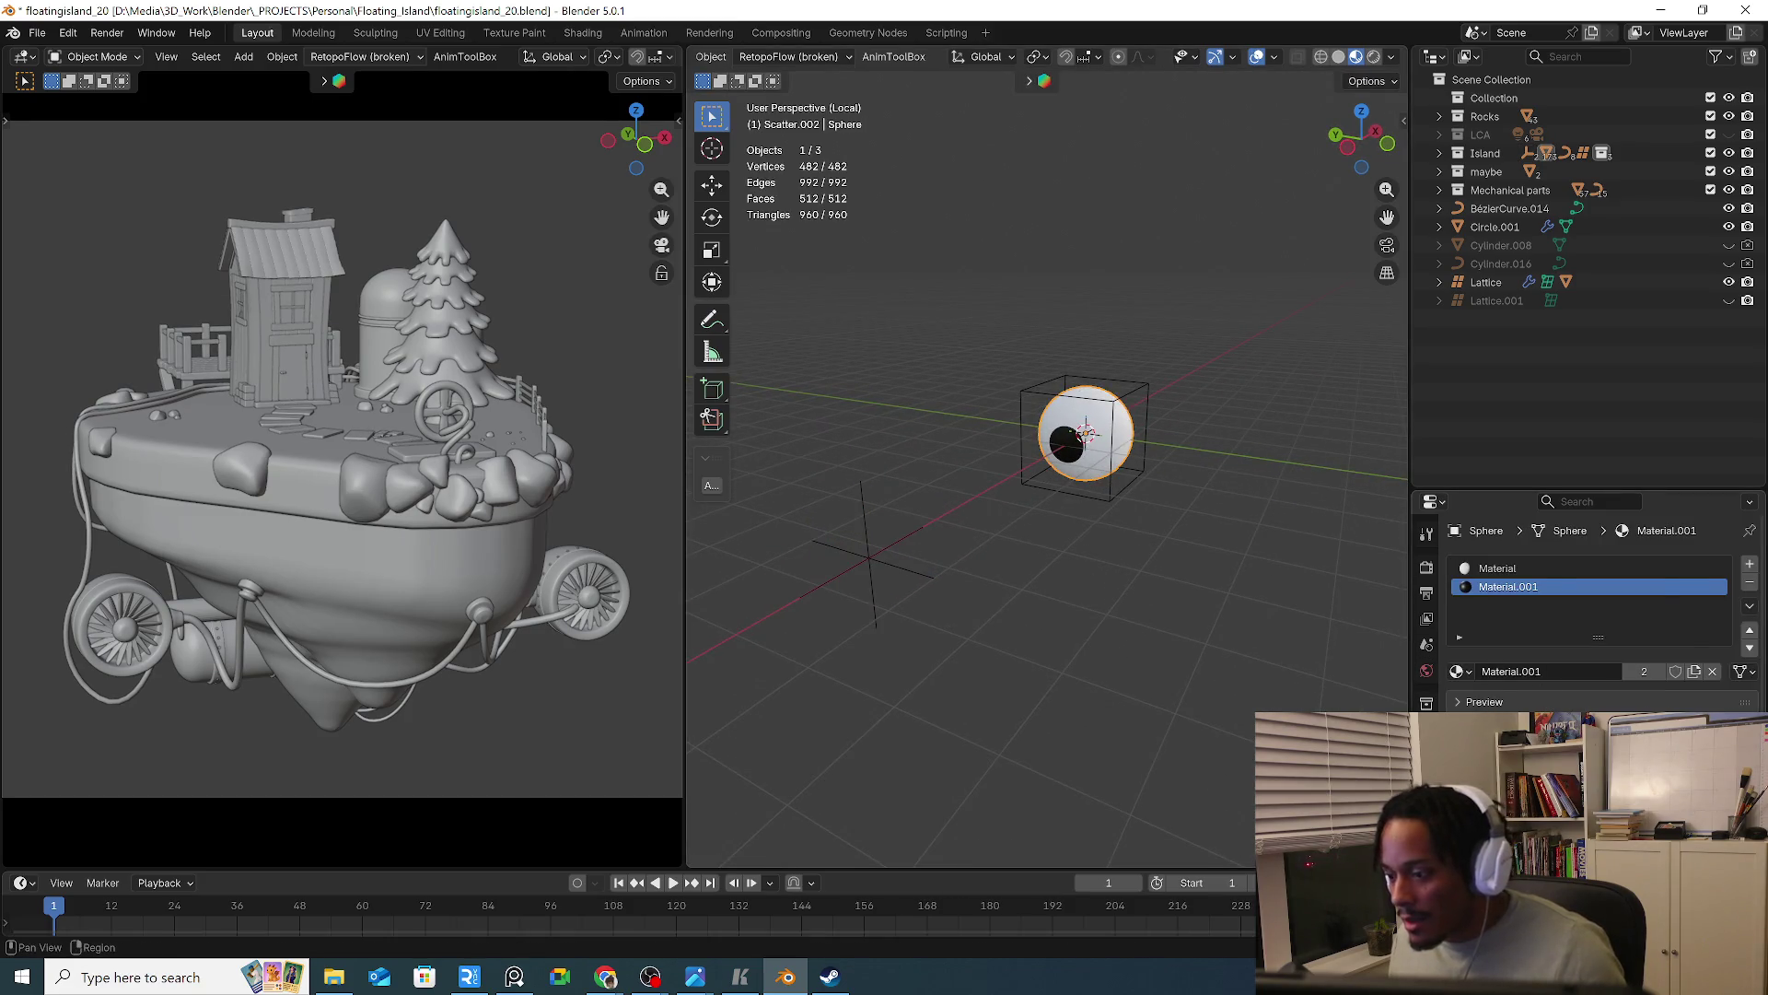
left_click(1426, 760)
key("shift+a")
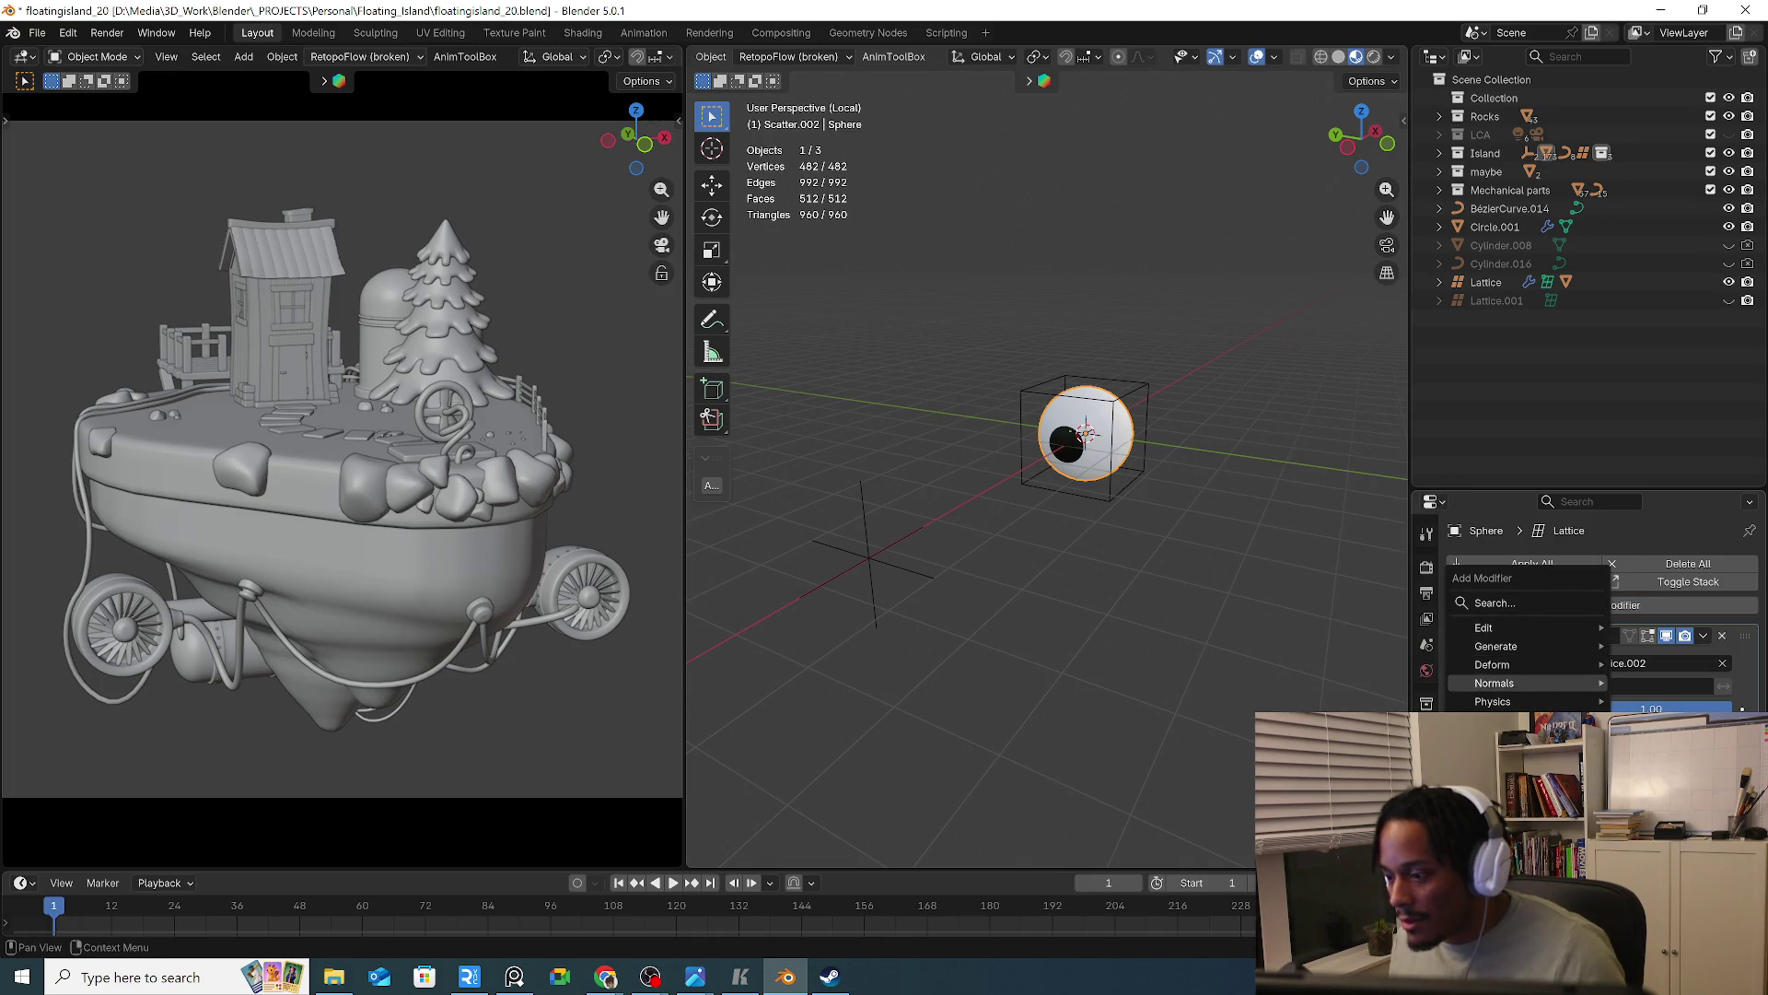
left_click(1427, 838)
left_click(1520, 563)
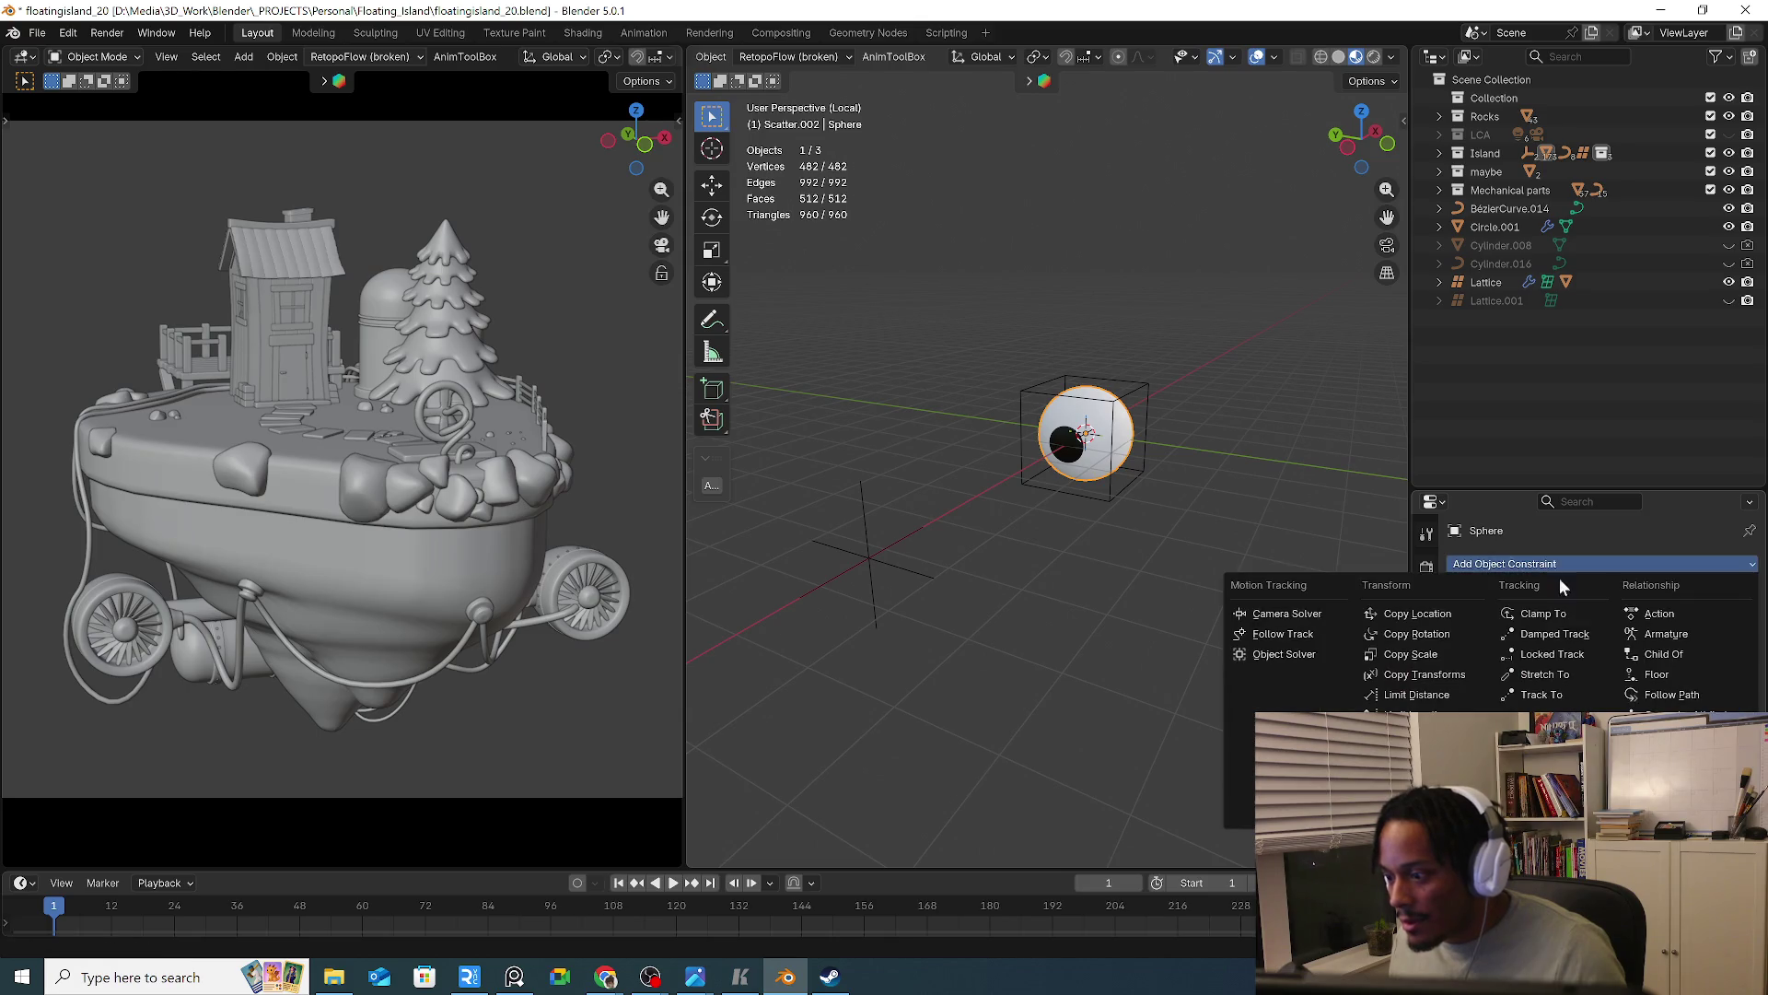
left_click(1556, 697)
left_click(1722, 623)
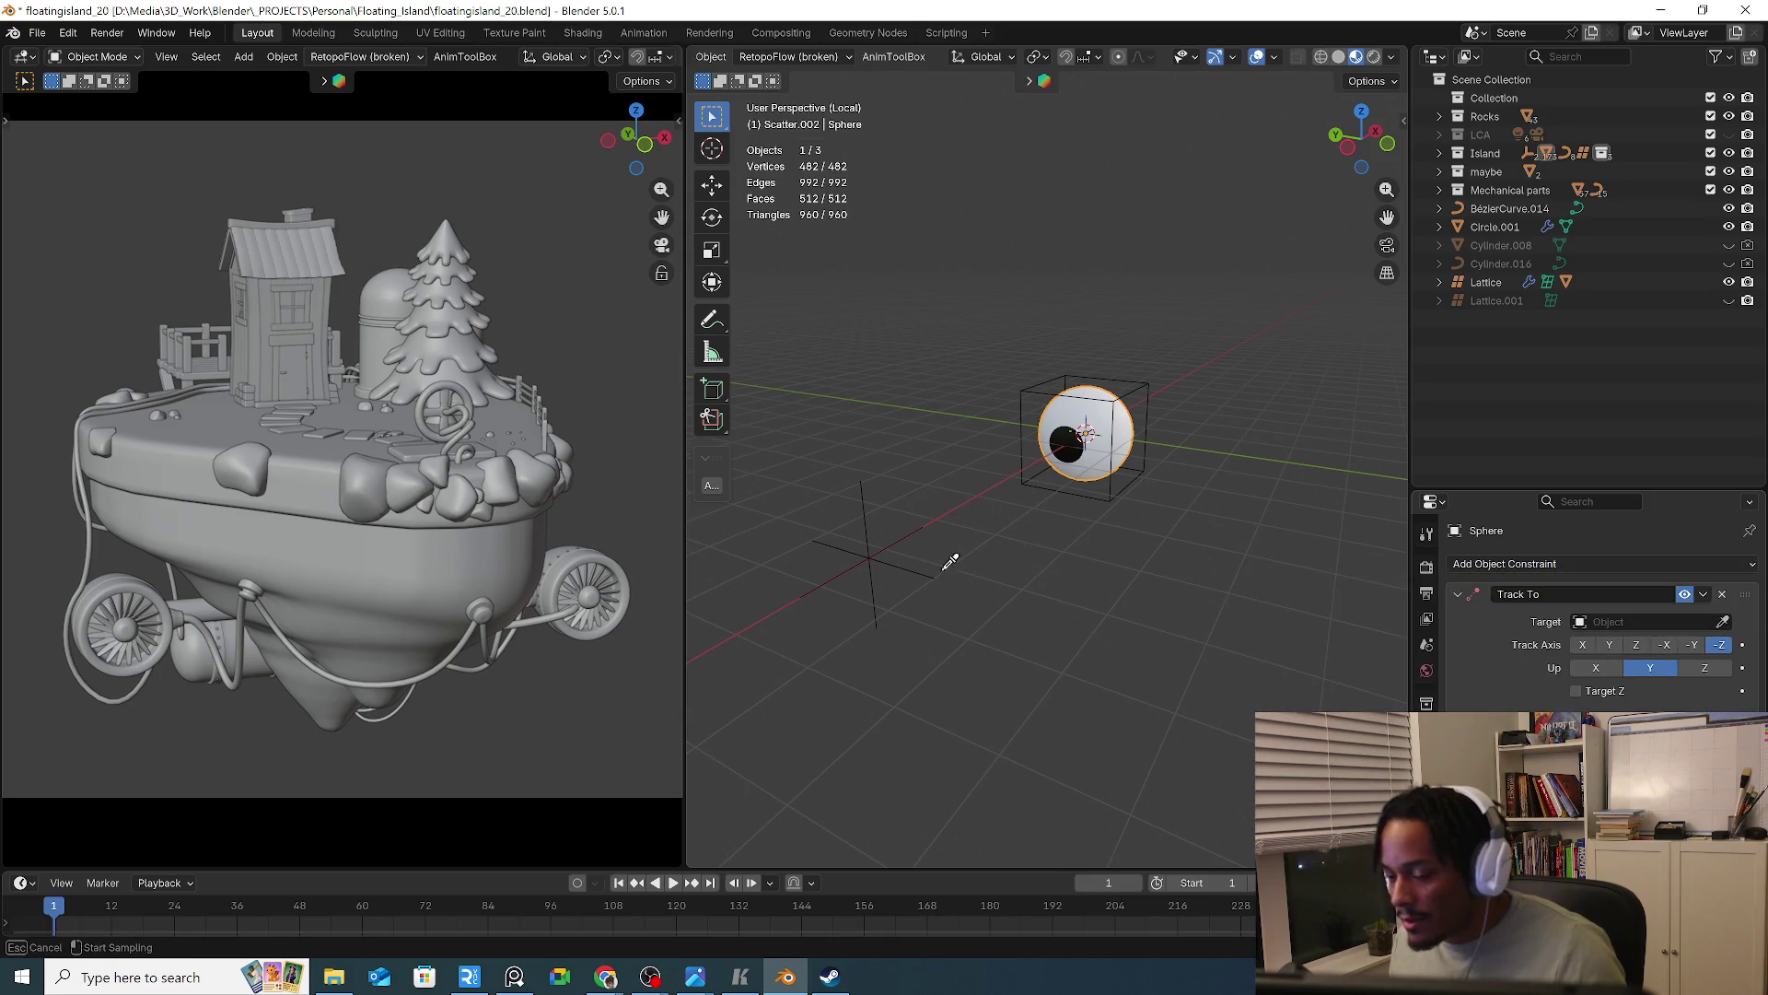
left_click(888, 561)
Try moving the empty and cancel, then select the lattice, empty and eye sphere in turn
left_click(891, 566)
key("g")
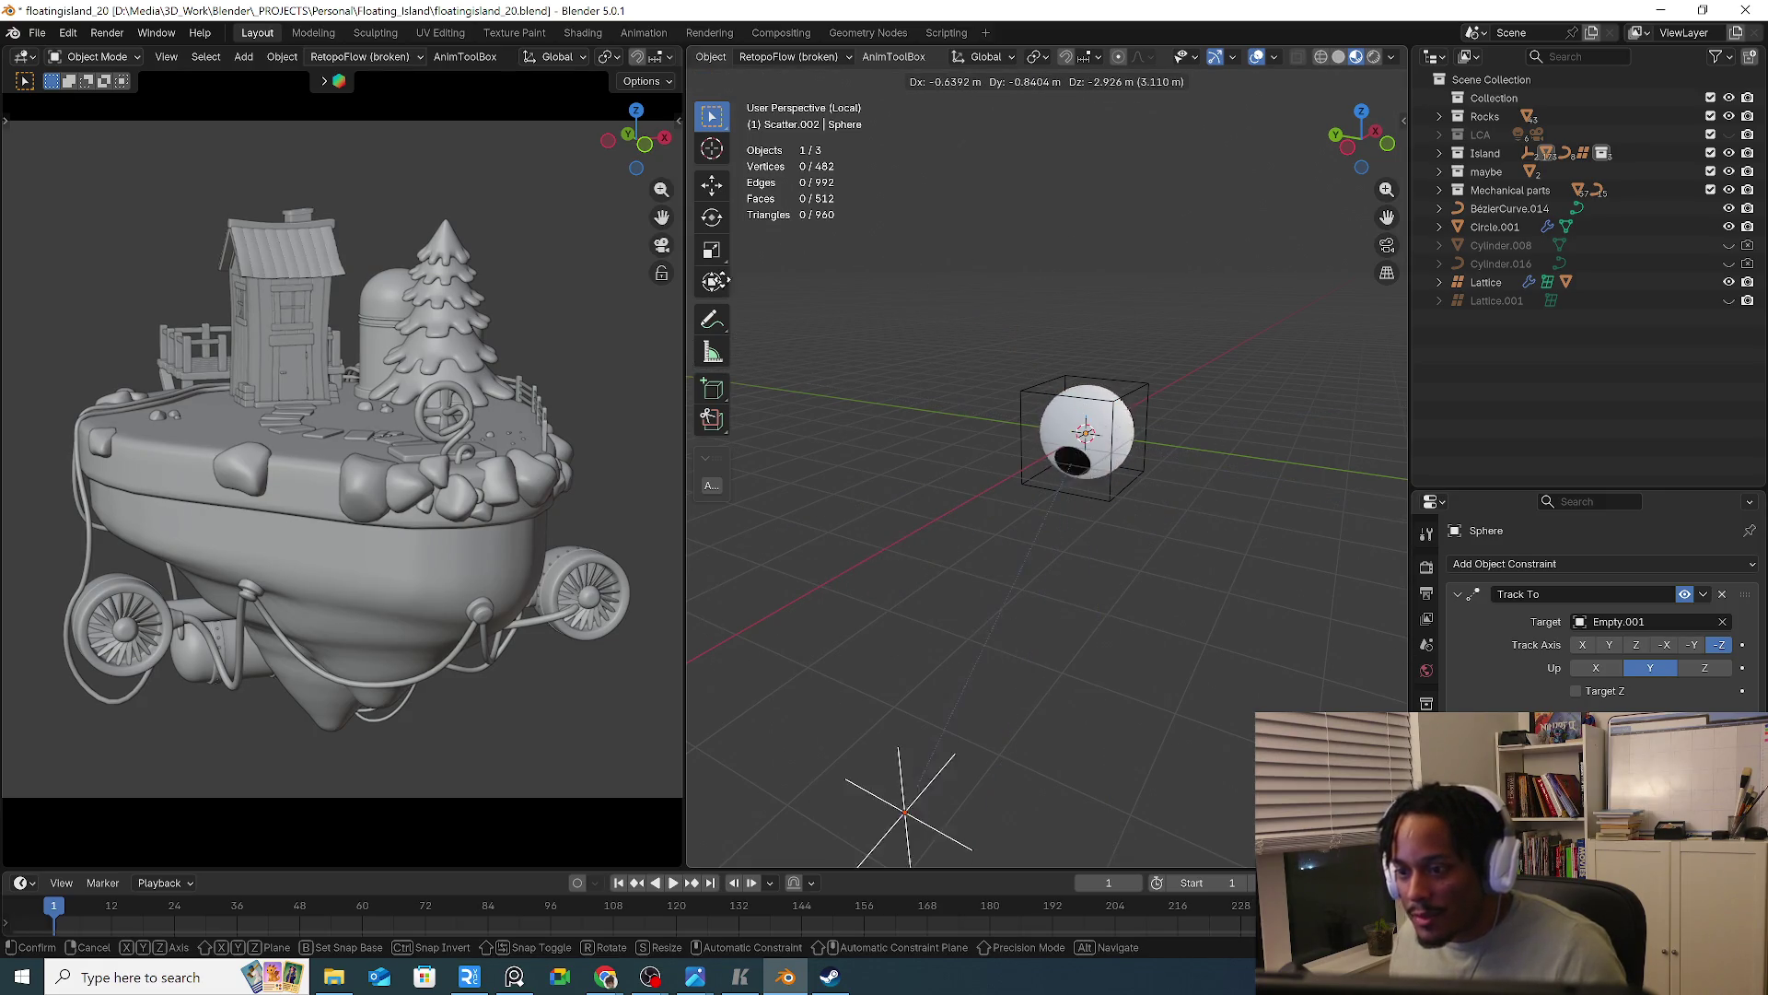
right_click(1162, 451)
mouse_move(1157, 440)
middle_mouse_down()
mouse_move(1059, 433)
mouse_move(1150, 416)
middle_mouse_up()
left_click(1150, 416)
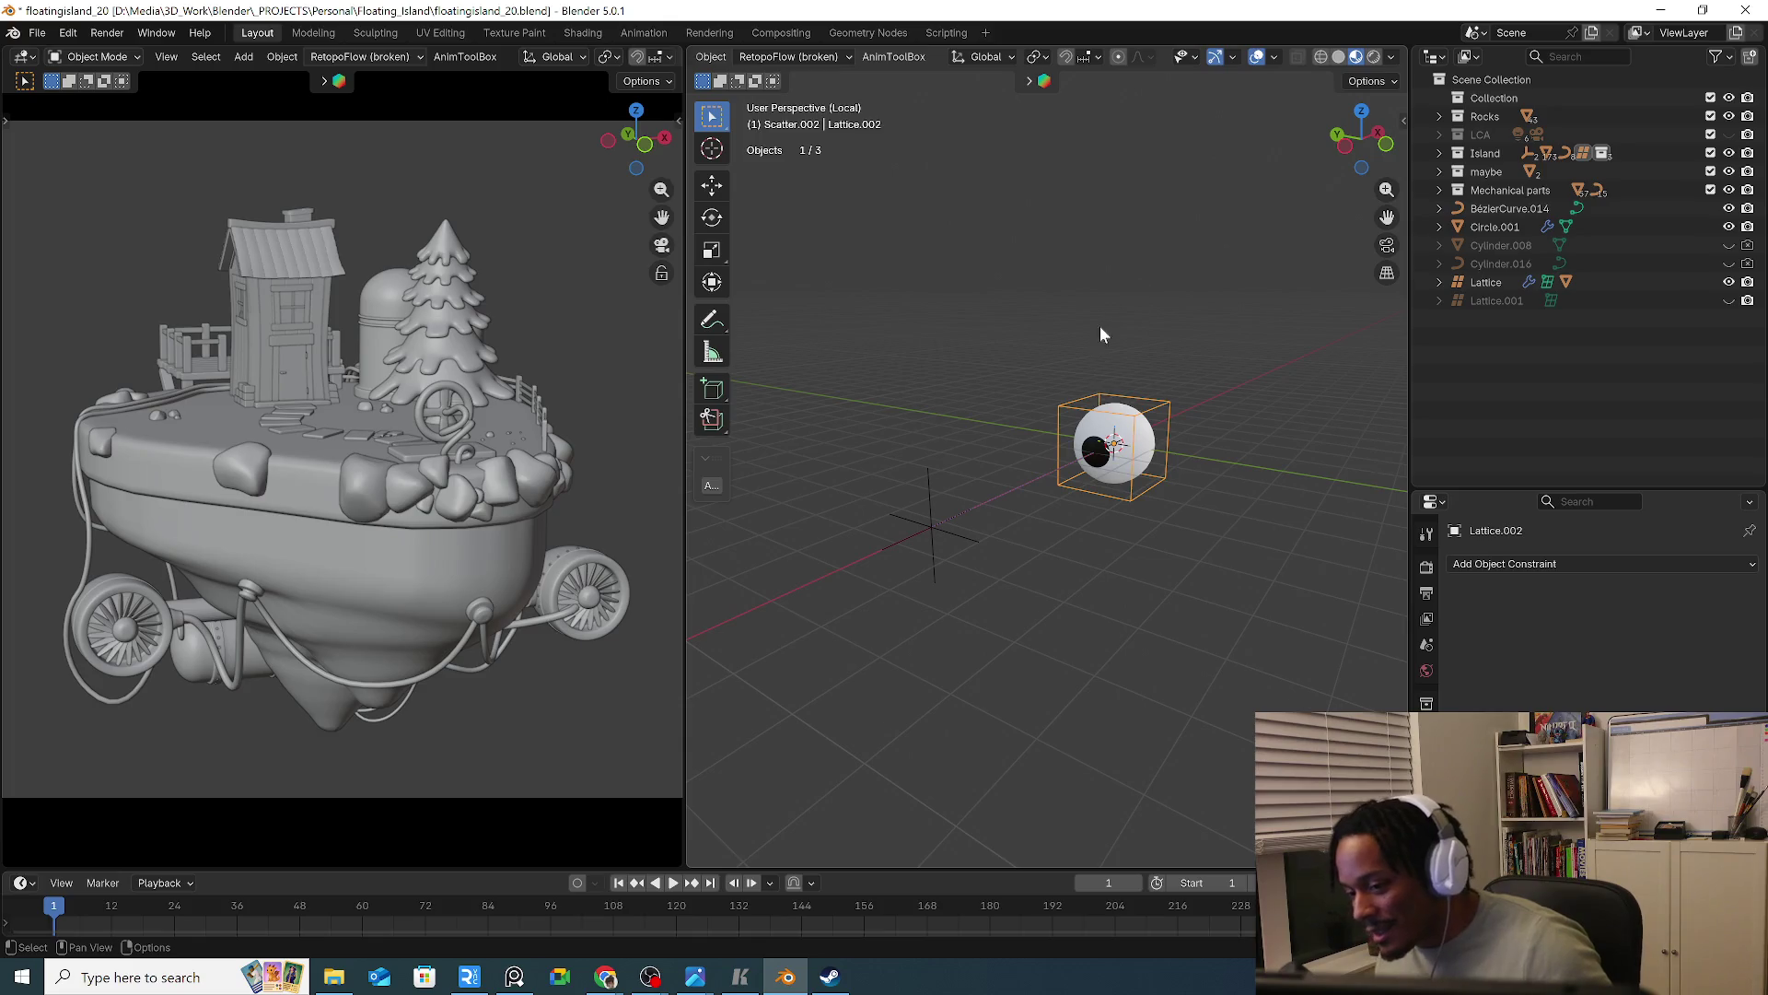
left_click(938, 524)
mouse_move(941, 521)
middle_mouse_down()
mouse_move(947, 538)
mouse_move(985, 453)
middle_mouse_up()
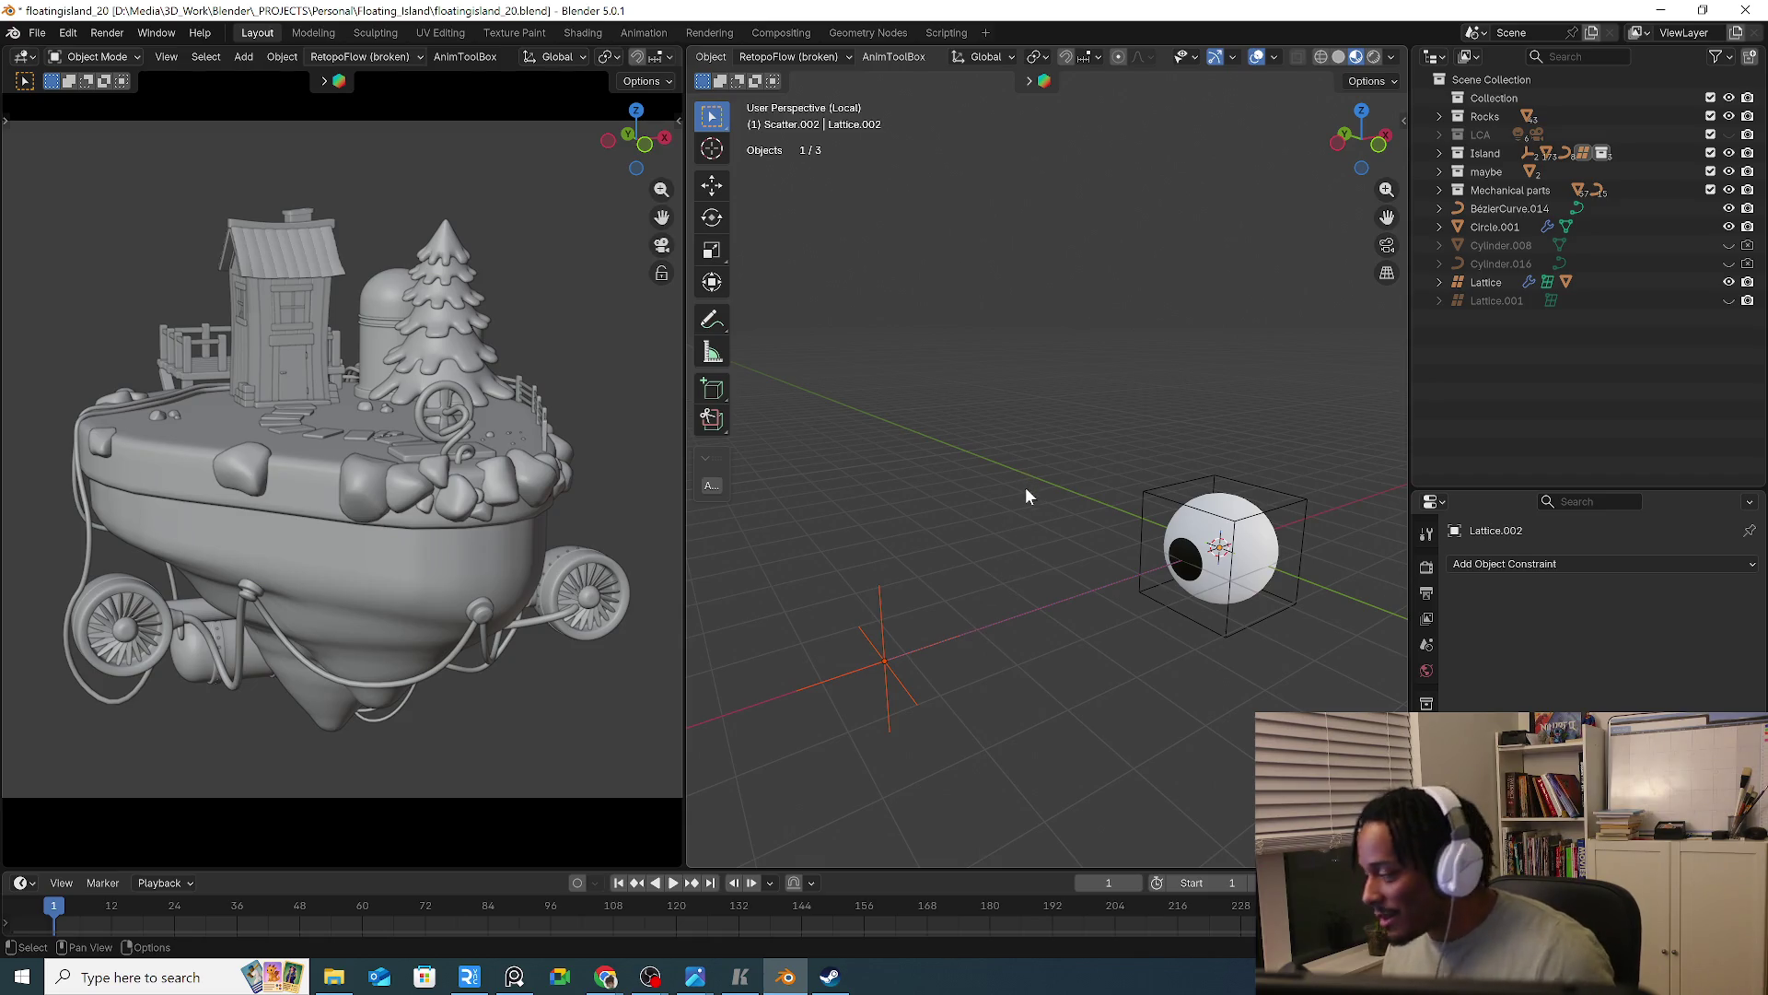
left_click(1249, 473)
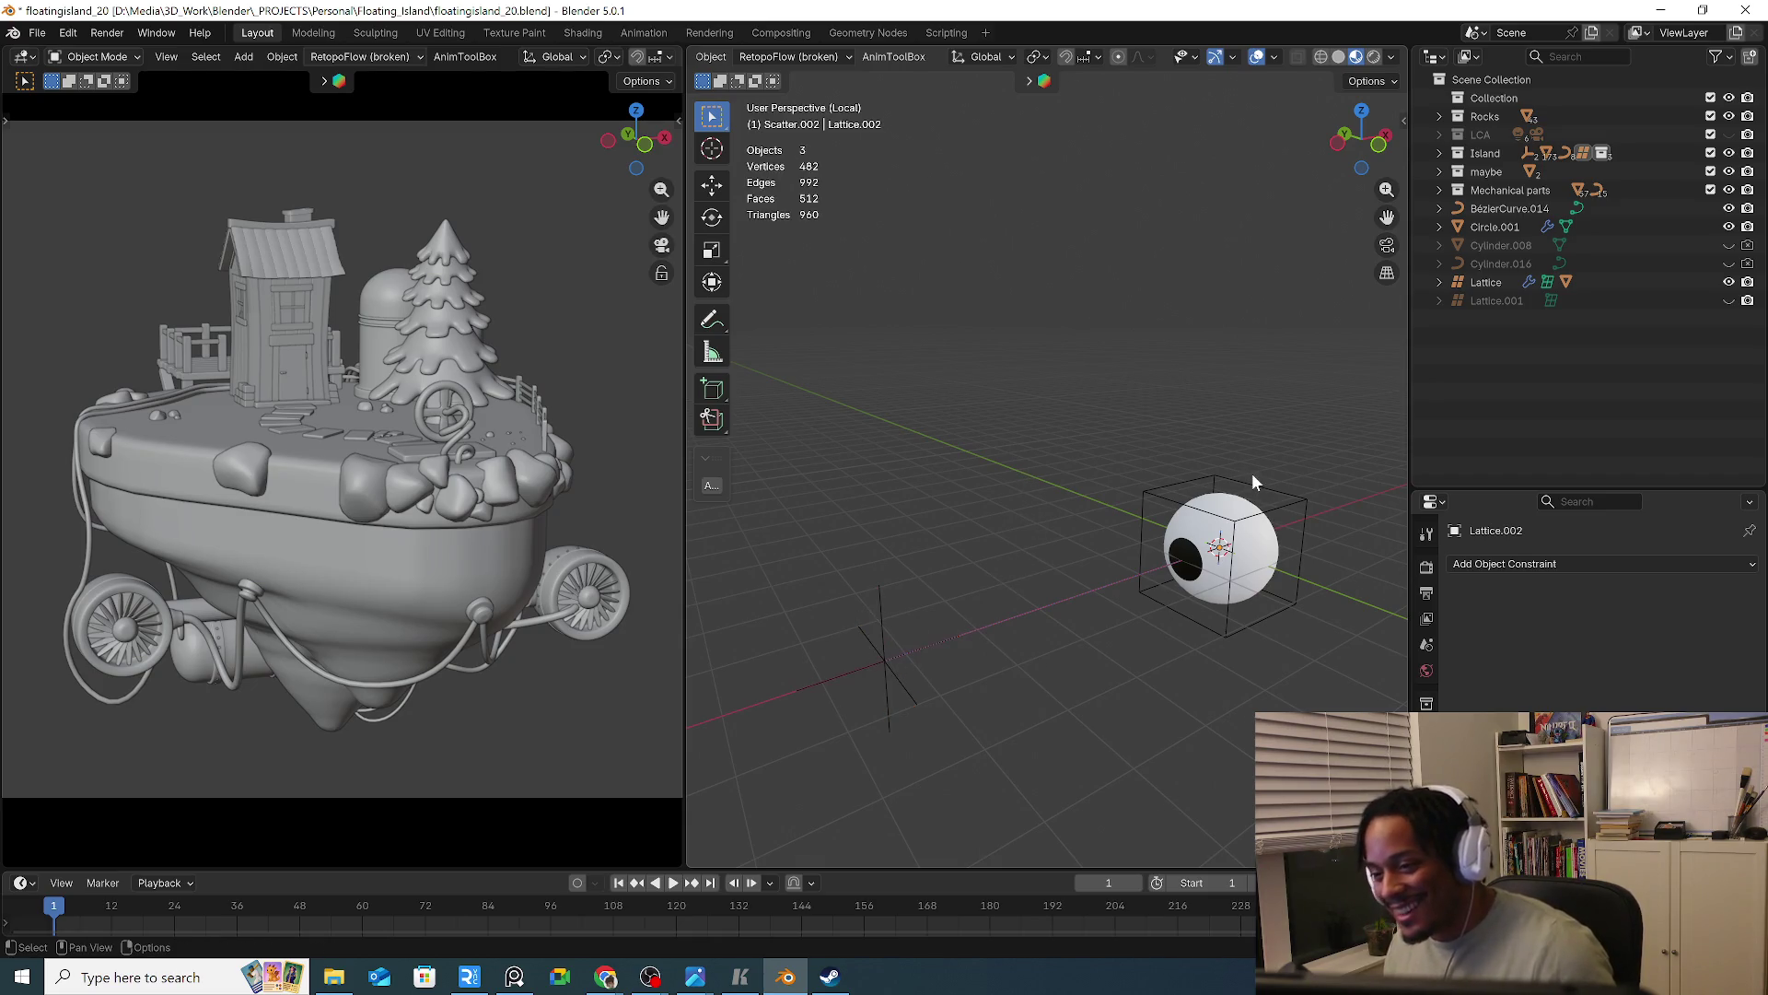
Scale all eight lattice points along X to 0.498 so the eye sphere flattens into a disc
left_click(1260, 493)
mouse_move(1260, 498)
middle_mouse_down()
mouse_move(1137, 501)
mouse_move(1035, 558)
mouse_move(1204, 715)
mouse_move(1238, 714)
middle_mouse_up()
key("Tab")
key("a")
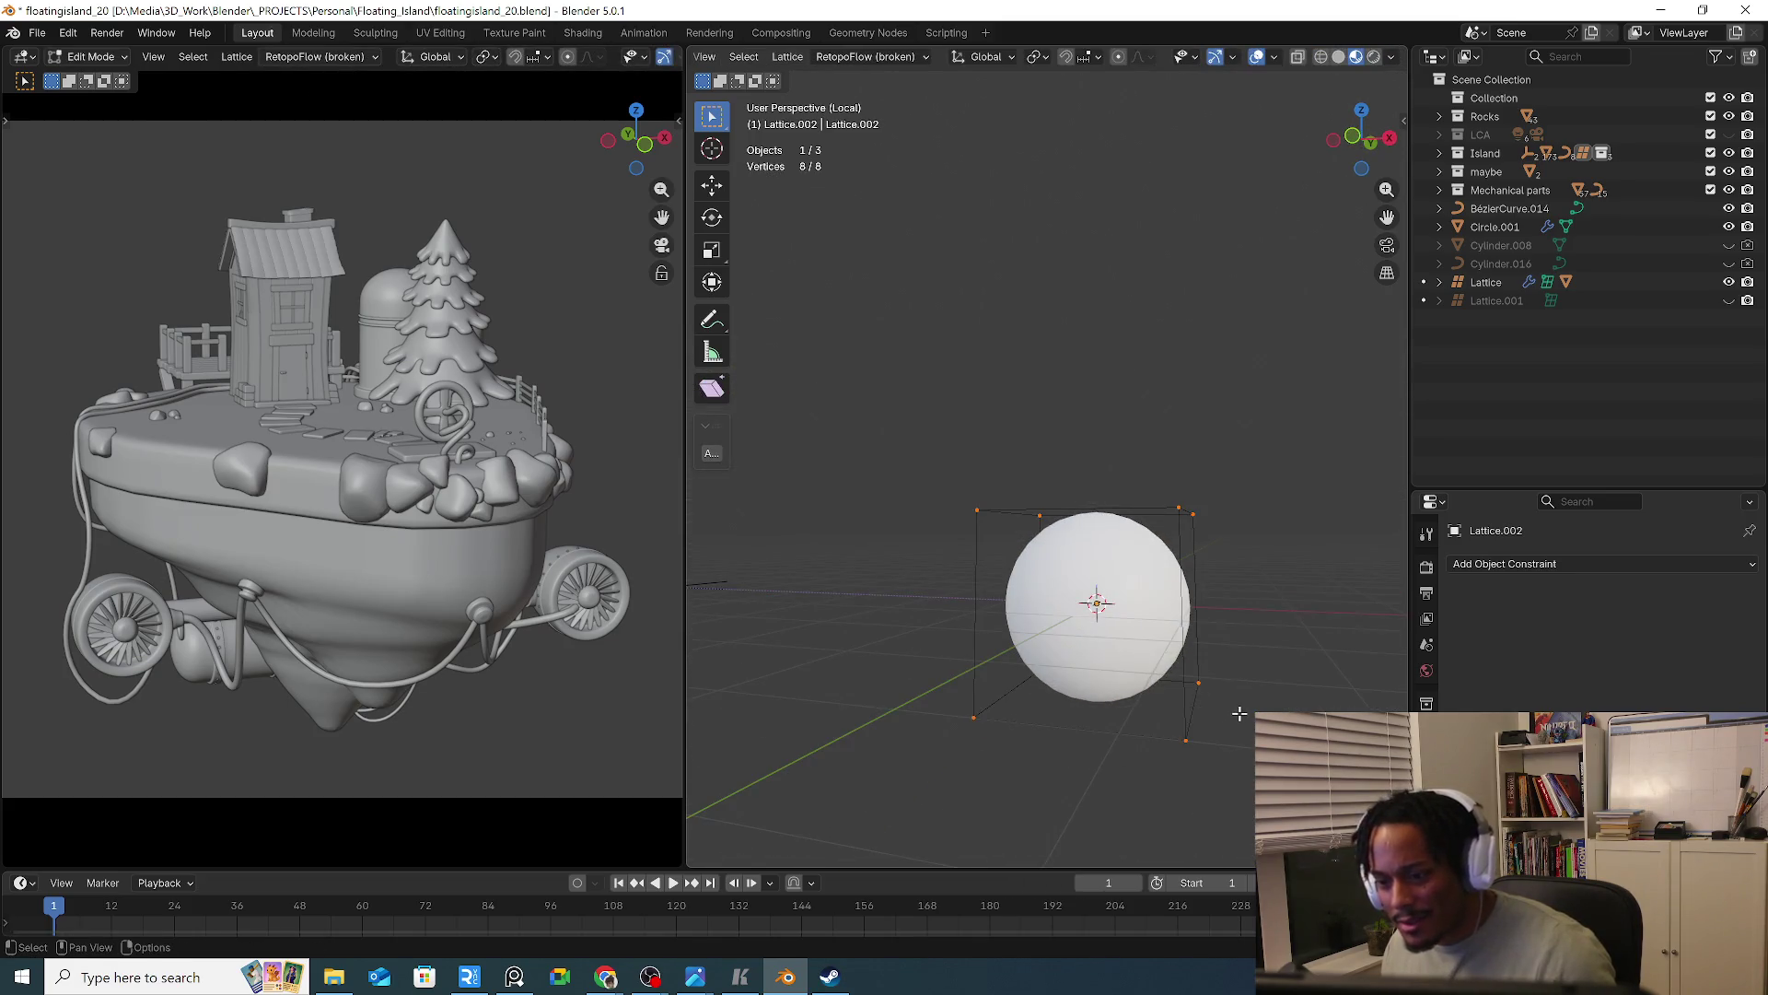
key("s")
key("x")
left_click(1195, 655)
mouse_move(1195, 656)
middle_mouse_down()
mouse_move(1226, 636)
mouse_move(1147, 723)
mouse_move(1290, 639)
mouse_move(1196, 580)
mouse_move(943, 619)
mouse_move(1125, 666)
middle_mouse_up()
key("s")
key("x")
key("x")
left_click(1202, 748)
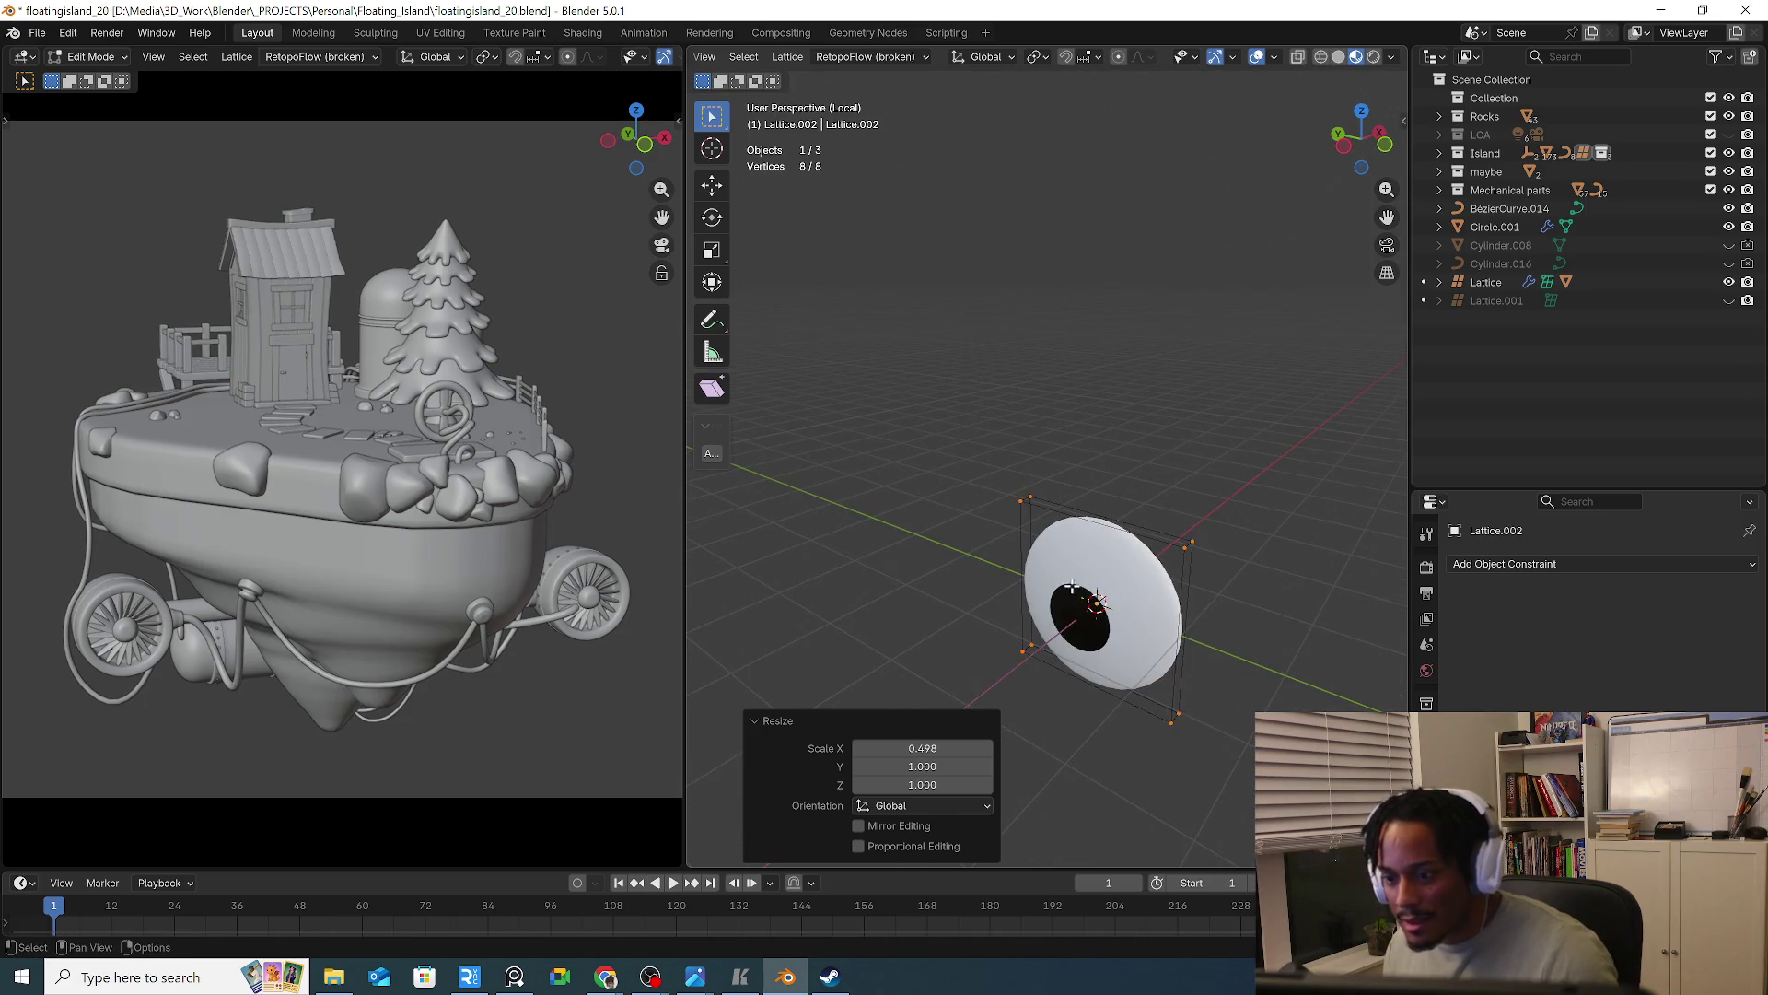
key("Tab")
Move the tracking empty from the world origin to a spot in front of the eye
middle_click_drag(1067, 577, 1171, 551)
left_click_drag(1151, 613, 1004, 742)
middle_click_drag(1004, 742, 1047, 704)
key("g")
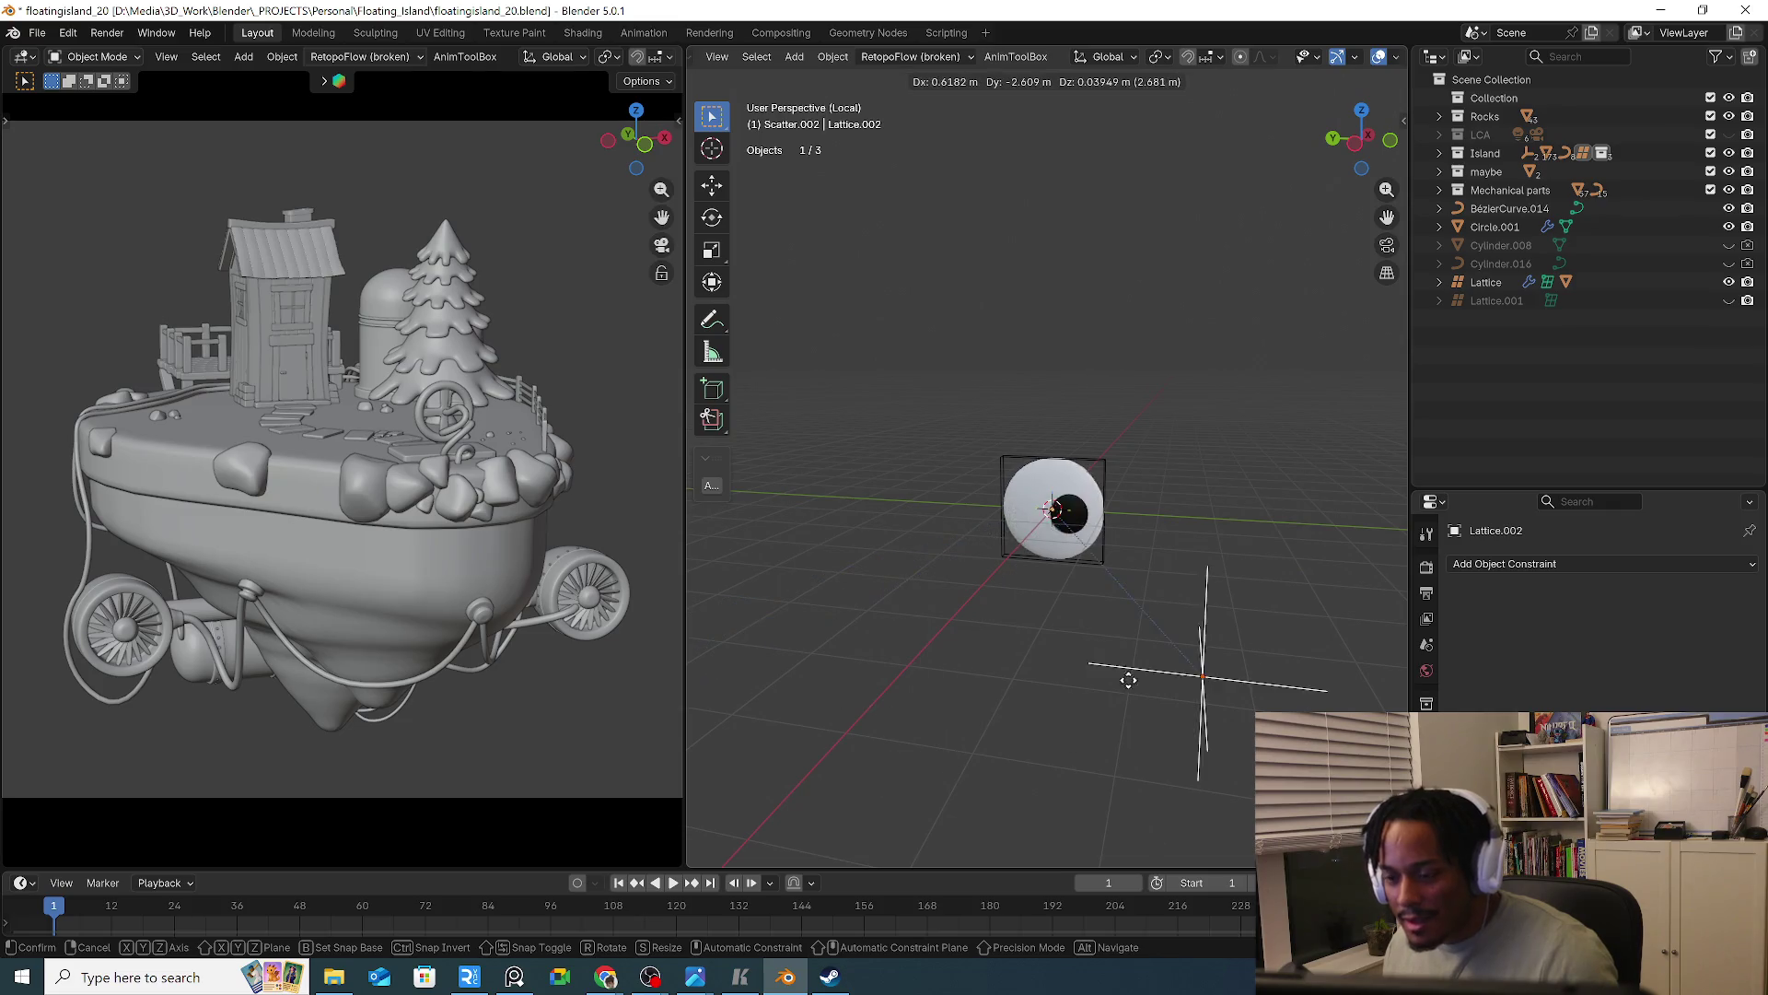
mouse_move(1164, 590)
middle_mouse_down("alt")
mouse_move(1179, 599)
mouse_move(912, 576)
middle_mouse_up("alt")
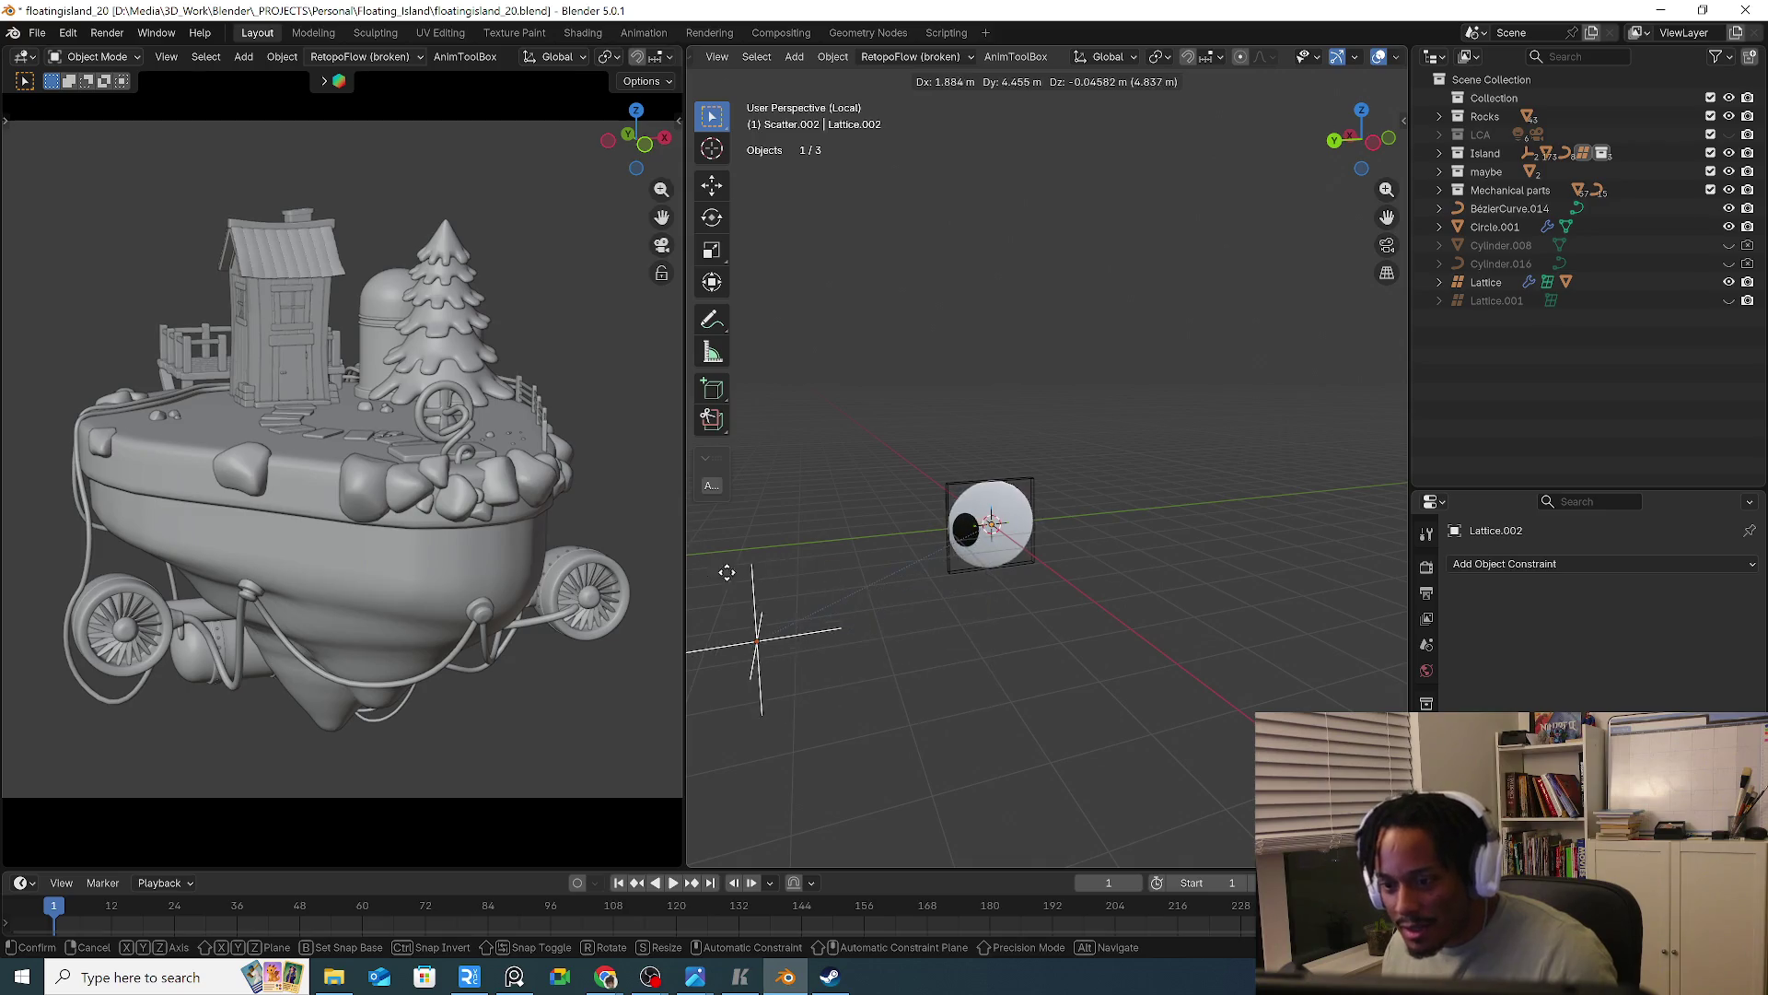
left_click(757, 637)
scroll(1080, 503, "up", 5)
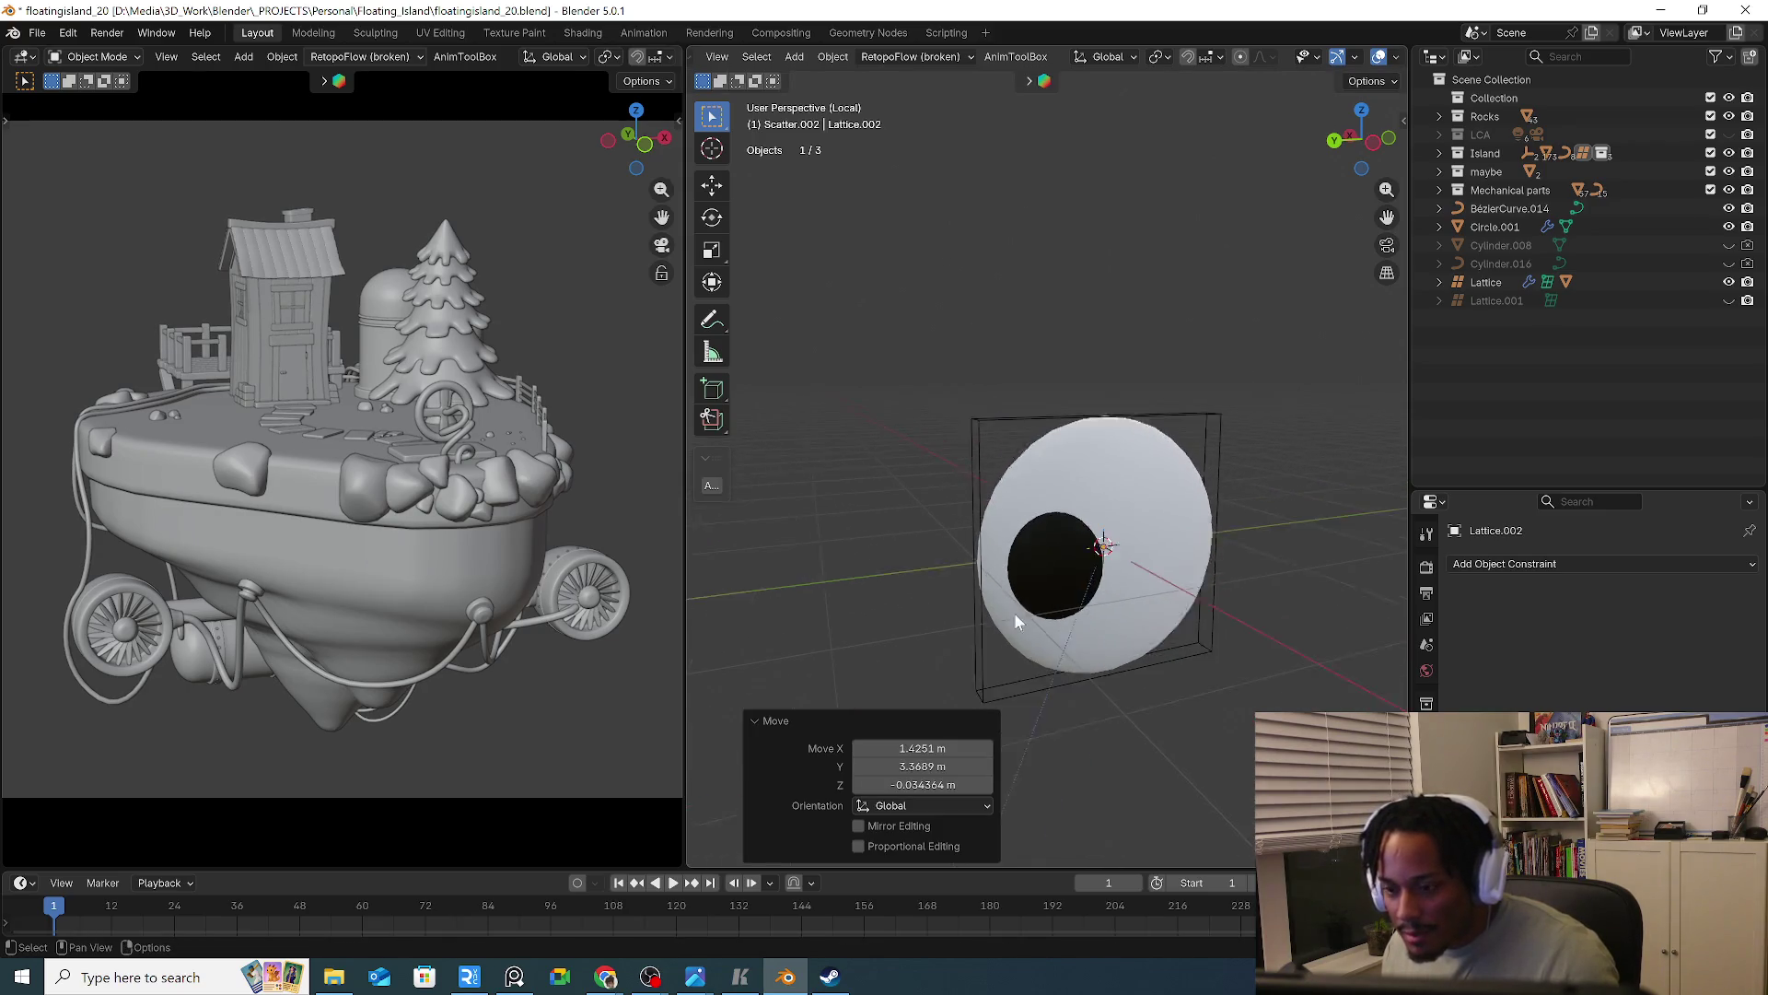
scroll(1017, 621, "down", 5)
key("g")
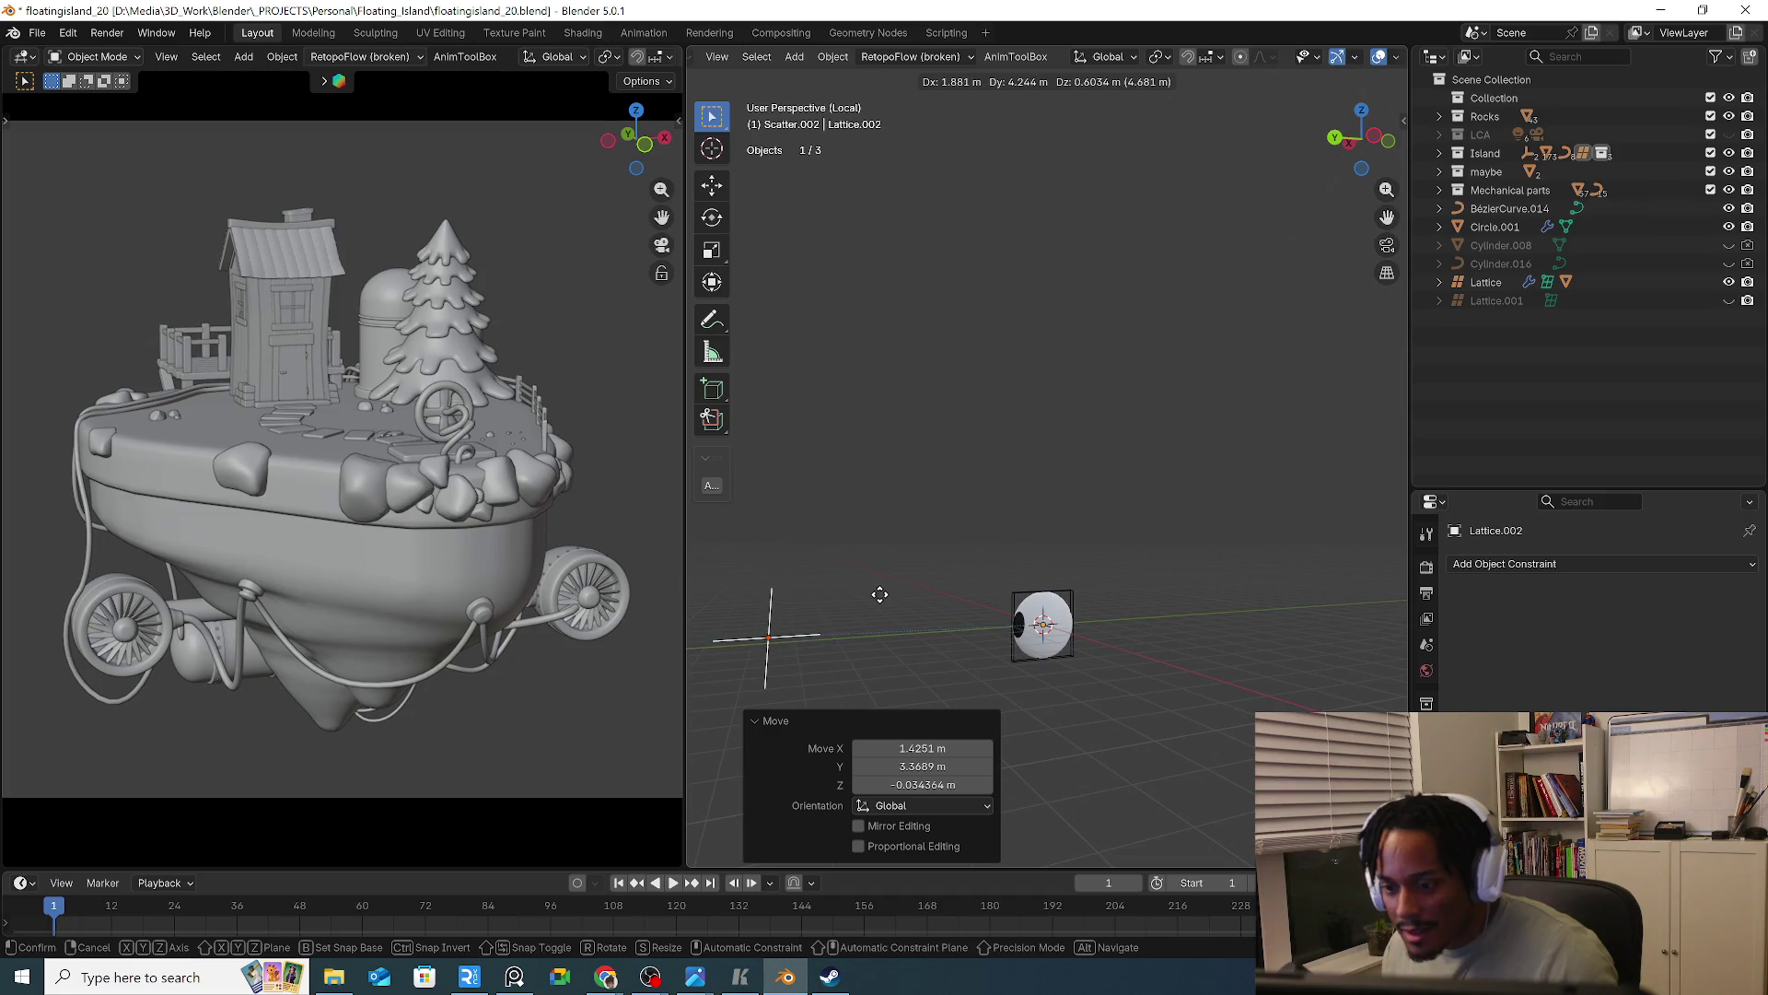
key("Escape")
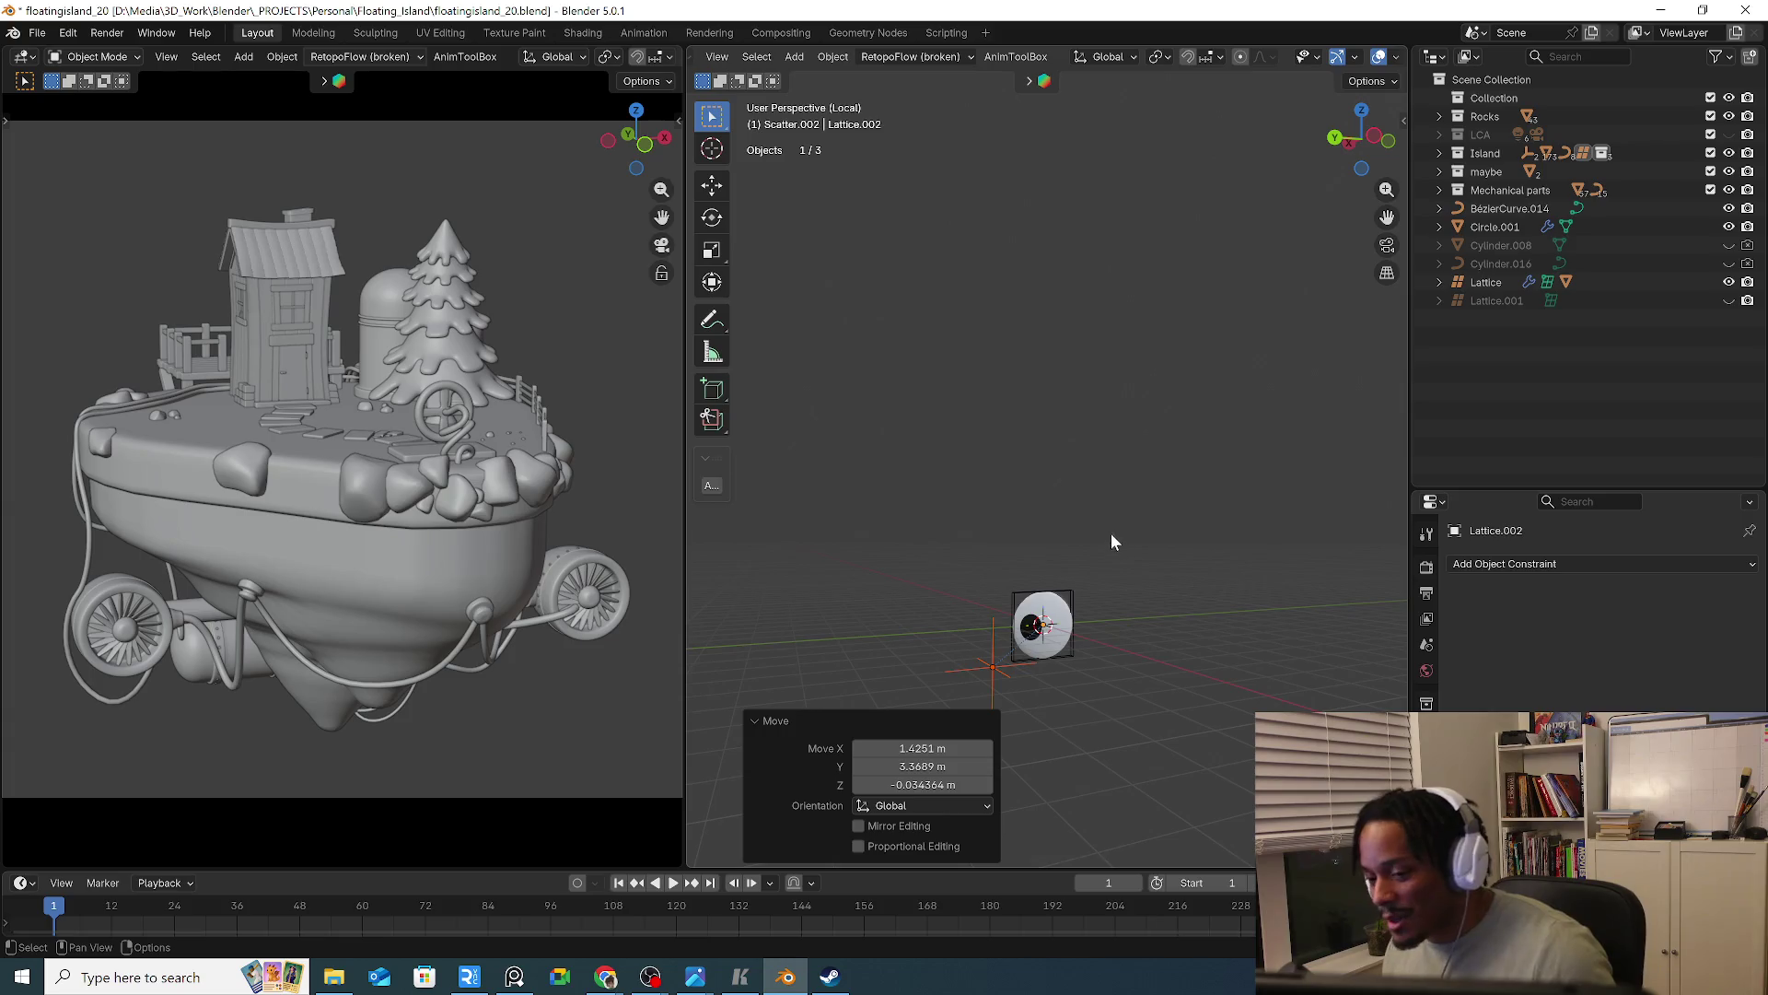
Inspect the eye sphere's mesh in Edit Mode and check its particle and transform settings
left_click(1063, 611)
scroll(1063, 612, "up", 5)
key("Tab")
mouse_move(1057, 673)
middle_mouse_down()
mouse_move(1109, 769)
mouse_move(1239, 734)
mouse_move(784, 717)
mouse_move(1002, 718)
mouse_move(960, 650)
middle_mouse_up()
key("Tab")
scroll(1050, 681, "down", 3)
mouse_move(1039, 692)
middle_mouse_down()
mouse_move(986, 687)
mouse_move(1016, 656)
mouse_move(1131, 621)
mouse_move(1298, 635)
middle_mouse_up()
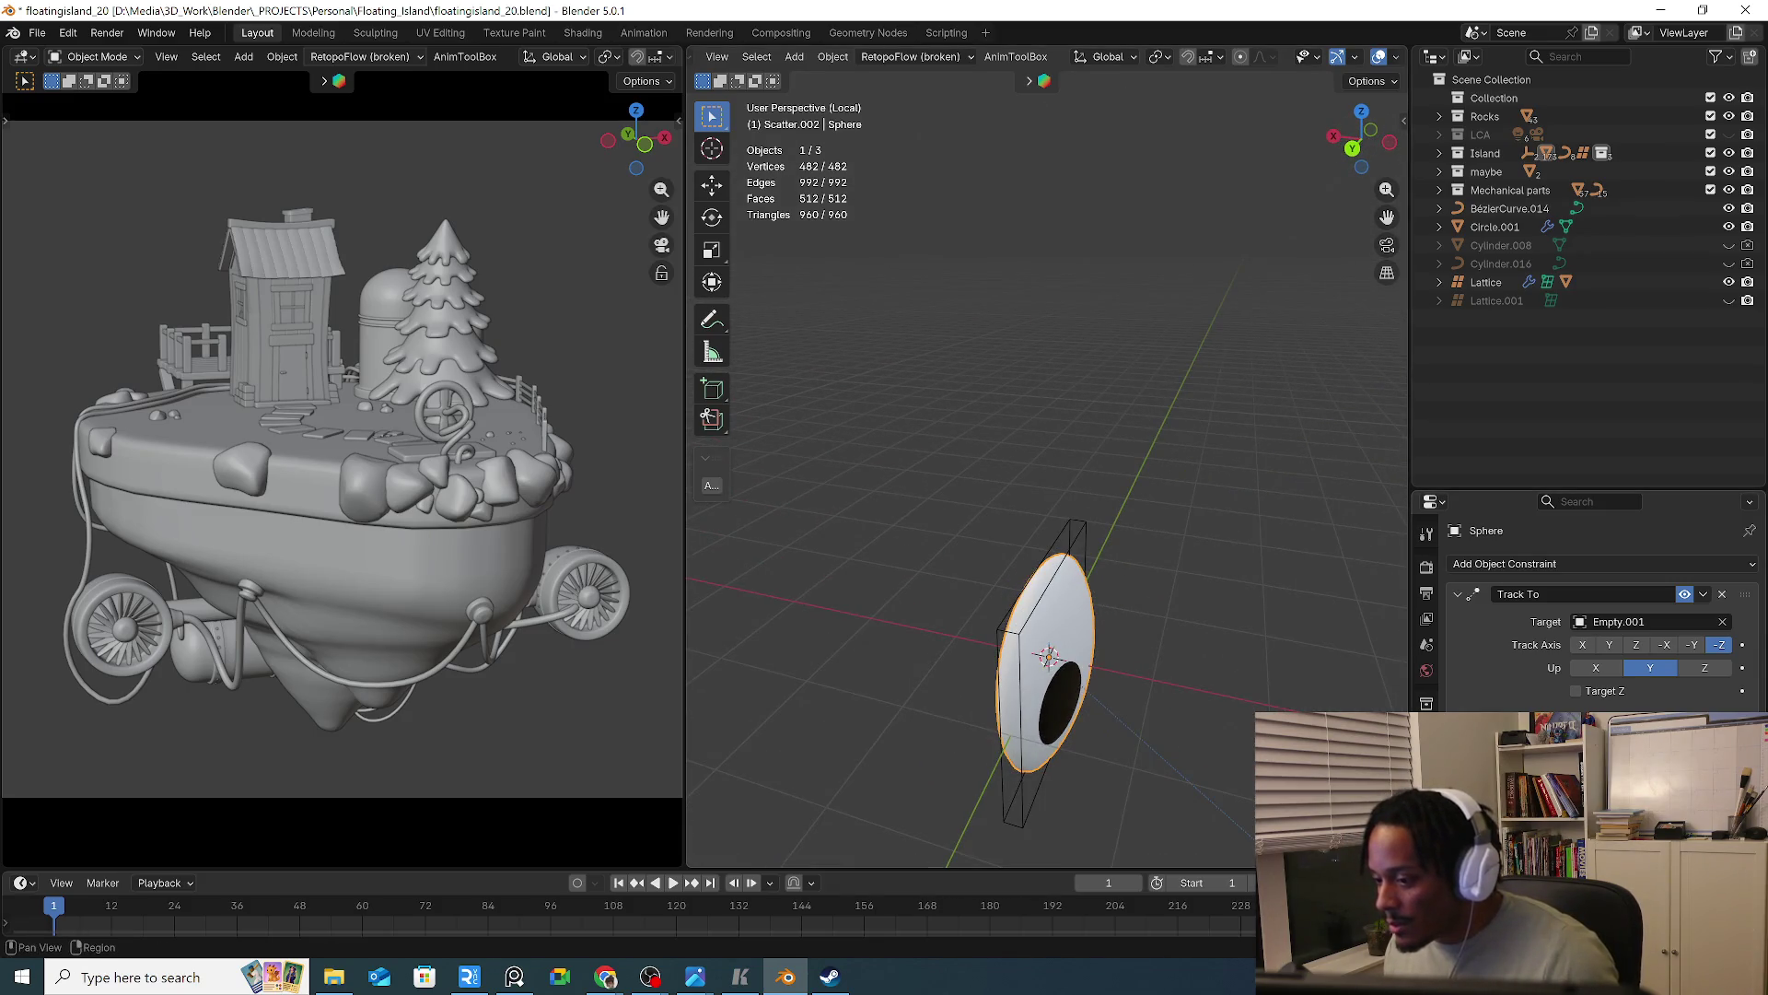
left_click(1427, 805)
left_click(1427, 780)
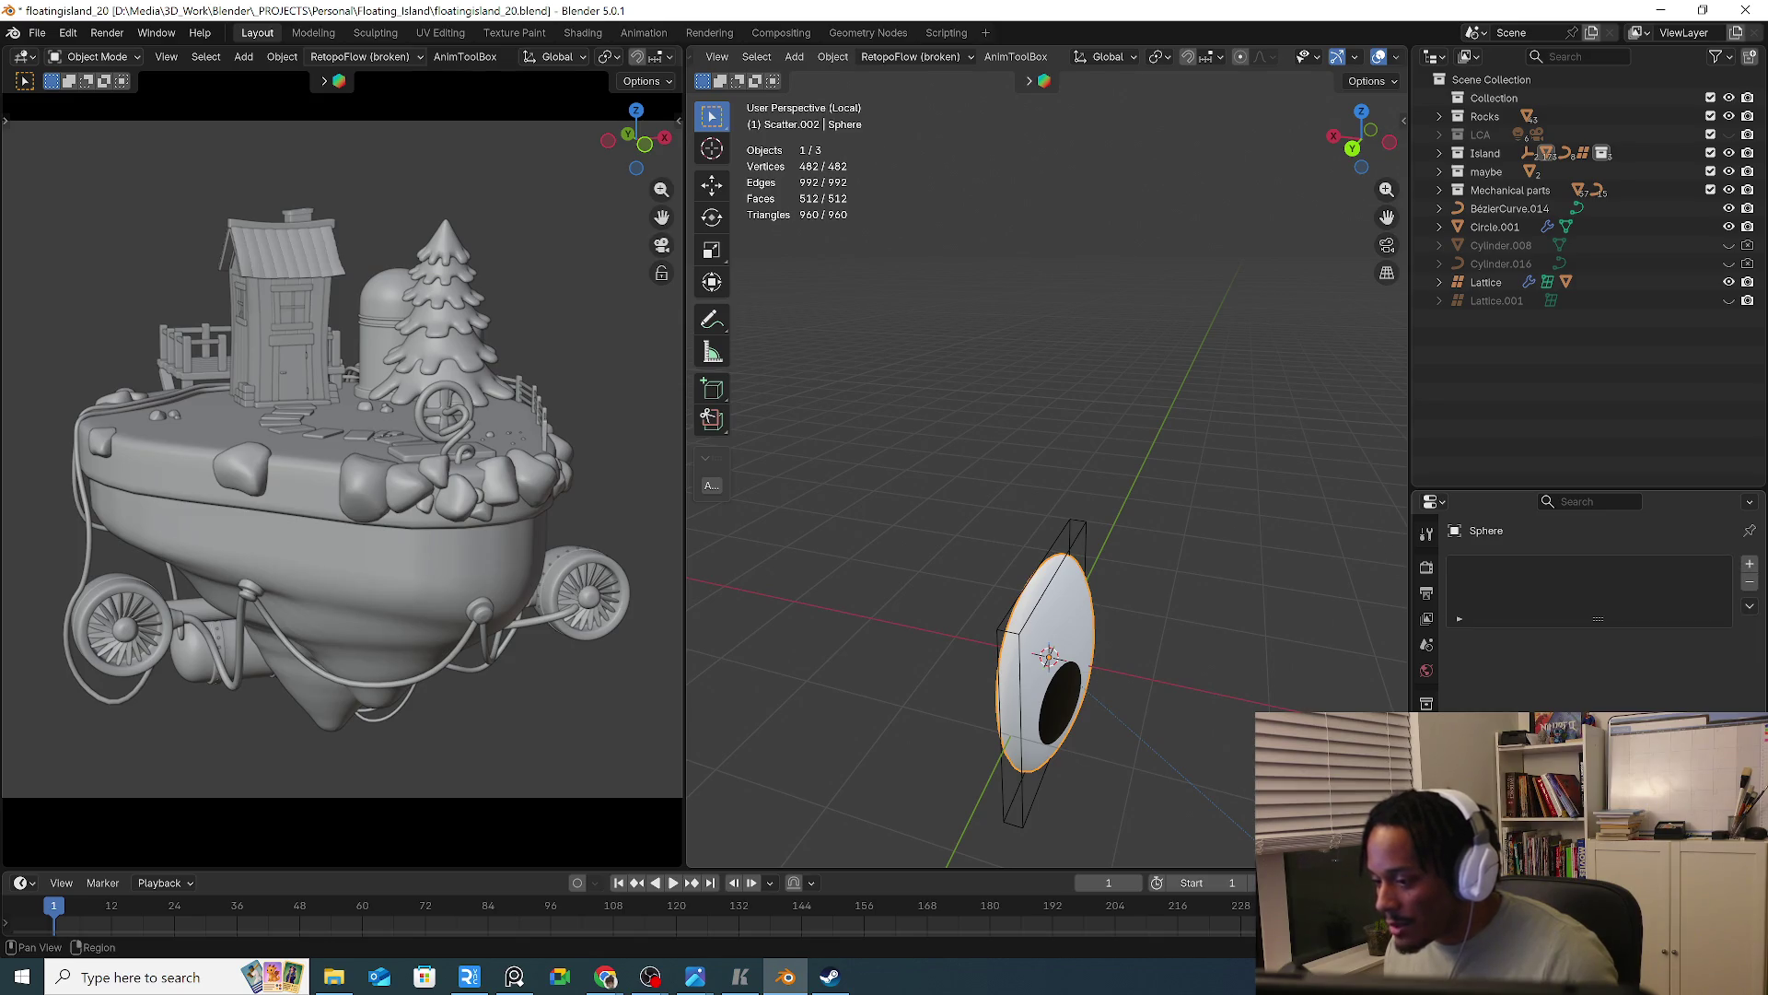
left_click(1427, 728)
mouse_move(1059, 718)
middle_mouse_down()
mouse_move(1156, 710)
mouse_move(1105, 681)
mouse_move(1013, 673)
middle_mouse_up()
key("Tab")
mouse_move(1013, 672)
middle_mouse_down()
mouse_move(939, 667)
mouse_move(1100, 673)
middle_mouse_up()
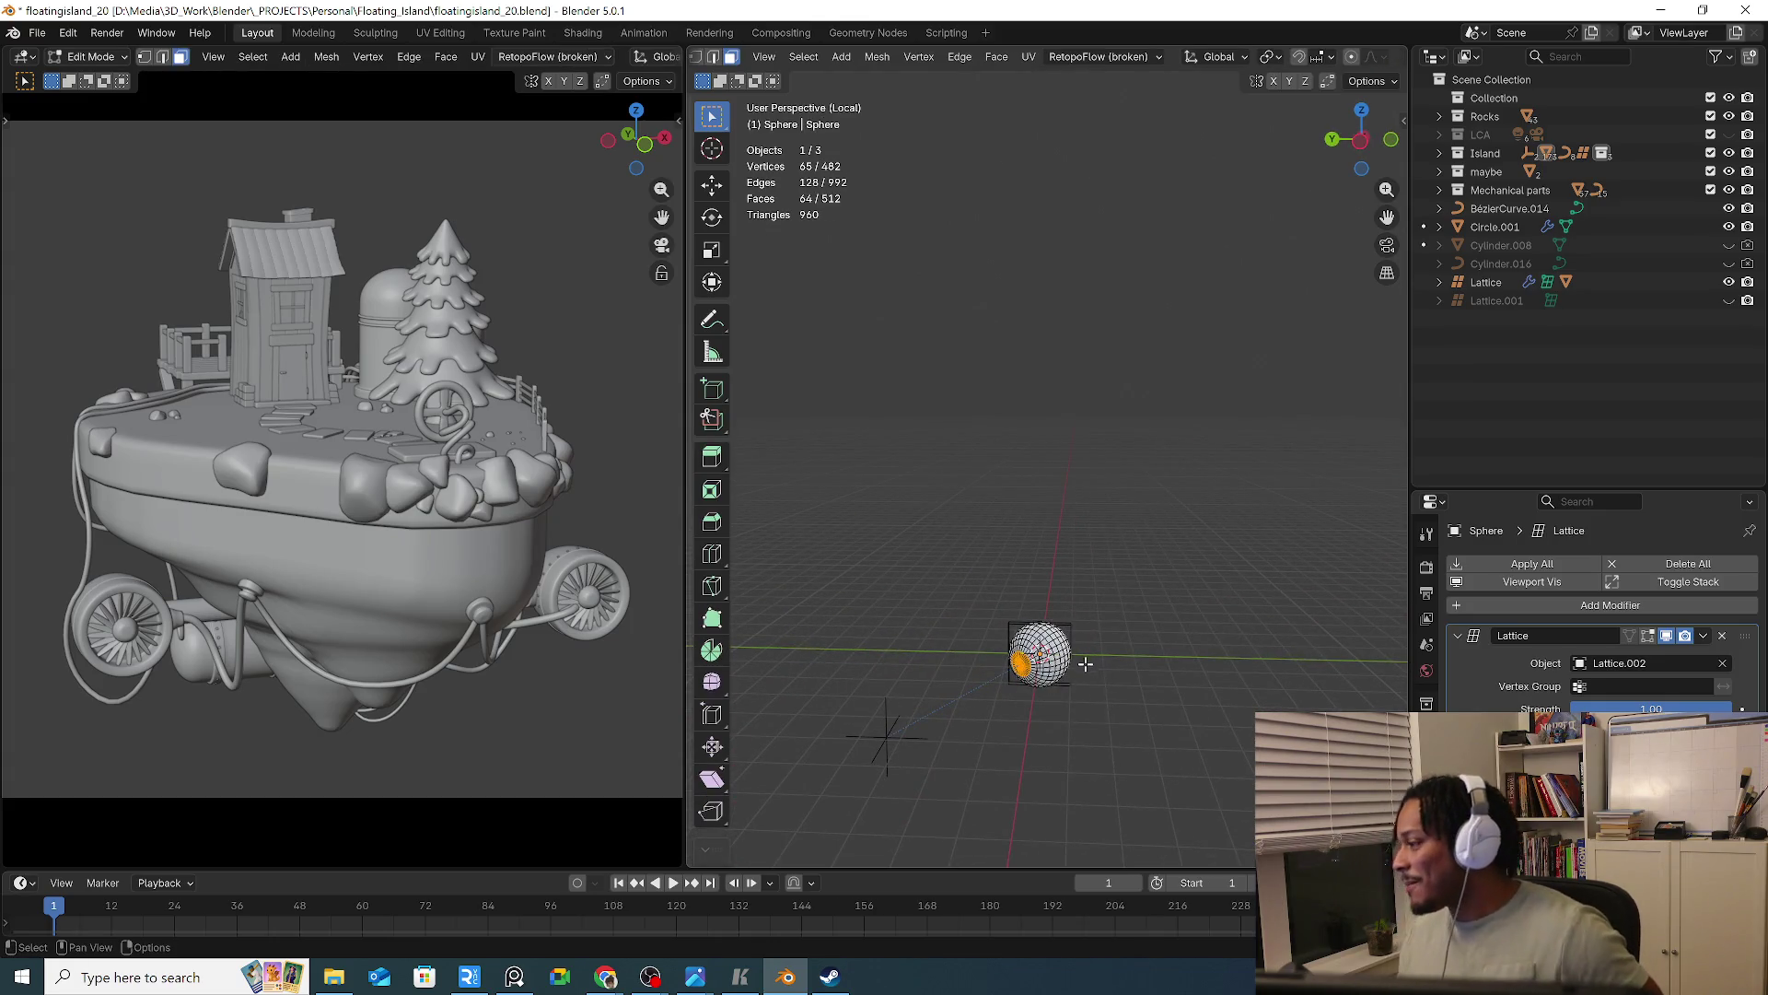
key("Tab")
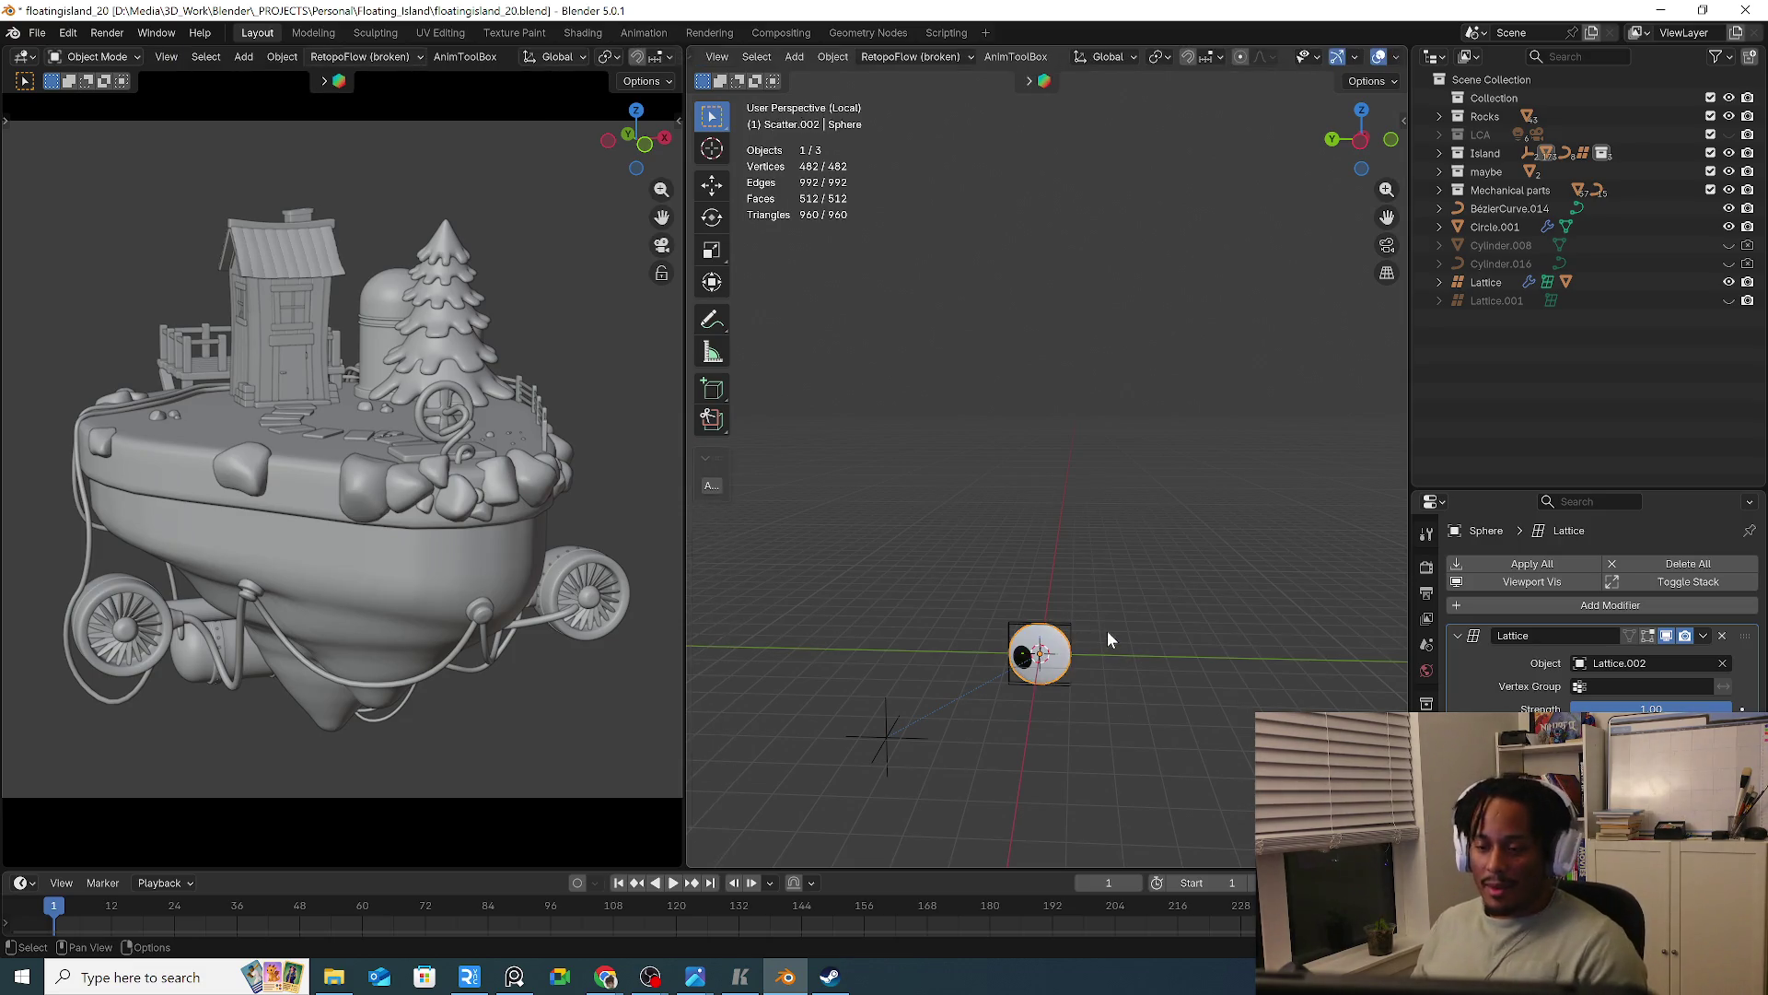
Delete the three eye-test objects and frame the ball-shaped turbine piece in the island scene
key("Delete")
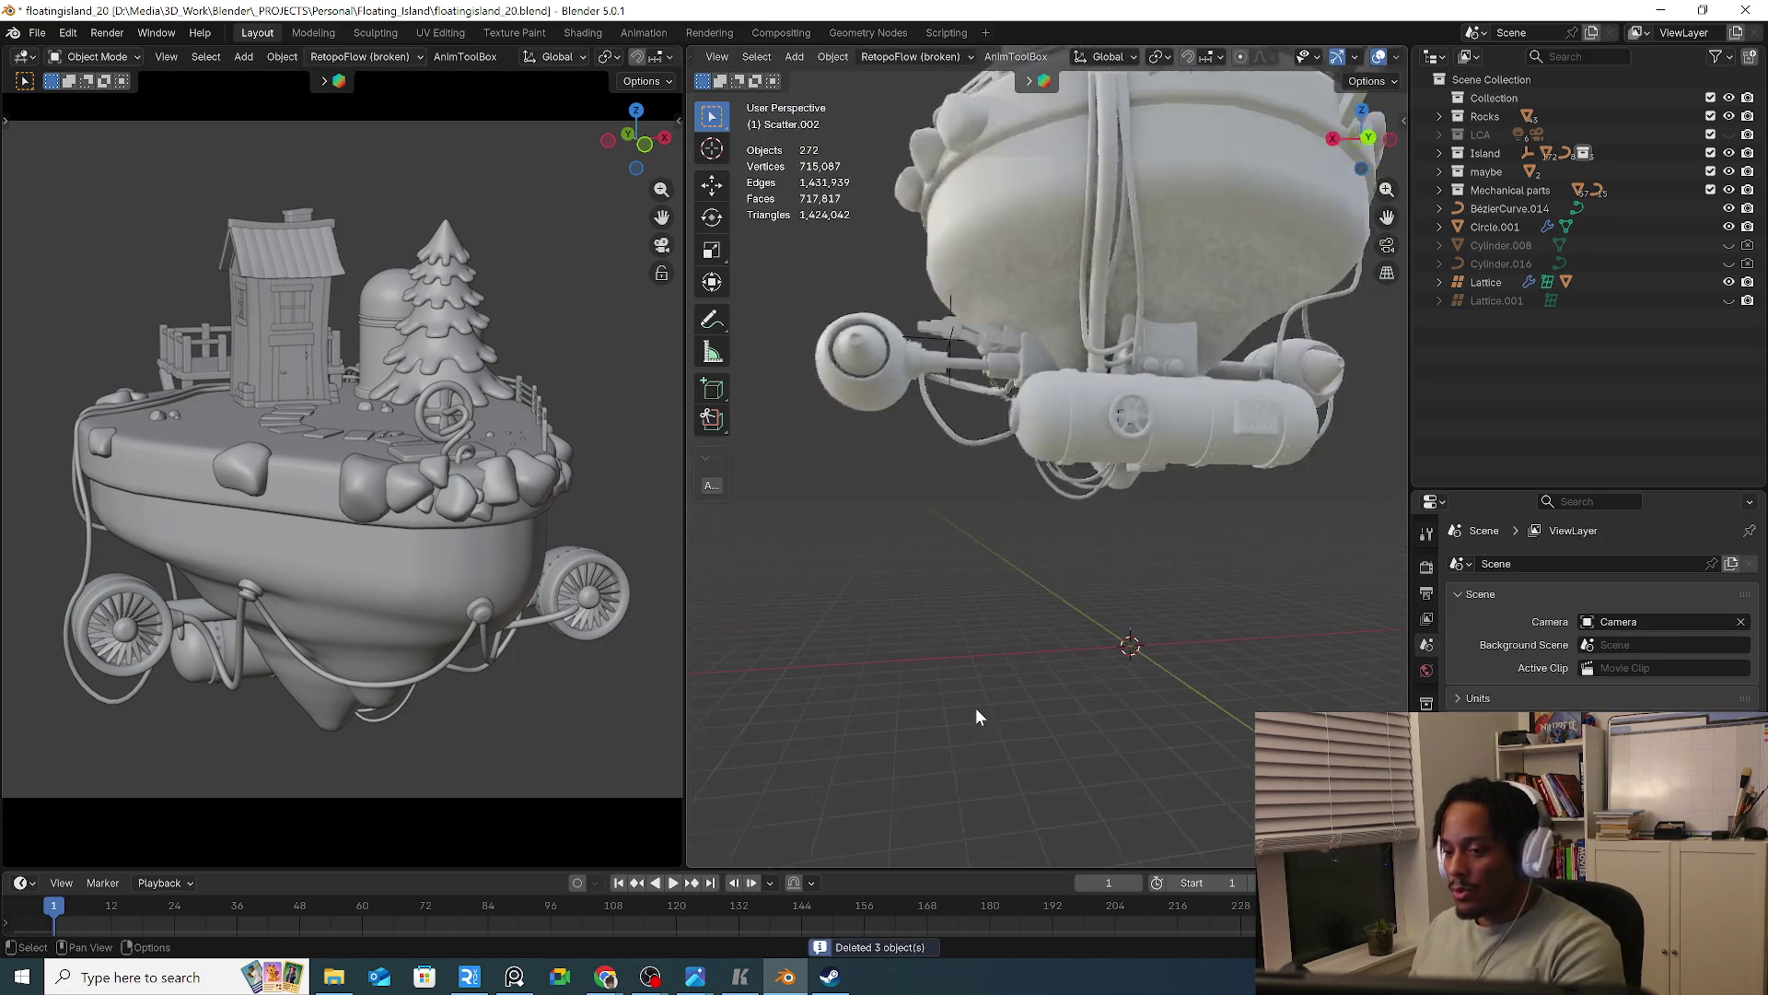
mouse_move(976, 701)
middle_mouse_down()
mouse_move(1041, 558)
mouse_move(1074, 643)
mouse_move(1324, 37)
mouse_move(1335, 47)
mouse_move(1054, 304)
mouse_move(891, 355)
middle_mouse_up()
scroll(1332, 57, "down", 5)
left_click(893, 357)
key("KP_Decimal")
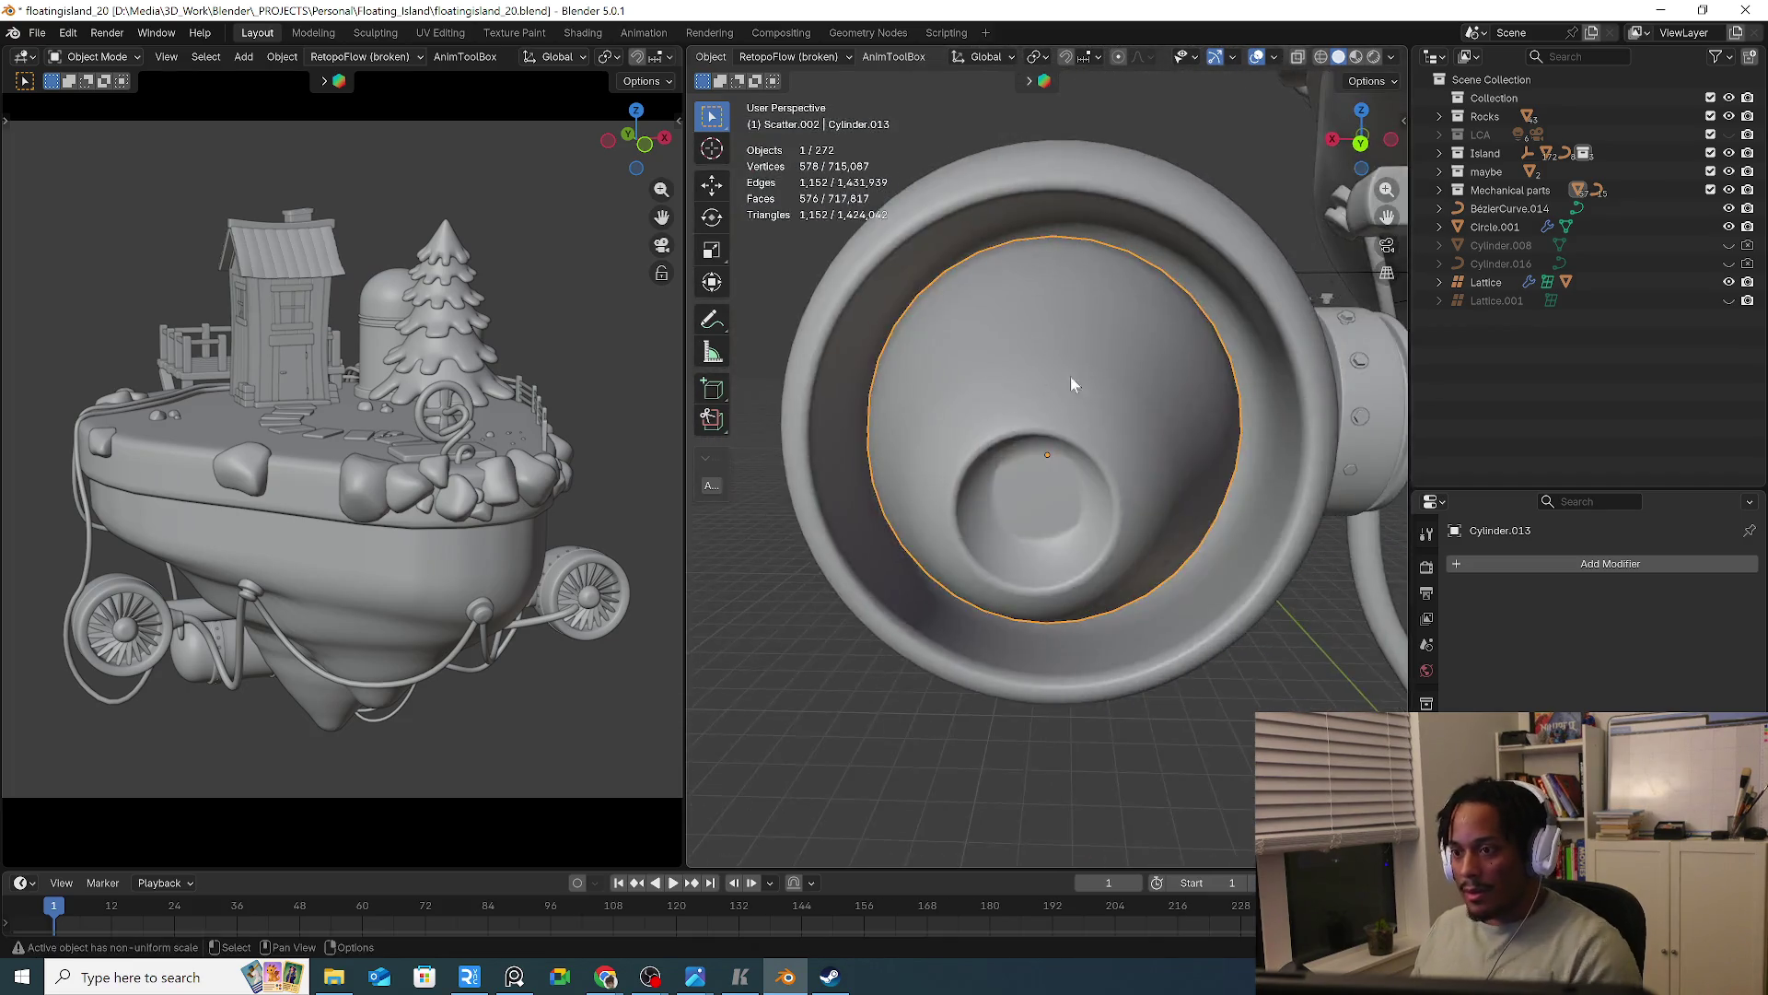
Select linkage arm Cylinder.043 and view it in Back Orthographic
mouse_move(1229, 368)
middle_mouse_down()
mouse_move(1019, 406)
mouse_move(1059, 418)
middle_mouse_up()
scroll(1059, 418, "down", 8)
left_click(943, 346)
middle_click_drag(946, 352, 976, 365)
key("KP_5")
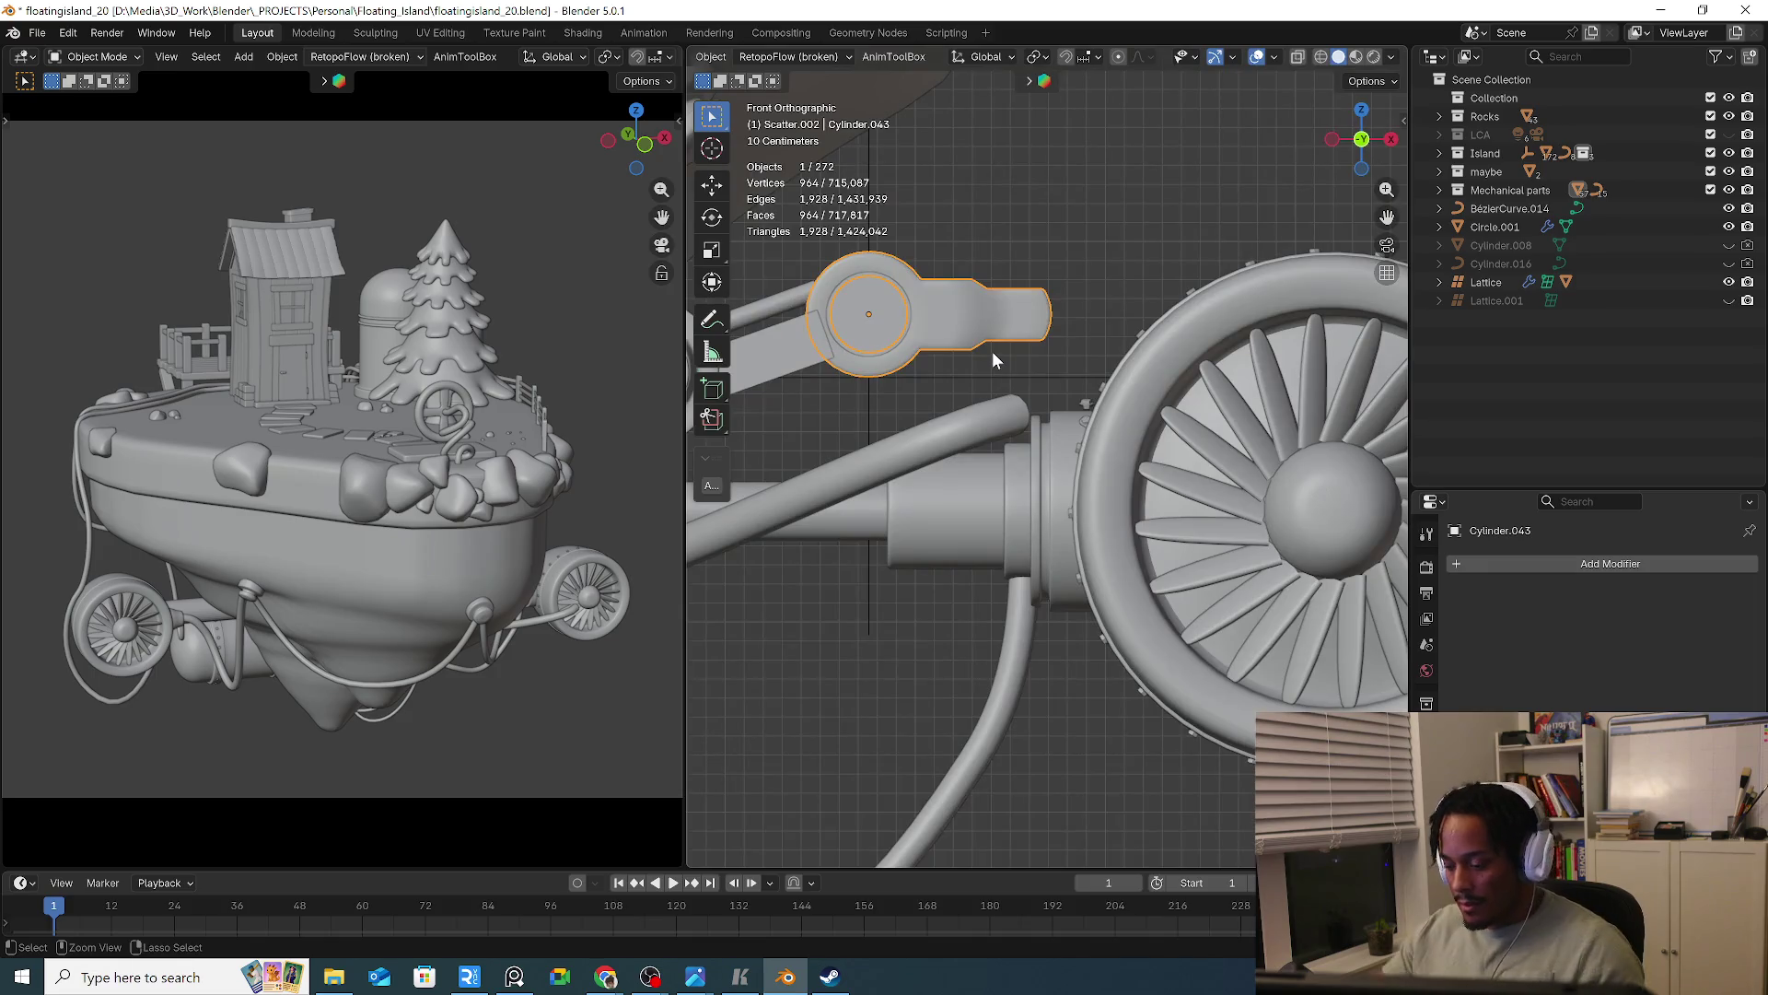
key("ctrl+KP_1")
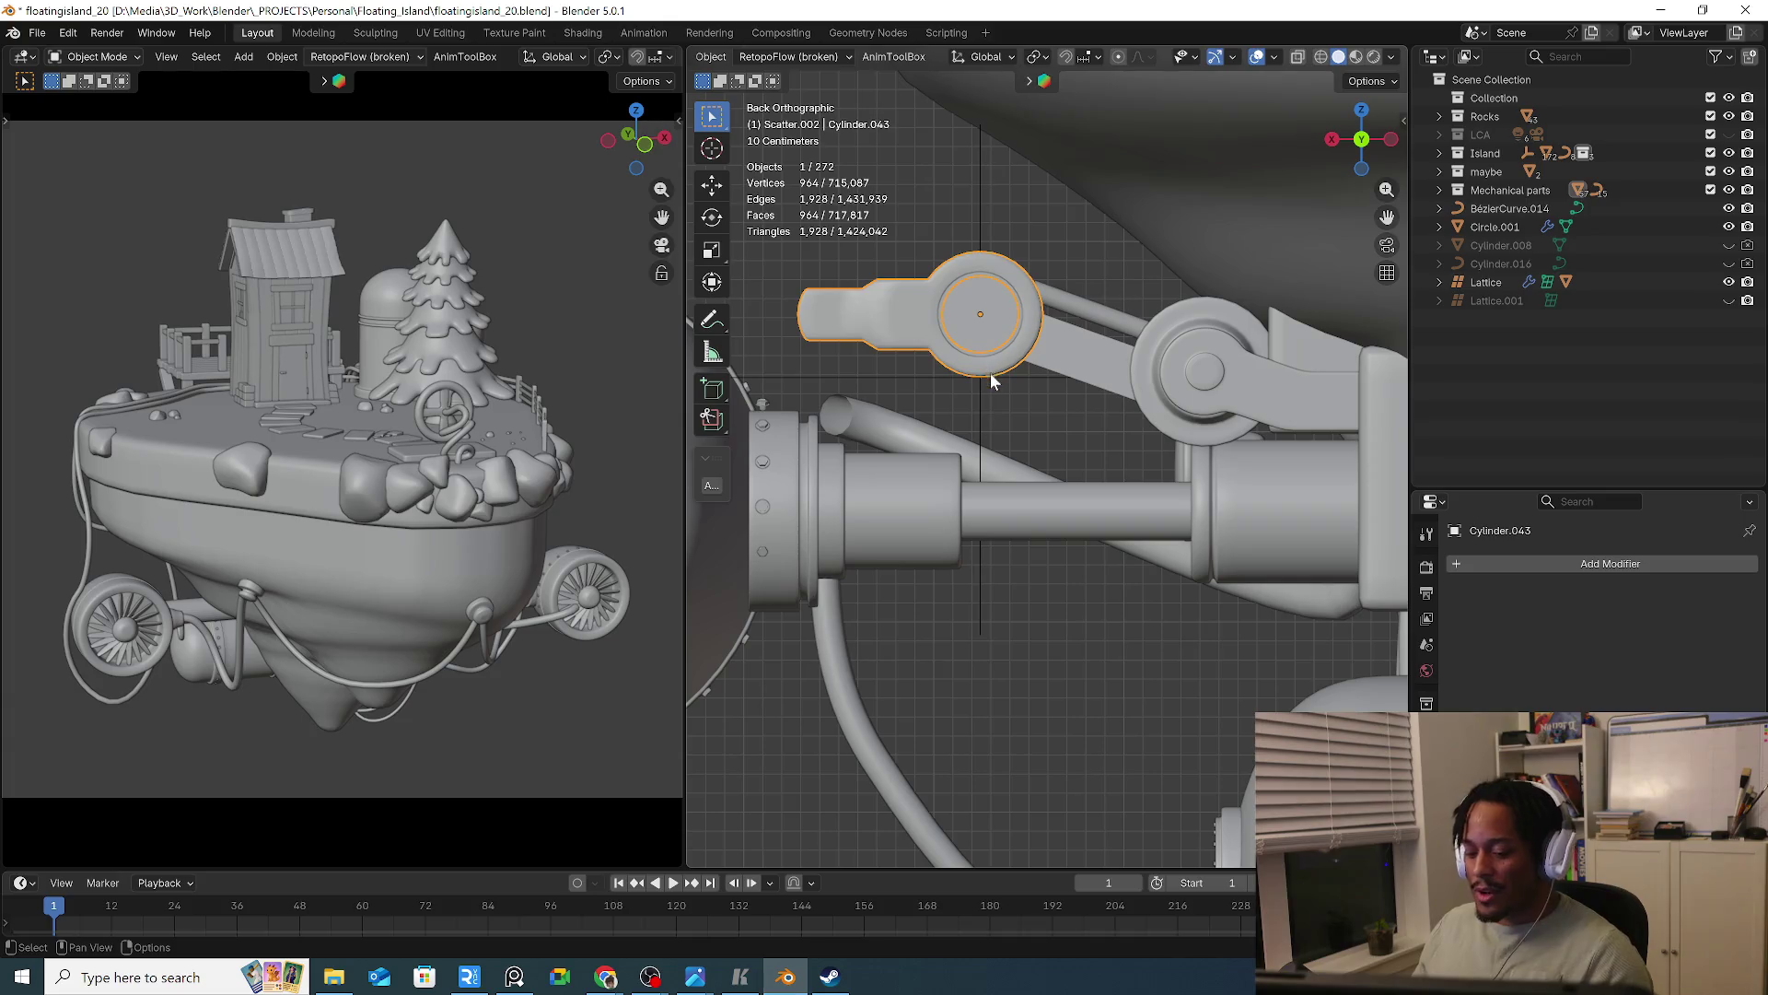
key("r")
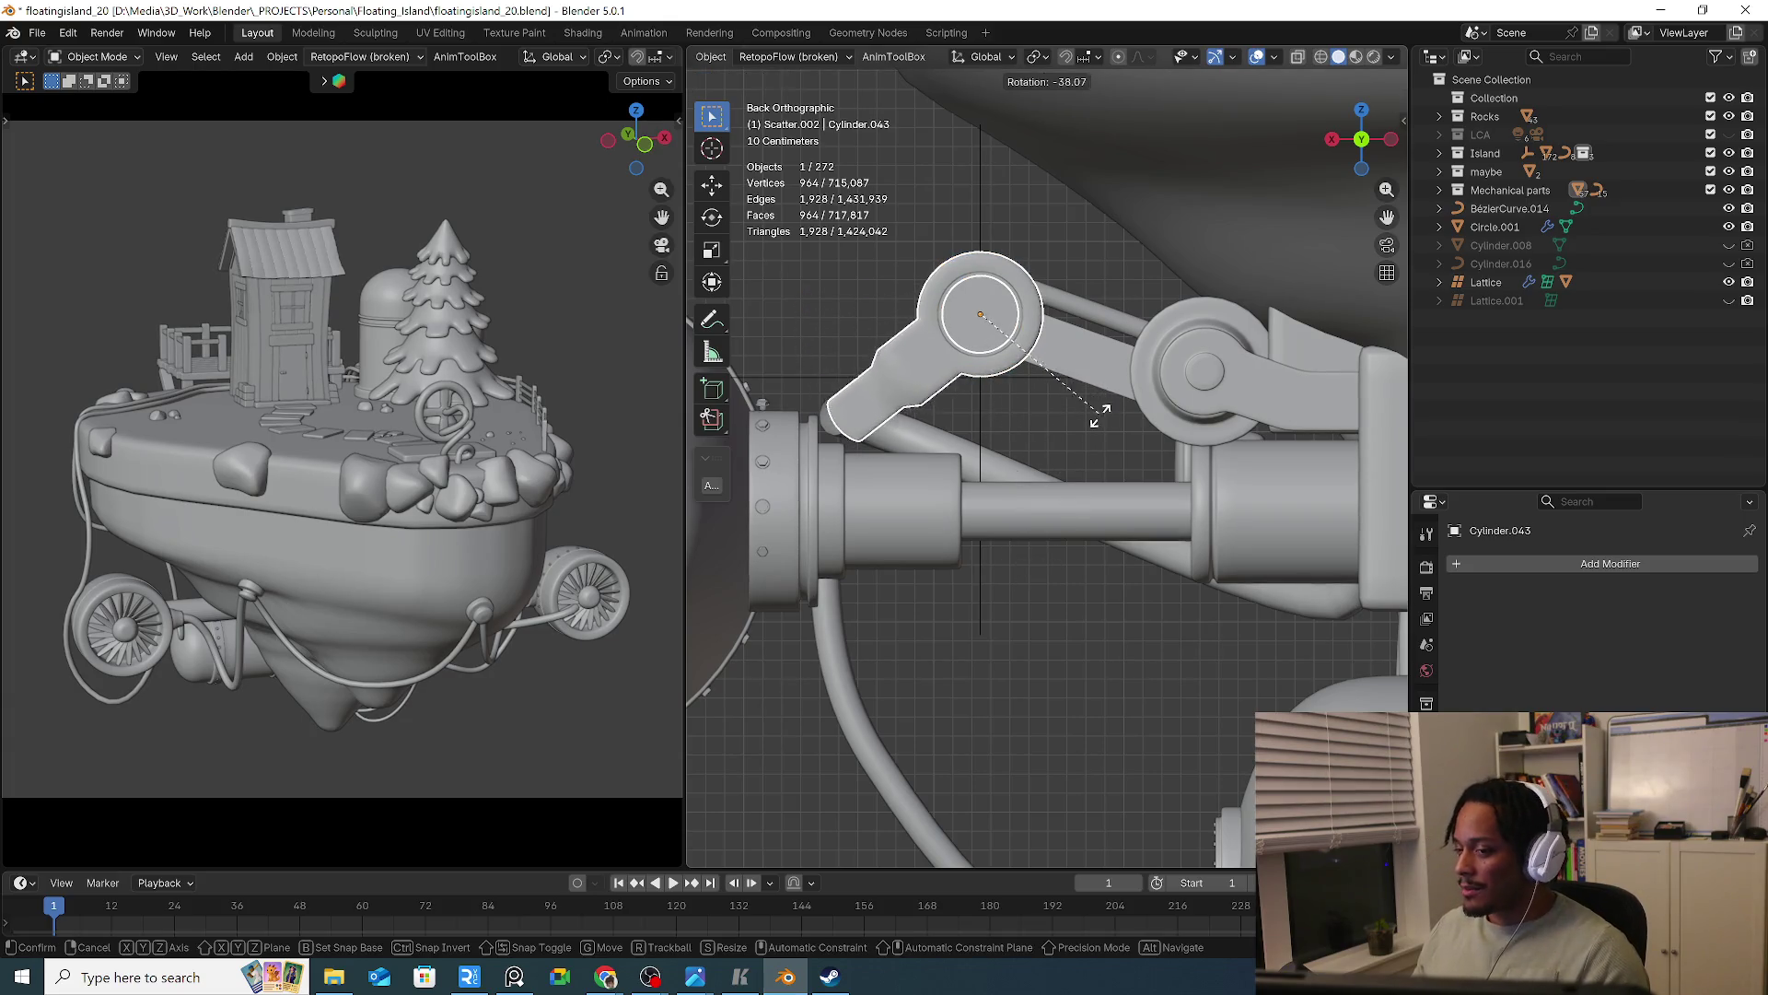
left_click(1102, 451)
key("s")
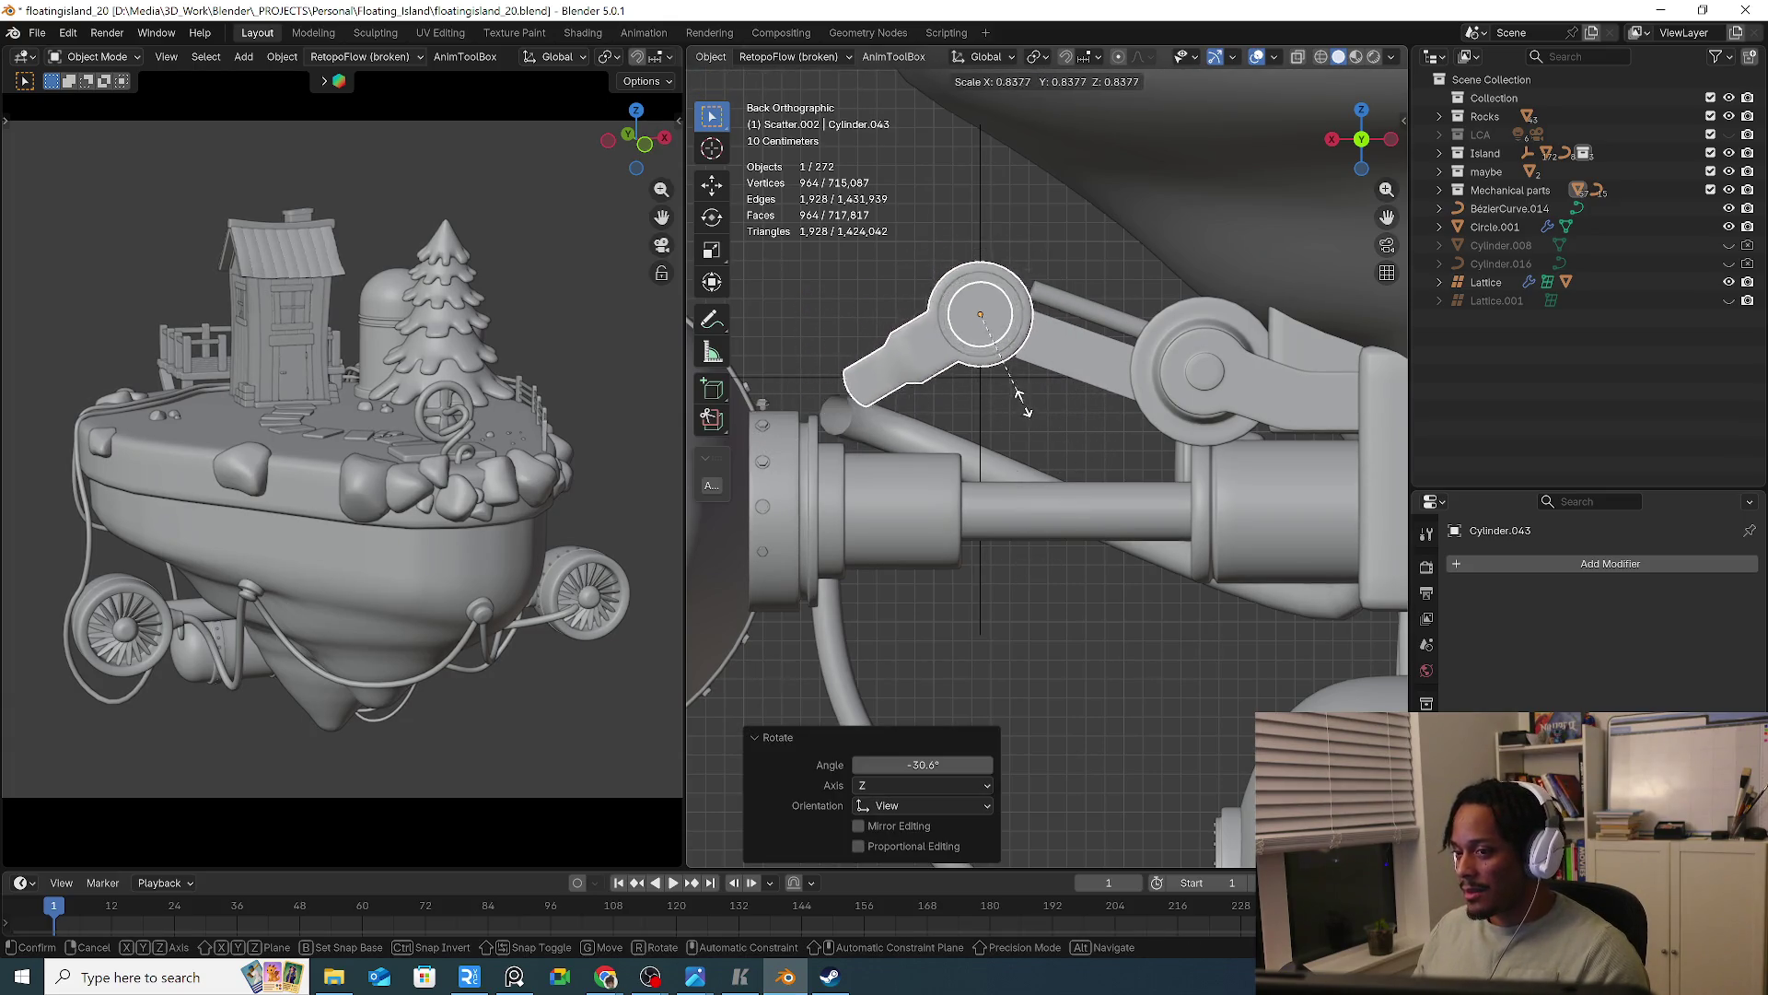
right_click(1075, 411)
mouse_move(1074, 410)
middle_mouse_down()
mouse_move(1009, 445)
mouse_move(926, 423)
mouse_move(1058, 429)
mouse_move(1027, 449)
middle_mouse_up()
key("alt+Tab")
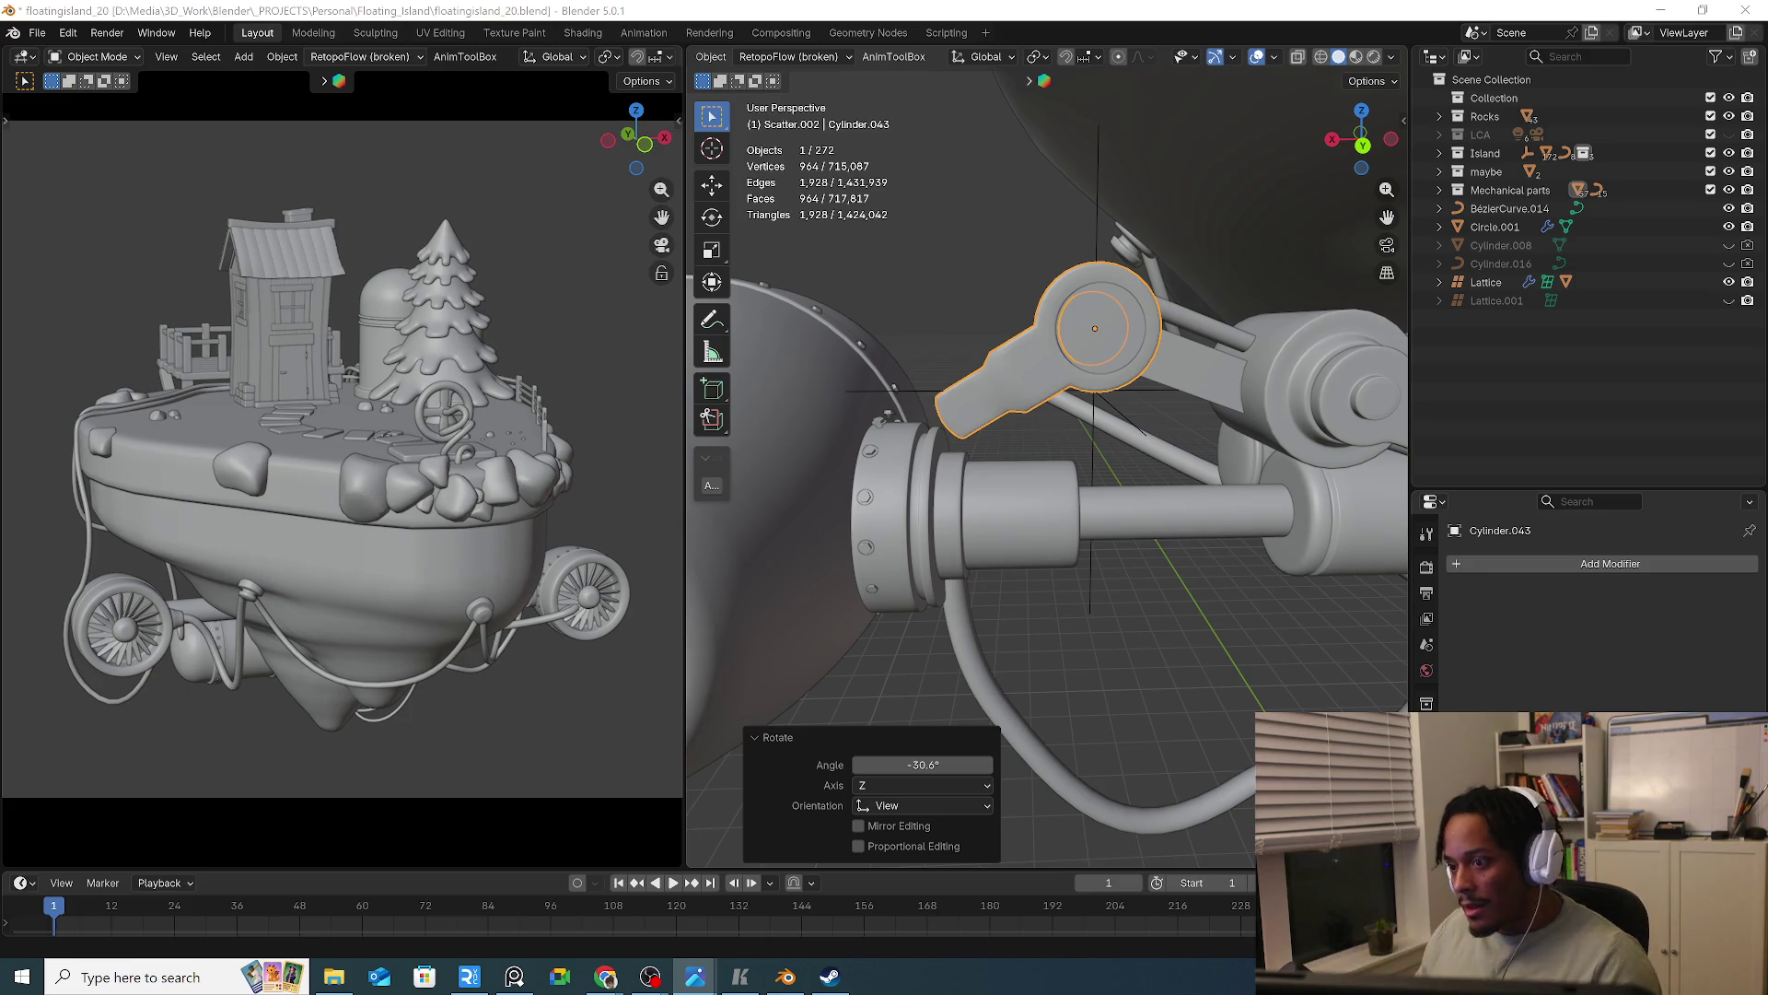
mouse_move(1151, 479)
middle_mouse_down()
mouse_move(1210, 447)
mouse_move(1214, 368)
mouse_move(1171, 302)
mouse_move(1177, 350)
mouse_move(1100, 319)
middle_mouse_up()
left_click(1177, 349)
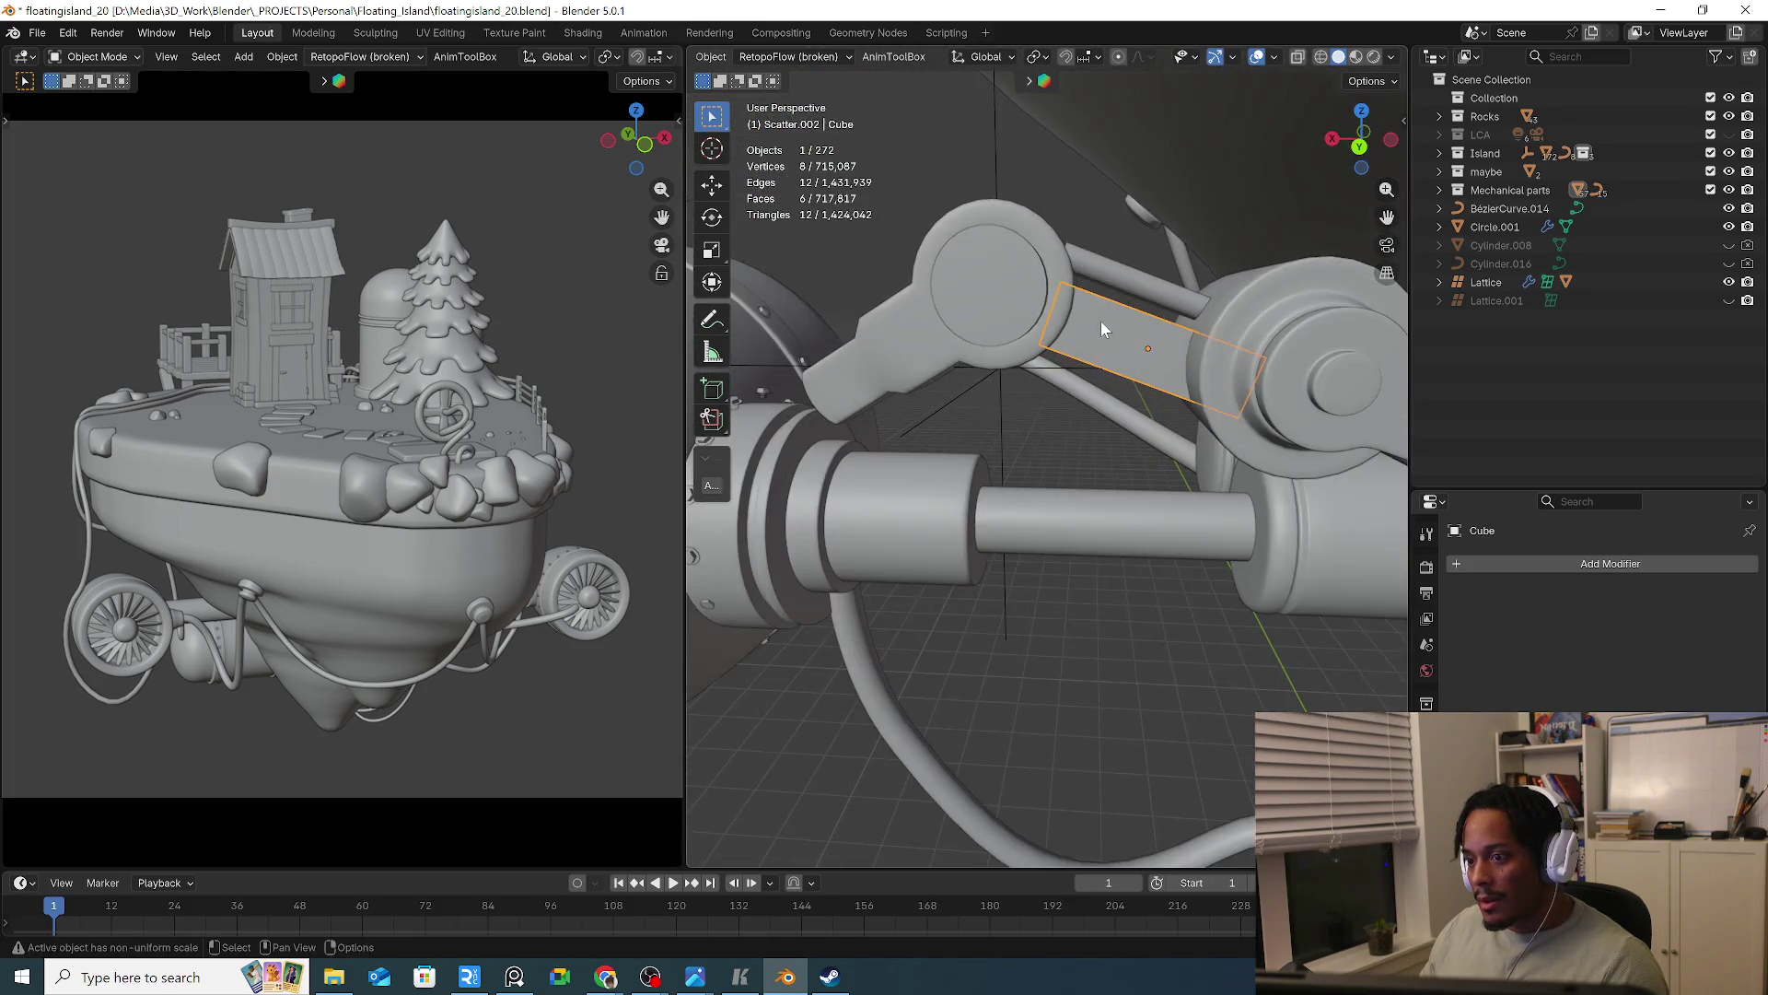
key("alt+Tab")
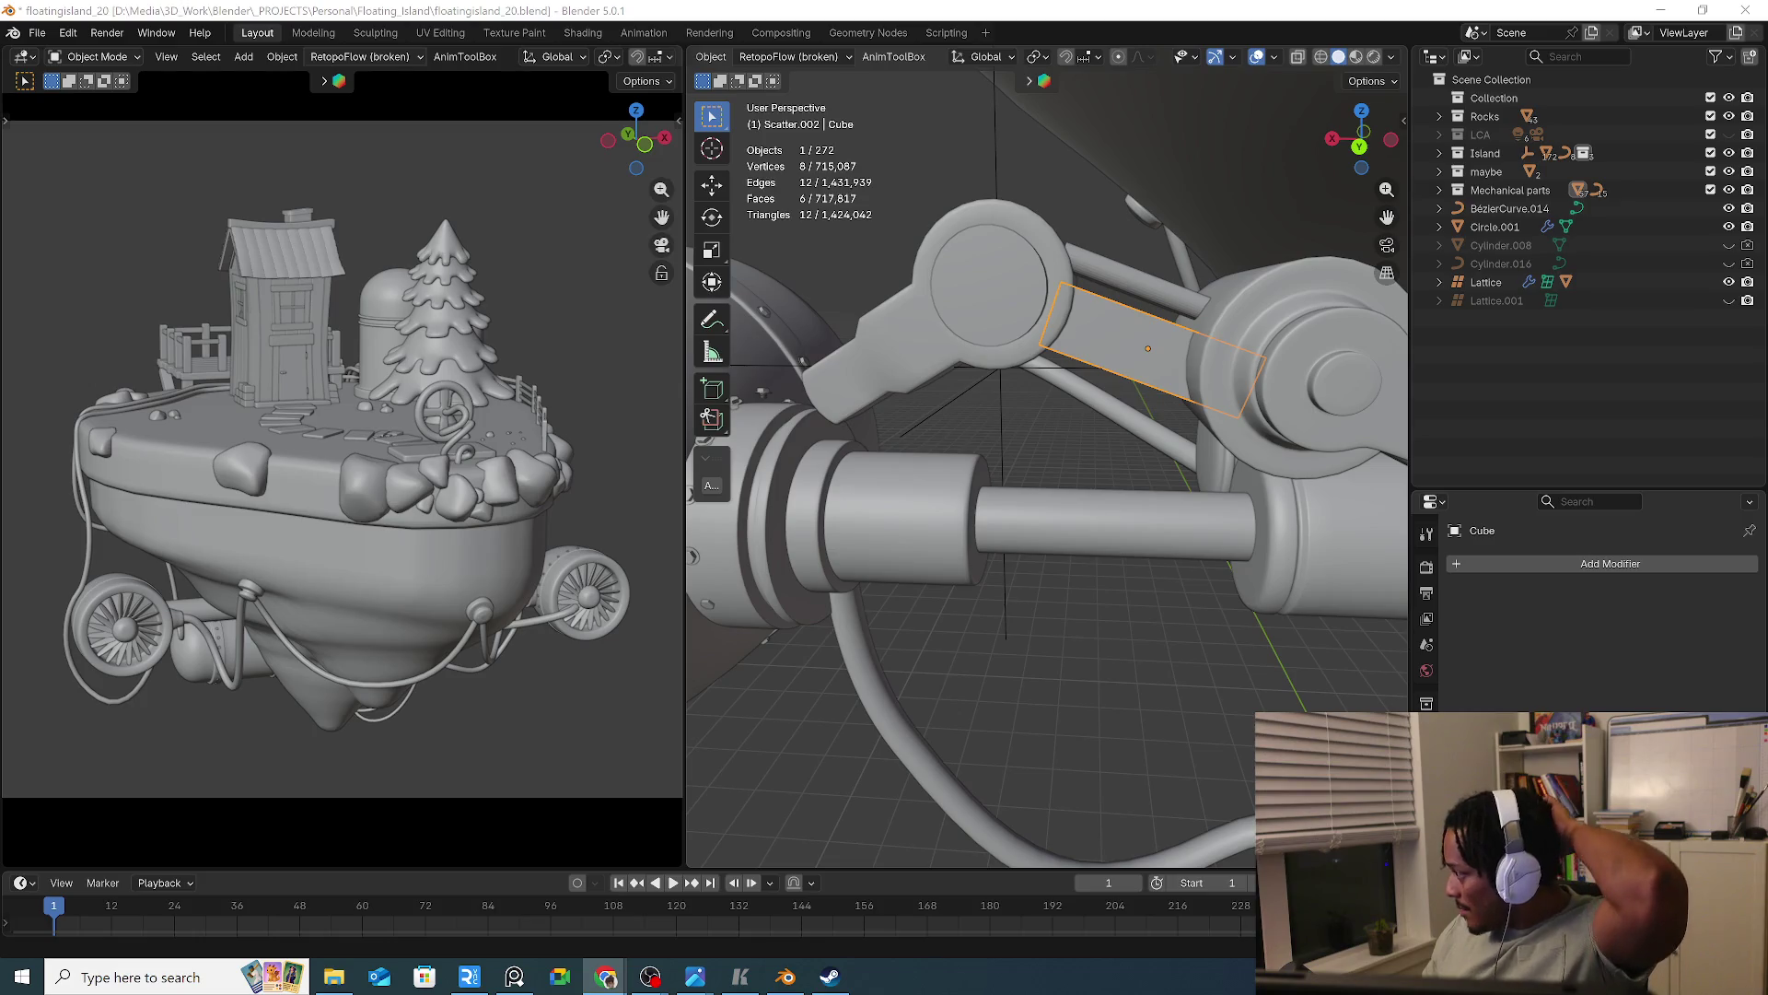
mouse_move(1022, 529)
middle_mouse_down()
mouse_move(1065, 622)
mouse_move(1271, 589)
mouse_move(1076, 528)
mouse_move(987, 293)
mouse_move(1036, 284)
mouse_move(1135, 313)
mouse_move(986, 302)
mouse_move(977, 249)
mouse_move(943, 267)
middle_mouse_up()
left_click(987, 293)
scroll(943, 267, "down", 4)
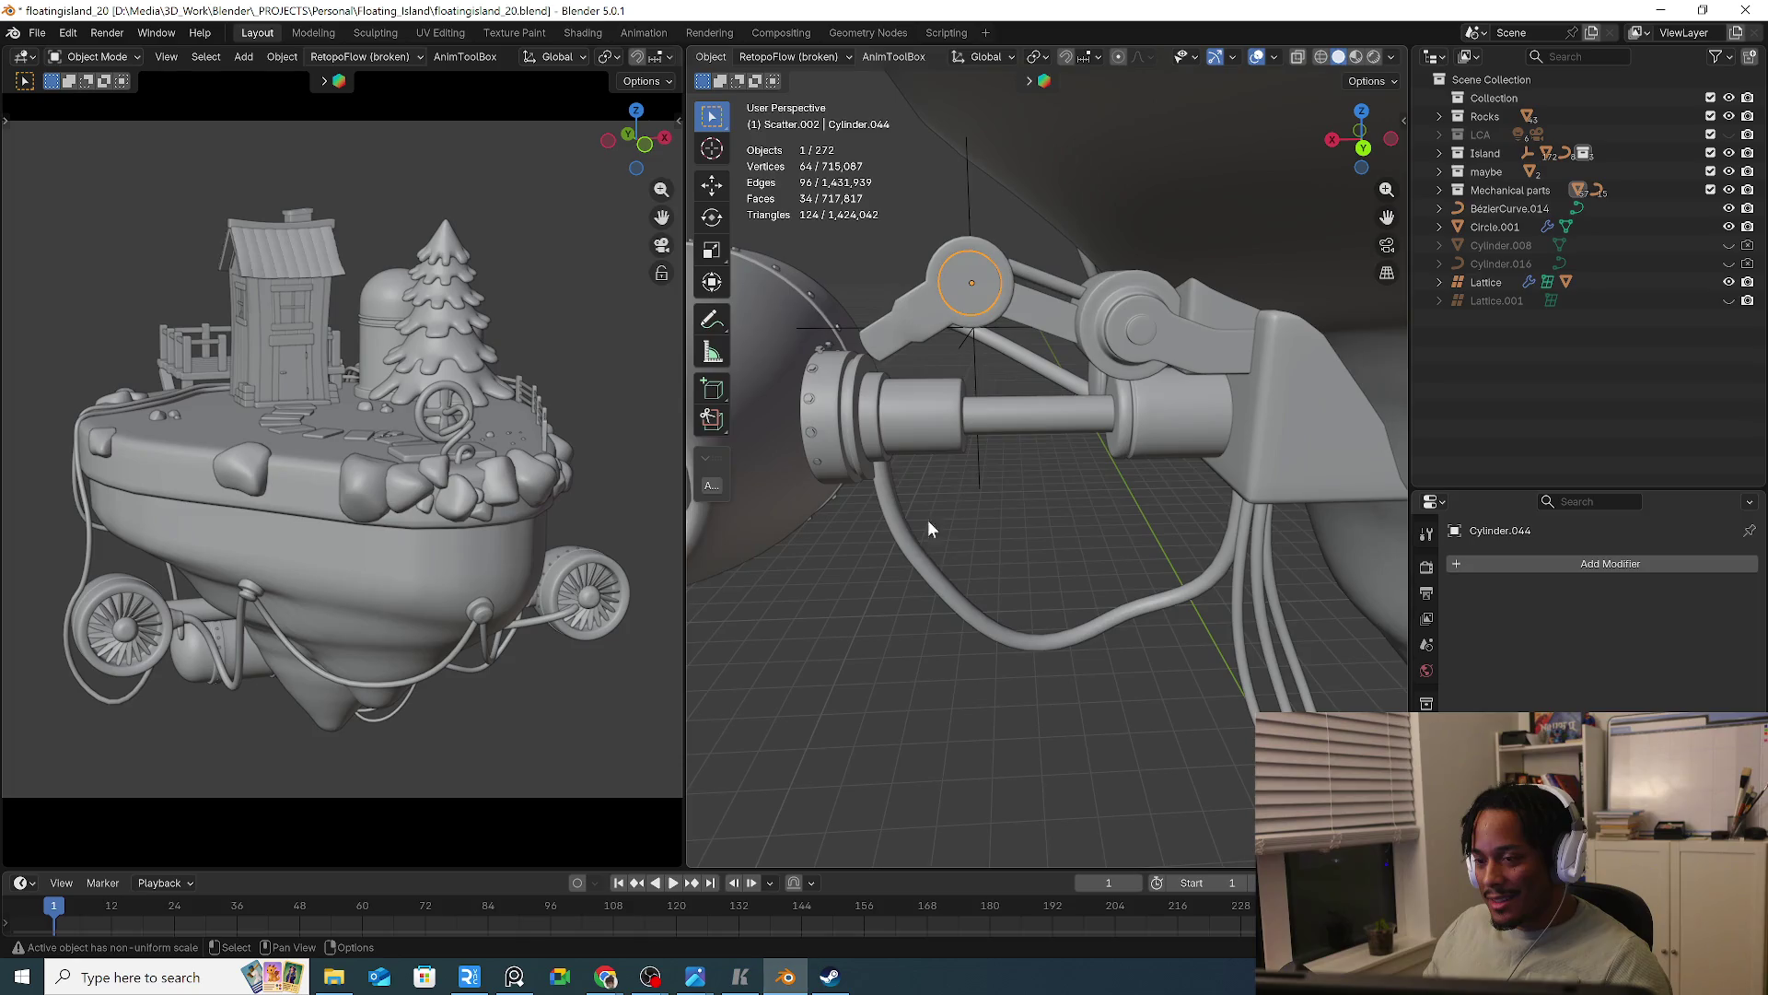
mouse_move(866, 628)
middle_mouse_down()
mouse_move(935, 600)
mouse_move(888, 556)
mouse_move(937, 556)
mouse_move(832, 554)
mouse_move(984, 383)
middle_mouse_up()
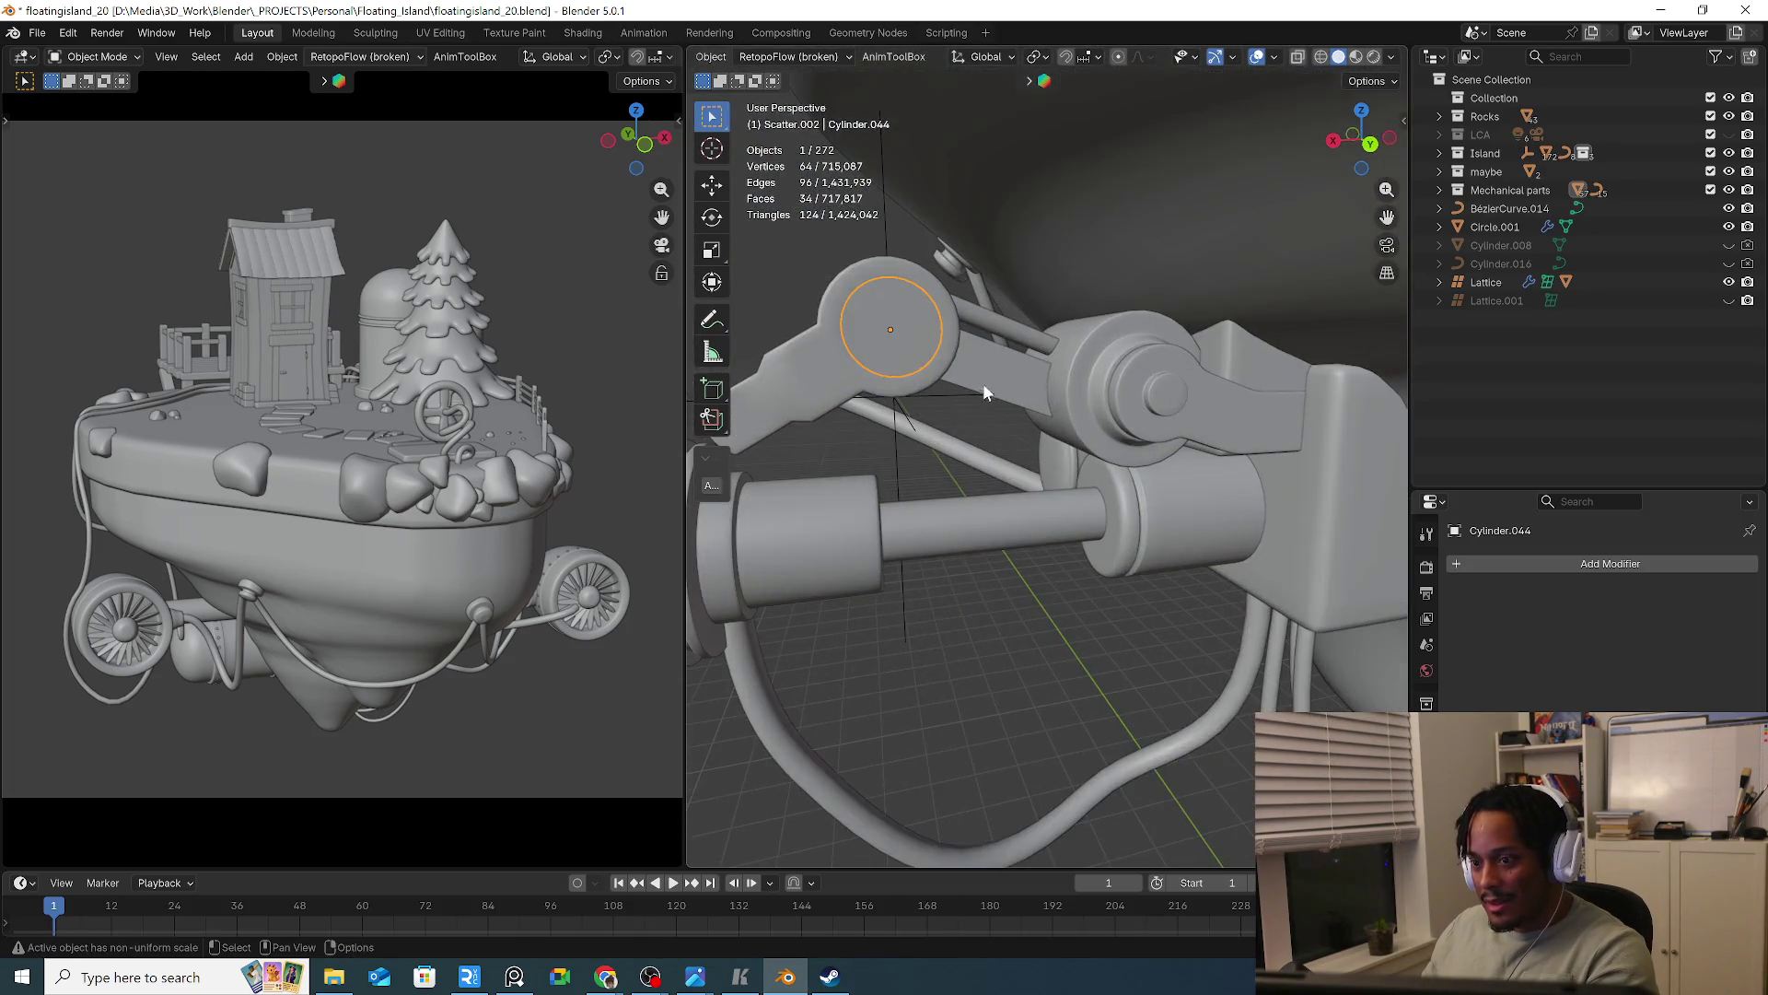
left_click(993, 394)
key("KP_Decimal")
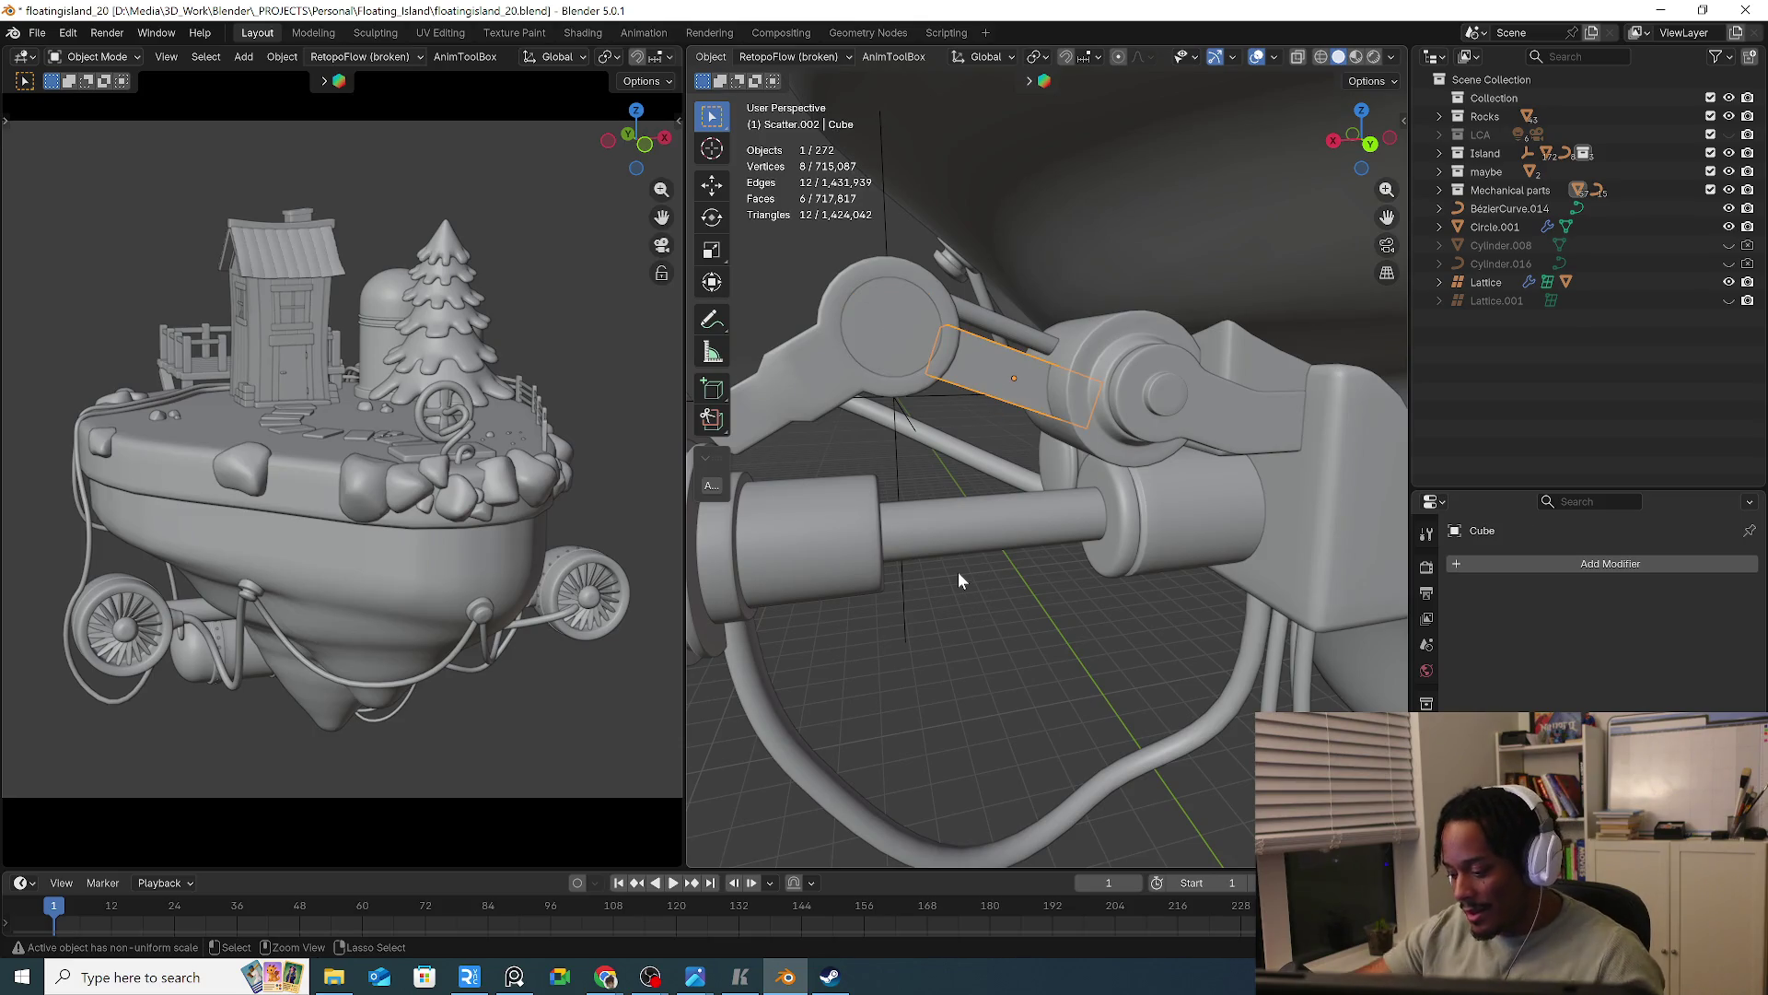
View the linkage from the back, zoom in, and browse the Add menu
key("ctrl+KP_1")
scroll(986, 387, "up", 1)
scroll(985, 387, "up", 1)
key("shift+a")
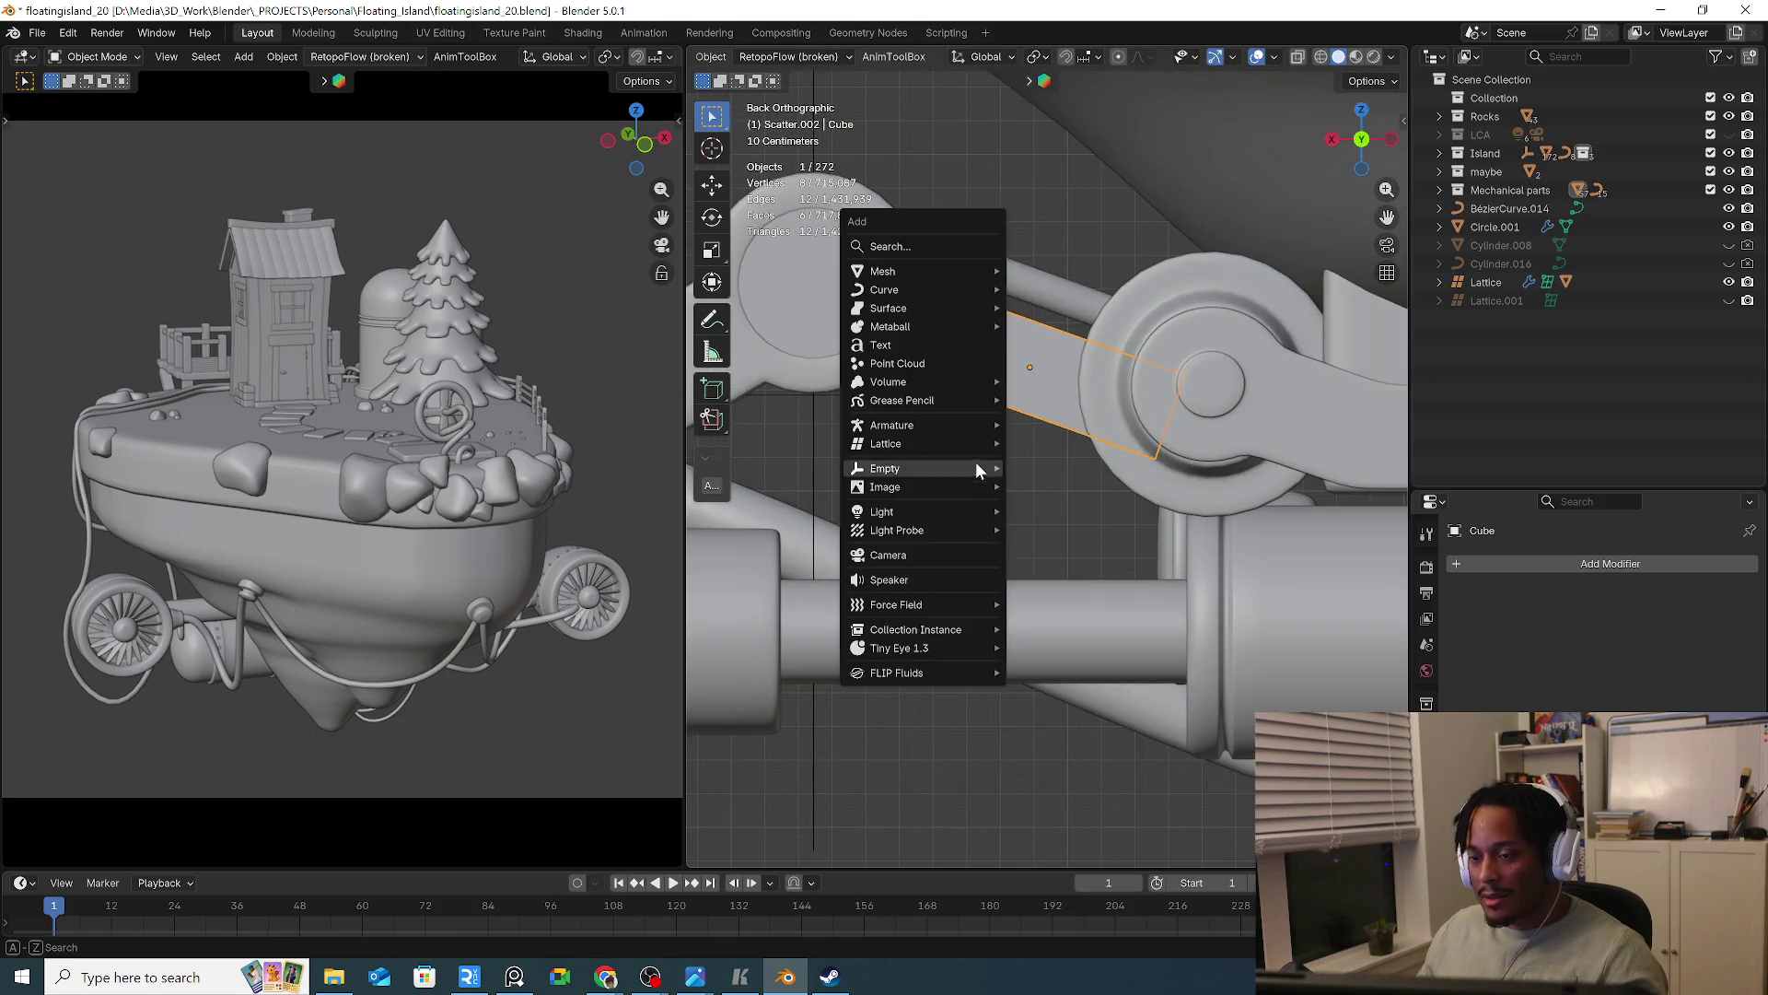
mouse_move(947, 267)
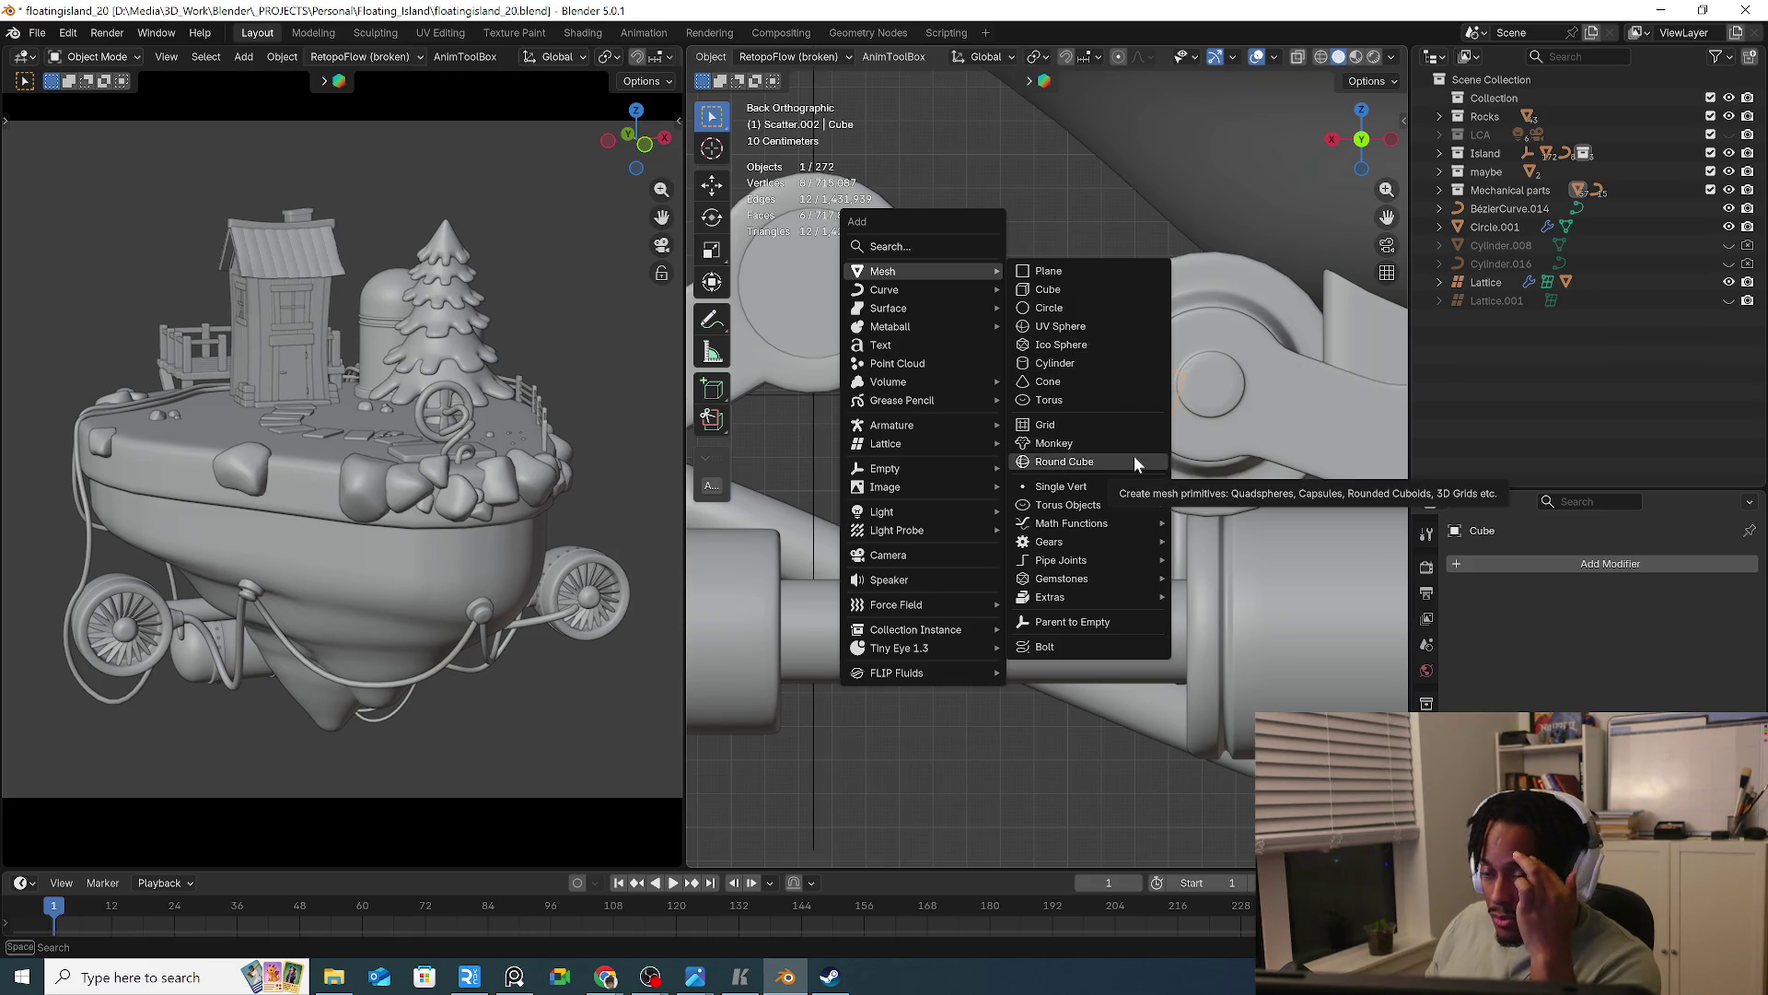
Duplicate pivot disc Cylinder.044 below the original and start scaling the copy's mesh along Y
left_click(838, 327)
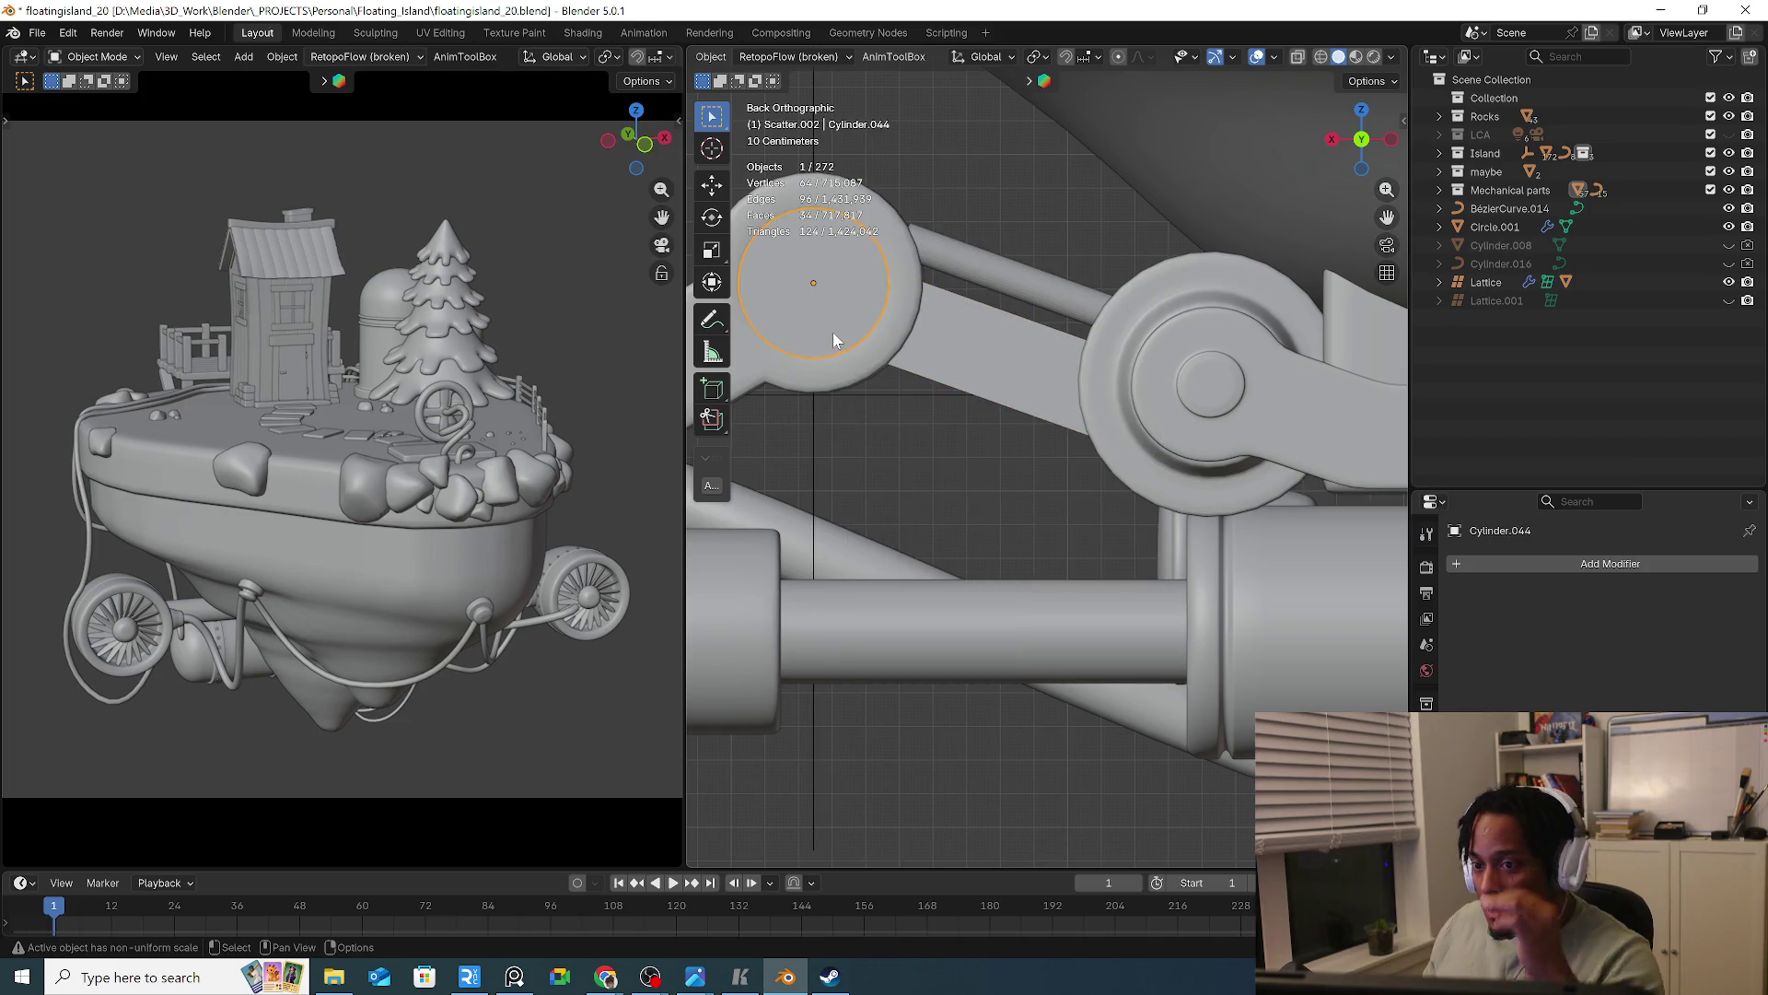
key("shift+d")
left_click(918, 524)
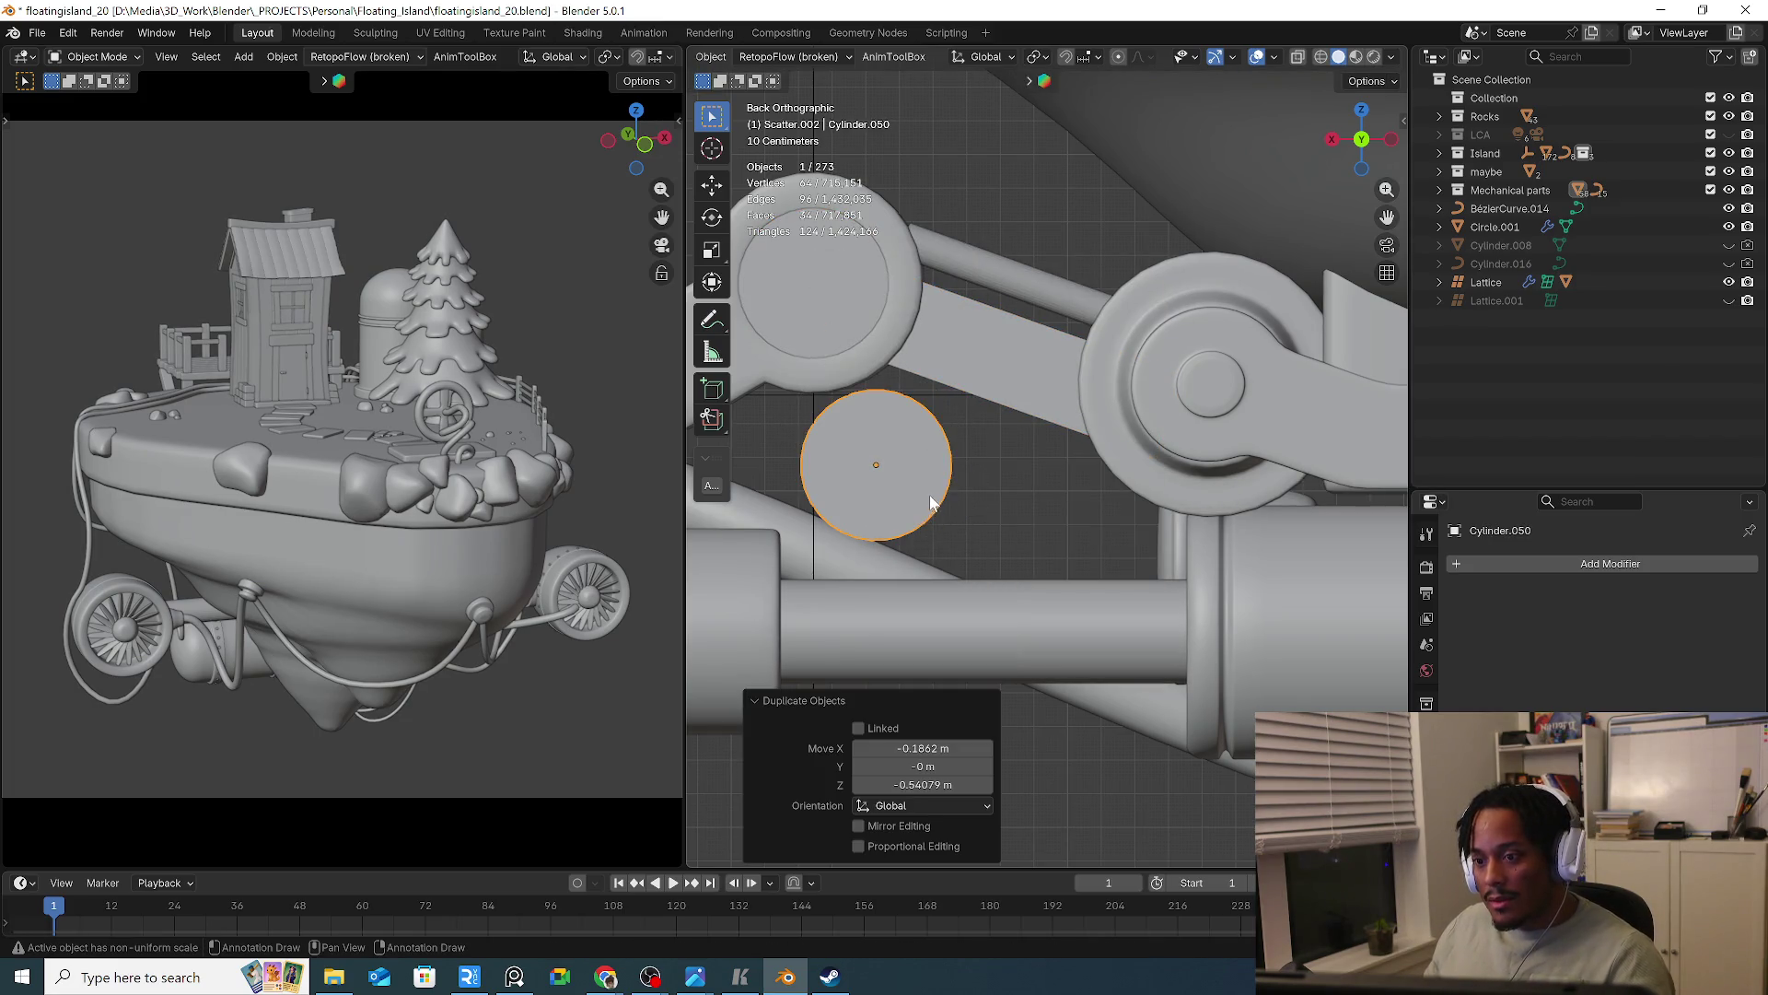
key("Tab")
middle_click_drag(930, 494, 902, 471)
key("a")
left_click(905, 375)
key("s")
key("y")
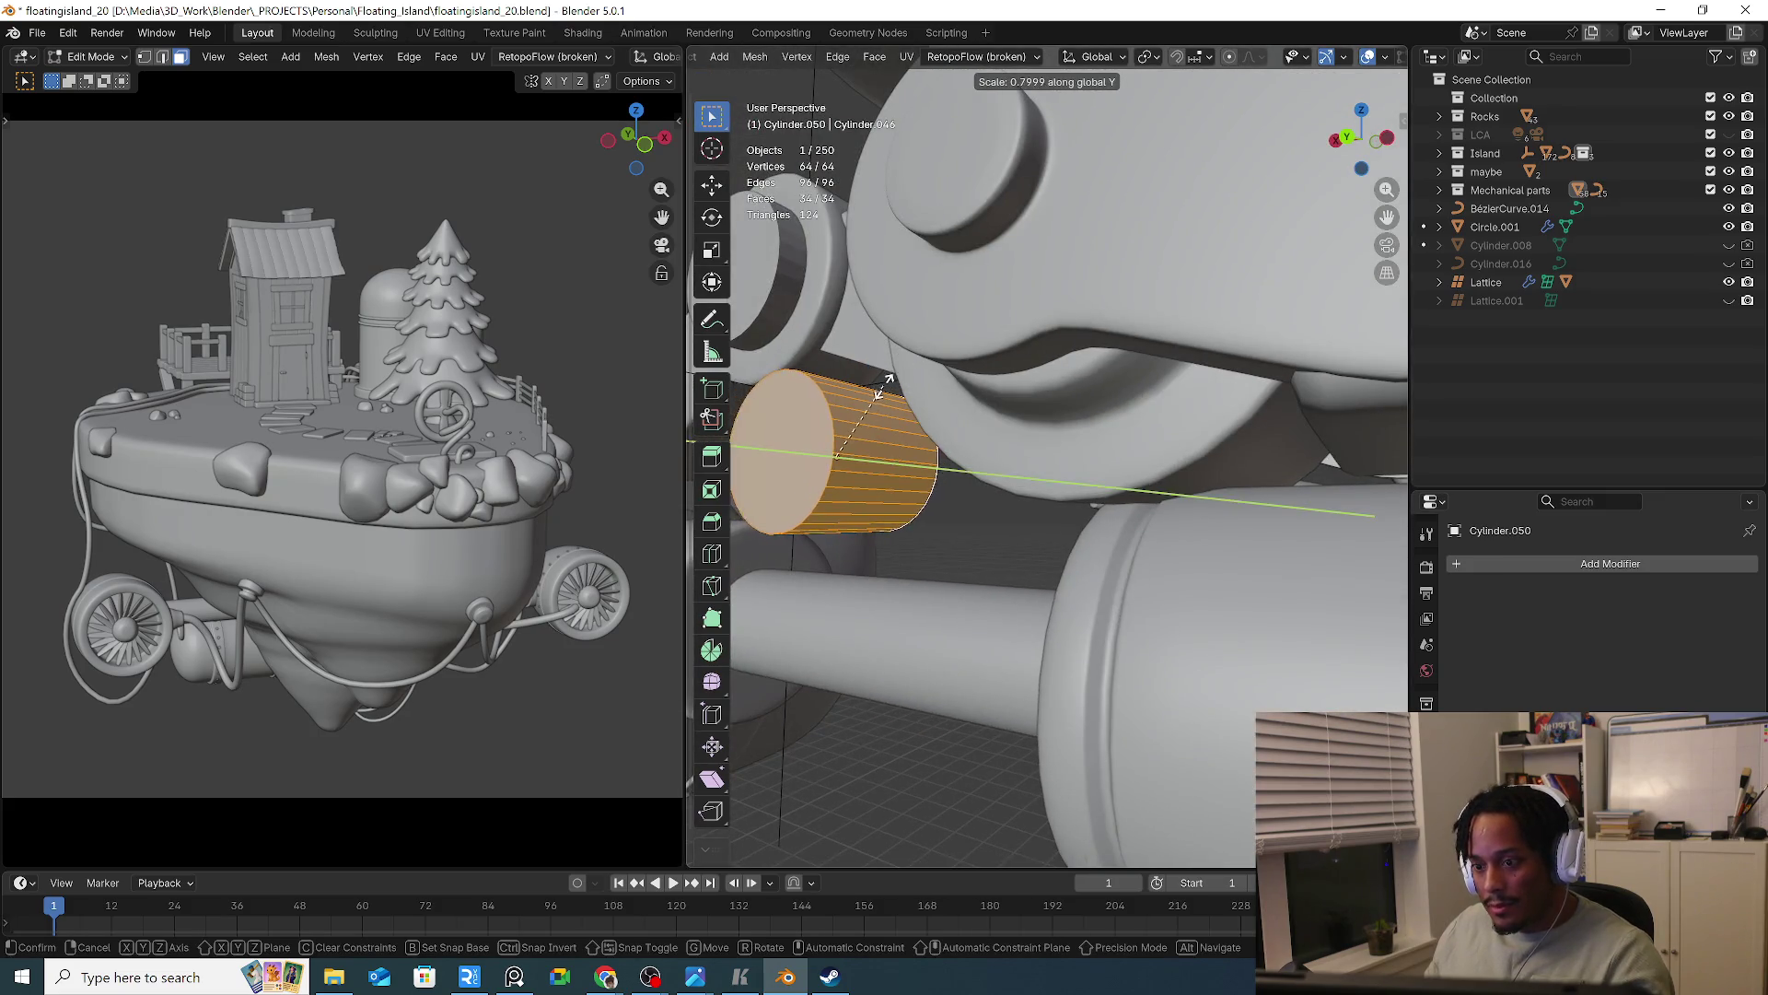
Flatten the copied disc to a thin coin (Y scale −0.197) and start selecting rim faces
left_click(824, 457)
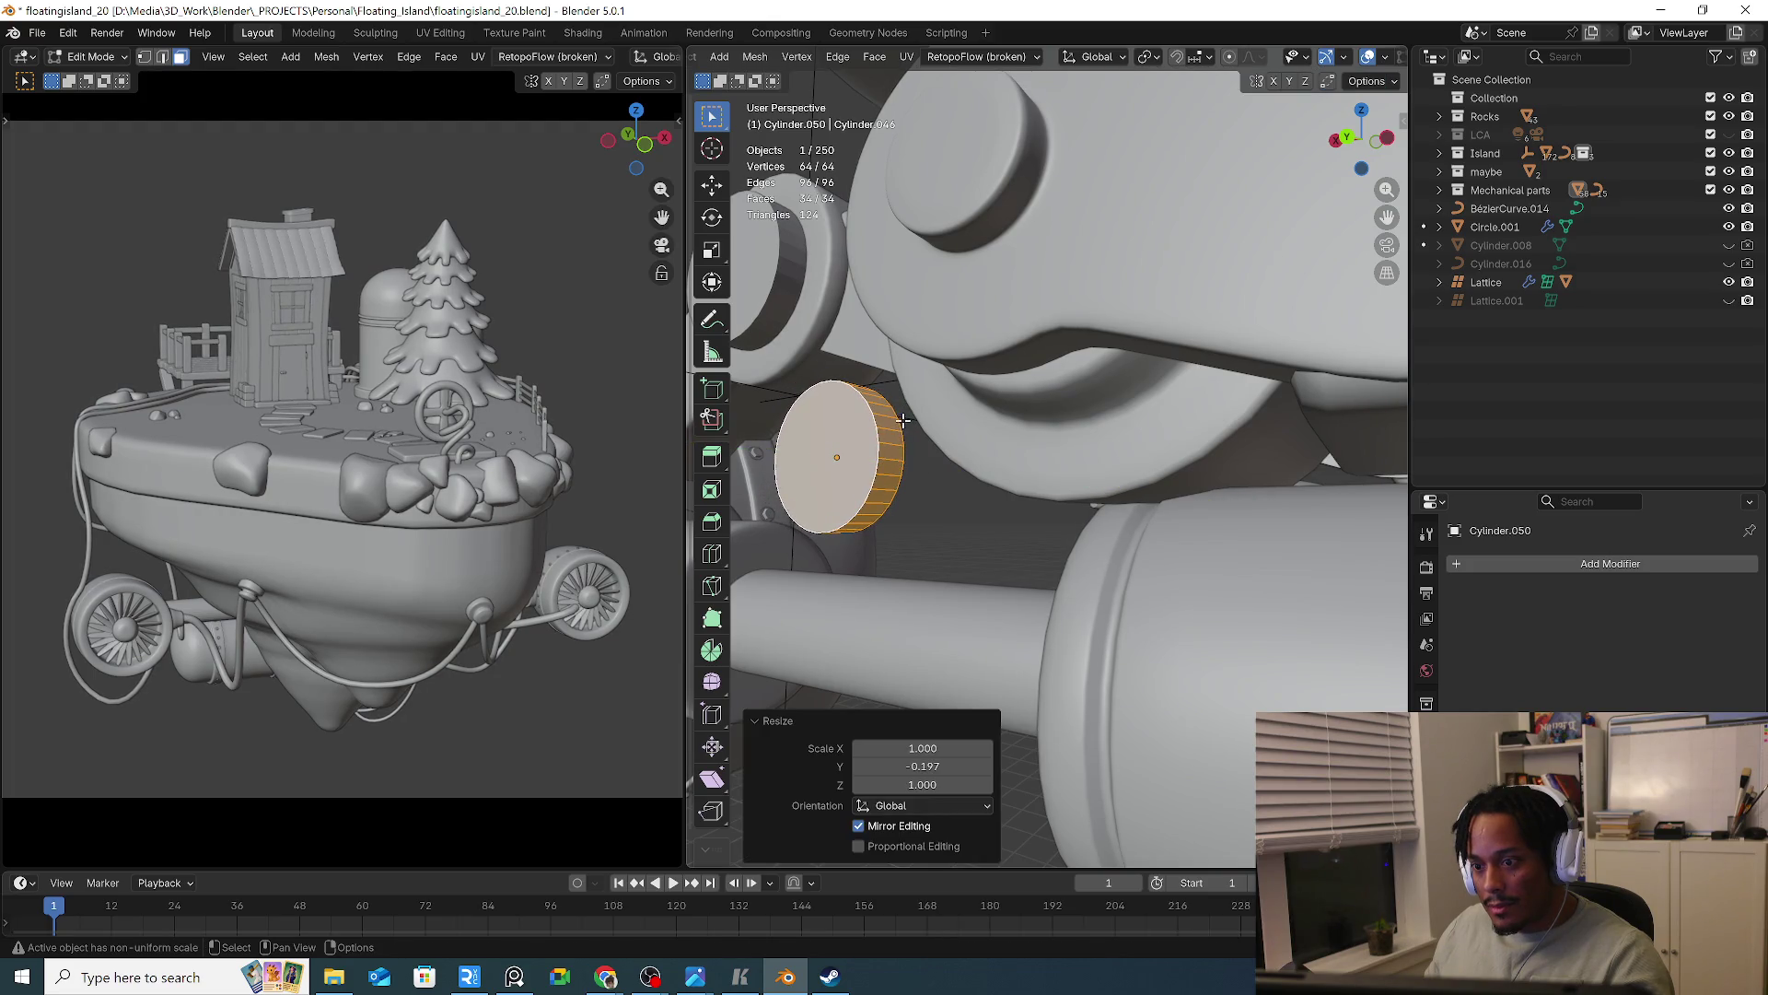
left_click(892, 428)
mouse_move(893, 429)
middle_mouse_down()
mouse_move(917, 430)
mouse_move(891, 422)
mouse_move(811, 525)
middle_mouse_up()
left_click(890, 423, "shift")
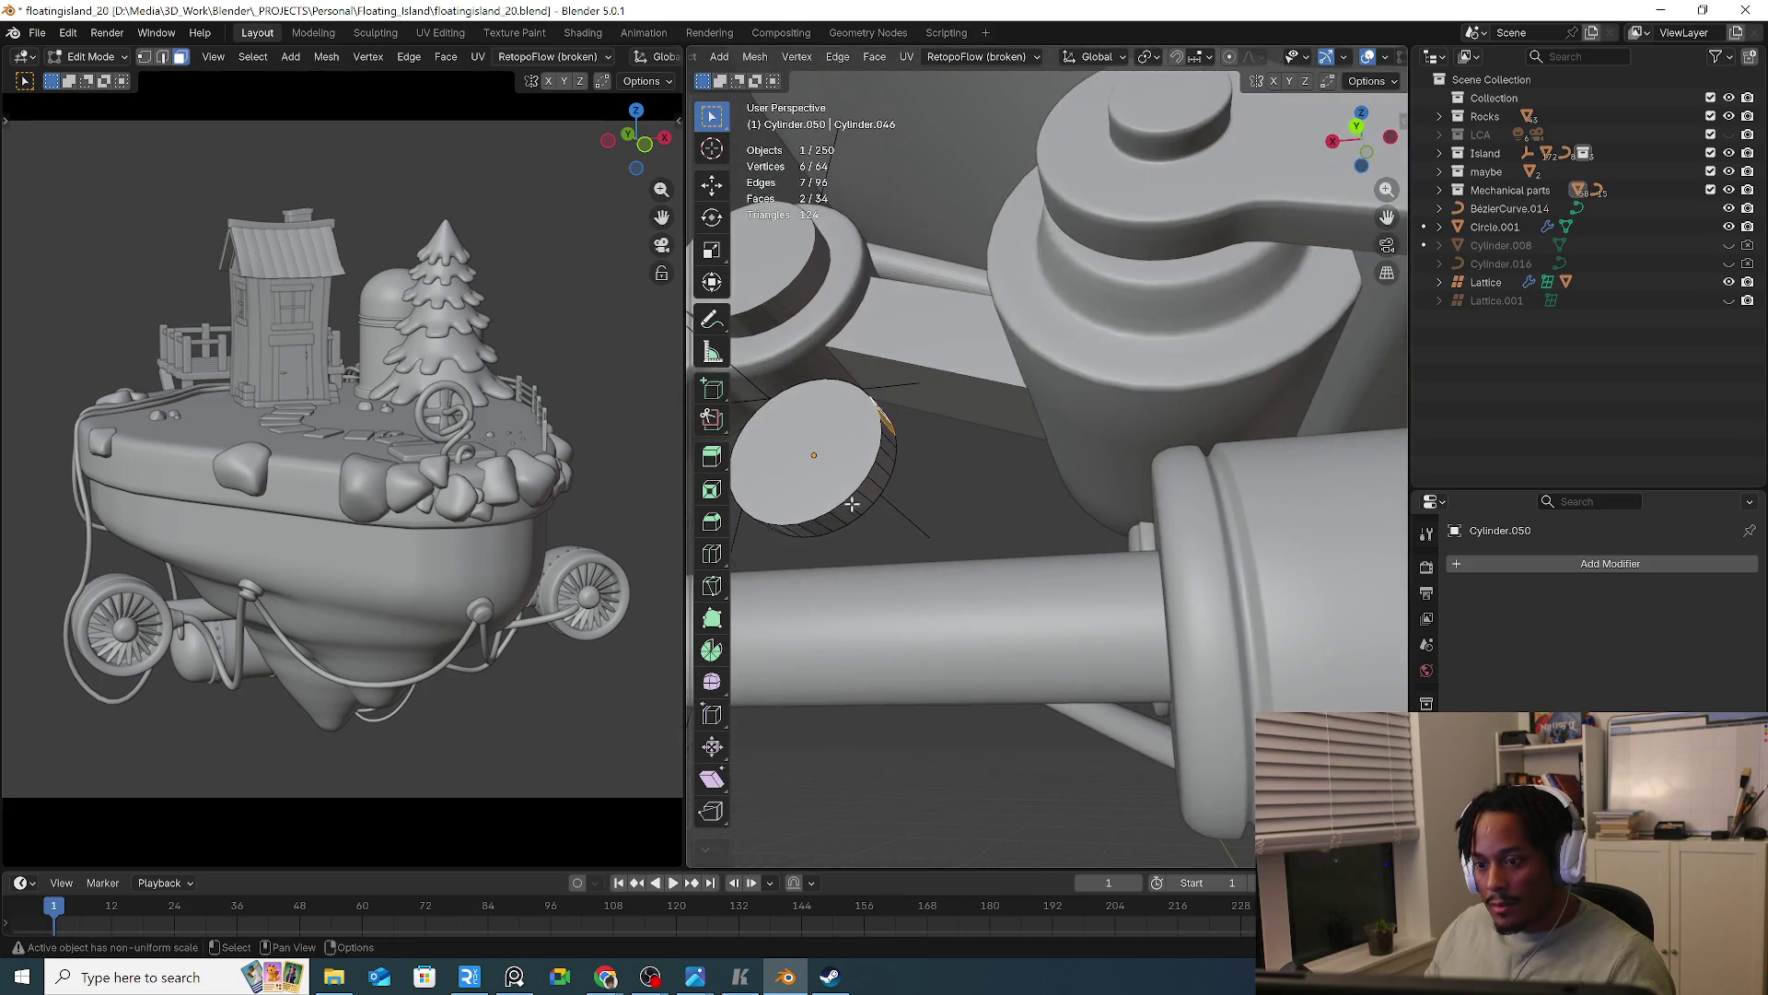
left_click(806, 531, "shift")
left_click(854, 509, "shift")
left_click(863, 500, "shift")
Select the remaining rim faces and isolate the disc in Local view
left_click(870, 491, "shift")
left_click(878, 474, "shift")
left_click(886, 455, "shift")
left_click(889, 443, "shift")
mouse_move(889, 443)
middle_mouse_down()
mouse_move(969, 466)
mouse_move(928, 484)
middle_mouse_up()
key("KP_Divide")
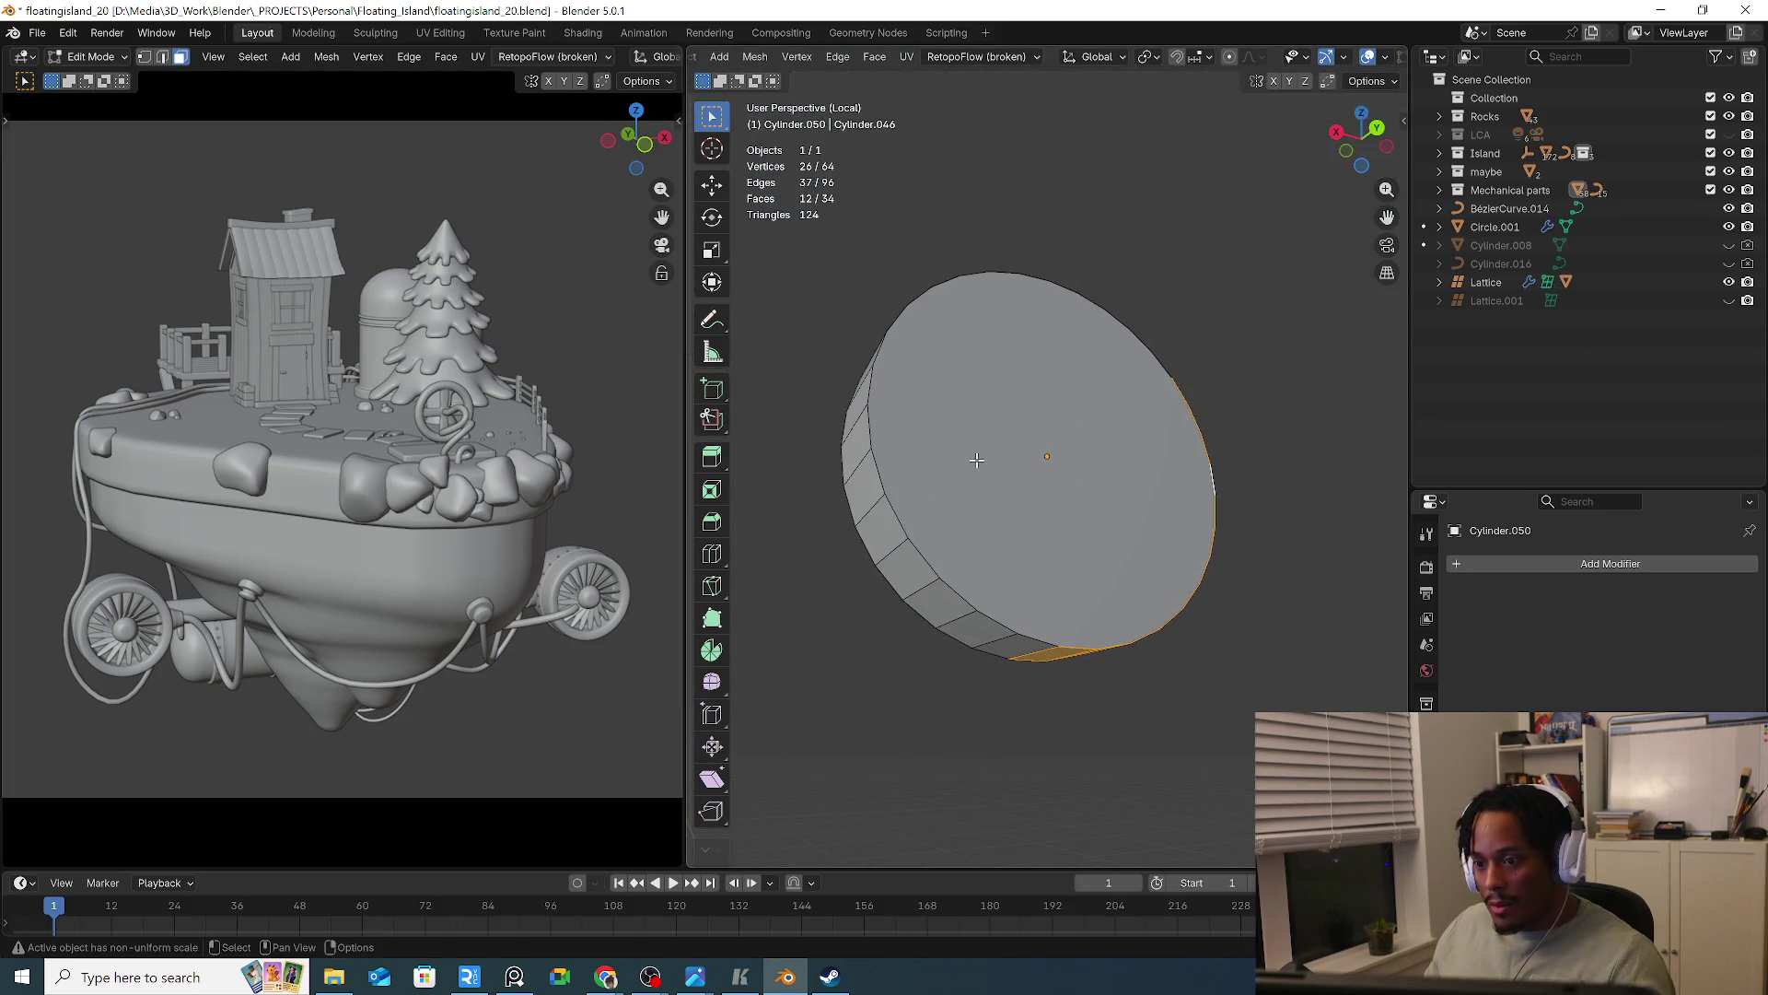
Box-select the disc's right half in X-ray from the back view and delete its faces
key("ctrl+KP_1")
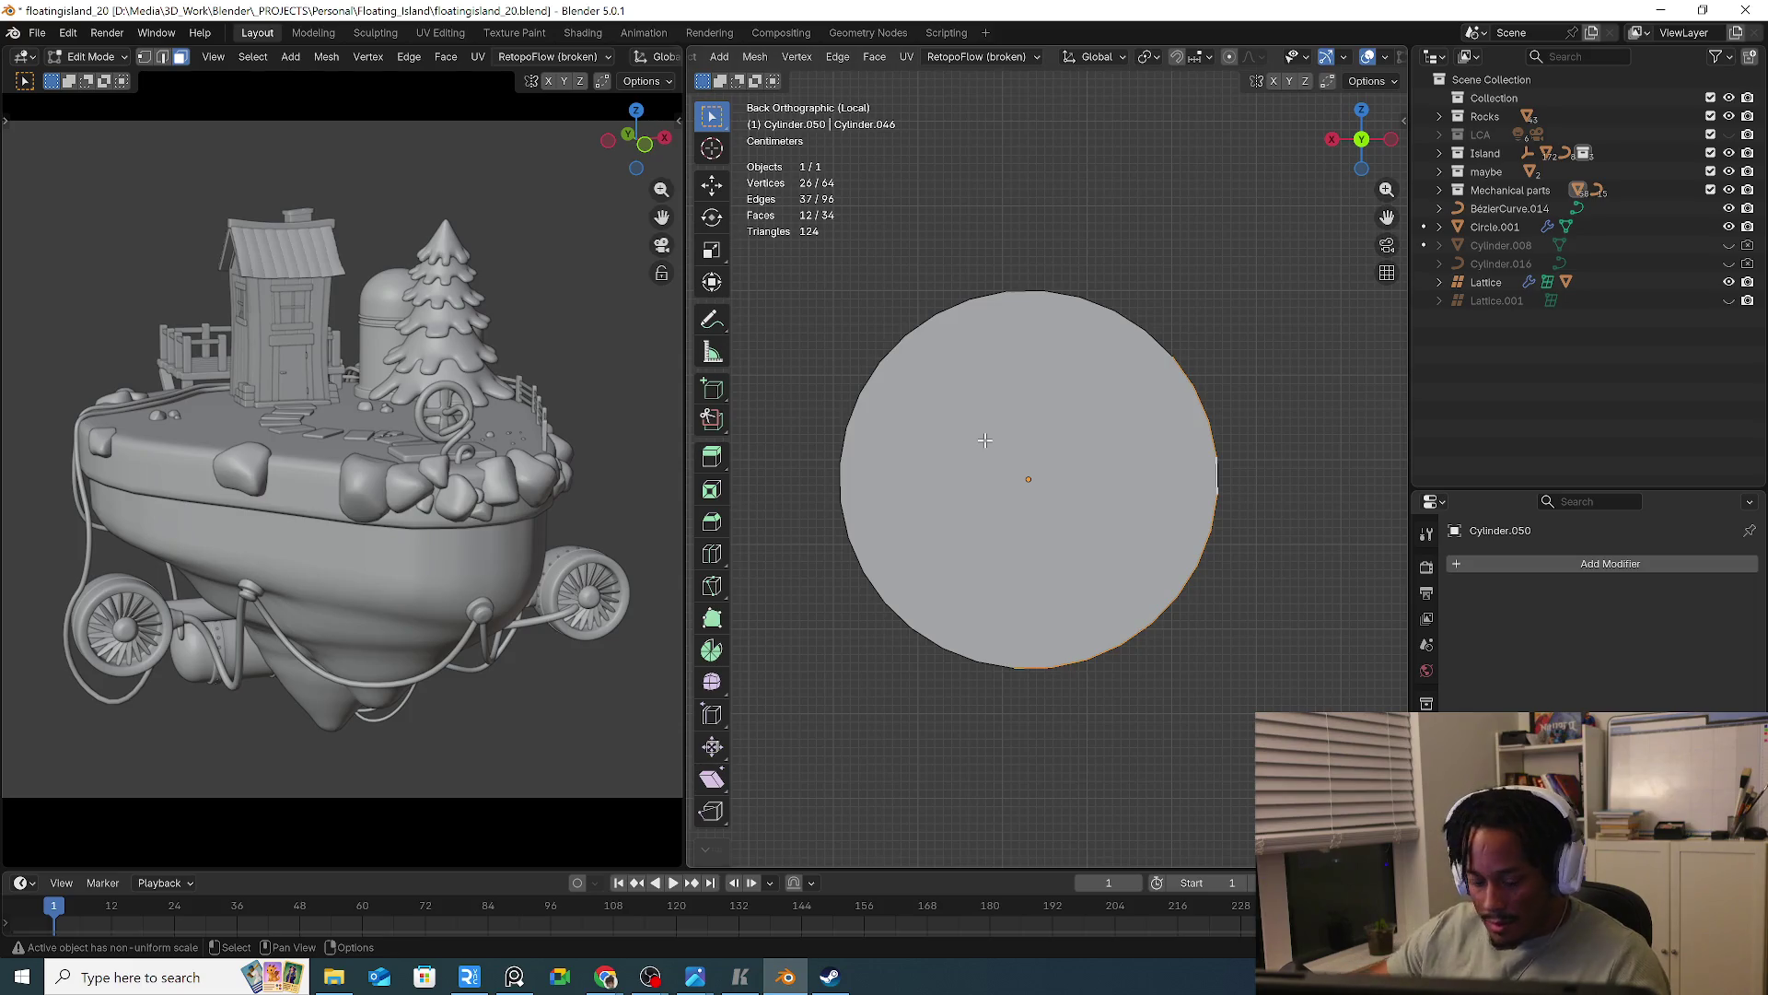
key("alt+a")
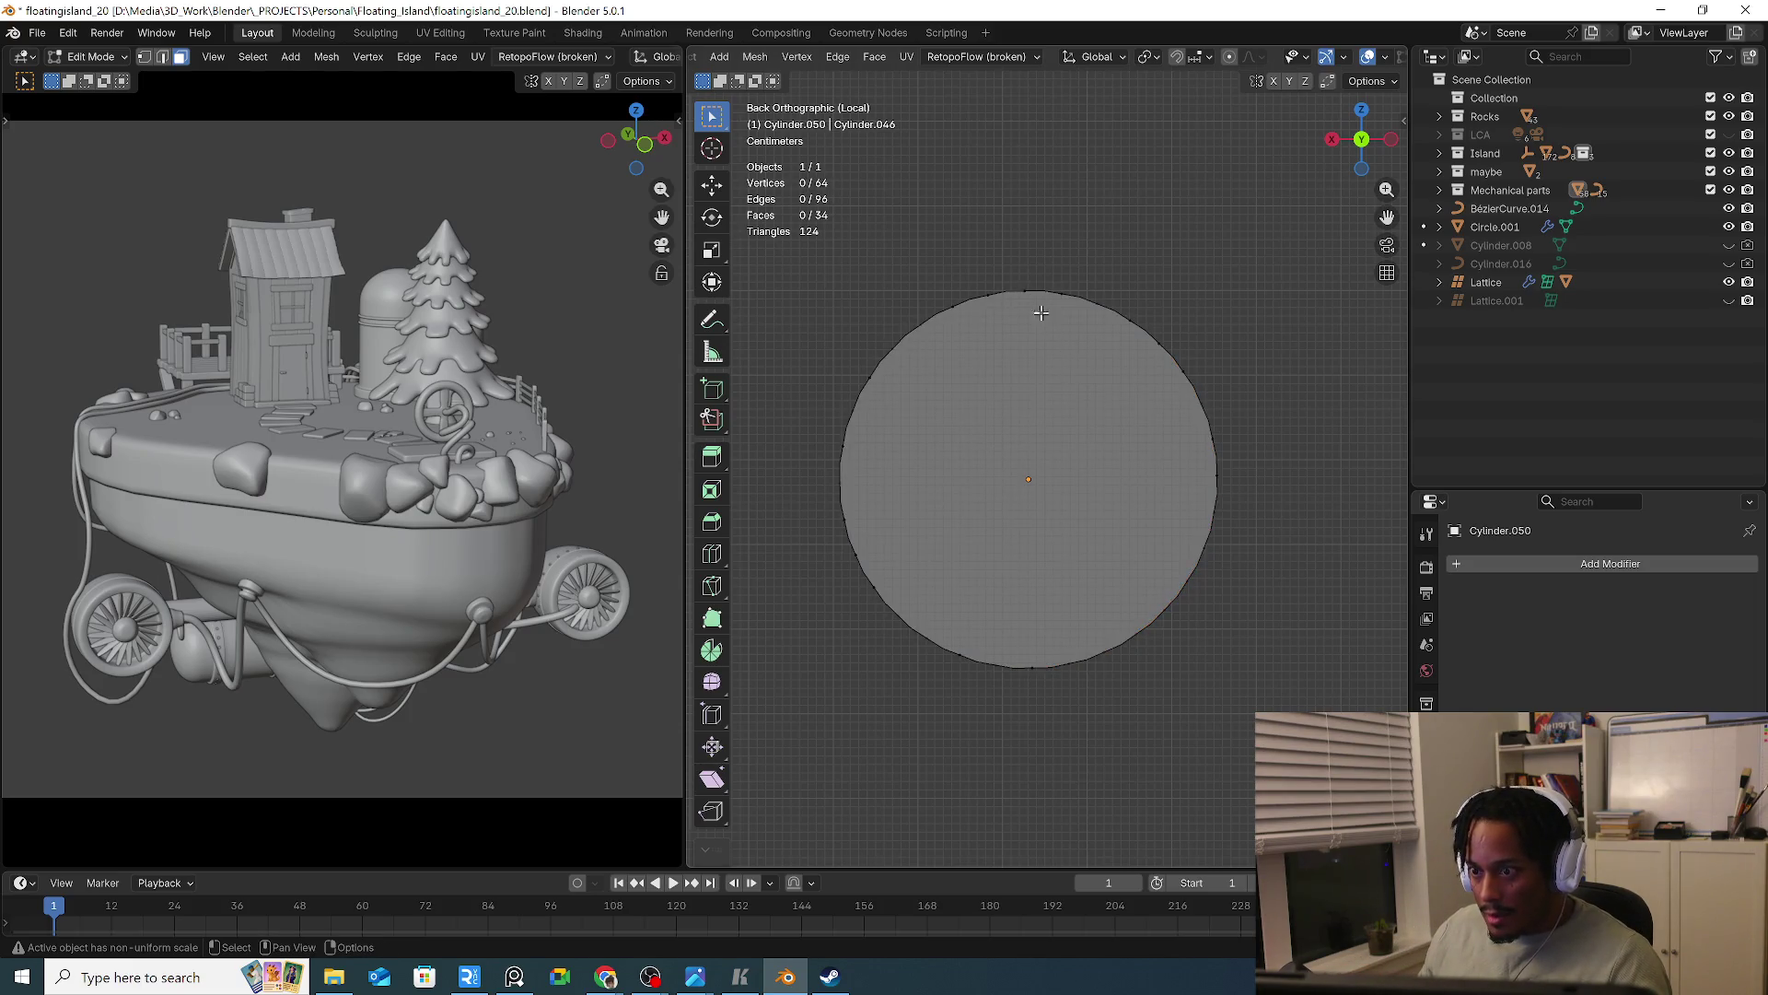
scroll(1054, 285, "down", 2)
middle_click_drag(1058, 276, 944, 305, "shift")
mouse_move(928, 286)
left_mouse_down()
mouse_move(1099, 604)
mouse_move(1127, 617)
left_mouse_up()
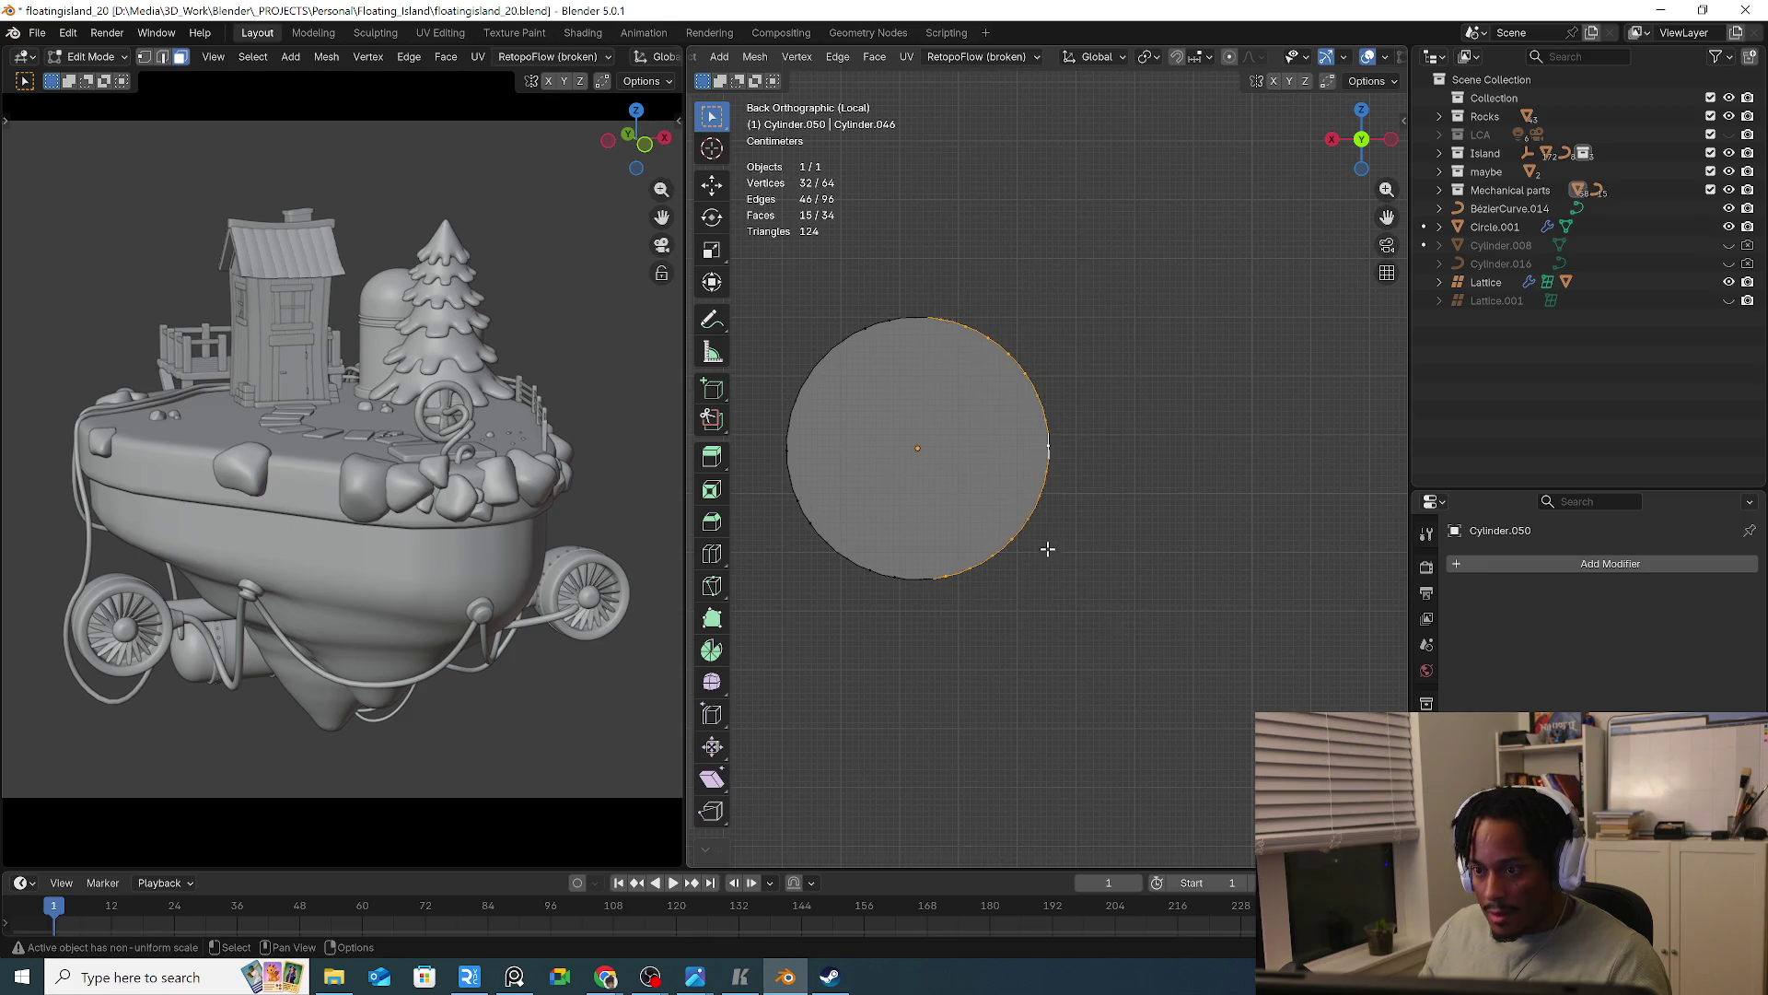
key("2")
key("alt+a")
mouse_move(938, 297)
middle_mouse_down()
mouse_move(939, 379)
mouse_move(956, 387)
mouse_move(934, 319)
mouse_move(951, 332)
middle_mouse_up()
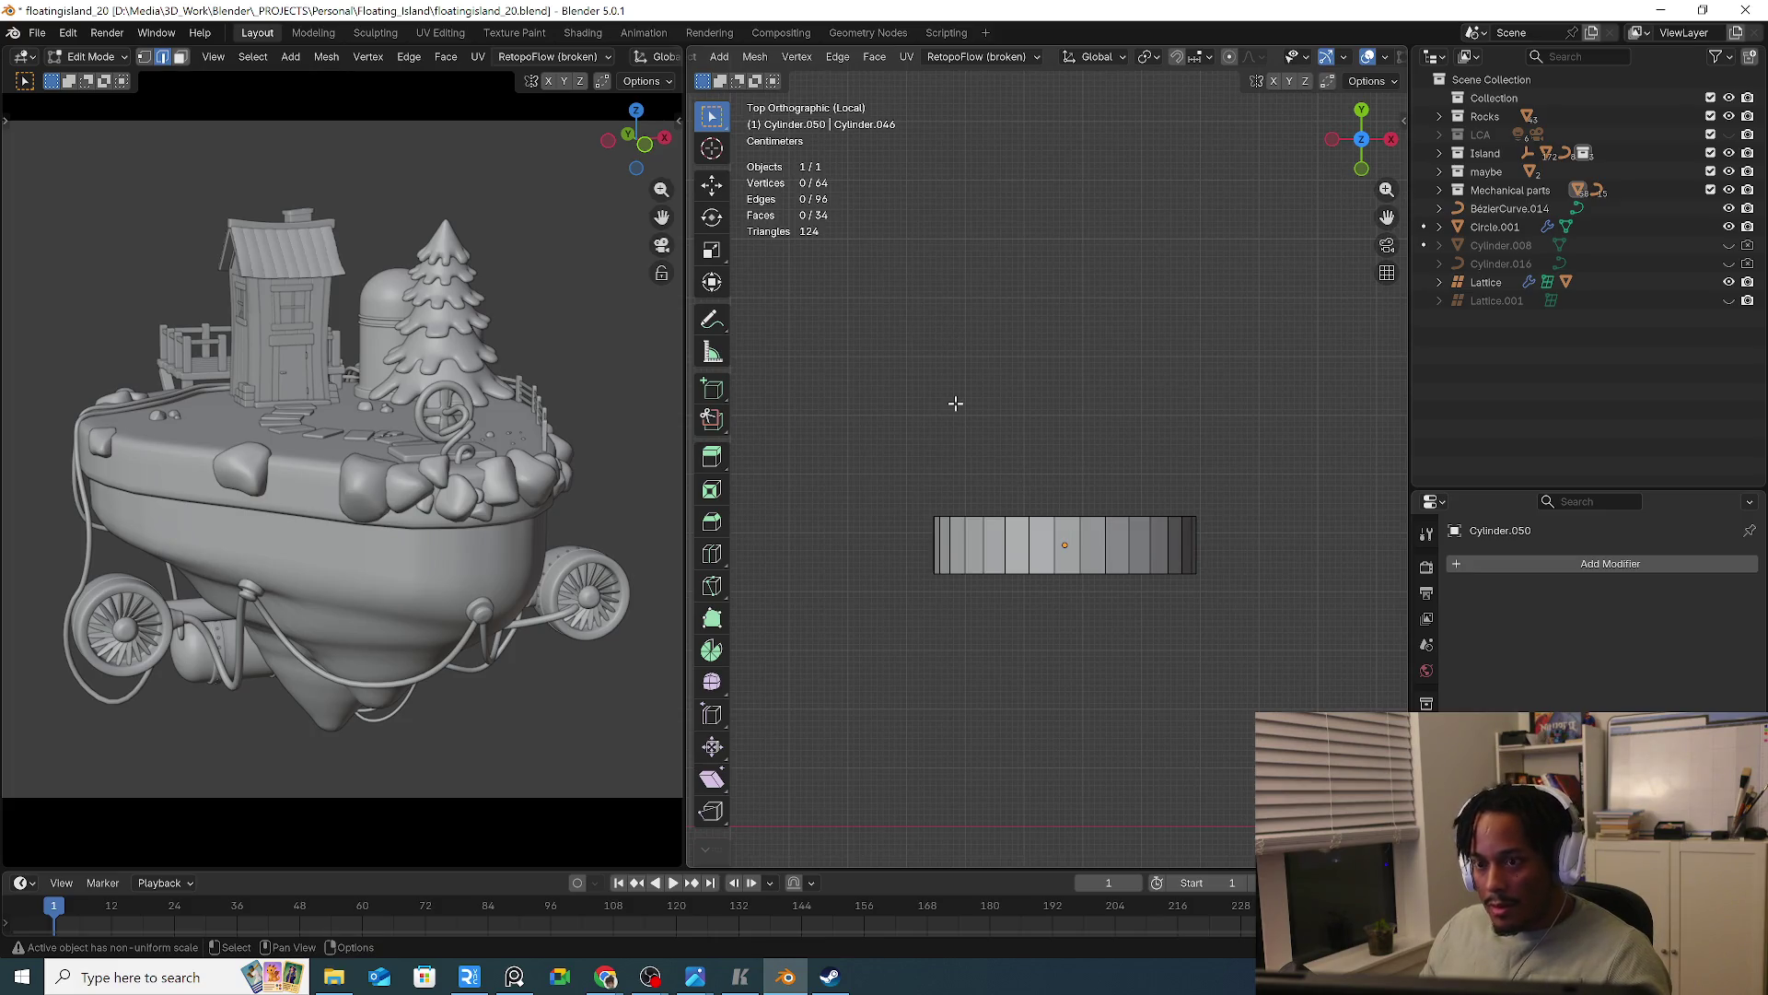
left_click_drag(889, 420, 984, 585)
key("alt+z")
left_click_drag(875, 449, 1077, 656)
mouse_move(1257, 462)
left_mouse_down()
mouse_move(1158, 644)
mouse_move(1090, 642)
left_mouse_up()
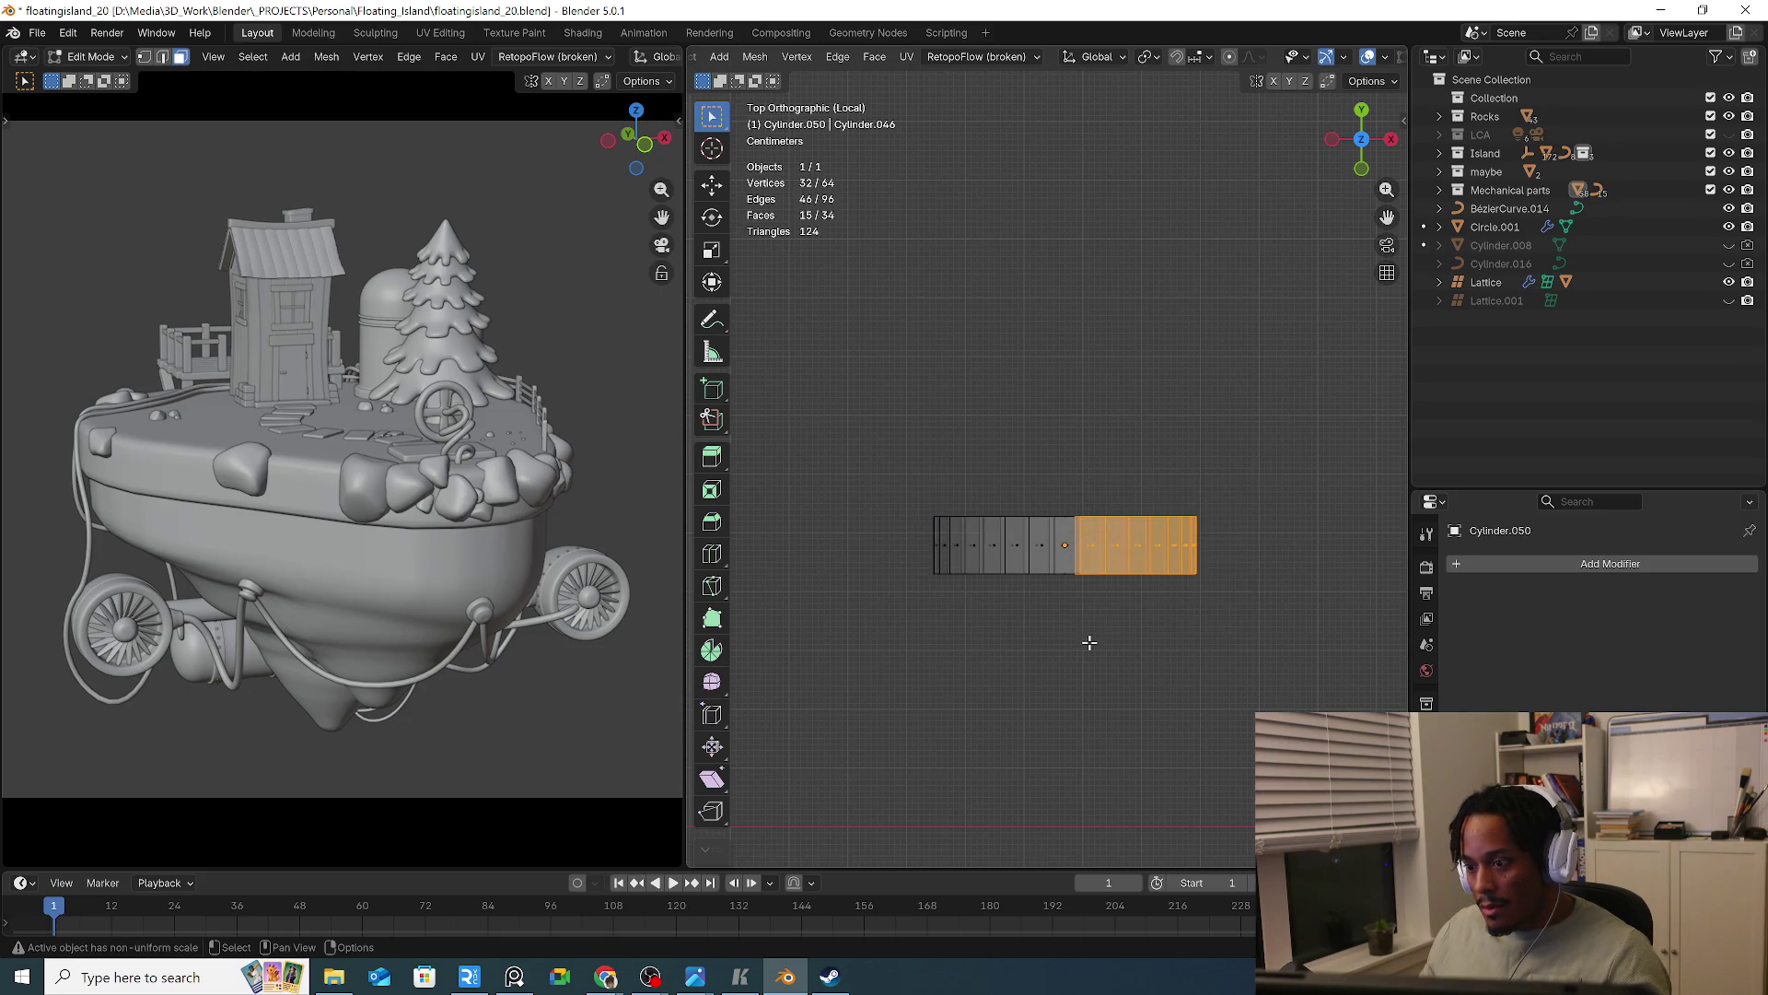
key("x")
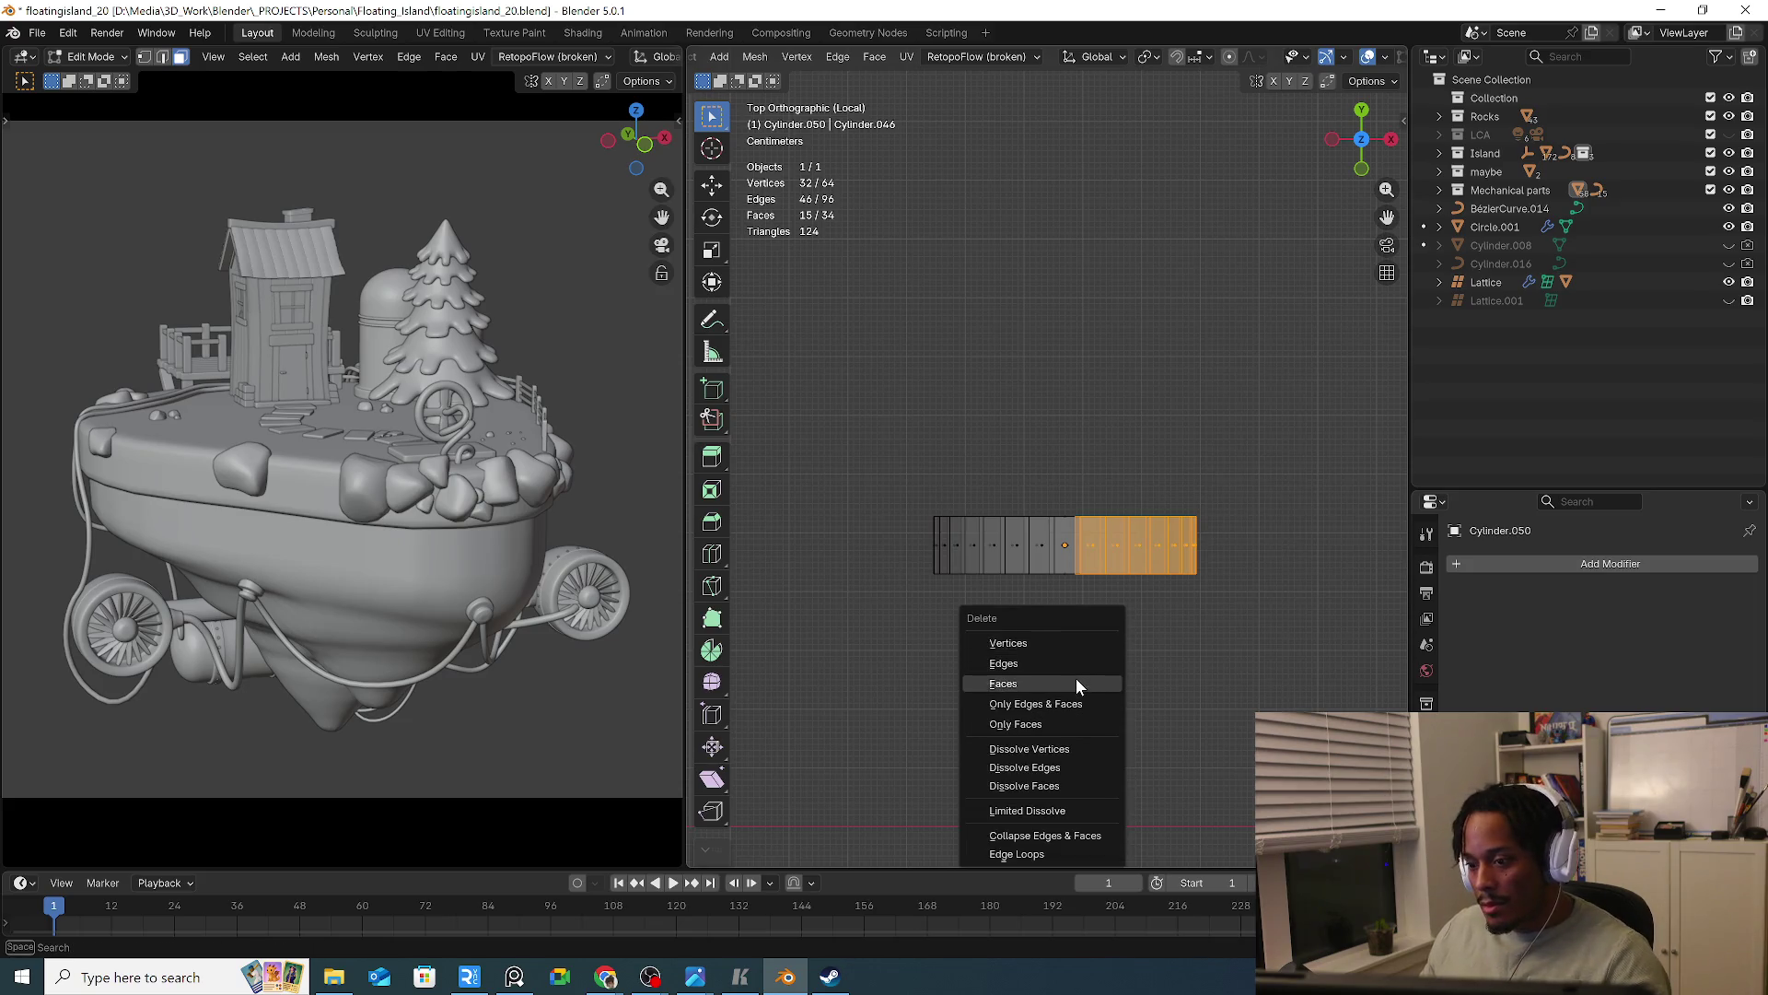
left_click(1076, 678)
Delete both flat cap faces, leaving a 17-face half-ring strip
key("KP_1")
key("KP_3")
key("KP_1")
left_click(1088, 485)
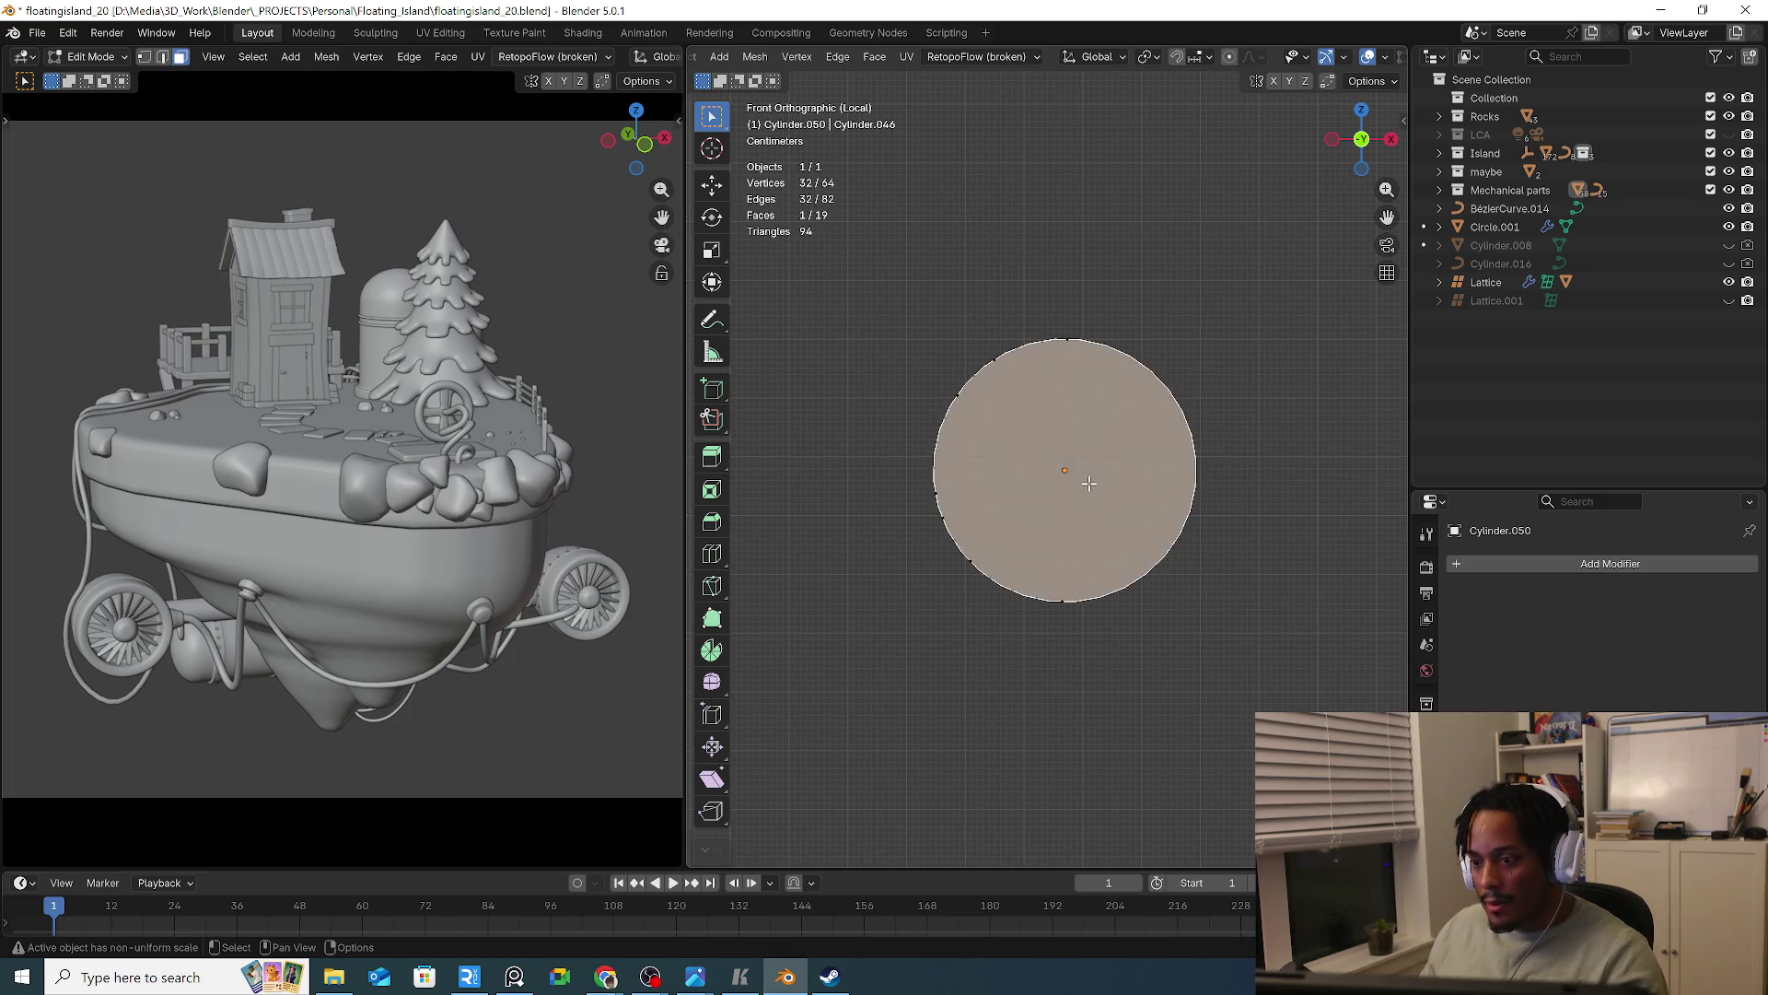
key("x")
left_click(1090, 482)
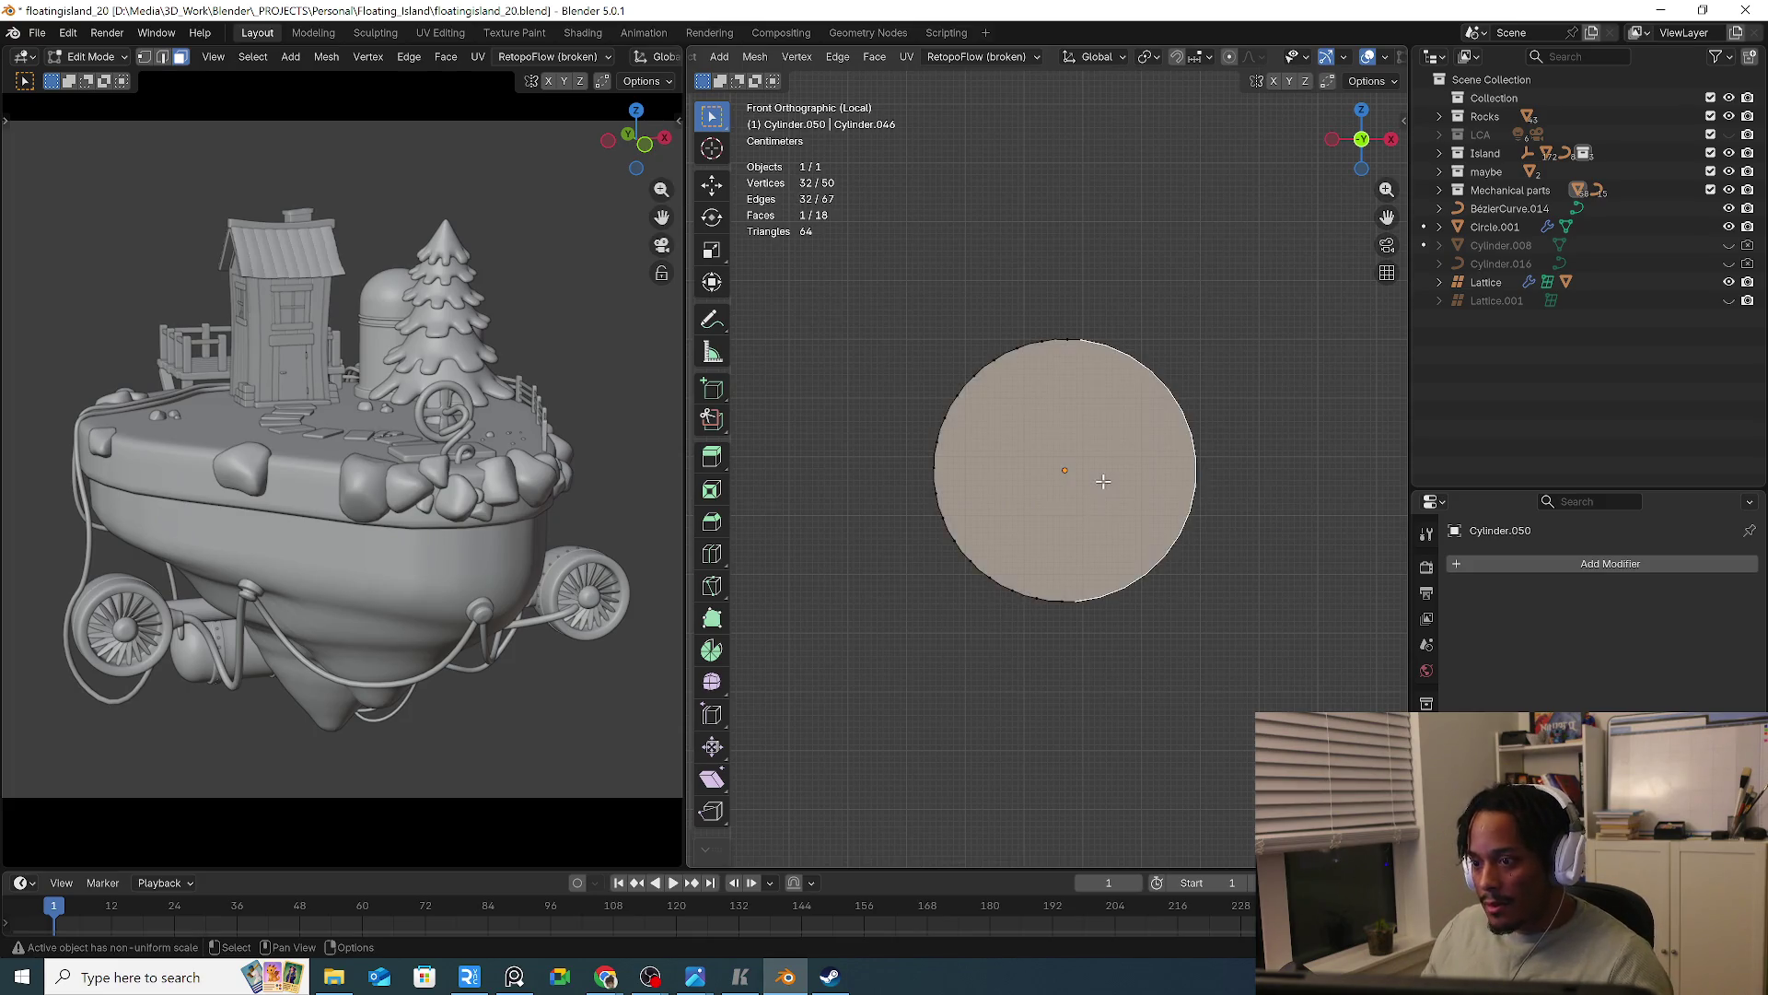
key("x")
left_click(1104, 481)
mouse_move(1132, 482)
middle_mouse_down()
mouse_move(1129, 556)
mouse_move(1083, 532)
mouse_move(1164, 506)
mouse_move(1111, 514)
mouse_move(1052, 443)
middle_mouse_up()
Extrude the arc's bottom end edge along X into a straight arm to the right
key("2")
left_click(1043, 614, "shift")
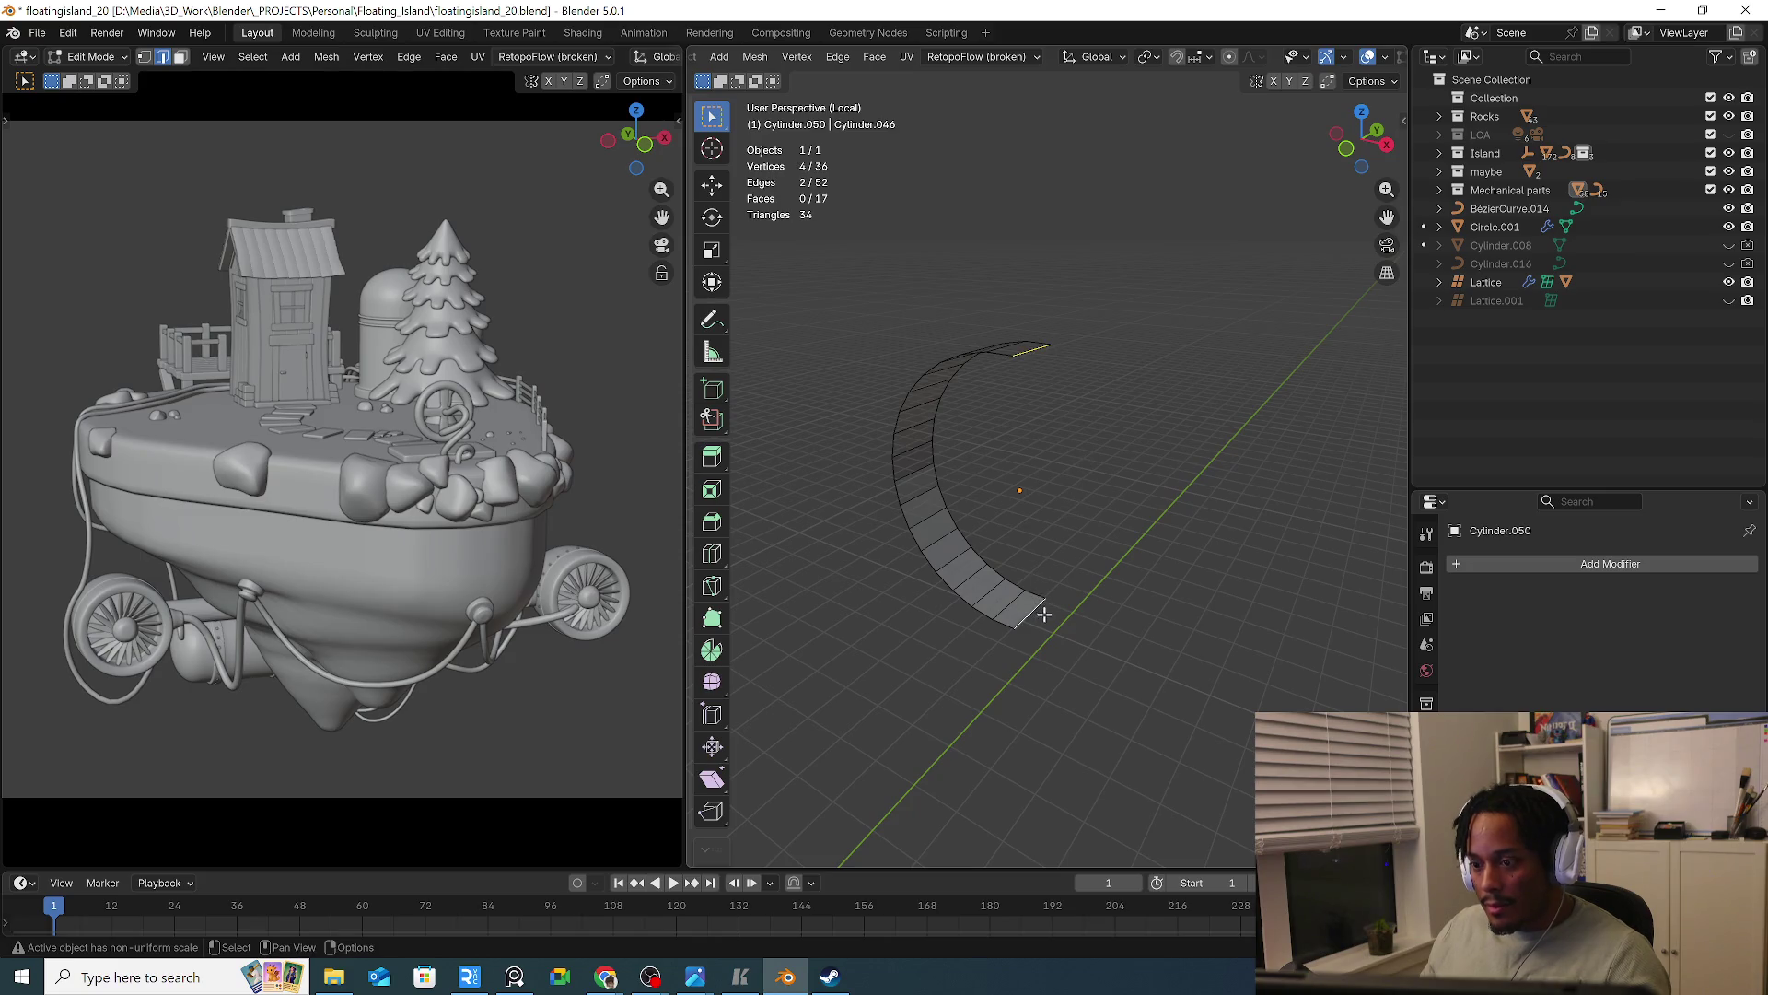
key("KP_1")
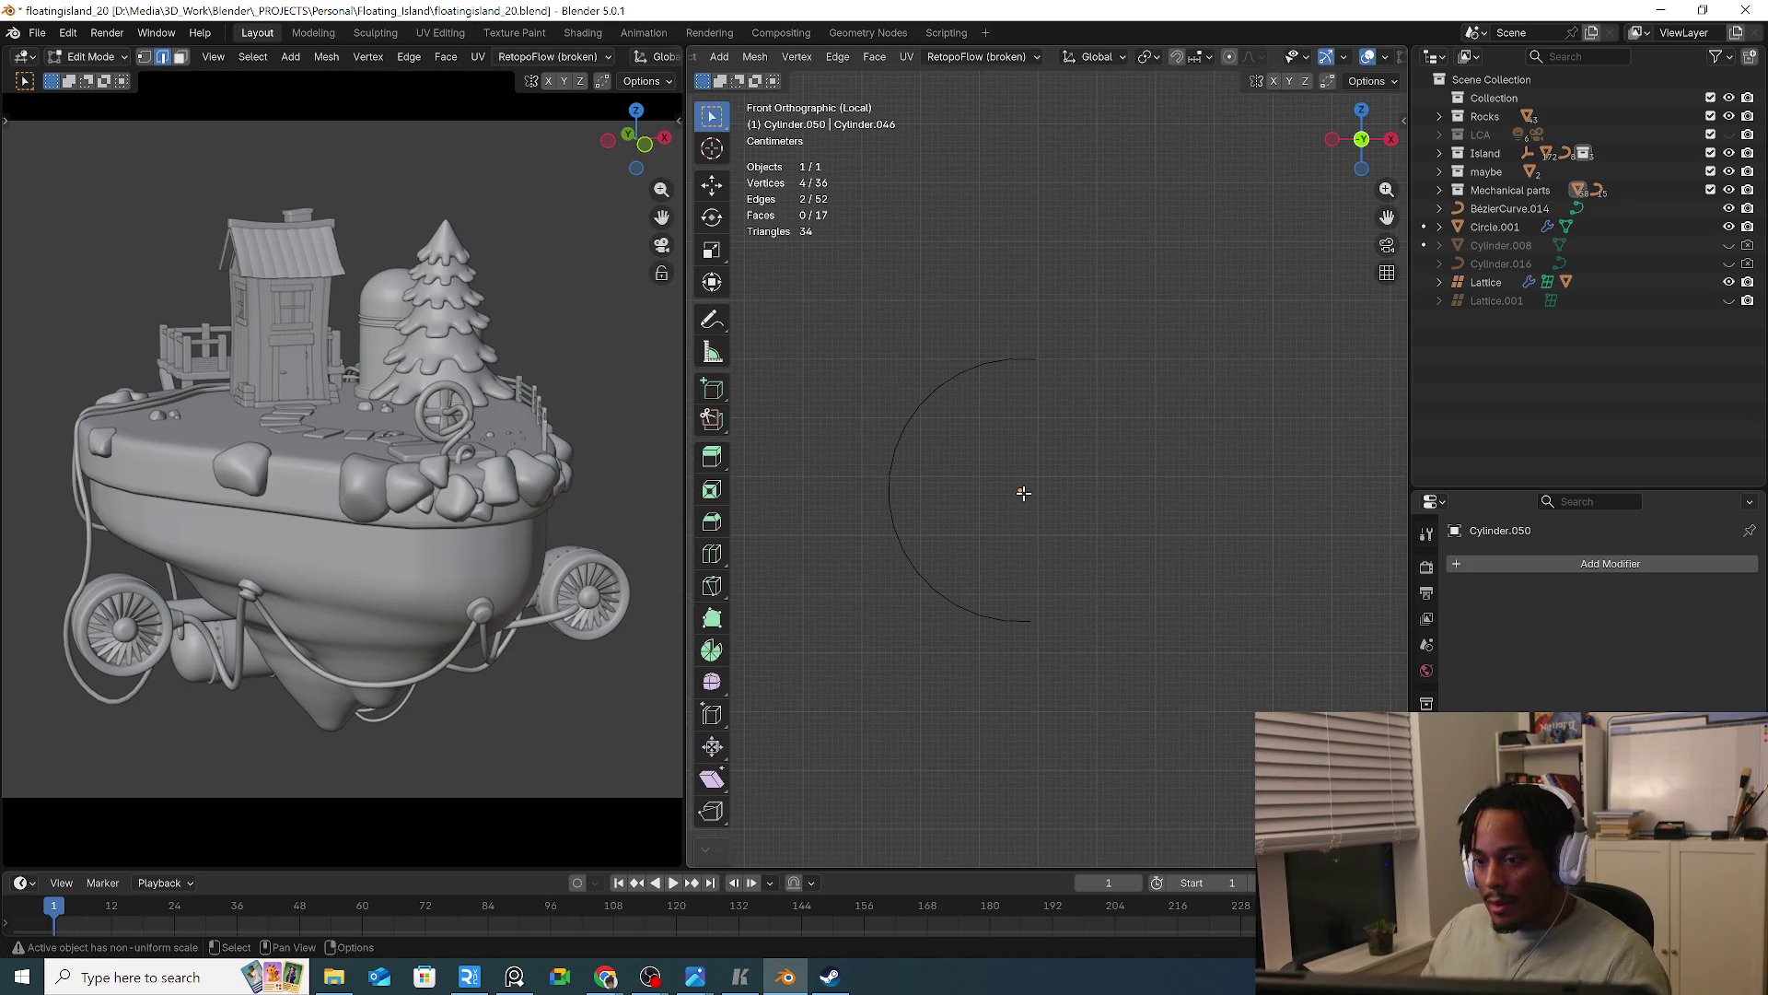
key("e")
key("x")
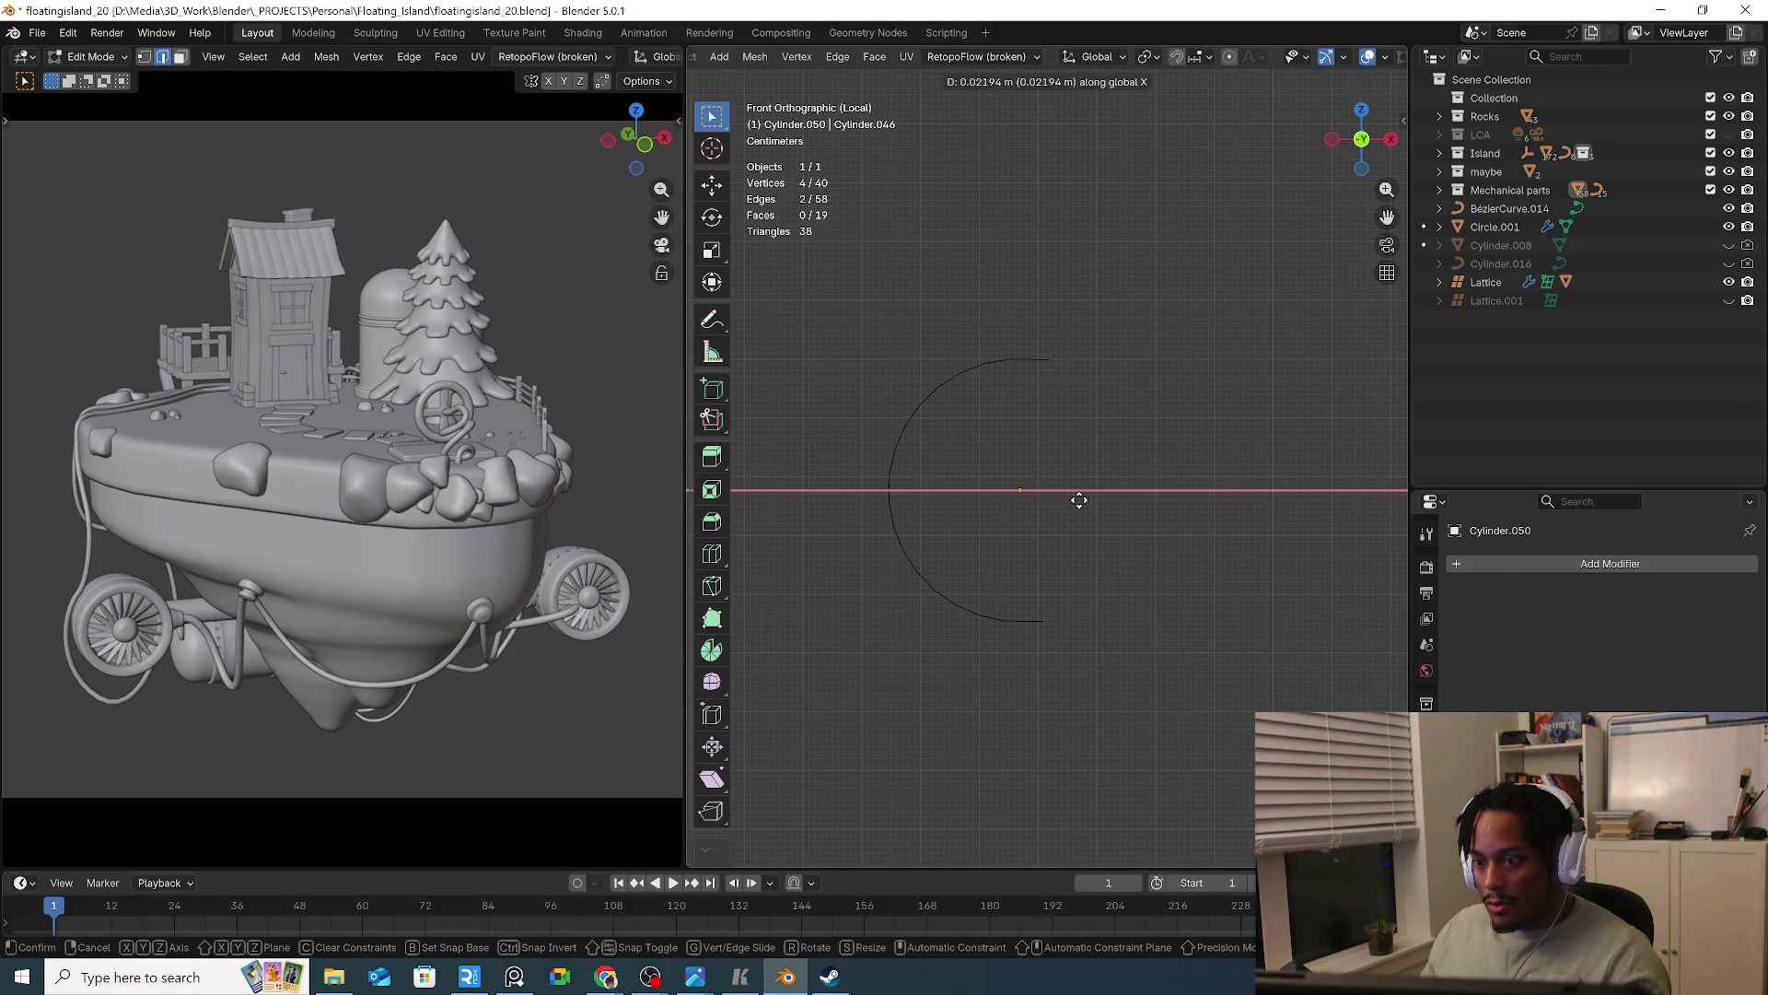
left_click(1150, 501)
key("Tab")
mouse_move(1149, 501)
middle_mouse_down()
mouse_move(1141, 584)
mouse_move(1159, 589)
middle_mouse_up()
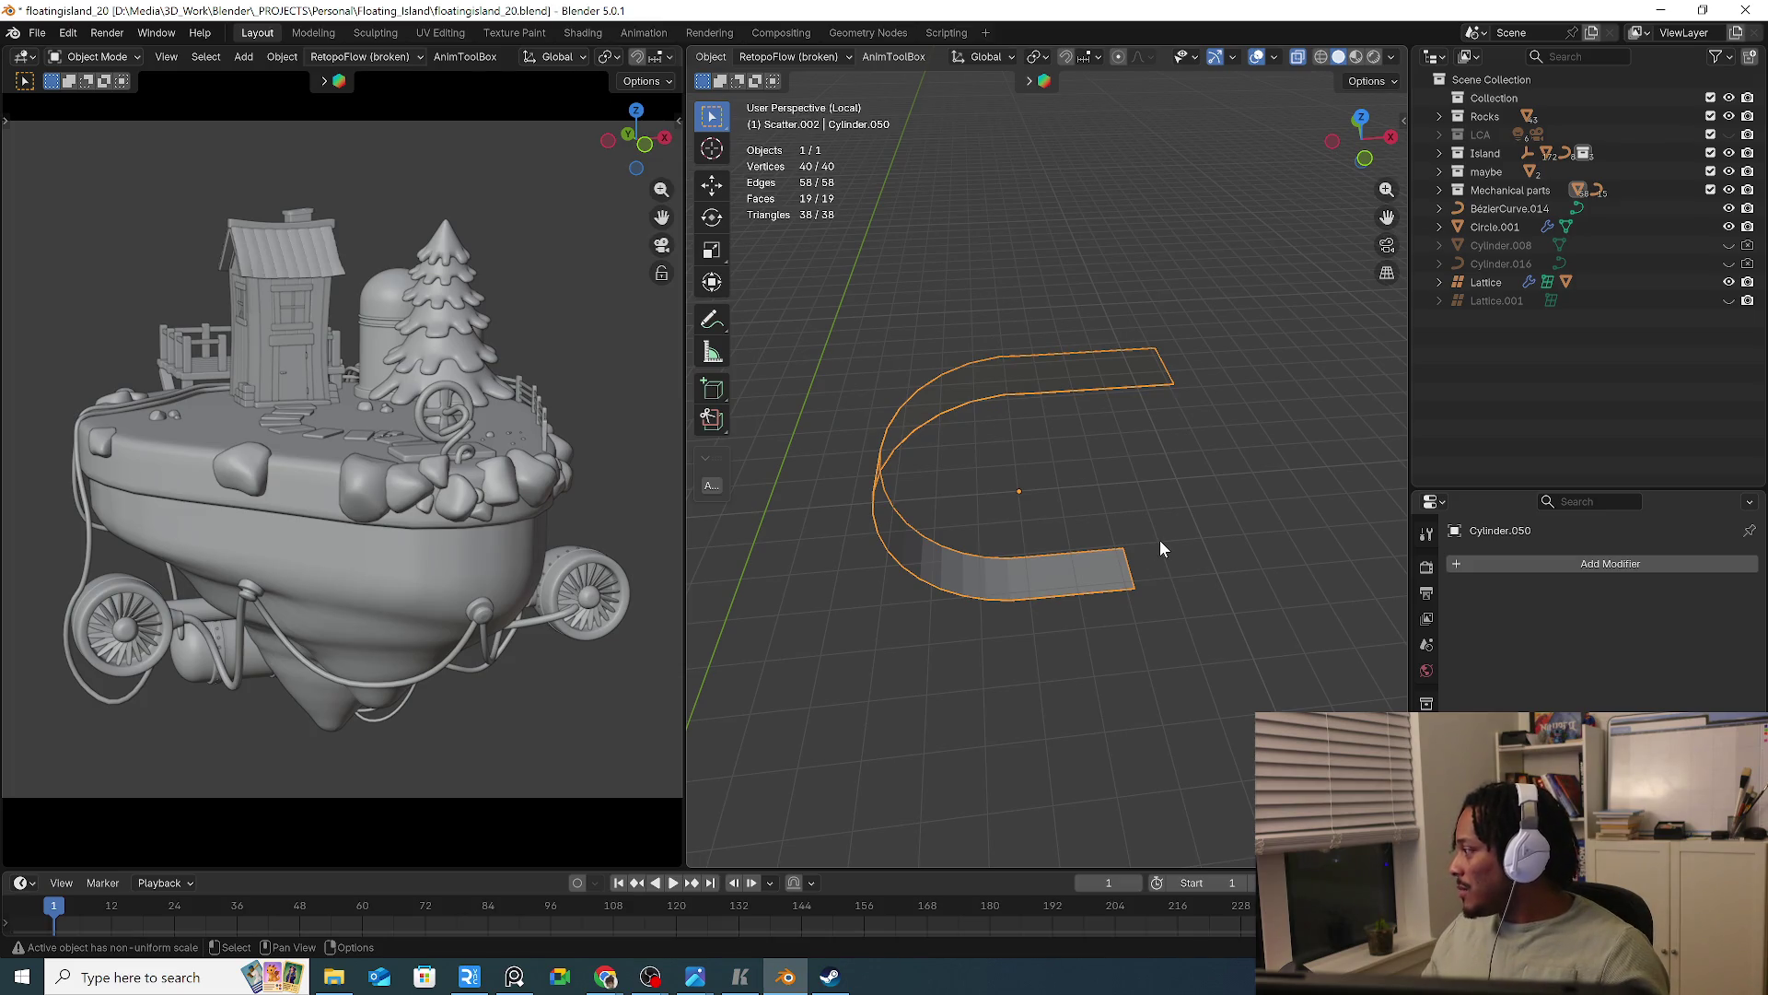
mouse_move(1161, 541)
middle_mouse_down()
mouse_move(1093, 505)
mouse_move(1220, 498)
mouse_move(1038, 535)
mouse_move(1065, 505)
mouse_move(1217, 524)
mouse_move(1086, 505)
mouse_move(1246, 541)
mouse_move(980, 470)
mouse_move(989, 498)
mouse_move(890, 498)
mouse_move(925, 532)
mouse_move(1101, 499)
mouse_move(1039, 531)
middle_mouse_up()
Extrude the outer edge loop of the C and scale it inward into a flat flange
key("Tab")
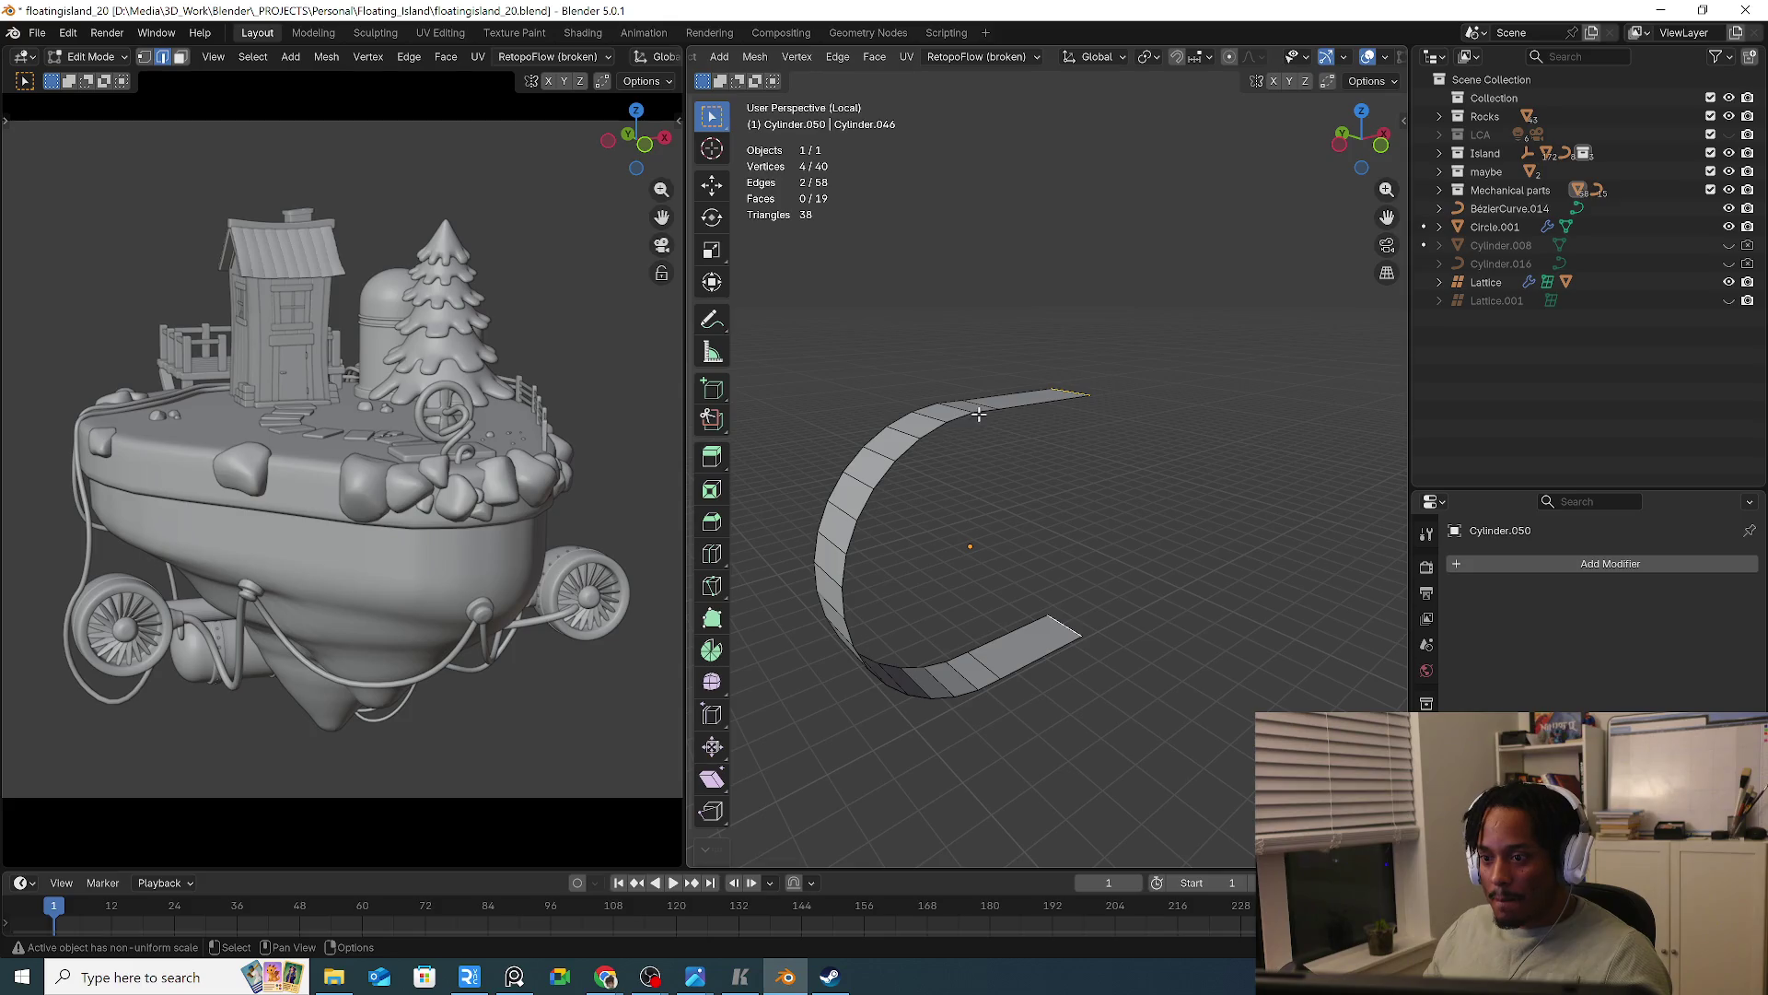
middle_click_drag(989, 427, 906, 557)
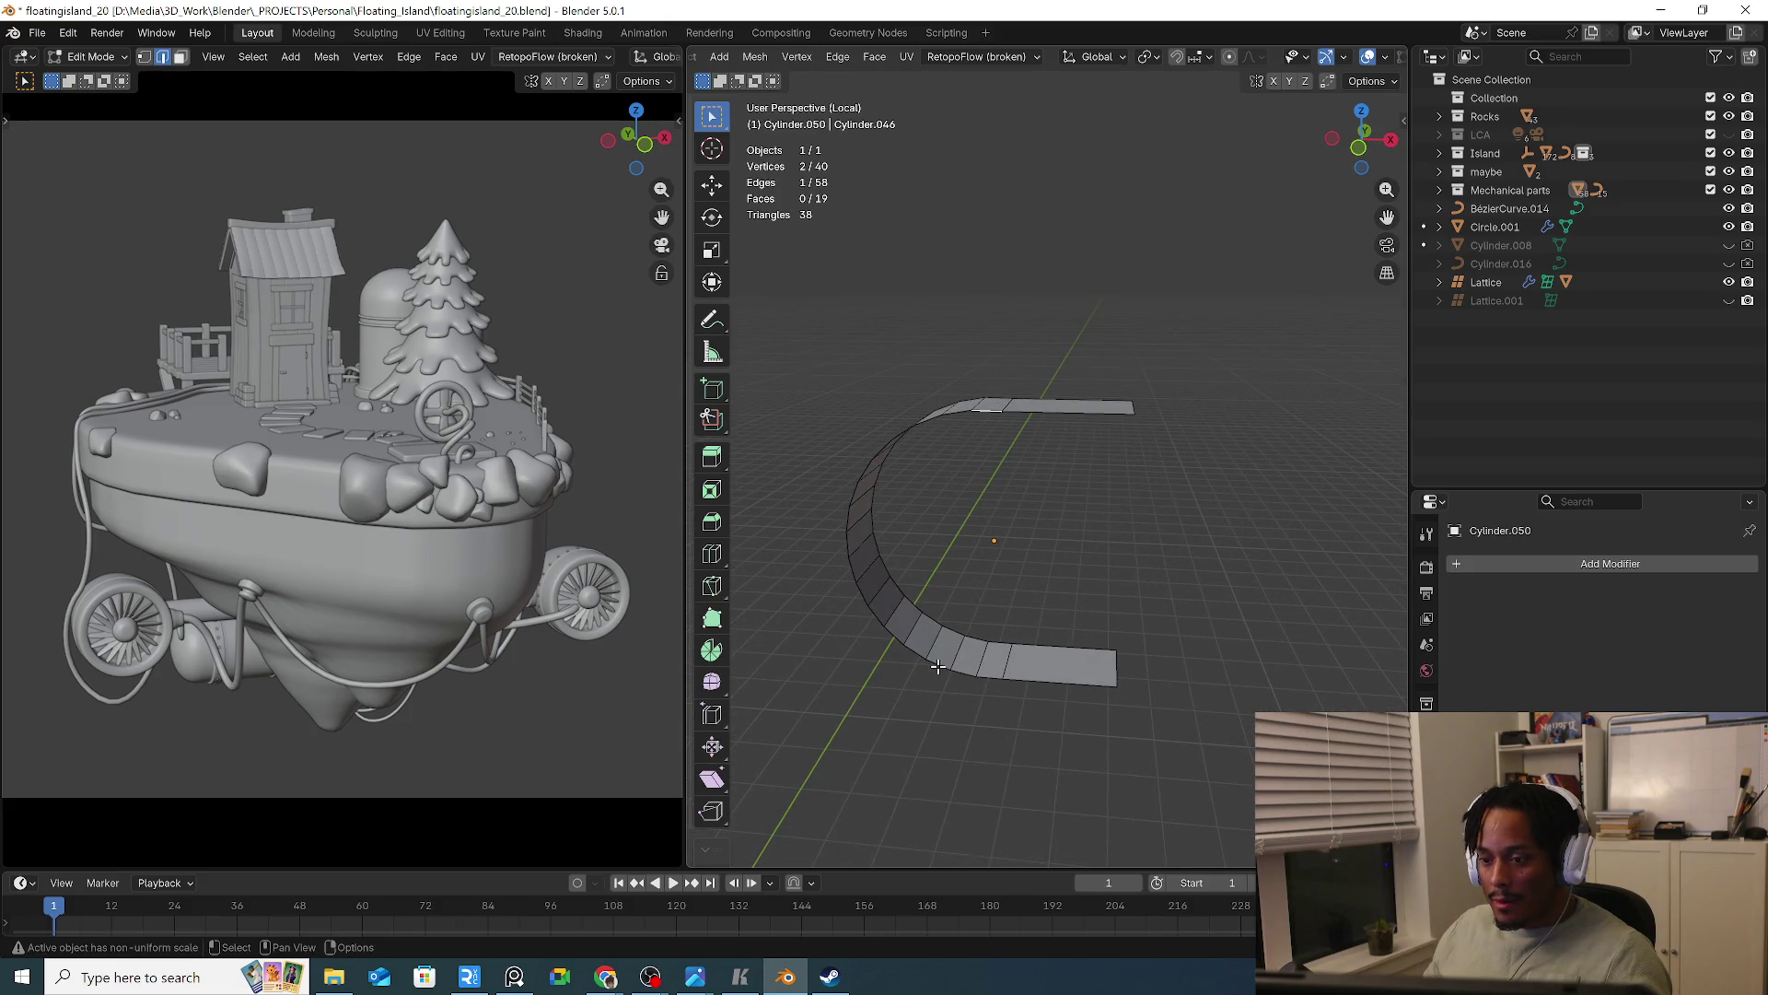
left_click(1068, 411, "shift")
mouse_move(1069, 411)
middle_mouse_down()
mouse_move(1194, 426)
mouse_move(1203, 457)
mouse_move(1069, 432)
middle_mouse_up()
left_click(1059, 409, "alt")
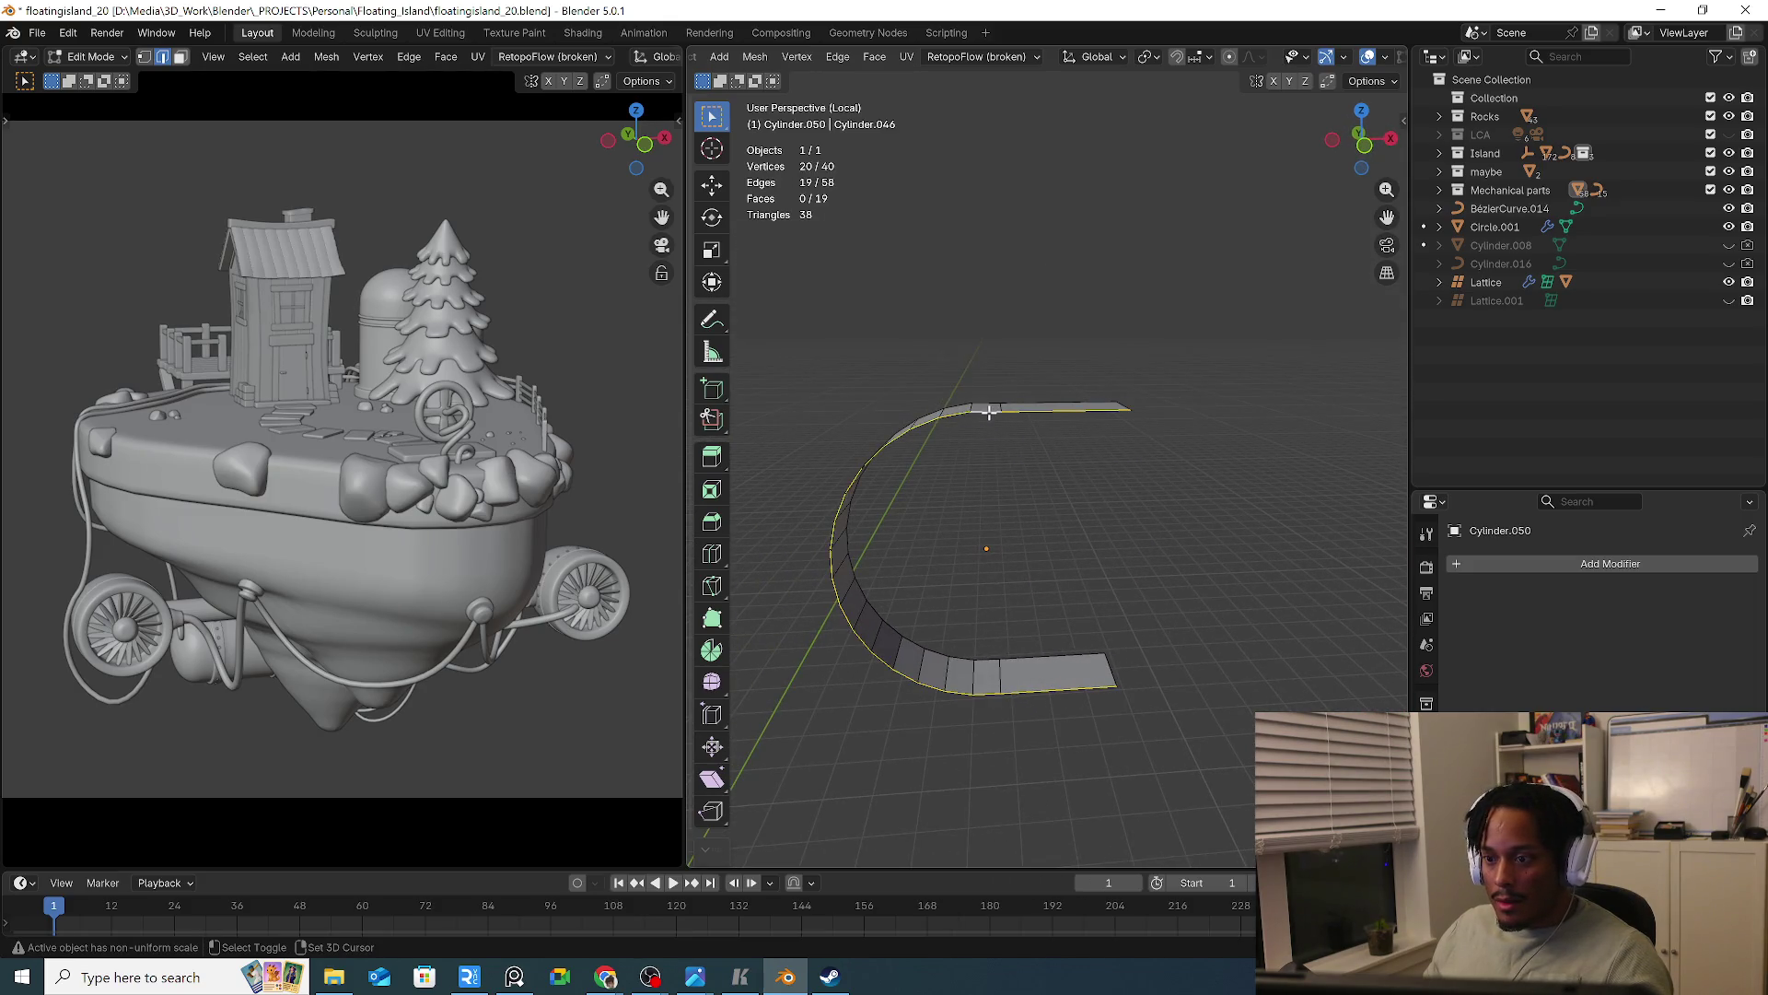
key("e")
right_click(1145, 494)
key("s")
right_click(1177, 507)
mouse_move(1179, 506)
middle_mouse_down()
mouse_move(1123, 508)
mouse_move(1167, 473)
middle_mouse_up()
key("s")
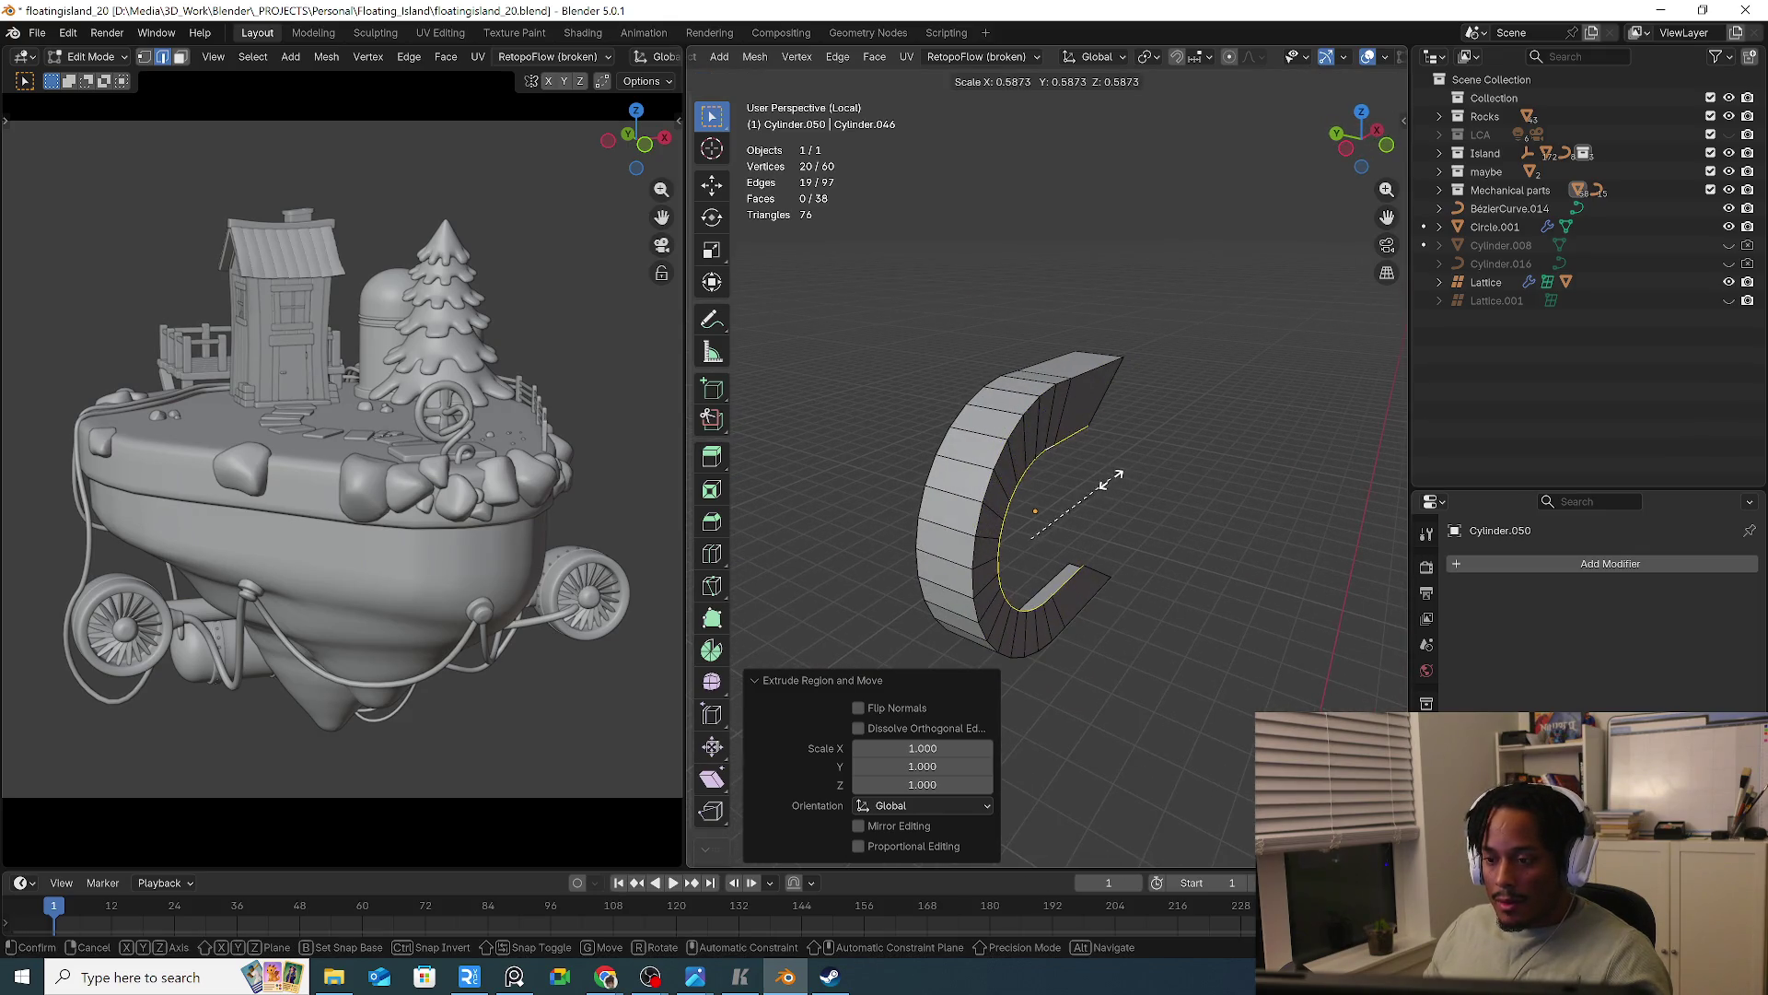
left_click(1105, 481)
key("Tab")
right_click(1003, 484)
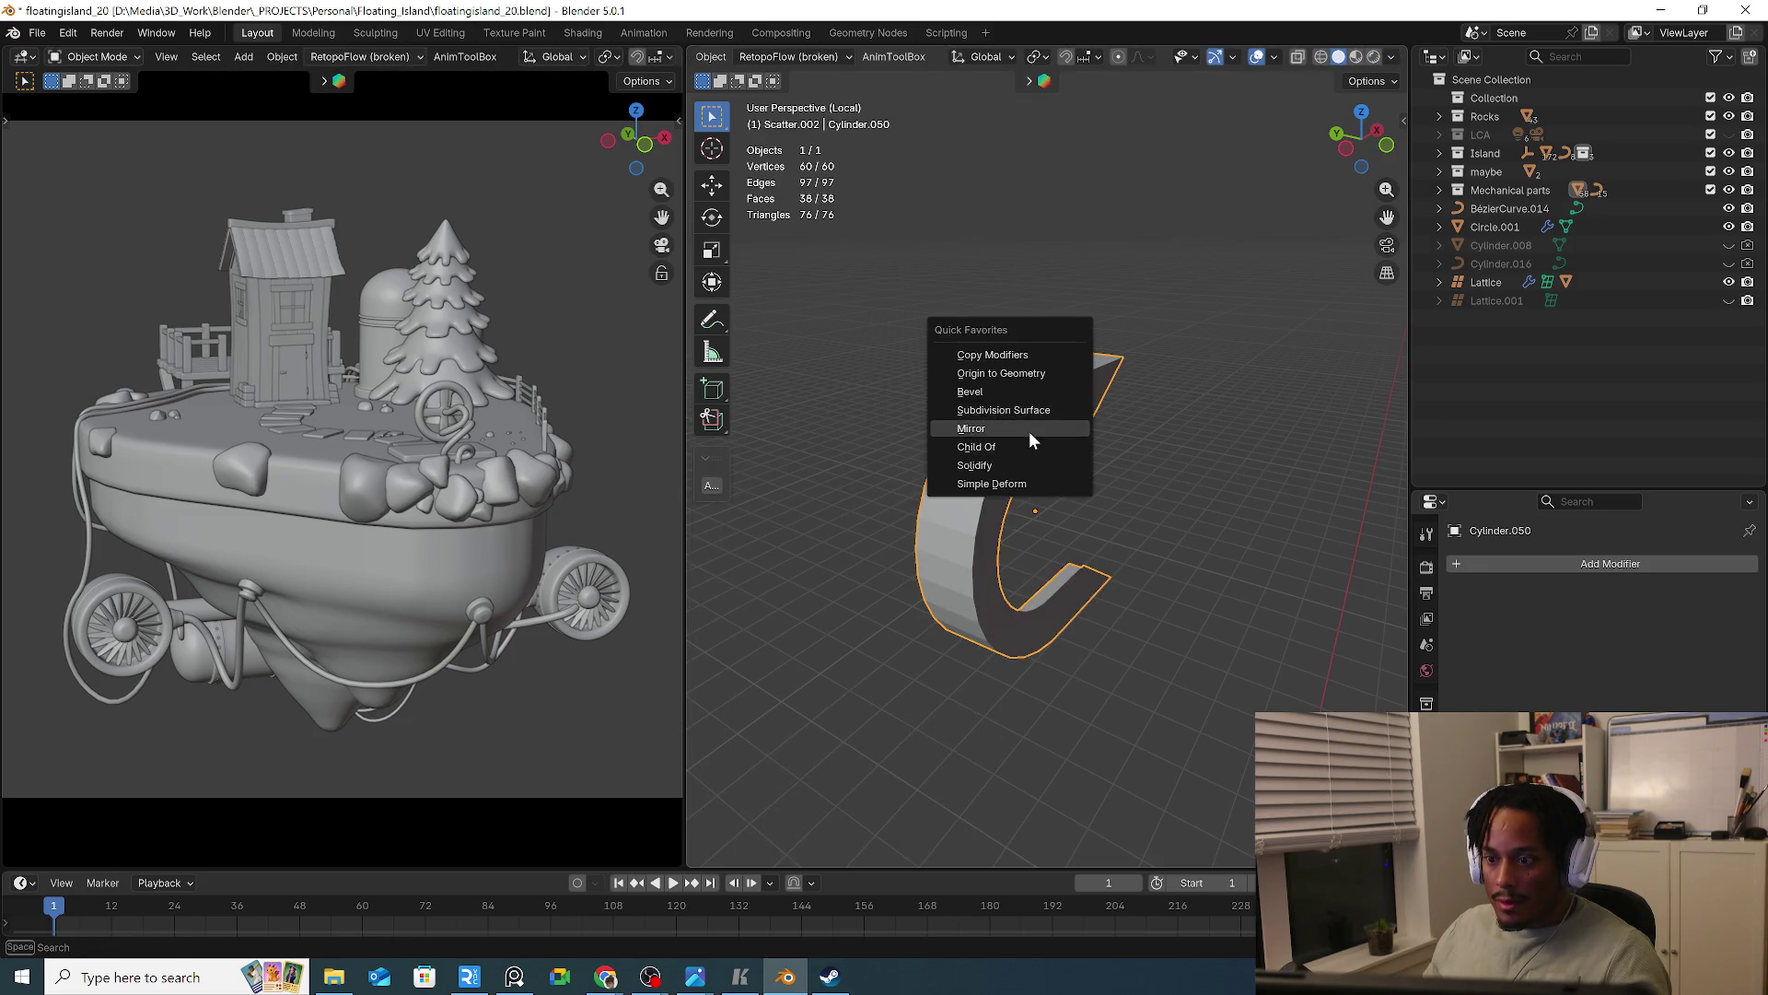
Add a Mirror modifier to the bracket with X and Y off and only Z enabled
left_click(1030, 433)
middle_click_drag(1072, 429, 1251, 512)
left_click(1653, 665)
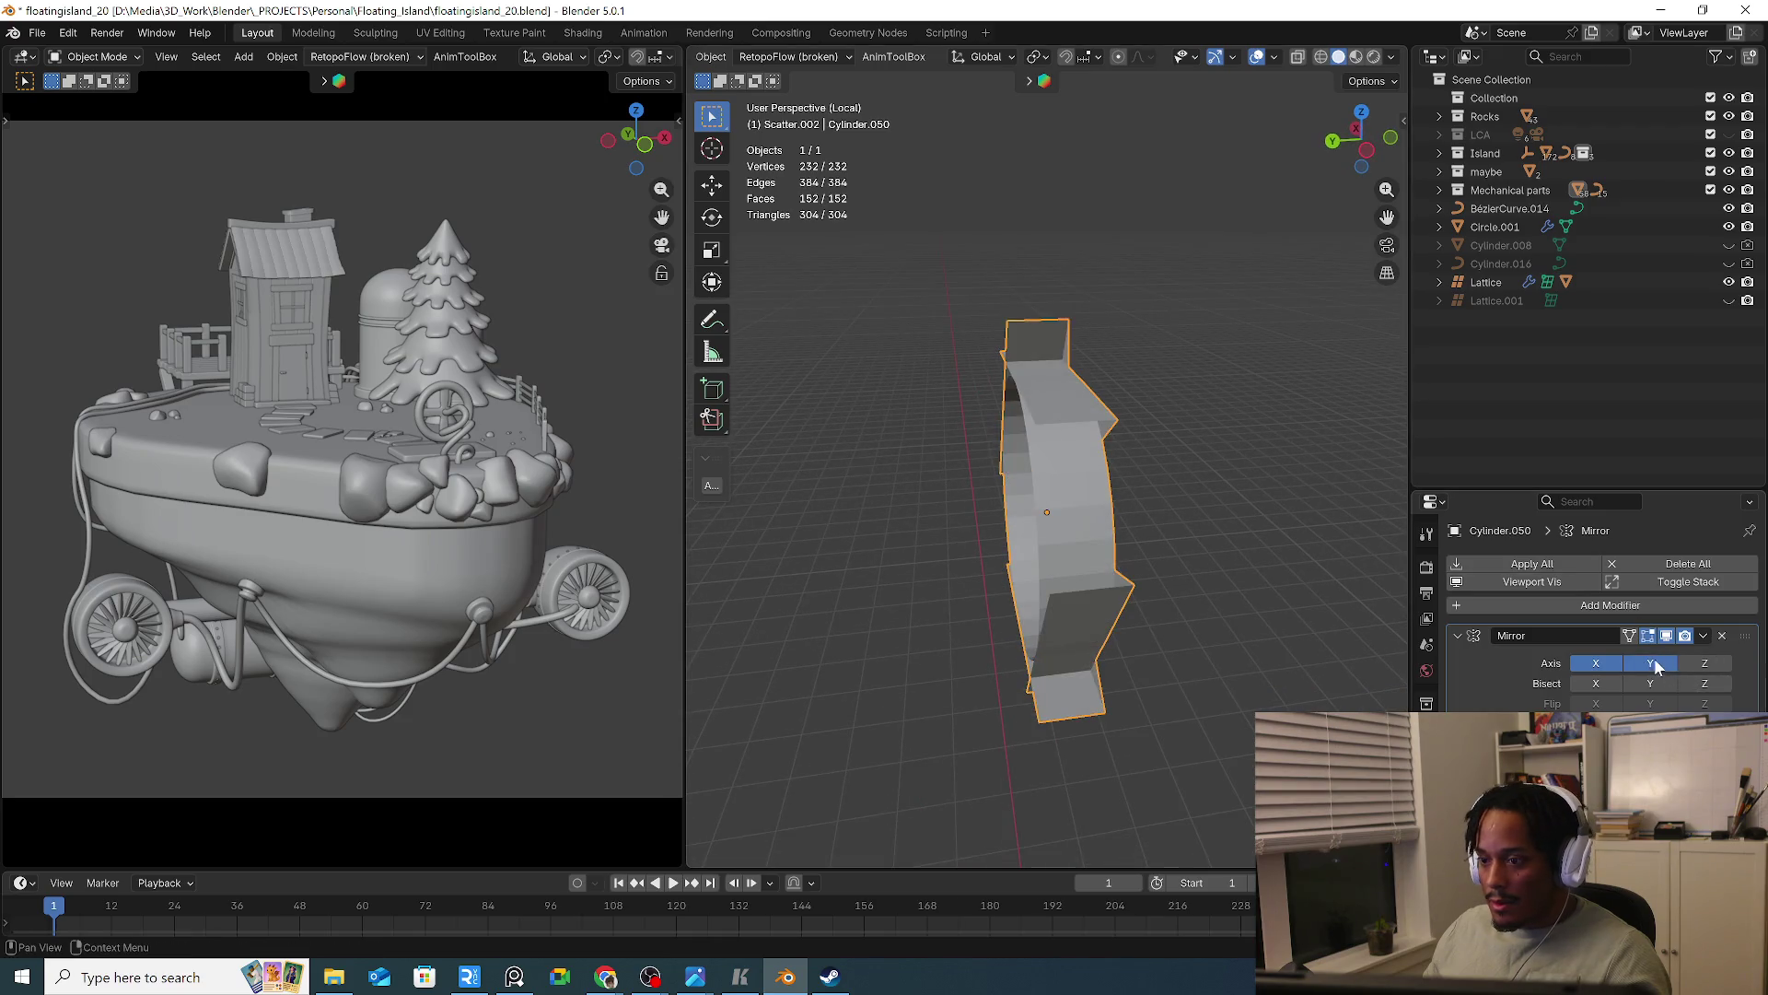
left_click(1651, 663)
left_click(1596, 663)
left_click(1705, 663)
mouse_move(1188, 553)
middle_mouse_down()
mouse_move(1201, 575)
mouse_move(1065, 520)
mouse_move(888, 347)
mouse_move(908, 363)
mouse_move(784, 370)
mouse_move(860, 406)
mouse_move(1090, 368)
middle_mouse_up()
Reopen the bracket's mesh in Edit Mode and view it from the top
key("Tab")
key("KP_7")
scroll(1193, 551, "down", 3)
scroll(1065, 520, "up", 2)
scroll(1067, 520, "up", 2)
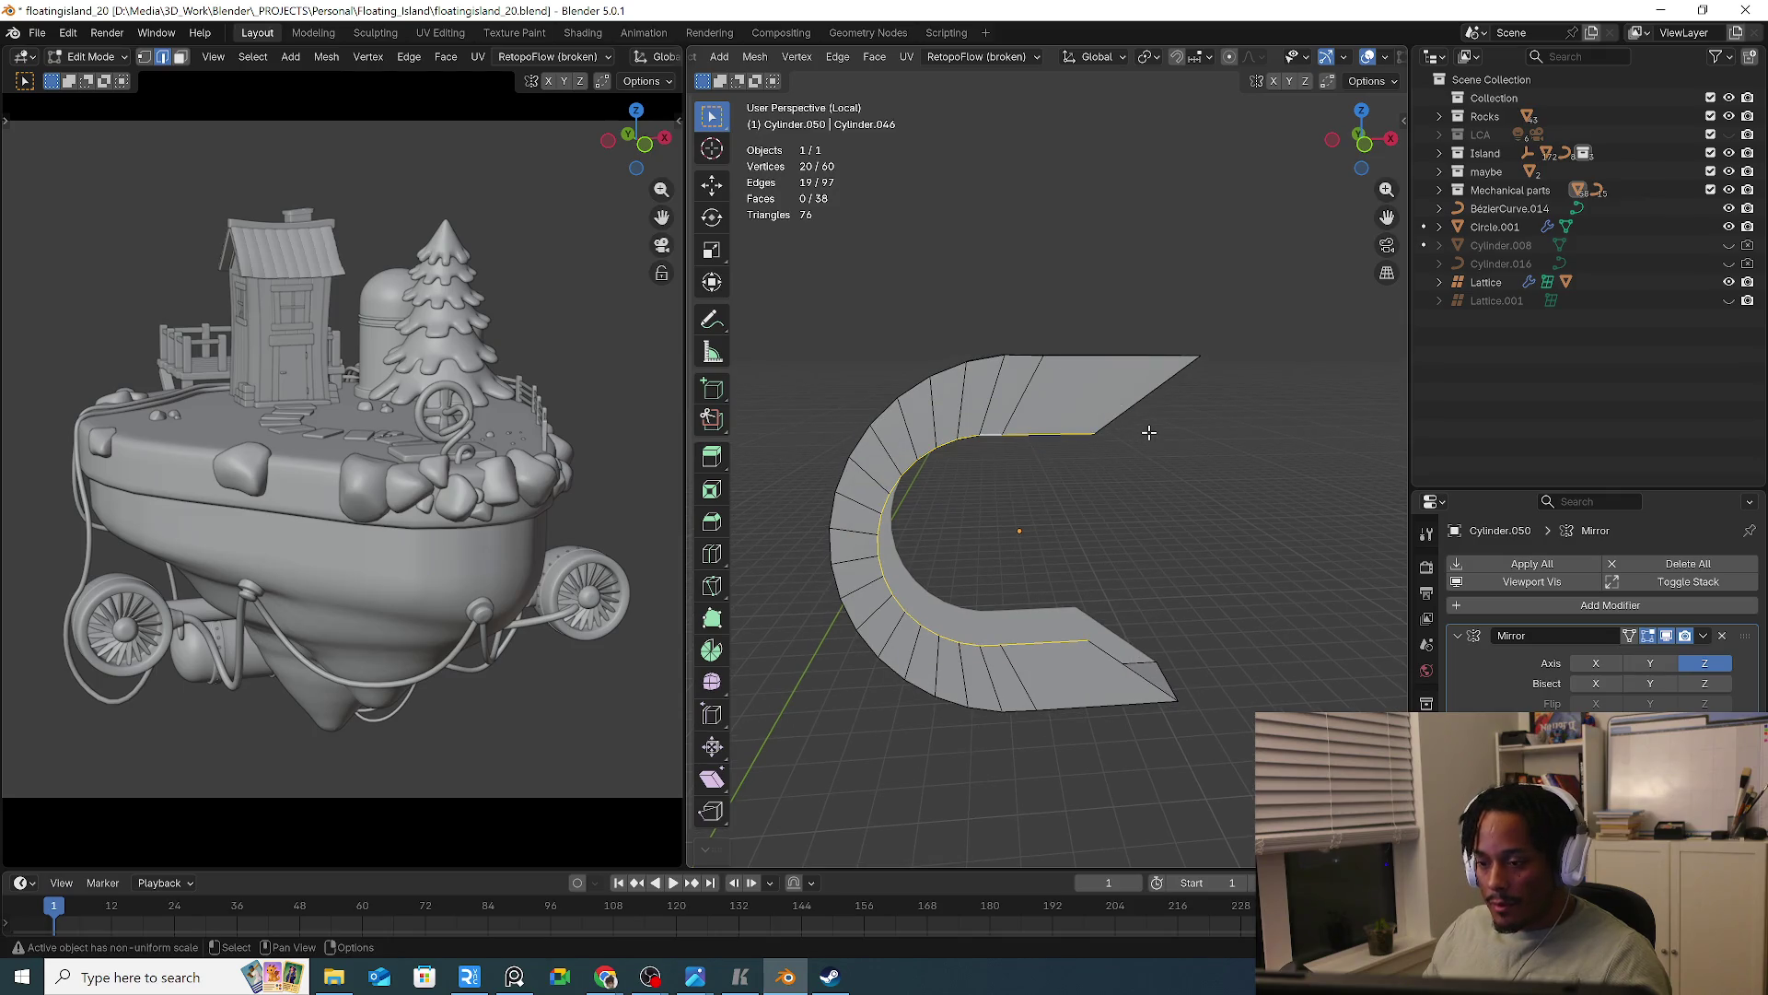
Flatten the edge at the bracket's open end to zero width on X
key("KP_1")
key("g")
key("x")
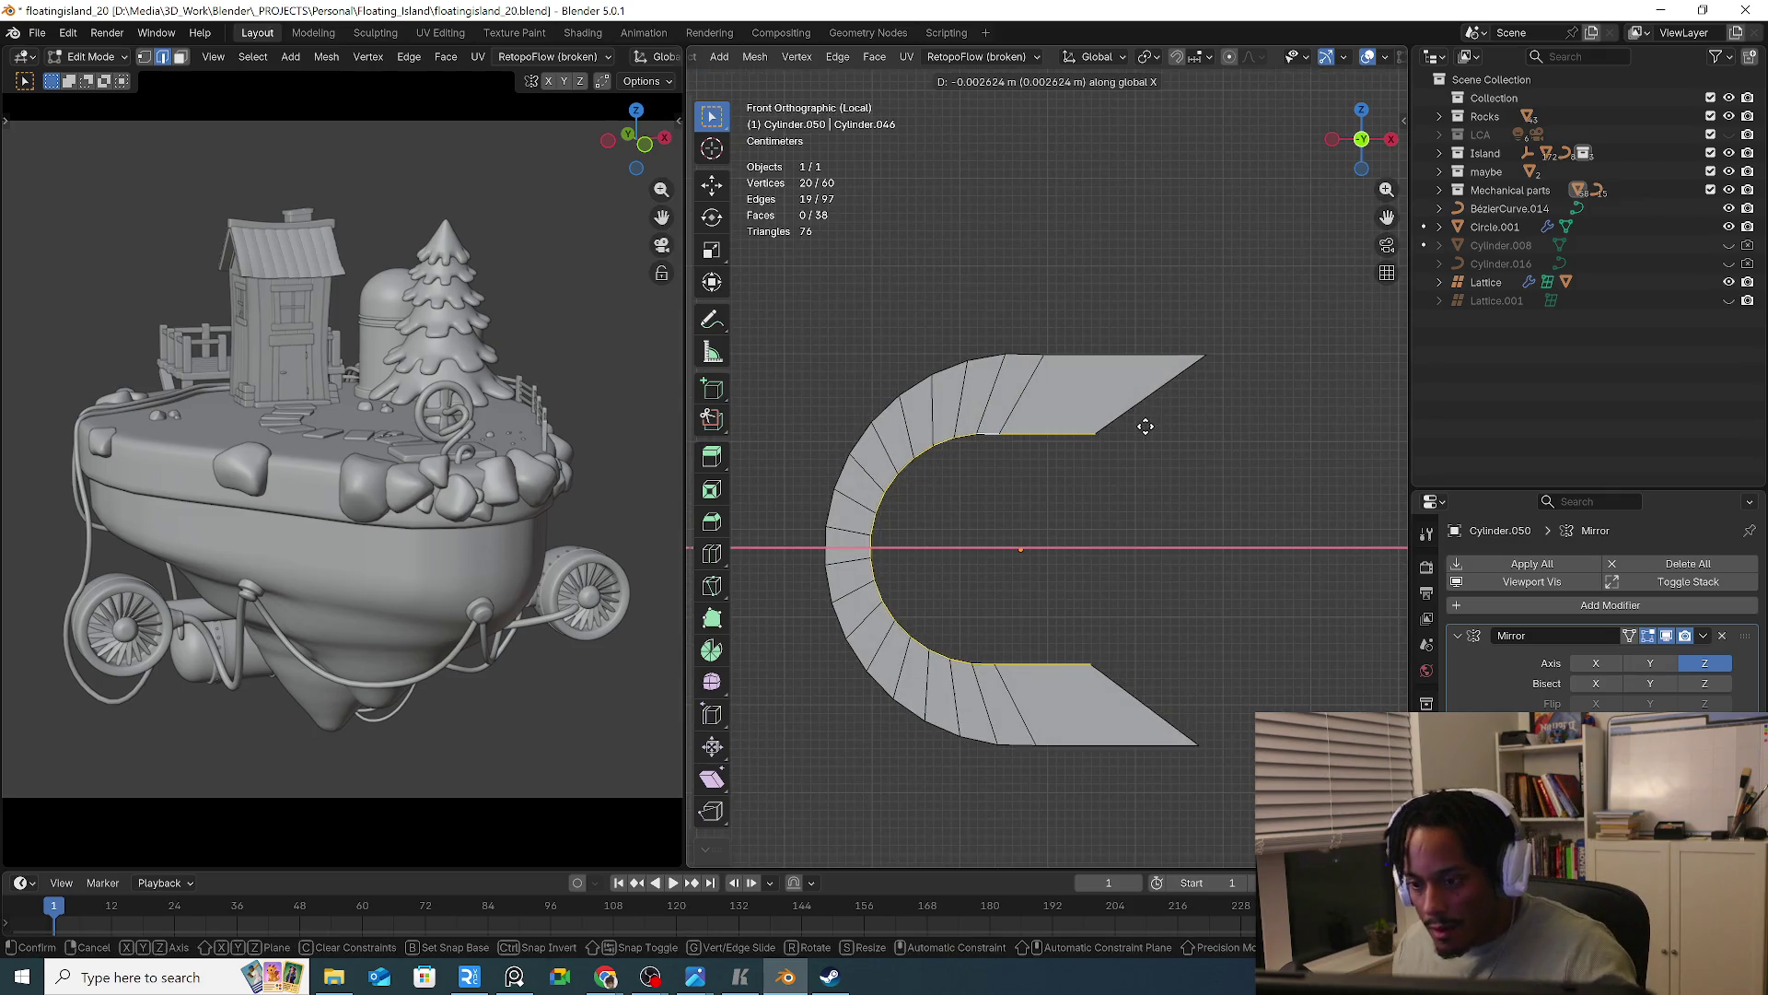
right_click(1222, 442)
key("g")
key("x")
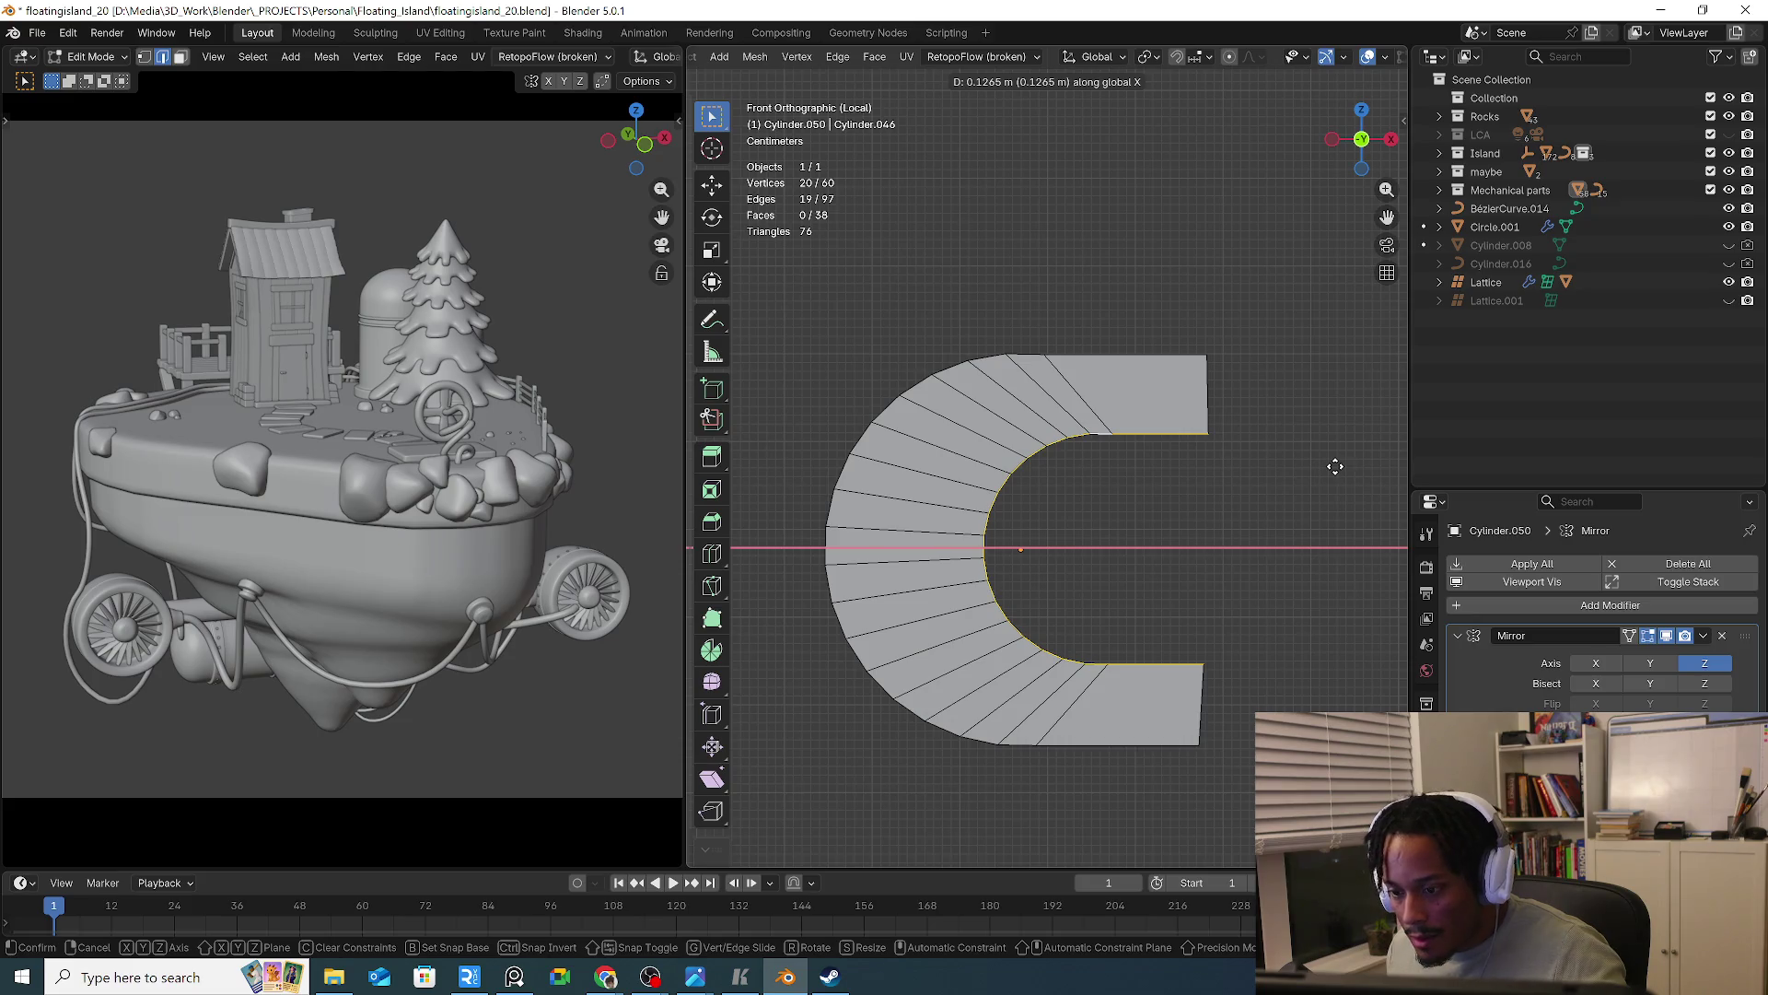
left_click(1332, 466)
mouse_move(1330, 466)
middle_mouse_down()
mouse_move(1243, 473)
mouse_move(1152, 388)
middle_mouse_up()
left_click(1151, 388)
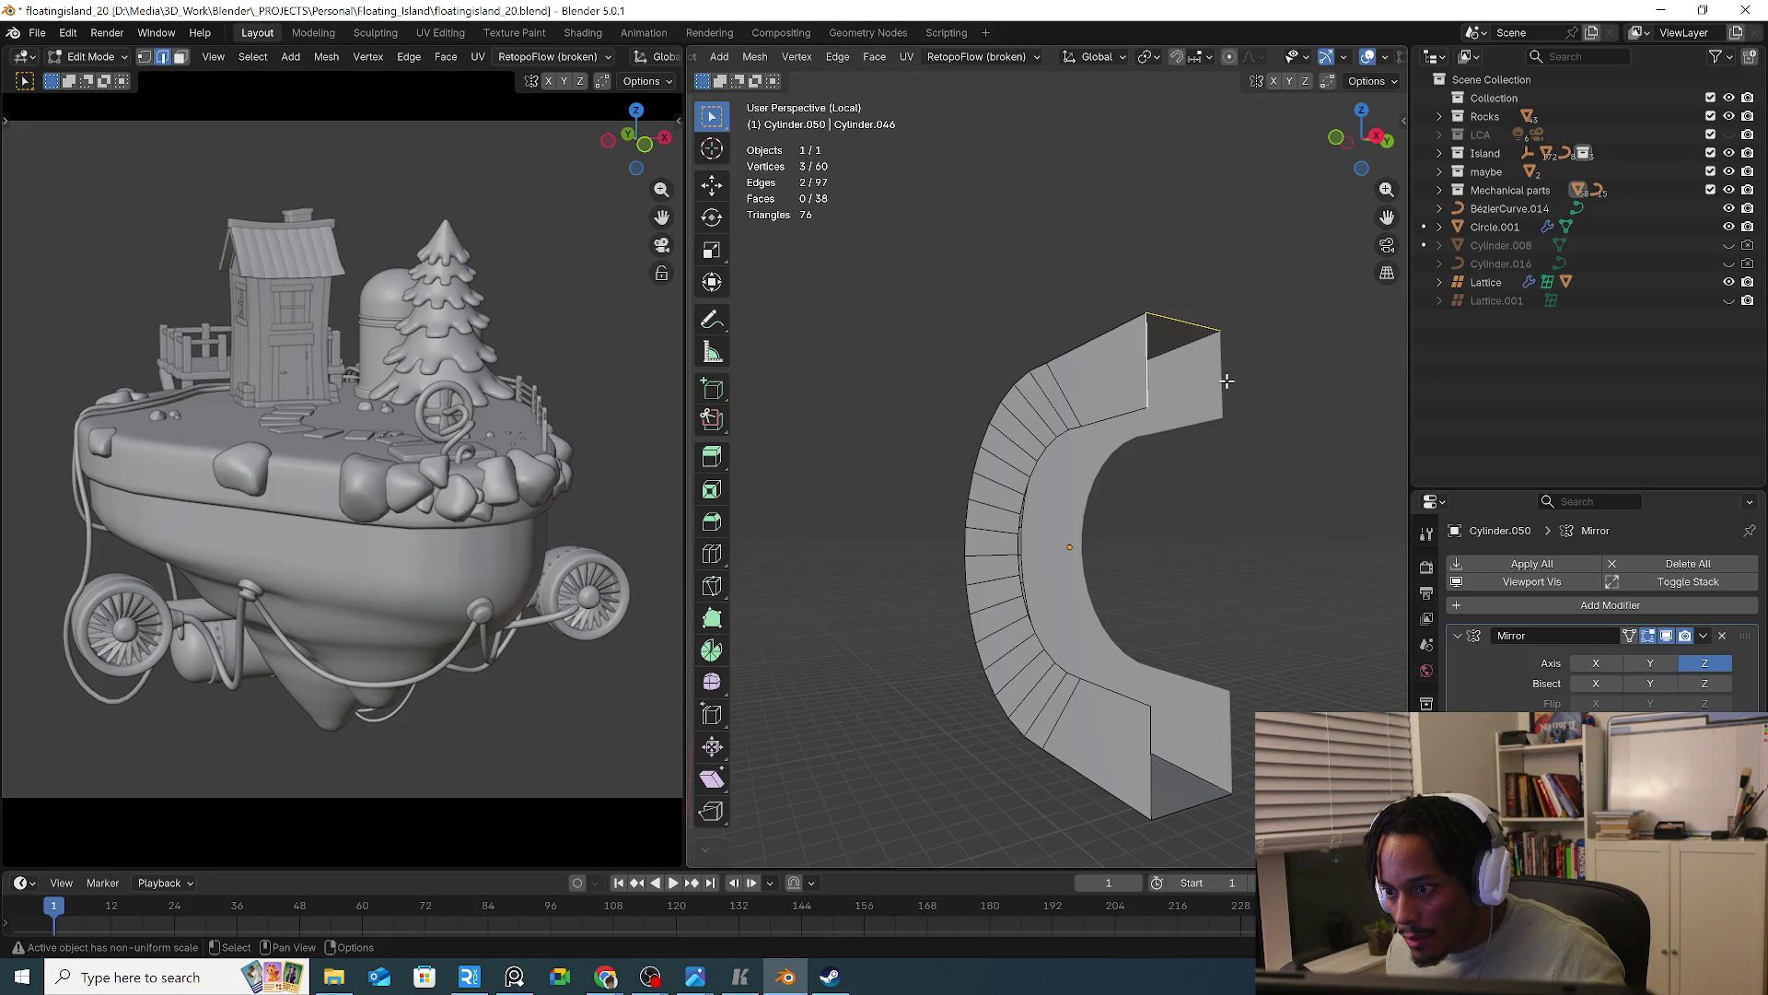
middle_click_drag(1154, 766, 1059, 746)
type("sx")
type("0")
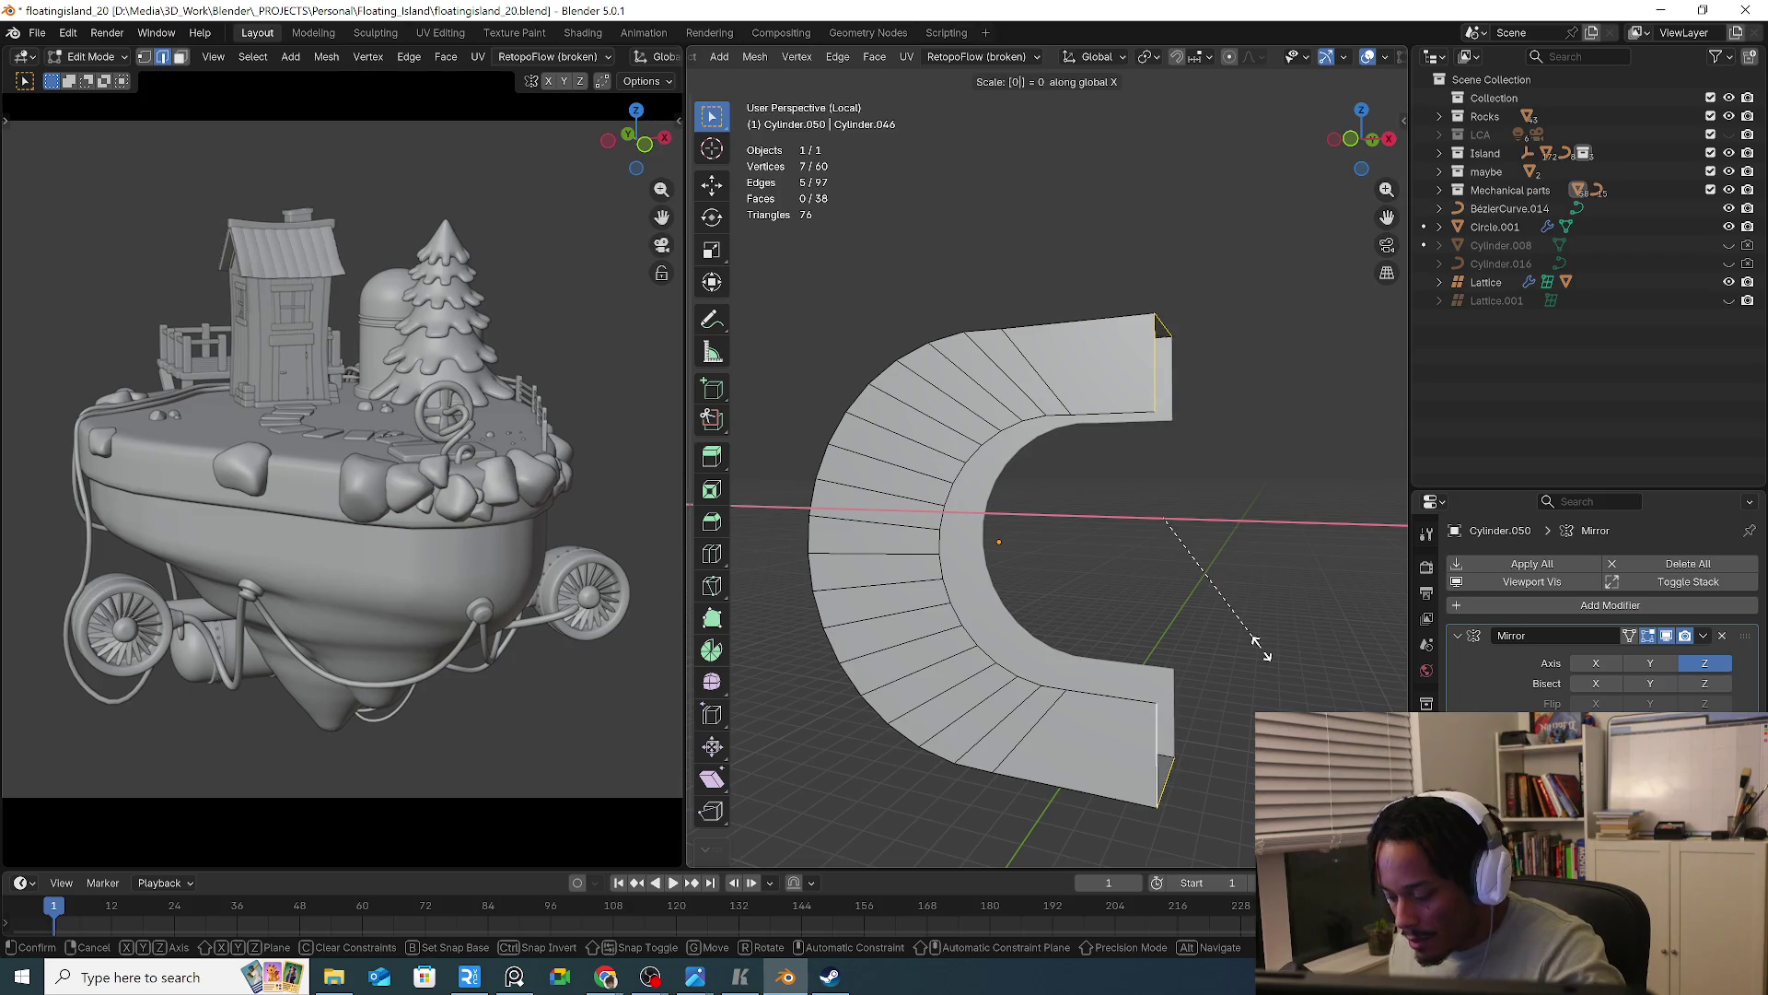
key("Return")
Grid-fill the inner edge loop of the C-shaped bracket into a solid plate
mouse_move(1259, 644)
middle_mouse_down()
mouse_move(1225, 569)
mouse_move(1271, 541)
mouse_move(1355, 574)
mouse_move(1330, 604)
mouse_move(1109, 604)
mouse_move(1160, 591)
mouse_move(1151, 562)
mouse_move(1007, 501)
mouse_move(1247, 494)
middle_mouse_up()
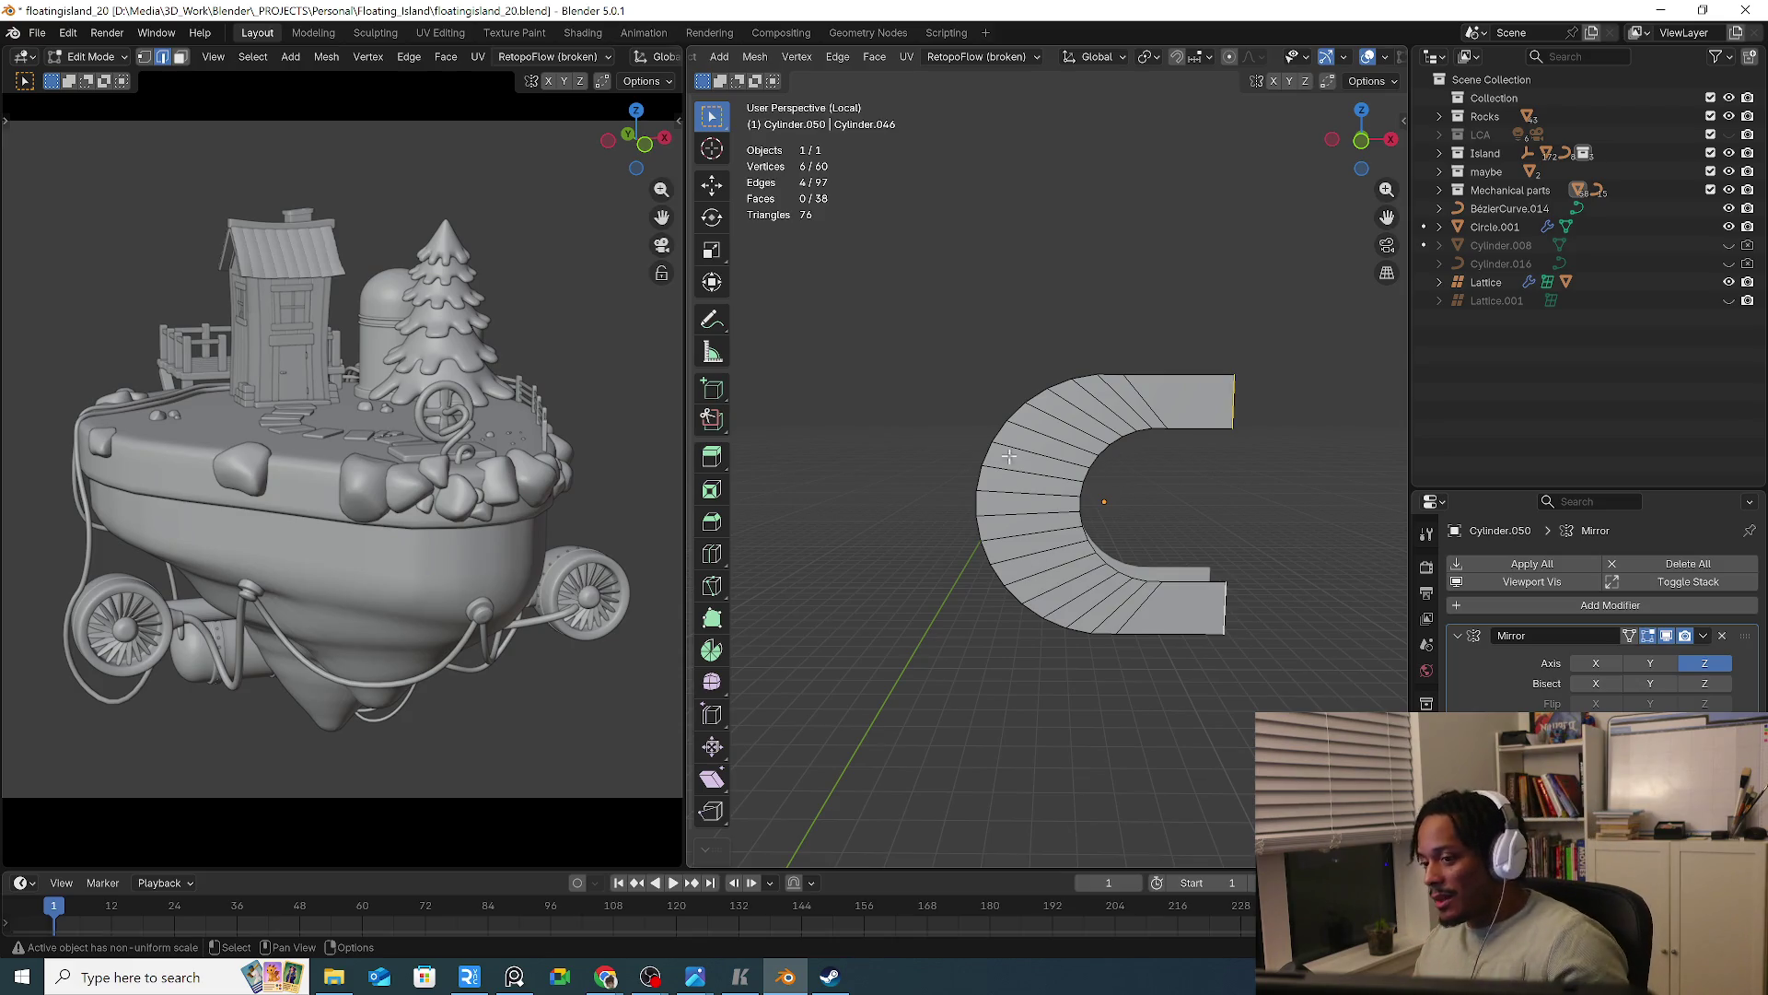
mouse_move(1120, 473)
middle_mouse_down()
mouse_move(1014, 602)
mouse_move(1262, 616)
mouse_move(1089, 652)
mouse_move(1053, 582)
mouse_move(1145, 545)
mouse_move(1125, 572)
middle_mouse_up()
left_click(1120, 573, "alt")
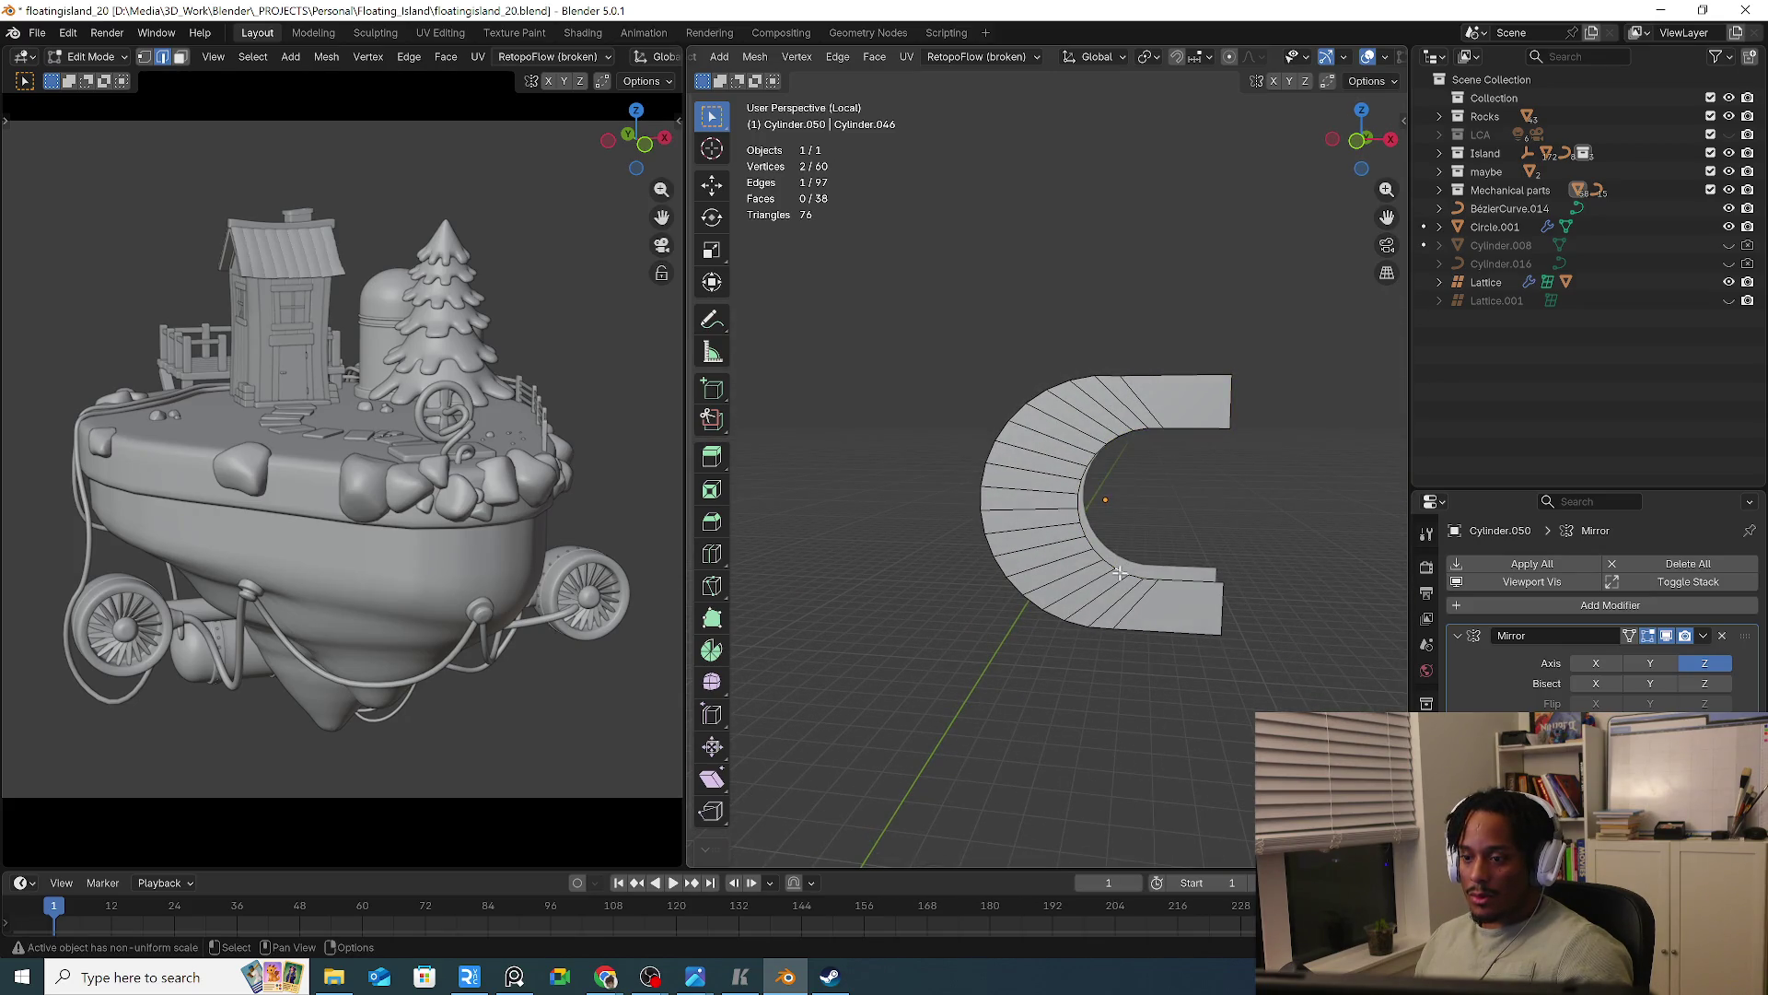
key("f")
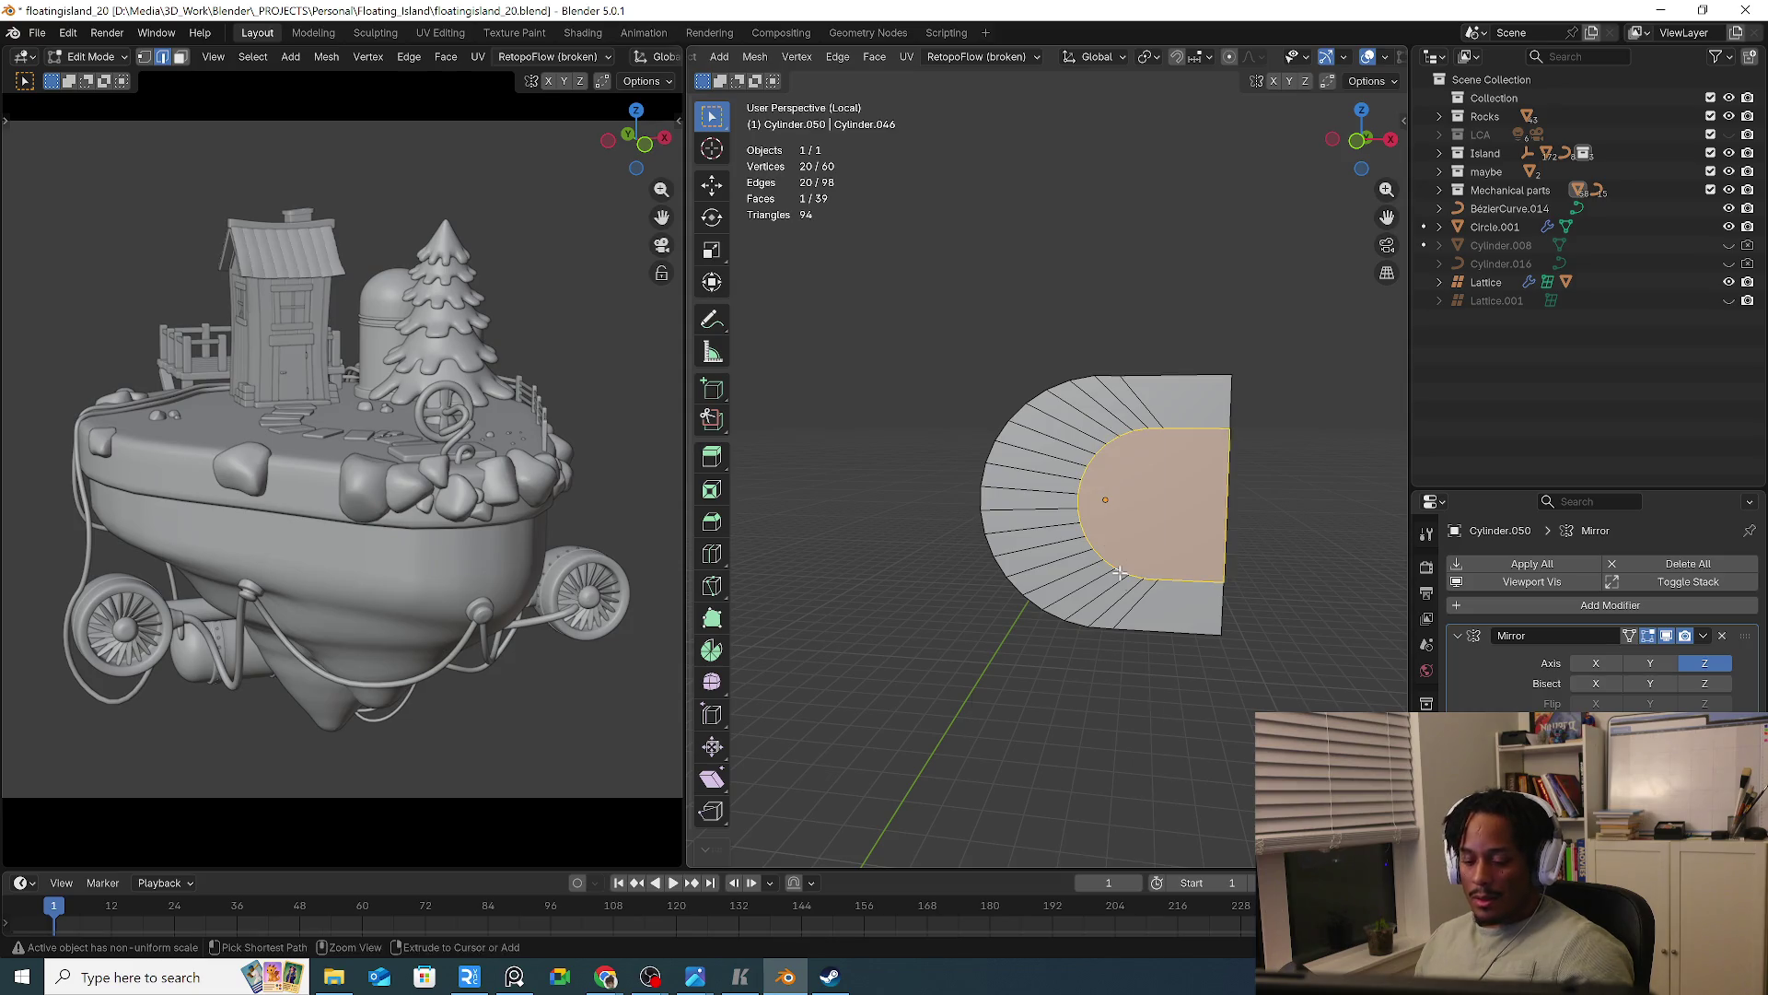
key("ctrl+f")
left_click(1105, 586)
left_click(1211, 615)
mouse_move(1211, 615)
middle_mouse_down()
mouse_move(1275, 651)
mouse_move(920, 639)
mouse_move(1306, 664)
mouse_move(1302, 631)
mouse_move(1212, 672)
mouse_move(1342, 679)
mouse_move(1188, 649)
mouse_move(884, 652)
mouse_move(1072, 725)
mouse_move(1031, 718)
mouse_move(1133, 552)
middle_mouse_up()
Add a loop cut around the slab and return to Object Mode
key("ctrl+r")
left_click(1145, 495)
left_click(1190, 502)
key("Tab")
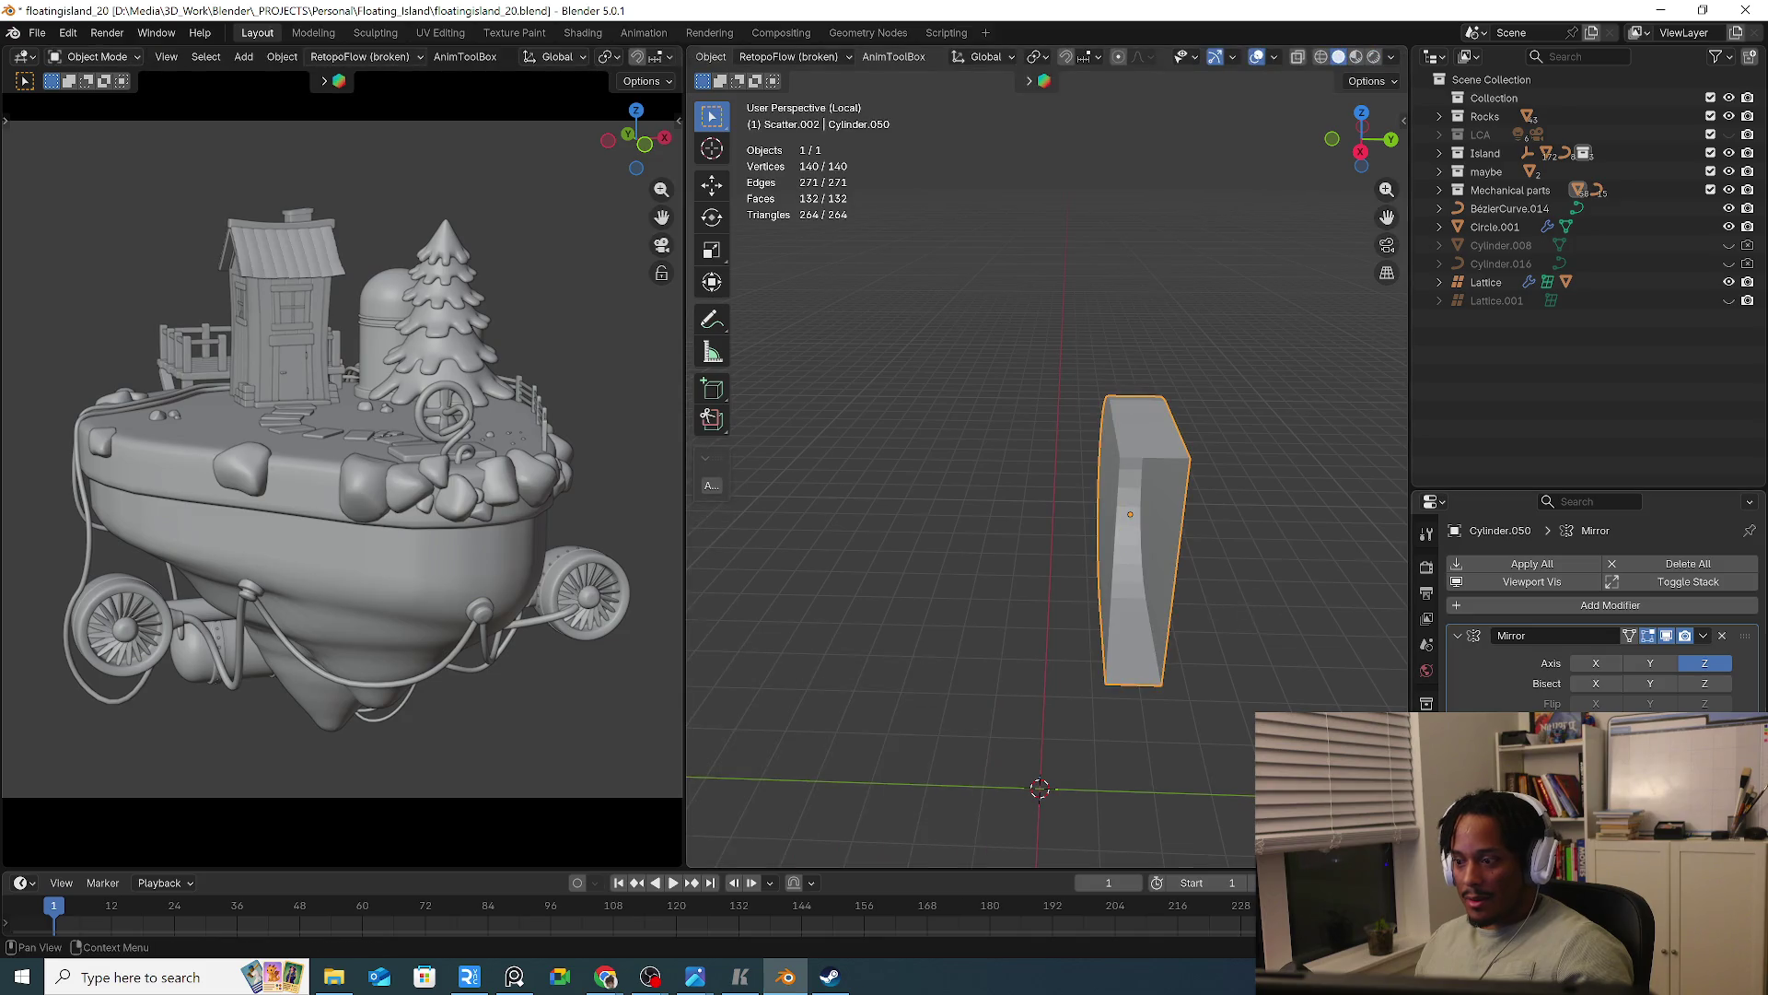
With Mirror Z turned off, delete the vertical loop of side faces
left_click(1695, 659)
mouse_move(1382, 677)
middle_mouse_down()
mouse_move(1302, 688)
mouse_move(1265, 672)
middle_mouse_up()
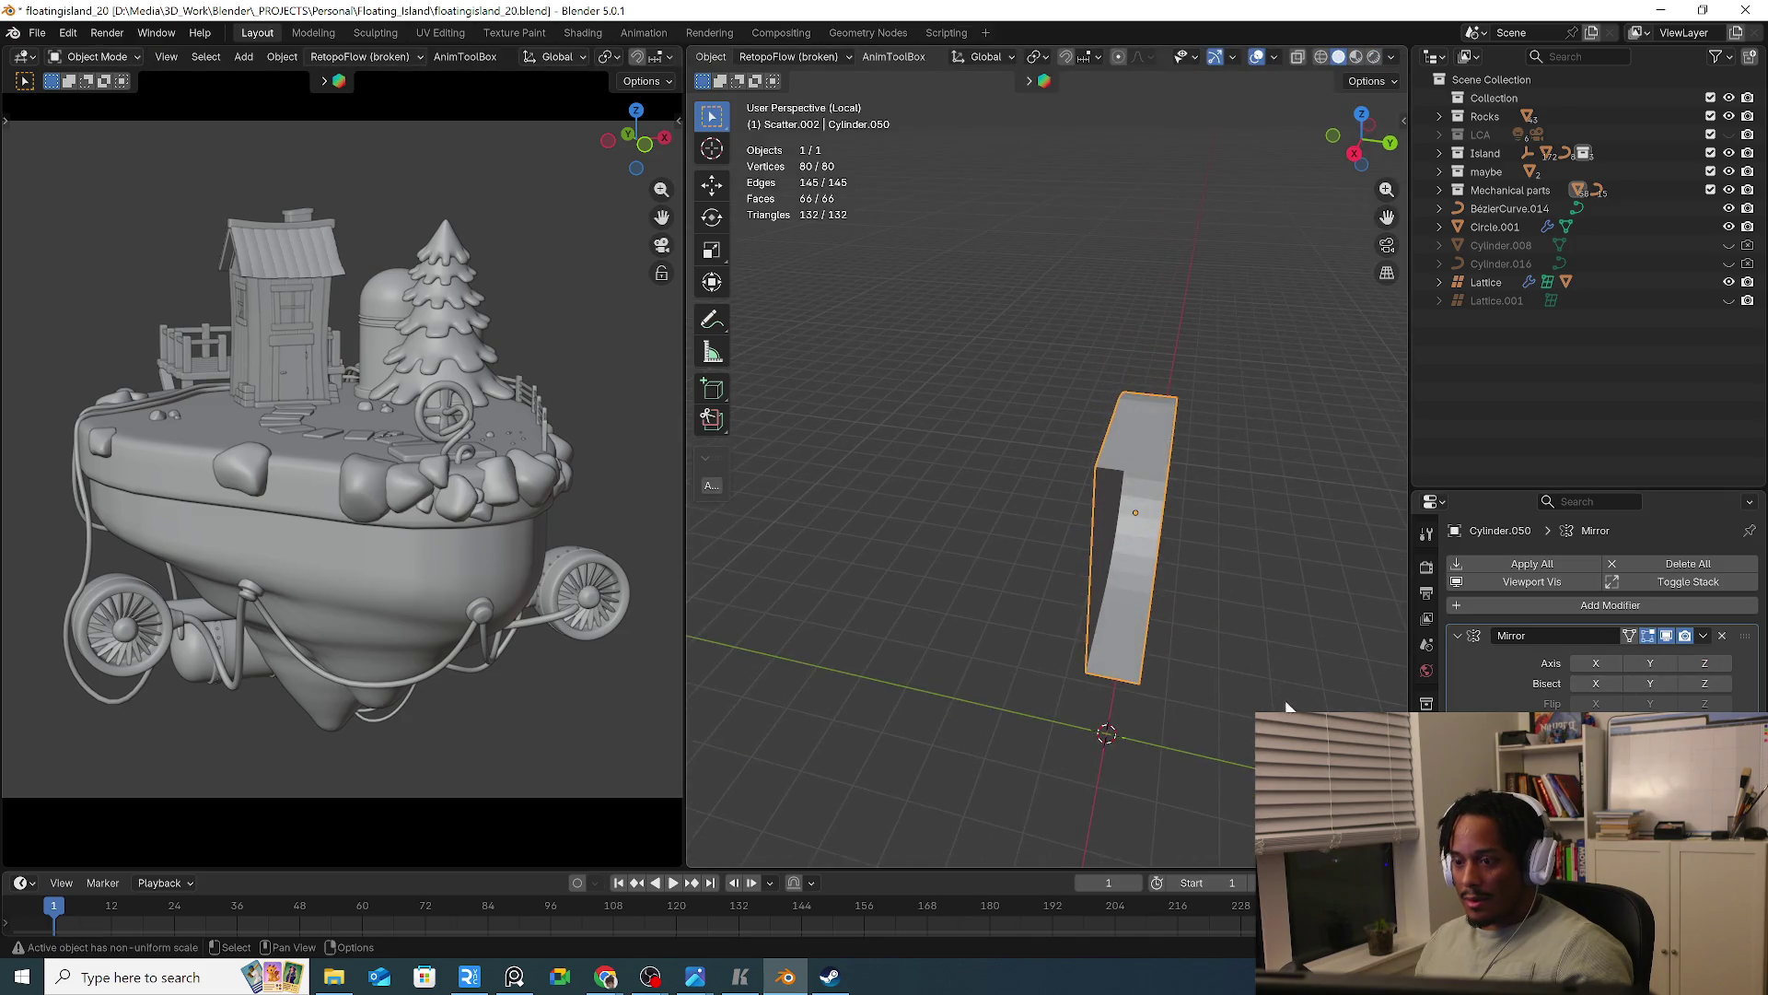
key("Tab")
key("3")
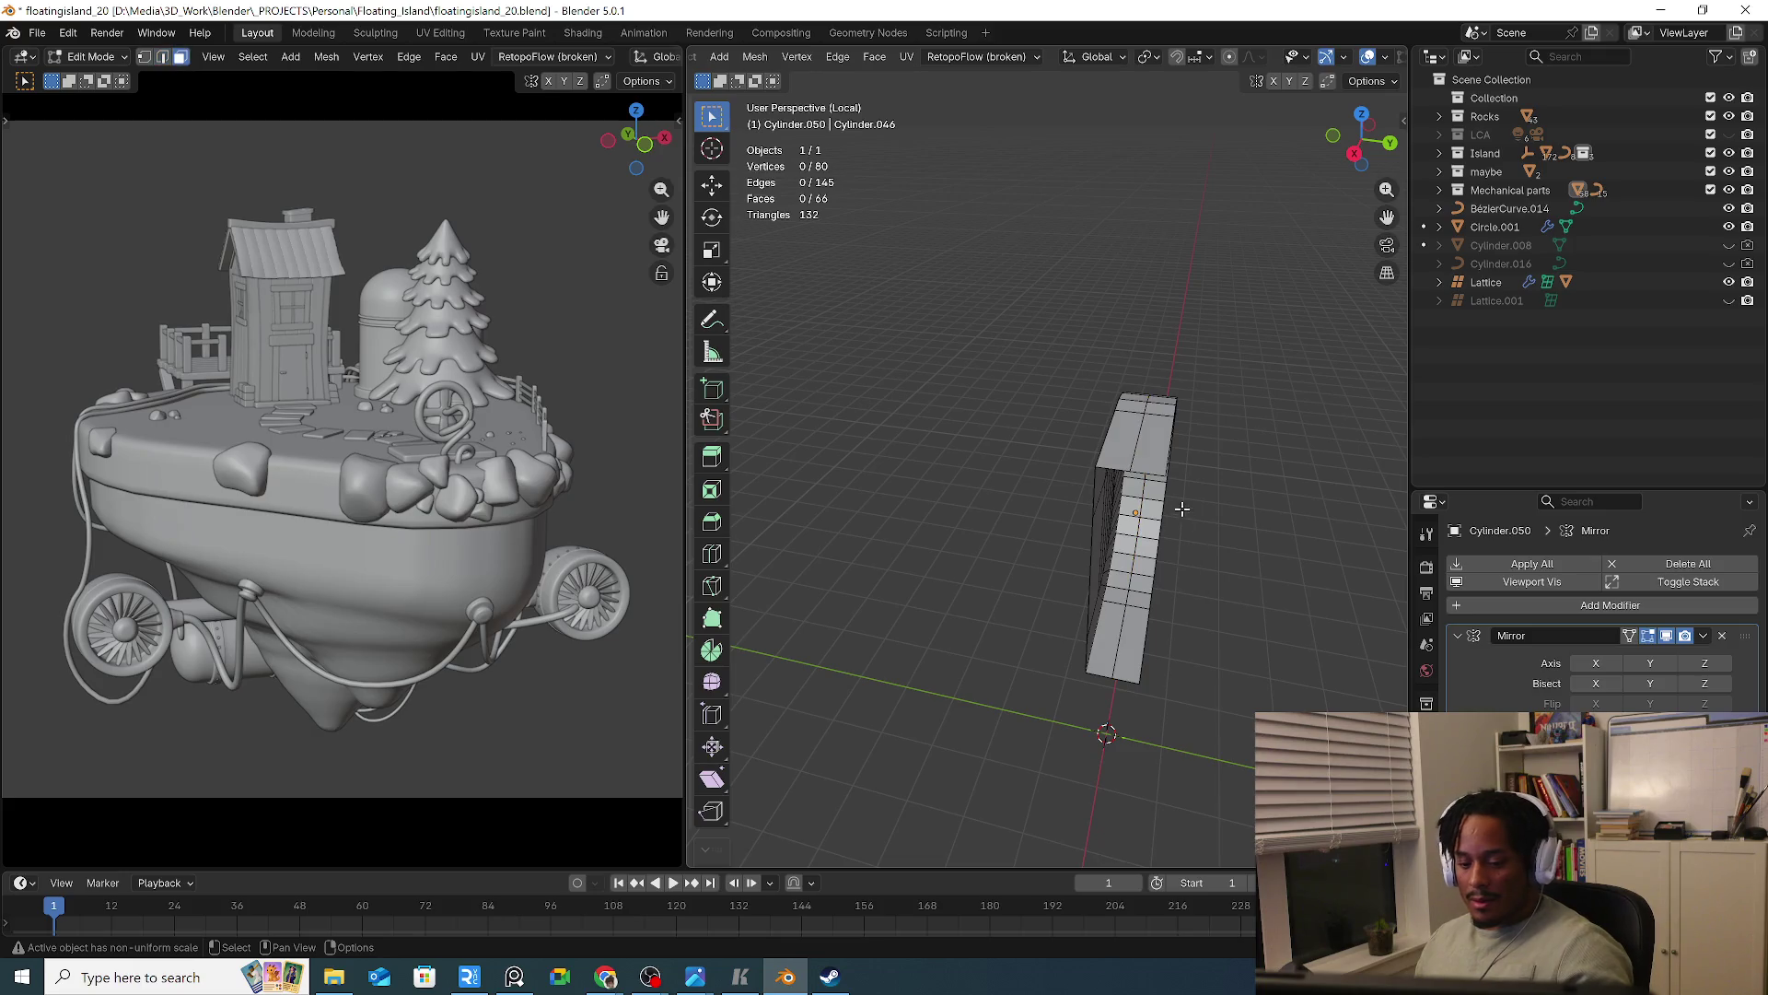
left_click(1167, 415, "alt")
key("x")
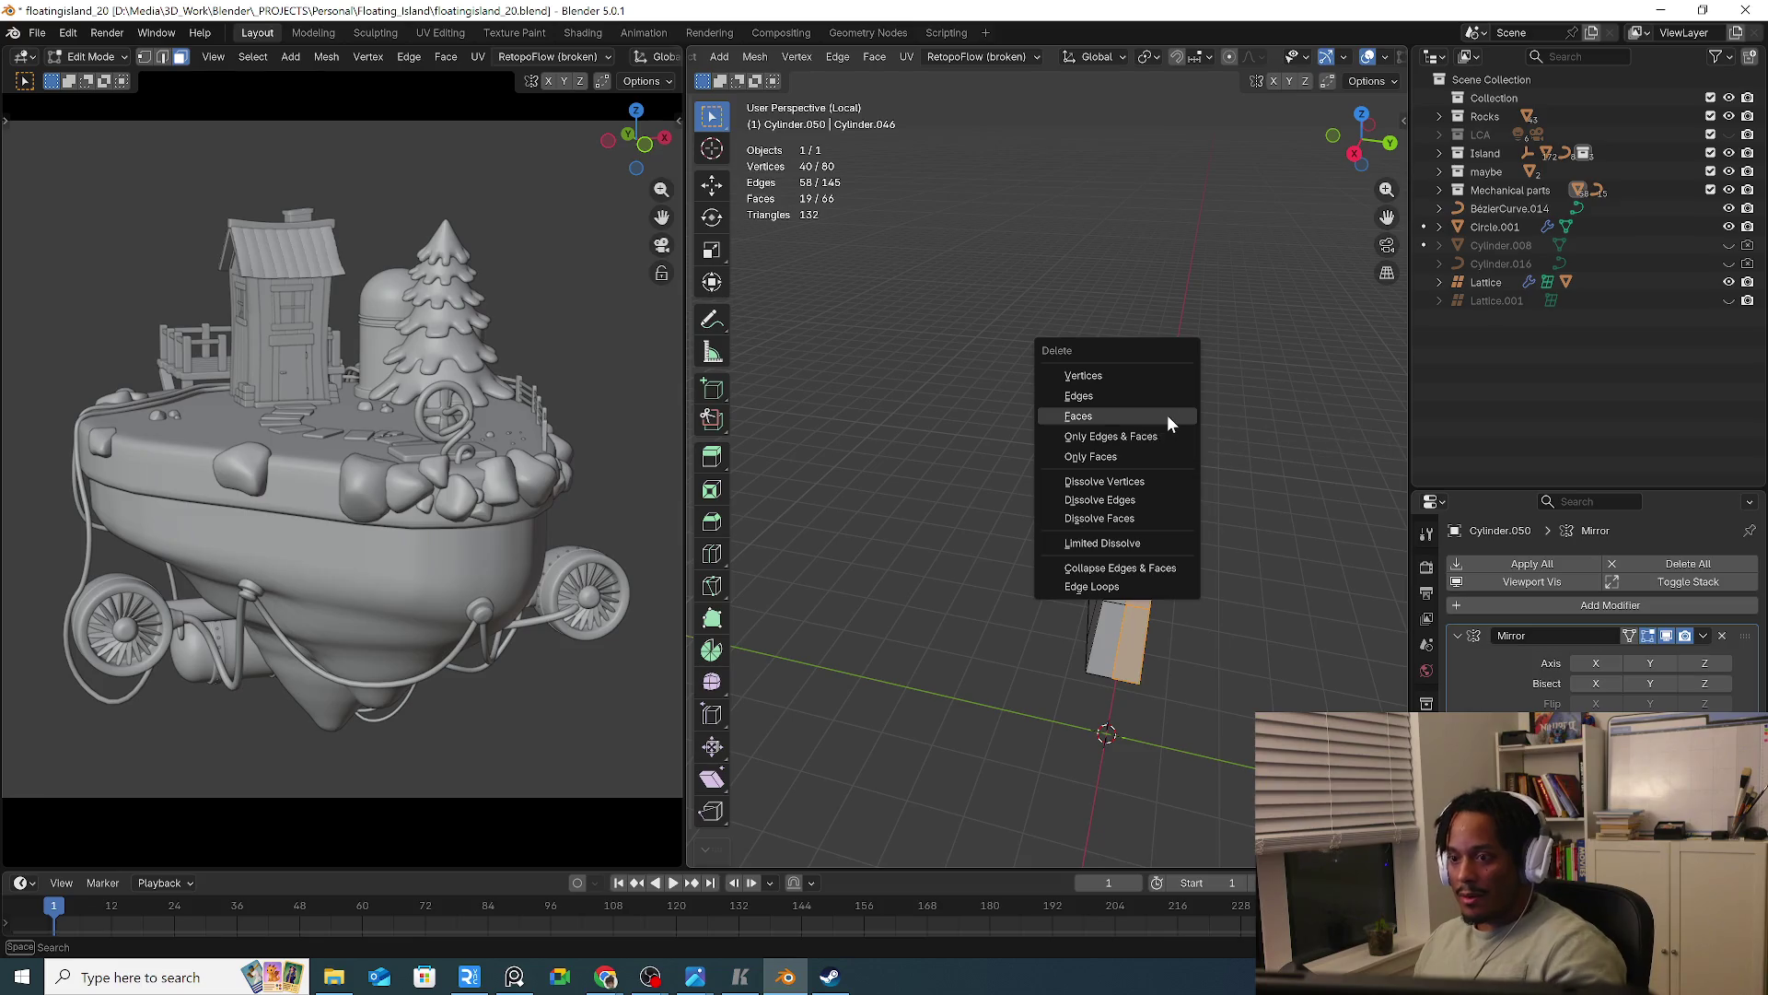
left_click(1167, 414)
Re-enable Z mirroring and its edit-mode display to check the solid D-shaped plate
middle_click_drag(1199, 673, 1169, 682)
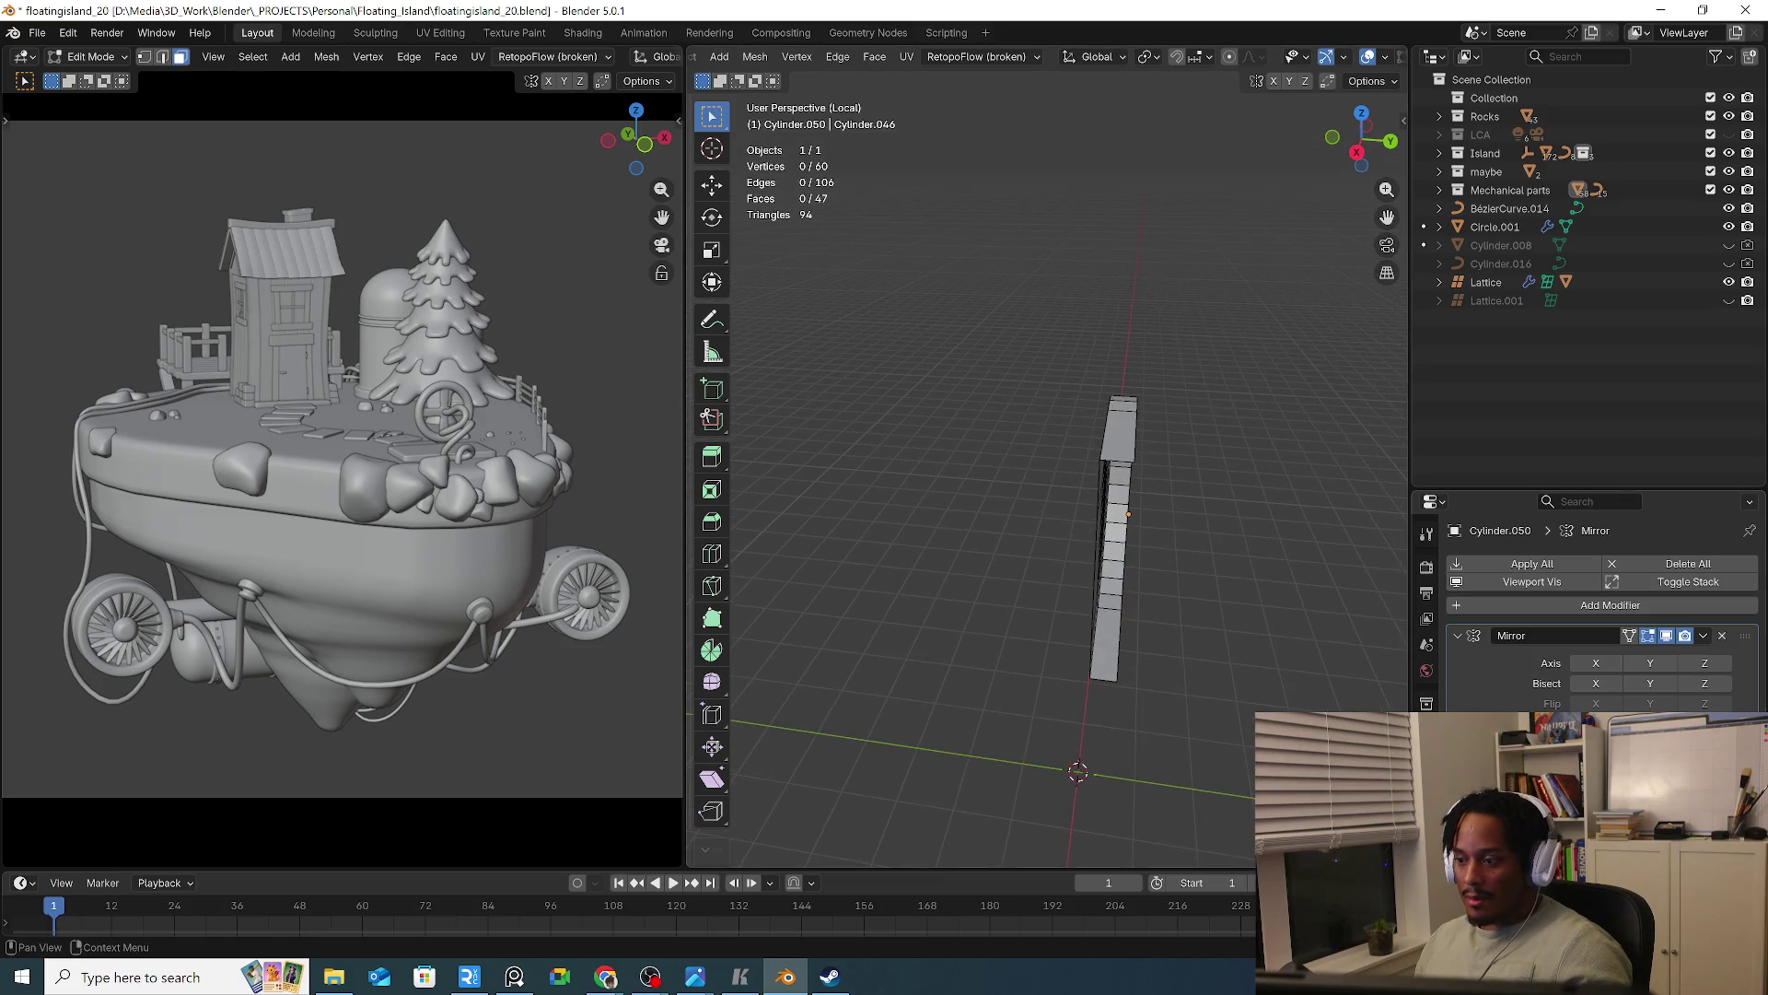
left_click(1703, 661)
mouse_move(1271, 663)
middle_mouse_down()
mouse_move(1203, 632)
mouse_move(1057, 648)
mouse_move(914, 626)
middle_mouse_up()
key("Tab")
left_click(1626, 636)
key("Tab")
mouse_move(1117, 631)
middle_mouse_down()
mouse_move(1235, 627)
mouse_move(1254, 590)
middle_mouse_up()
left_click(1122, 576)
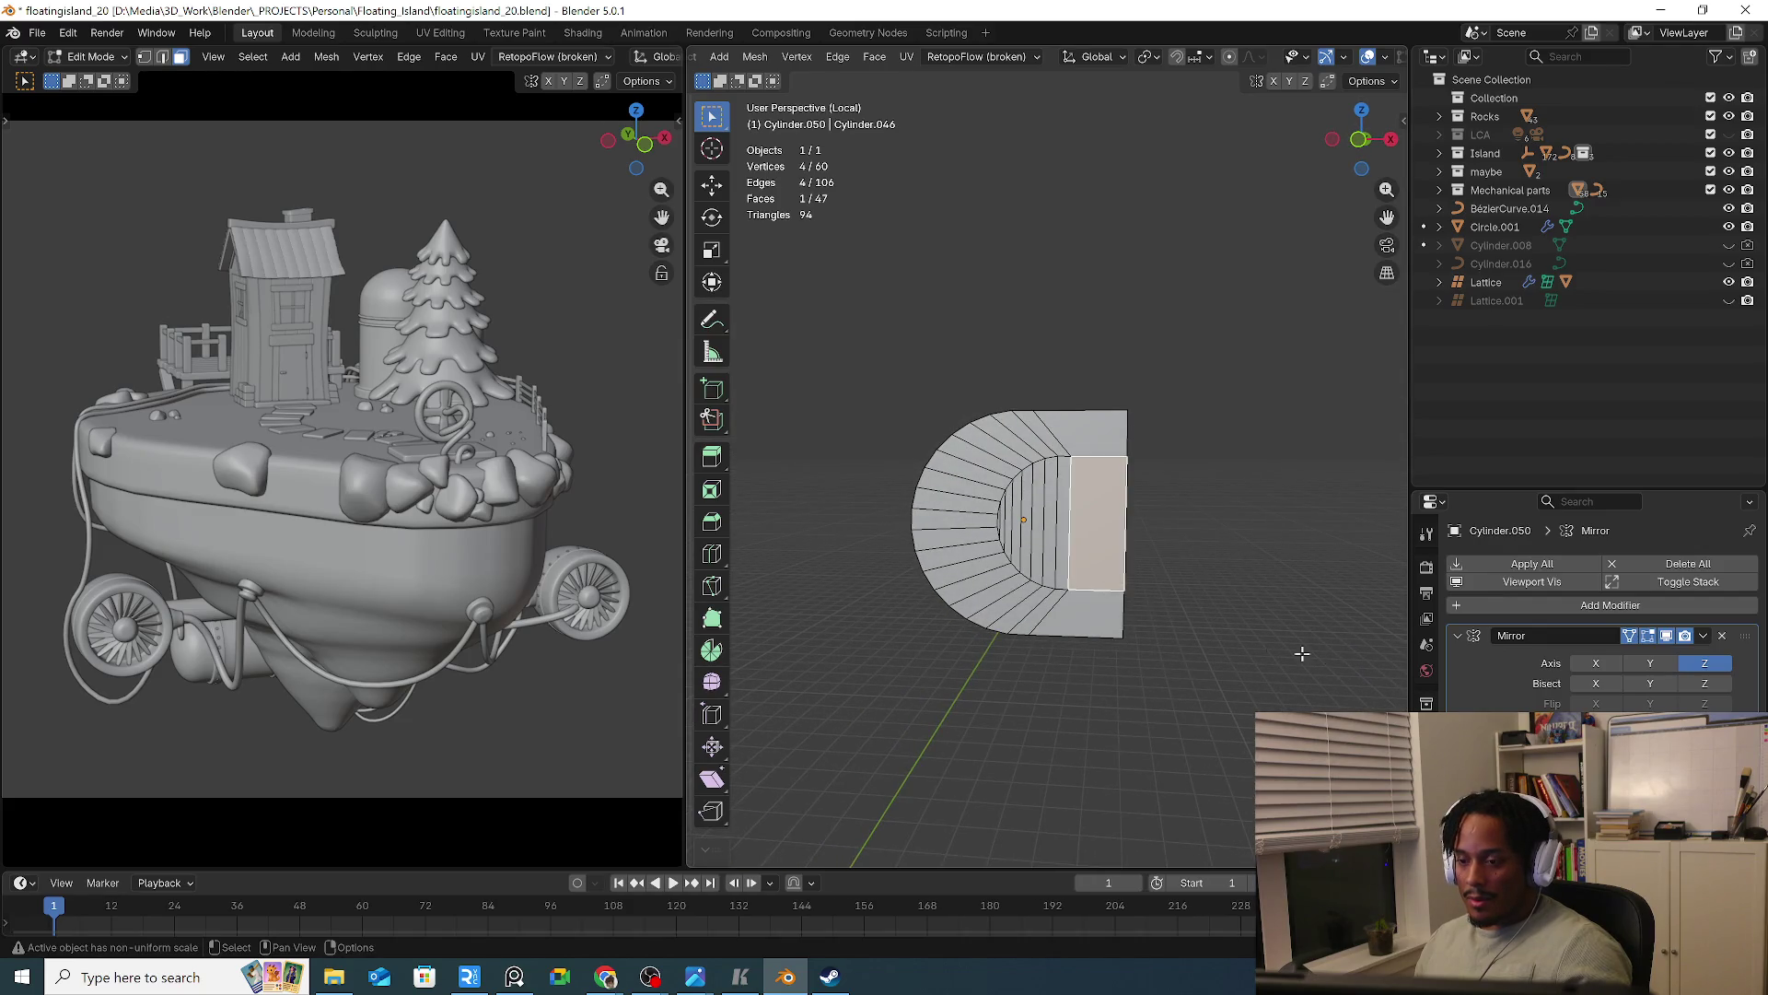
key("Tab")
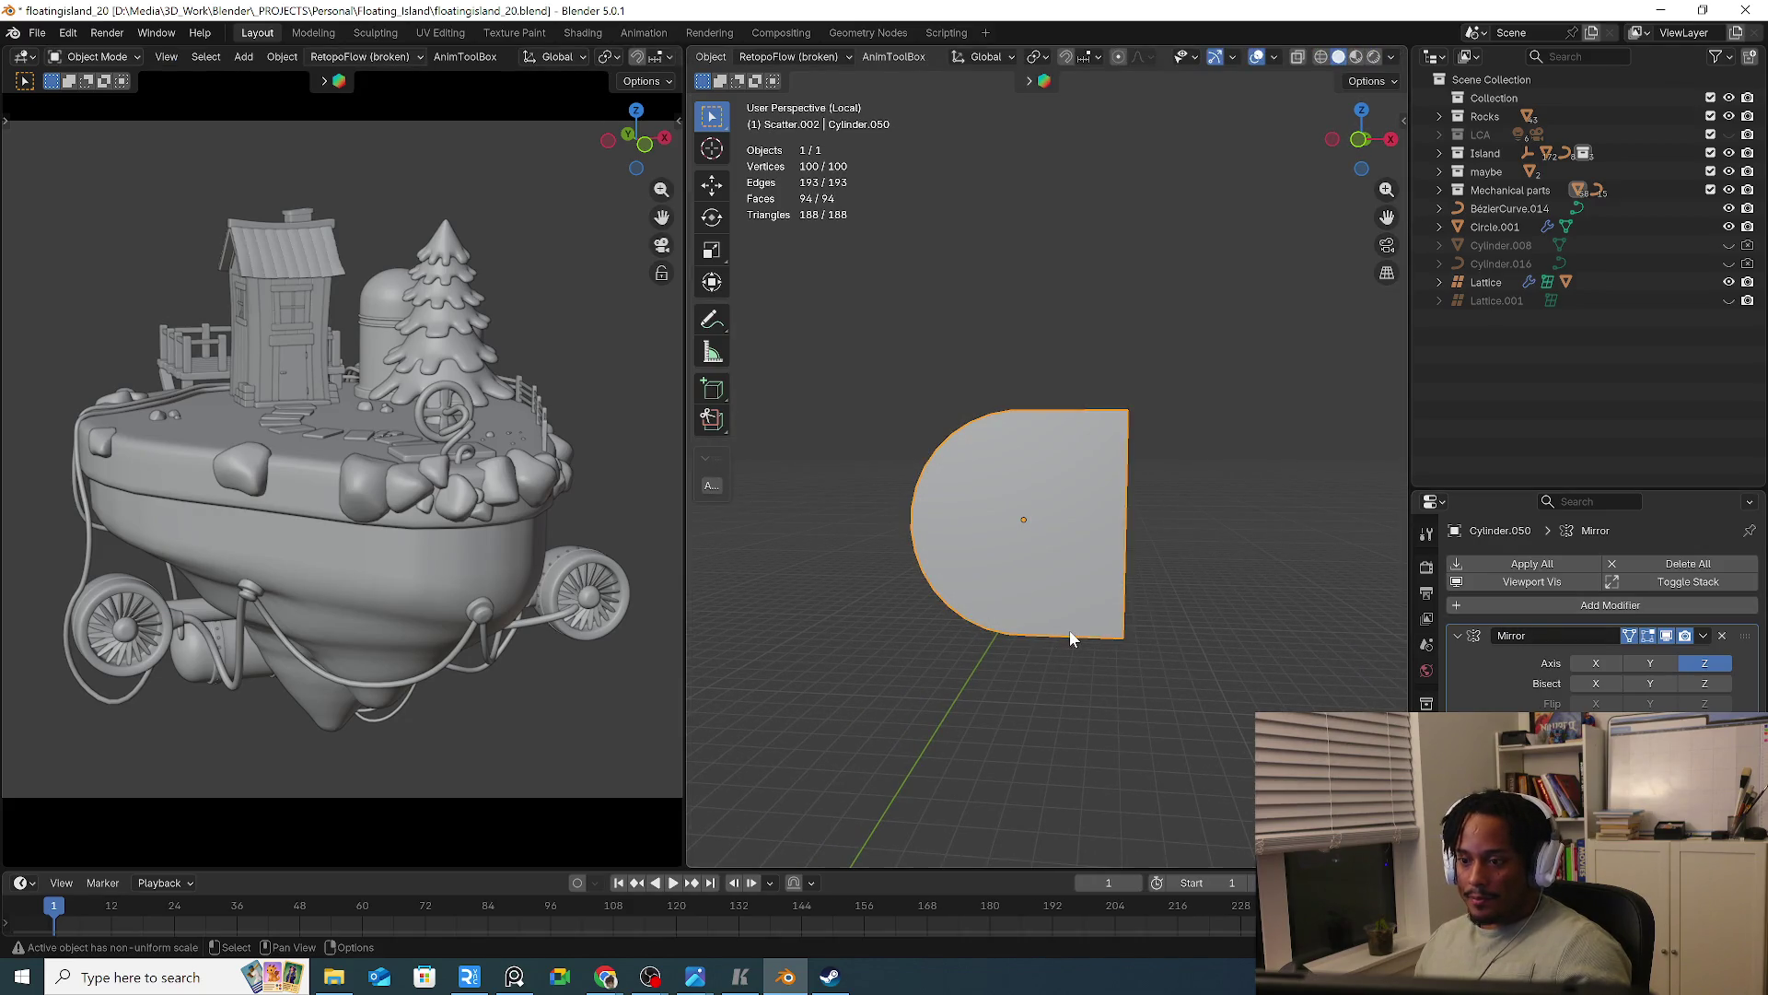
Add a second Mirror modifier, undoing the star-shaped result back to the half-disc
key("q")
left_click(1069, 629)
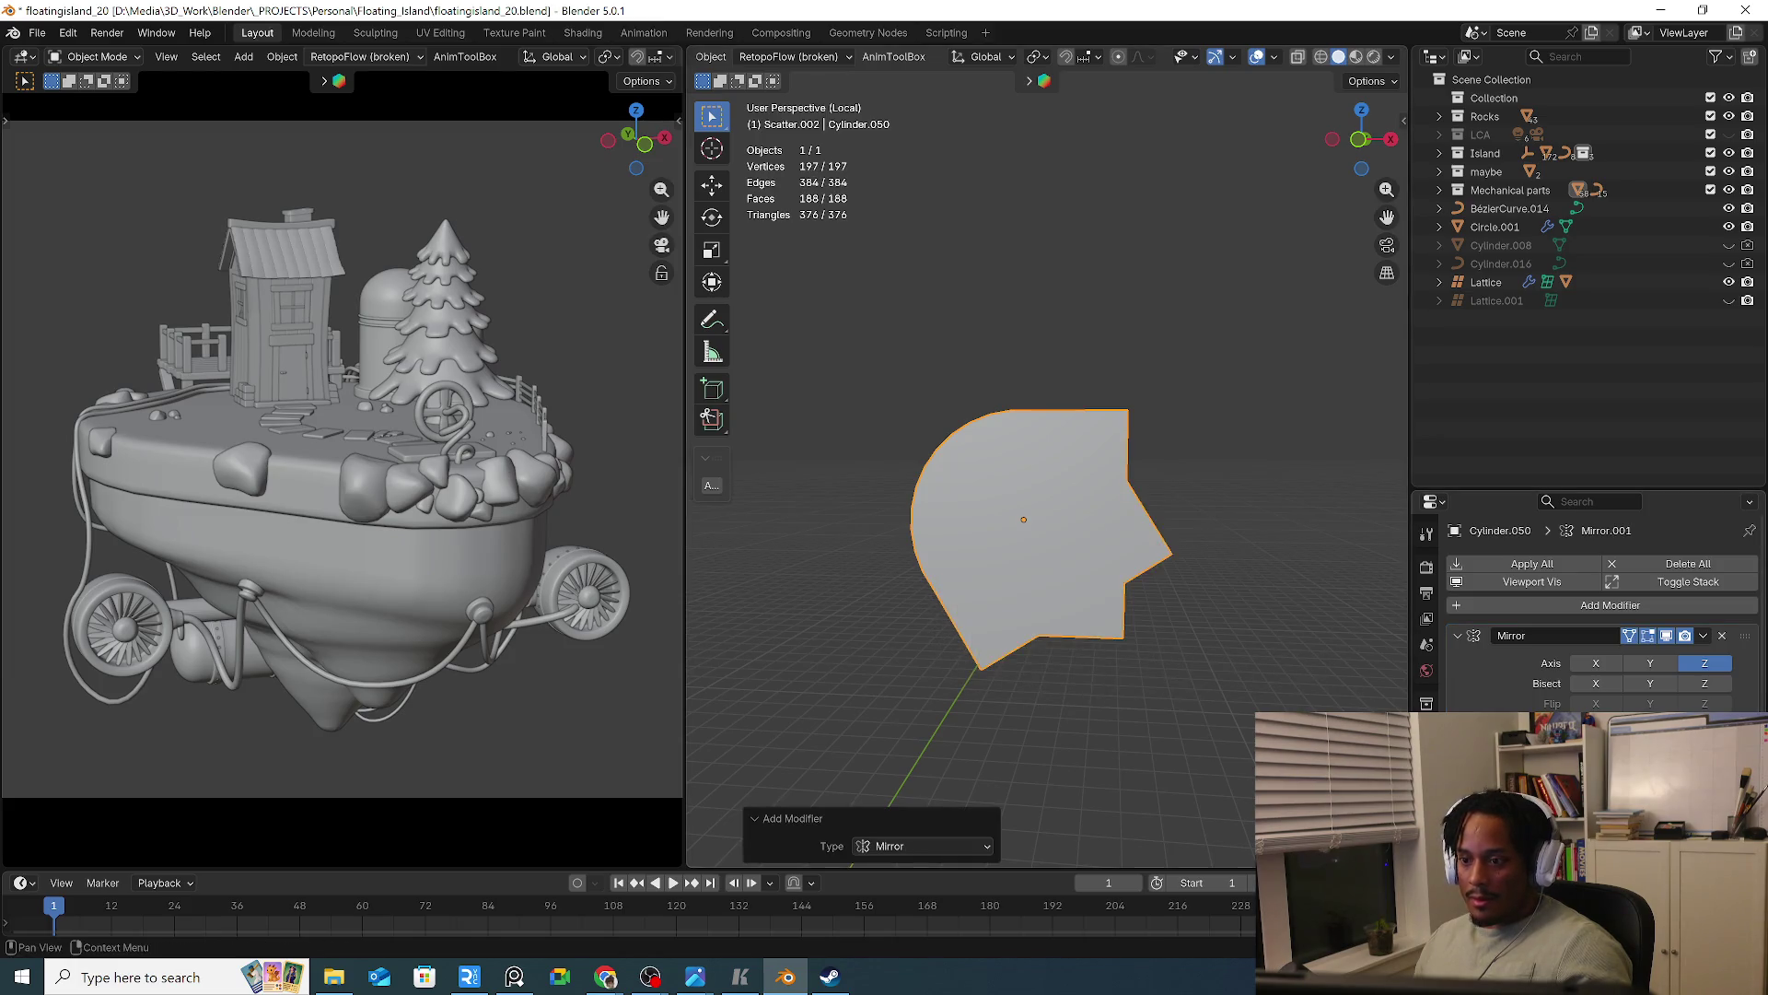
key("ctrl+z")
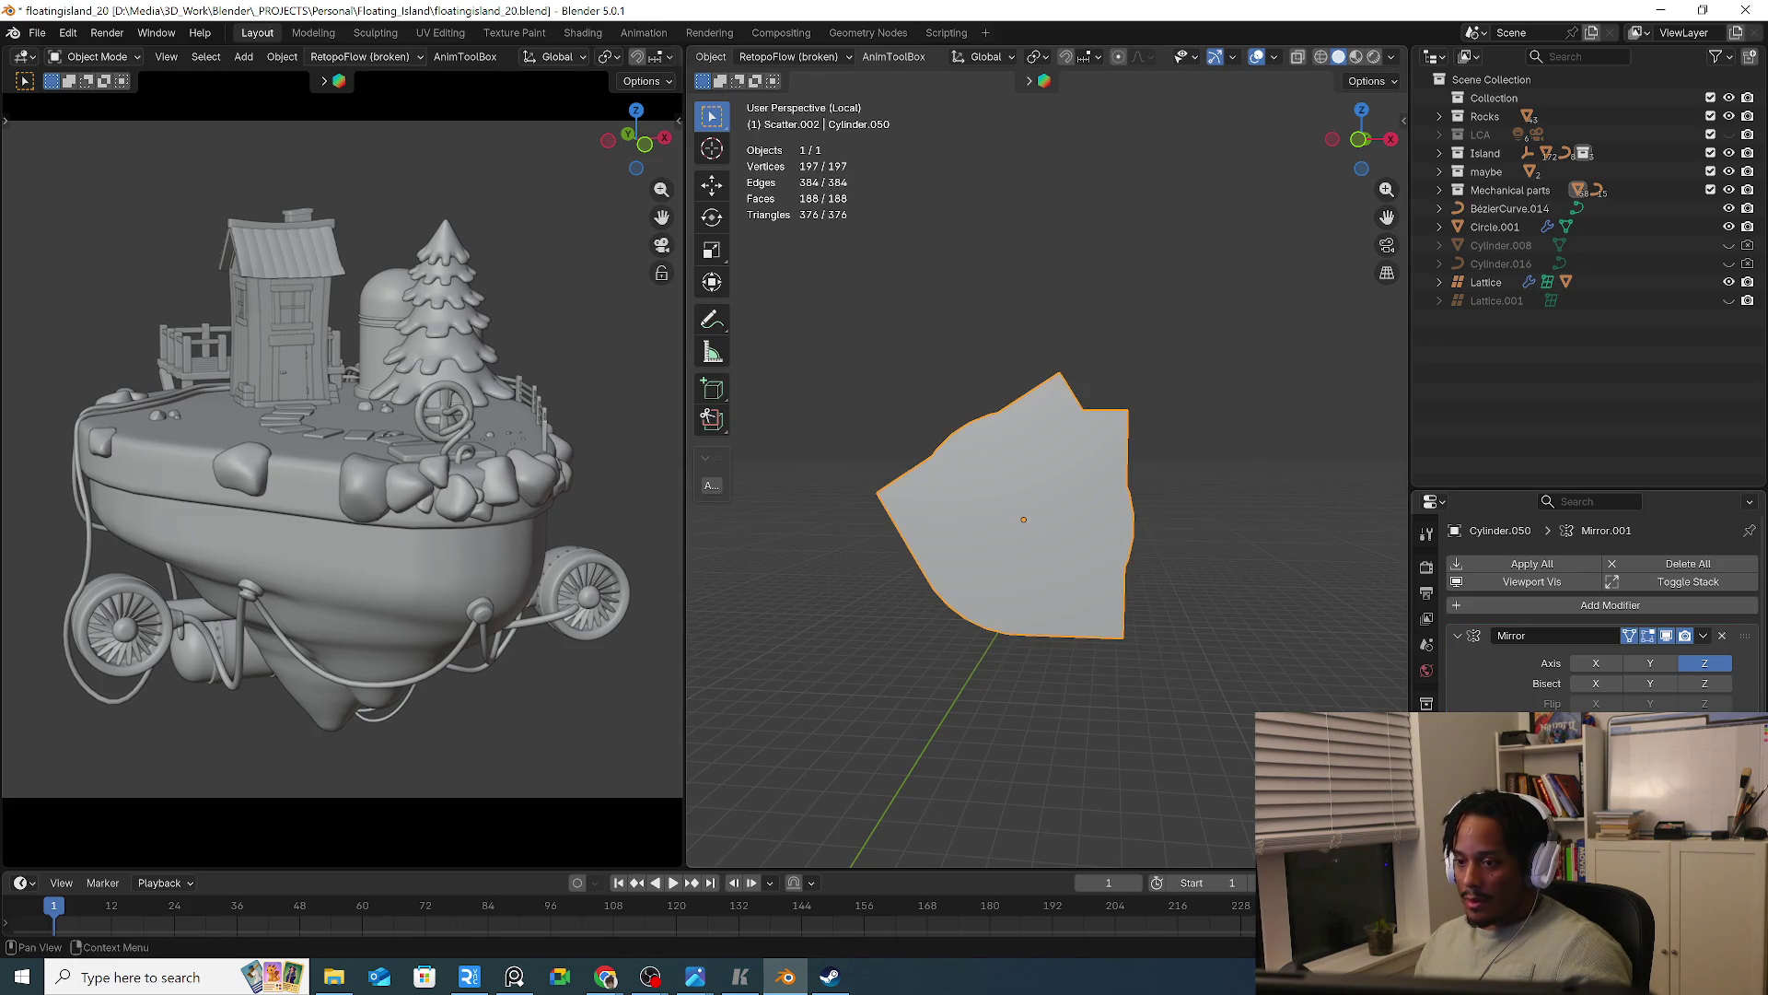
key("ctrl+z")
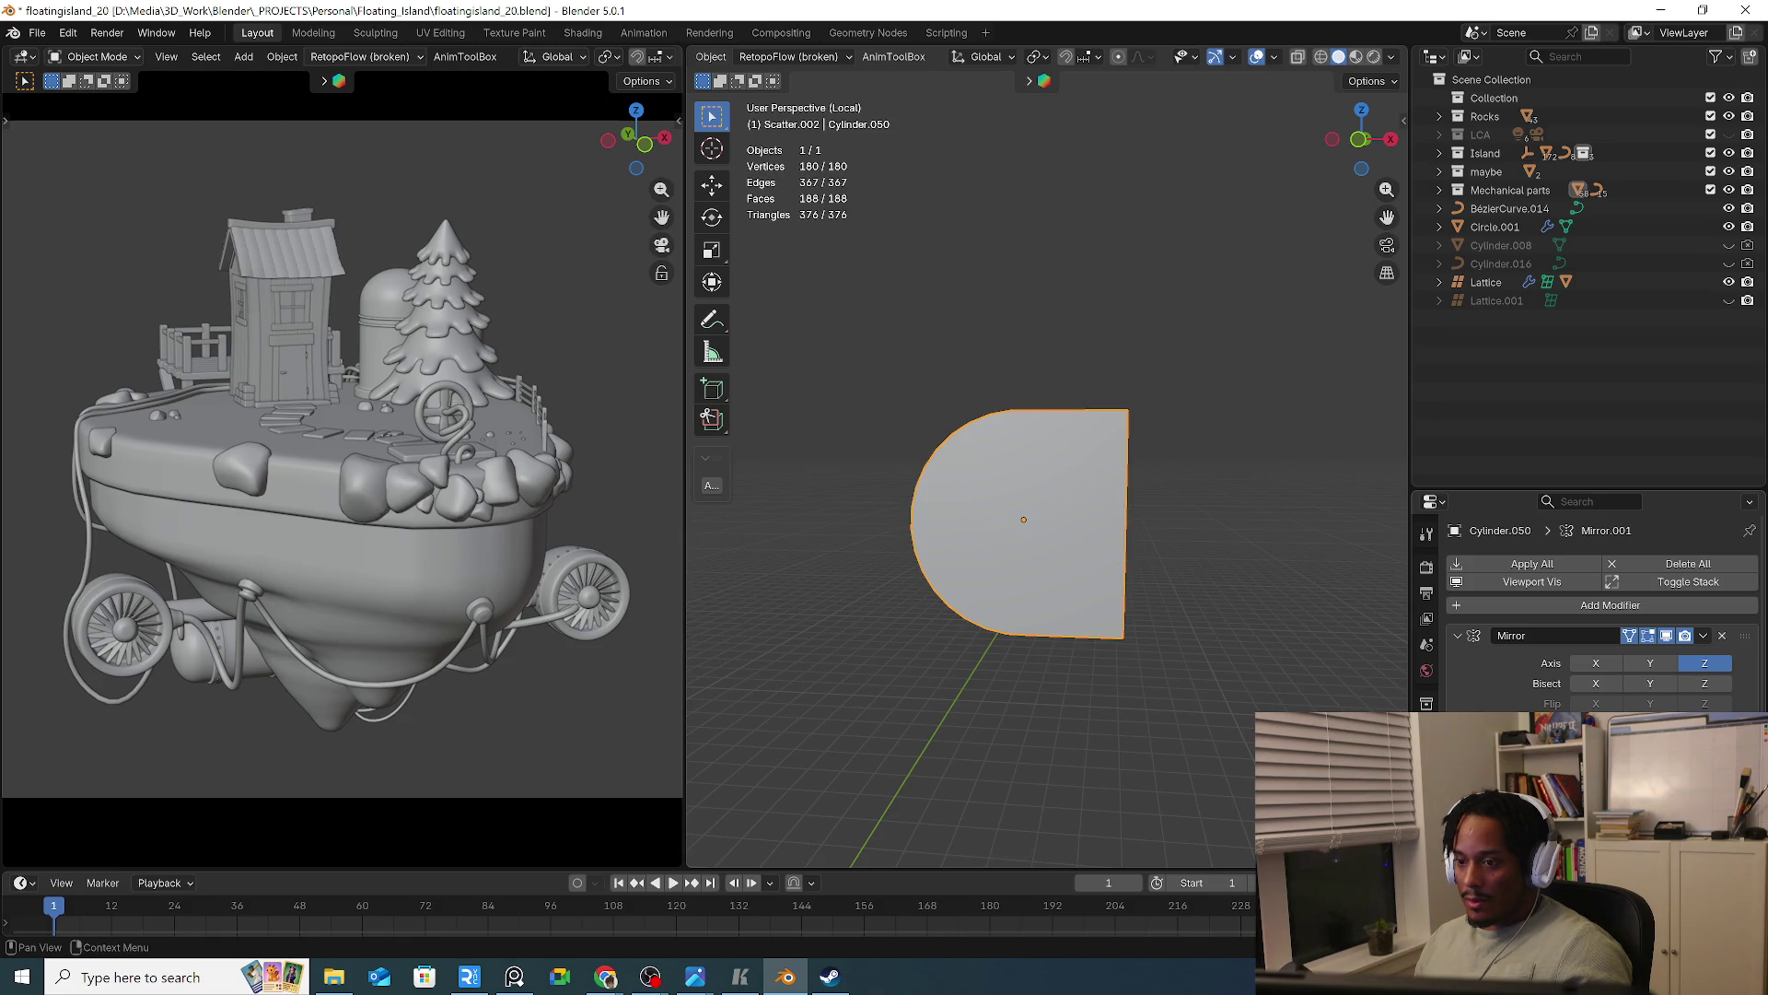
scroll(1092, 682, "down", 2)
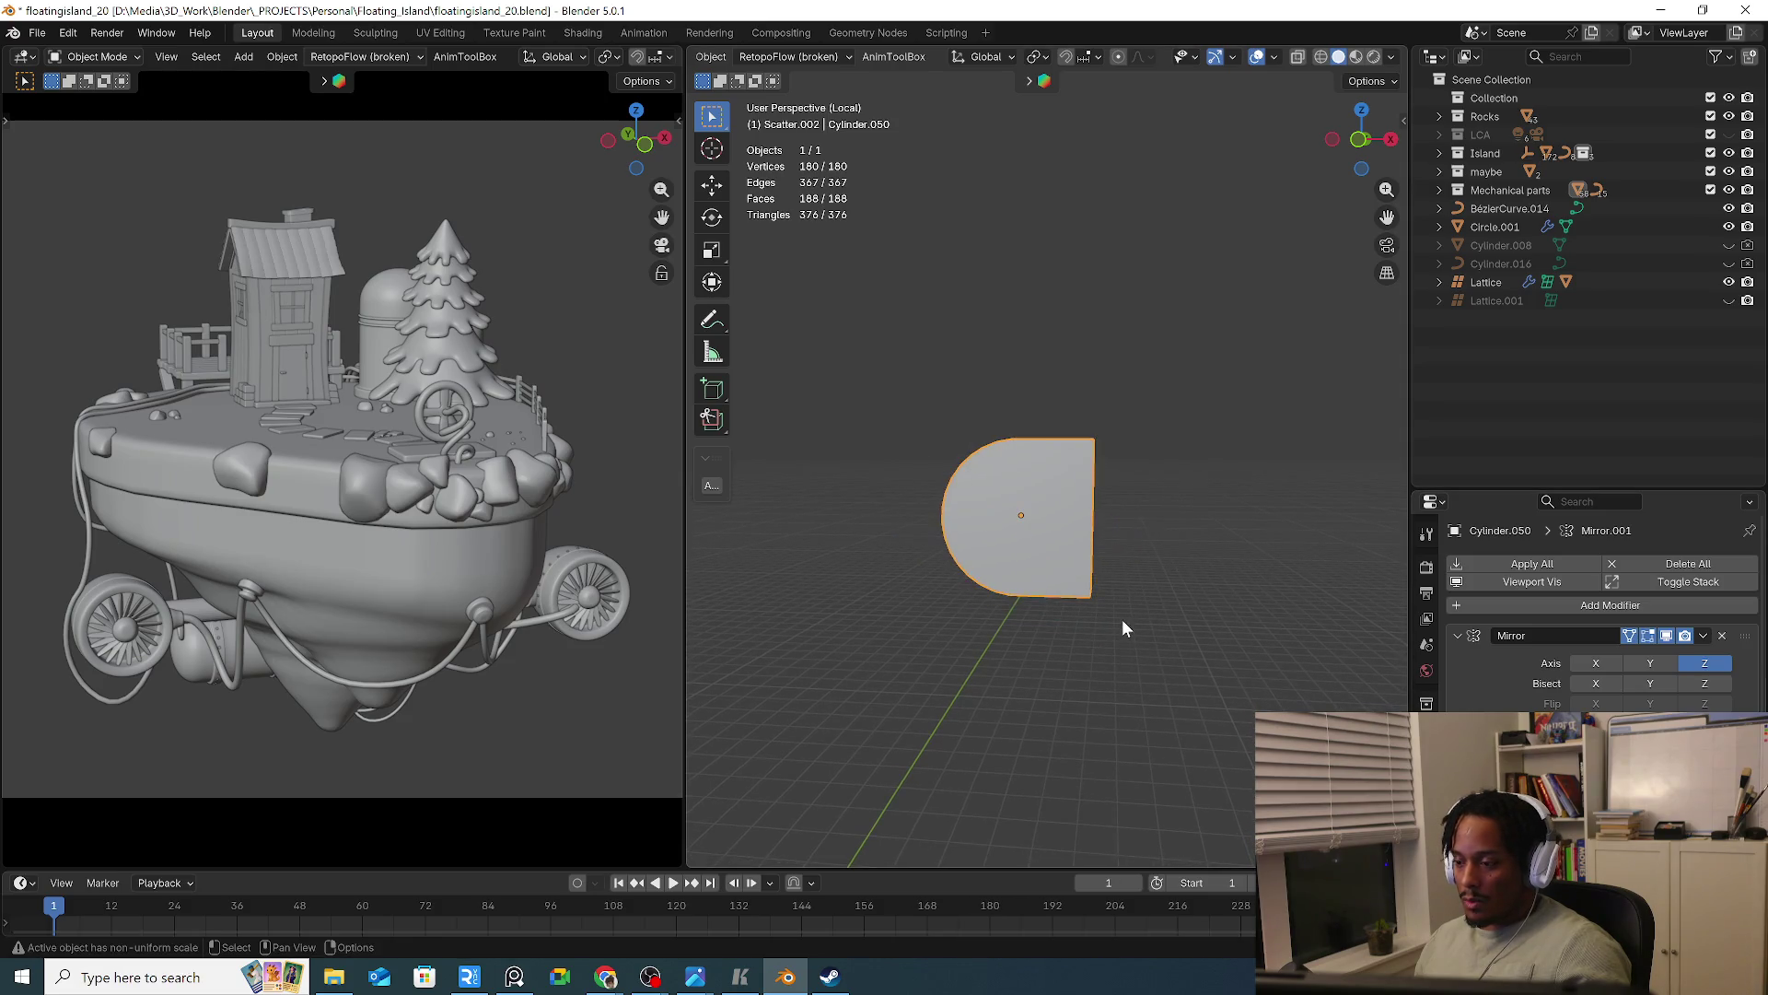
middle_click_drag(1130, 551, 1156, 525, "shift")
scroll(1602, 608, "down", 3)
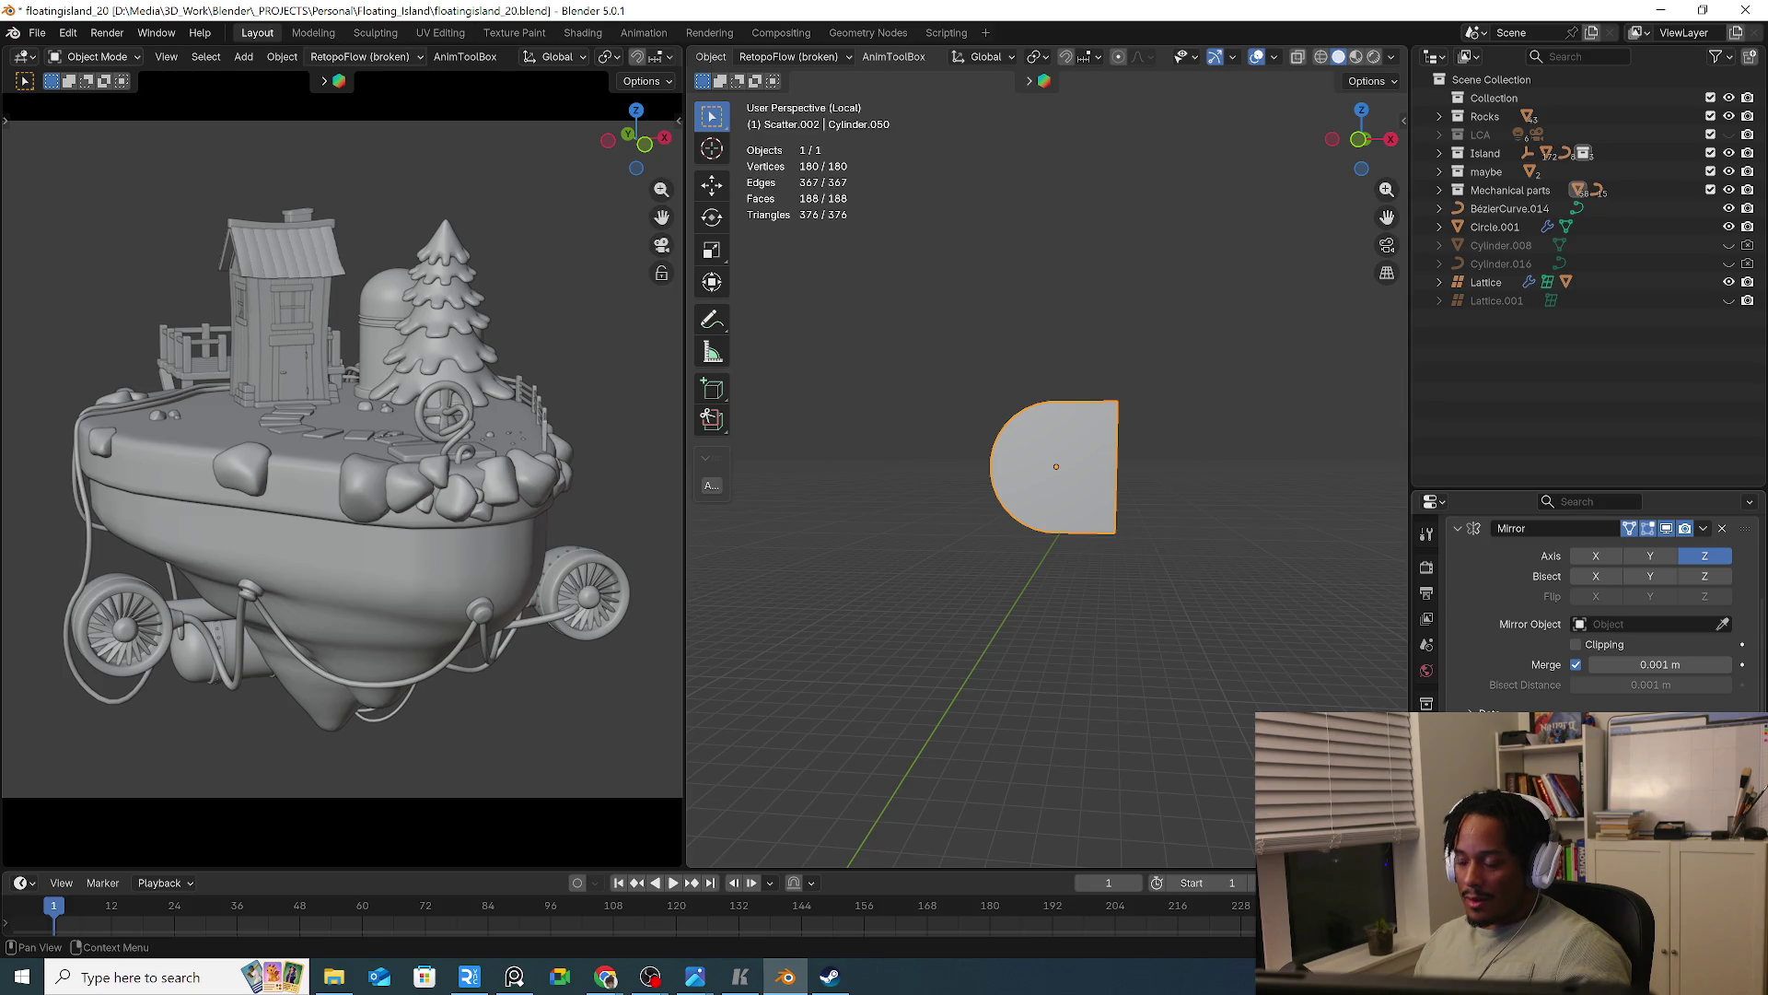
middle_click_drag(1251, 505, 1249, 562)
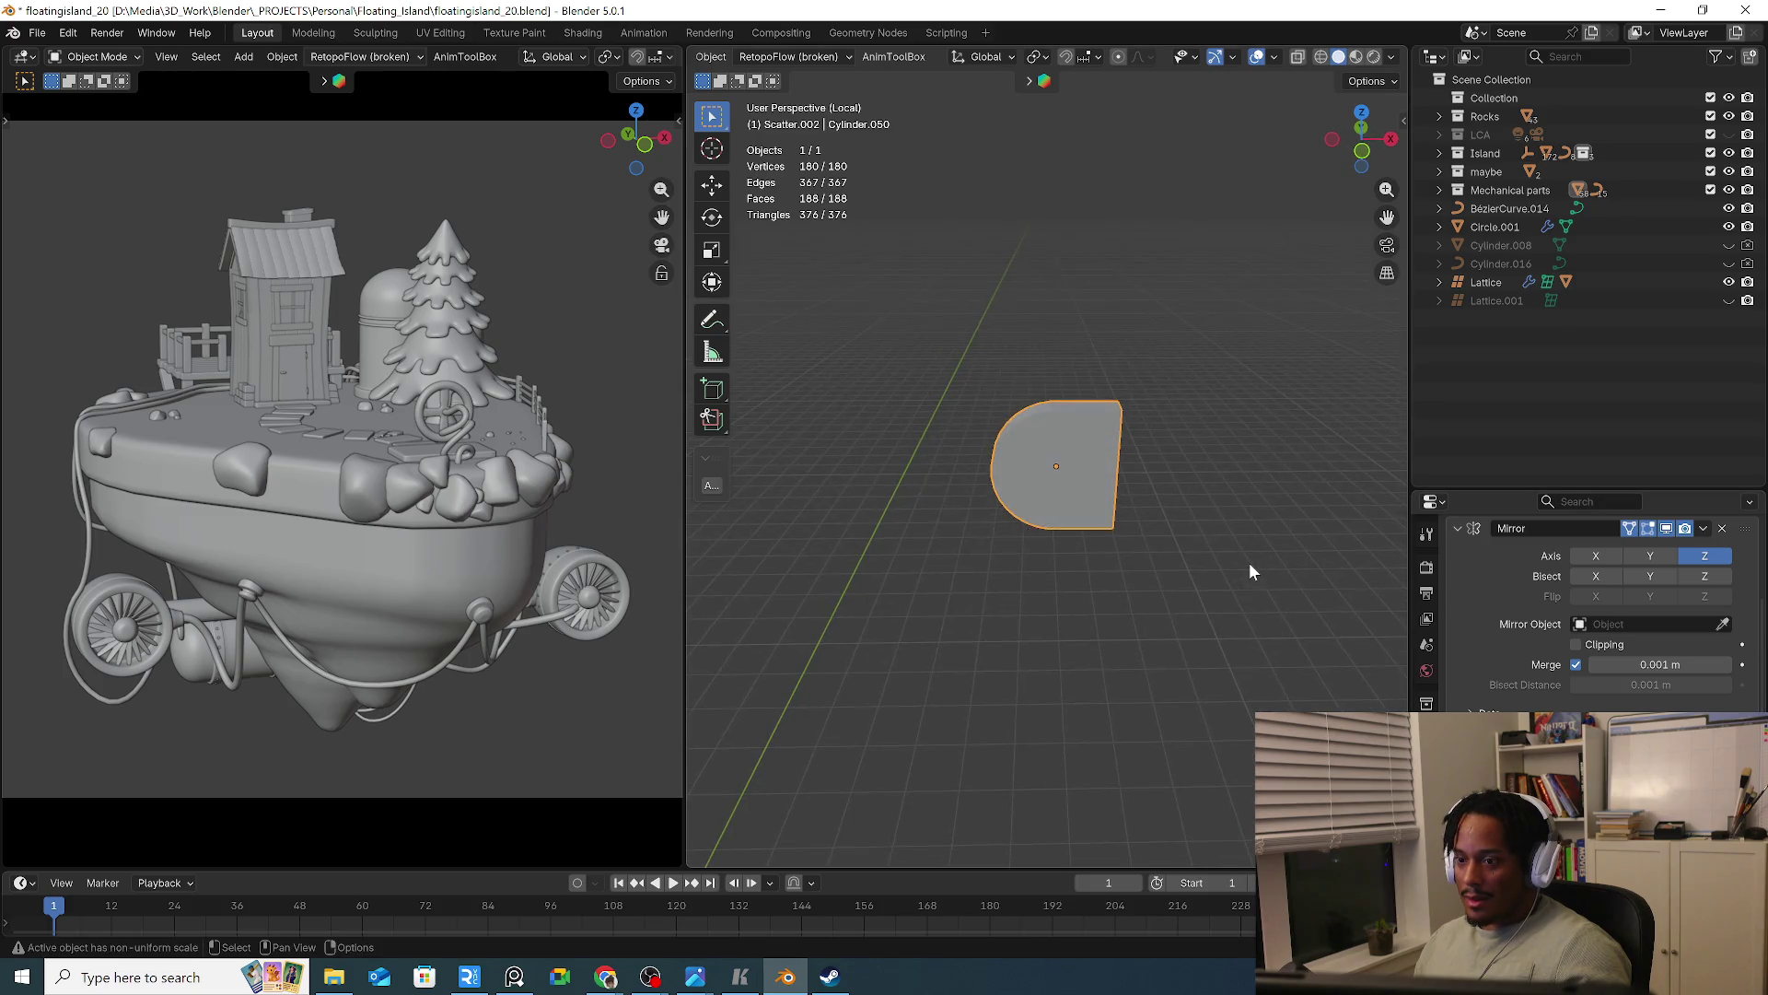
Select the whole bracket mesh and slide it about 0.63 m along negative X
key("Tab")
key("g")
key("x")
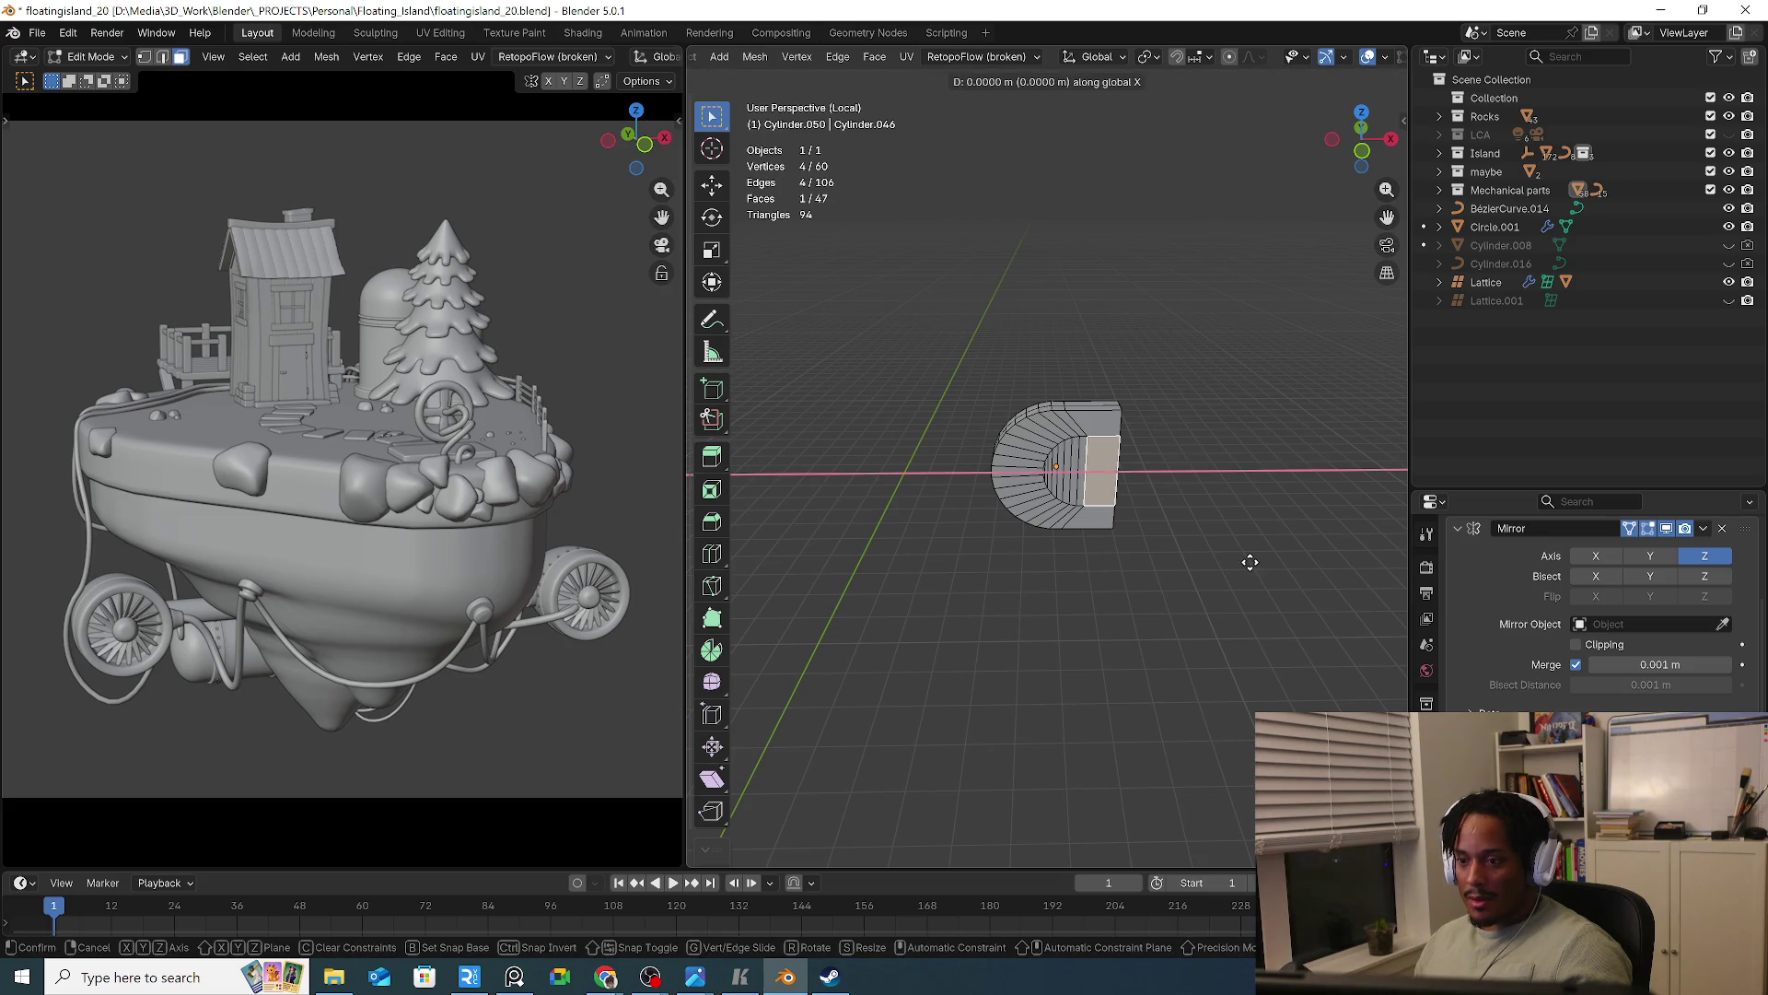
right_click(1250, 560)
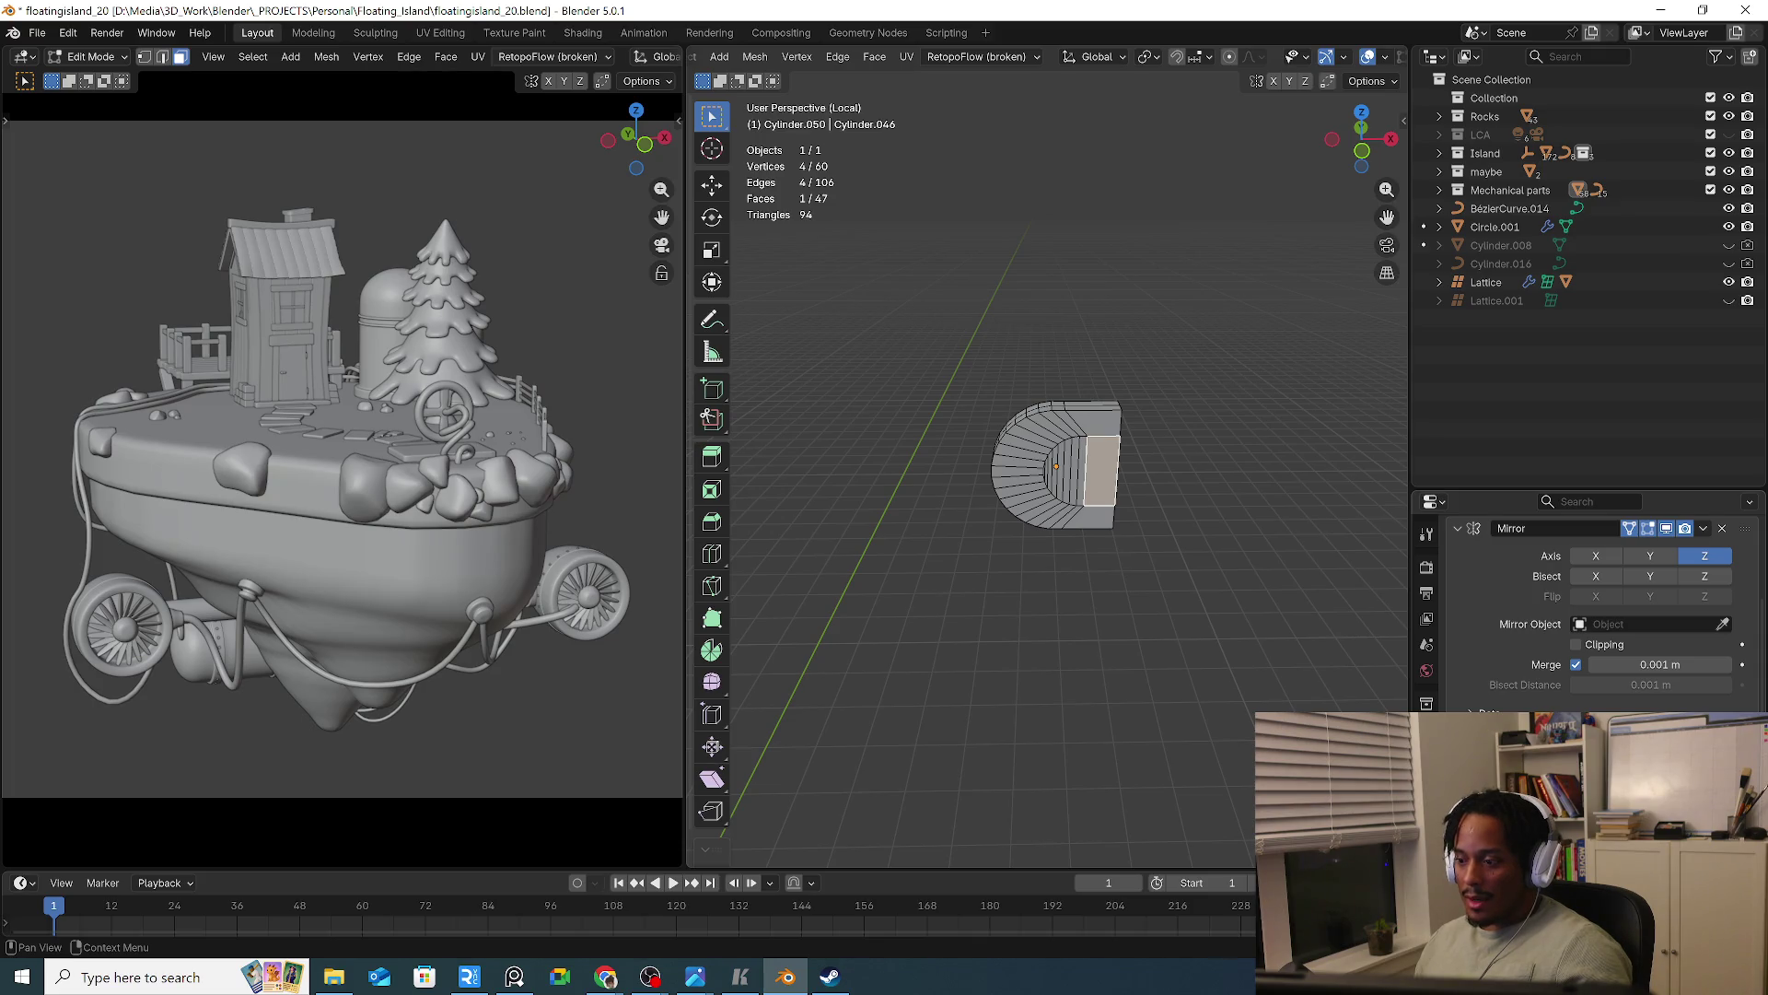
middle_click_drag(1139, 621, 1121, 584)
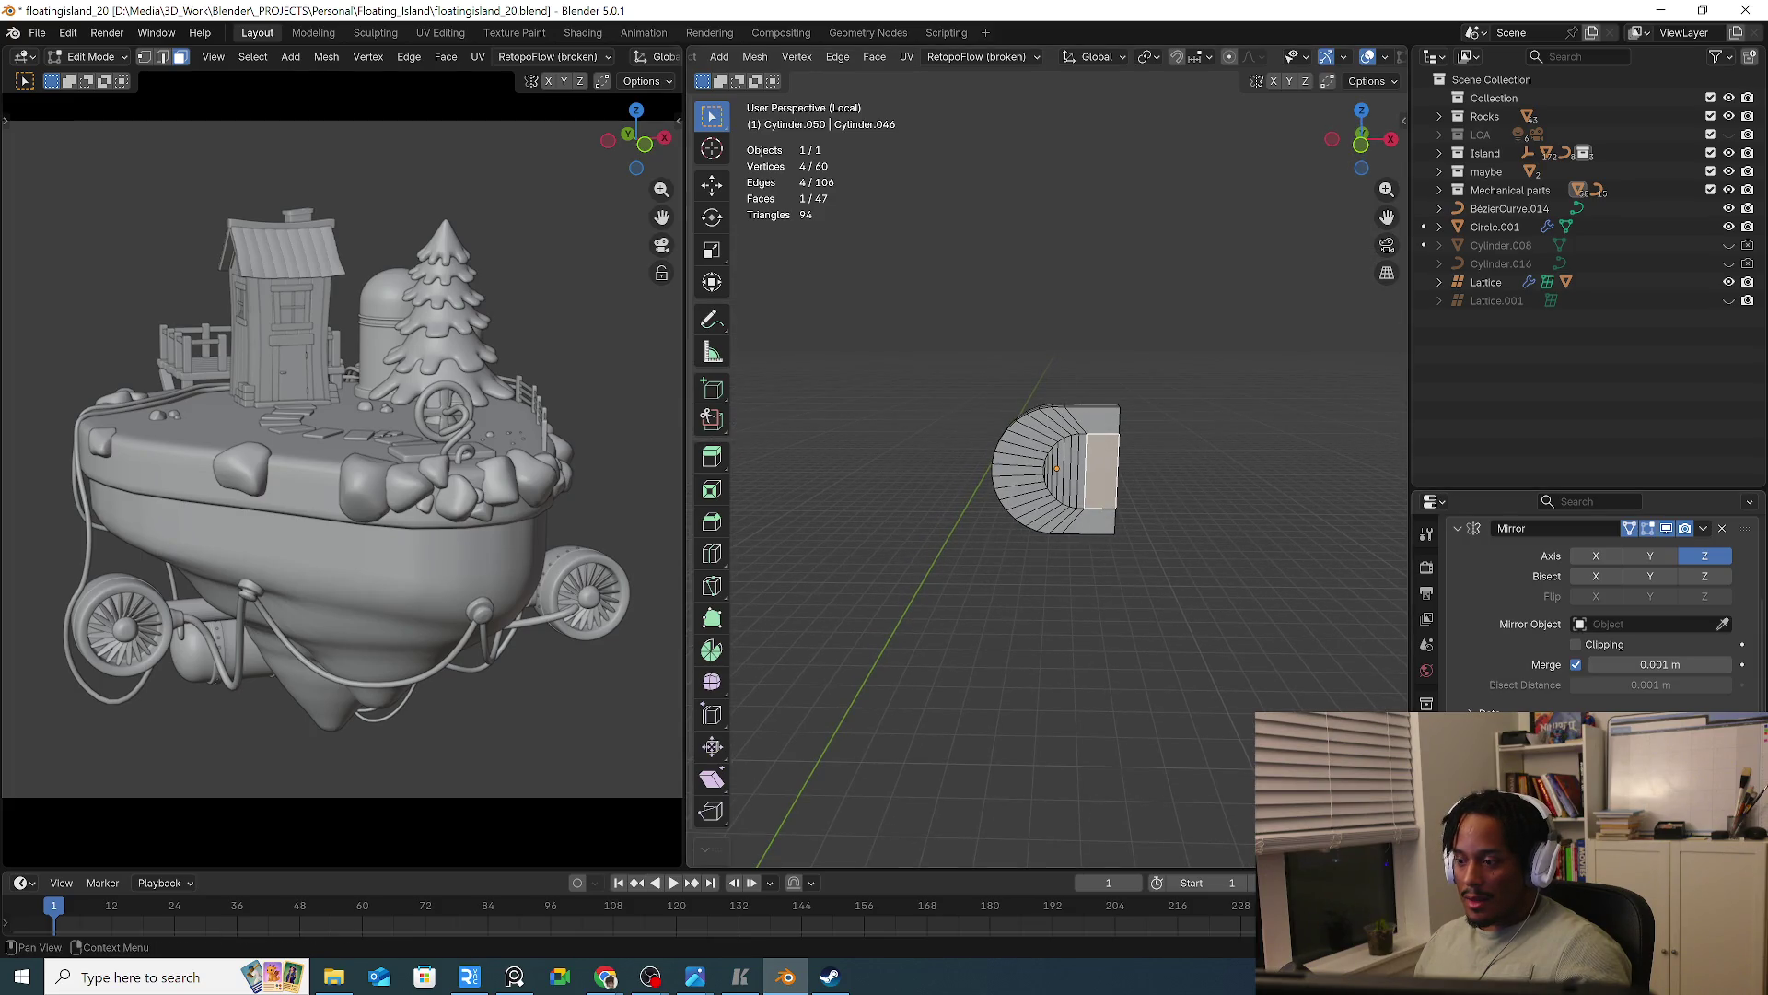
key("a")
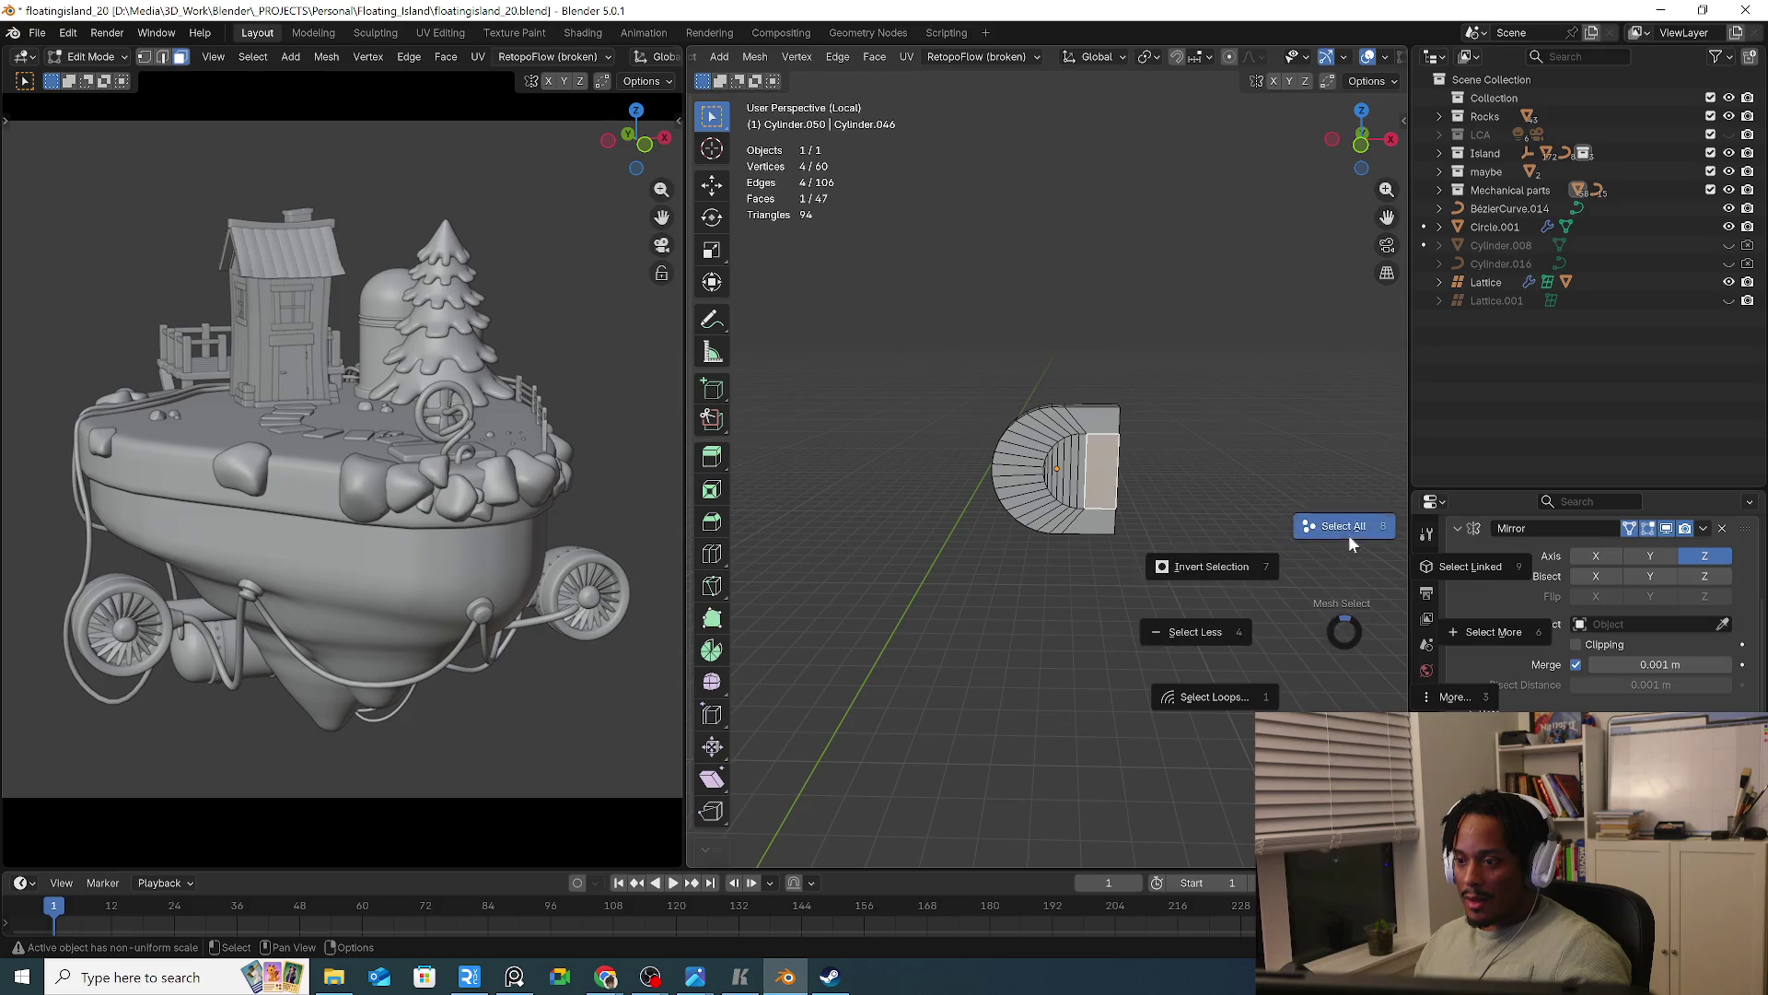
left_click(1348, 534)
key("g")
key("x")
key("Escape")
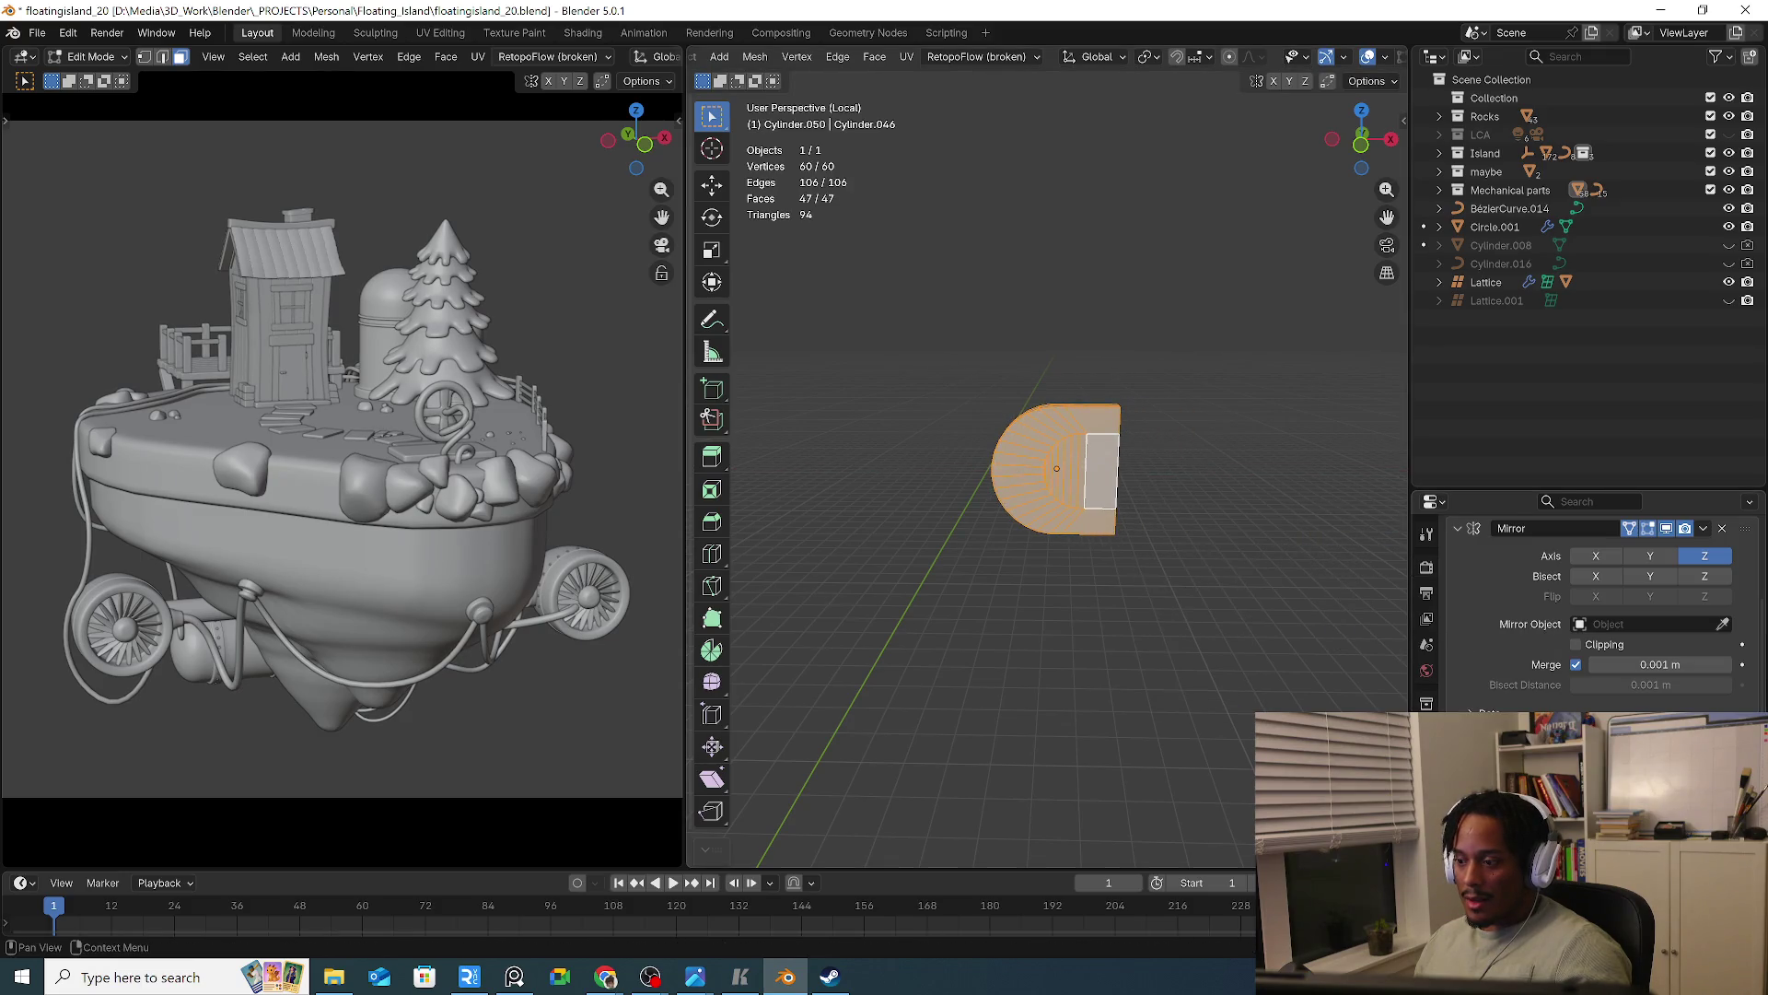
key("g")
key("x")
key("Escape")
key("g")
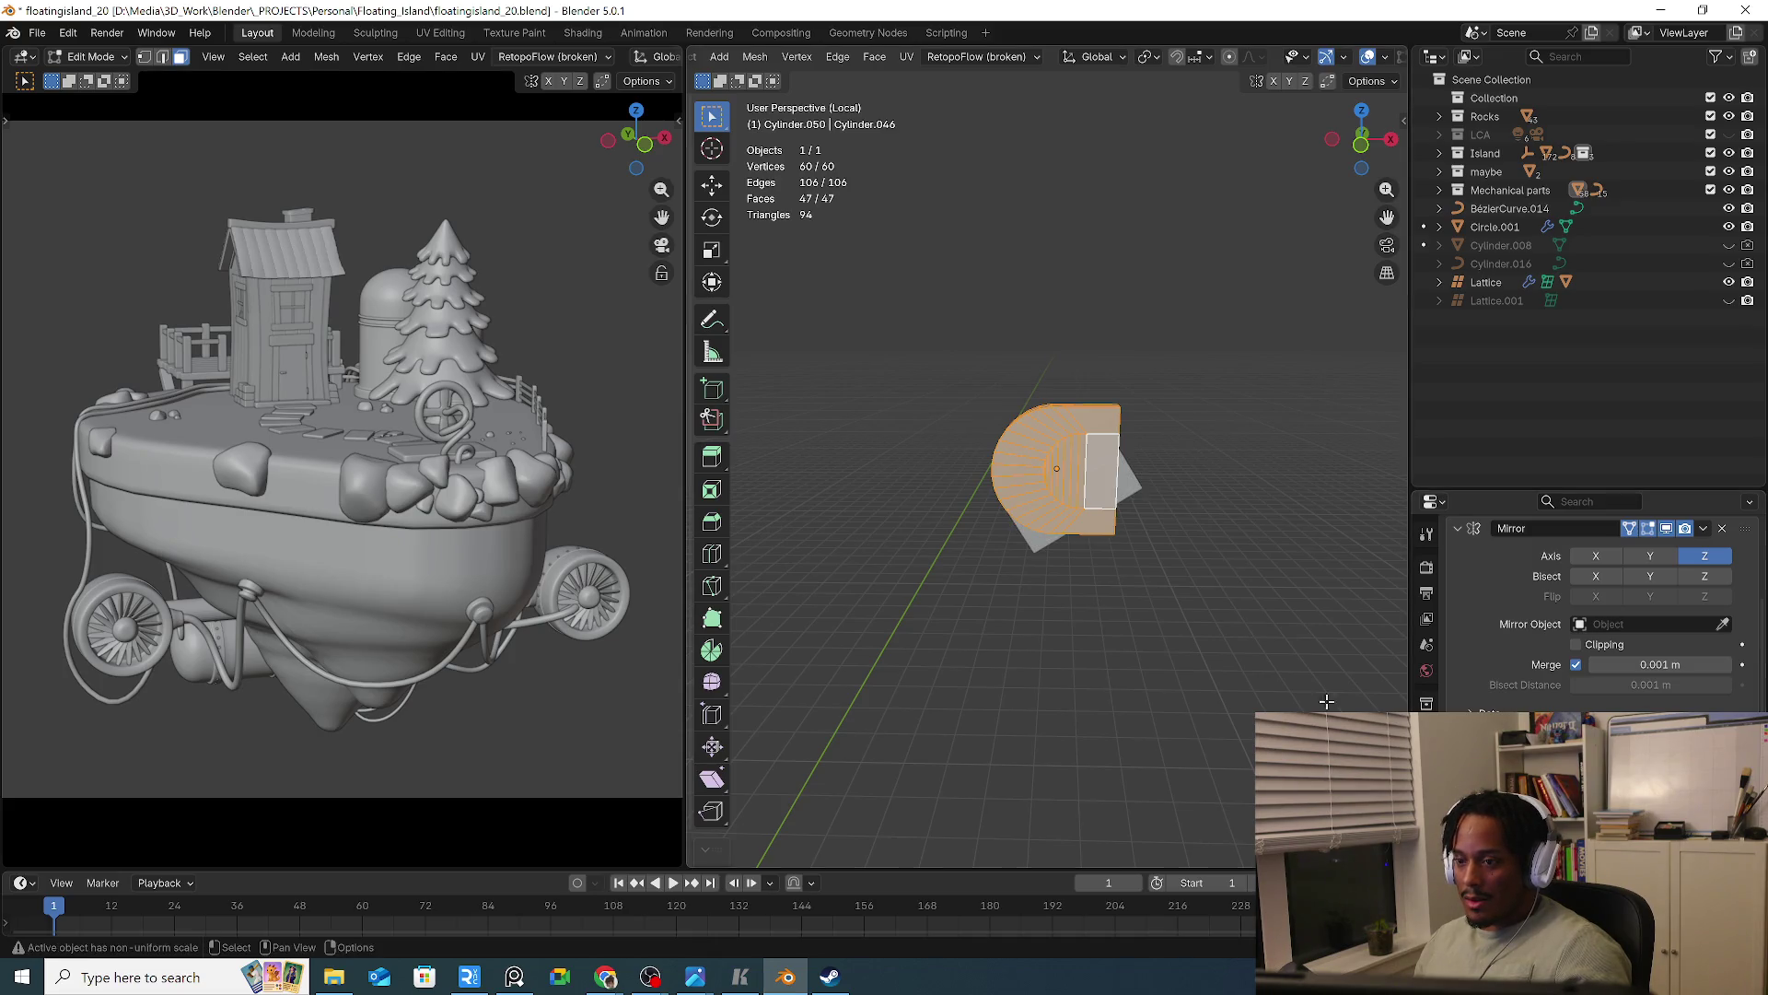
key("x")
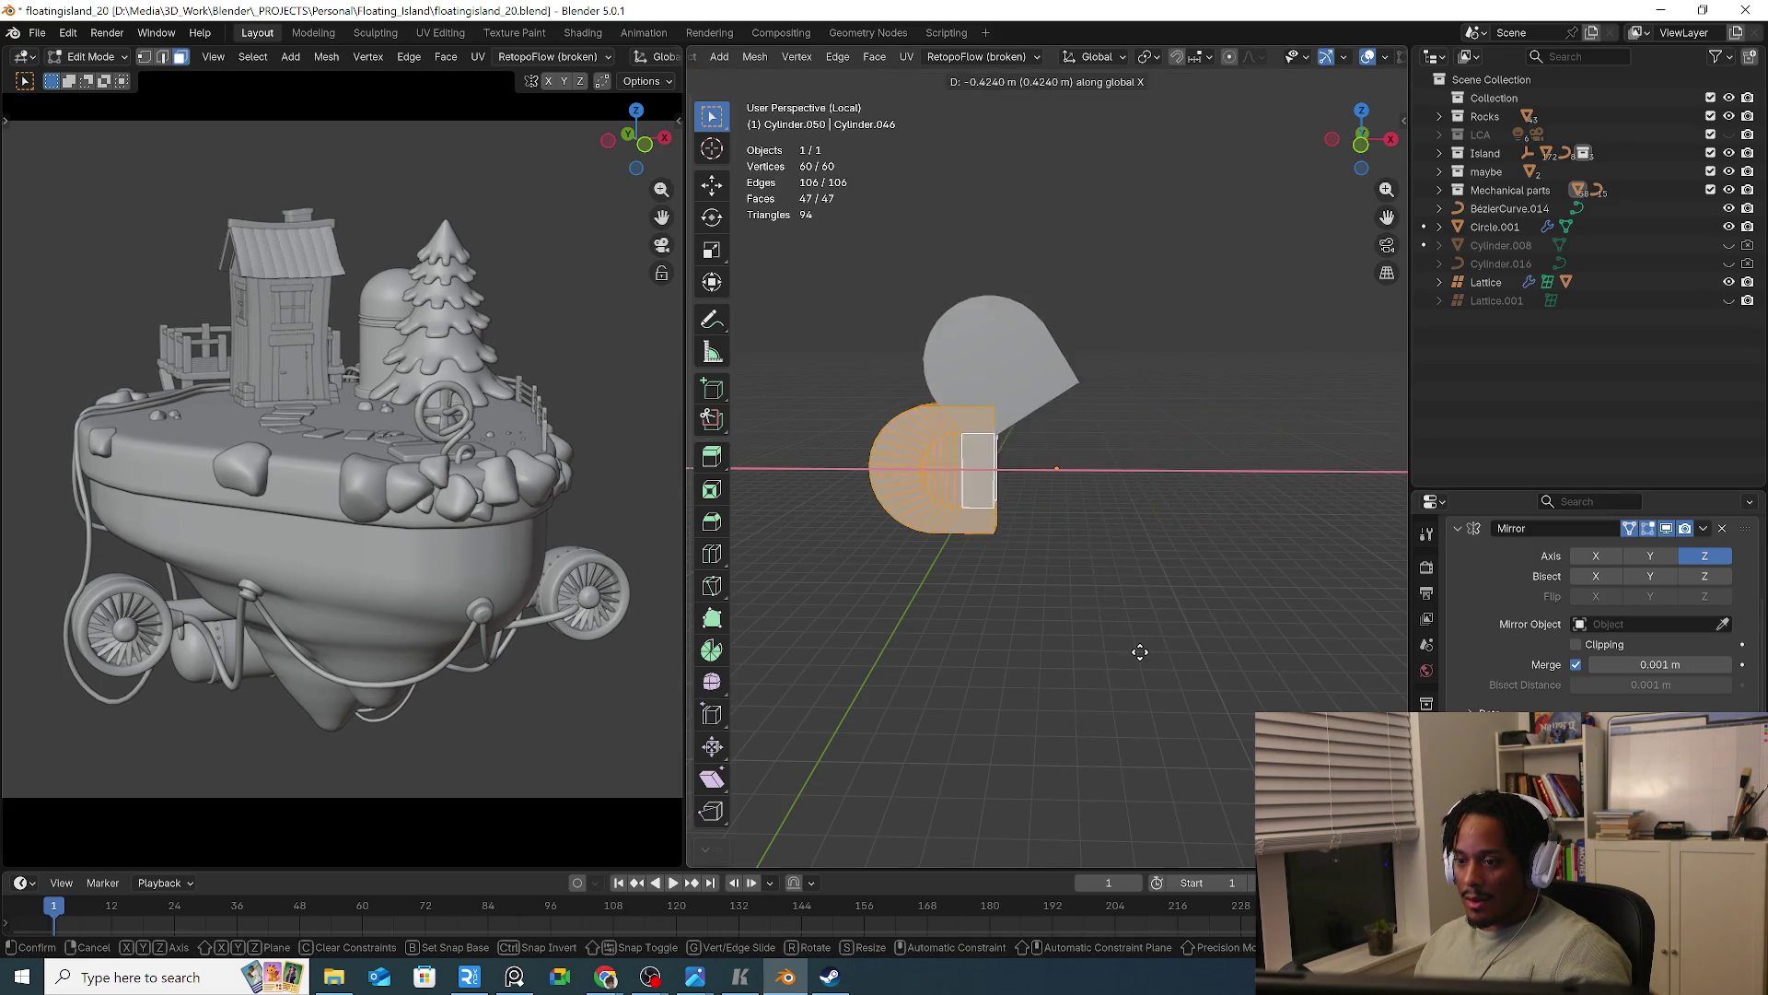
left_click(1093, 646)
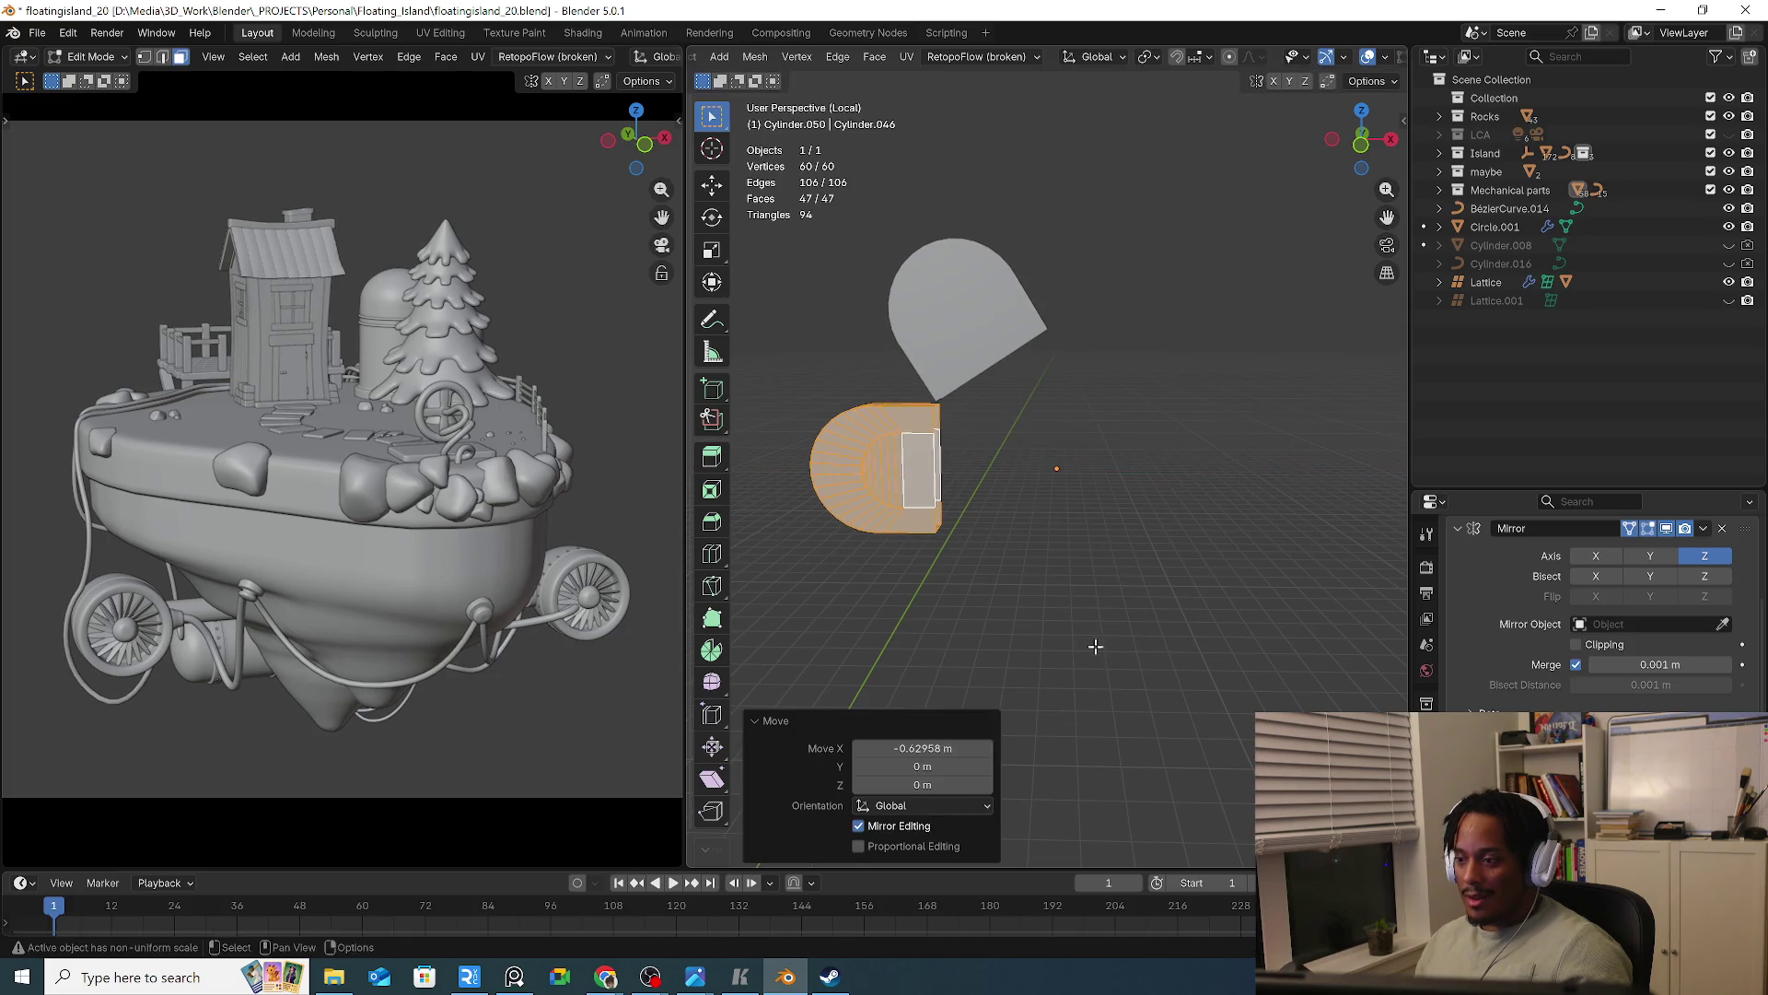
Test the X, Z and Y axes on Mirror.001, then delete that modifier
scroll(1750, 546, "up", 5)
scroll(1749, 546, "up", 1)
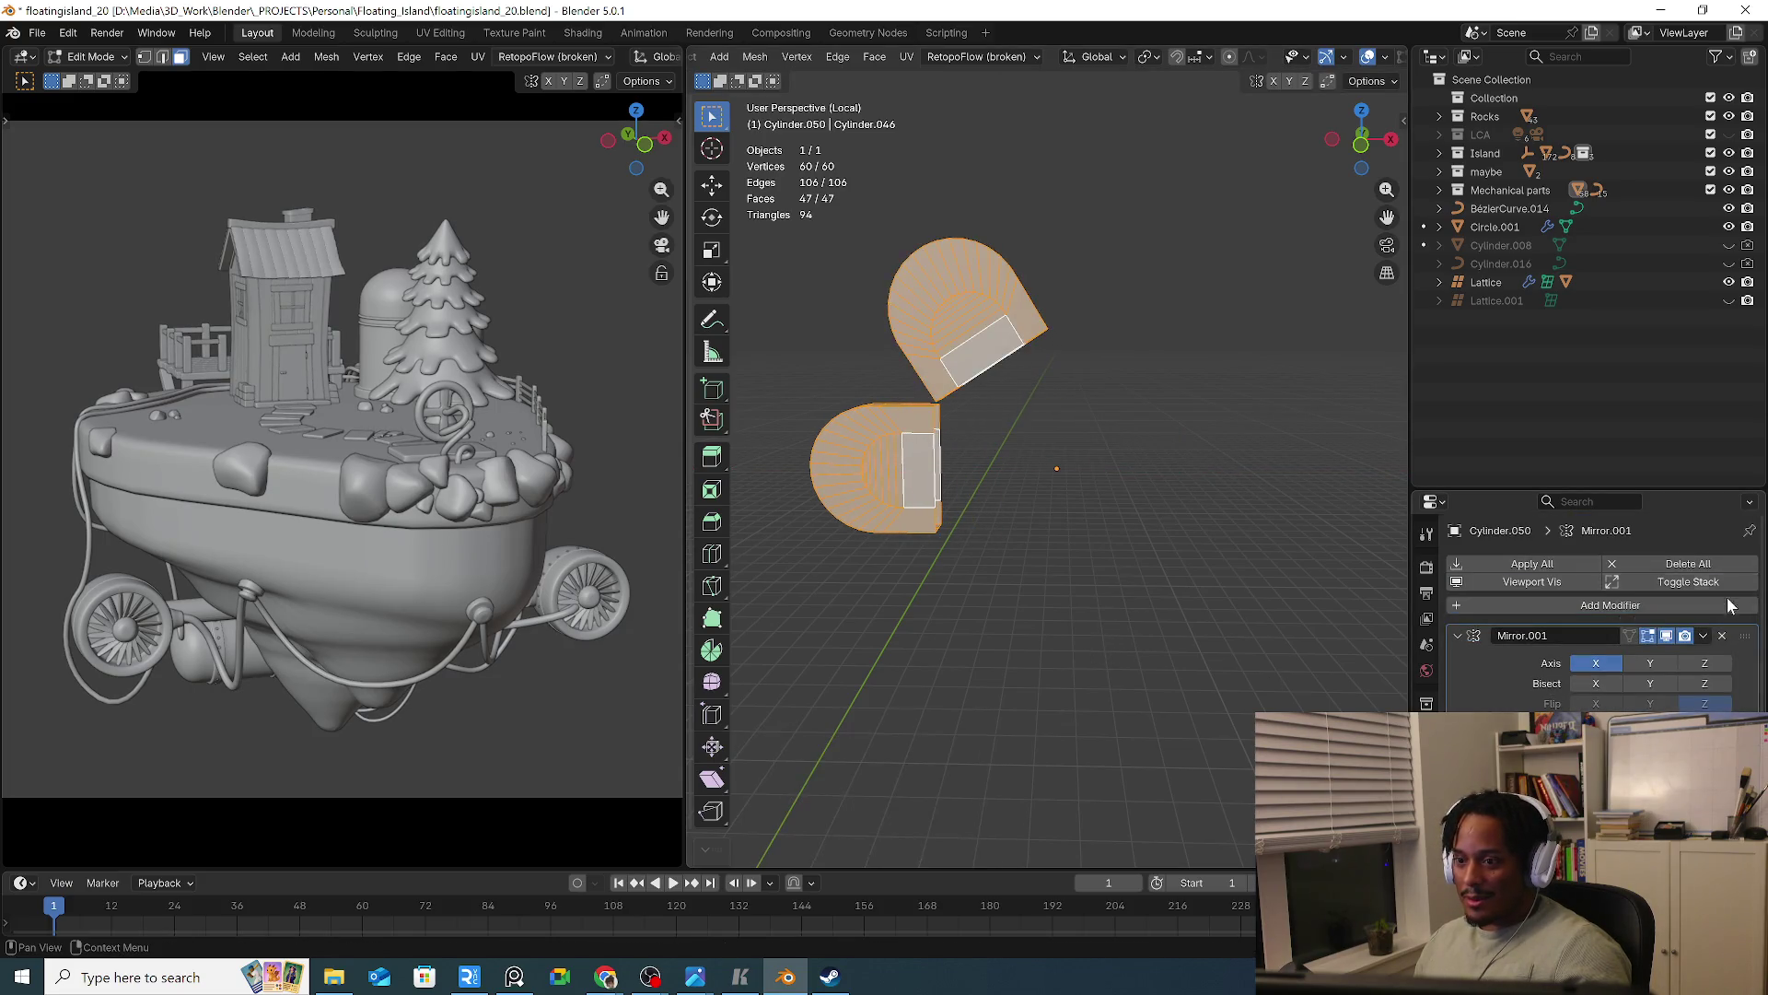
left_click(1596, 663)
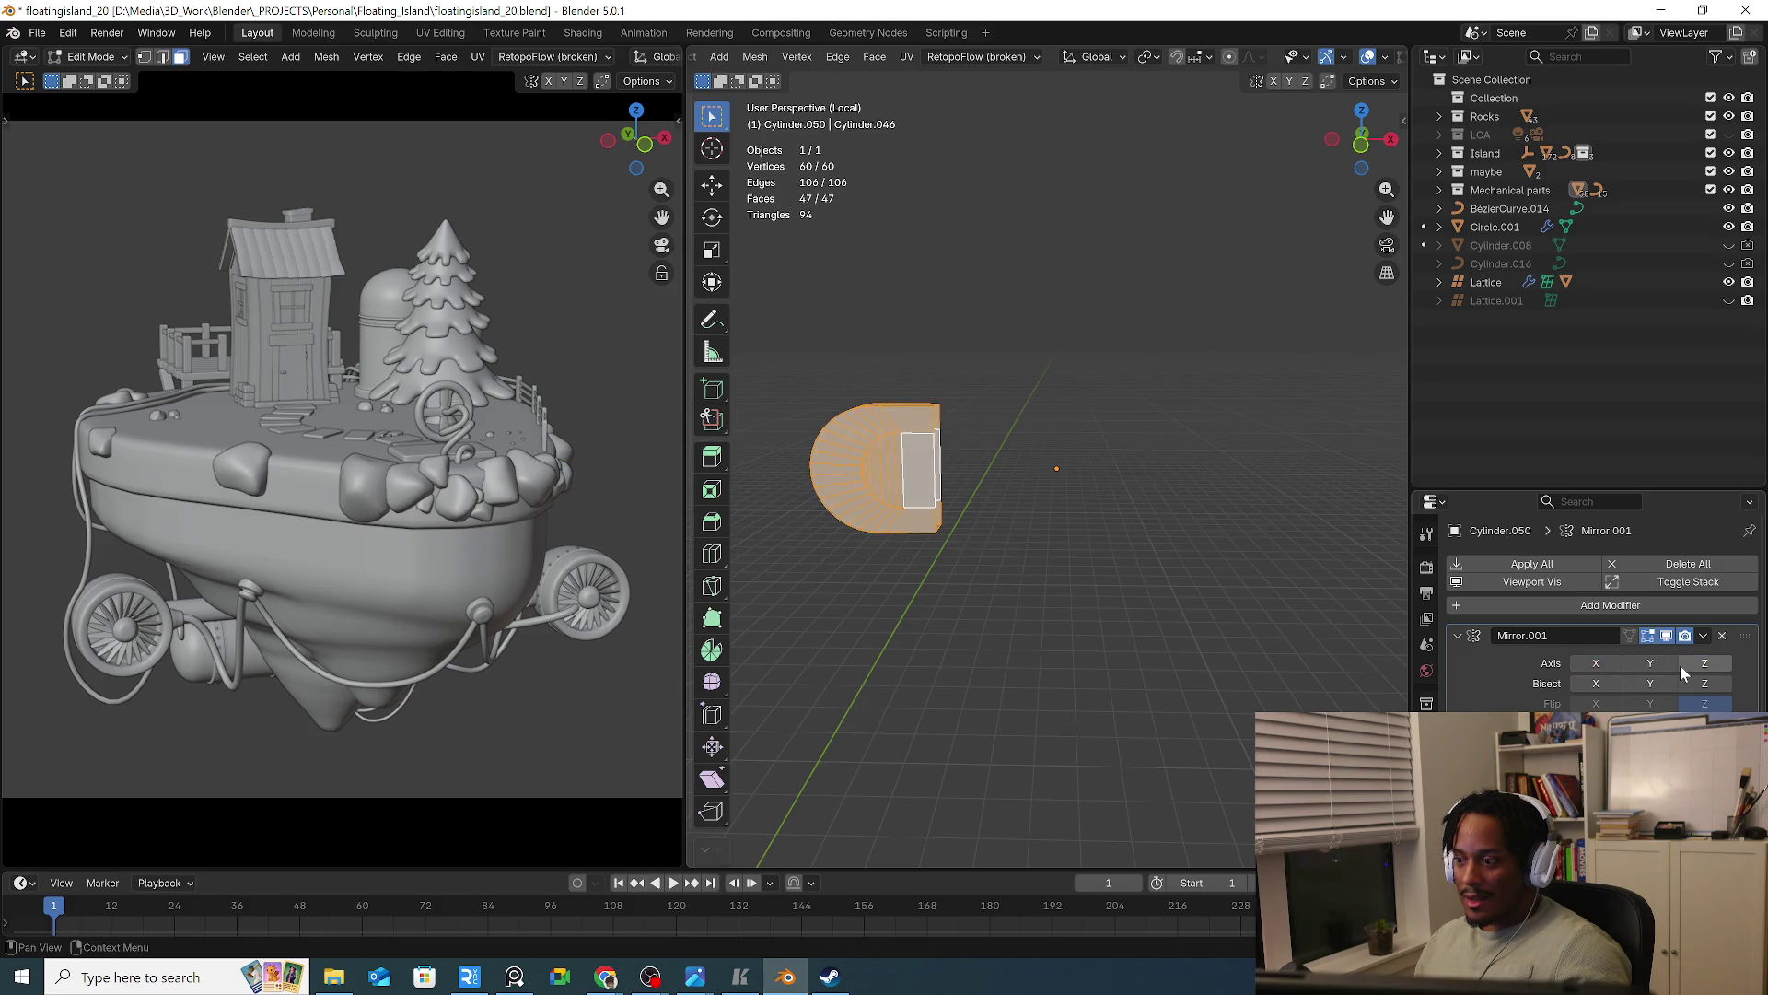
left_click(1691, 665)
left_click(1647, 662)
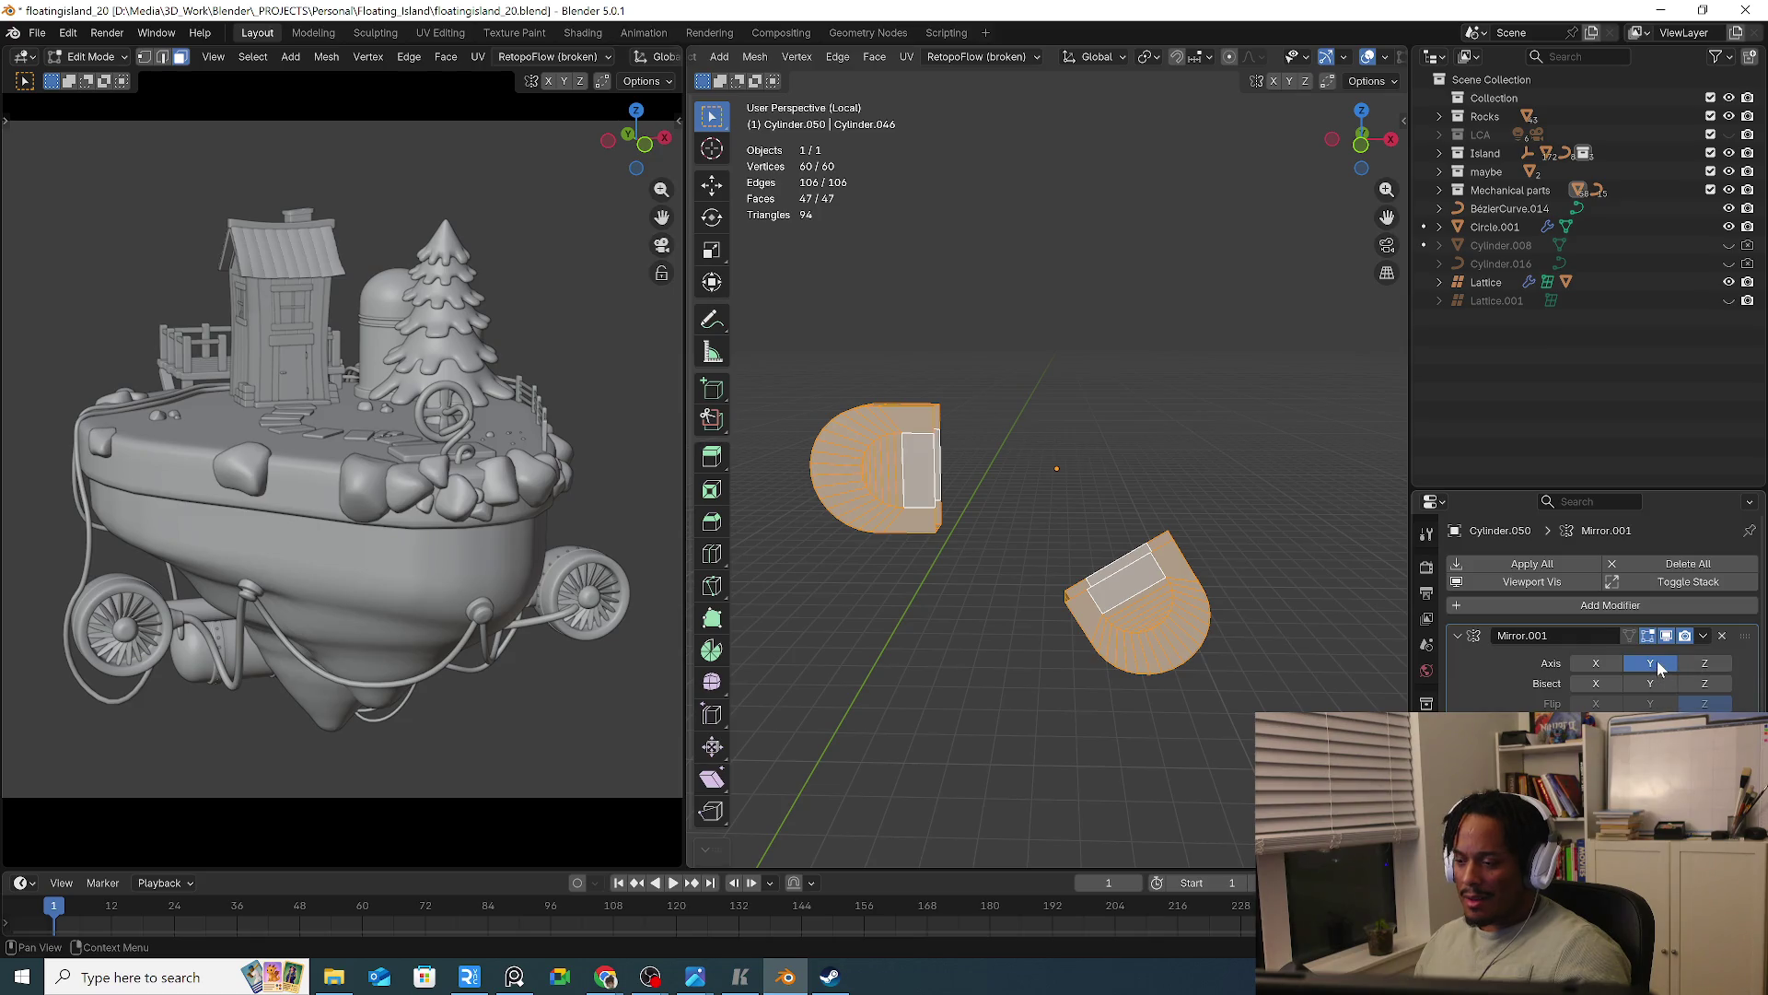
left_click(1720, 636)
mouse_move(1032, 631)
middle_mouse_down()
mouse_move(963, 623)
mouse_move(1105, 639)
mouse_move(1077, 633)
mouse_move(1097, 623)
mouse_move(1121, 423)
mouse_move(1110, 528)
middle_mouse_up()
scroll(1097, 624, "down", 3)
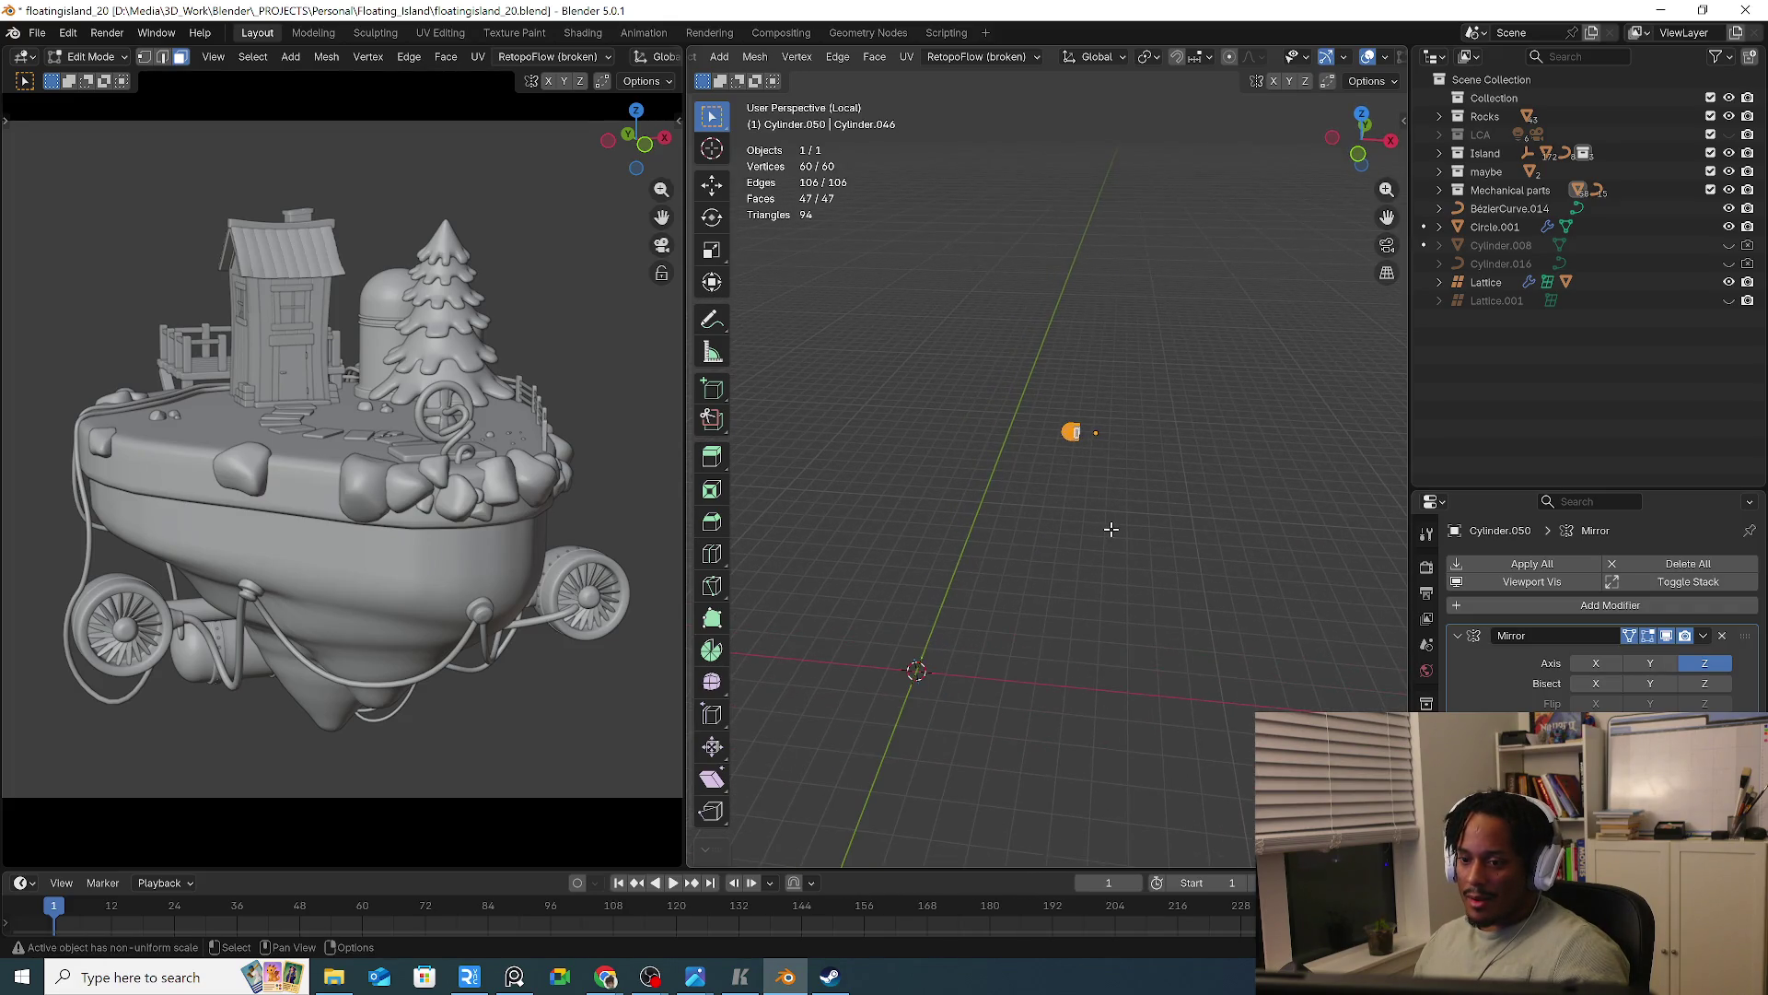
Try converting the mesh triangles to quads, undo it, and return to Object Mode
right_click(1103, 537)
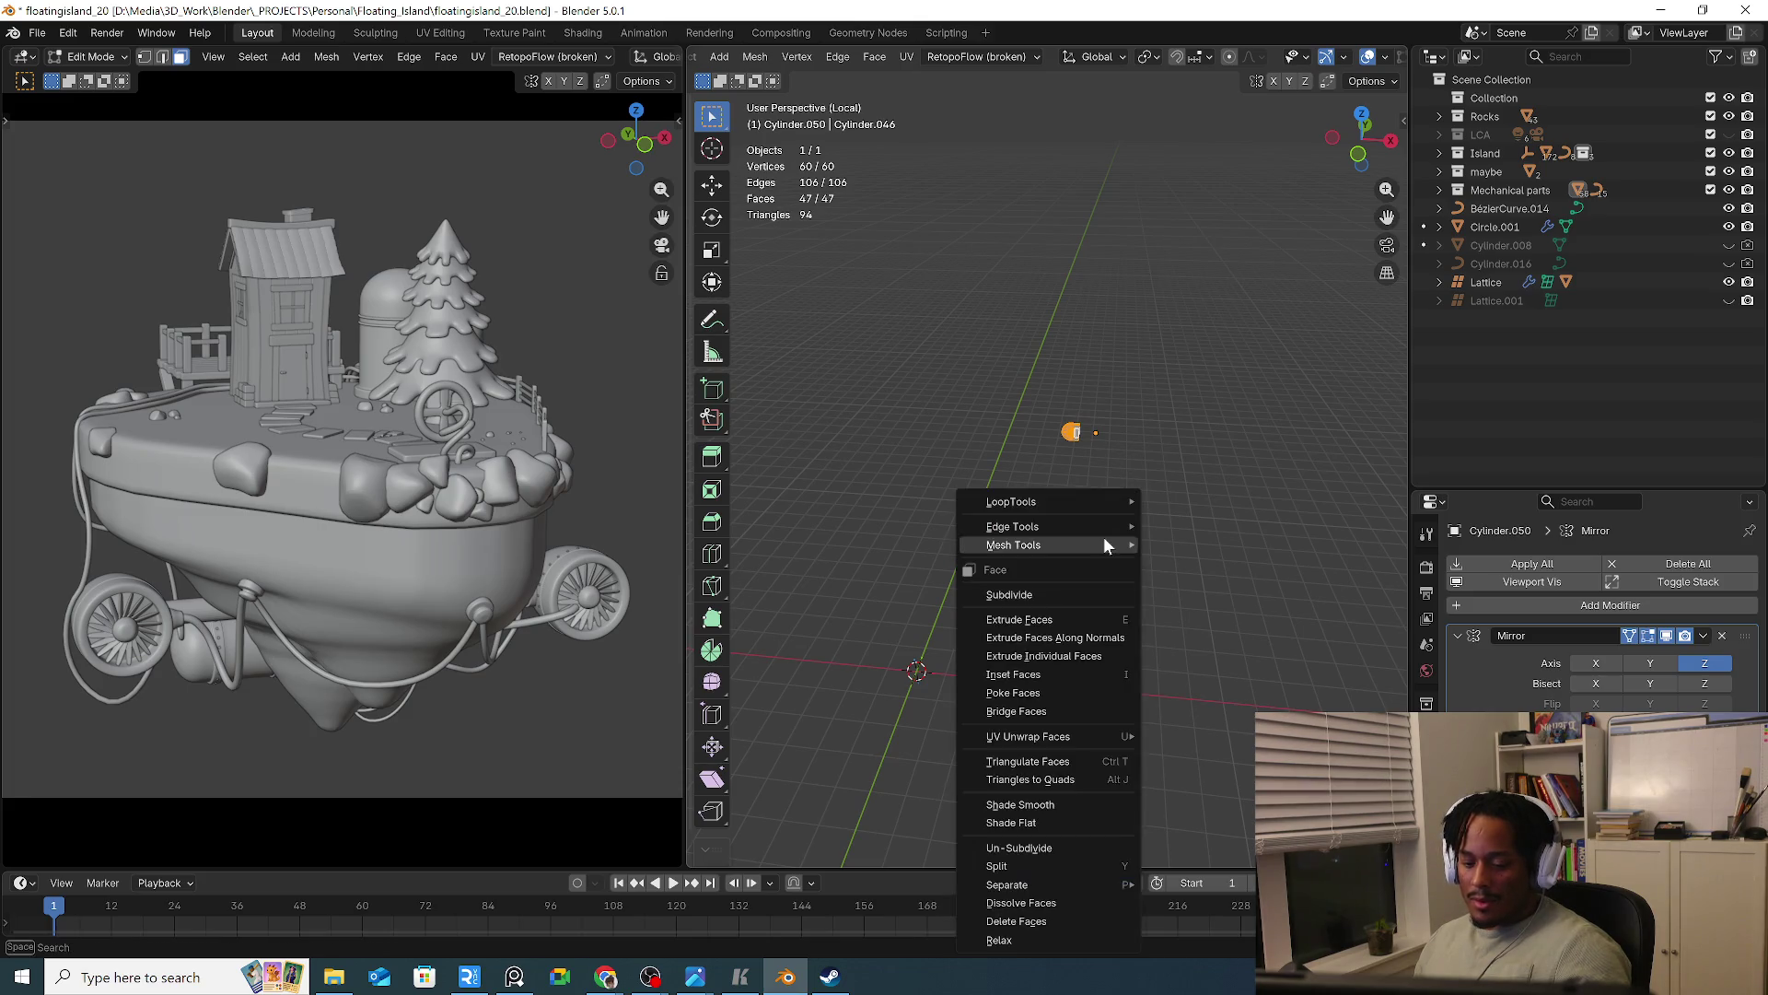
key("alt+j")
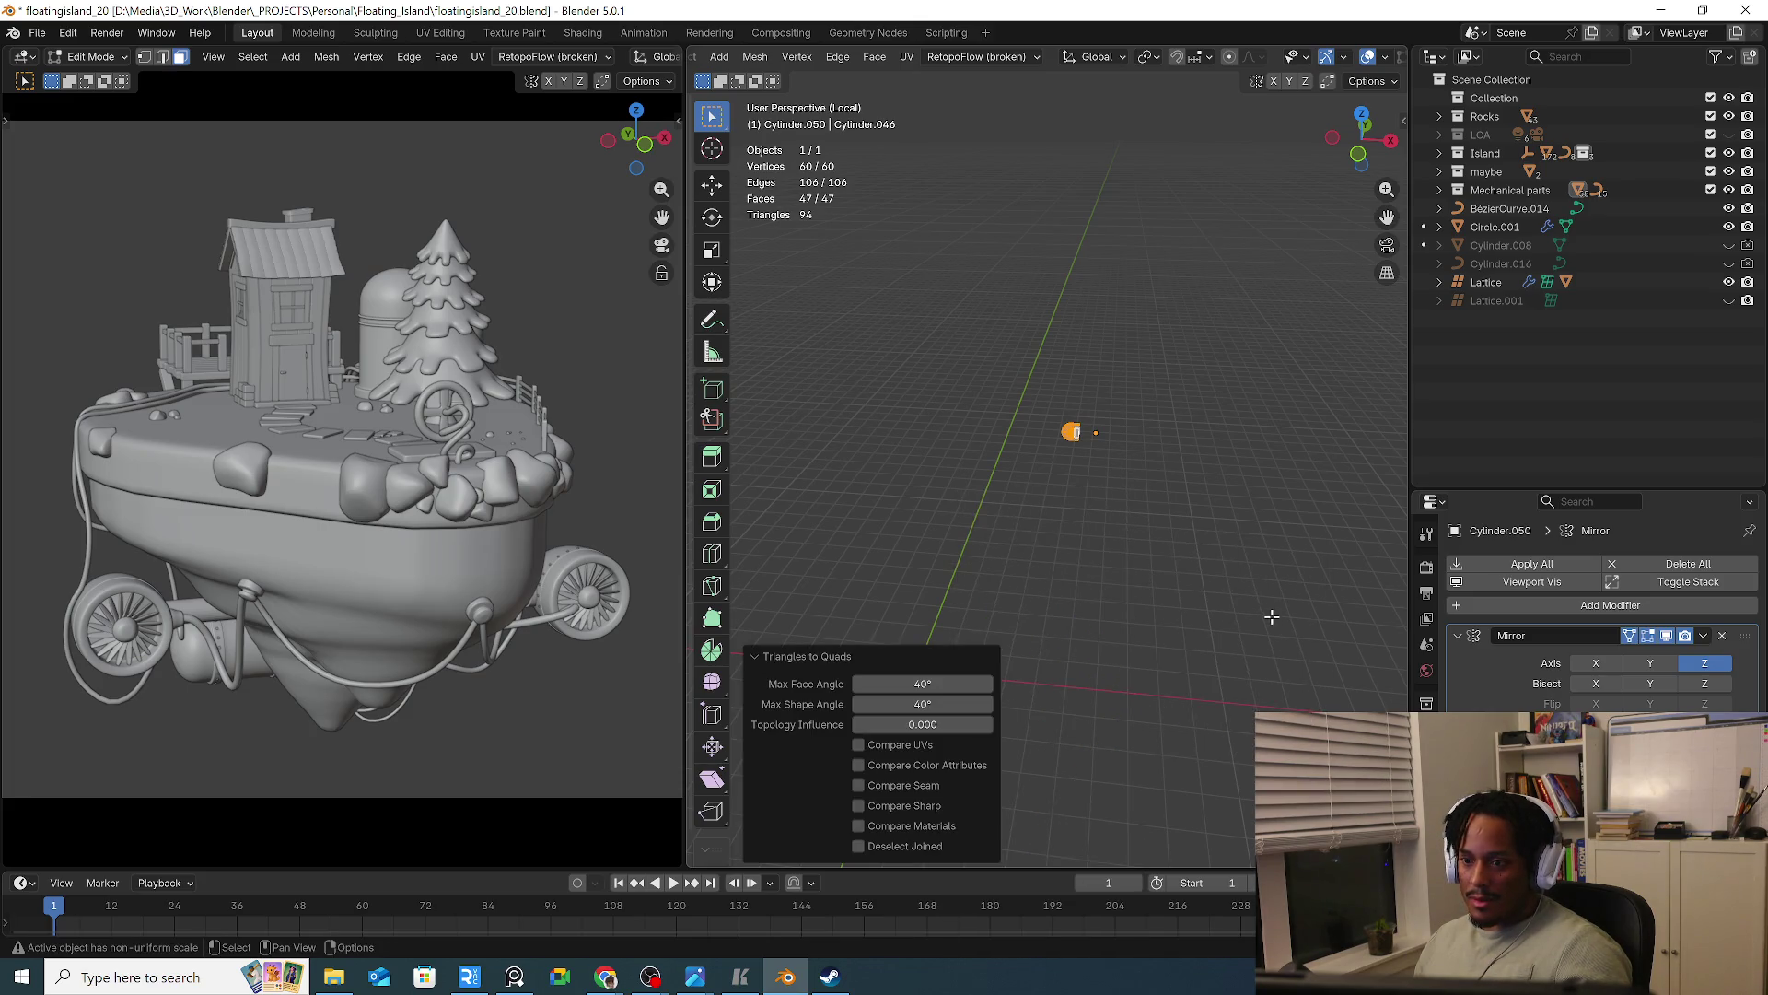
key("ctrl+z")
scroll(1095, 460, "up", 3)
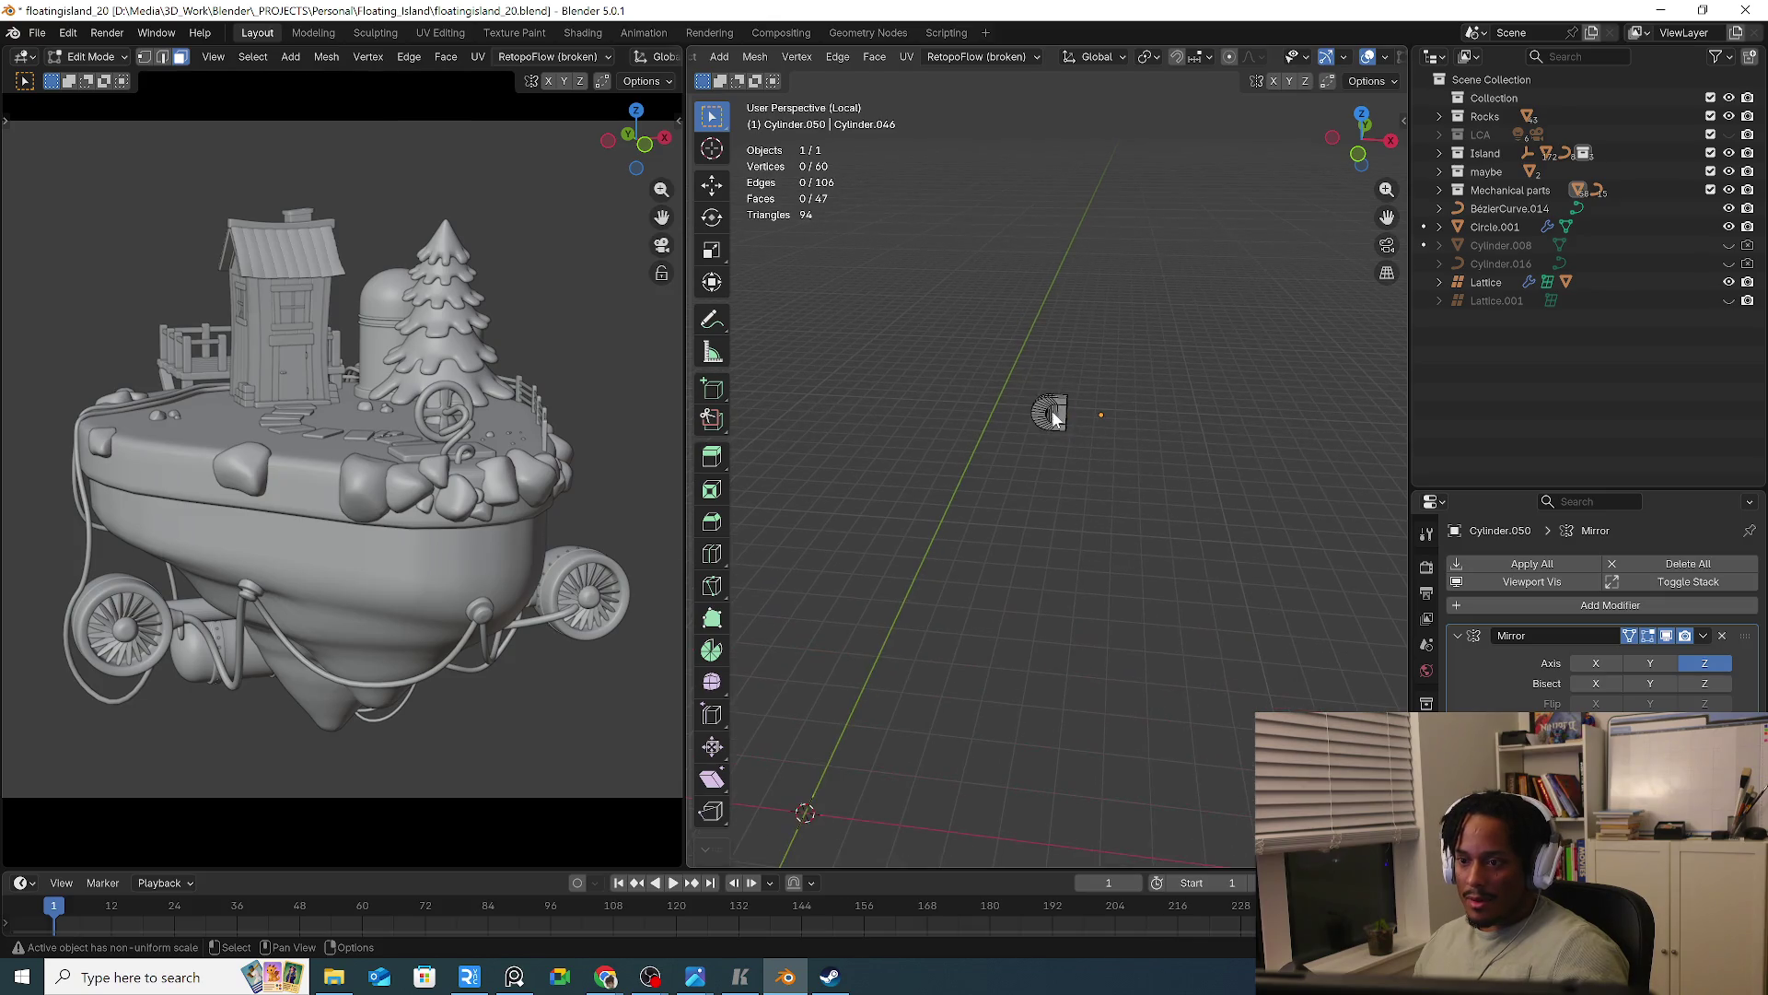
key("Tab")
Snap the bracket piece to the 3D cursor and frame it in view
right_click(1052, 411)
mouse_move(1059, 647)
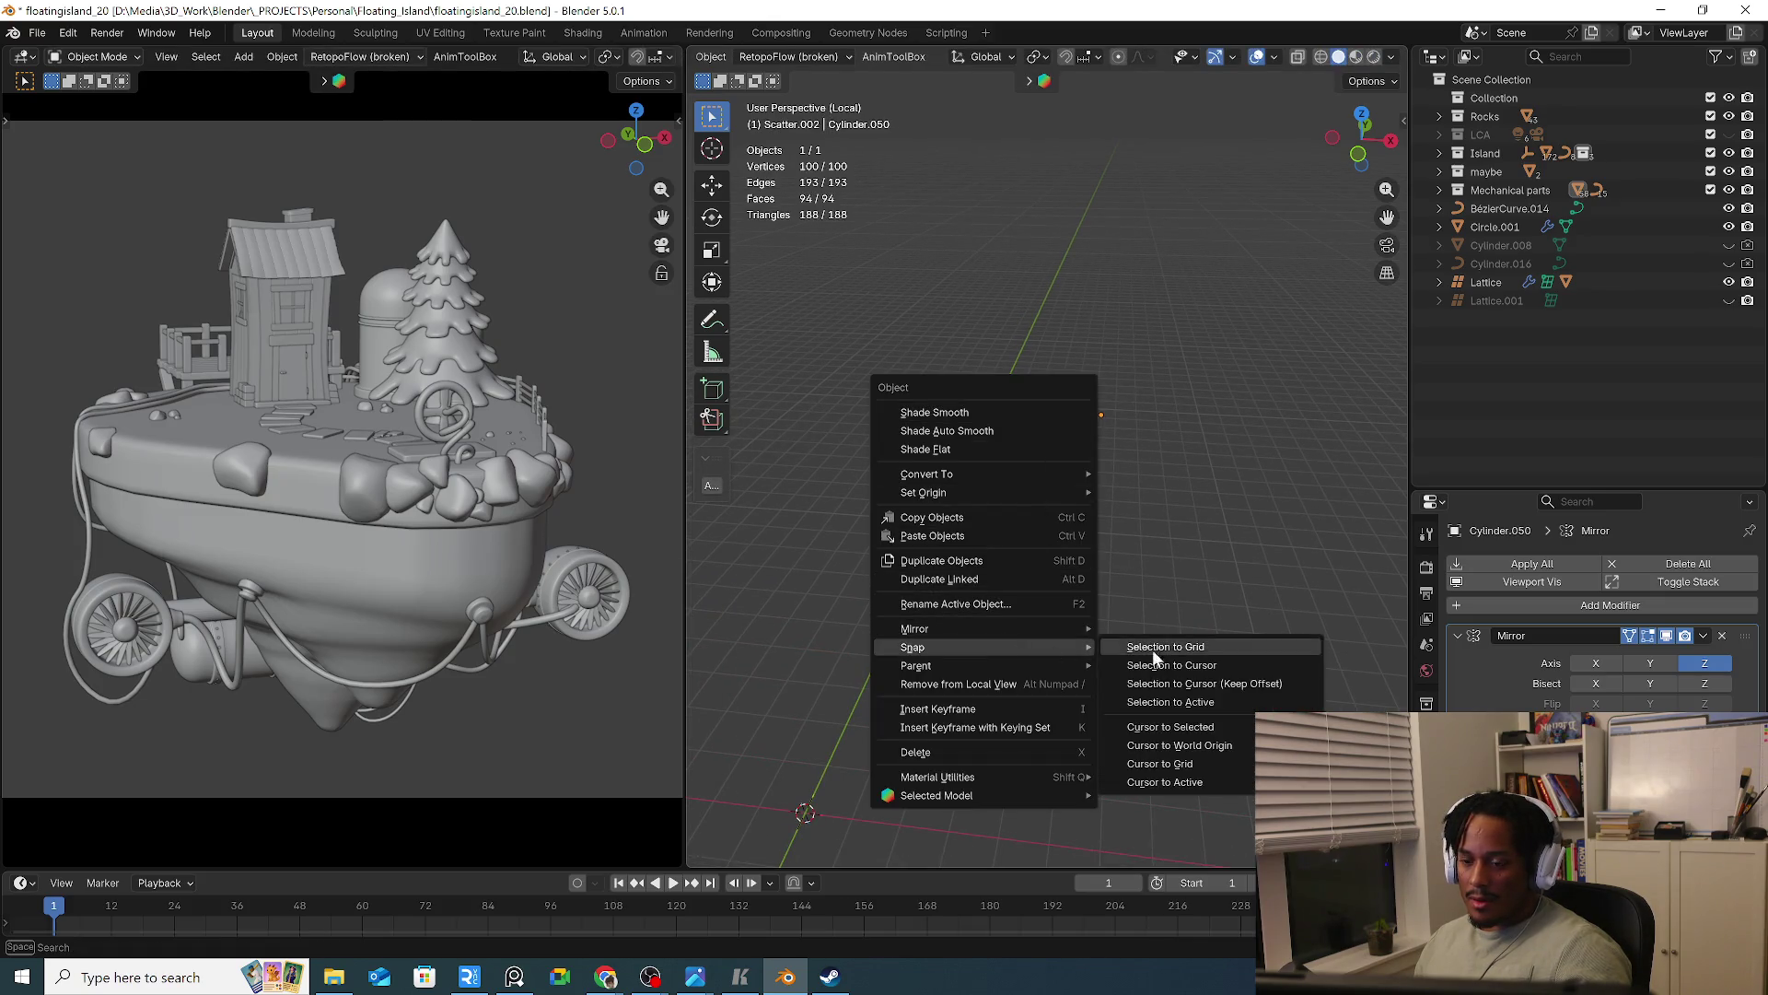
left_click(1188, 665)
key("KP_Decimal")
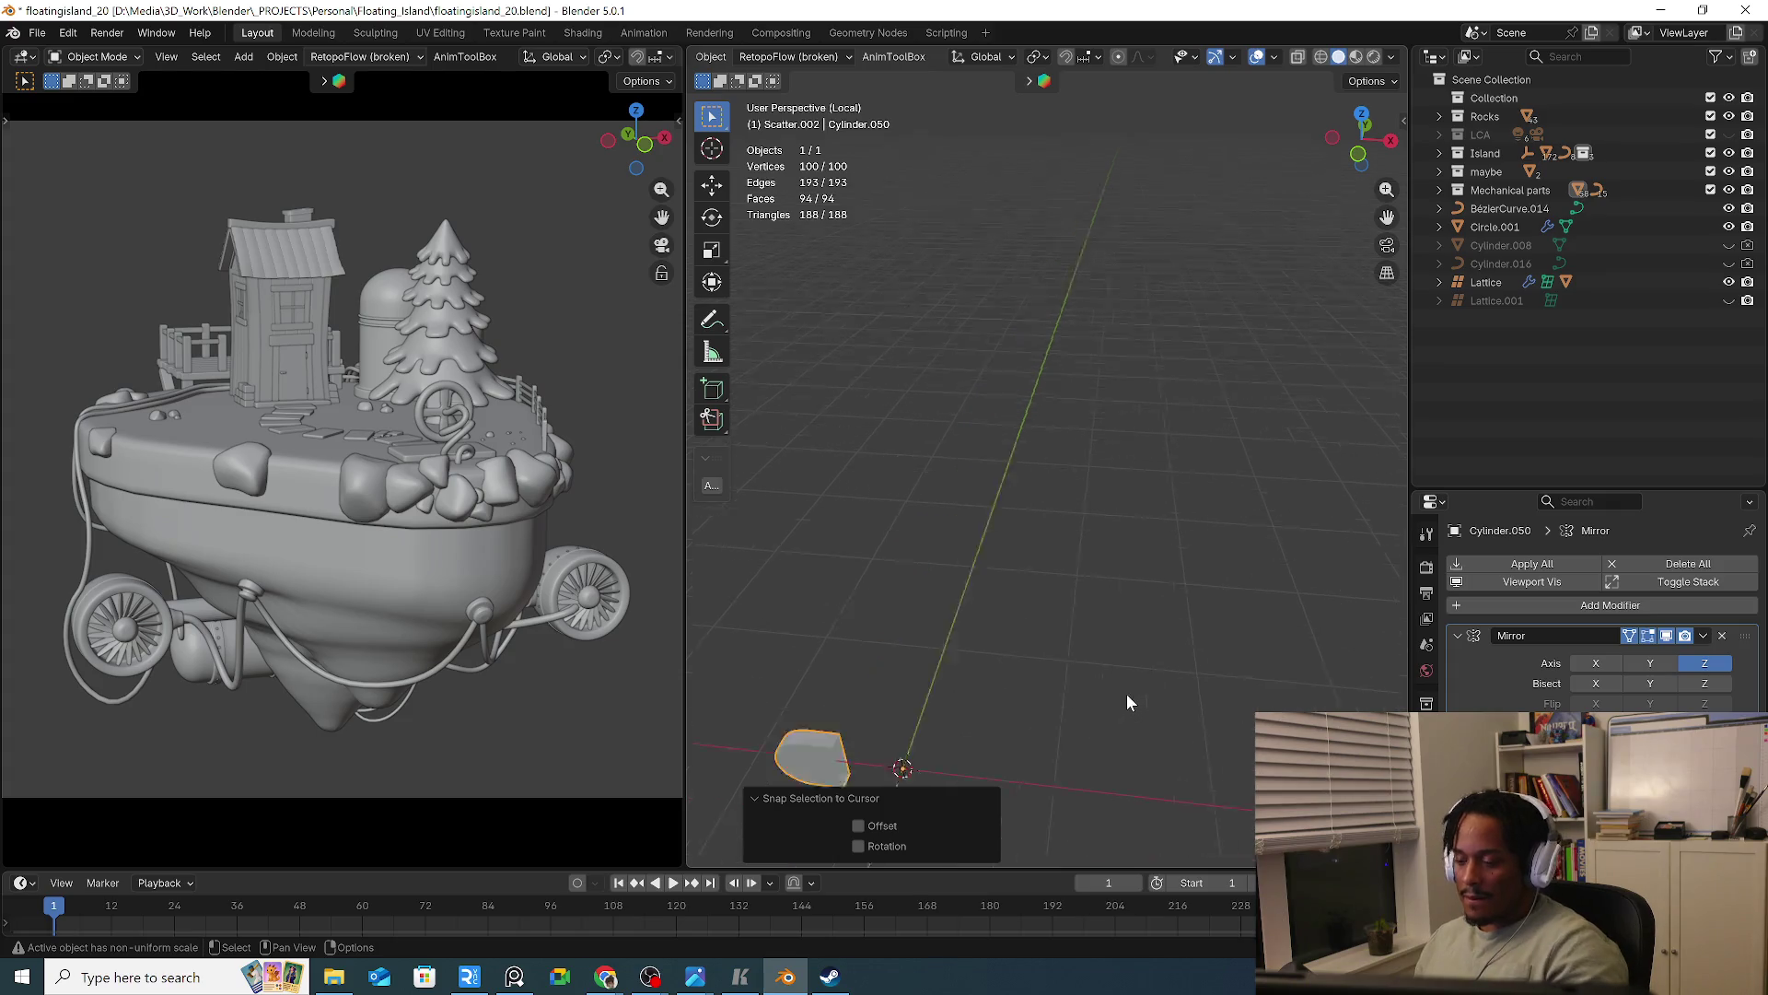
scroll(1188, 627, "down", 3)
middle_click_drag(1234, 589, 1113, 624, "shift")
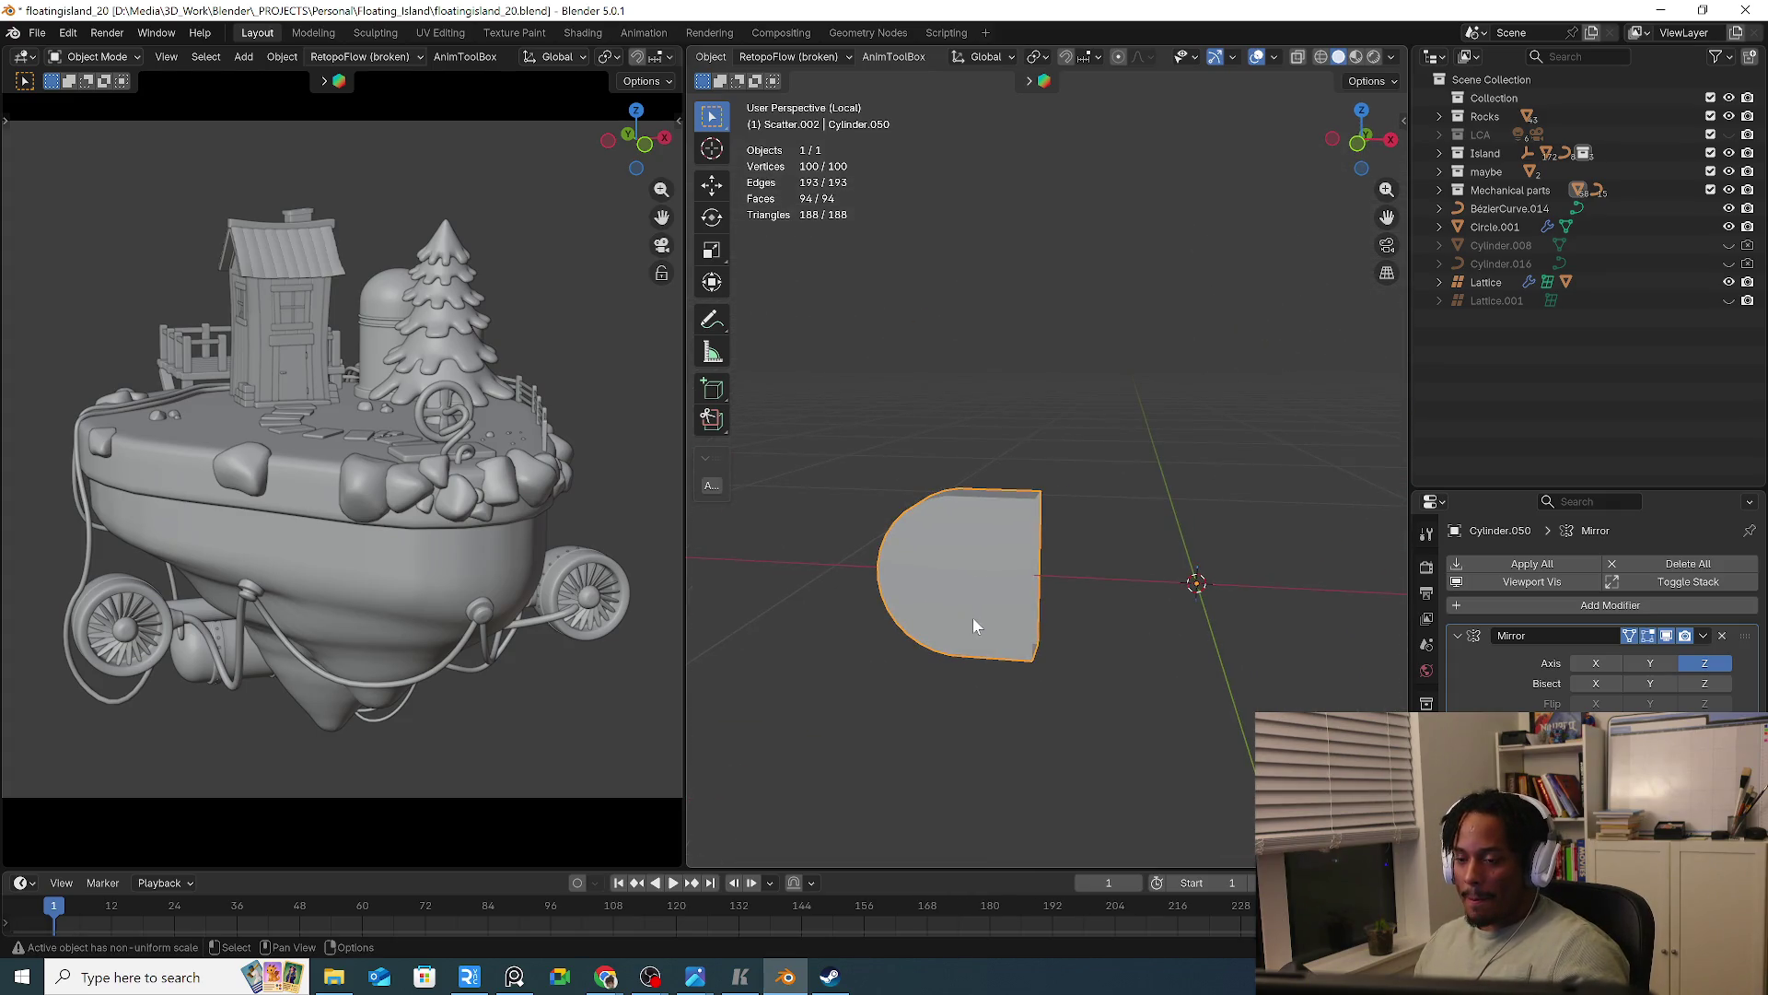
In Edit Mode, shift the whole mesh along X so its flat side meets the origin
key("Tab")
key("ctrl+Tab")
left_click(1130, 553)
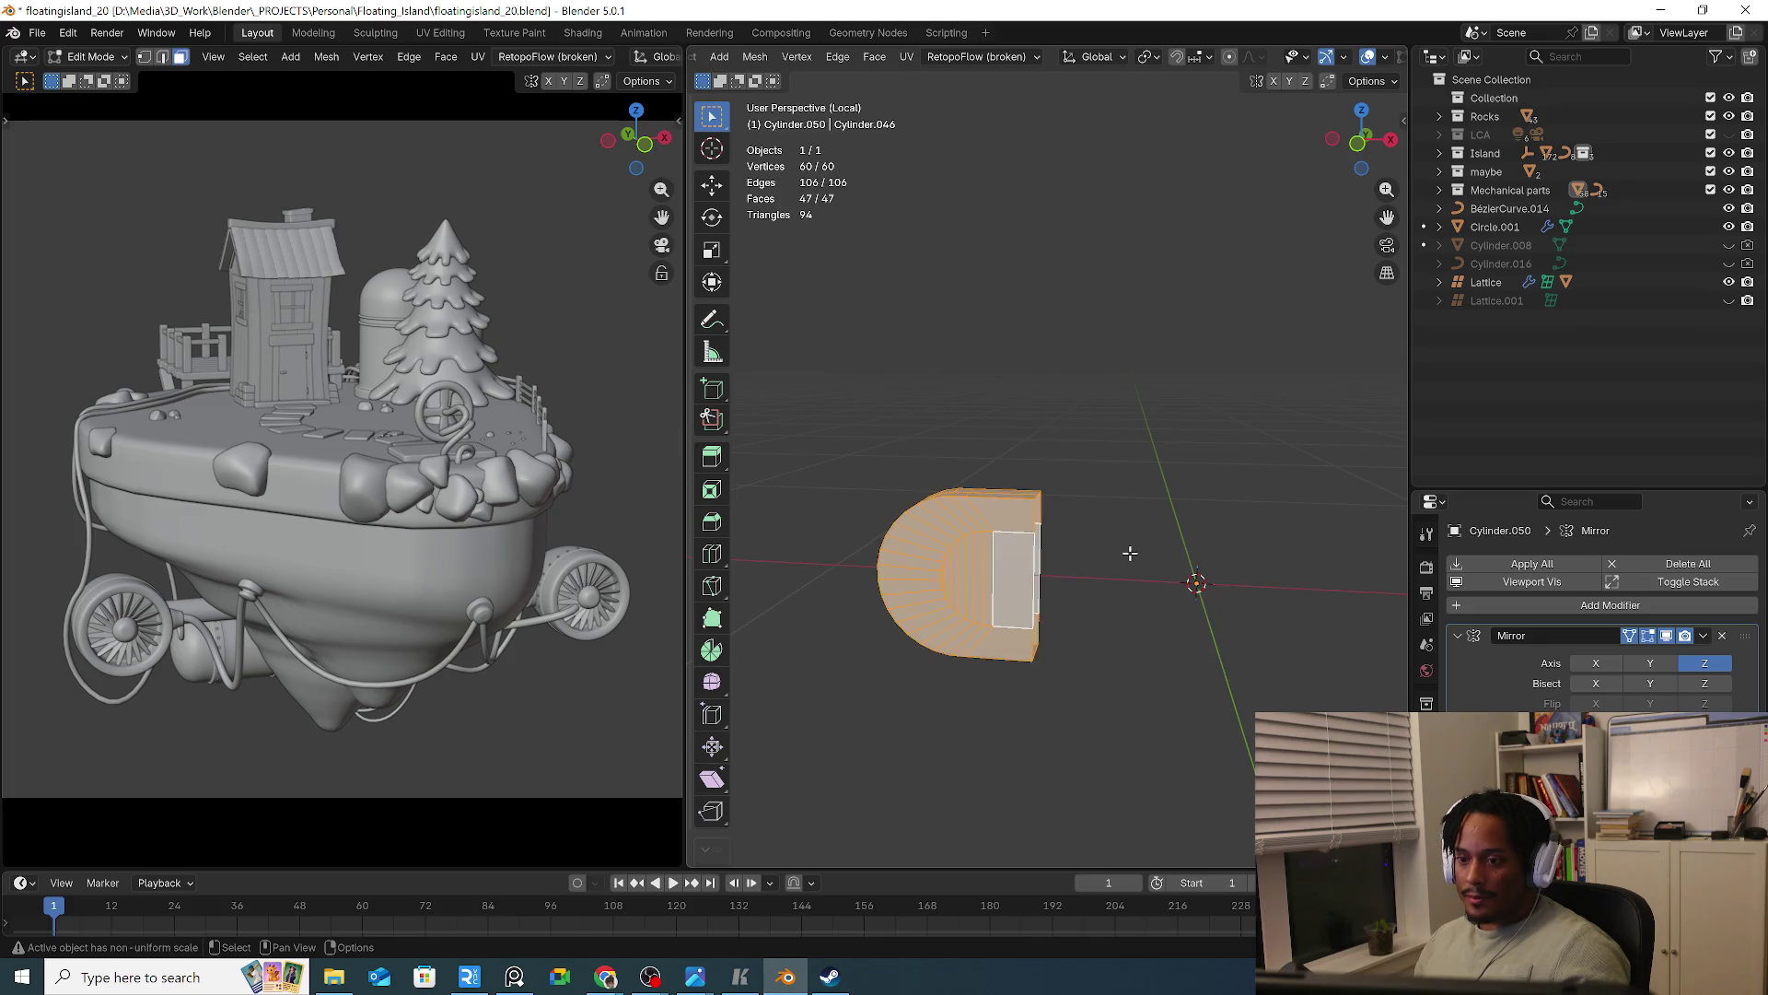
key("g")
key("x")
left_click(1280, 586)
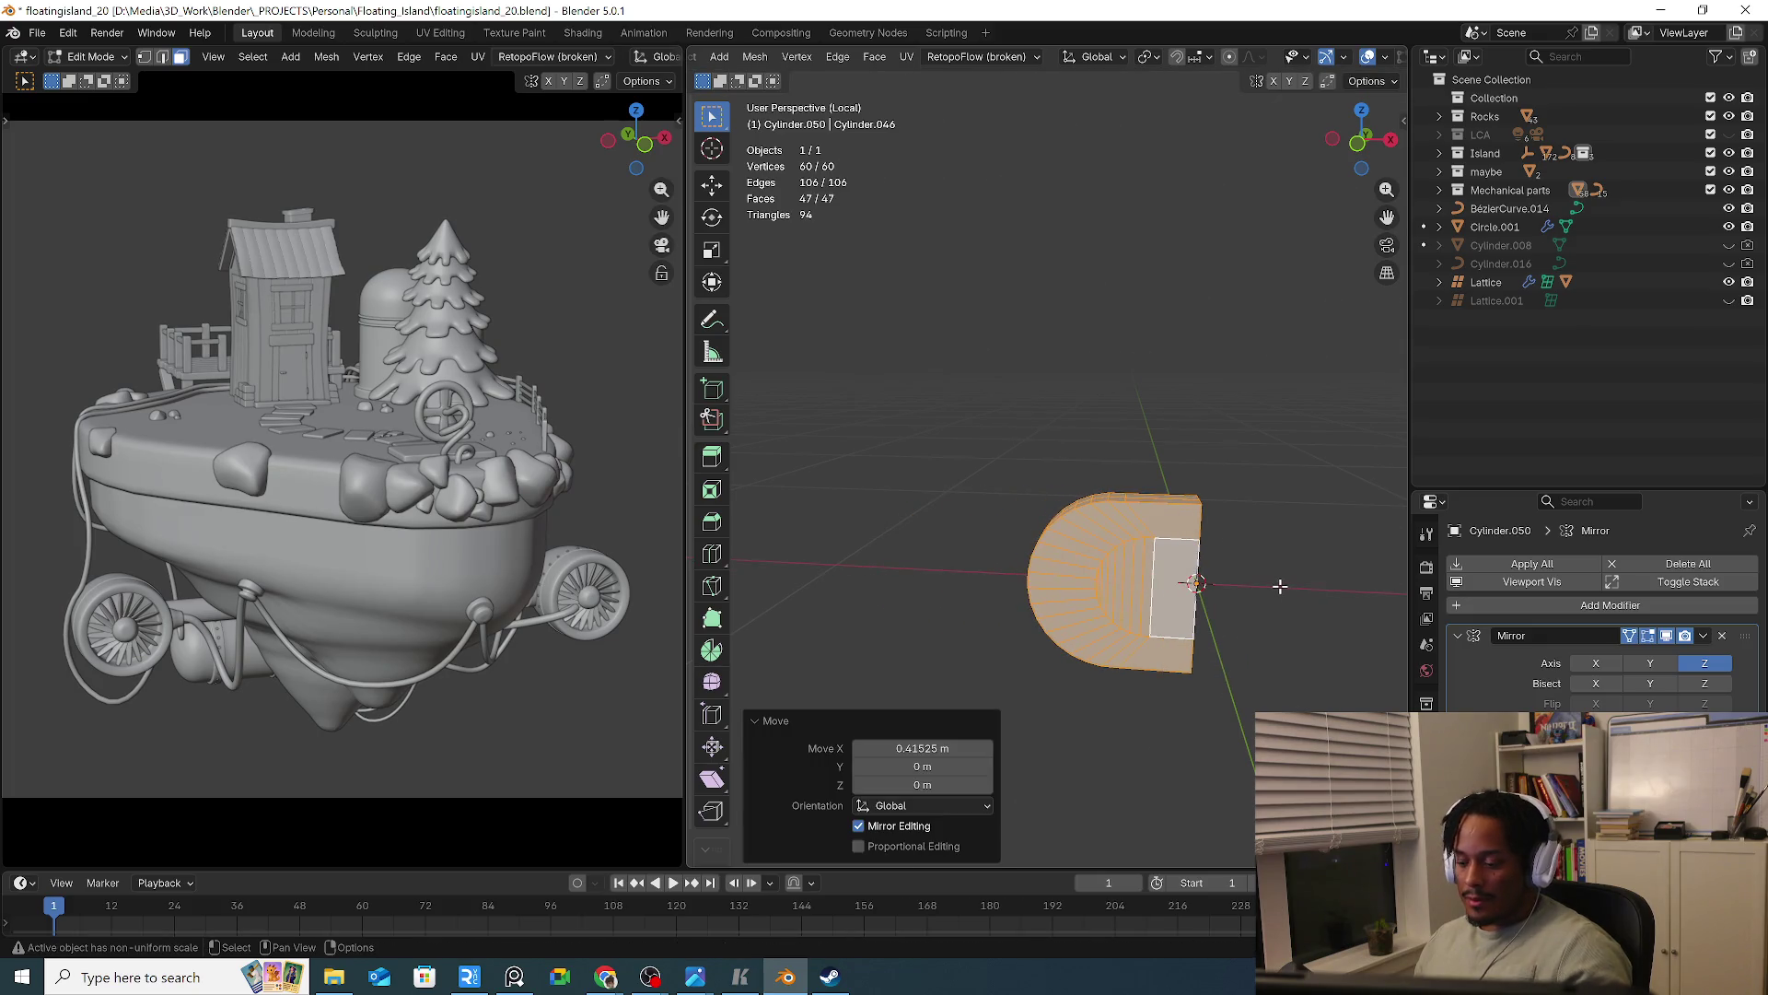
In Front Ortho, select the straight right edge, try an extrude flattened on X, then undo
key("KP_1")
scroll(1249, 611, "up", 3)
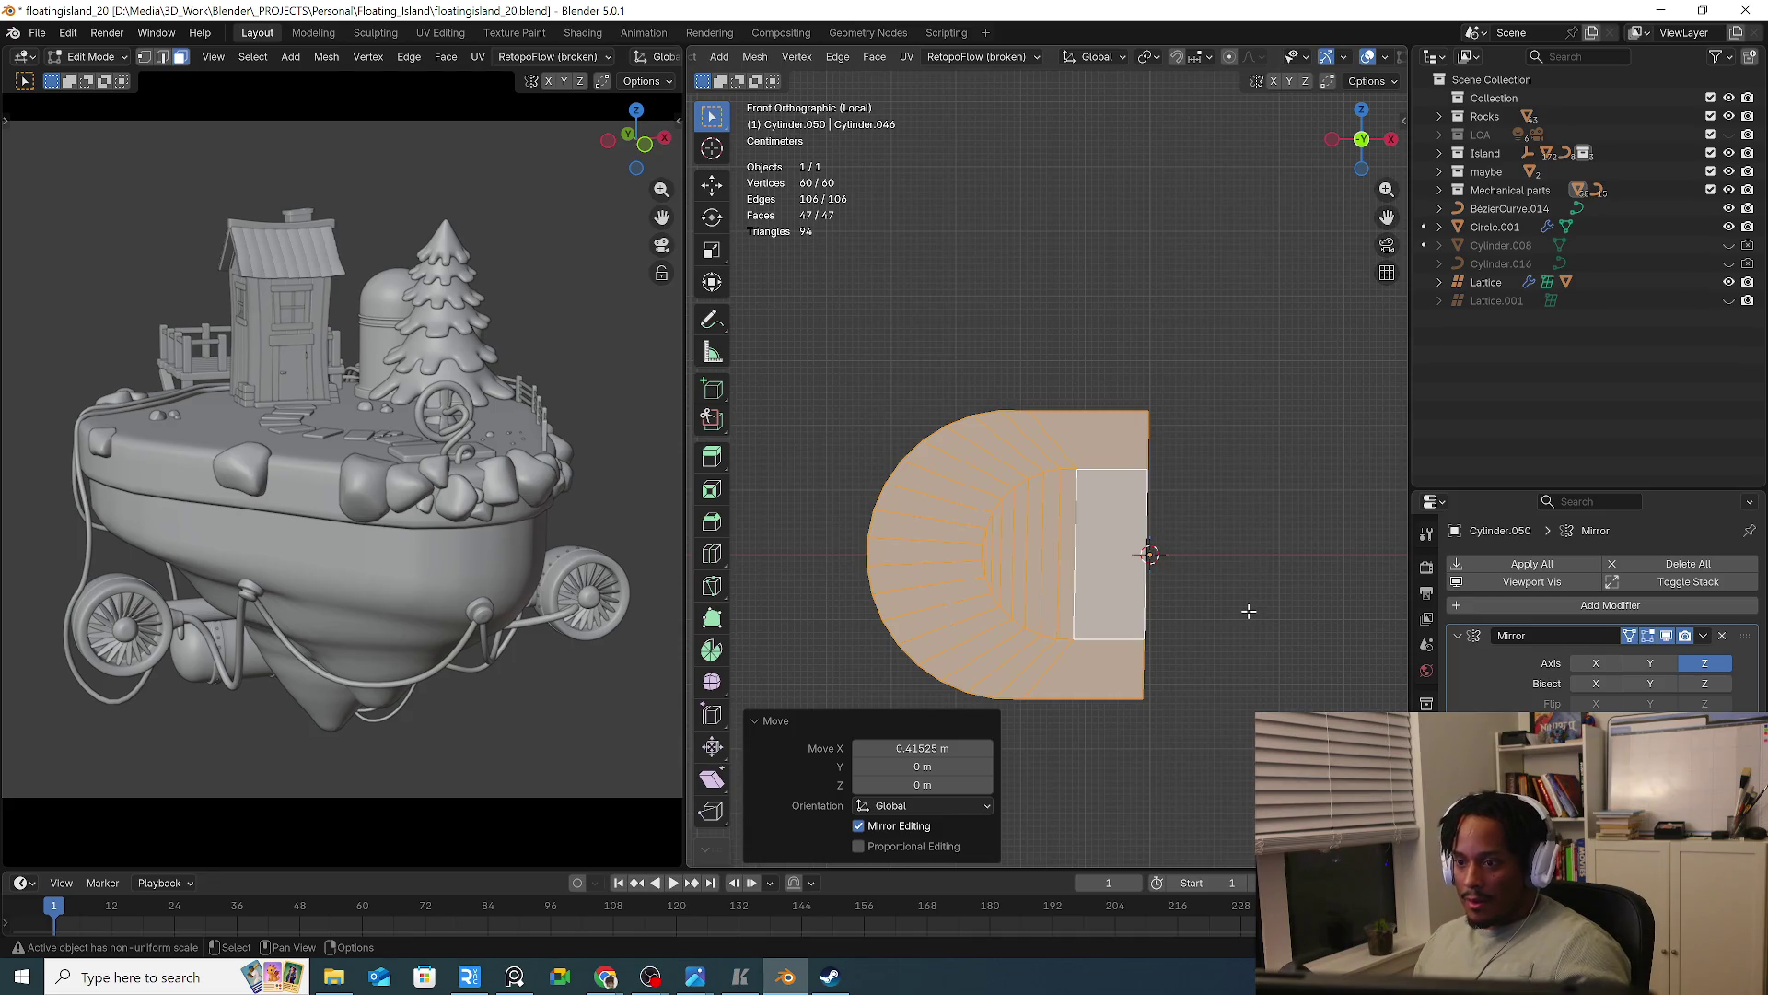
key("2")
left_click(1146, 455)
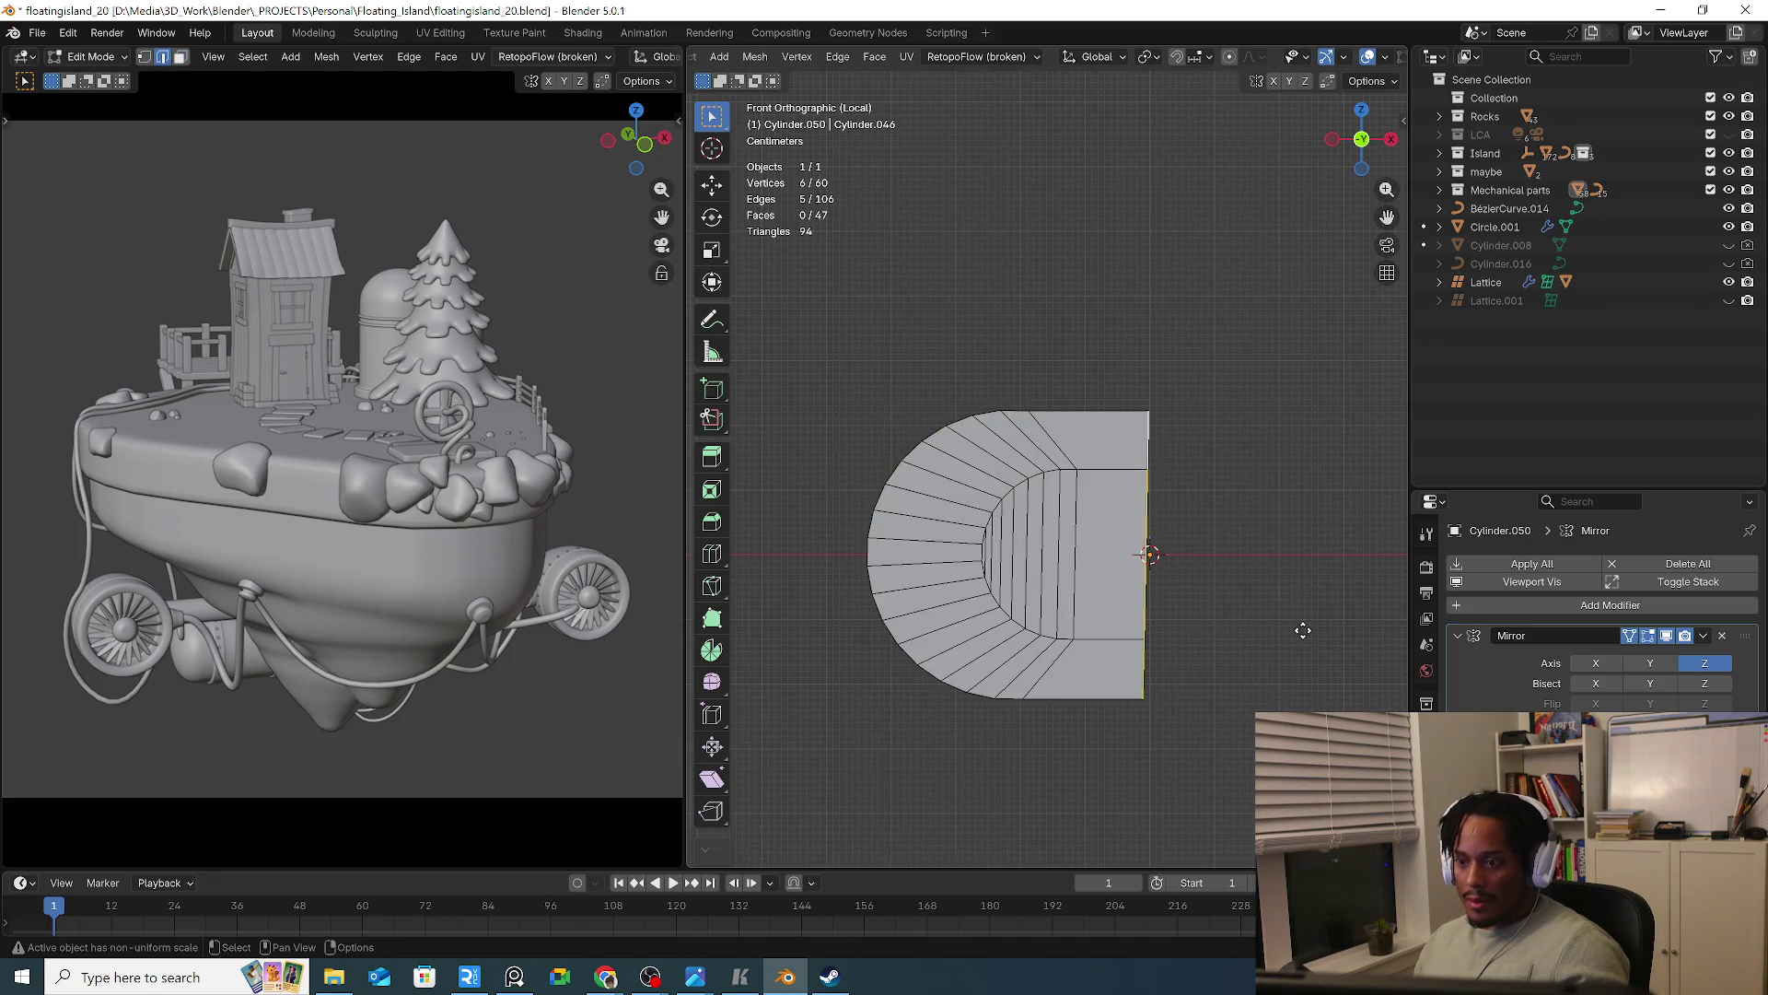
key("e")
key("s")
key("x")
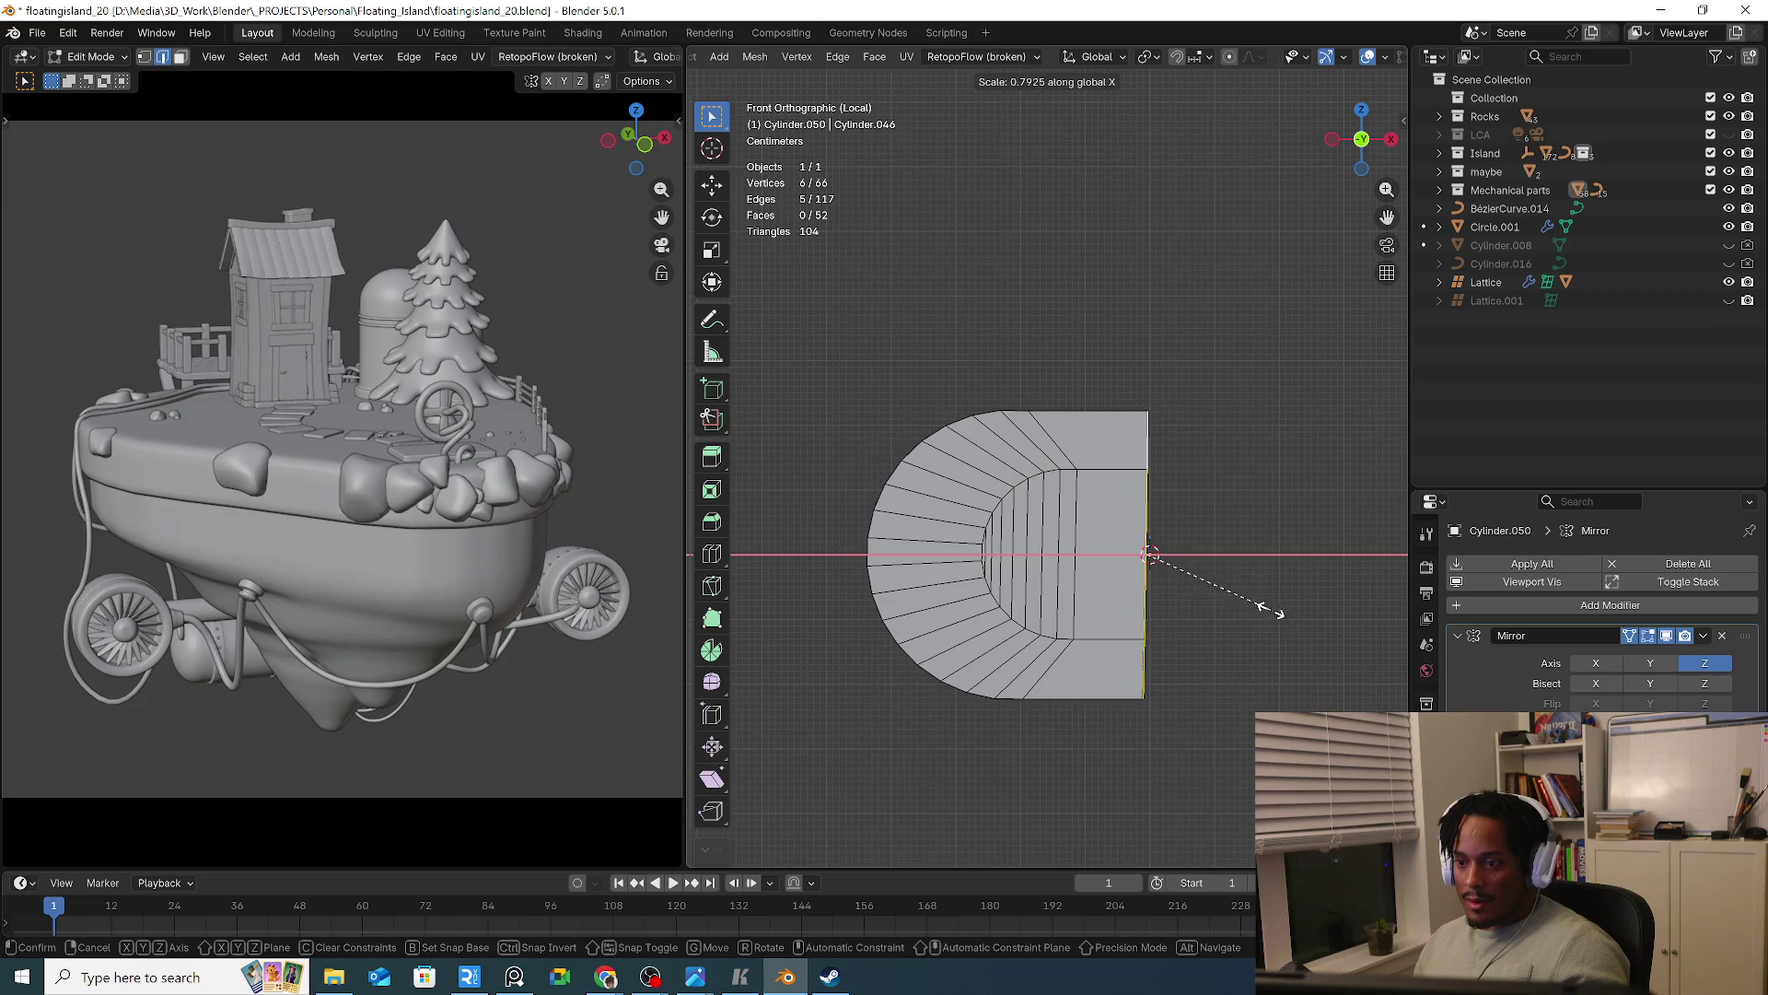
key("0")
key("Return")
scroll(1255, 642, "up", 3)
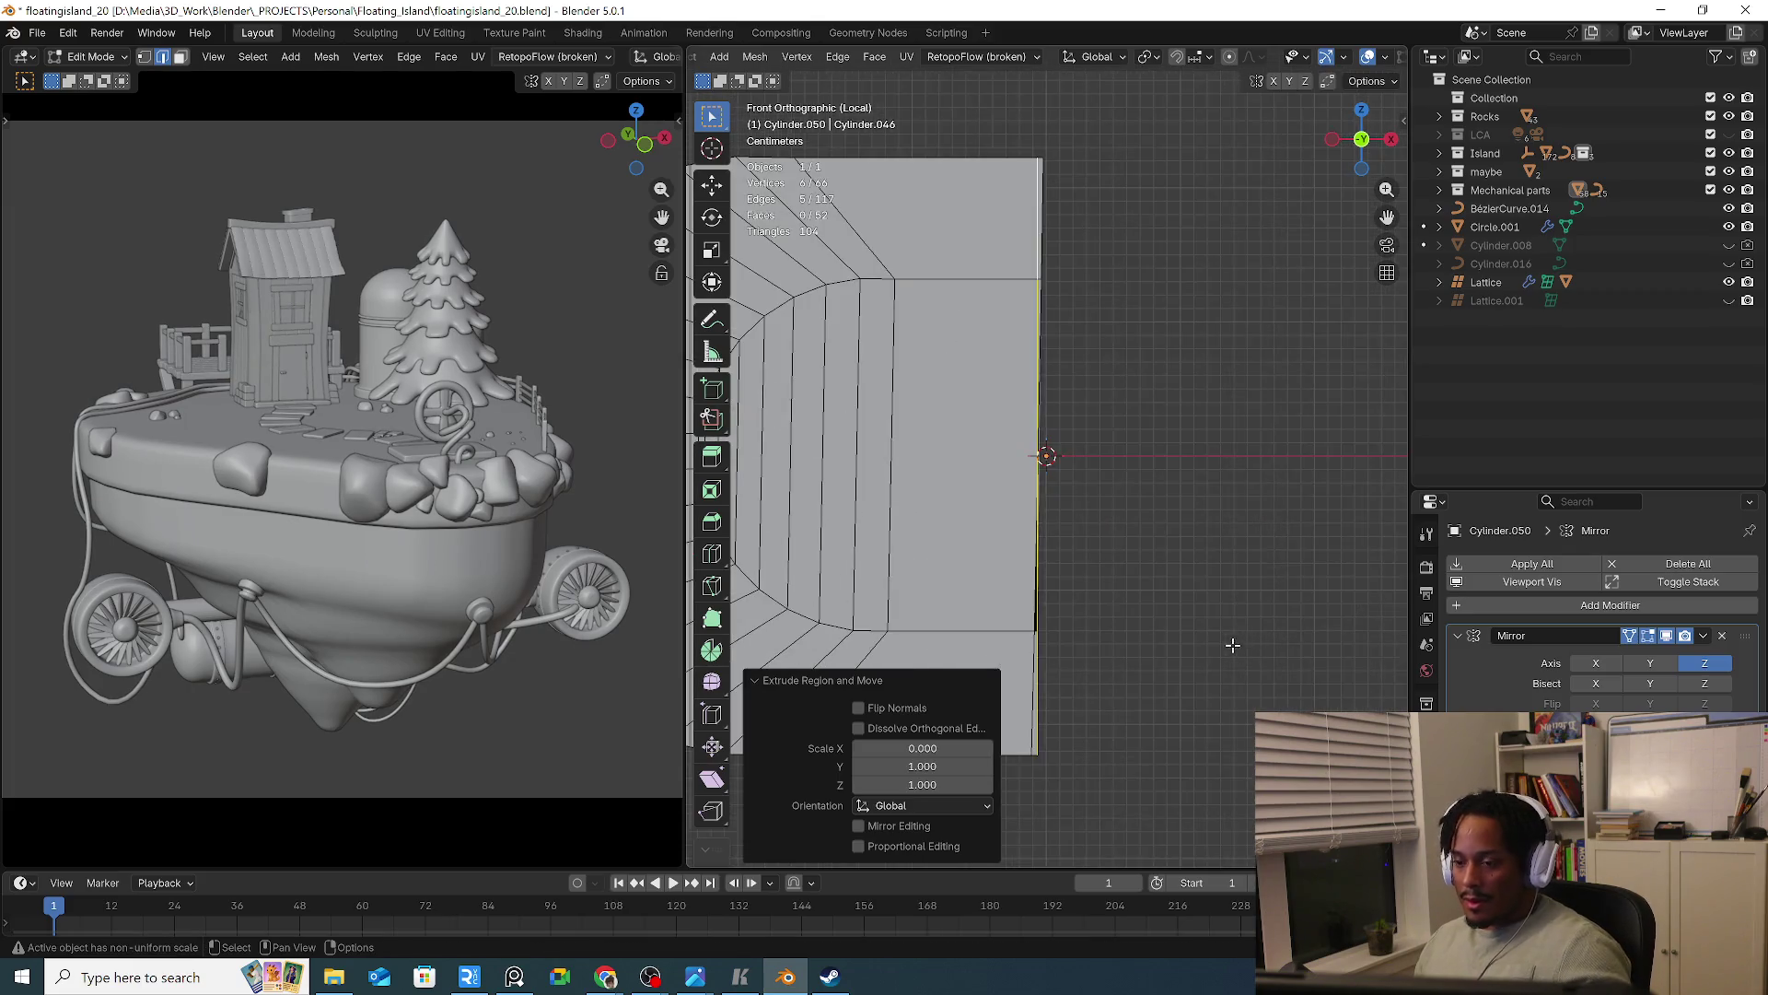
key("ctrl+z")
Scale the right edge to 0 on X so it lies on the mirror centre line
key("g")
key("Escape")
key("s")
key("x")
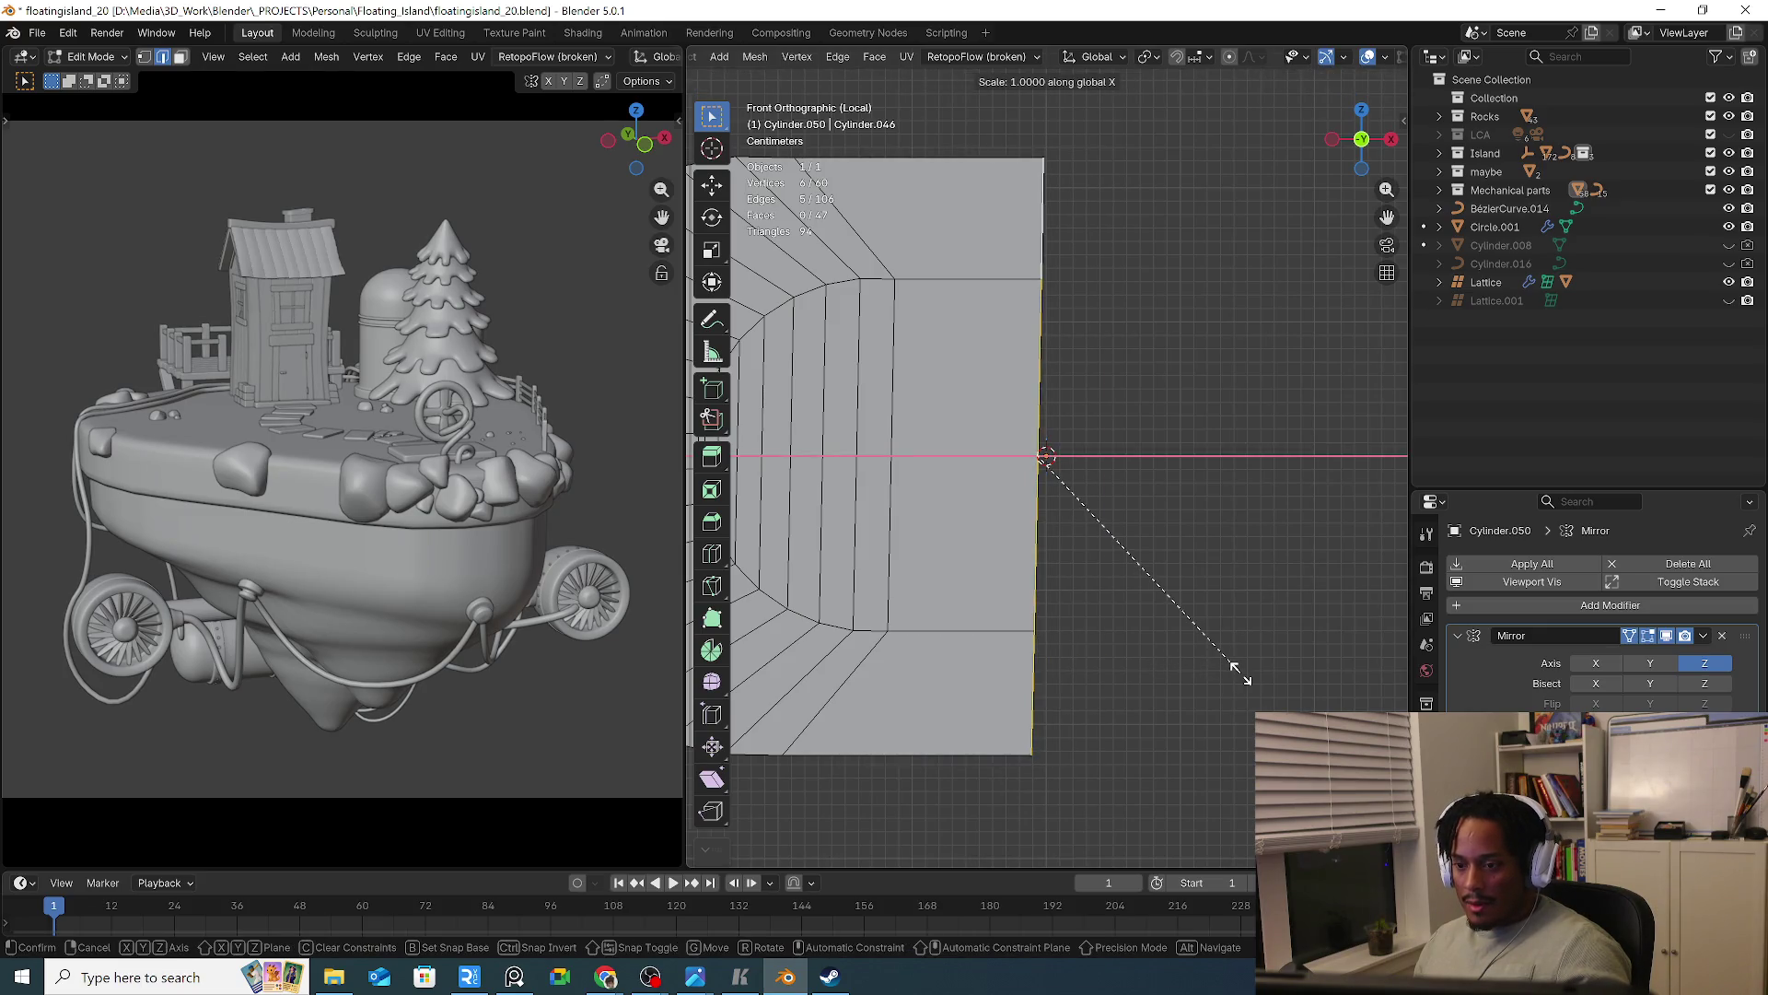
key("0")
key("Return")
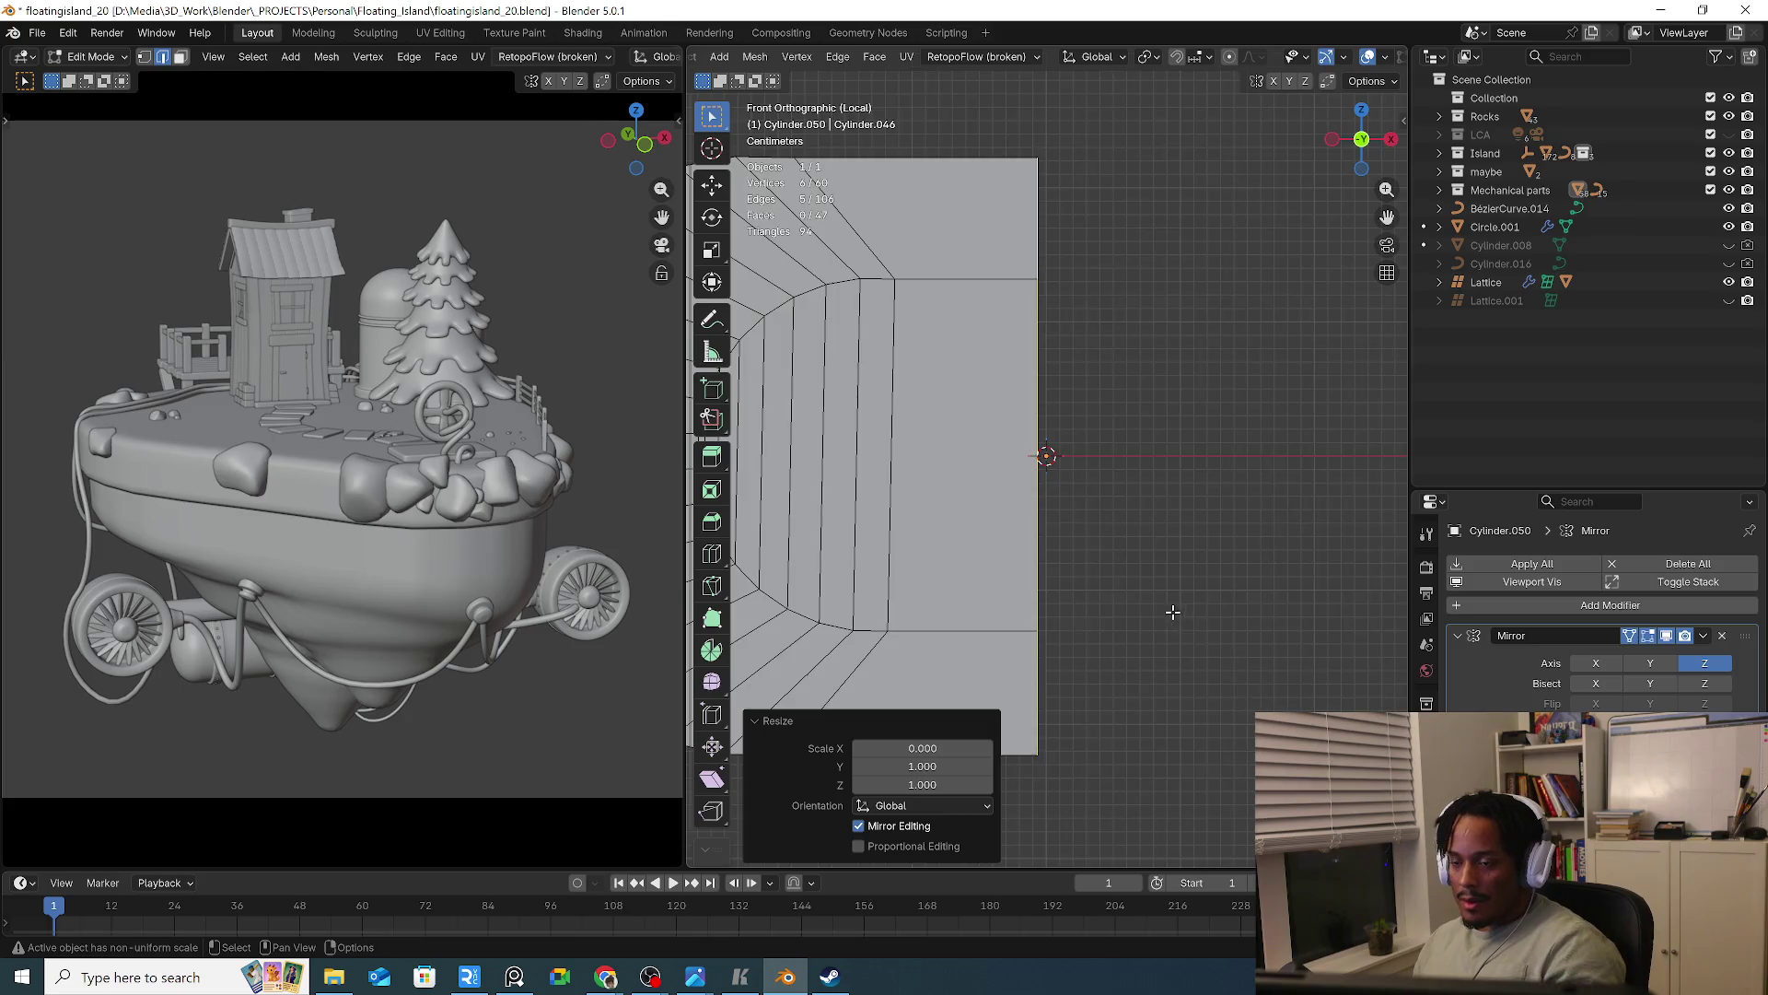
scroll(1173, 612, "down", 4)
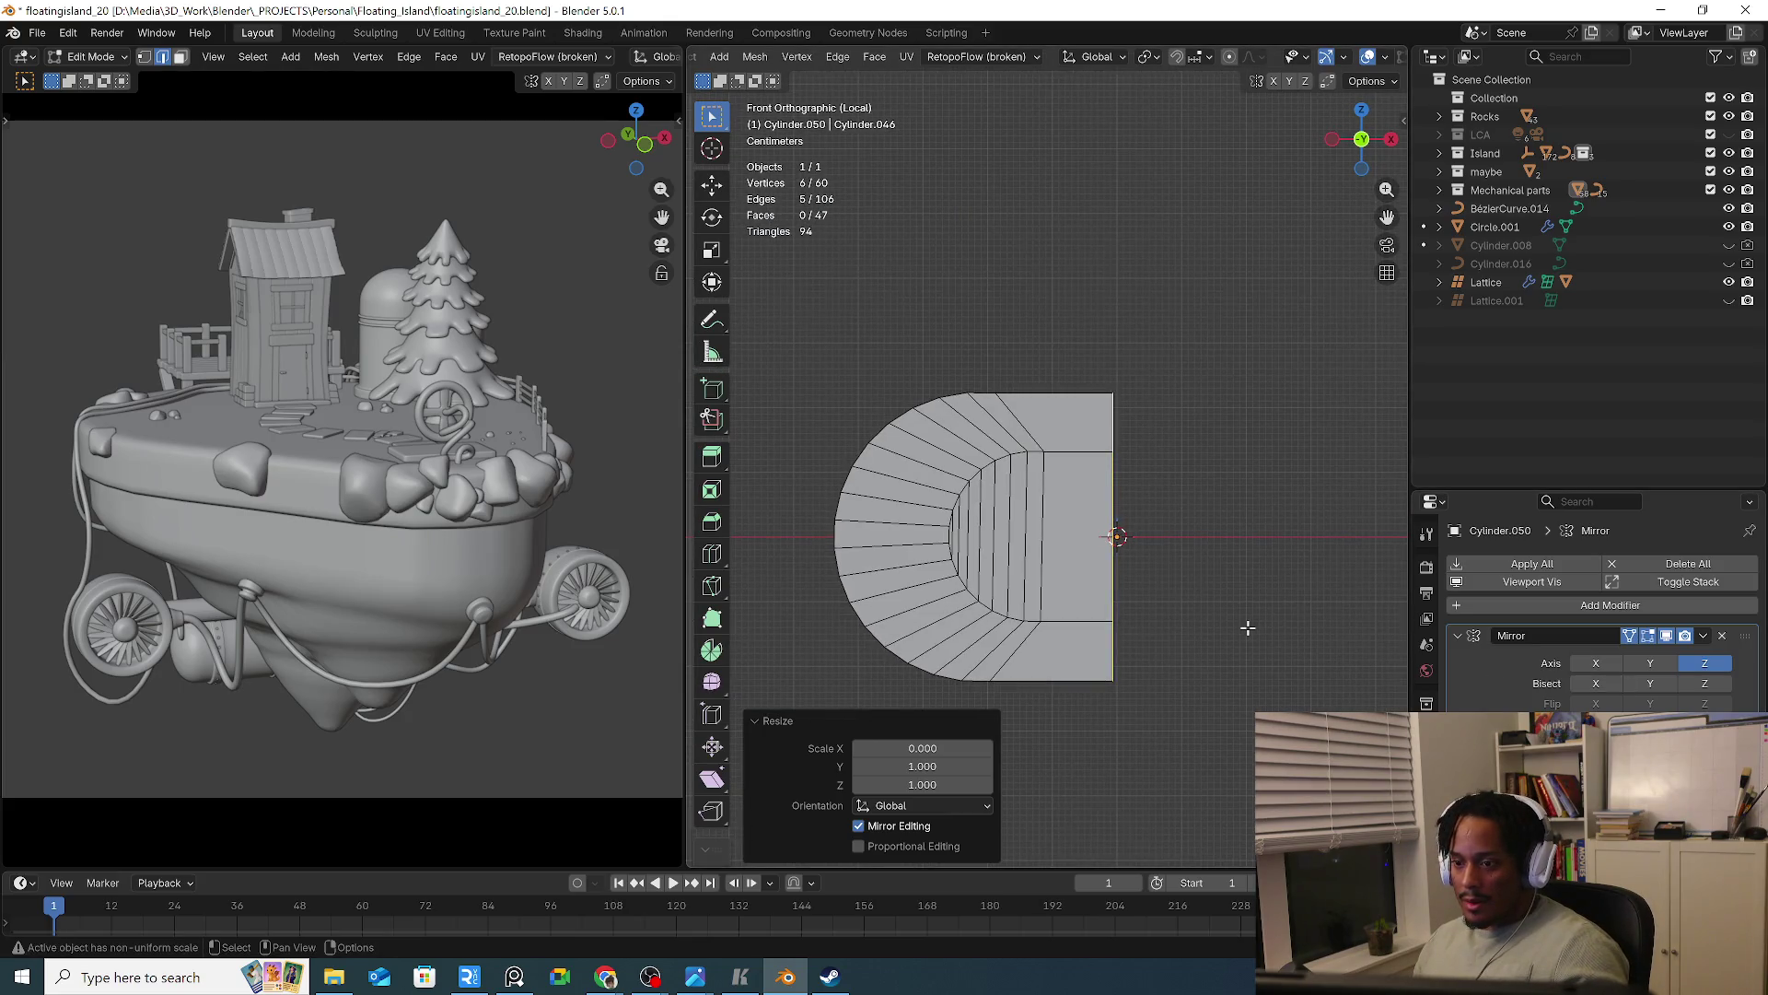
Apply the Mirror modifier, making the D-shaped plate real geometry of 94 faces
key("Tab")
mouse_move(1188, 632)
middle_mouse_down()
mouse_move(931, 683)
mouse_move(1485, 696)
middle_mouse_up()
left_click(1704, 636)
left_click(1648, 647)
middle_click_drag(1158, 684, 1036, 626)
key("Tab")
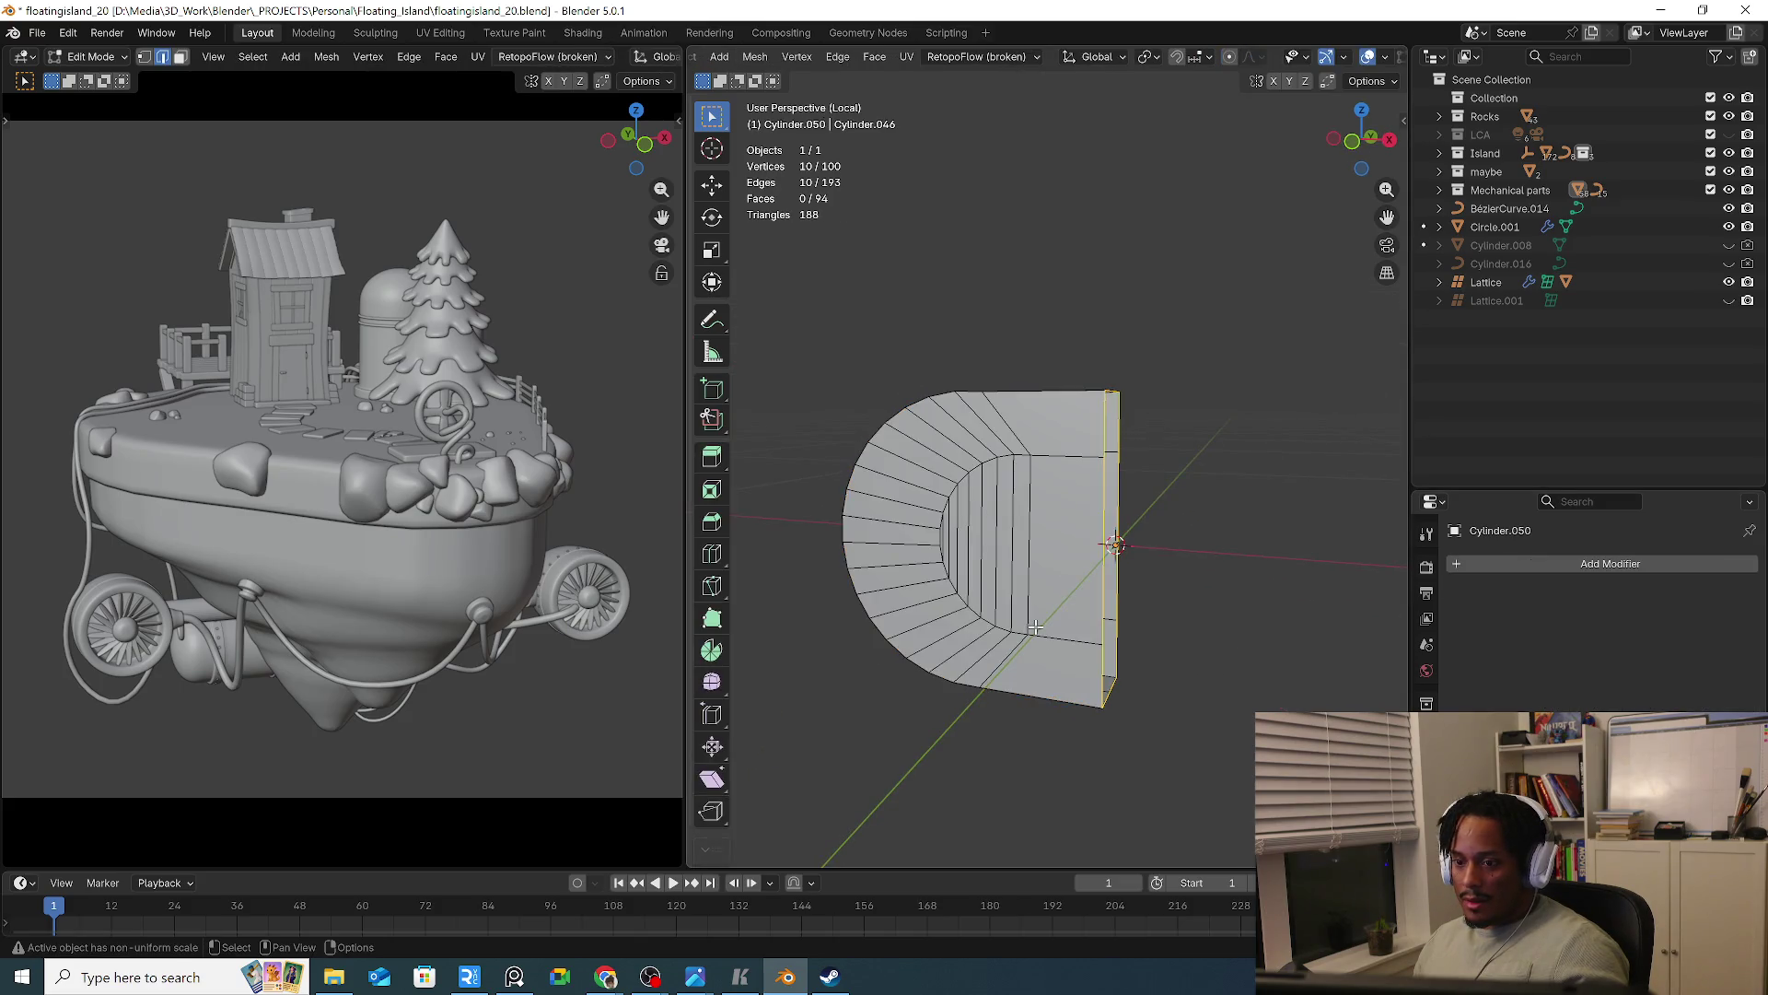
key("Tab")
Add a trial Mirror modifier to the bracket, test the X, Y and Z axes, then remove it
key("q")
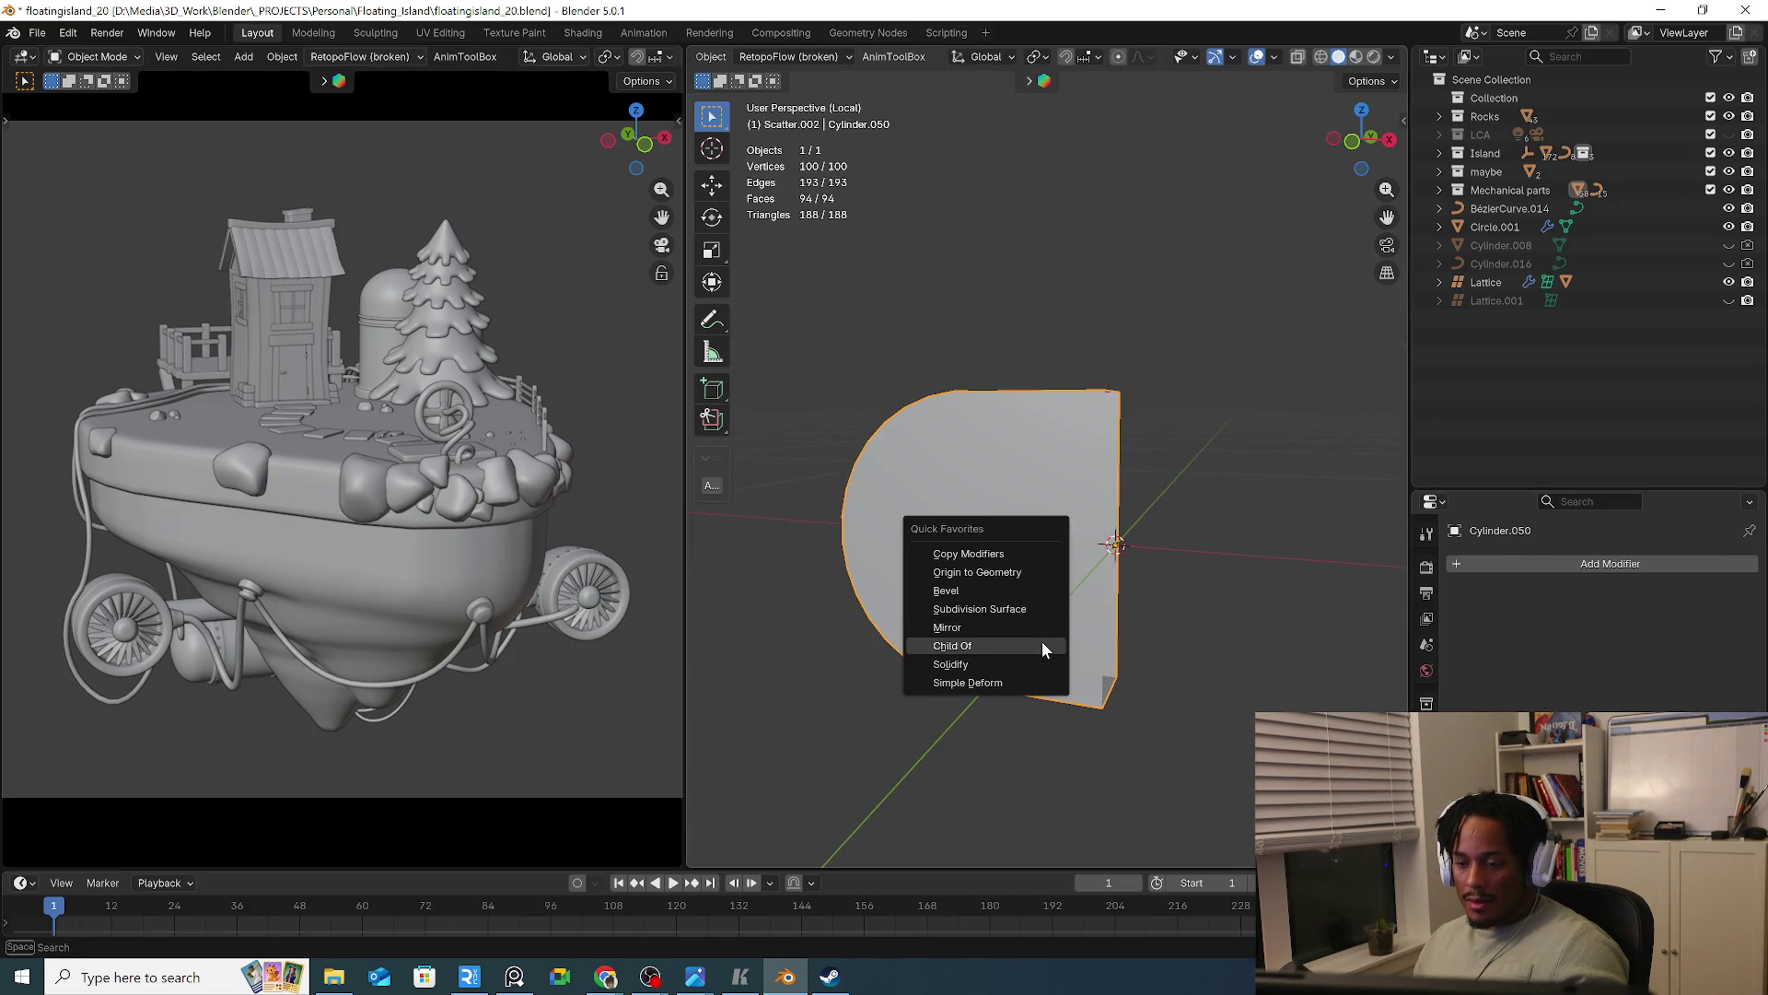
left_click(1035, 626)
left_click(1601, 665)
left_click(1688, 665)
left_click(1650, 663)
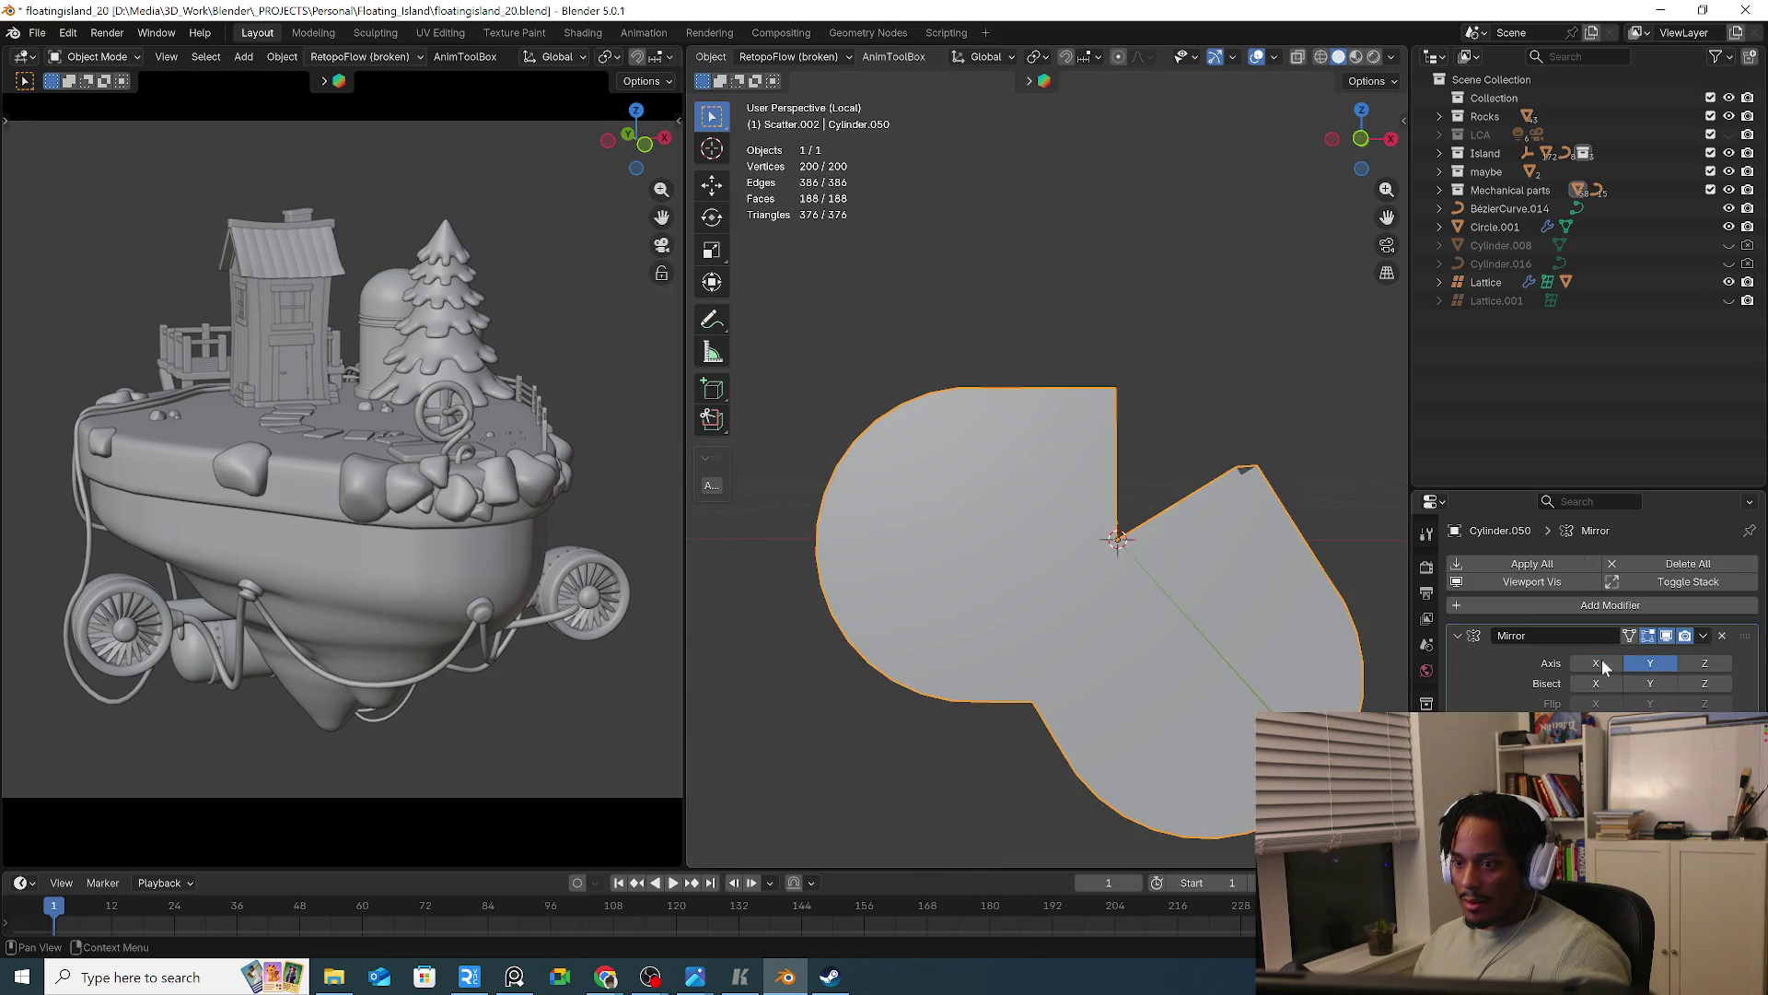
left_click(1660, 668)
mouse_move(1351, 637)
middle_mouse_down()
mouse_move(910, 661)
mouse_move(1125, 655)
middle_mouse_up()
left_click(1720, 636)
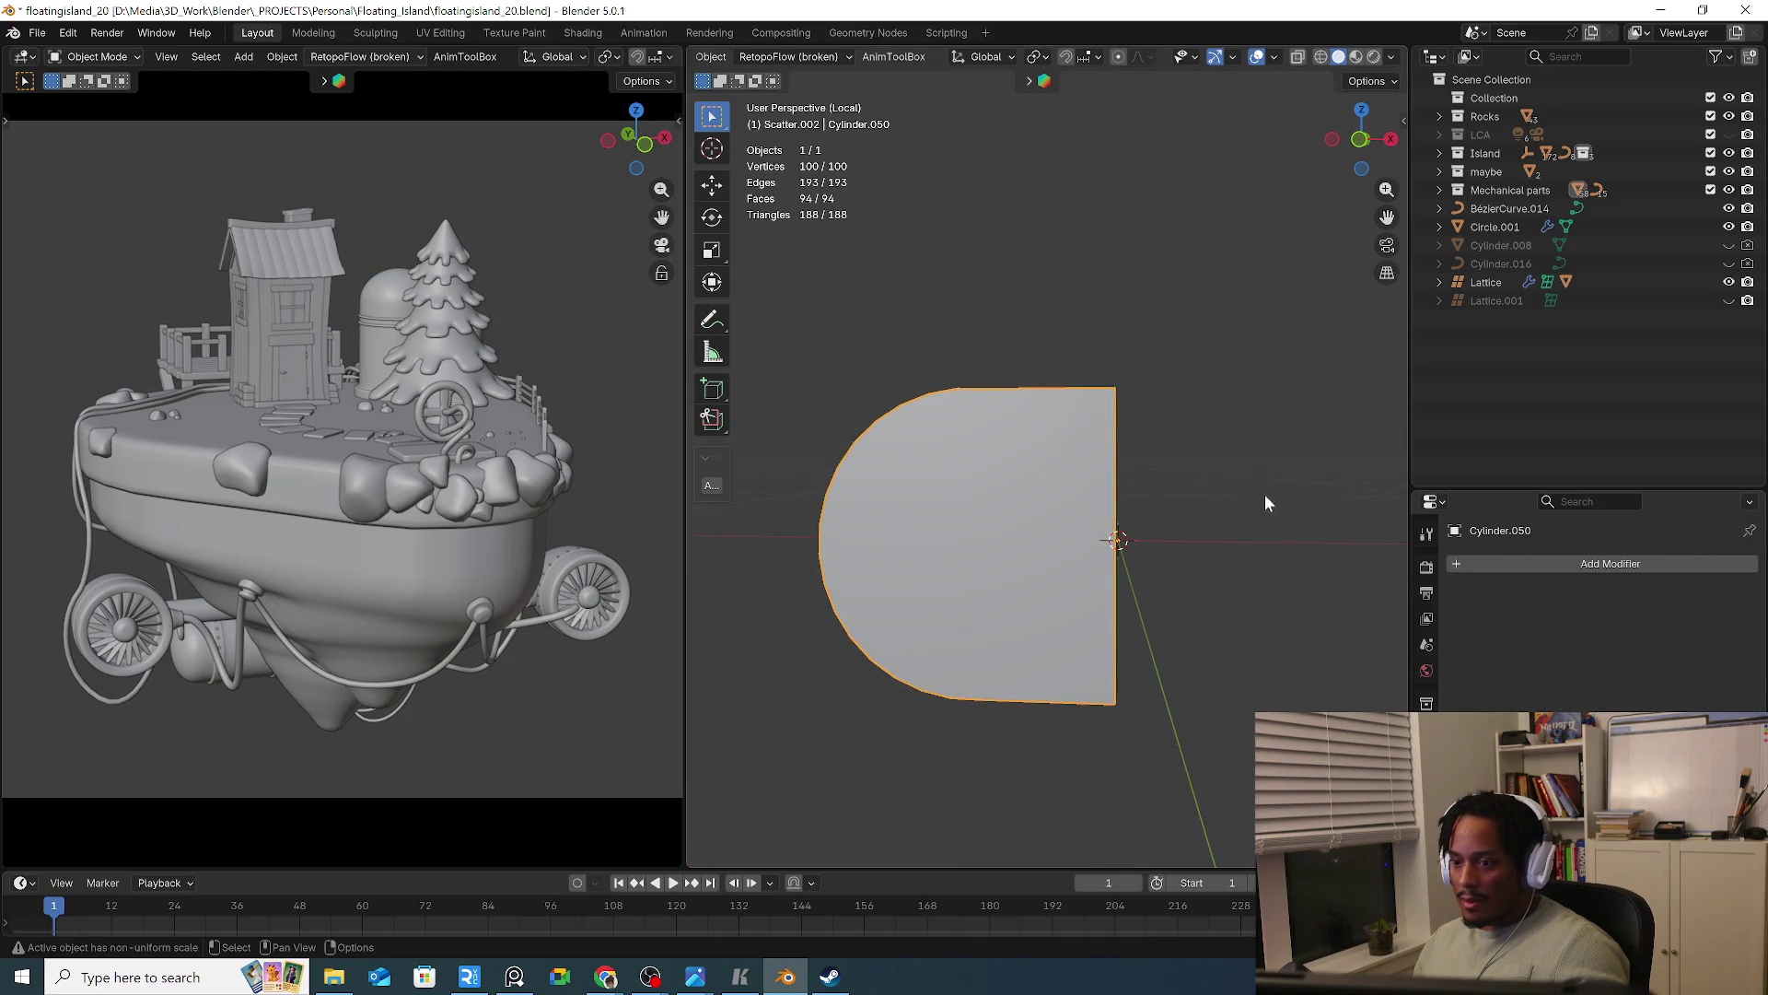
In front orthographic view, apply the bracket's scale via Object > Apply > Scale
key("KP_1")
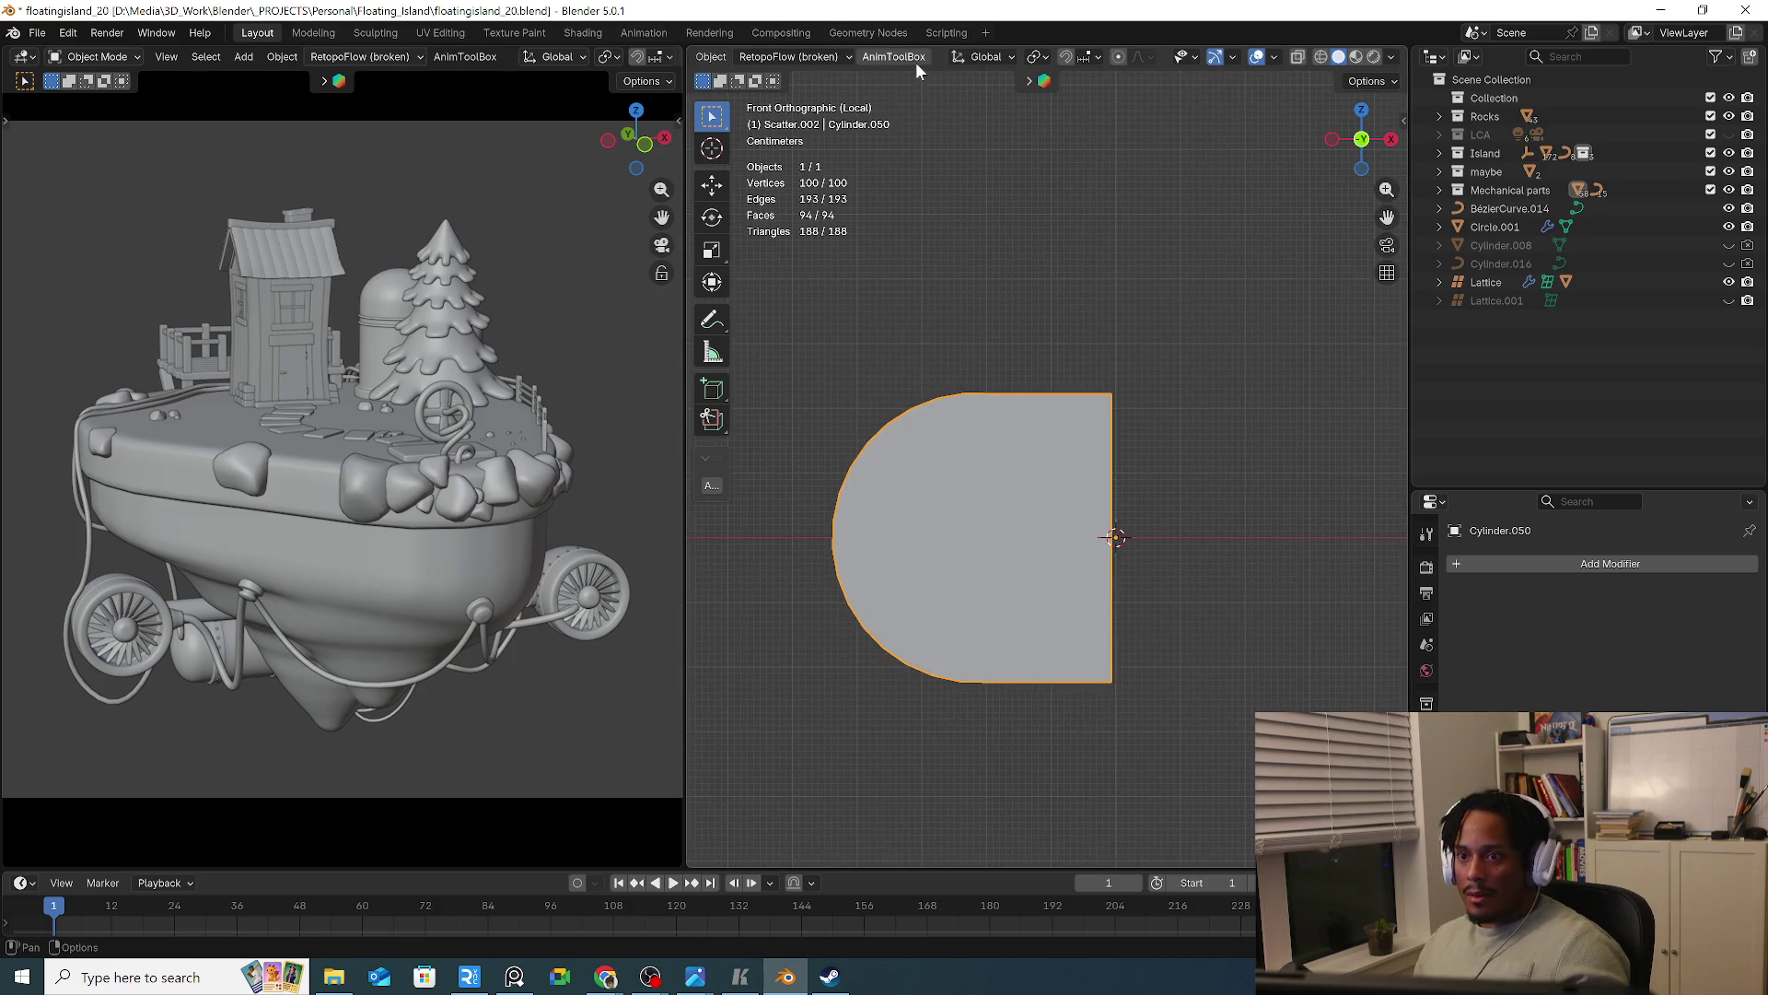
left_click(823, 60)
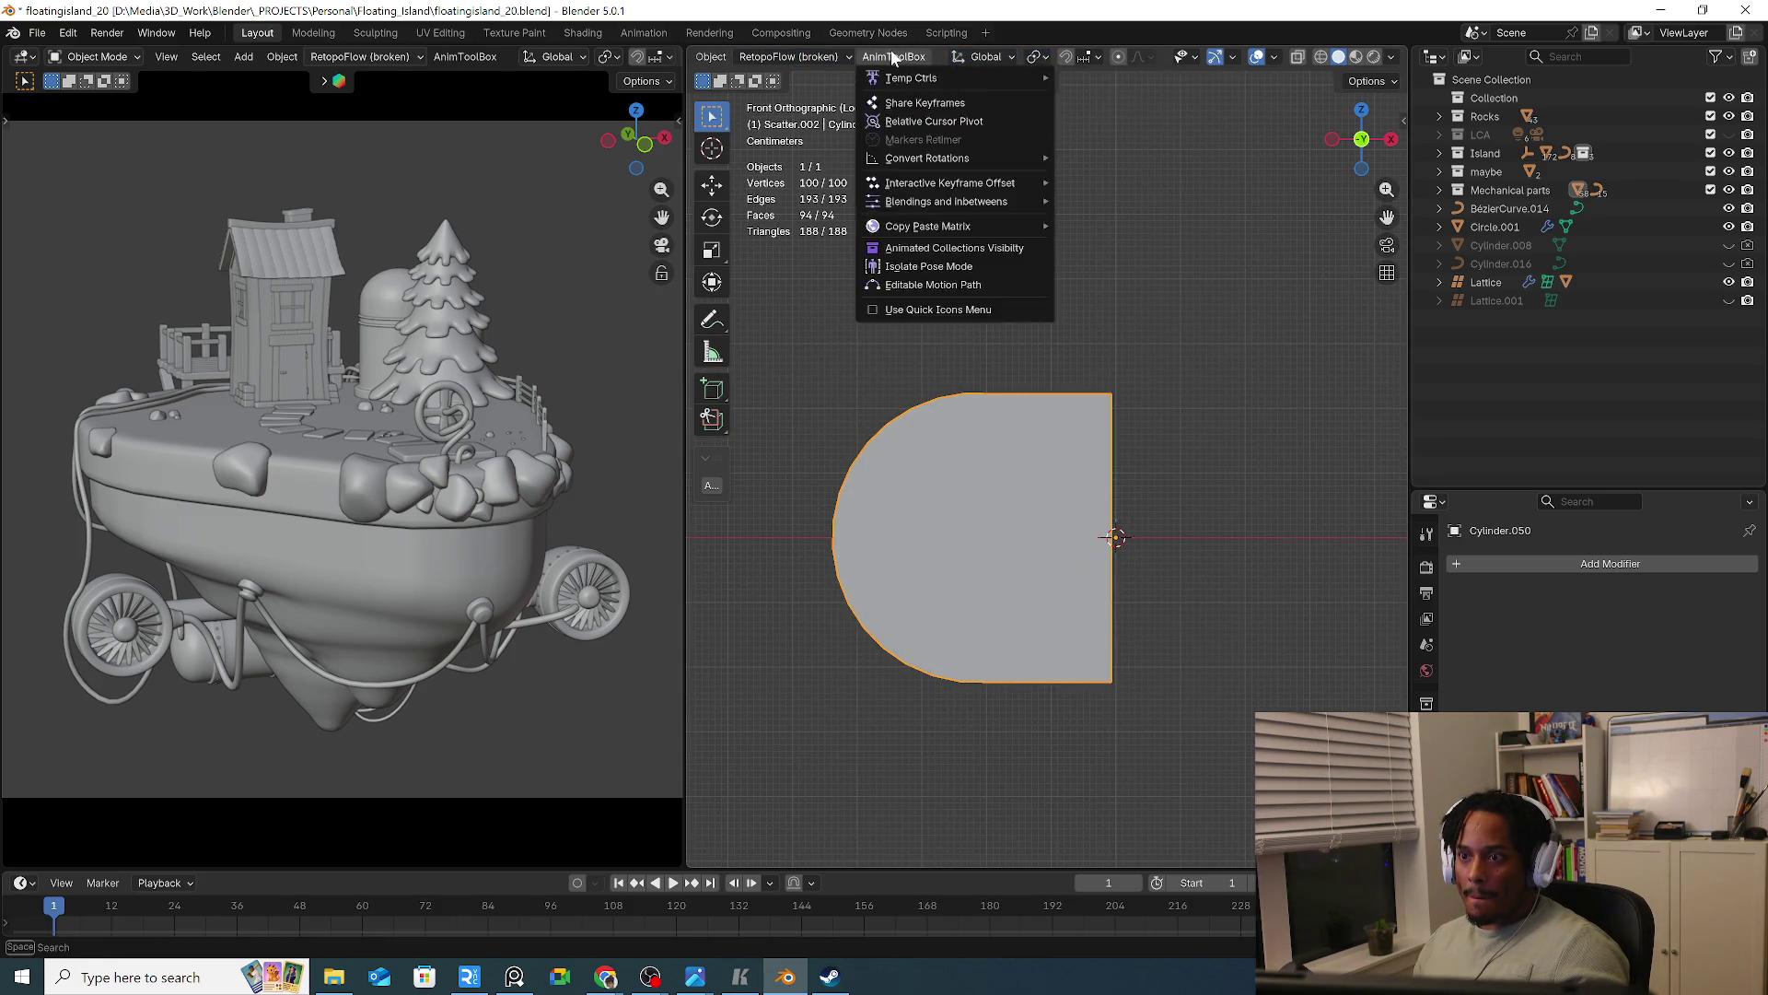
scroll(921, 56, "up", 2)
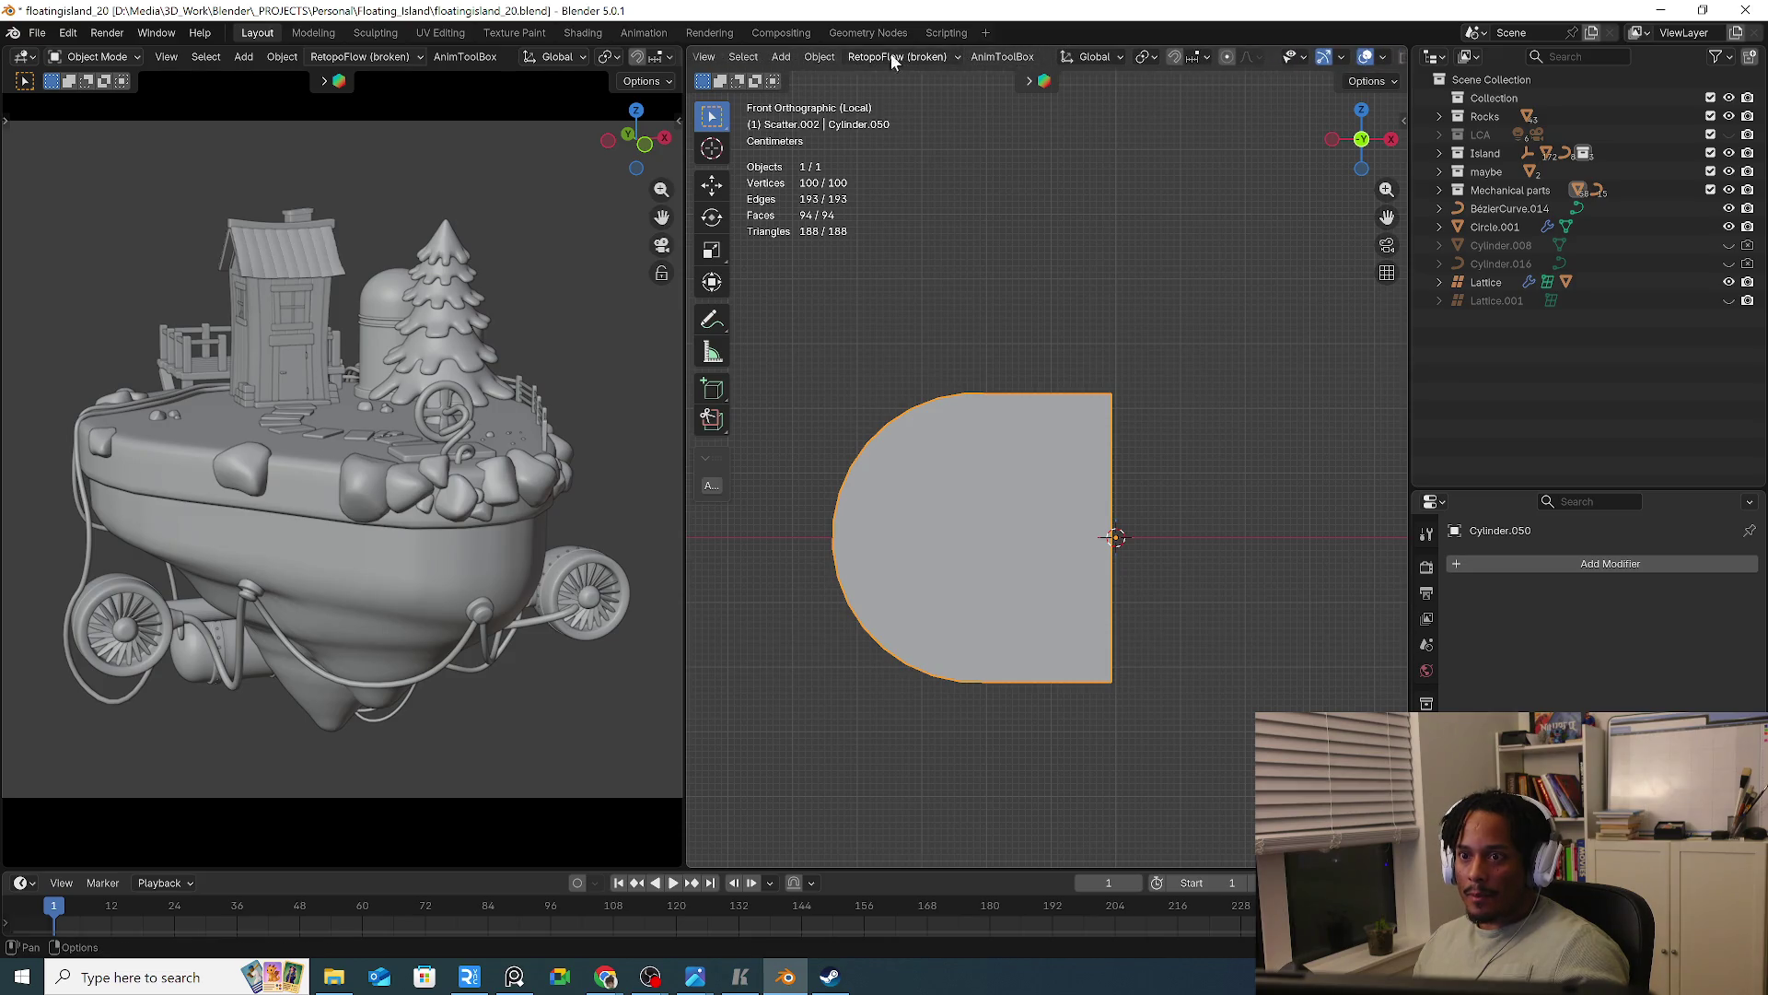
left_click(820, 57)
mouse_move(898, 151)
left_click(1108, 187)
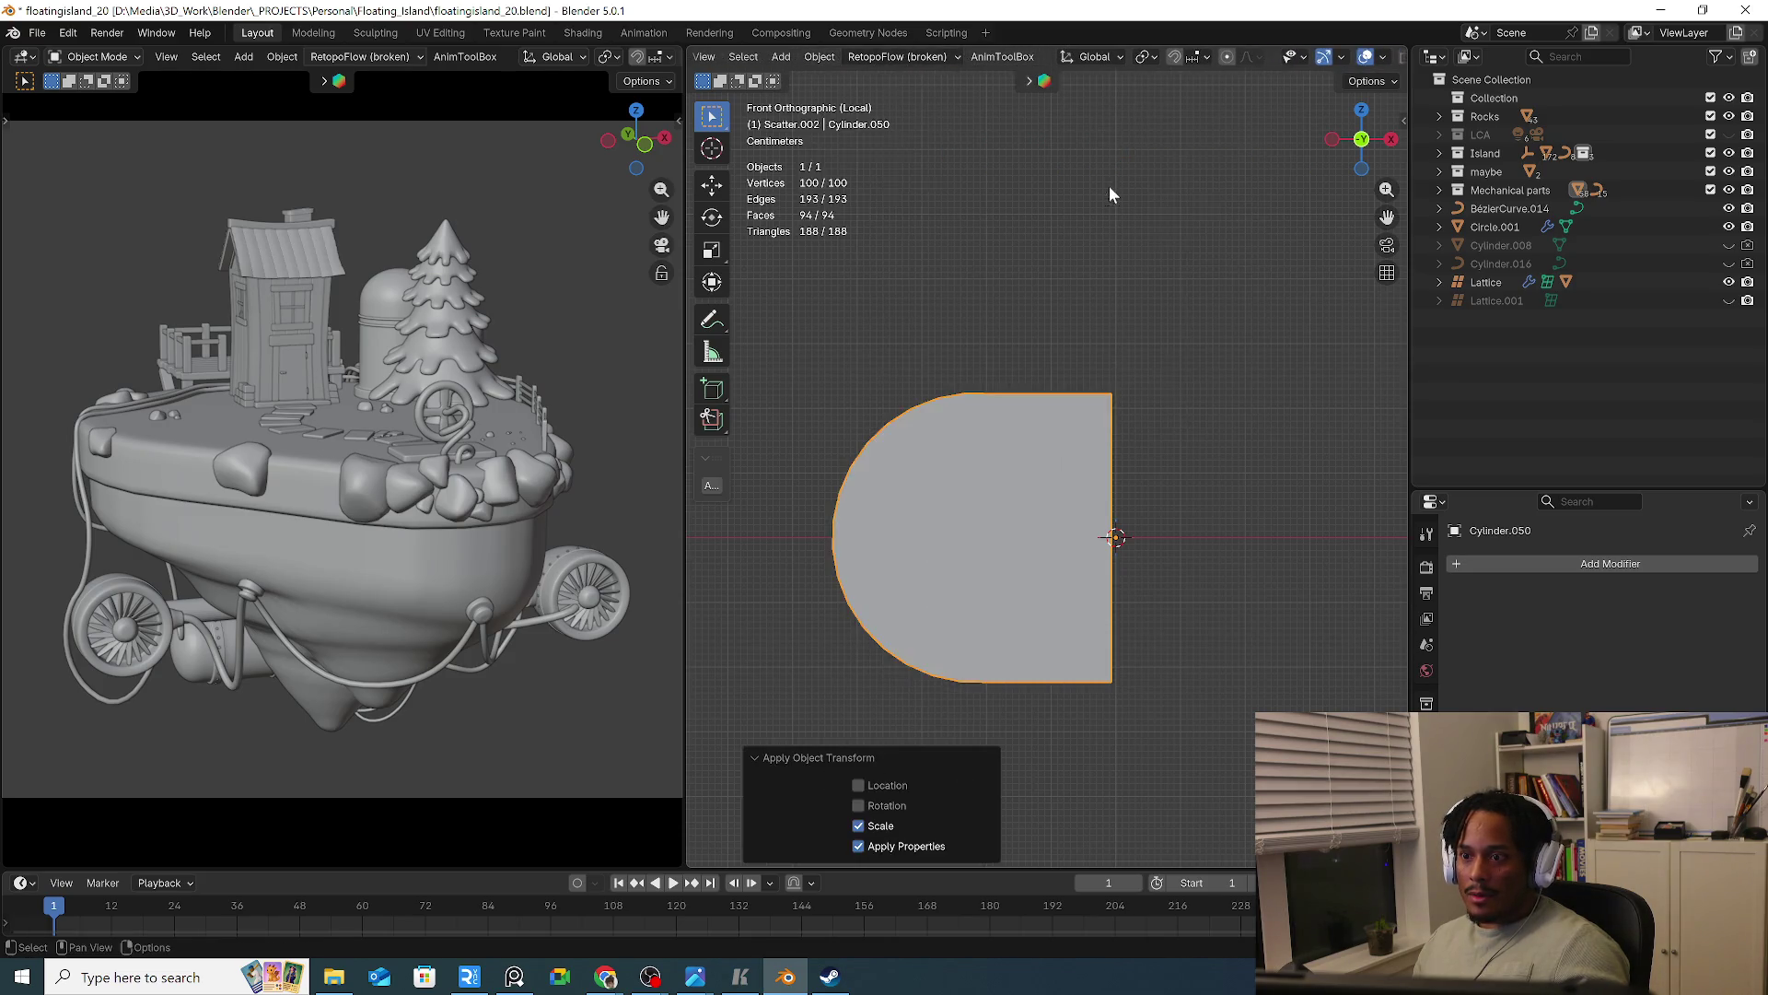
Add another Mirror modifier, cycle through the X, Y and Z axes, and delete it again
key("Tab")
key("Tab")
key("q")
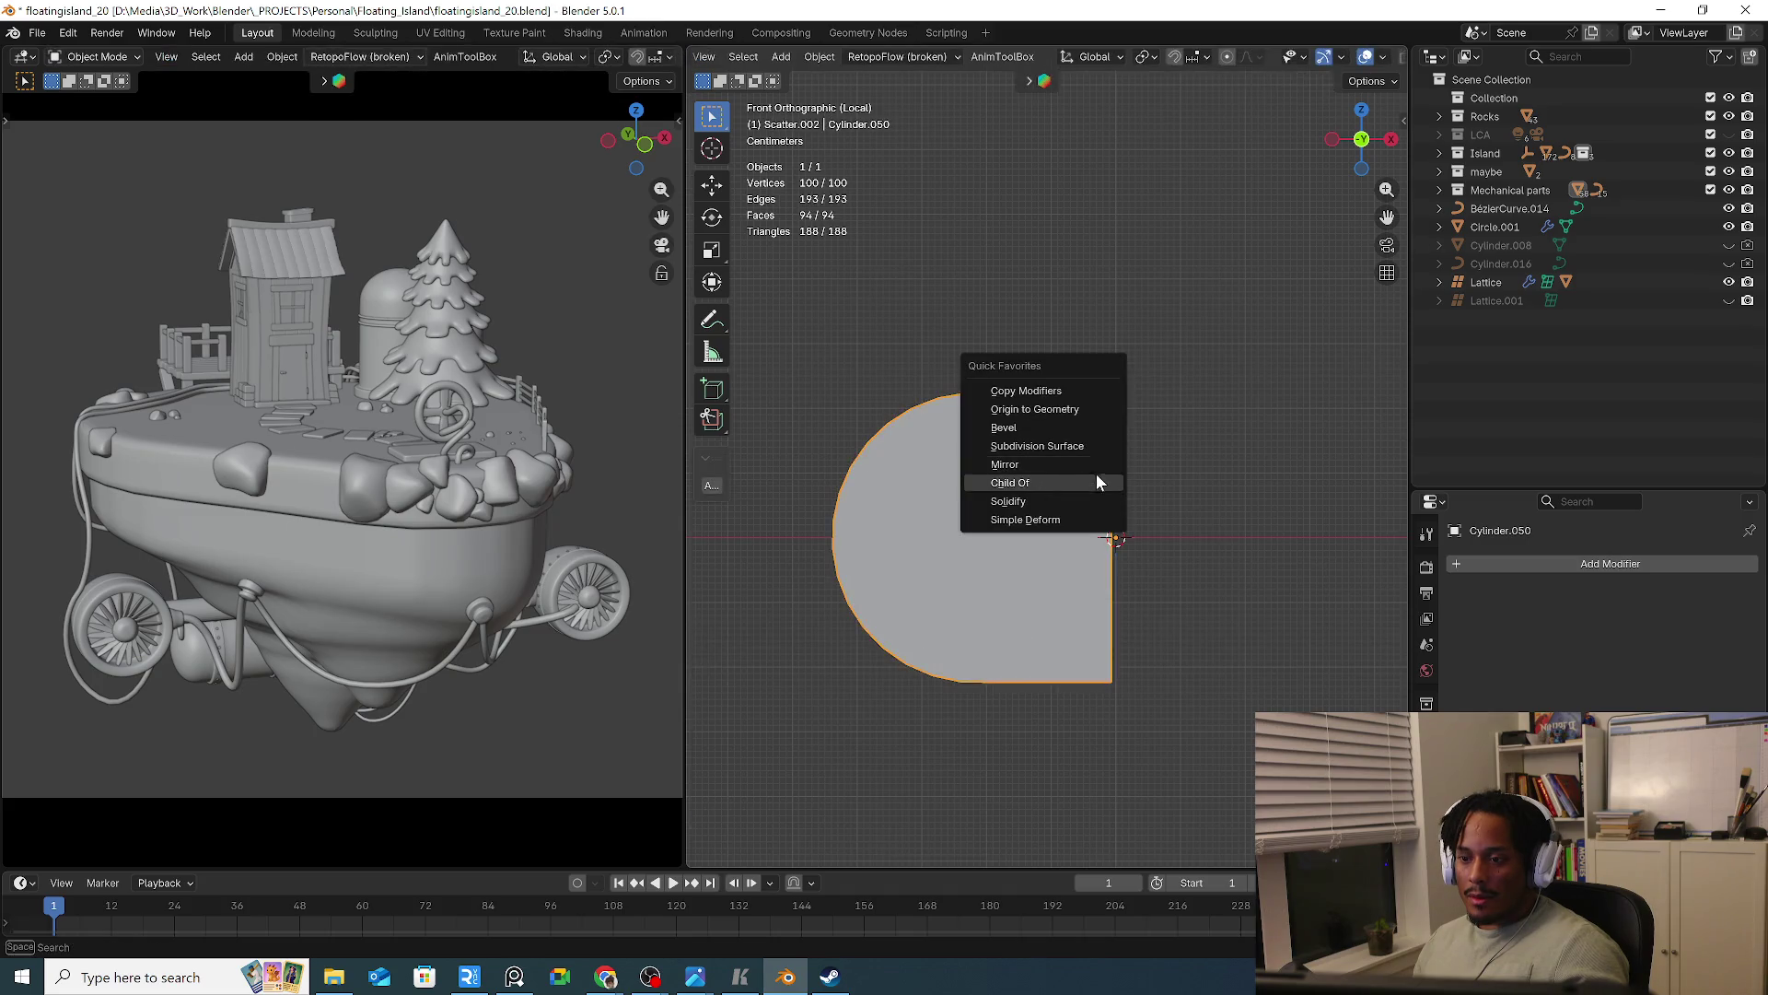
left_click(1064, 464)
left_click(1598, 664)
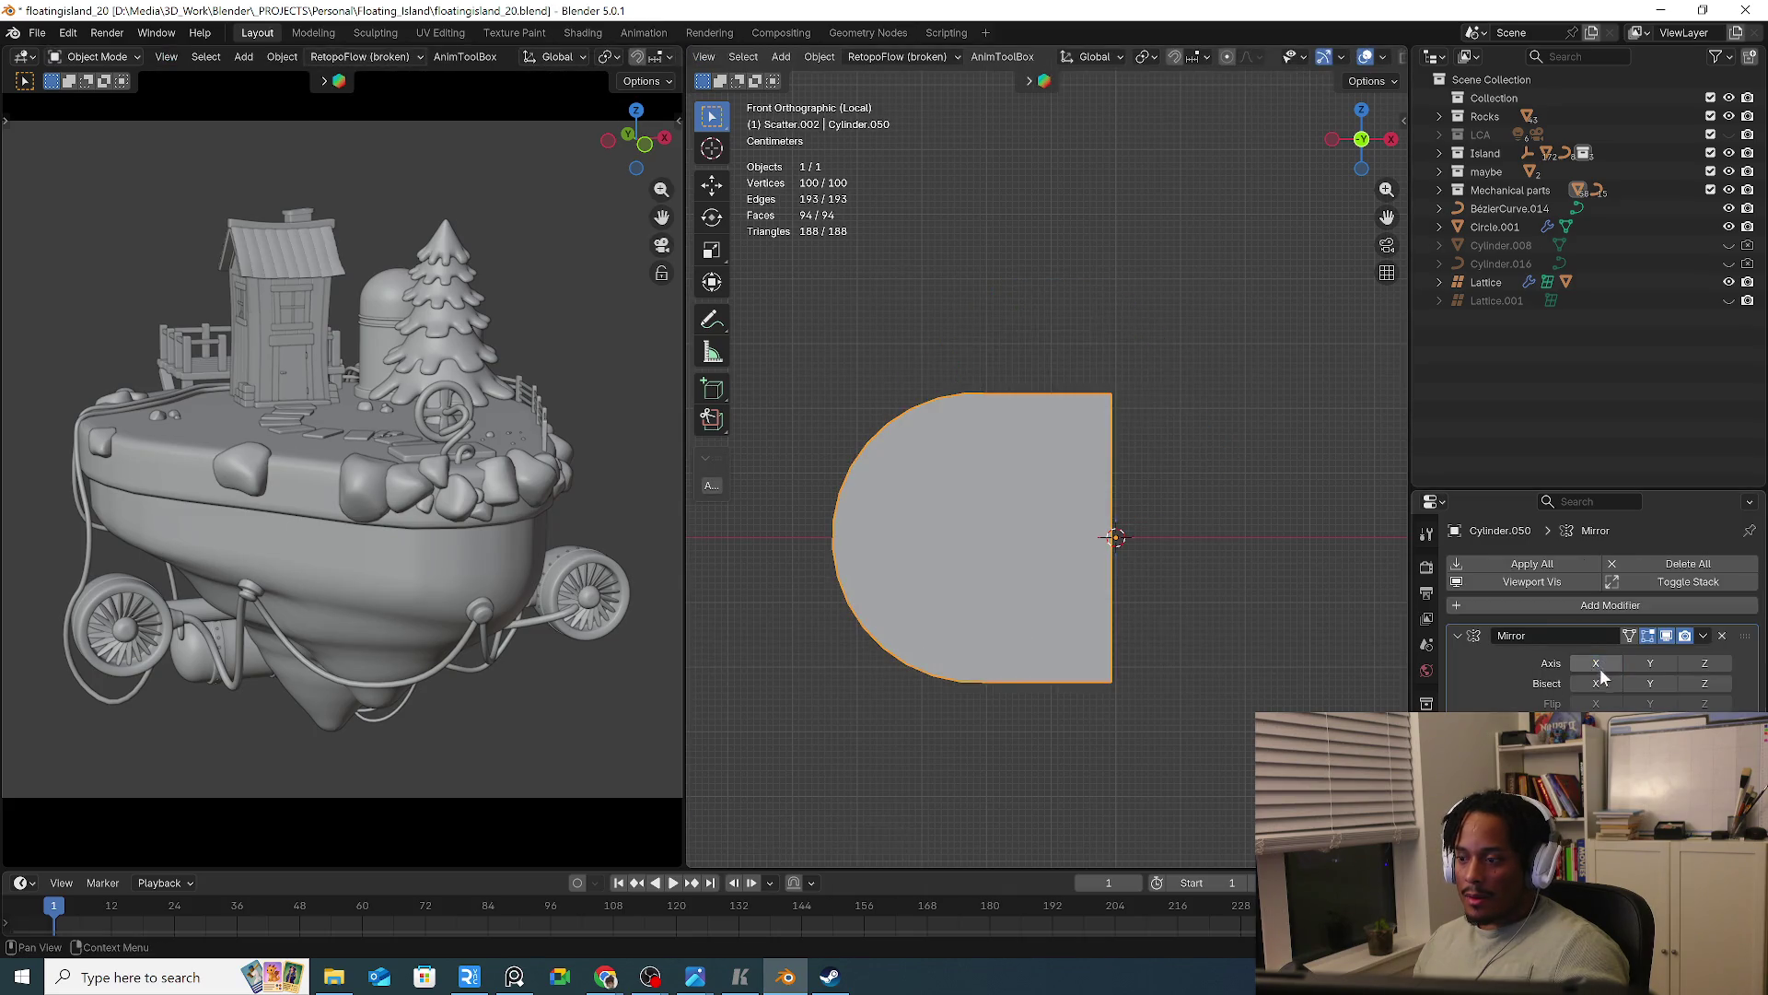
left_click(1600, 666)
left_click(1637, 661)
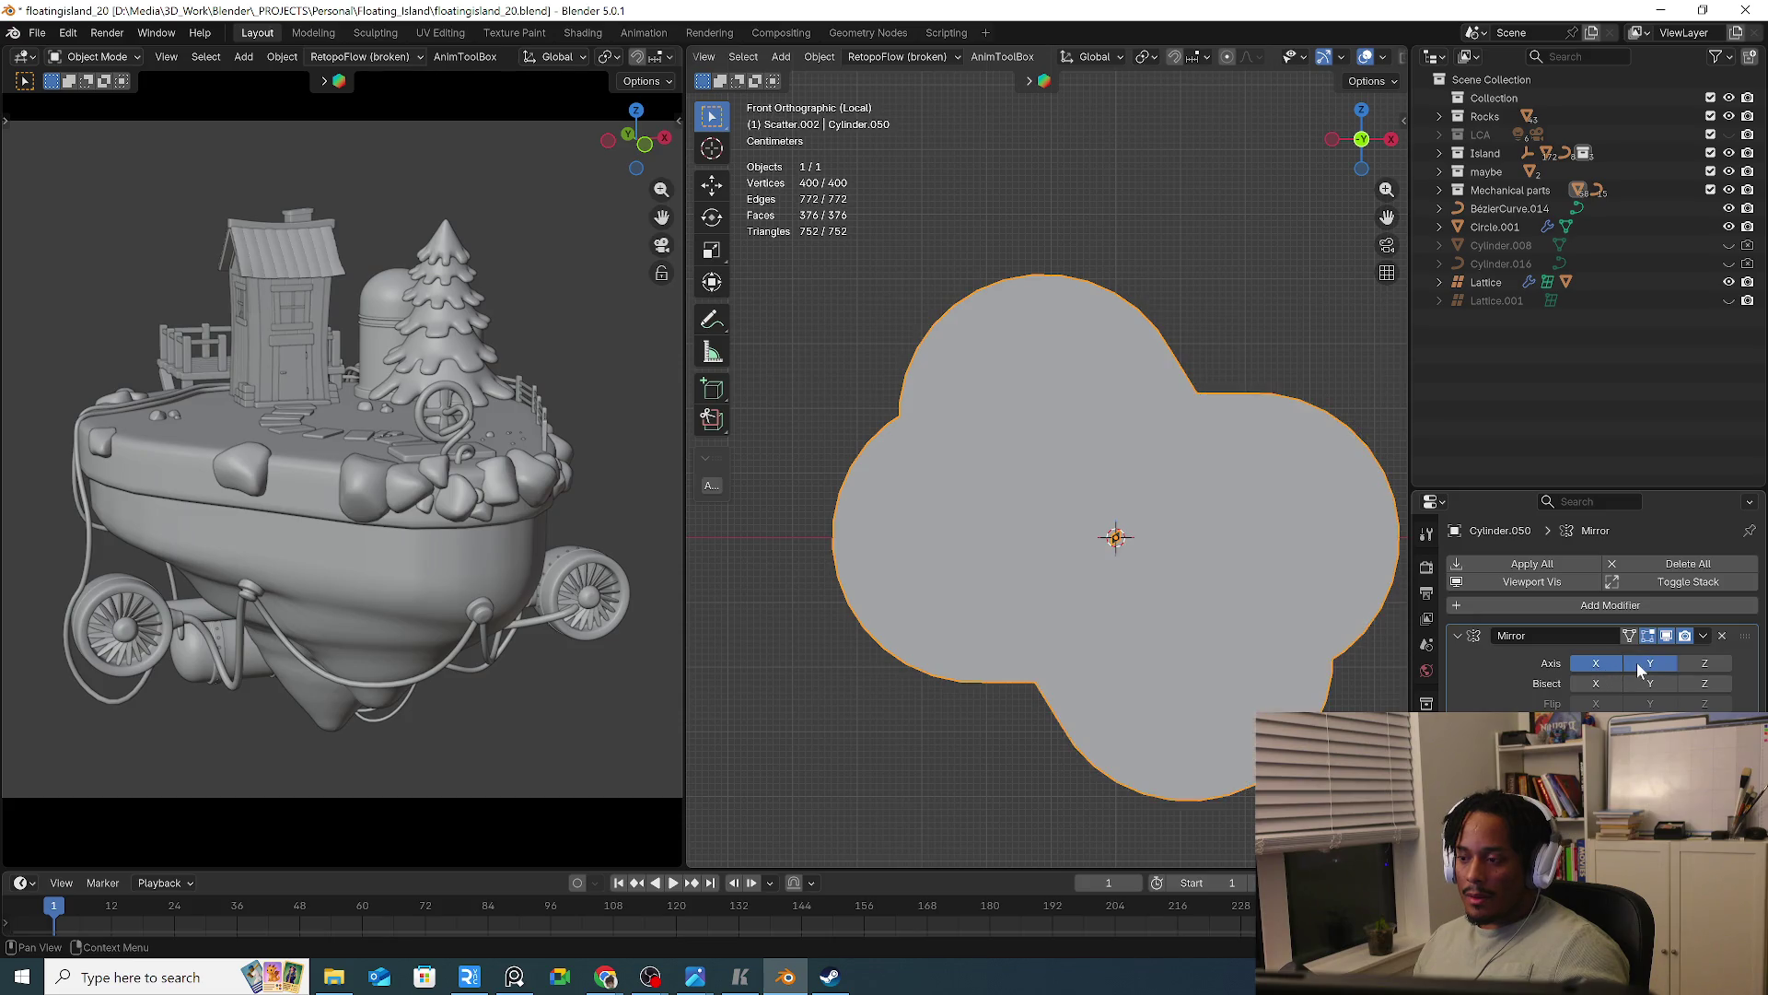
left_click(1637, 661, "ctrl")
left_click(1660, 665)
left_click(1709, 664)
left_click(1631, 661)
left_click(1598, 666)
left_click(1721, 640)
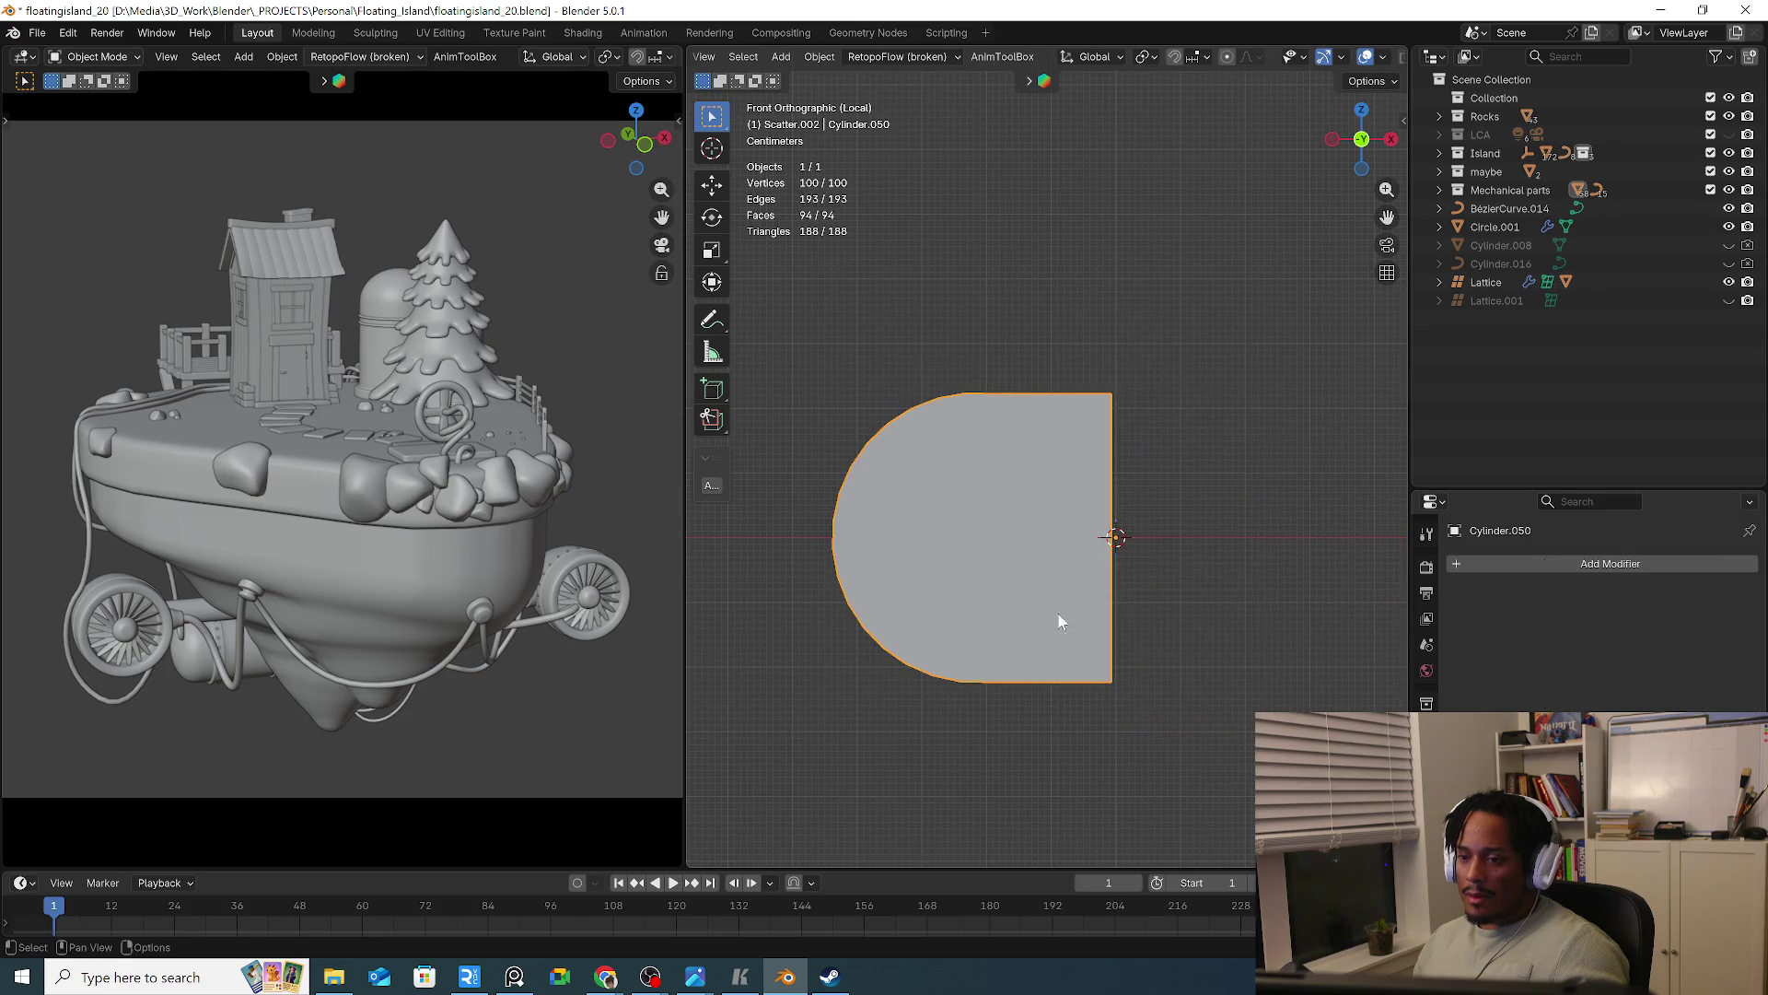
Set the bracket's origin to its geometry centre with Origin to Geometry
right_click(1026, 612)
mouse_move(969, 457)
left_click(1155, 473)
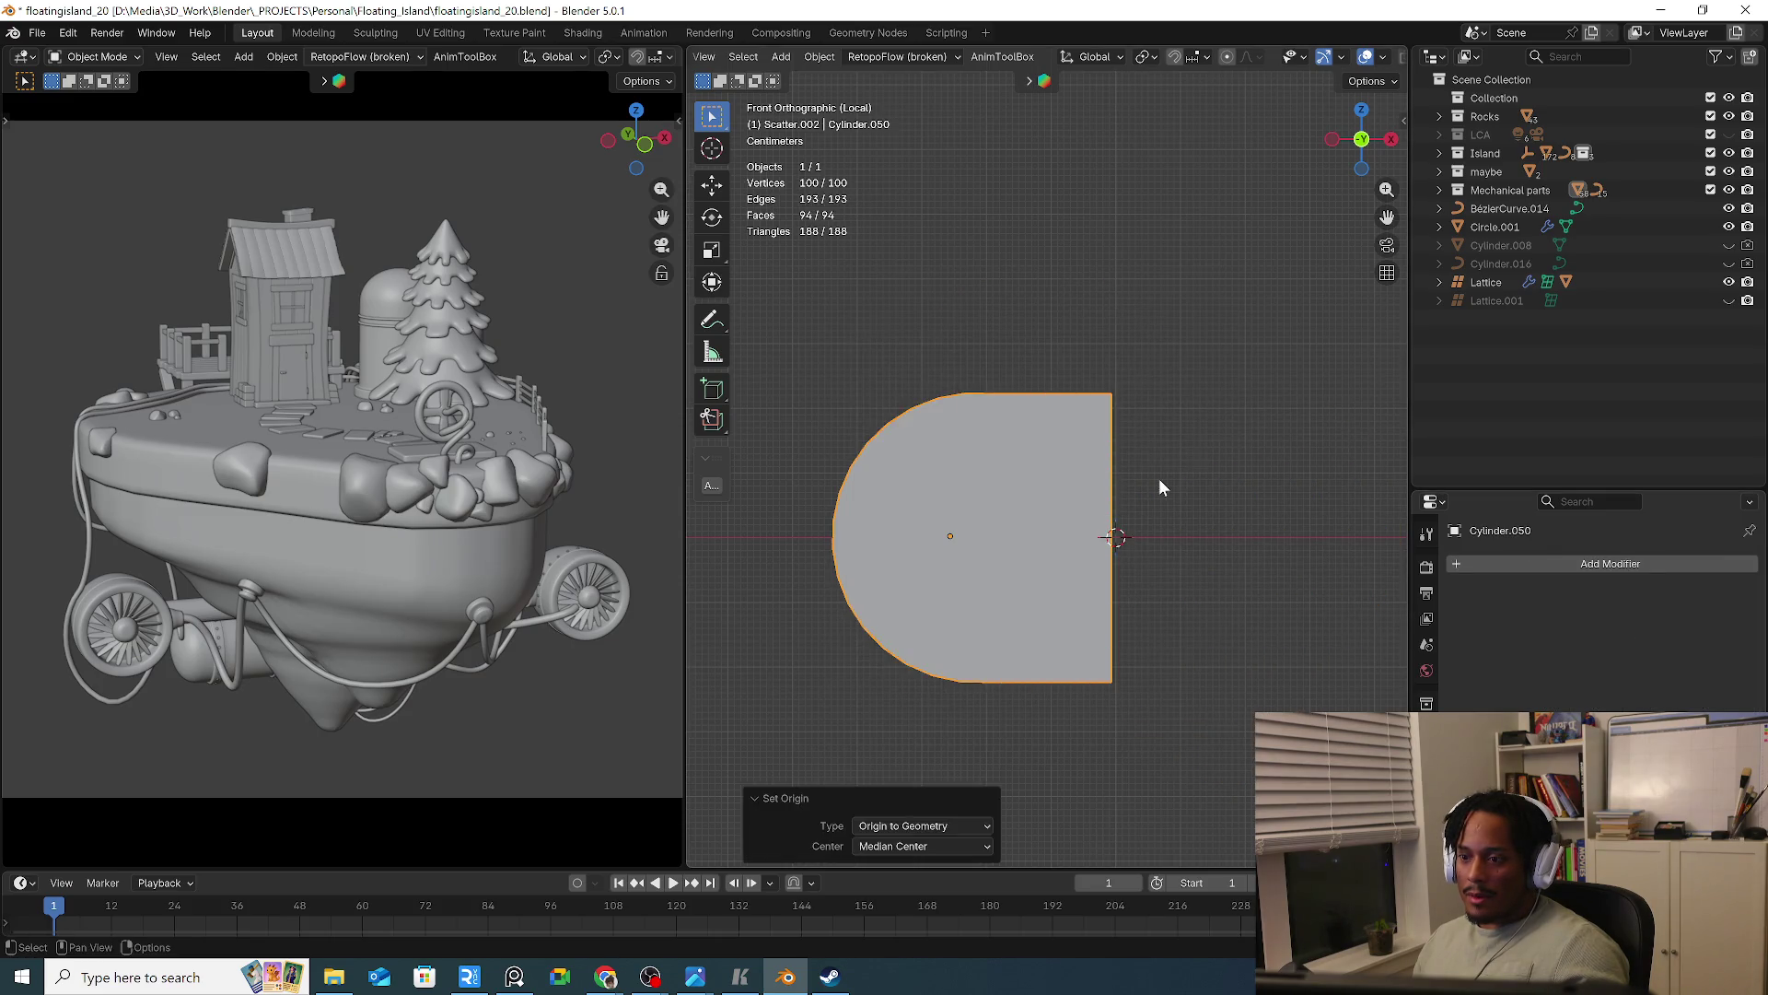
Add a fresh Mirror modifier from Quick Favorites and toggle its X, Y and Z axes
key("q")
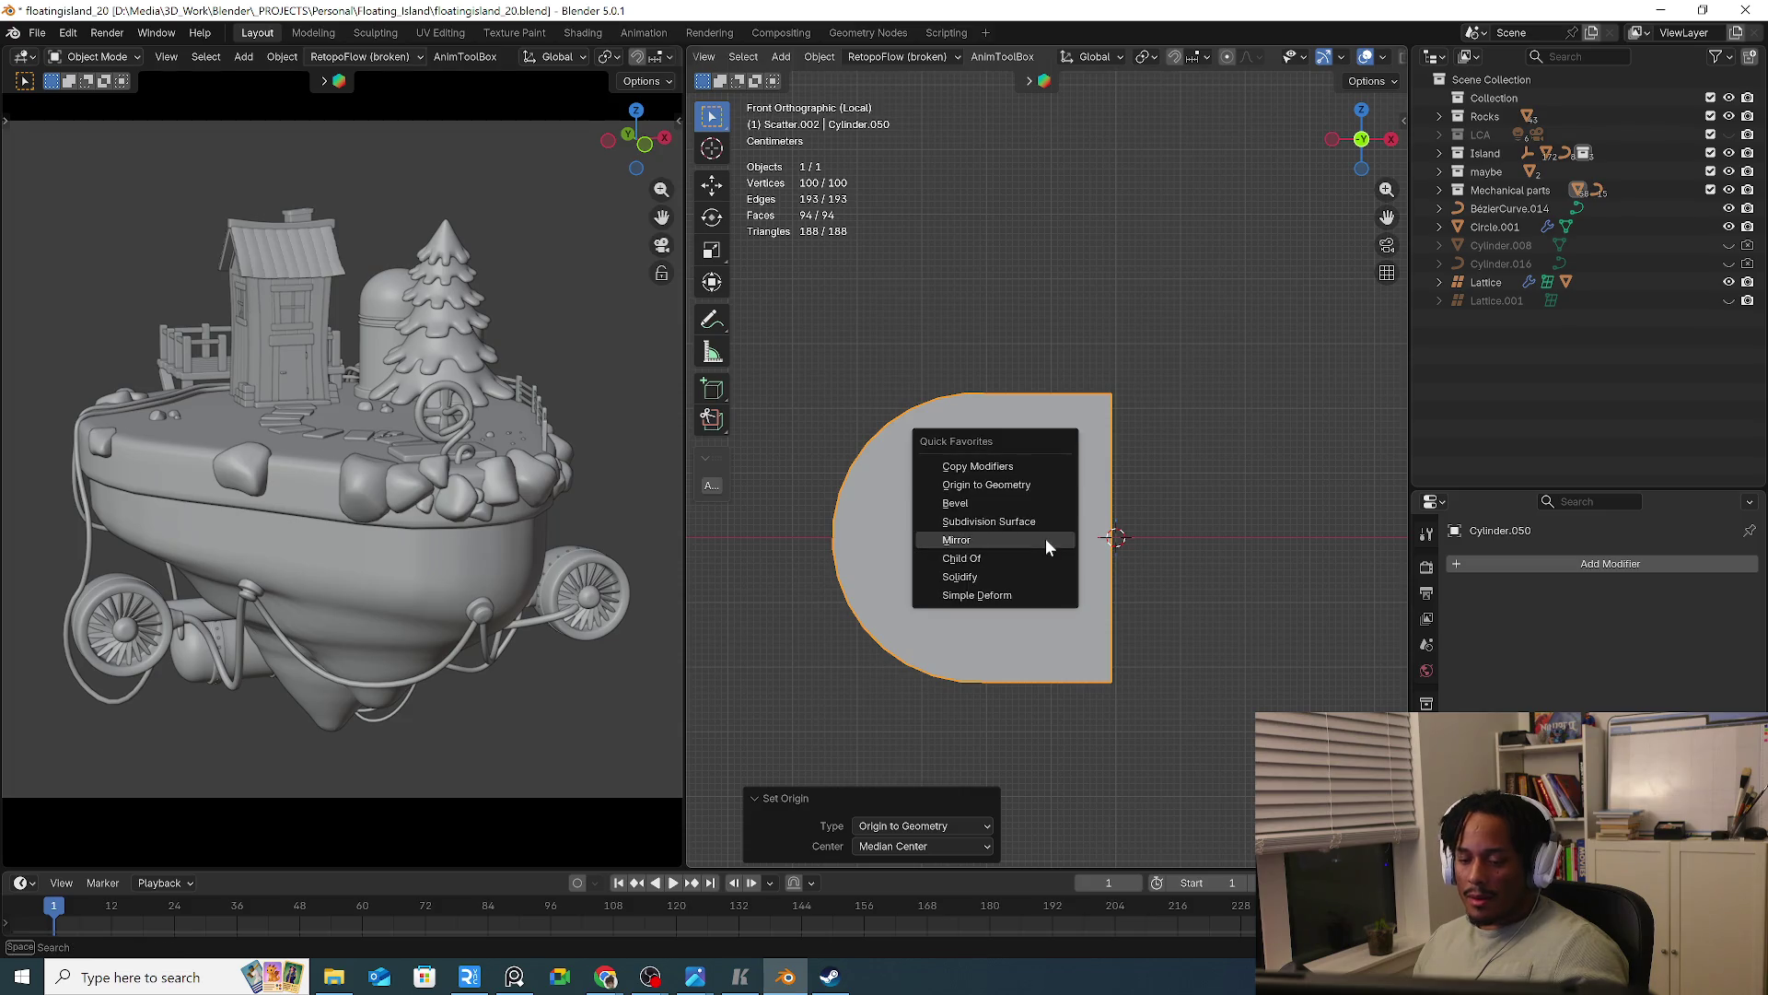
left_click(1046, 538)
left_click(1610, 661)
left_click(1650, 663)
left_click(1650, 663)
left_click(1704, 663)
left_click(1651, 663)
left_click(1595, 663)
left_click(1595, 663)
Try the Mirror bisect options, then leave mirroring on Z and inspect the bracket
left_click(1650, 663)
left_click(1704, 664)
left_click(1604, 684)
left_click(1650, 684)
left_click(1705, 683)
left_click(1709, 660)
left_click(1705, 663)
left_click(1659, 685)
left_click(1704, 663)
mouse_move(1088, 610)
middle_mouse_down()
mouse_move(1120, 576)
mouse_move(899, 580)
mouse_move(1186, 613)
middle_mouse_up()
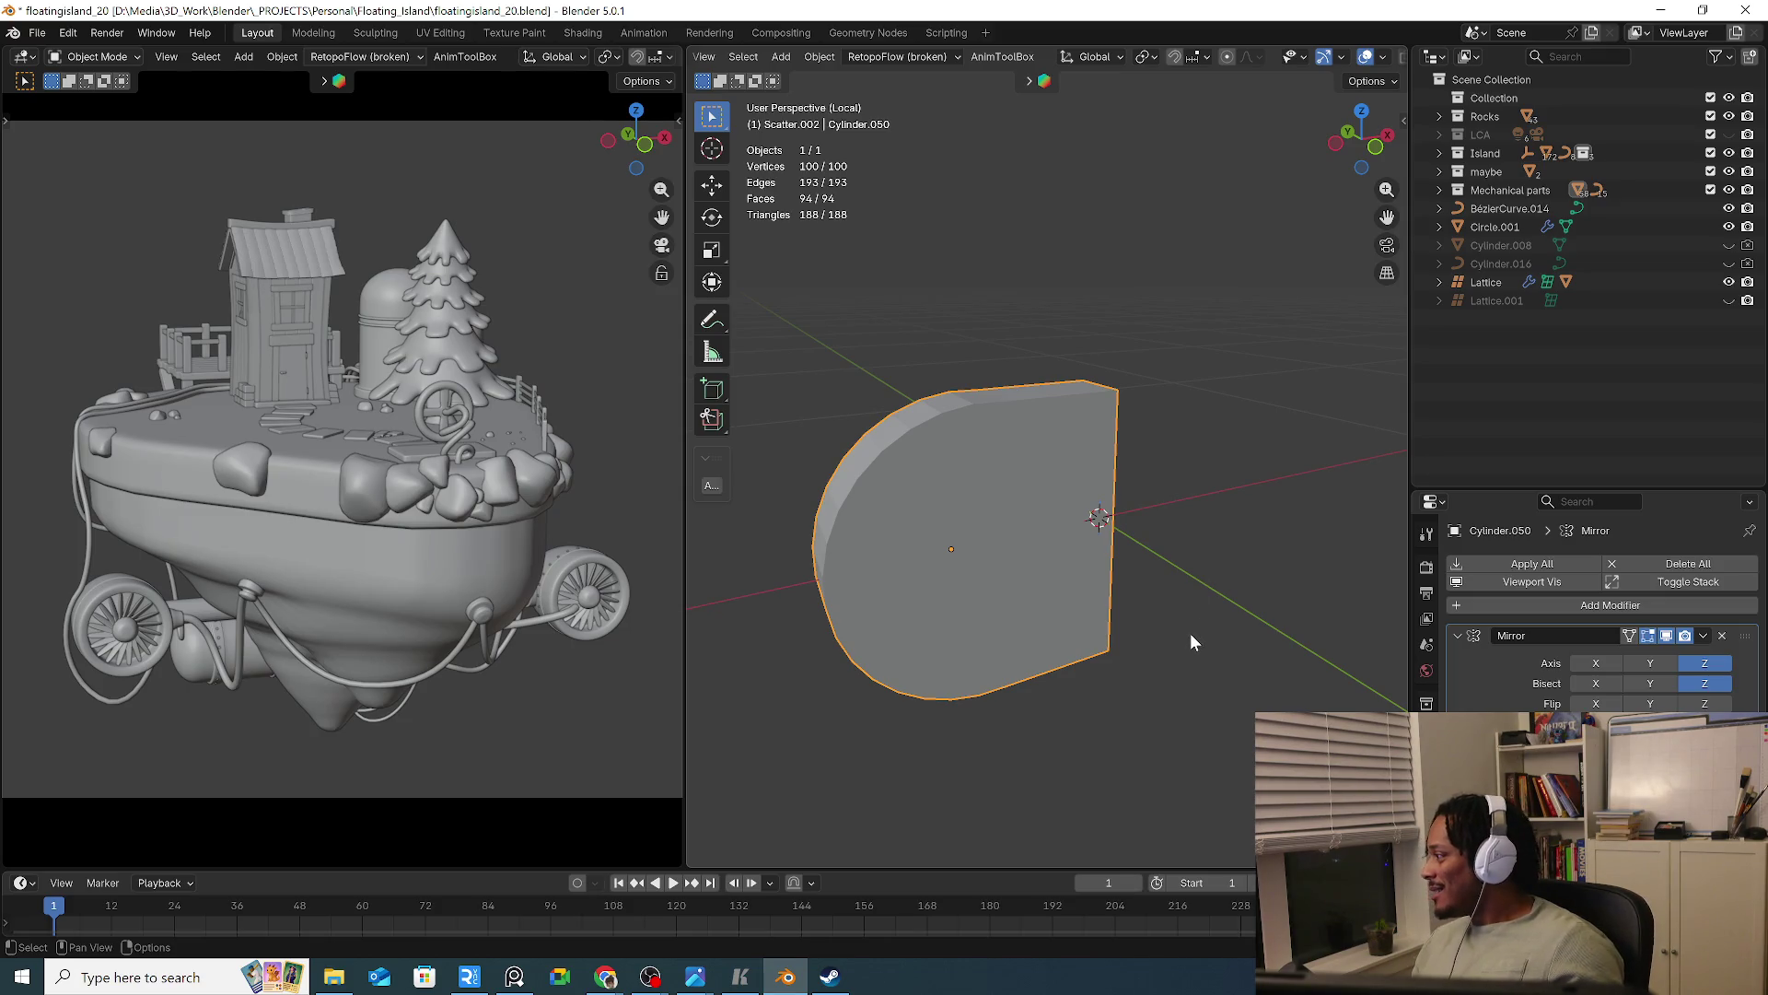
mouse_move(1190, 584)
middle_mouse_down()
mouse_move(1032, 639)
mouse_move(974, 578)
mouse_move(1124, 620)
mouse_move(1126, 594)
middle_mouse_up()
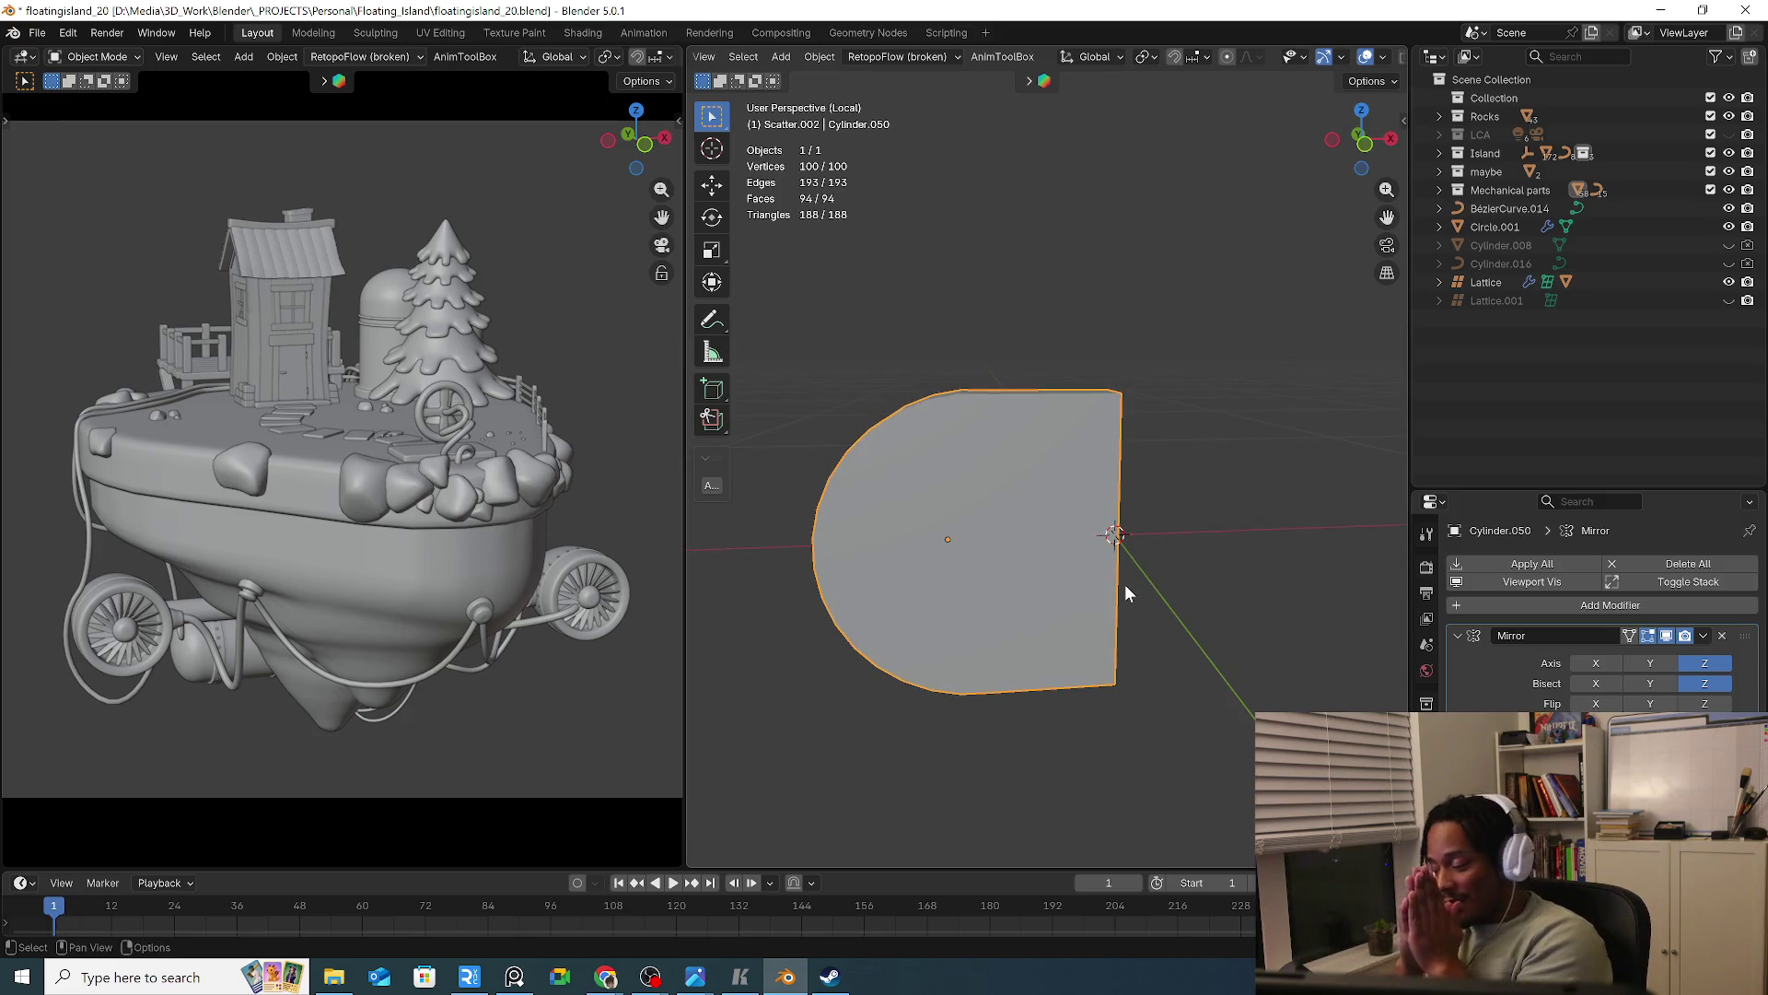
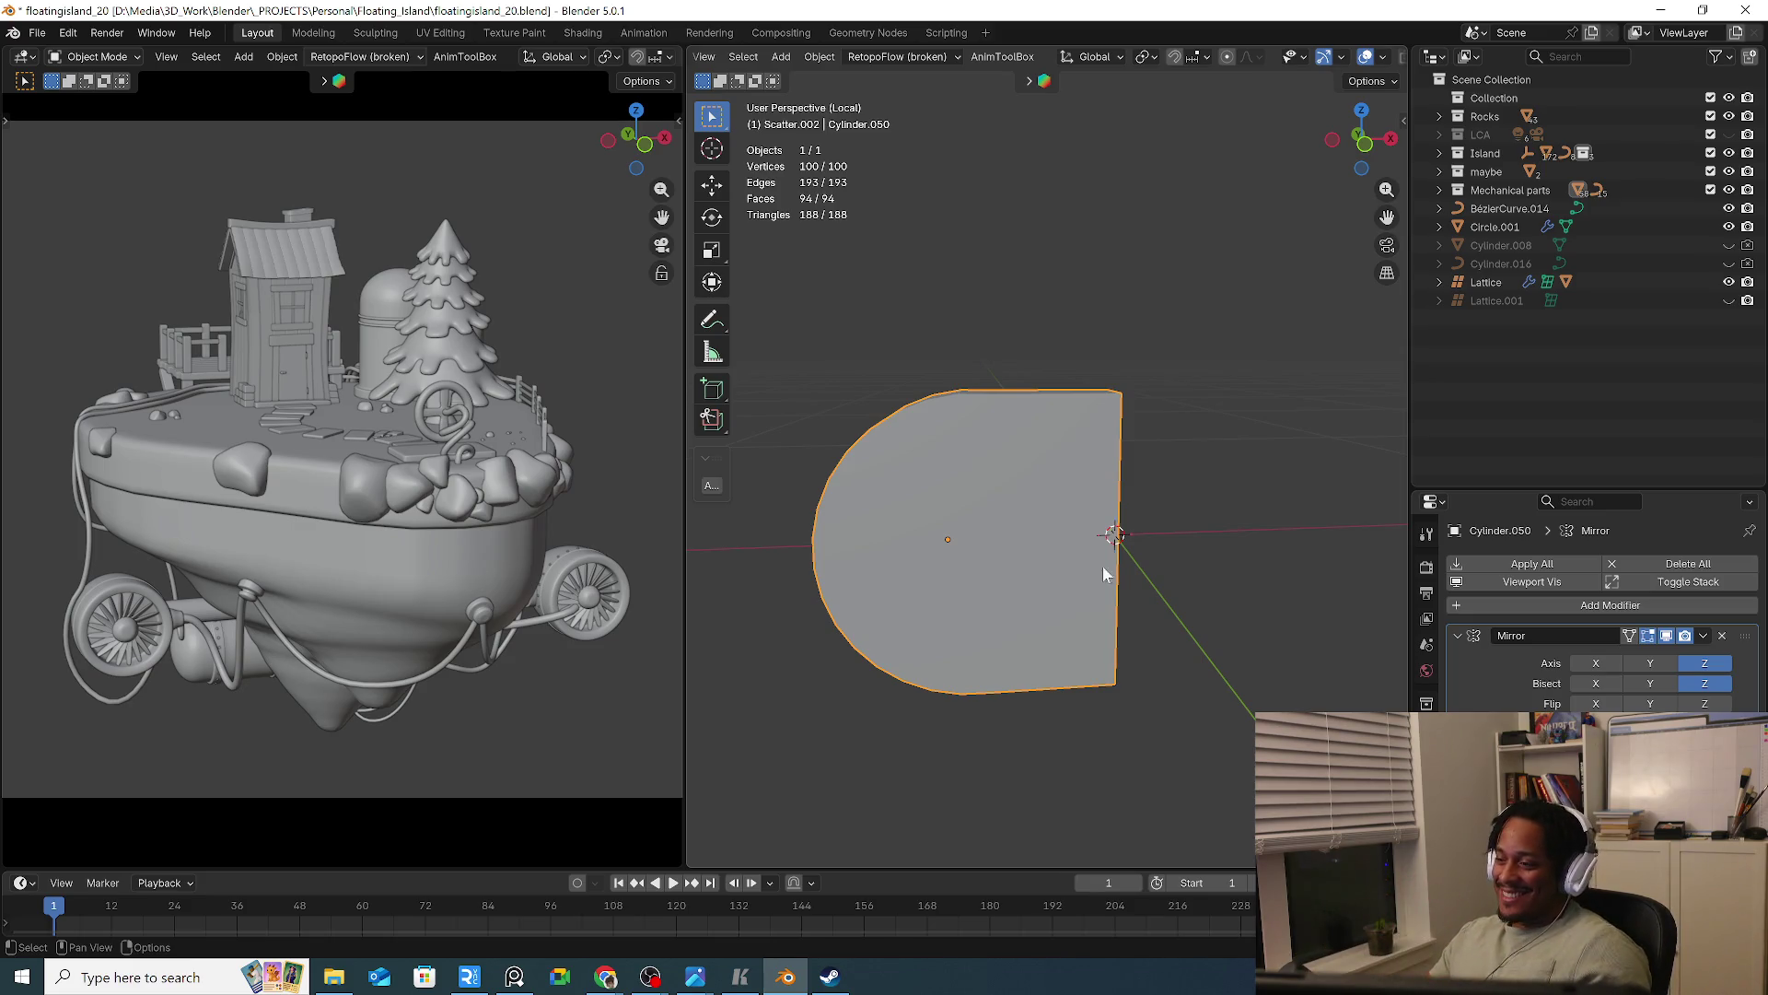
Duplicate the half-round plate in front view as a test, then delete the duplicate
middle_click_drag(971, 517, 949, 507)
key("KP_1")
key("shift+d")
left_click(1228, 517)
scroll(1197, 488, "down", 1)
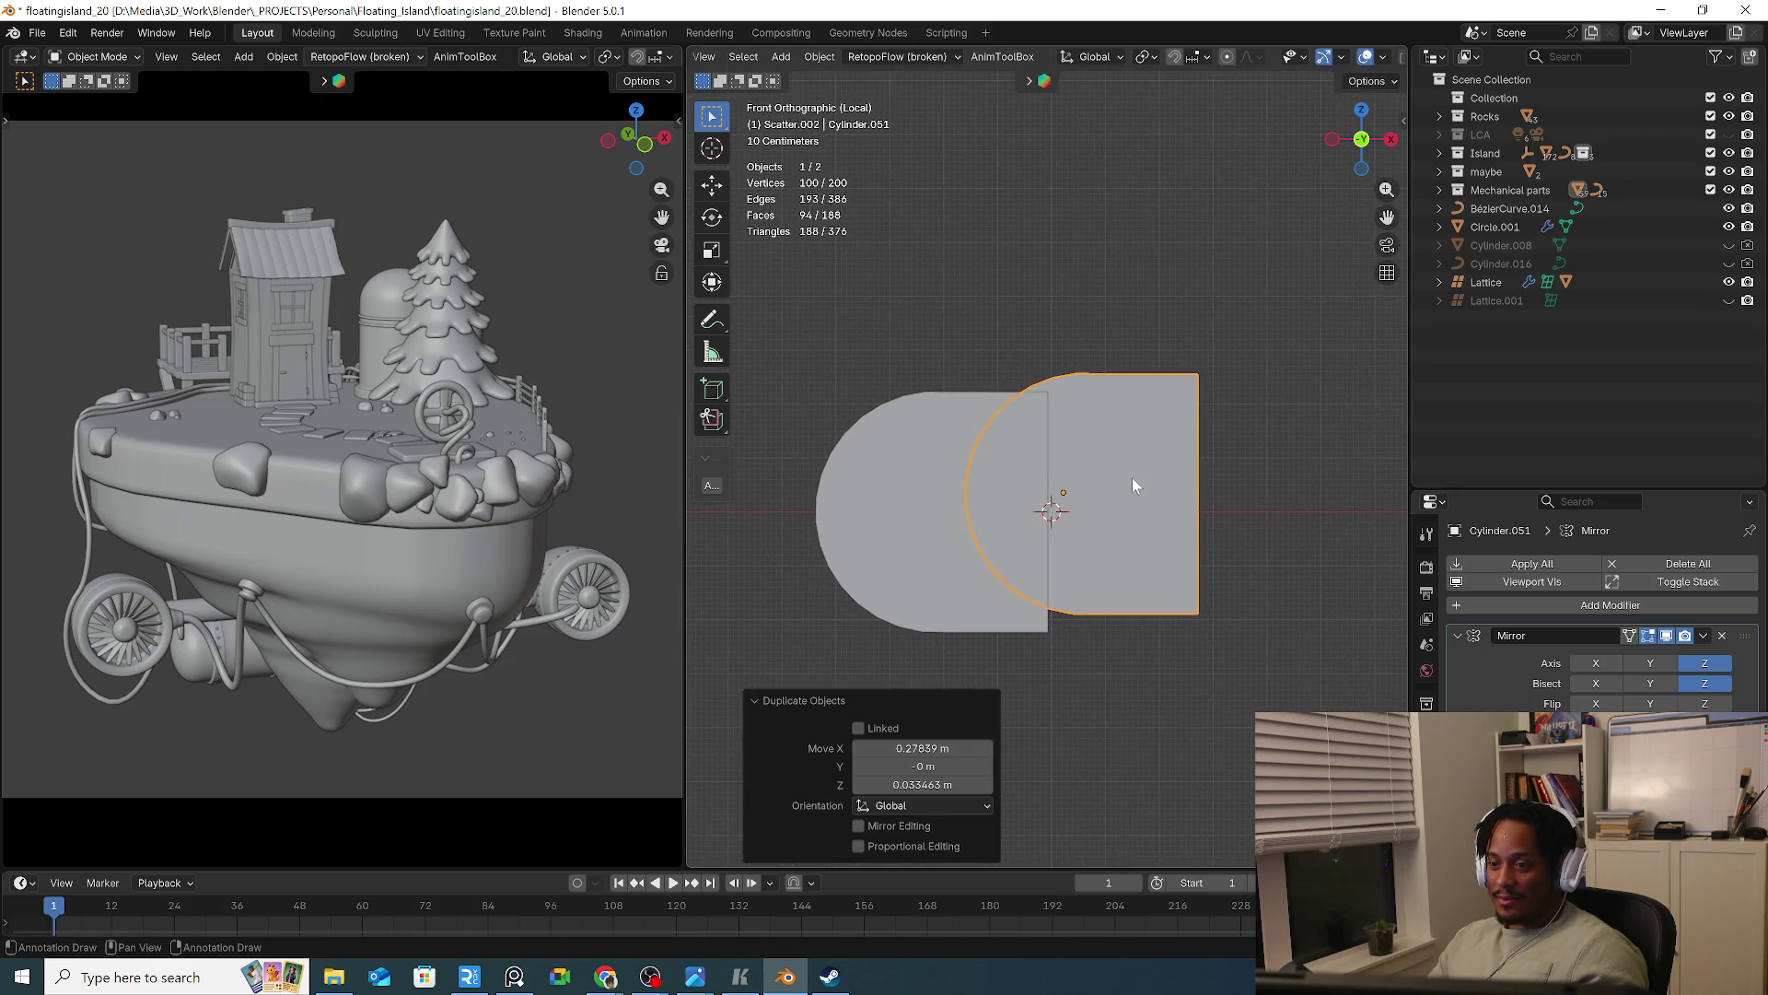
key("Delete")
Remove the plate's Z Mirror modifier and apply all its transforms
left_click(960, 543)
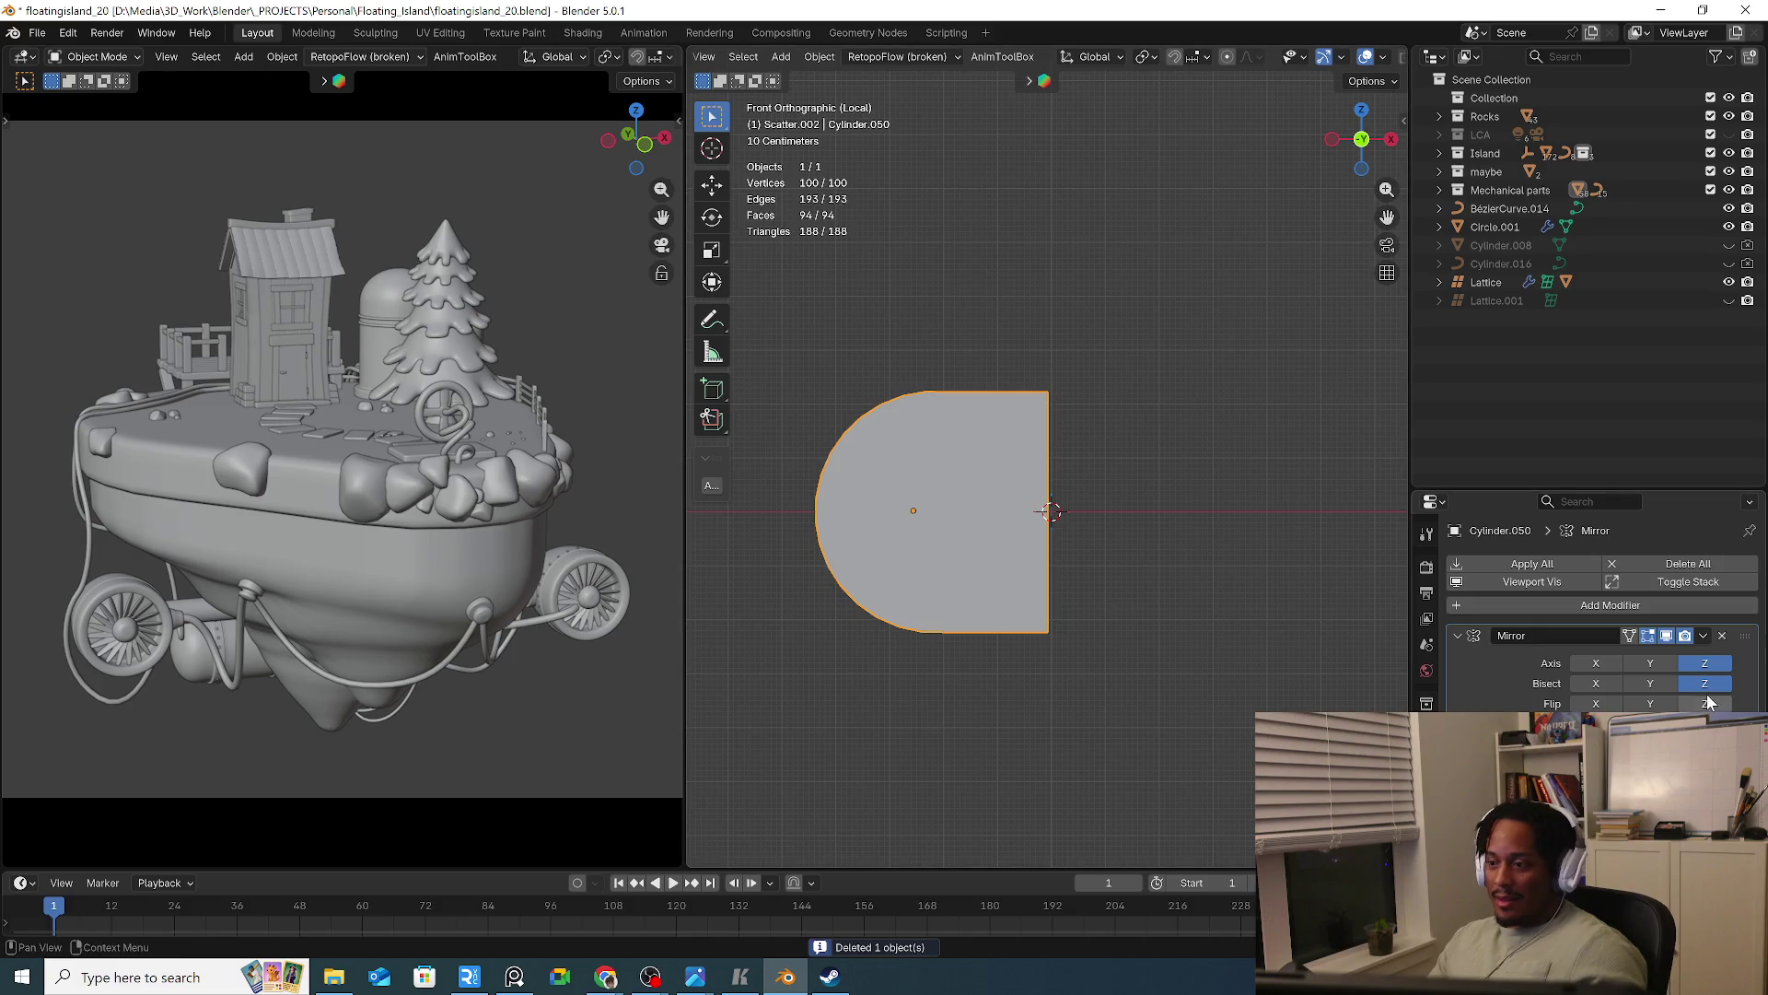
left_click(1719, 636)
mouse_move(1070, 550)
middle_mouse_down()
mouse_move(862, 587)
mouse_move(1157, 619)
mouse_move(1133, 694)
mouse_move(1015, 612)
middle_mouse_up()
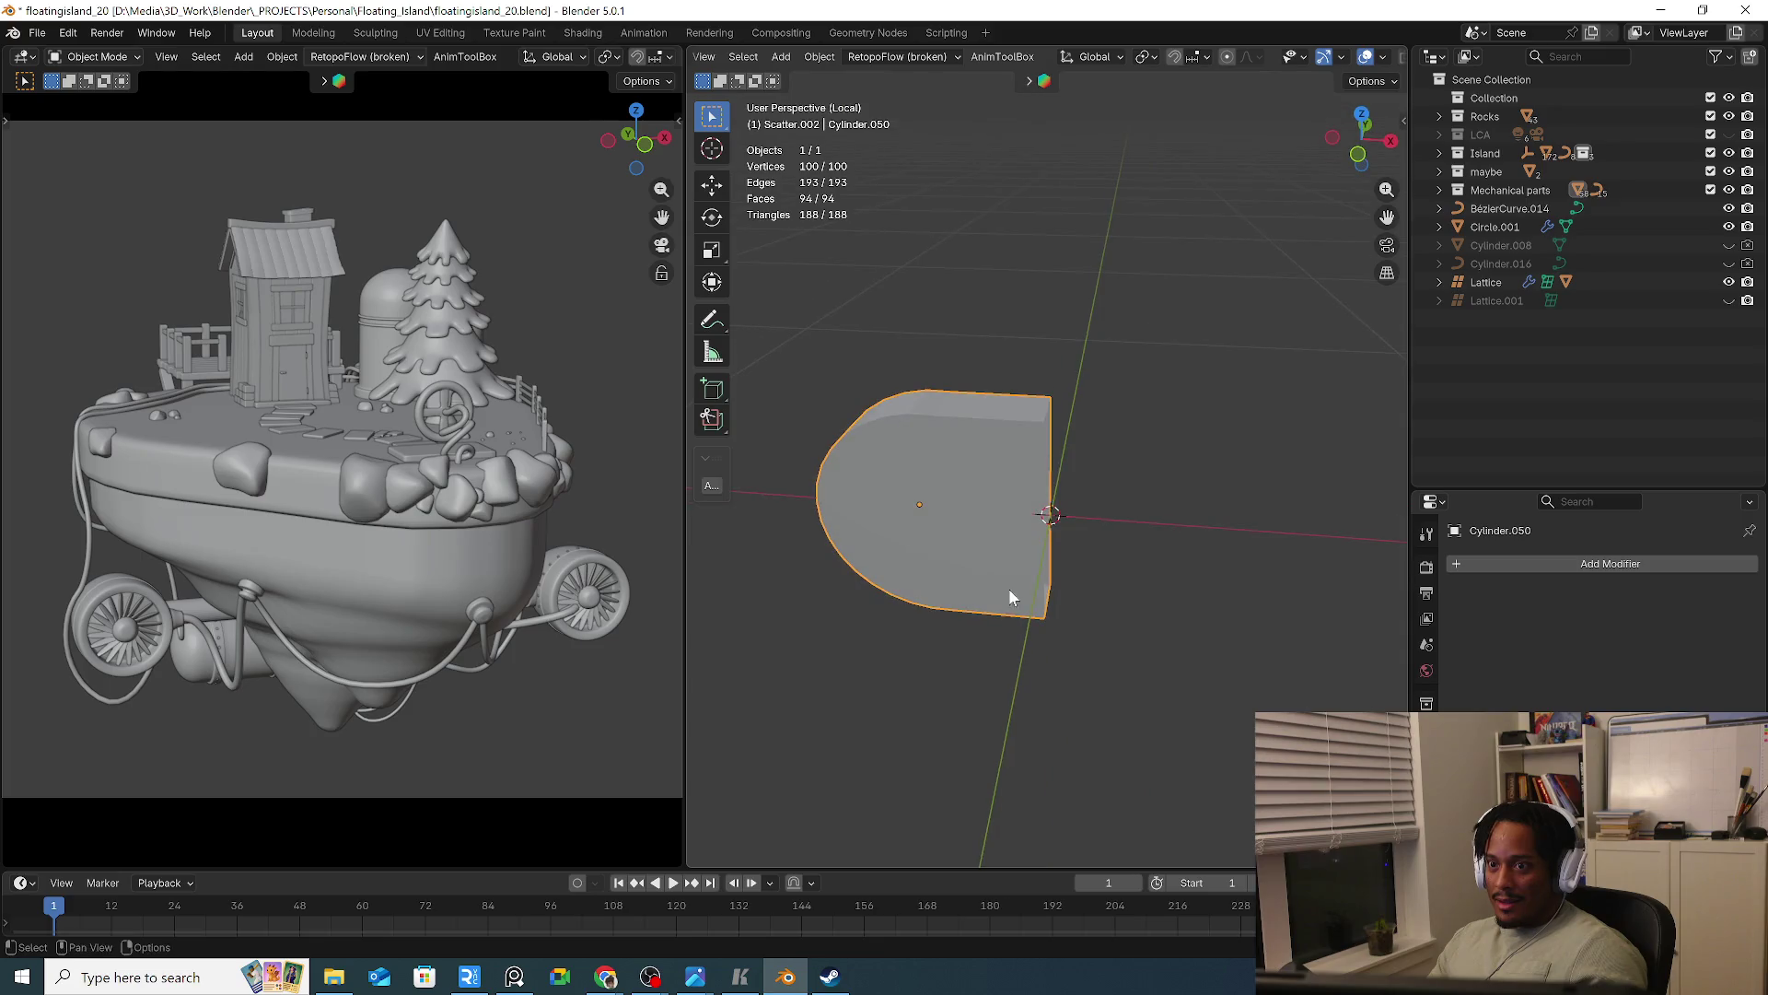
left_click(820, 57)
mouse_move(937, 131)
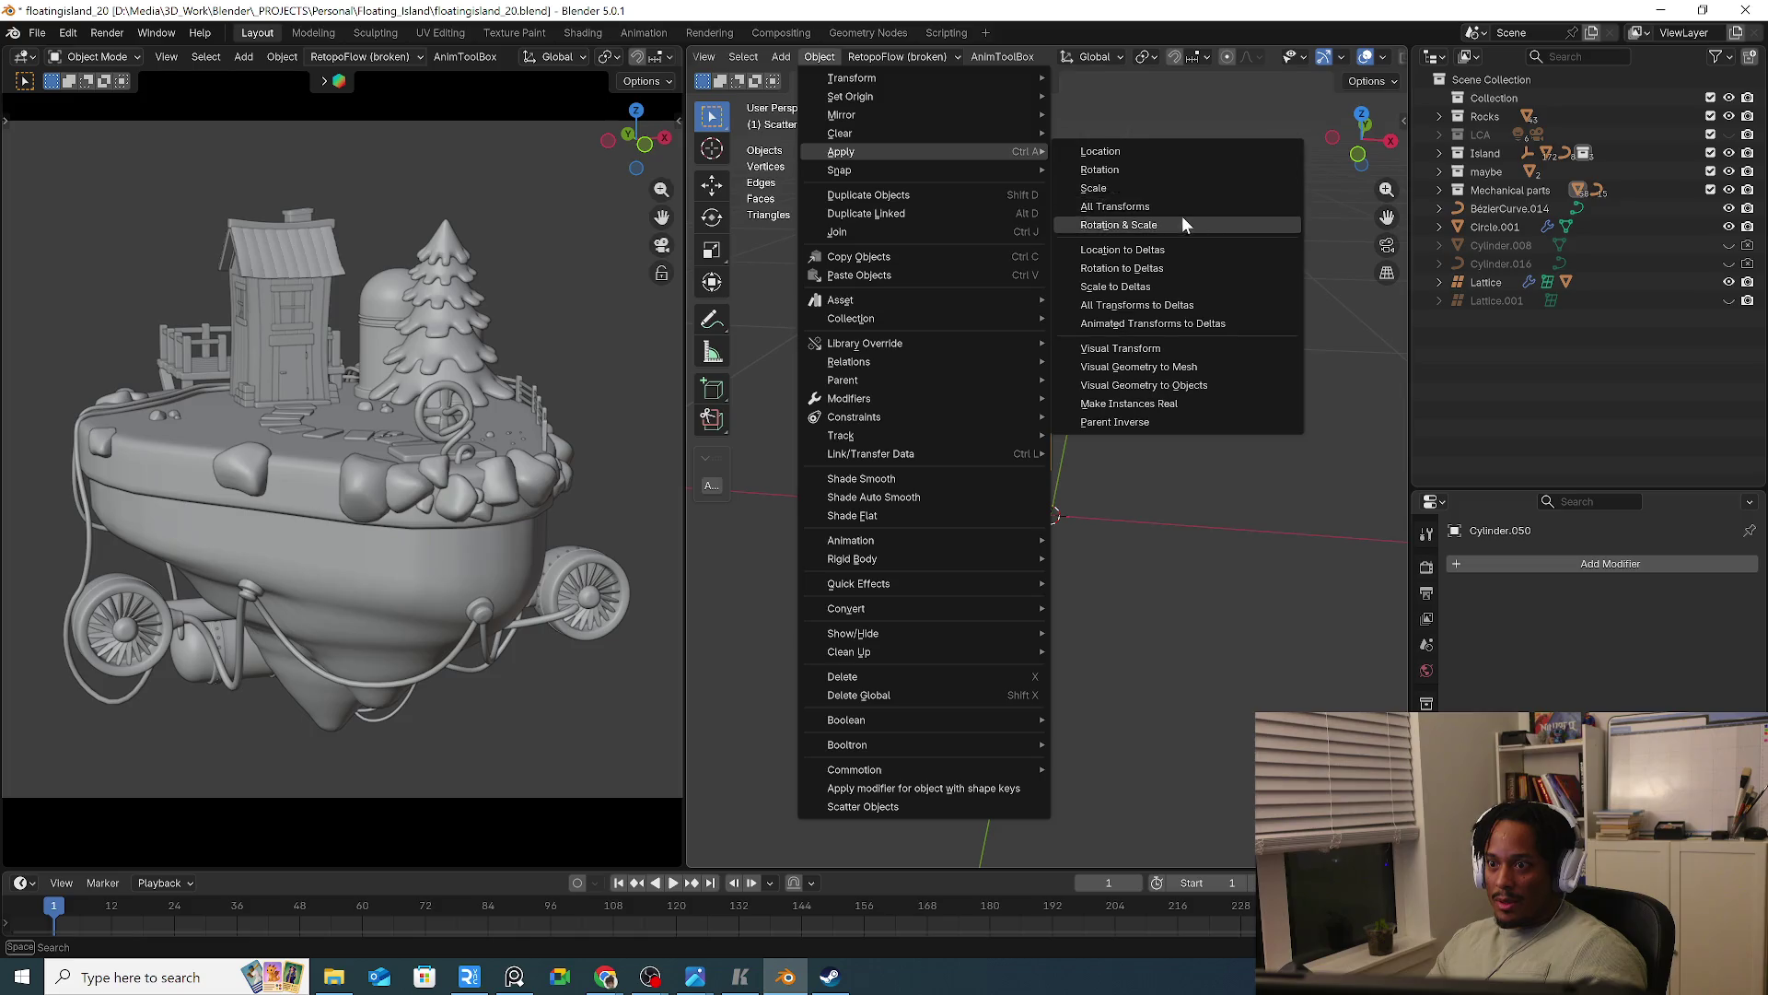
left_click(1178, 208)
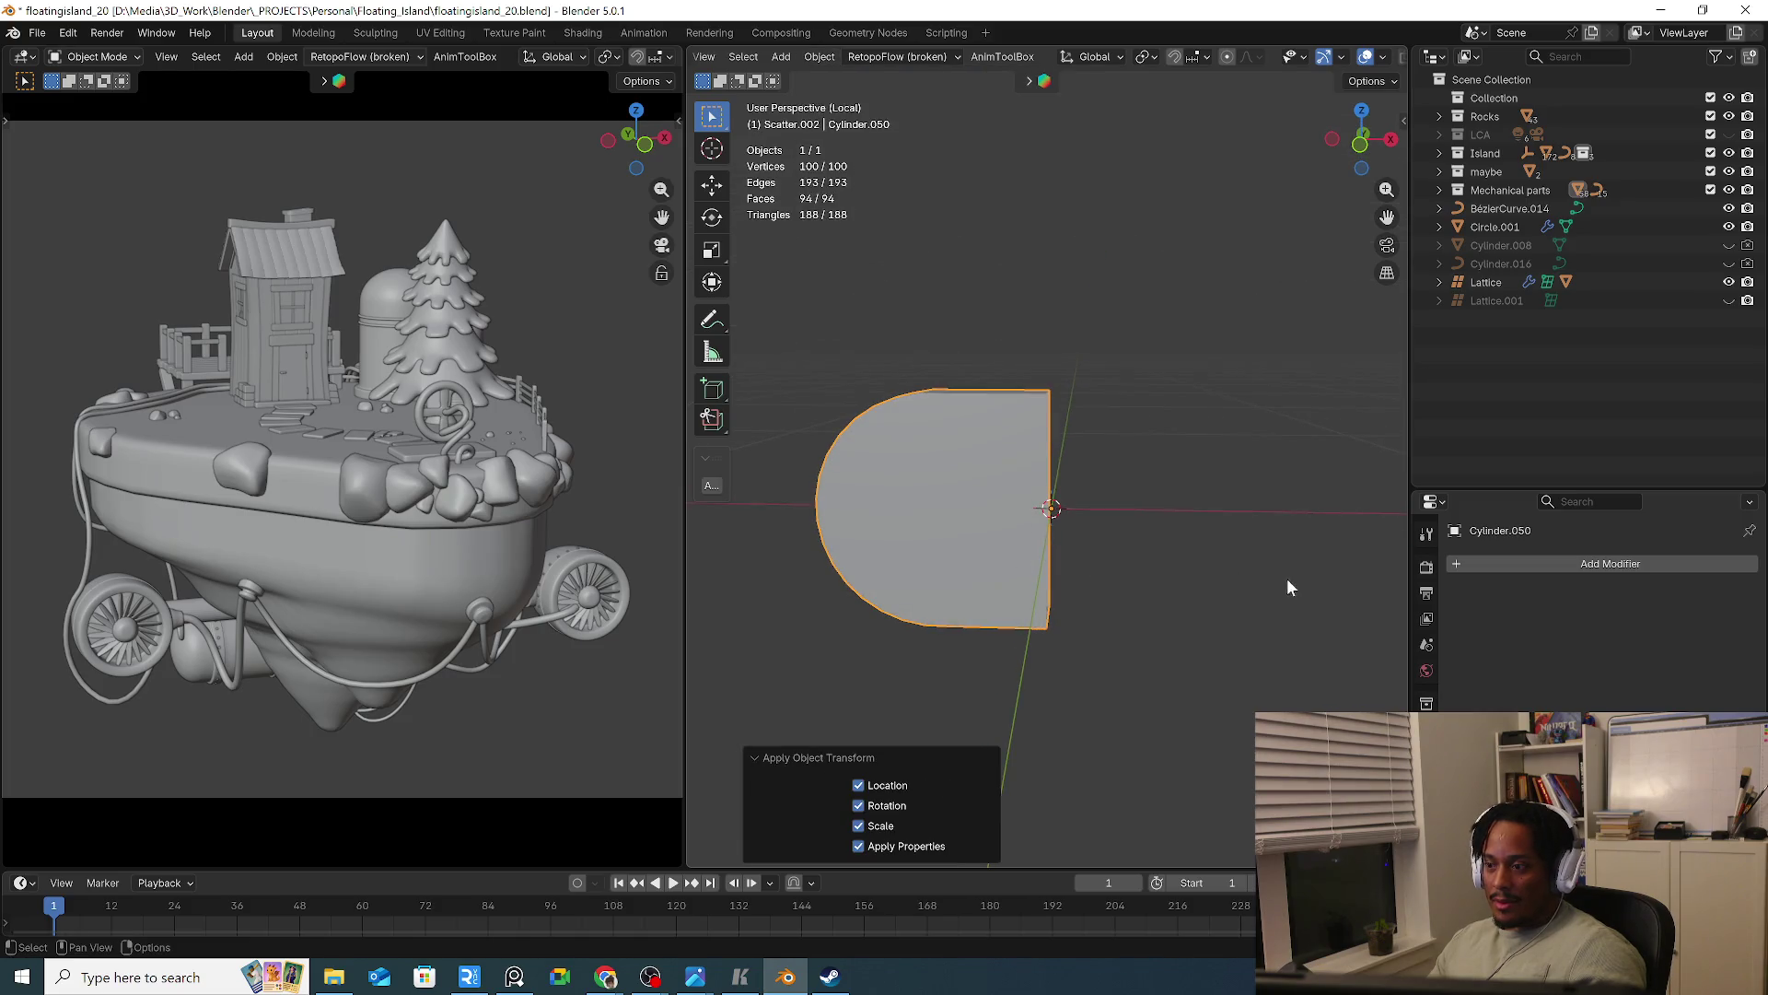
Add an X Mirror modifier to complete the capsule, check front and side views, and enter Edit Mode
key("q")
left_click(1105, 574)
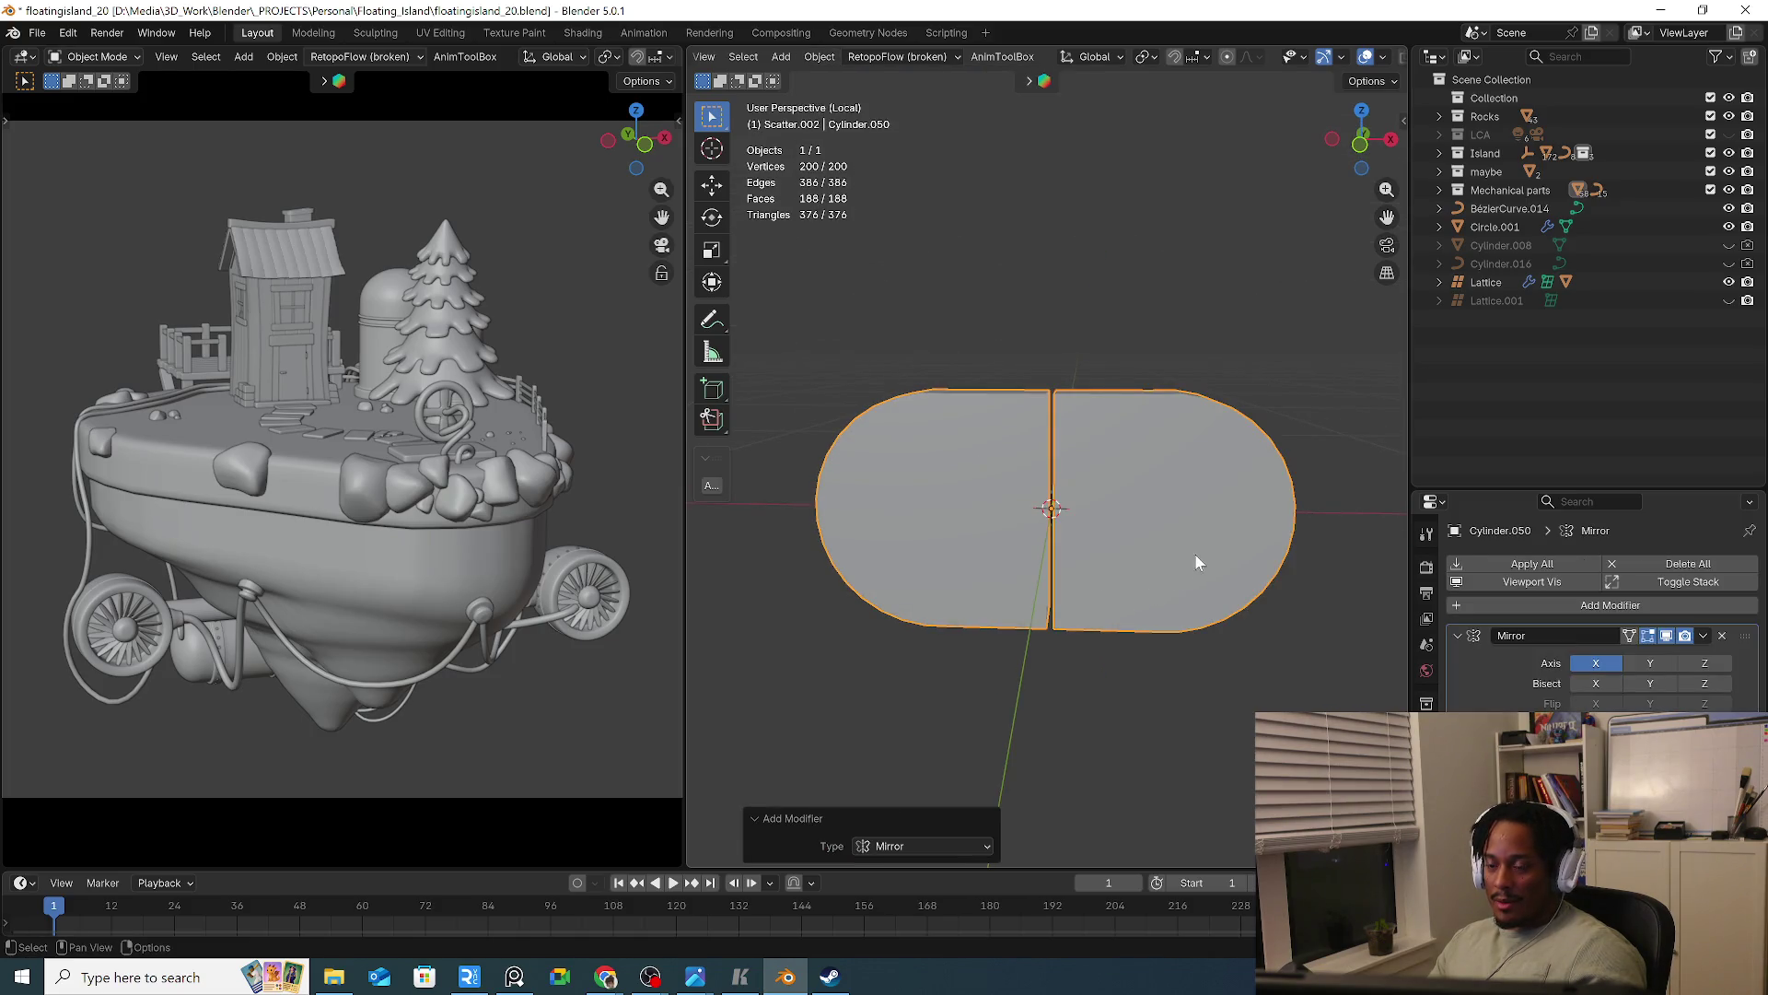
key("KP_1")
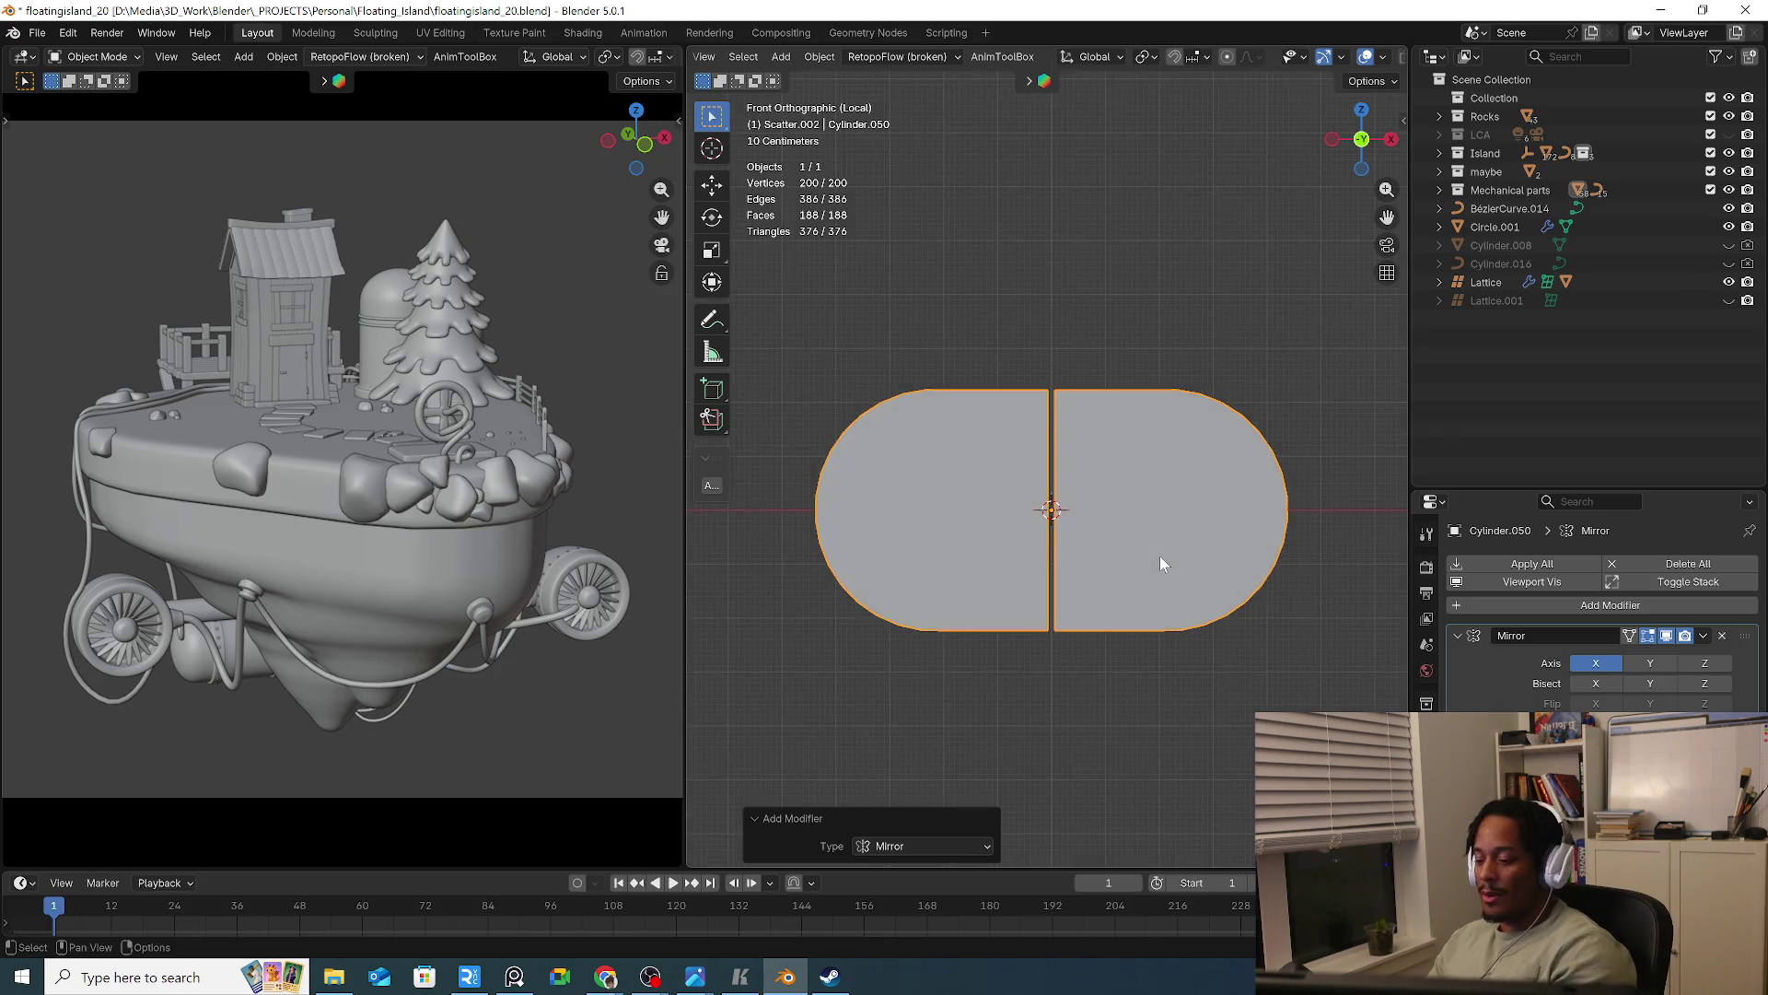
key("KP_3")
key("KP_1")
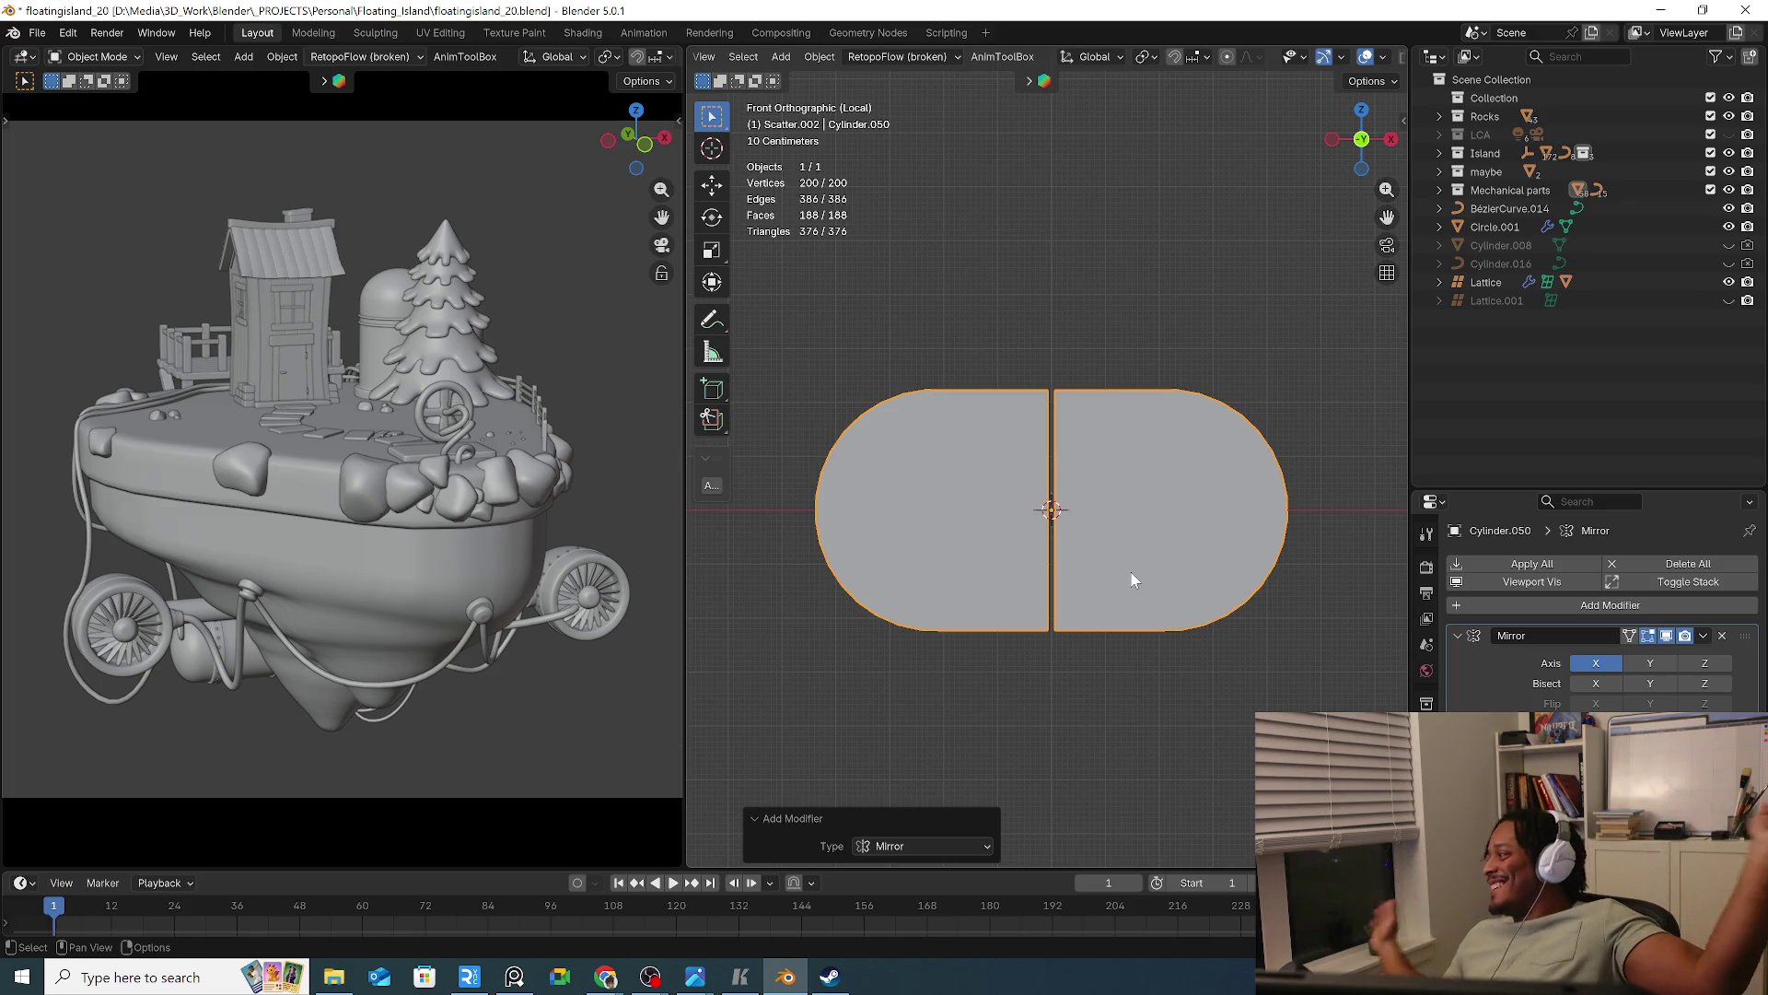
key("Tab")
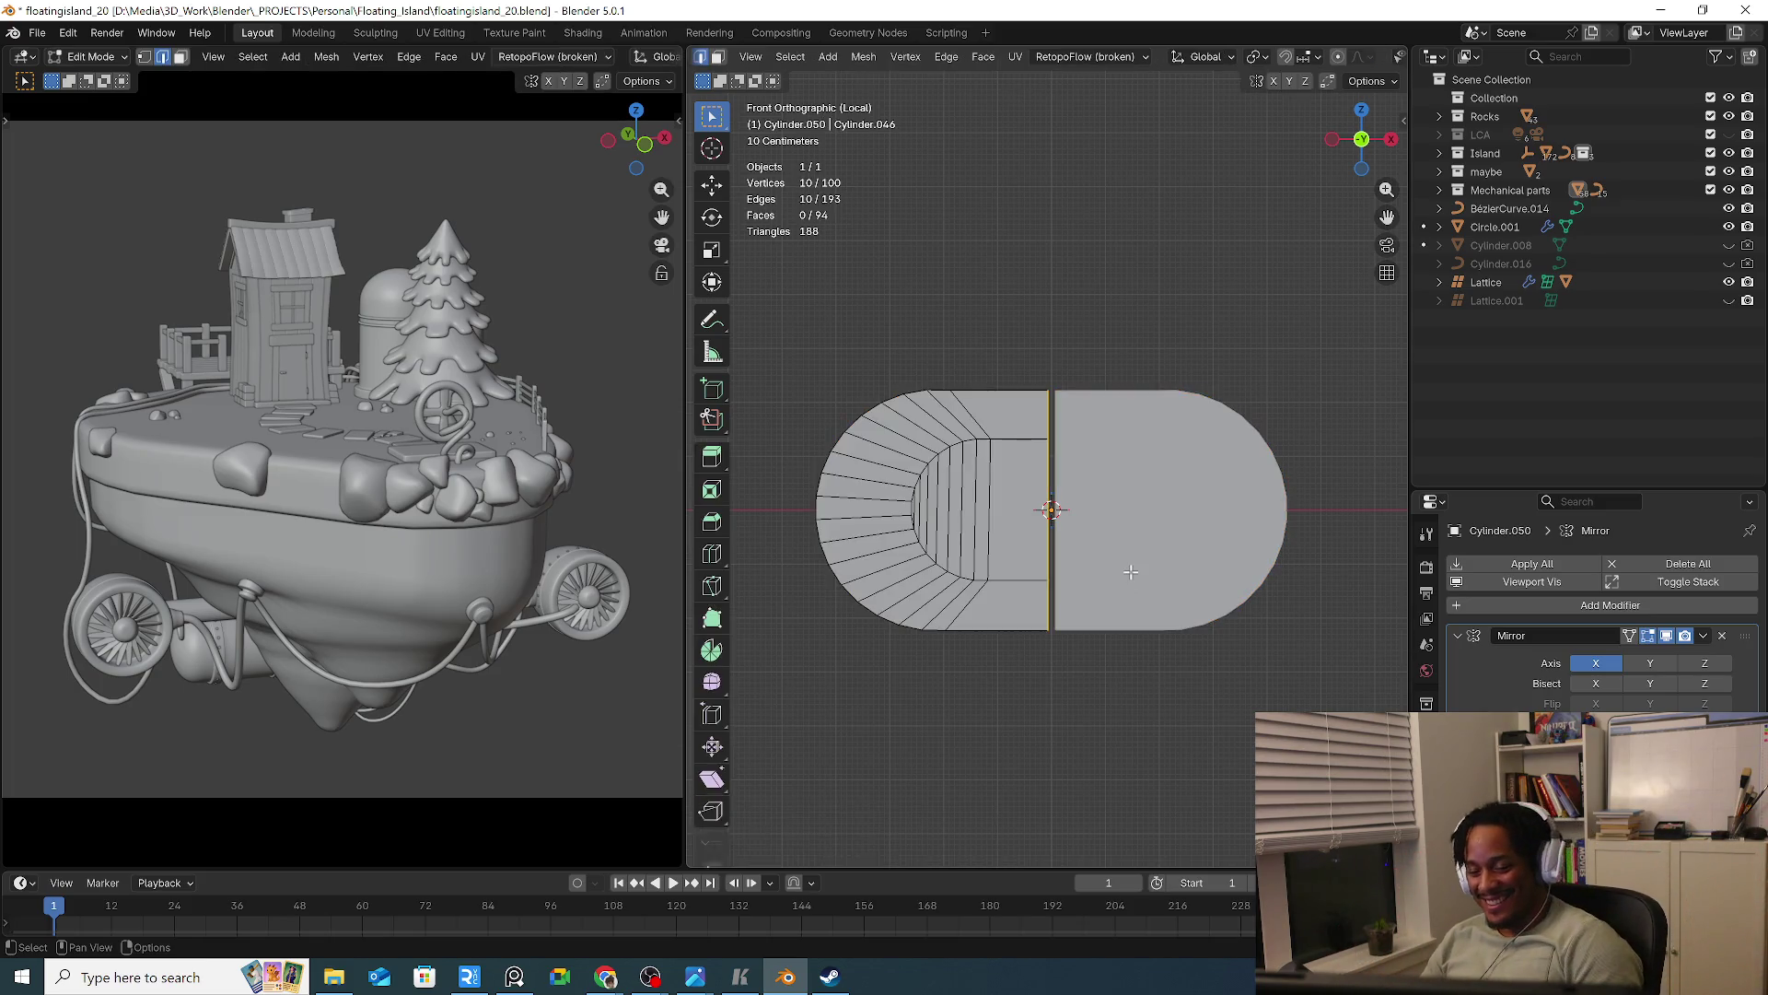
Select all edges and merge overlapping vertices by distance
key("ctrl+Tab")
left_click(1112, 461)
key("a")
key("m")
key("b")
key("Tab")
mouse_move(1116, 465)
middle_mouse_down()
mouse_move(1169, 578)
mouse_move(1161, 695)
mouse_move(1054, 493)
mouse_move(1001, 450)
middle_mouse_up()
Bevel the plate's open boundary edge loop
key("Tab")
key("alt+a")
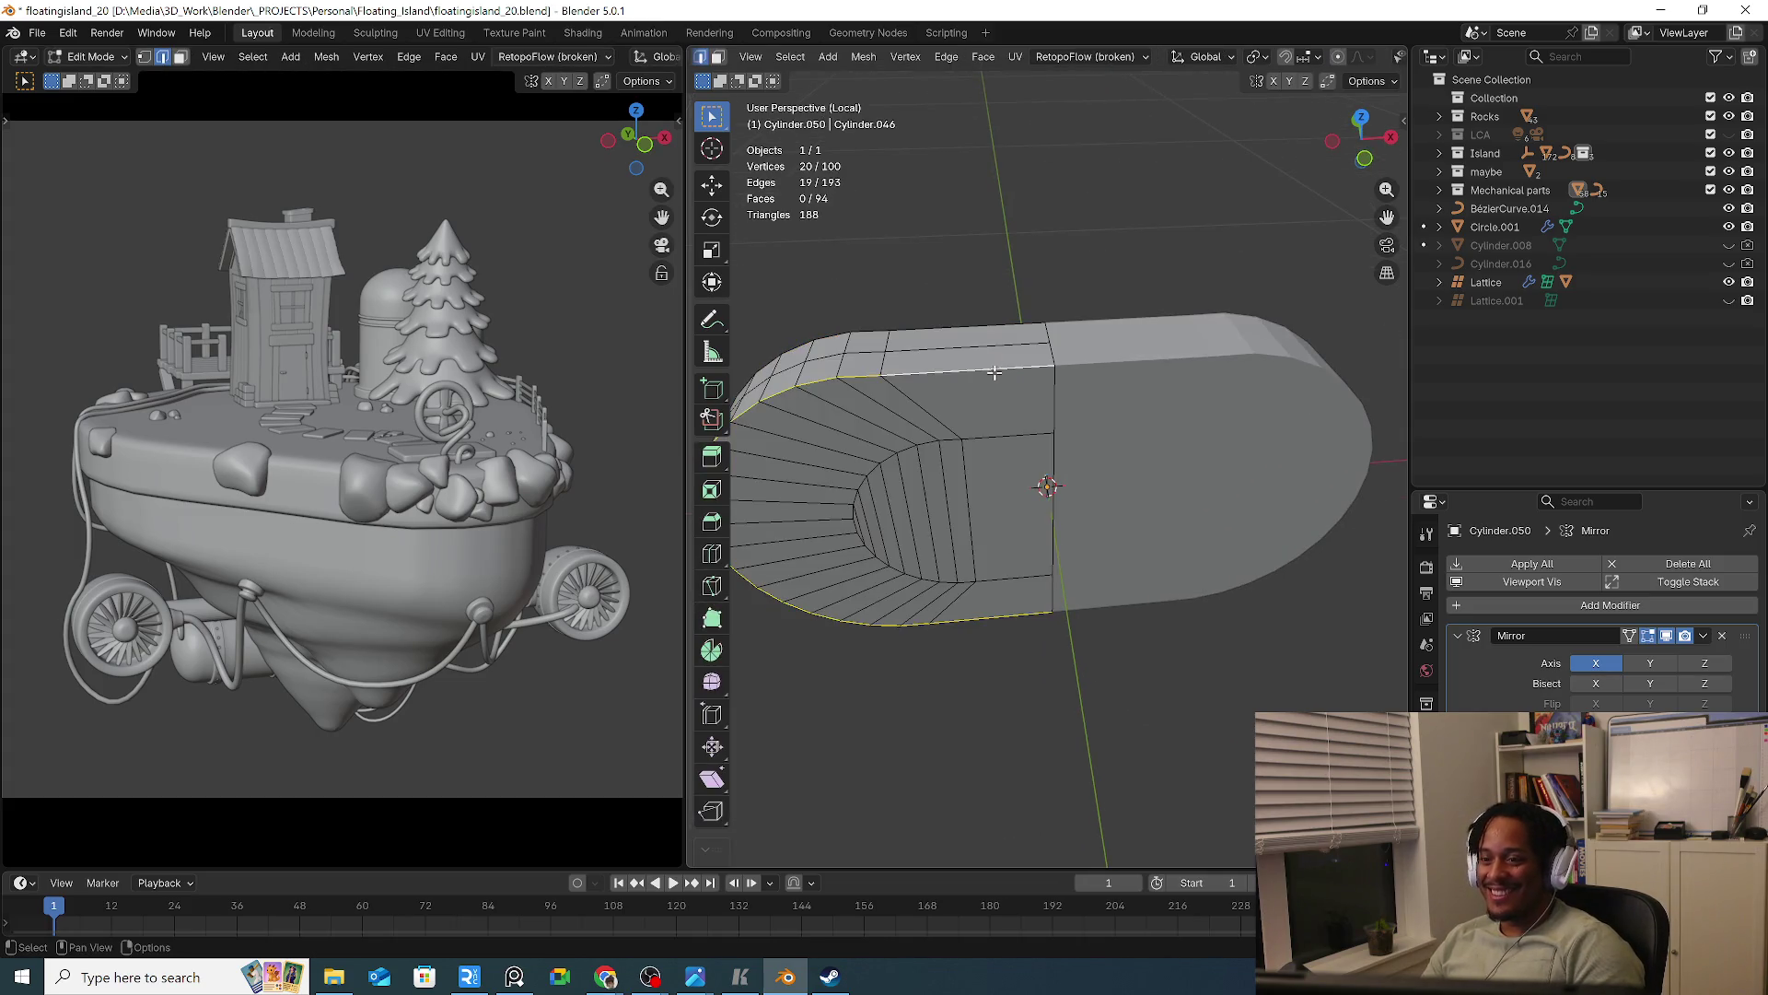
left_click(991, 328, "alt")
mouse_move(991, 328)
middle_mouse_down()
mouse_move(993, 458)
mouse_move(1118, 557)
mouse_move(1205, 499)
mouse_move(1054, 466)
middle_mouse_up()
key("ctrl+b")
left_click(1038, 482)
key("Tab")
Shade the plate smooth and add a Subdivision Surface modifier
right_click(919, 431)
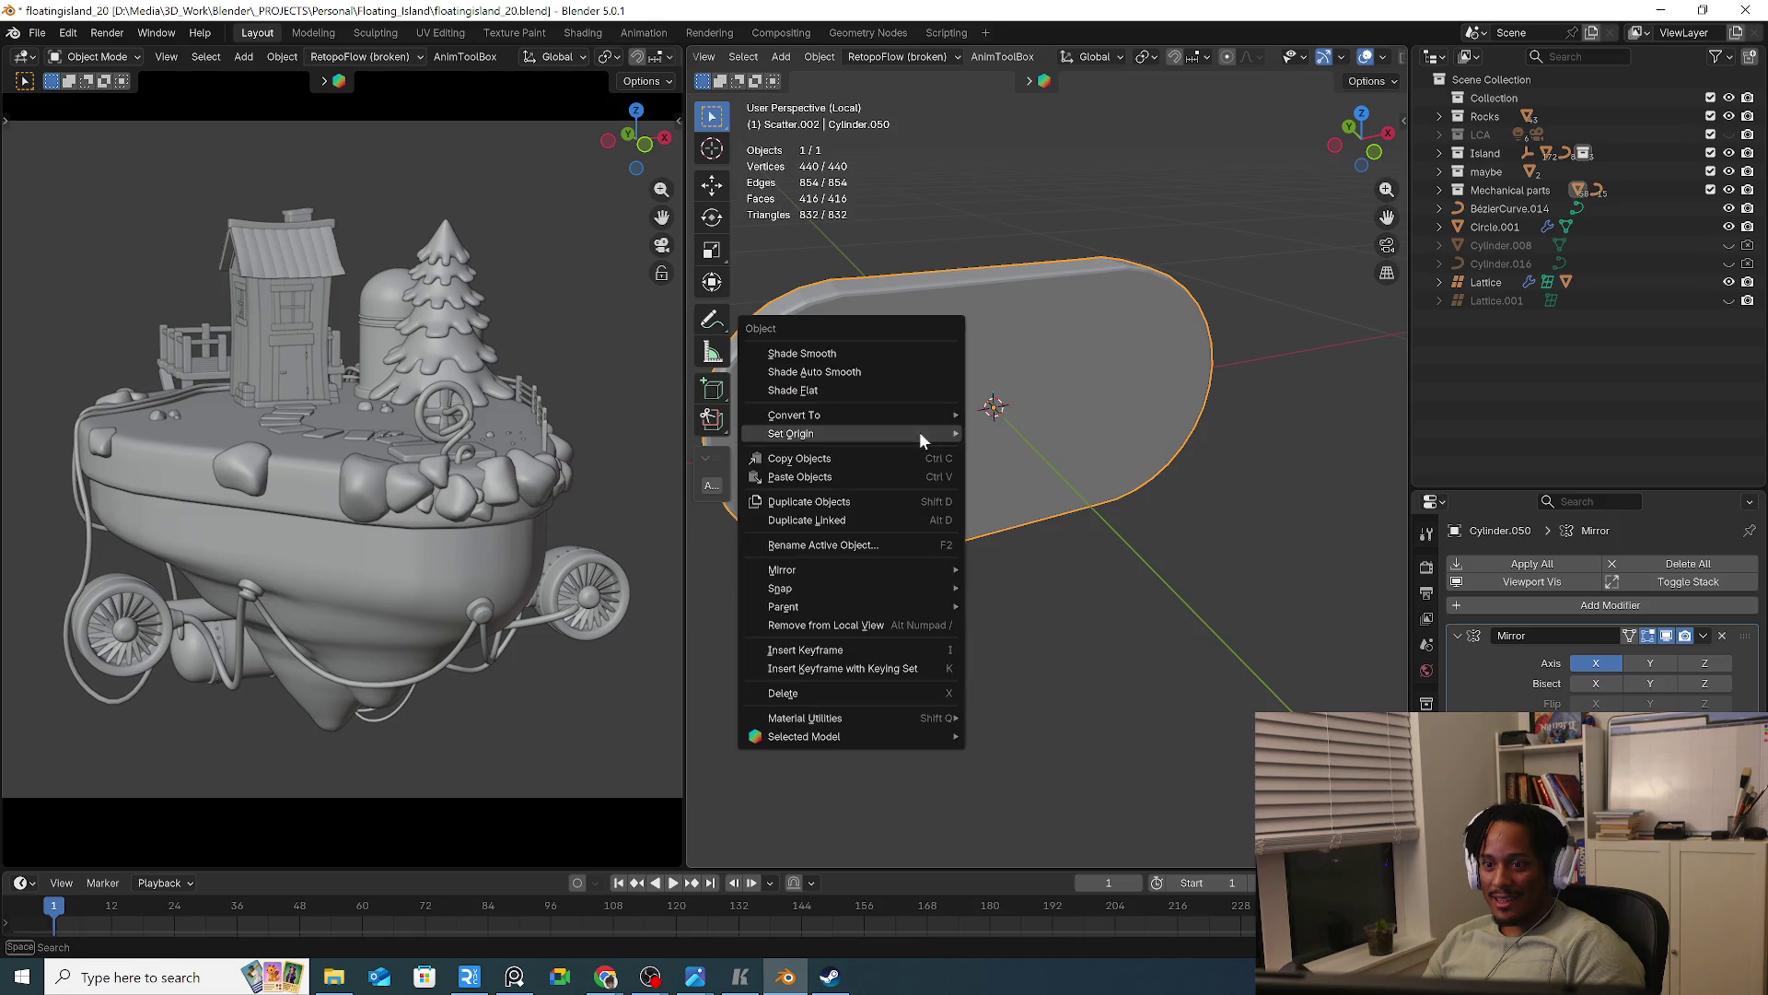
left_click(866, 355)
key("q")
left_click(871, 358)
mouse_move(875, 372)
middle_mouse_down()
mouse_move(1113, 460)
mouse_move(1297, 462)
mouse_move(1057, 409)
mouse_move(947, 426)
middle_mouse_up()
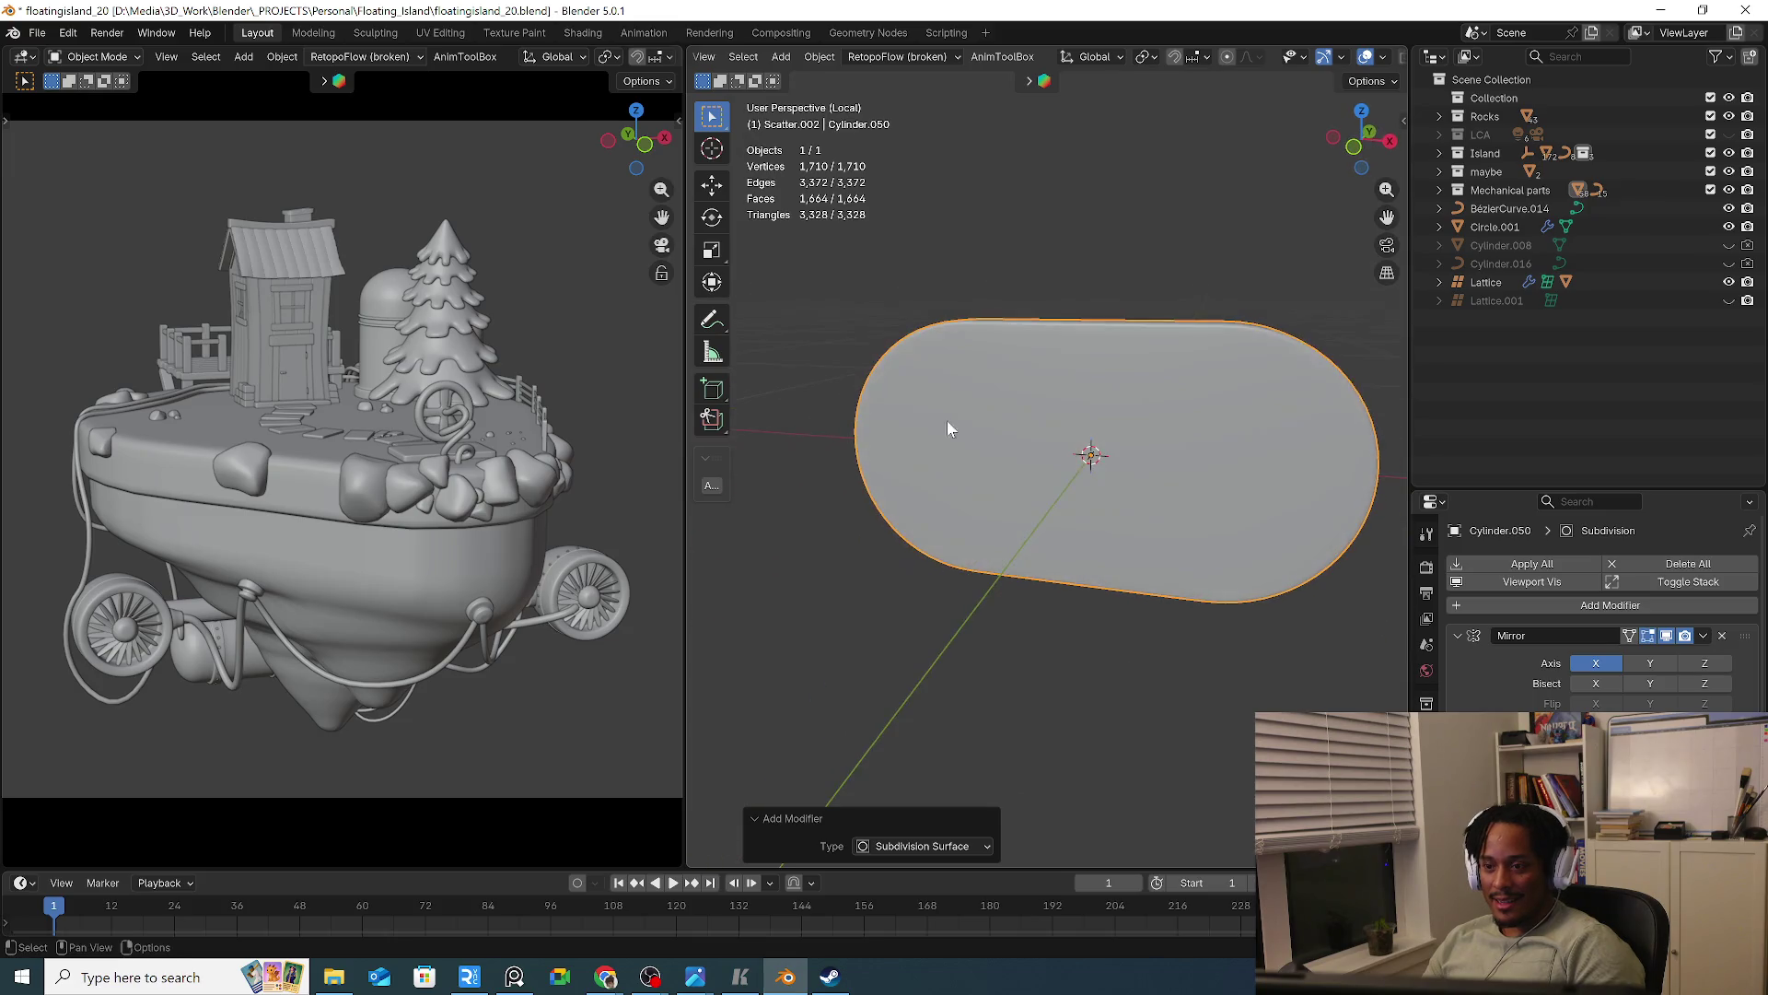
scroll(1050, 473, "down", 2)
scroll(1057, 473, "up", 2)
Select the capsule's geometry and slide the mesh half away from the centre
key("Tab")
left_click(1083, 420)
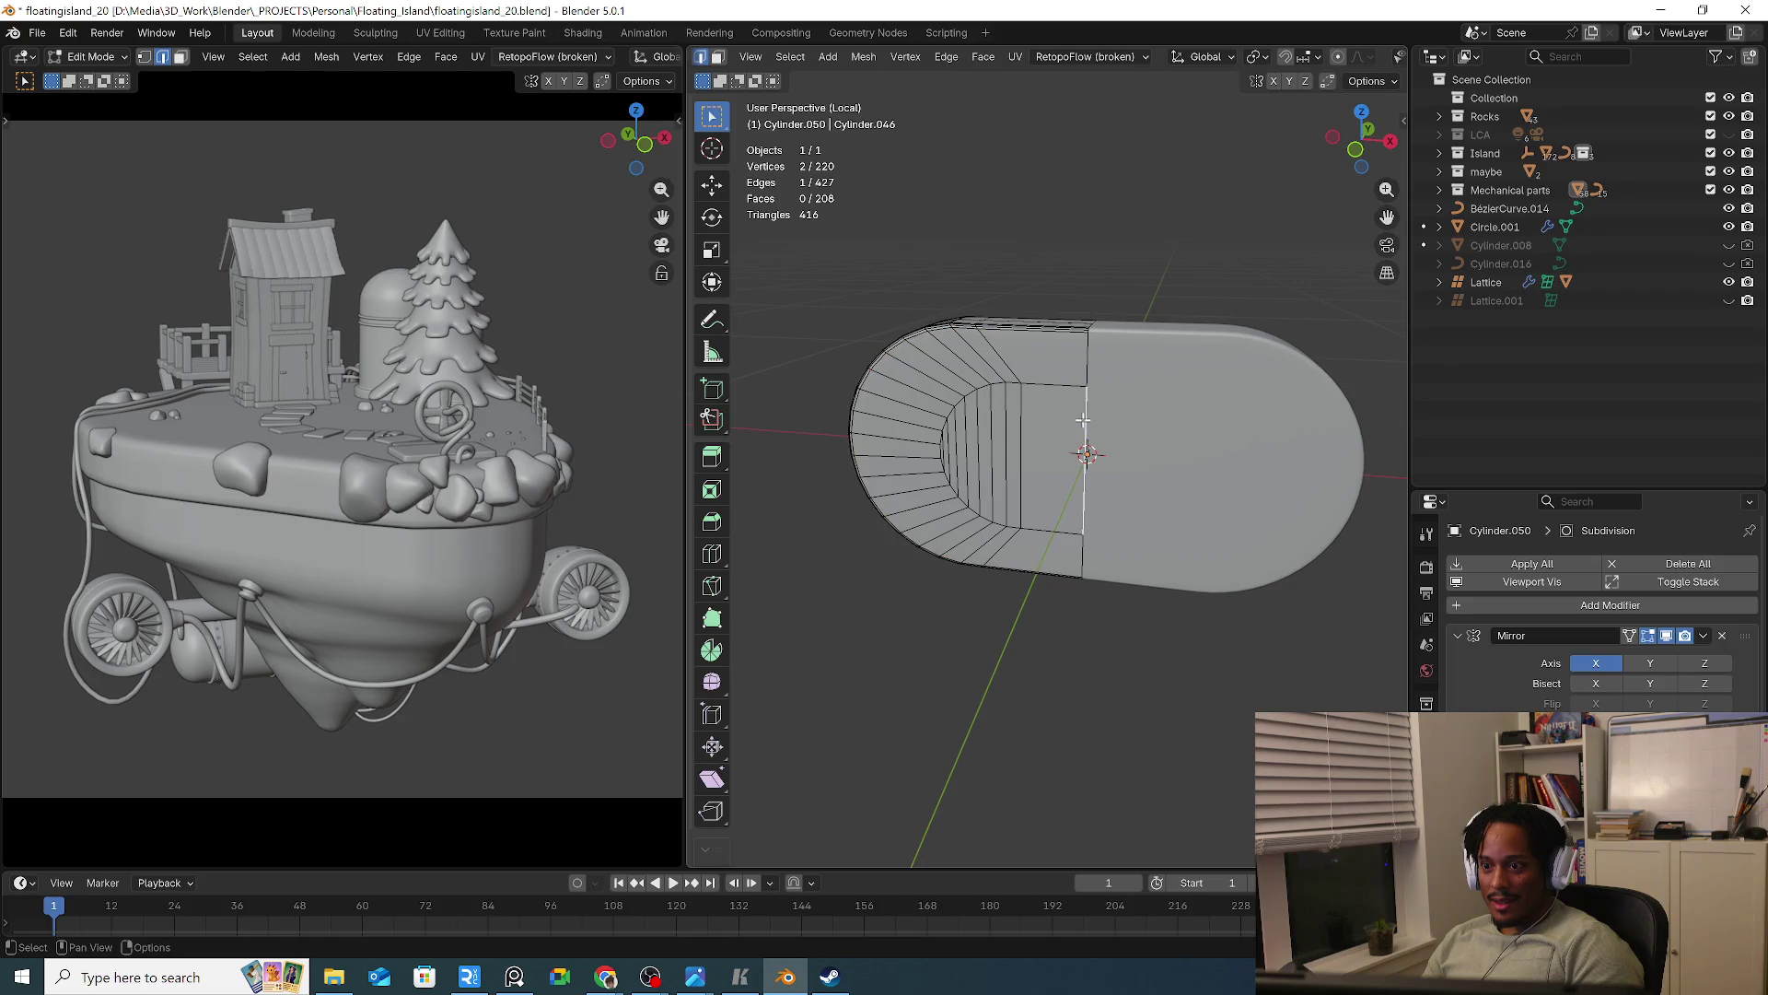
middle_click_drag(1084, 420, 1068, 405)
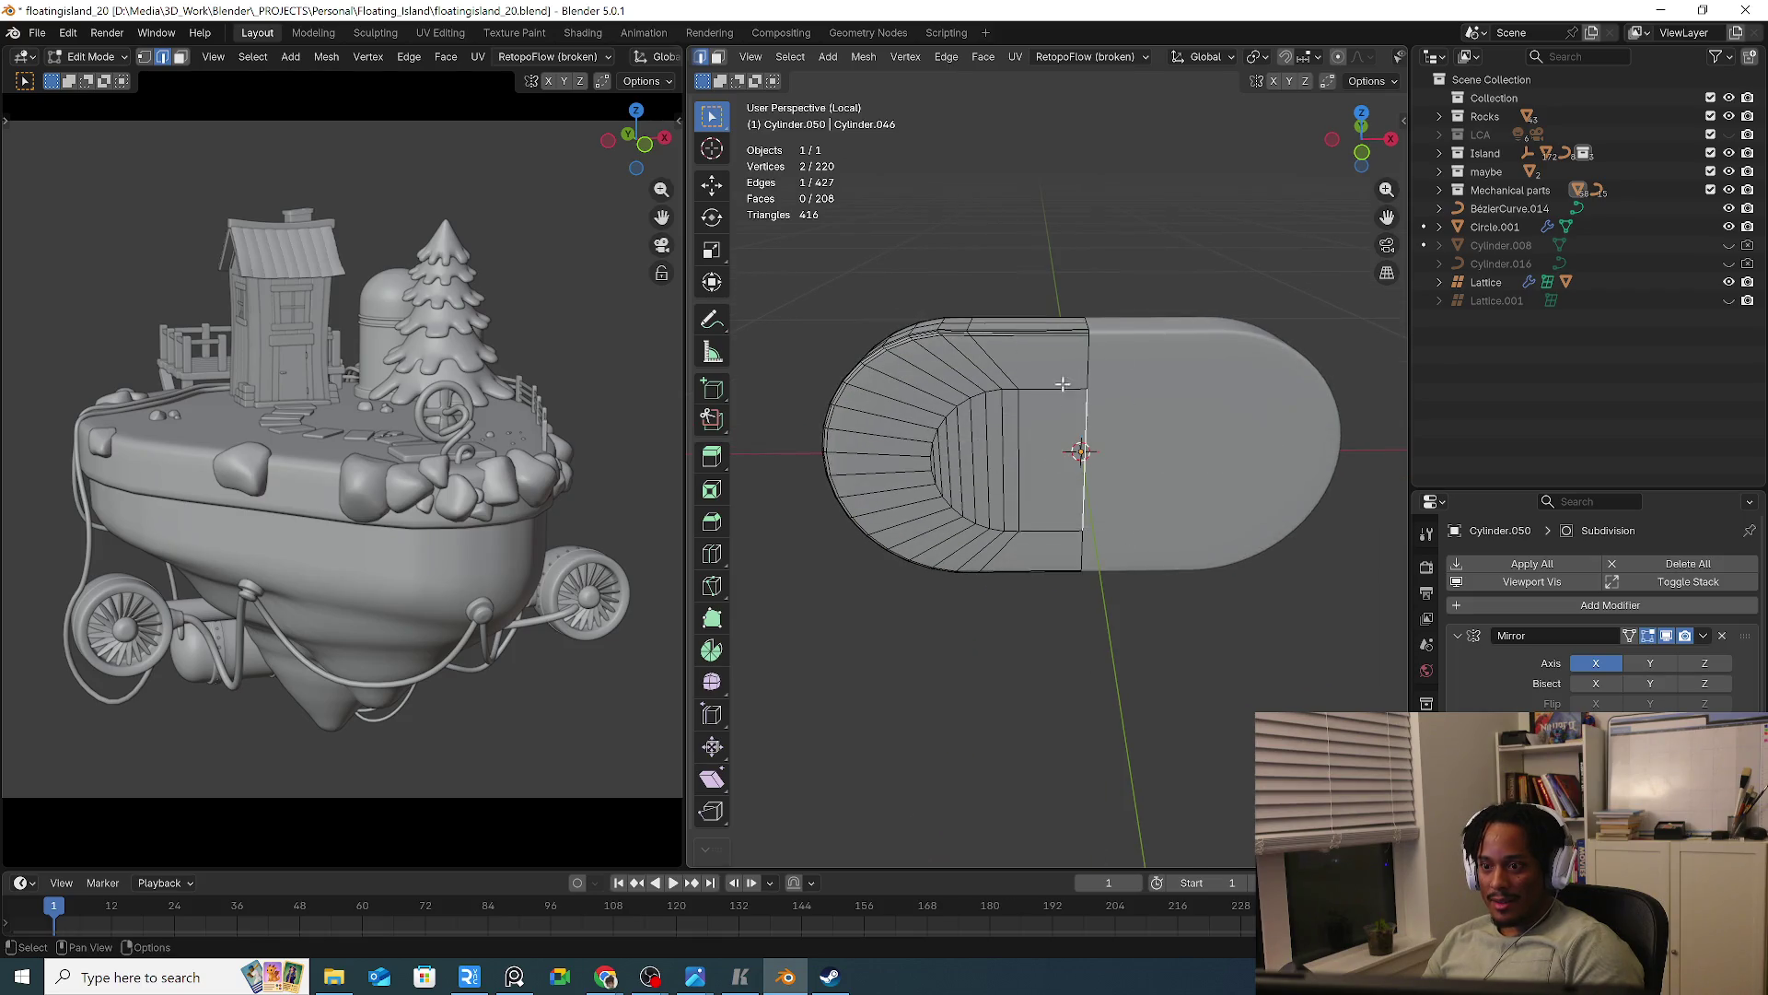
left_click(1073, 302)
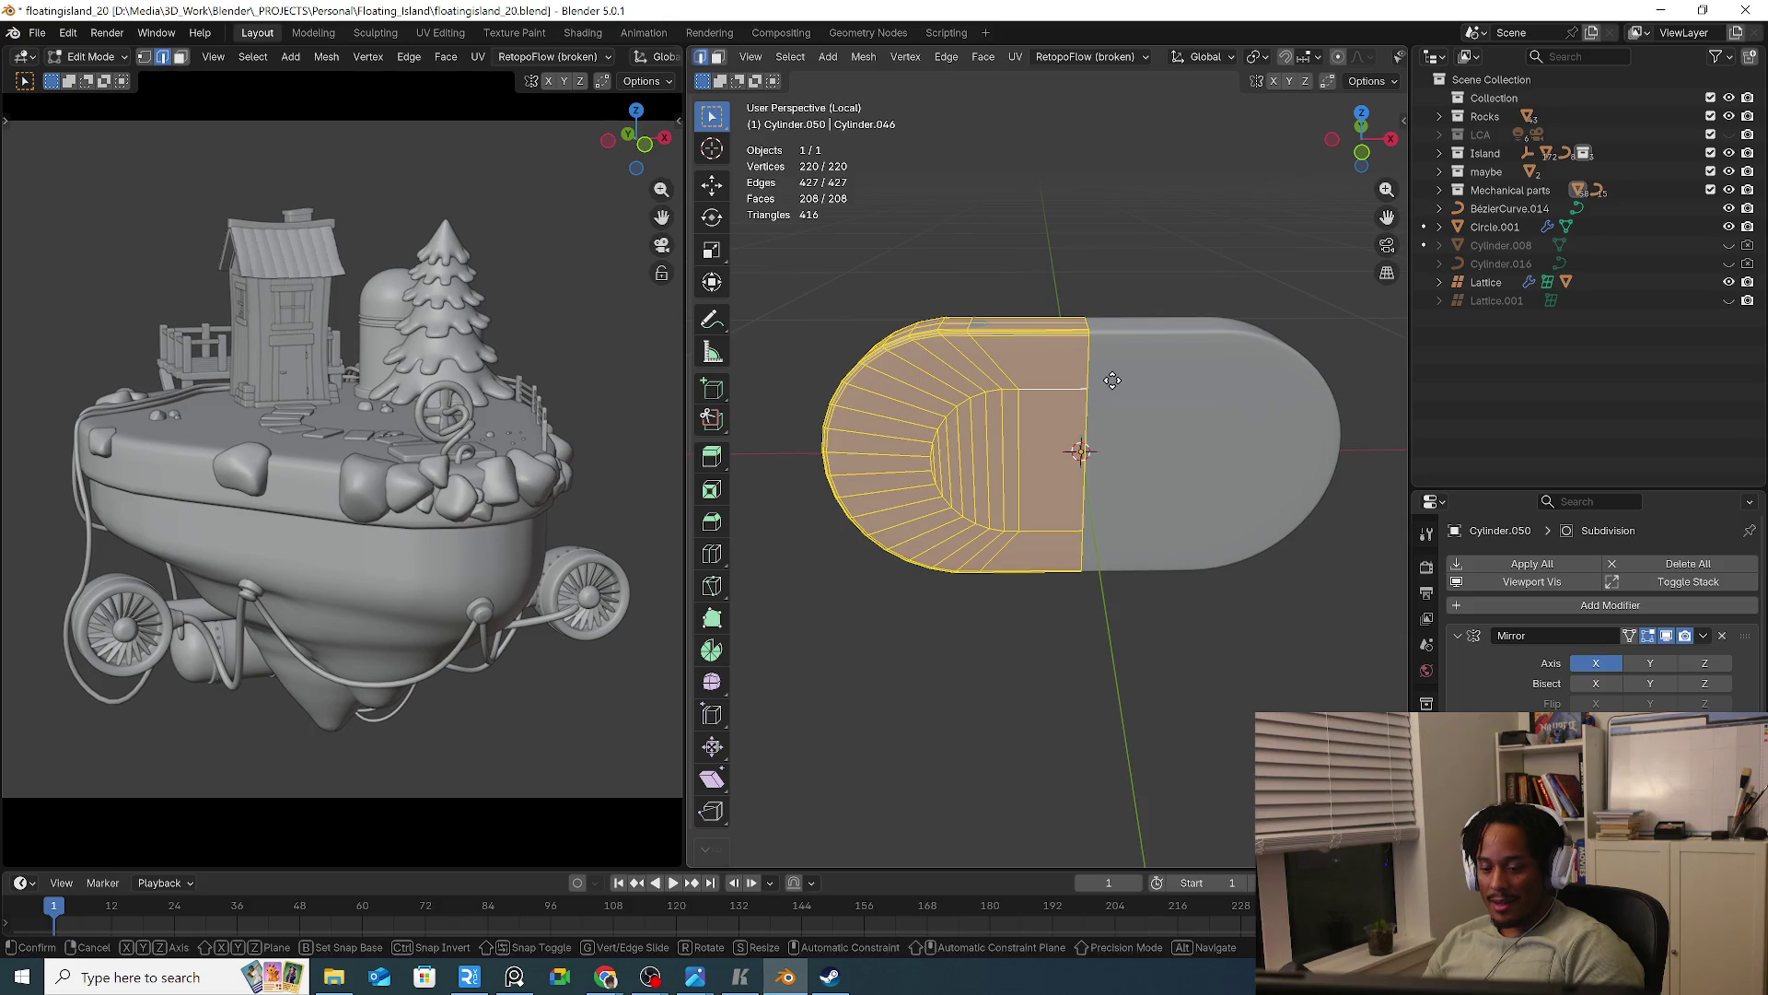
left_click(1026, 383)
left_click(1001, 418)
left_click(1000, 418, "alt")
Select the centre end edge loop and extrude it along X to lengthen the capsule
key("3")
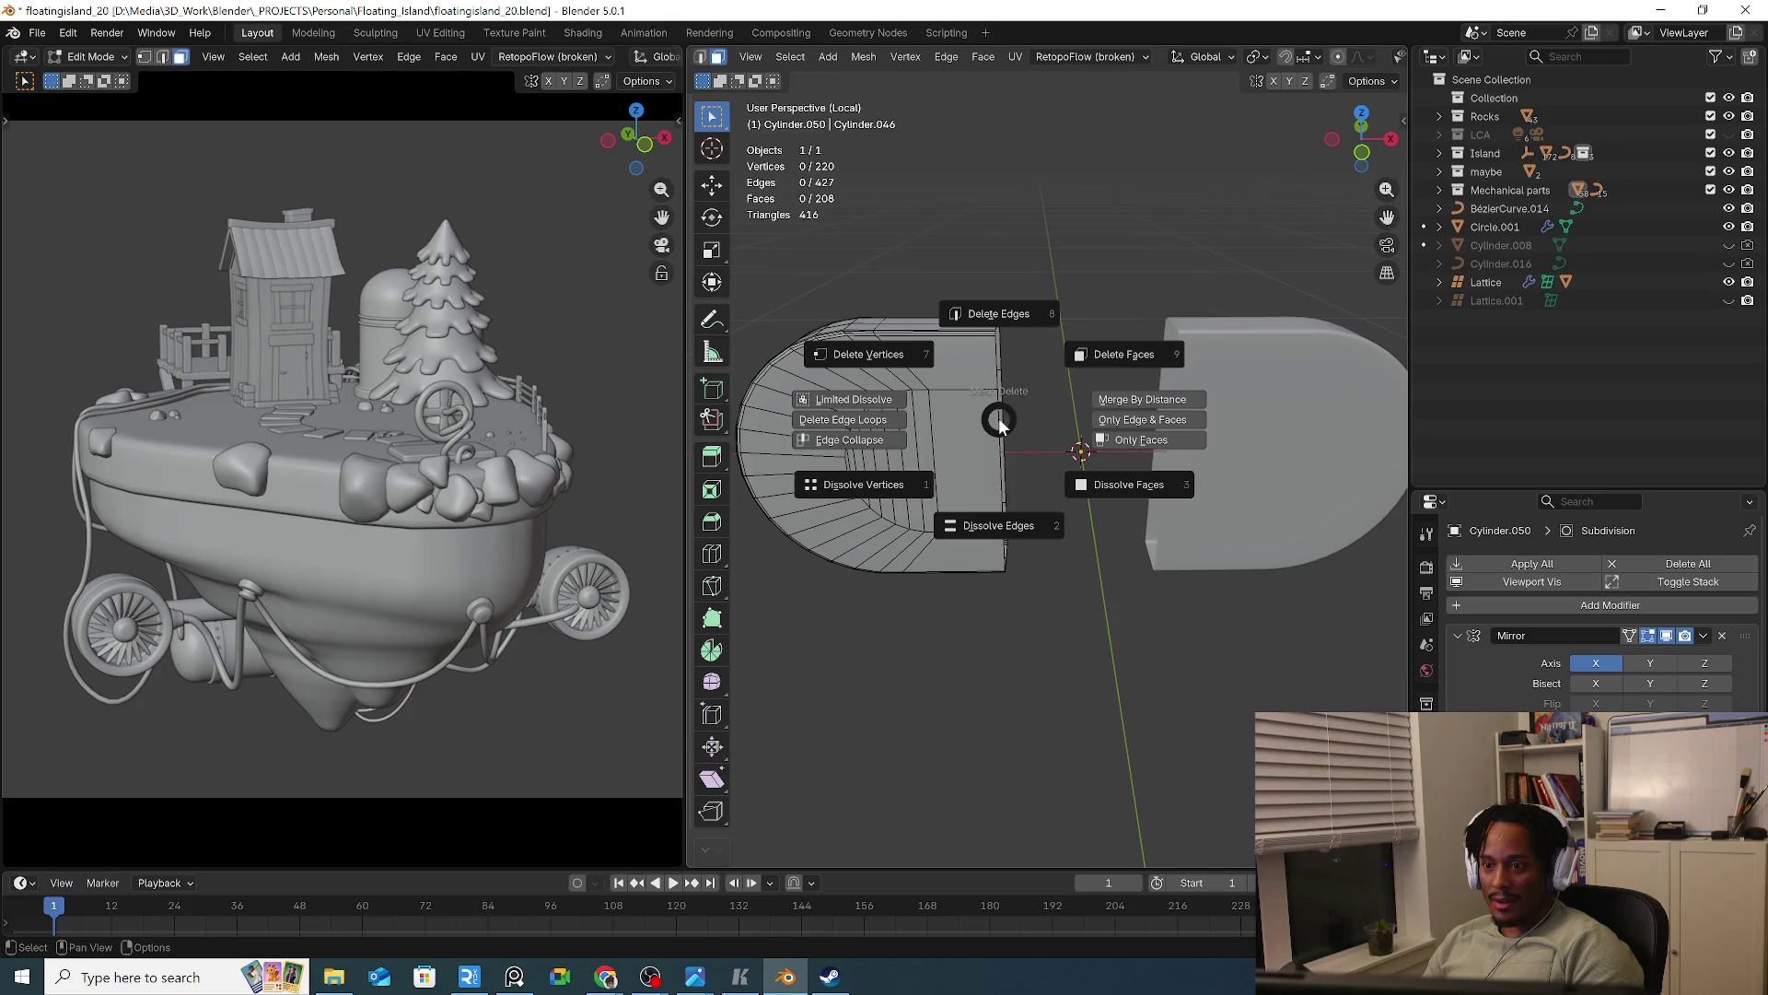
left_click(1000, 418)
key("alt+a")
key("2")
left_click(999, 419, "alt")
key("e")
key("x")
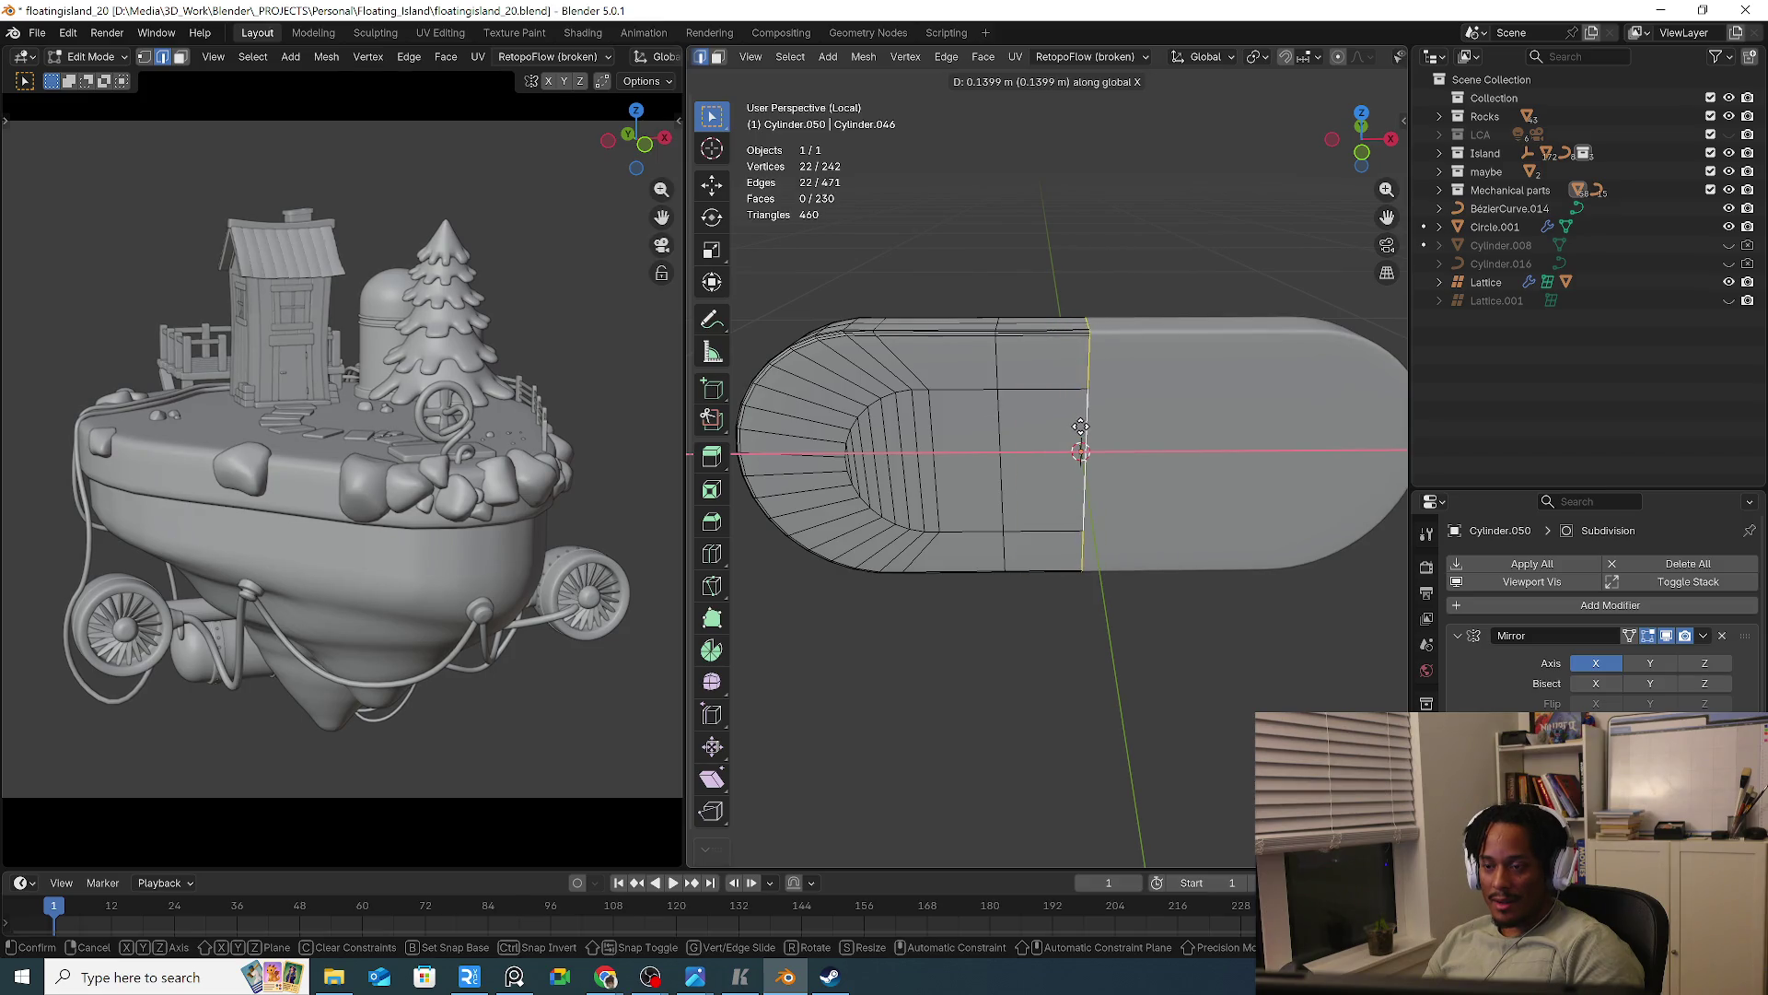
left_click(1080, 427)
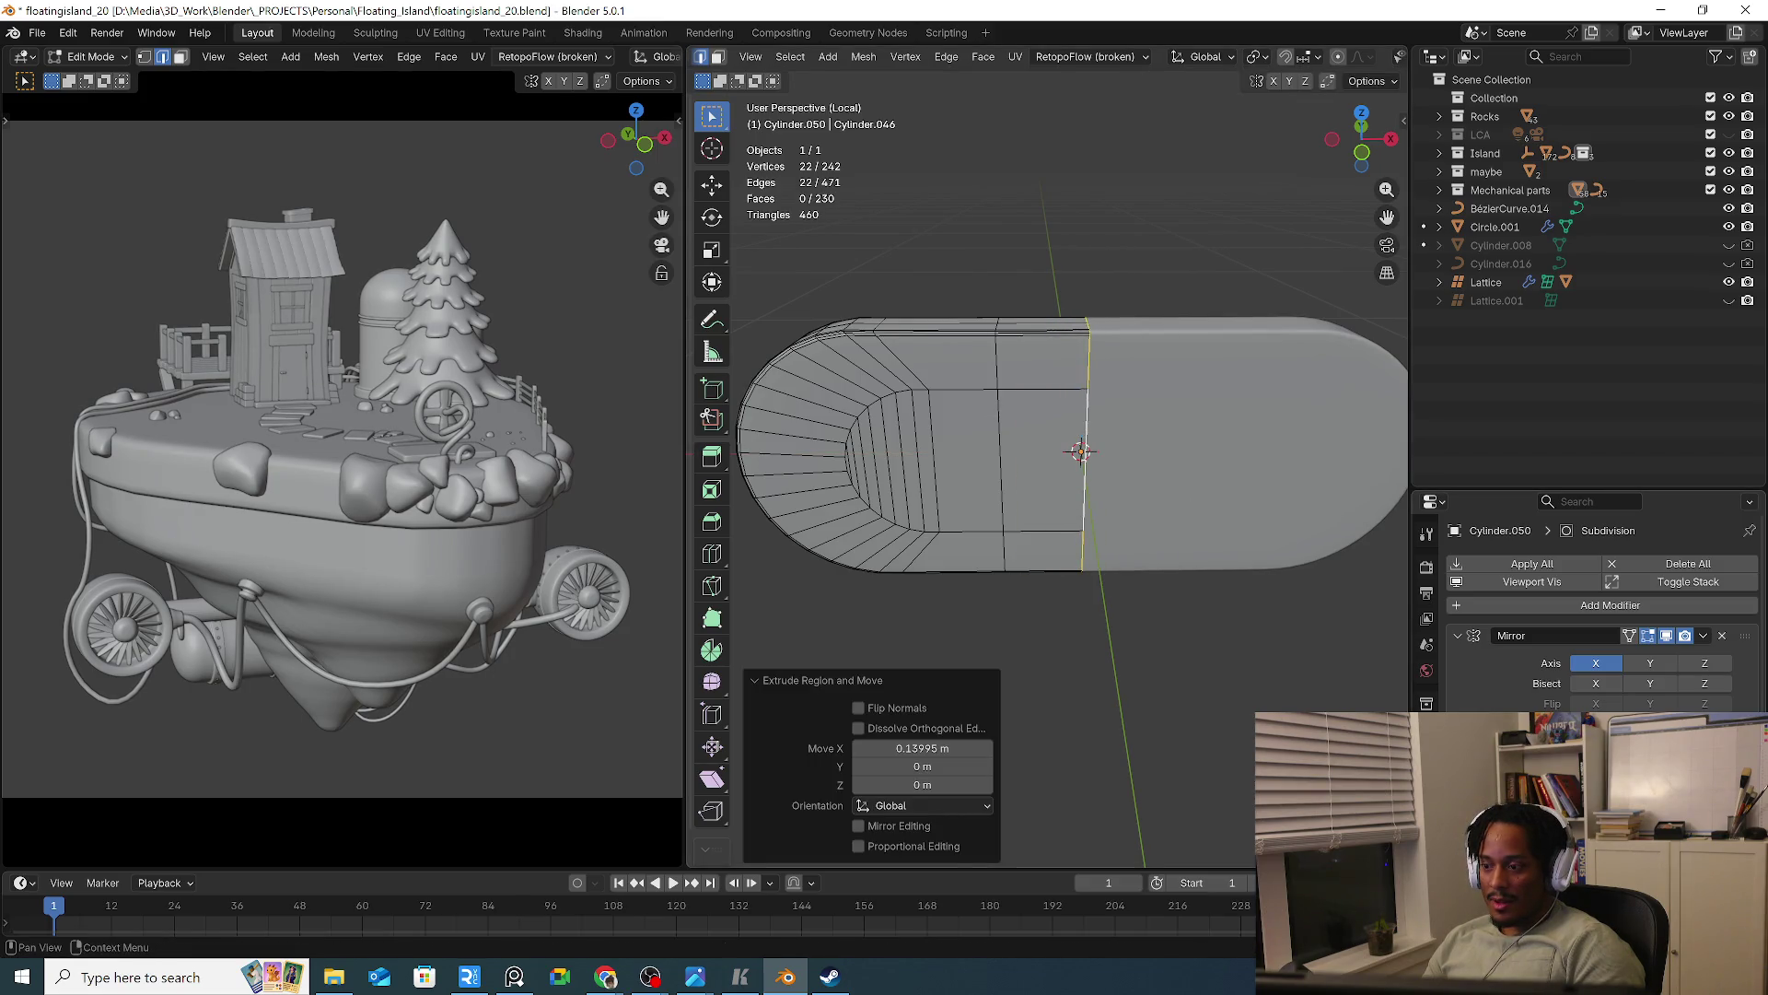
From top view, move the extruded end loop along X onto the centre line
scroll(1611, 626, "down", 2)
middle_click_drag(1094, 588, 1066, 684)
key("g")
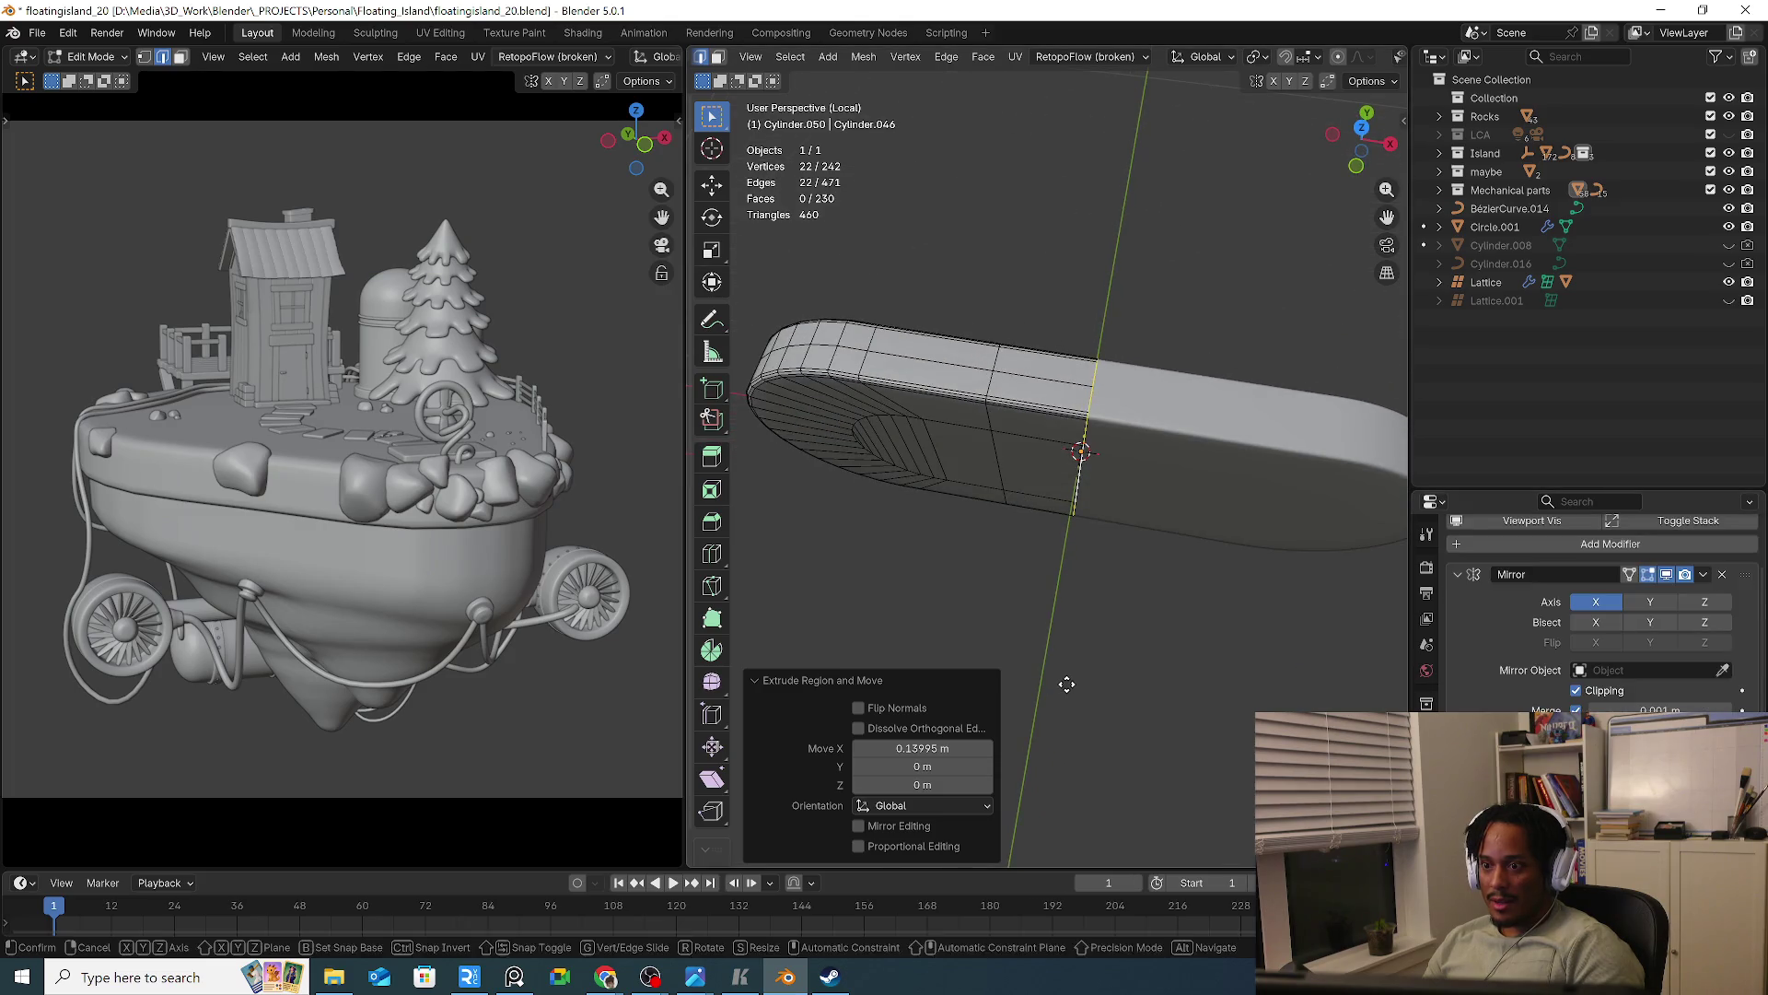
key("x")
key("Escape")
key("KP_7")
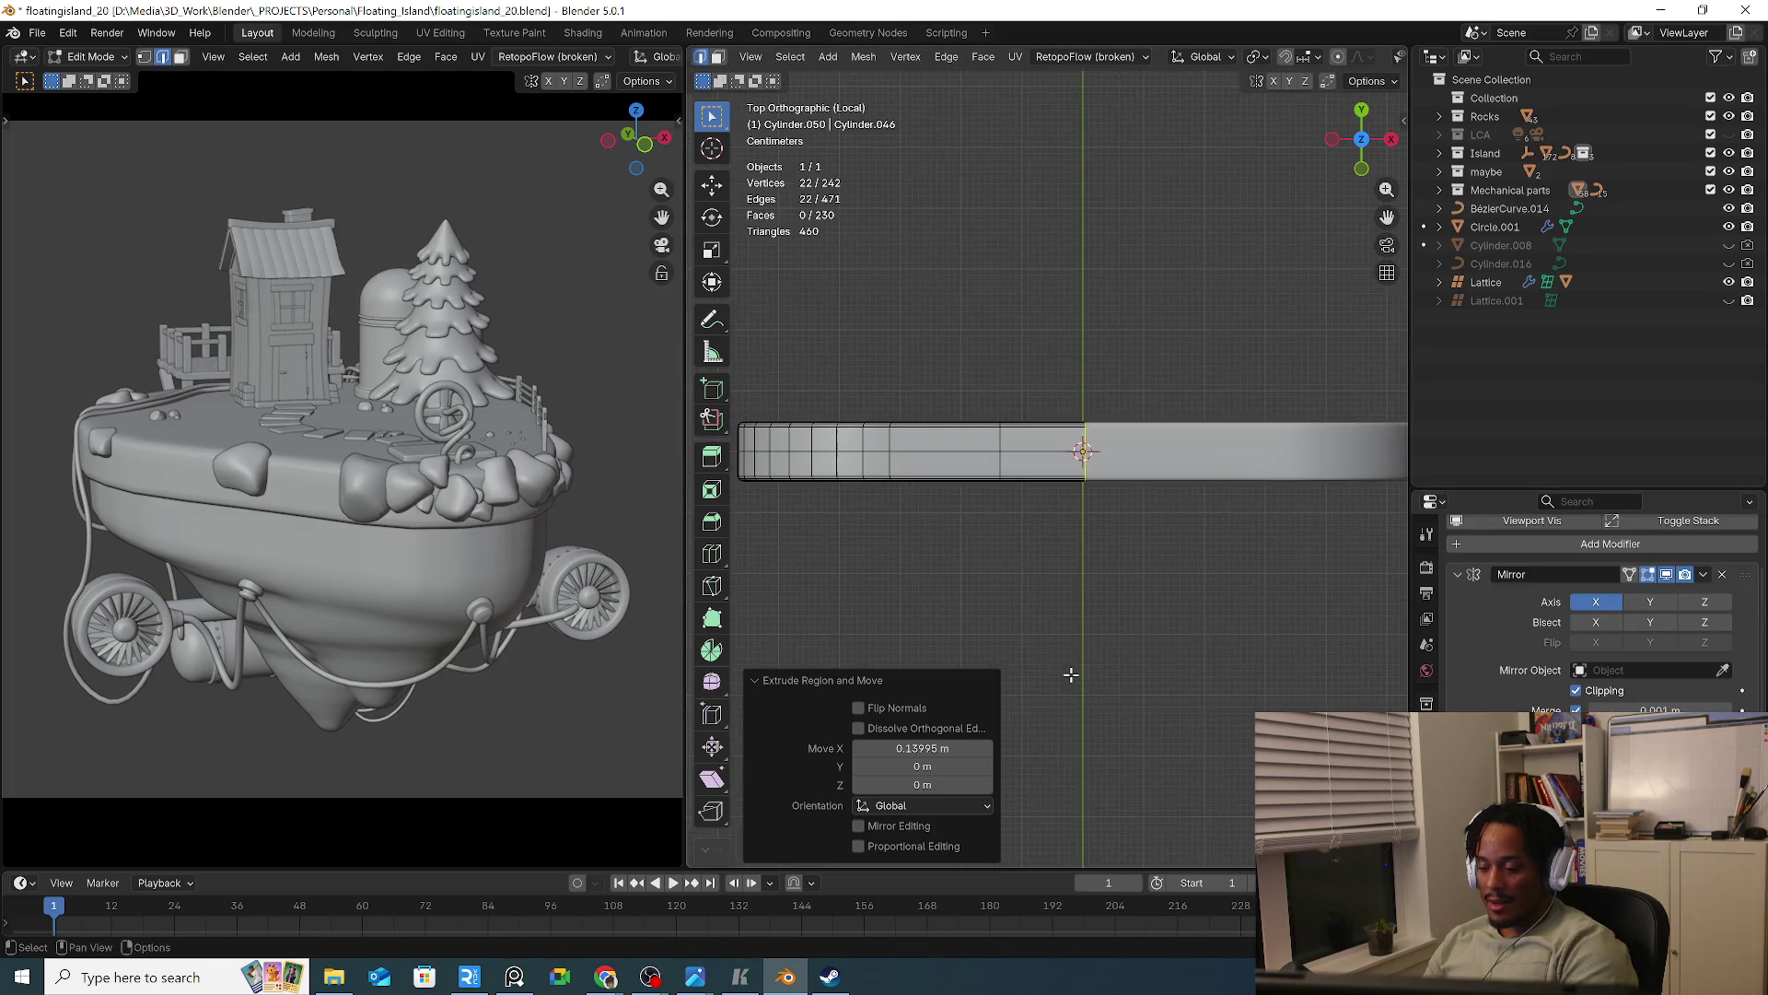
scroll(1077, 516, "up", 3)
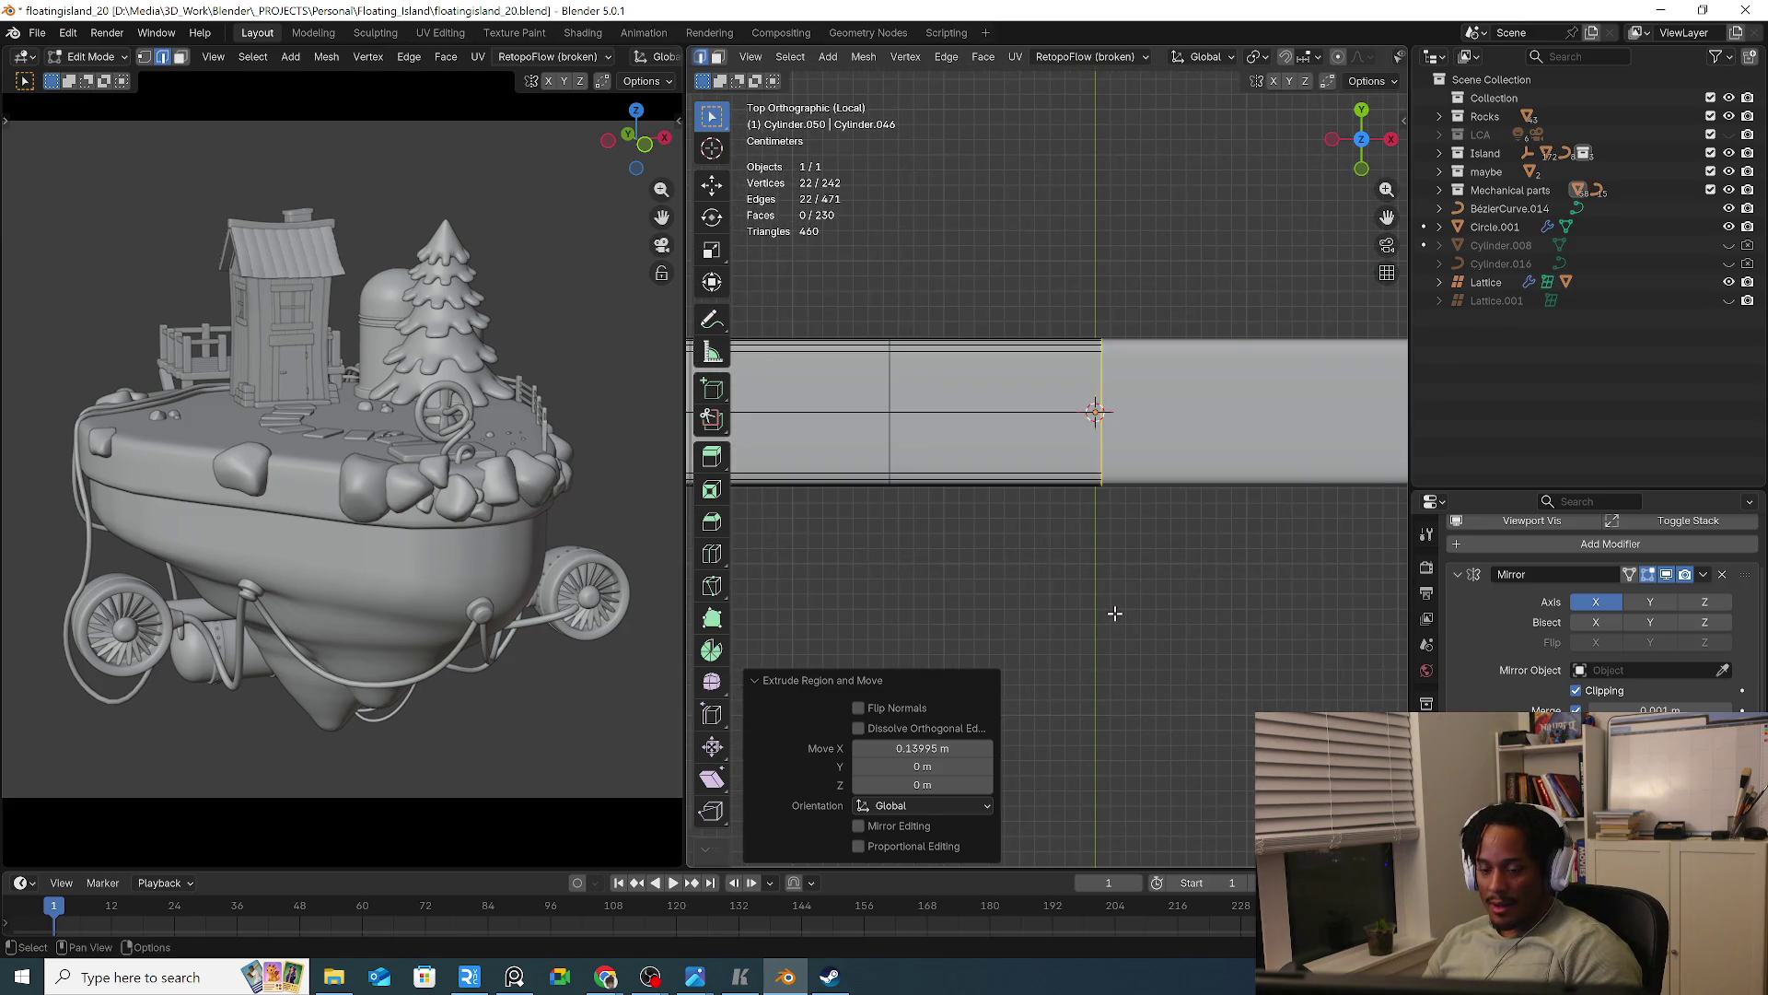
key("g")
key("x")
left_click(1107, 611)
mouse_move(1086, 652)
middle_mouse_down()
mouse_move(1058, 584)
mouse_move(1058, 466)
mouse_move(1032, 502)
middle_mouse_up()
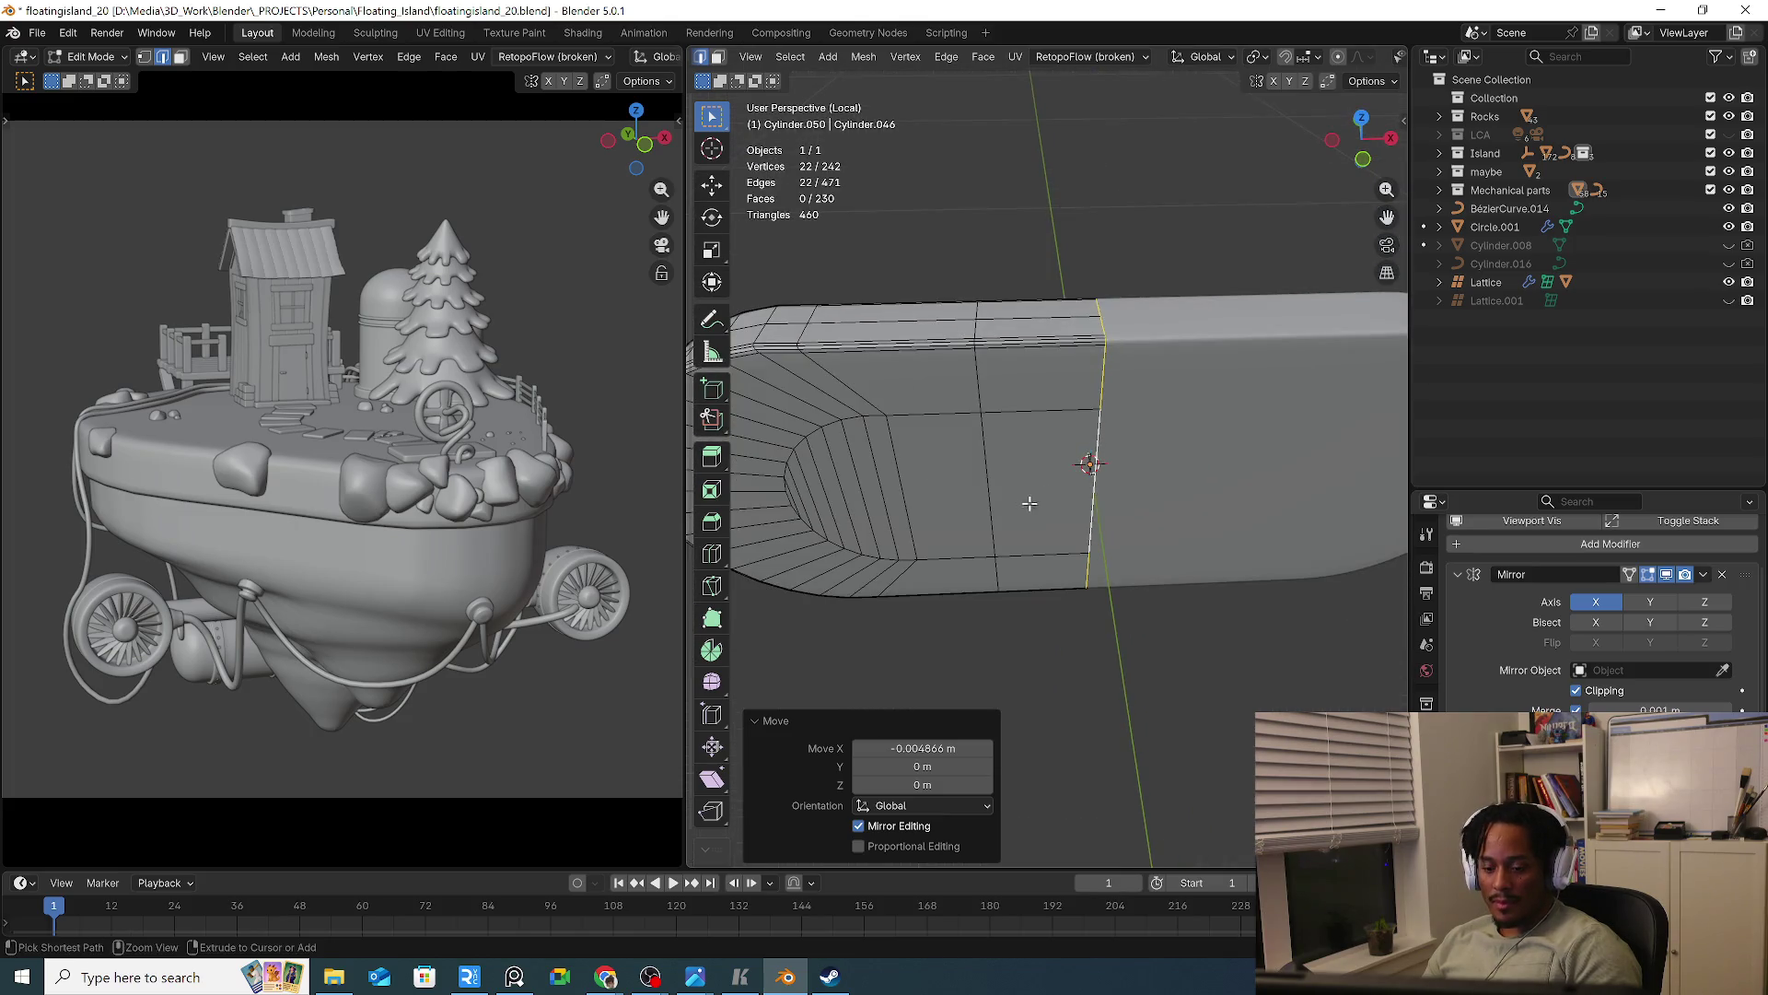
Add a centred loop cut across the capsule end and return to Object Mode
key("ctrl+r")
left_click(1069, 449)
right_click(1070, 447)
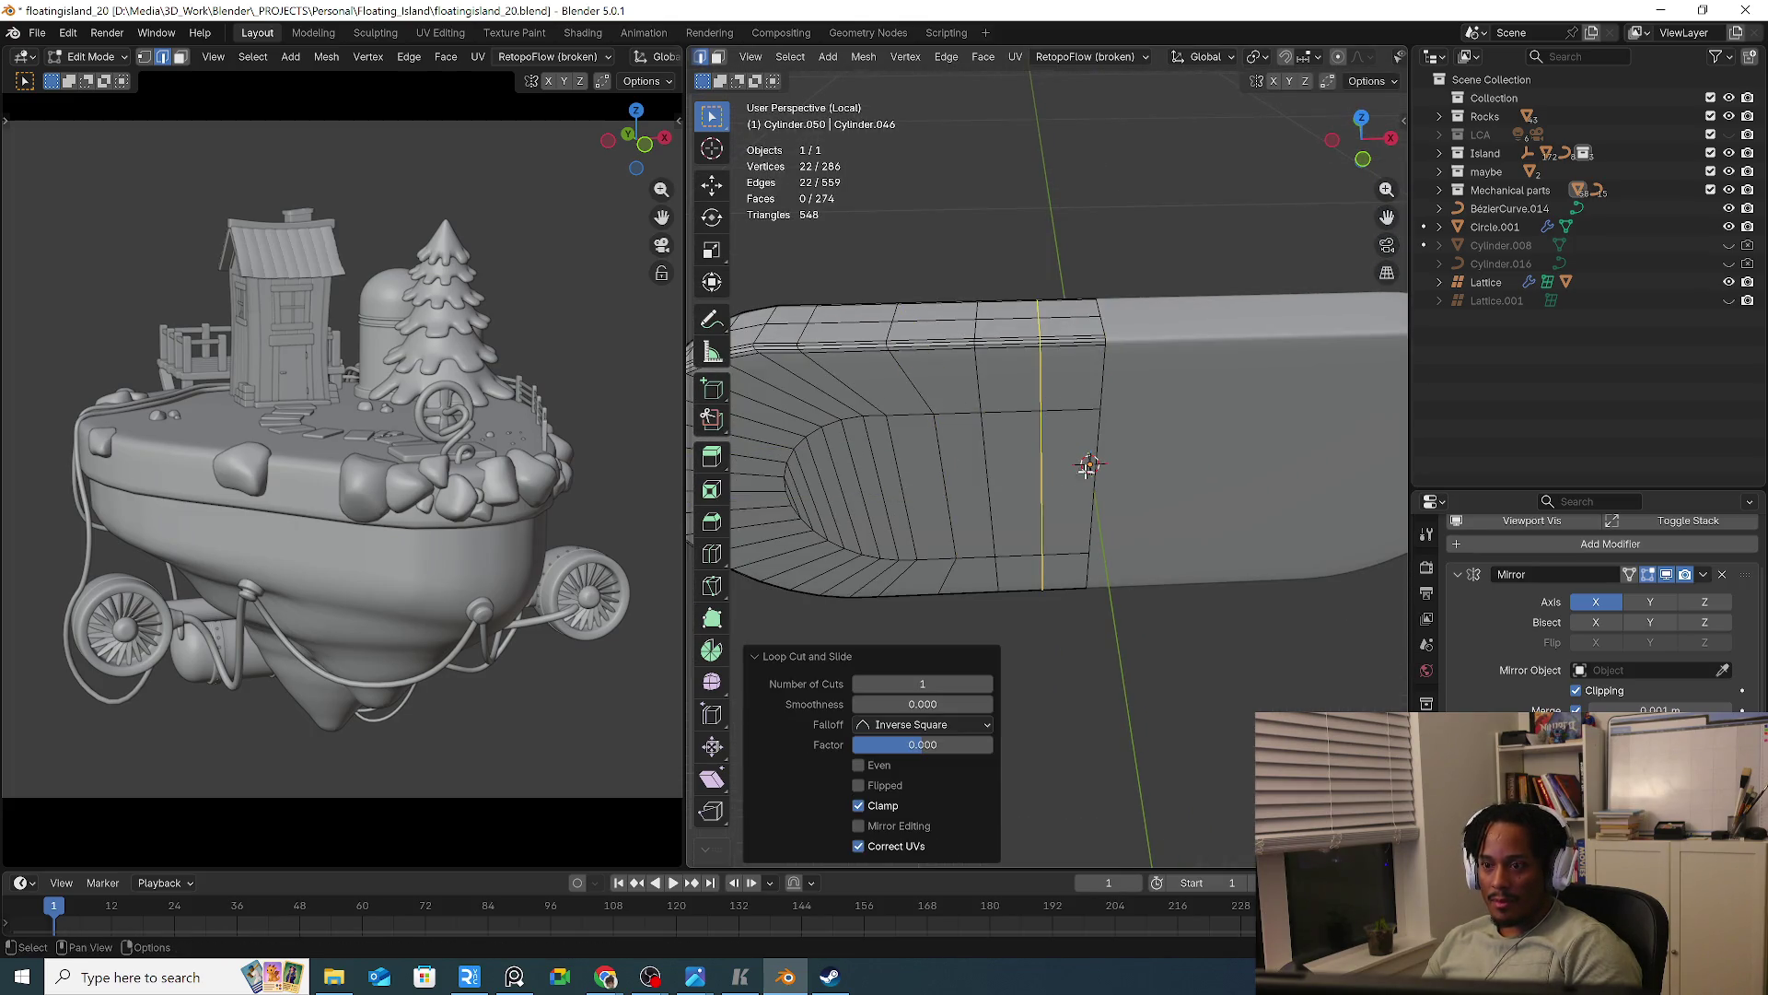
scroll(1136, 570, "down", 3)
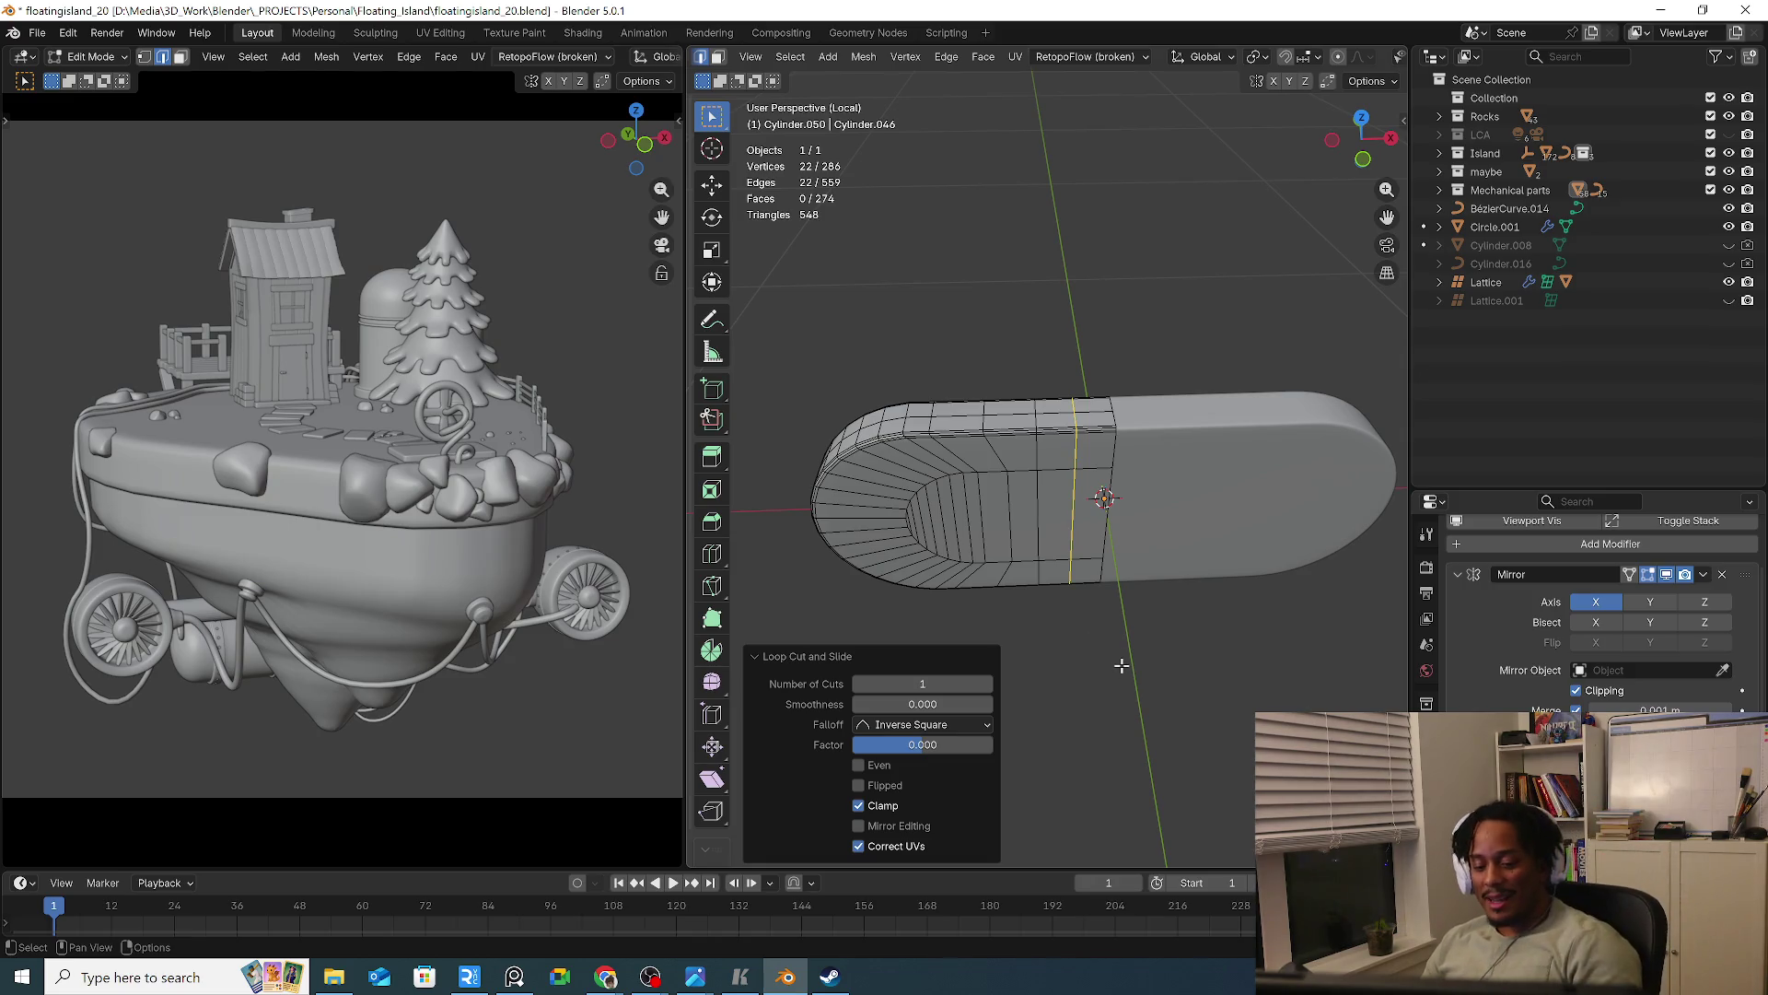
left_click(1183, 695)
key("Tab")
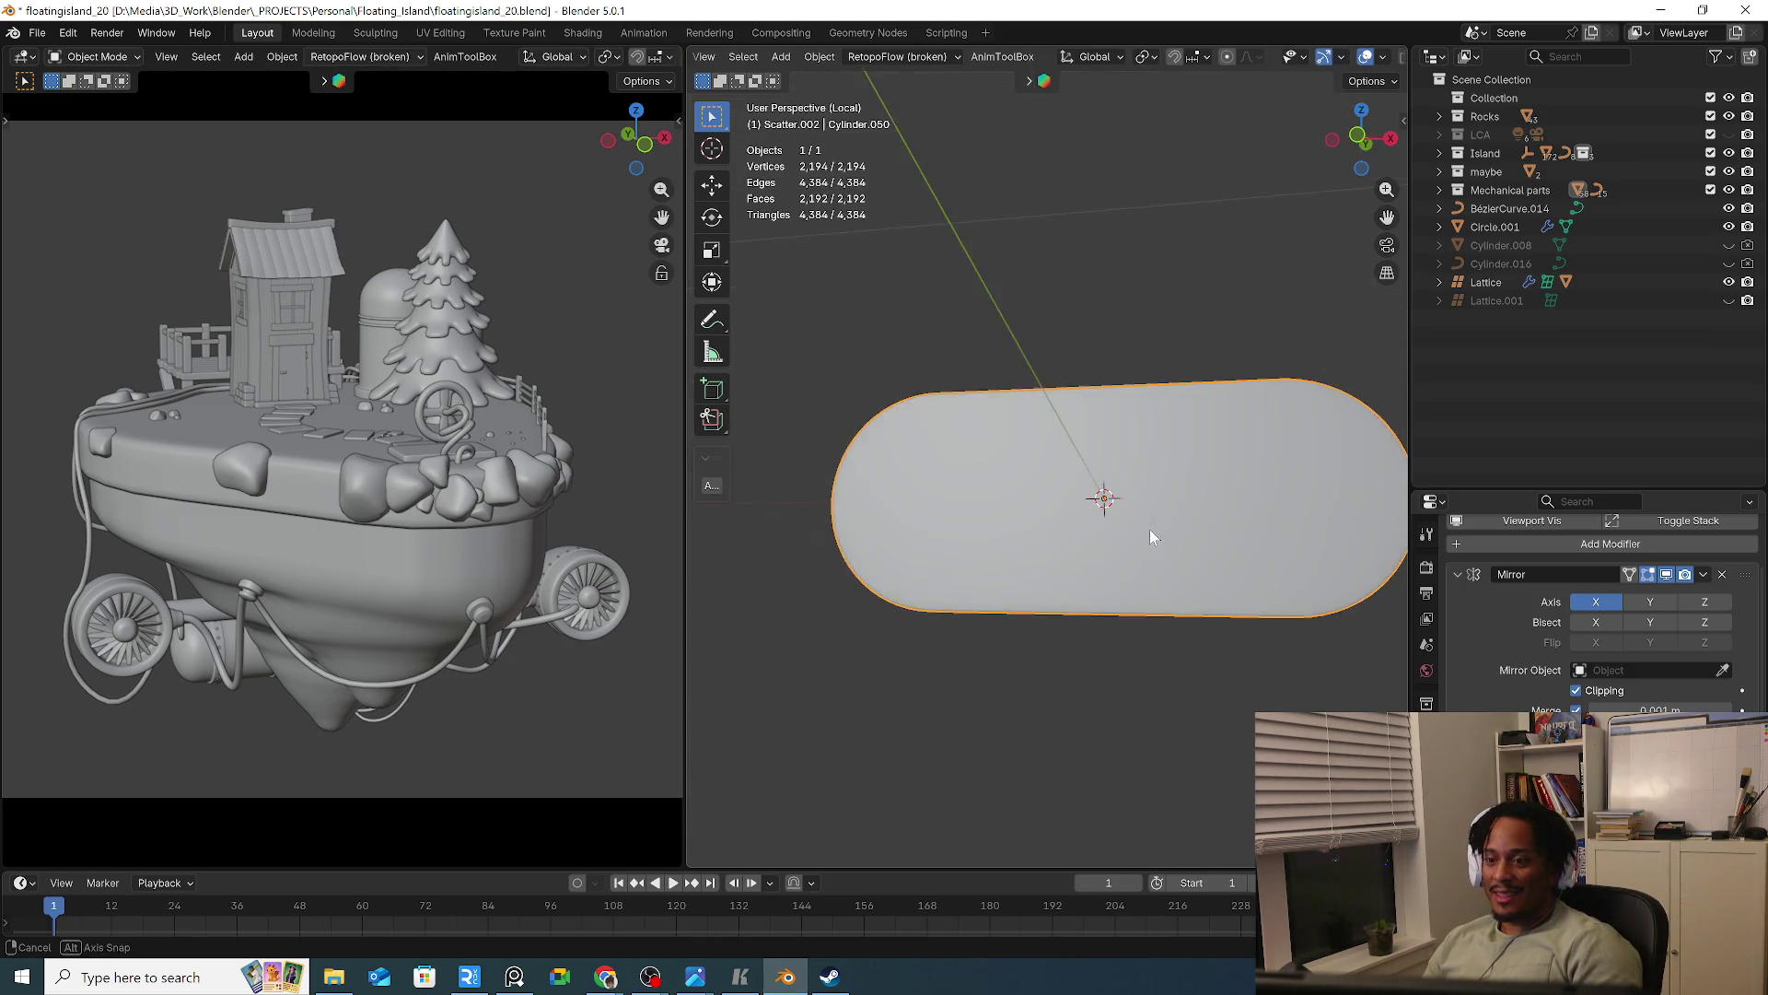
Snap the 3D cursor to the arm part Cylinder.045
key("KP_Divide")
mouse_move(1170, 563)
middle_mouse_down()
mouse_move(1145, 622)
mouse_move(1111, 577)
mouse_move(1064, 564)
mouse_move(1113, 596)
middle_mouse_up()
left_click(1166, 604)
key("shift+s")
left_click(1184, 691)
Duplicate the small capsule plate in place and locate it in the Outliner
scroll(1184, 690, "down", 6)
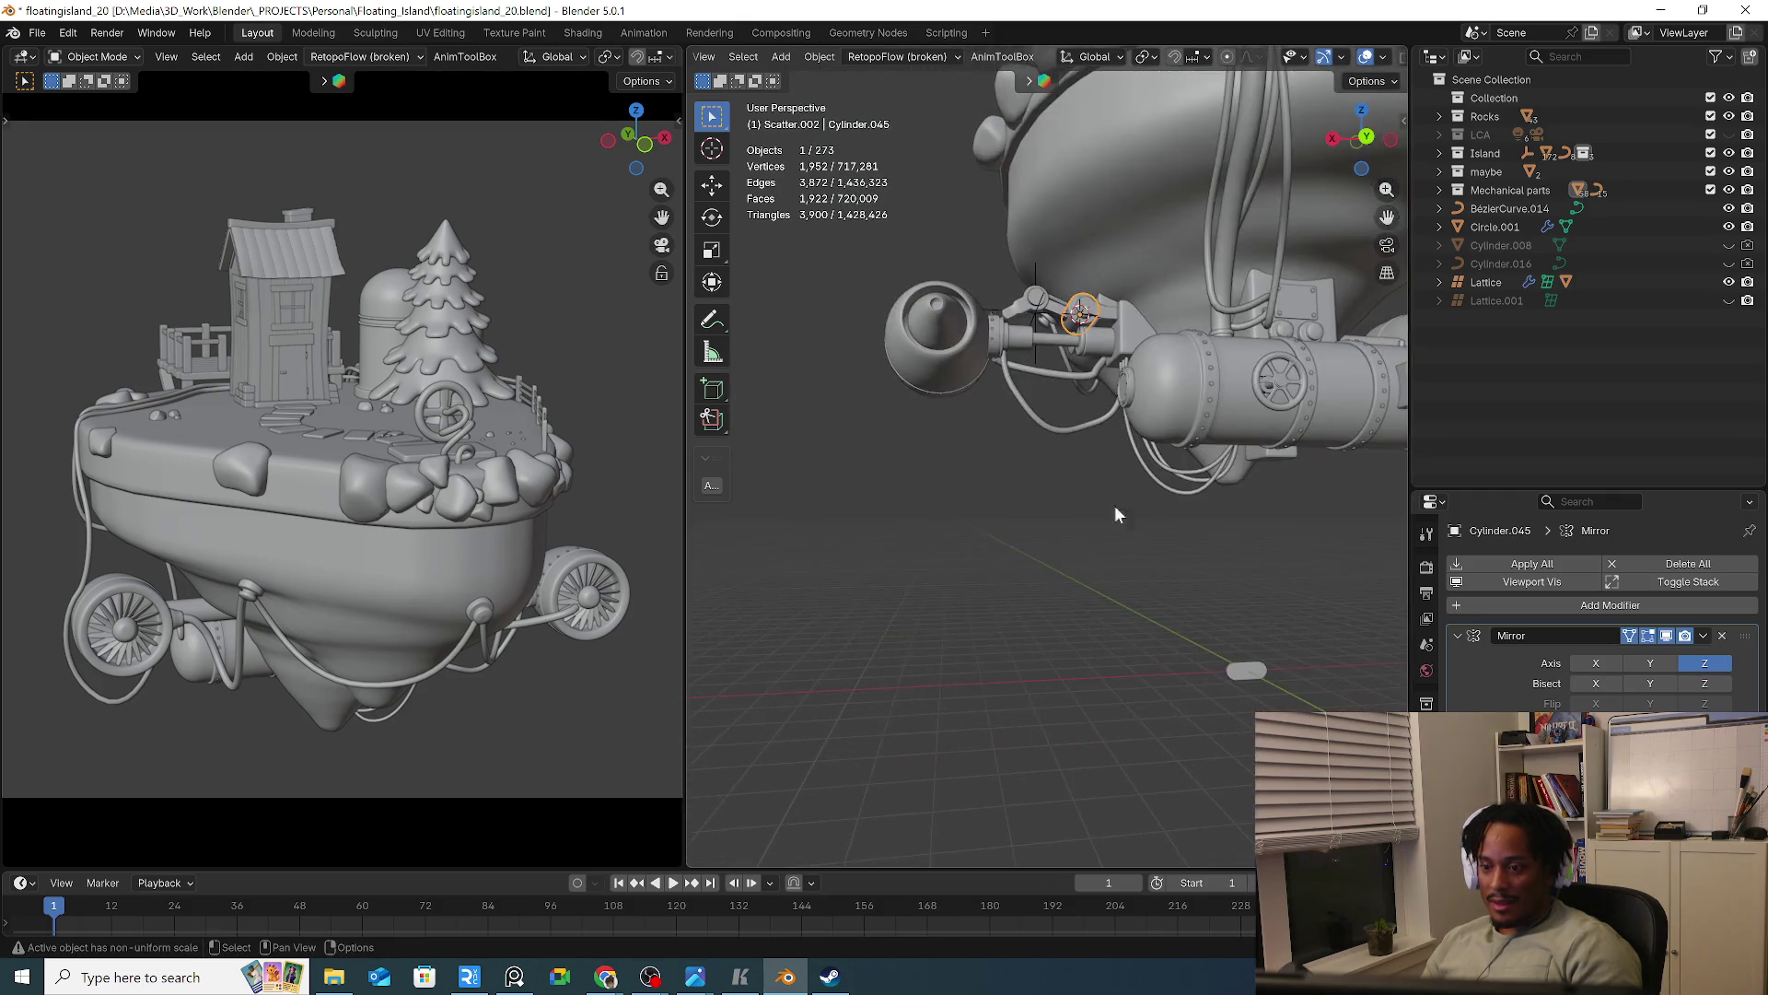
left_click(1262, 676)
scroll(1262, 676, "up", 5)
mouse_move(1262, 676)
middle_mouse_down()
mouse_move(1285, 677)
mouse_move(734, 715)
mouse_move(1273, 689)
middle_mouse_up()
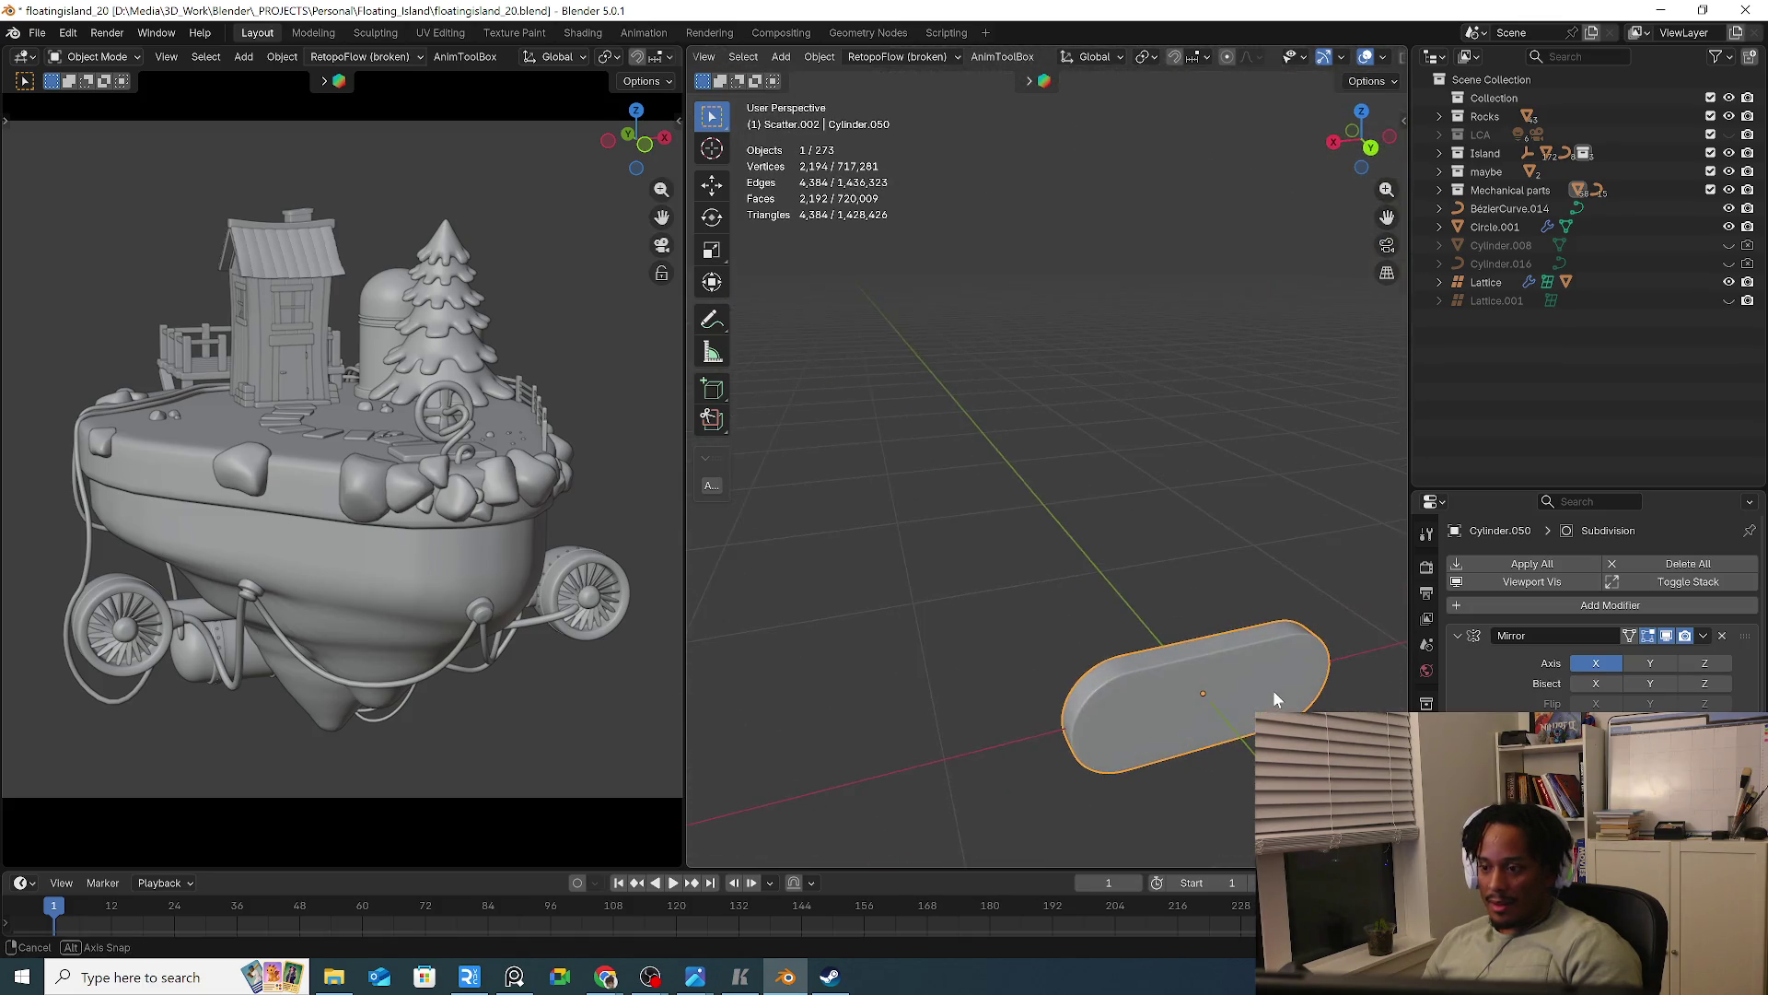
key("shift+d")
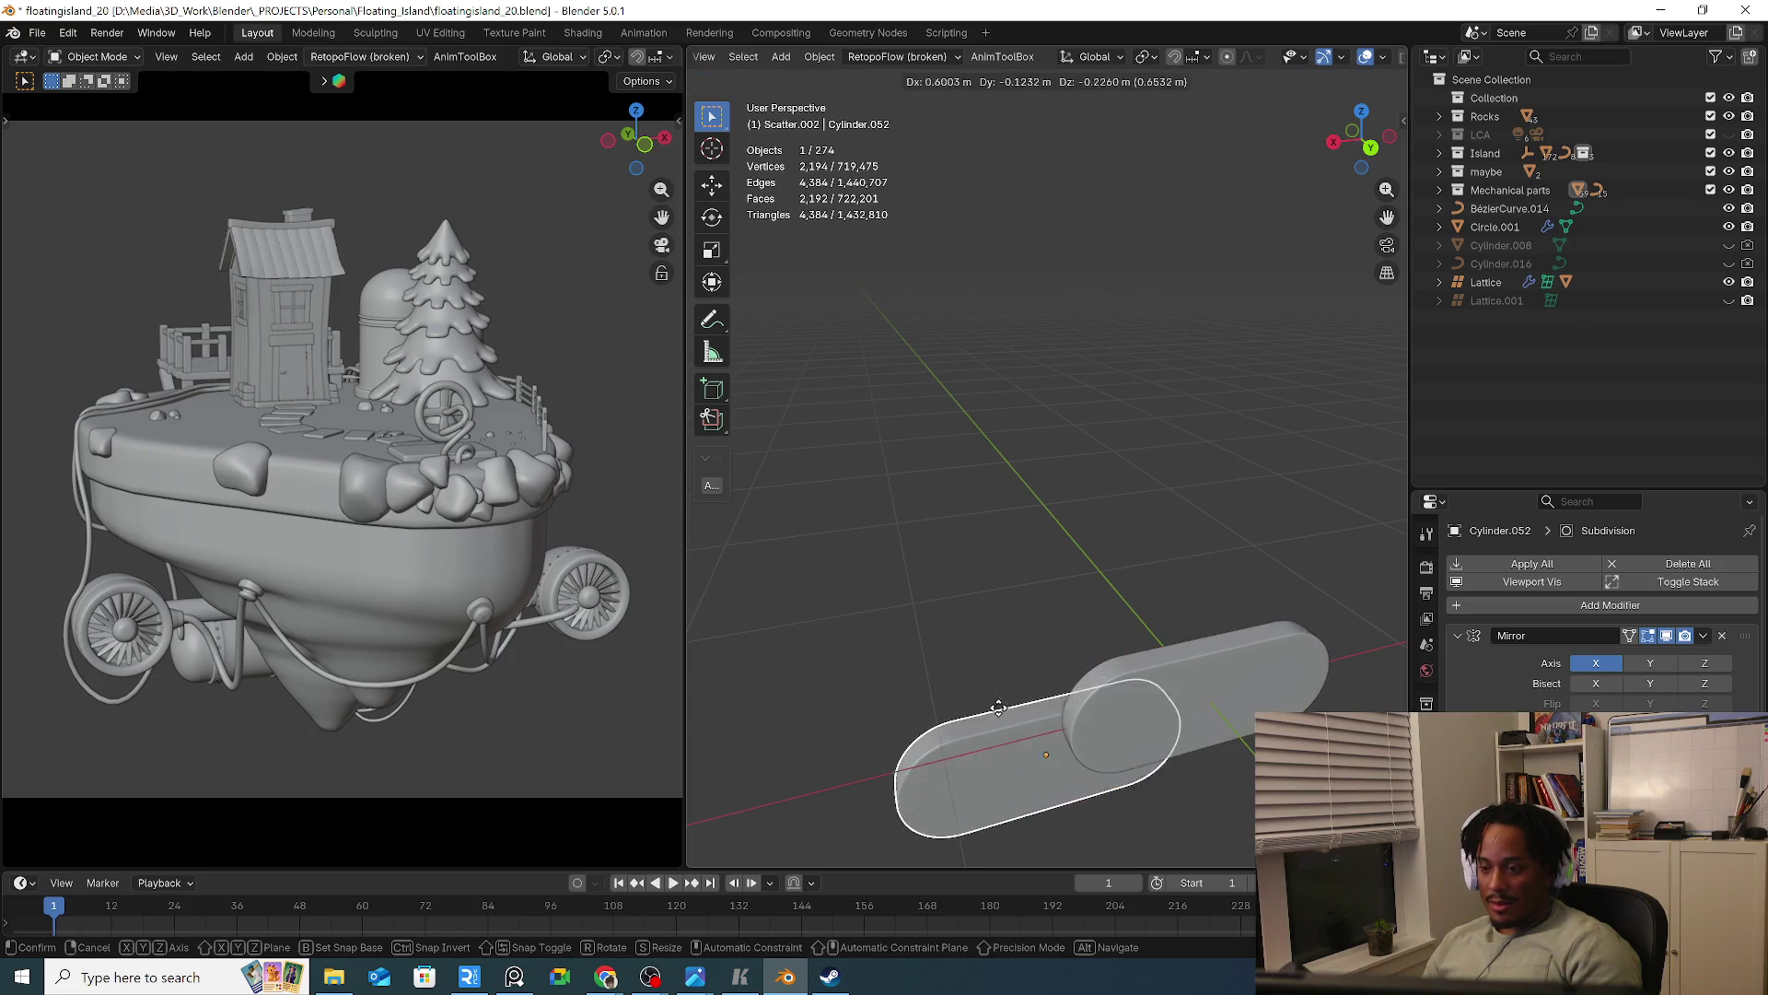
right_click(868, 615)
key("KP_Decimal")
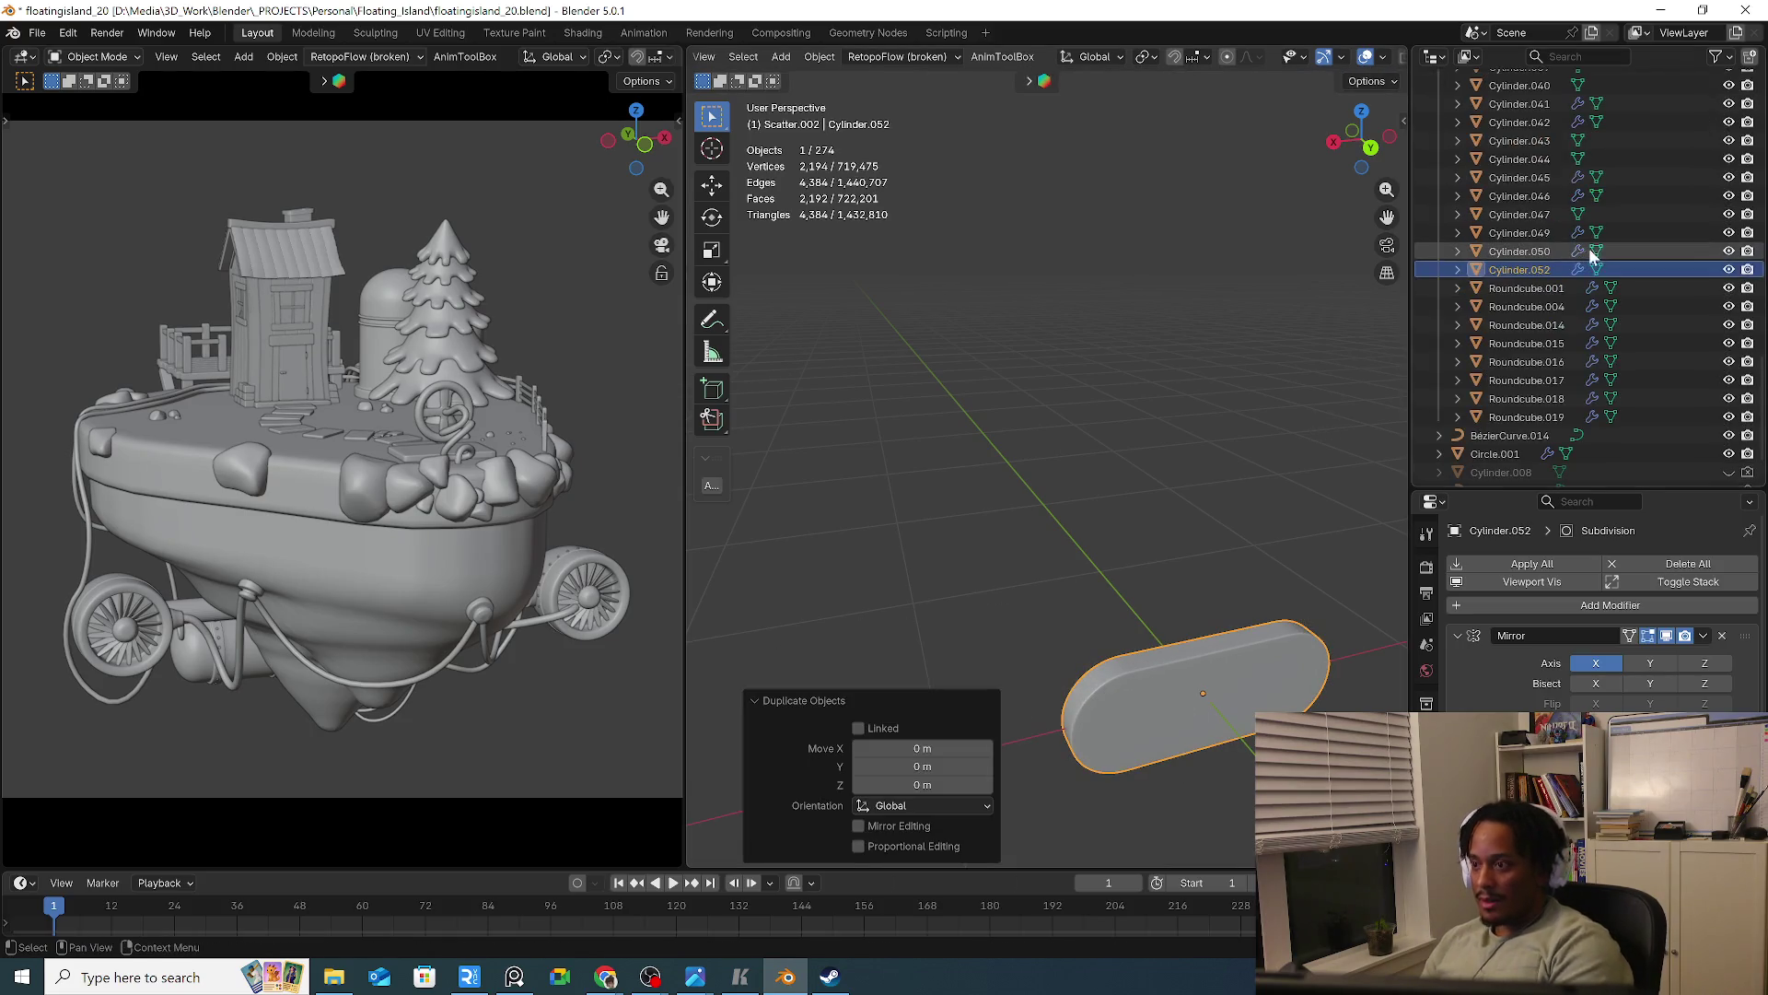
Rename the duplicate to re_use, hide it, and select Cylinder.050
double_click(1520, 269)
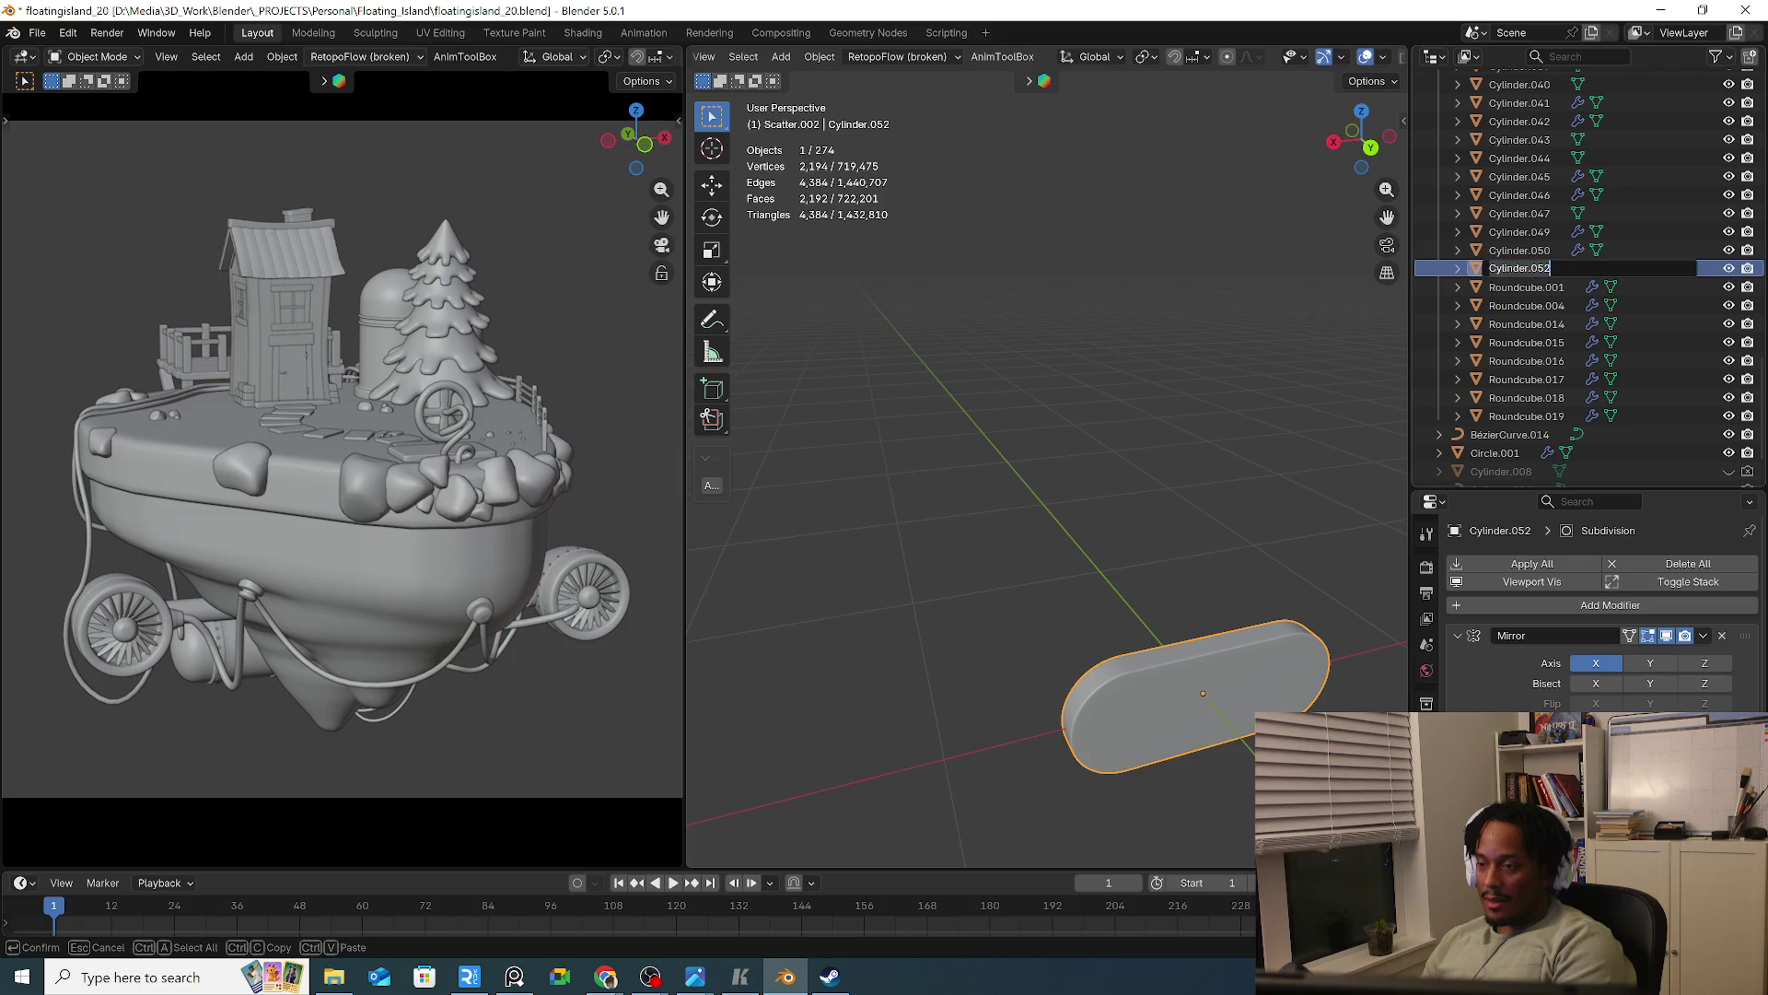
type("resu")
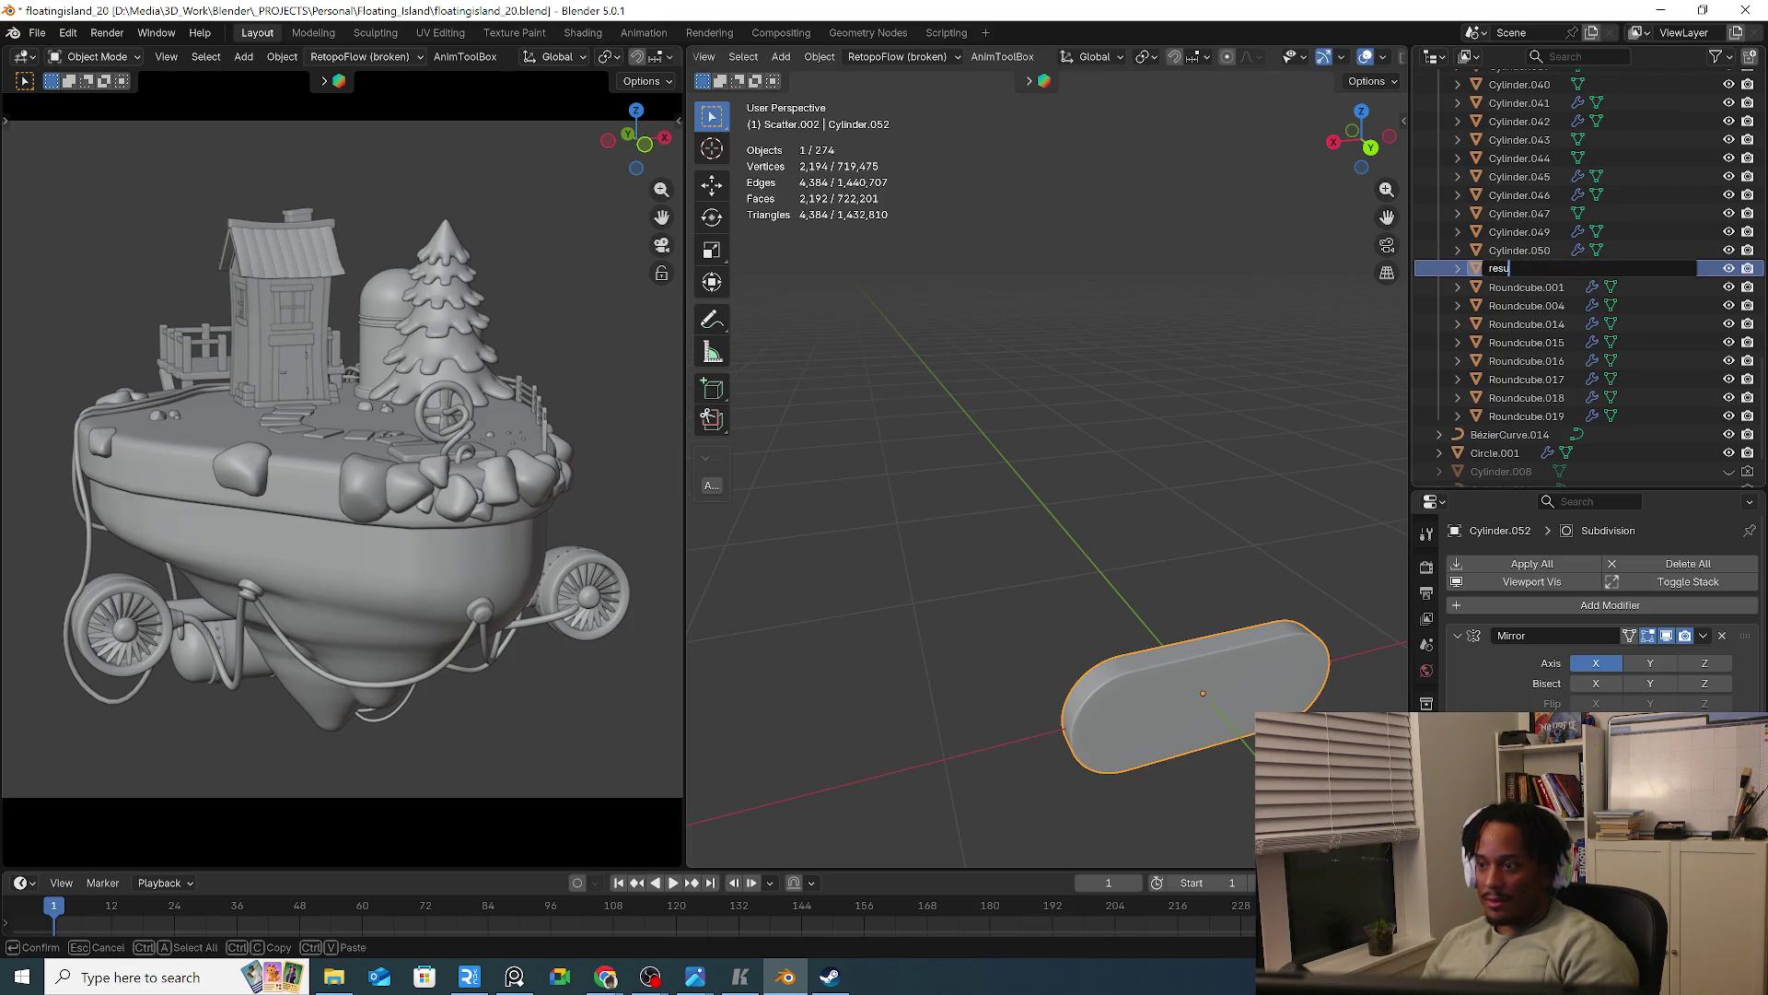
key("BackSpace")
key("BackSpace")
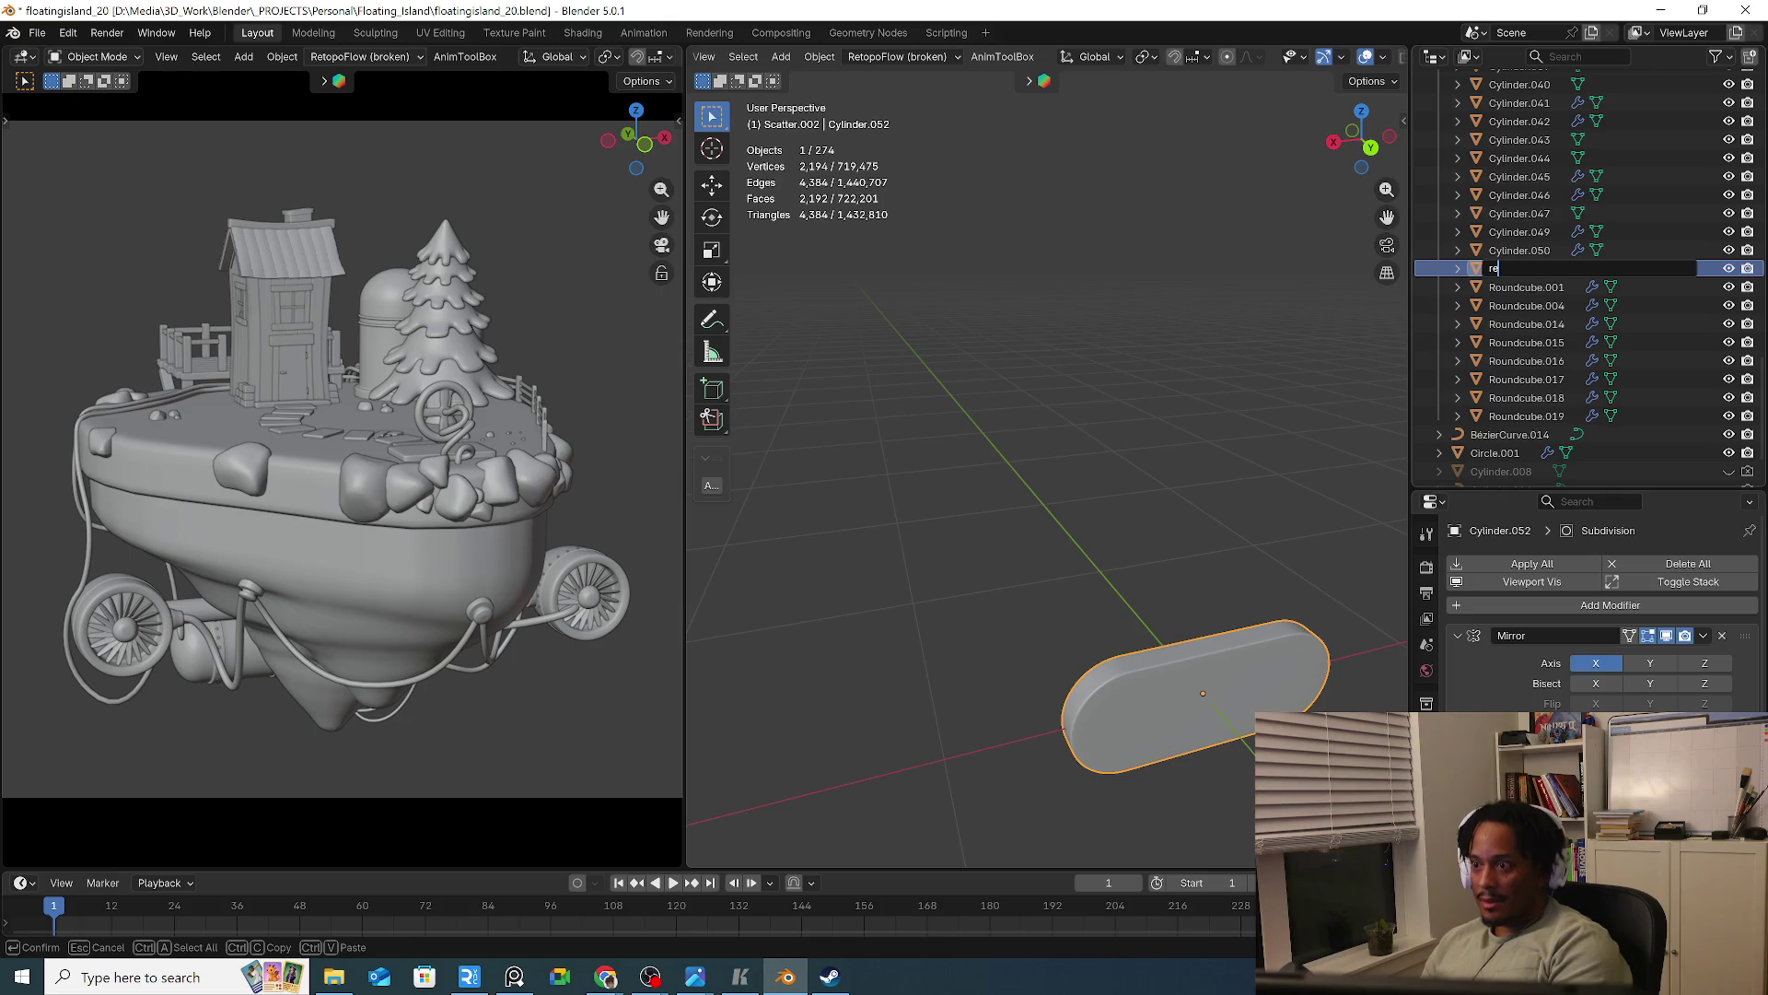
type("_use")
key("Return")
left_click(1728, 267)
middle_click_drag(1275, 431, 1201, 644)
left_click(1201, 645)
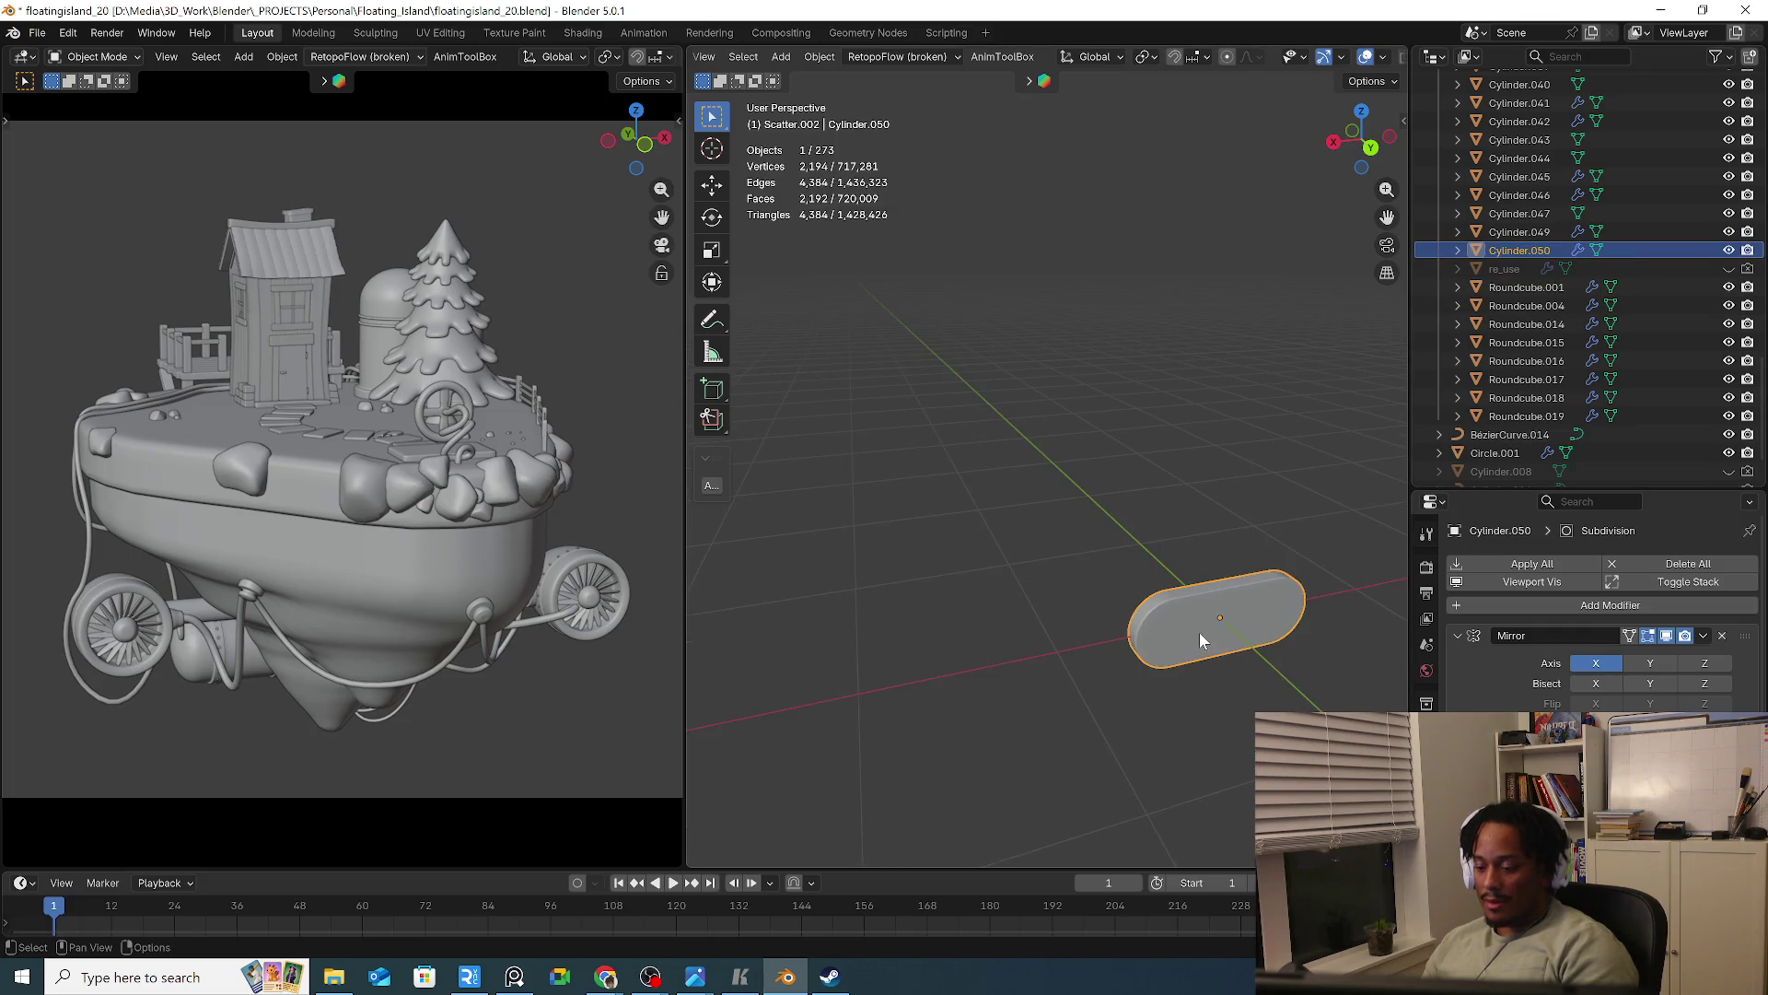
Isolate the capsule link plate and snap it to the 3D cursor
key("KP_Divide")
right_click(1151, 837)
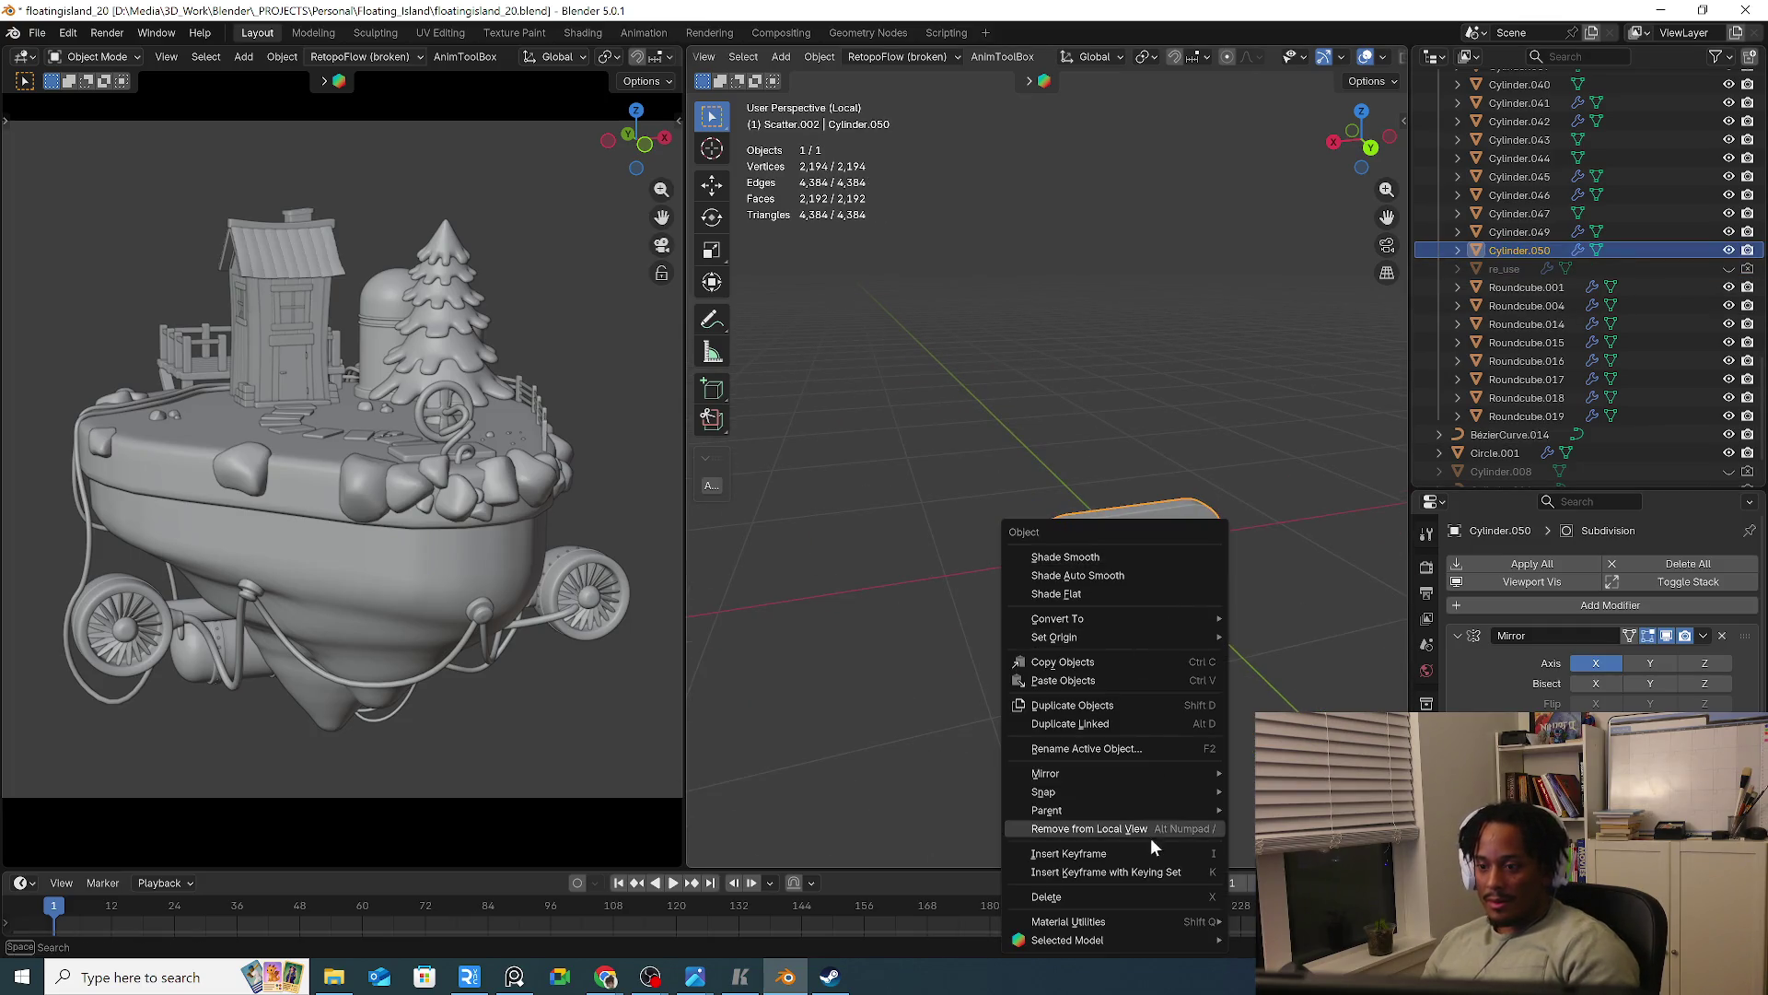
mouse_move(1103, 790)
left_click(1324, 667)
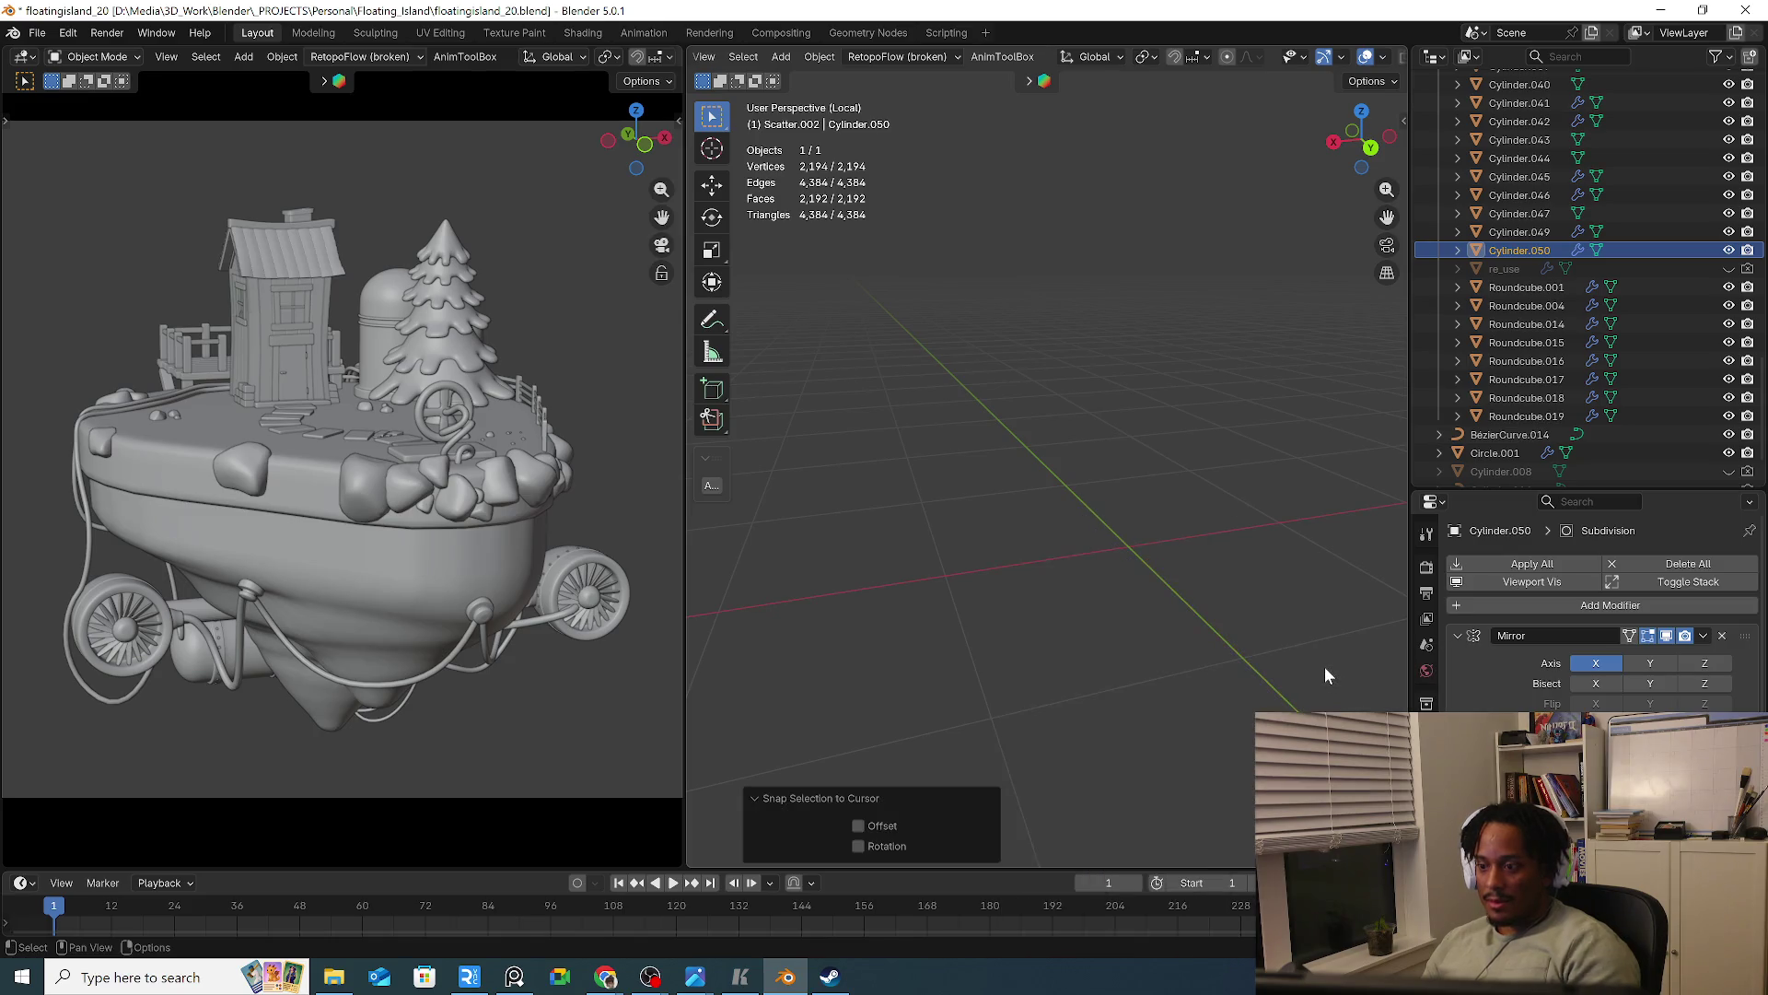
key("KP_Decimal")
scroll(1202, 615, "down", 3)
key("KP_Divide")
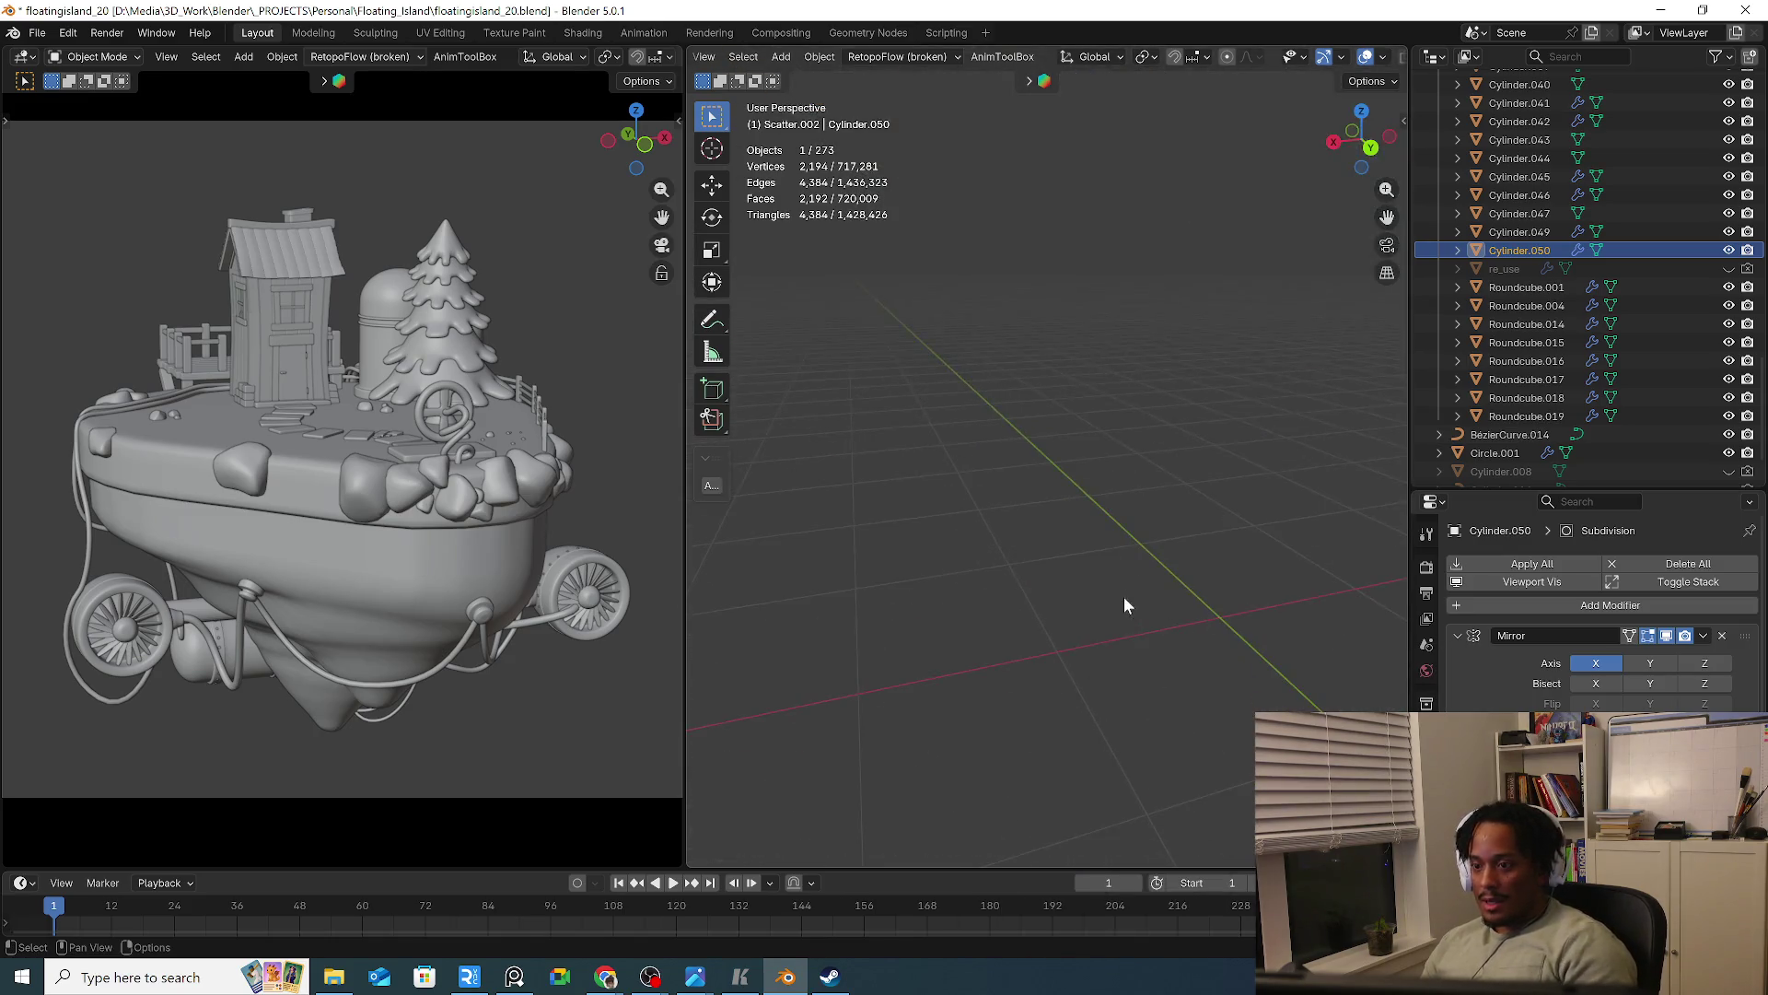
key("KP_Divide")
scroll(1124, 583, "down", 3)
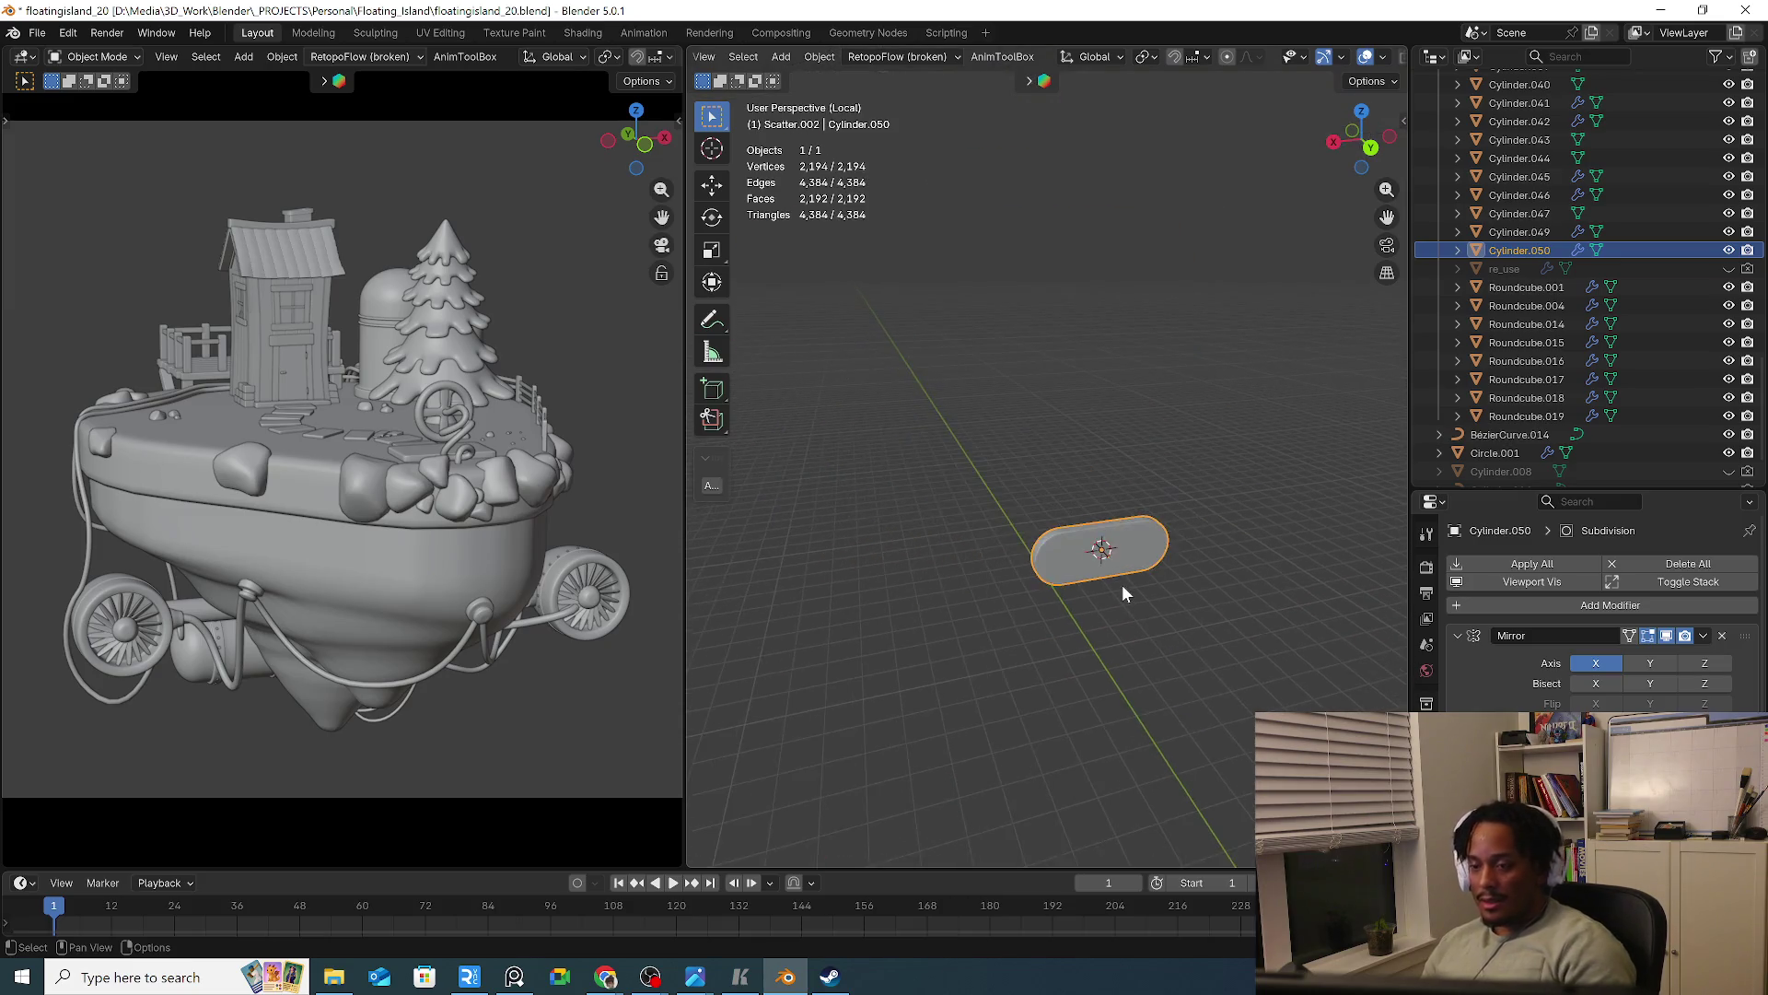
scroll(1121, 584, "down", 4)
Return to the full scene and orbit around the engine-pod arm mechanism
left_click(1174, 611)
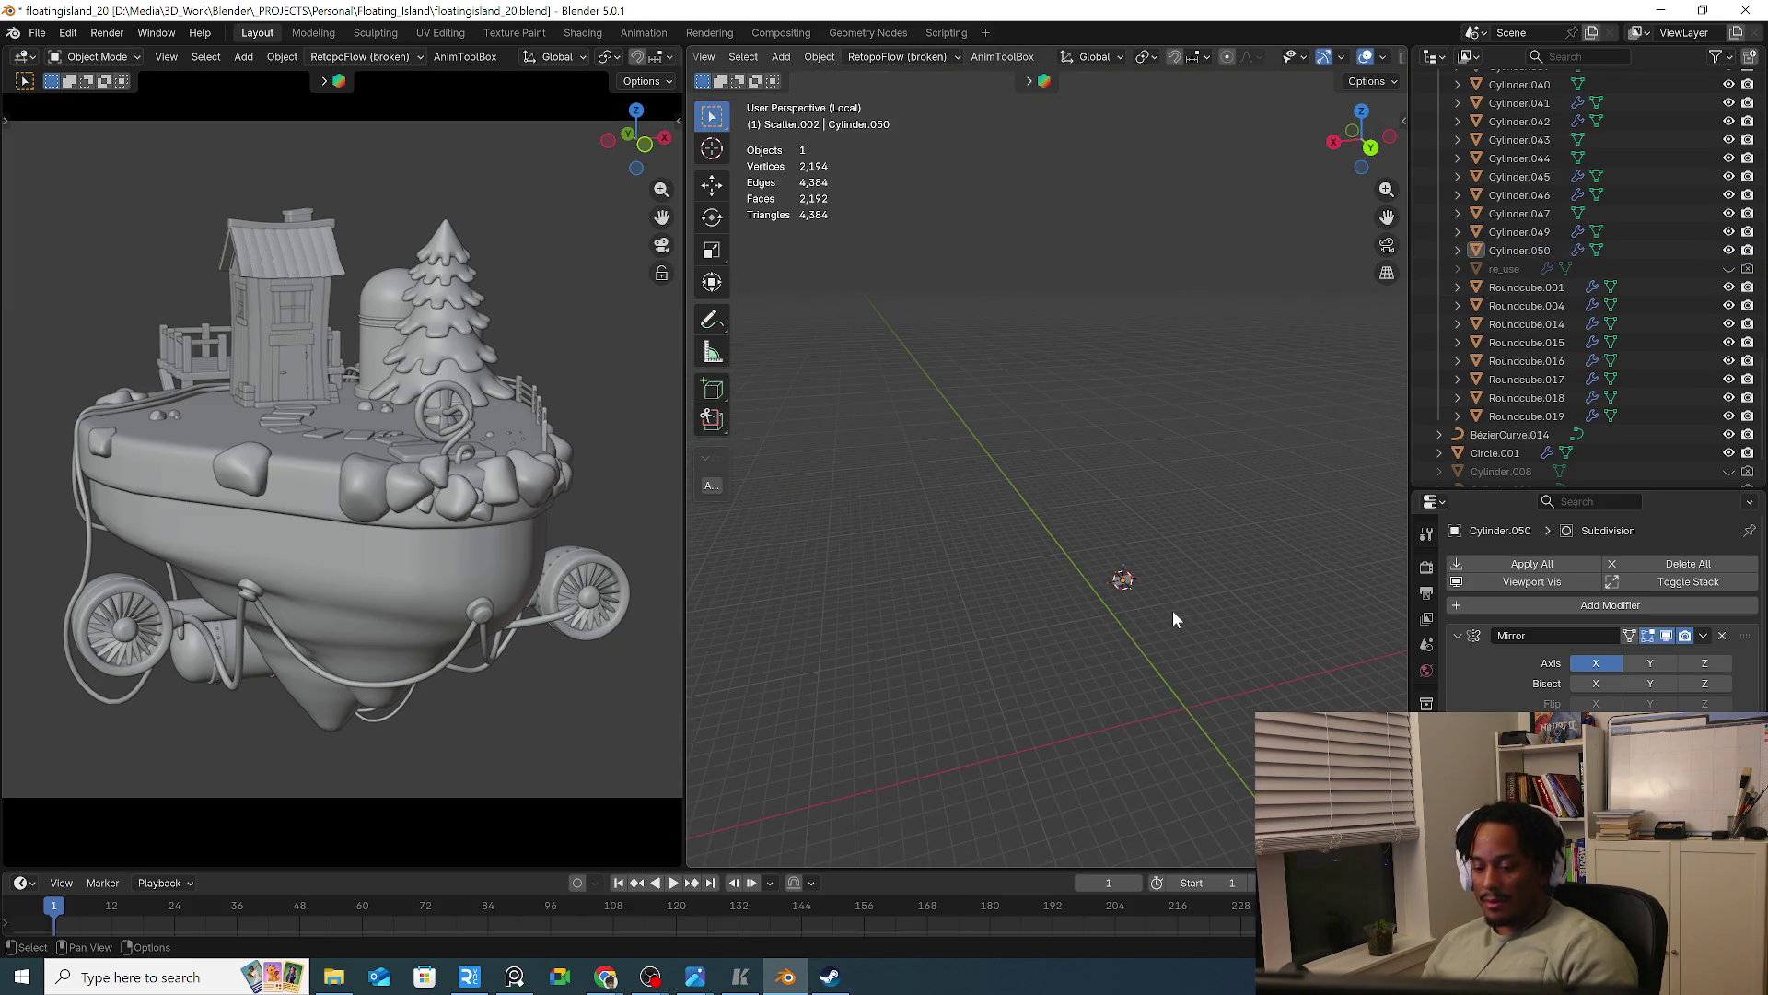
key("KP_Divide")
scroll(1103, 559, "down", 3)
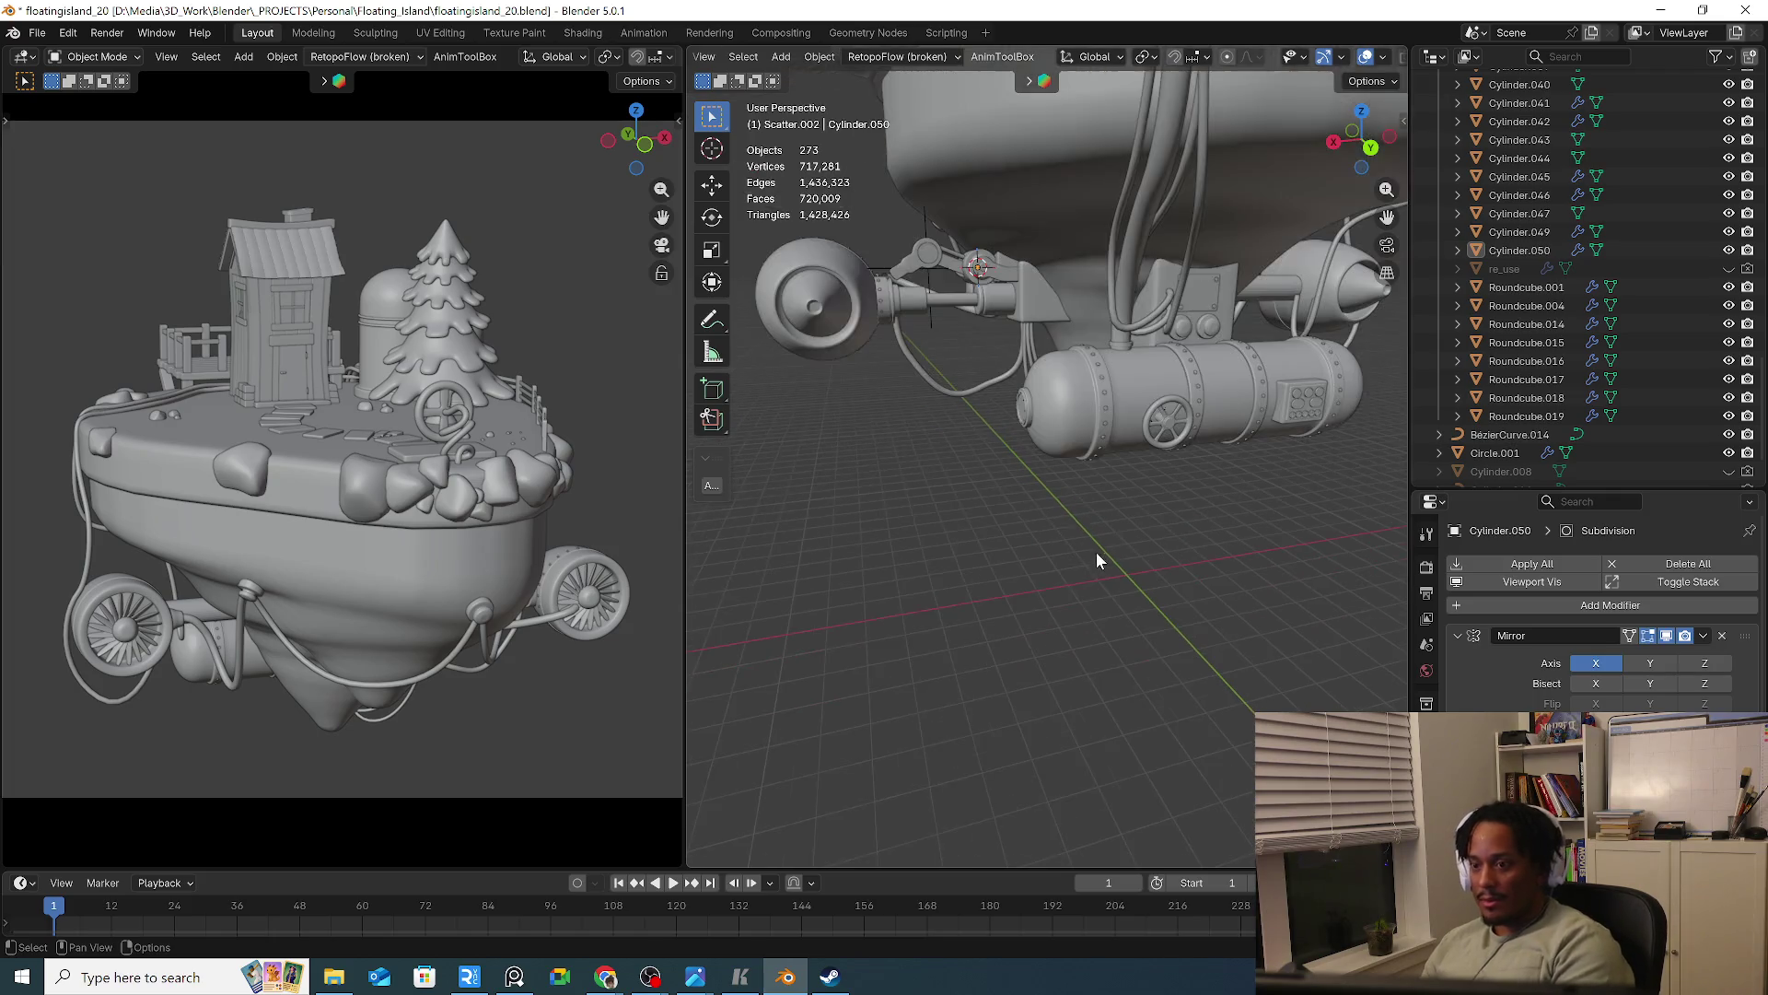
scroll(1090, 482, "up", 6)
left_click(1081, 328)
mouse_move(1081, 328)
middle_mouse_down()
mouse_move(1263, 372)
mouse_move(1253, 403)
mouse_move(1141, 389)
mouse_move(1118, 407)
mouse_move(1104, 374)
mouse_move(1024, 339)
middle_mouse_up()
Select the small joint piece Cylinder.045 and move it slightly
left_click(1024, 339)
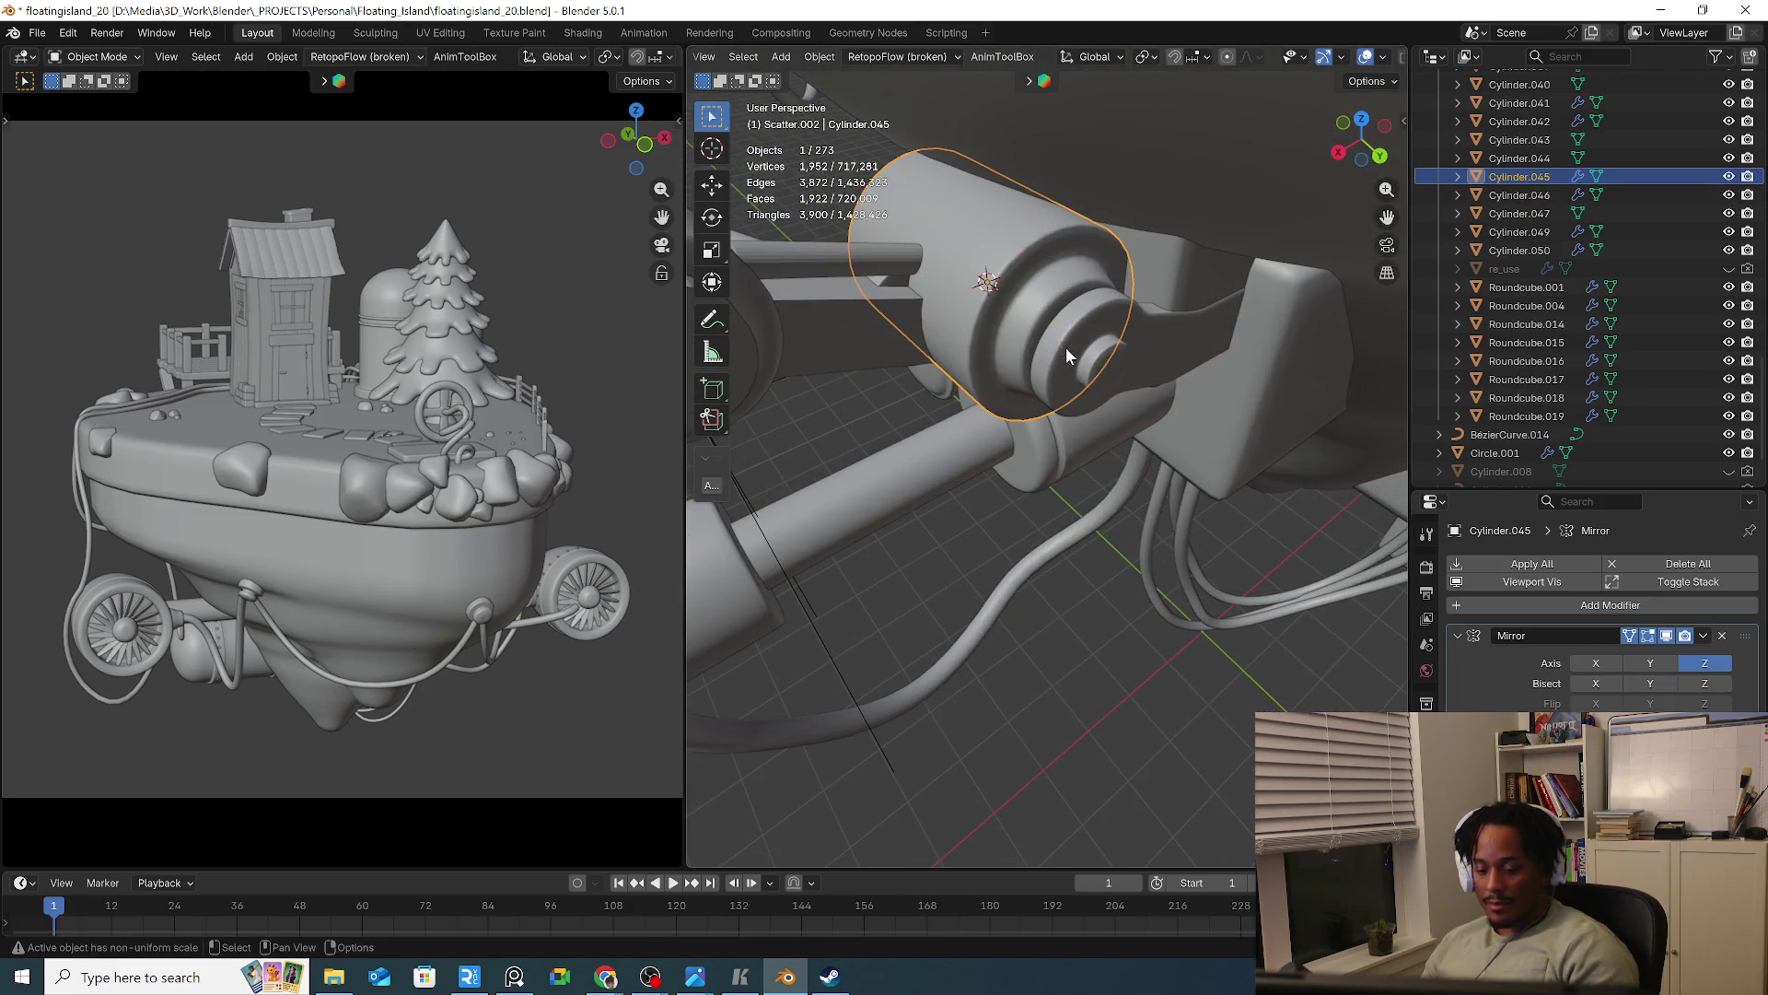
key("g")
left_click(886, 469)
scroll(949, 442, "down", 10)
mouse_move(967, 461)
middle_mouse_down()
mouse_move(1173, 591)
mouse_move(1112, 611)
mouse_move(1175, 596)
mouse_move(1107, 529)
mouse_move(971, 599)
mouse_move(912, 654)
middle_mouse_up()
scroll(1035, 510, "up", 5)
scroll(1065, 560, "up", 5)
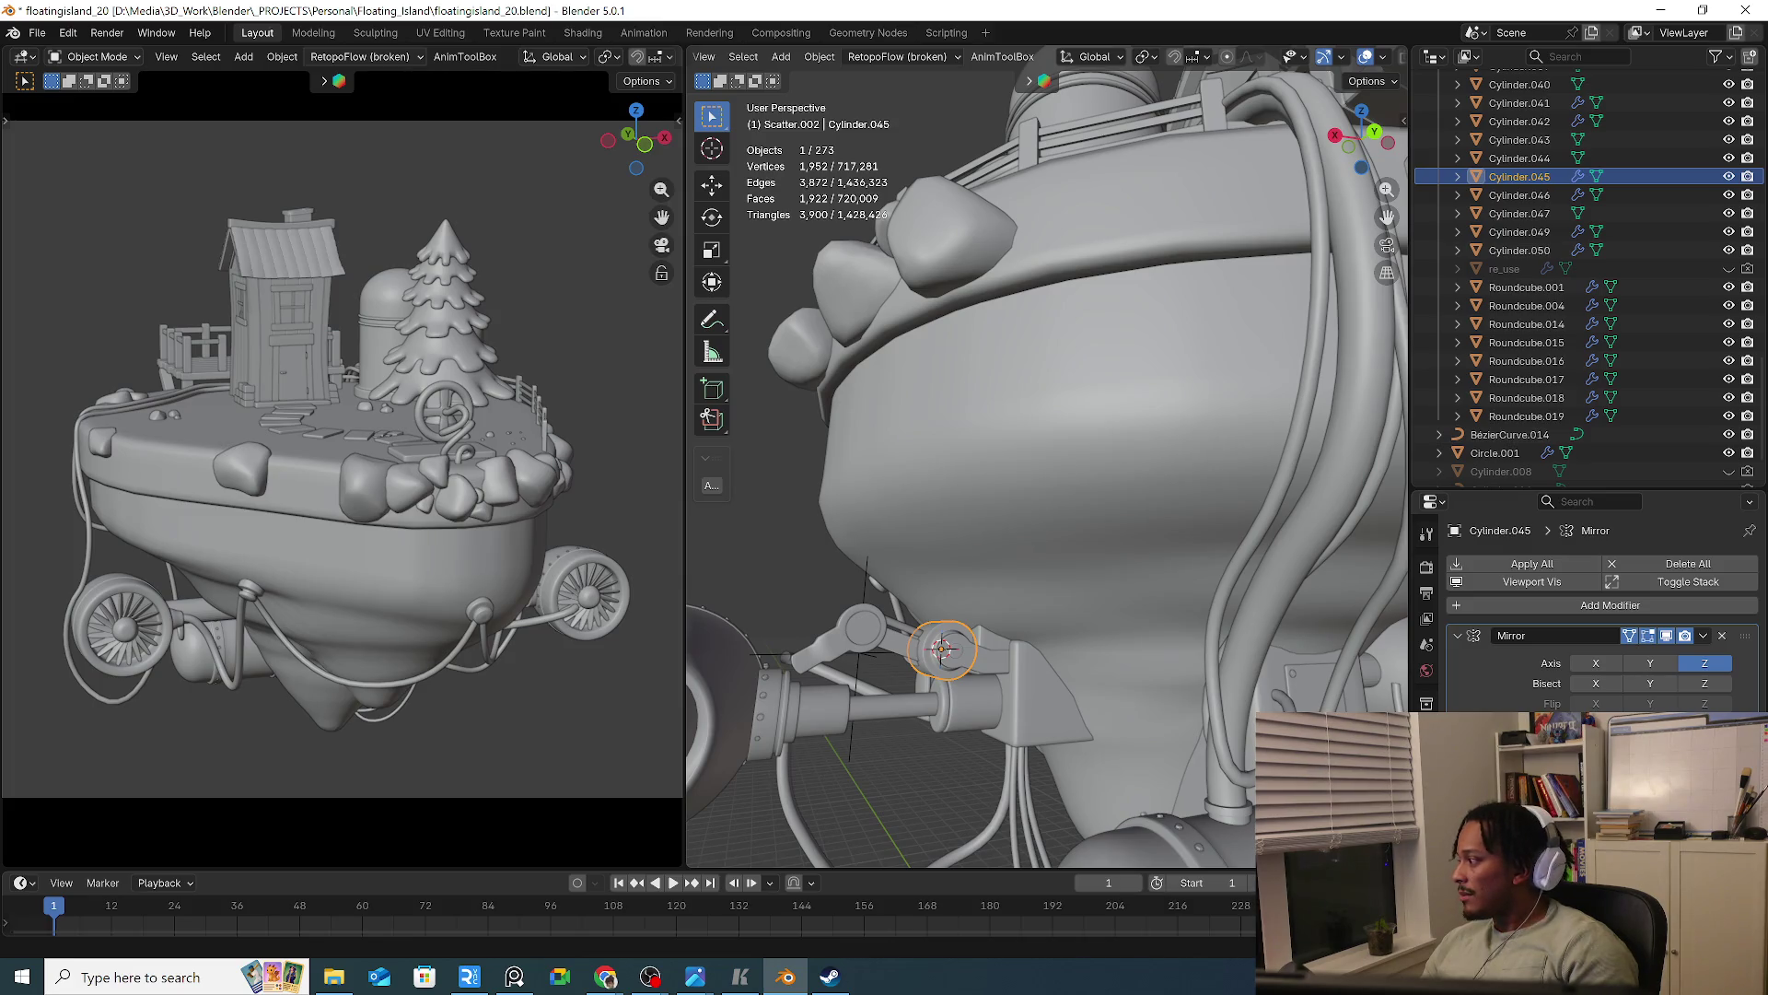
From a side view of the island, select the capsule link plate Cylinder.050
key("alt+Tab")
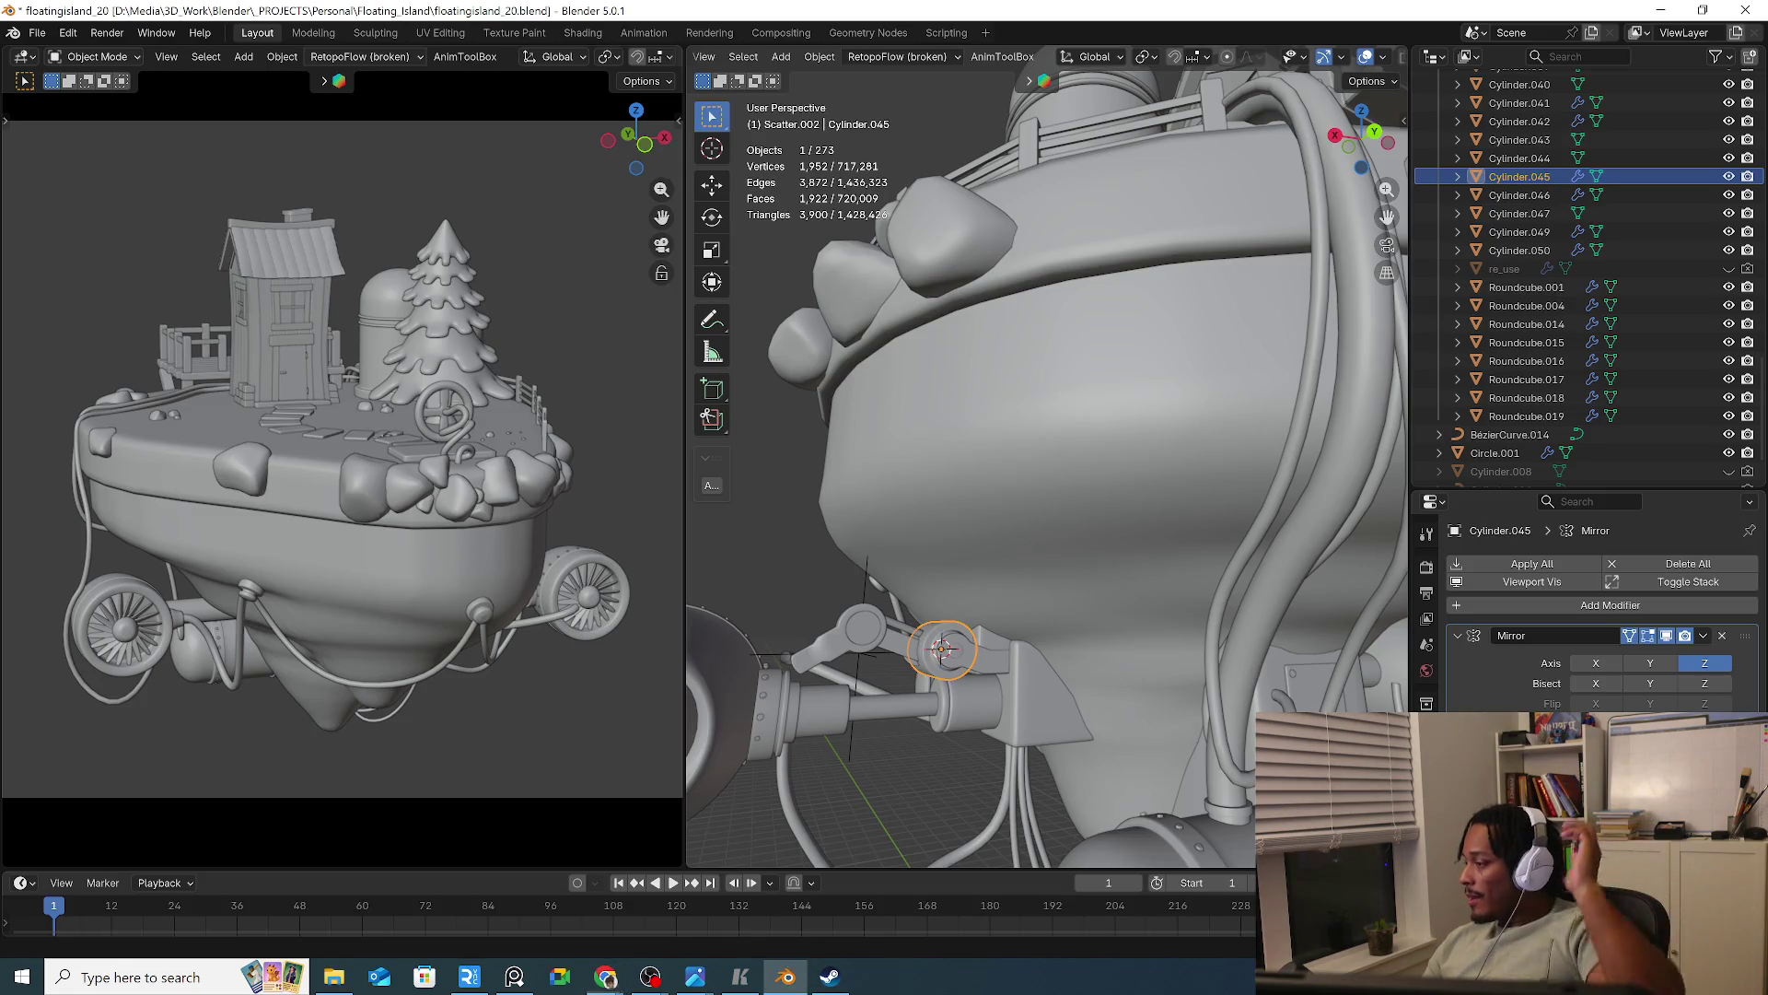
mouse_move(1002, 652)
middle_mouse_down()
mouse_move(957, 704)
mouse_move(1043, 605)
mouse_move(1125, 667)
mouse_move(1073, 634)
middle_mouse_up()
left_click(957, 705)
scroll(958, 705, "up", 5)
left_click(1046, 608)
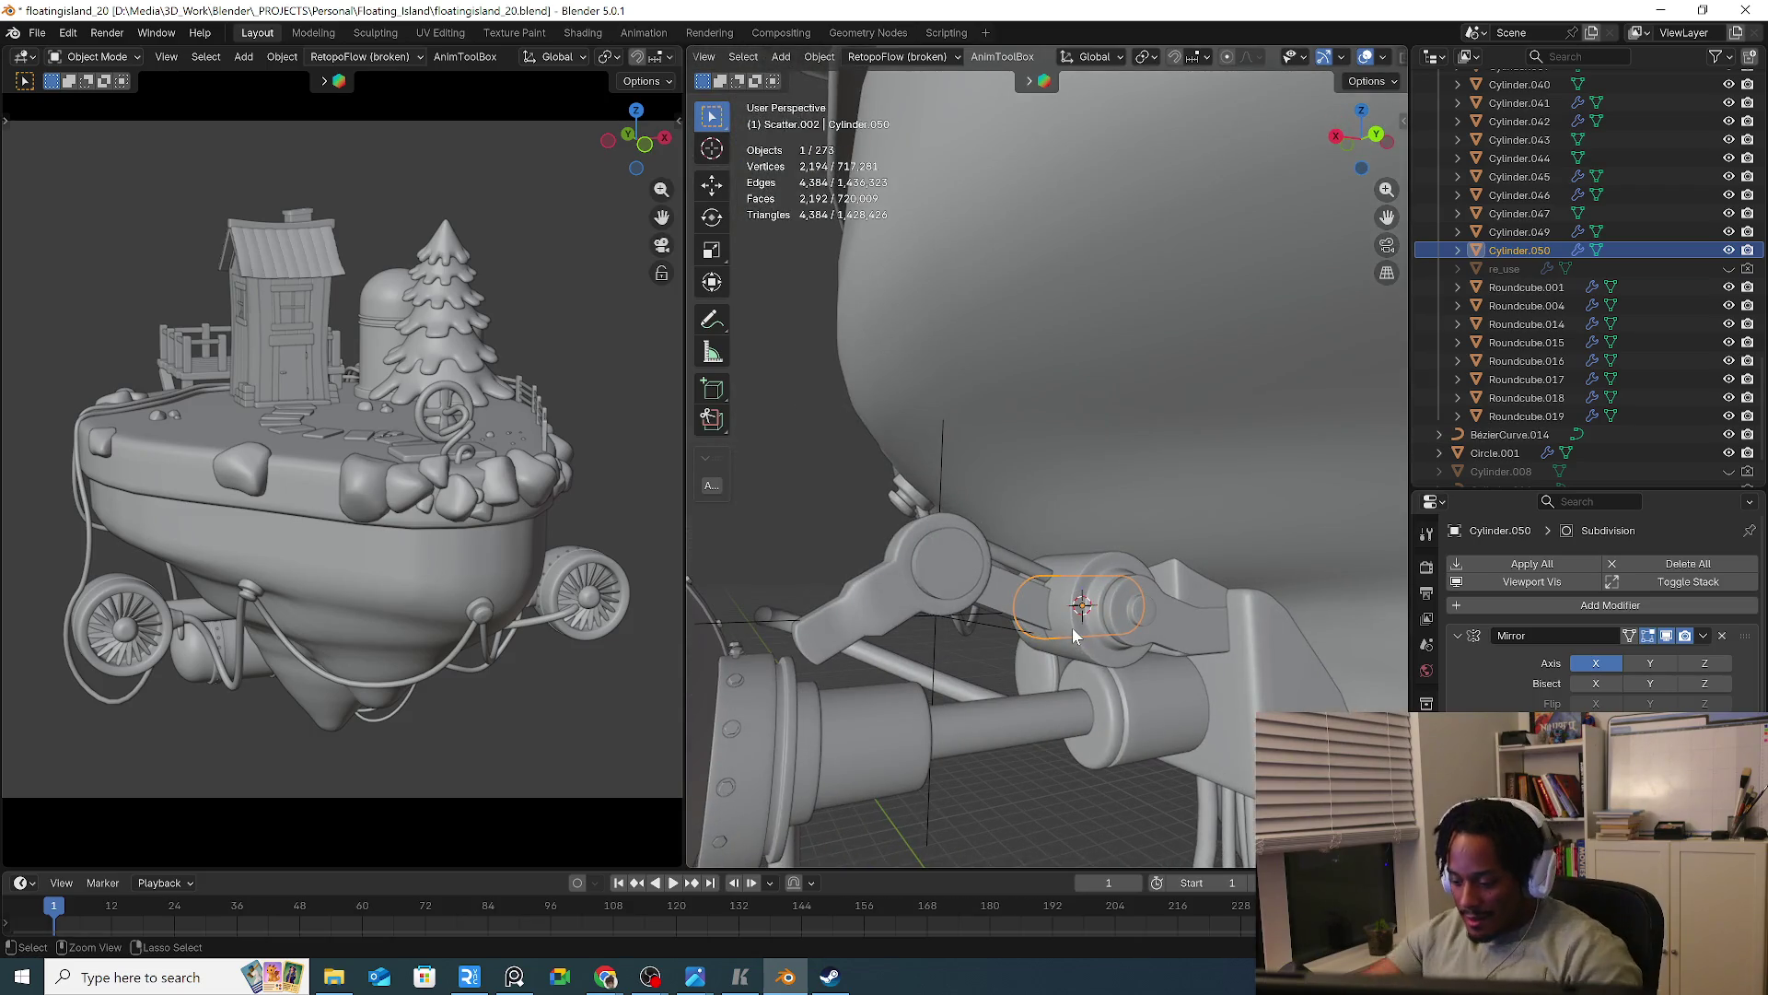
In back ortho view, move and tilt the link plate onto the arm joint, raising it slightly
key("ctrl+KP_1")
key("g")
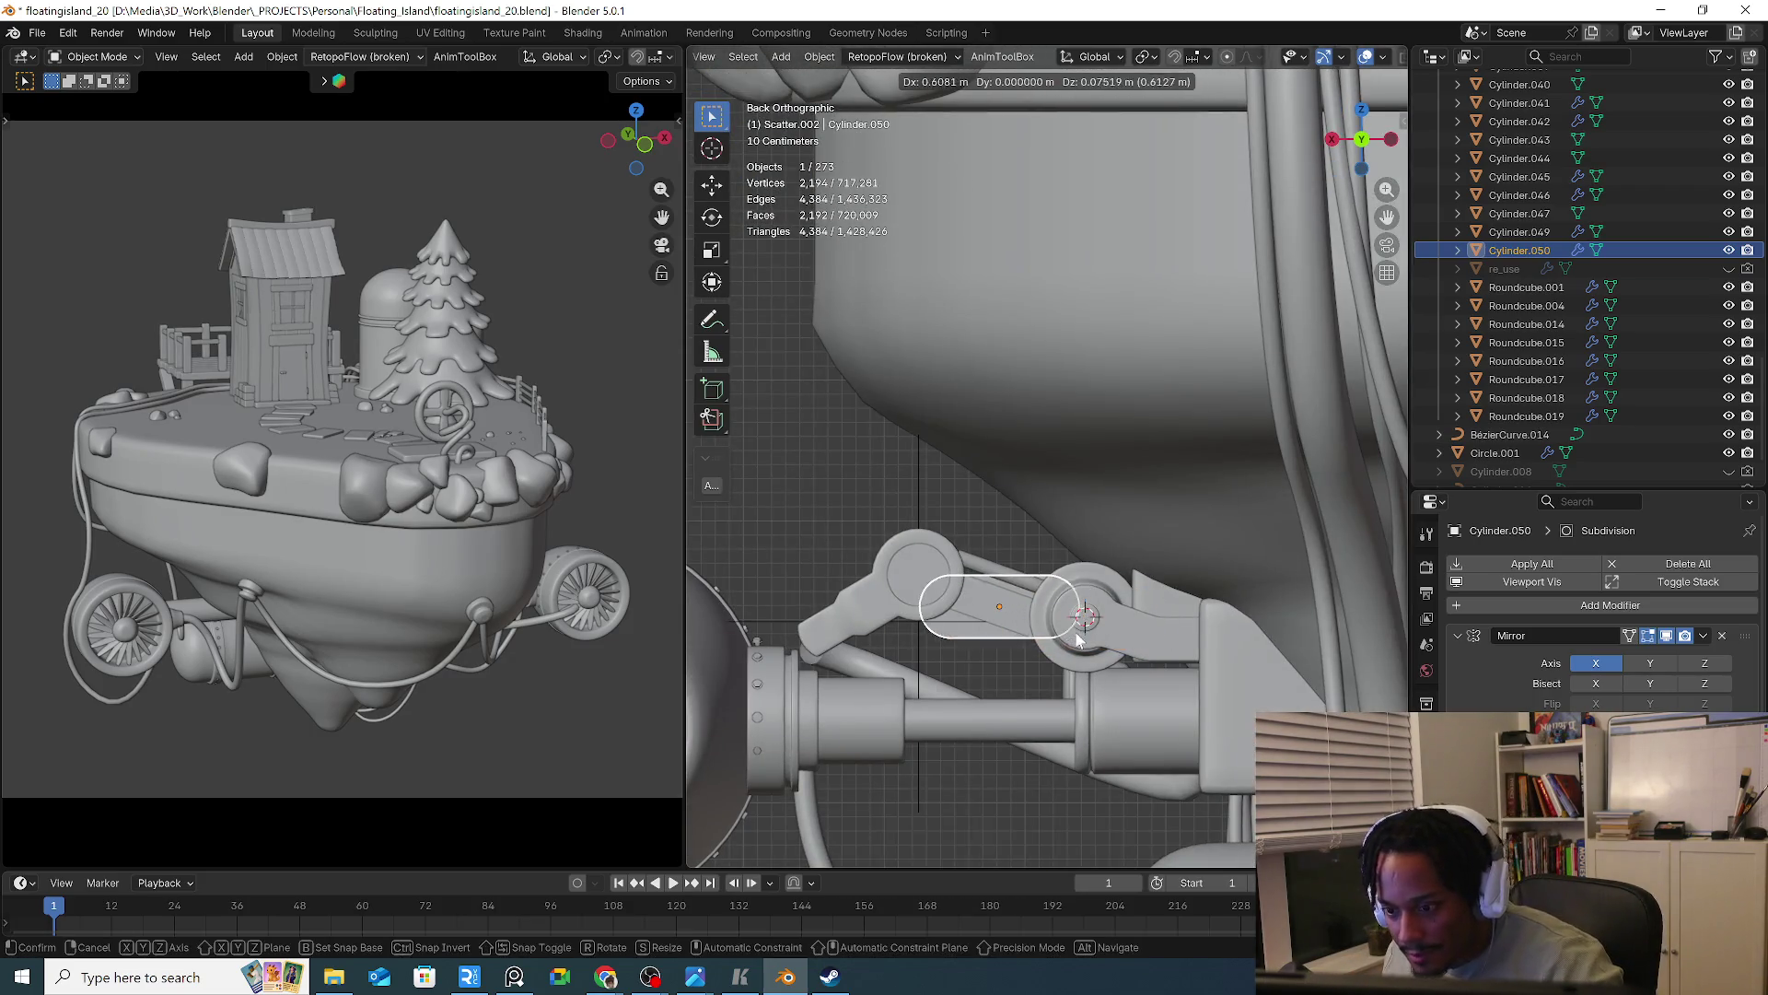
left_click(991, 617)
key("r")
left_click(1111, 682)
key("r")
left_click(1135, 661)
key("s")
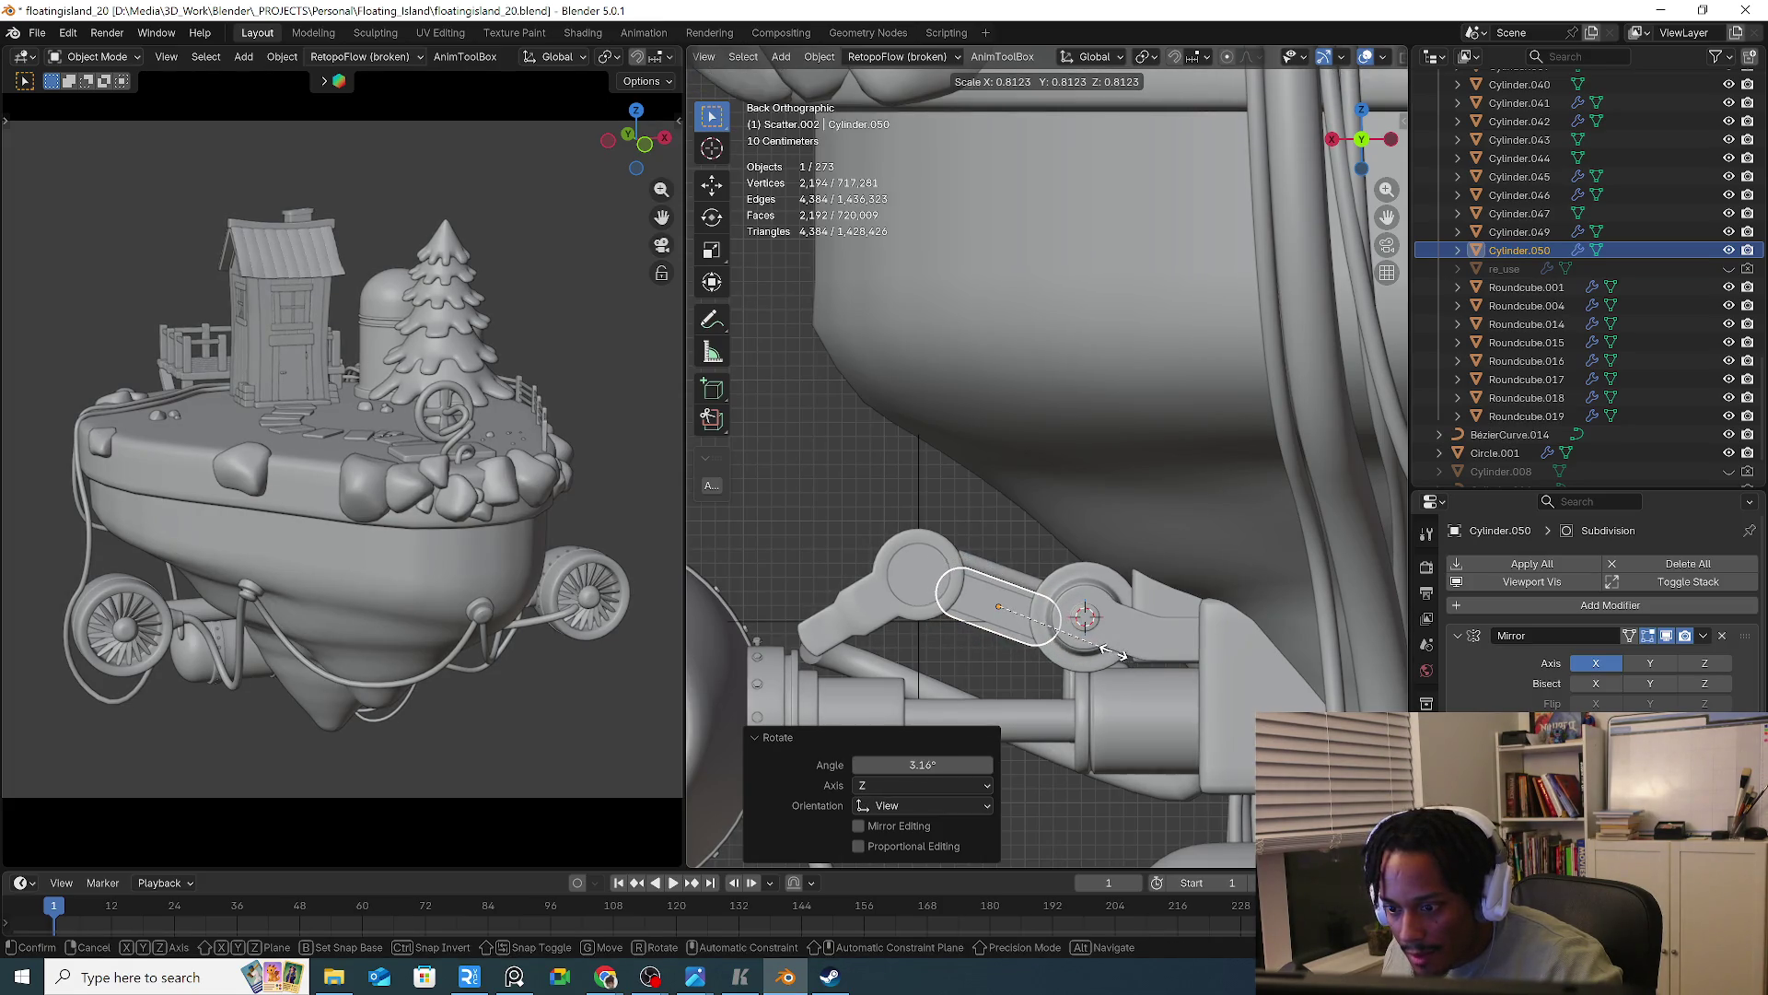
key("g")
key("z")
left_click(1077, 651)
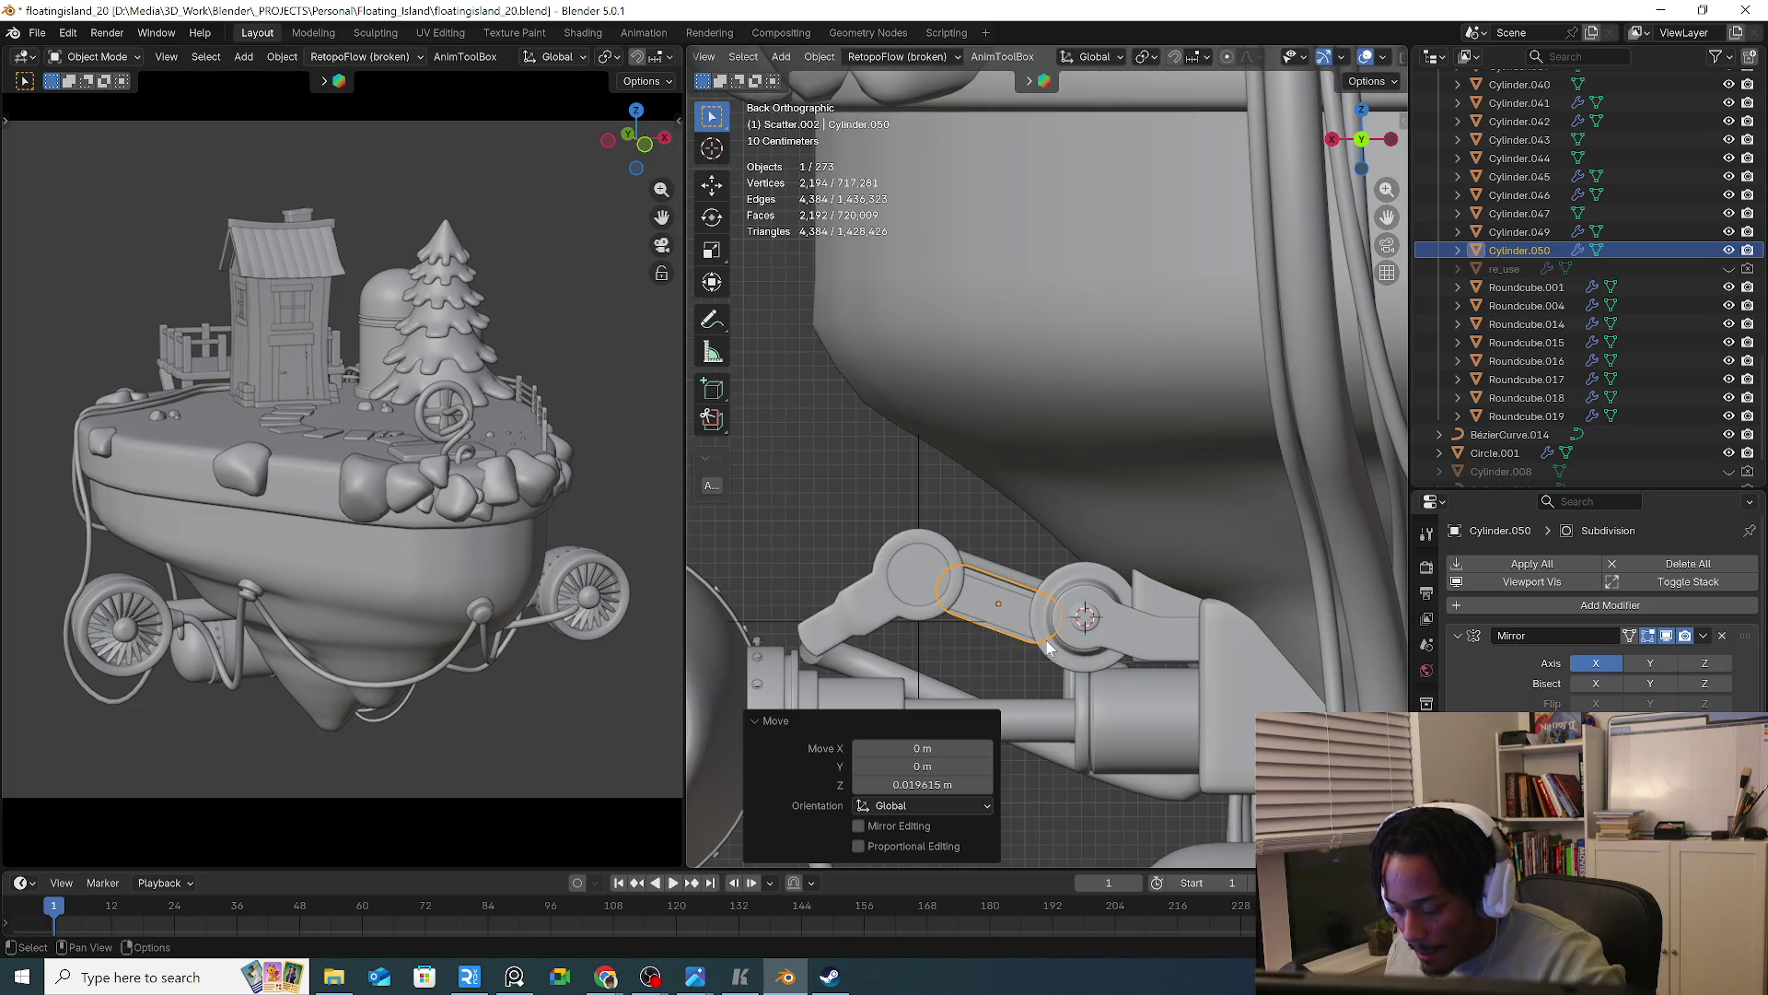
Box-select the surrounding island parts, excluding the front engine, and hide them
key("KP_1")
mouse_move(1046, 639)
middle_mouse_down()
mouse_move(1052, 614)
mouse_move(987, 516)
middle_mouse_up()
scroll(987, 516, "down", 10)
mouse_move(745, 243)
left_mouse_down()
mouse_move(1197, 433)
mouse_move(1229, 394)
left_mouse_up()
middle_click_drag(1229, 394, 1200, 434)
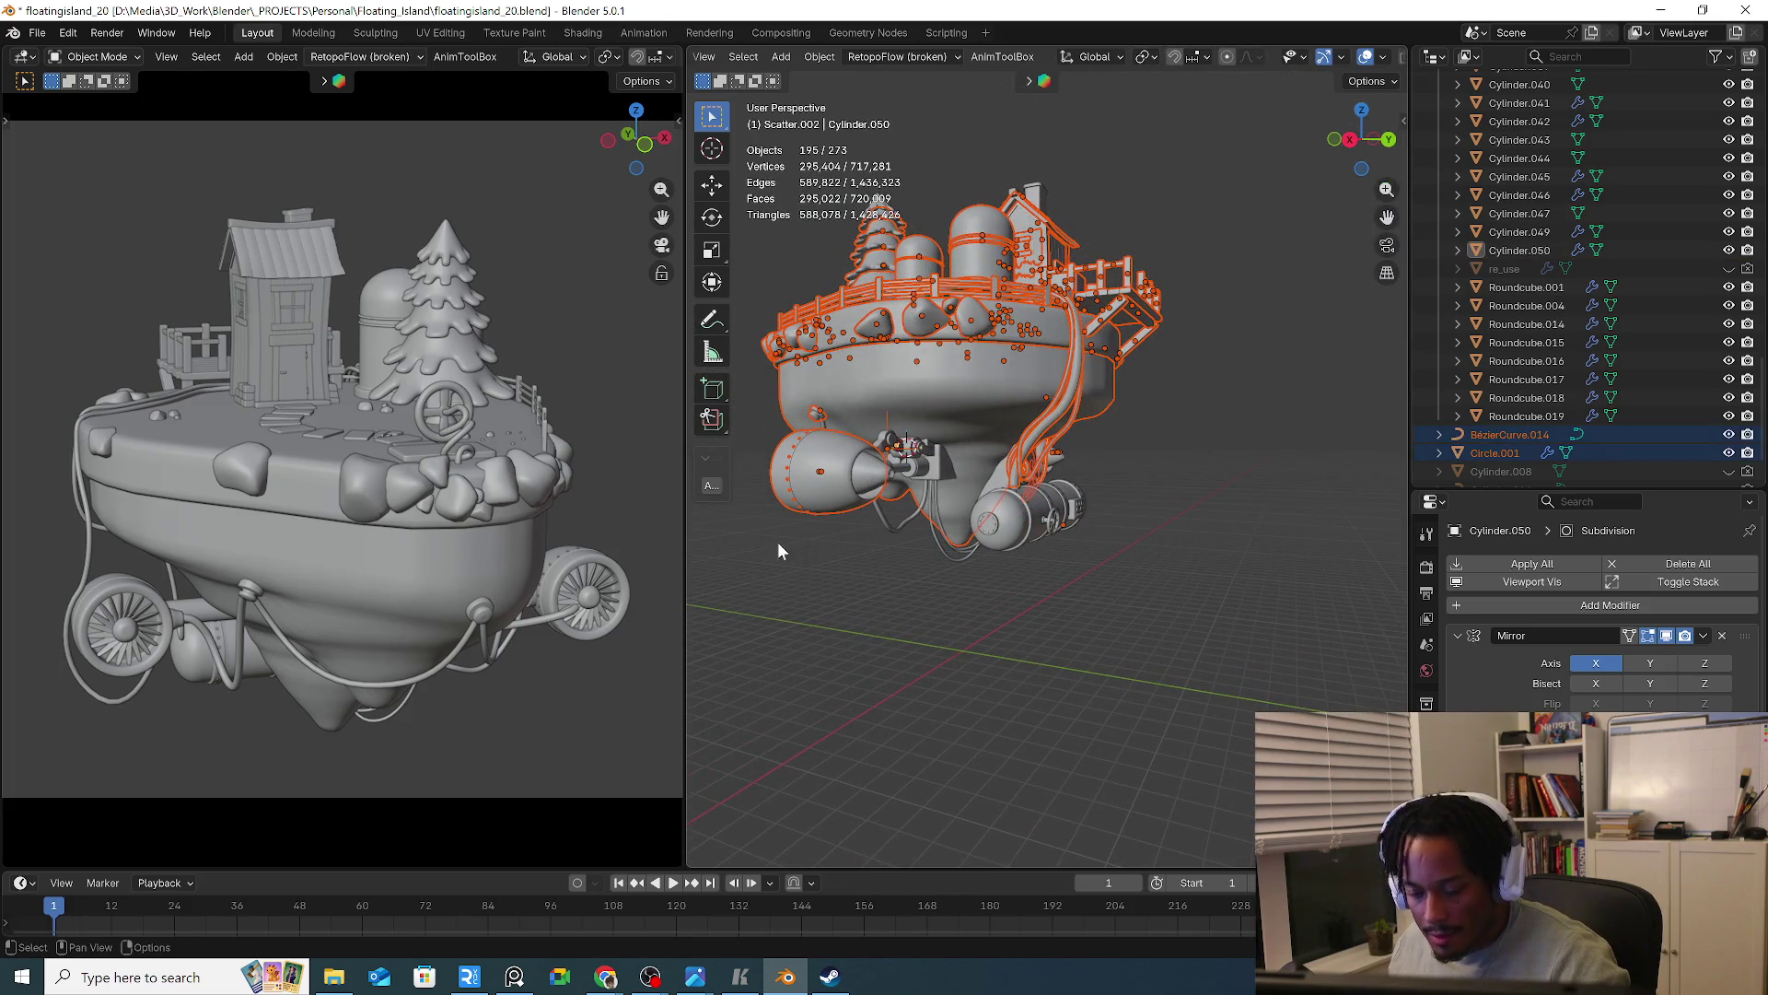
left_click_drag(827, 502, 829, 505, "ctrl")
mouse_move(829, 504)
middle_mouse_down()
mouse_move(860, 546)
mouse_move(807, 545)
mouse_move(930, 562)
mouse_move(919, 580)
mouse_move(1032, 339)
mouse_move(941, 352)
mouse_move(870, 239)
middle_mouse_up()
key("h")
Hide the remaining cables and clutter around the arm
left_click_drag(870, 239, 1175, 439)
left_click(1175, 438)
key("ctrl+z")
key("h")
scroll(1166, 447, "up", 5)
Delete the old joint piece Cylinder.045, then select Cylinder.047 and Cylinder.050
left_click(852, 599)
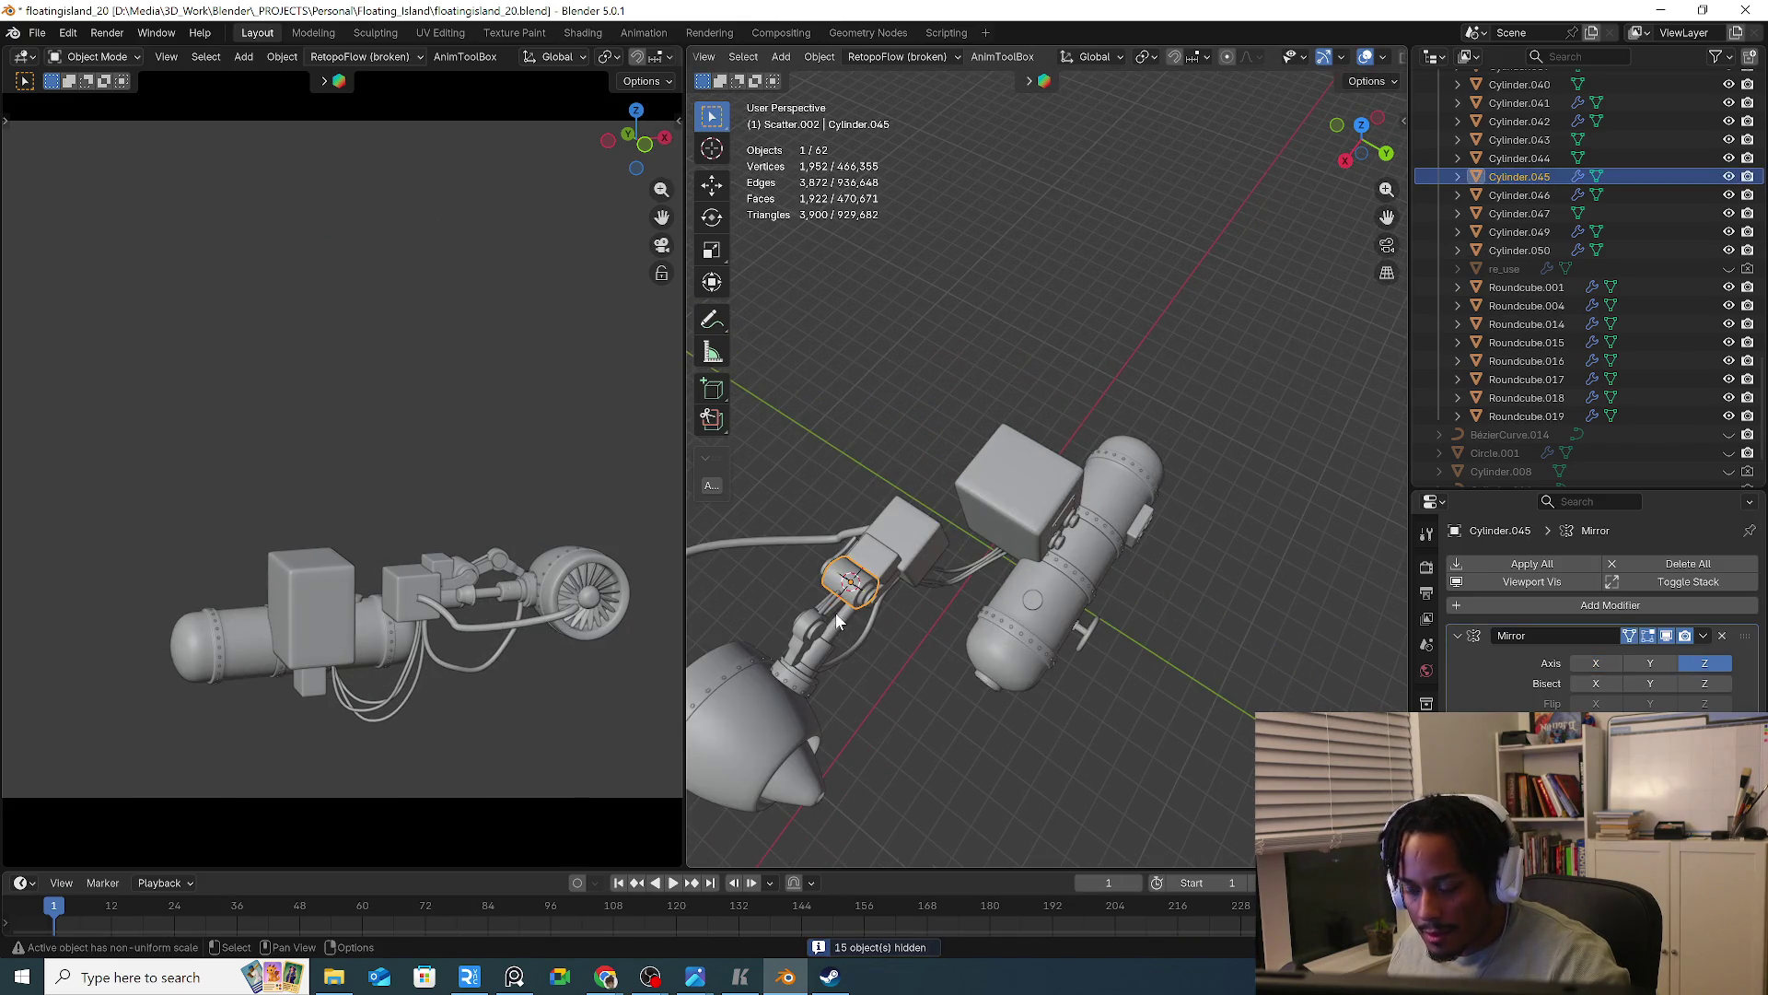
key("KP_Decimal")
scroll(841, 617, "down", 3)
mouse_move(825, 515)
middle_mouse_down()
mouse_move(942, 515)
mouse_move(907, 511)
mouse_move(1188, 648)
mouse_move(974, 636)
mouse_move(1010, 621)
mouse_move(999, 599)
mouse_move(1047, 648)
middle_mouse_up()
key("Delete")
left_click(1020, 622)
left_click(1003, 594)
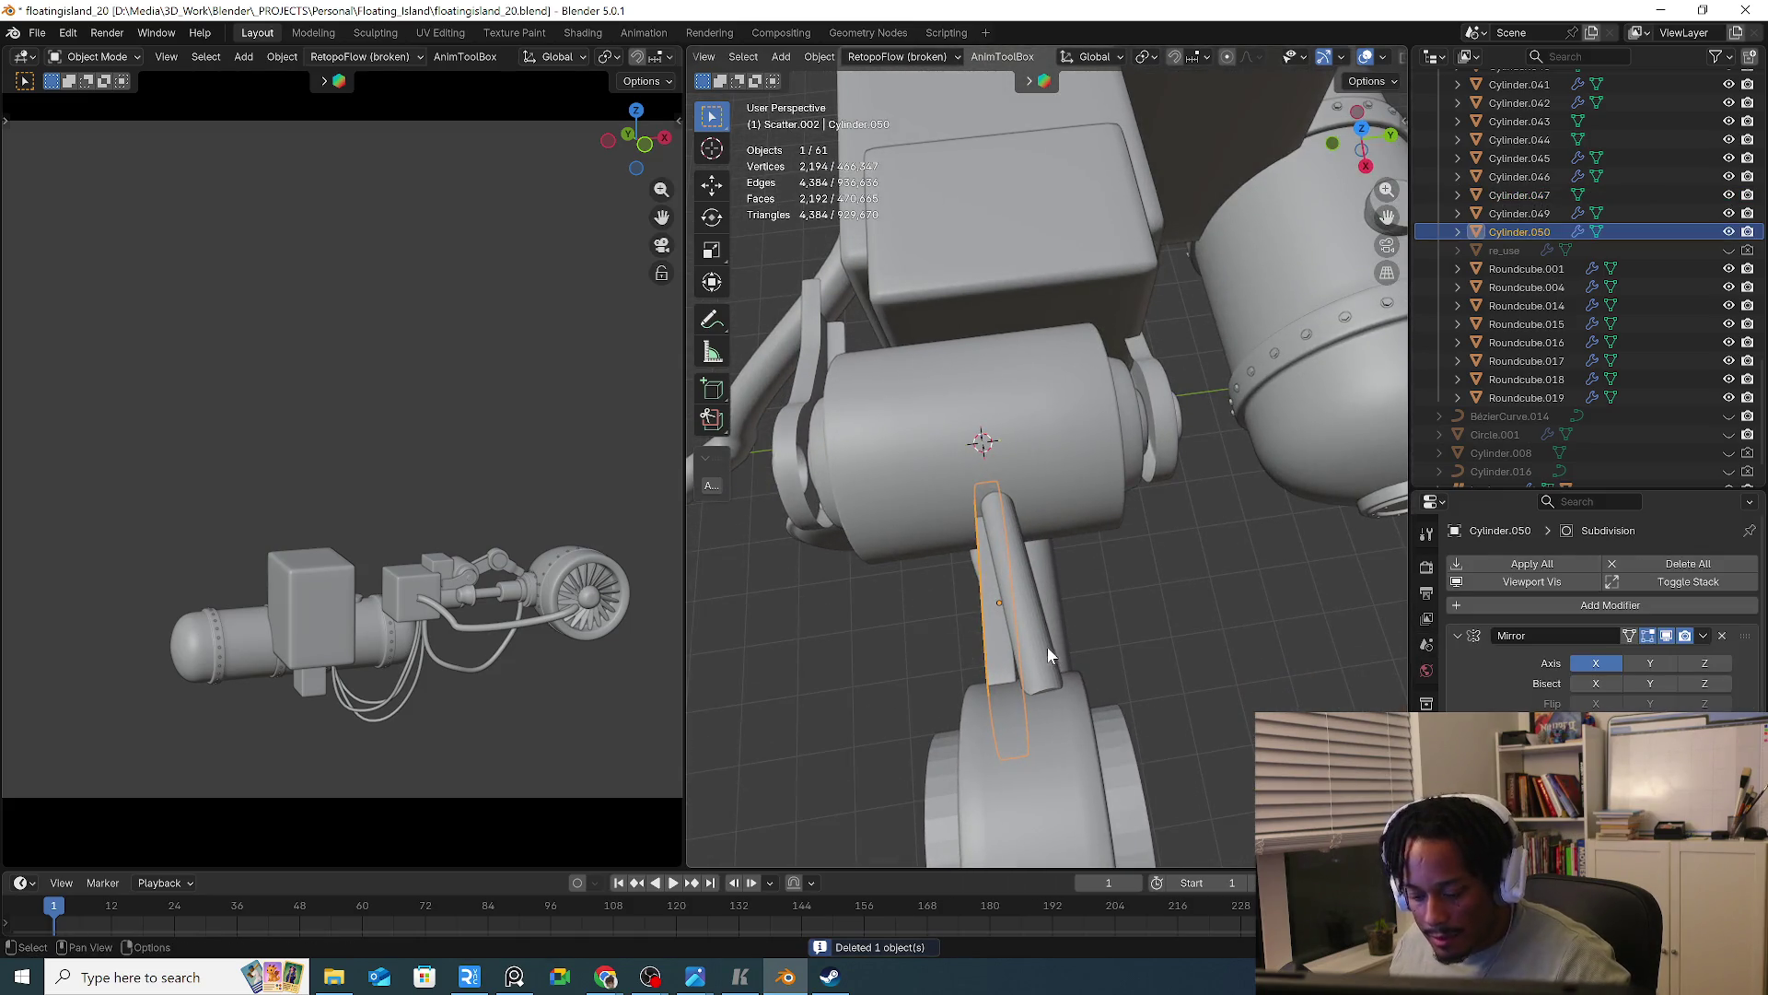
From the top view, nudge Cylinder.050 along X and duplicate it along Y
key("KP_7")
key("g")
key("x")
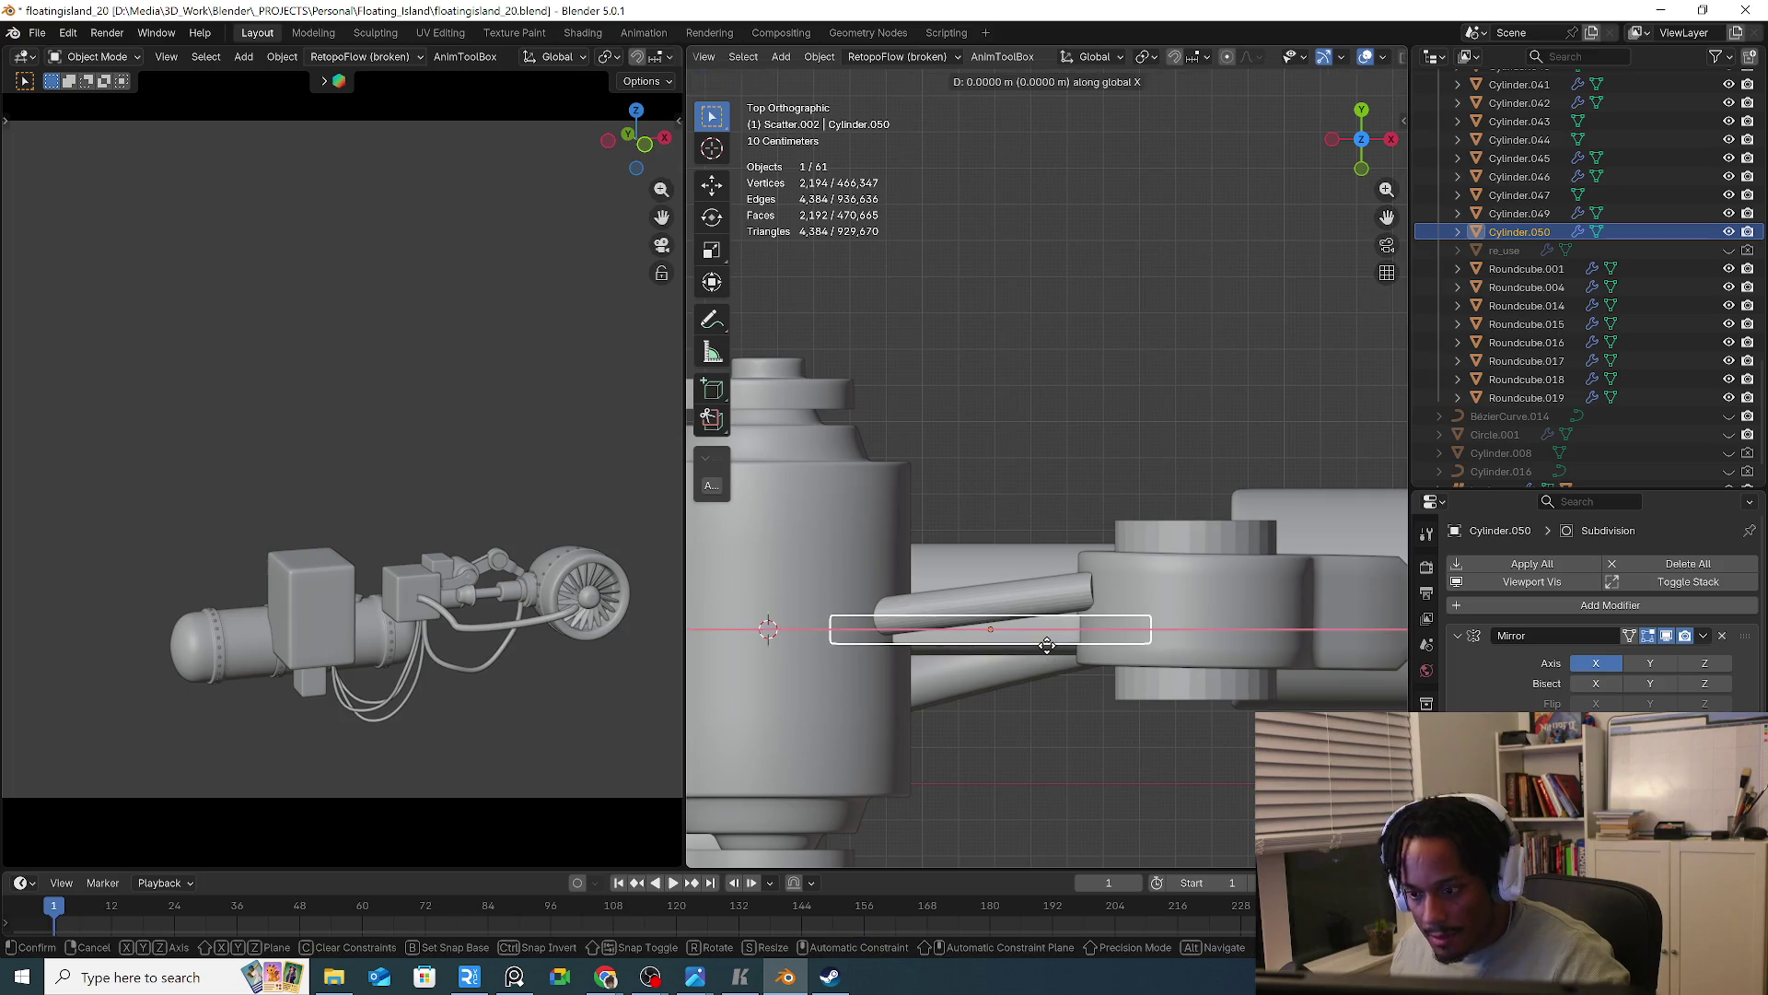
left_click(1046, 649)
key("shift+d")
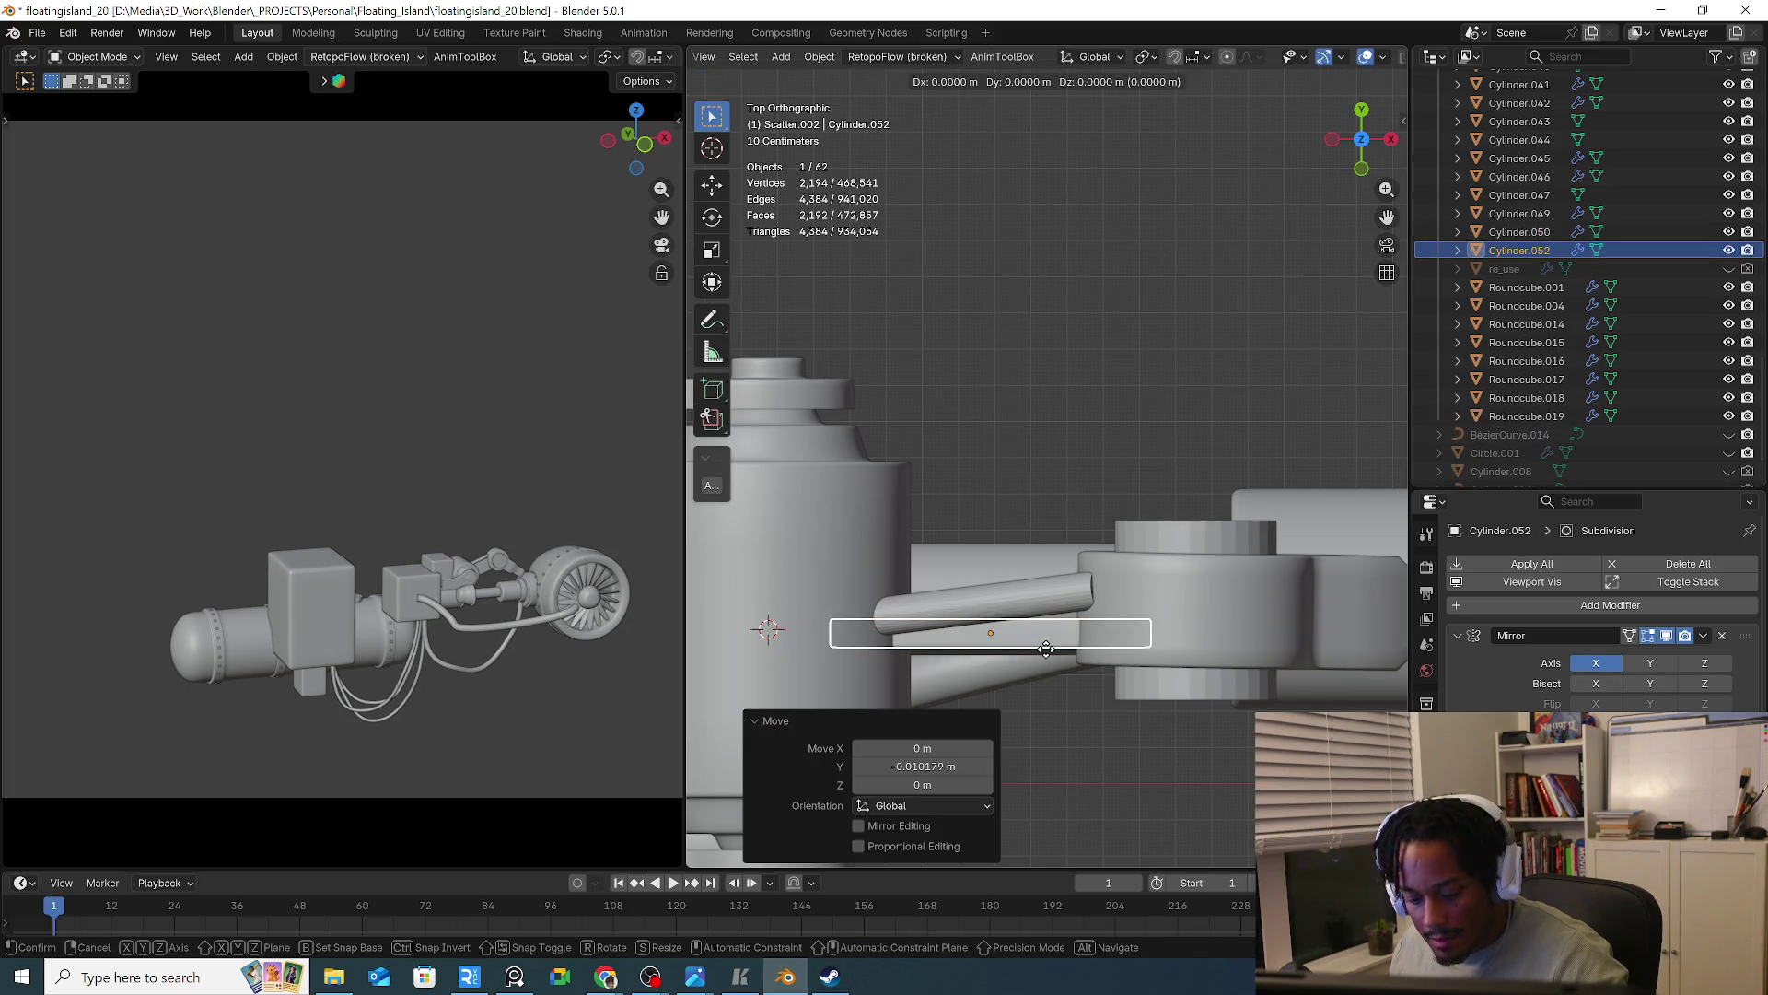
key("x")
key("y")
left_click(1050, 613)
Rotate the rod Cylinder.047 so it lies horizontal
left_click(1064, 617)
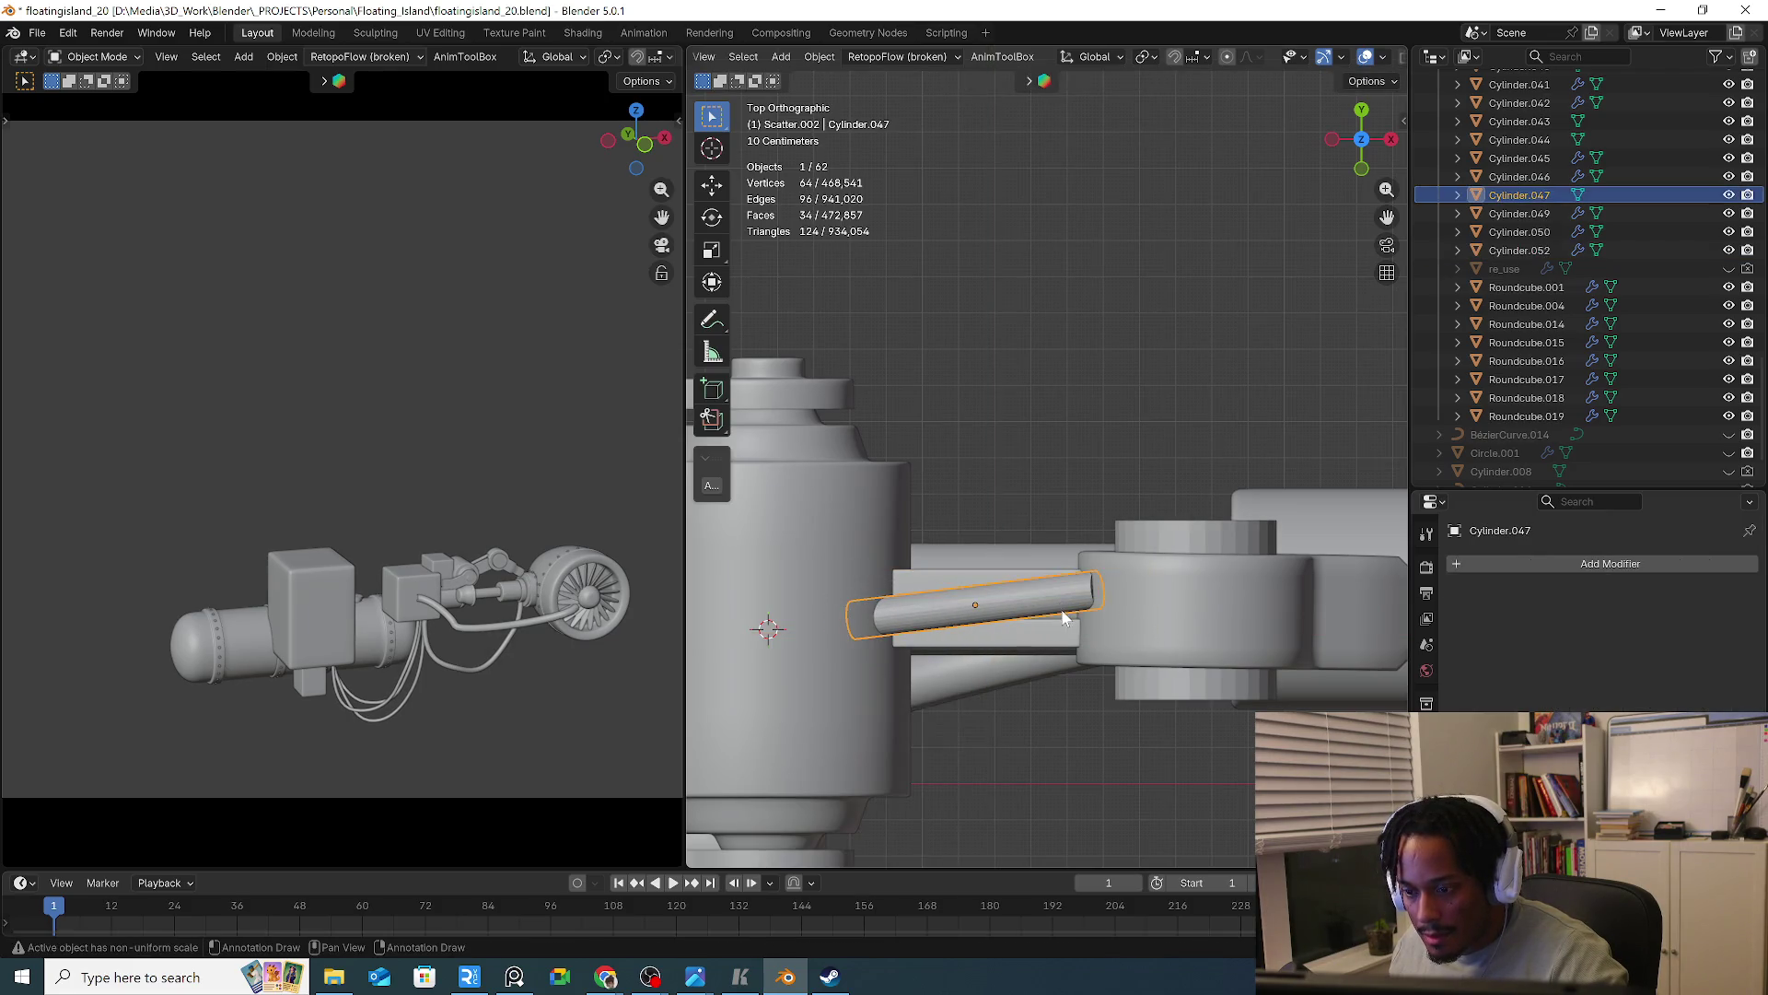
key("r")
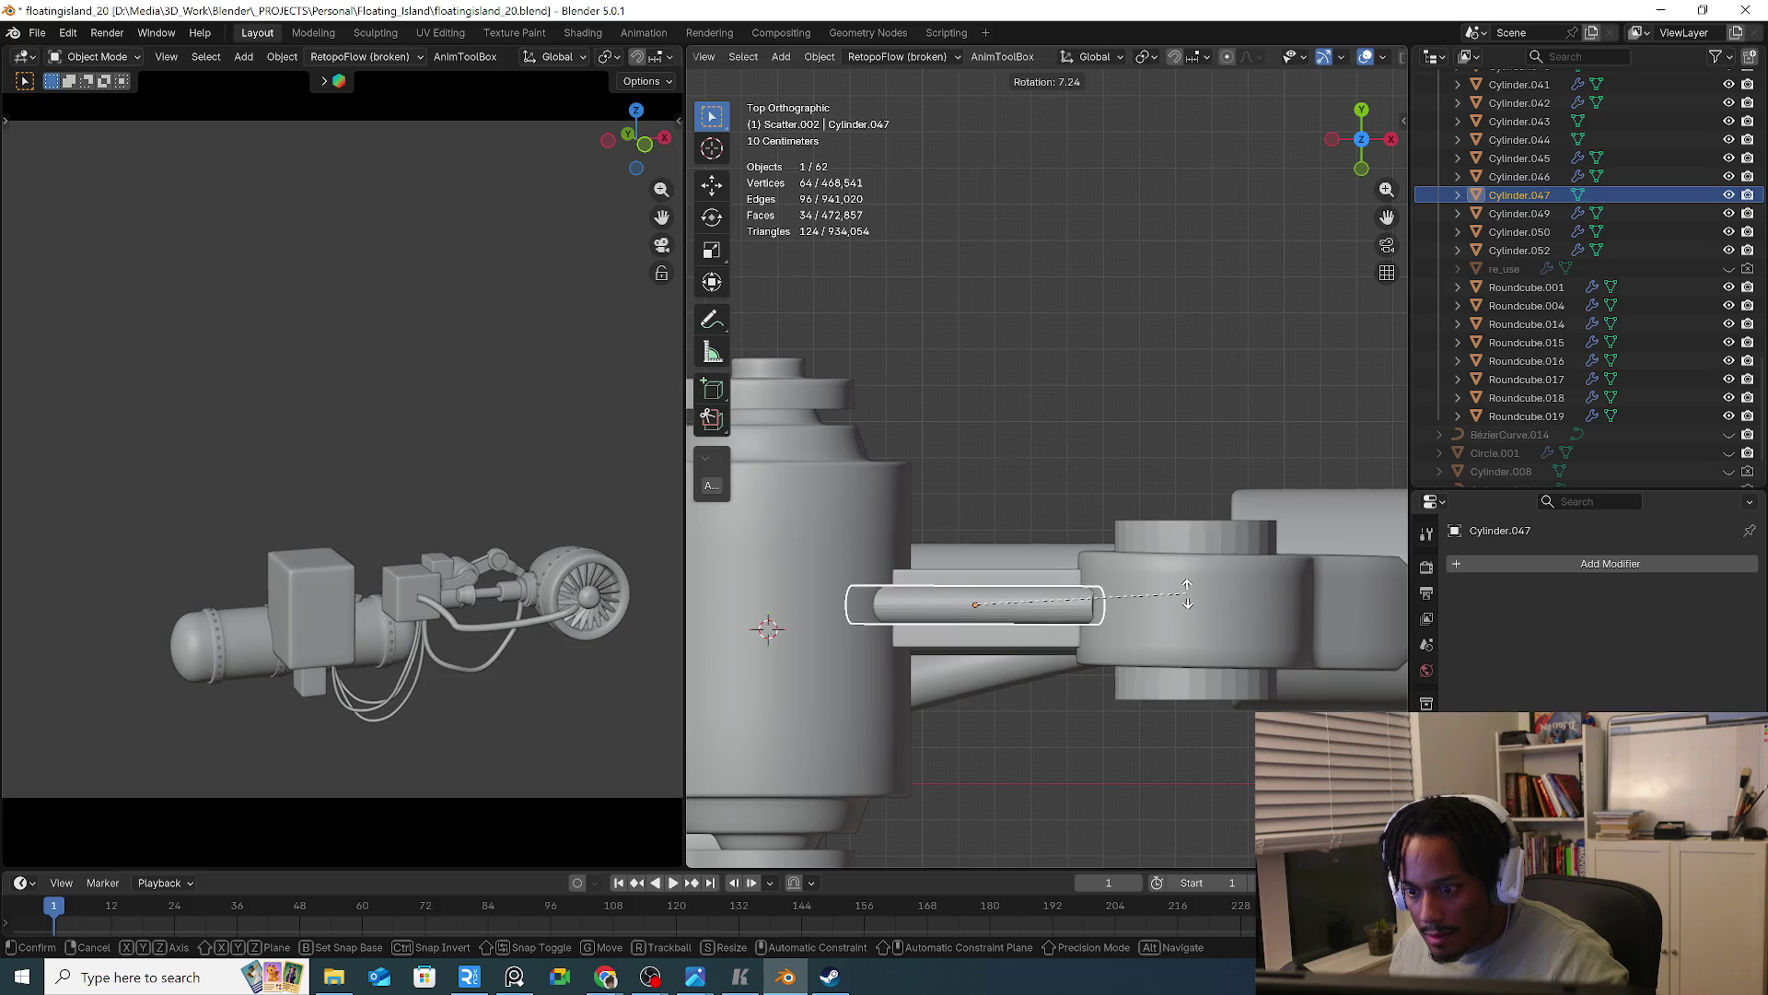
left_click(1188, 594)
Duplicate the rod into a piston sleeve, scaled 0.460 then 2.804, shortened and slid along X
key("shift+d")
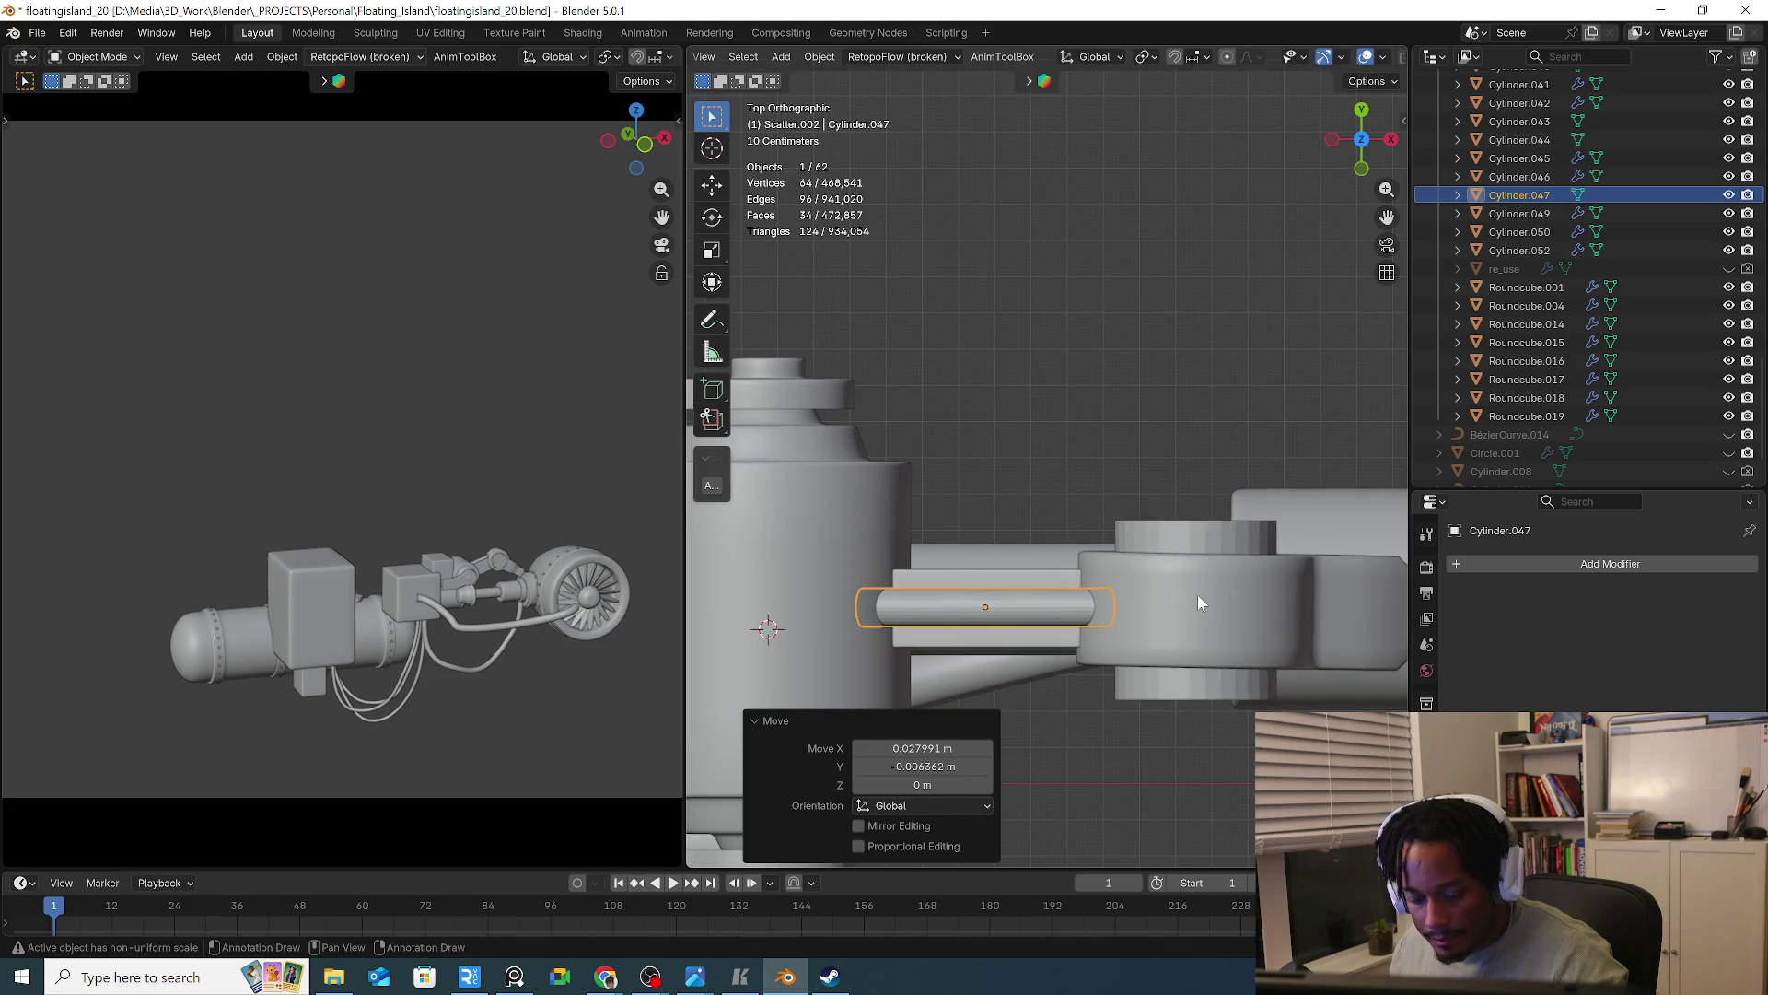
left_click(1197, 594)
key("s")
left_click(1083, 604)
key("s")
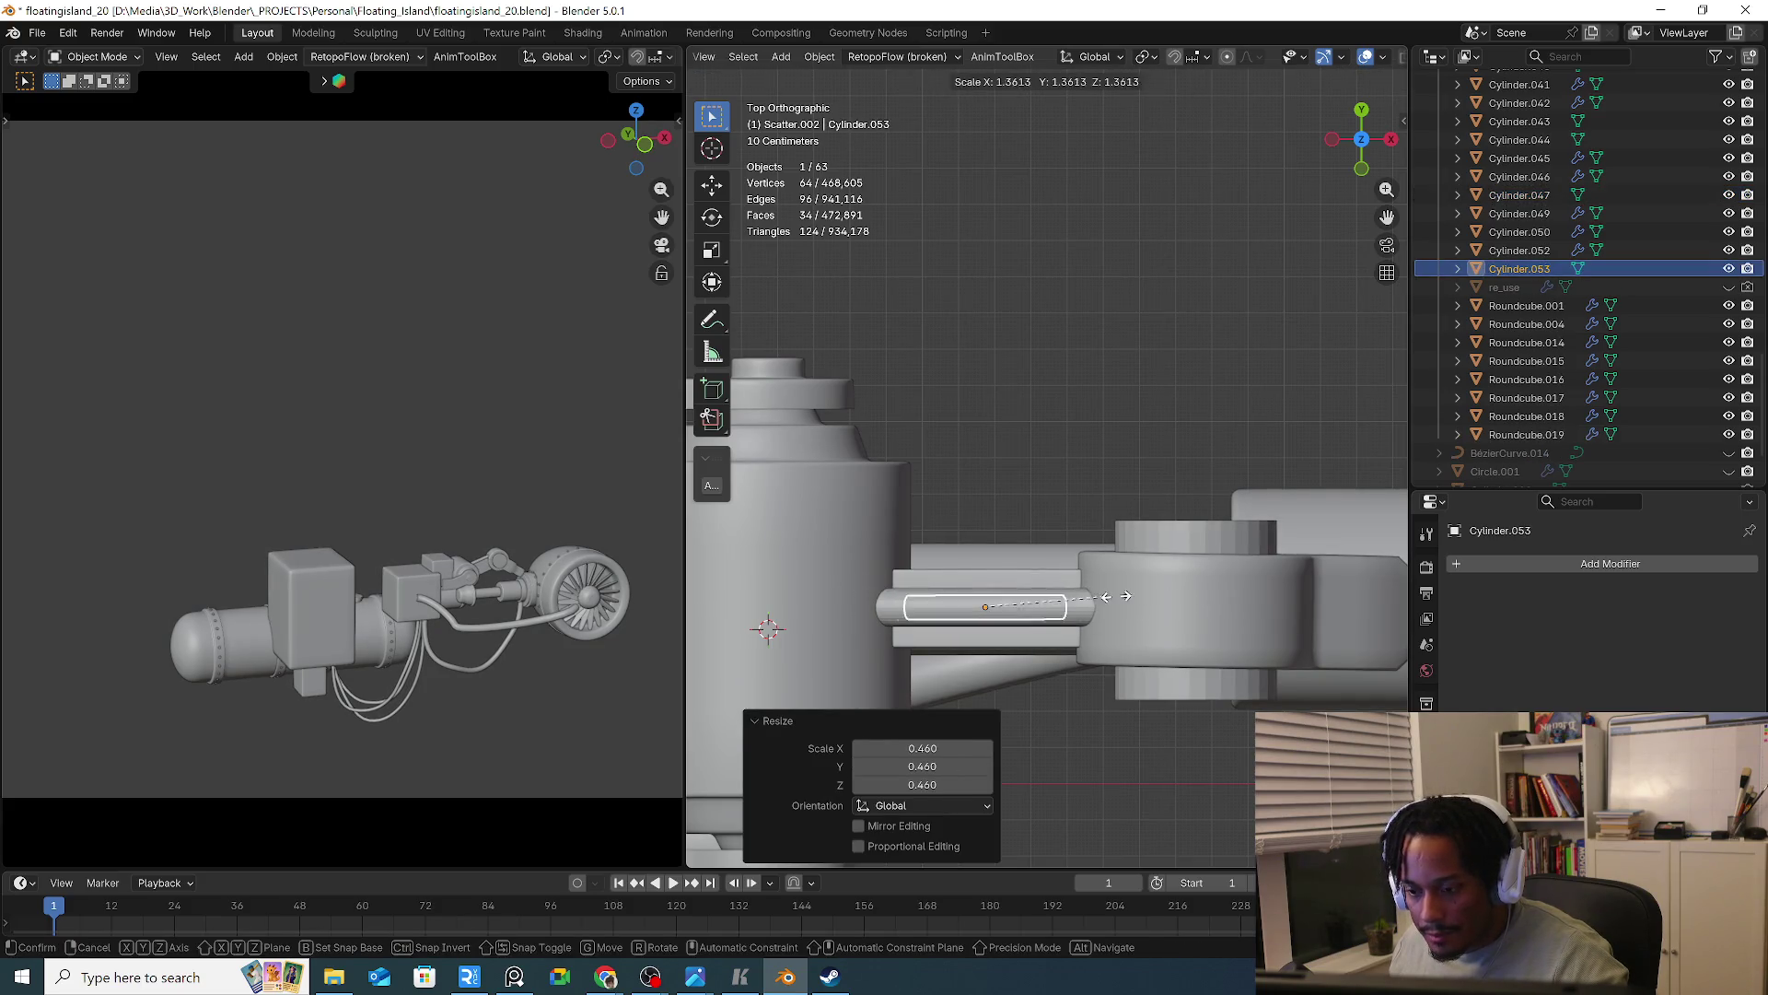
left_click(1246, 611)
key("s")
key("y")
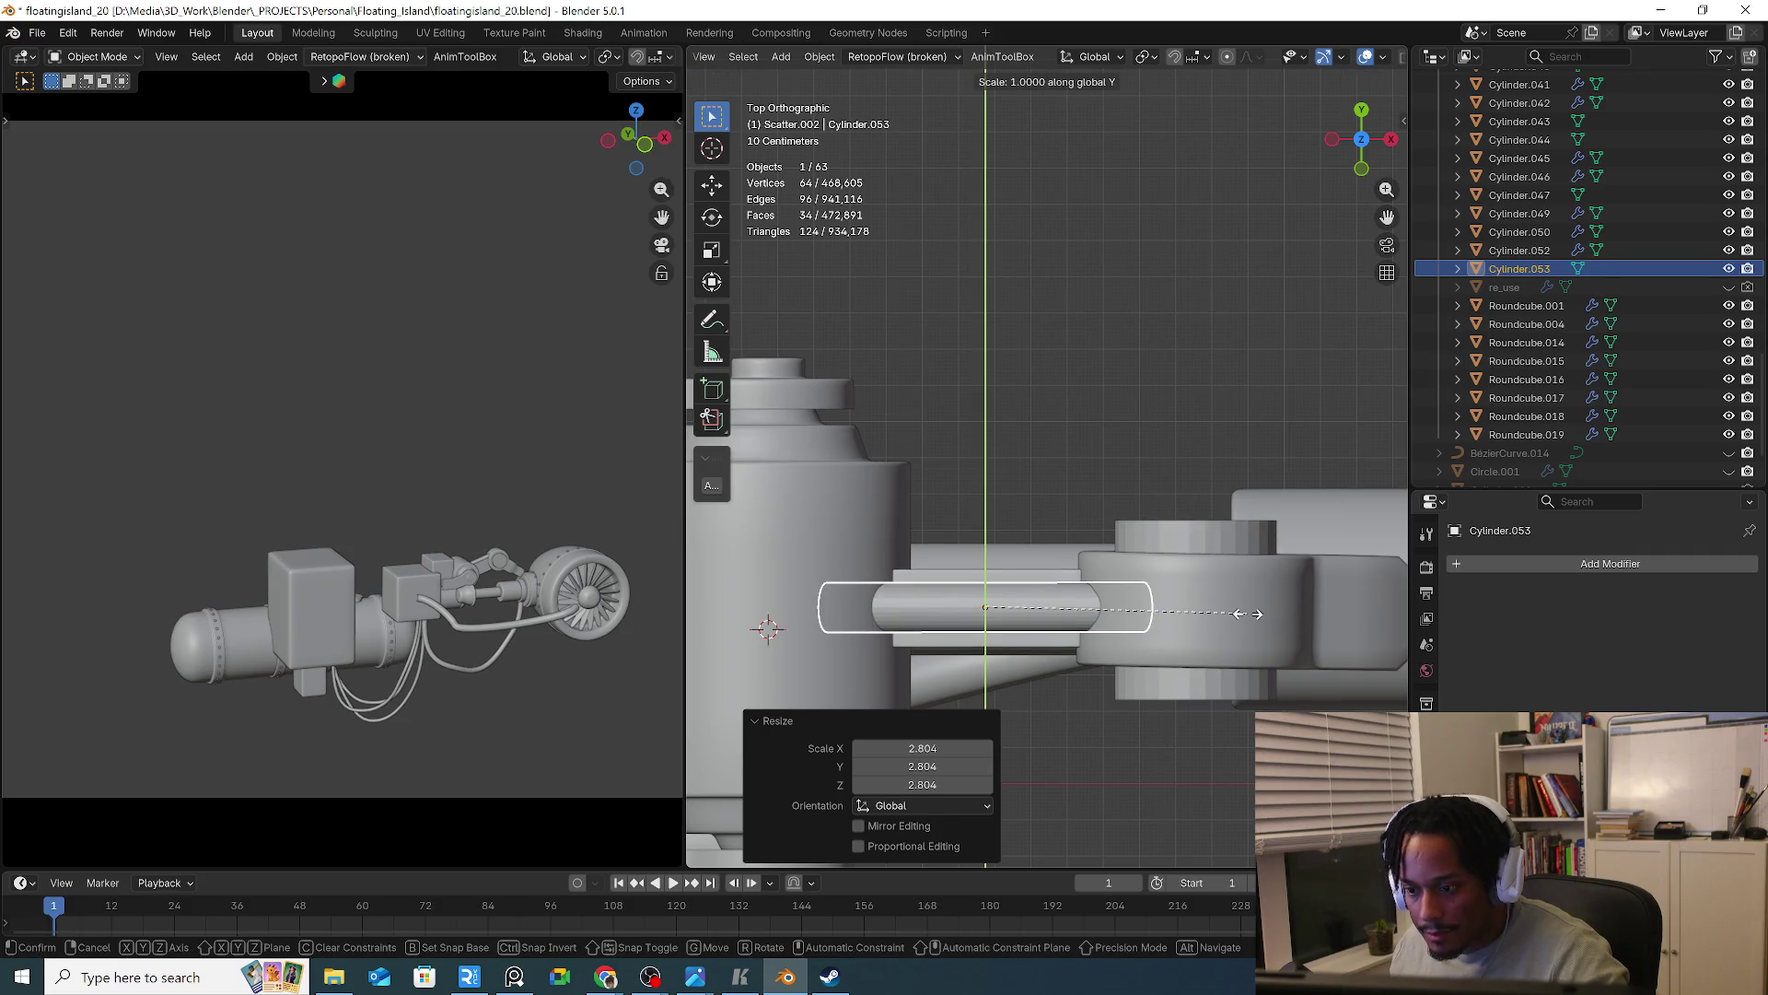
left_click(1039, 599)
key("g")
key("x")
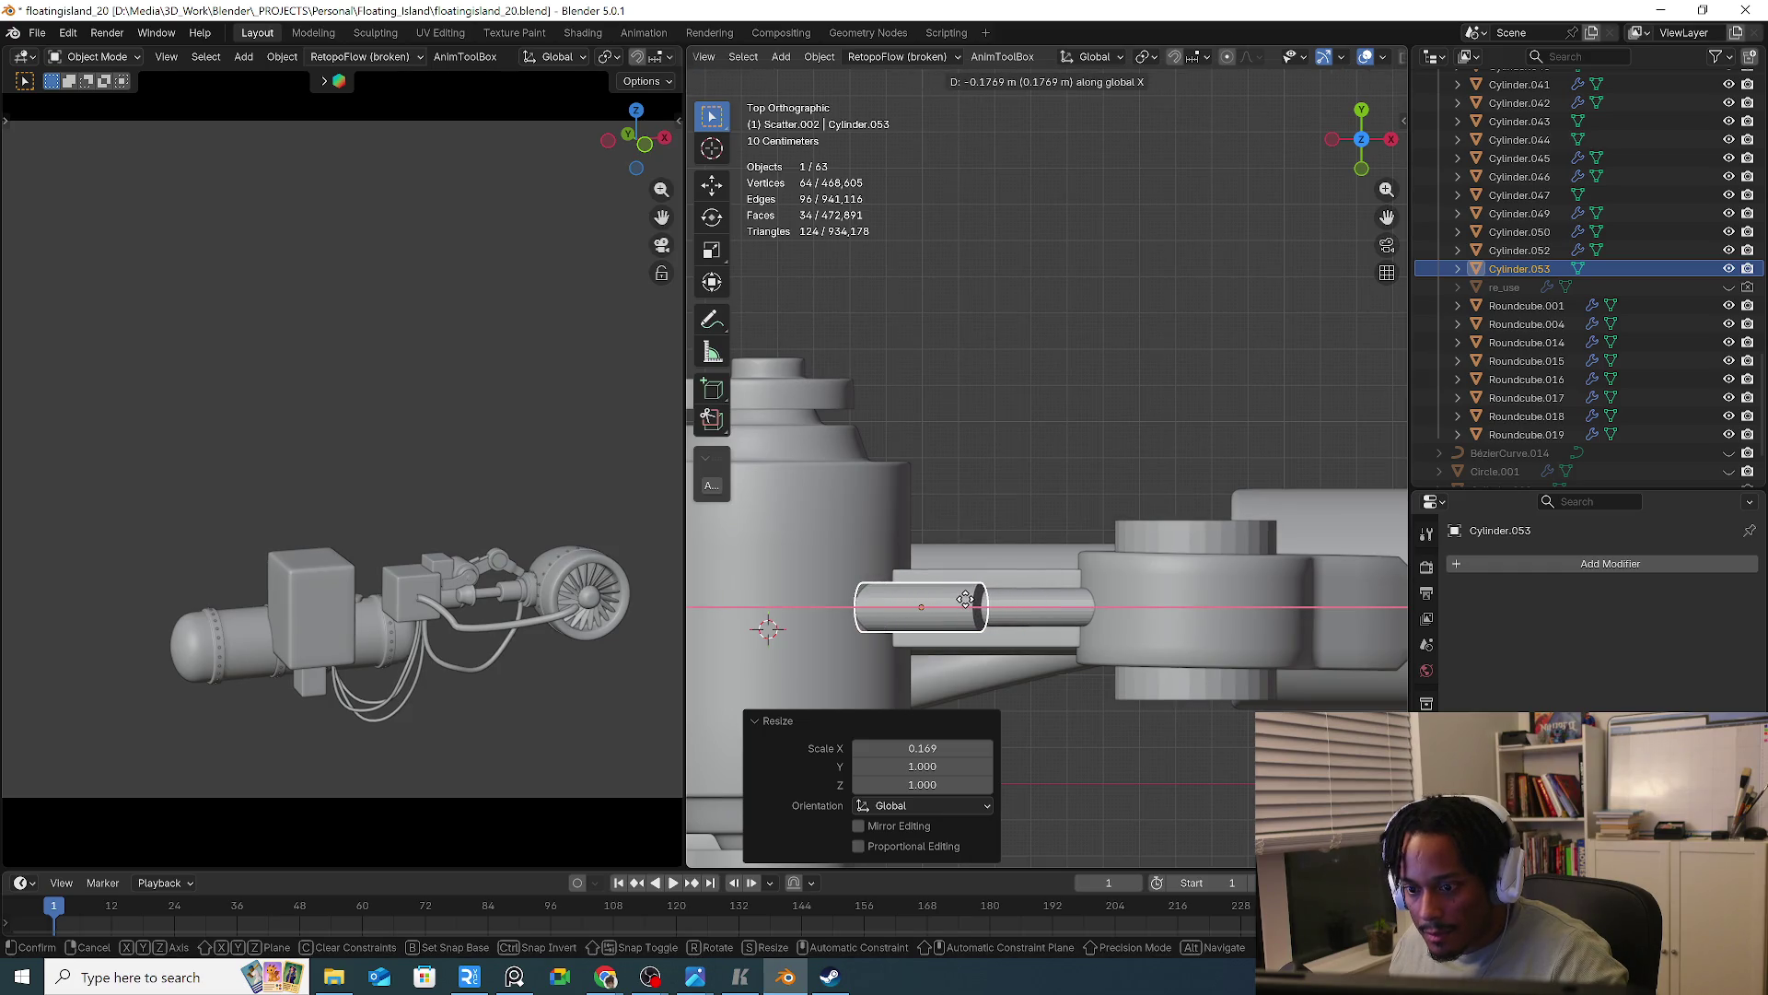
left_click(952, 600)
Raise the rod Cylinder.047 vertically and stretch it along its own length
mouse_move(958, 594)
middle_mouse_down()
mouse_move(986, 473)
mouse_move(1002, 532)
middle_mouse_up()
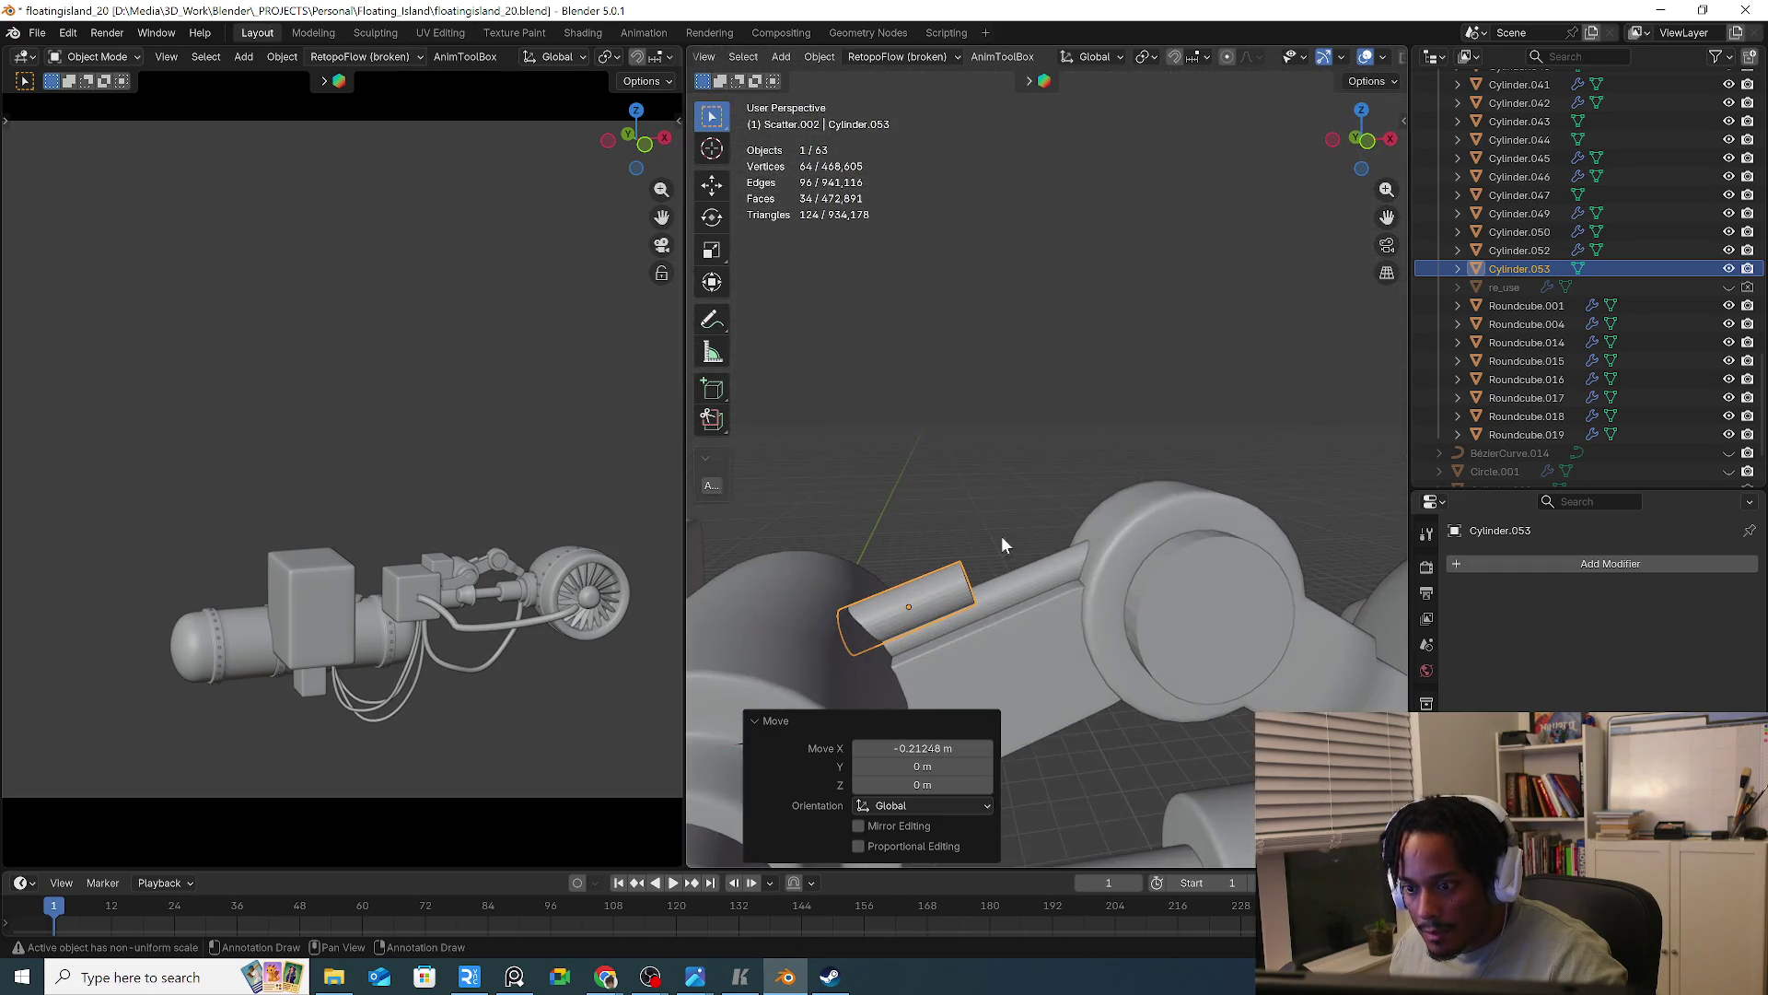
left_click(1013, 584)
key("KP_1")
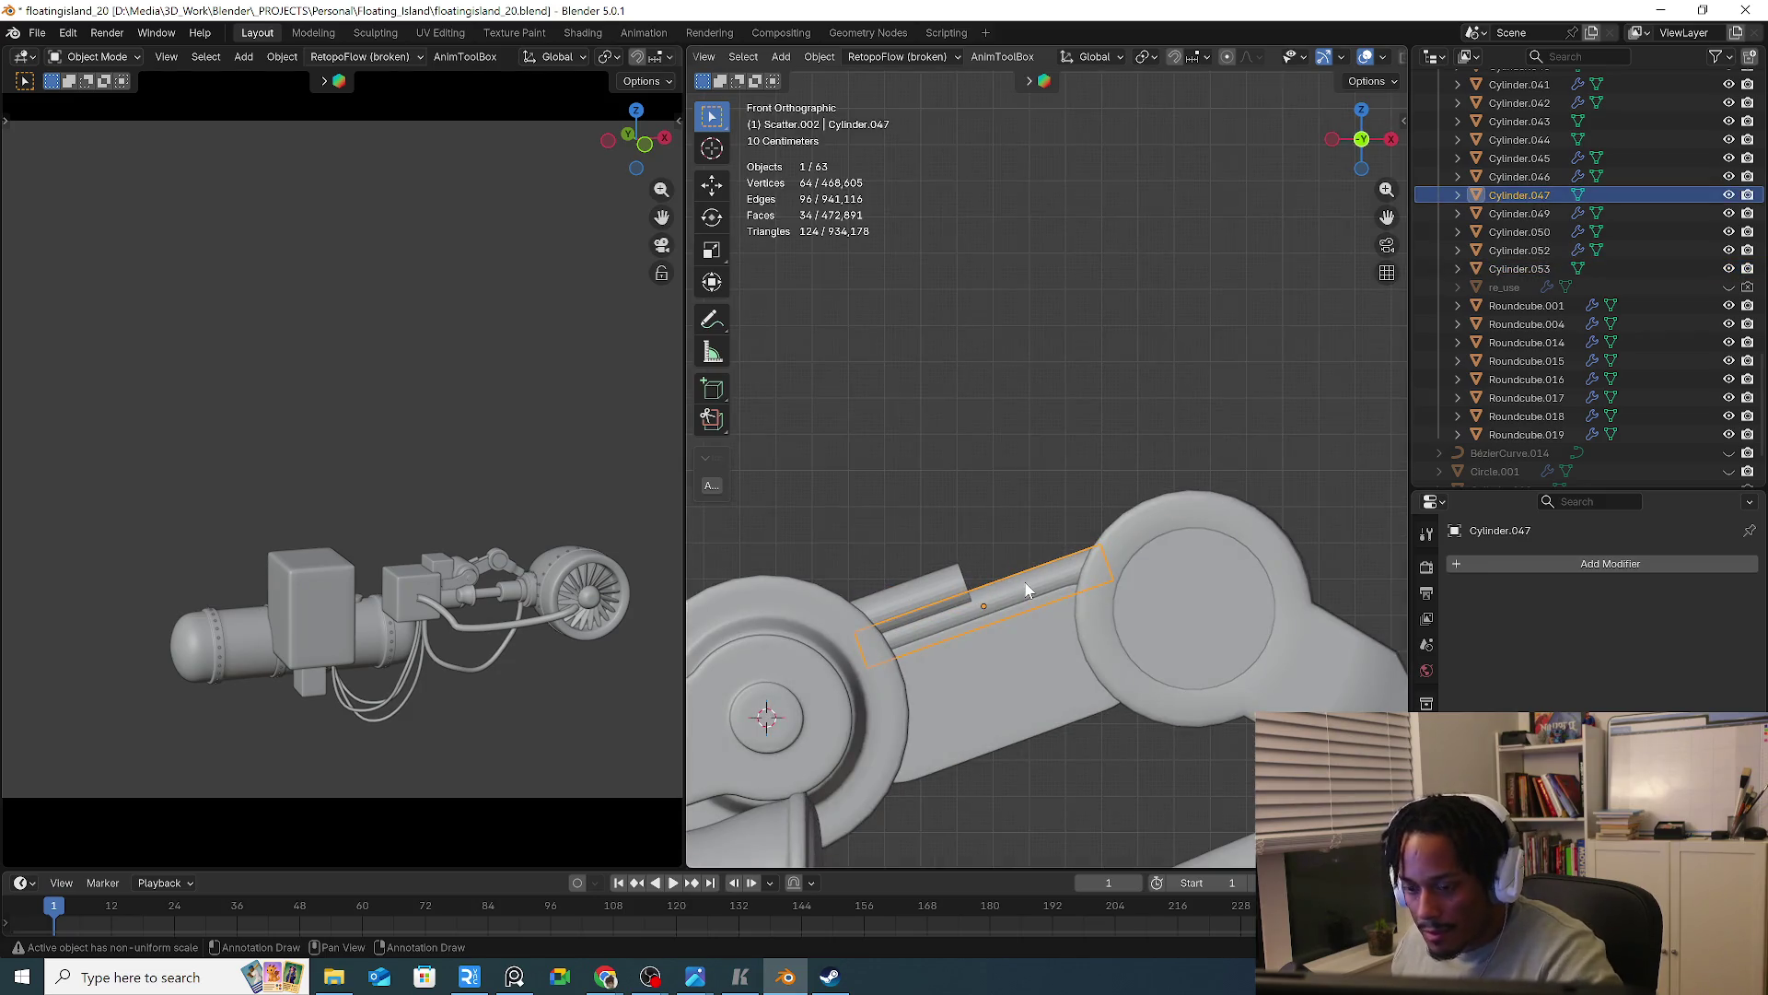
key("g")
key("z")
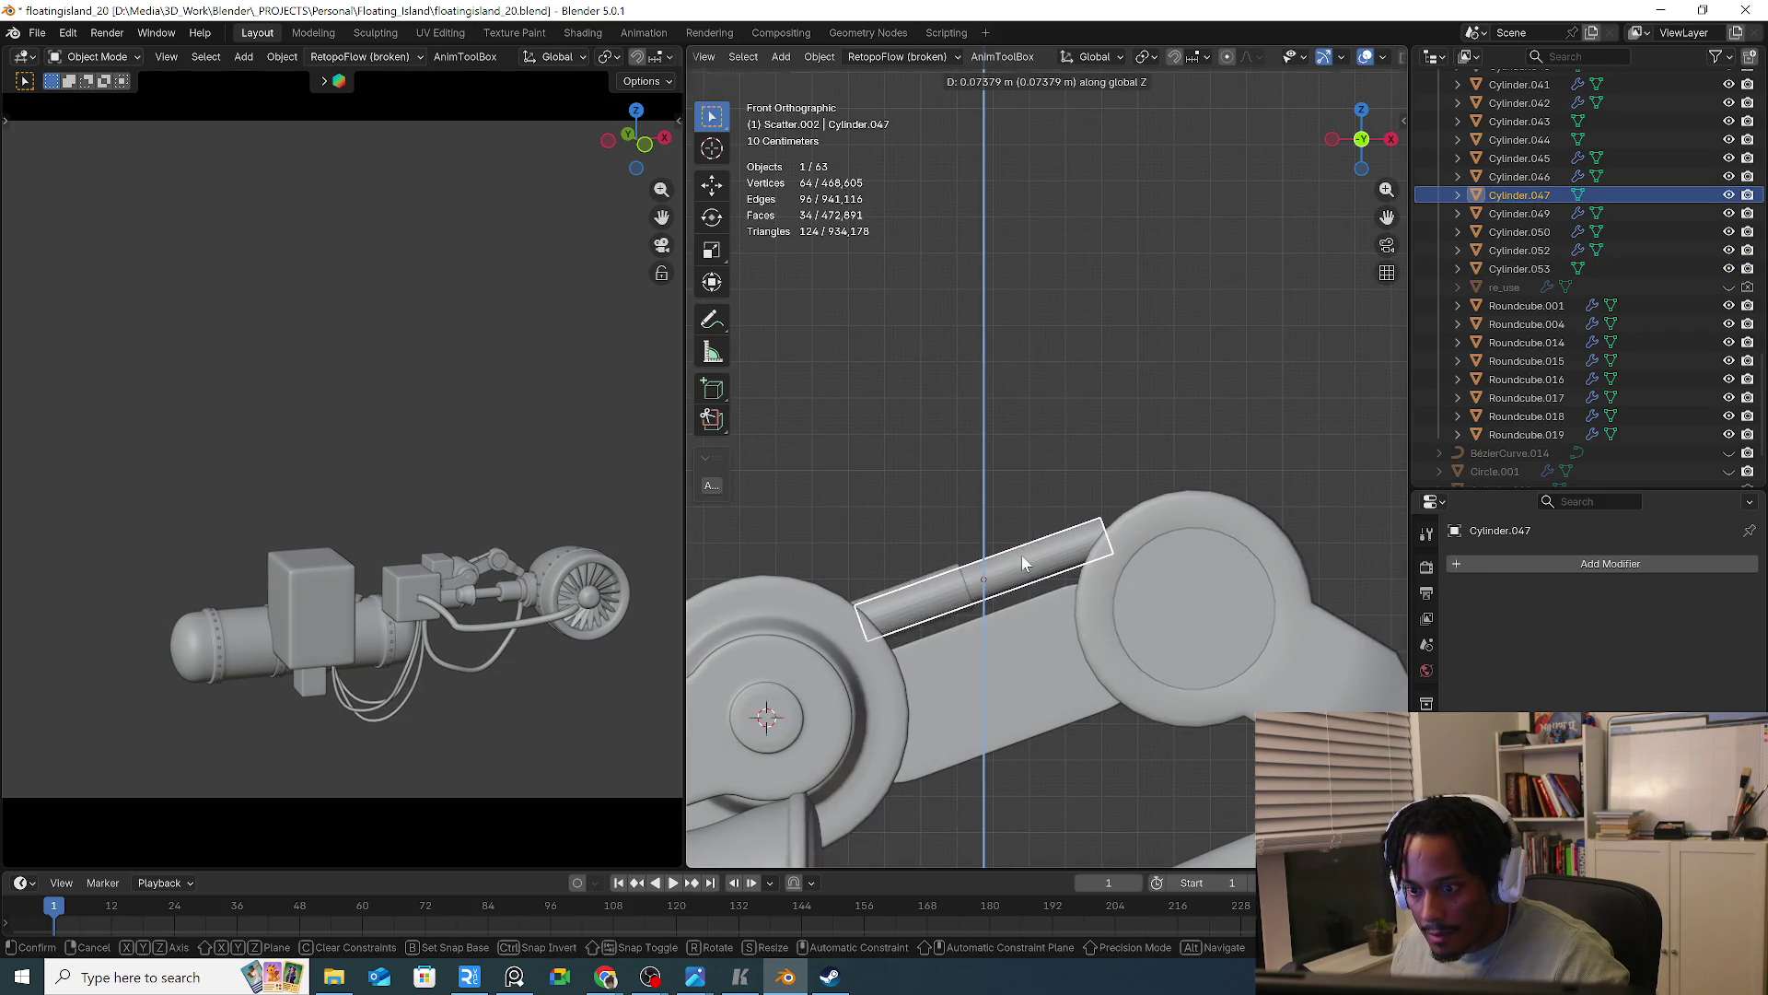
key("s")
left_click(1014, 566)
key("s")
key("x")
key("z")
key("z")
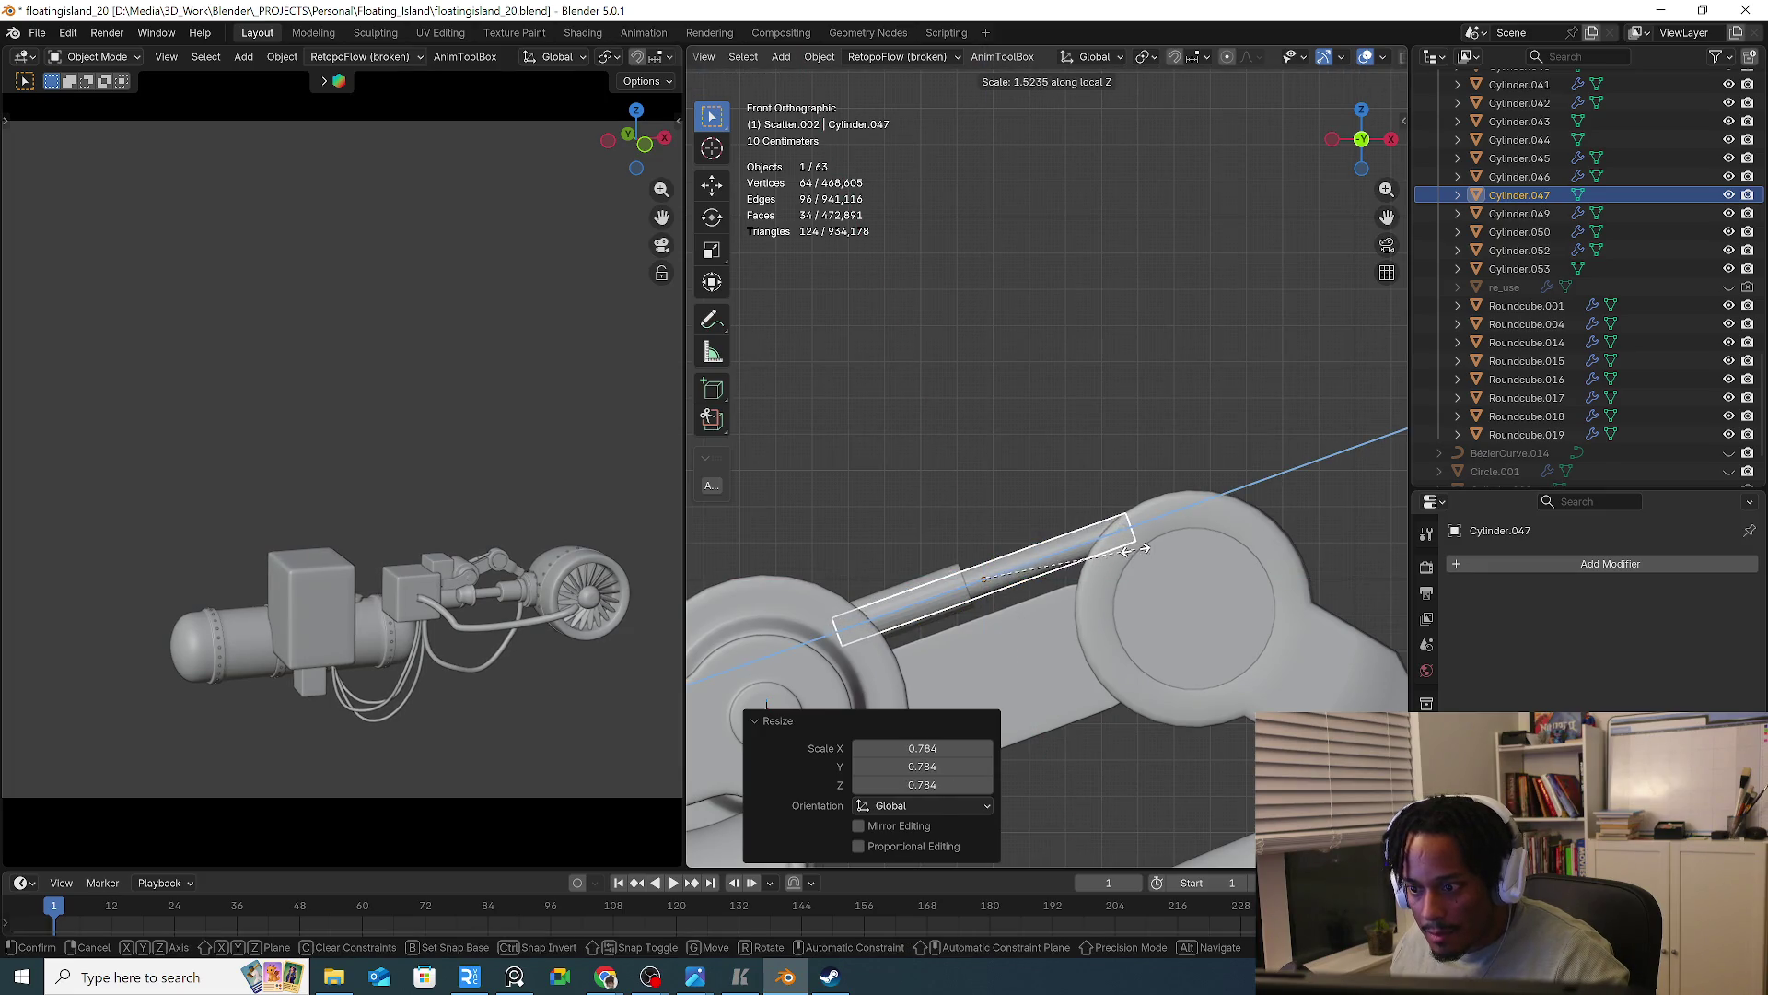
left_click(1145, 548)
Duplicate the sleeve Cylinder.053 further along the rod on the X axis
left_click(949, 594)
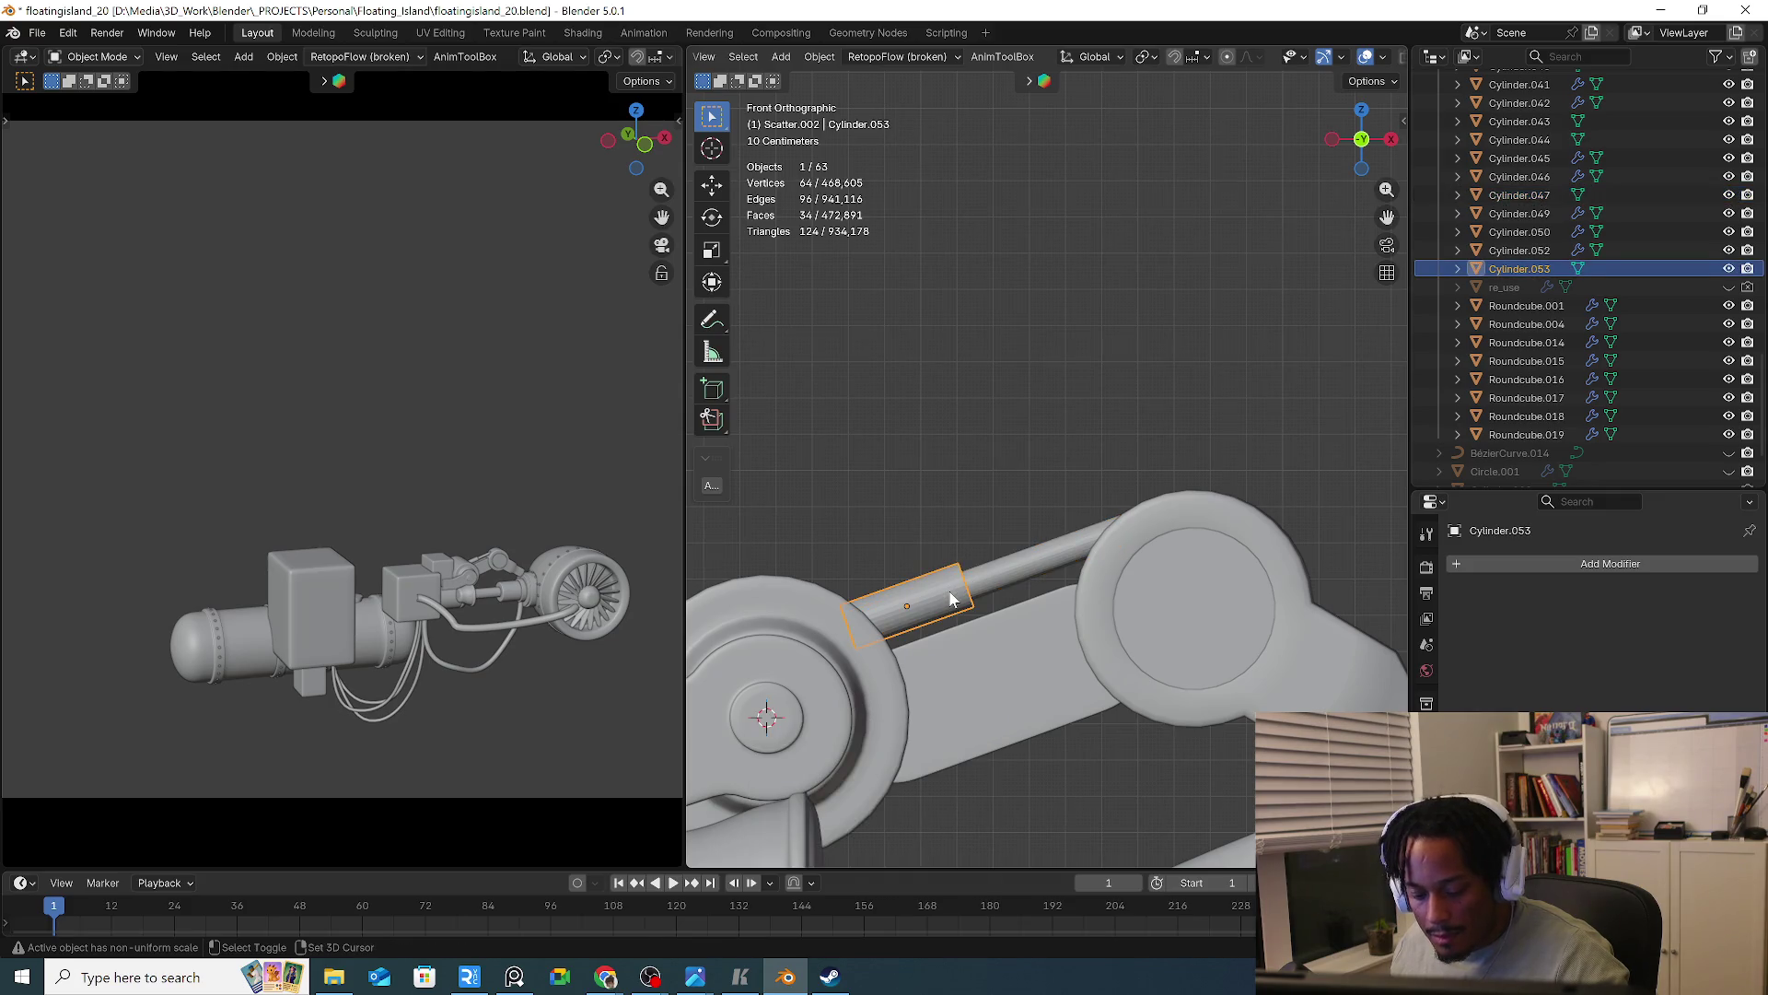
key("shift+d")
key("x")
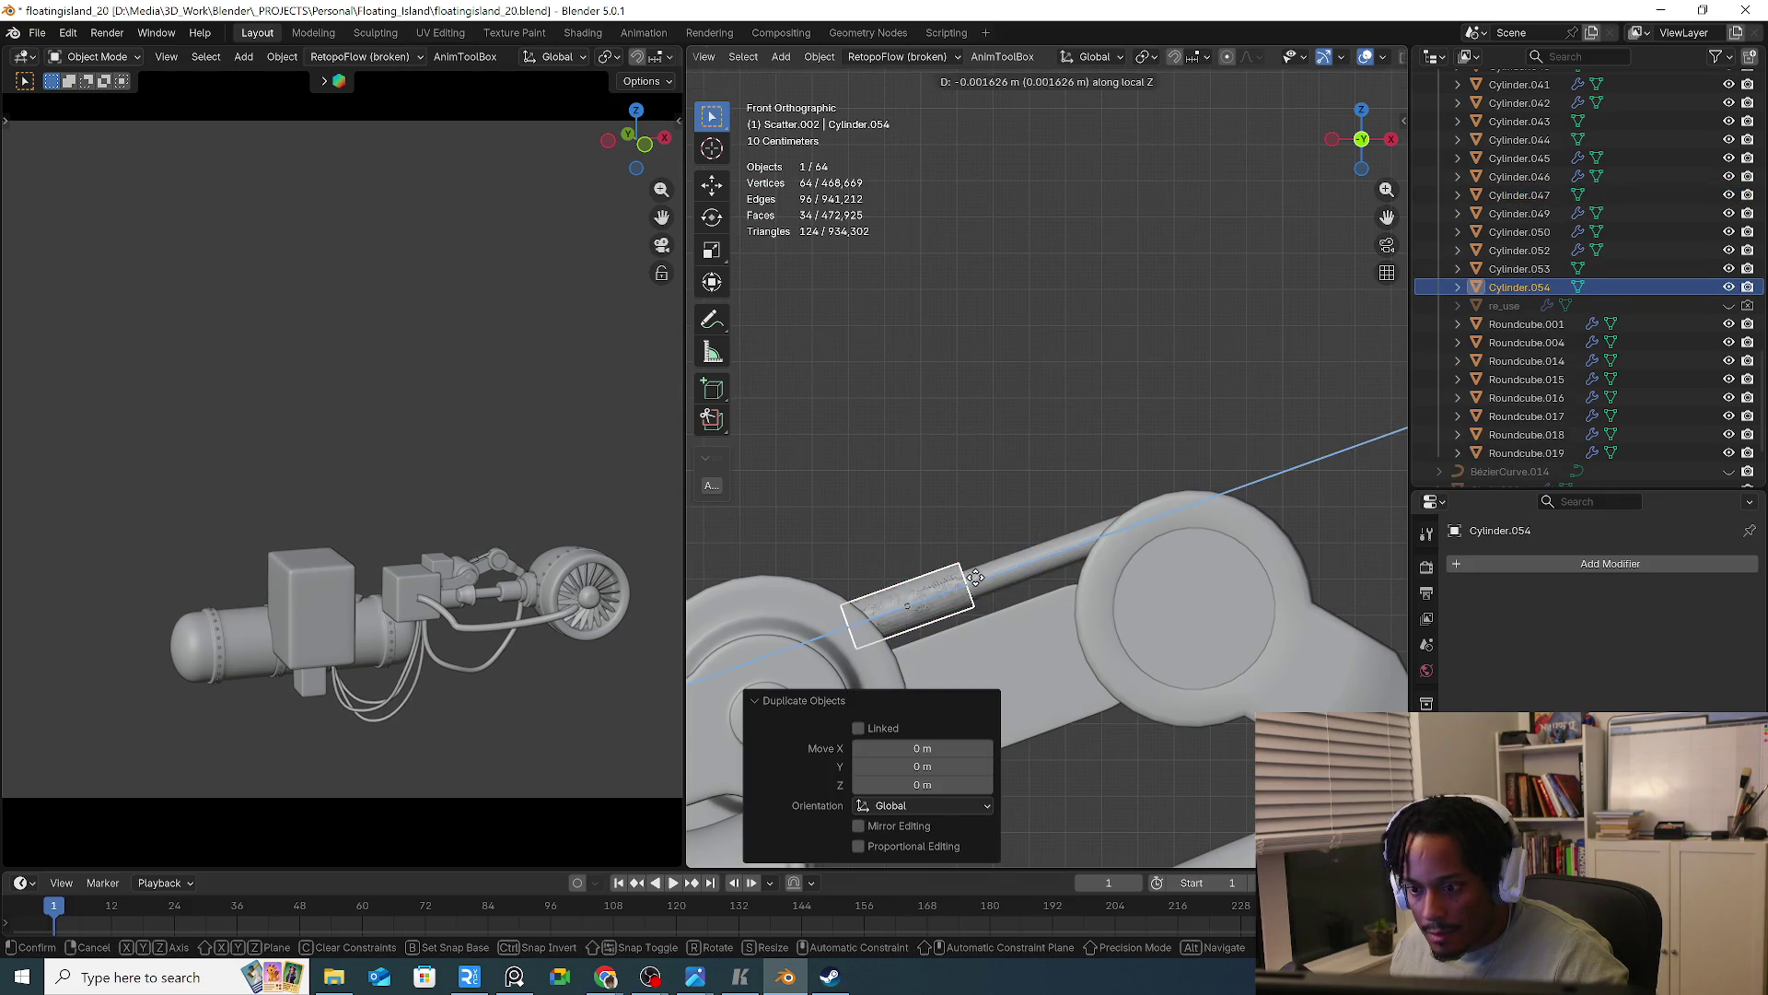
left_click(1151, 540)
Lower the three piston rod pieces slightly along Z
left_click_drag(910, 527, 1032, 581)
key("g")
key("z")
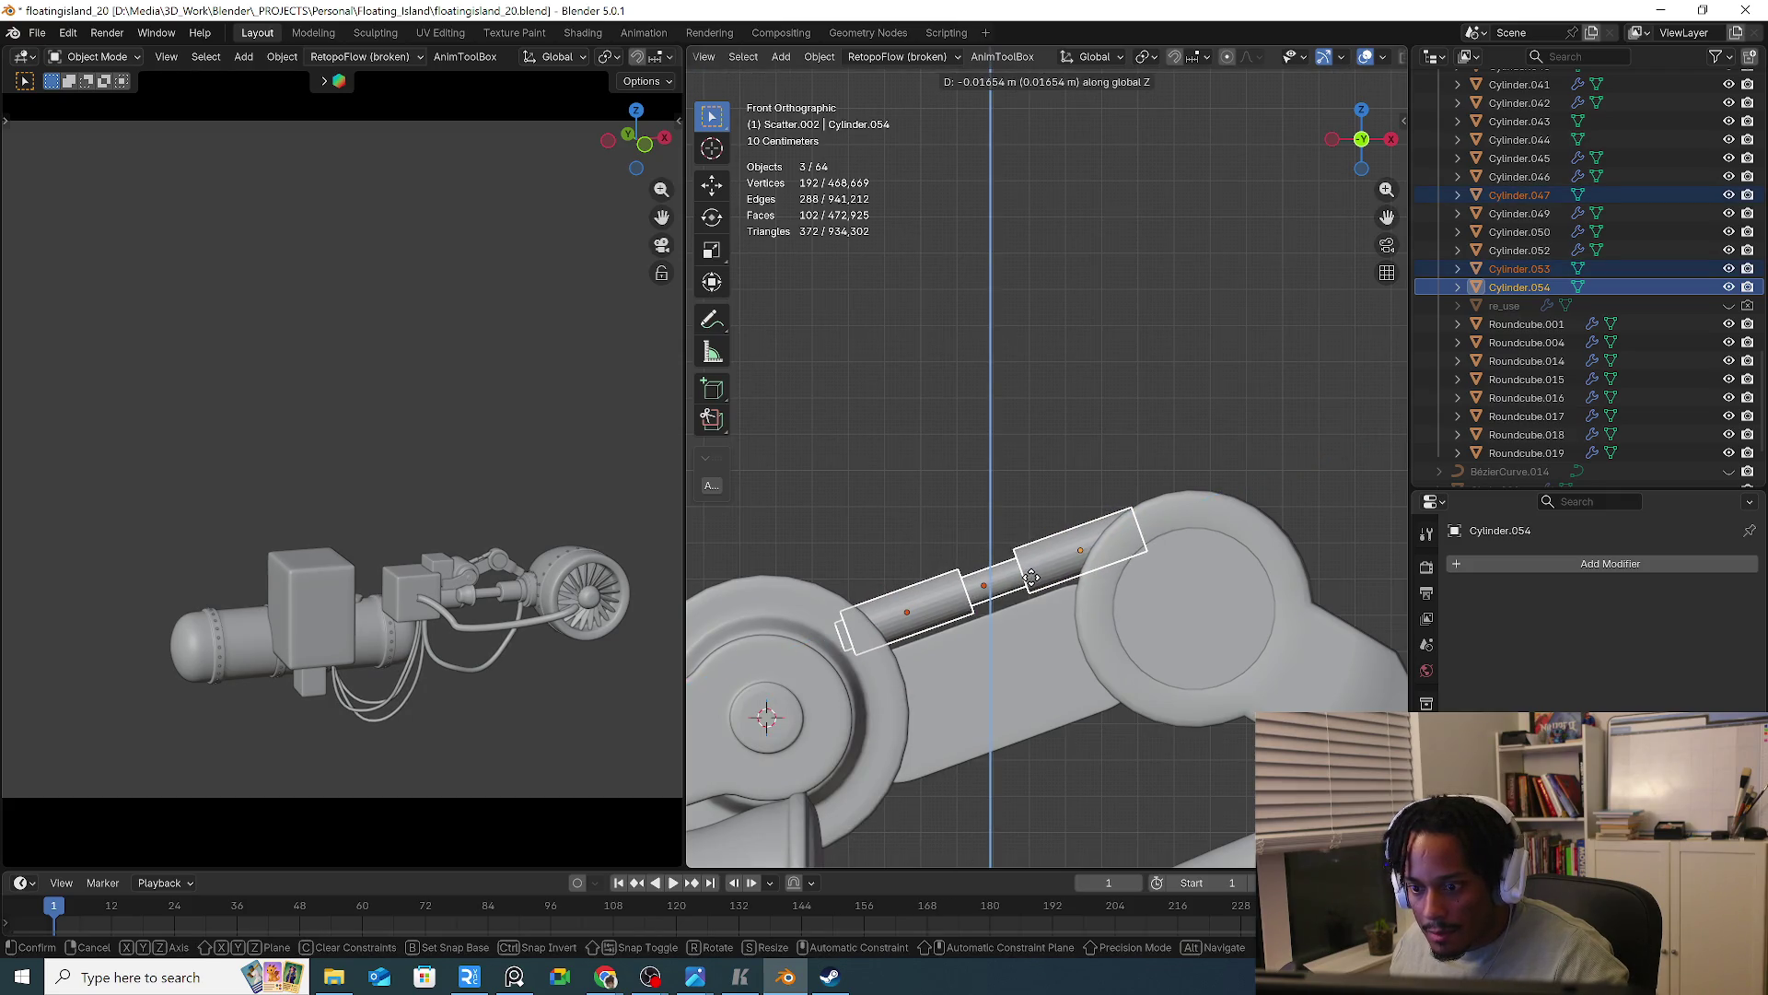
left_click(1029, 656)
Scale both capsule link plates along Z to 0.754
left_click(1029, 655)
left_click_drag(1094, 785, 1013, 757)
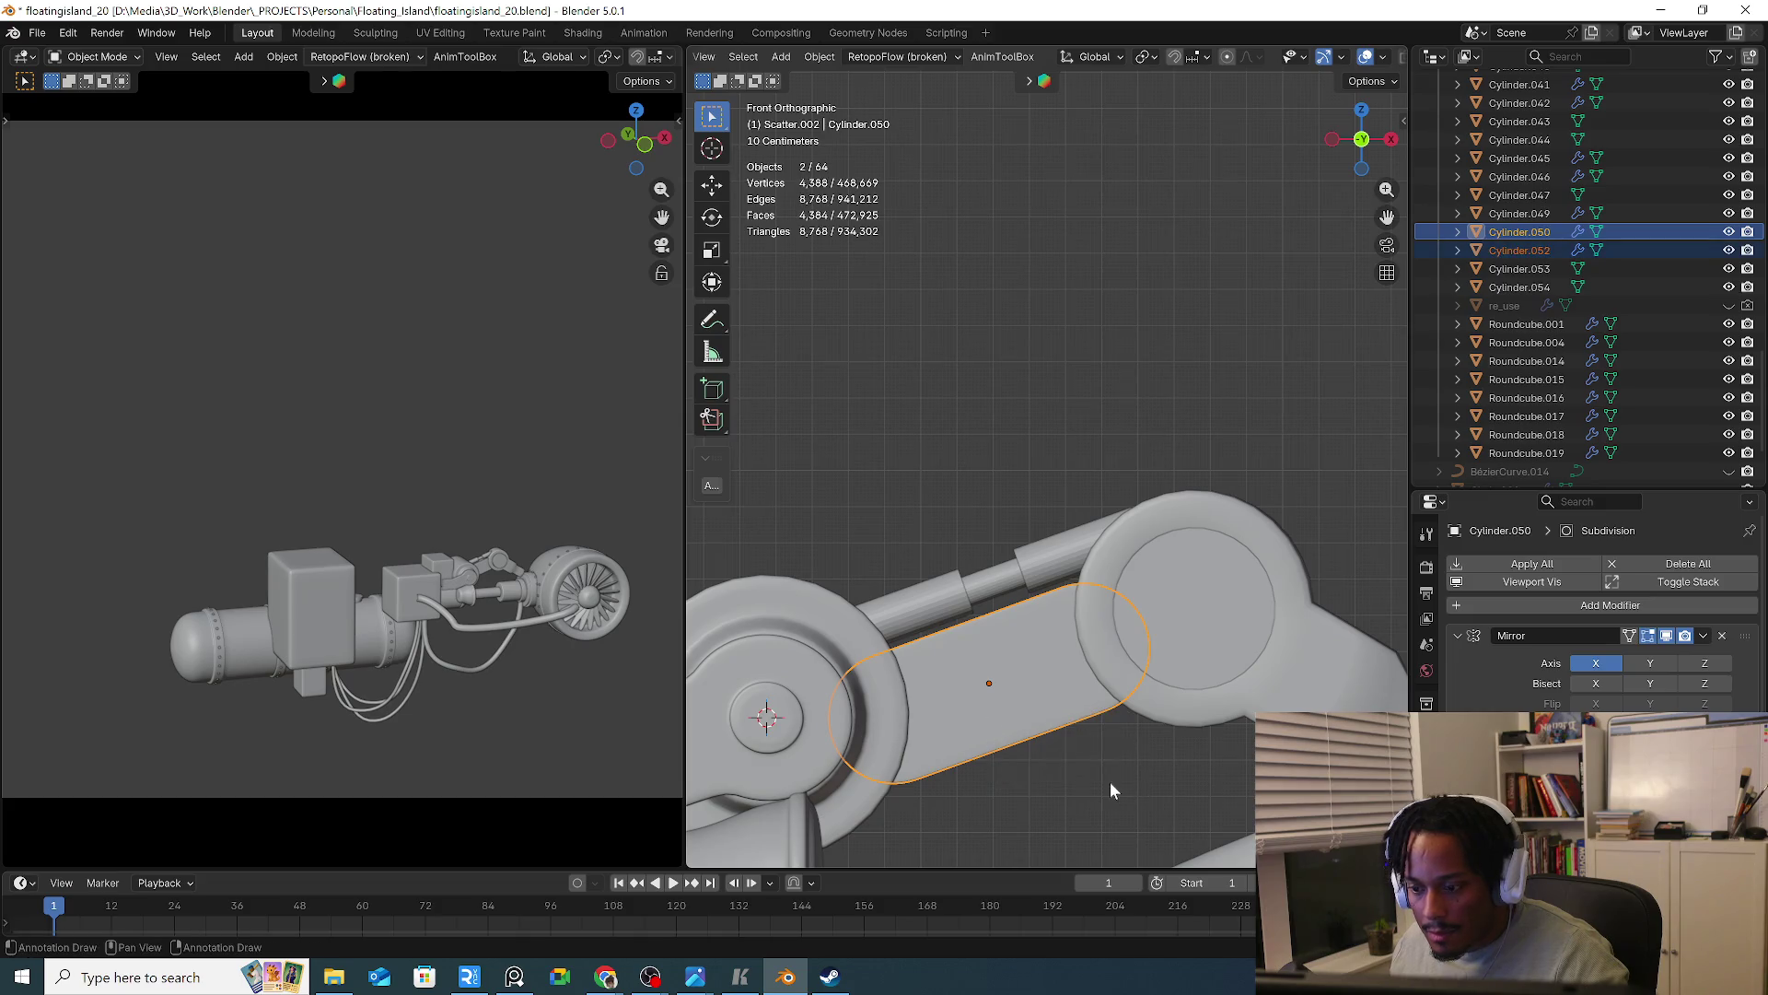
key("s")
key("z")
key("z")
key("z")
left_click(1109, 756)
key("g")
key("x")
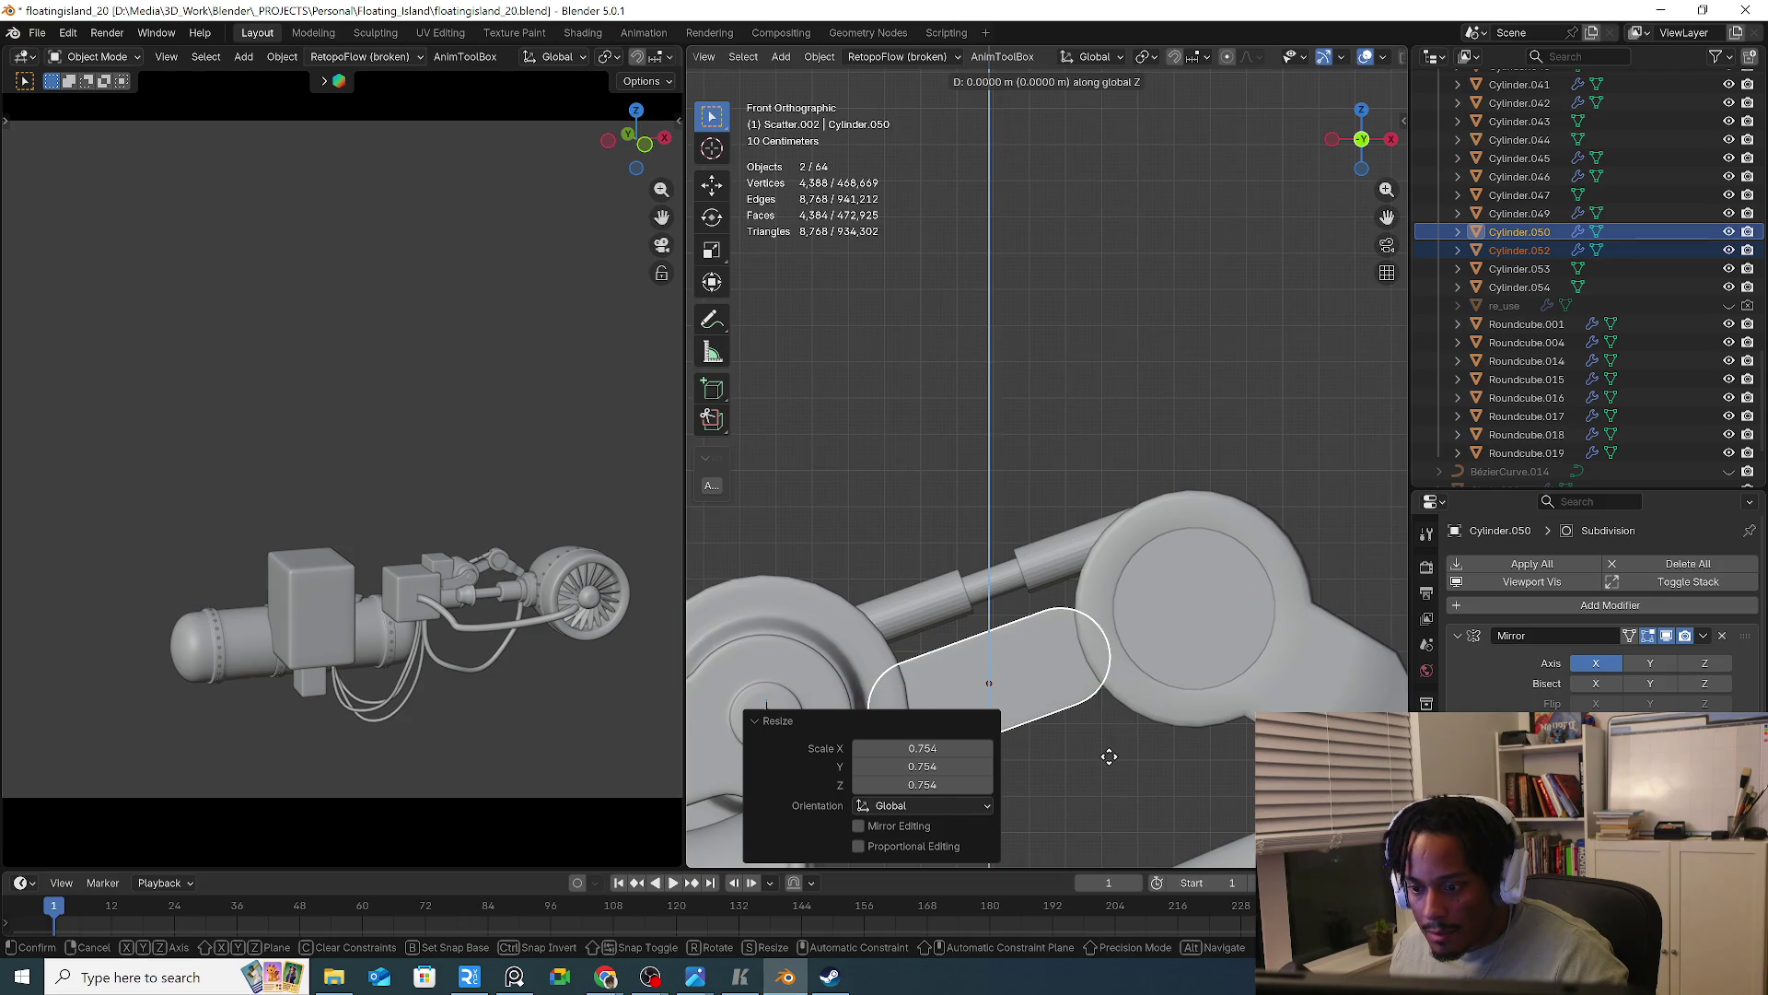
key("Escape")
key("shift+alt+r")
key("Escape")
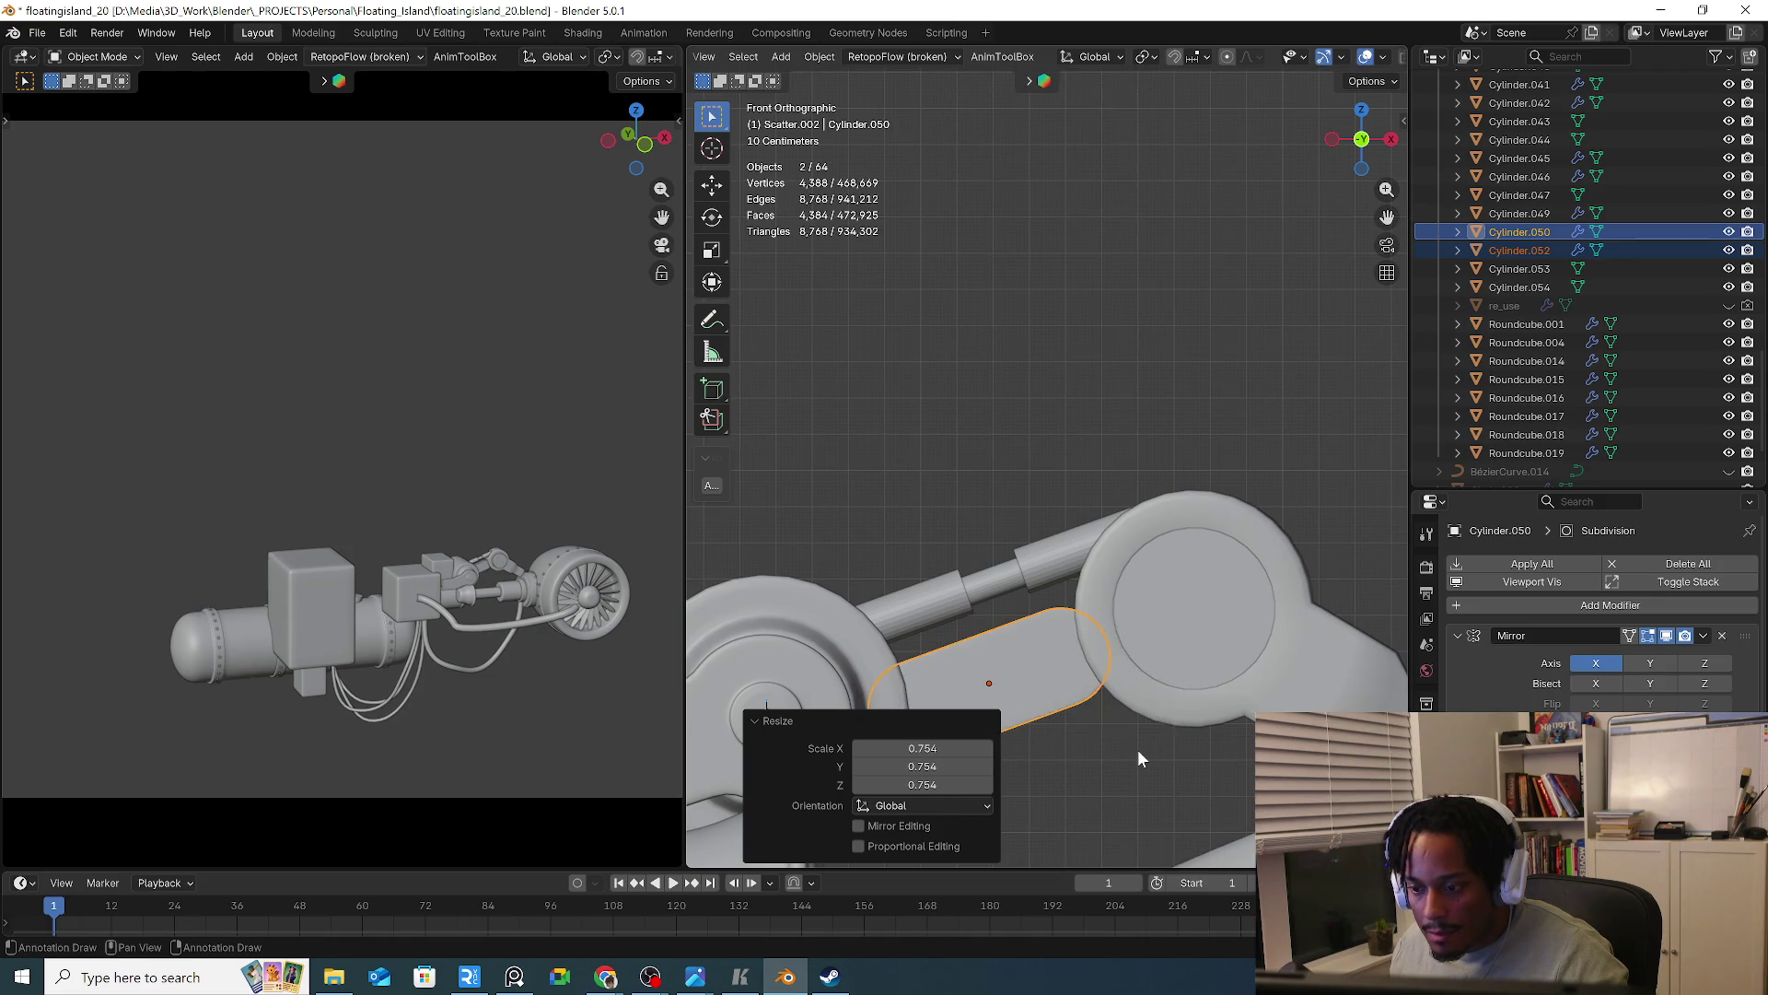
Shrink the capsule plates uniformly and reposition them between the arm joints
middle_click_drag(1086, 732, 1168, 621, "shift")
key("s")
key("z")
key("z")
key("x")
key("x")
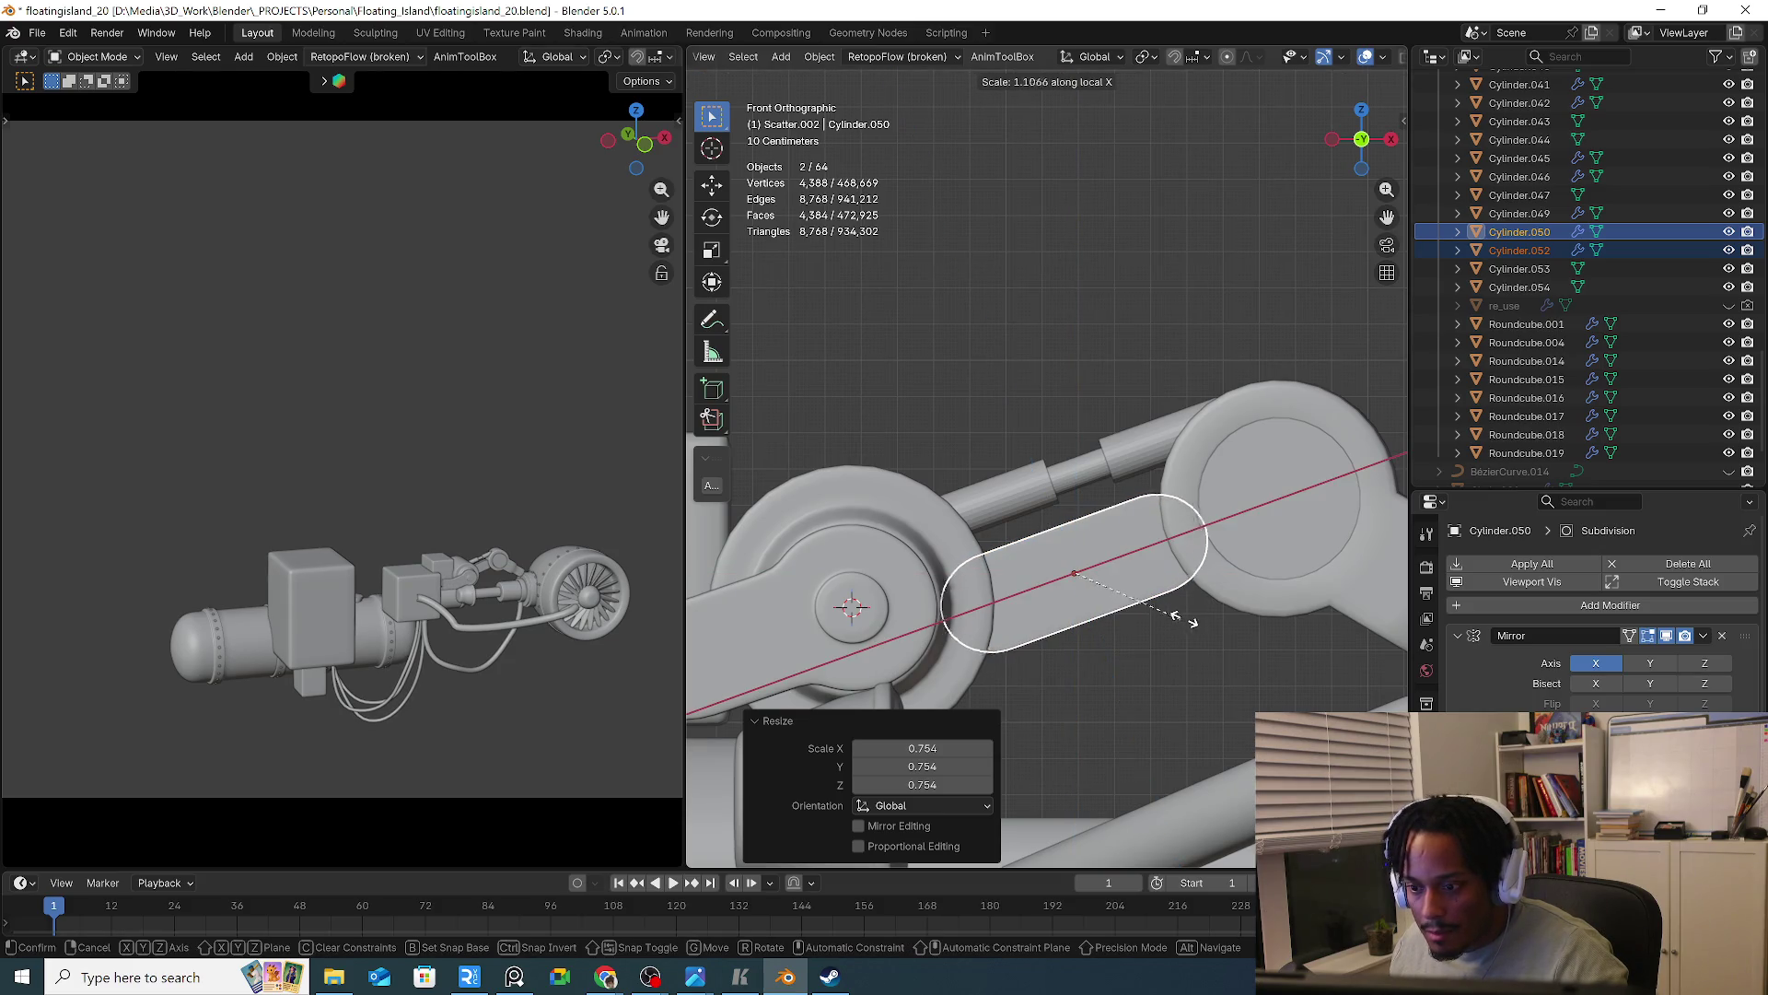
key("x")
left_click(1153, 608)
key("g")
left_click(1155, 601)
mouse_move(1155, 604)
middle_mouse_down()
mouse_move(1107, 631)
mouse_move(875, 635)
mouse_move(934, 678)
mouse_move(992, 651)
middle_mouse_up()
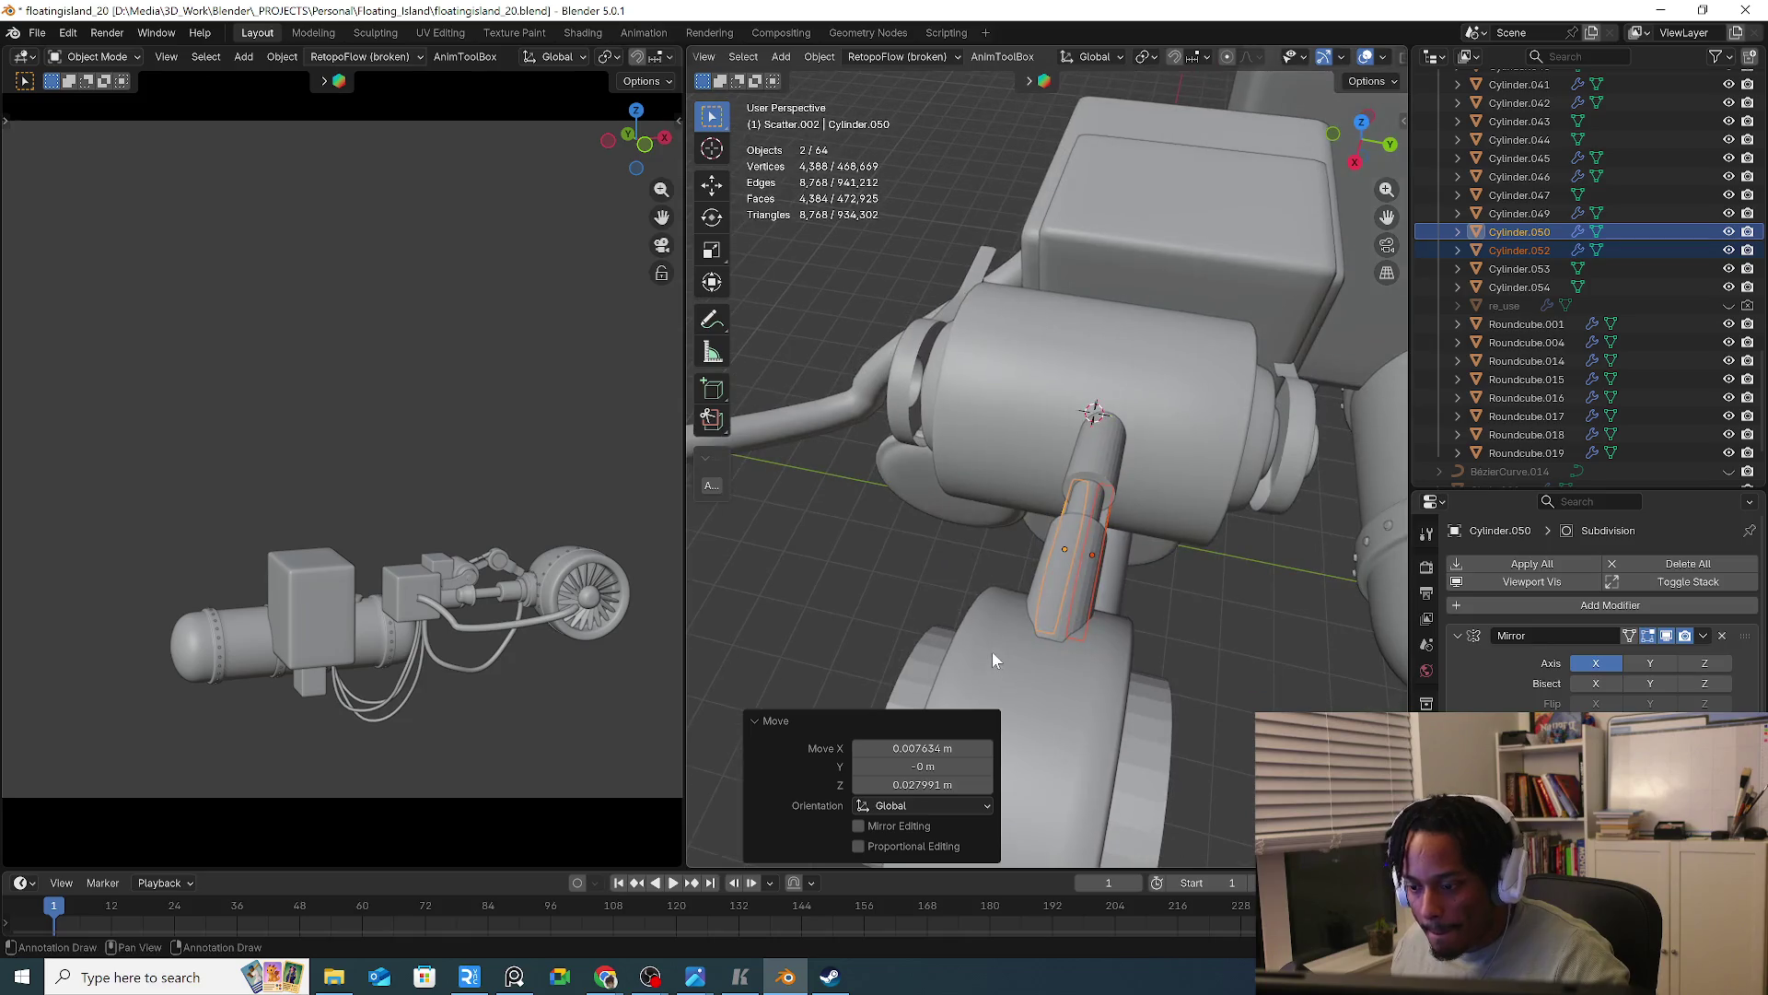
key("KP_7")
left_click(1114, 540)
Offset the front and rear capsule plates sideways along the Y axis
key("g")
key("z")
key("z")
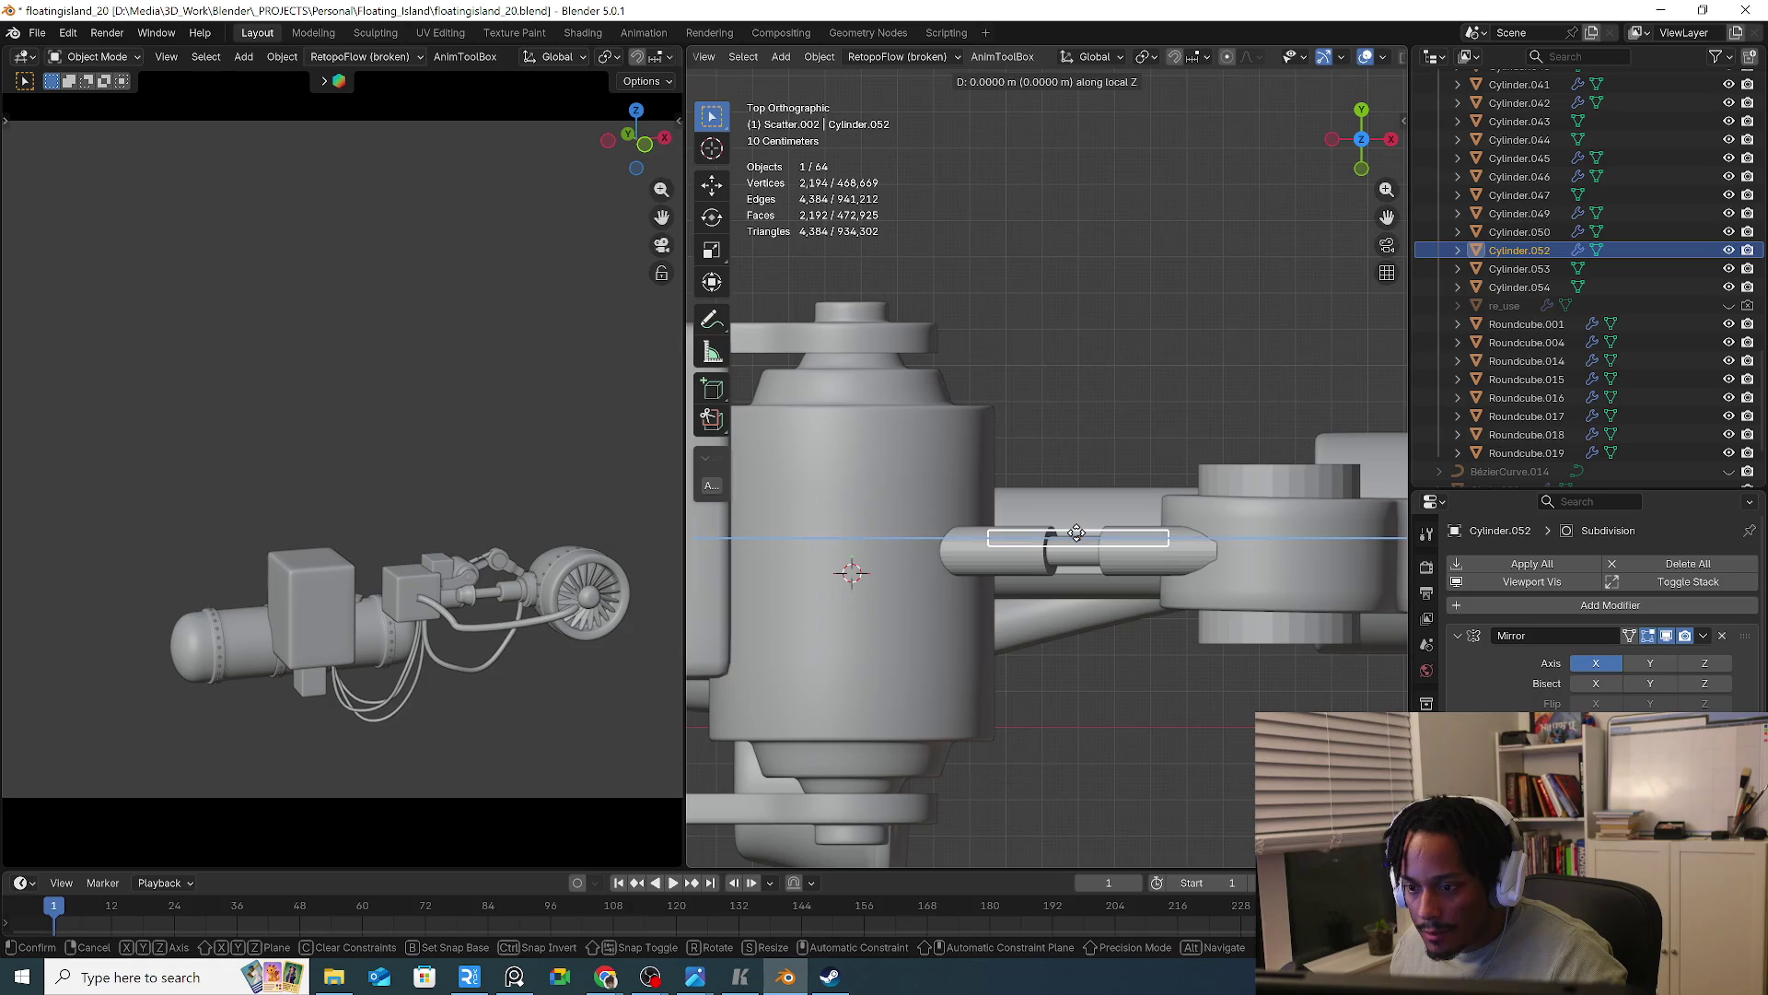
key("y")
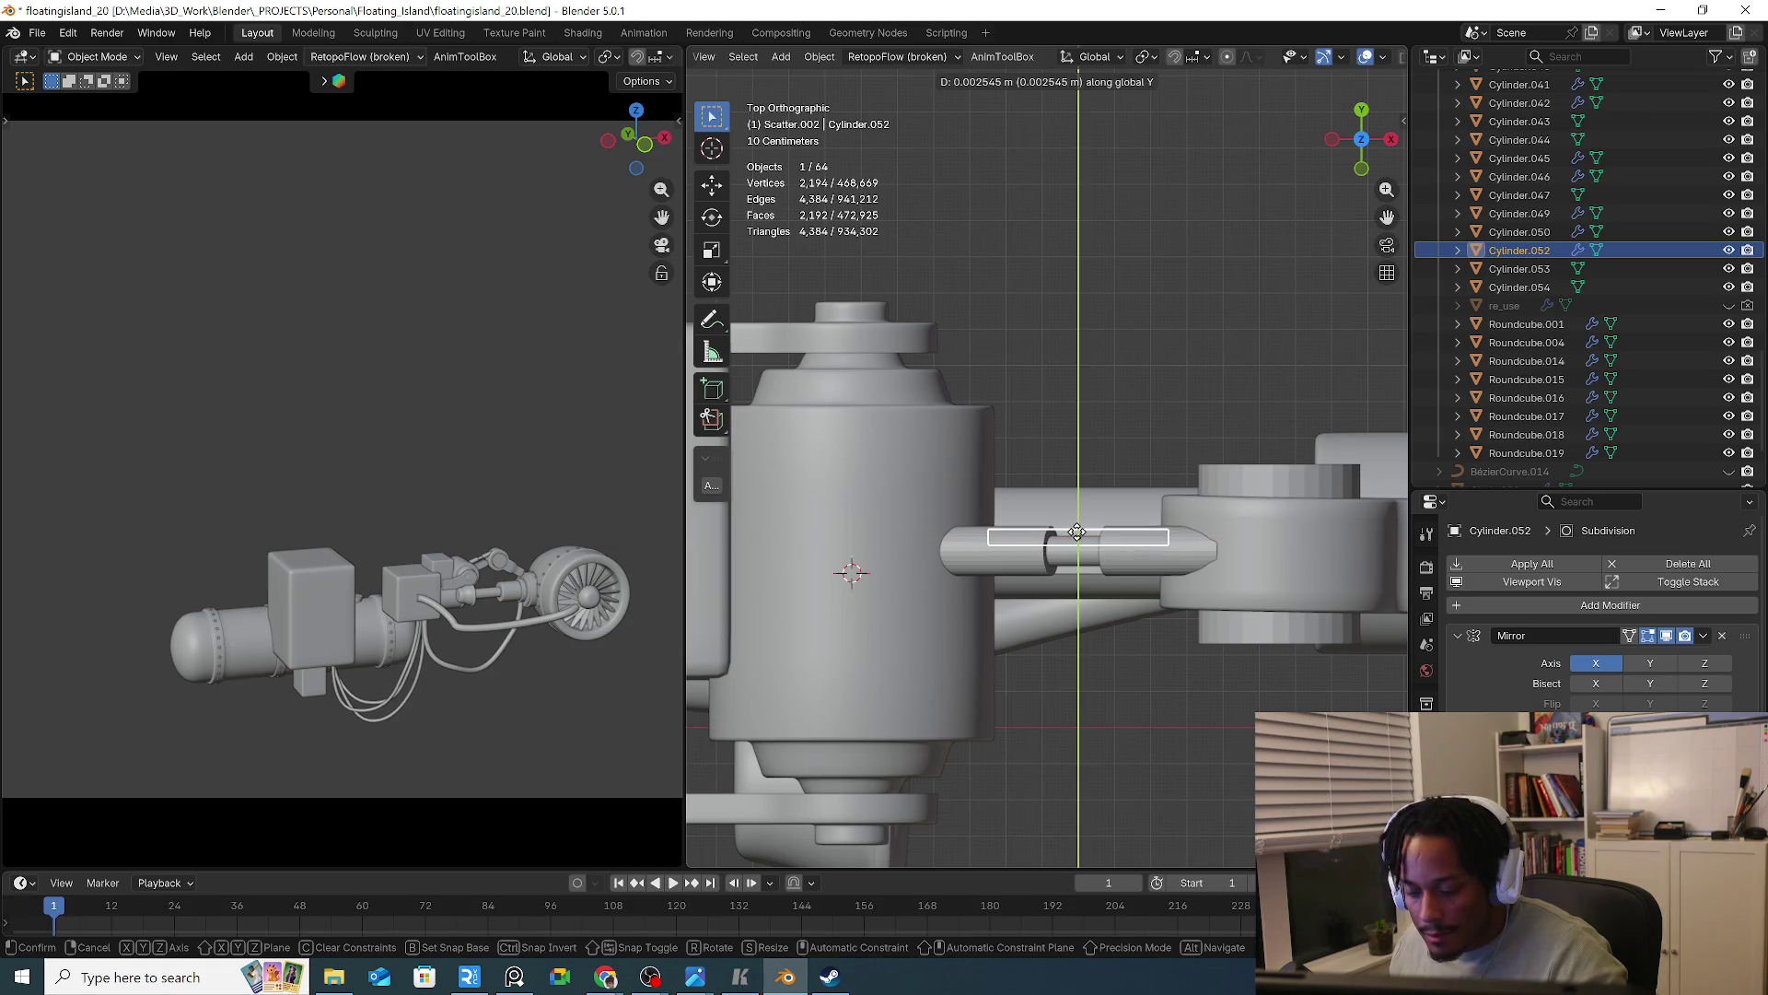
left_click(1082, 514)
middle_click_drag(1082, 581, 1084, 577)
left_click(1084, 577)
key("g")
key("y")
left_click(1083, 587)
In Edit Mode, isolate the front plate (Cylinder.052) and slide its rounded end along local X
mouse_move(1072, 561)
middle_mouse_down()
mouse_move(1043, 580)
mouse_move(1200, 583)
middle_mouse_up()
left_click(1043, 580)
key("Tab")
scroll(1044, 580, "up", 2)
key("KP_Divide")
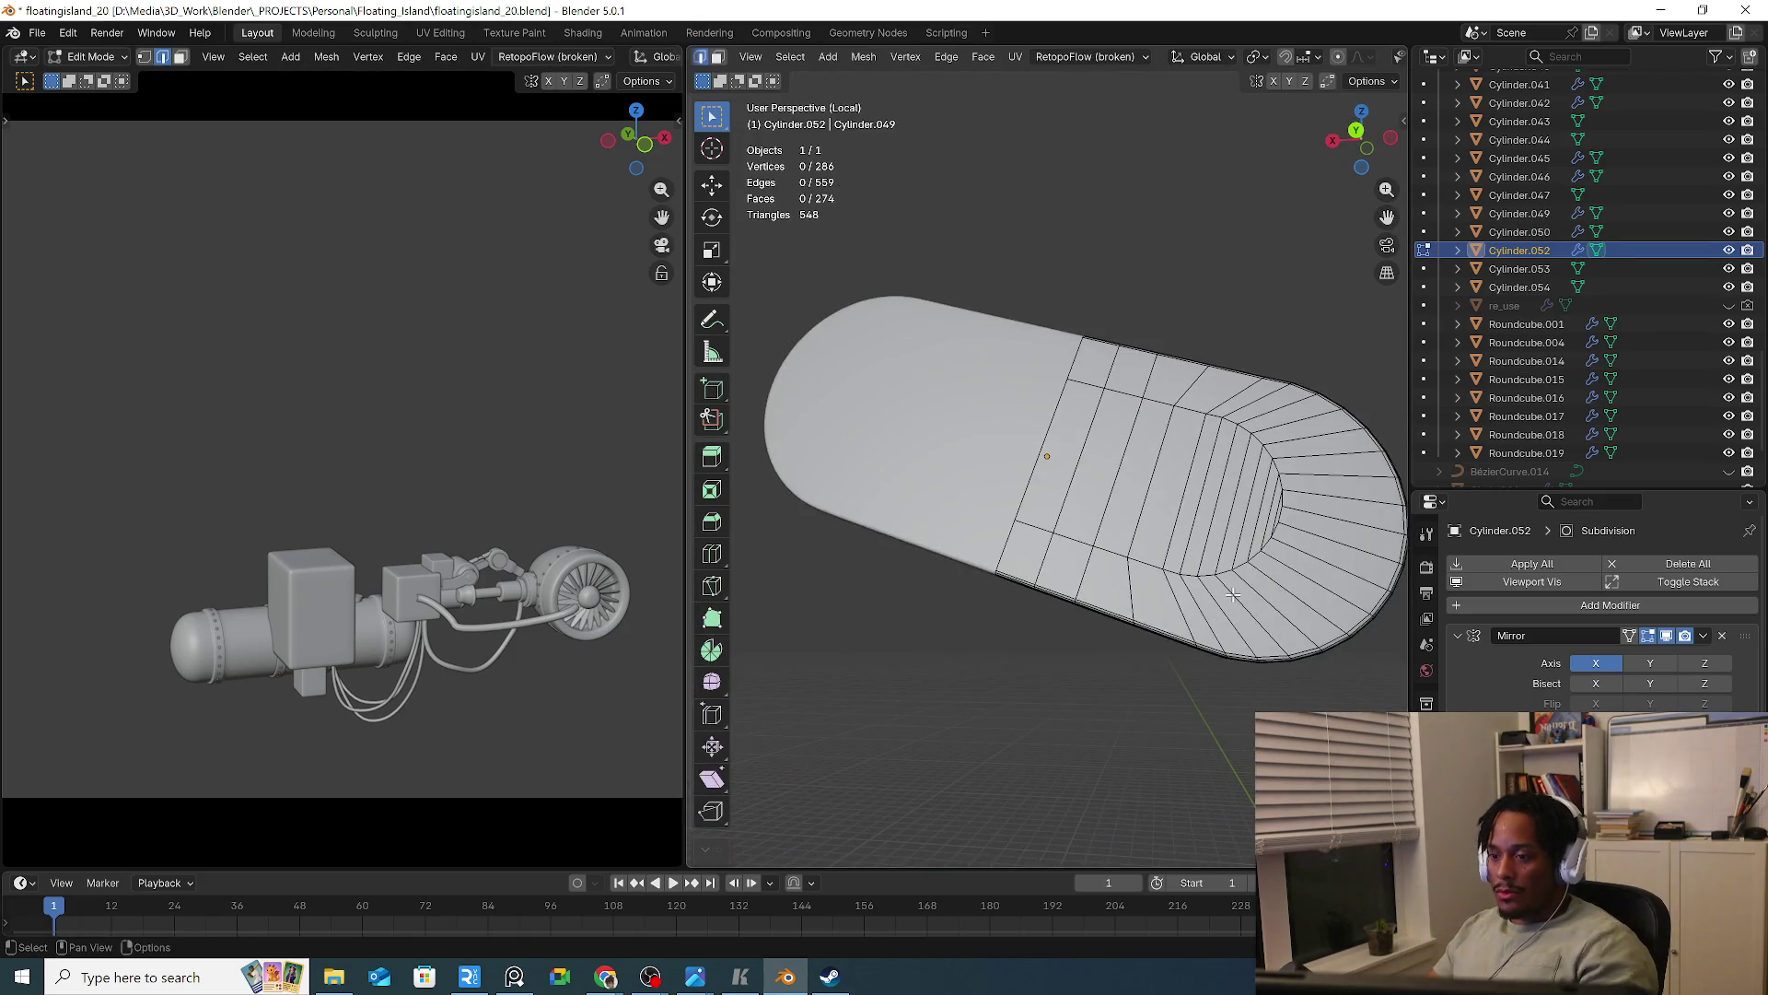
key("l")
scroll(1234, 594, "down", 3)
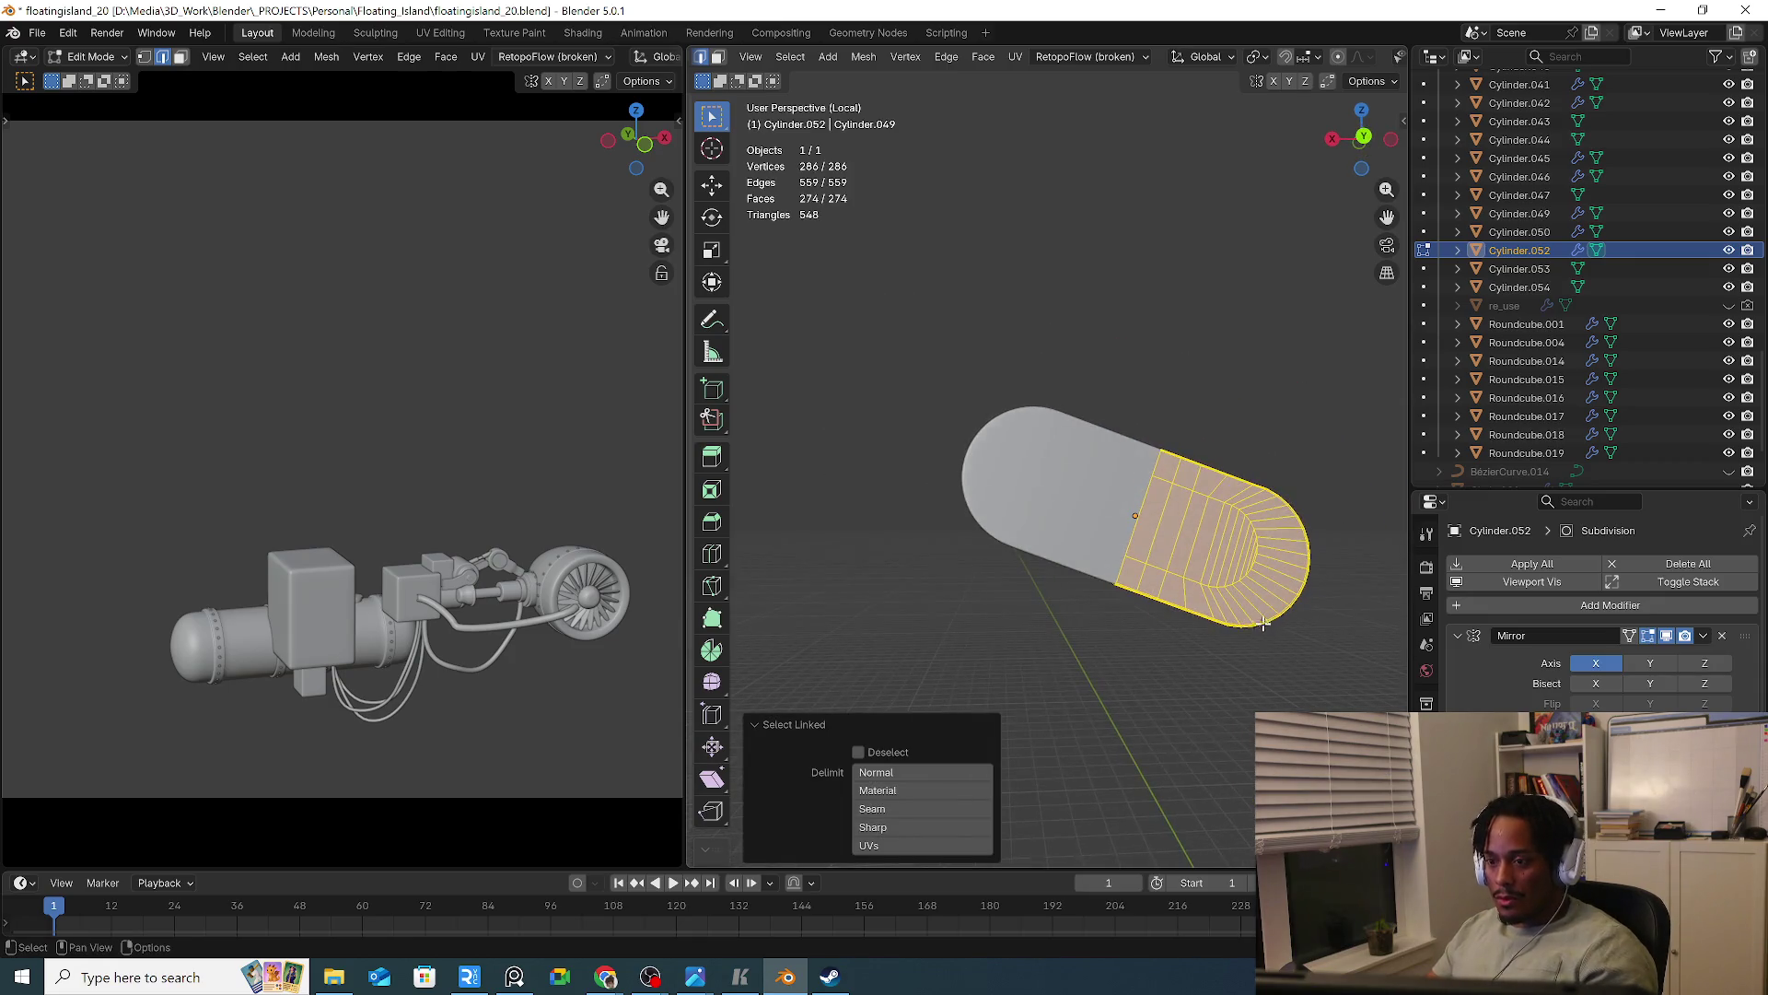
key("g")
key("x")
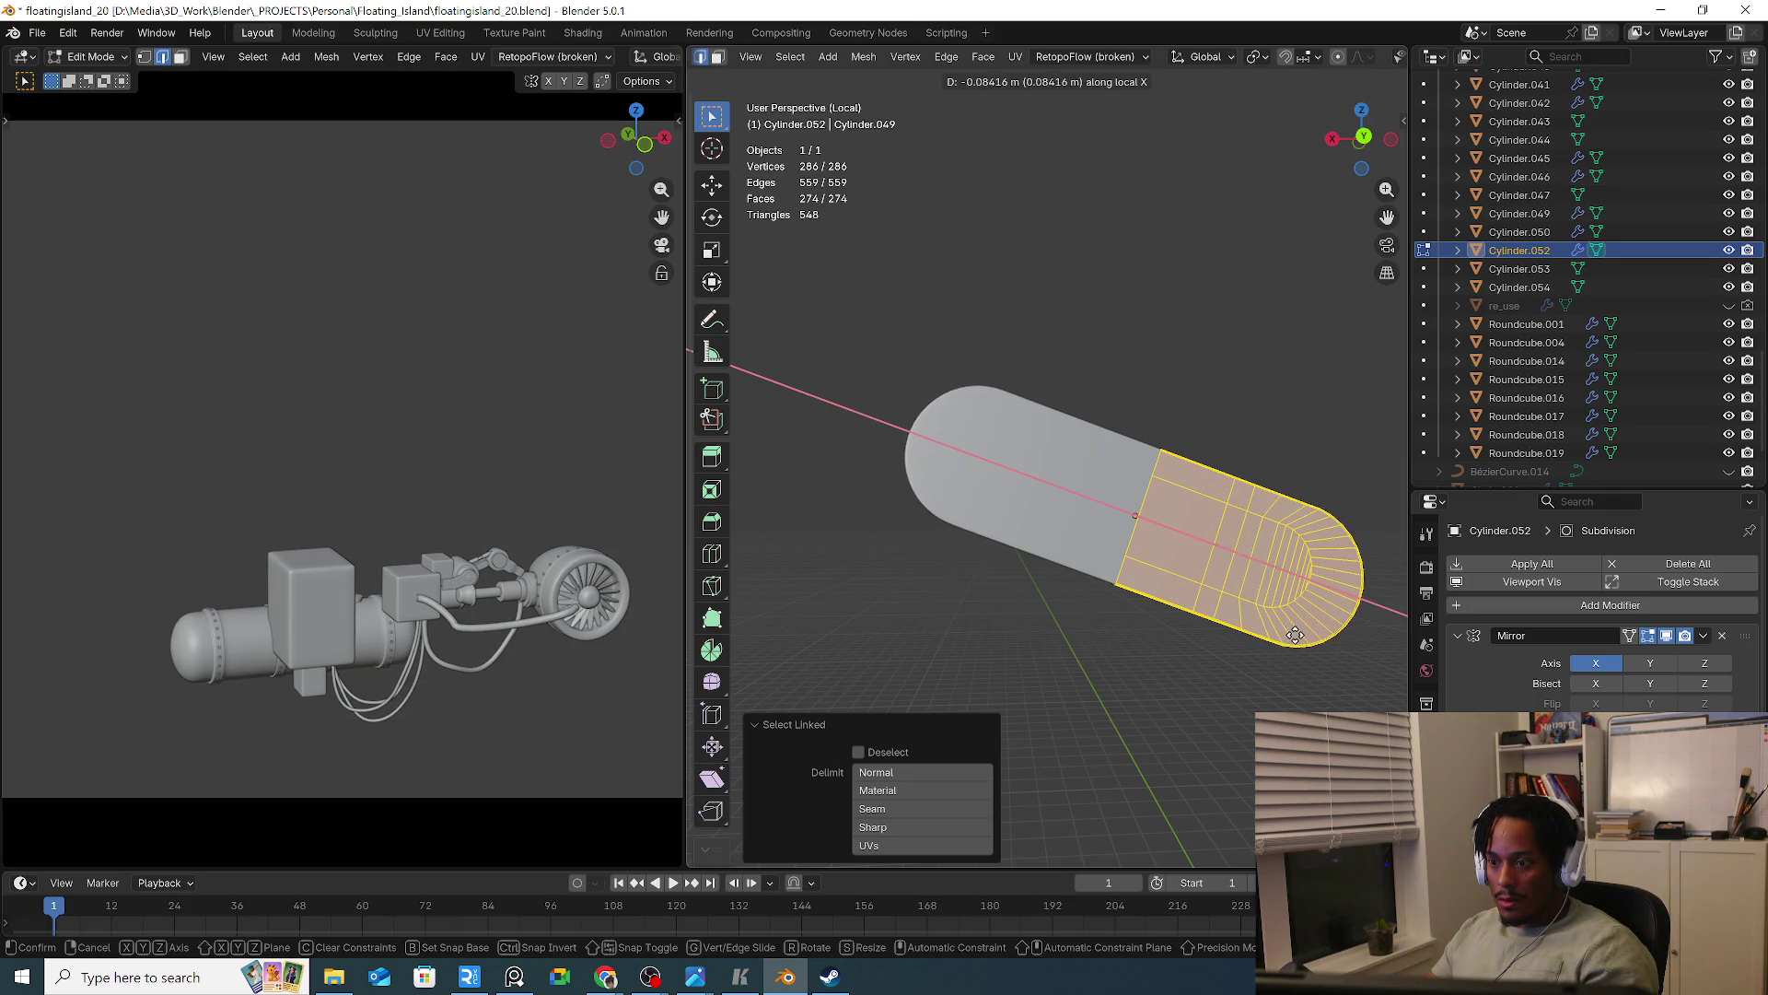
left_click(1294, 636)
With the model visible again, fine-tune the rounded end to a total -0.046457 m along X
key("KP_Divide")
mouse_move(1292, 650)
middle_mouse_down()
mouse_move(1197, 722)
mouse_move(1216, 644)
mouse_move(1245, 636)
middle_mouse_up()
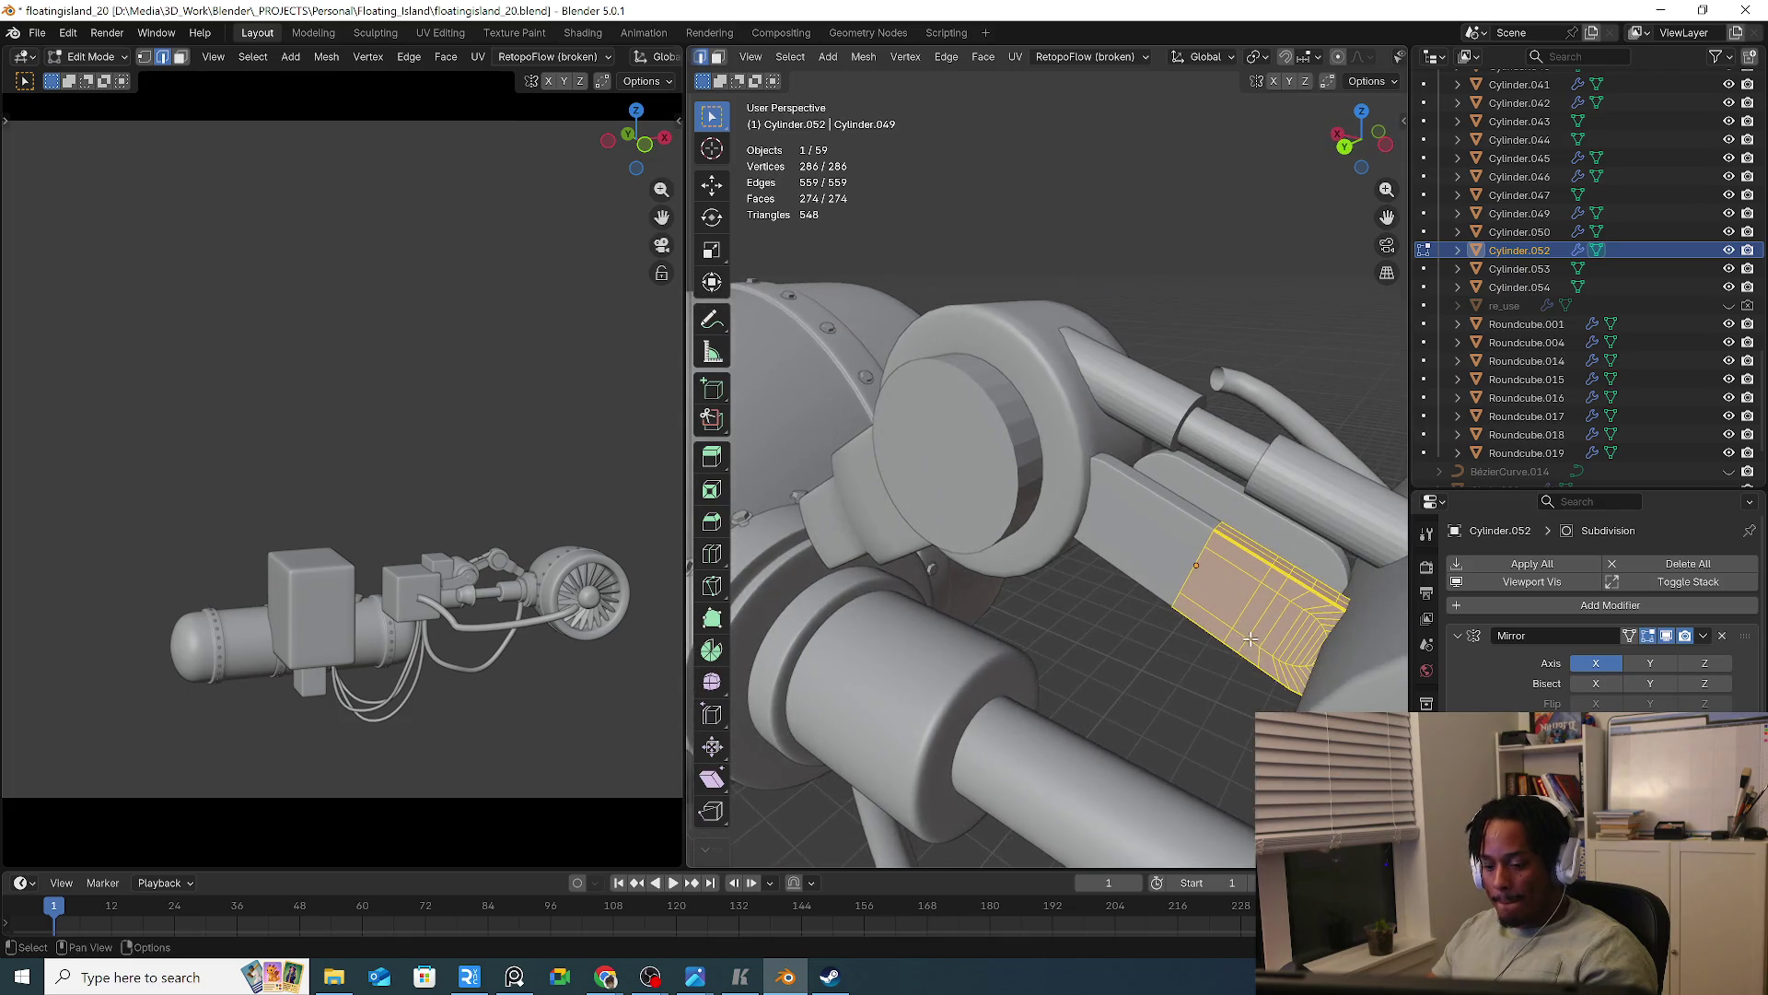
key("g")
key("x")
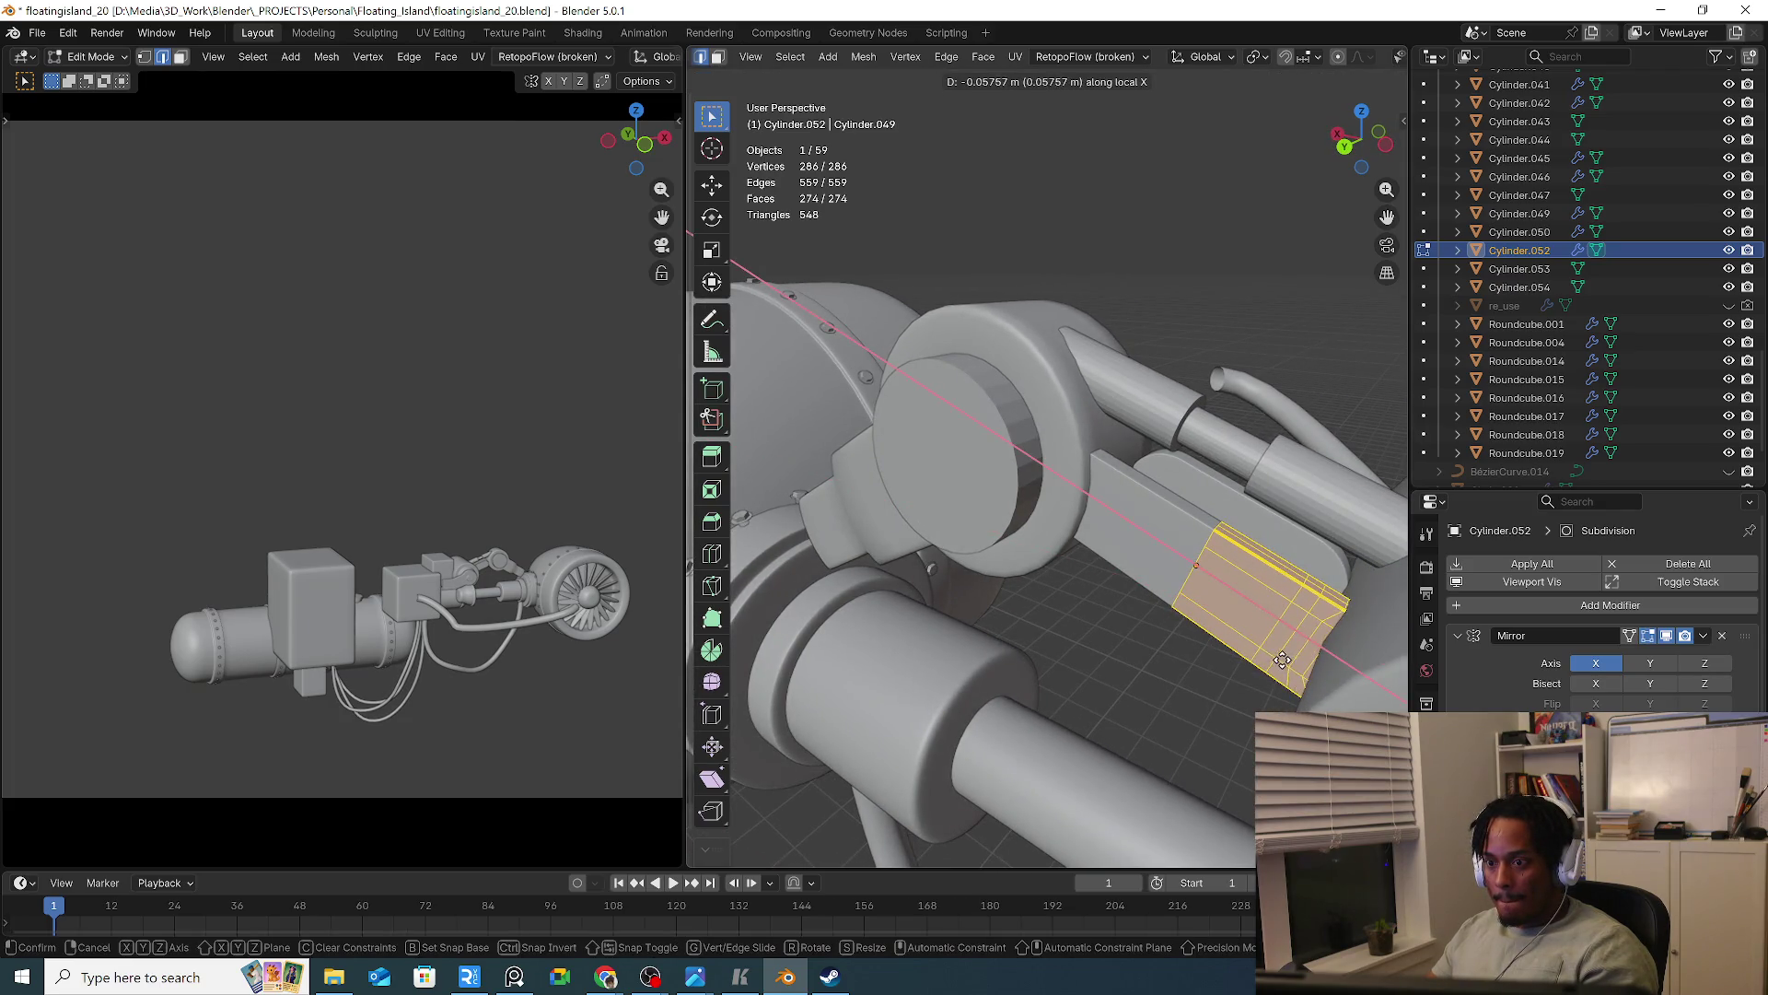
left_click(1277, 654)
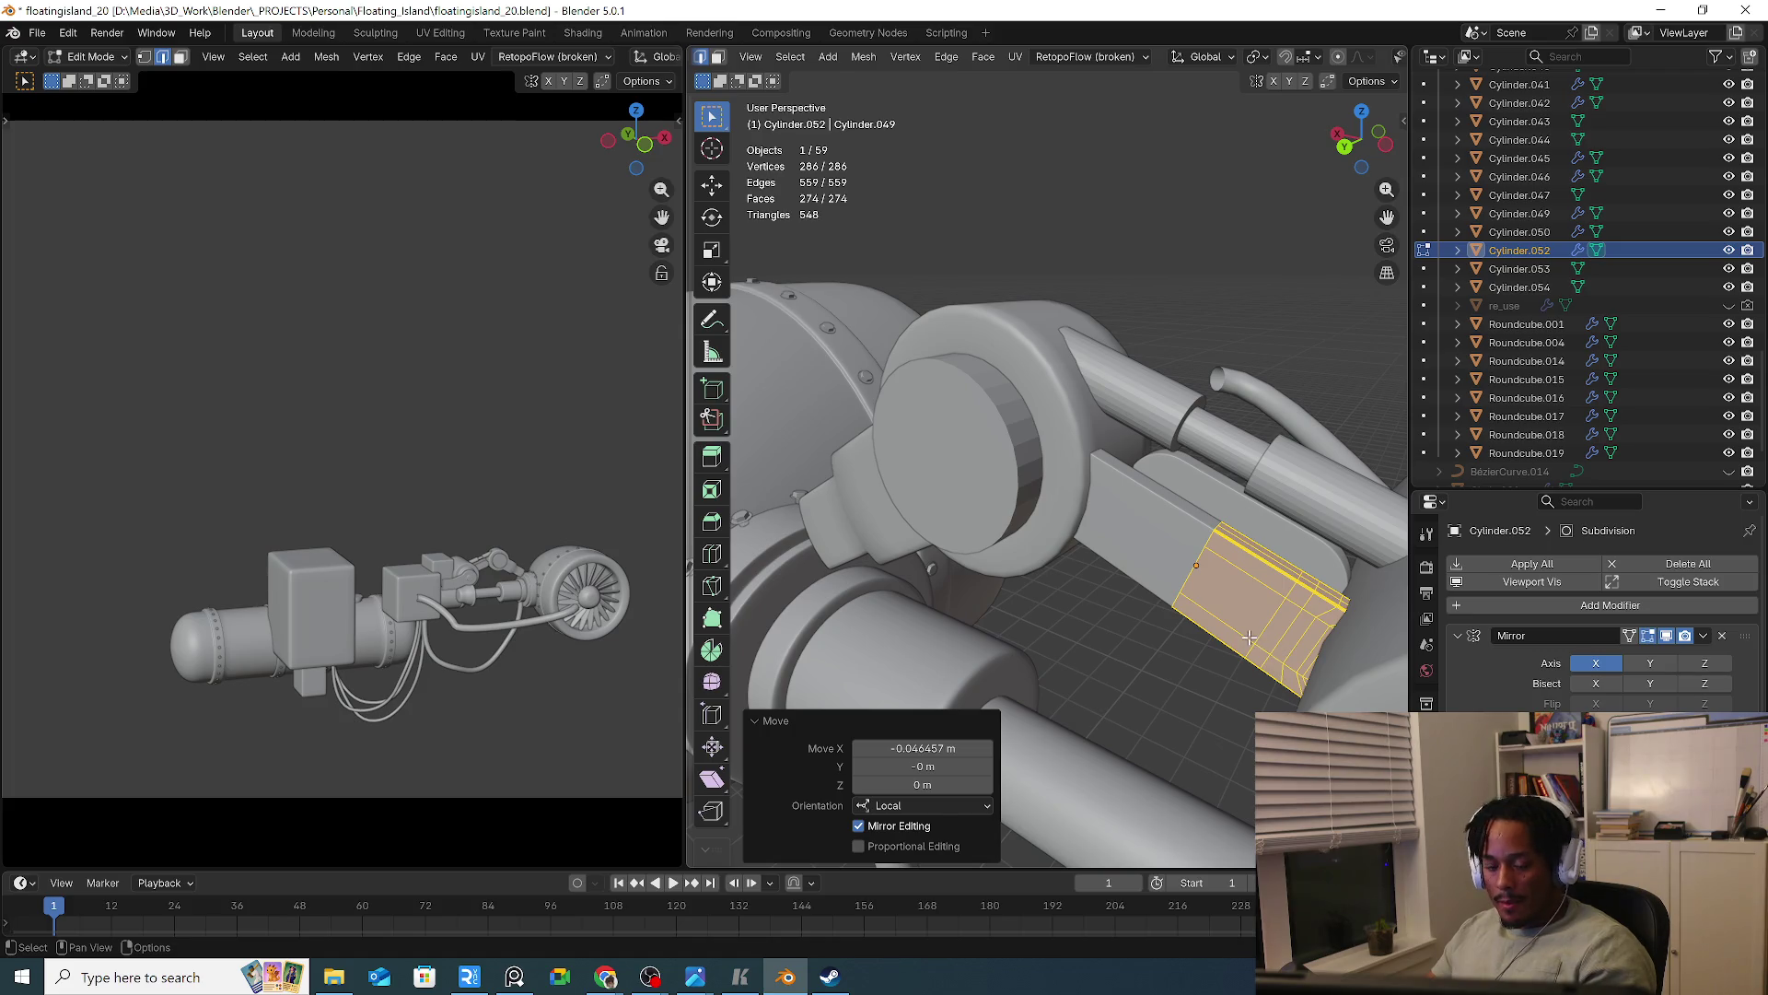
Return to Object Mode and delete the redundant plate Cylinder.050 behind the front plate
key("Tab")
left_click(1280, 534)
key("Delete")
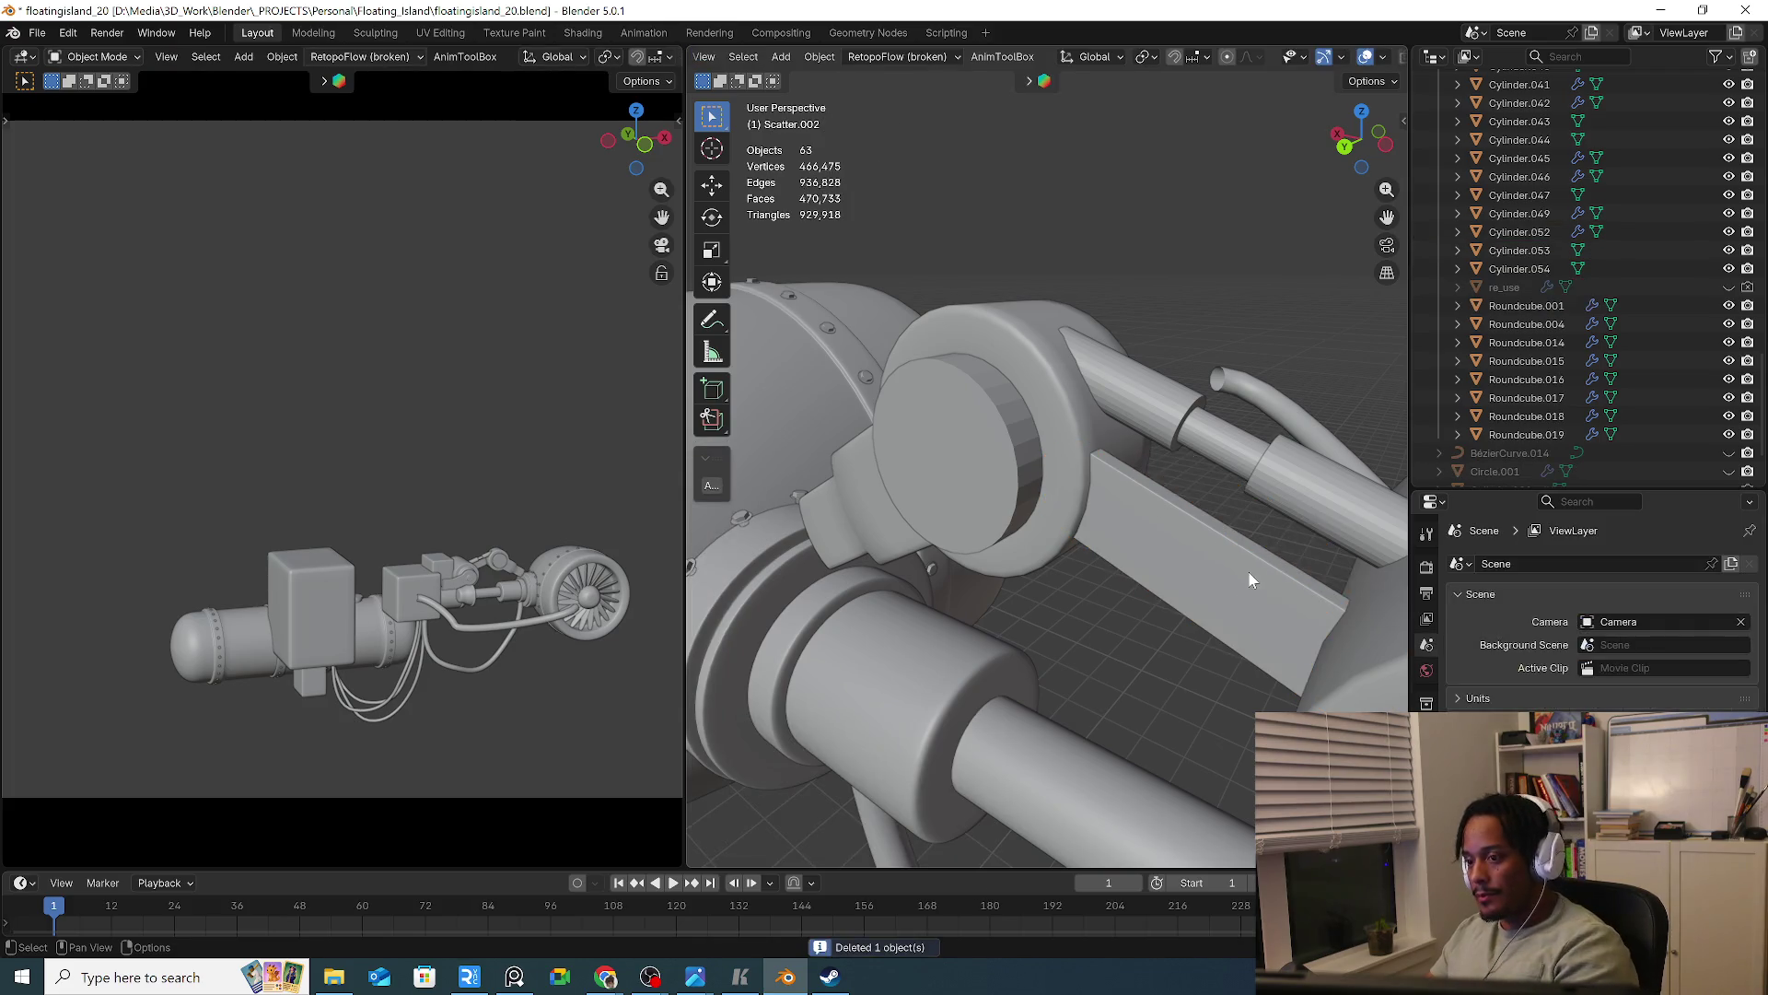
Duplicate the remaining capsule plate and offset the copy along Y
left_click(1247, 571)
middle_click_drag(1247, 571, 1247, 583)
key("g")
key("x")
key("y")
key("Escape")
key("shift+d")
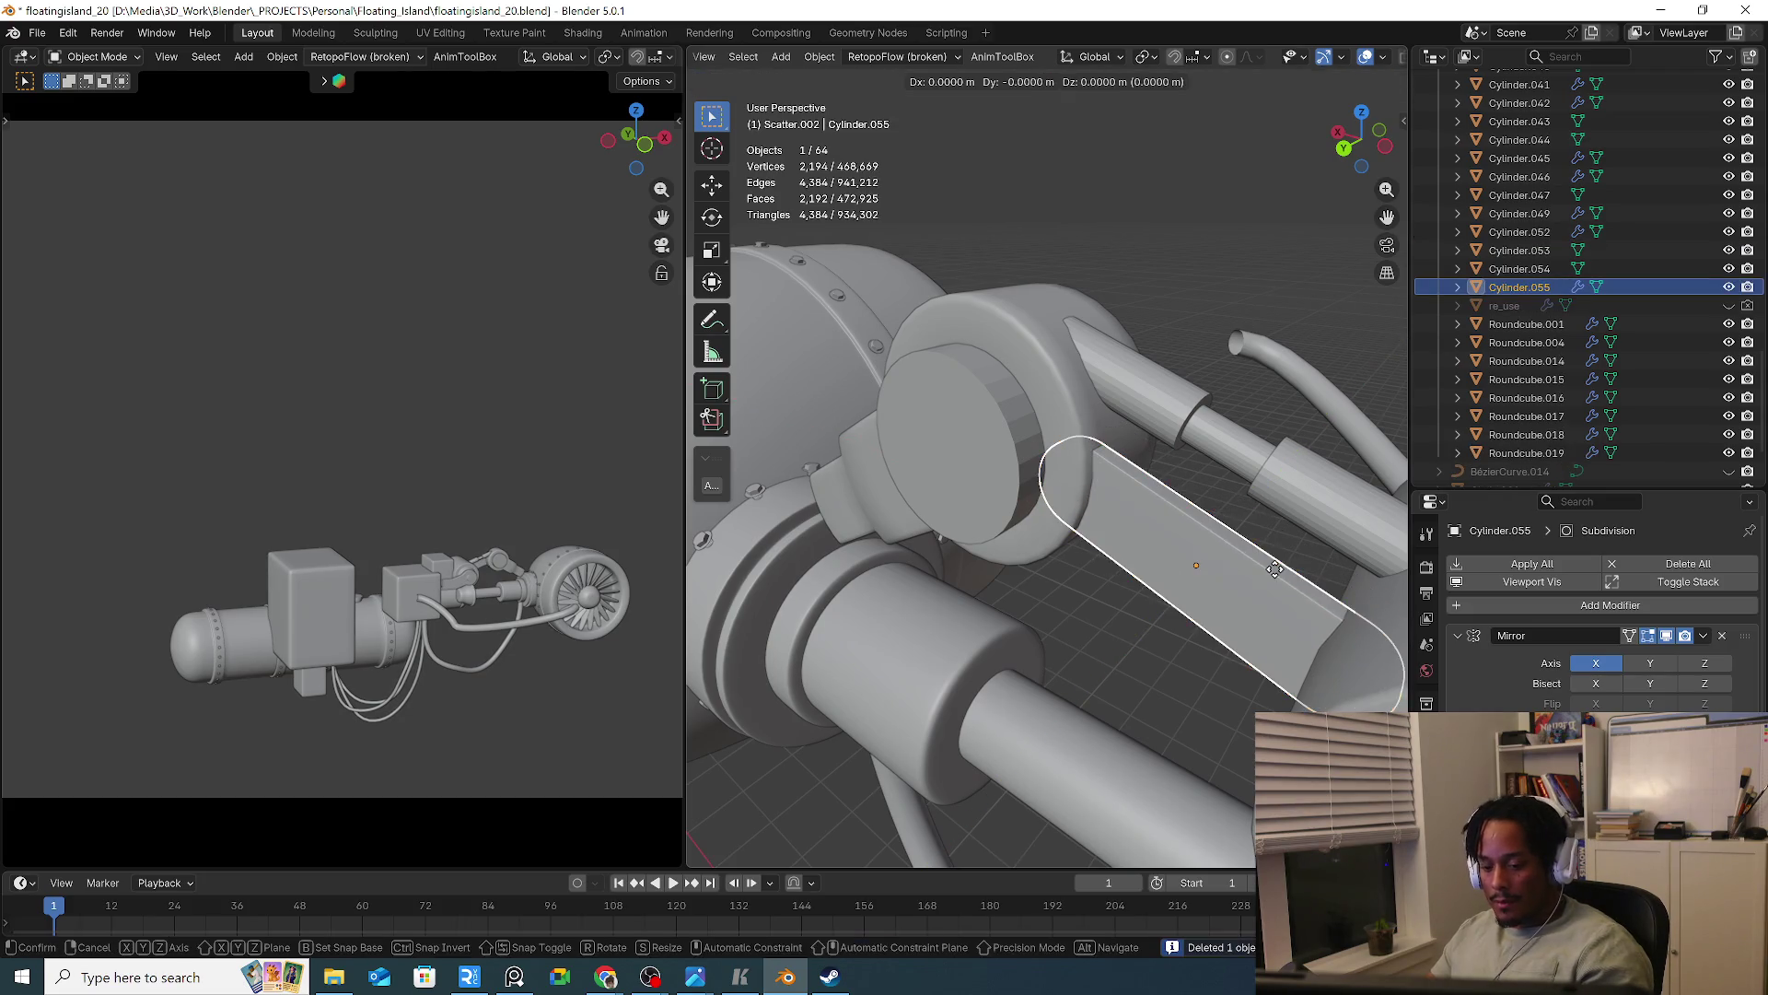
key("y")
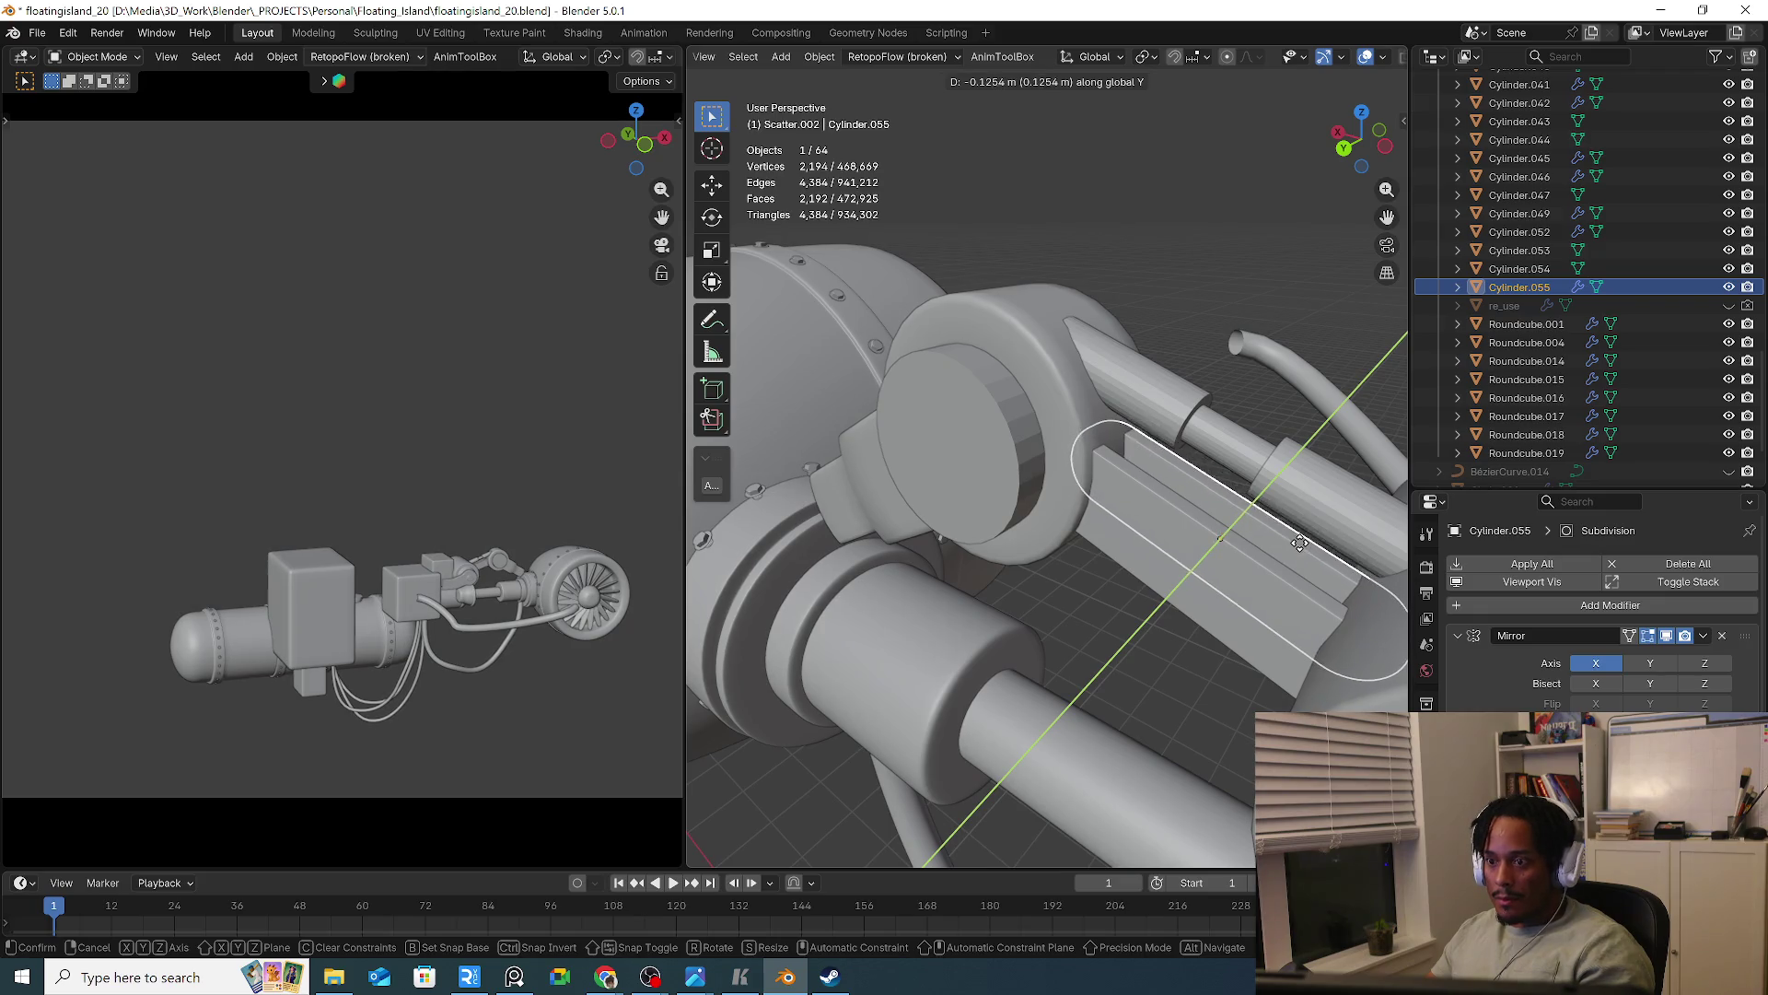
left_click(1301, 540)
From the top view, slide the plate copy along Y onto the arm's far side
mouse_move(1301, 541)
middle_mouse_down()
mouse_move(1273, 595)
mouse_move(1040, 586)
mouse_move(1178, 602)
middle_mouse_up()
key("KP_7")
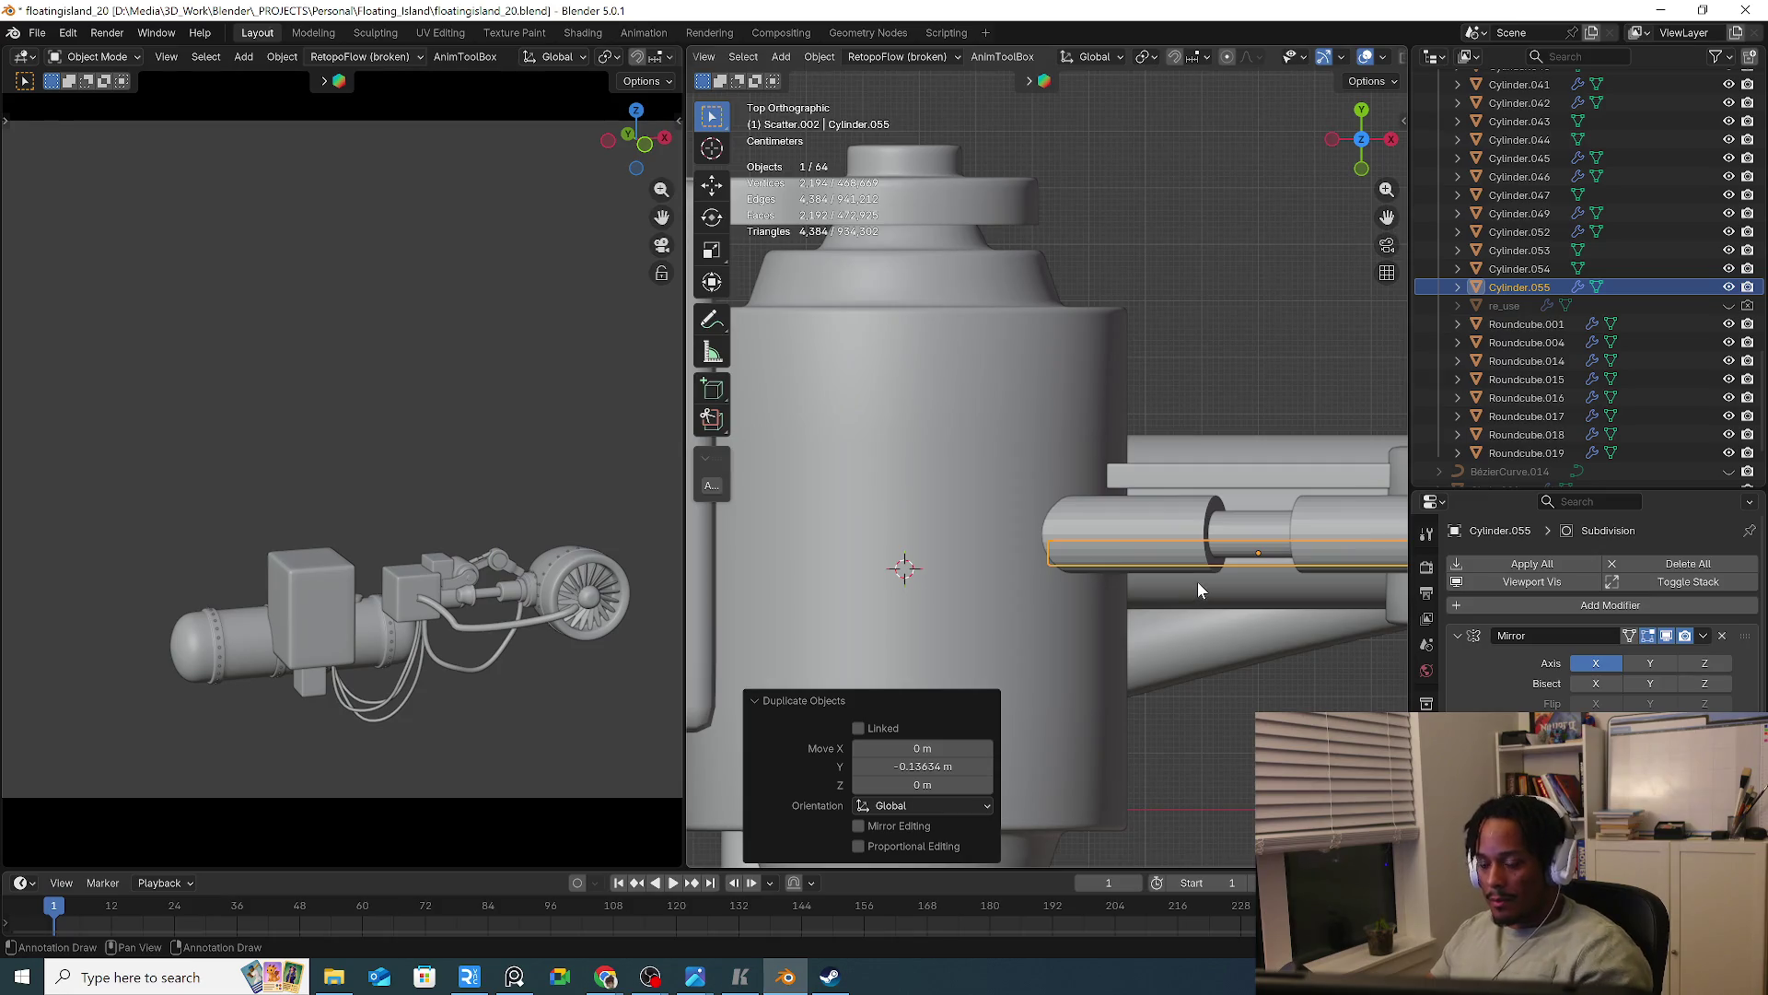
key("g")
key("y")
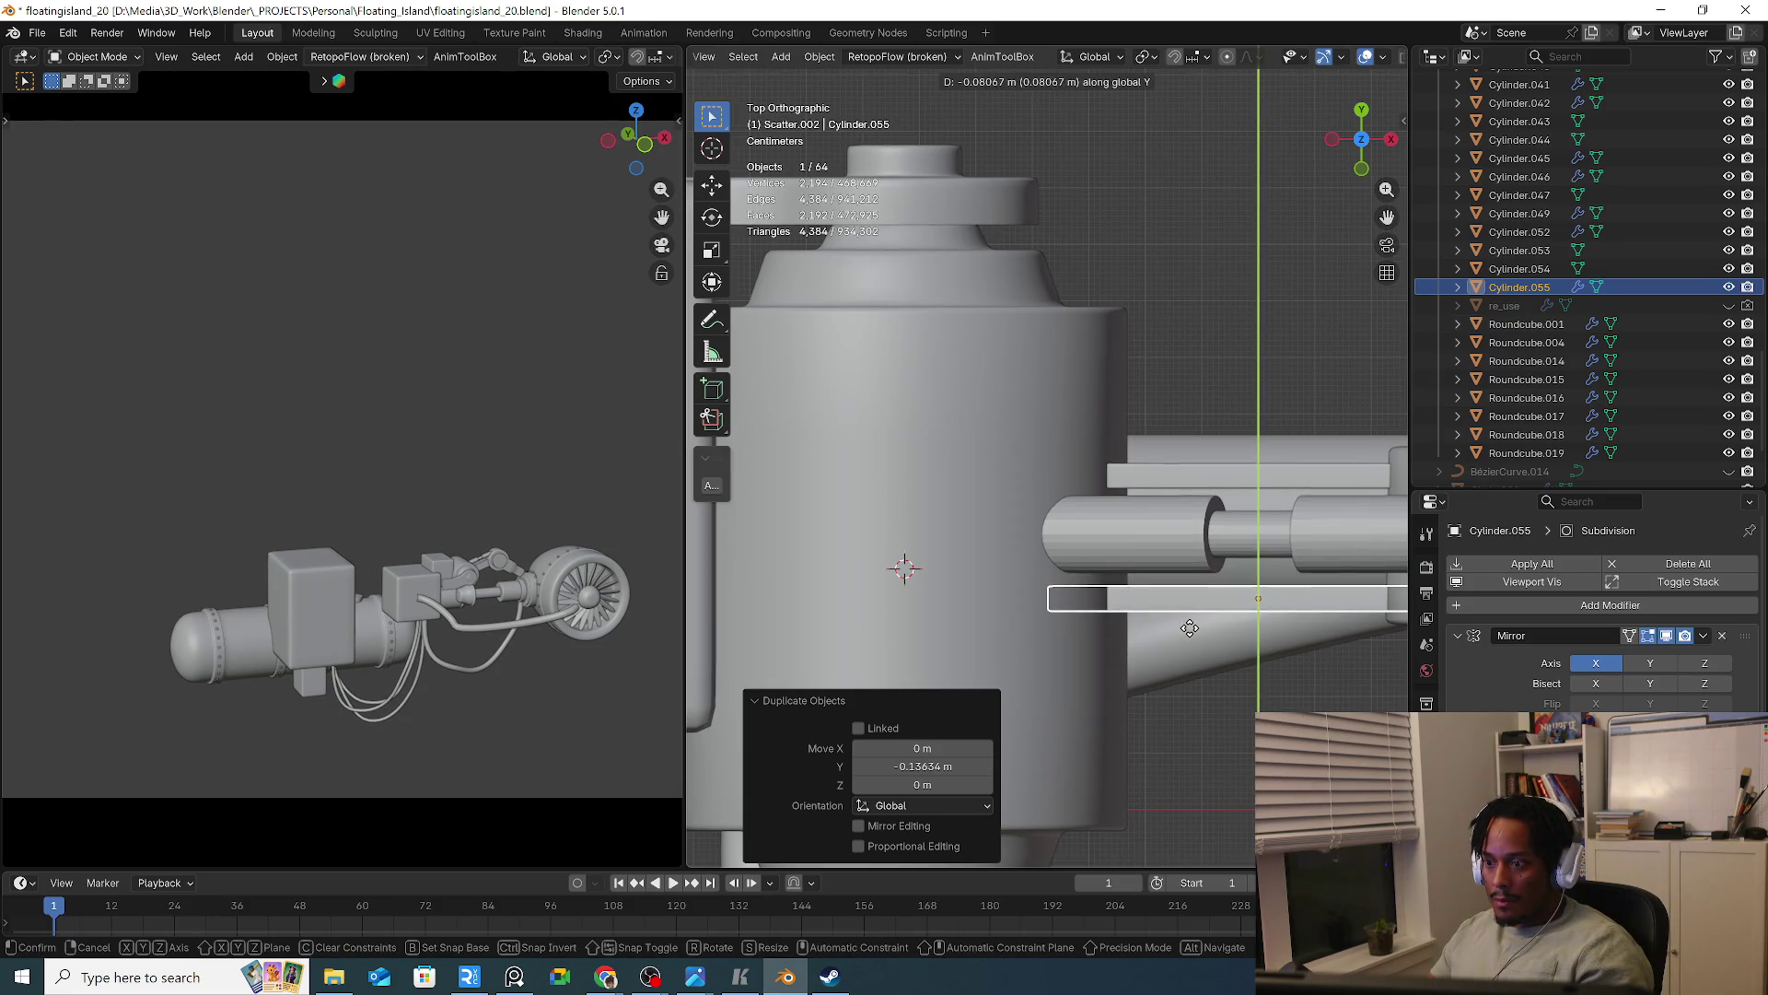
left_click(1188, 623)
mouse_move(1180, 610)
middle_mouse_down()
mouse_move(1170, 661)
mouse_move(1216, 698)
mouse_move(1201, 521)
middle_mouse_up()
In front view, select the three rod pieces and tilt them slightly to match the arm
left_click_drag(1182, 597, 1182, 599)
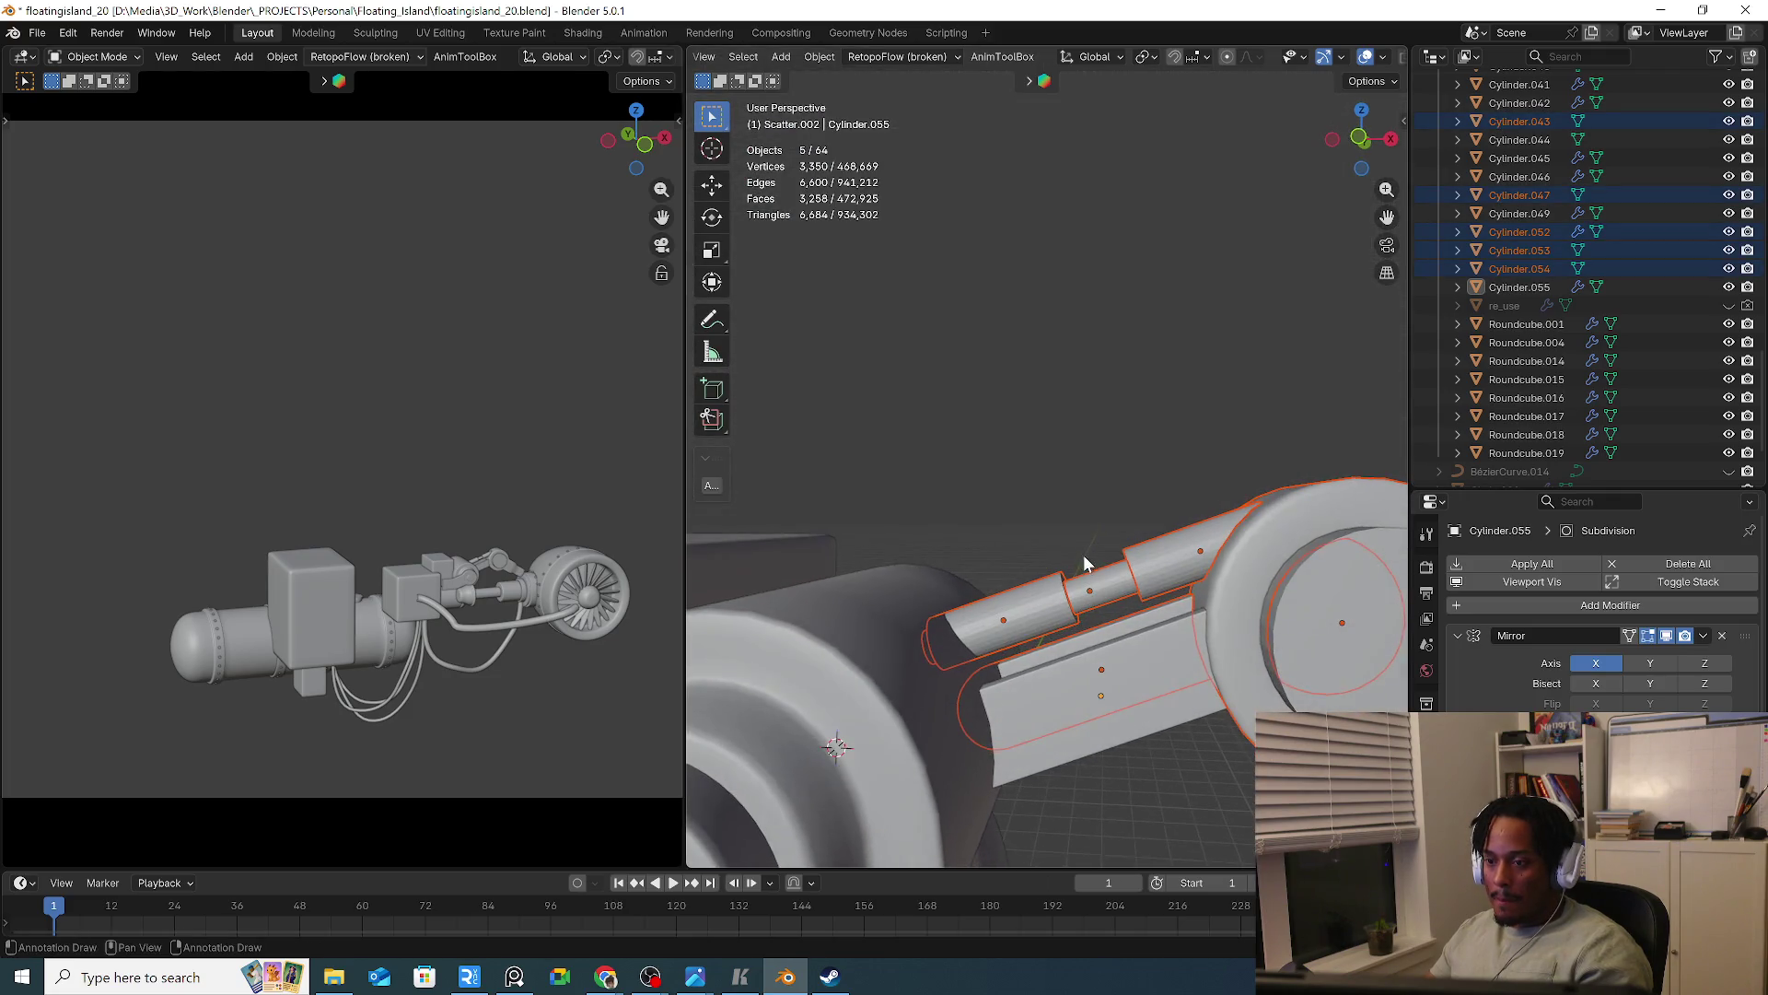
key("KP_1")
left_click_drag(1023, 554, 1202, 652)
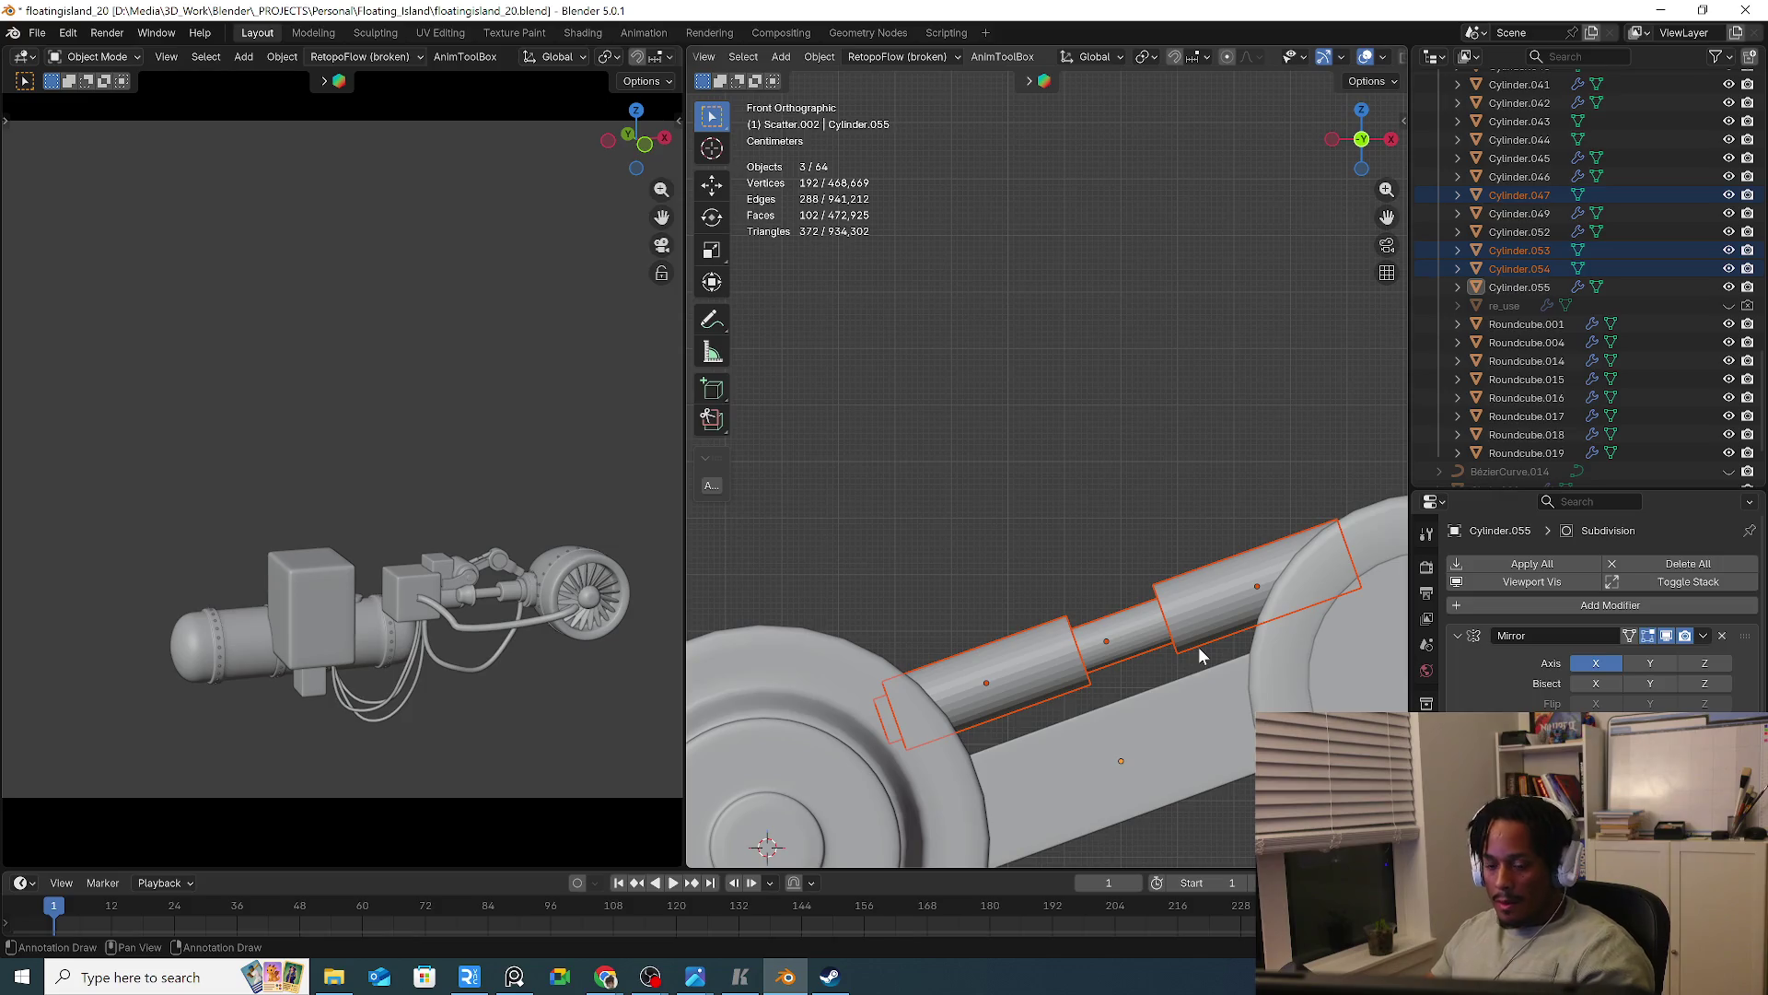
key("g")
key("z")
key("Escape")
key("g")
key("z")
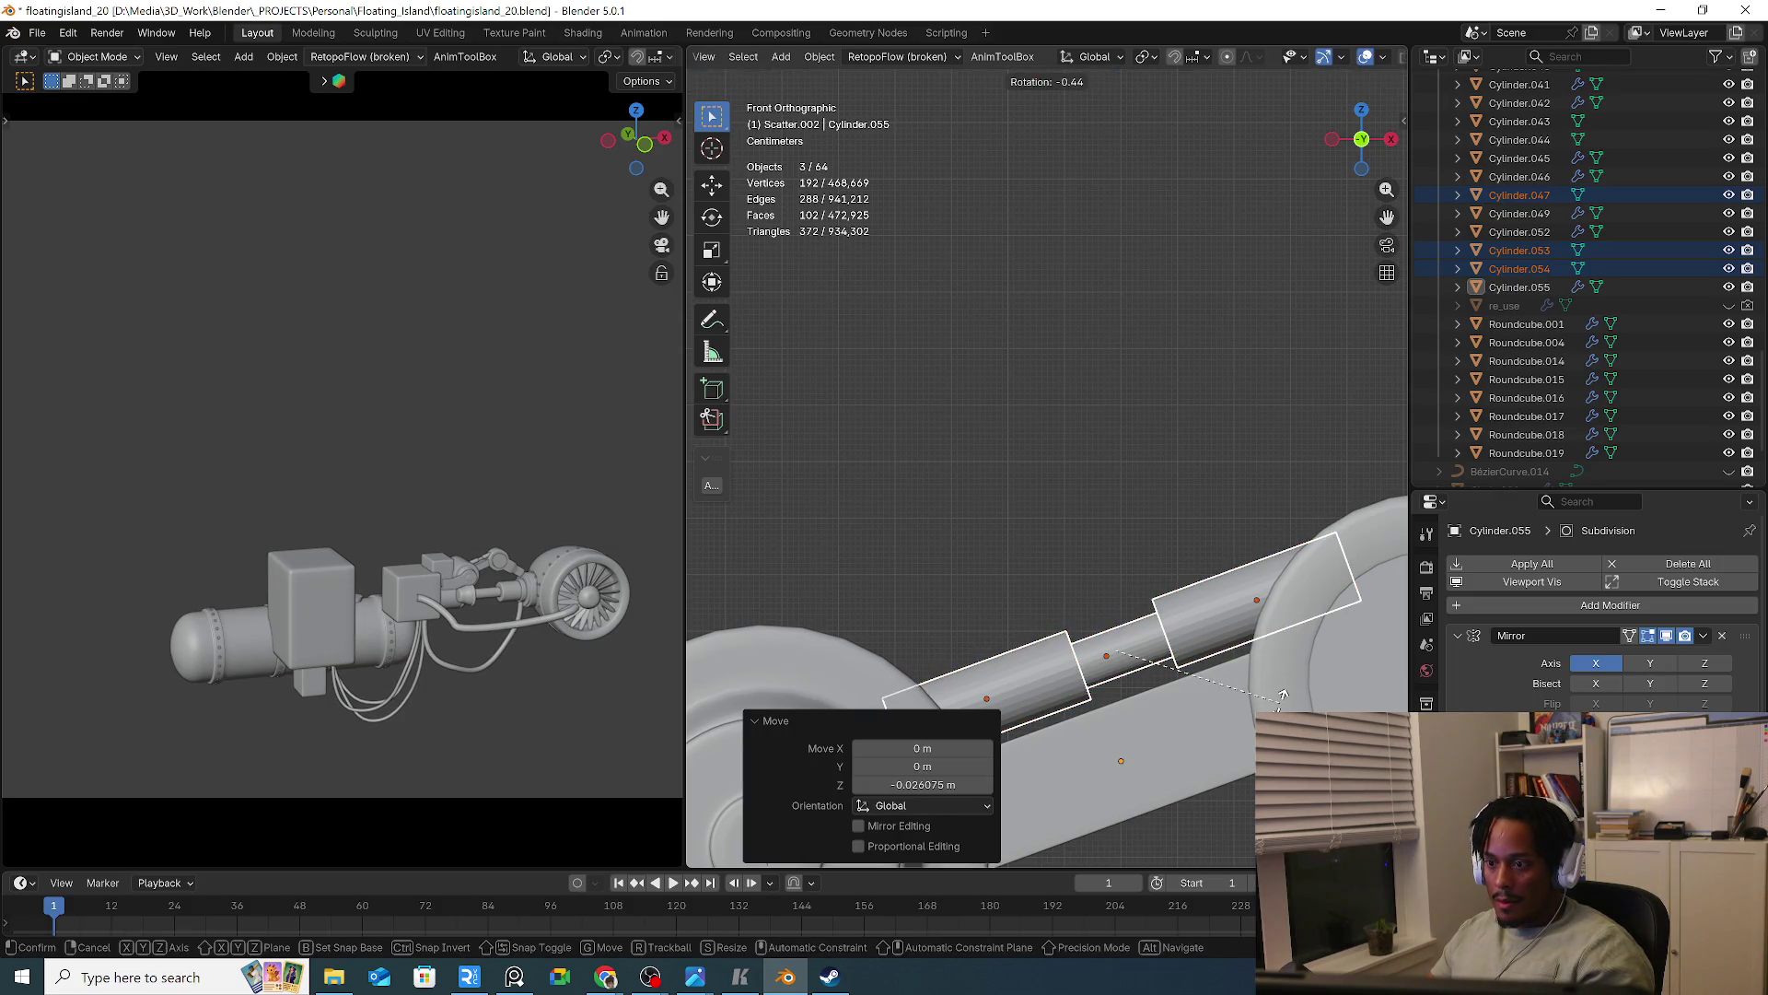
key("Escape")
key("g")
key("z")
key("Escape")
key("r")
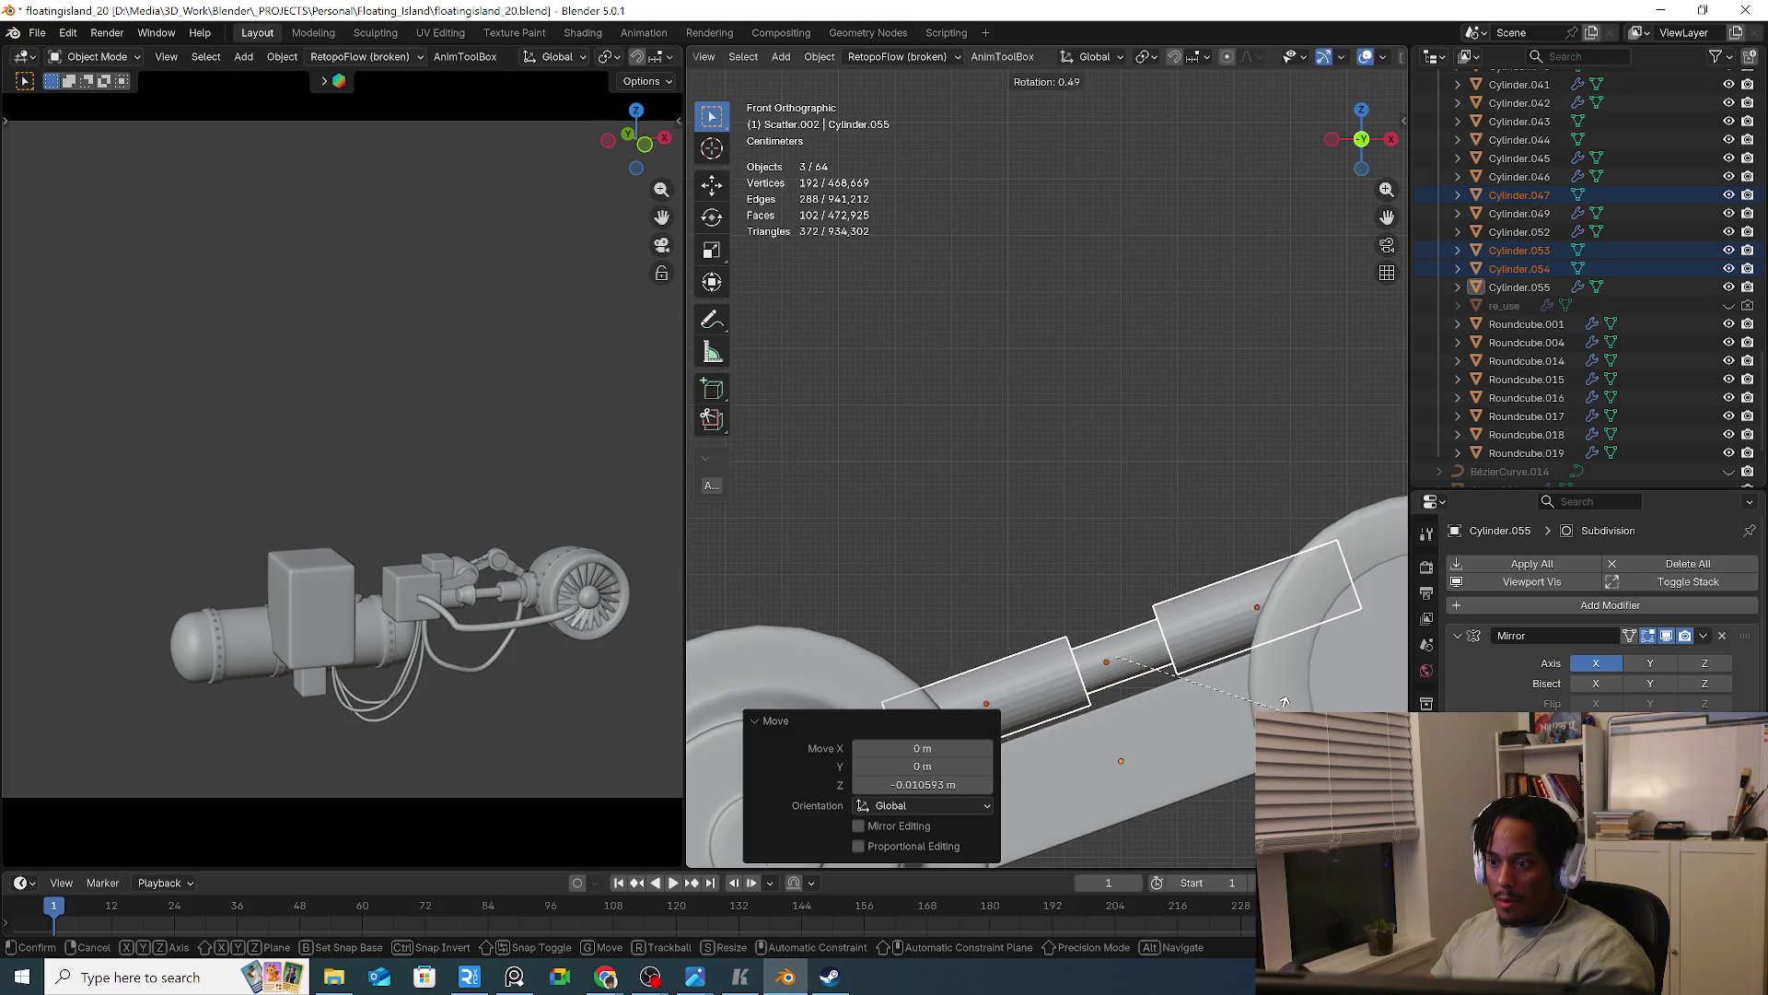
left_click(1270, 706)
Lower the three rod pieces slightly along the vertical Z axis
key("s")
key("Escape")
key("g")
key("z")
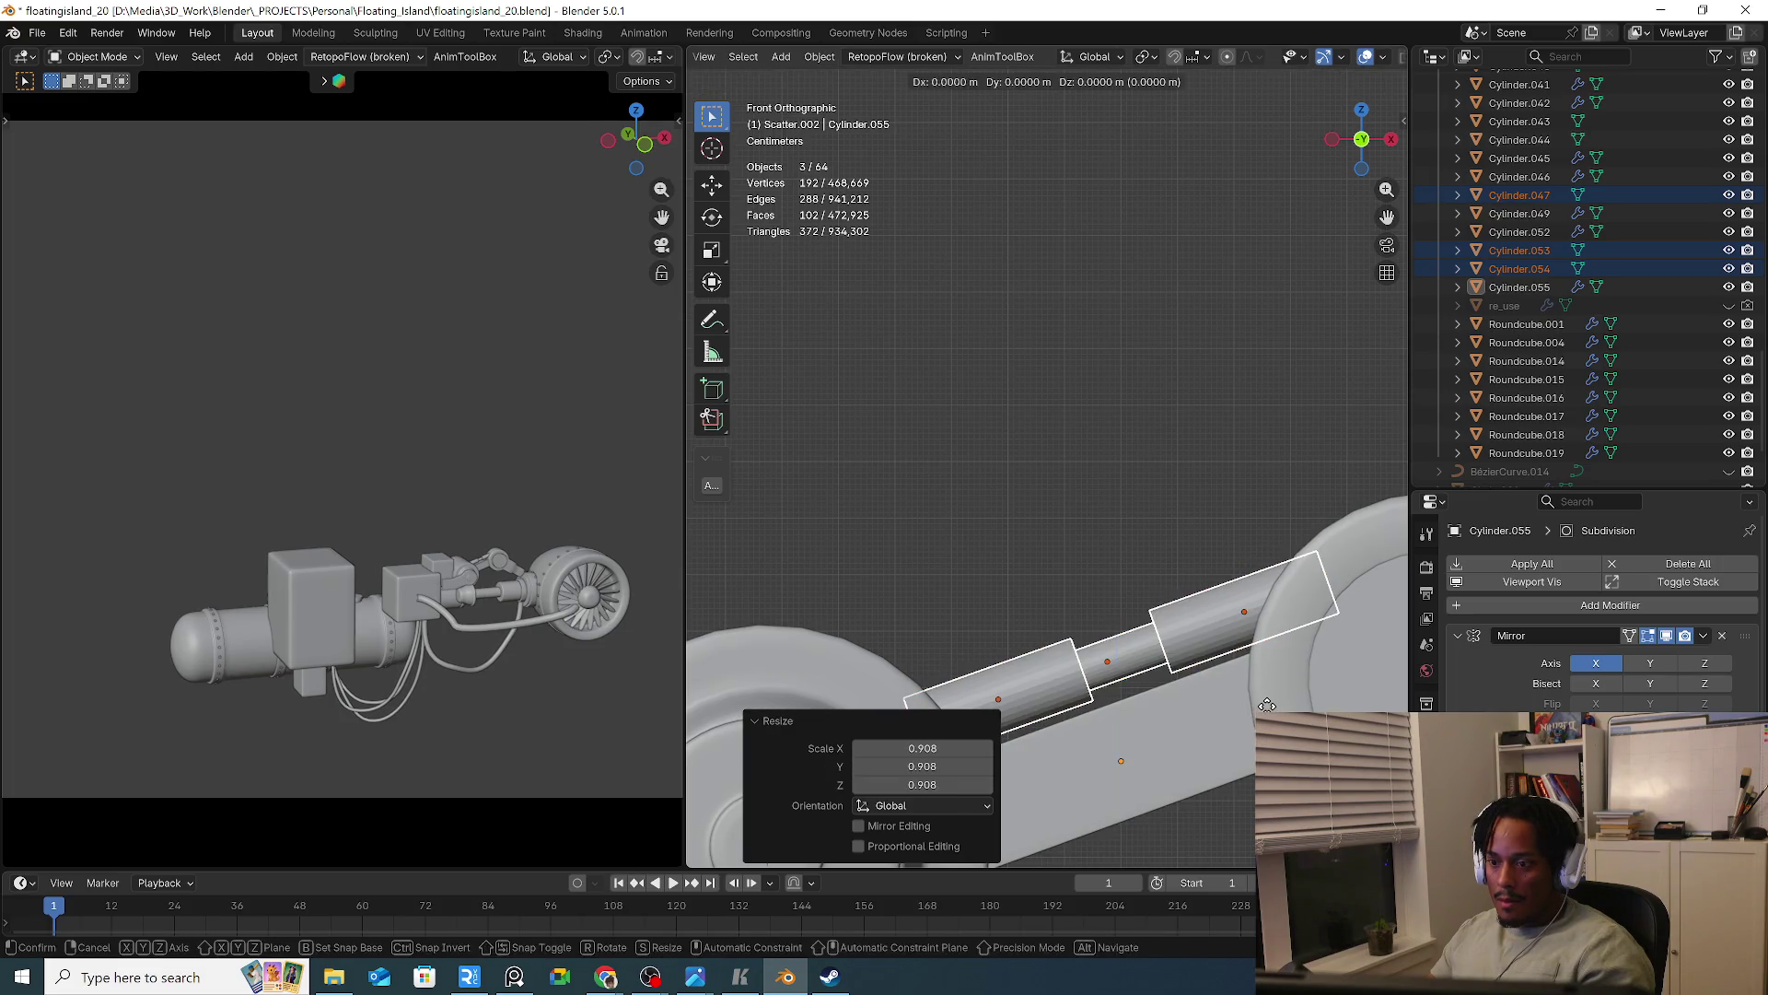
left_click(1267, 710)
key("g")
key("z")
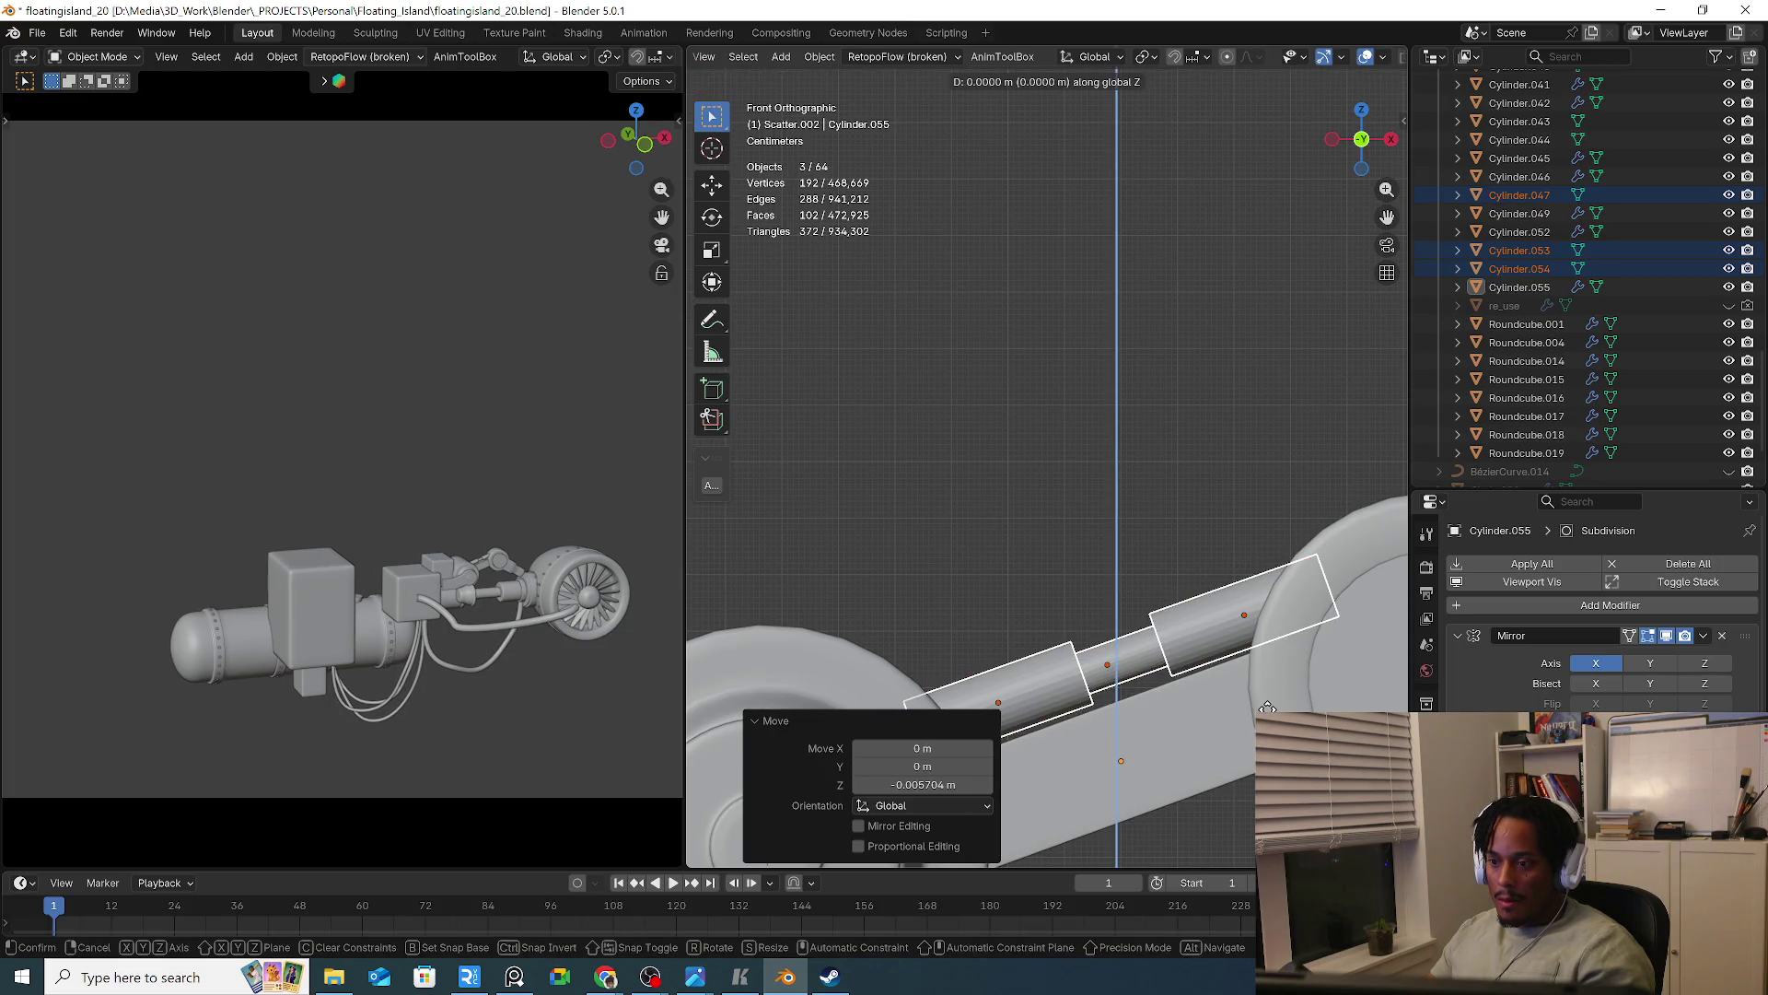
left_click(1267, 707)
scroll(1289, 700, "down", 2)
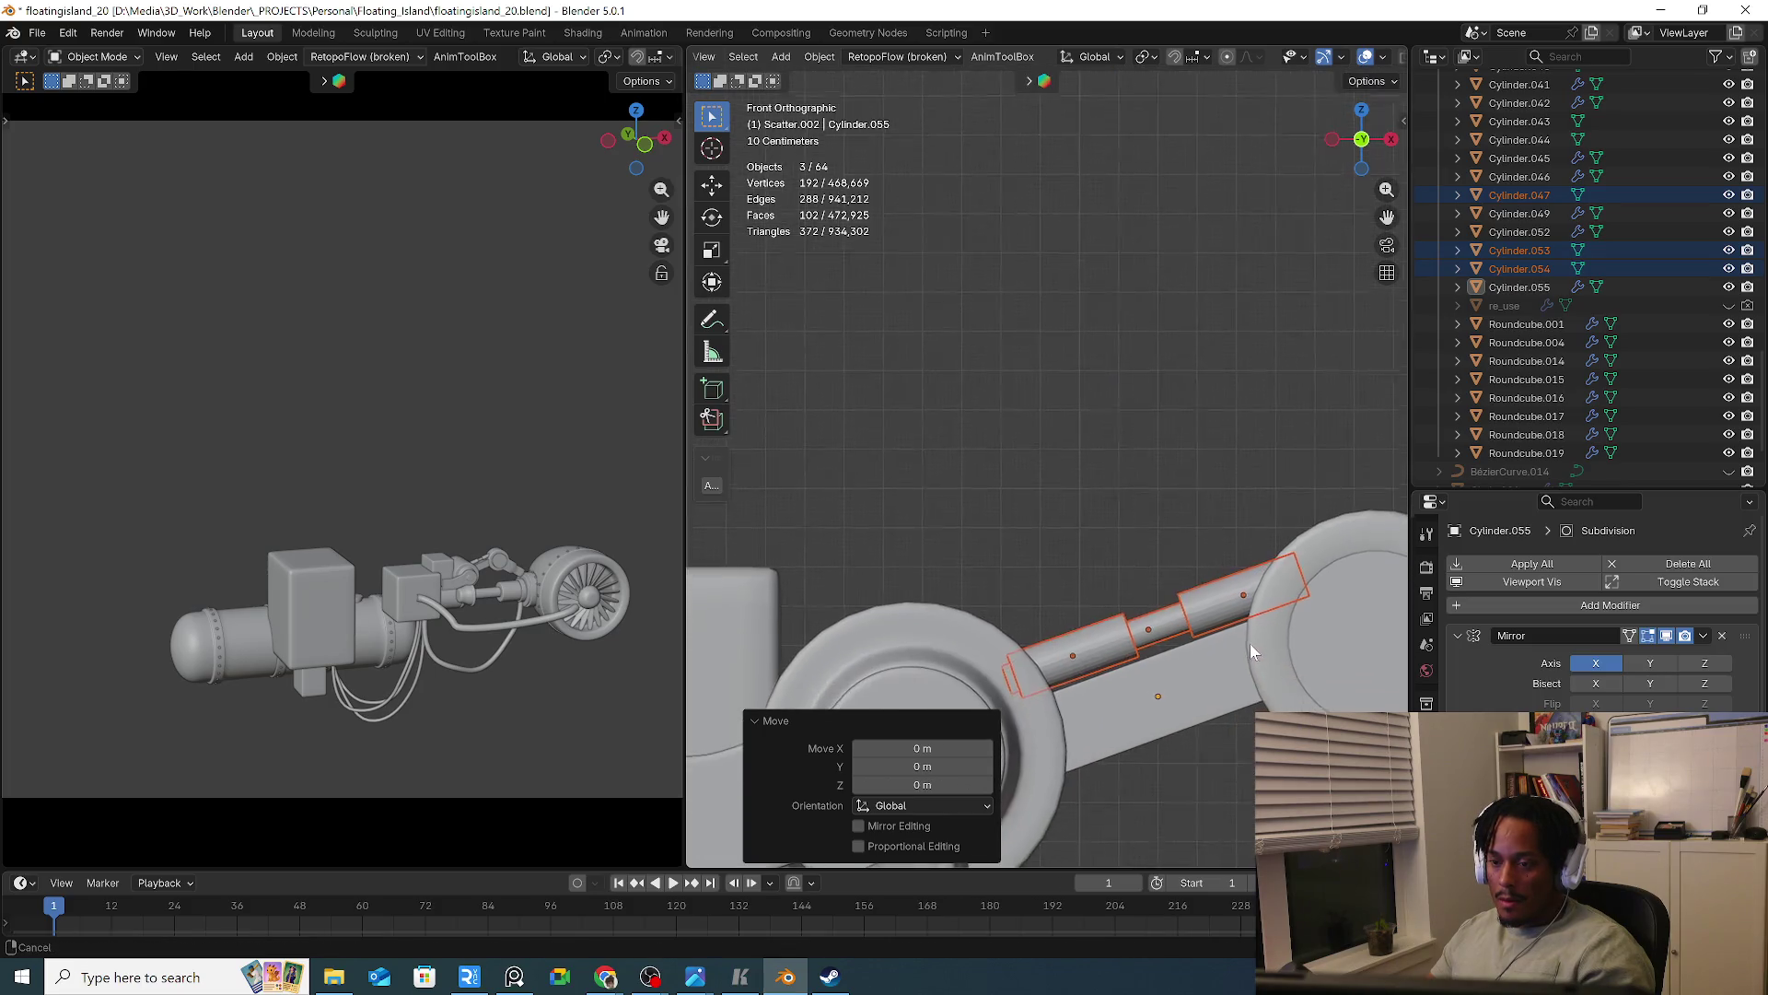
key("r")
key("Escape")
Scale sleeve Cylinder.053 to 0.634 along local Z and slide it 0.040445 m along that axis
left_click(1140, 517)
mouse_move(1140, 517)
middle_mouse_down()
mouse_move(1108, 462)
mouse_move(915, 554)
mouse_move(981, 463)
mouse_move(1096, 488)
middle_mouse_up()
scroll(1144, 496, "up", 3)
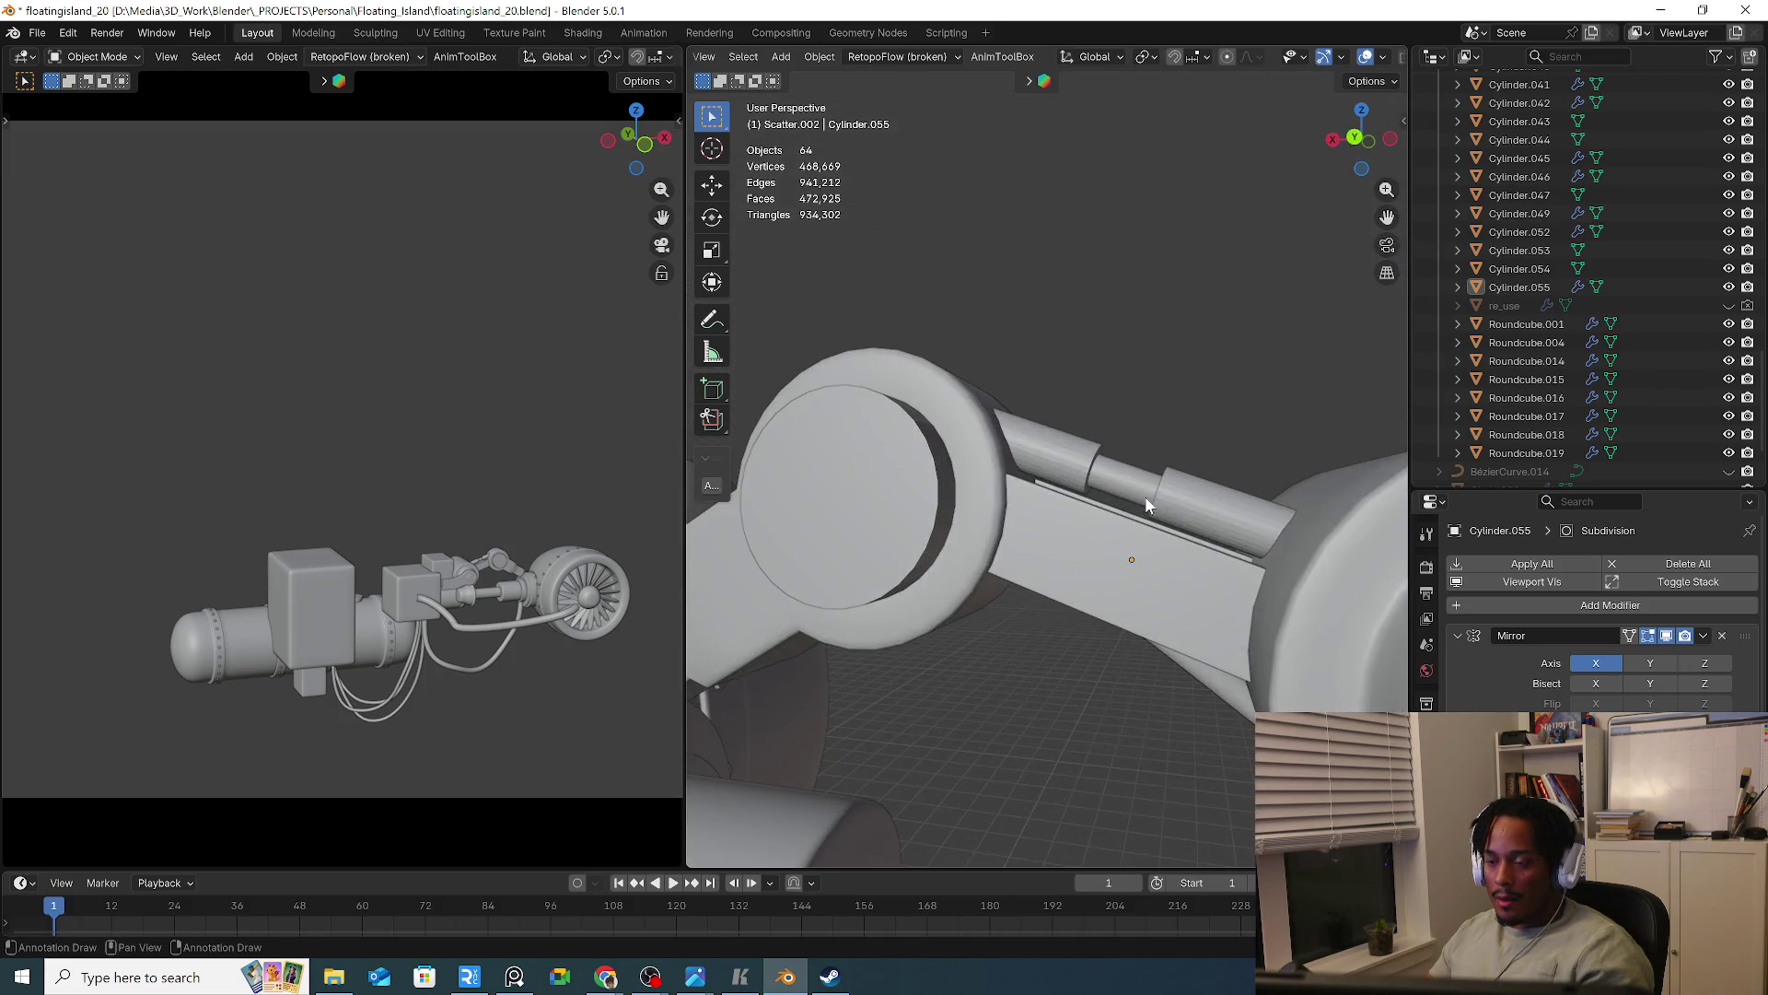
left_click(1186, 496)
key("g")
key("s")
key("x")
key("x")
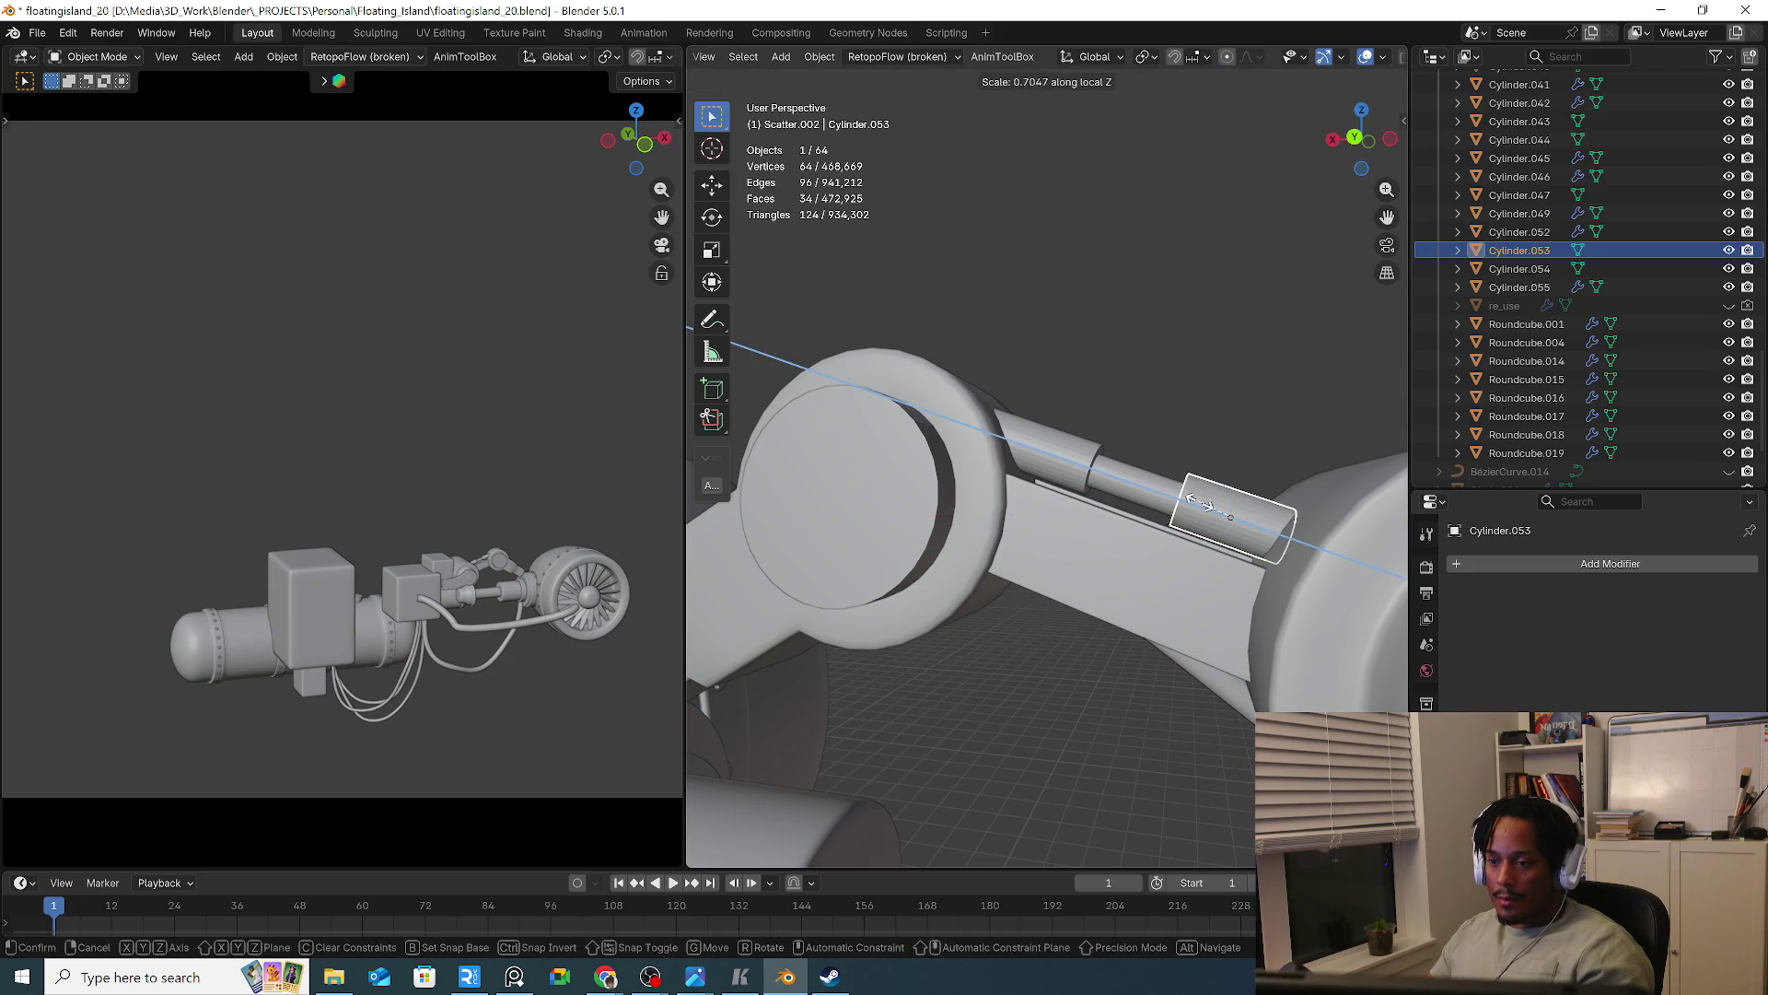
left_click(1202, 504)
key("g")
key("x")
key("z")
key("z")
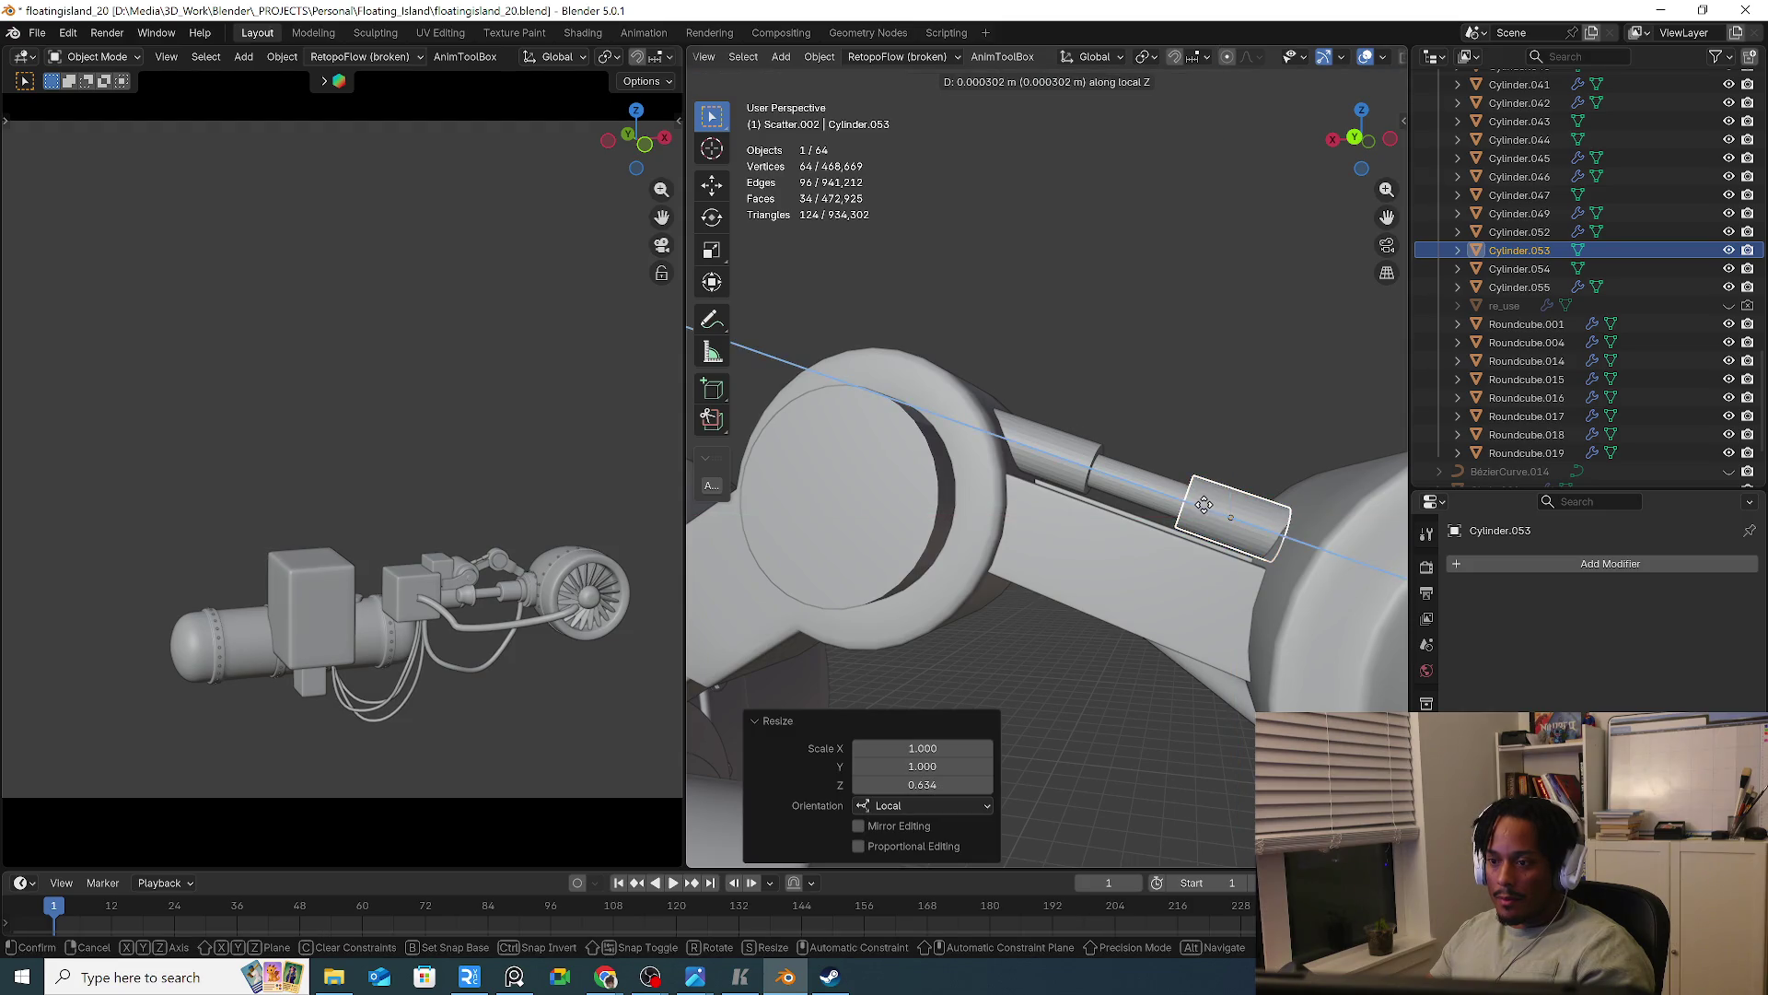
left_click(1193, 502)
mouse_move(1193, 502)
middle_mouse_down()
mouse_move(1173, 604)
mouse_move(873, 738)
mouse_move(1021, 613)
mouse_move(1002, 674)
mouse_move(943, 679)
middle_mouse_up()
left_click(873, 738)
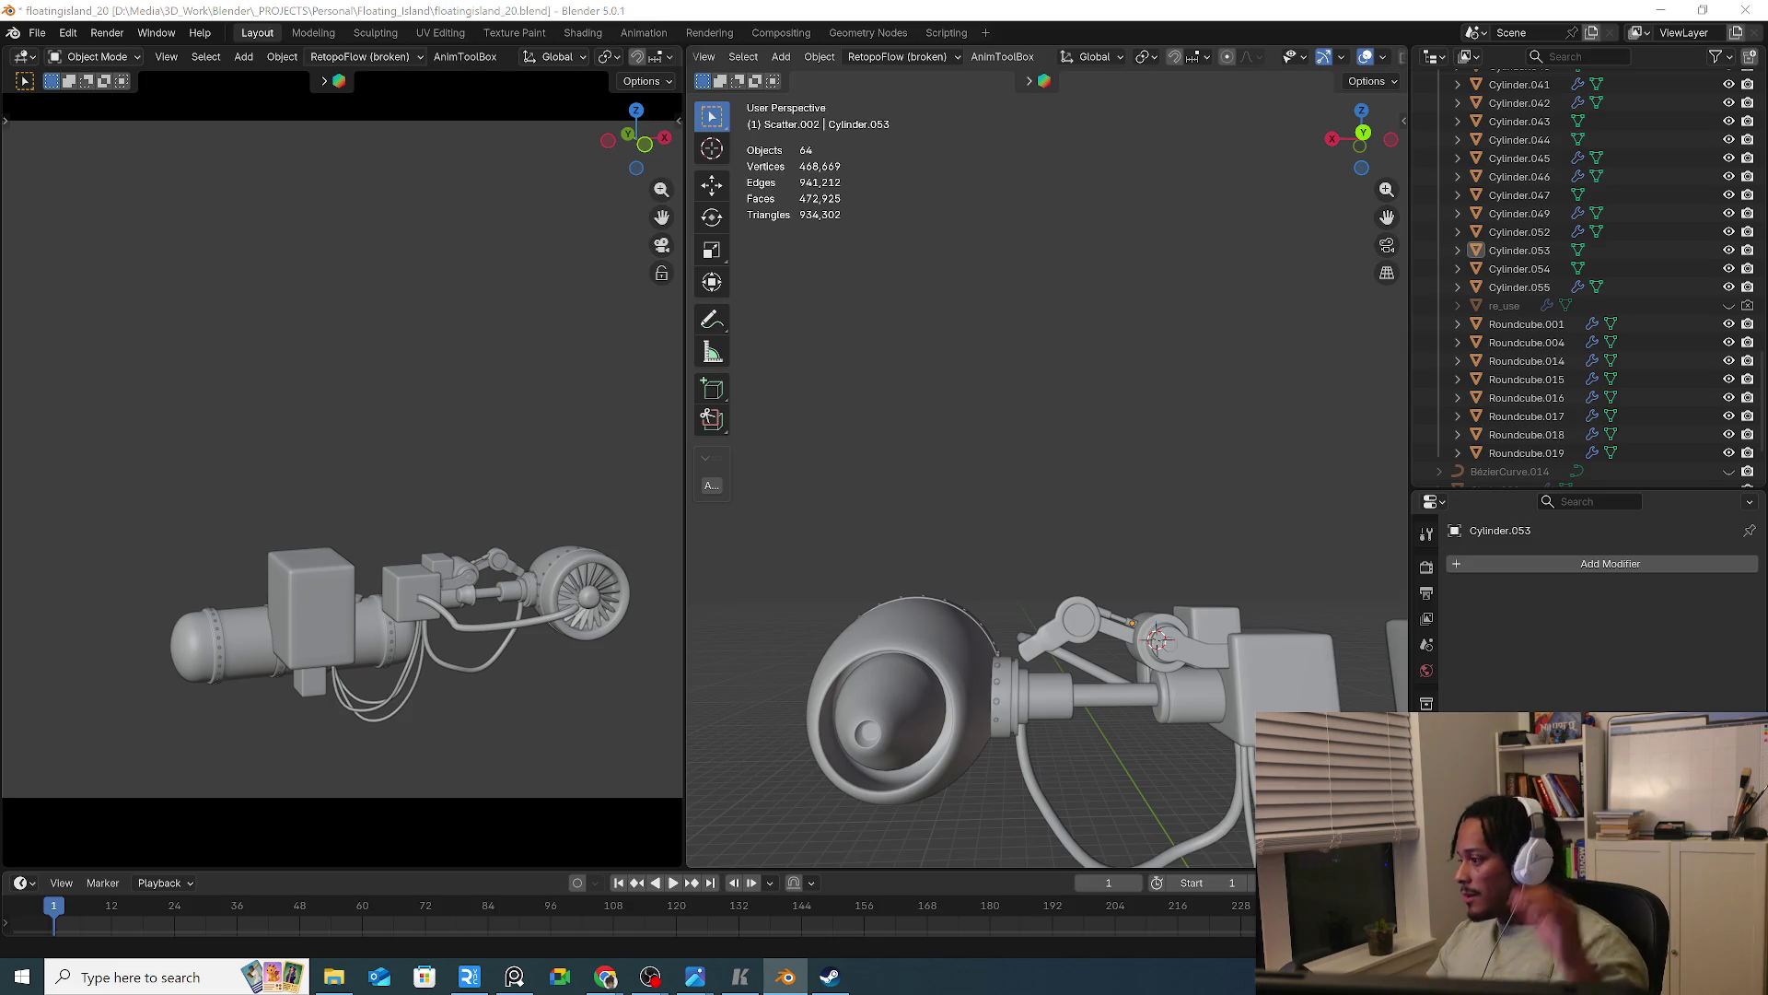
Back in Blender, play the arm animation up to frame 25
key("alt+Tab")
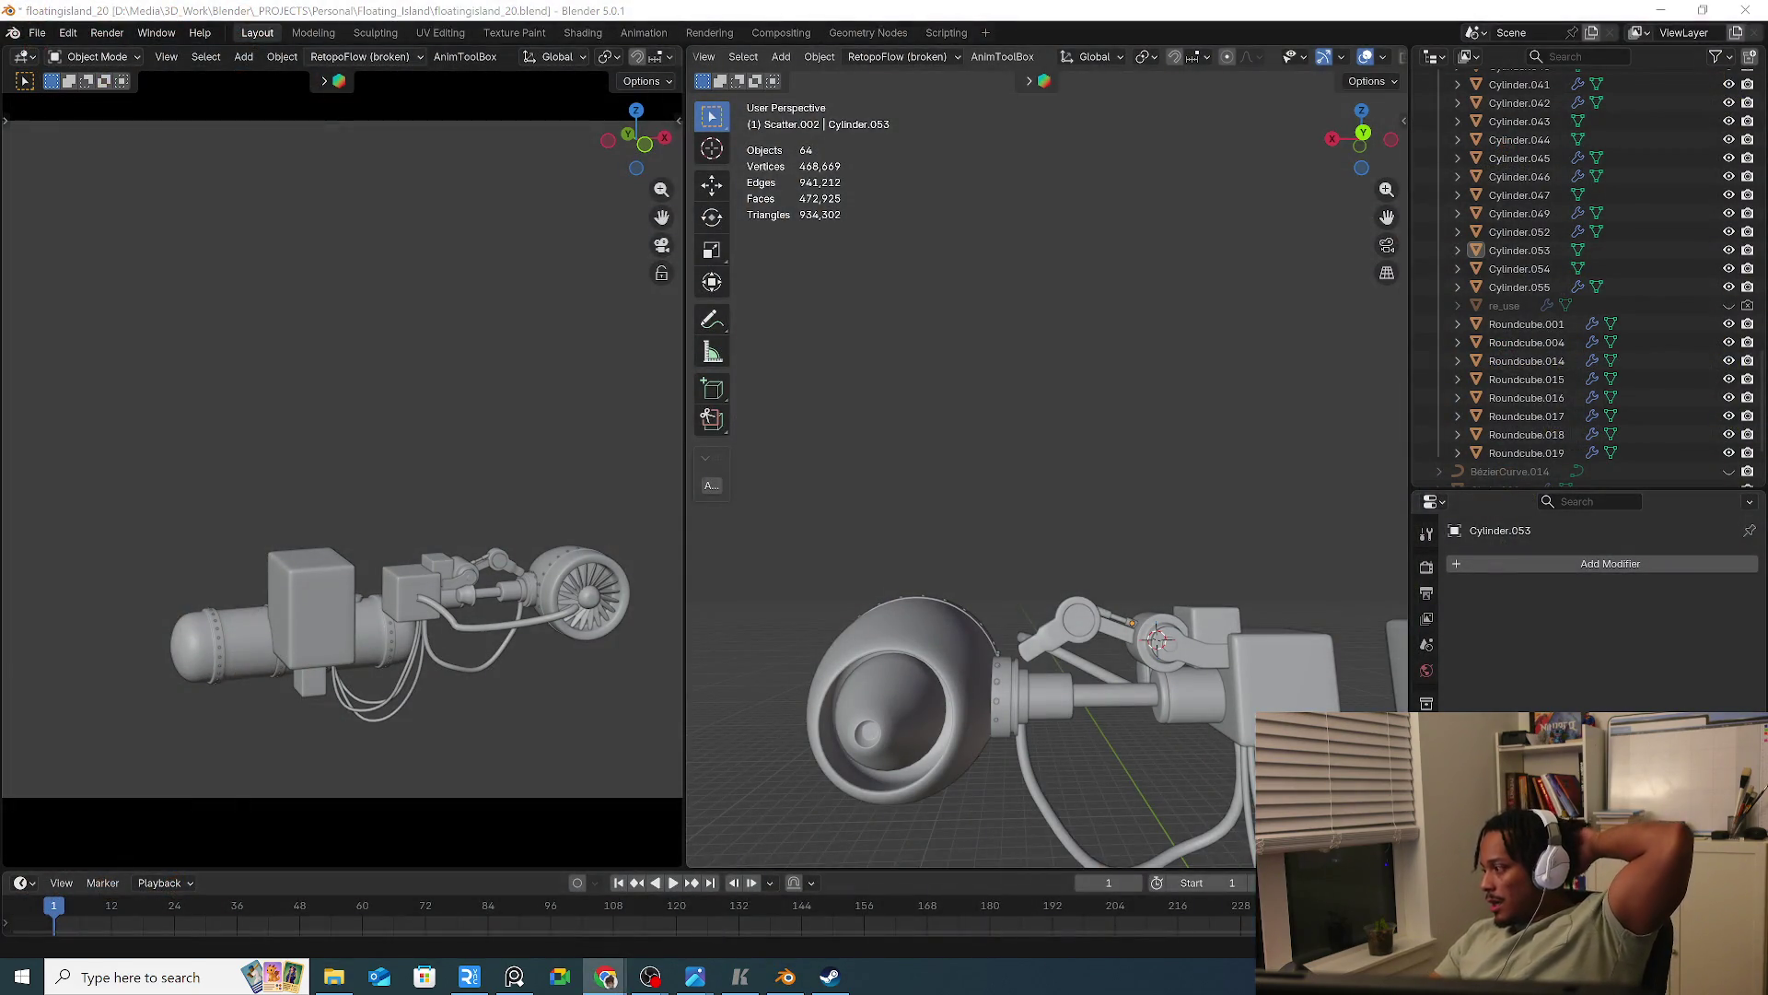
key("alt+Tab")
key("space")
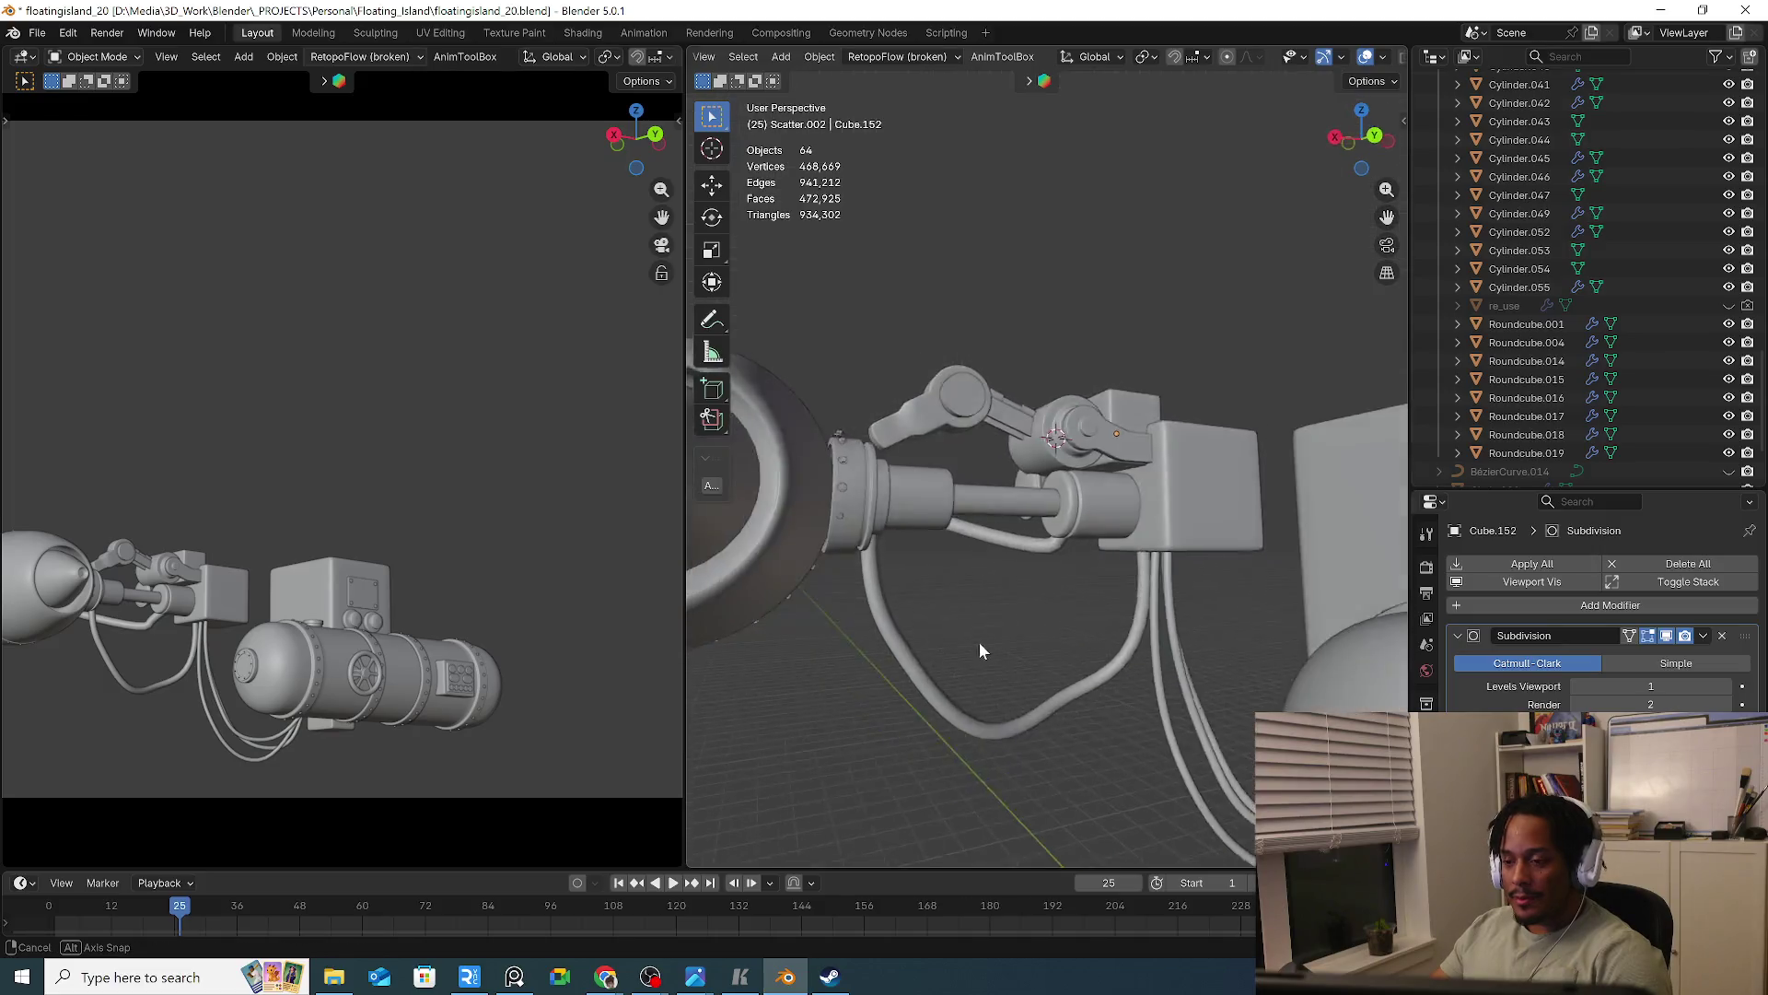
scroll(965, 586, "up", 6)
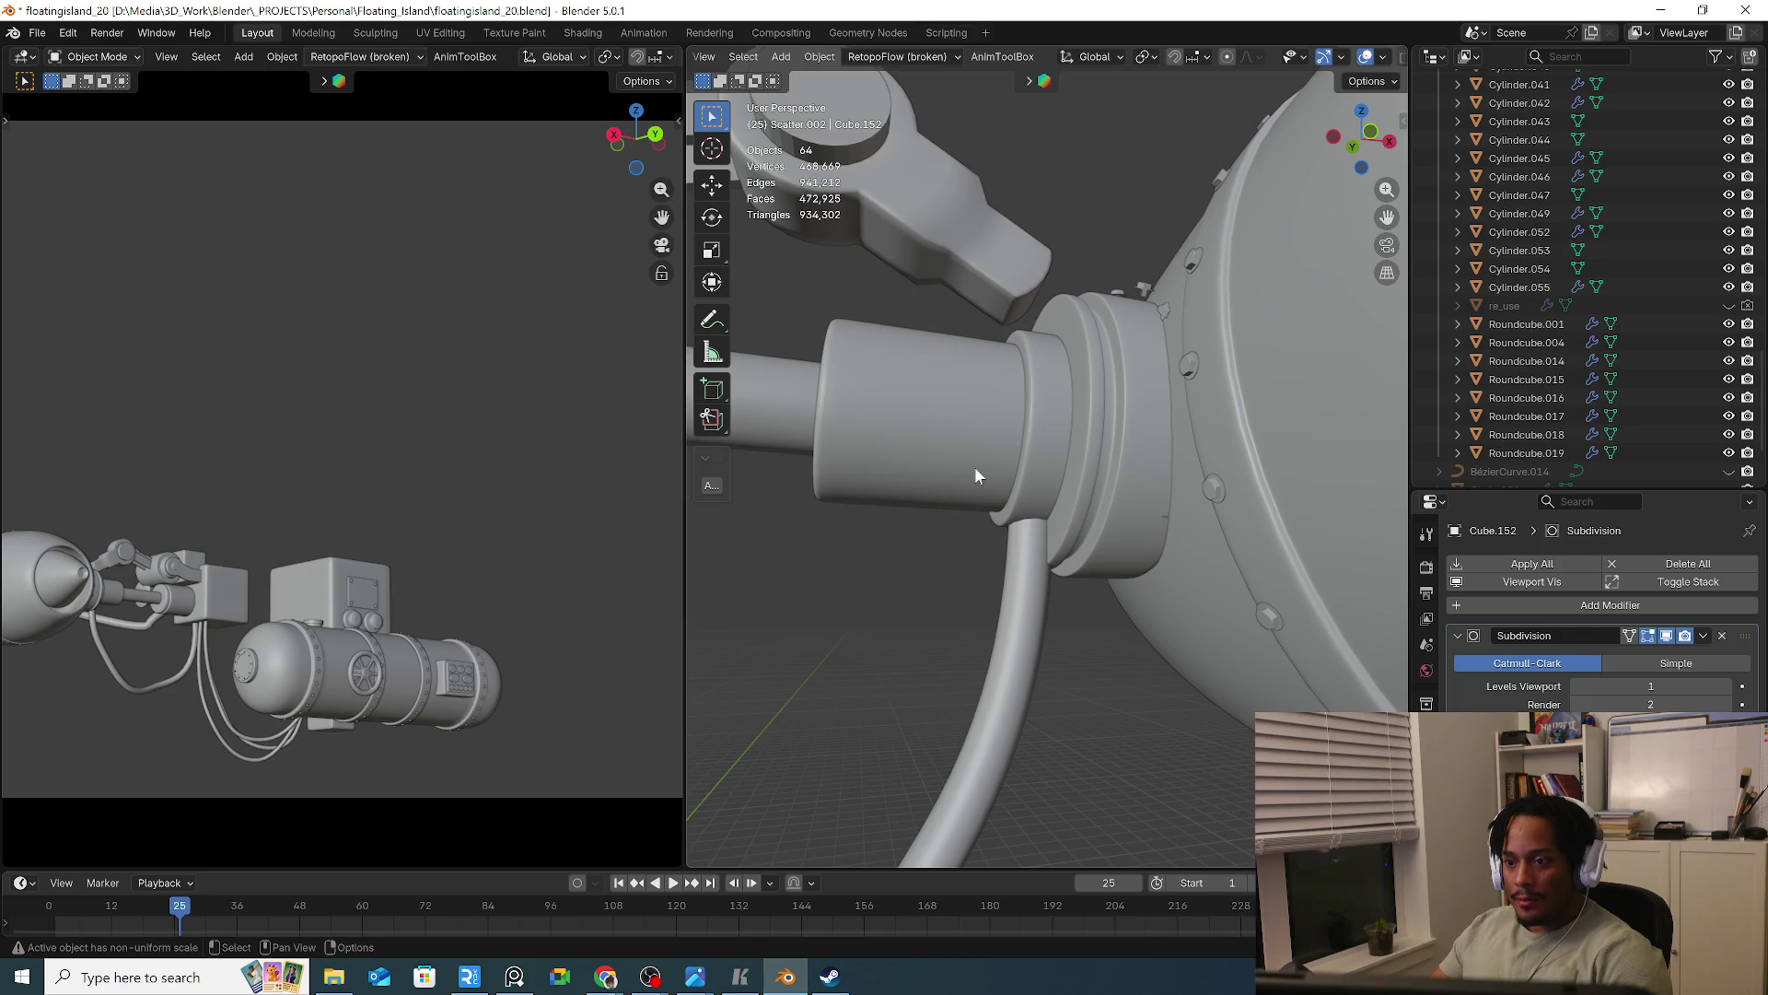
Inspect Cylinder.049 and BezierCurve.015 in front view, then deselect and orbit back to perspective
left_click(974, 466)
key("KP_1")
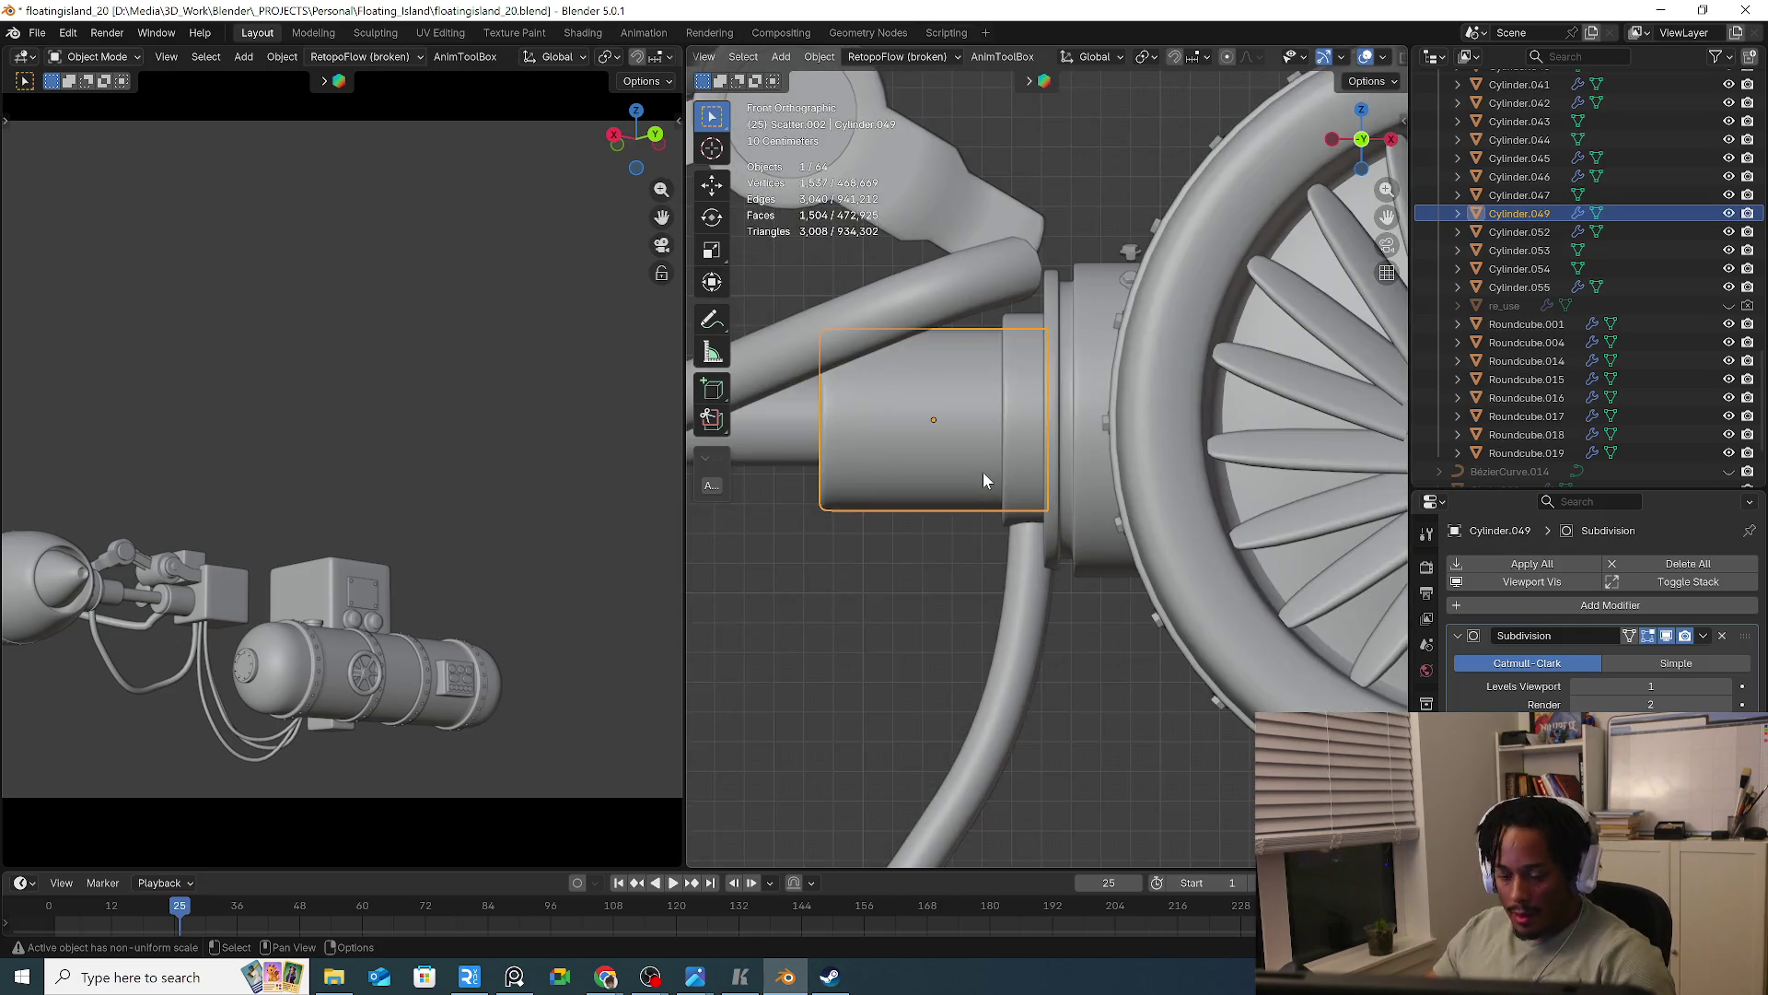
scroll(1068, 538, "up", 3)
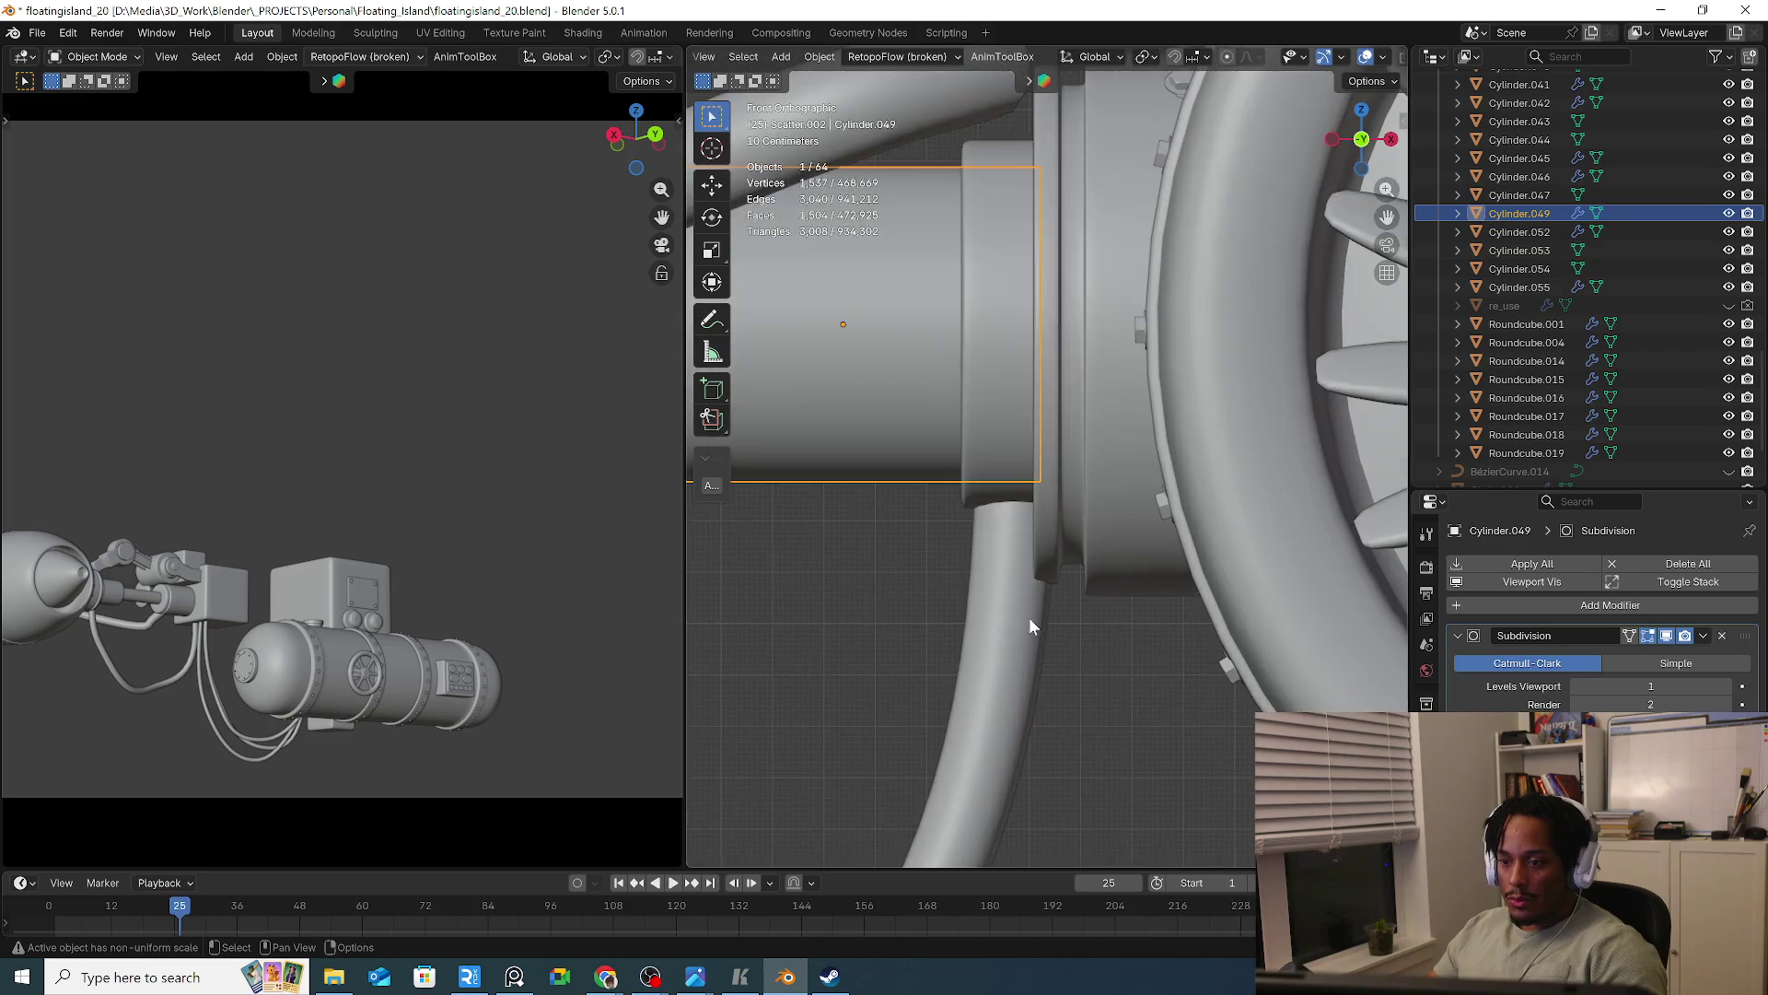
scroll(1032, 615, "down", 2)
left_click(1020, 624)
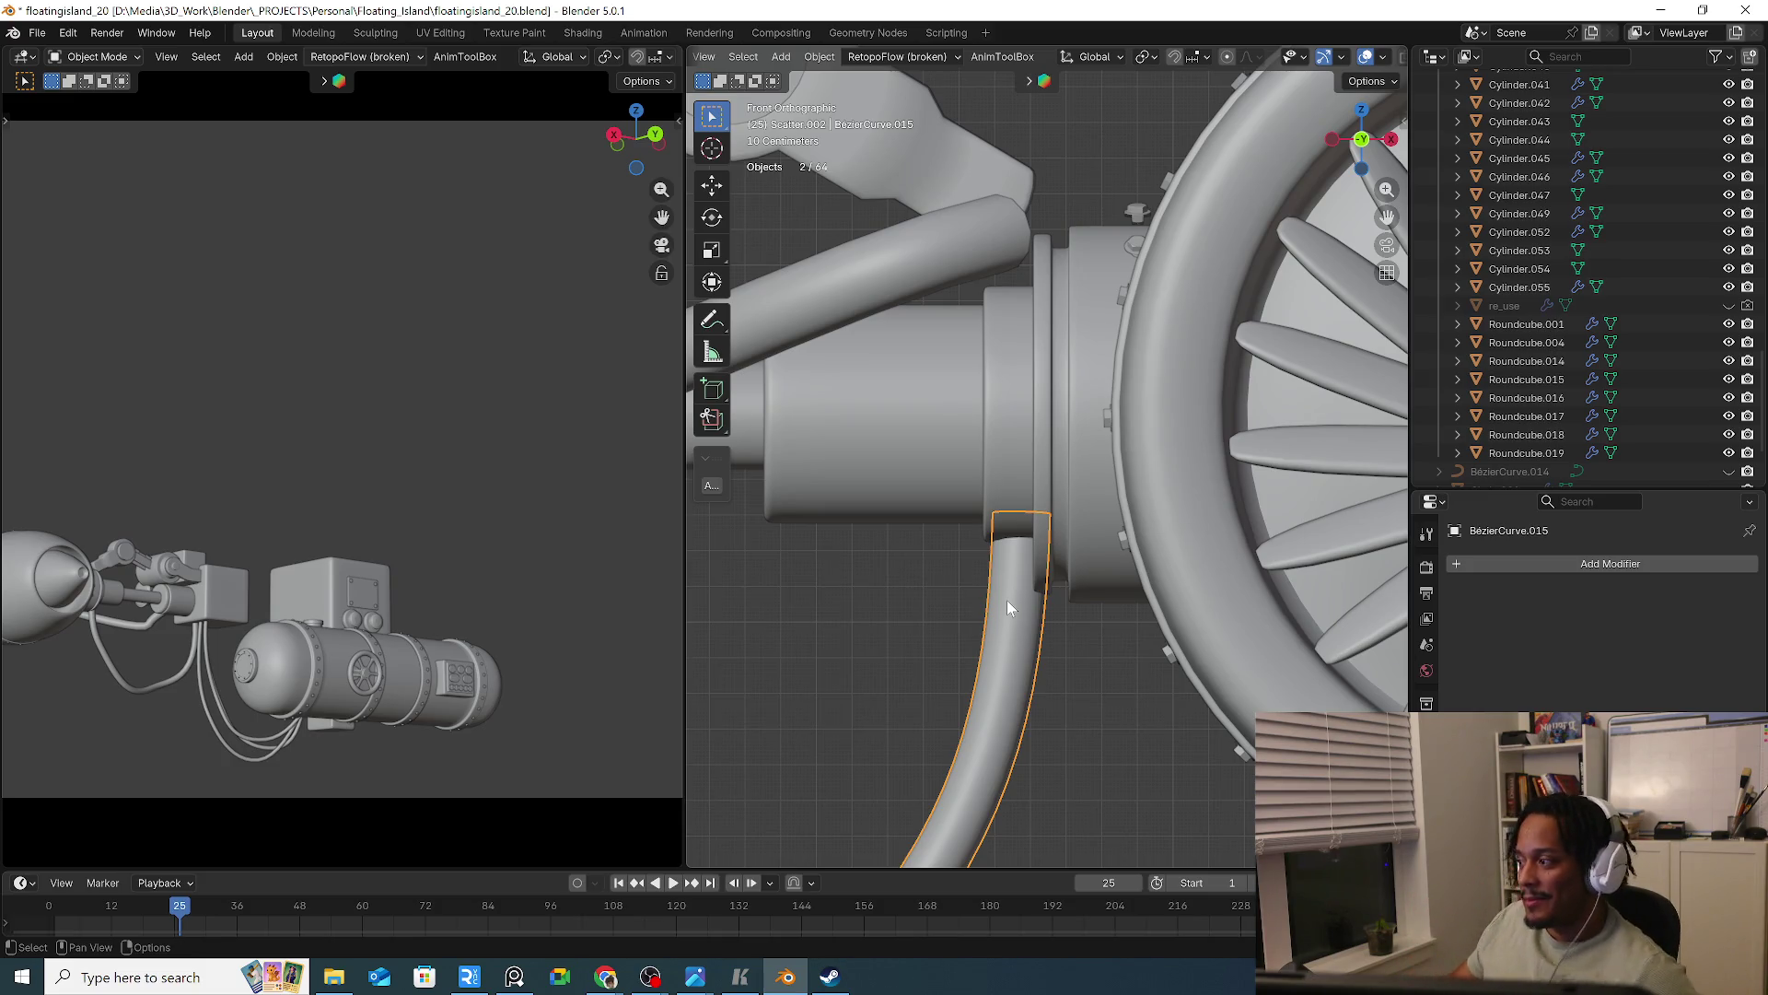
left_click(383, 537)
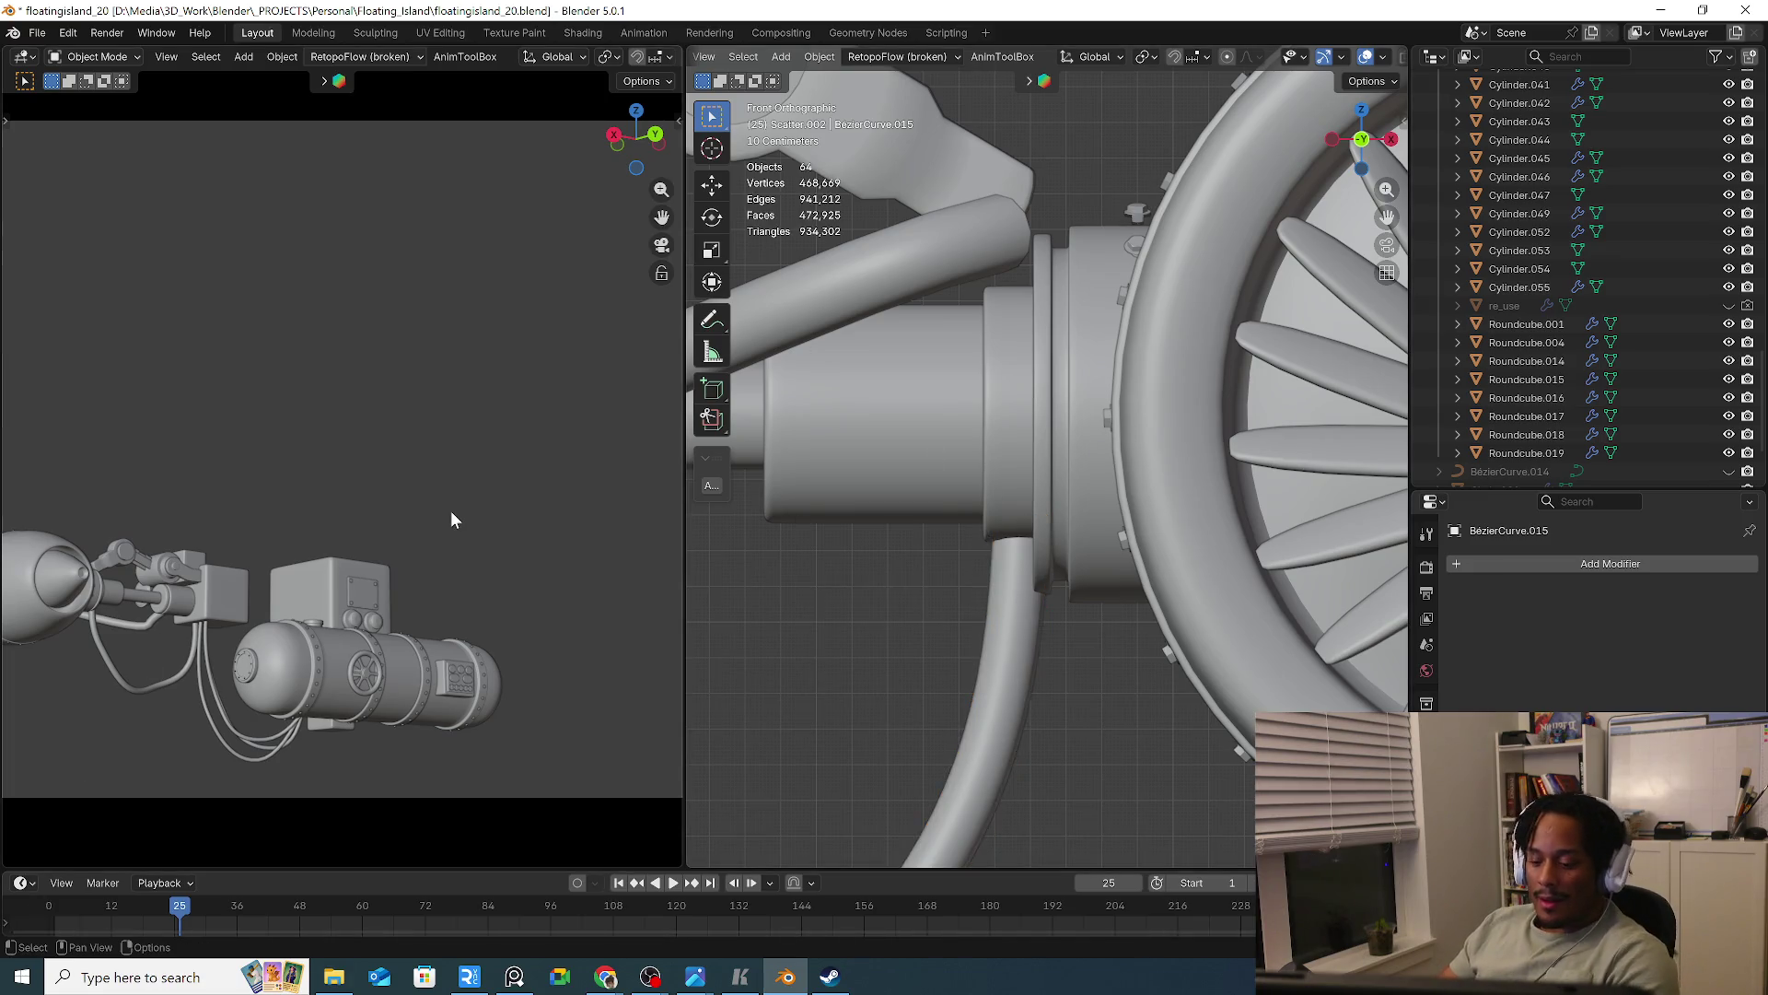
scroll(843, 539, "down", 6)
mouse_move(844, 543)
middle_mouse_down()
mouse_move(915, 596)
mouse_move(1072, 580)
mouse_move(1038, 577)
mouse_move(1202, 598)
middle_mouse_up()
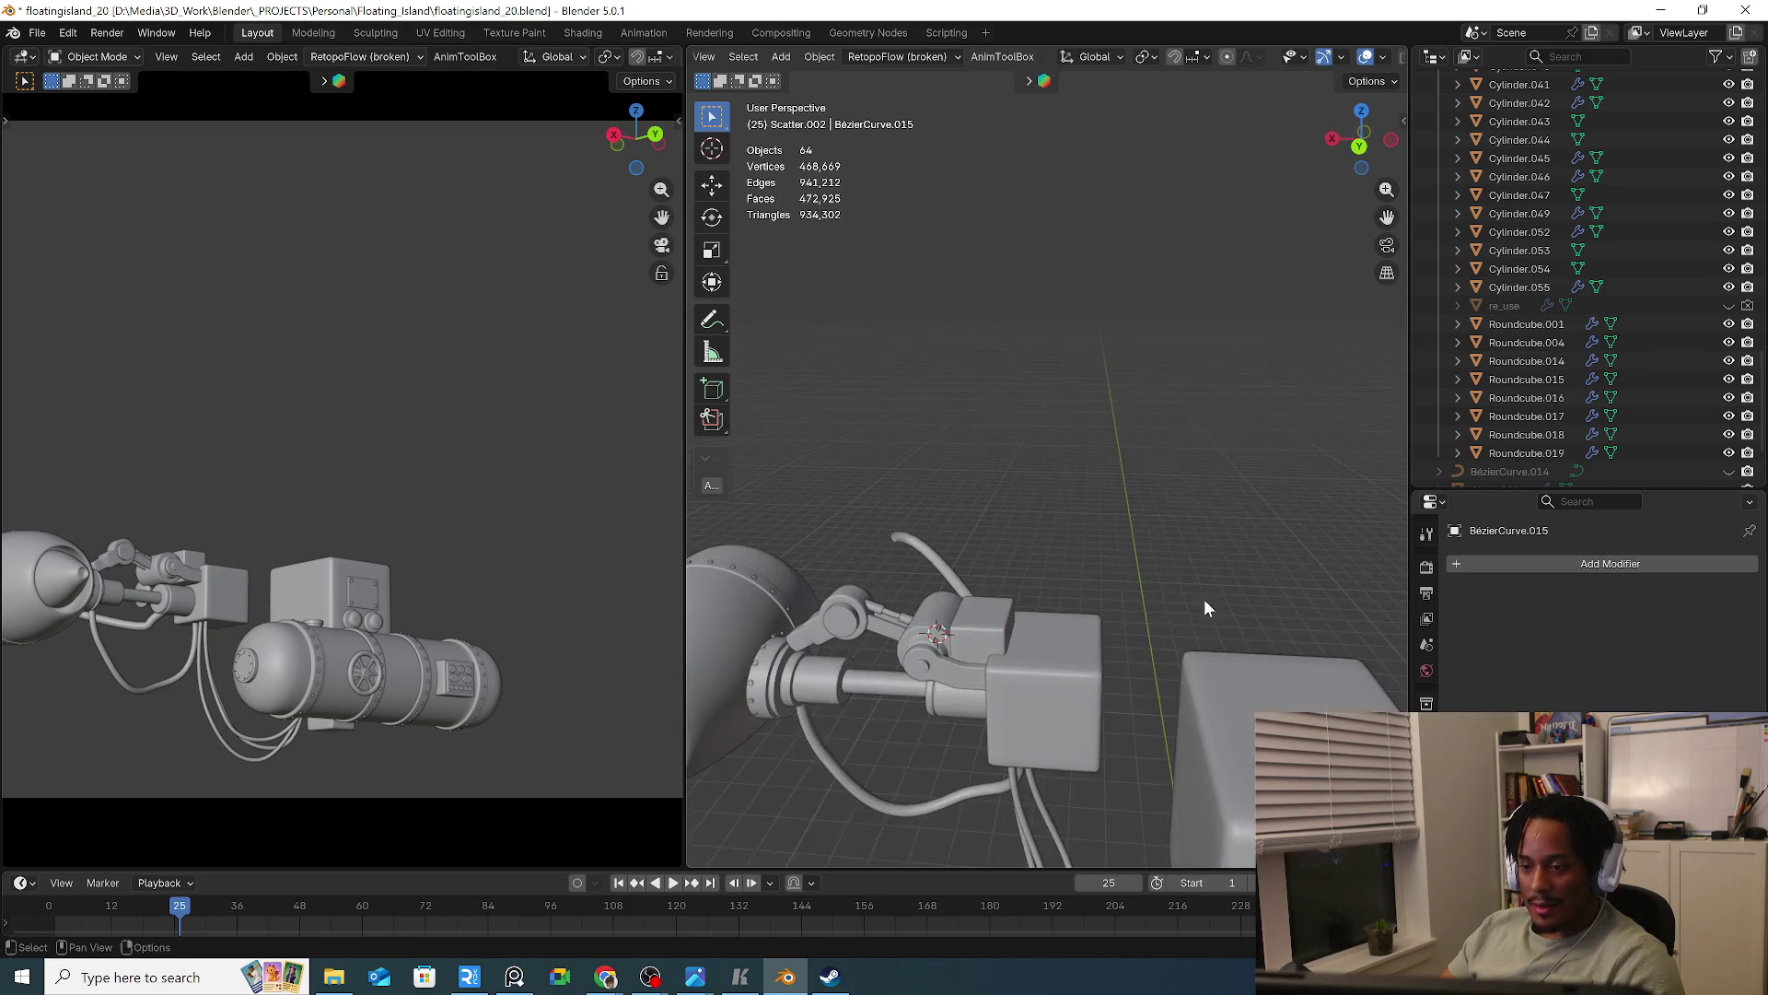
middle_click_drag(952, 660, 1026, 588, "shift")
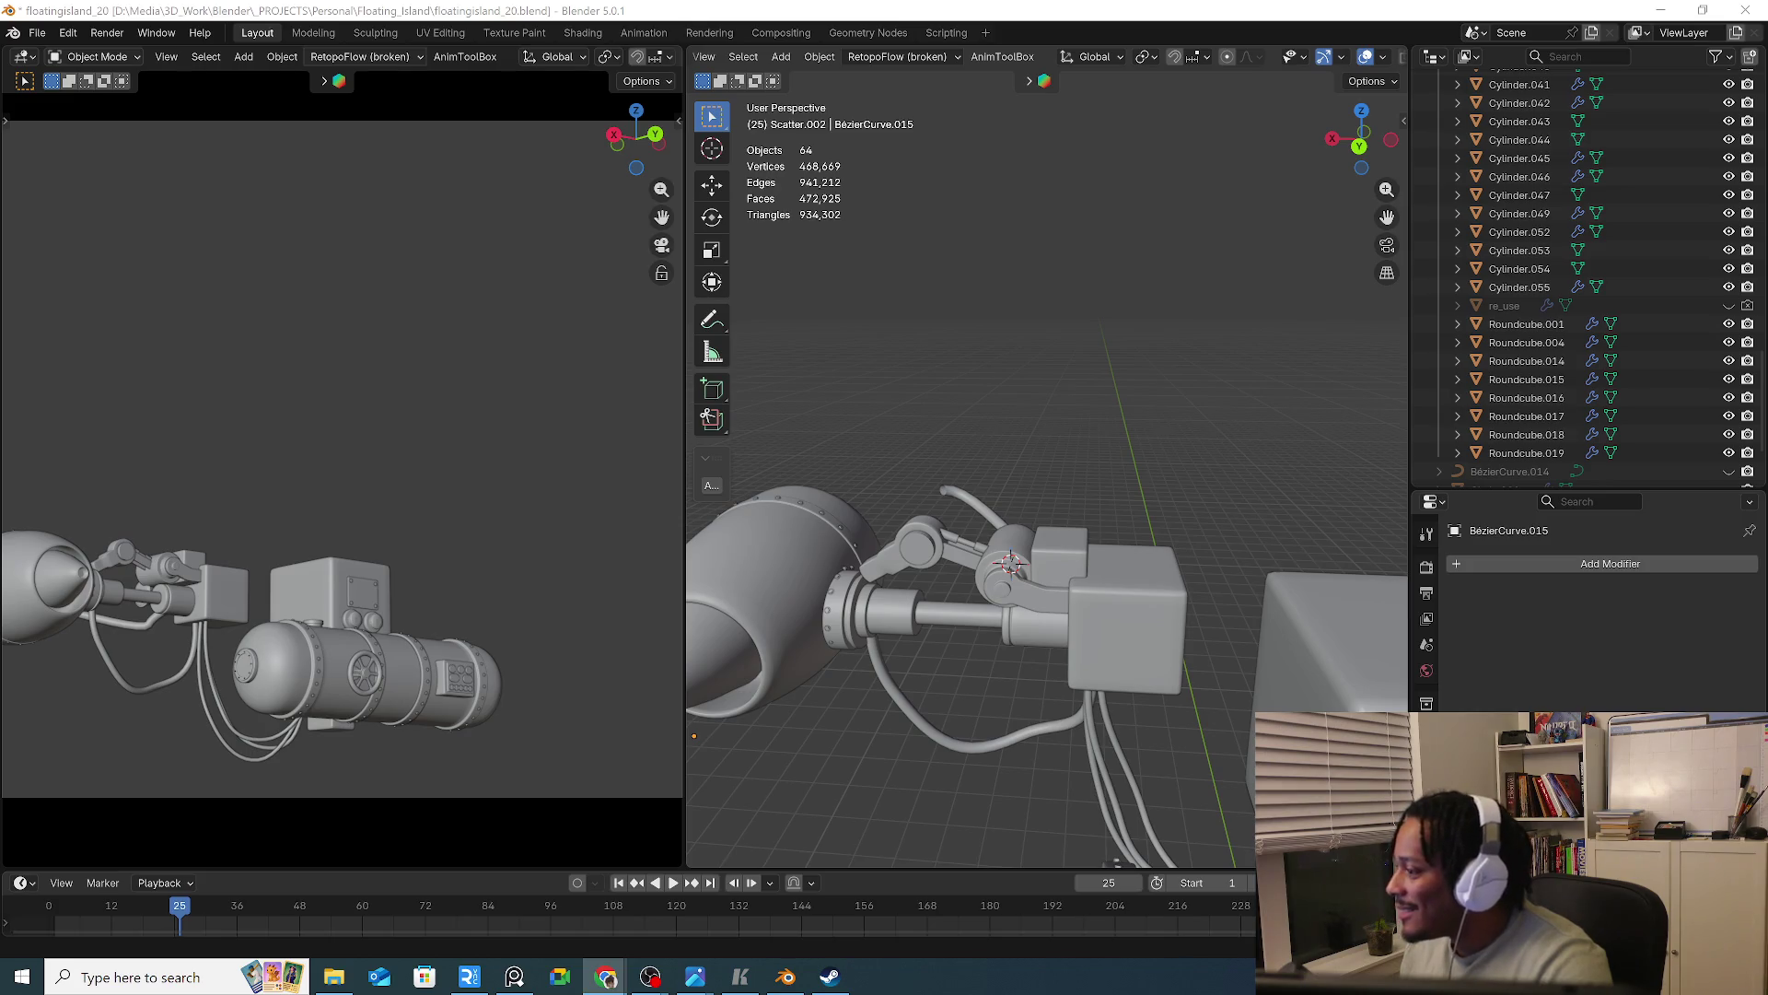
key("alt+Tab")
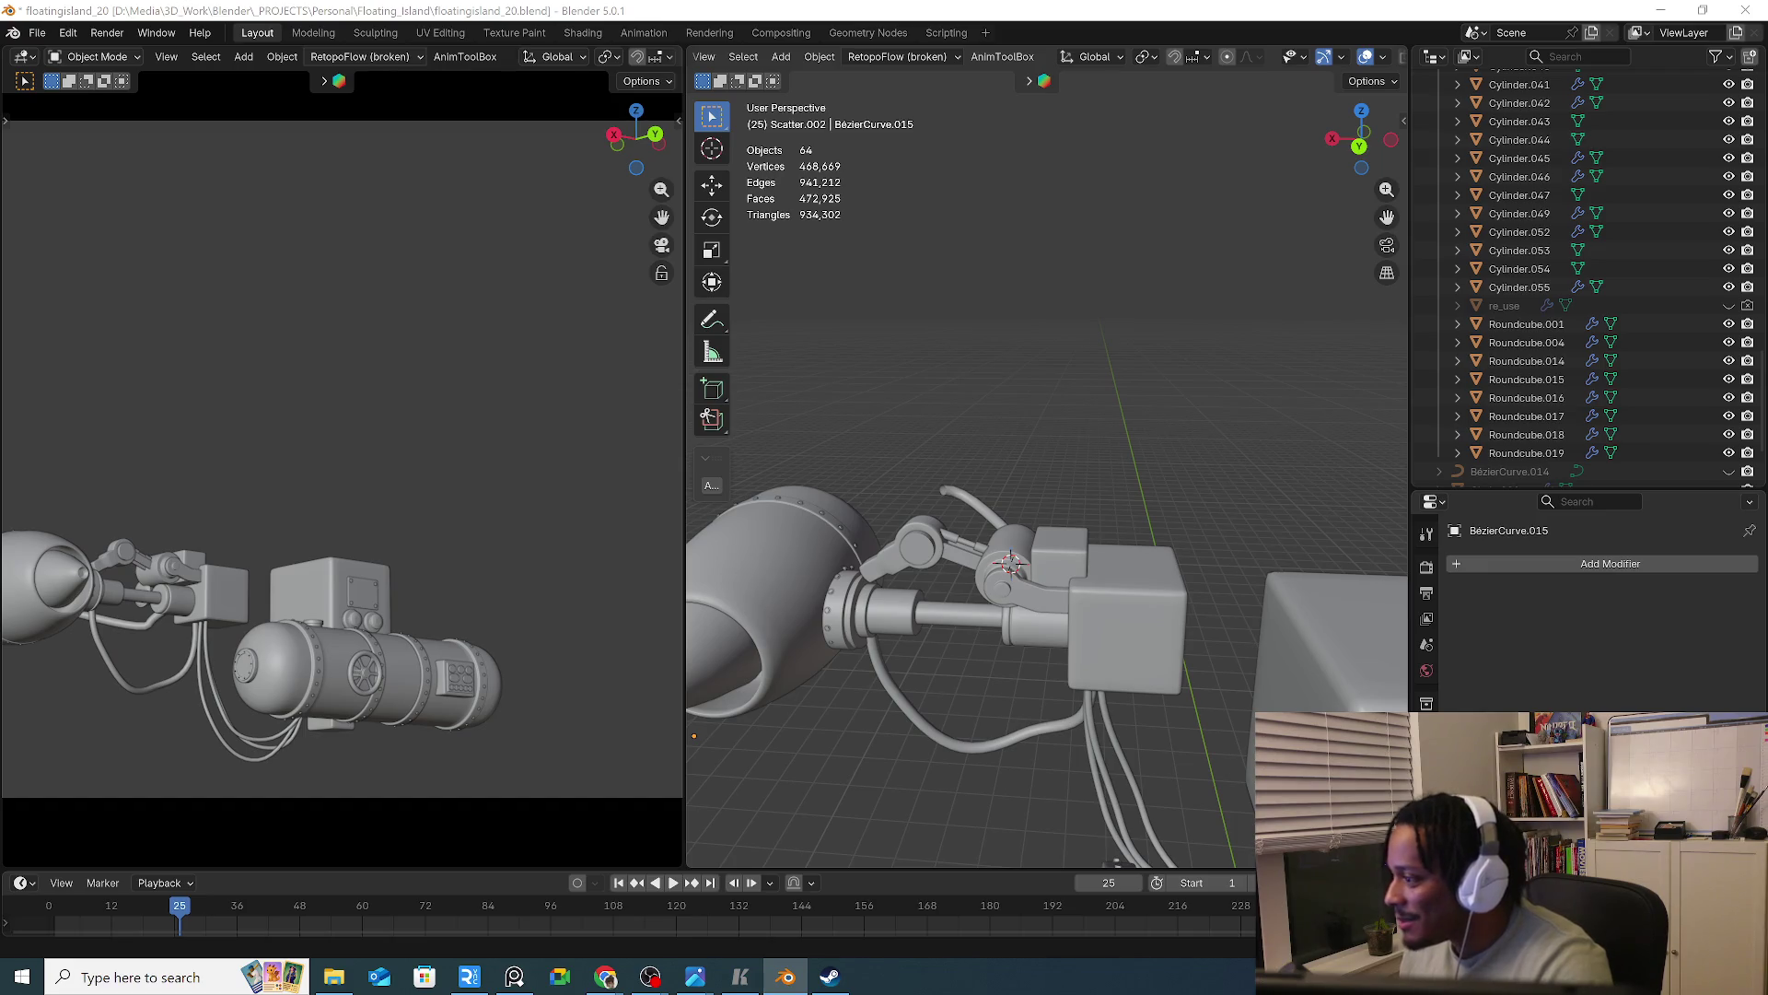
key("alt+Tab")
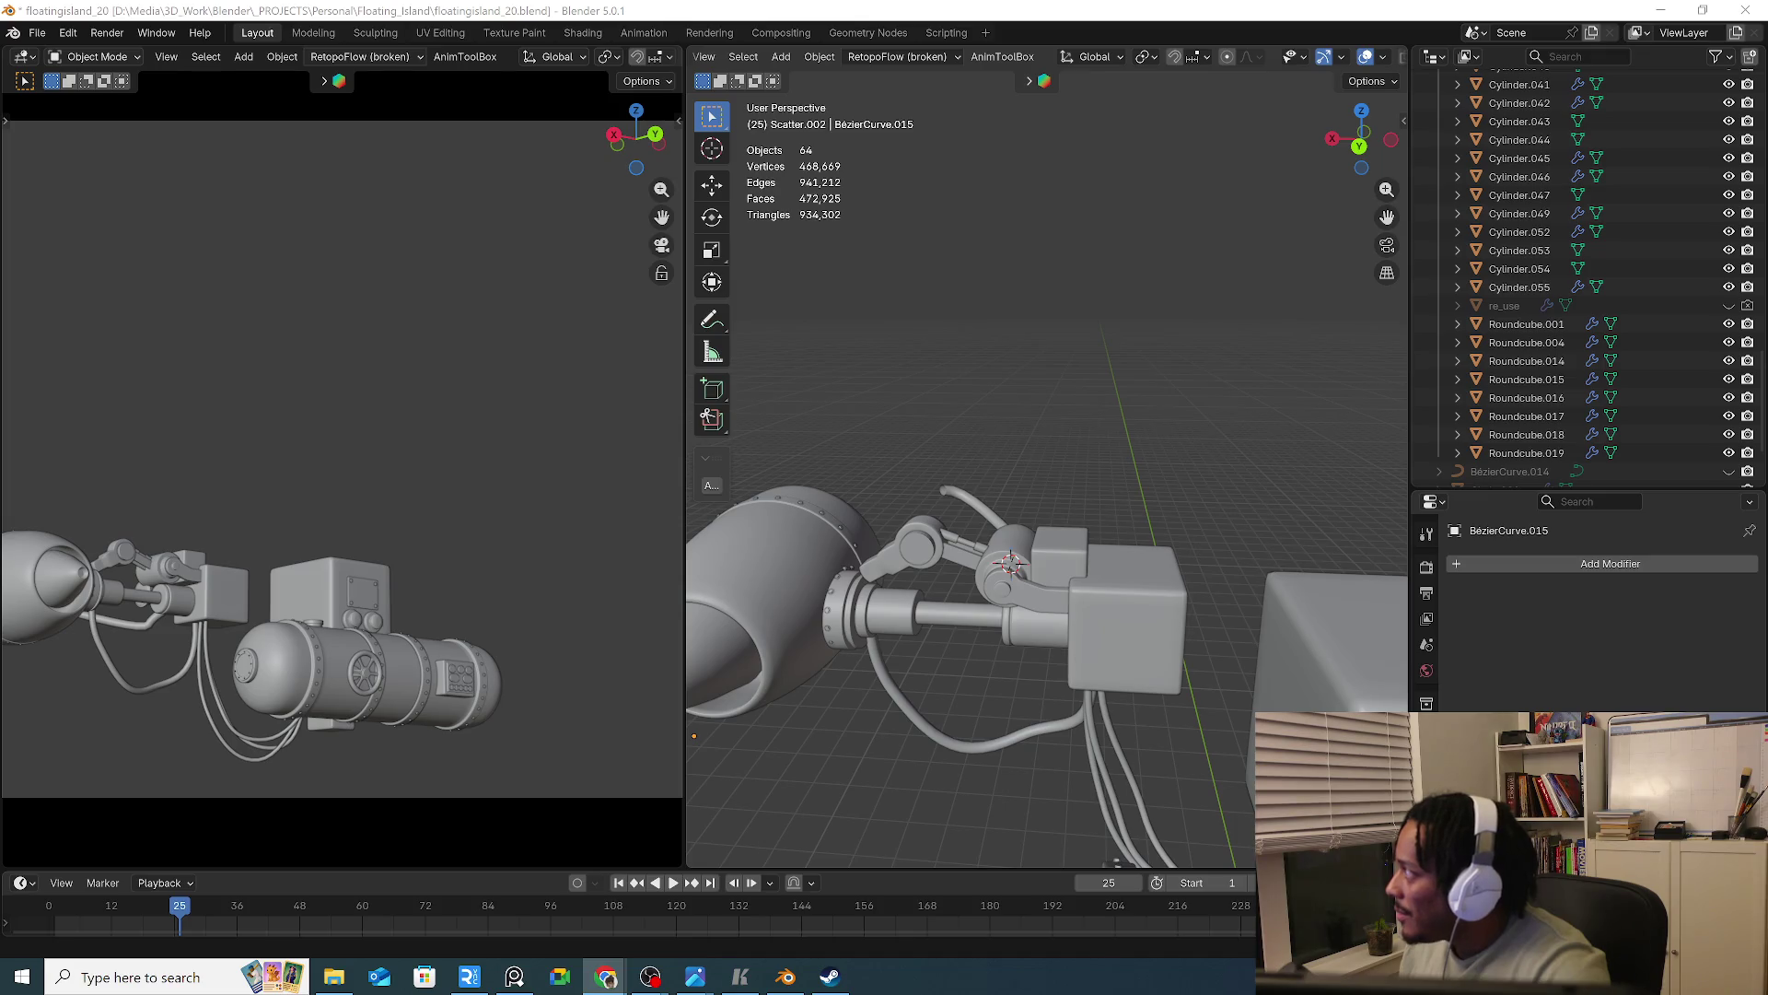
key("alt+Tab")
Move the browser window and maximize it to full screen on the blendr post
left_click_drag(1269, 390, 1185, 318)
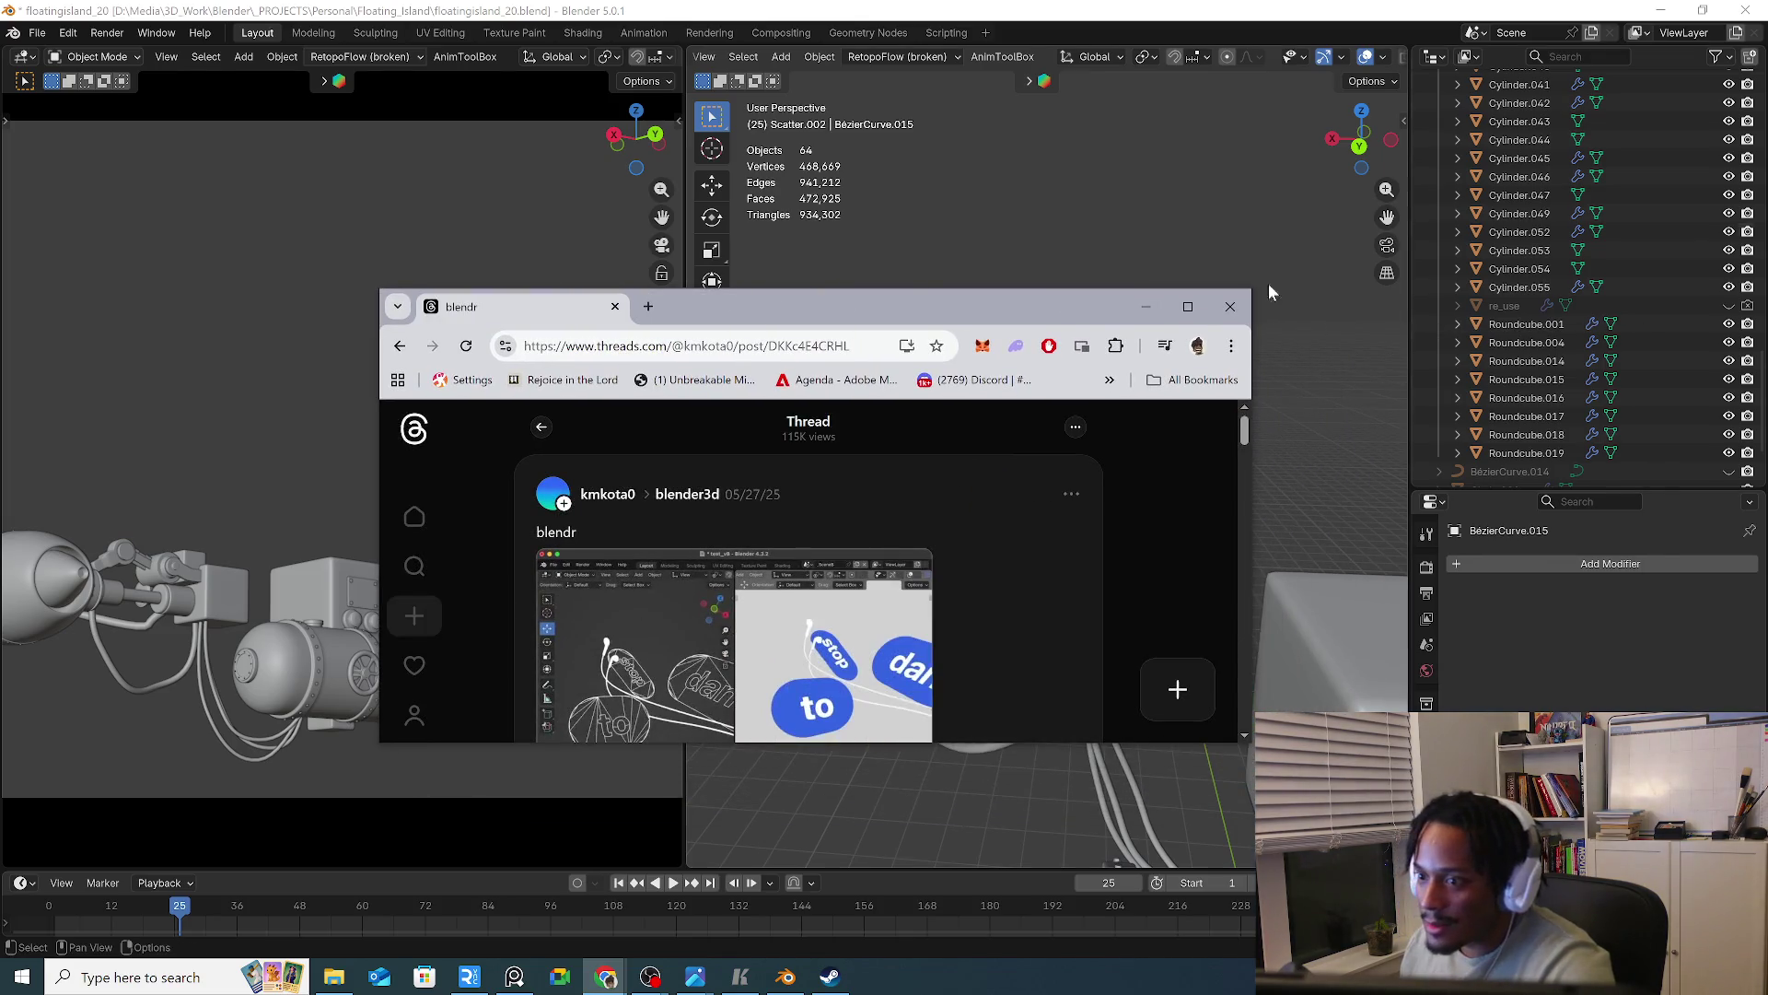
left_click(1187, 308)
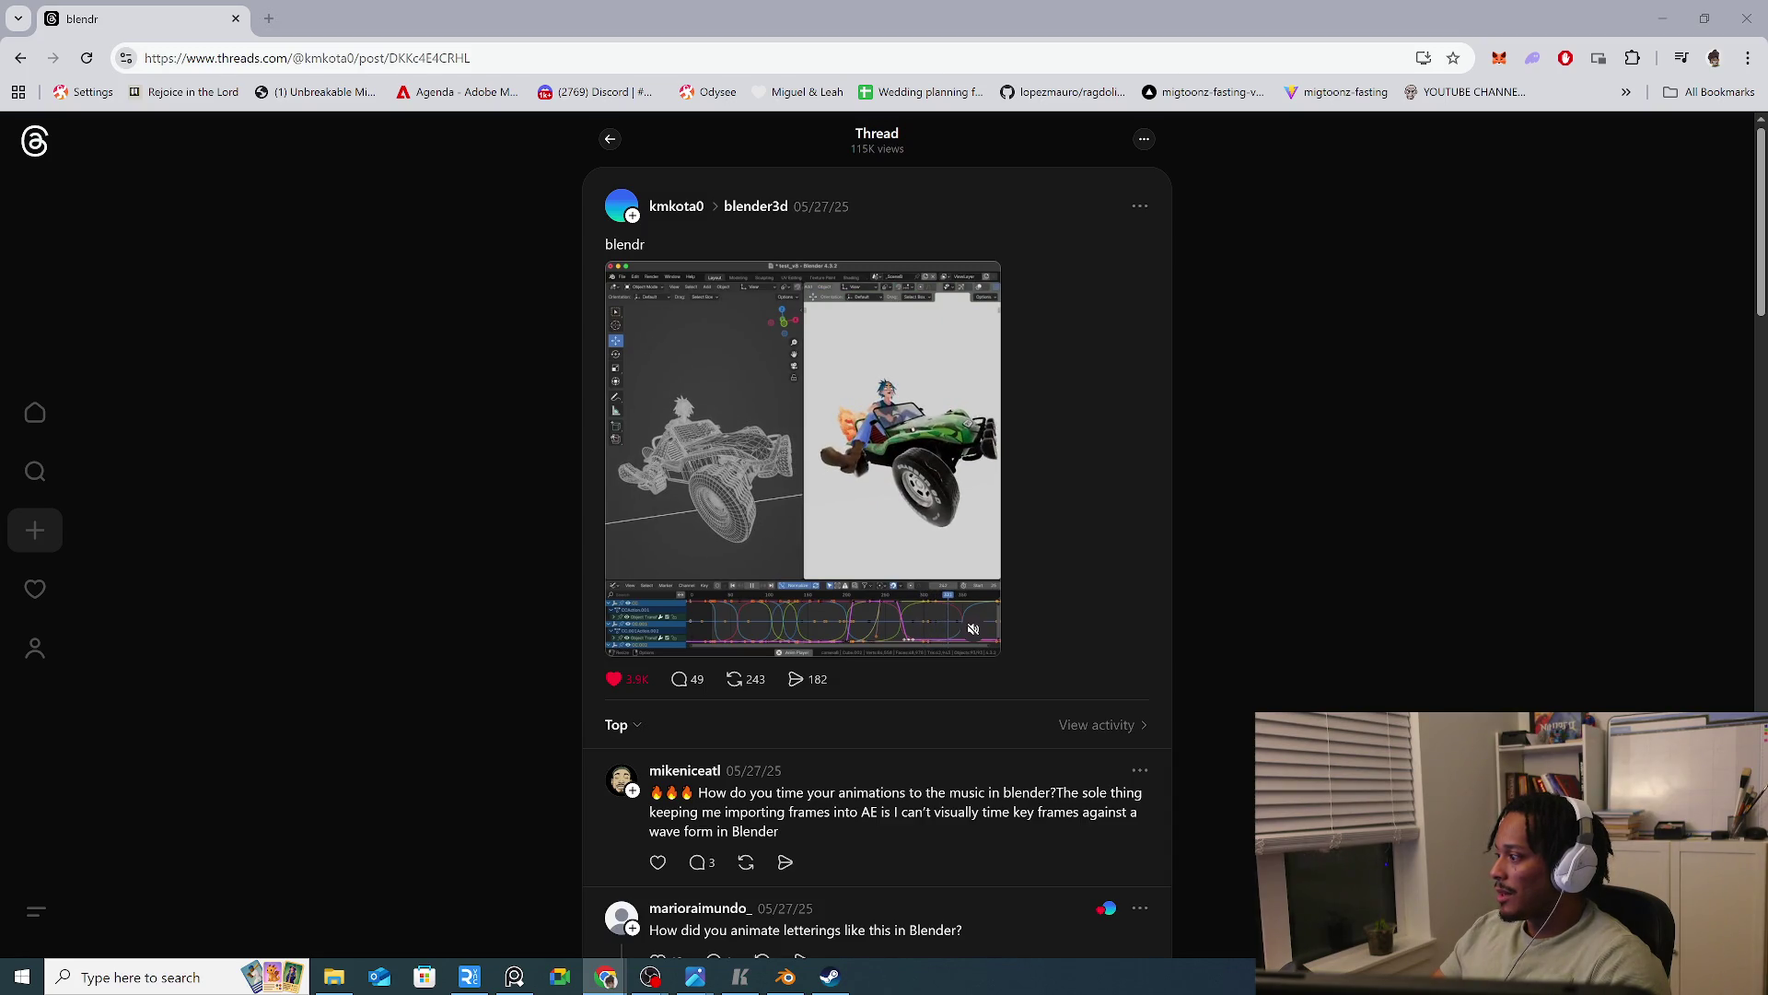
scroll(905, 356, "up", 2)
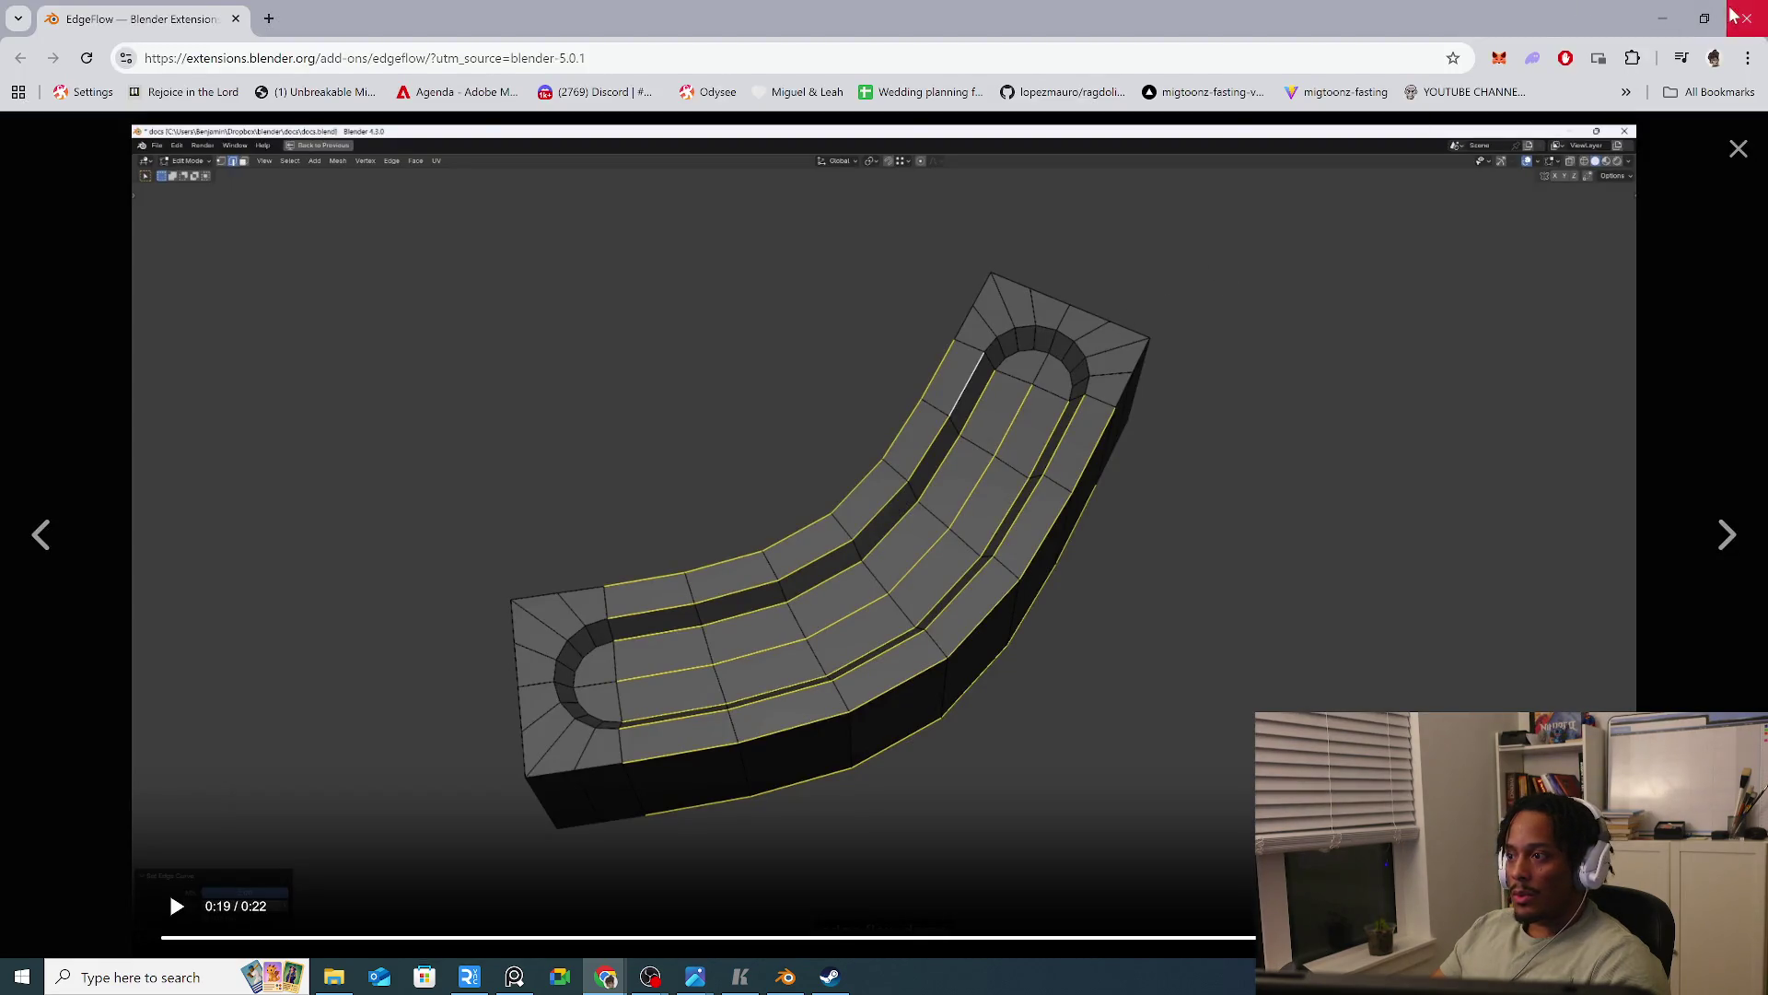
left_click(1747, 19)
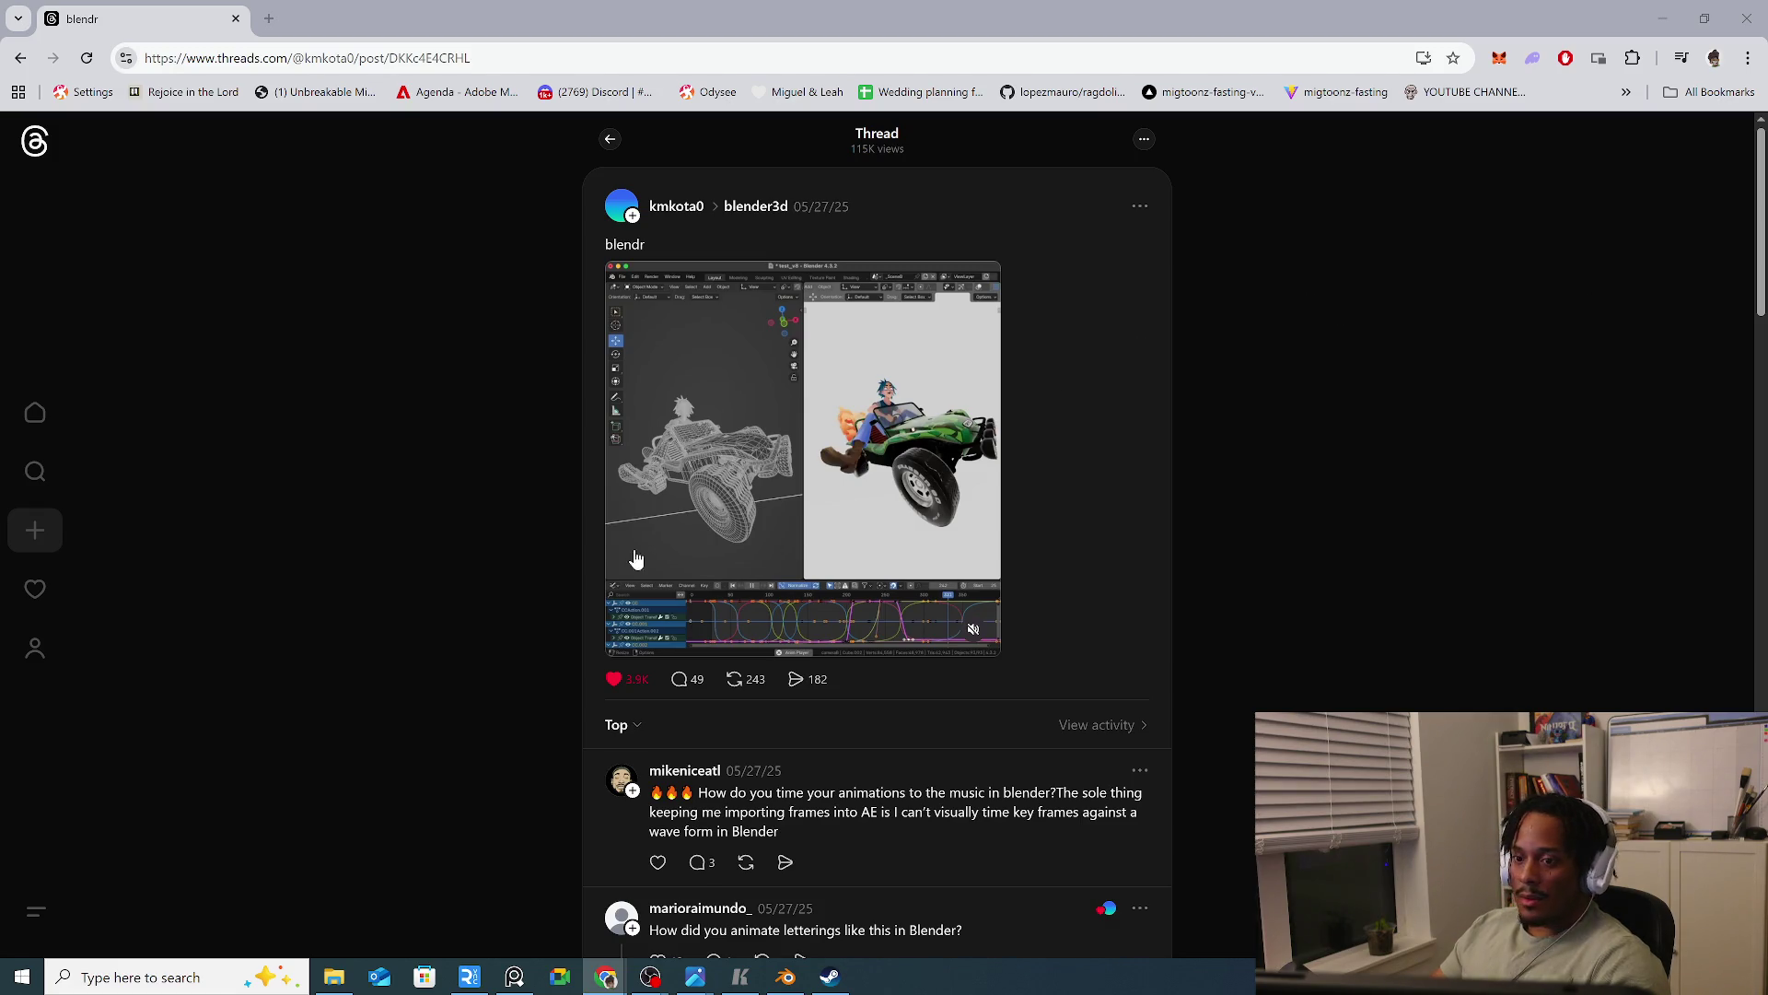
Watch the post's video in the full-screen viewer, then close it and scroll to the replies
left_click(776, 566)
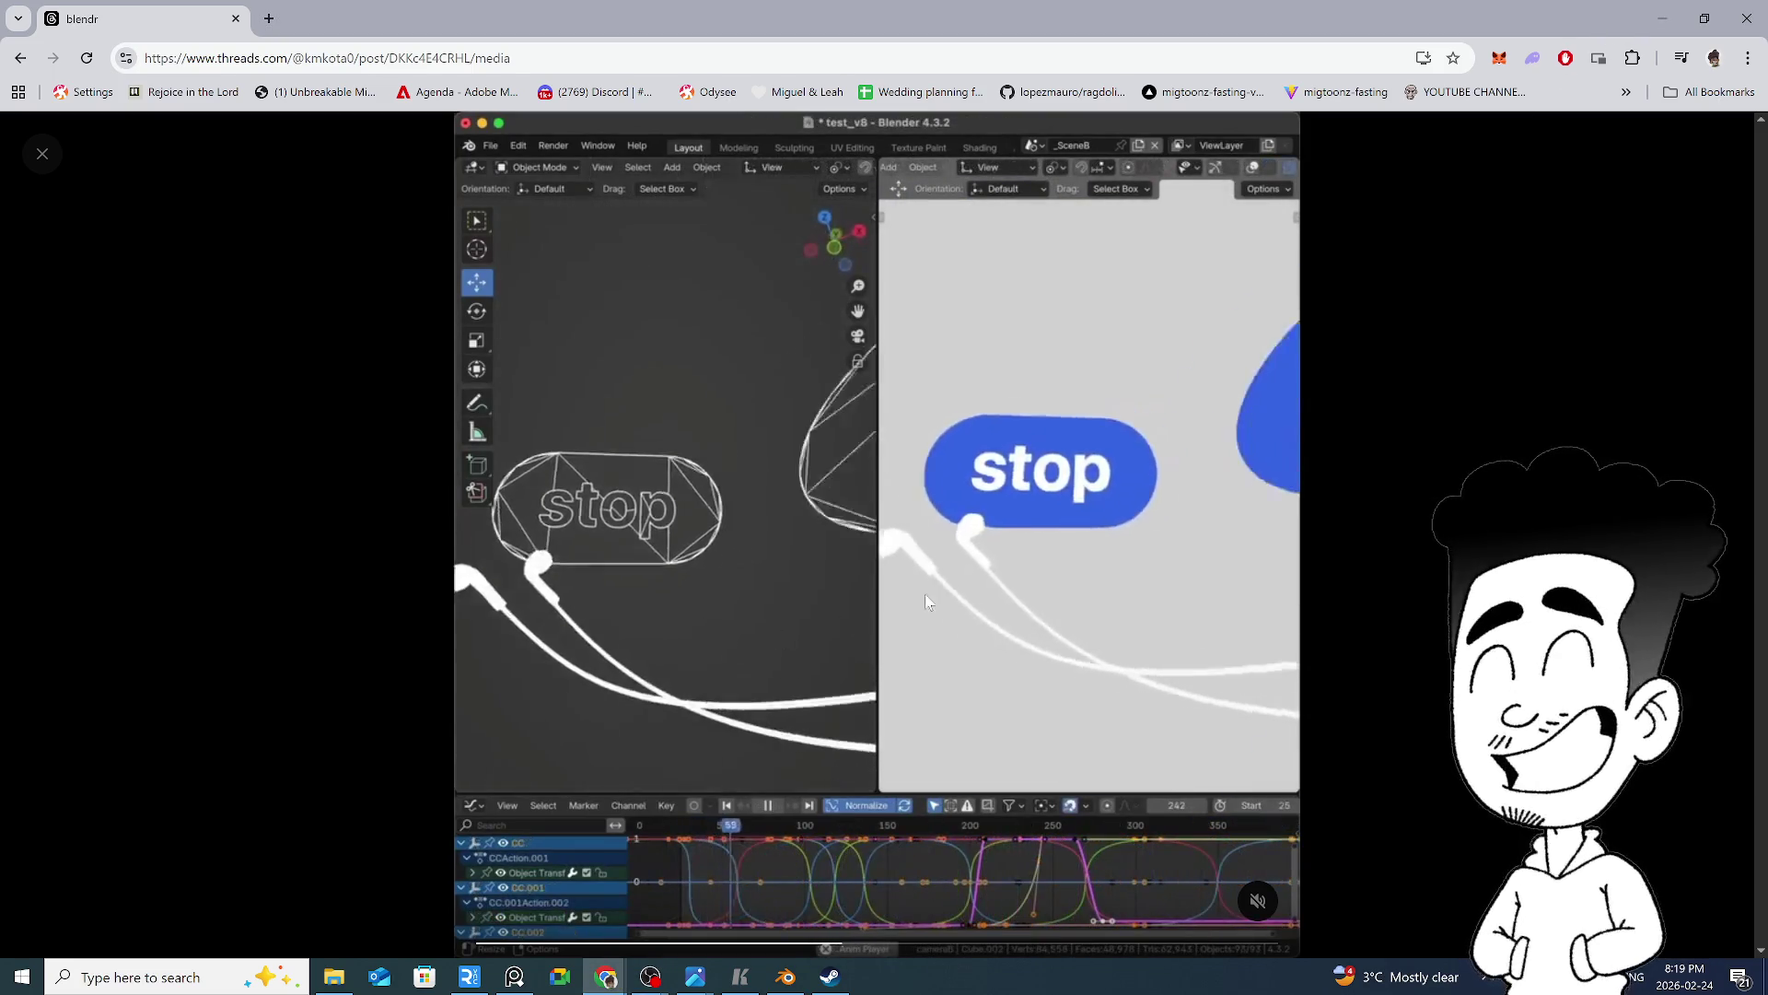
key("Escape")
scroll(1341, 473, "down", 20)
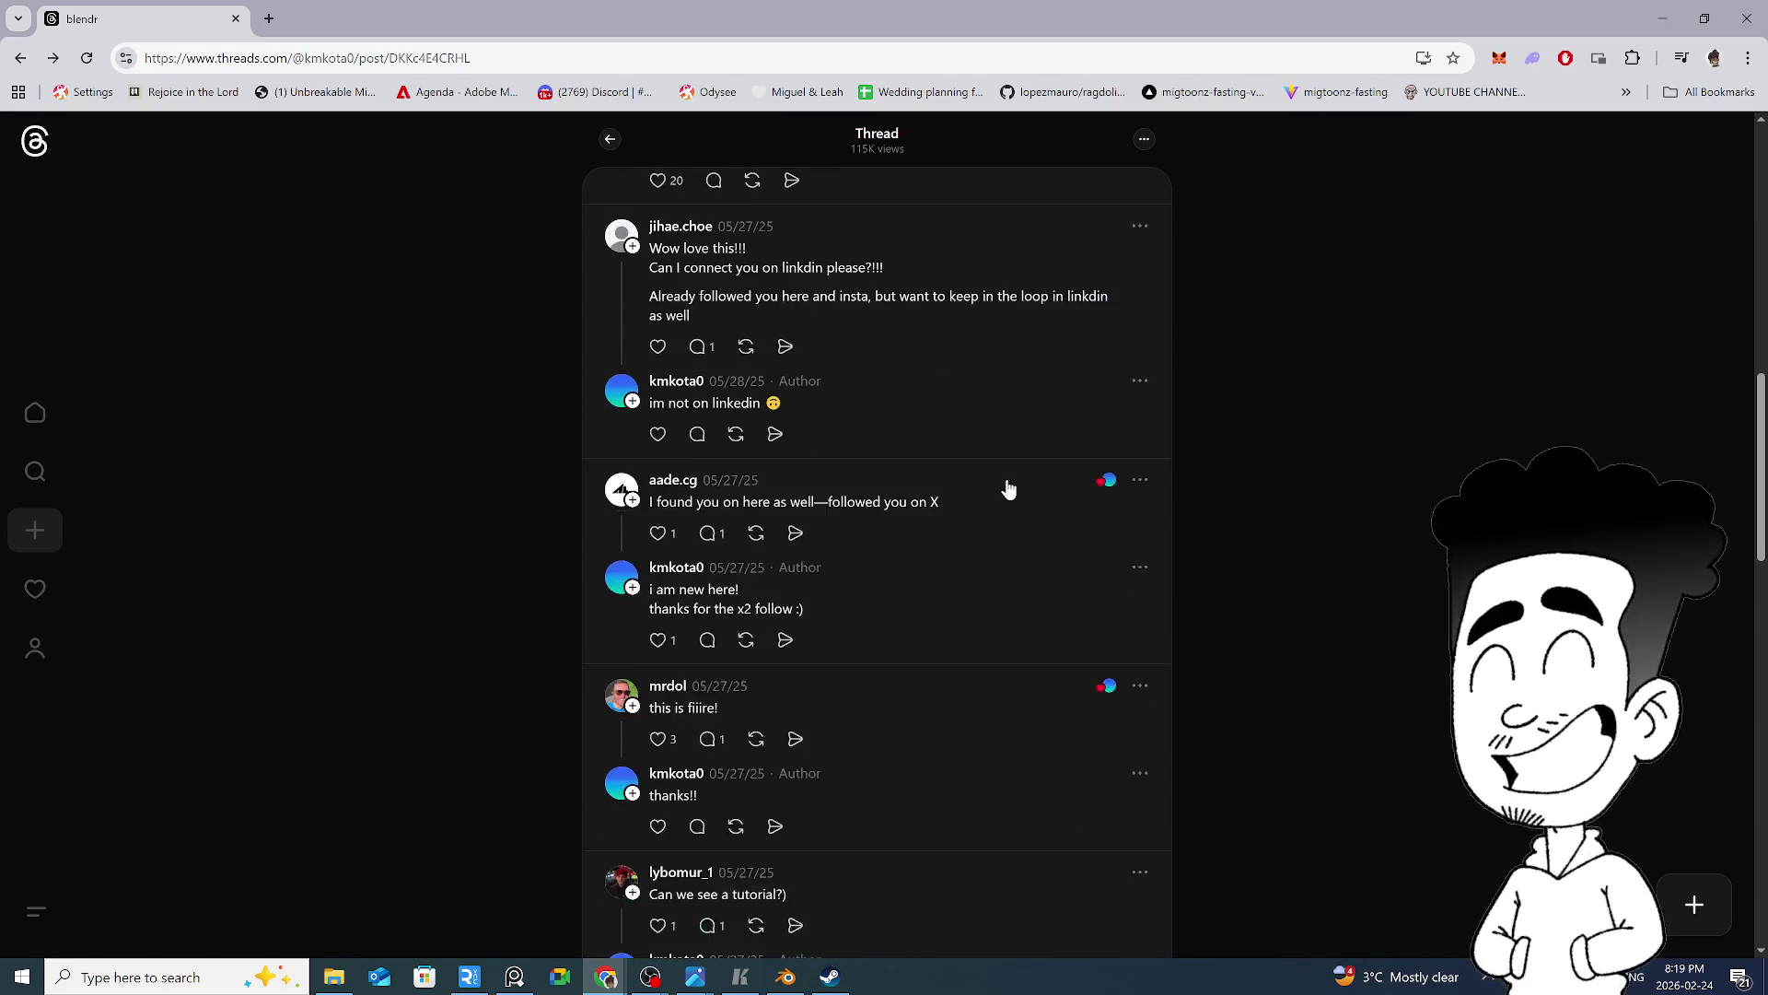
Scroll down to the end of the blendr thread's comments
scroll(1009, 488, "down", 15)
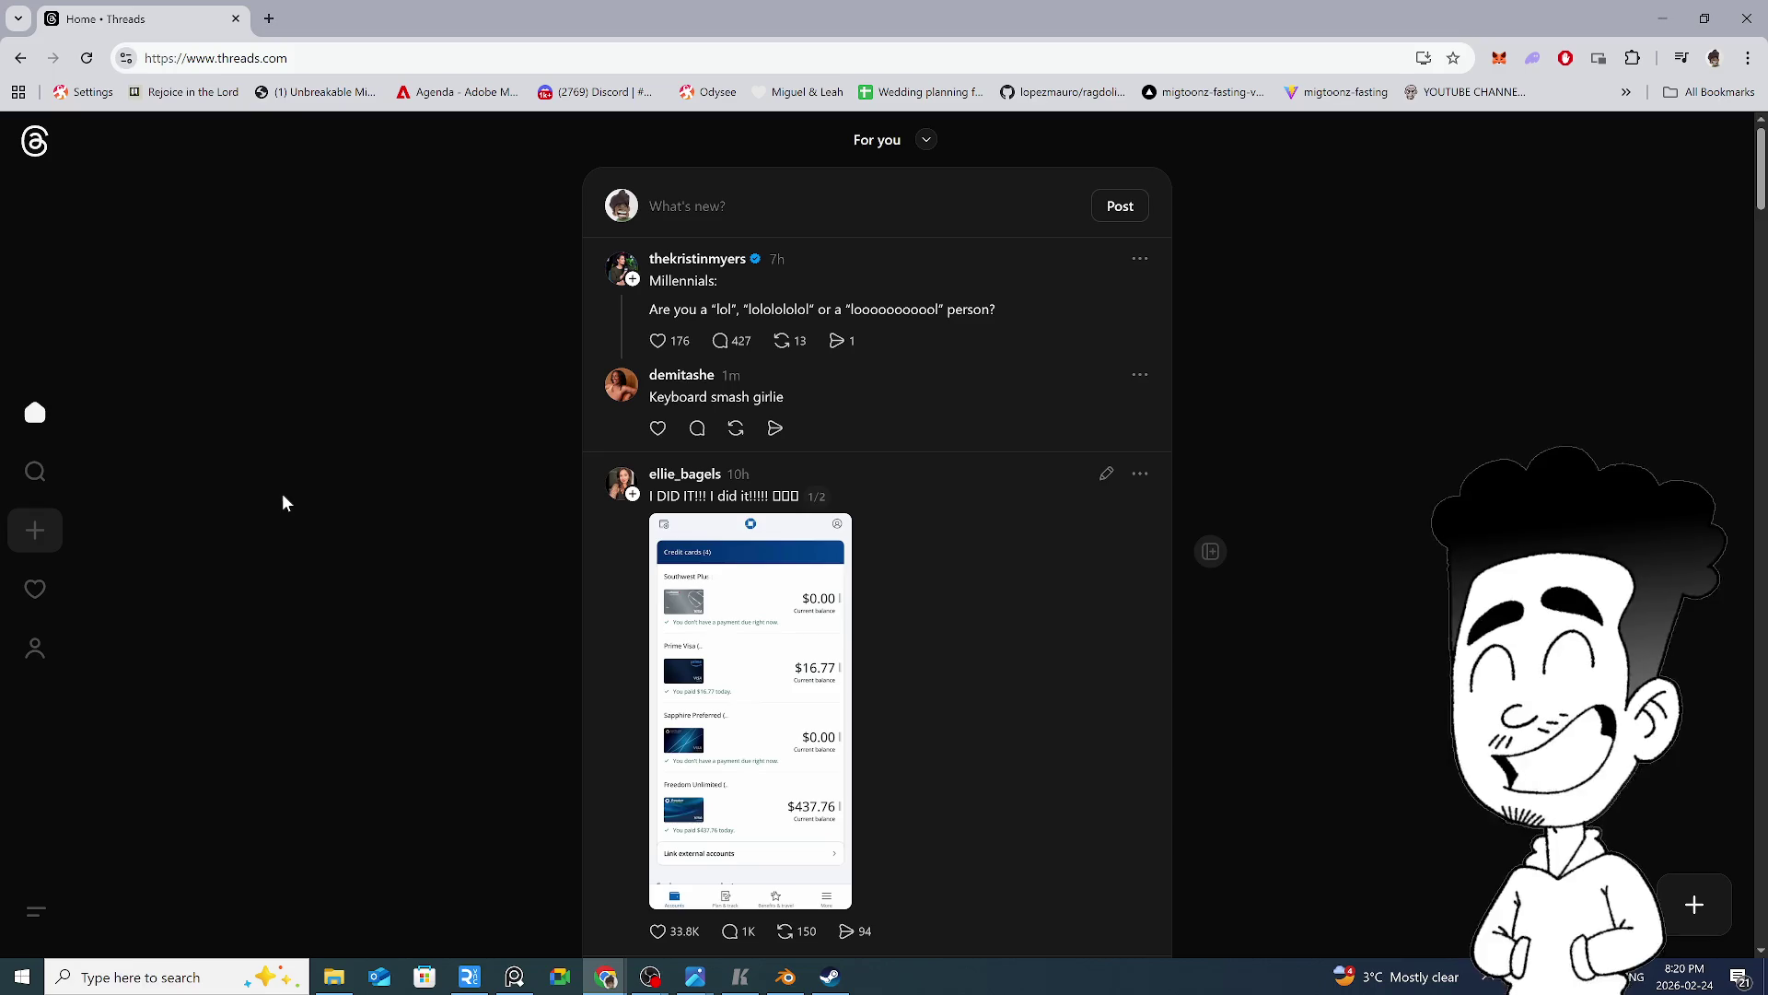
View the 'February is Gyroid month!' post's first and second renders full screen, then close the viewer
scroll(415, 368, "down", 10)
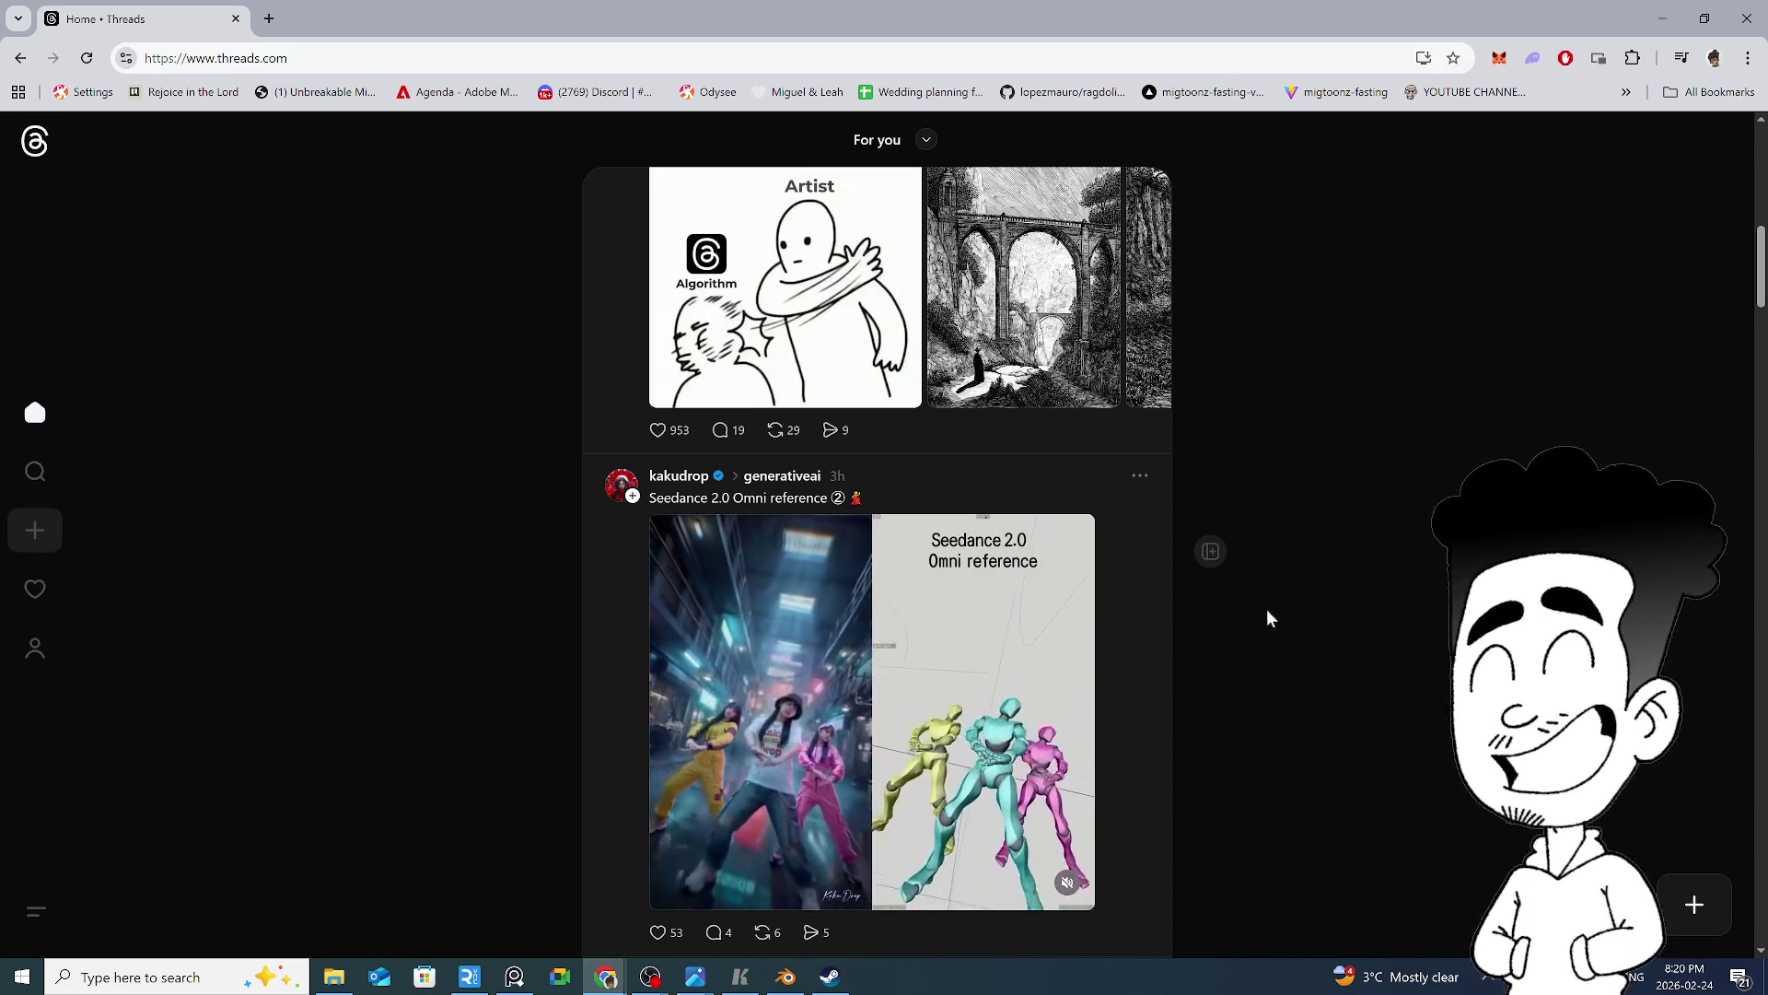
scroll(981, 627, "down", 6)
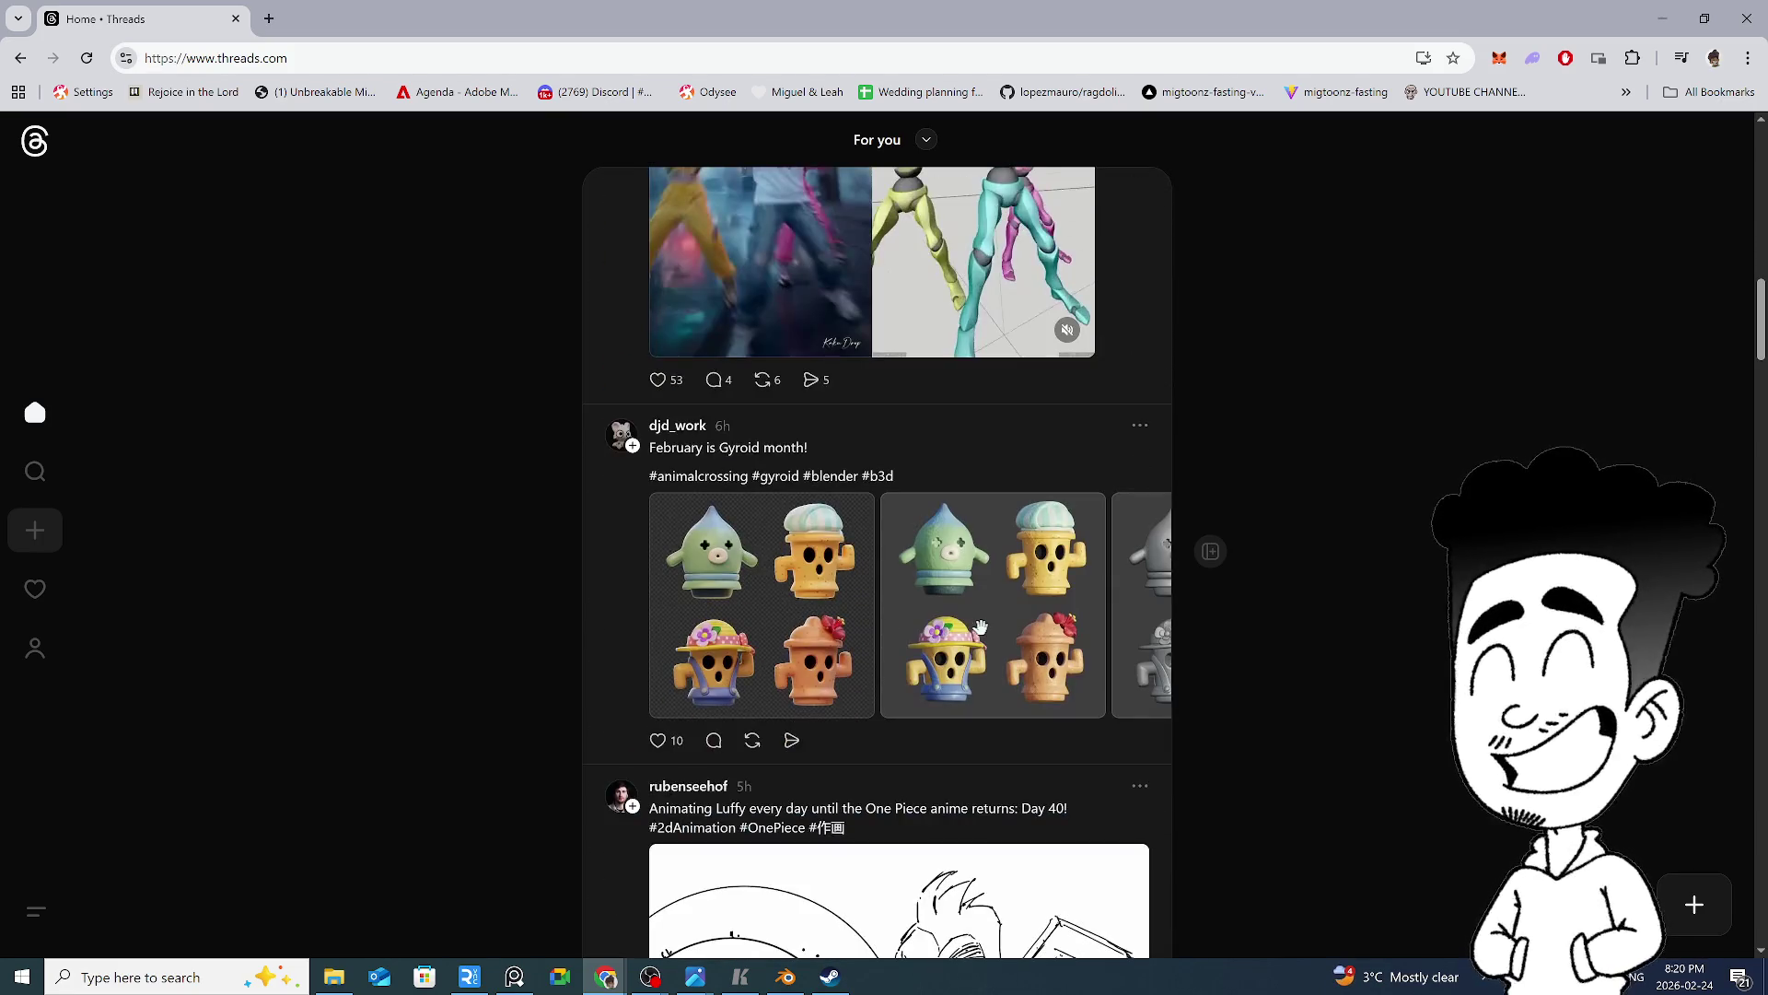
left_click(730, 598)
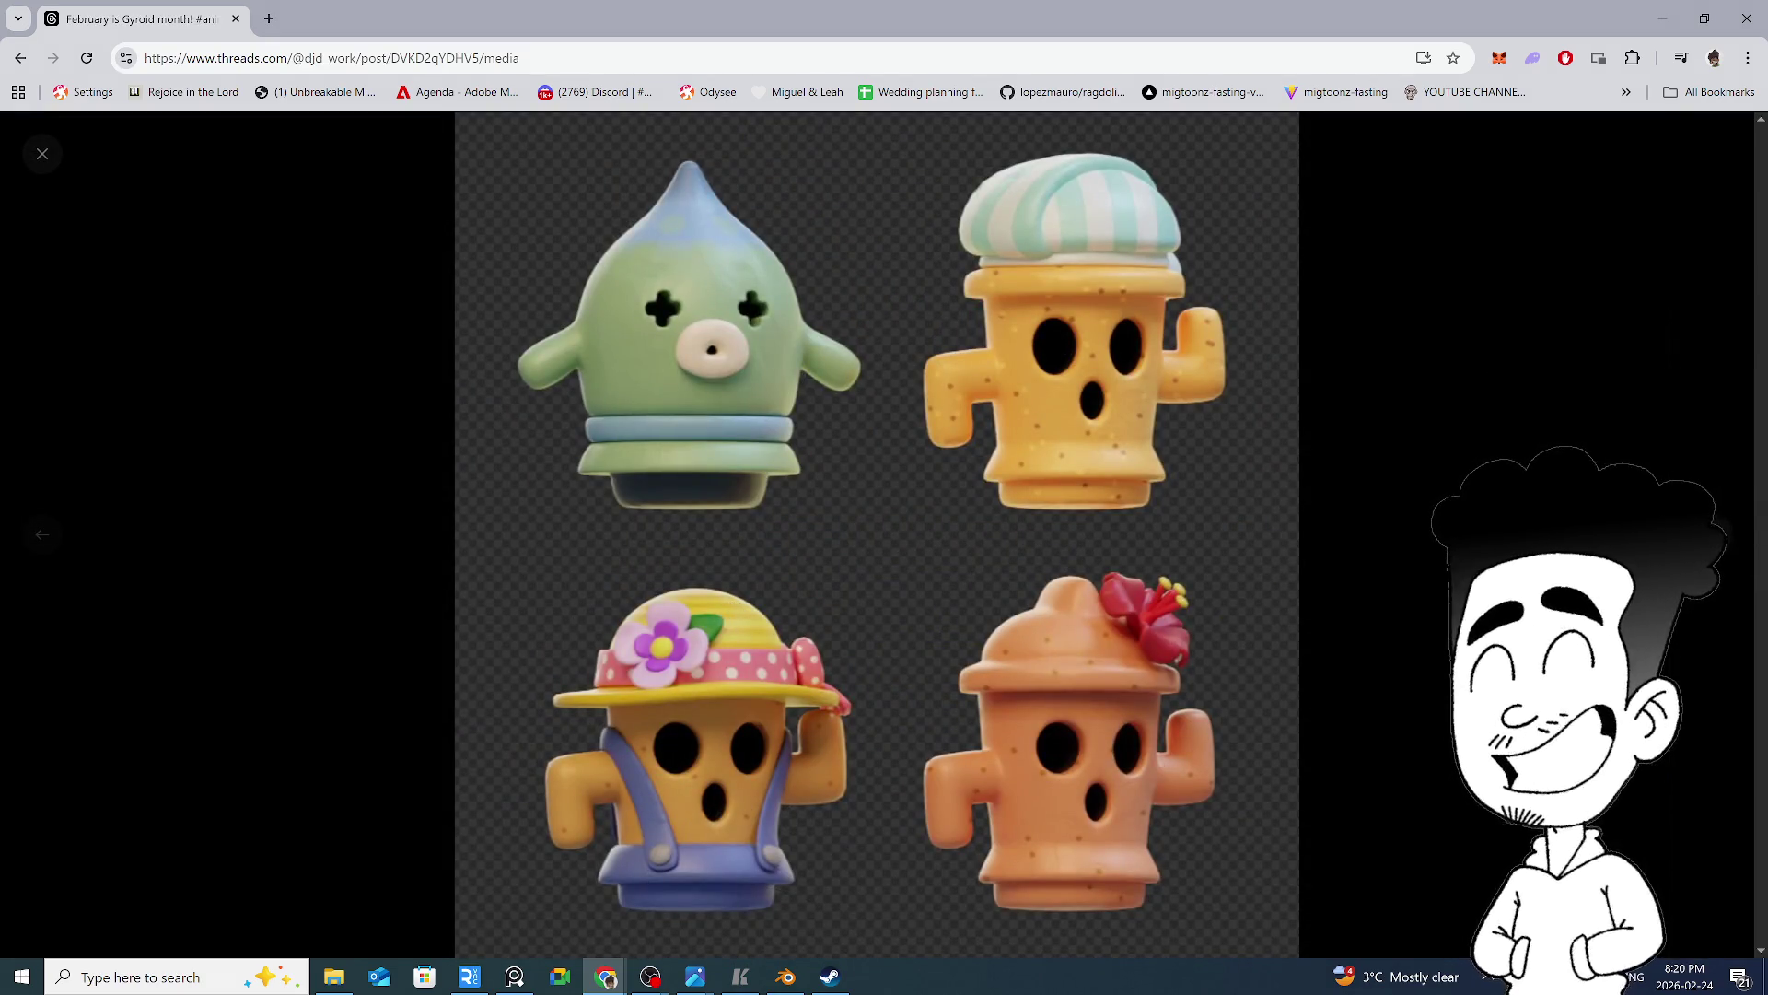
key("Right")
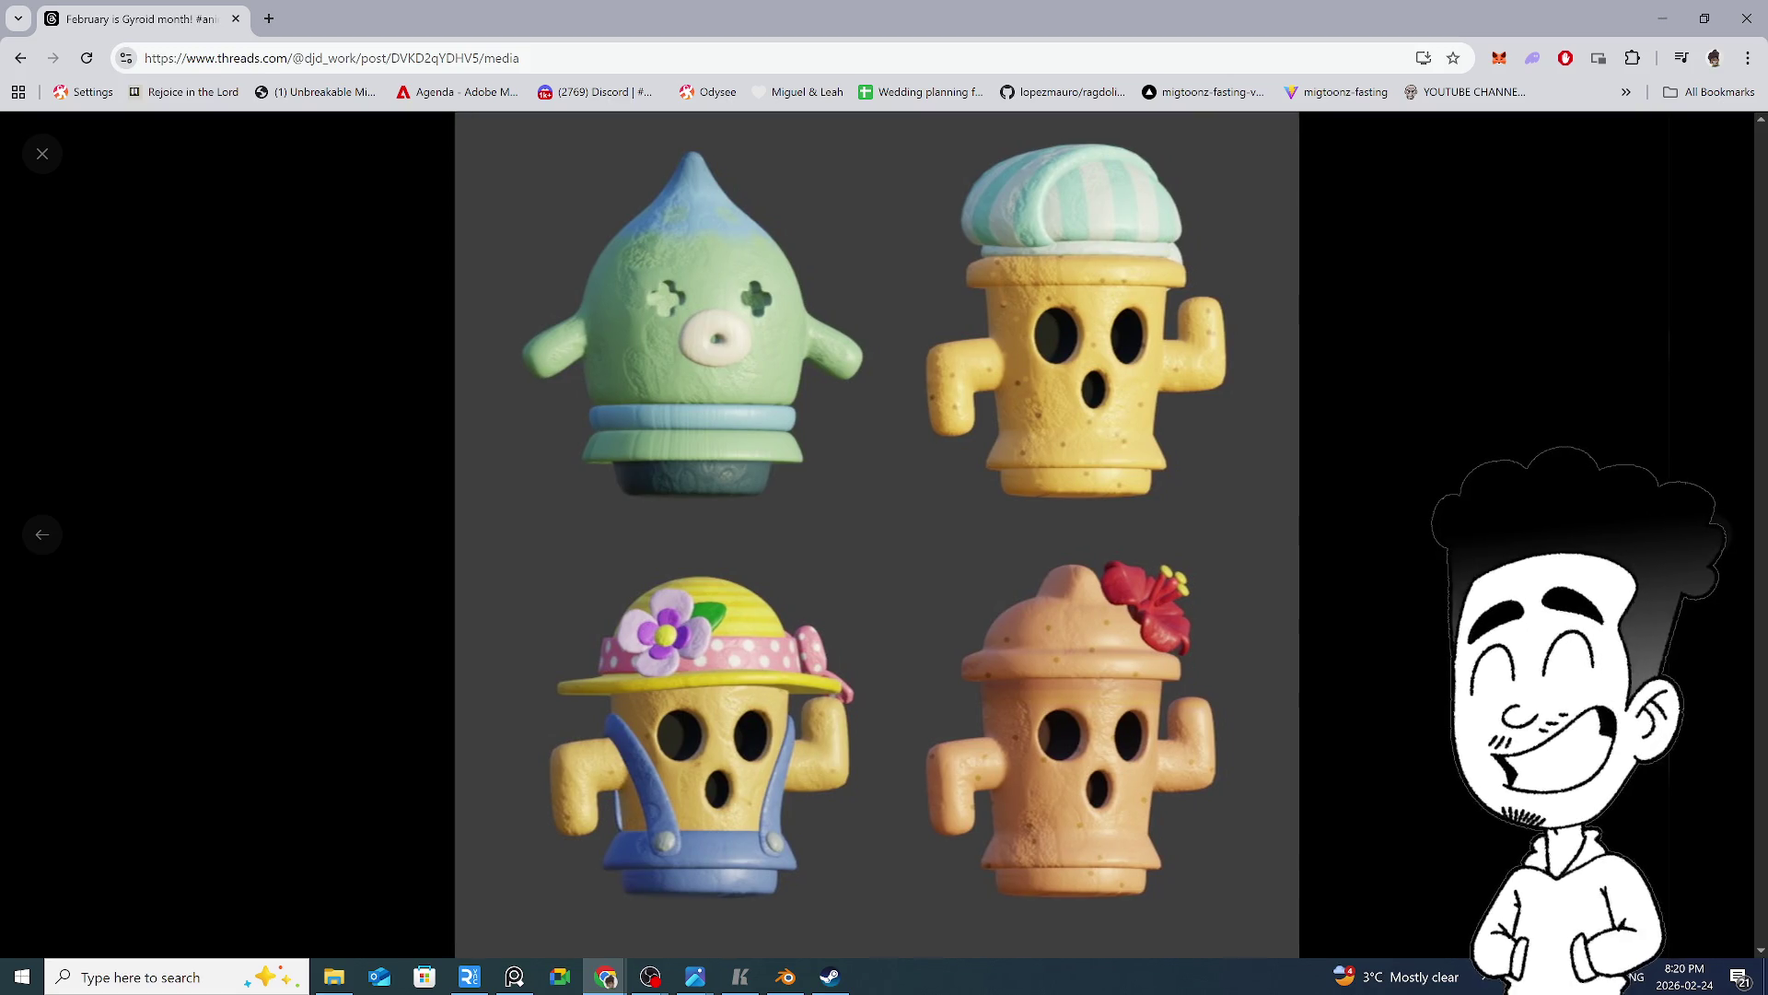
key("Escape")
scroll(884, 553, "down", 3)
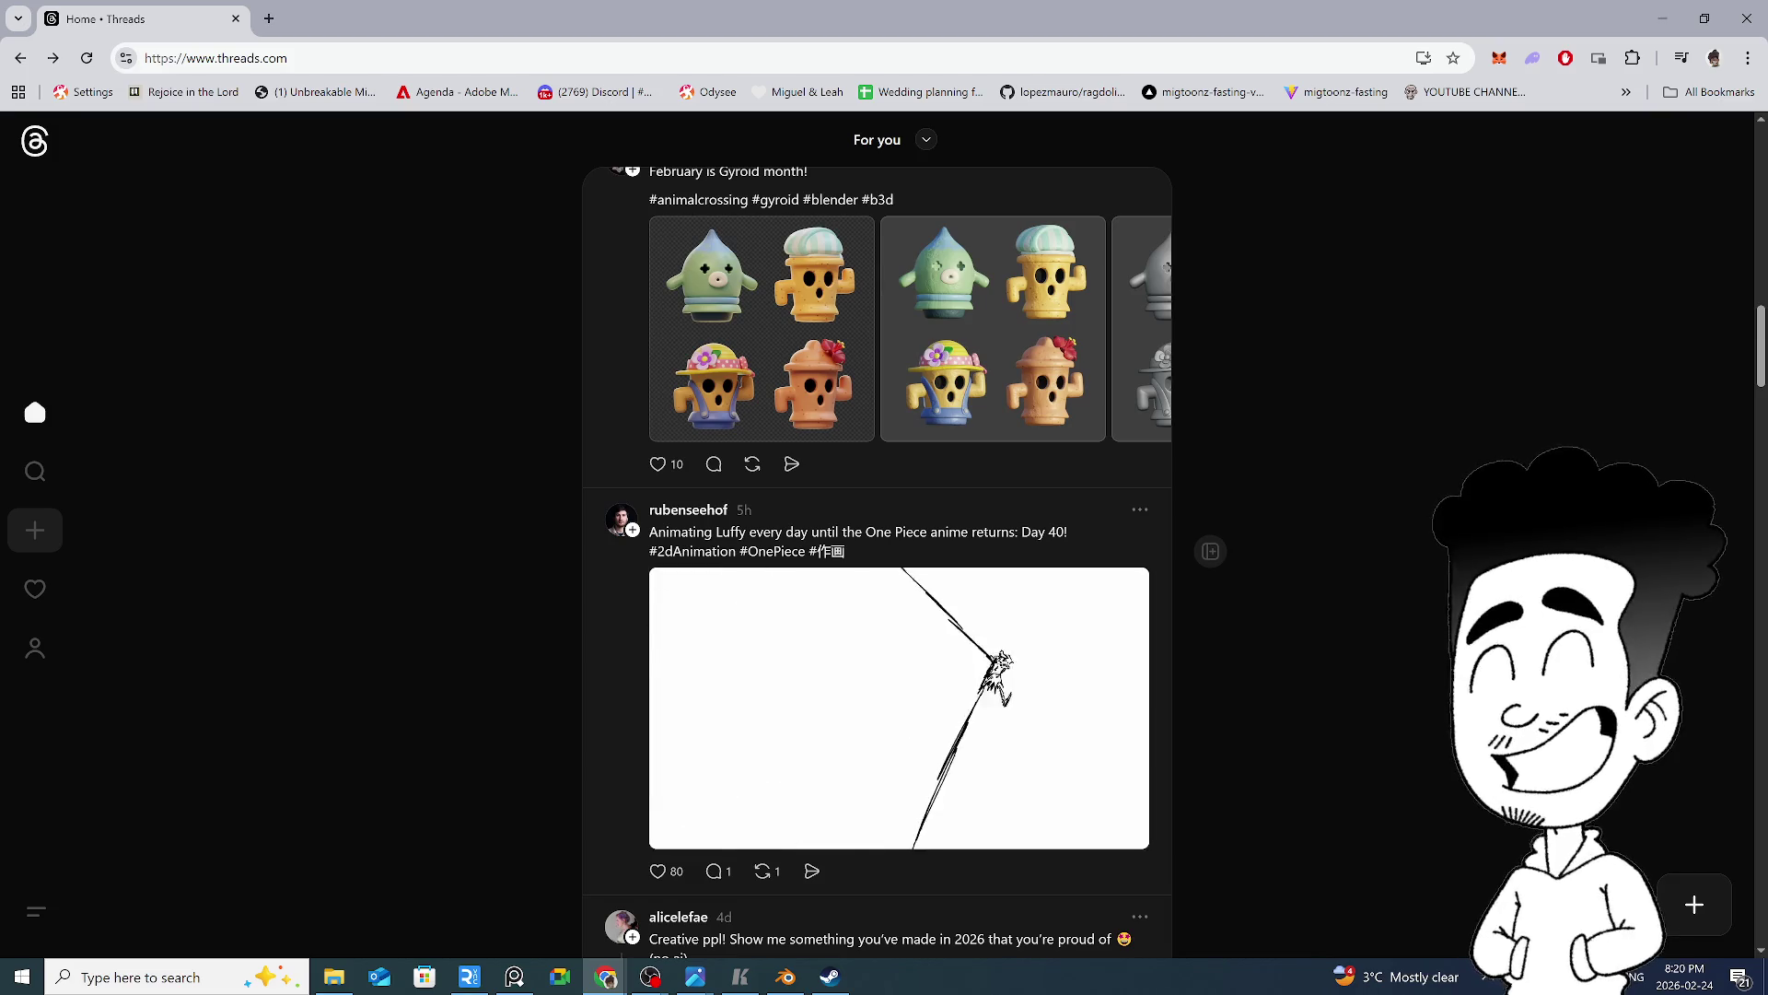
Scroll the feed and view the Chun-Li image full screen, then close it
scroll(884, 553, "down", 7)
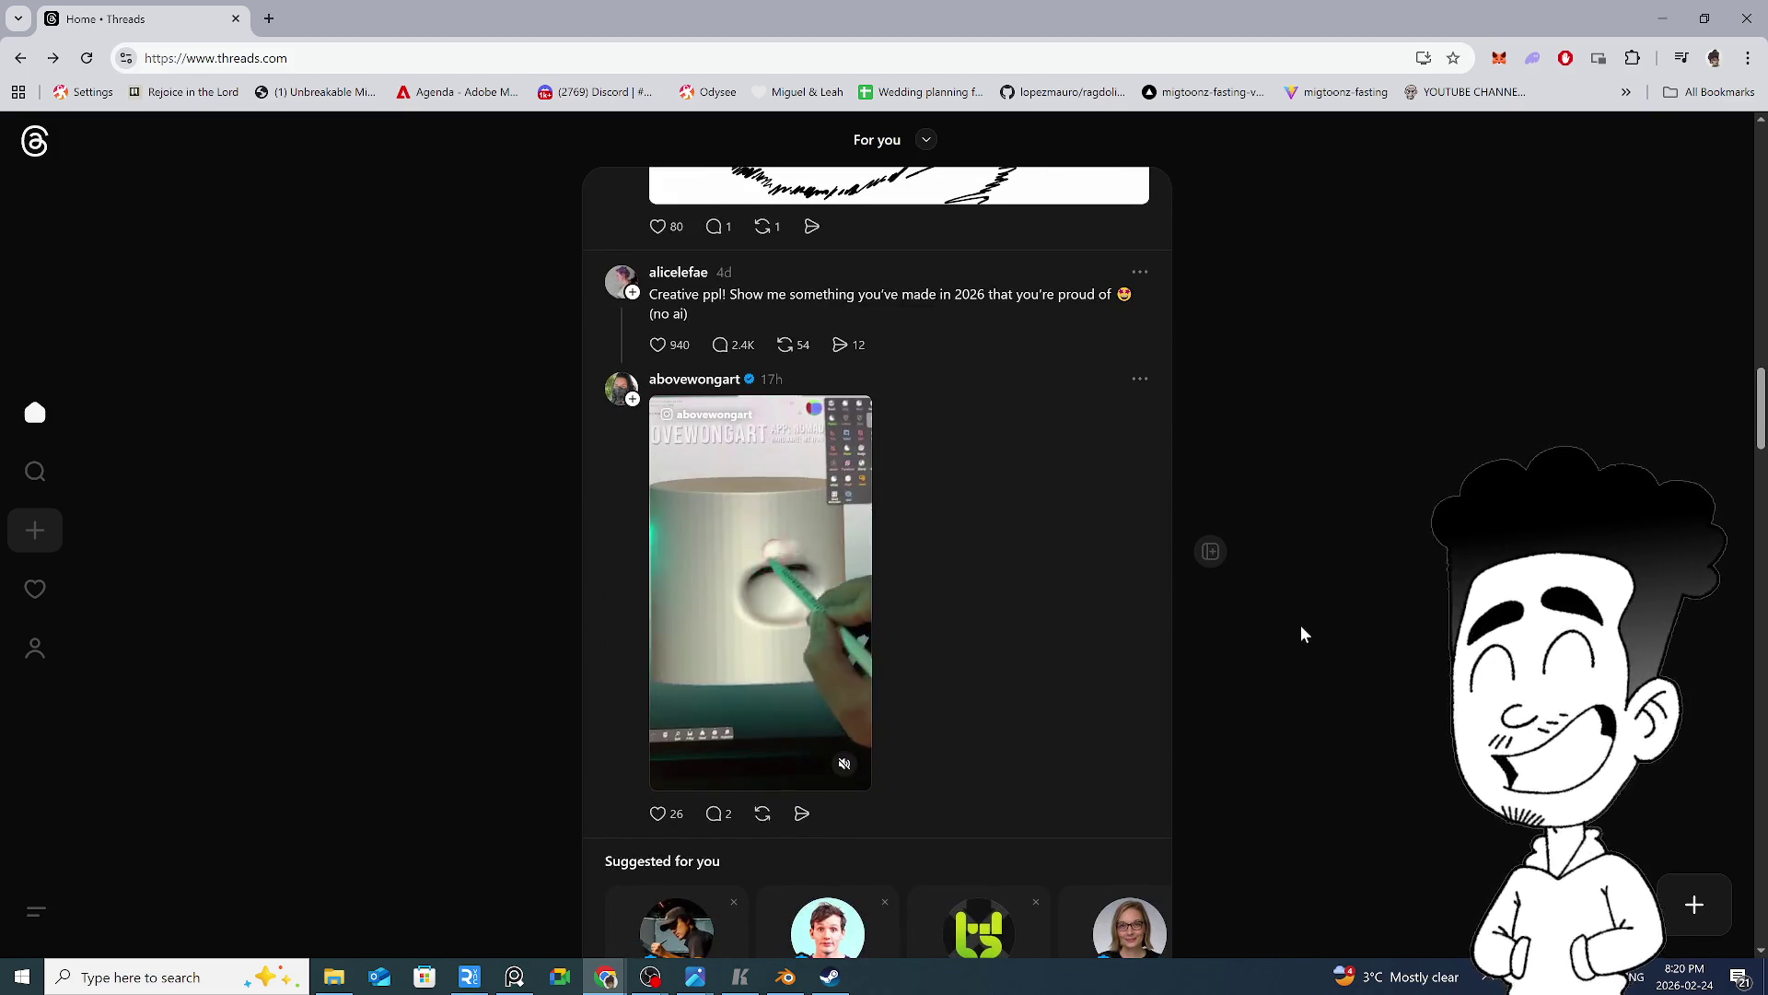
scroll(1302, 623, "down", 4)
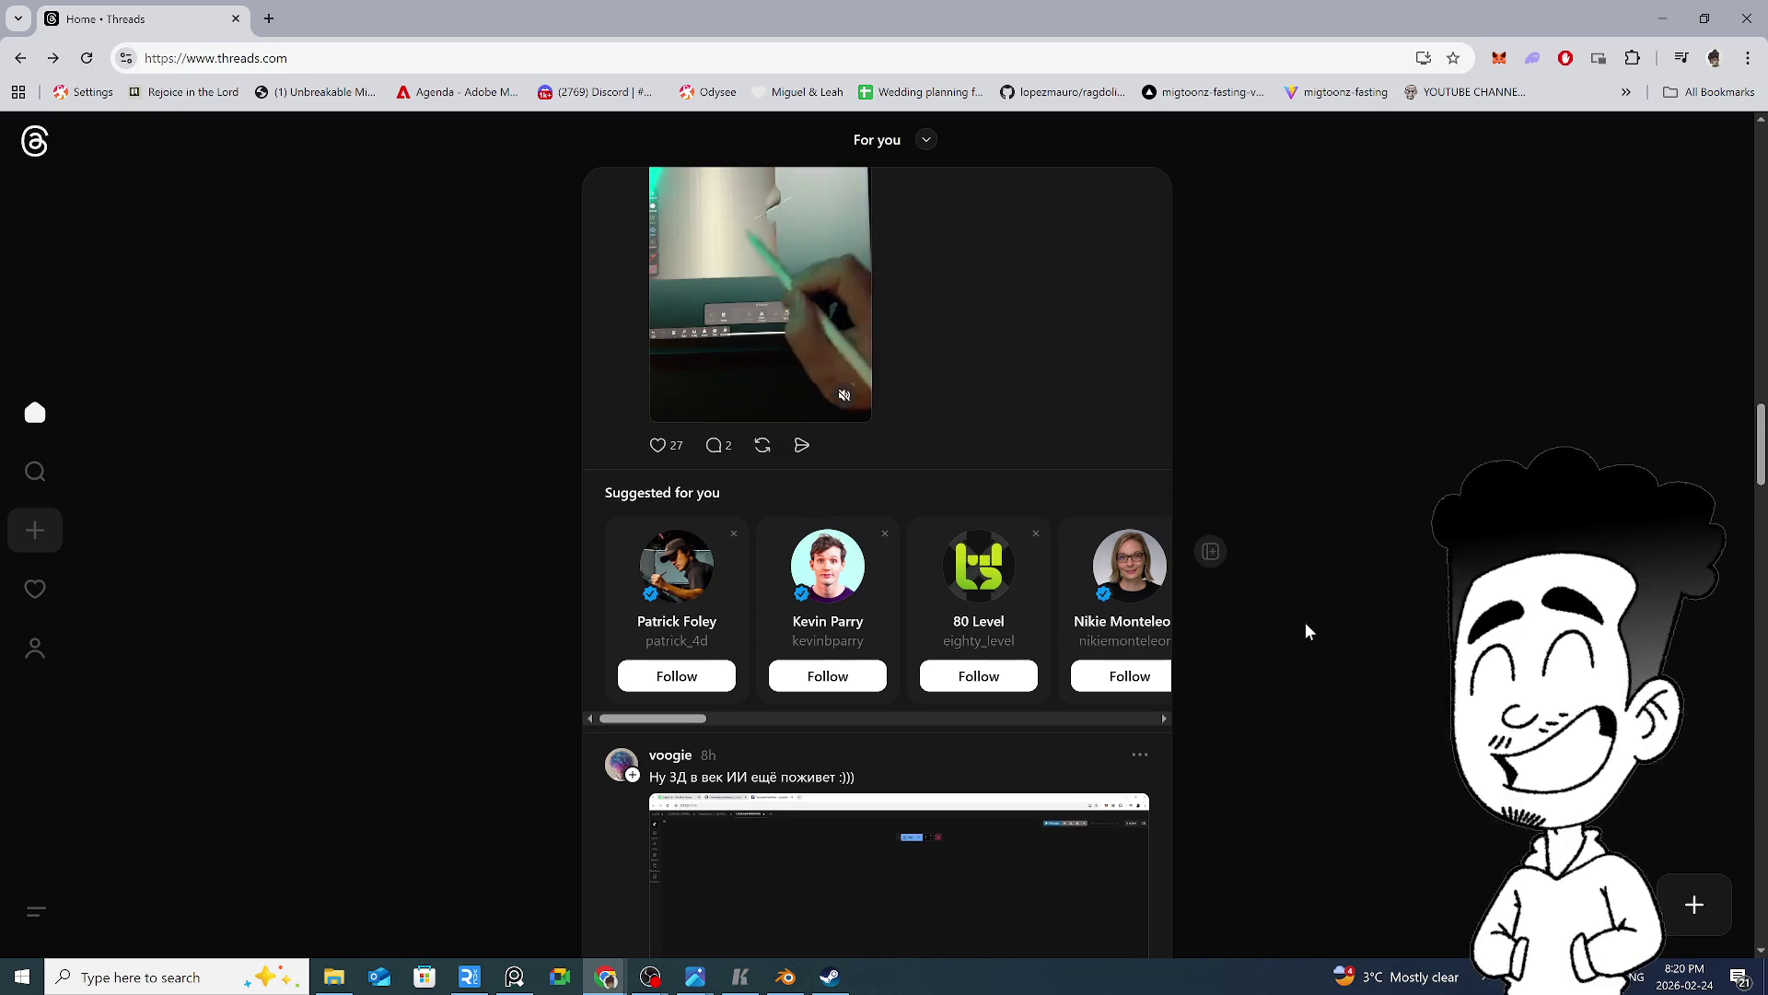
scroll(1424, 635, "down", 4)
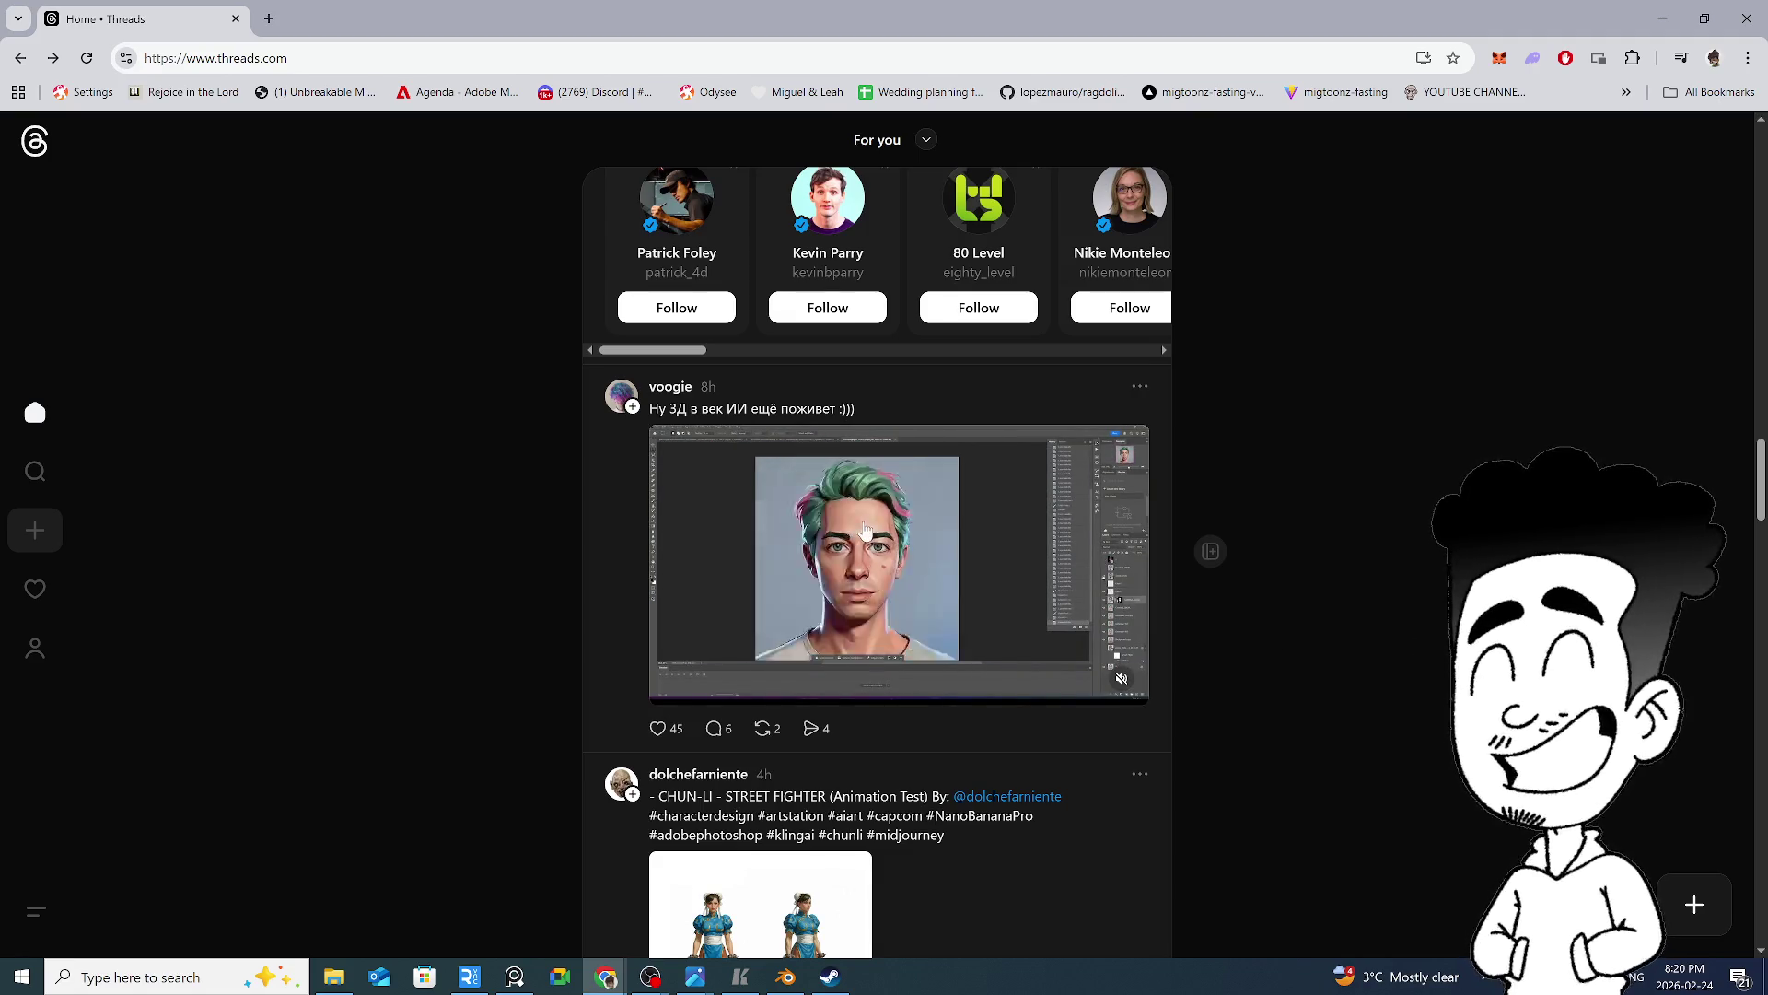
scroll(972, 613, "down", 5)
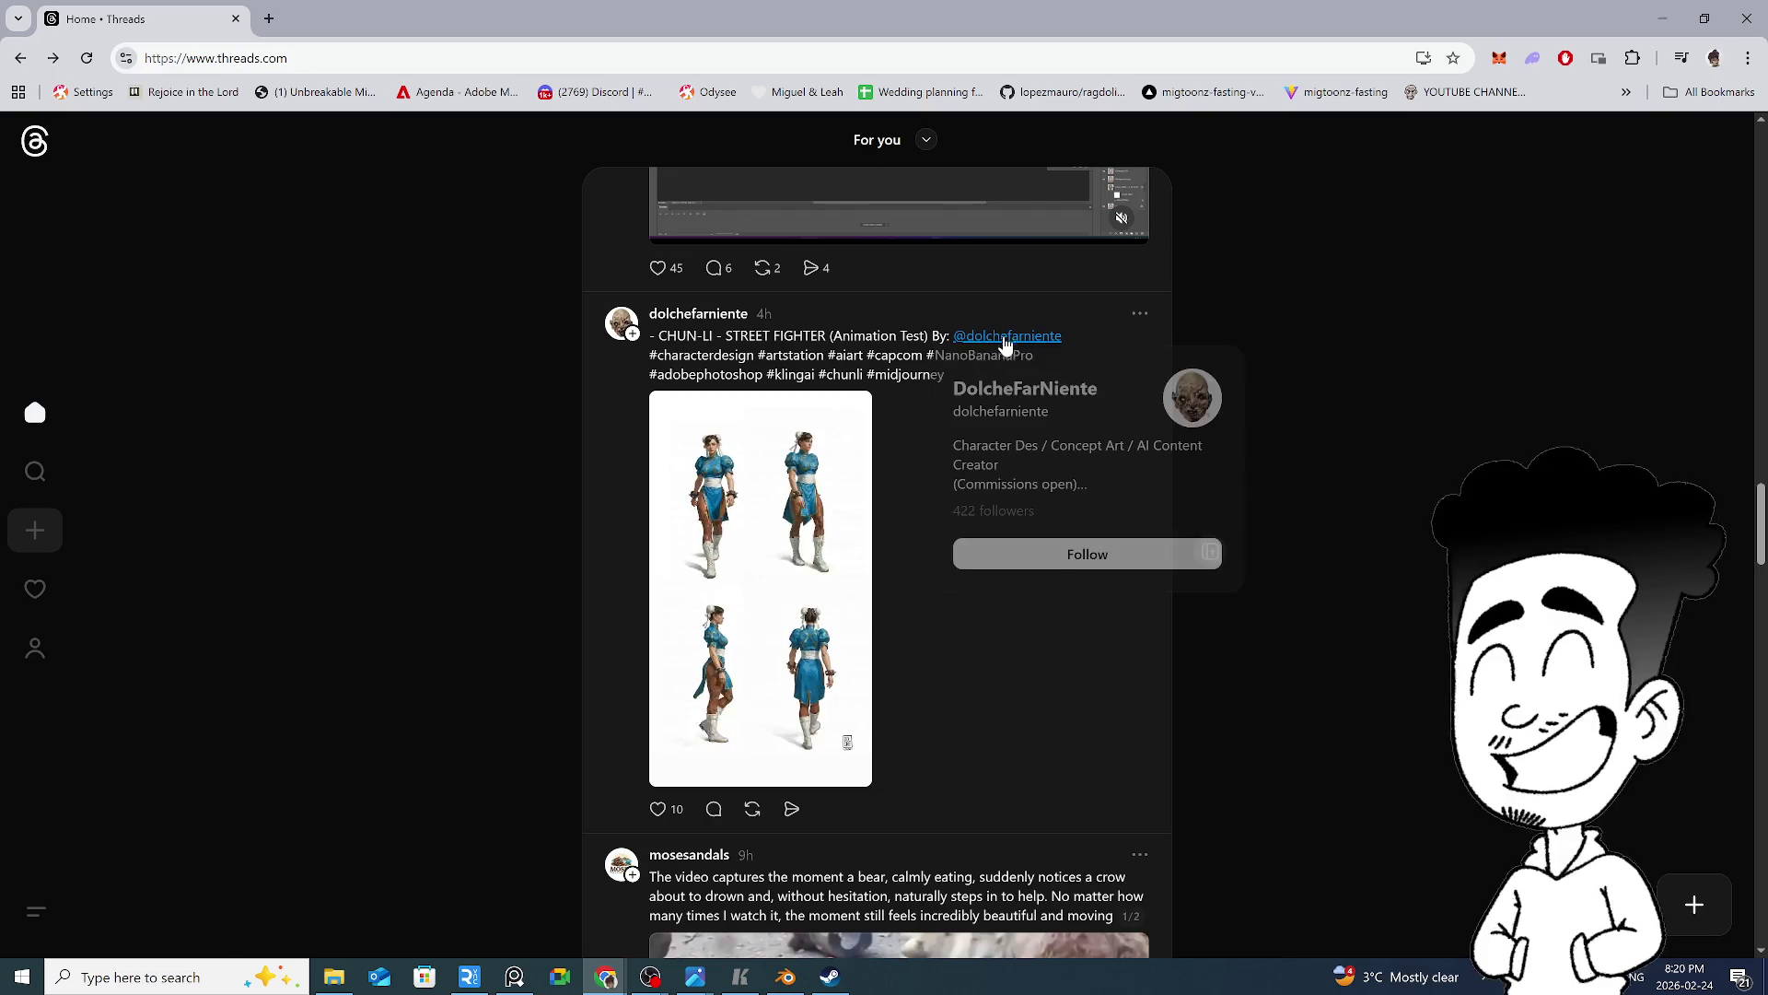
left_click(771, 506)
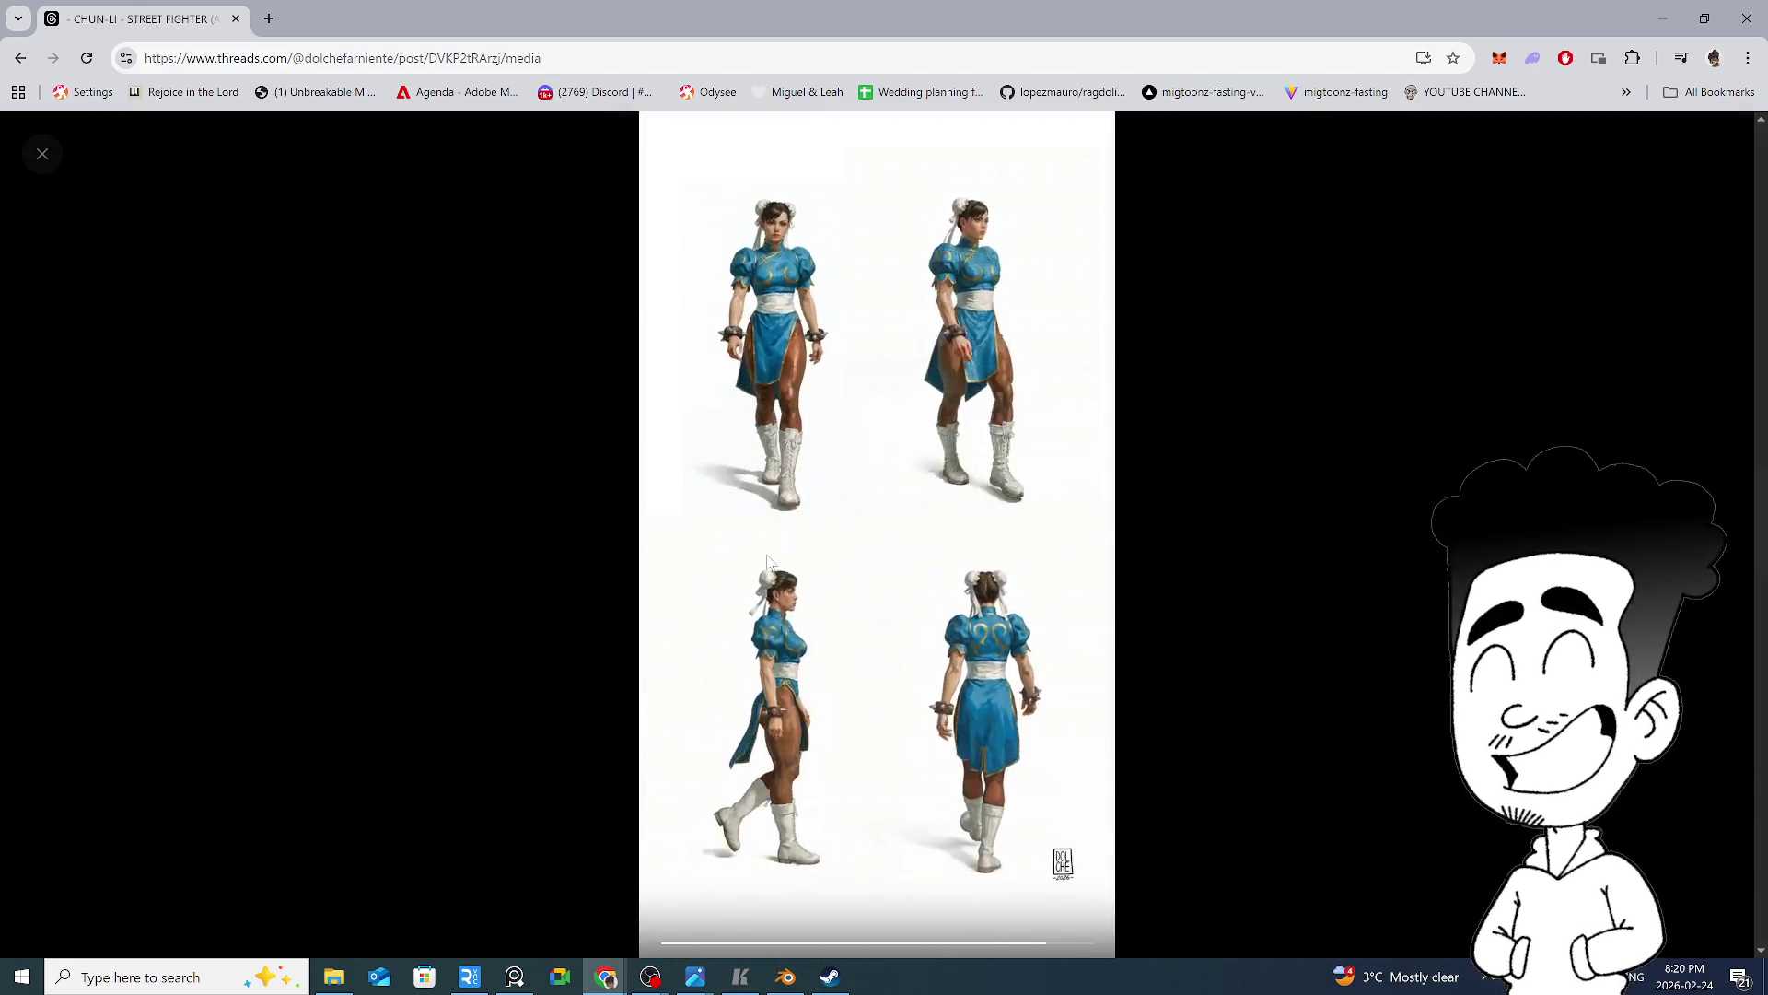
left_click(1296, 637)
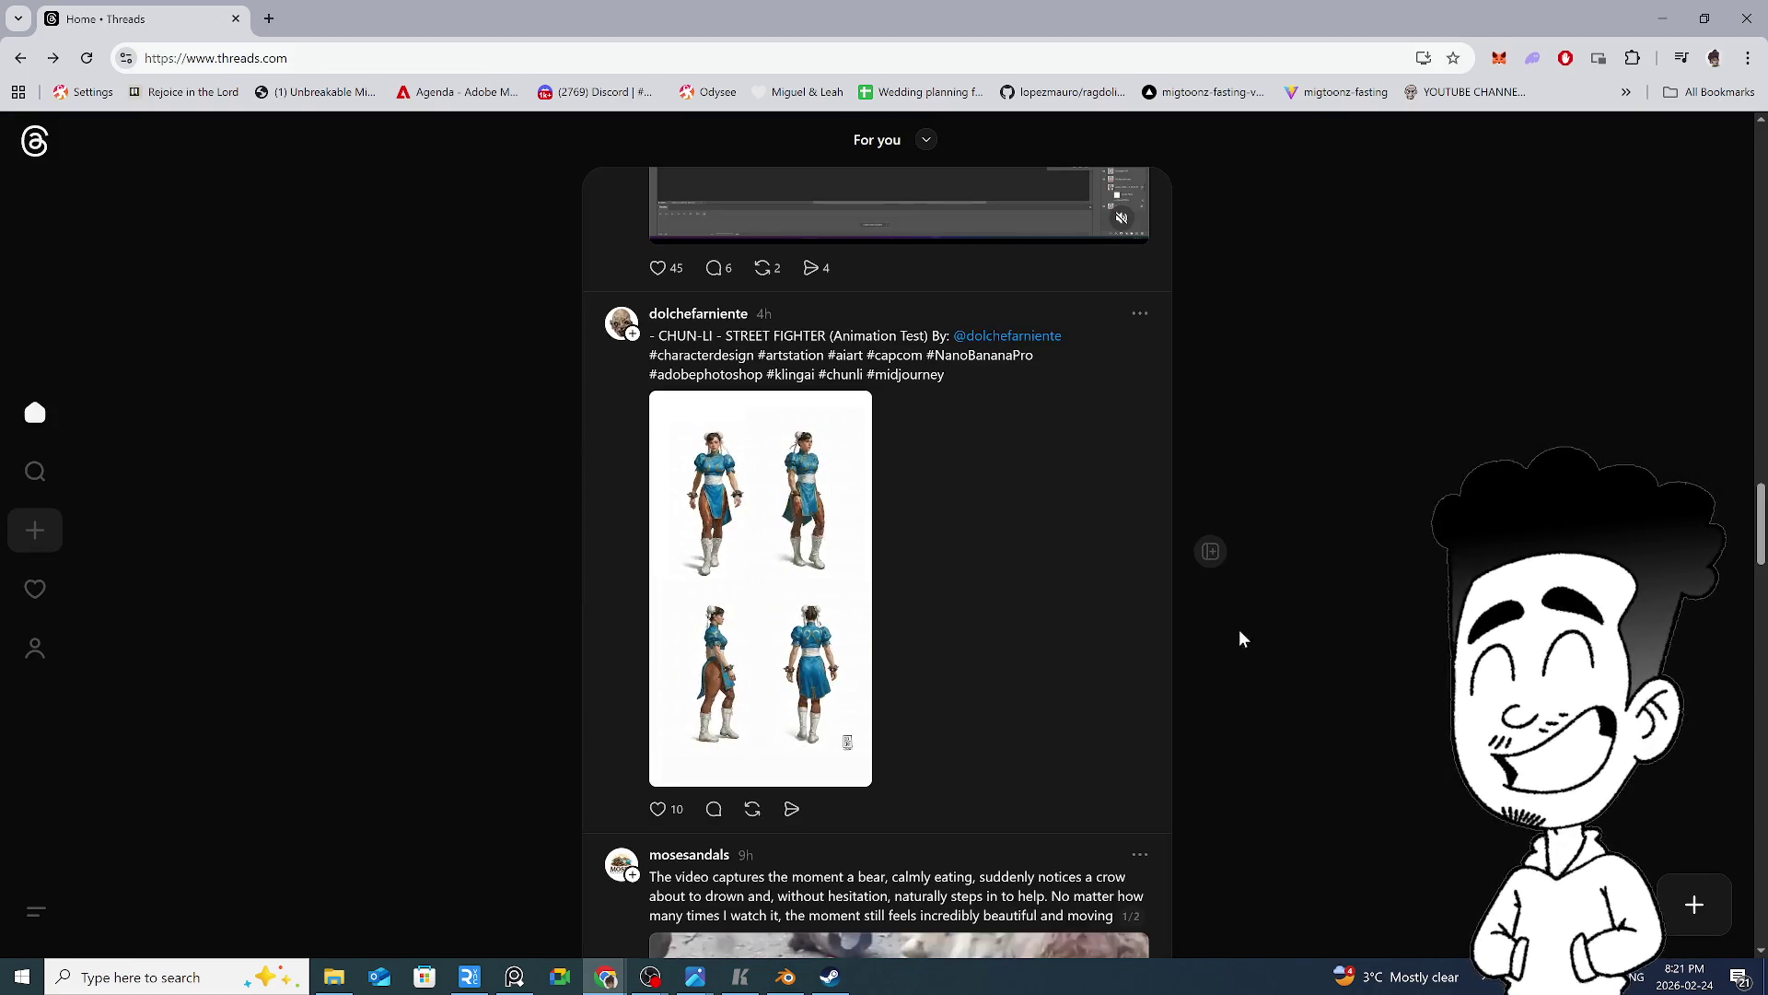
Browse all three images of the orange mascot post in the full-screen viewer
scroll(935, 521, "down", 9)
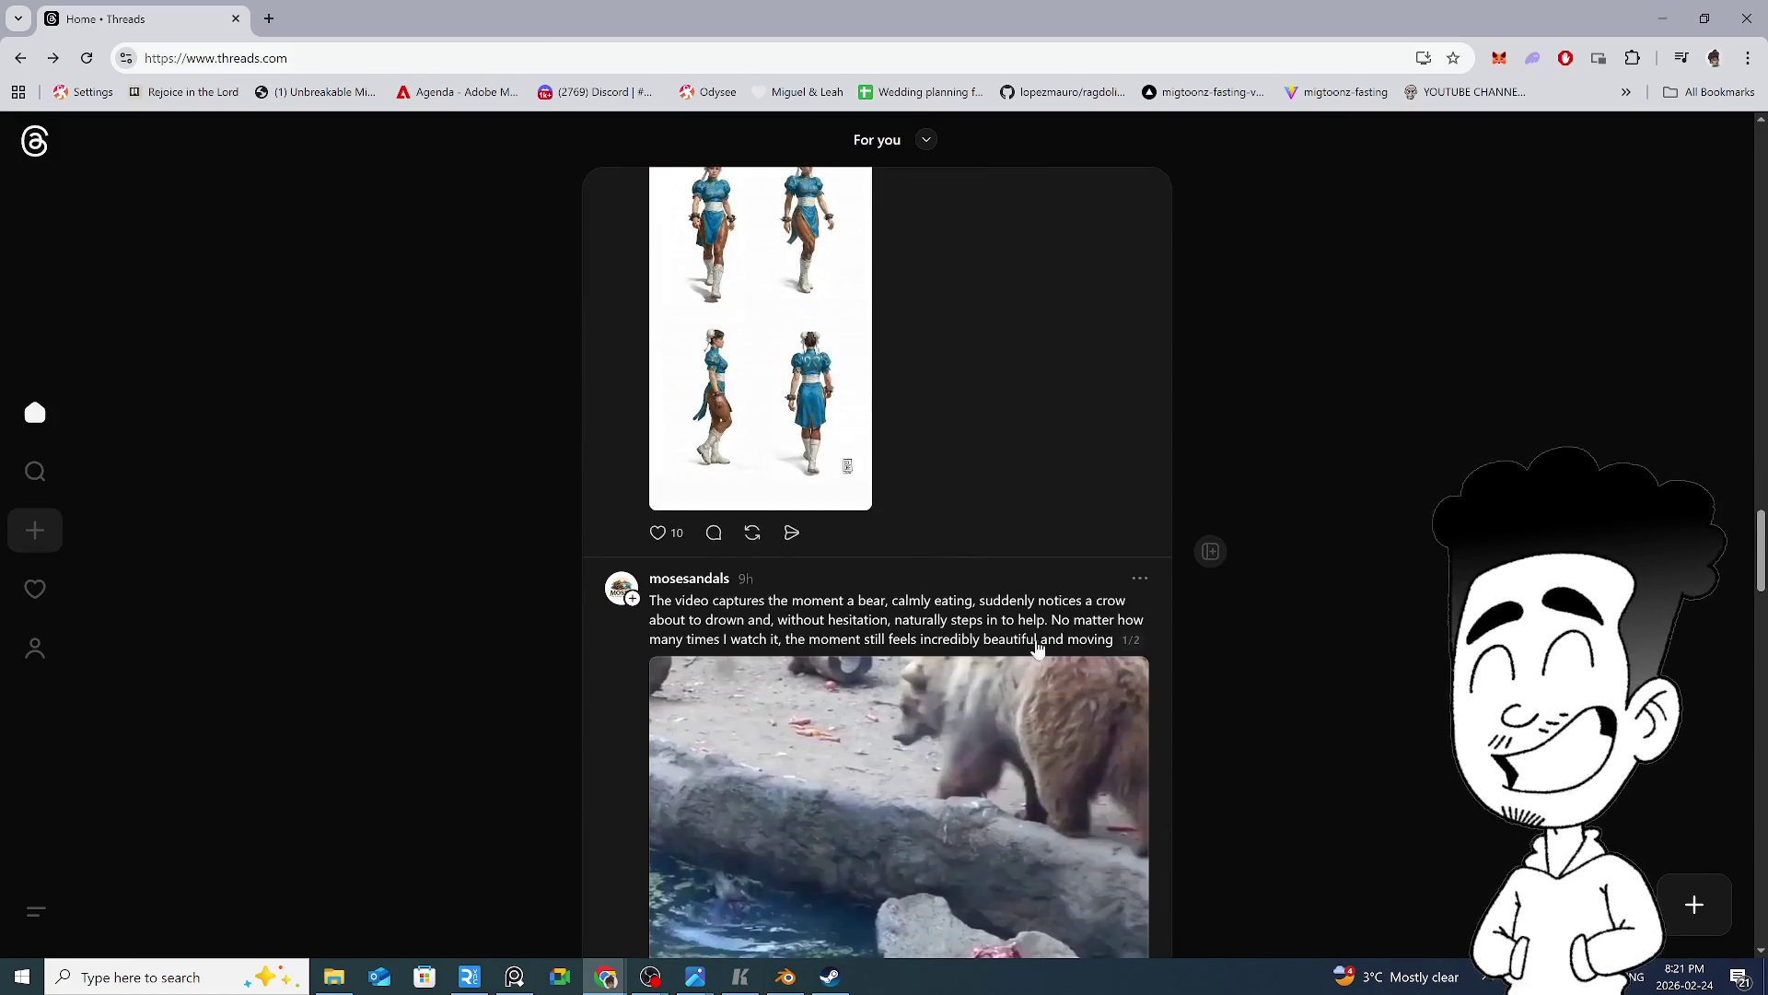
scroll(1367, 677, "down", 2)
scroll(1367, 678, "down", 7)
left_click(761, 484)
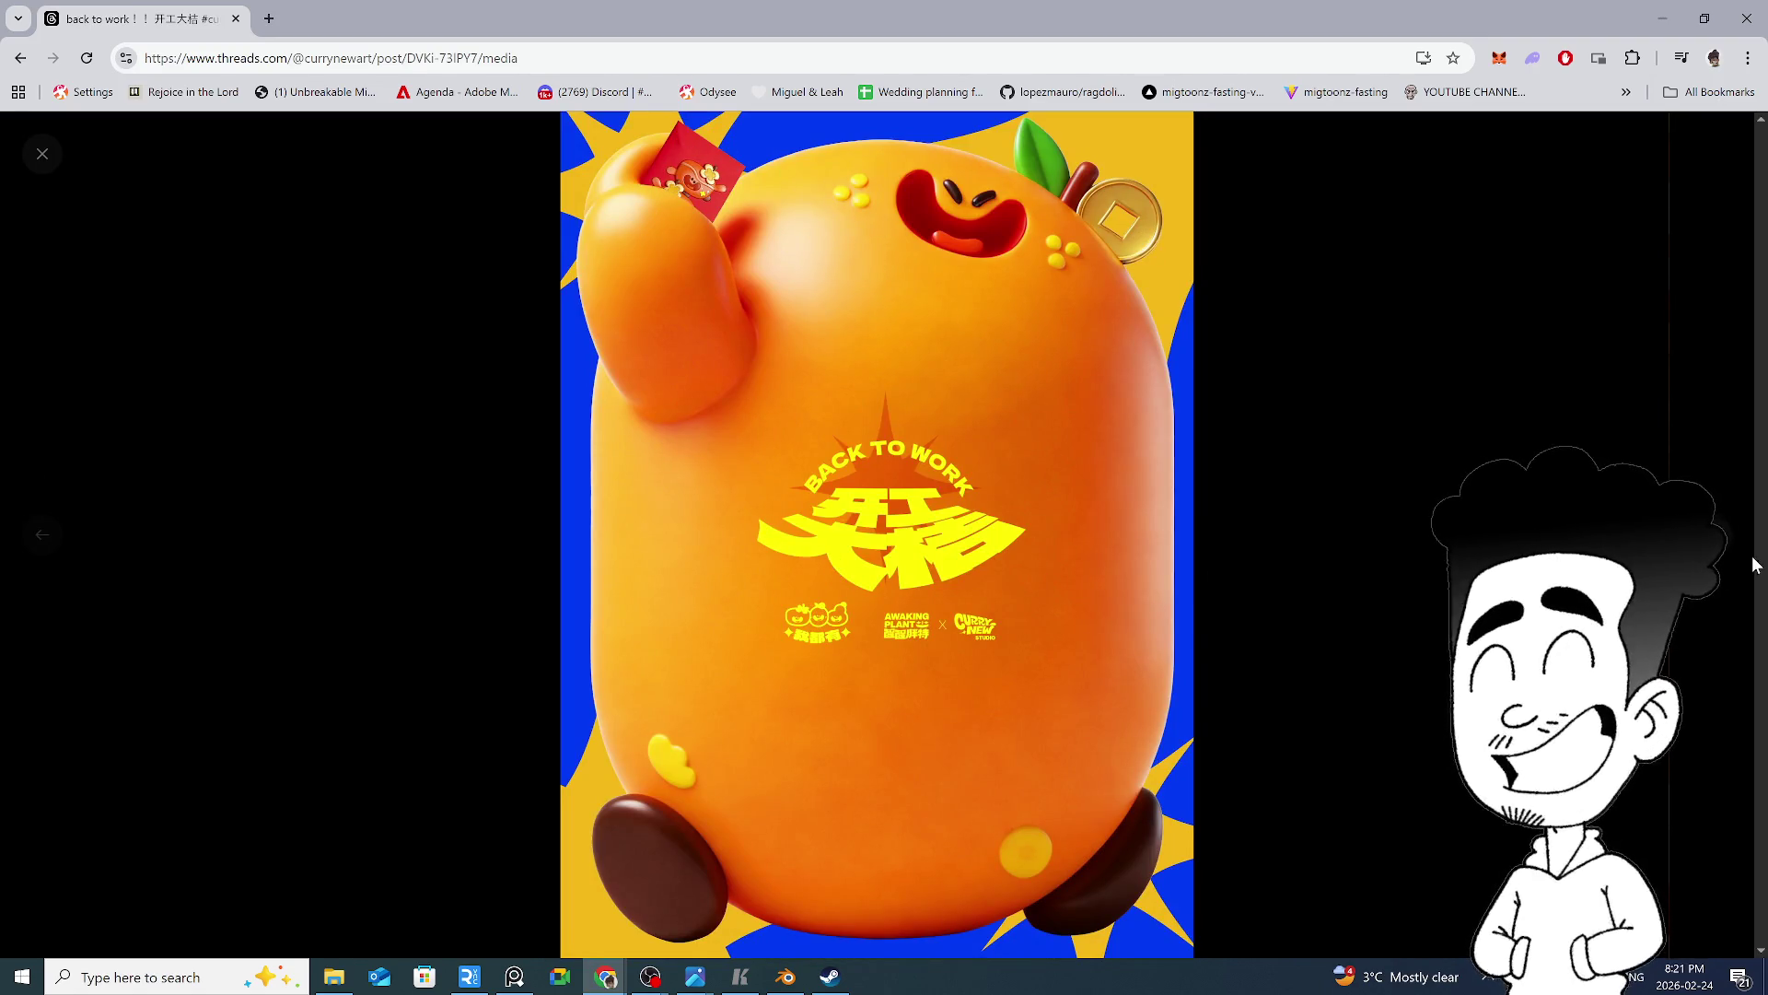
left_click(1725, 545)
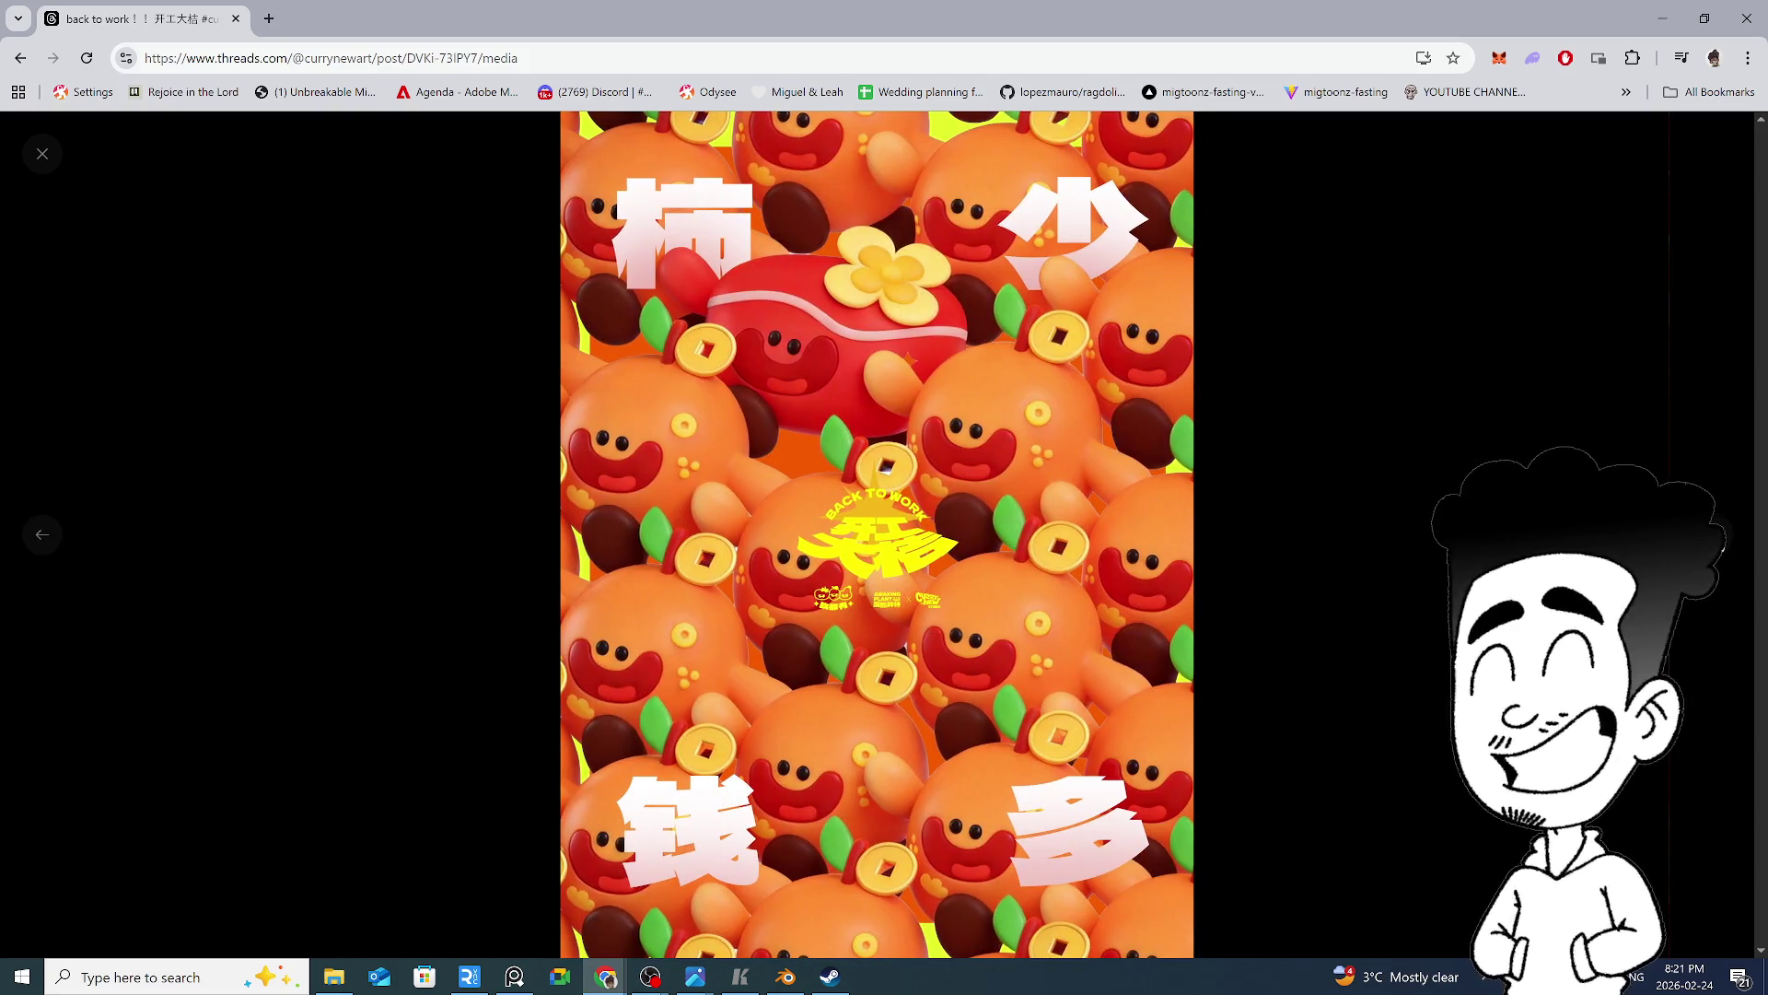
left_click(1725, 545)
key("Escape")
scroll(1724, 546, "down", 2)
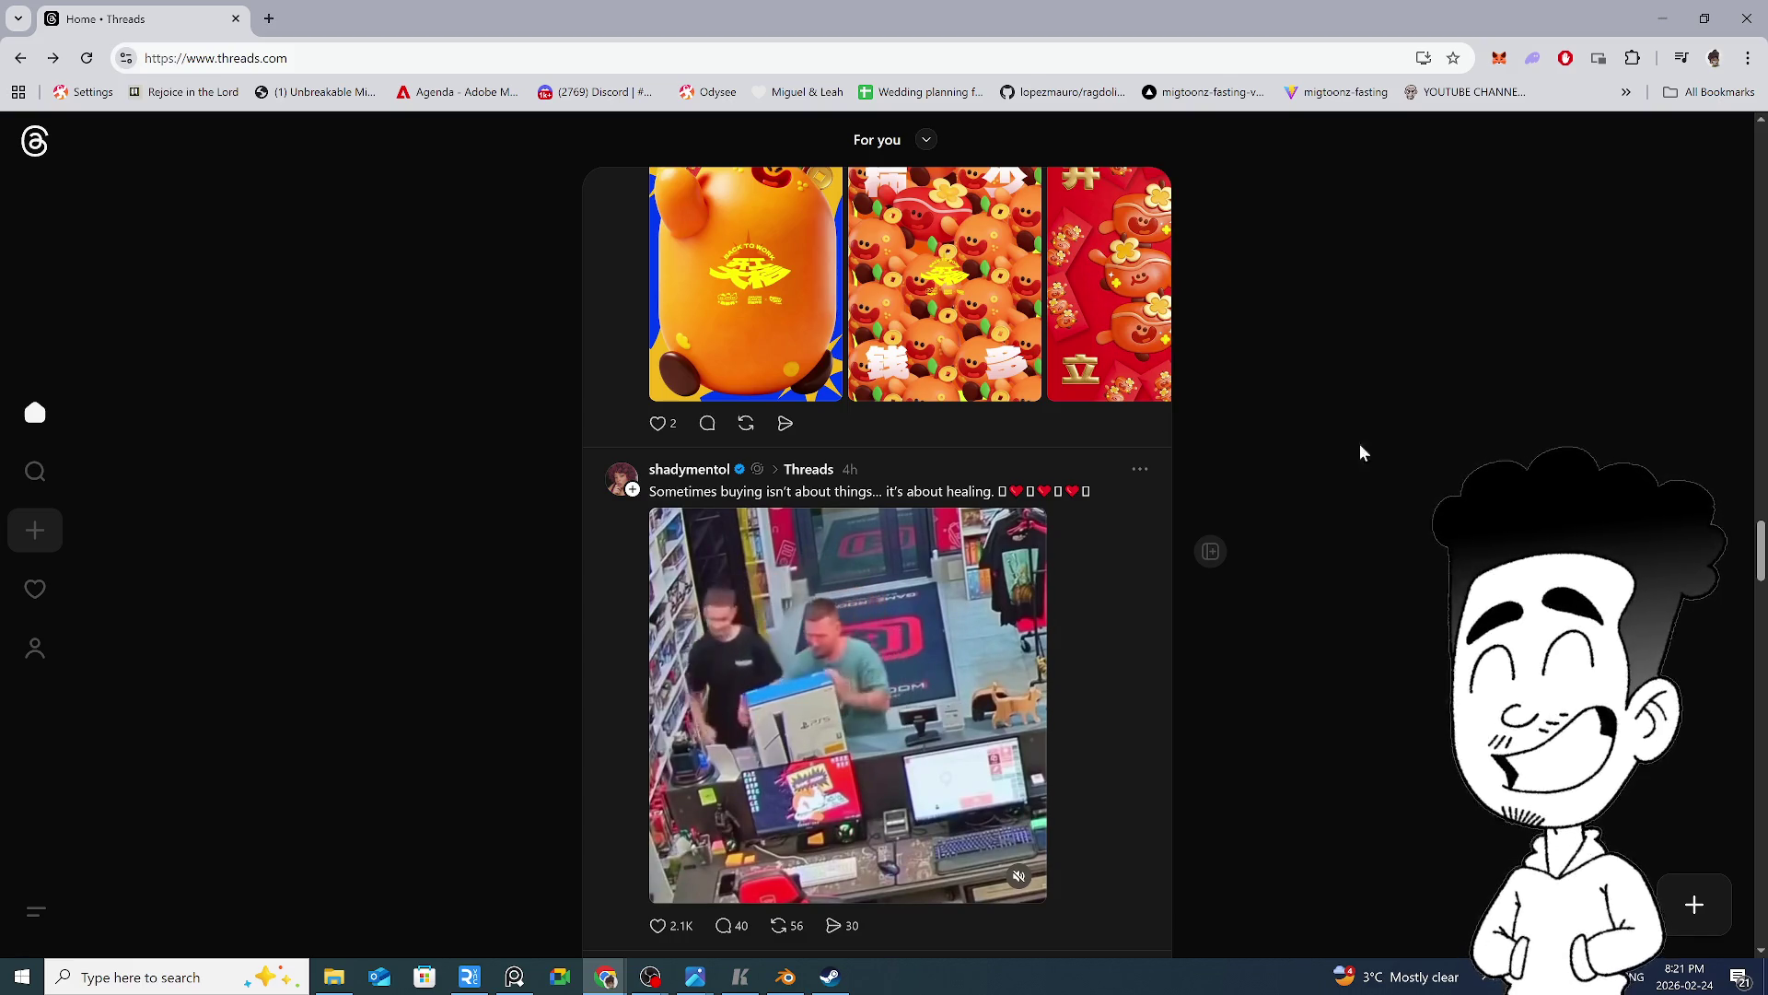
Watch the Spot Illustration timelapse video full-screen, then like the post
scroll(1257, 600, "down", 7)
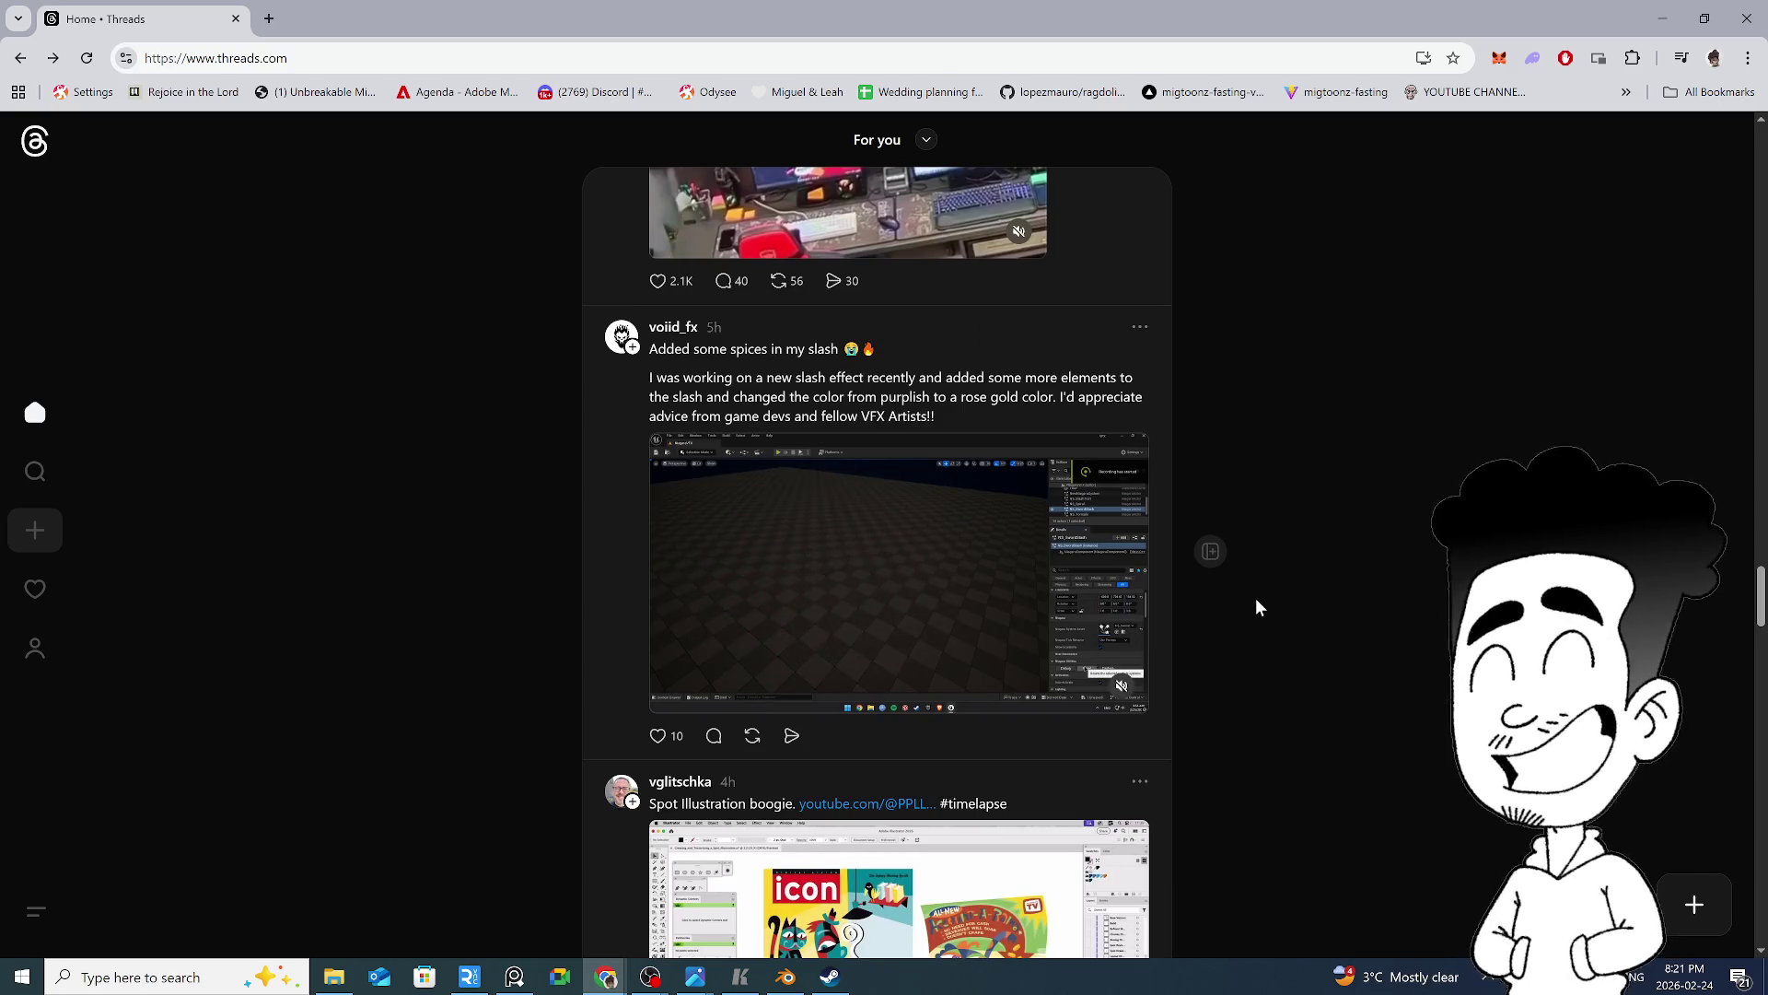
scroll(1259, 606, "down", 5)
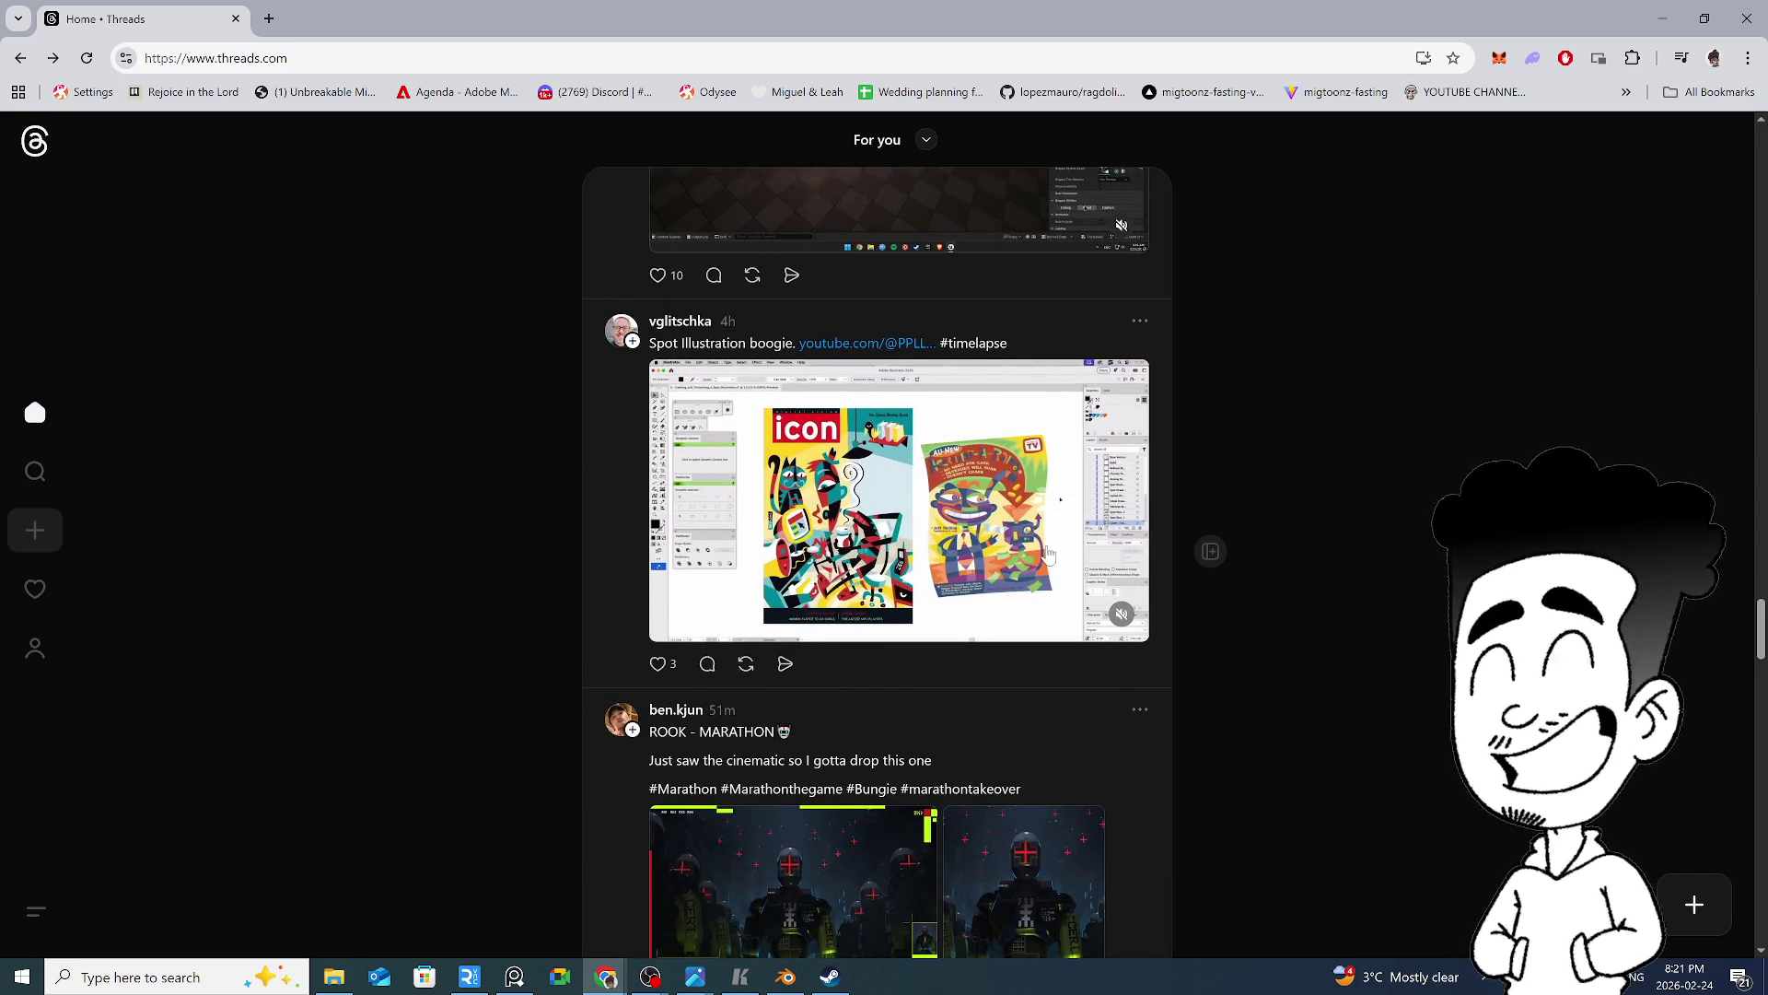
left_click(1048, 553)
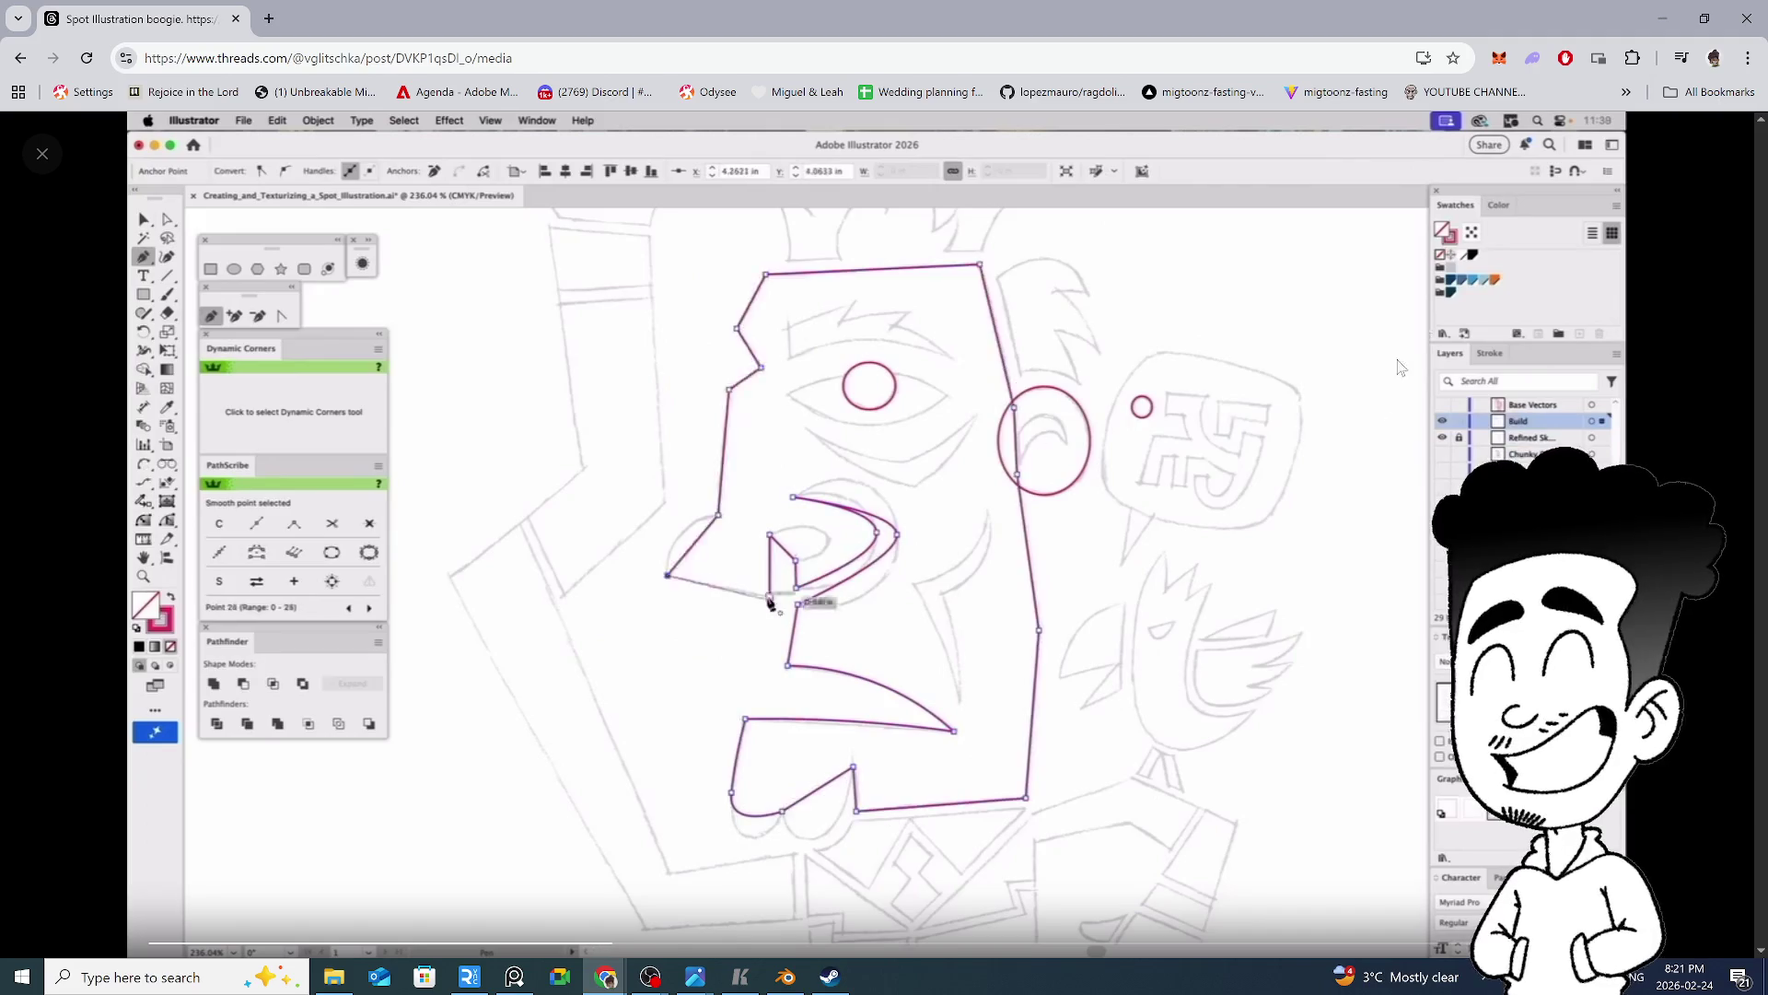
left_click(42, 153)
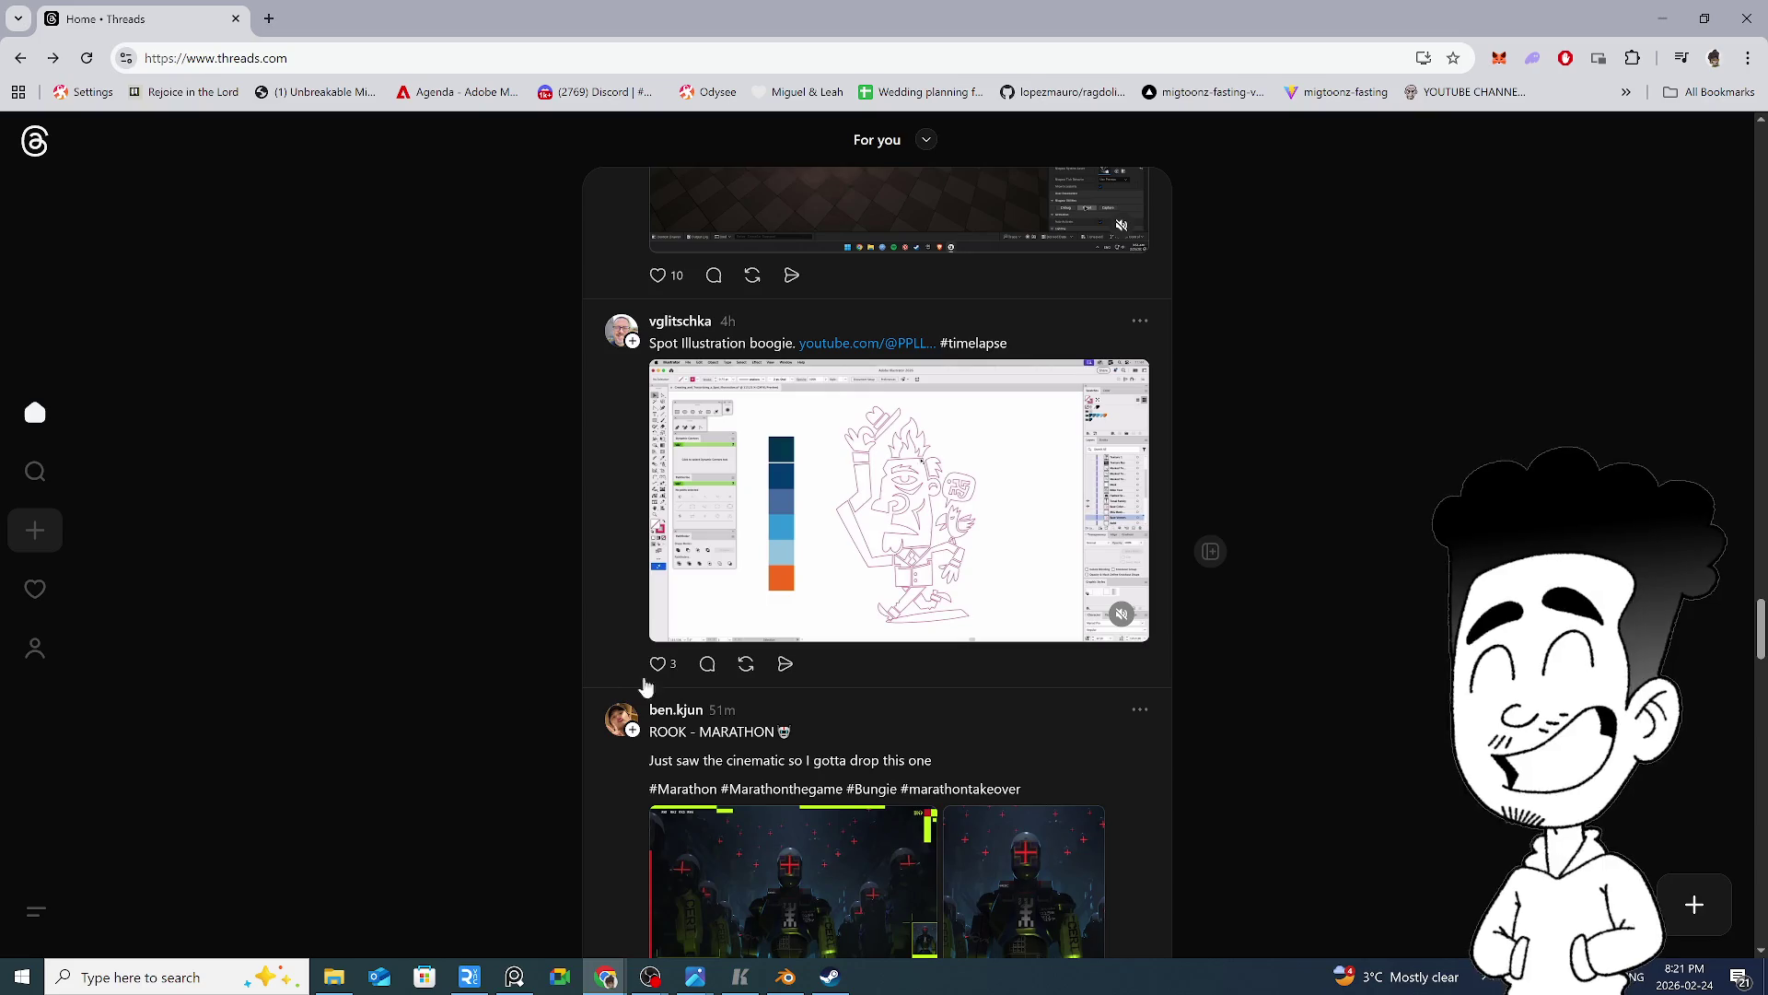
left_click(658, 663)
scroll(604, 632, "down", 4)
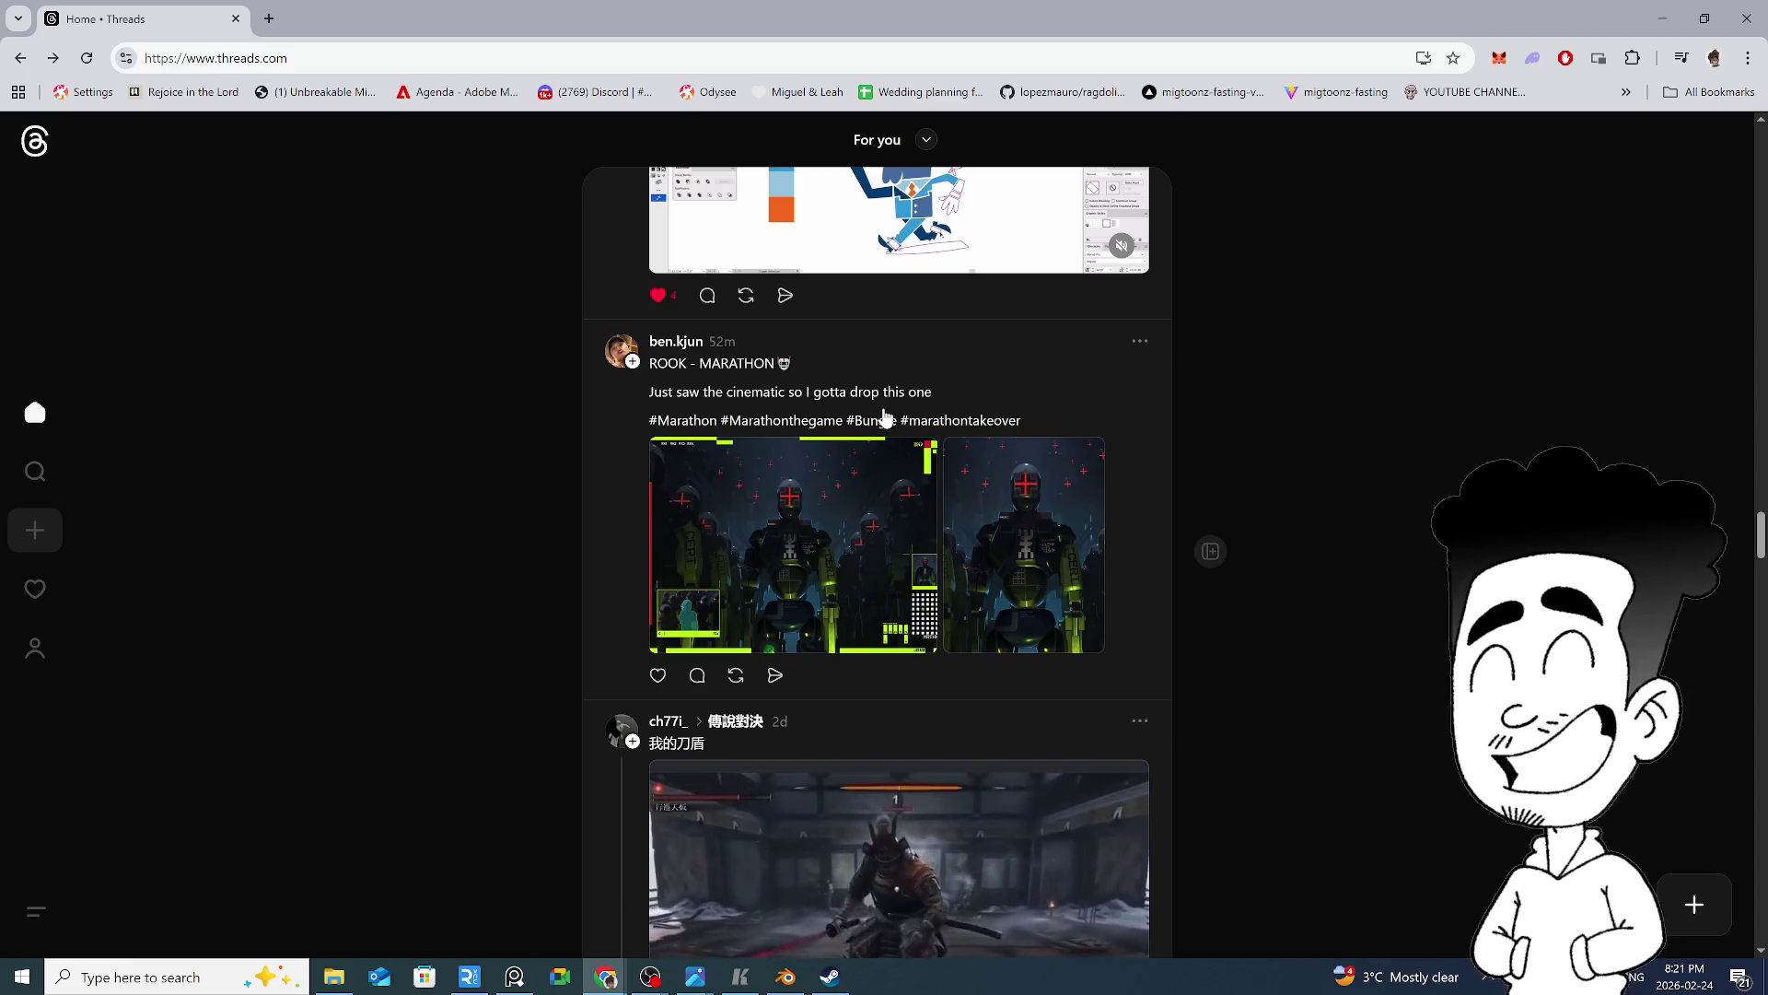
View the ROOK - MARATHON robot image full-screen, then like that post
left_click(859, 549)
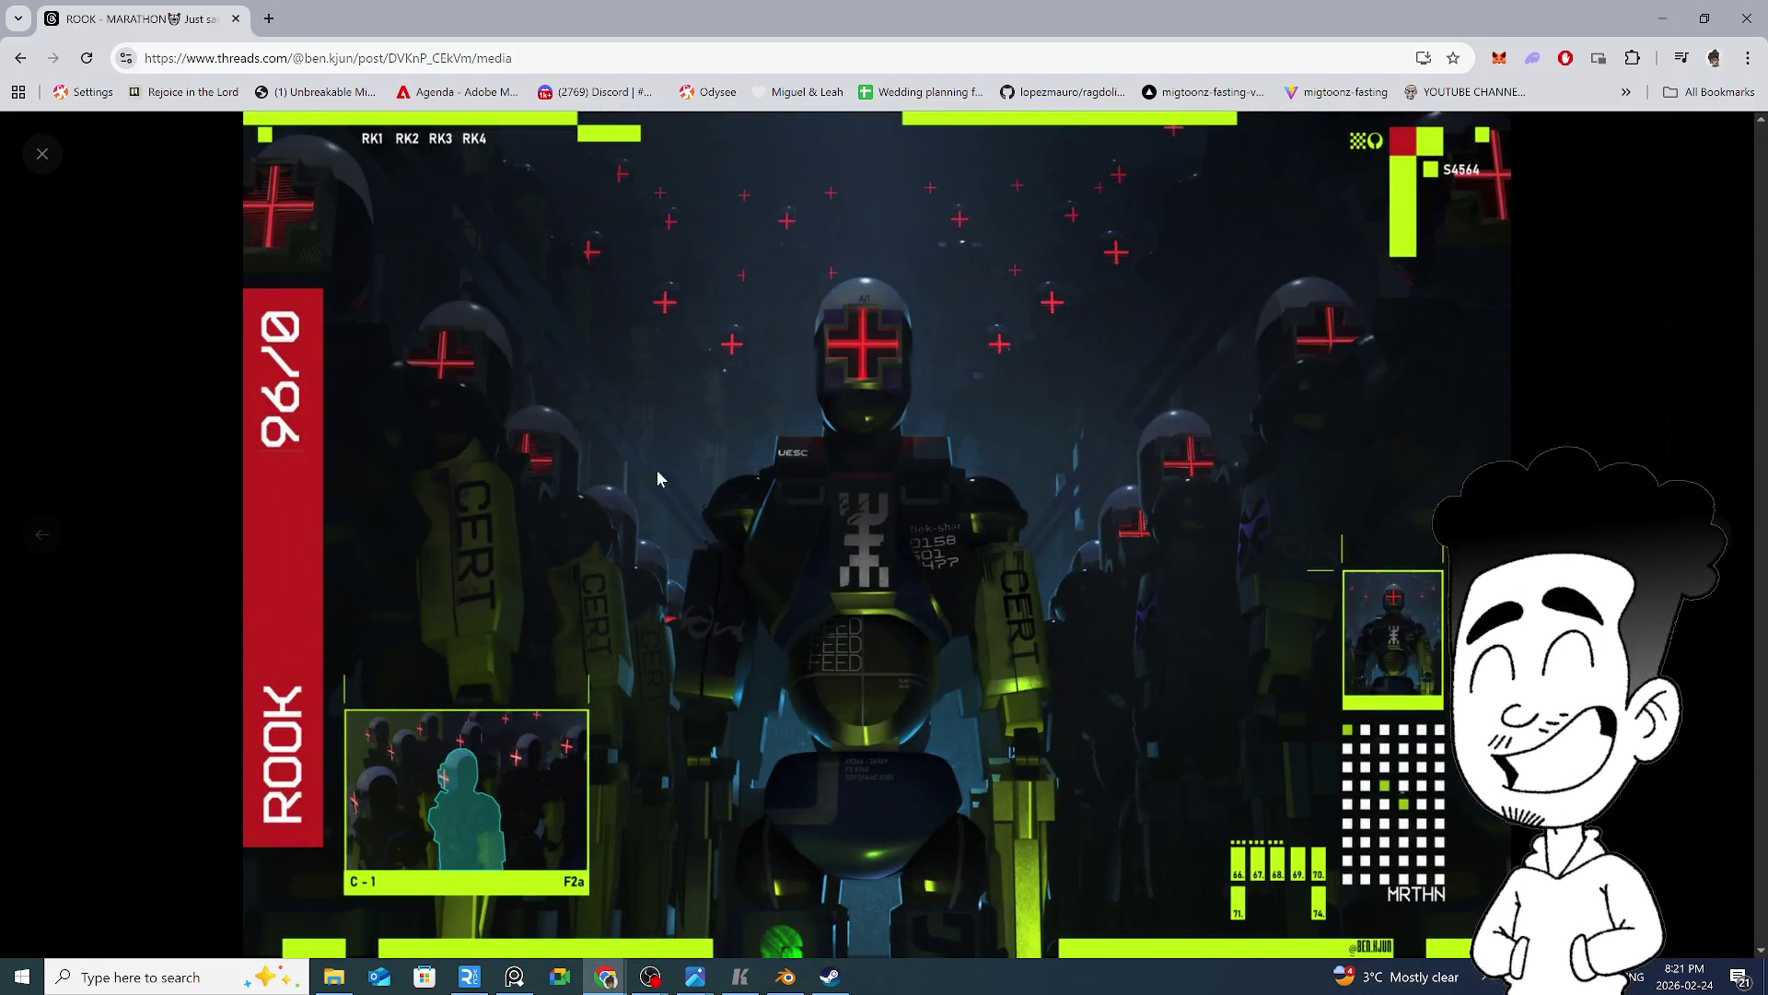
left_click(79, 161)
scroll(433, 451, "down", 3)
left_click(658, 399)
scroll(560, 423, "down", 8)
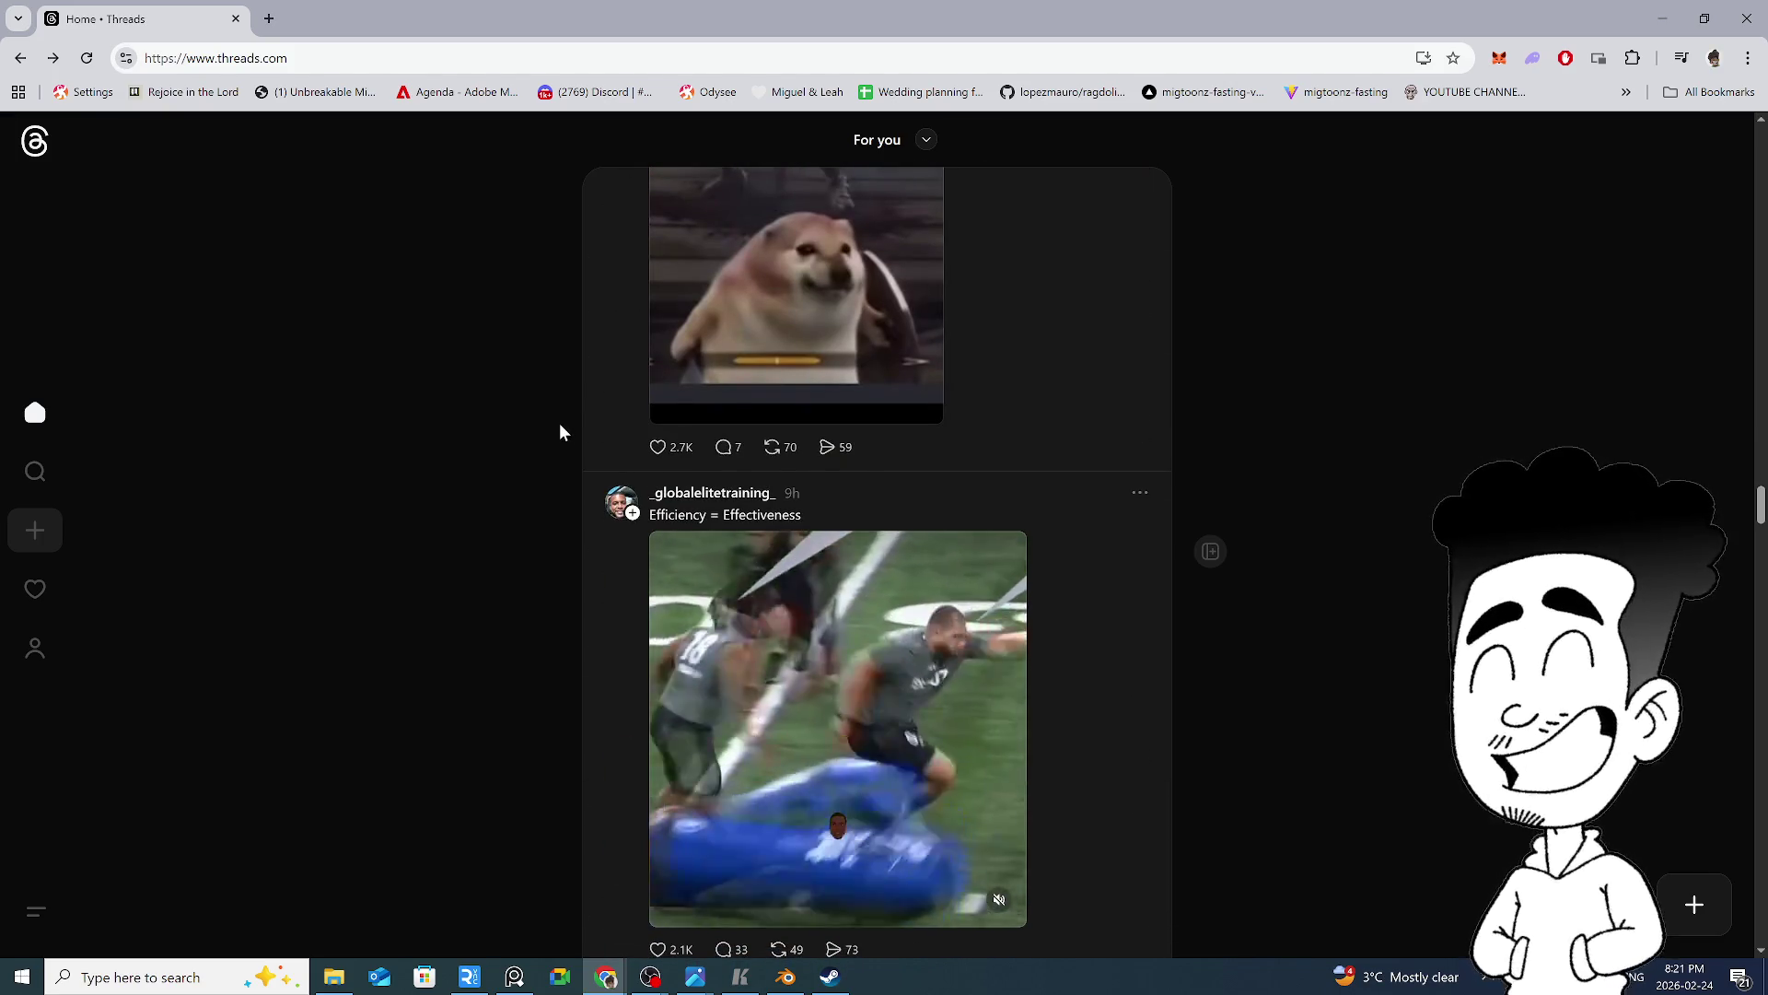
scroll(577, 522, "down", 1)
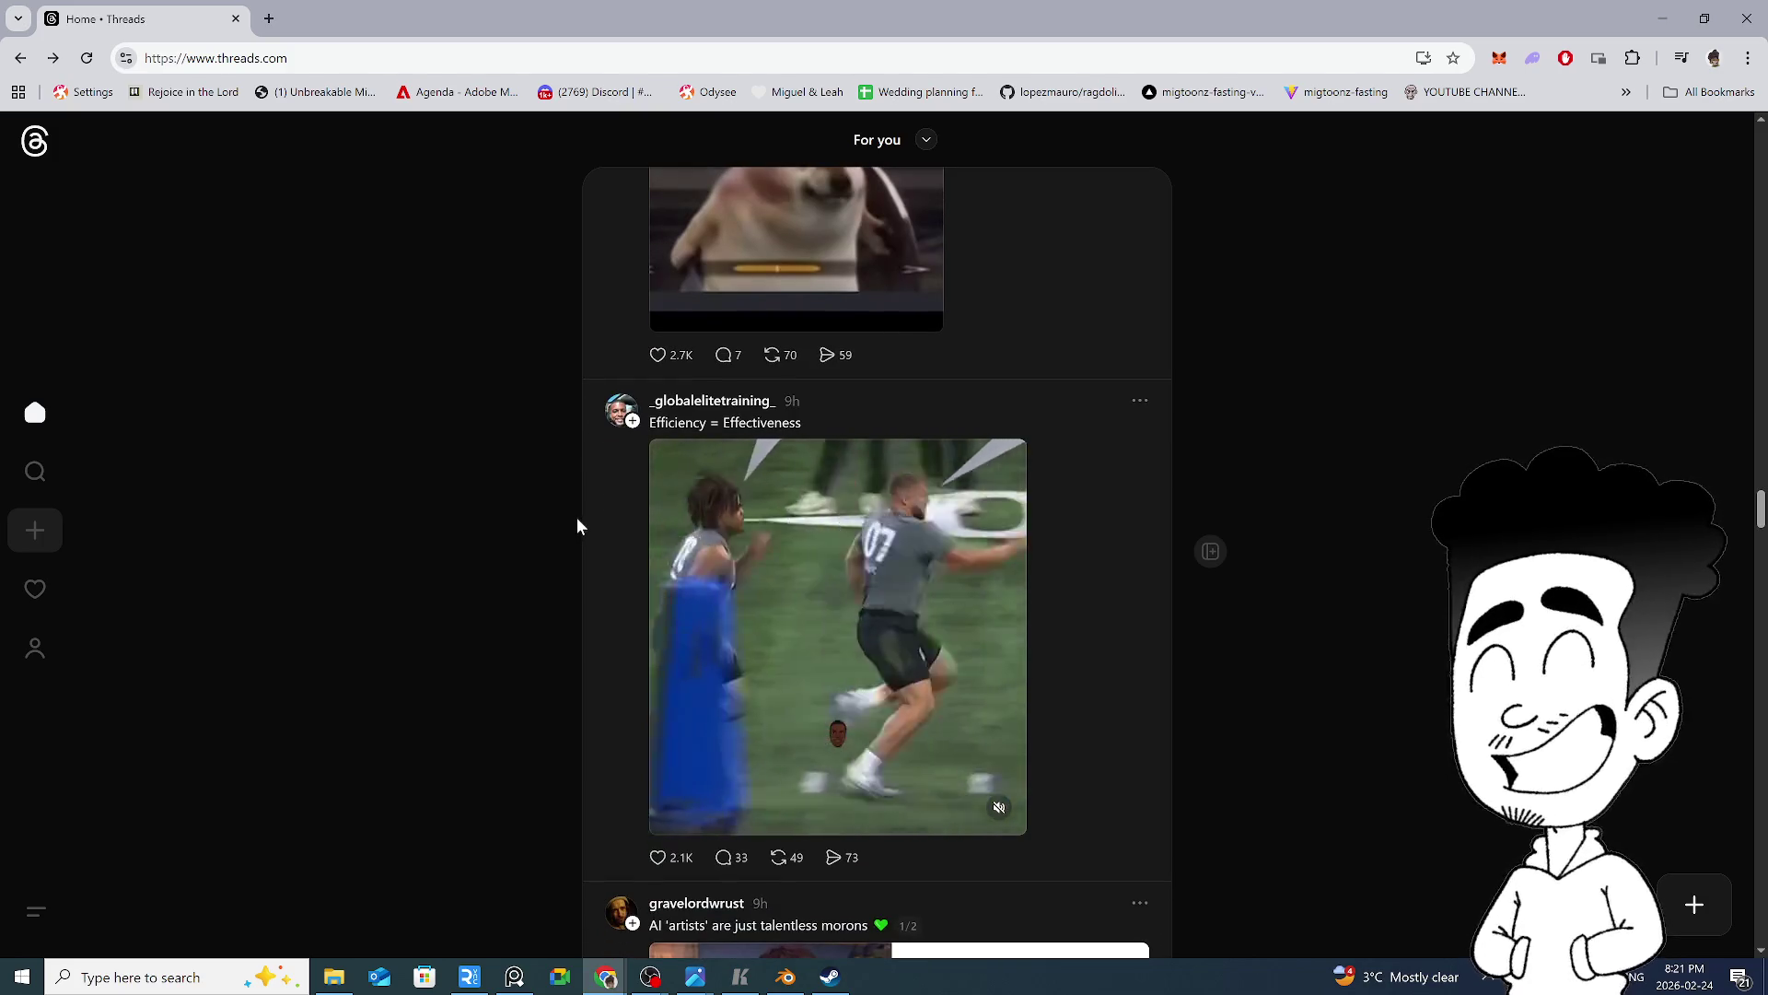
scroll(577, 526, "down", 1)
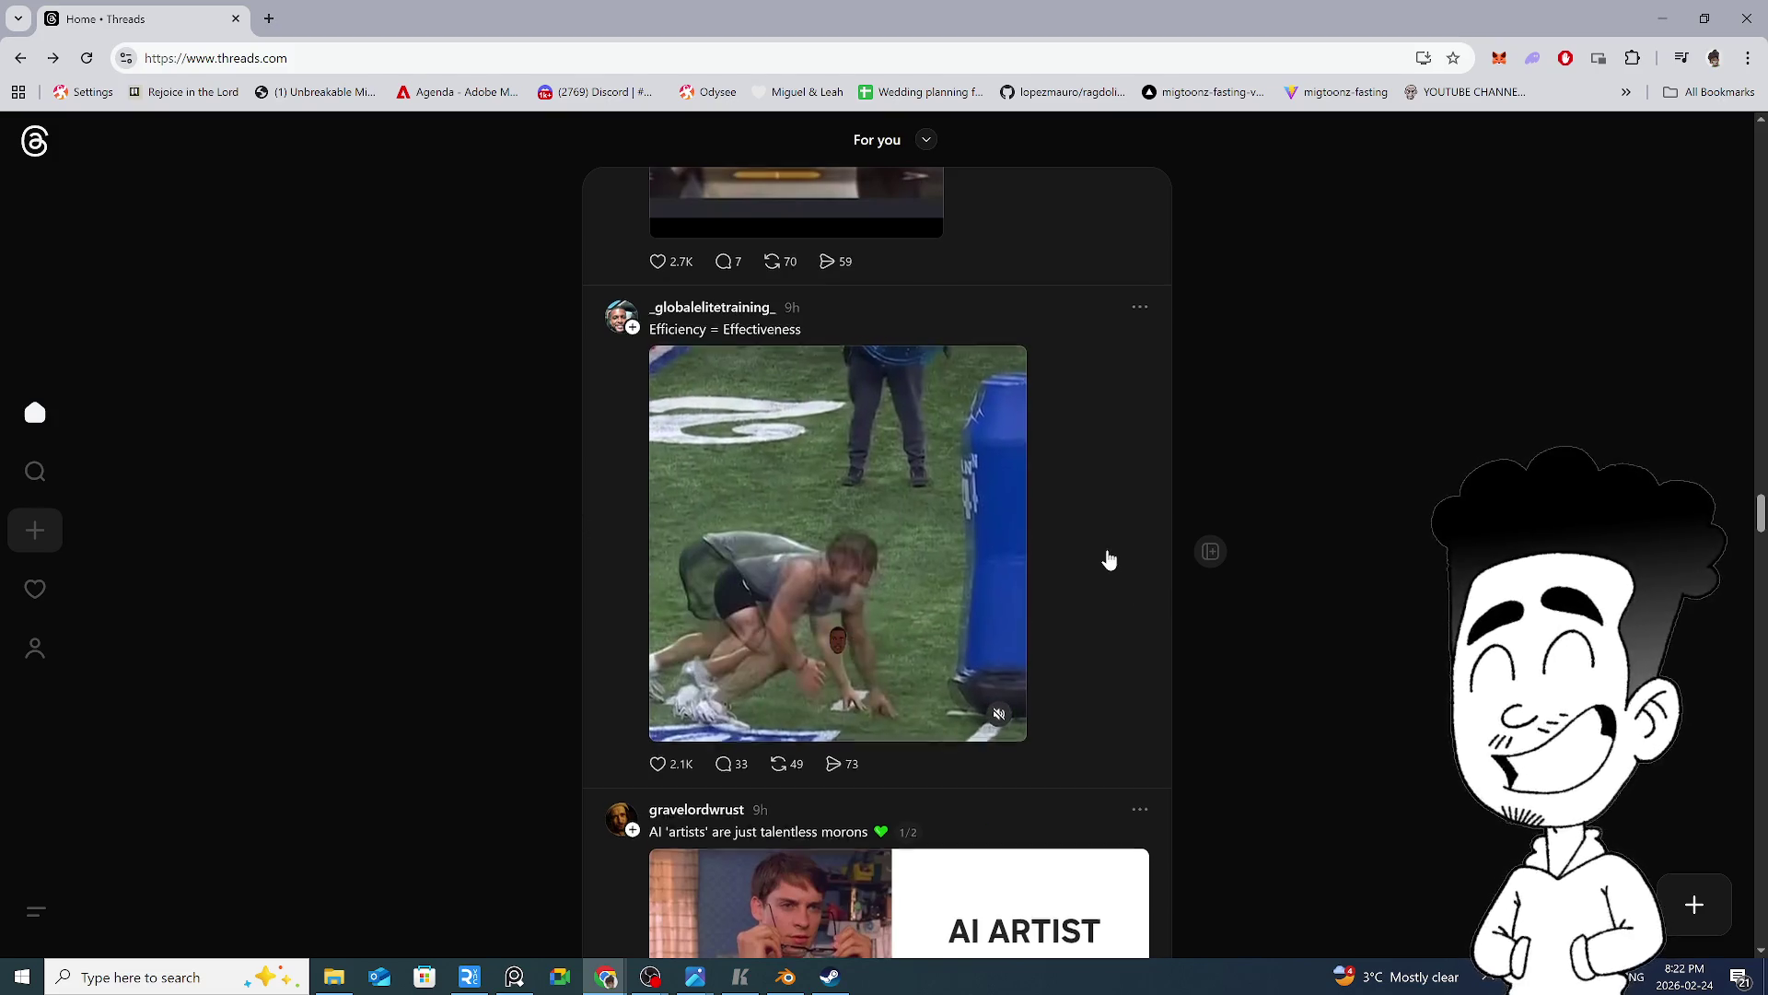
scroll(1109, 559, "down", 1)
scroll(1108, 559, "down", 4)
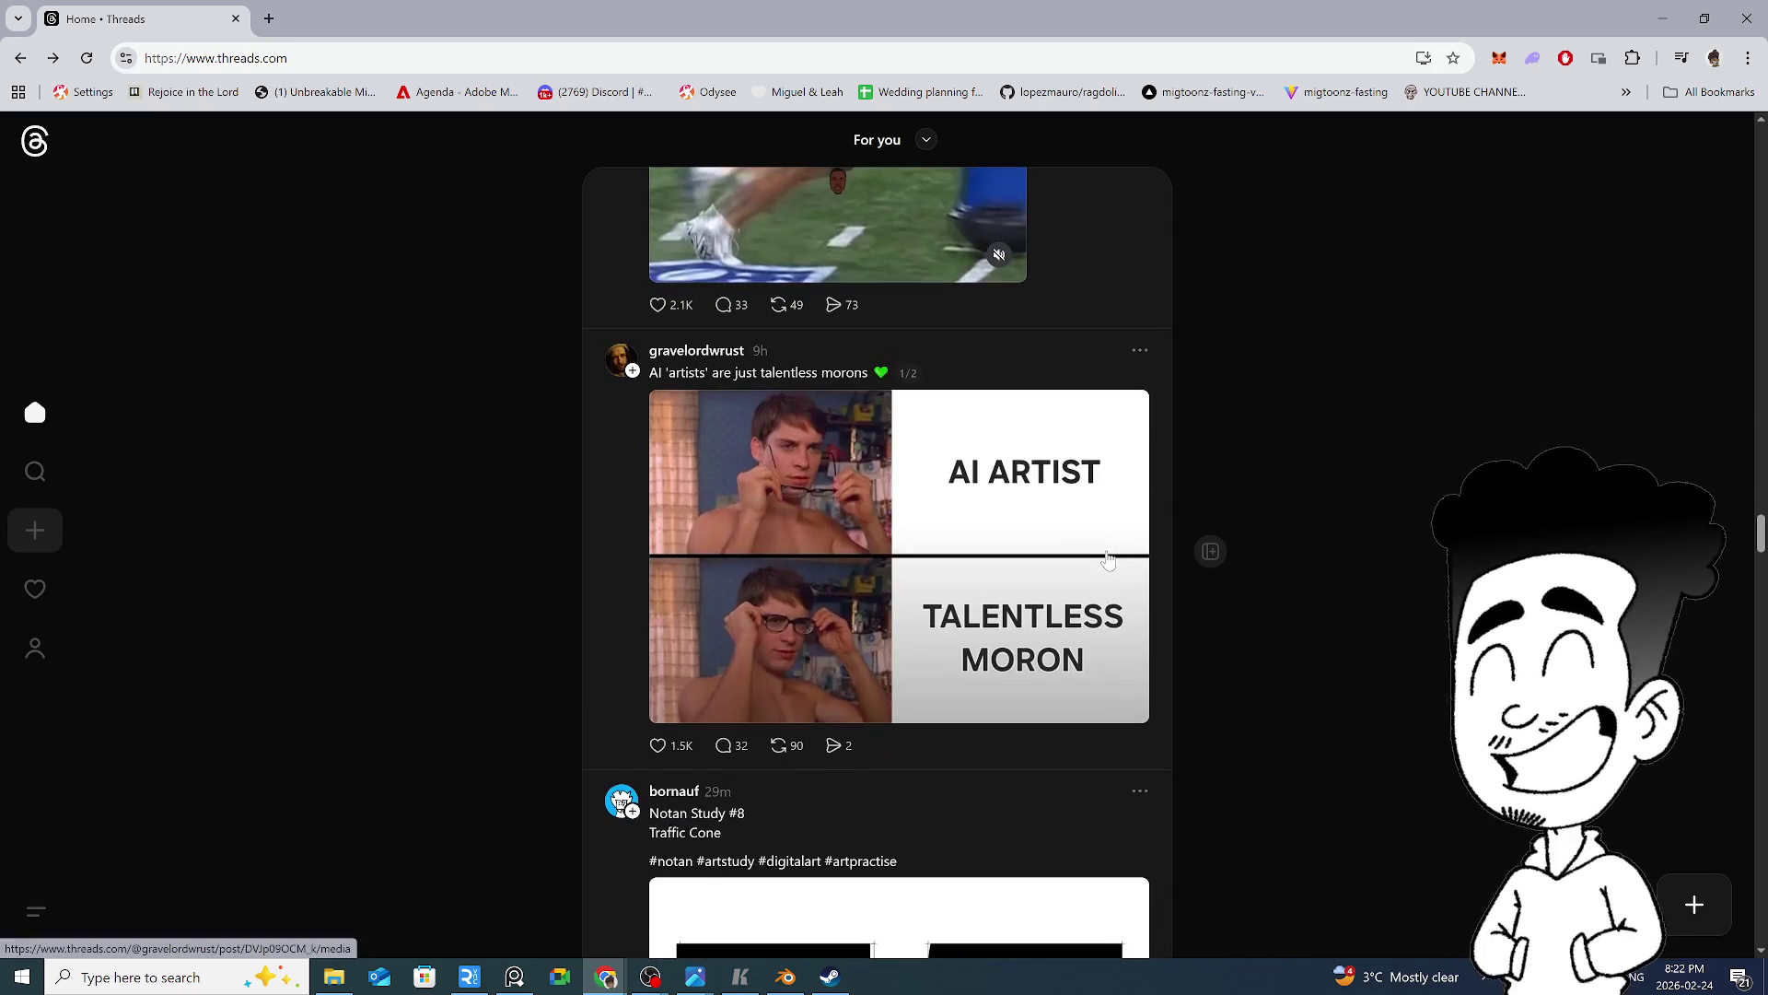
scroll(1133, 566, "down", 3)
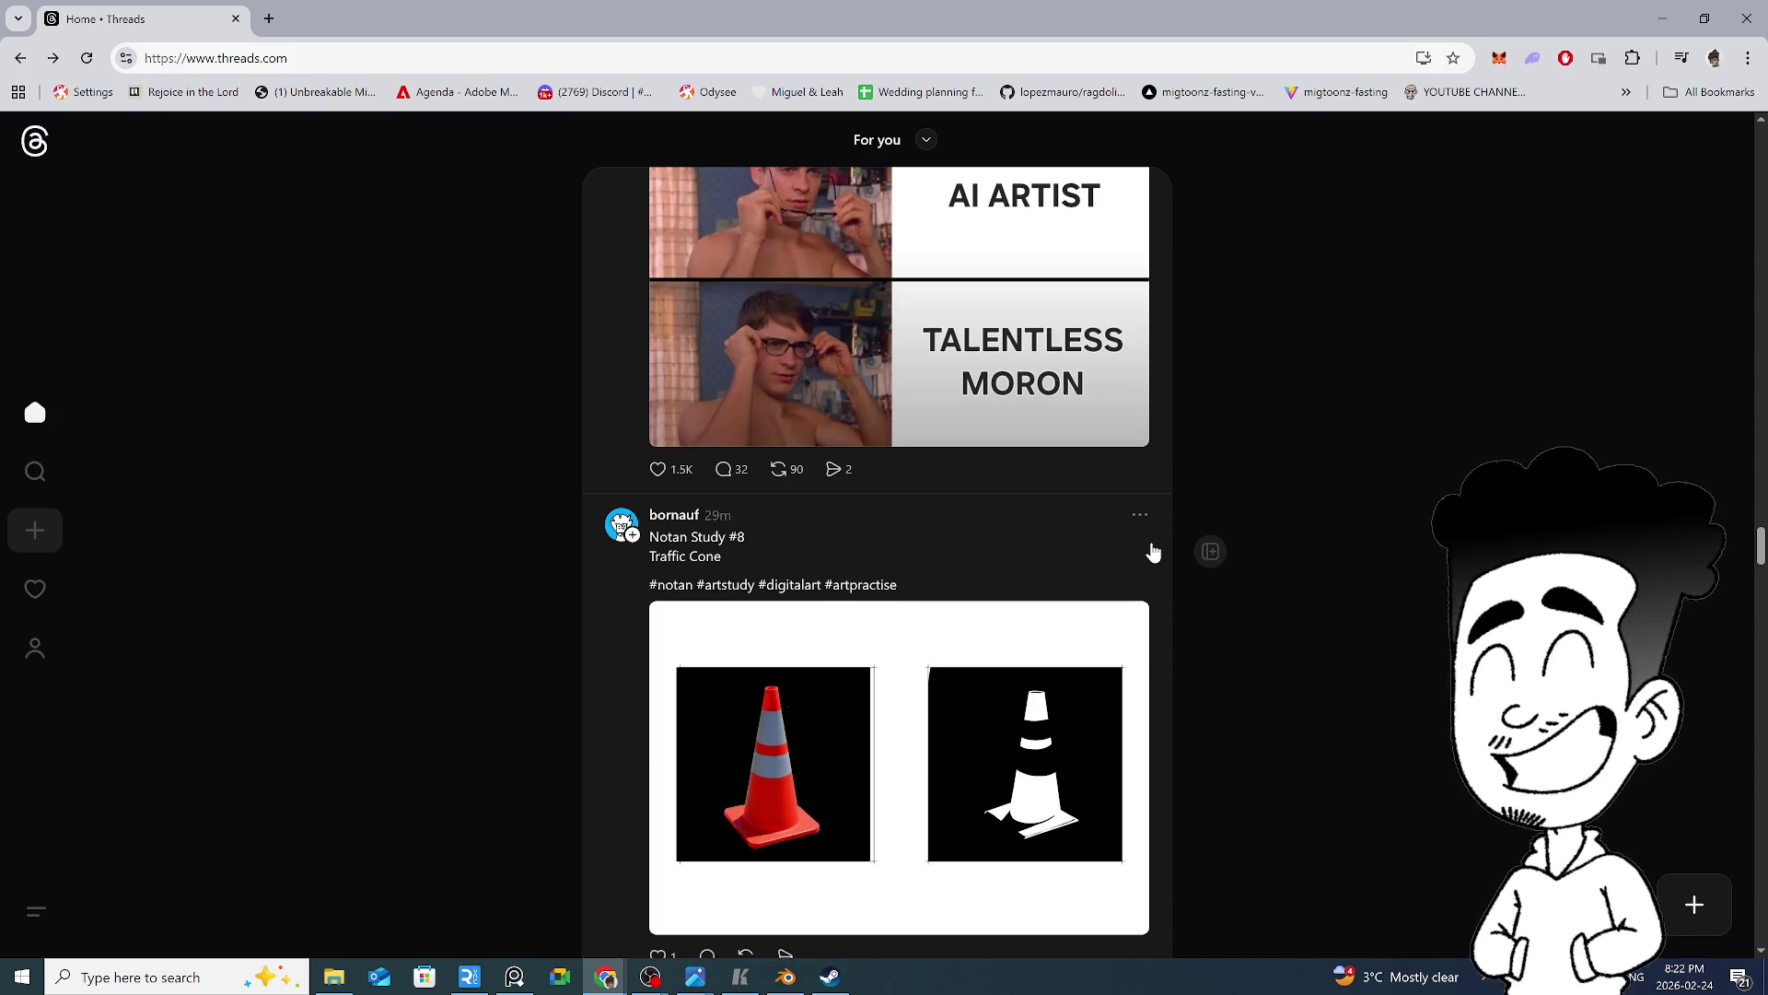
scroll(1082, 394, "up", 2)
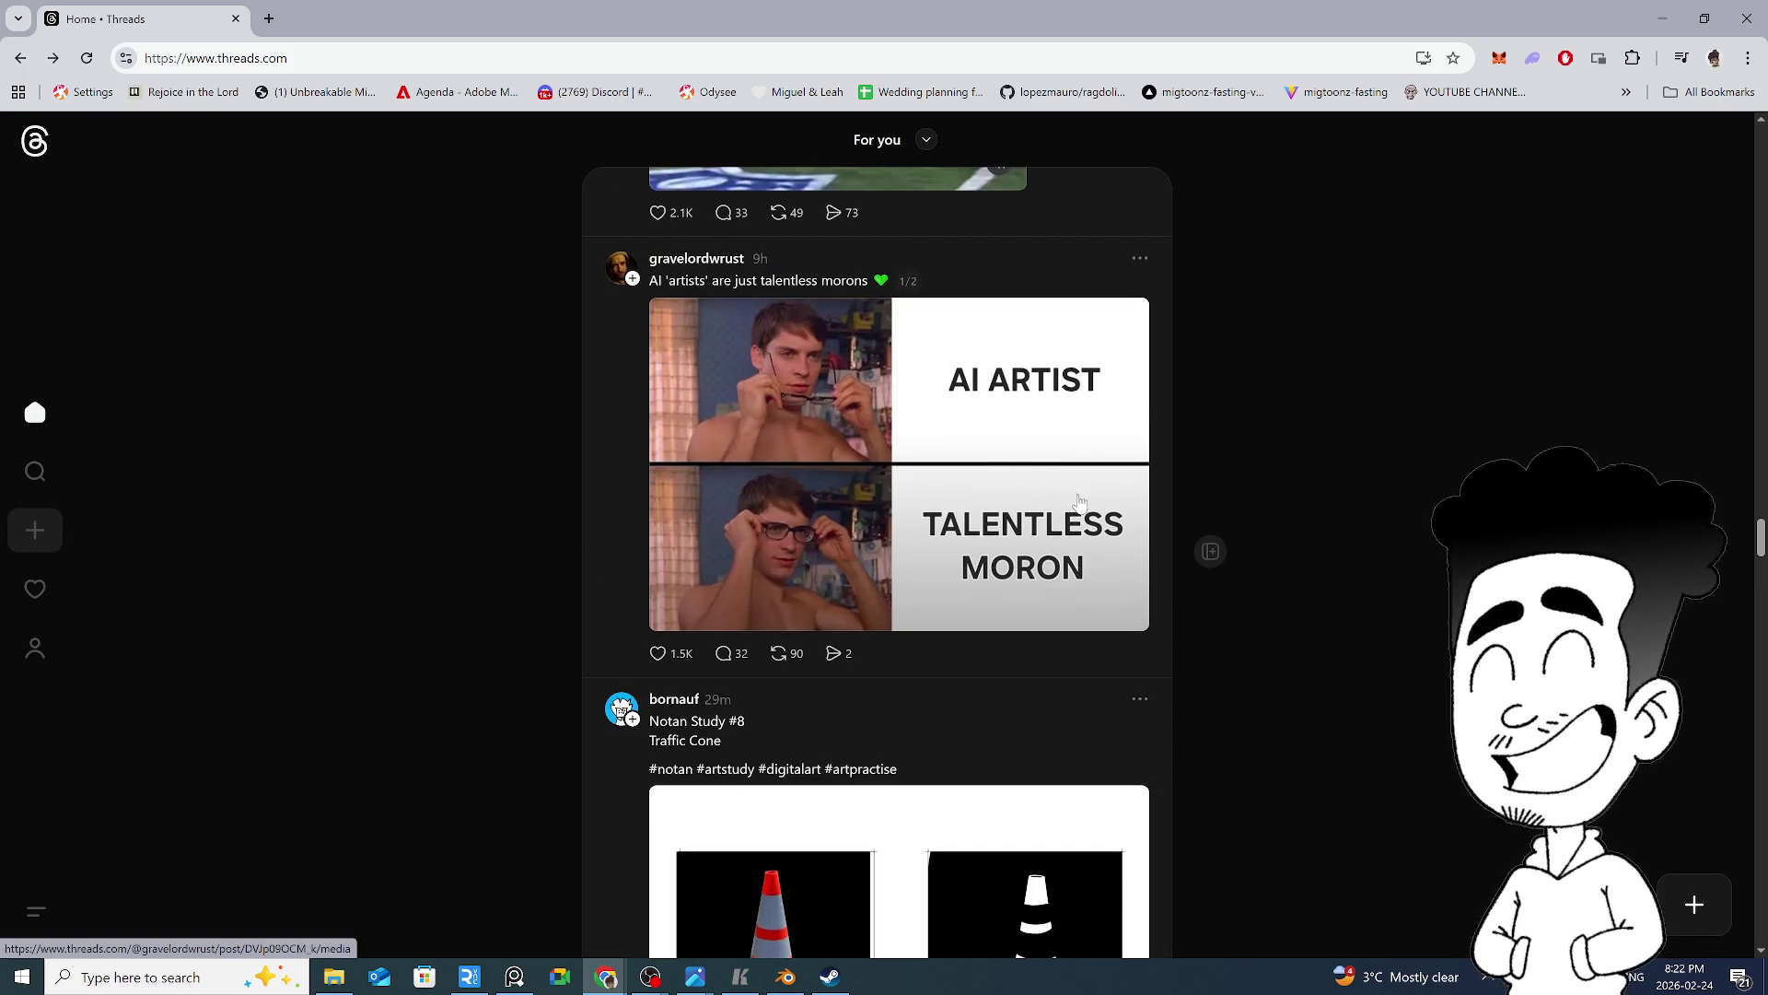
scroll(1082, 503, "down", 4)
scroll(1038, 514, "down", 2)
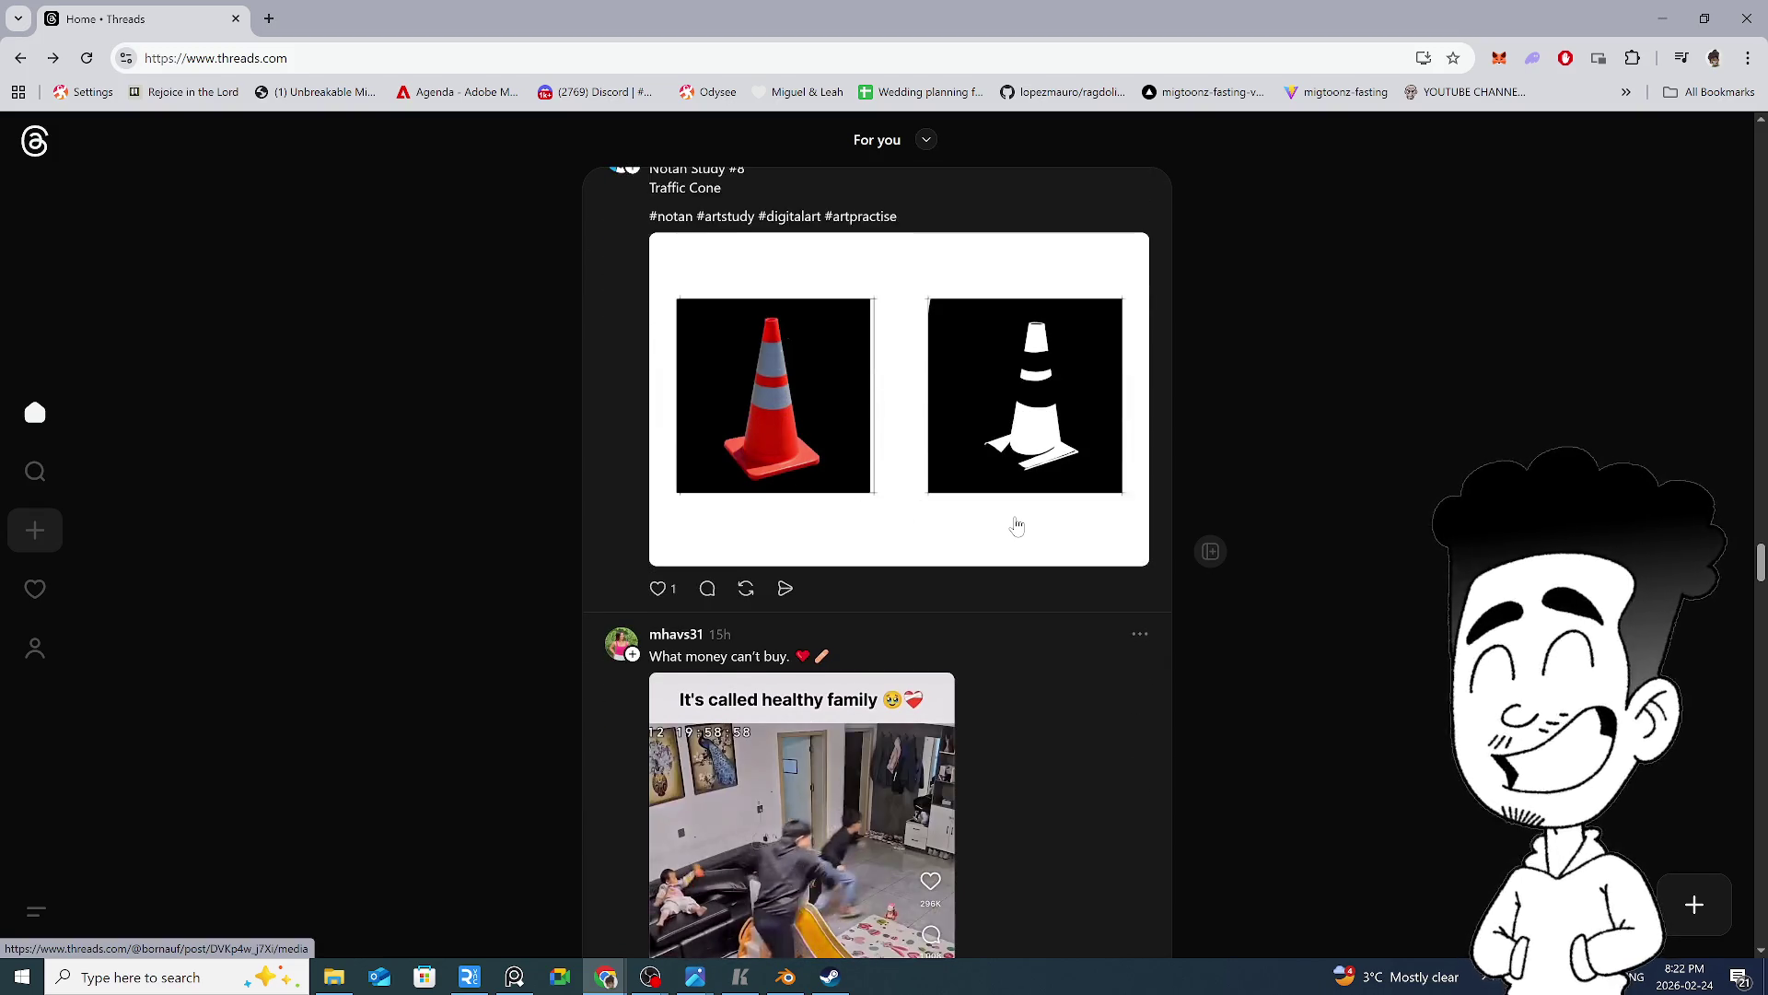
scroll(1015, 524, "down", 7)
scroll(1016, 525, "down", 4)
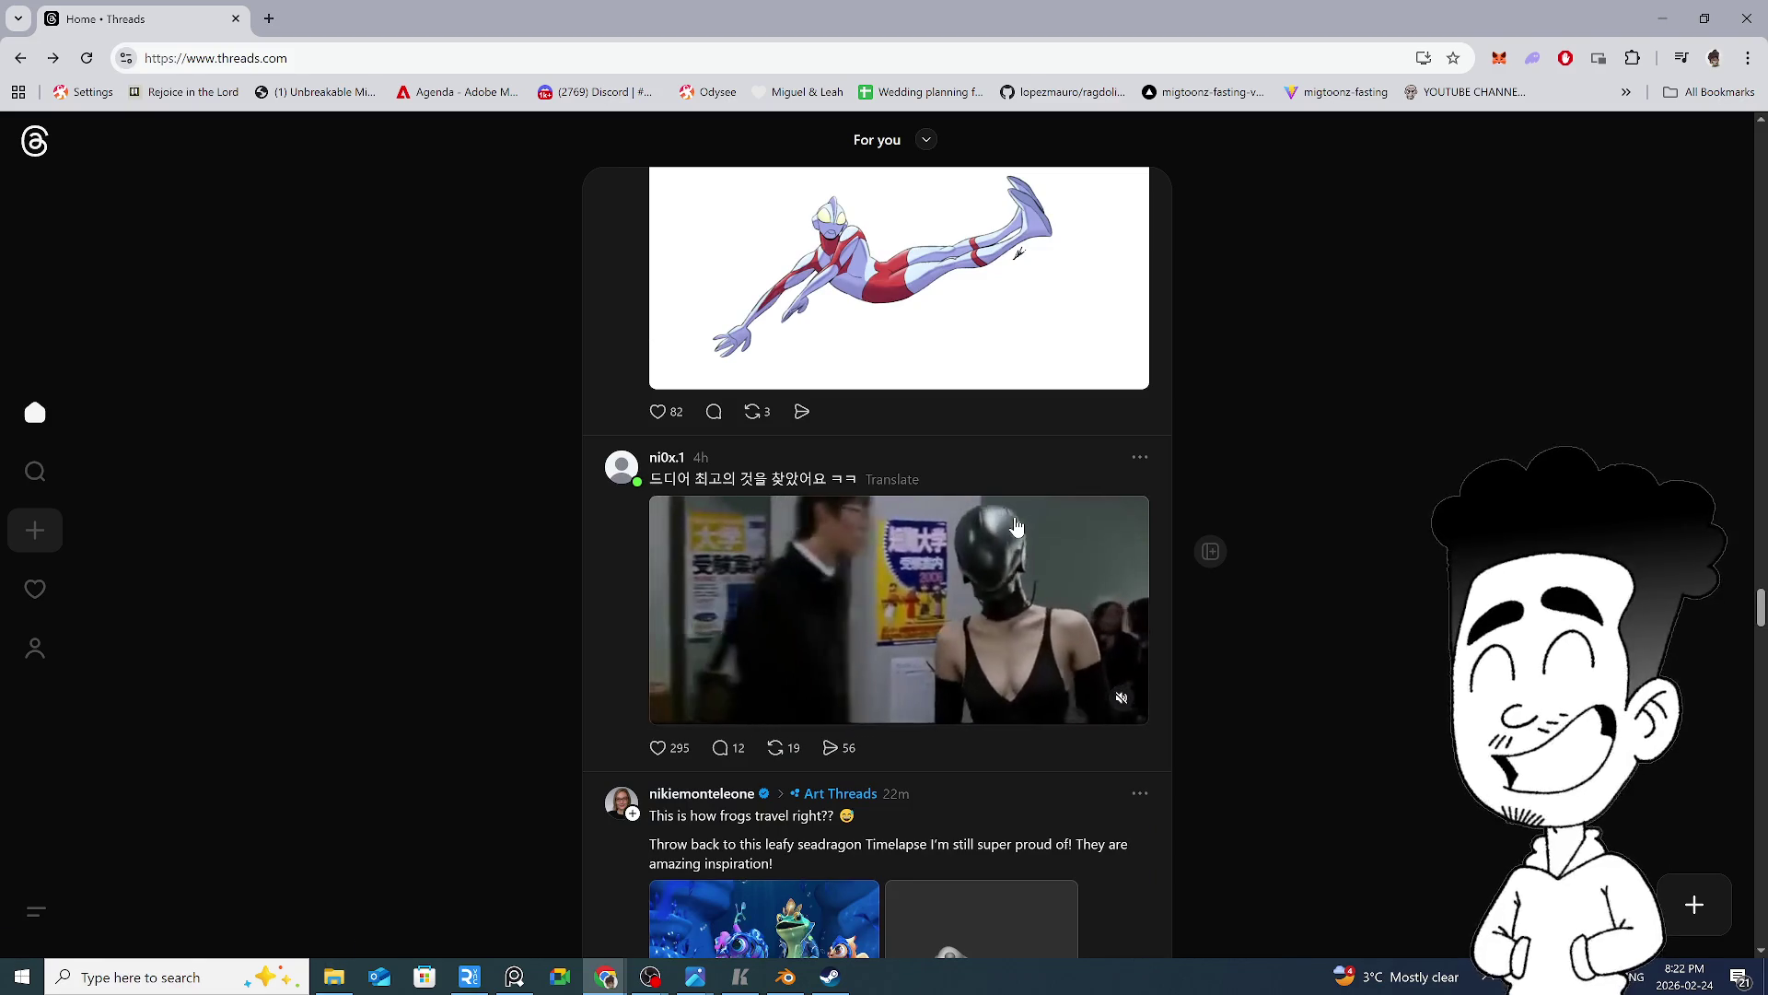
scroll(1016, 525, "down", 4)
scroll(1016, 525, "up", 2)
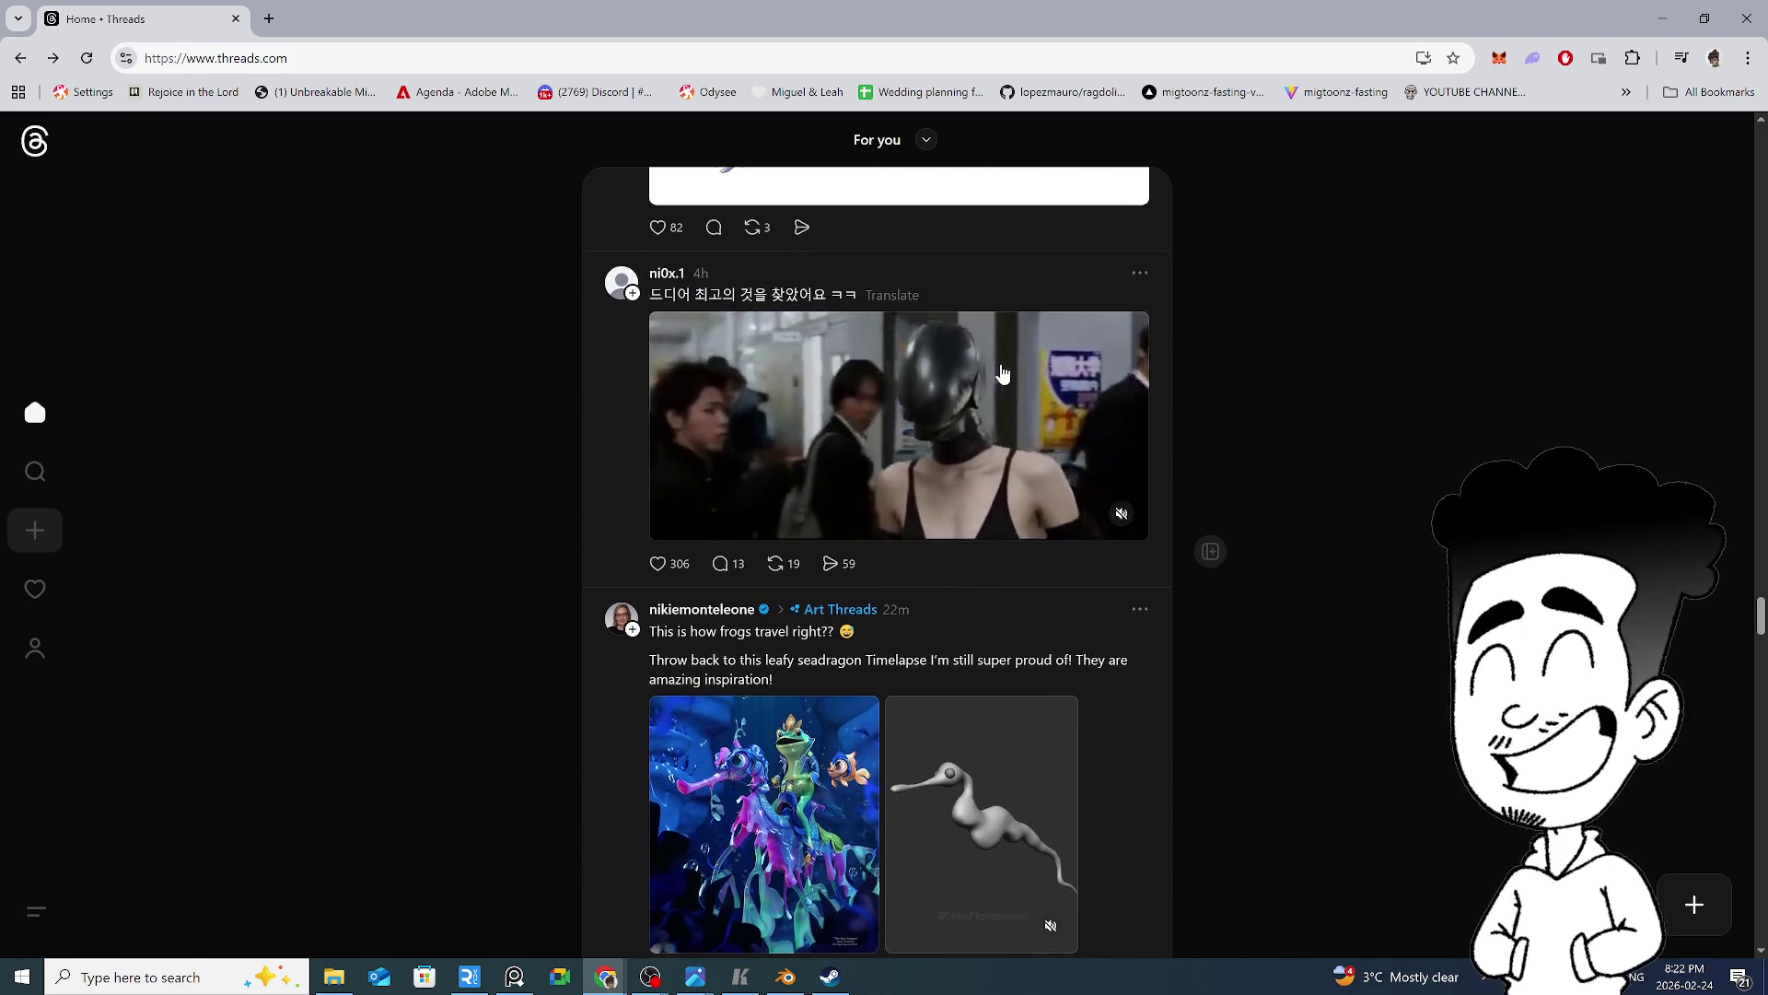
scroll(1017, 420, "down", 5)
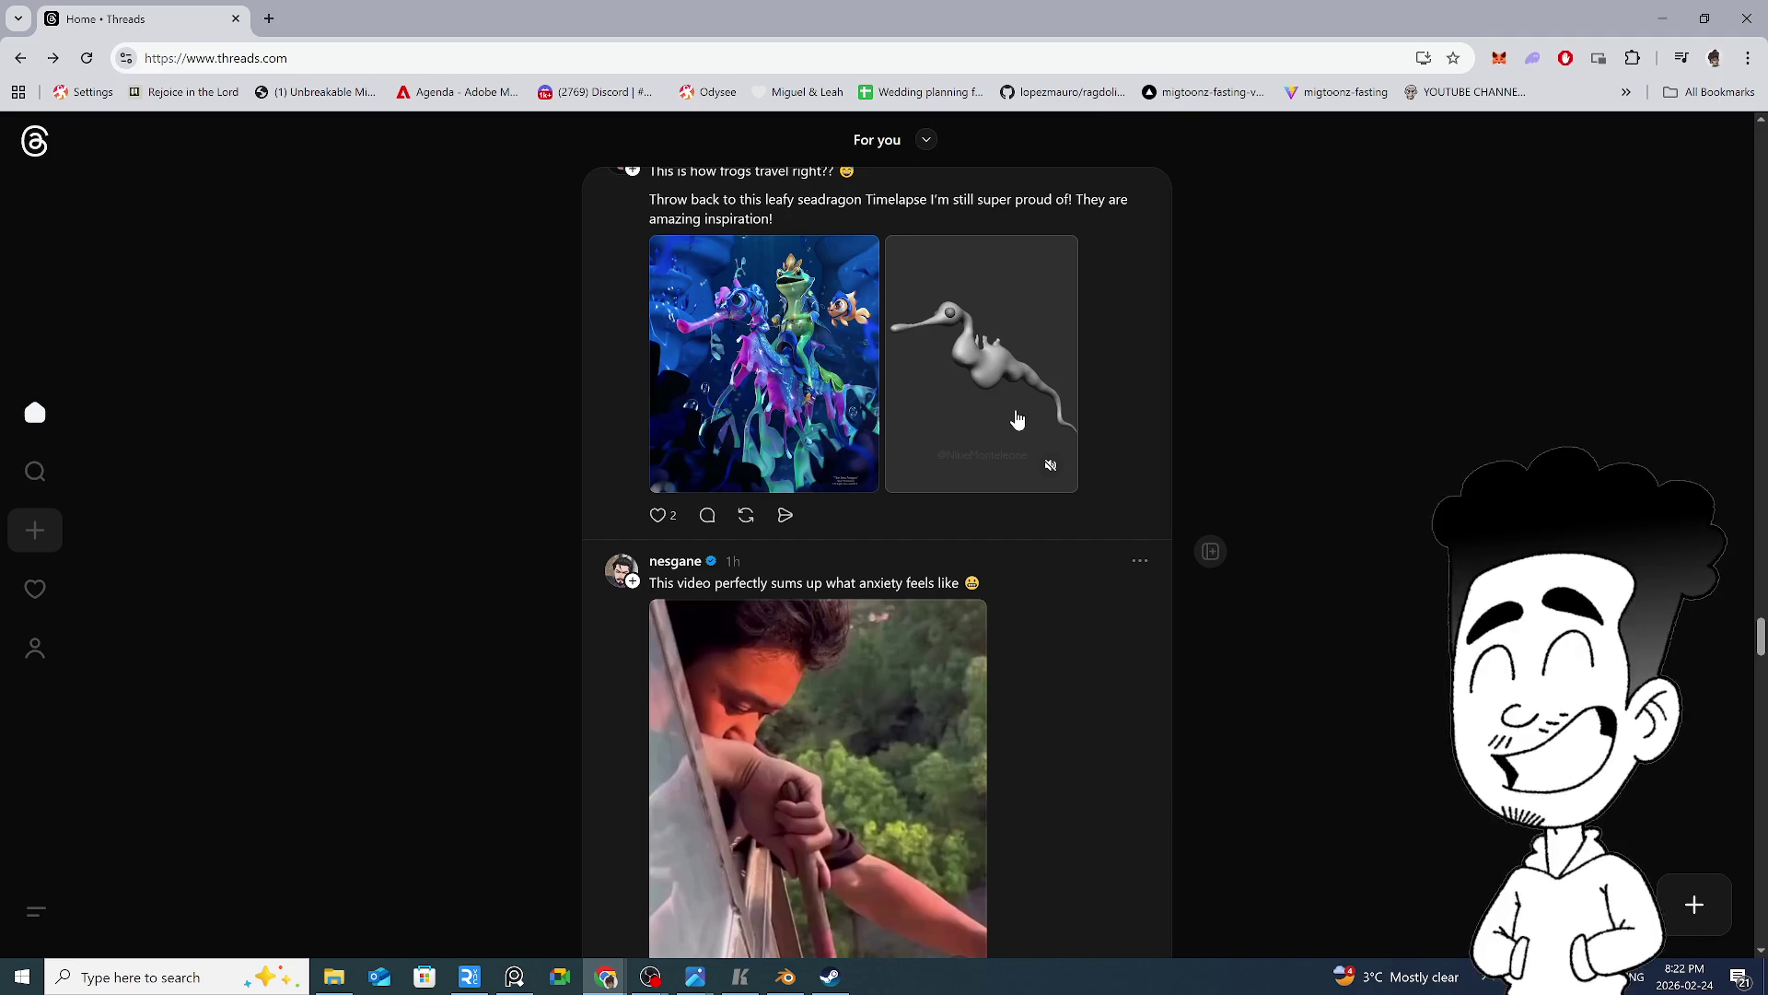
scroll(1016, 420, "down", 3)
scroll(1016, 423, "down", 3)
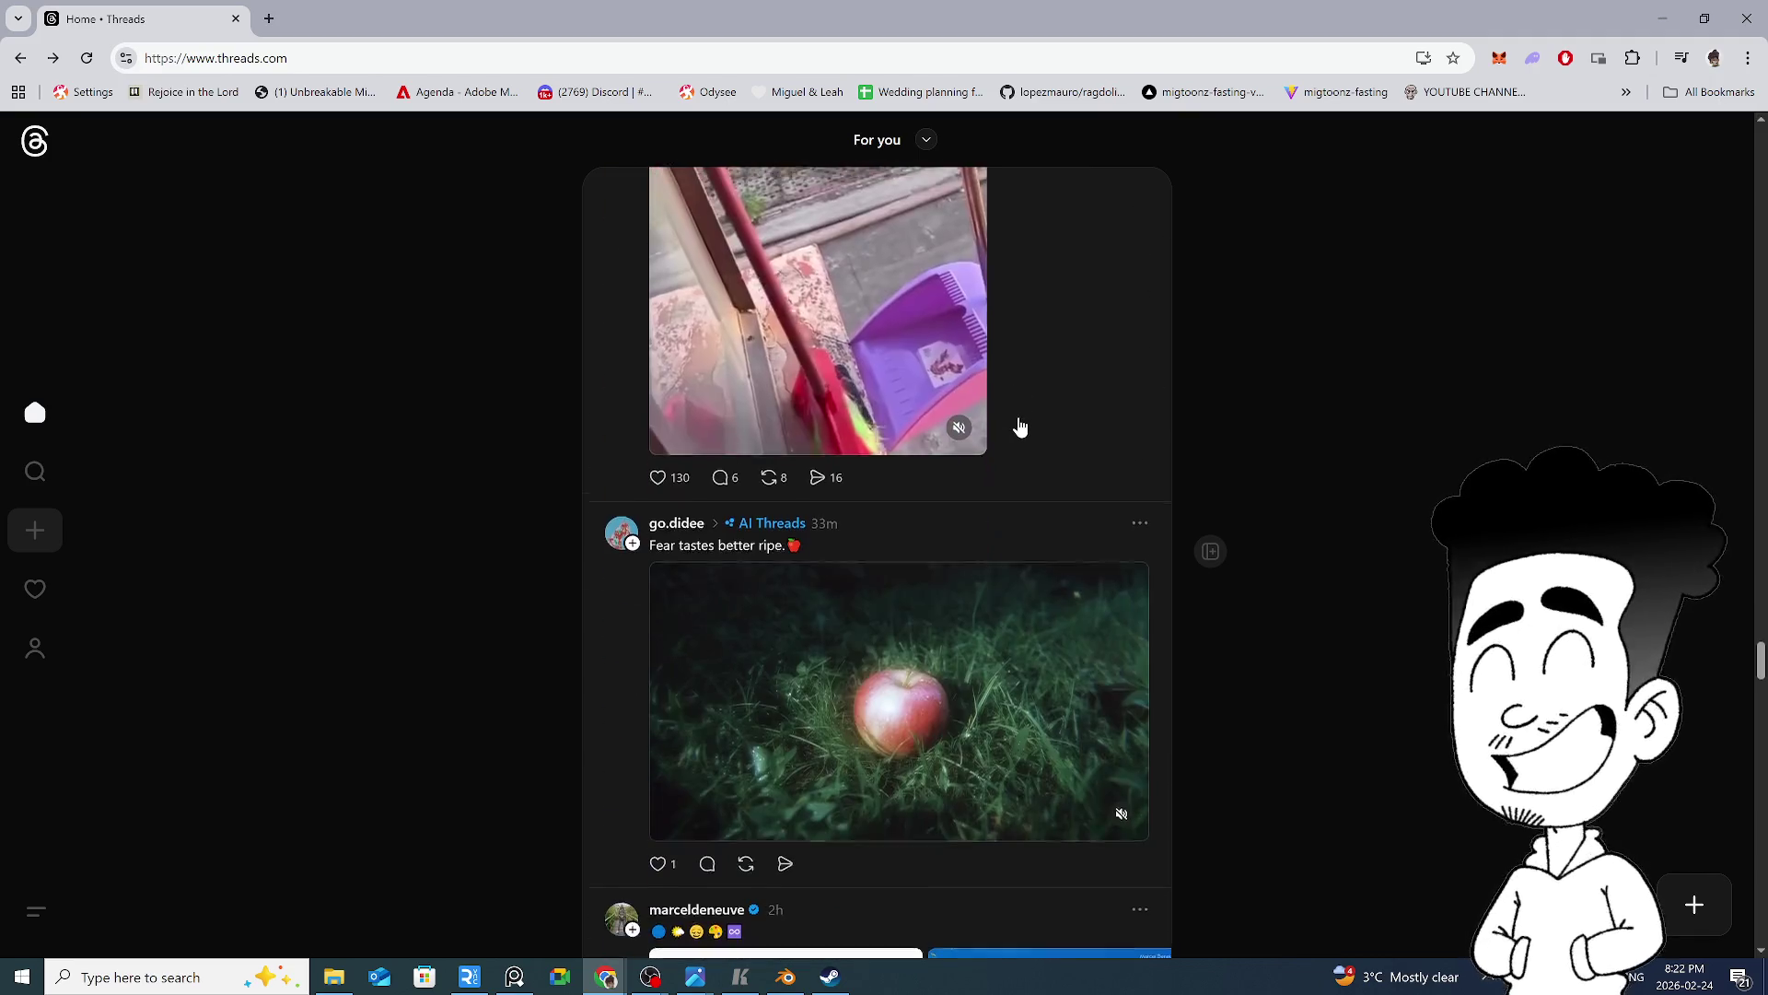
scroll(1019, 426, "down", 3)
scroll(1020, 425, "down", 6)
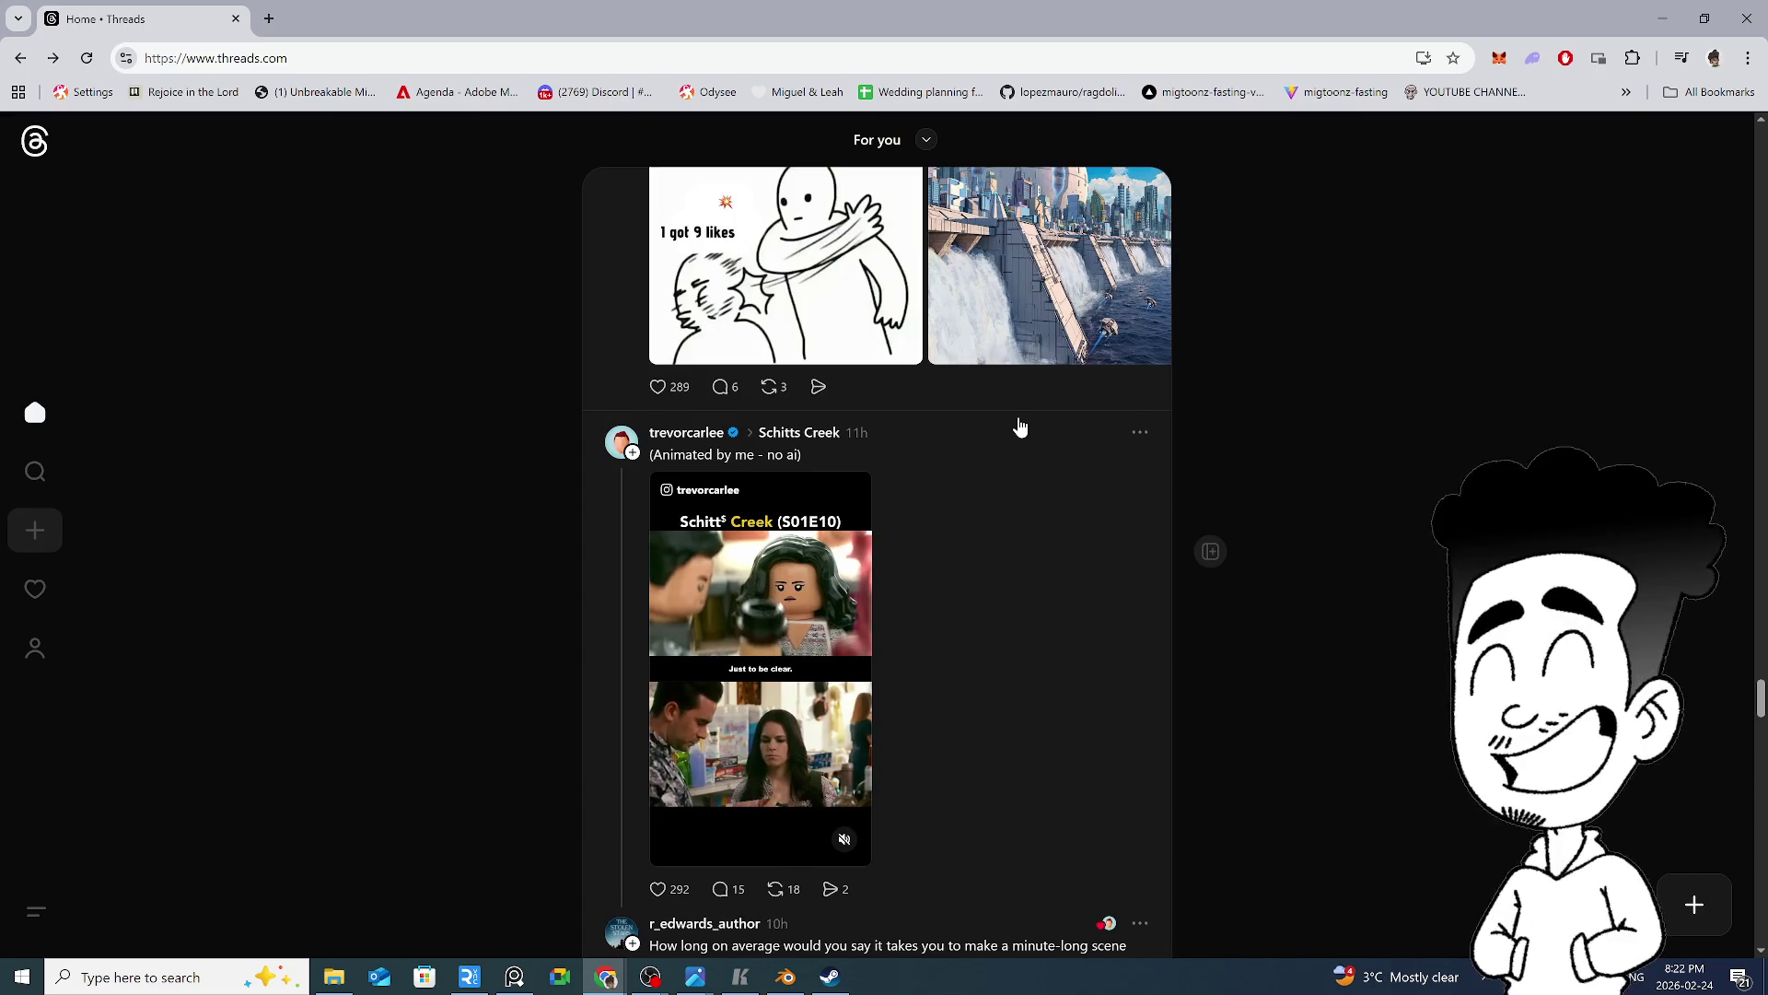
scroll(1019, 426, "down", 9)
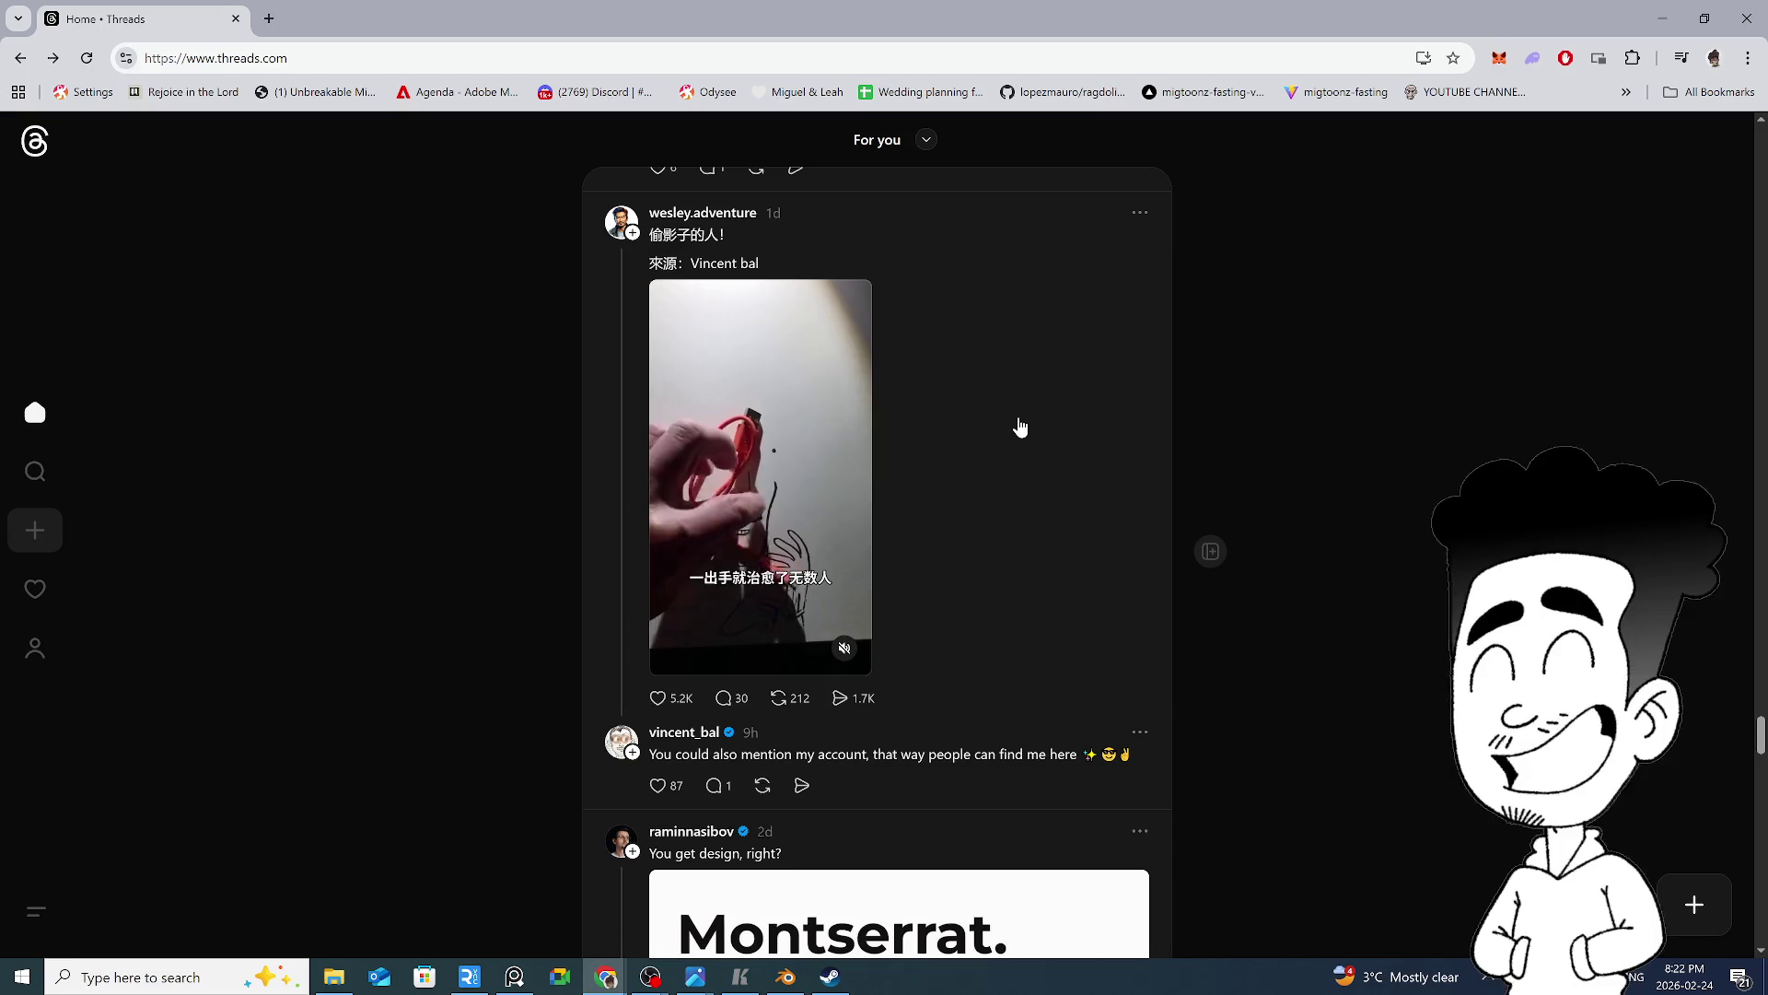
scroll(829, 478, "down", 5)
scroll(838, 477, "down", 6)
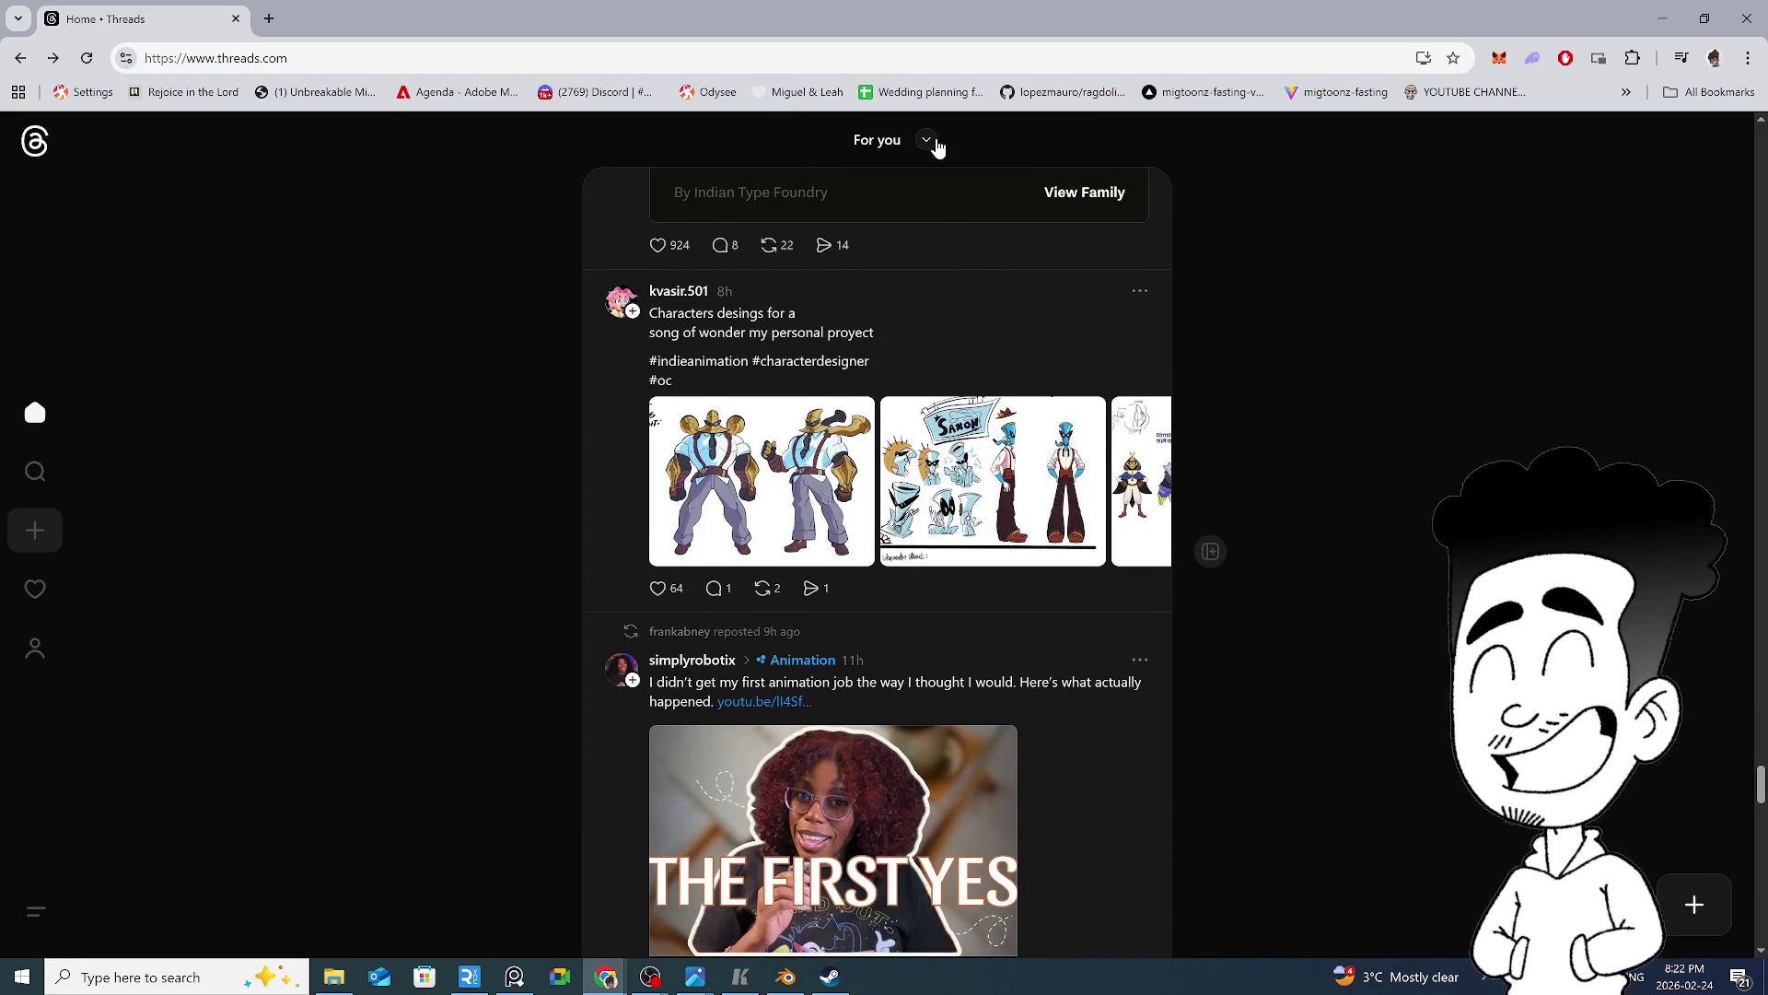
Look over the feeds list, reload the home feed, and go to the profile page
left_click(928, 140)
left_click(290, 424)
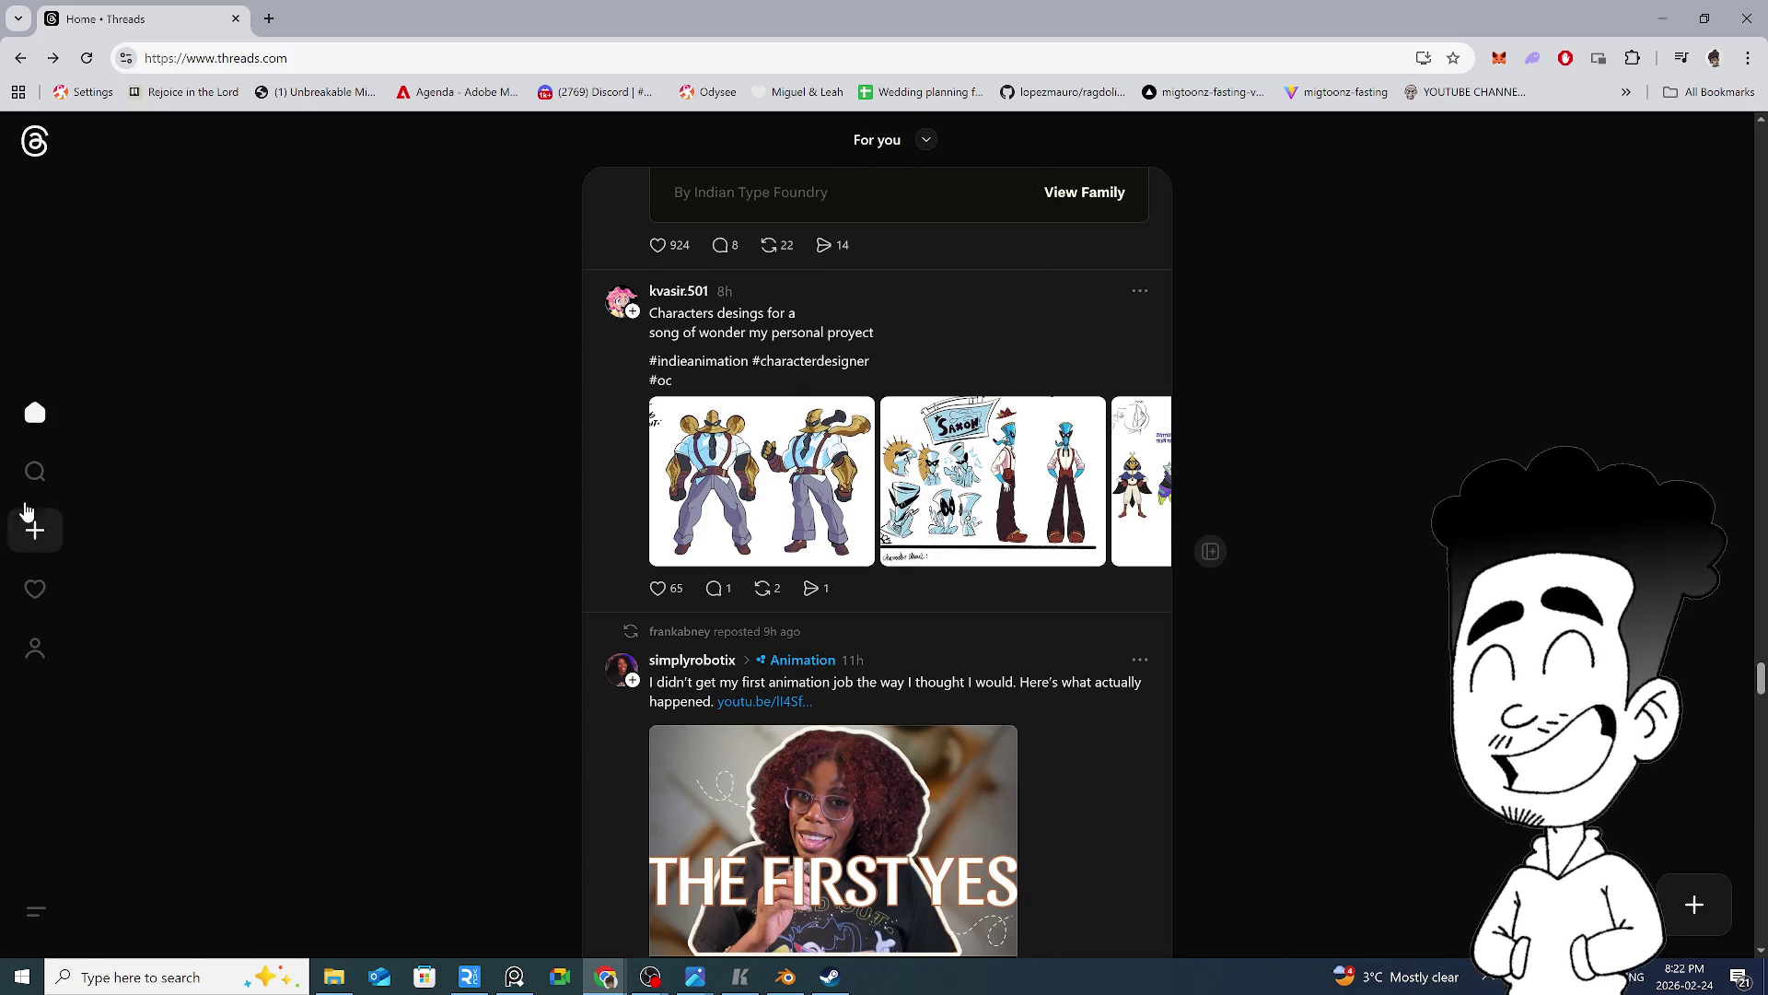
left_click(35, 413)
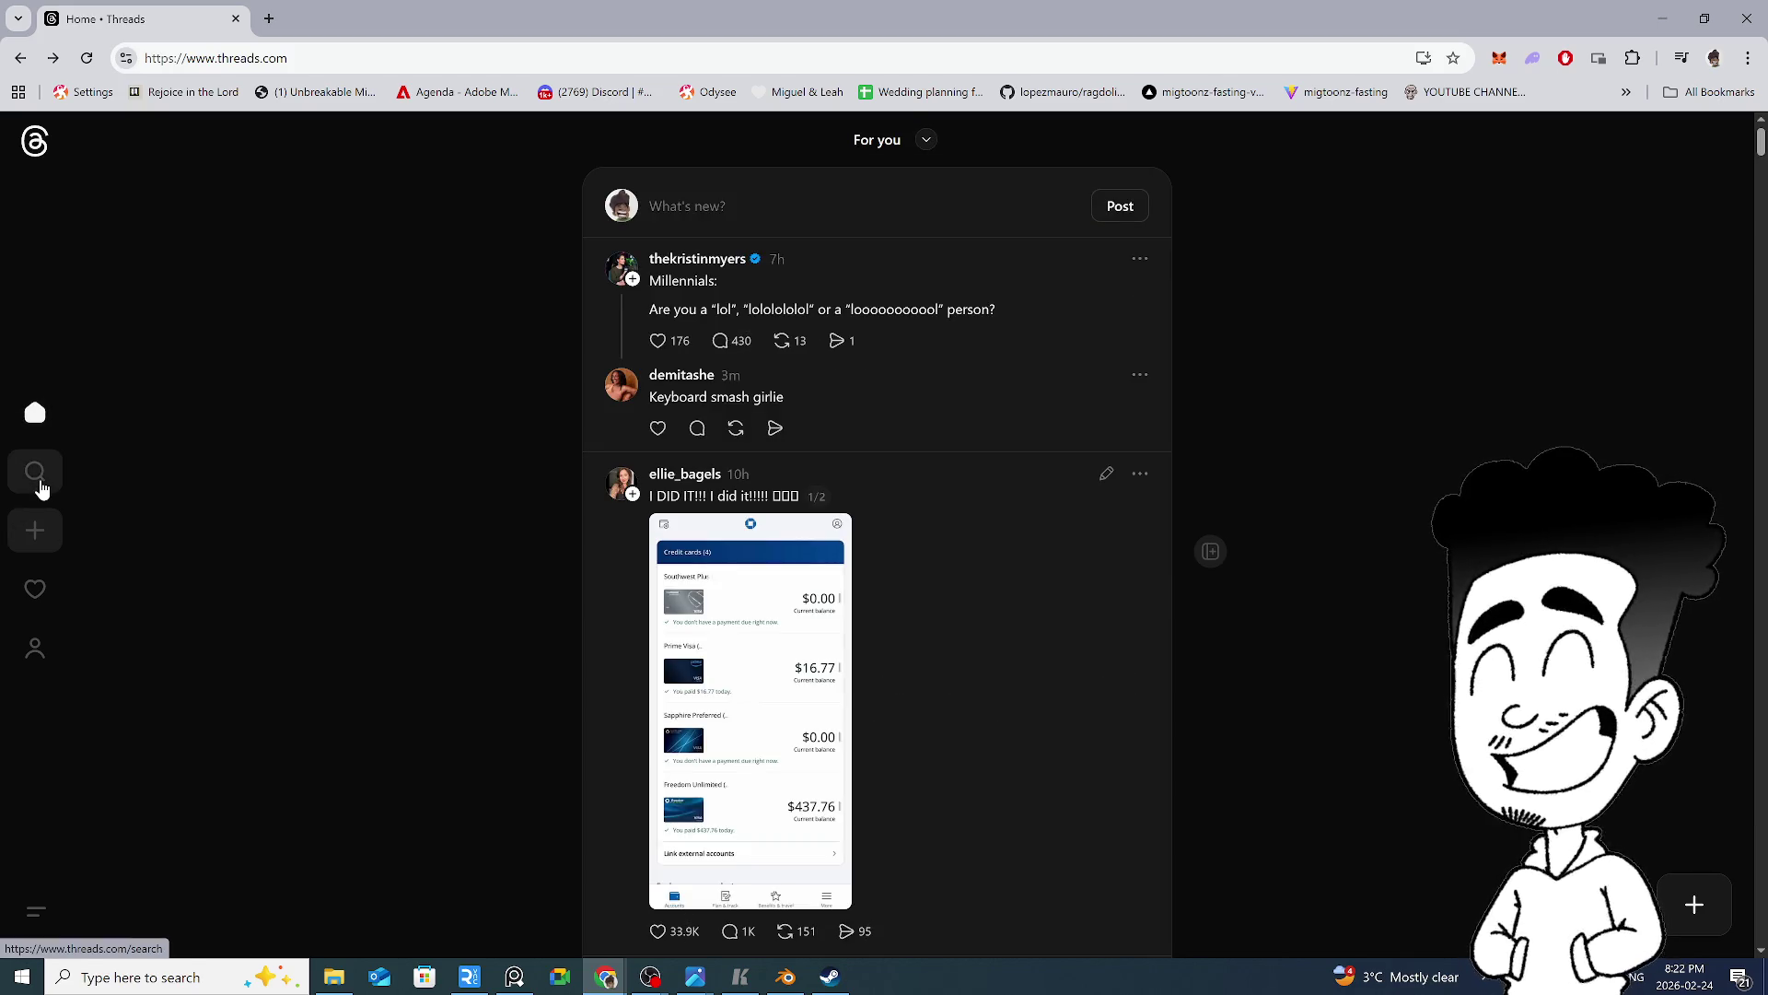
left_click(47, 611)
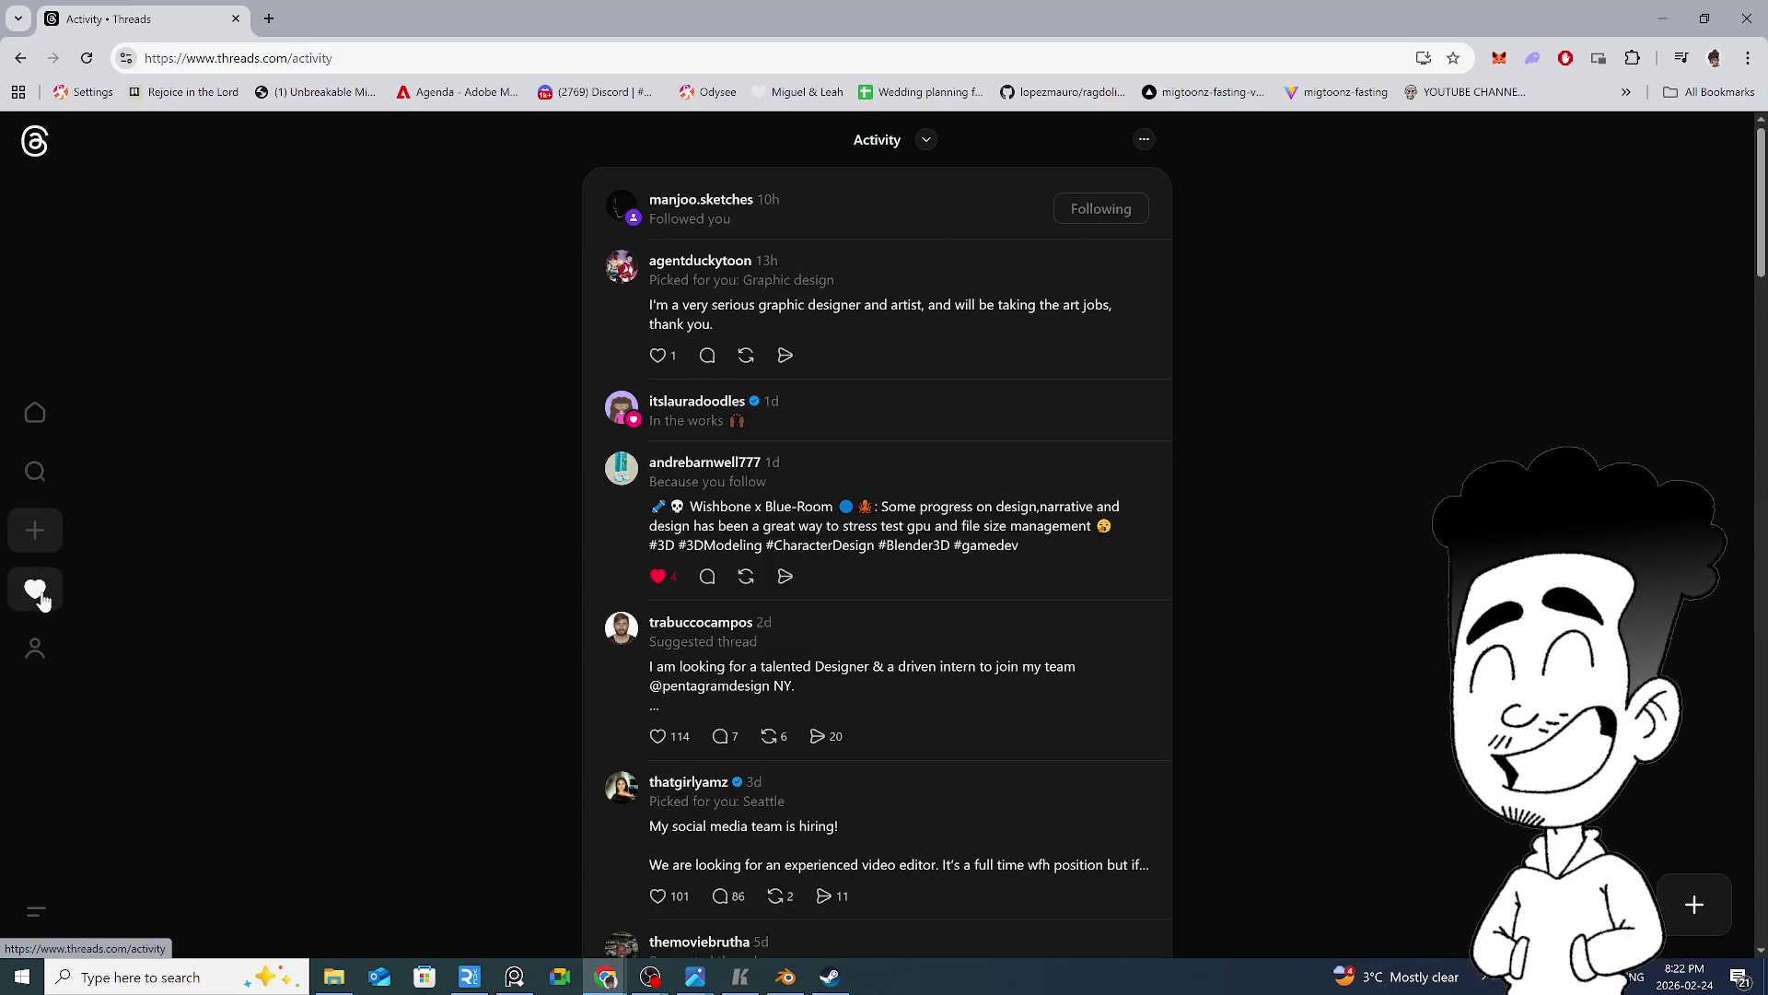
left_click(46, 650)
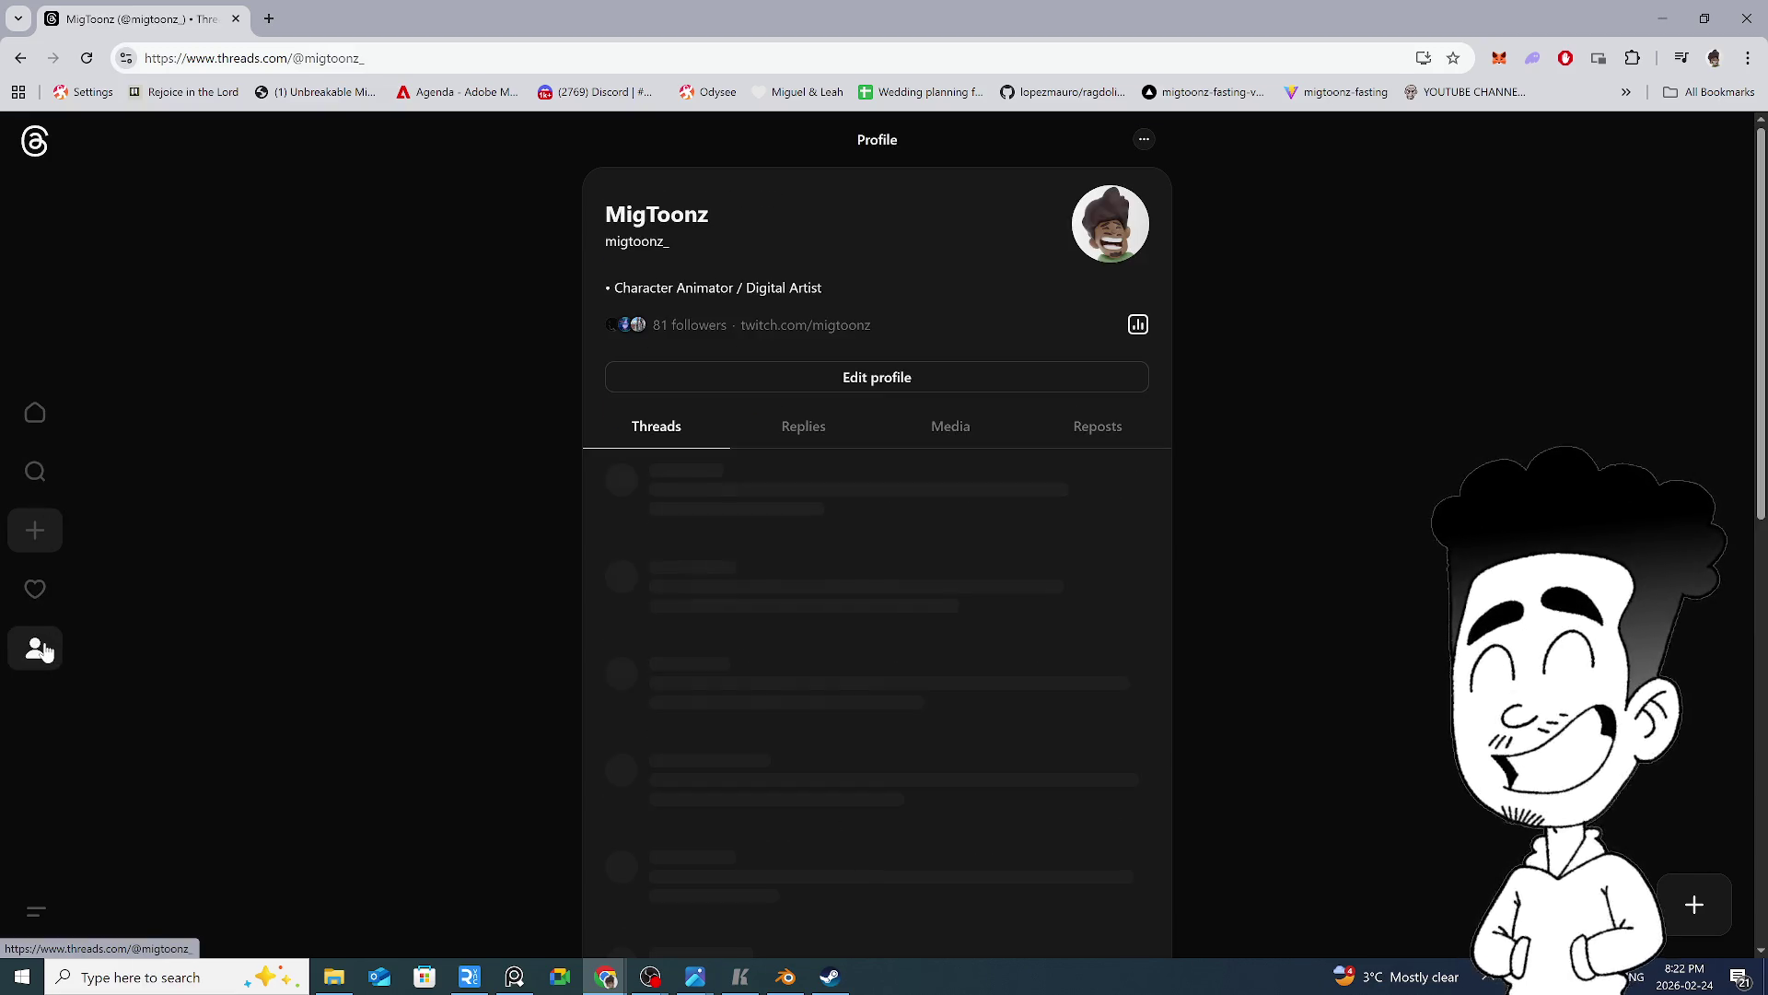
Watch the pen sketch video full-screen, then open the 'Hmm...' beanie render full-size
scroll(553, 566, "down", 5)
scroll(535, 577, "up", 1)
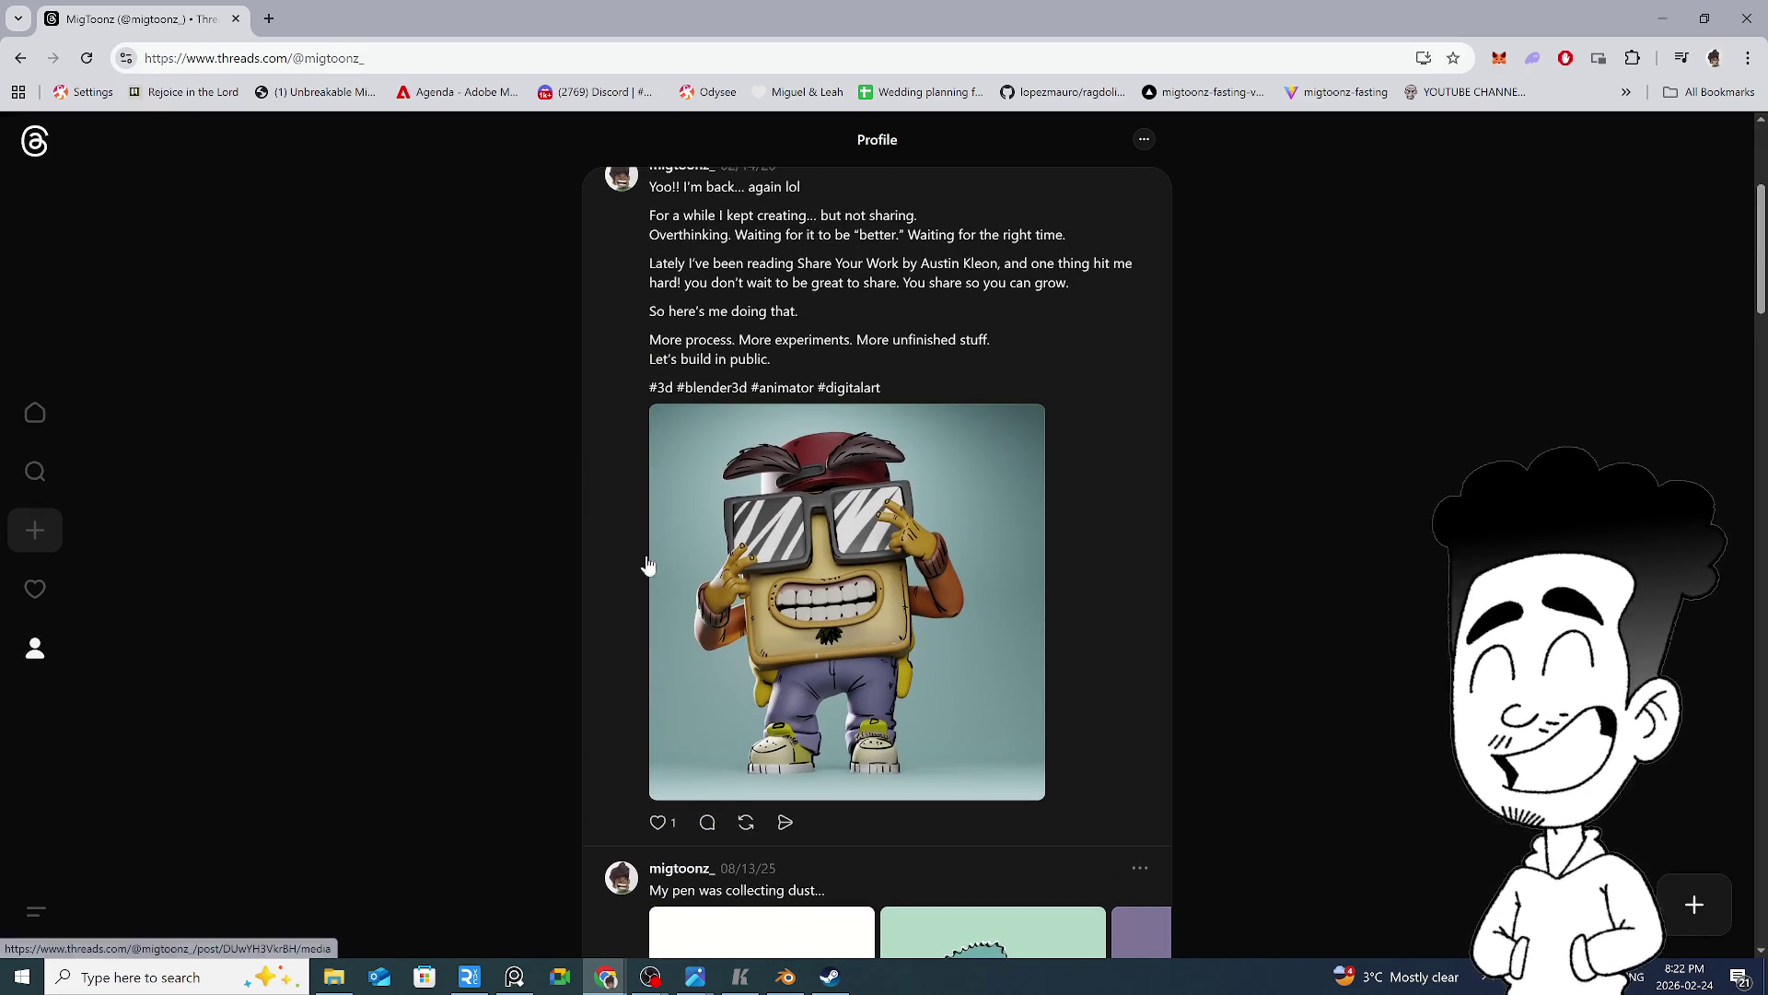
scroll(572, 562, "down", 10)
scroll(571, 561, "up", 6)
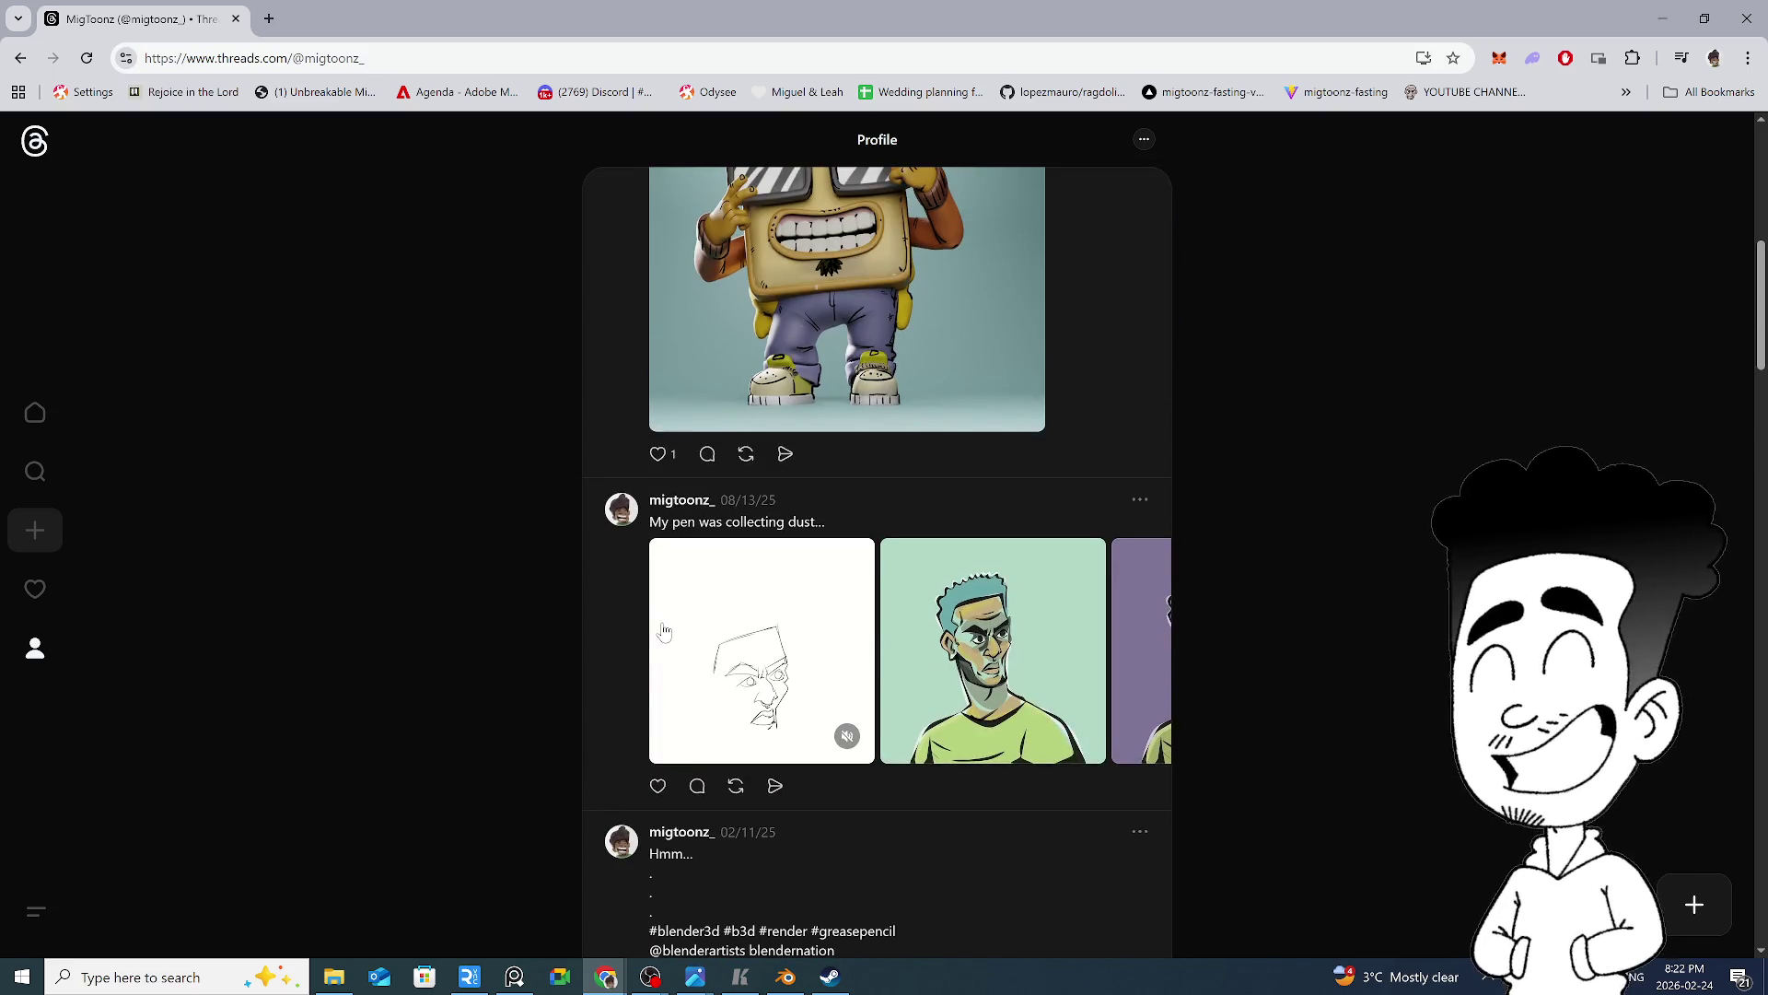
left_click(799, 679)
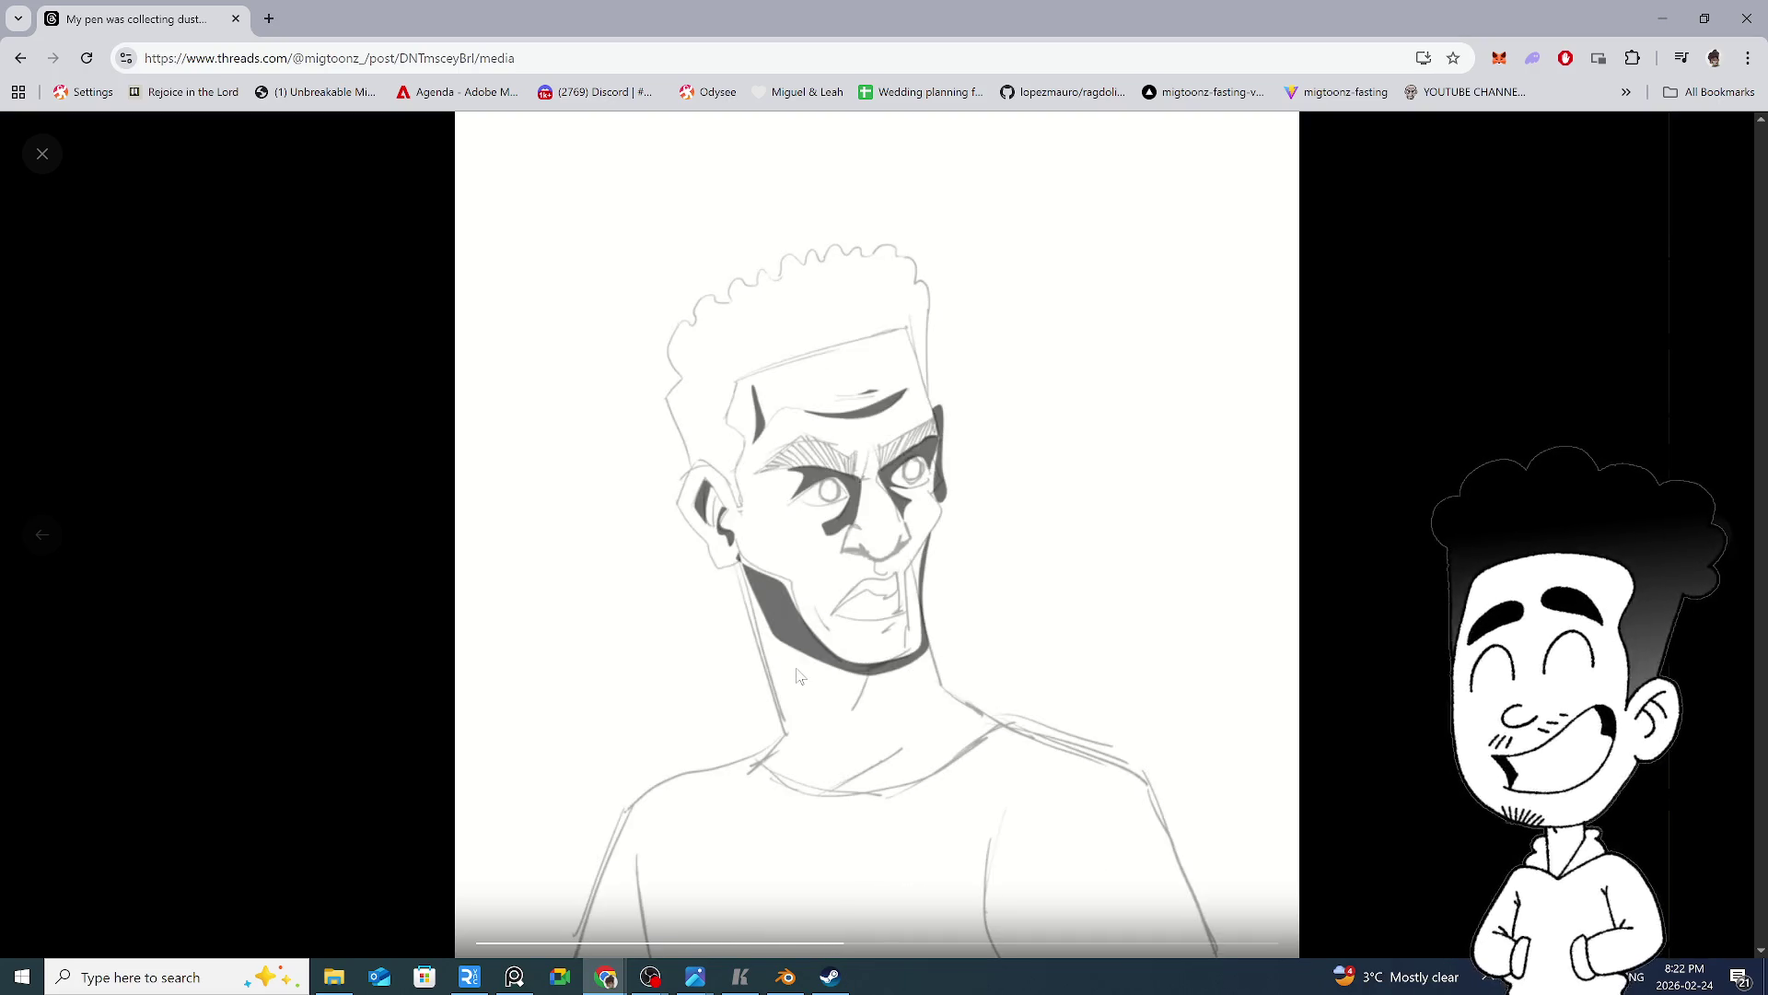
left_click(384, 643)
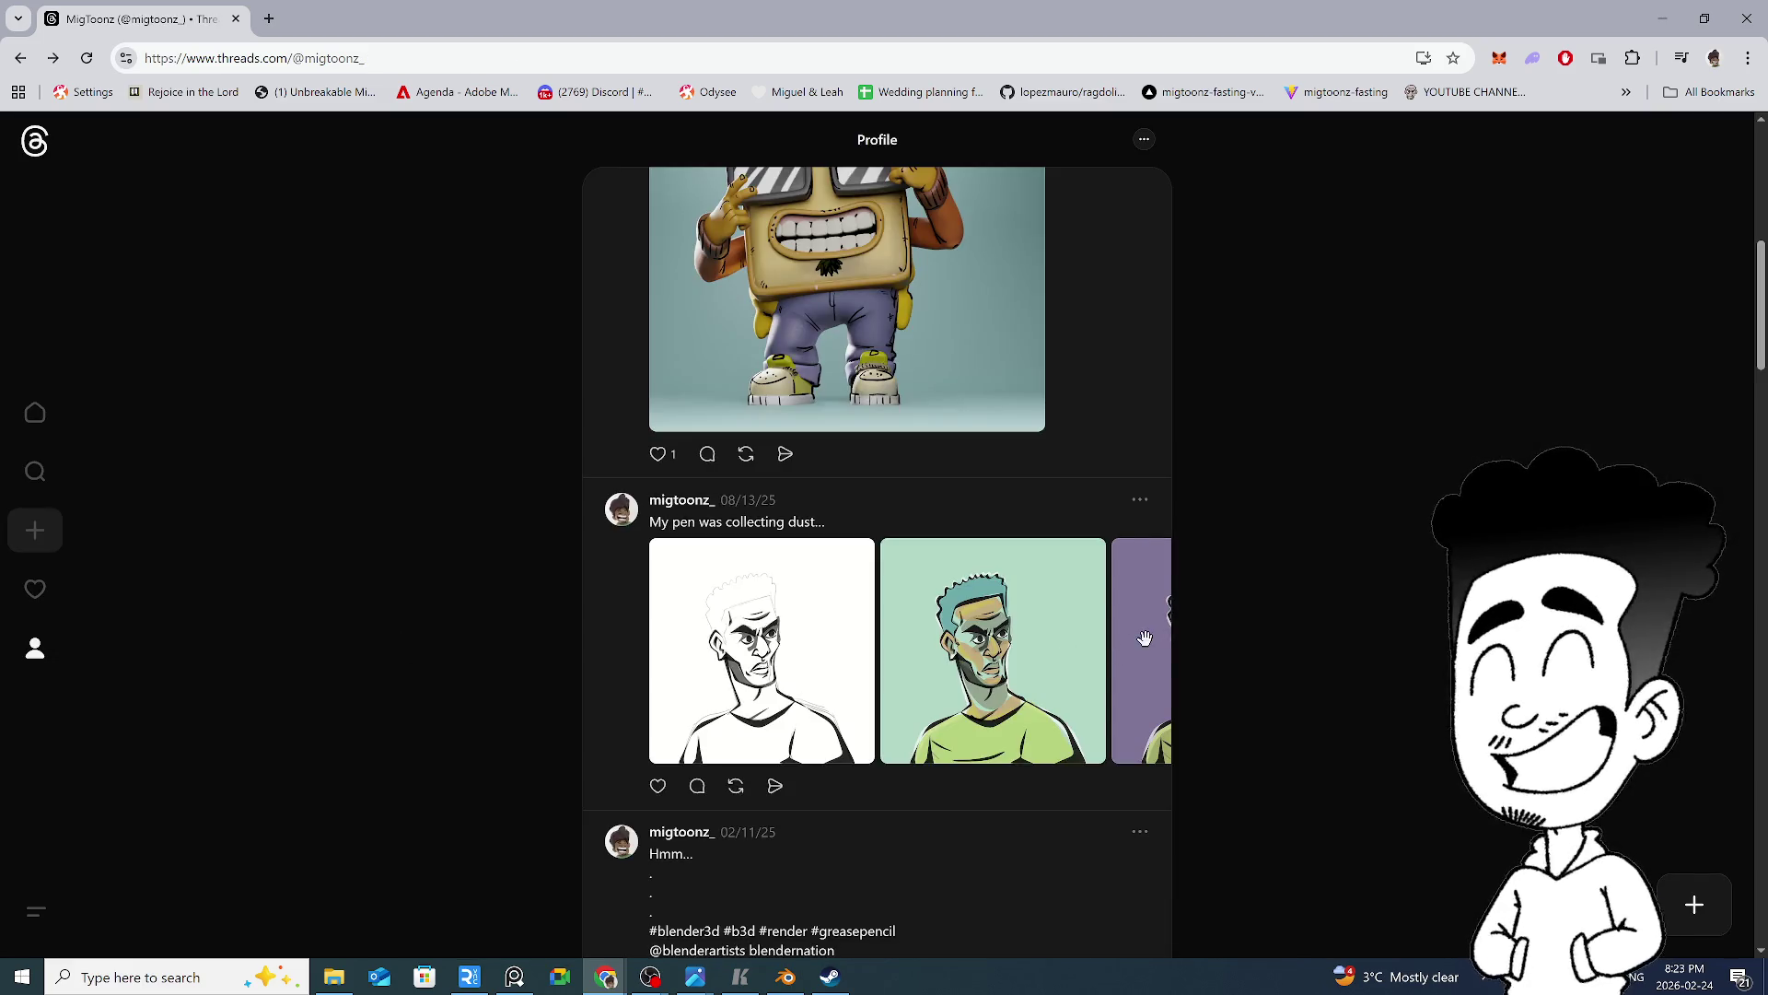
scroll(1131, 642, "down", 7)
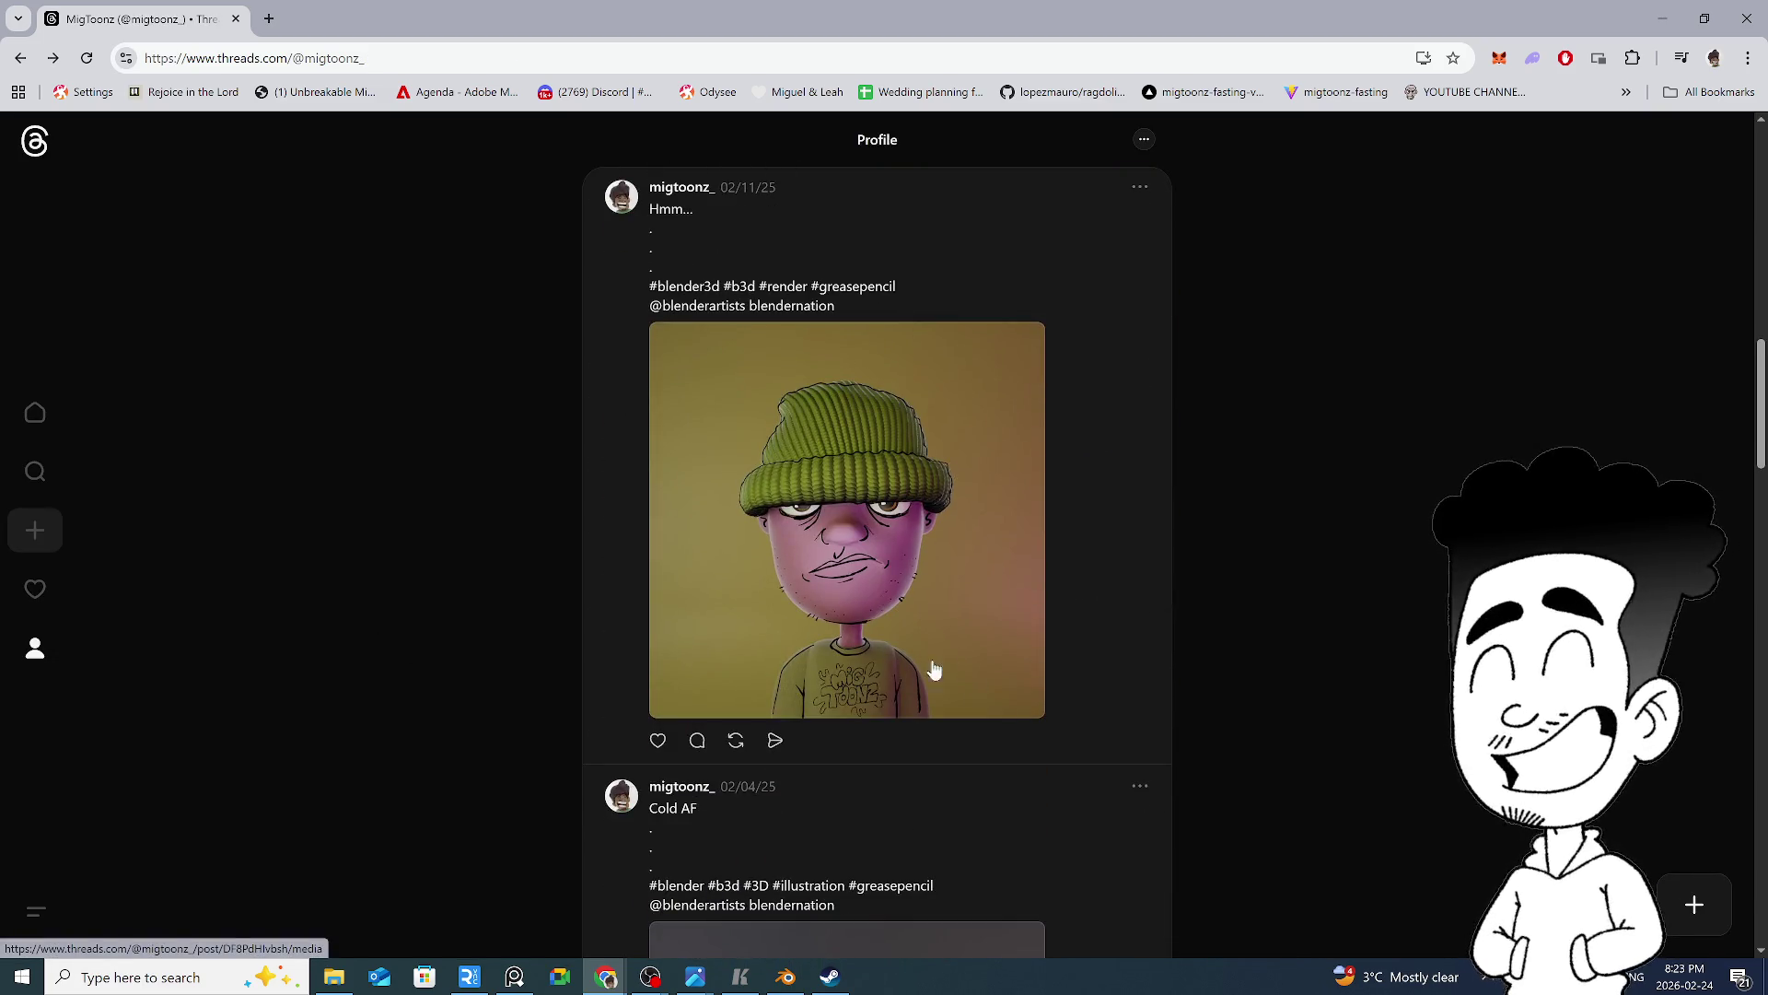
left_click(855, 584)
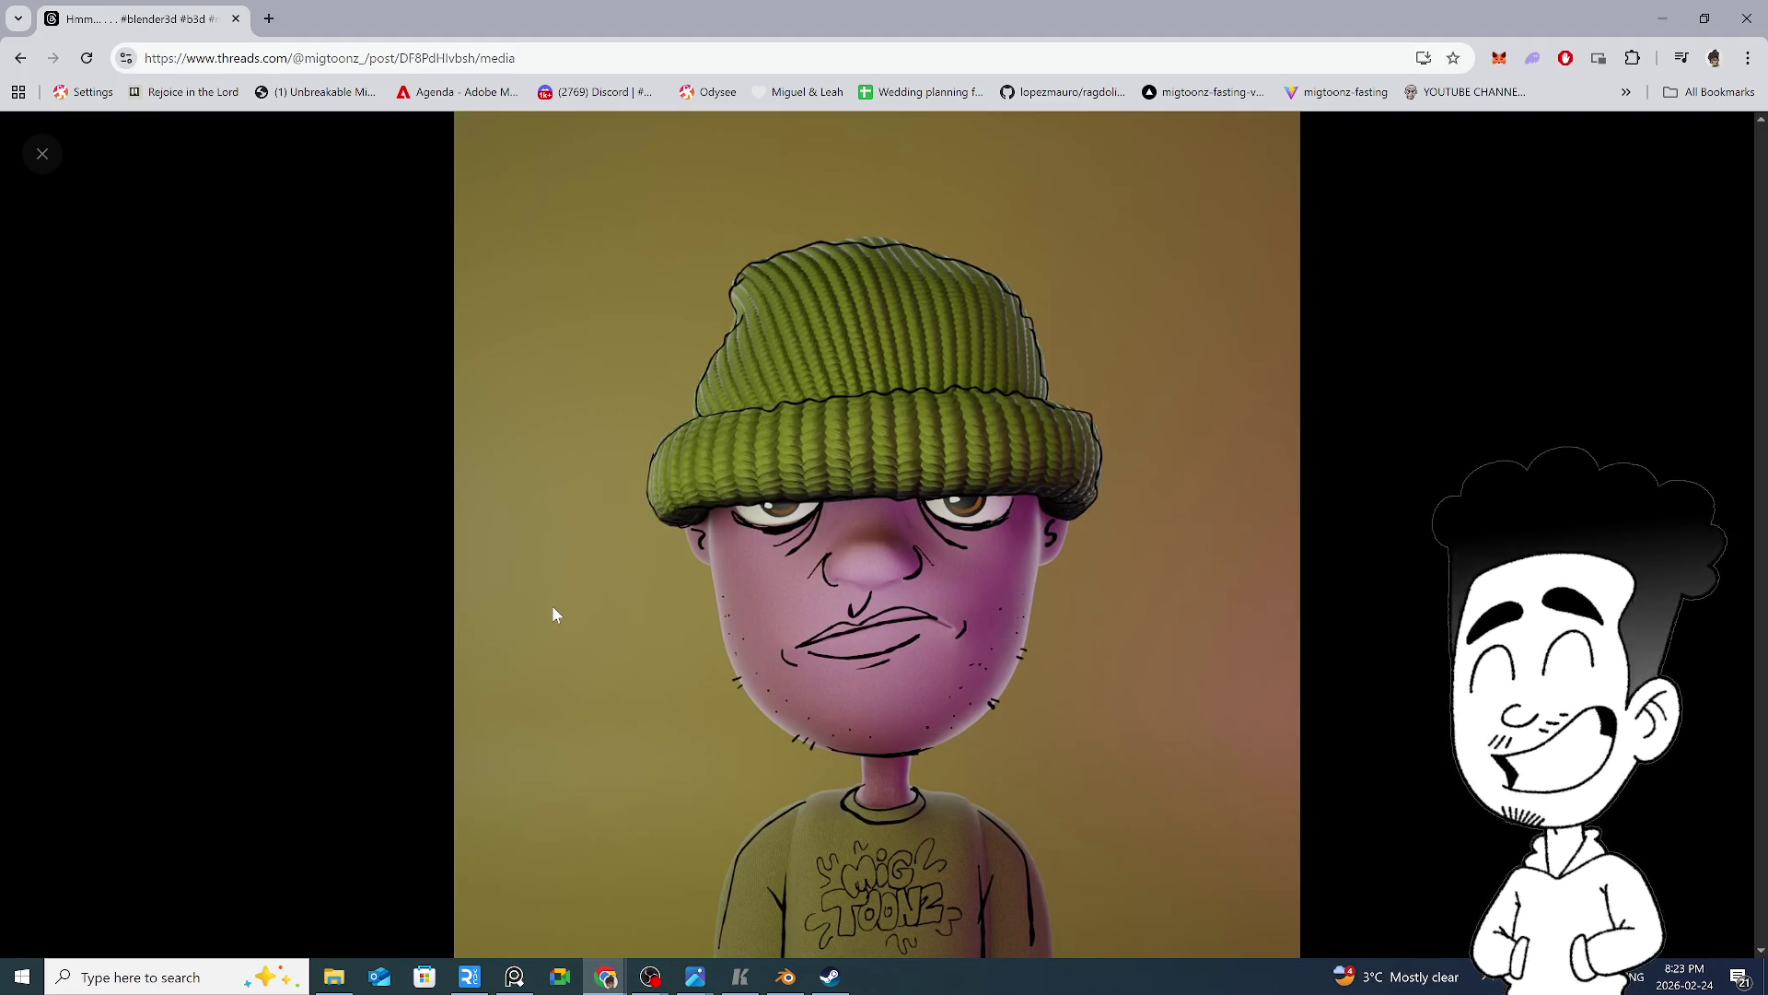
left_click(368, 594)
scroll(387, 571, "down", 1)
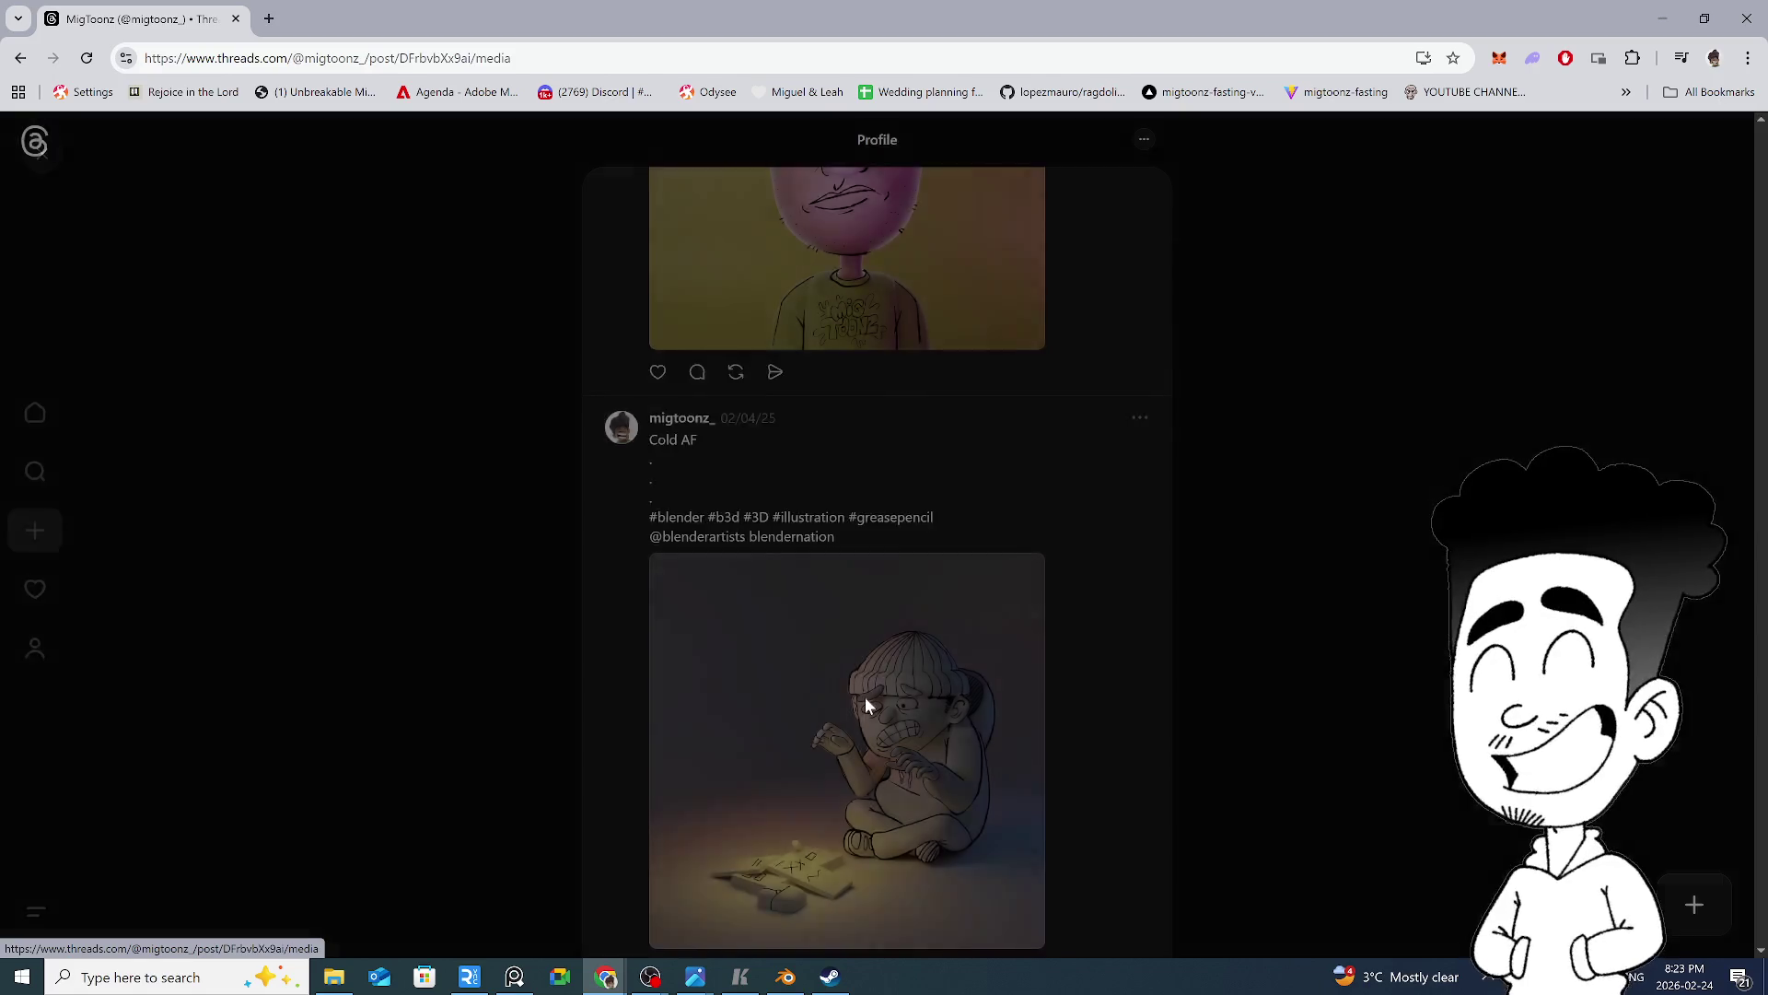
left_click(866, 706)
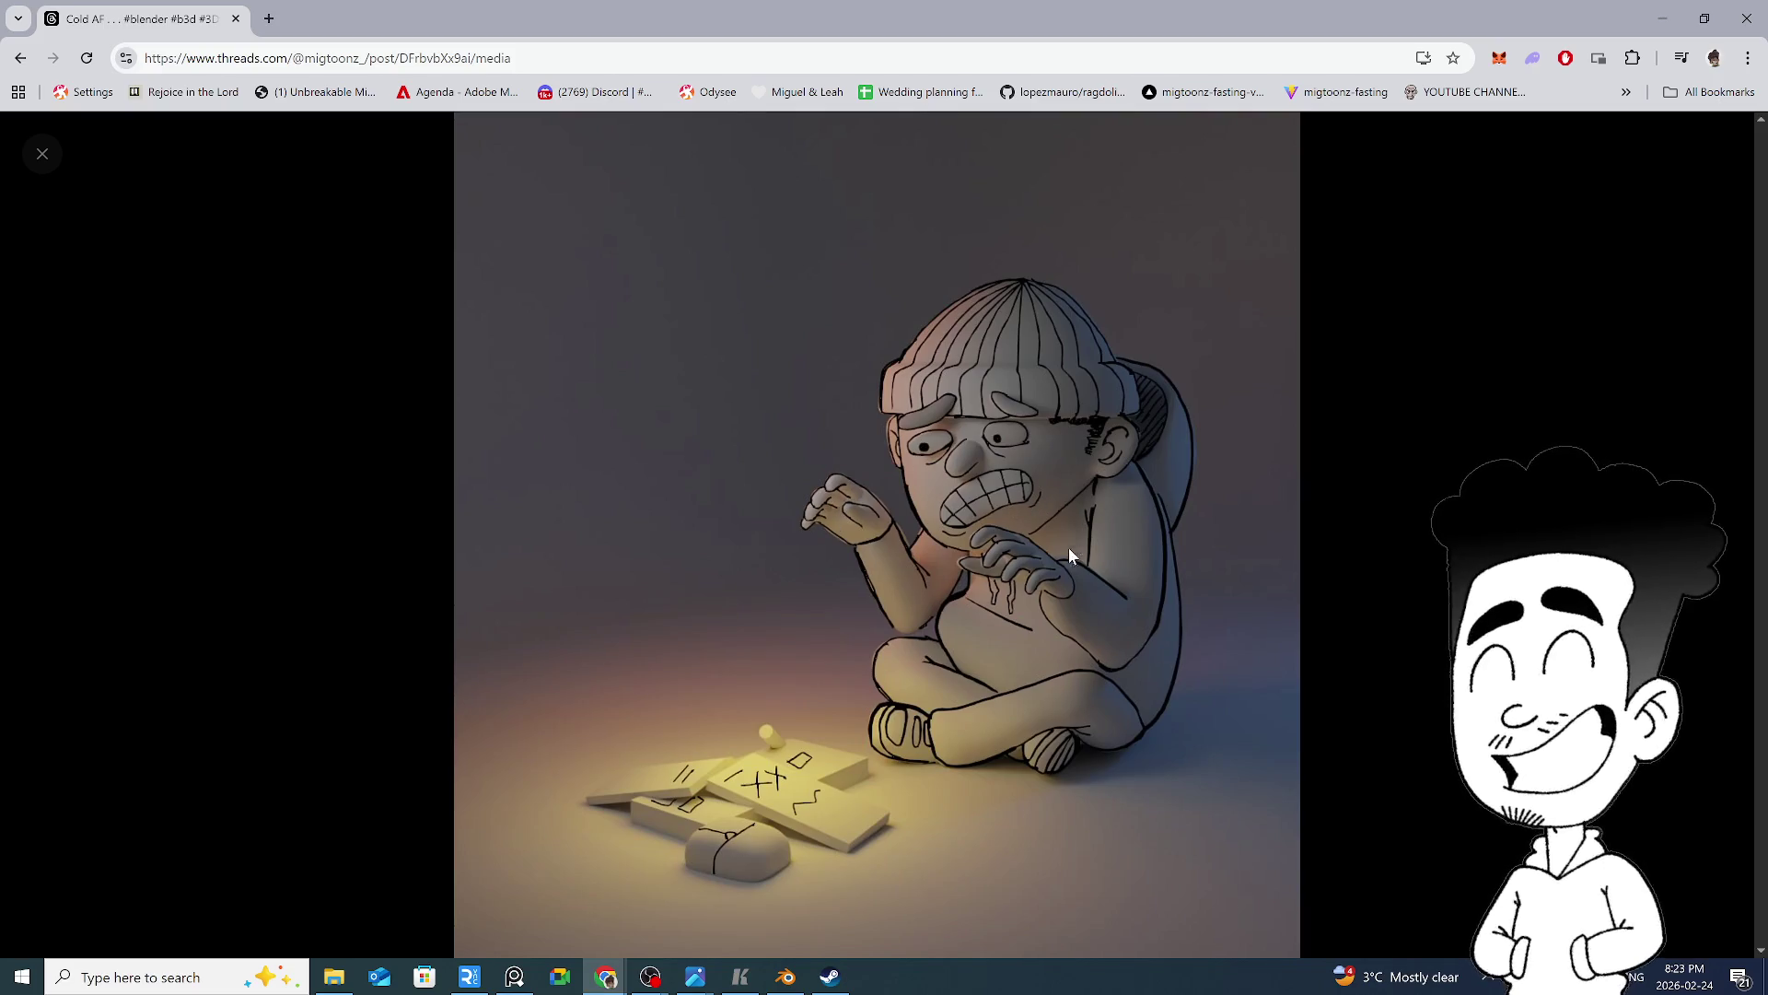
left_click(351, 703)
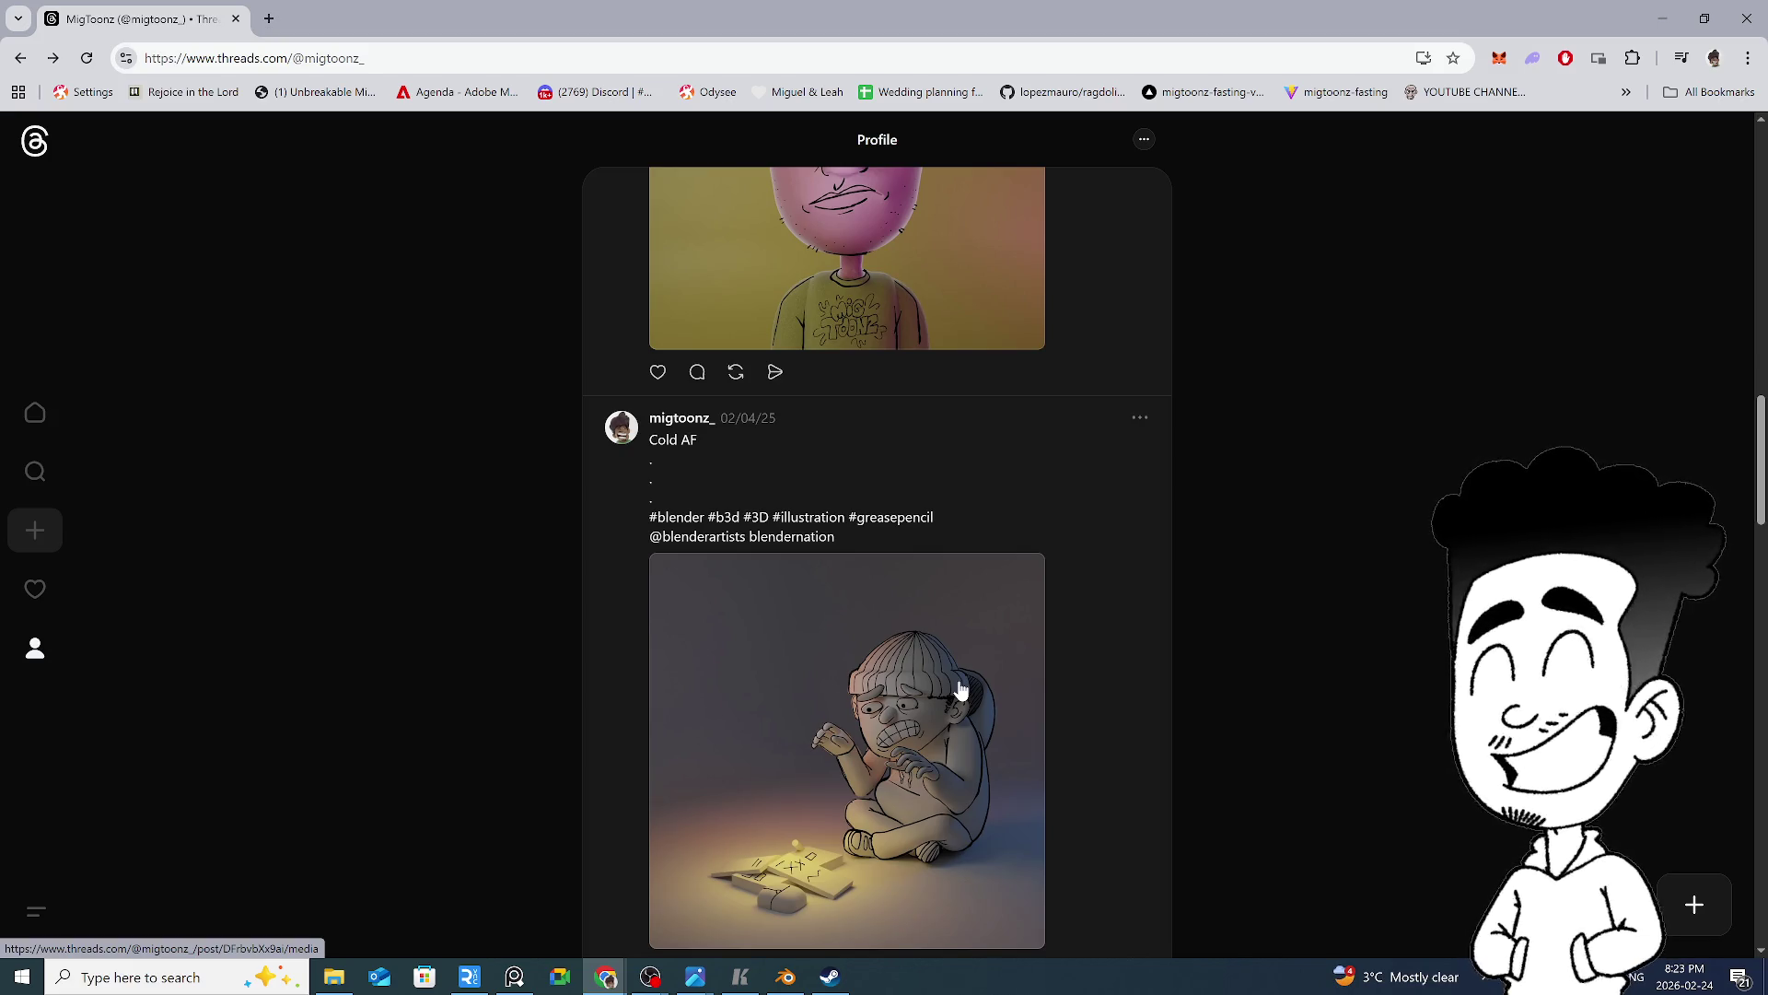
scroll(959, 689, "down", 9)
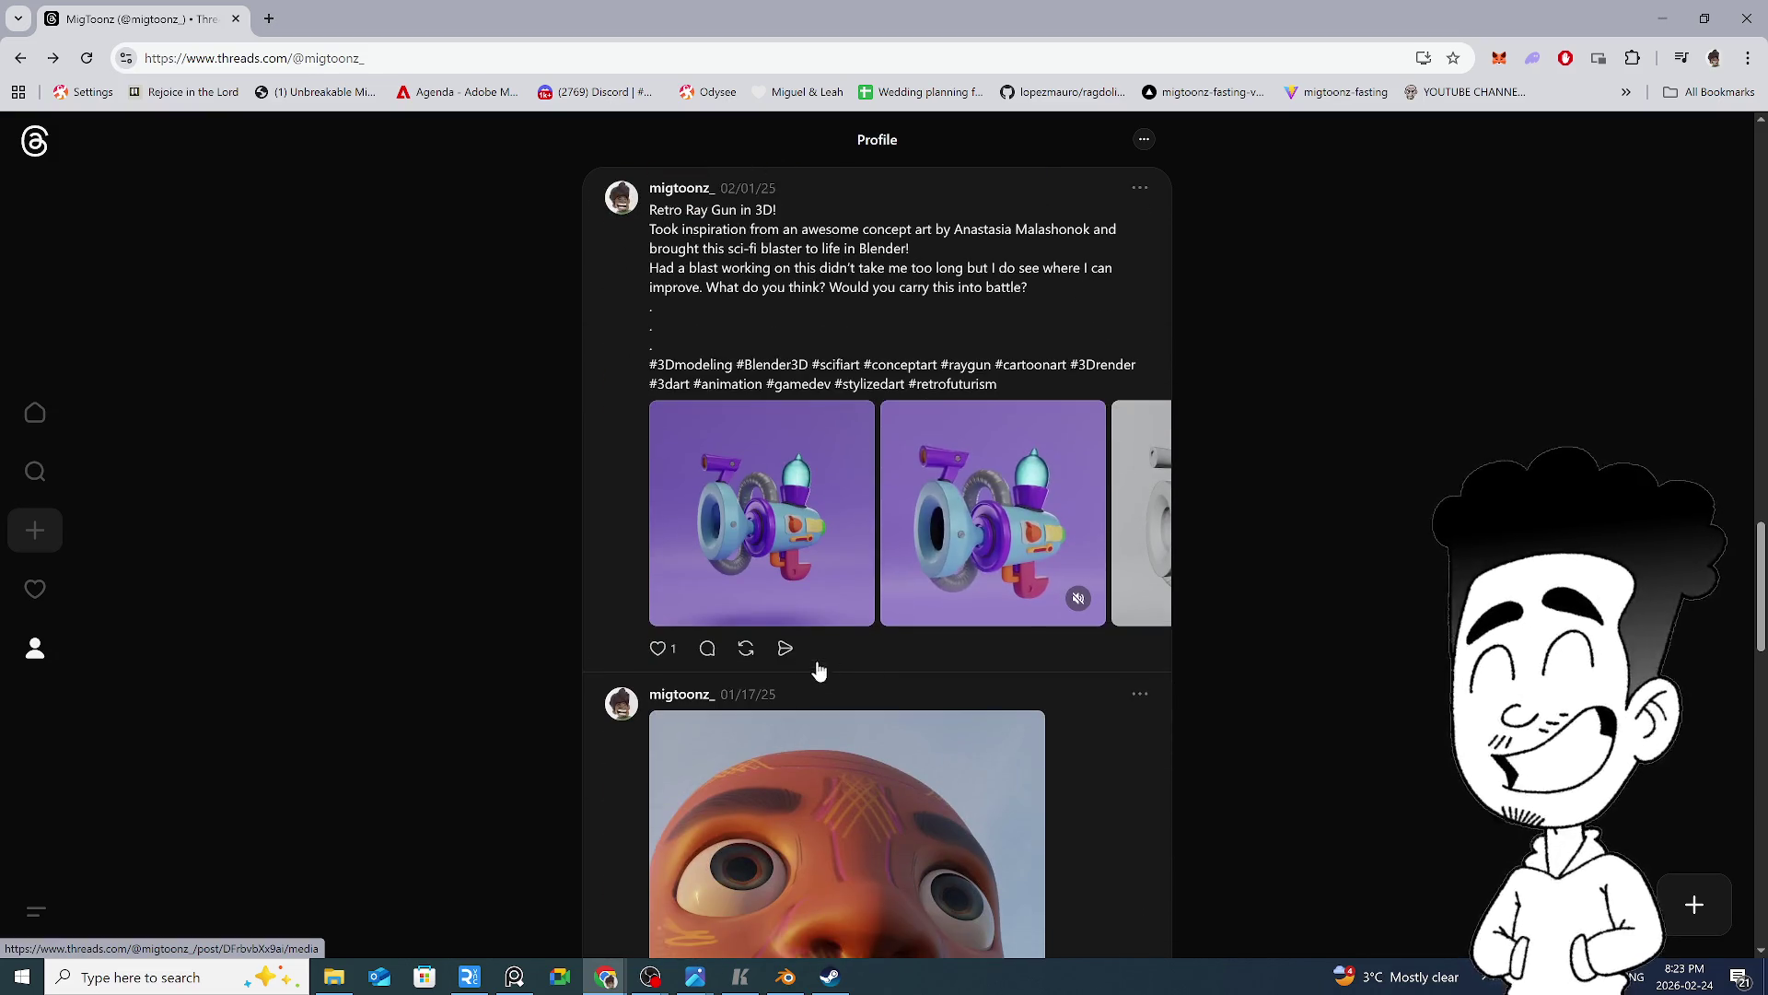
left_click(1140, 552)
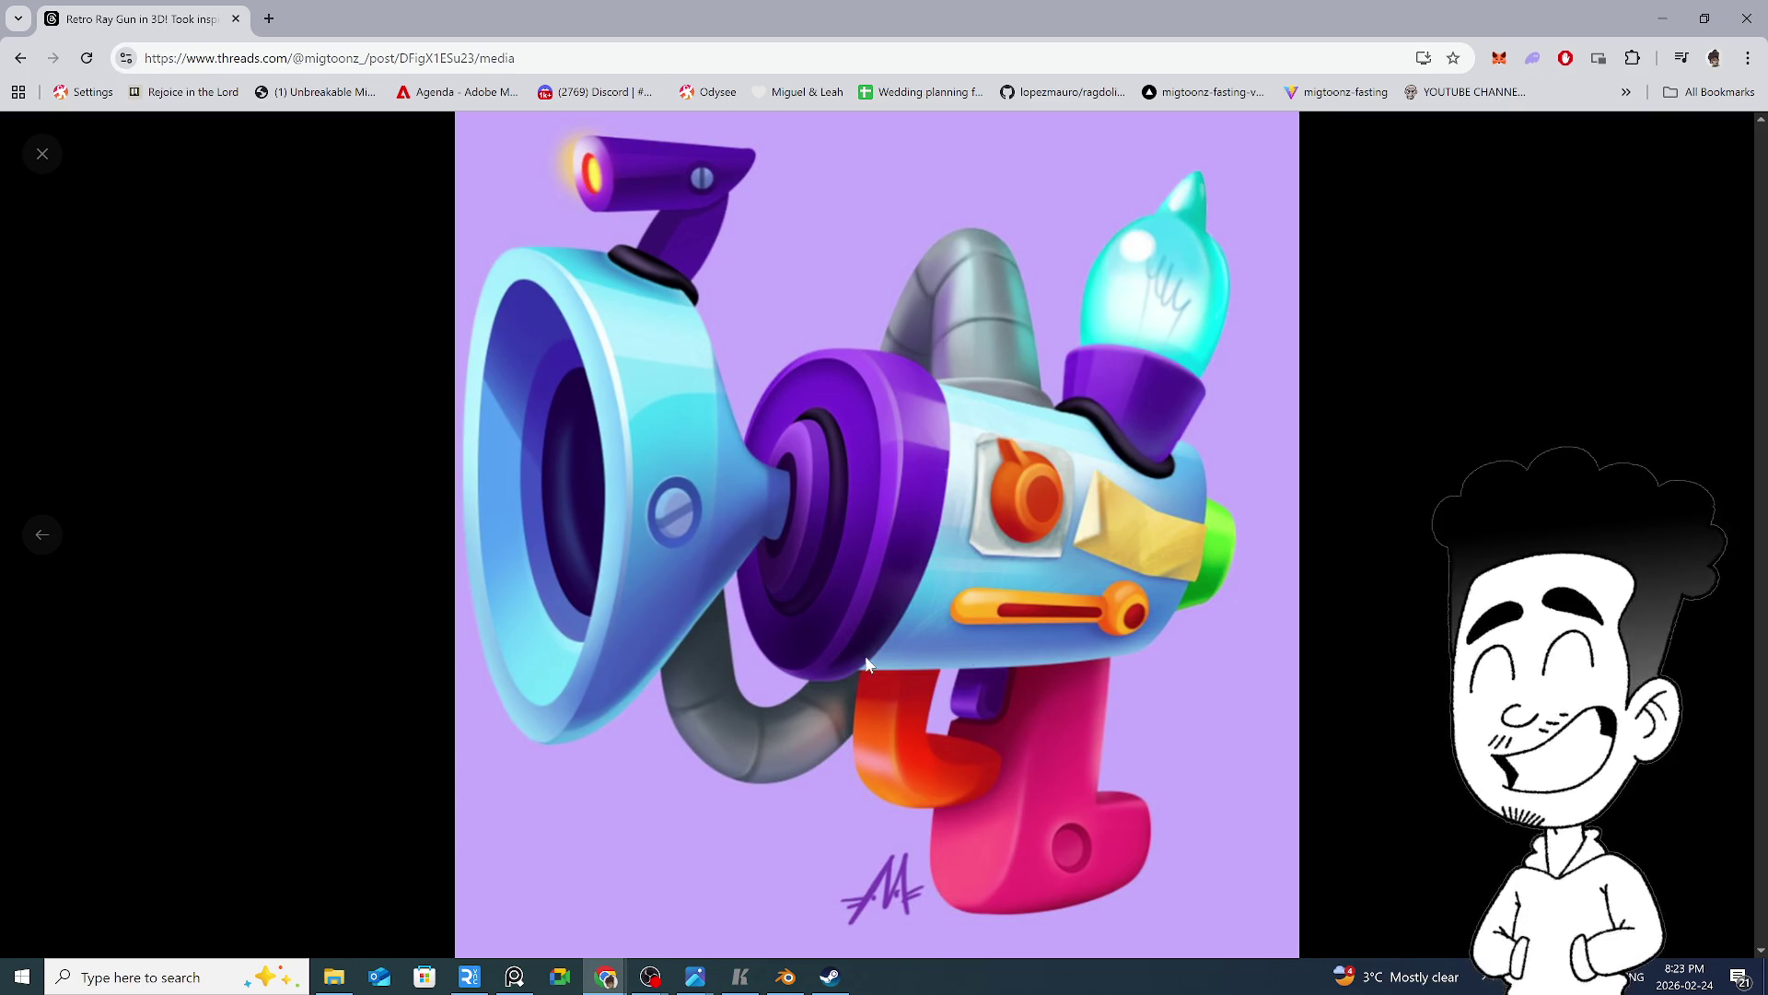
left_click(42, 548)
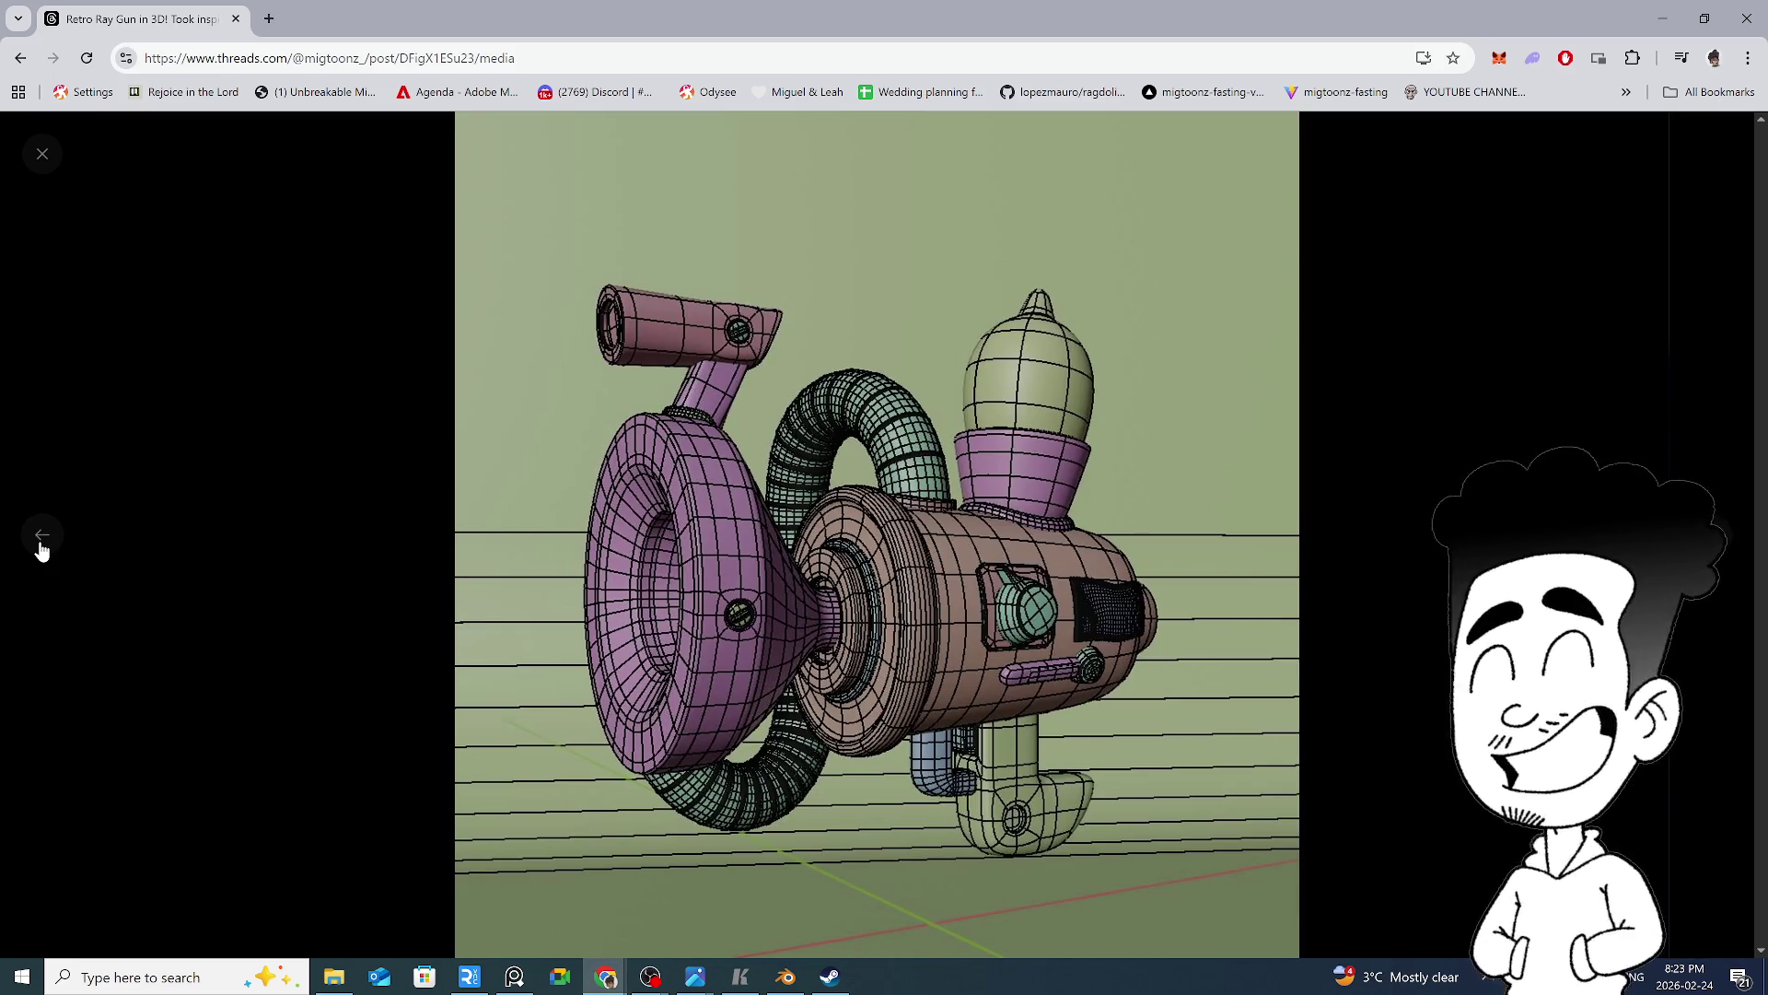
left_click(41, 550)
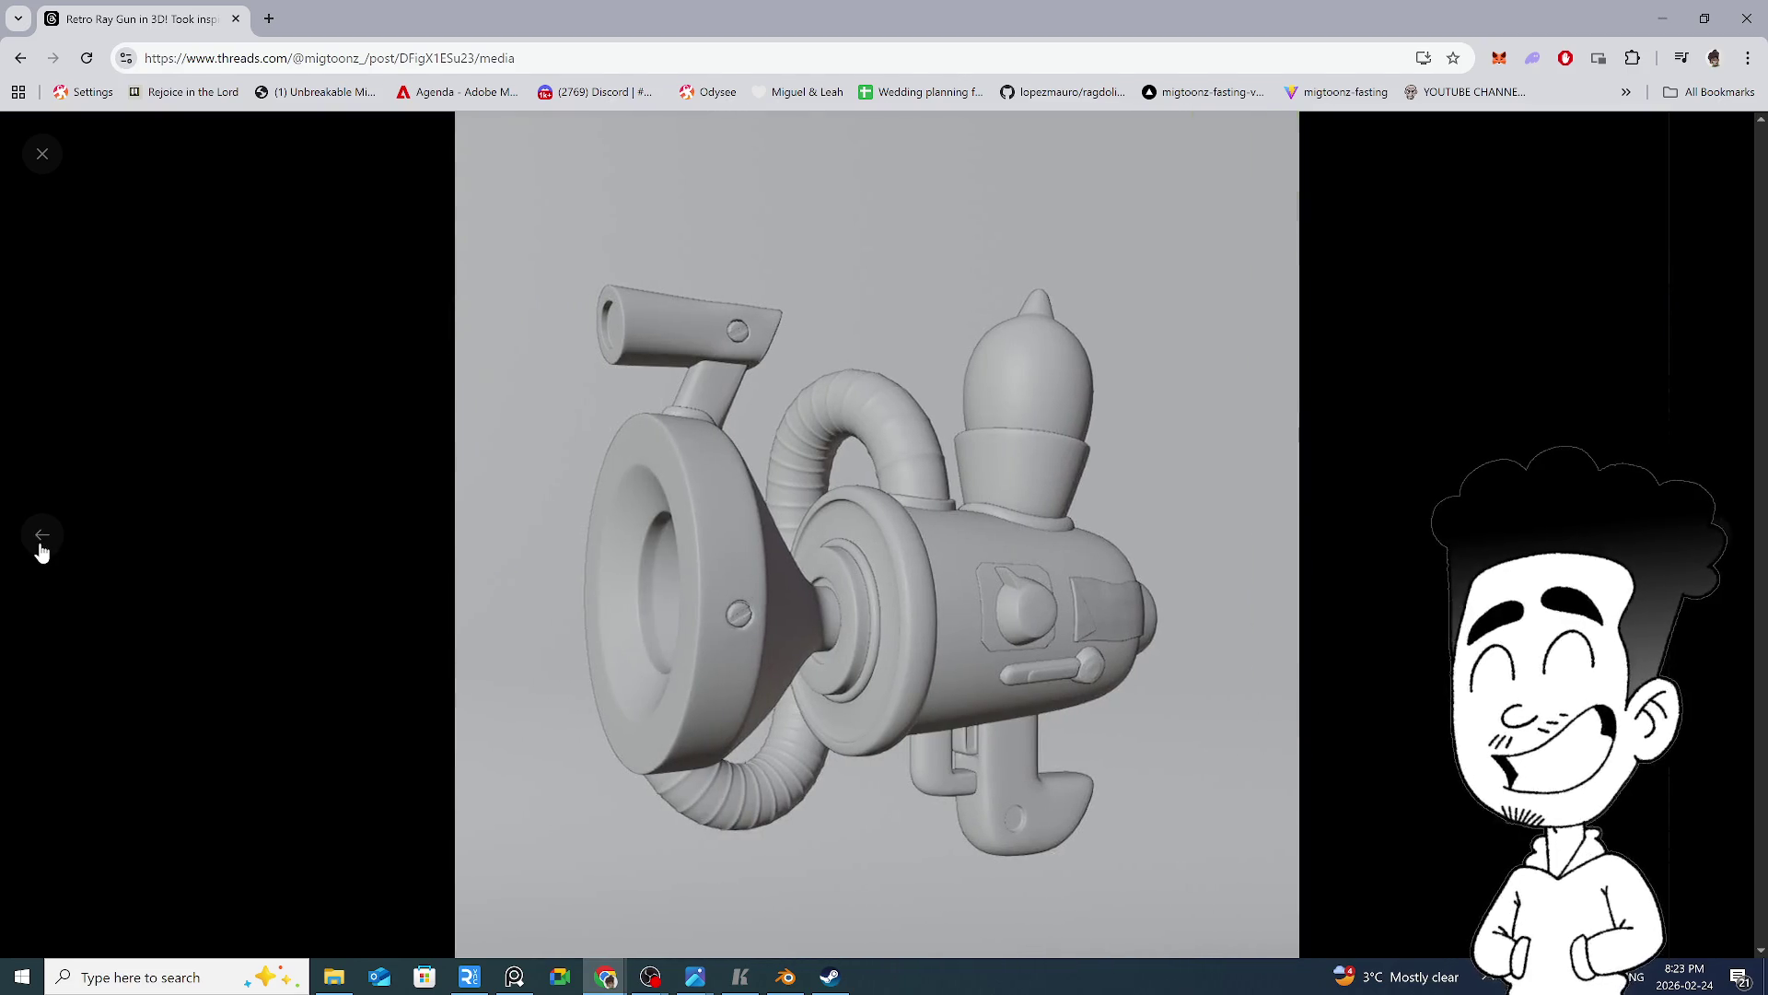
left_click(41, 553)
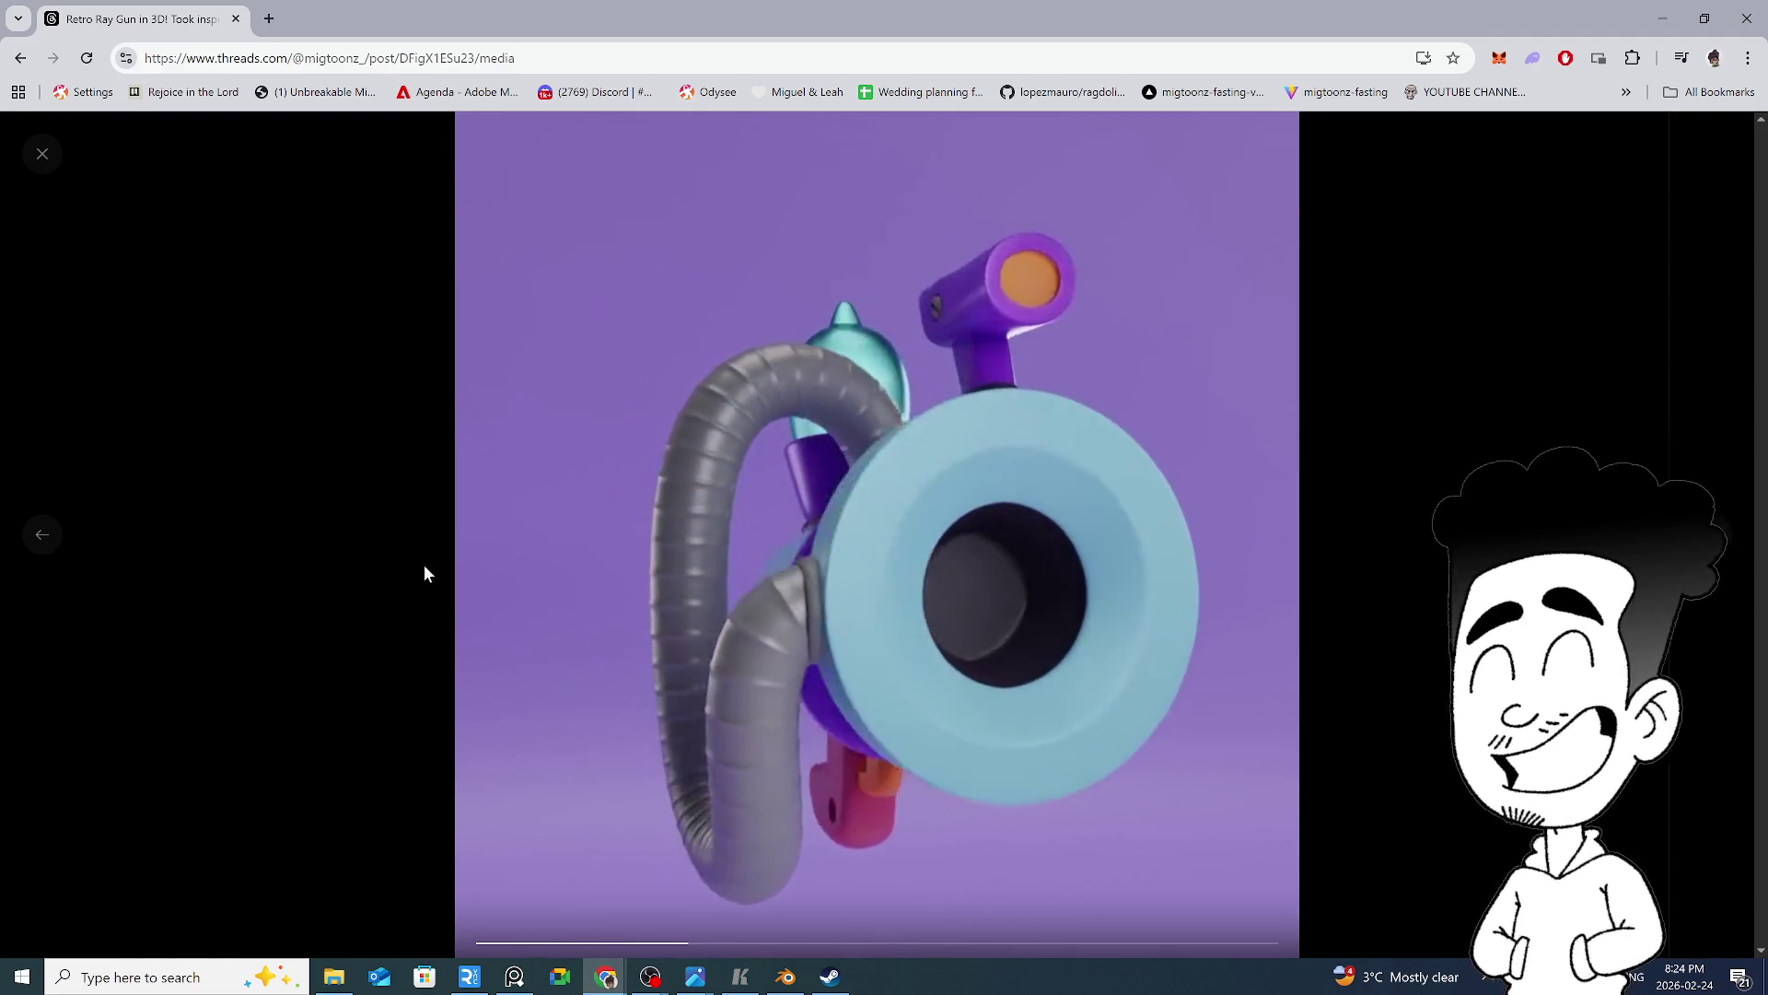
left_click(41, 538)
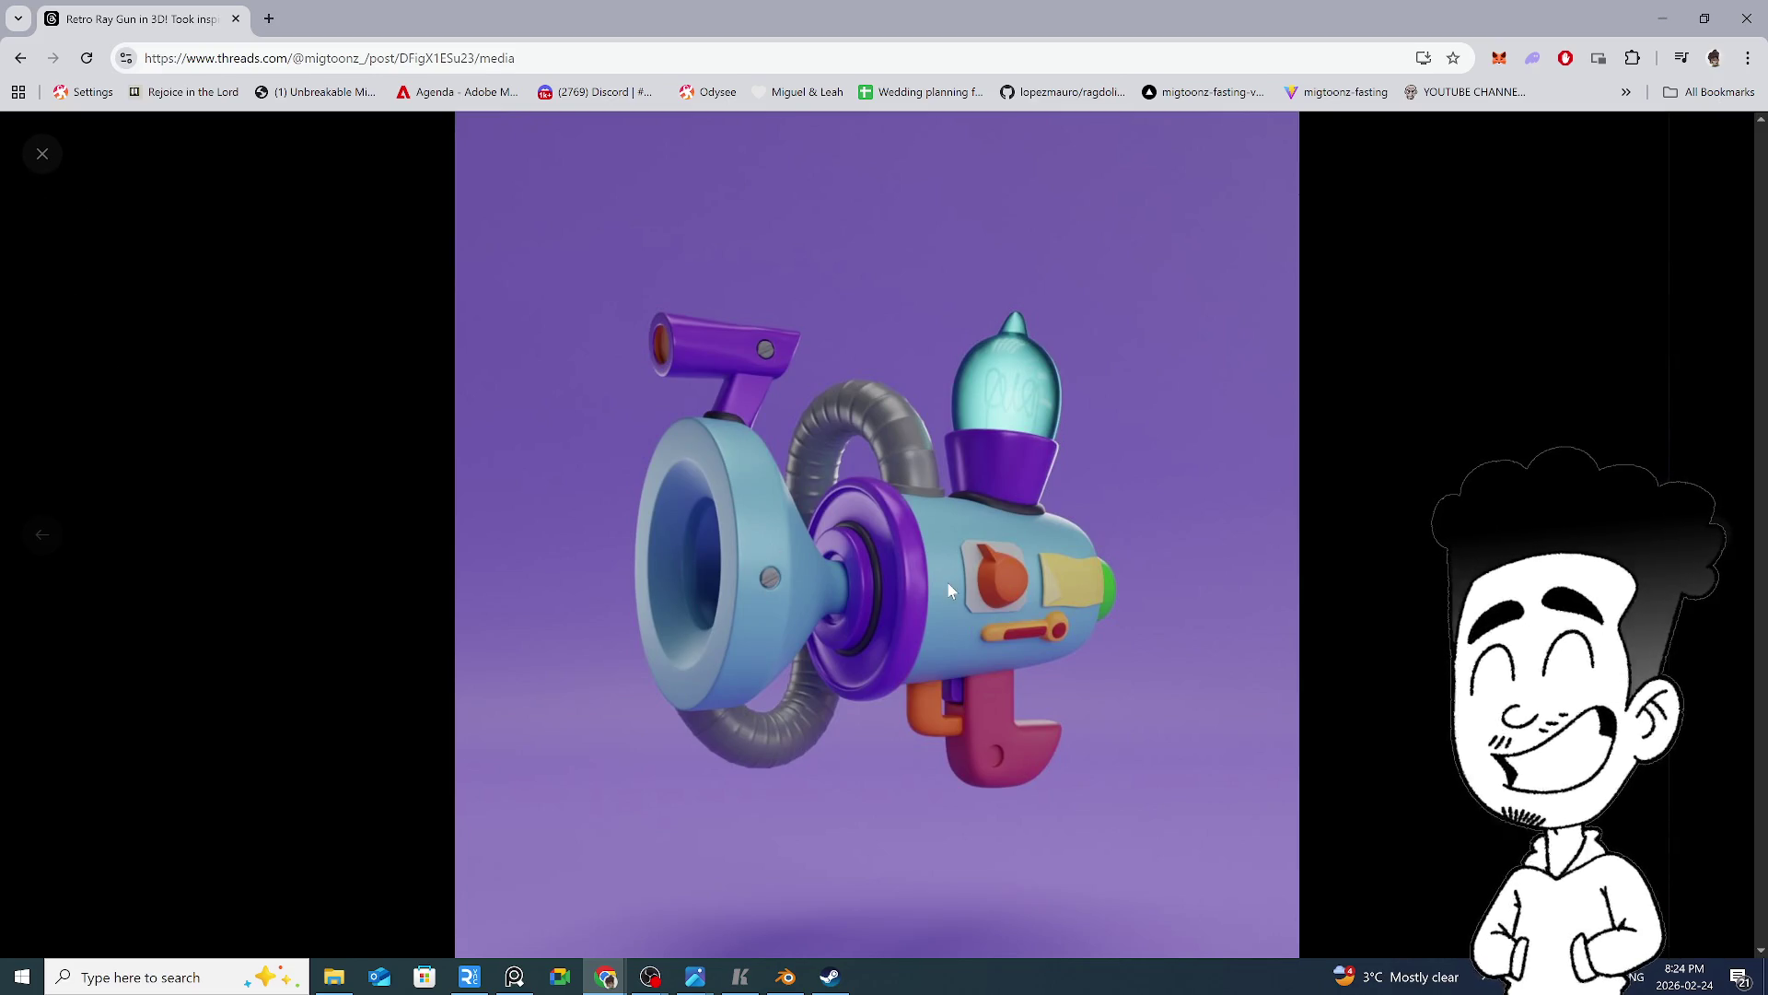
left_click(41, 174)
scroll(550, 564, "down", 3)
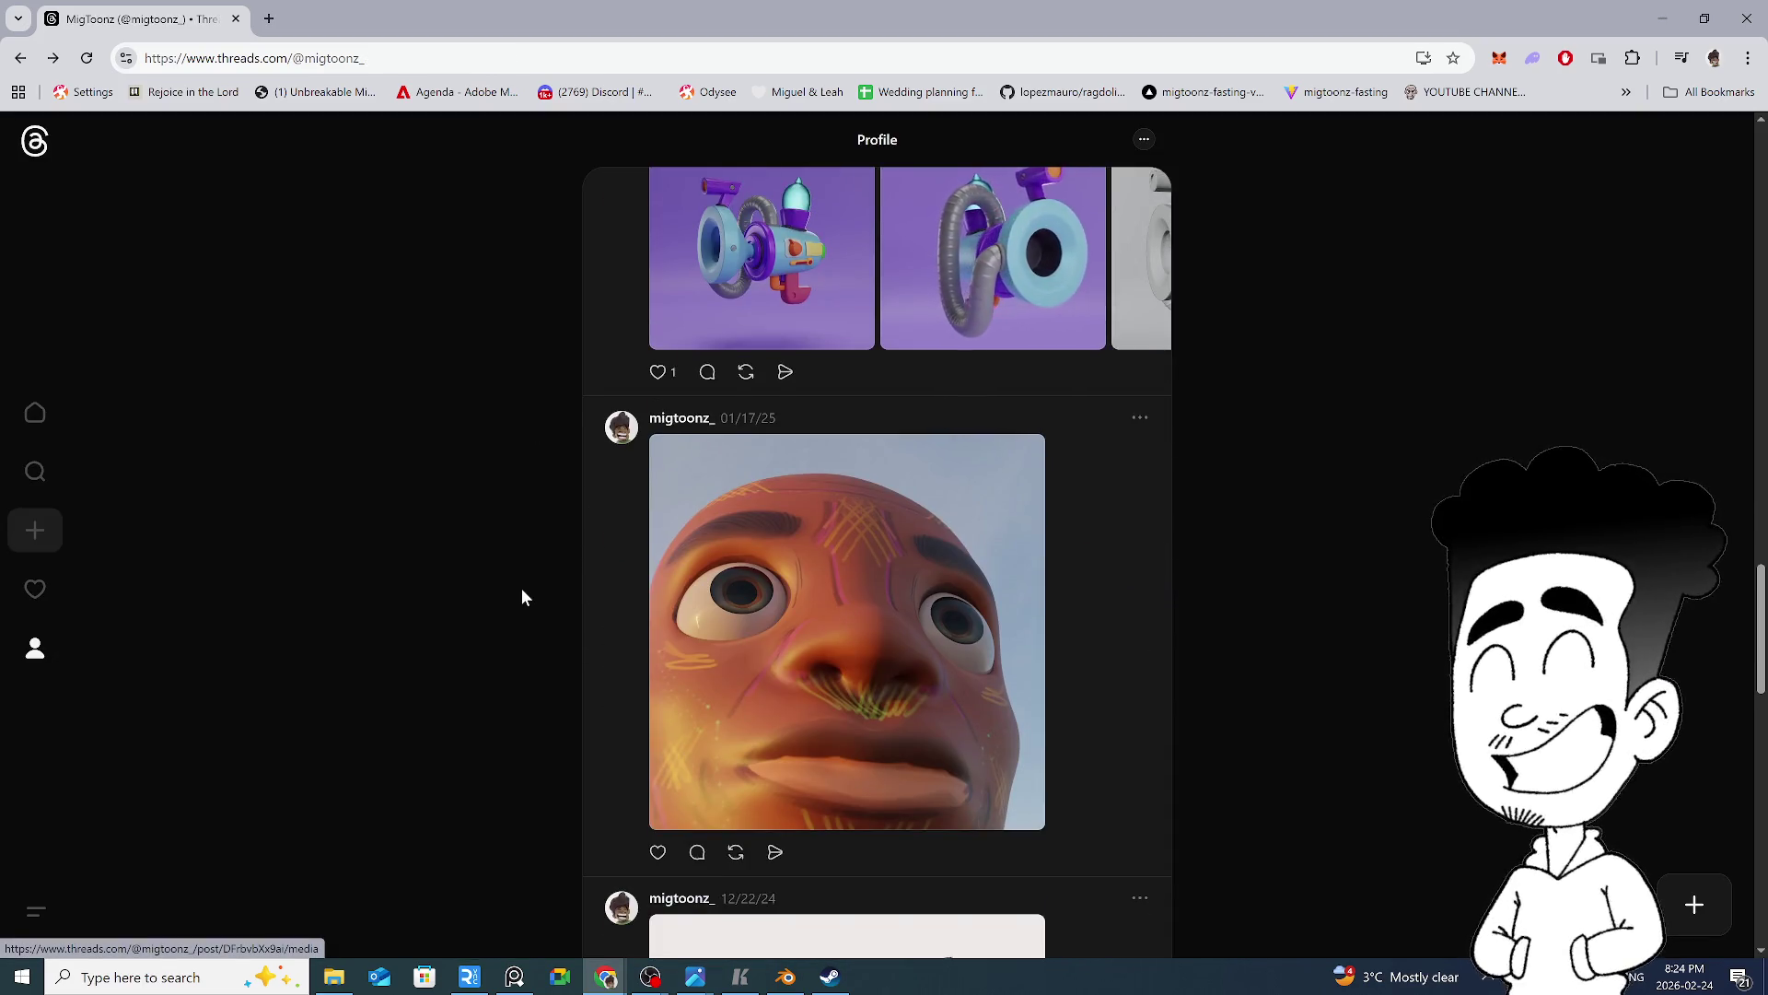
View the LIVE on Twitch photo full-size and close it
scroll(522, 589, "down", 10)
scroll(528, 597, "down", 1)
left_click(700, 658)
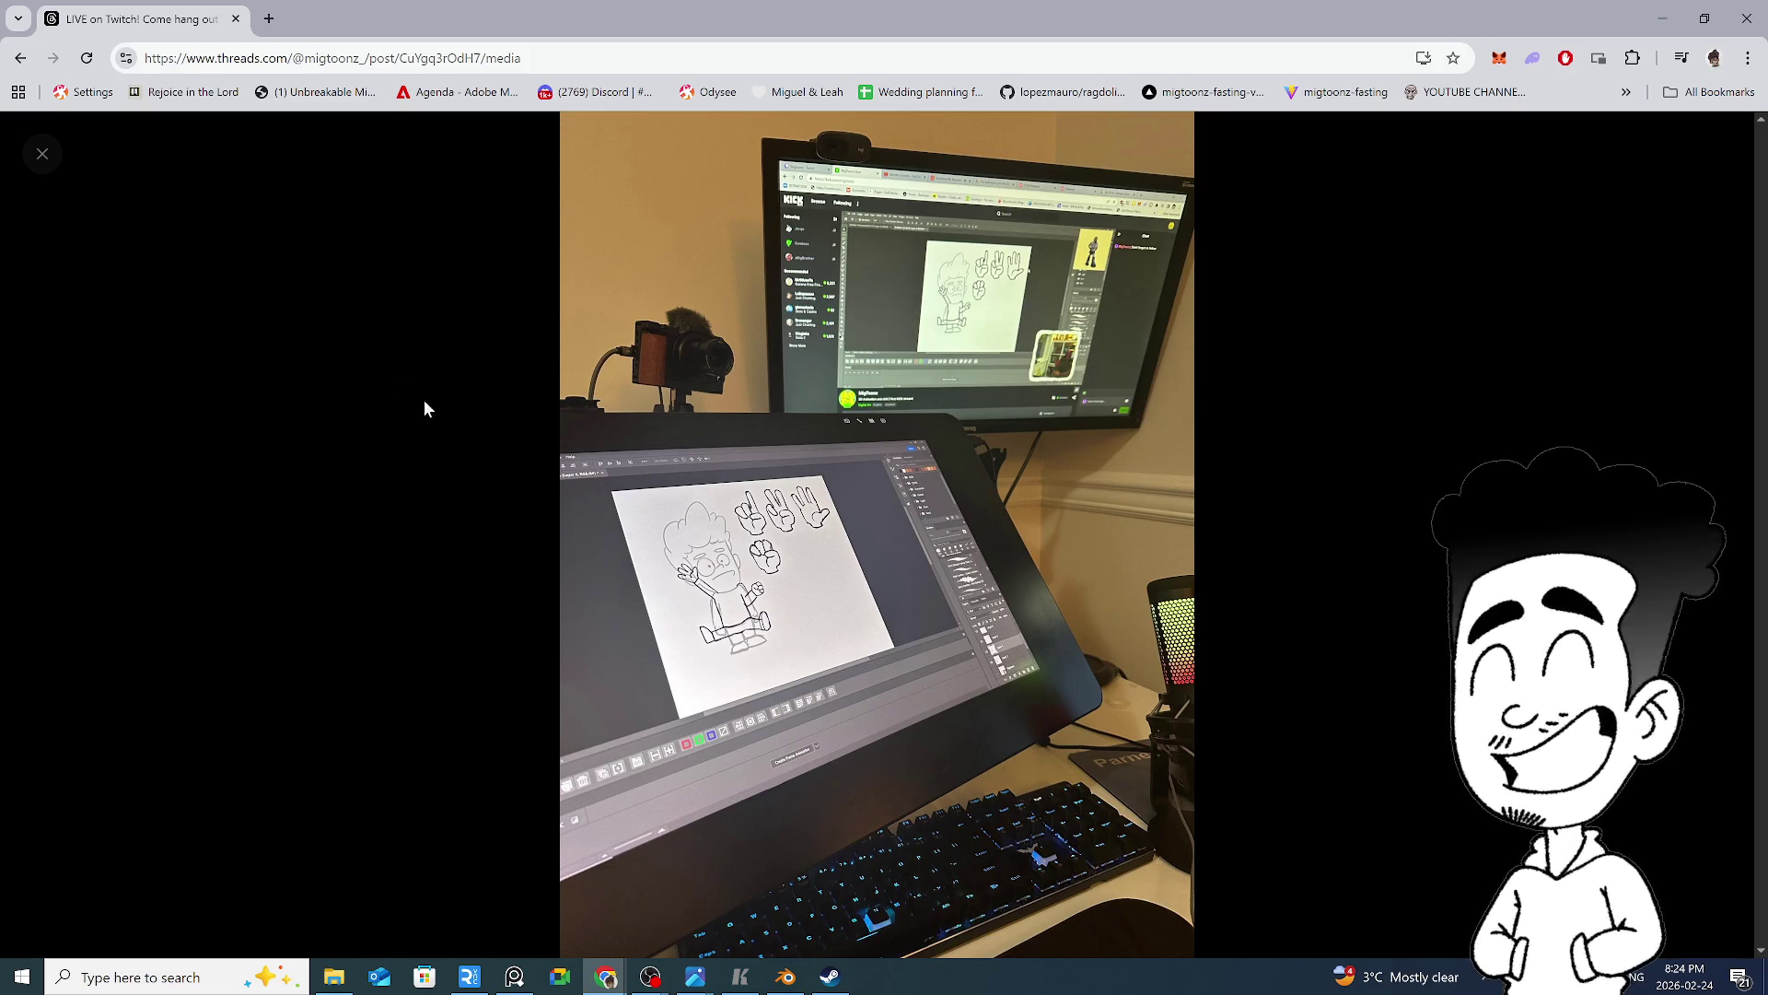
left_click(40, 156)
Play the Hello! toast video full-size with sound on, then close it
scroll(805, 632, "down", 6)
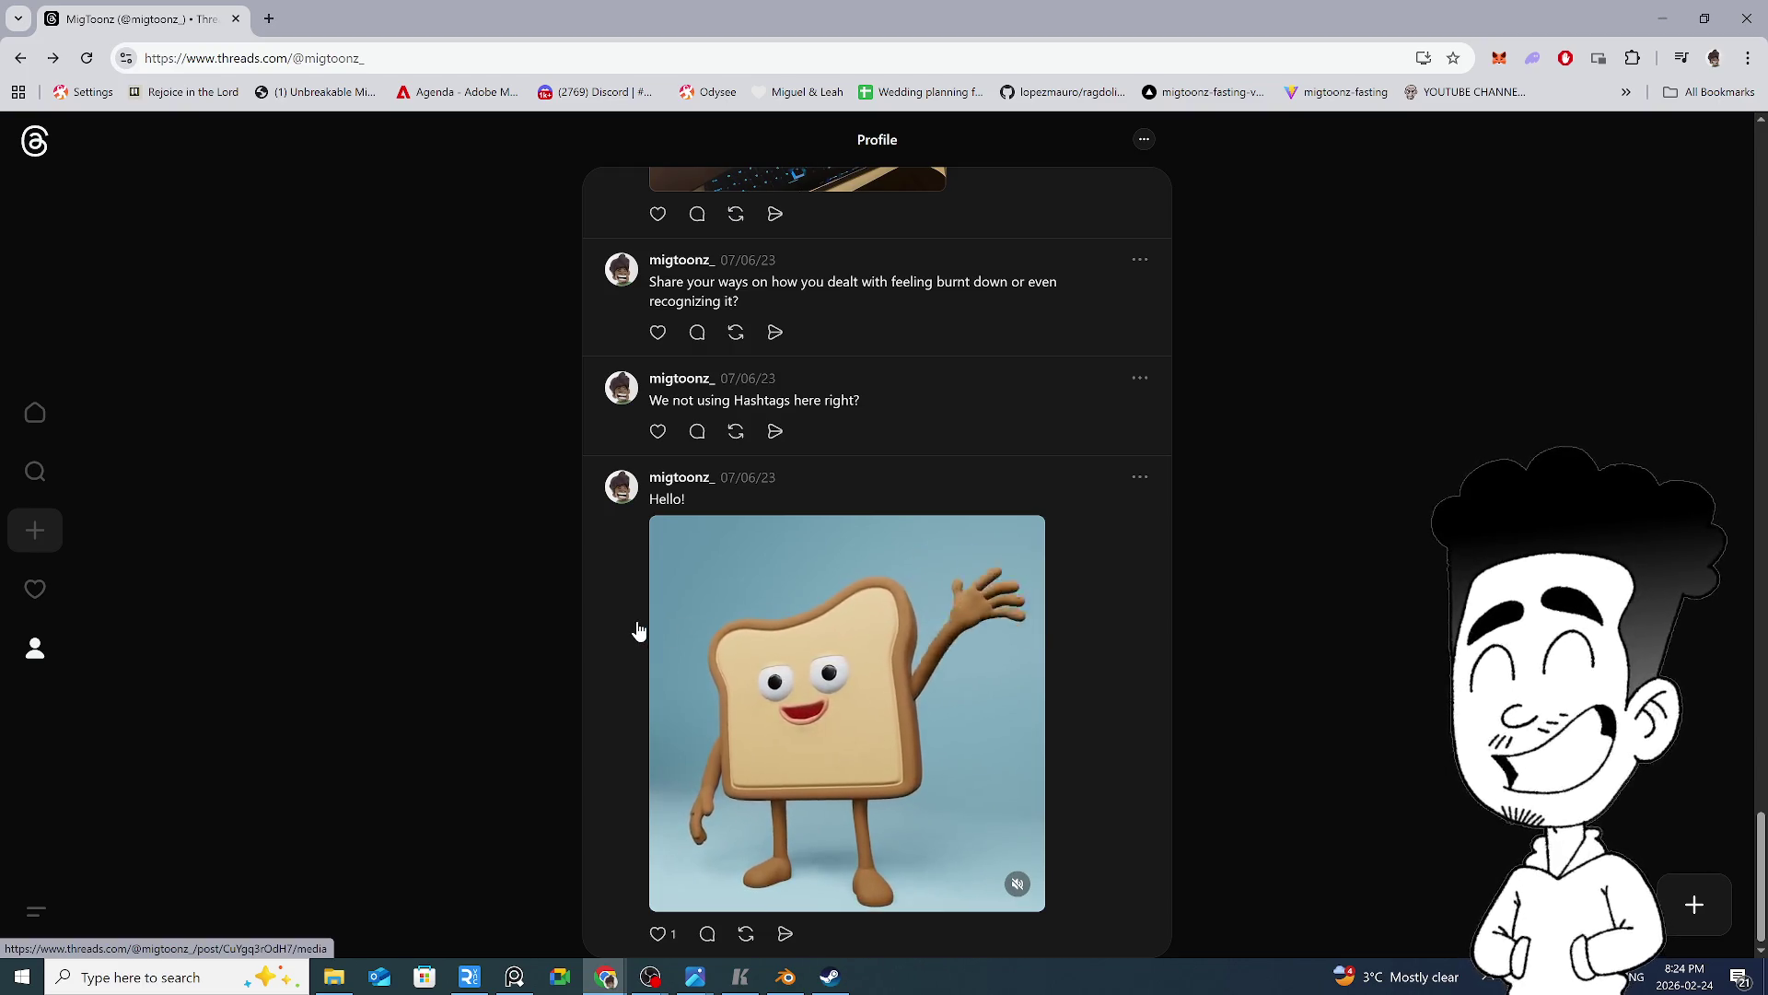
left_click(999, 875)
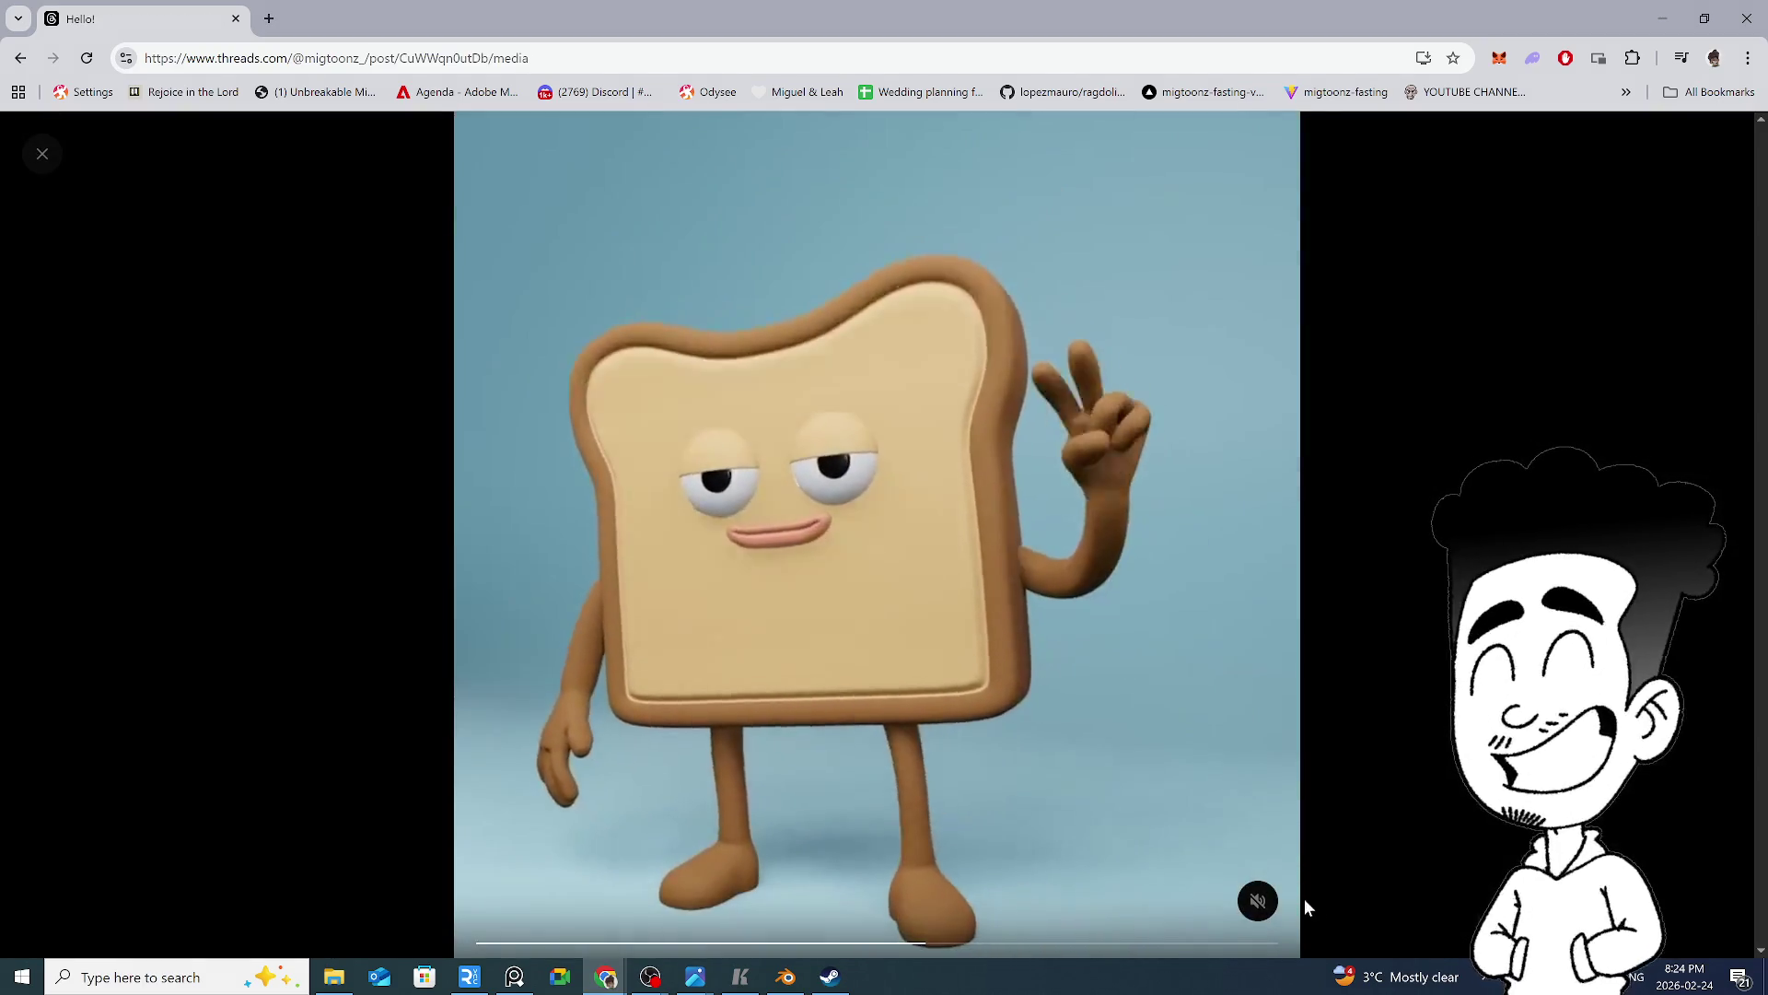
left_click(1257, 901)
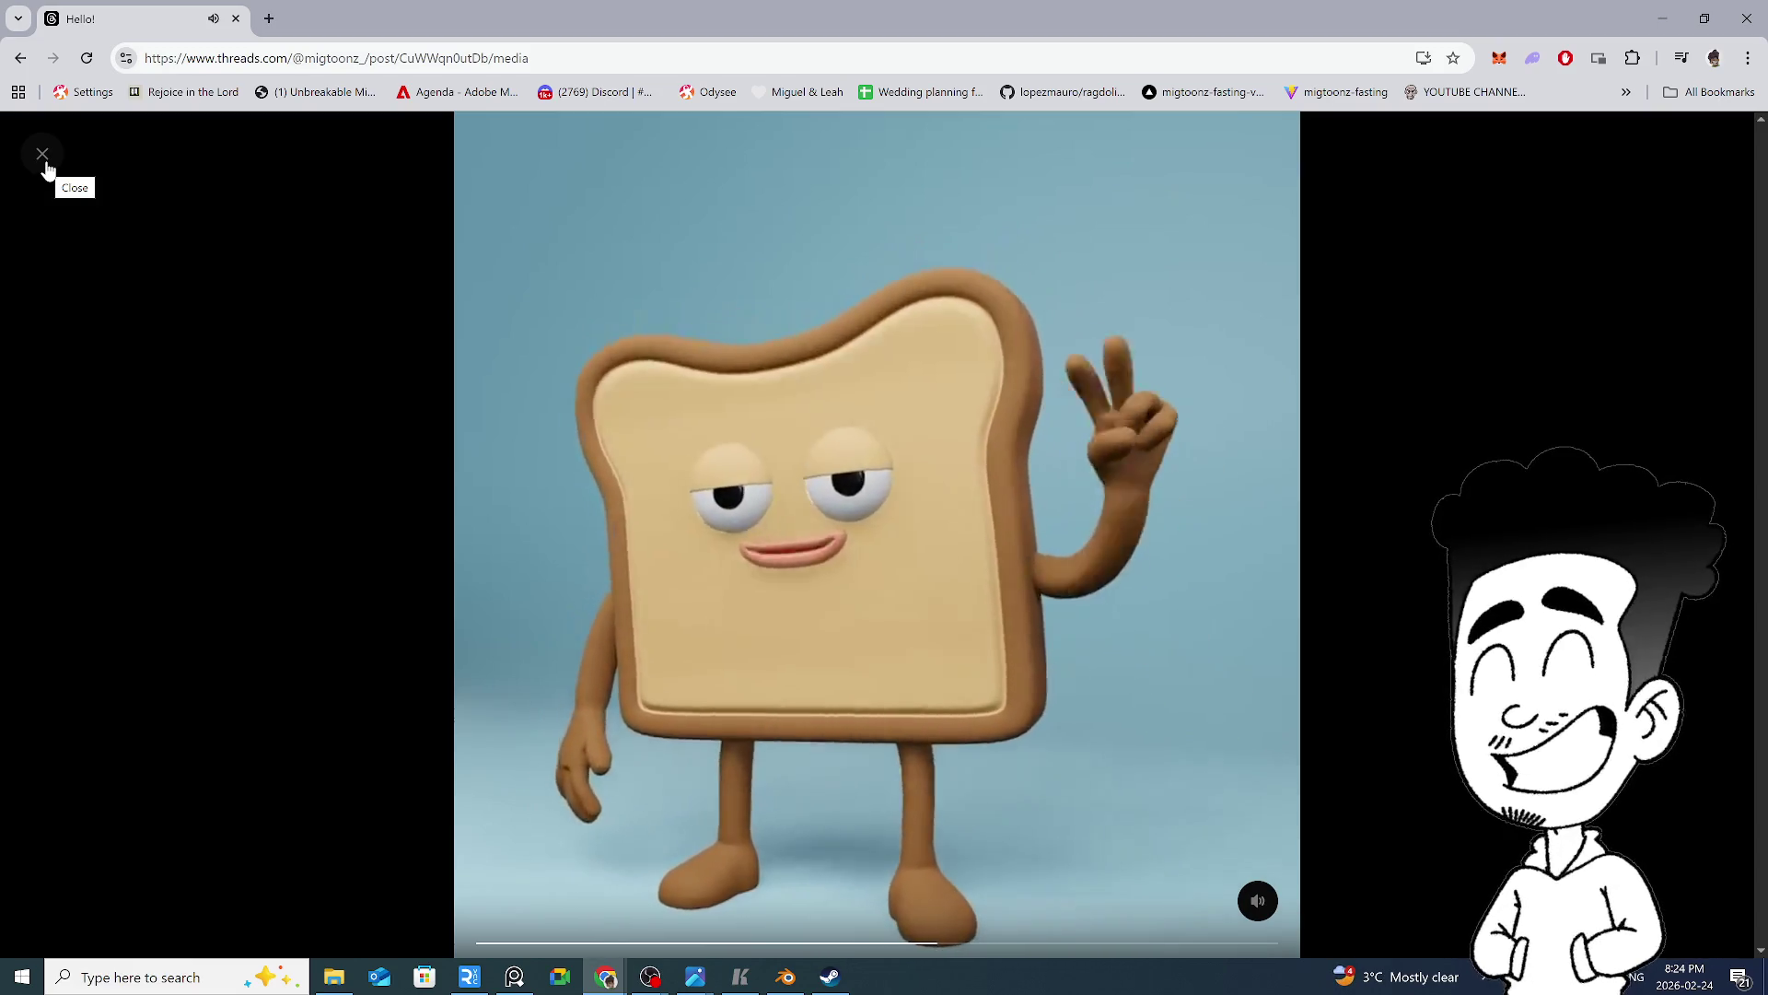
left_click(43, 156)
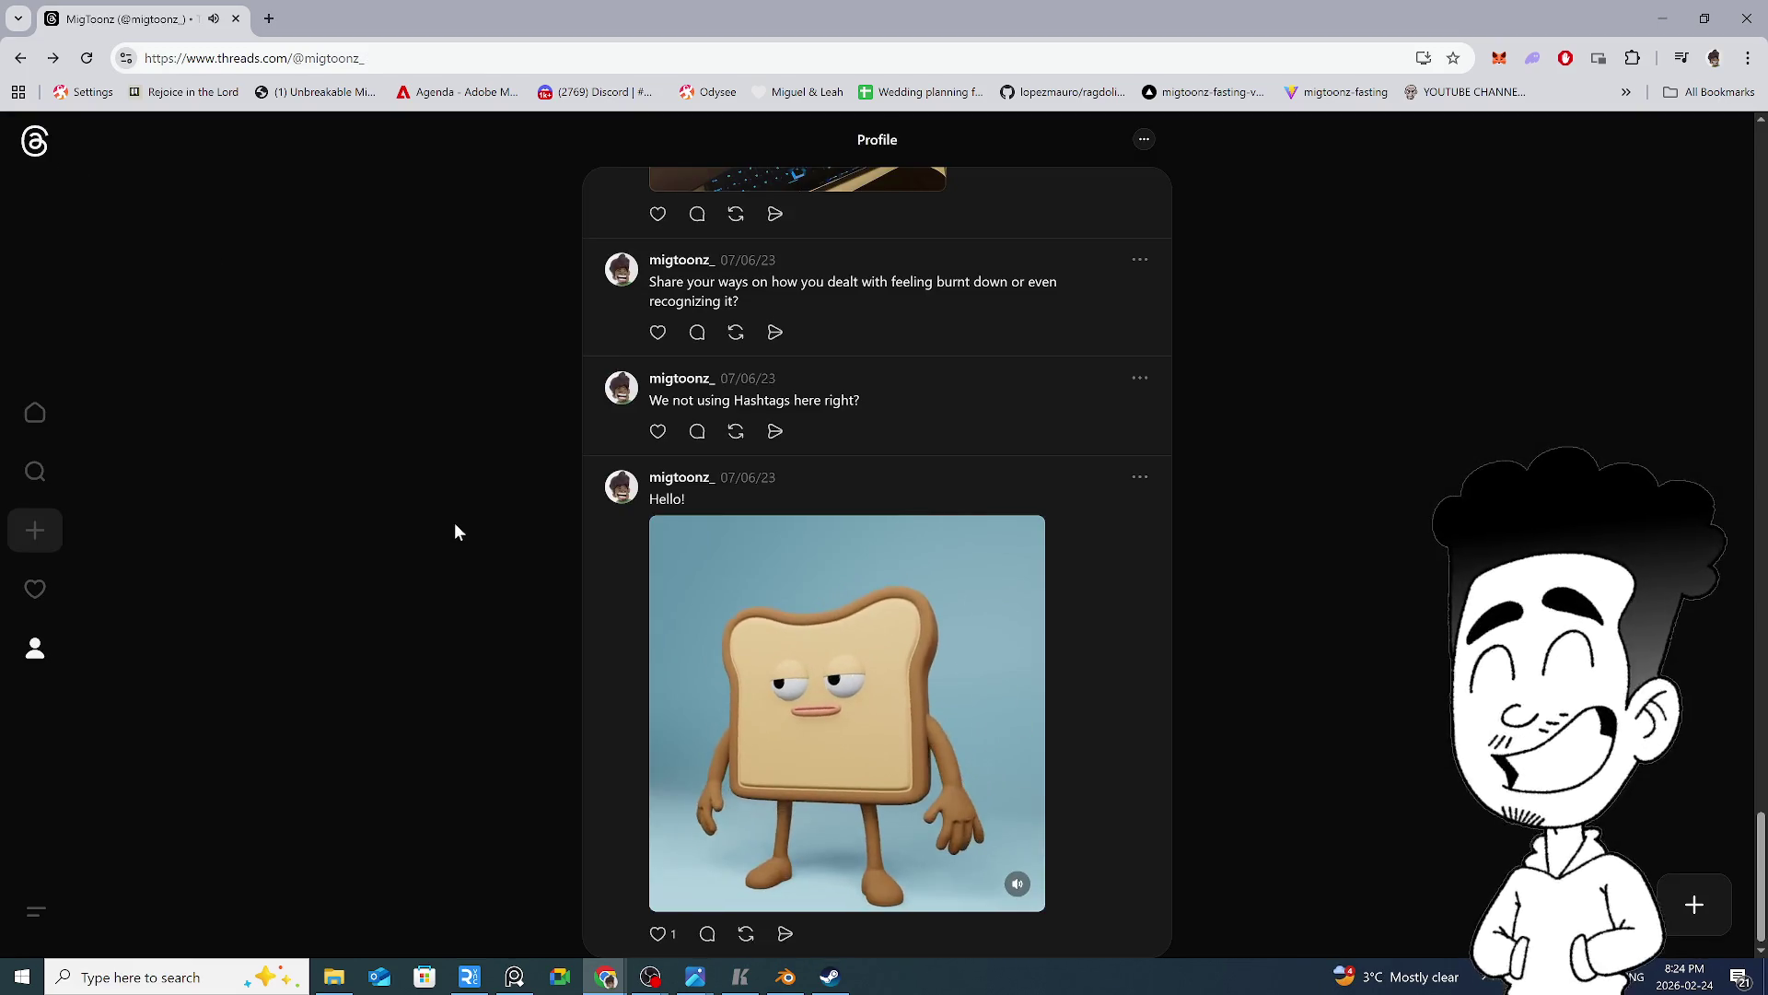
Return from the top of the profile to the home feed, then go to Search
scroll(820, 564, "up", 15)
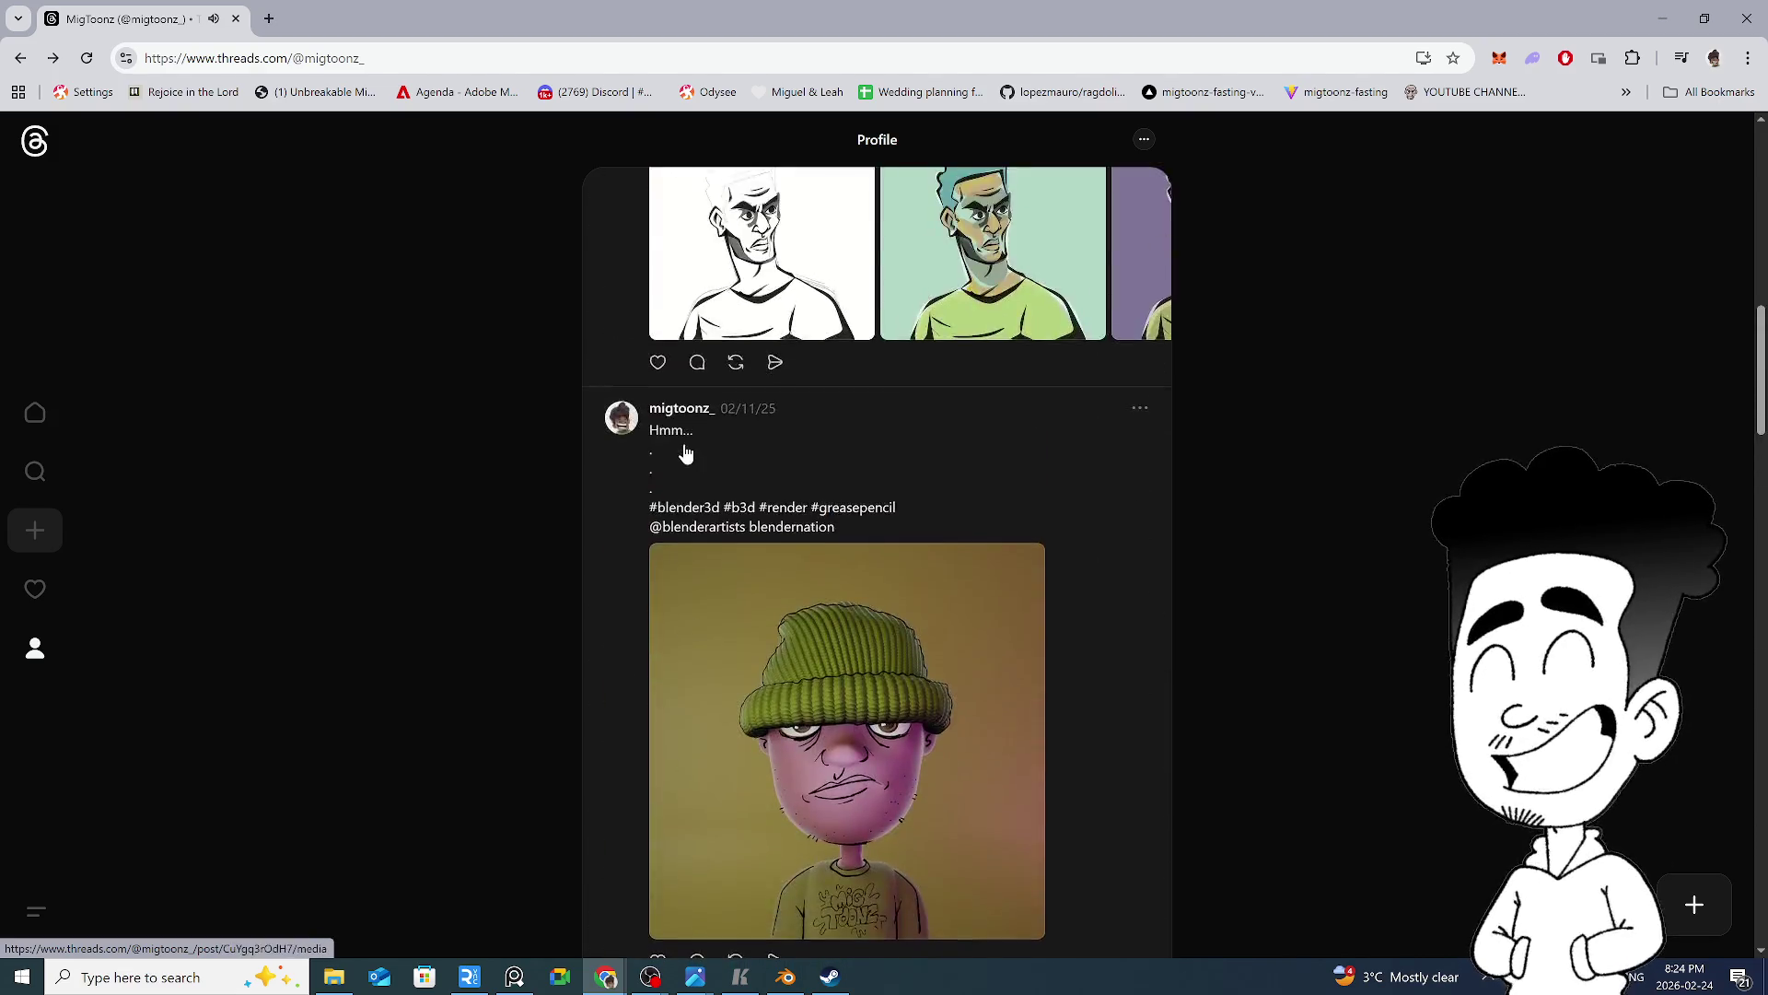
scroll(686, 451, "up", 10)
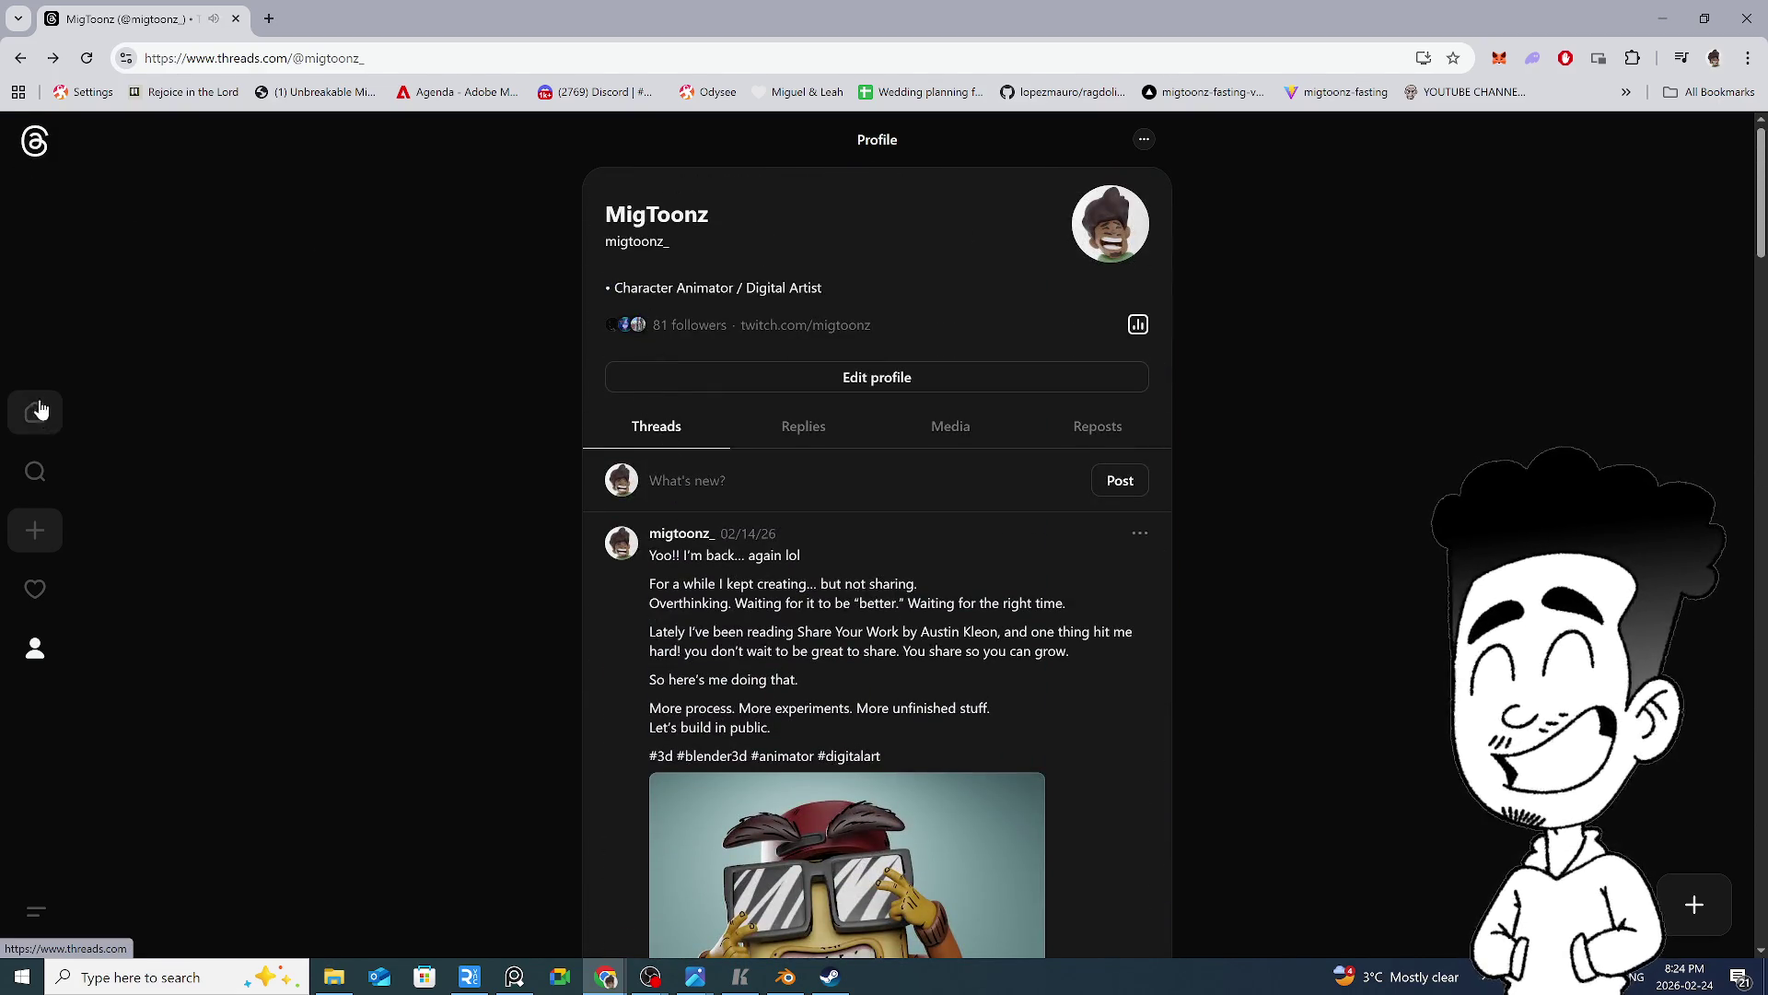
left_click(39, 414)
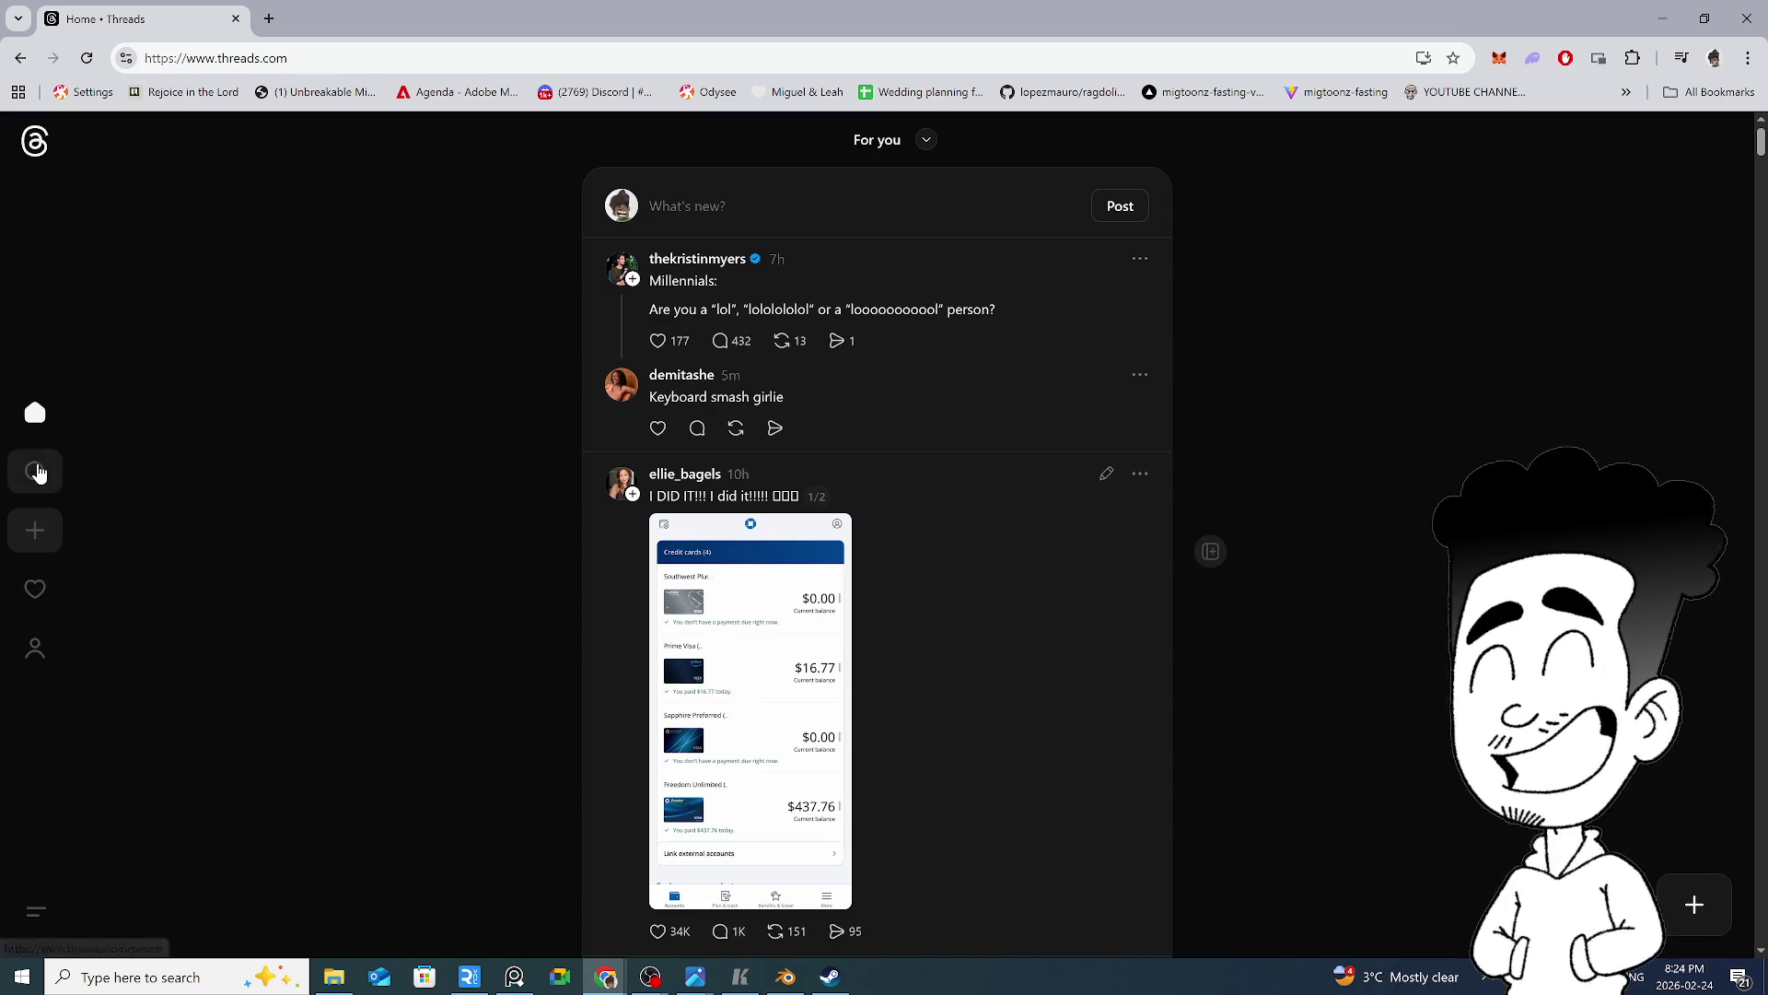
left_click(36, 471)
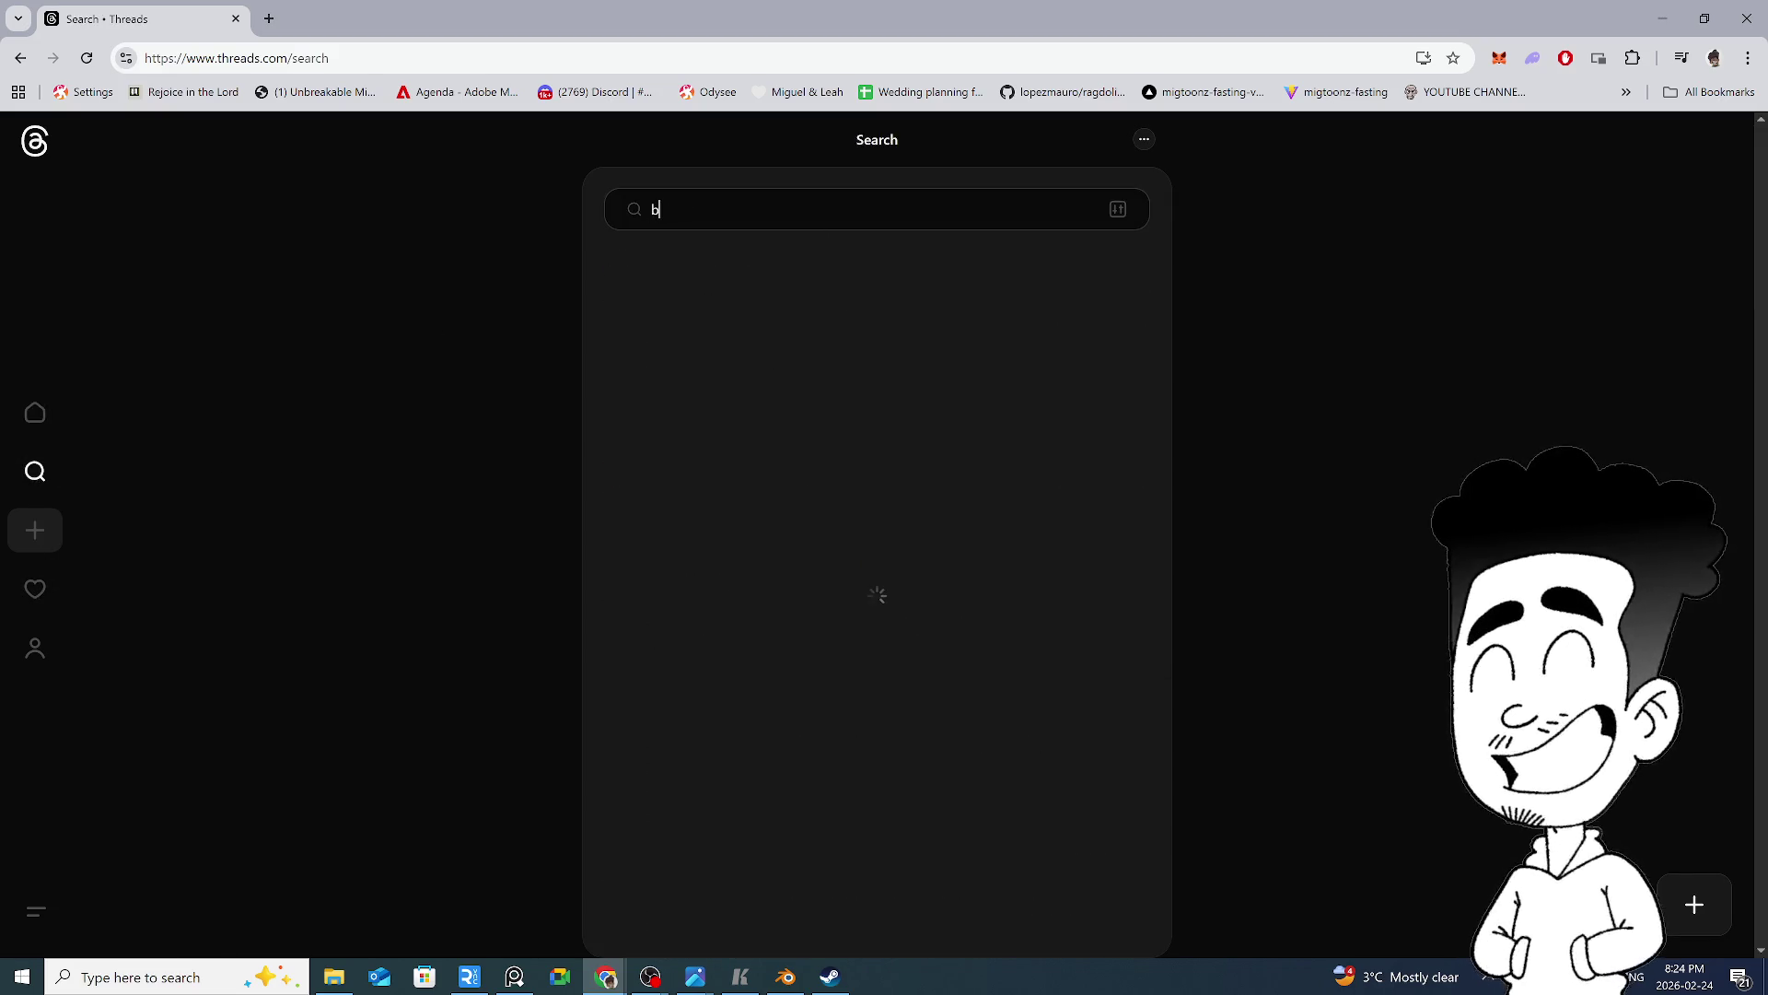
Enter 'blender' in Search and pick the 'blender' suggestion
type("blender")
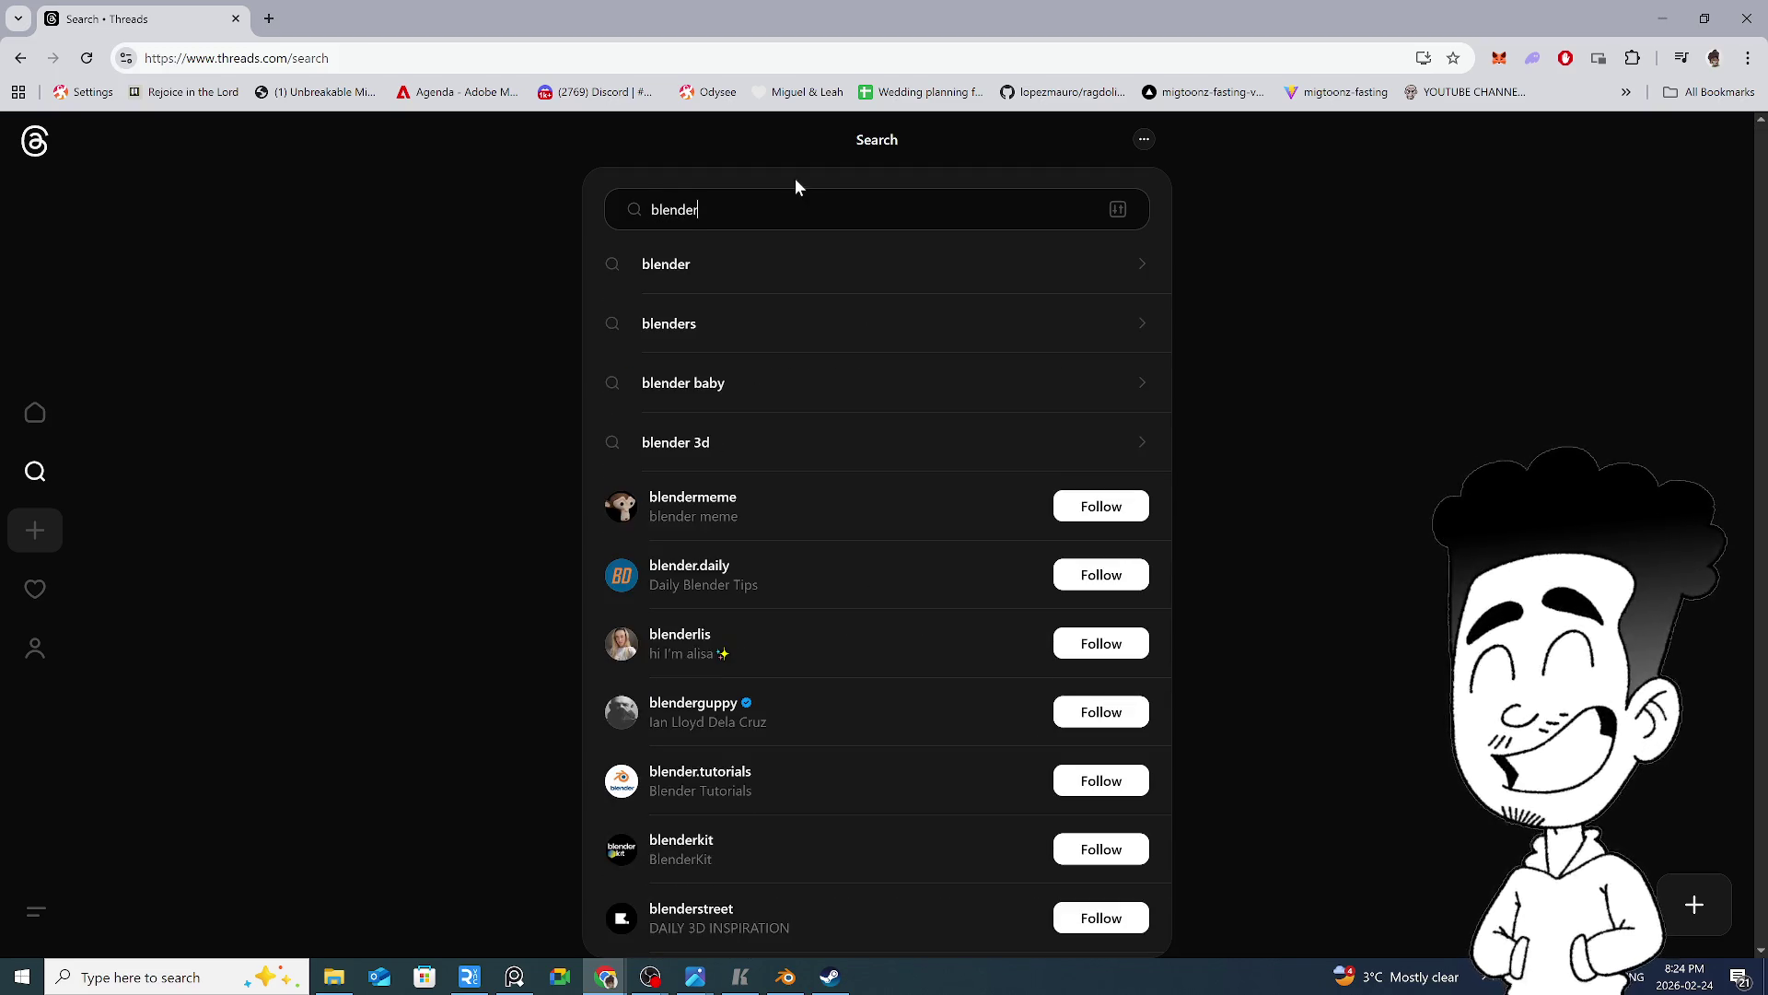
left_click(669, 276)
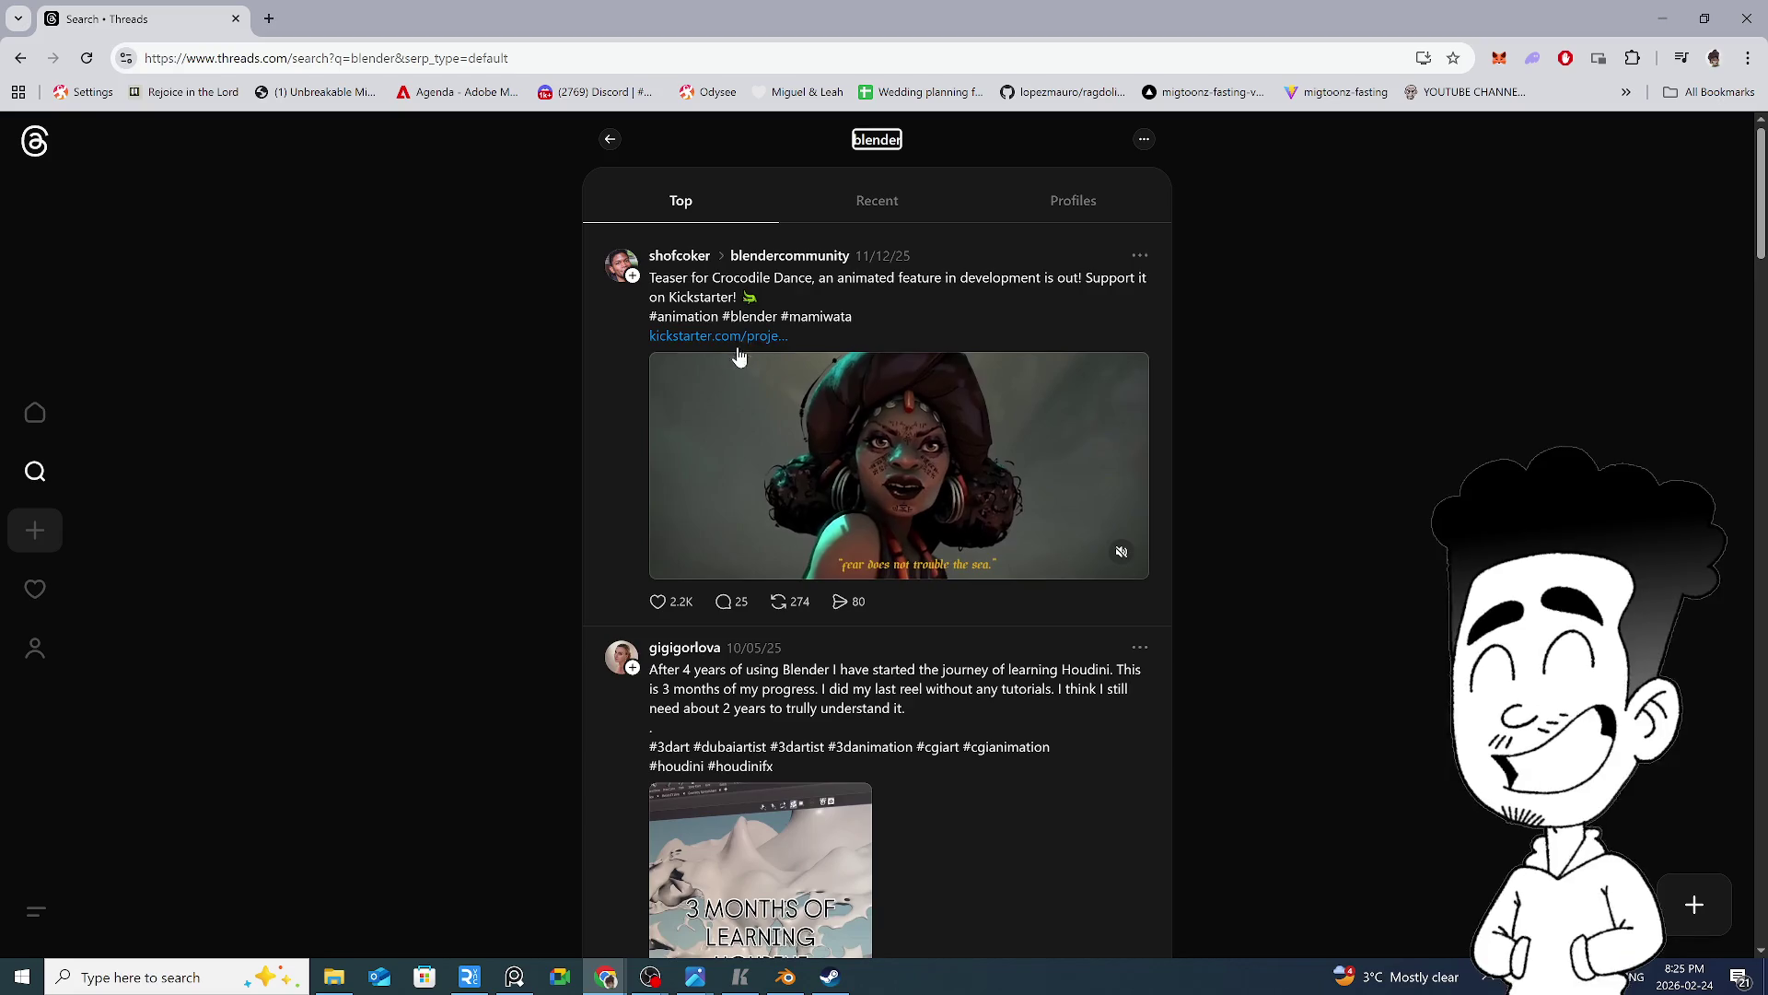
left_click(1122, 557)
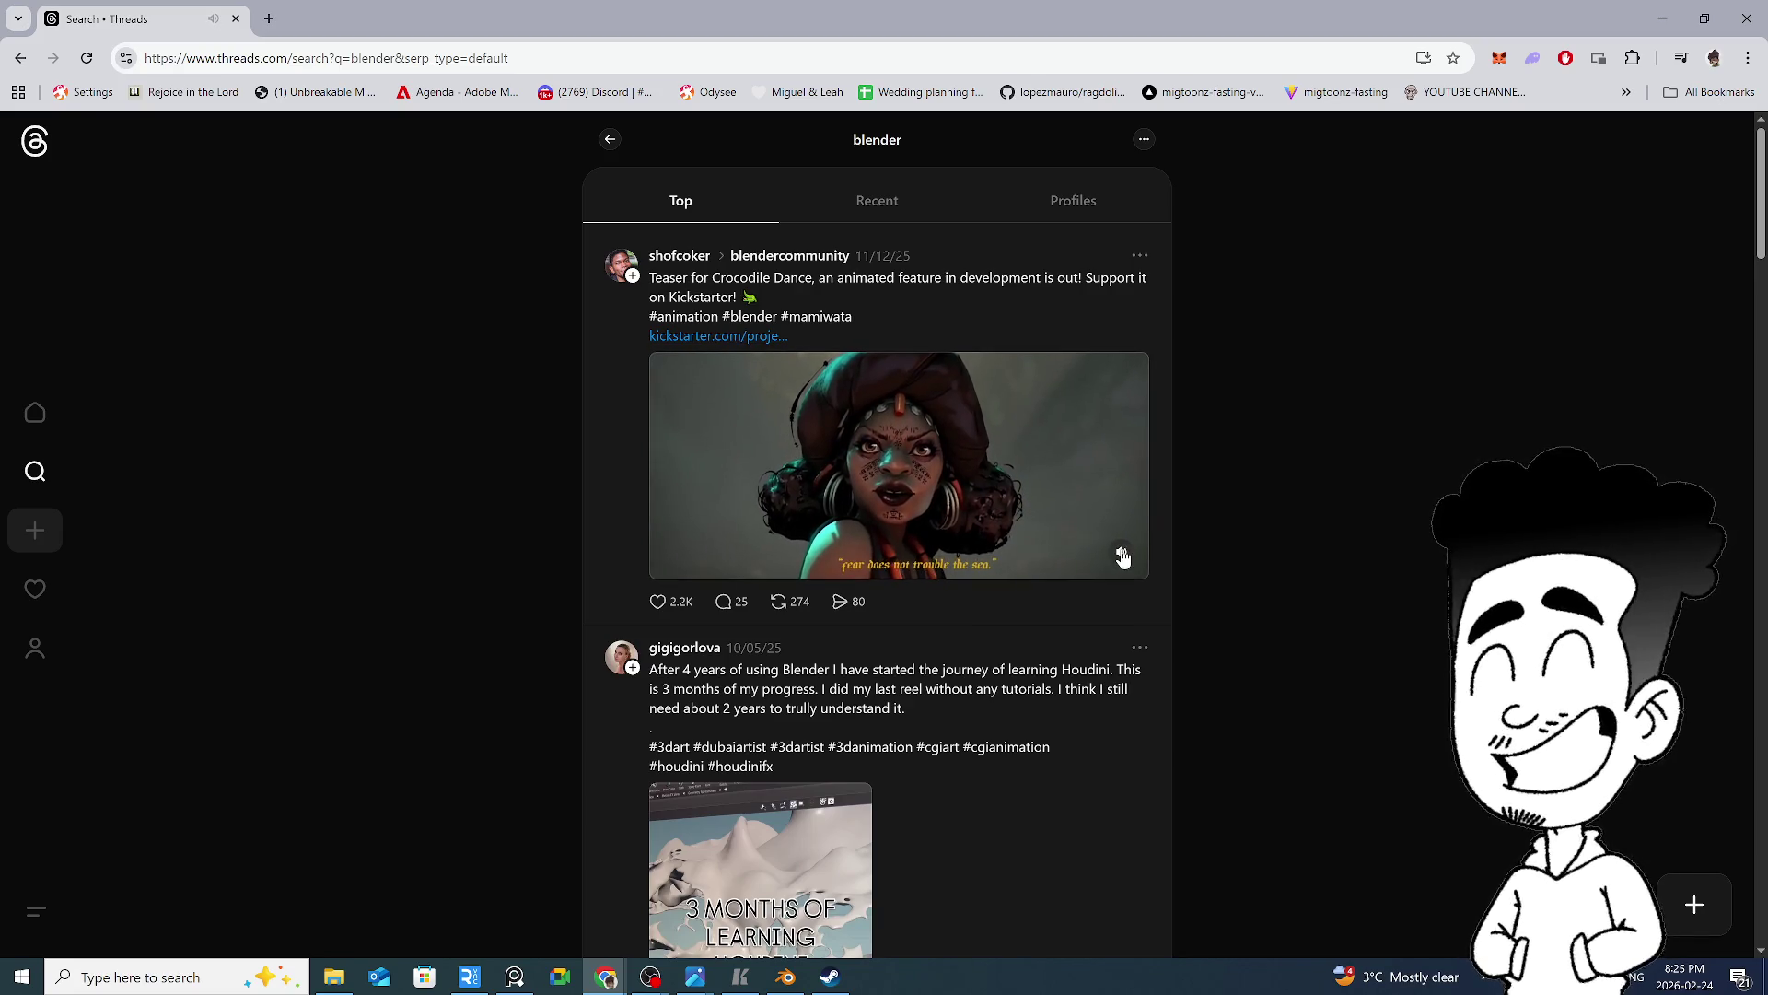
left_click(952, 486)
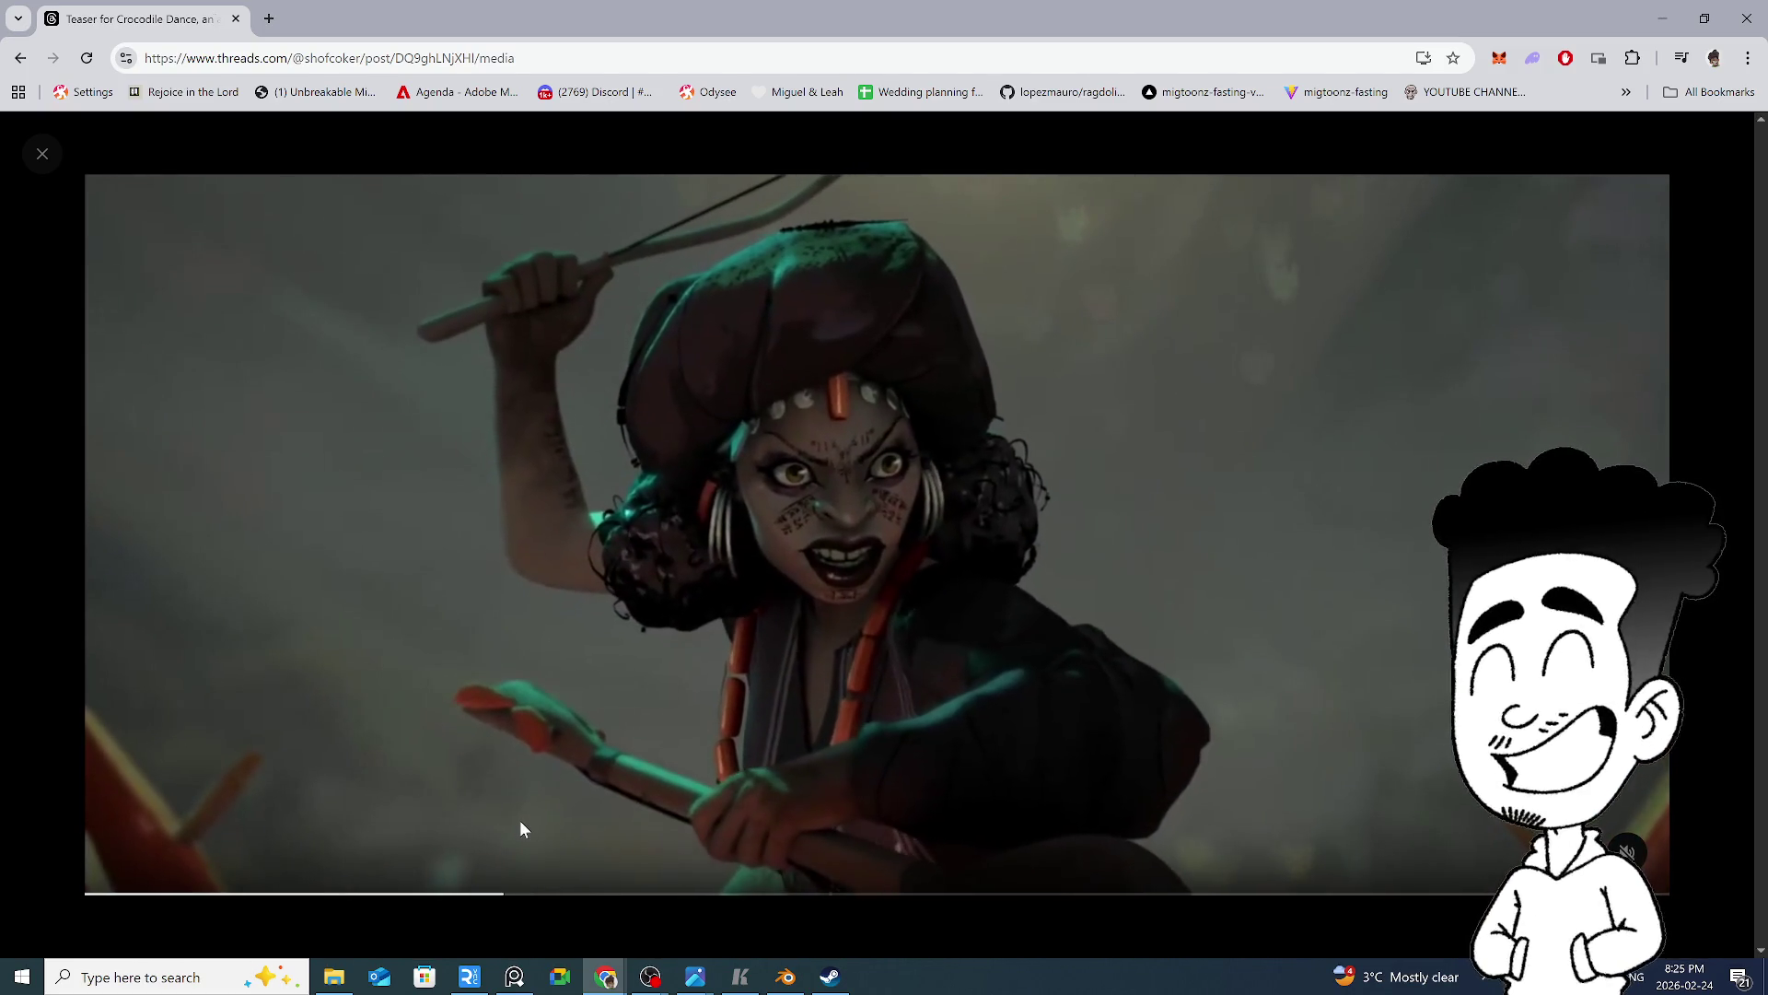
mouse_move(645, 907)
left_mouse_down()
mouse_move(537, 909)
mouse_move(700, 901)
left_mouse_up()
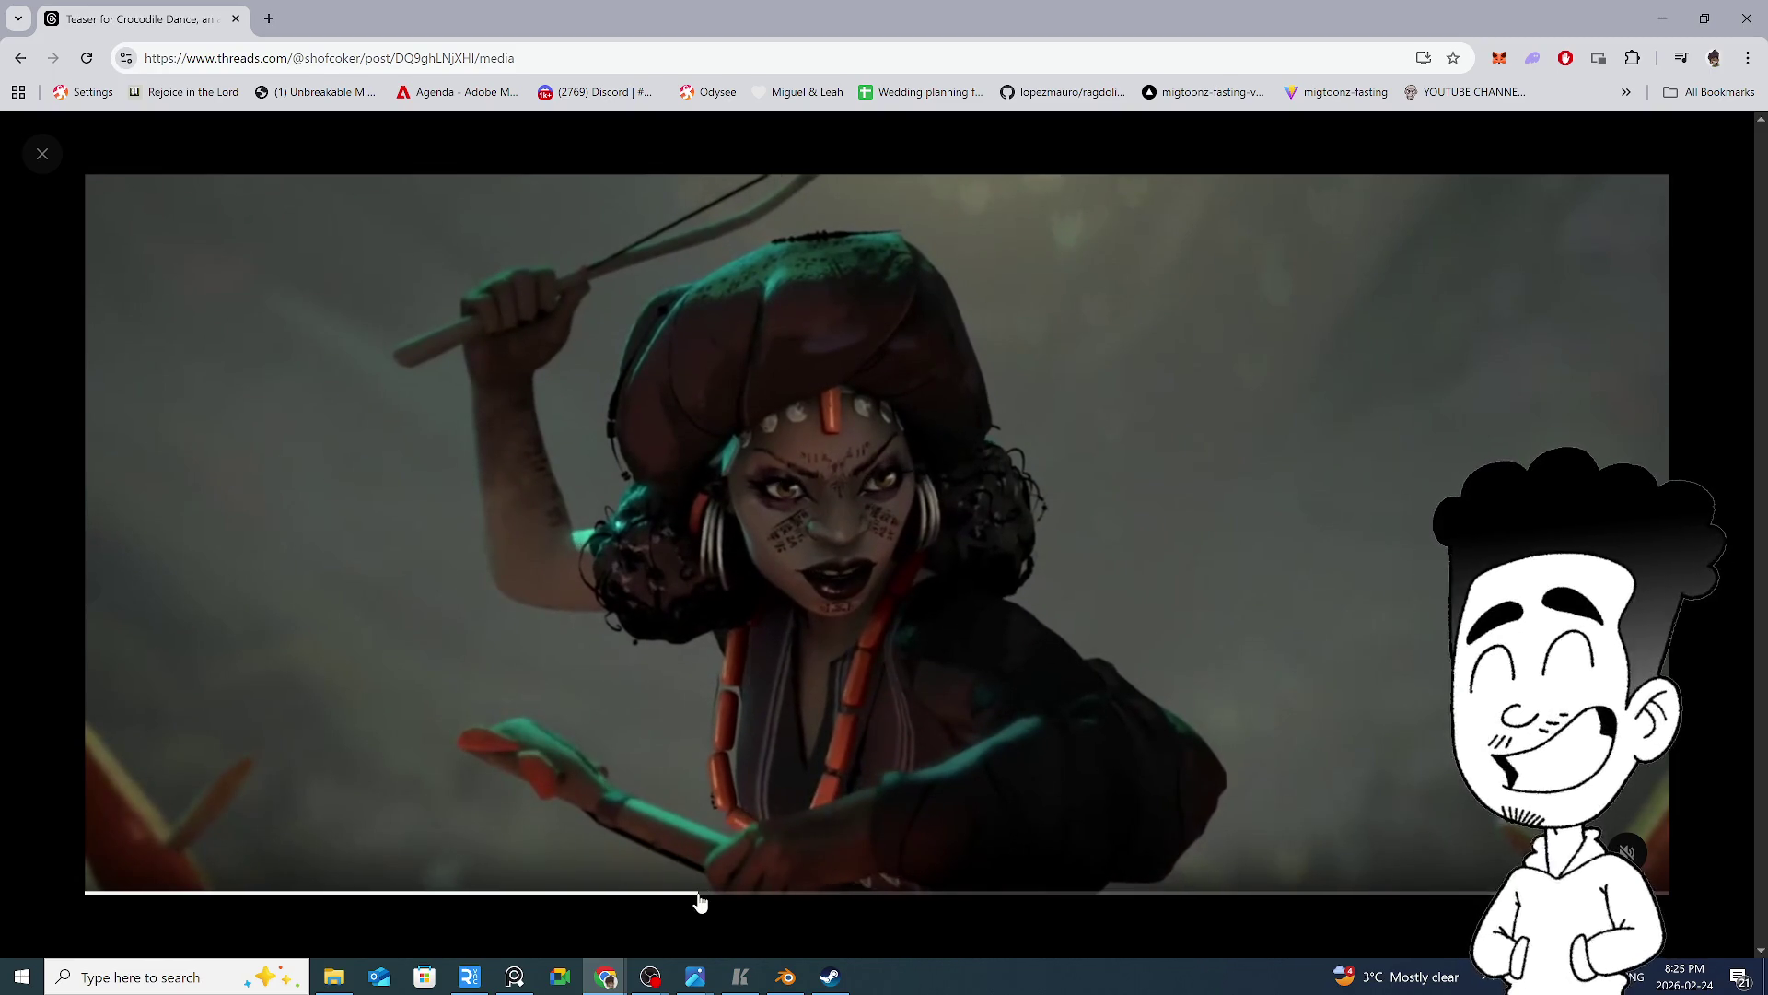
left_click(893, 910)
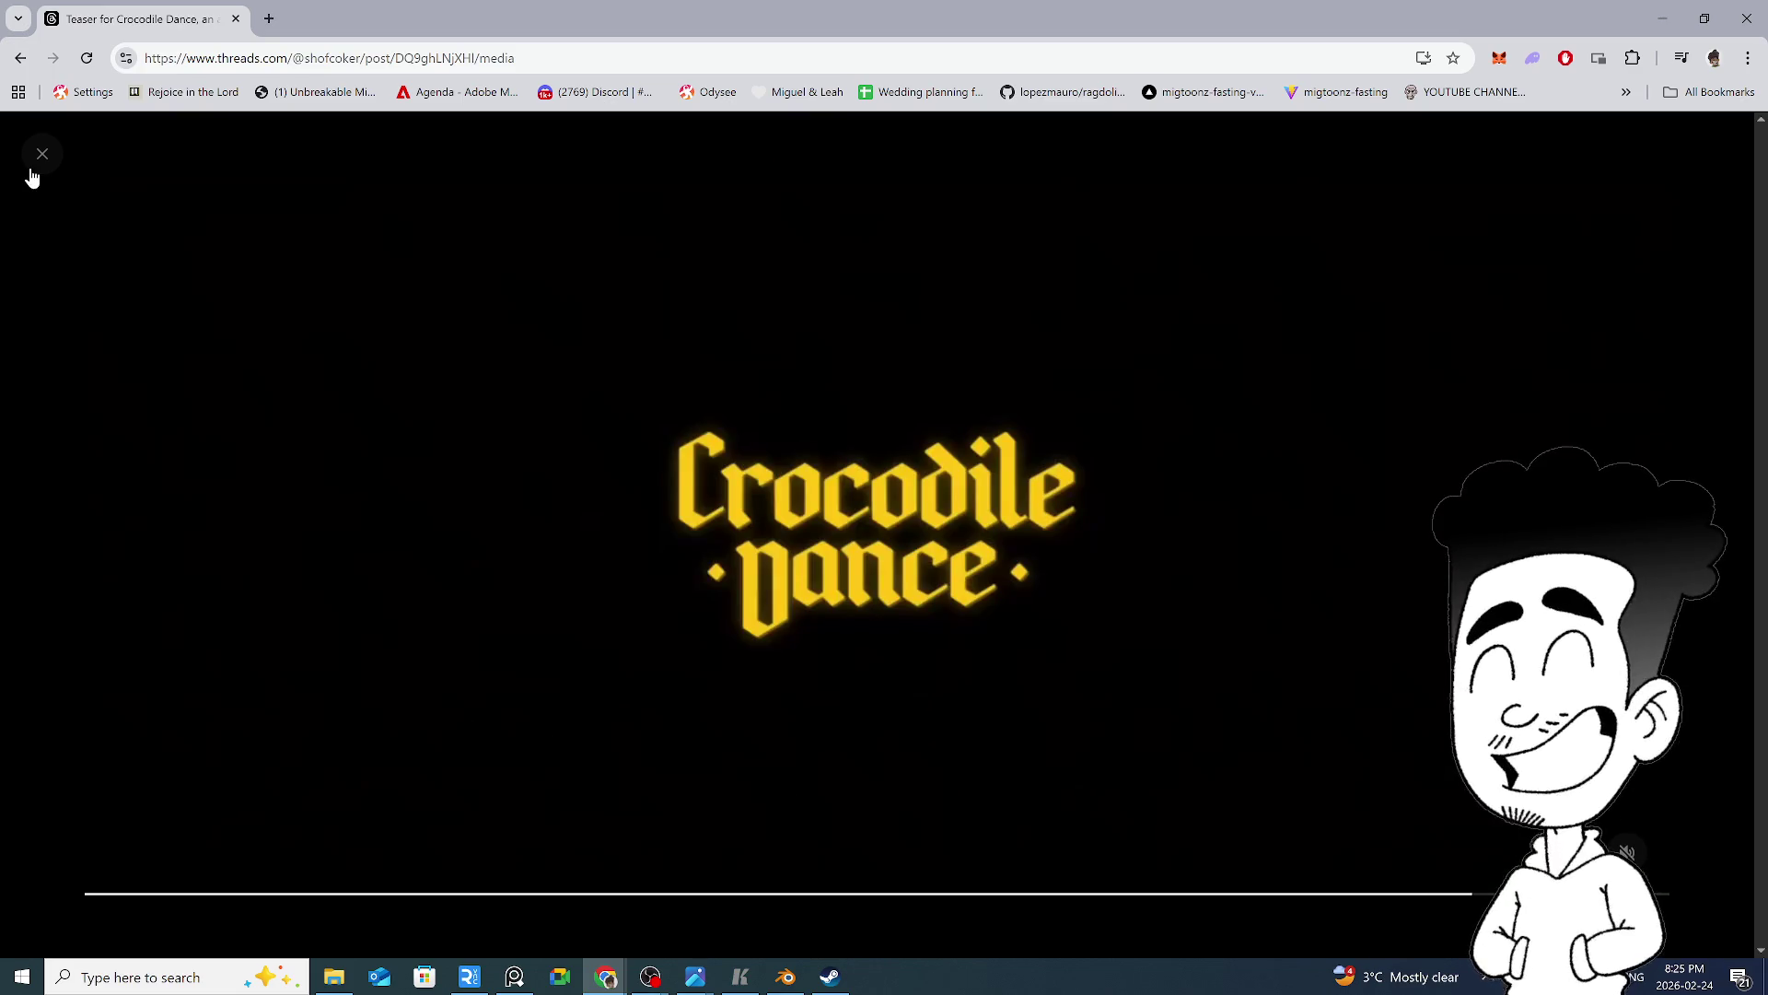
left_click(32, 170)
scroll(789, 590, "down", 10)
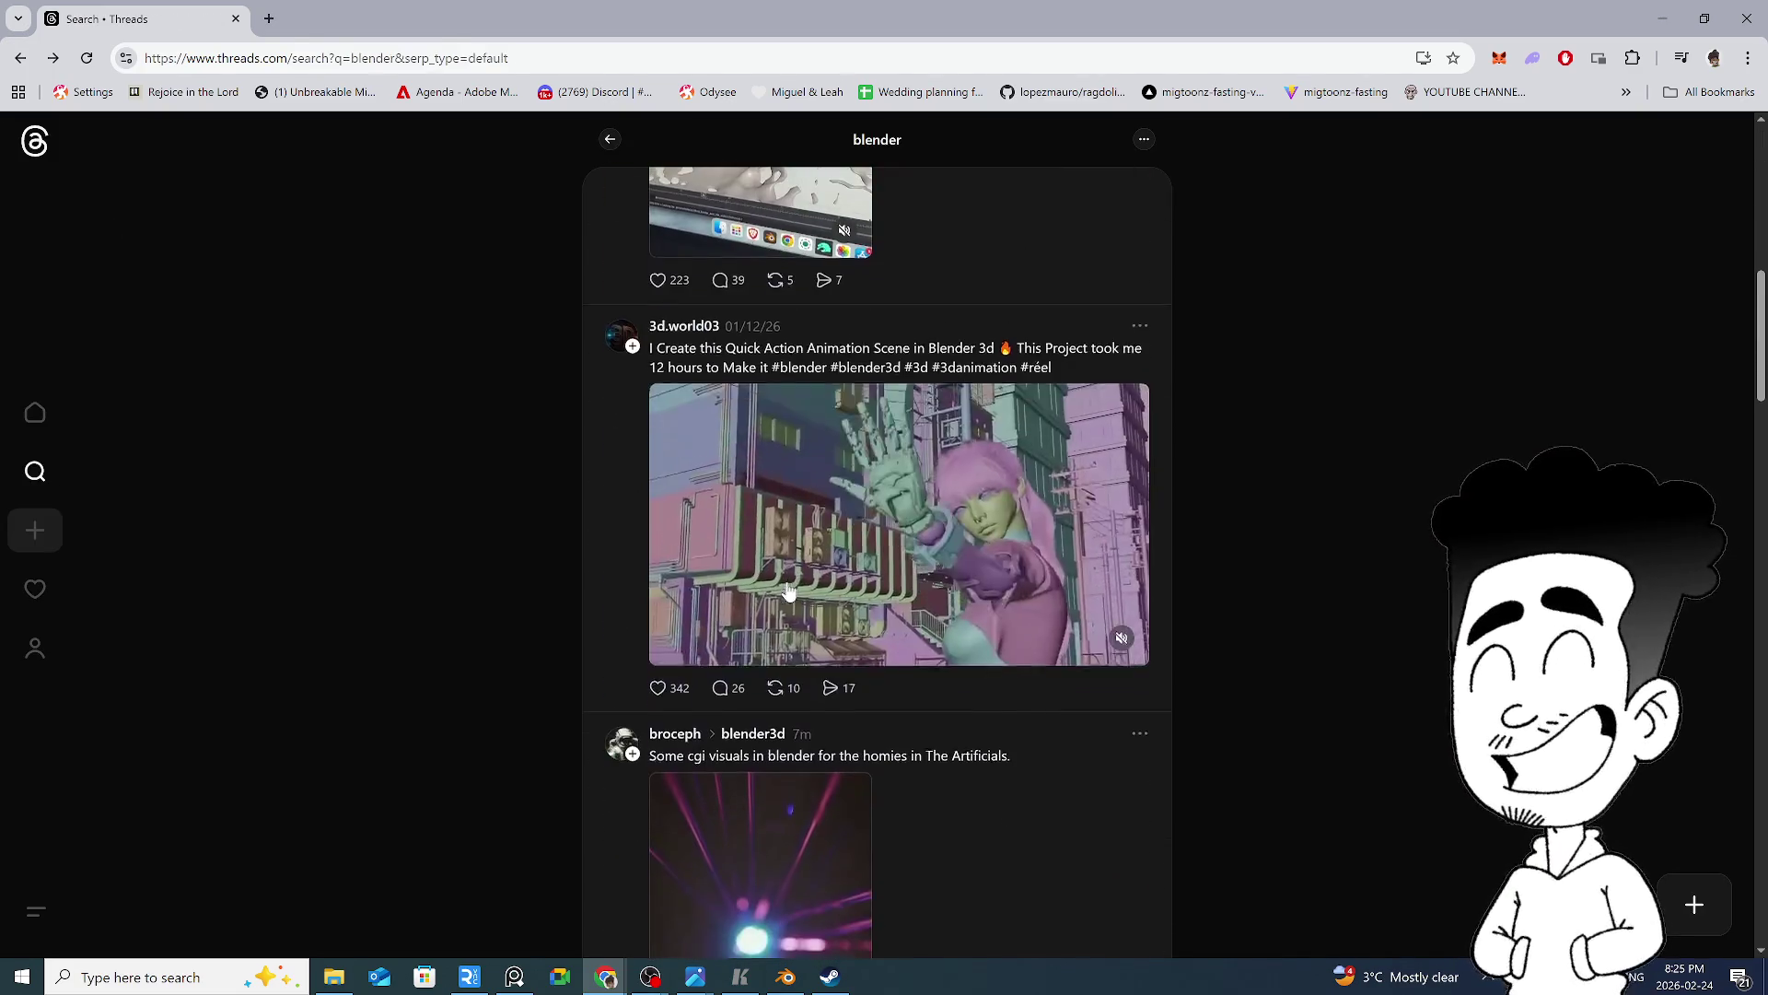
left_click(980, 569)
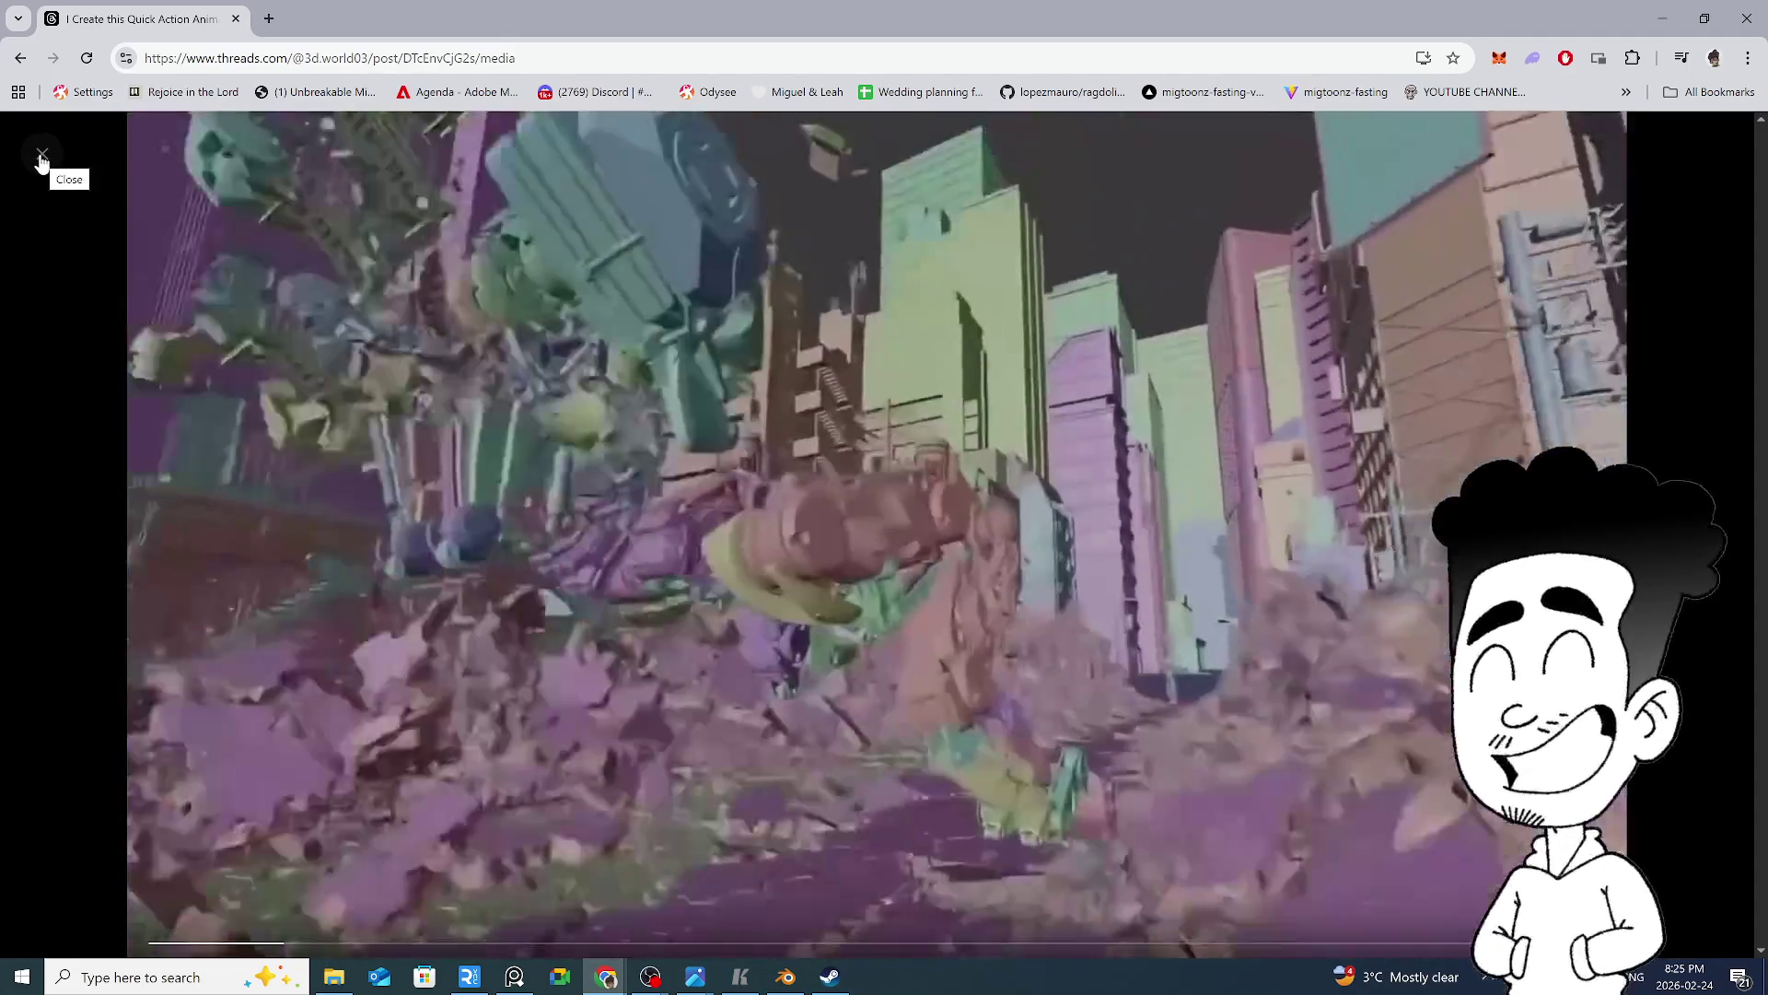
left_click(42, 158)
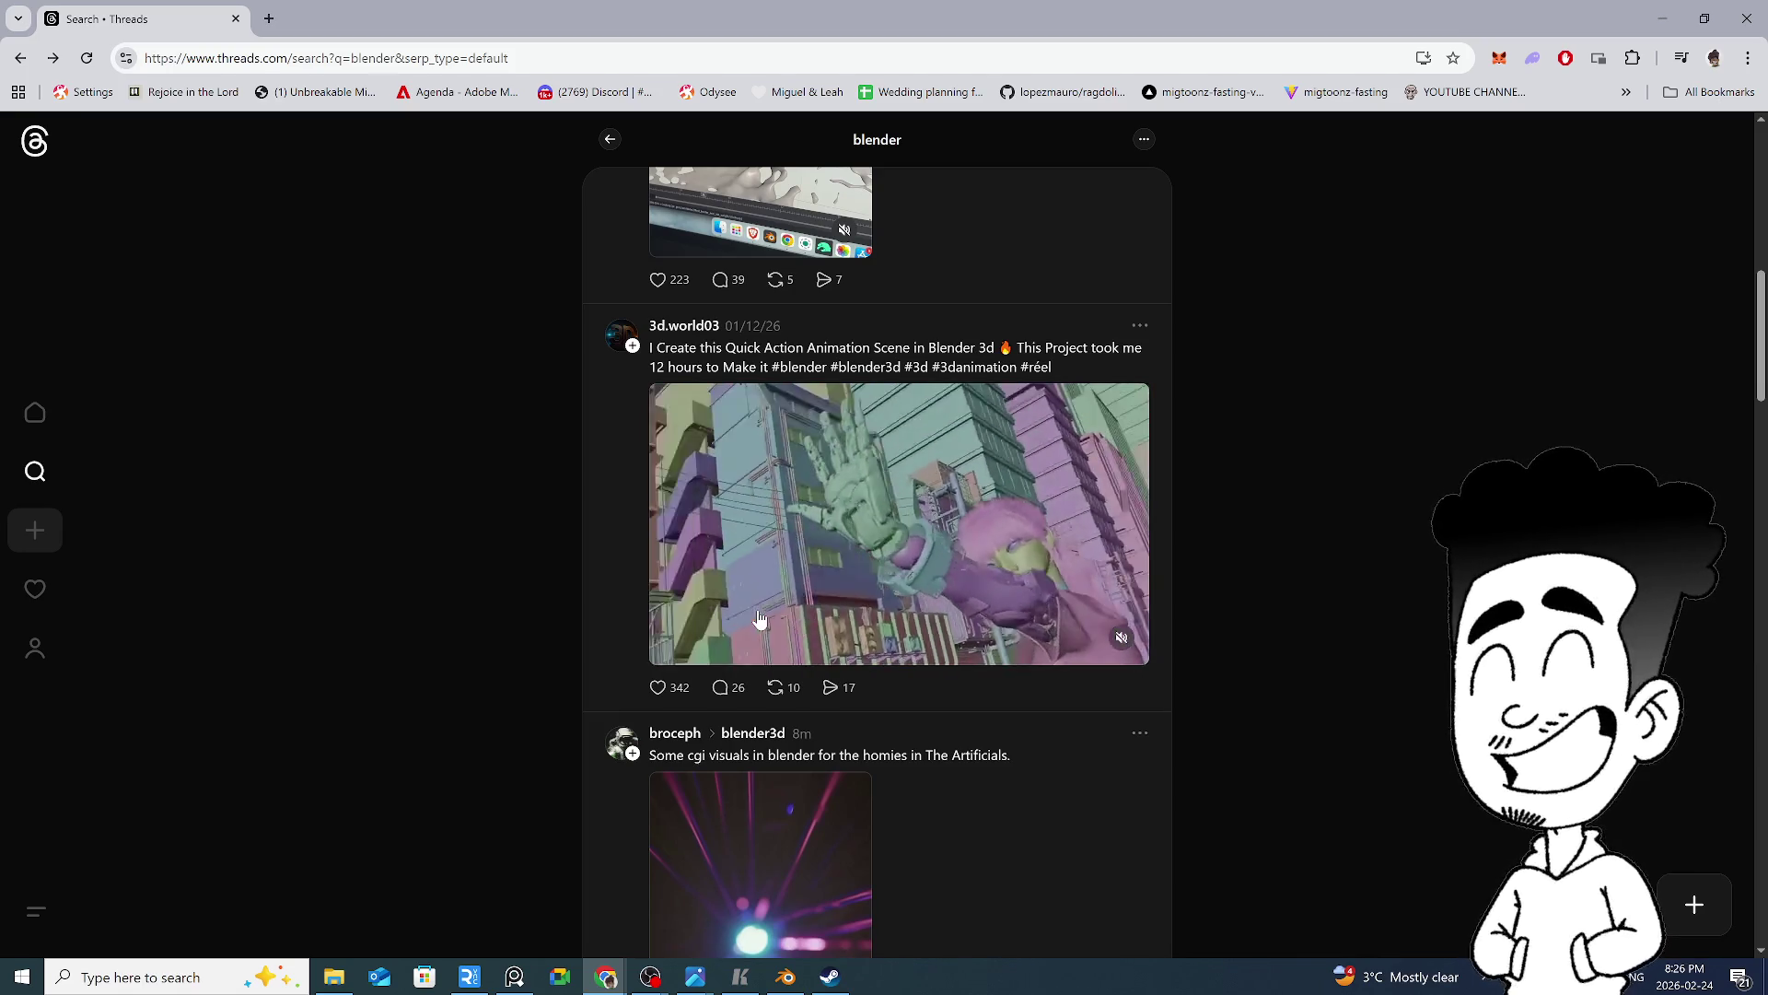
scroll(759, 618, "down", 4)
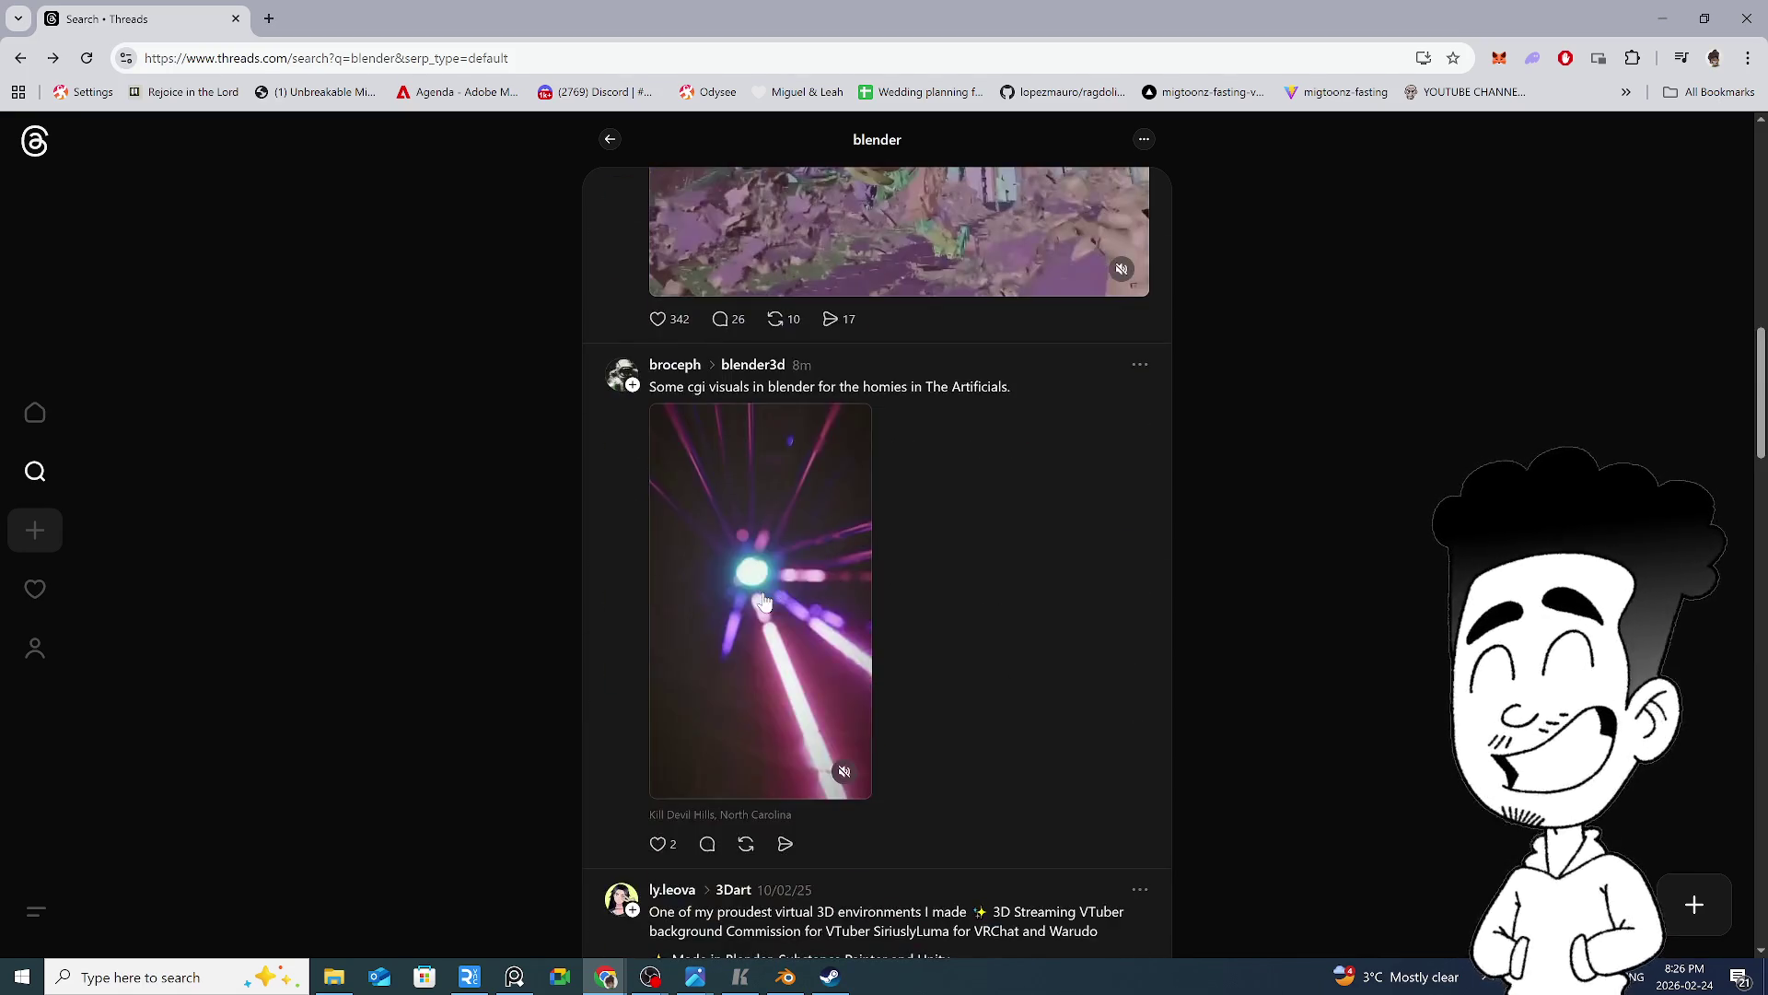
scroll(759, 635, "down", 5)
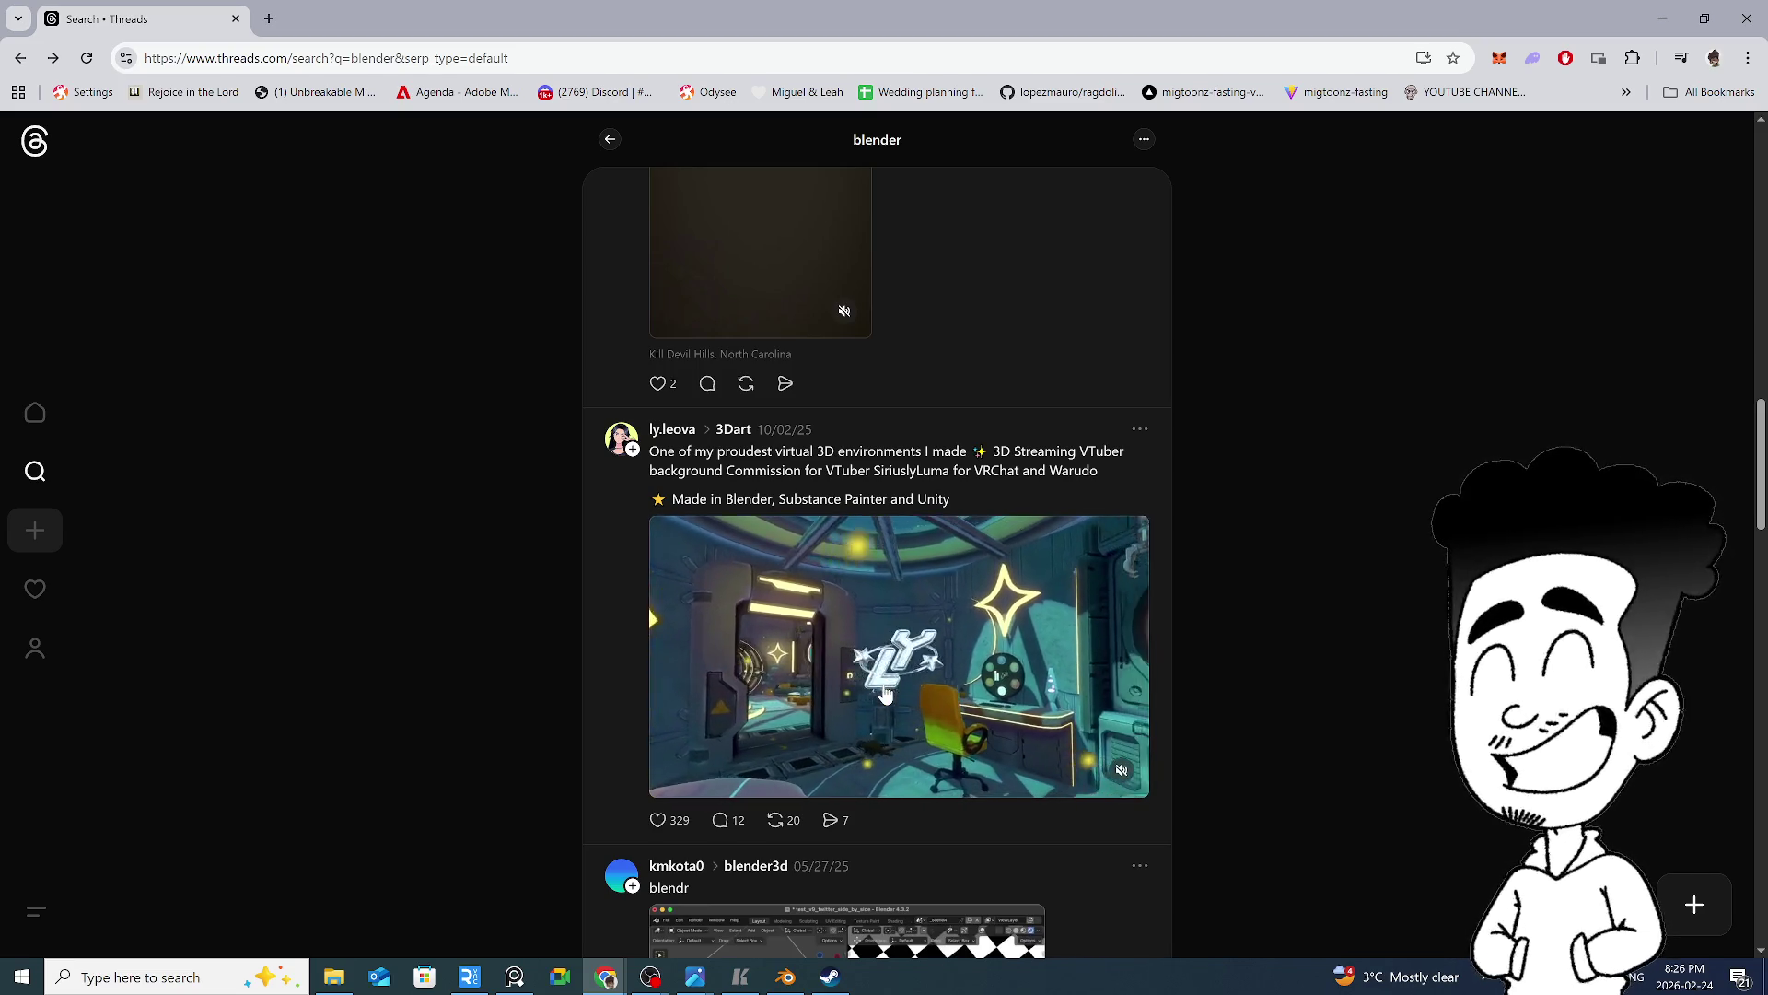
scroll(974, 588, "up", 4)
scroll(976, 608, "up", 13)
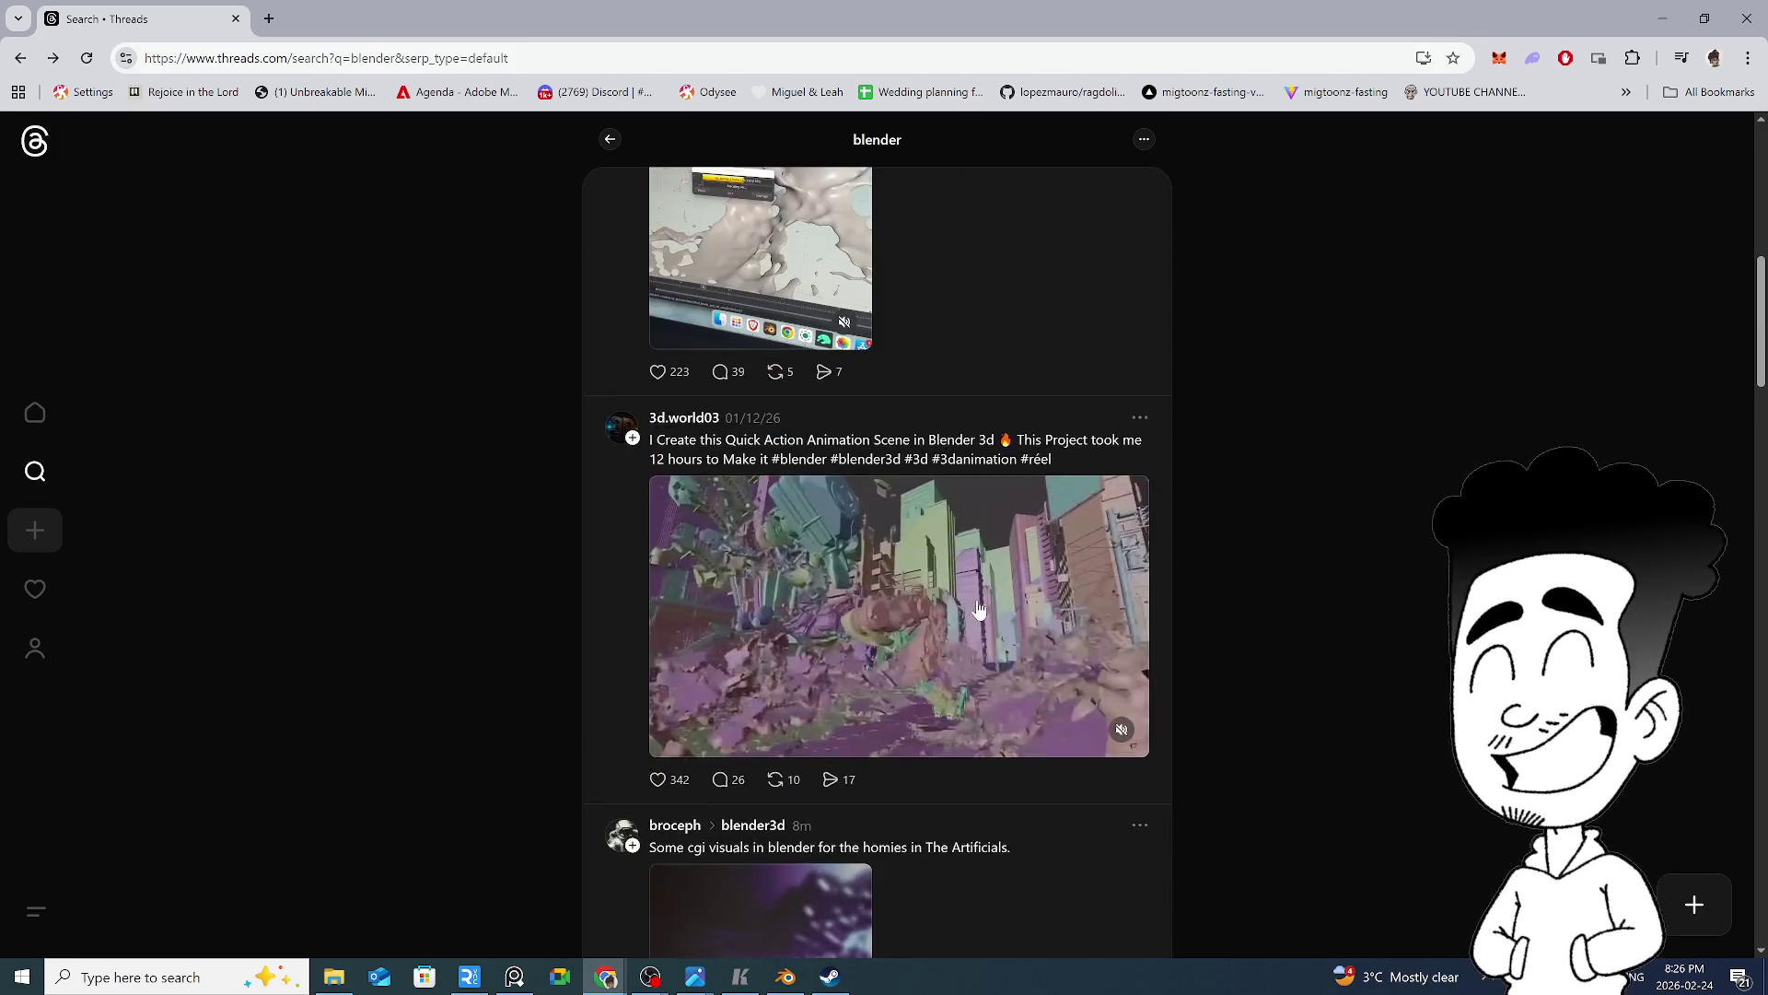
scroll(979, 624, "down", 5)
left_click(967, 734)
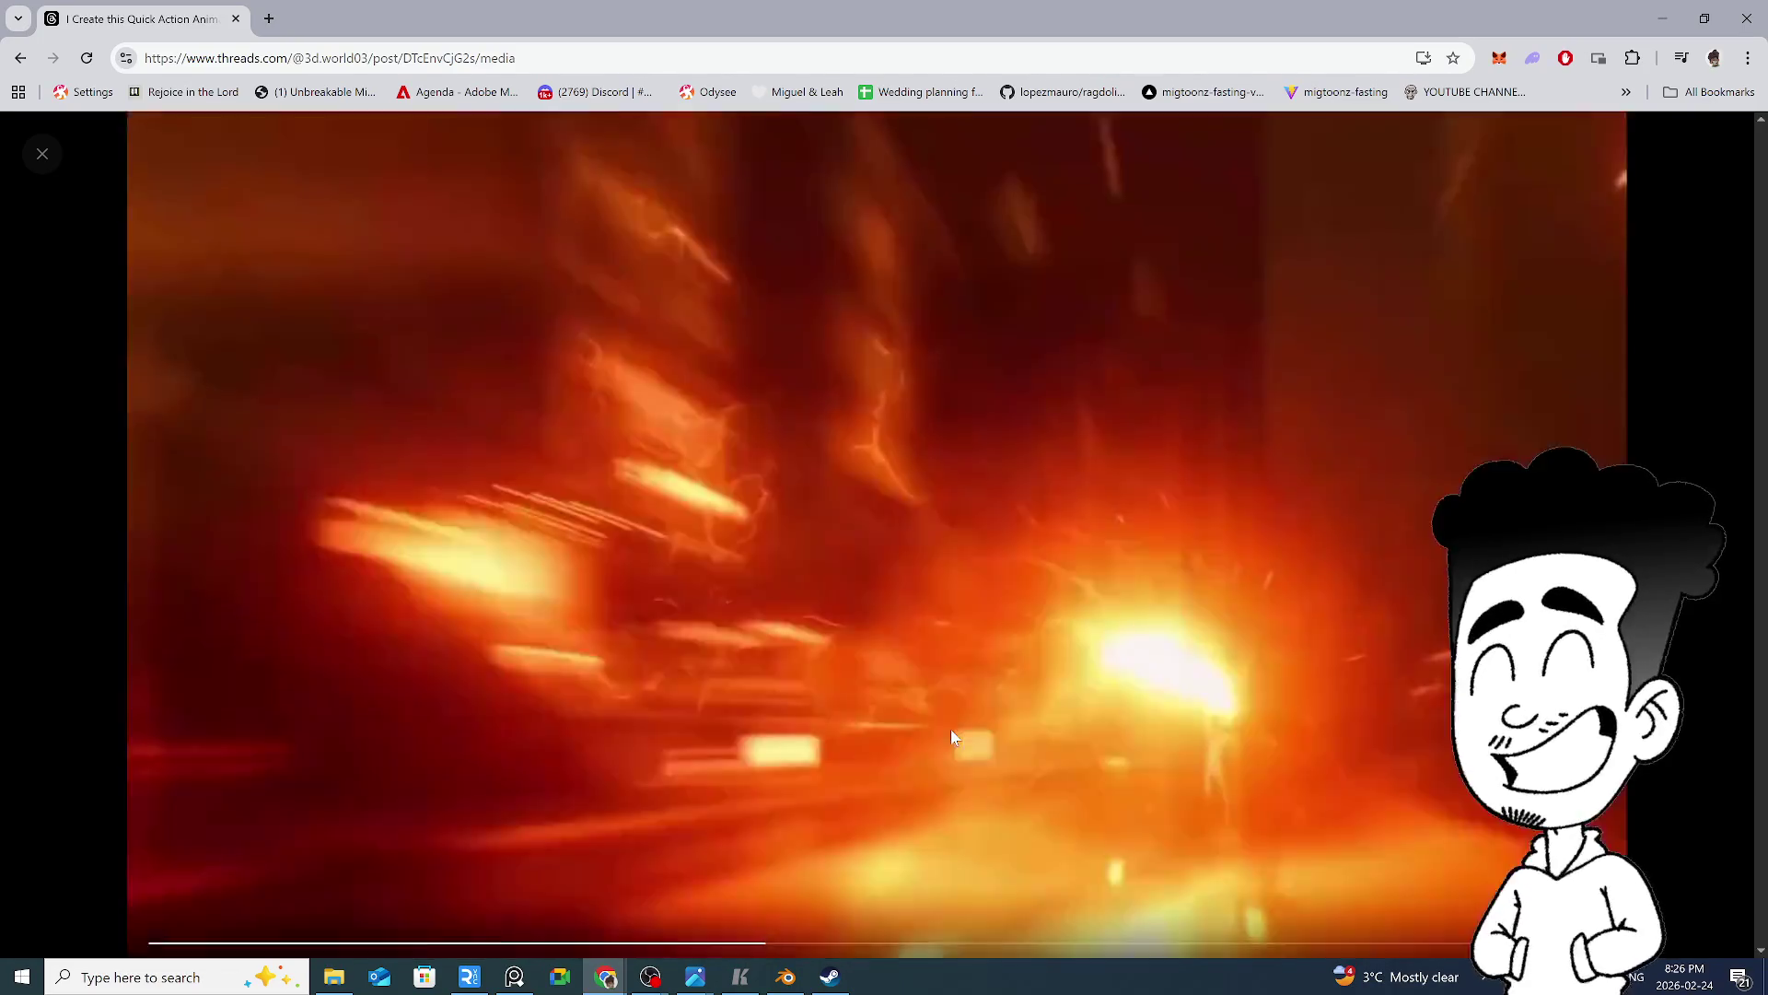
key("Escape")
scroll(963, 736, "down", 12)
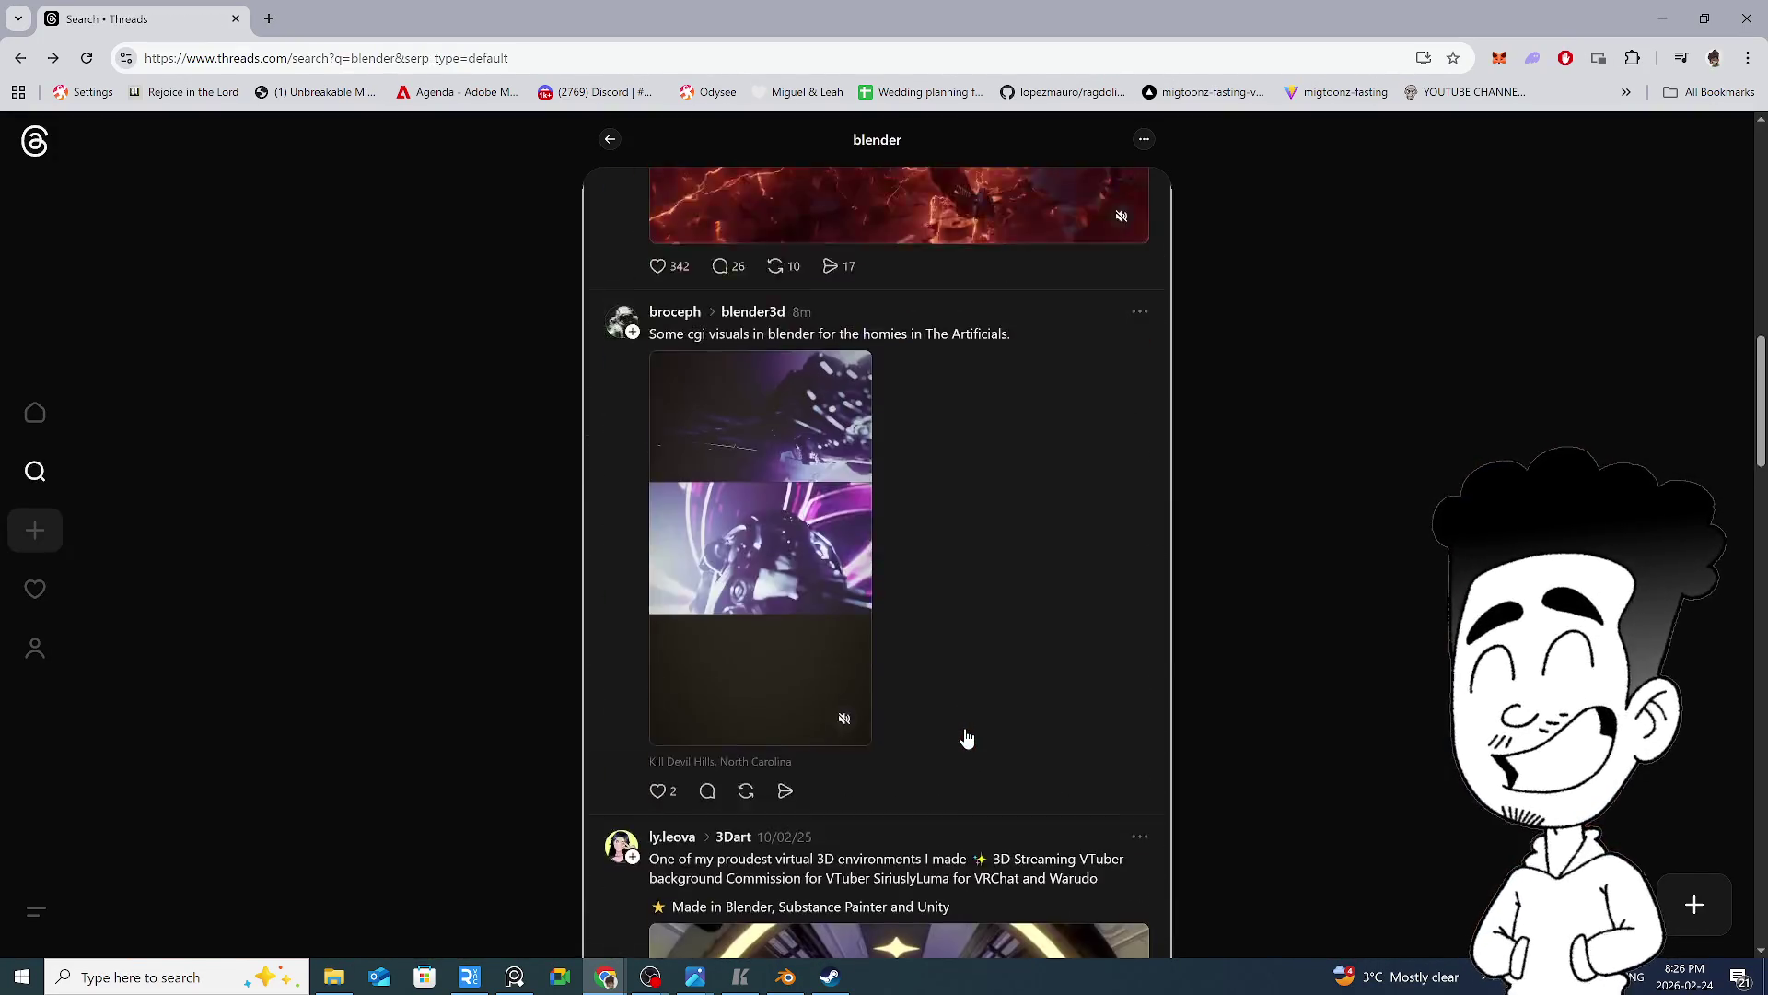
left_click(972, 506)
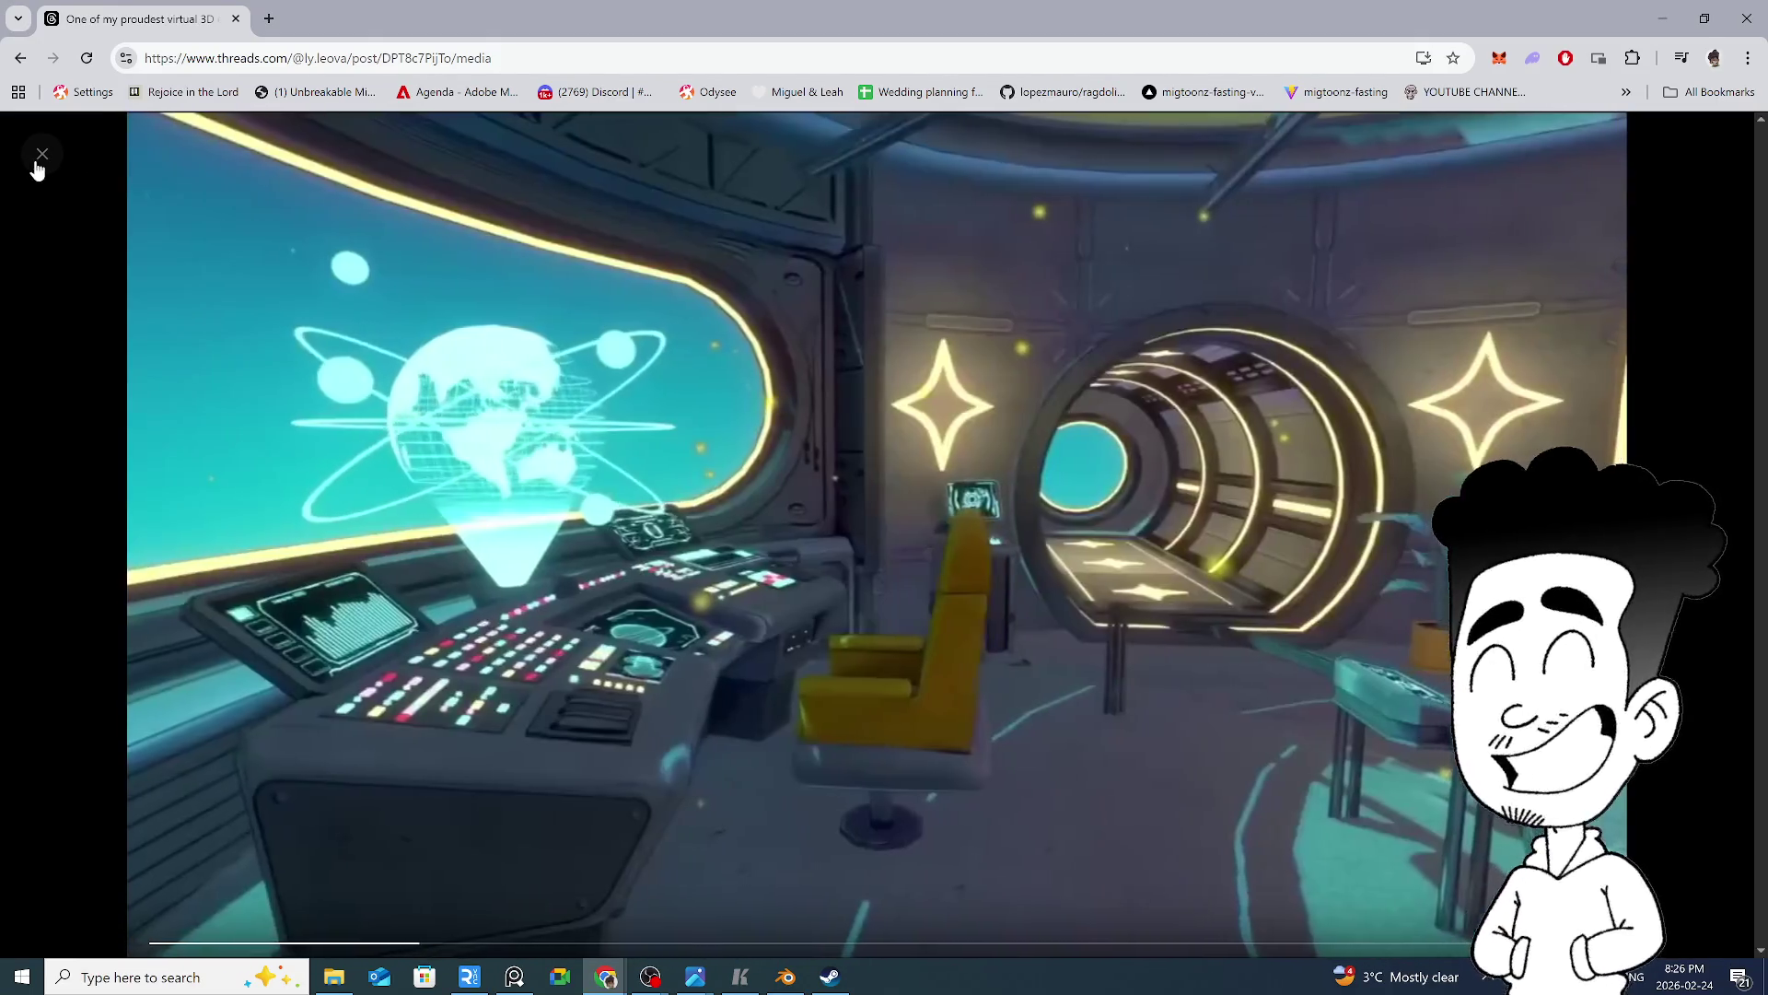
left_click(42, 154)
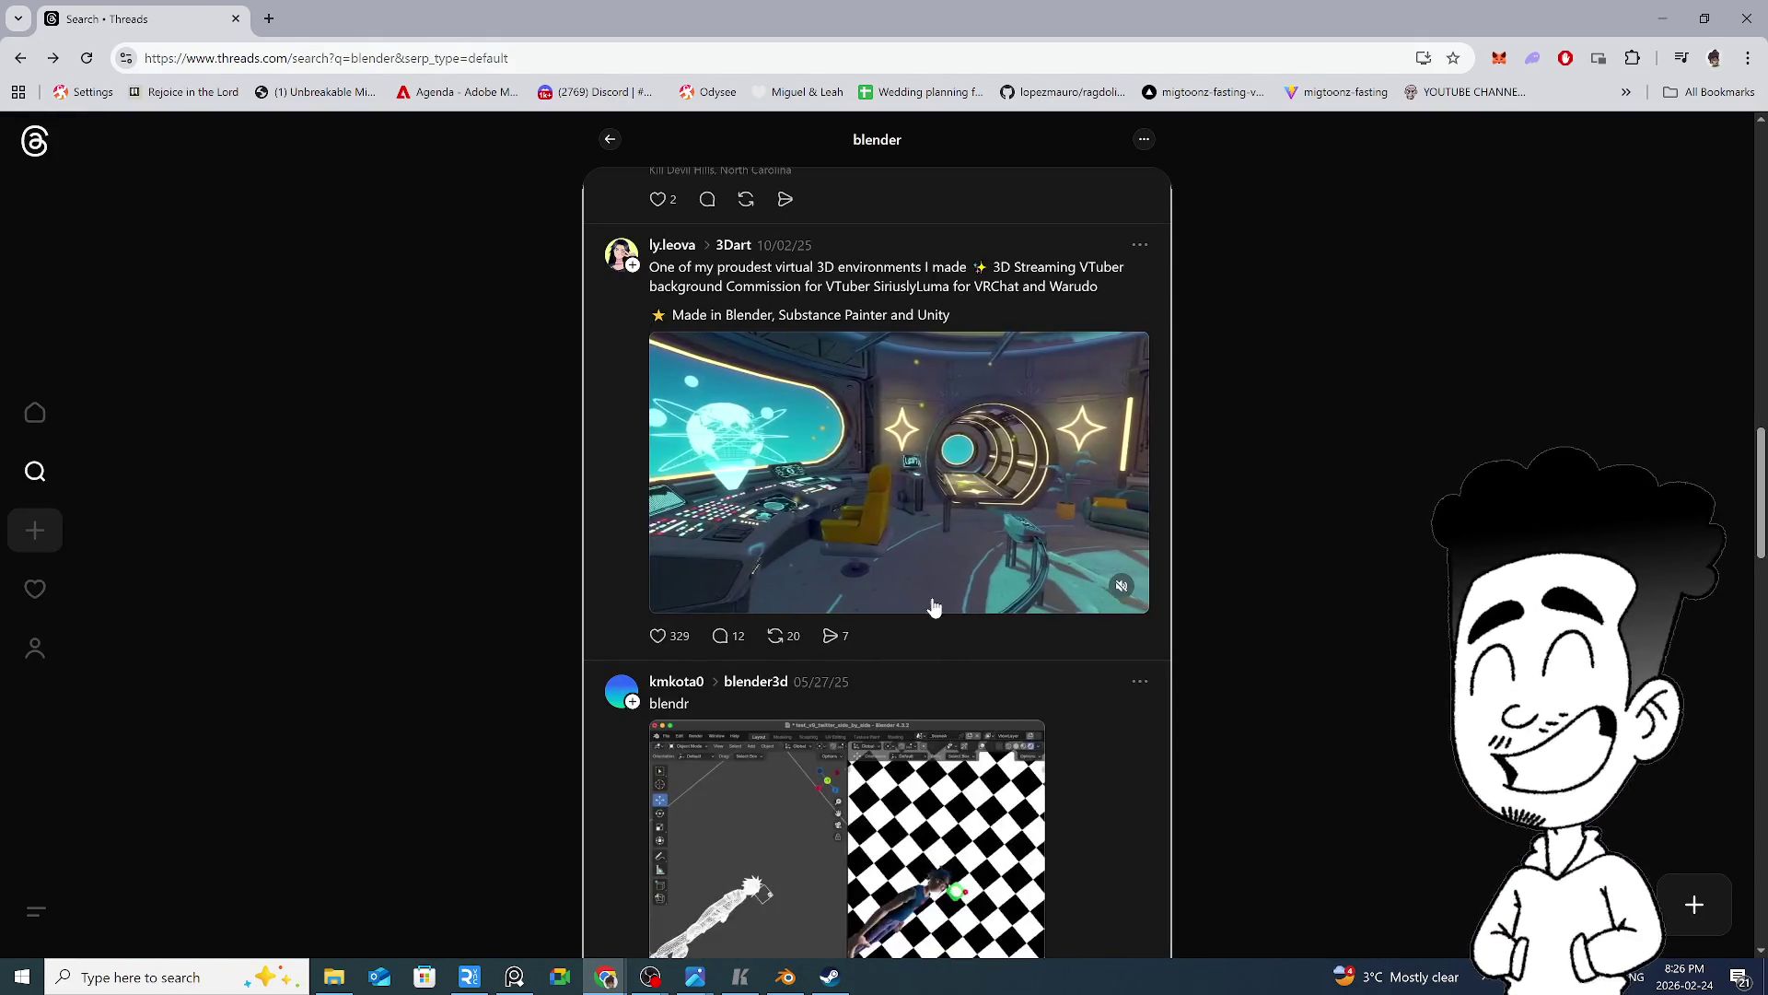
scroll(921, 580, "up", 15)
scroll(907, 603, "down", 4)
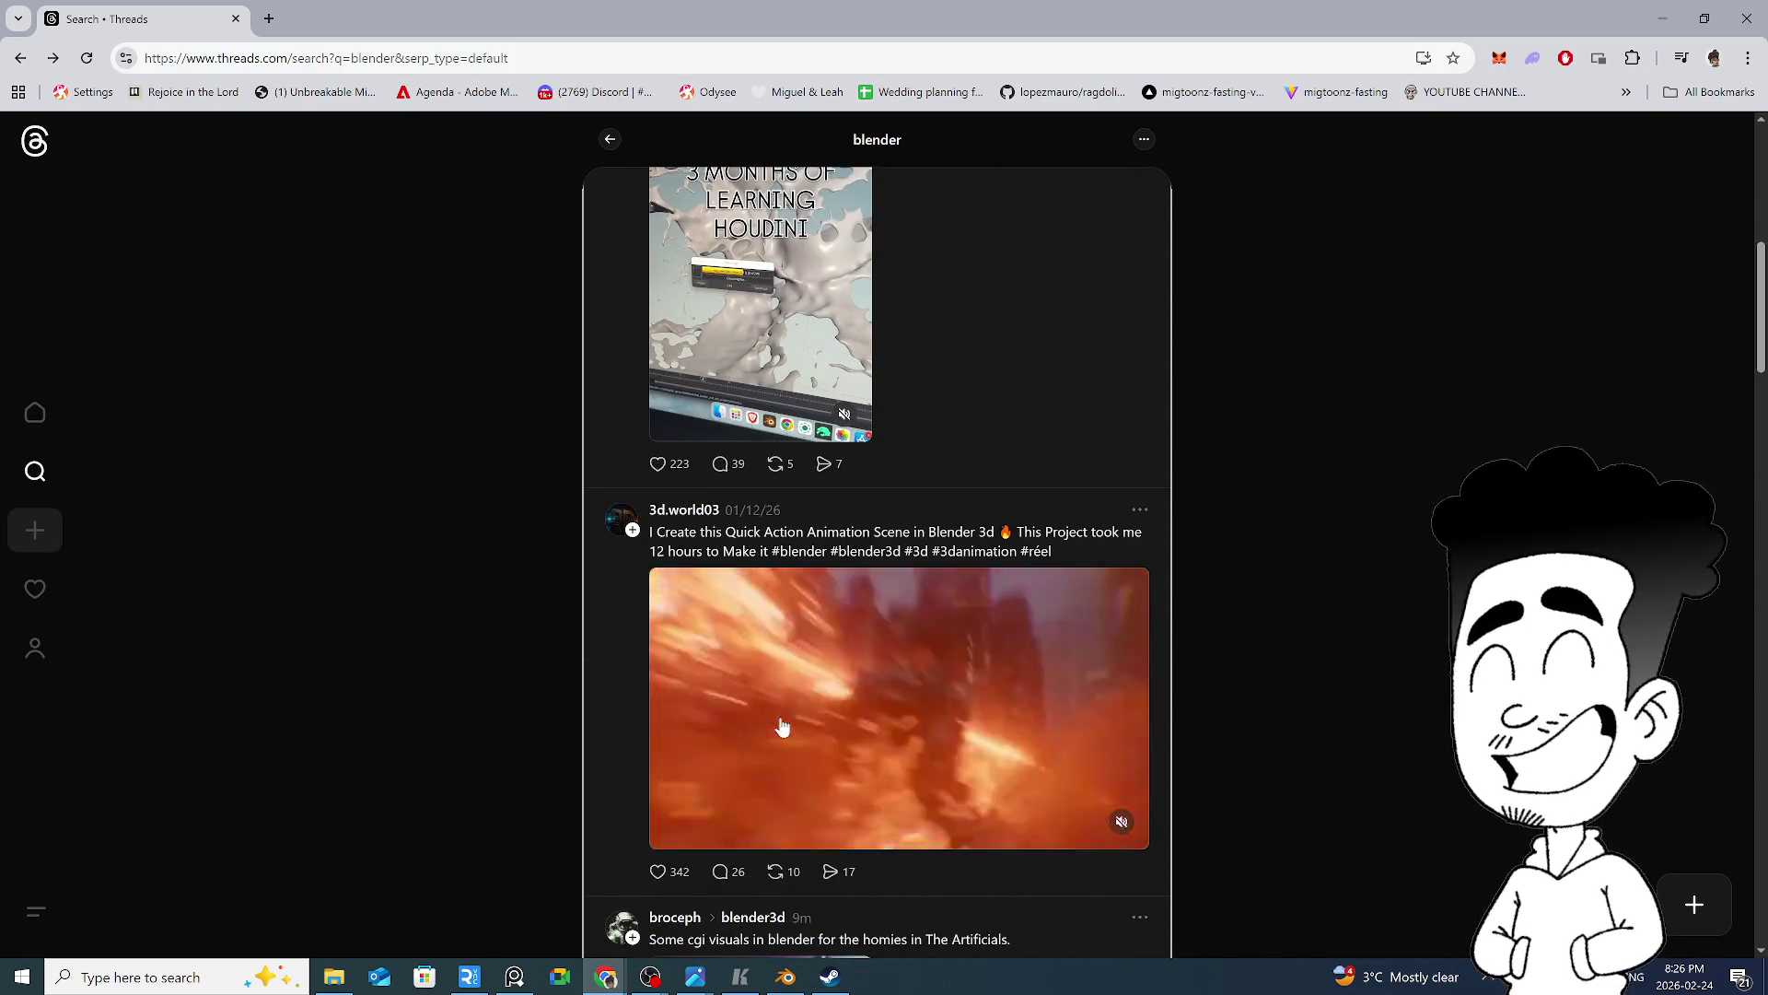
left_click(879, 731)
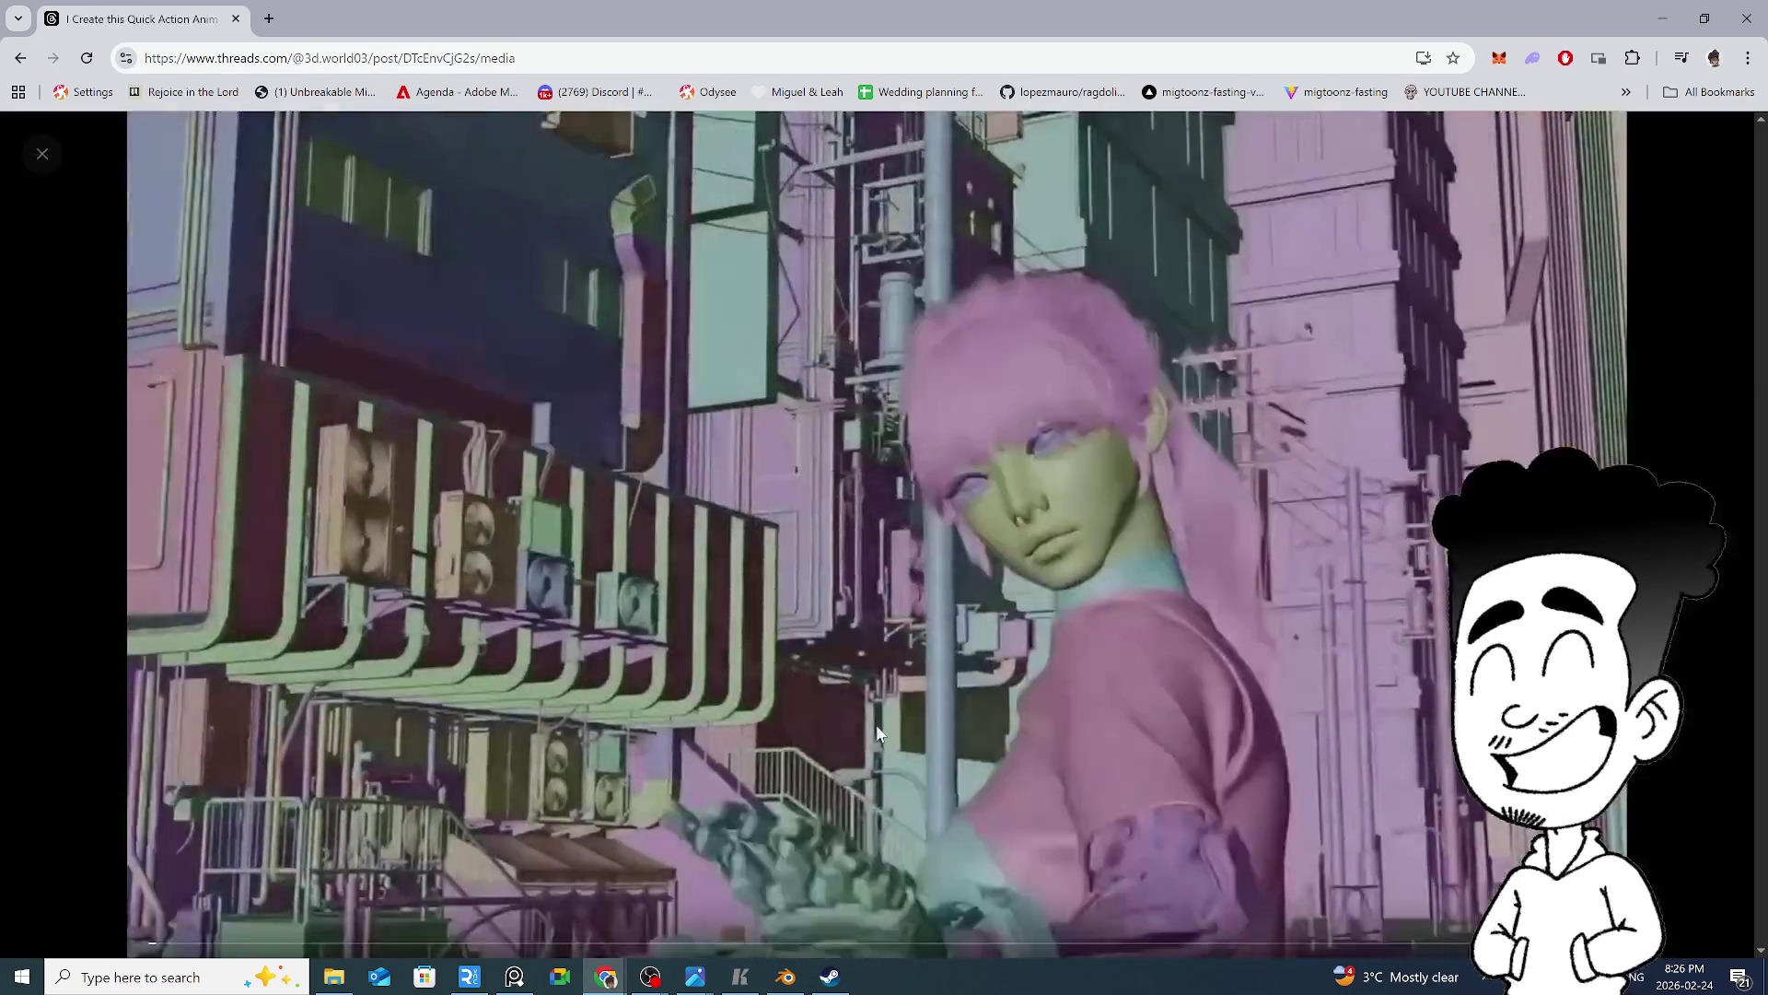
key("Escape")
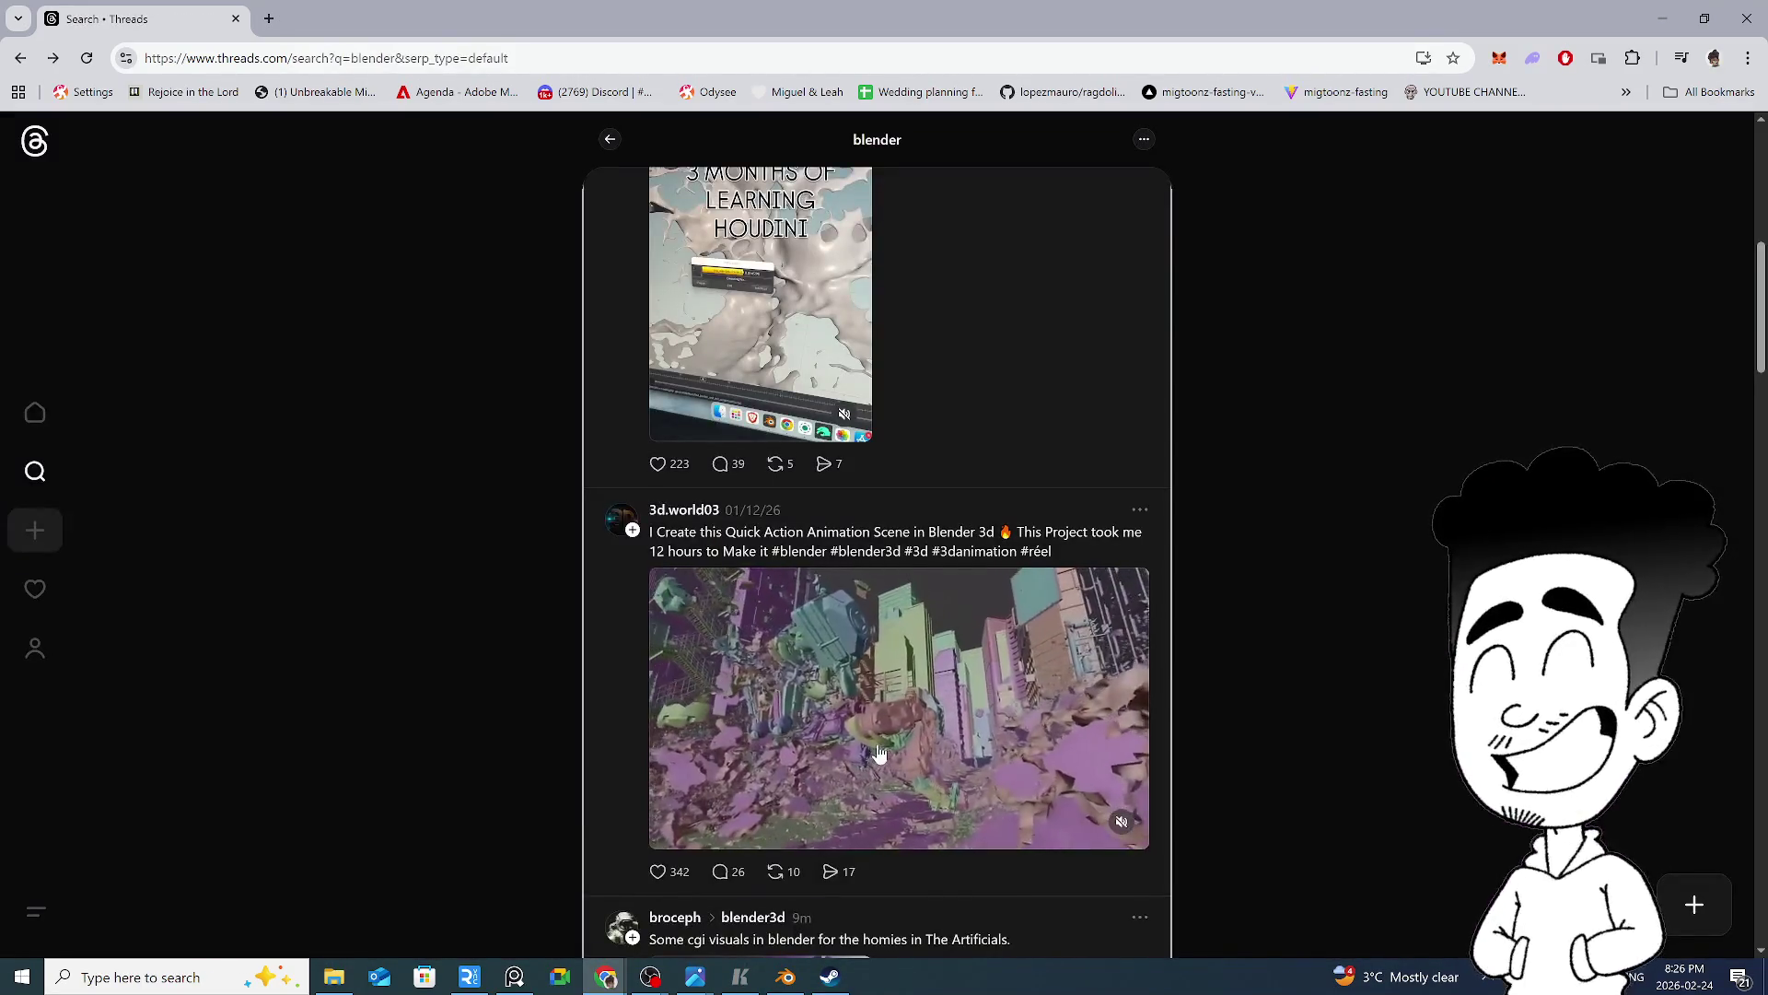
left_click(870, 755)
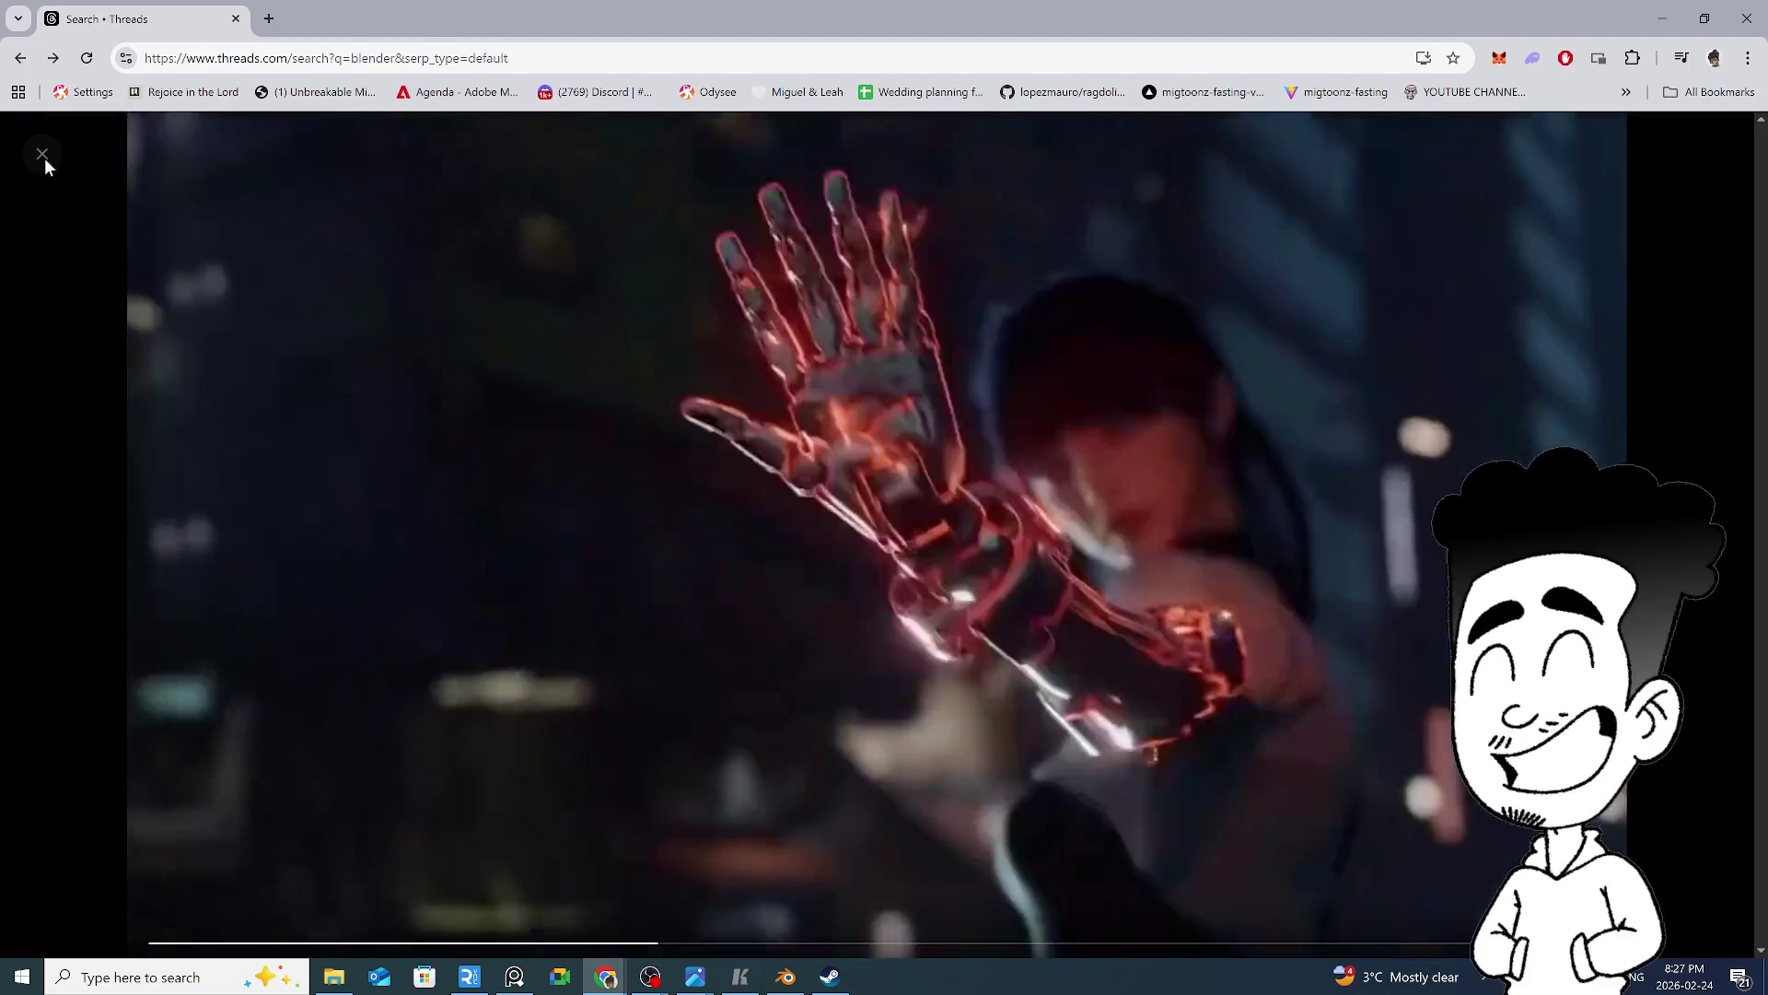
left_click(44, 156)
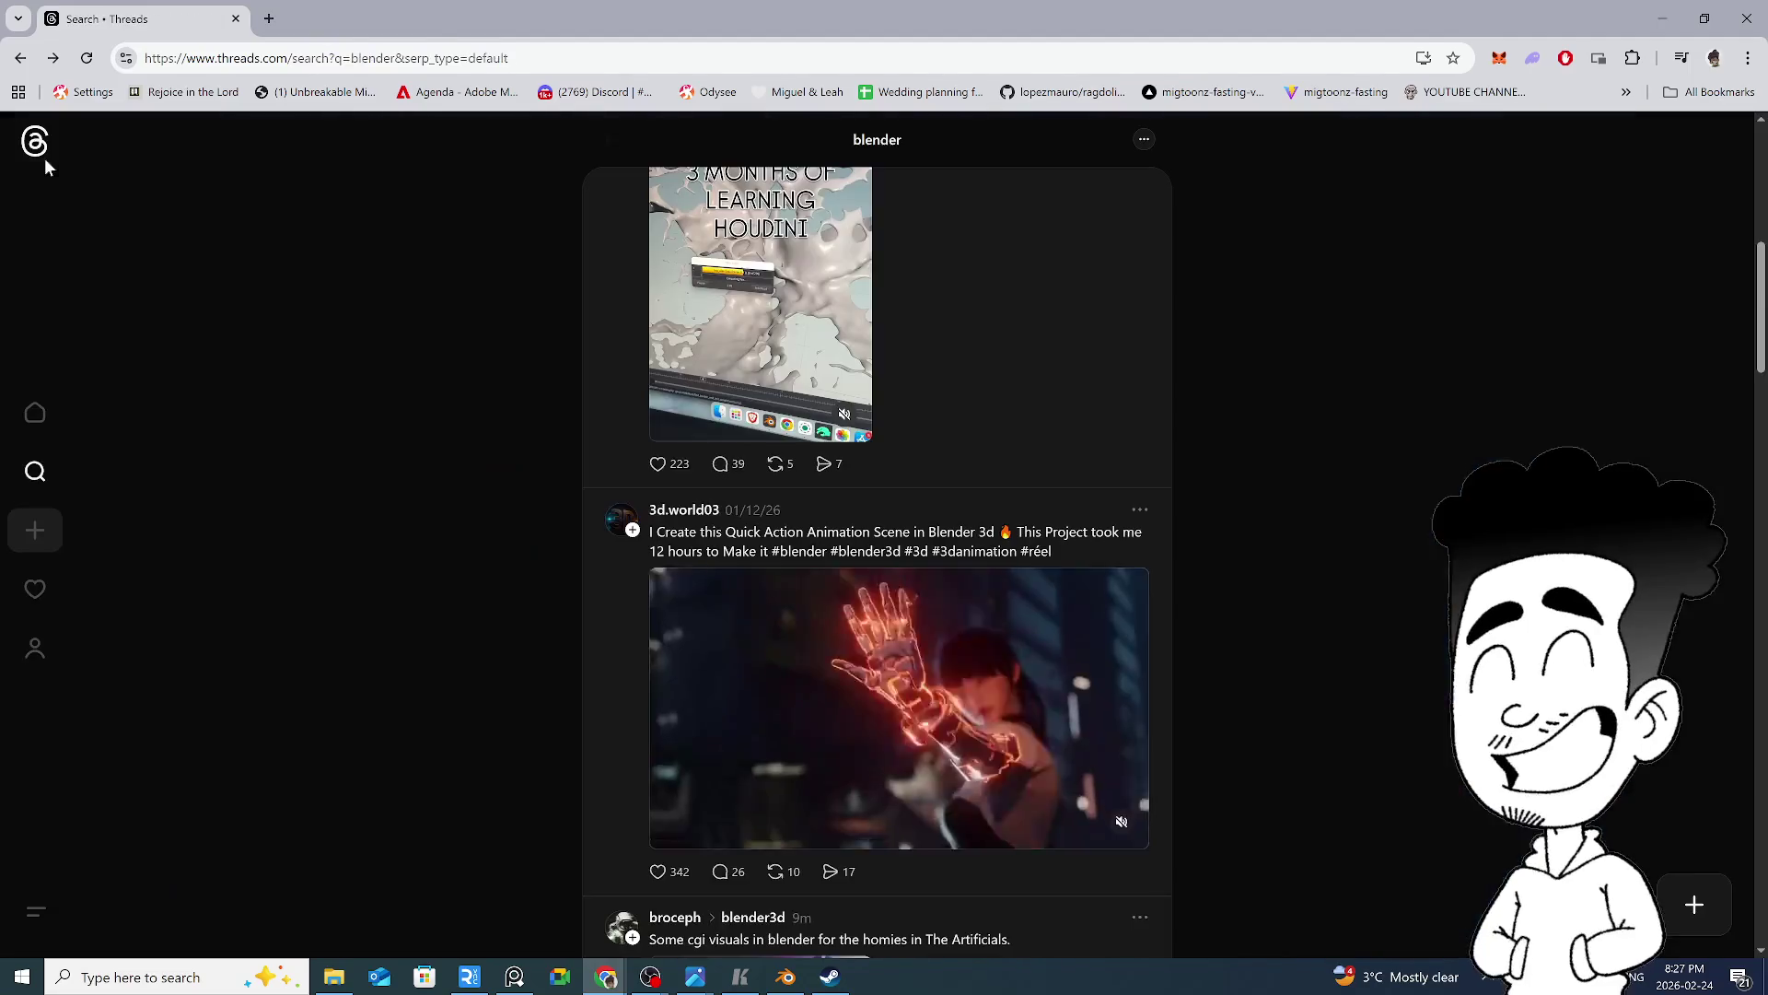
scroll(921, 645, "down", 10)
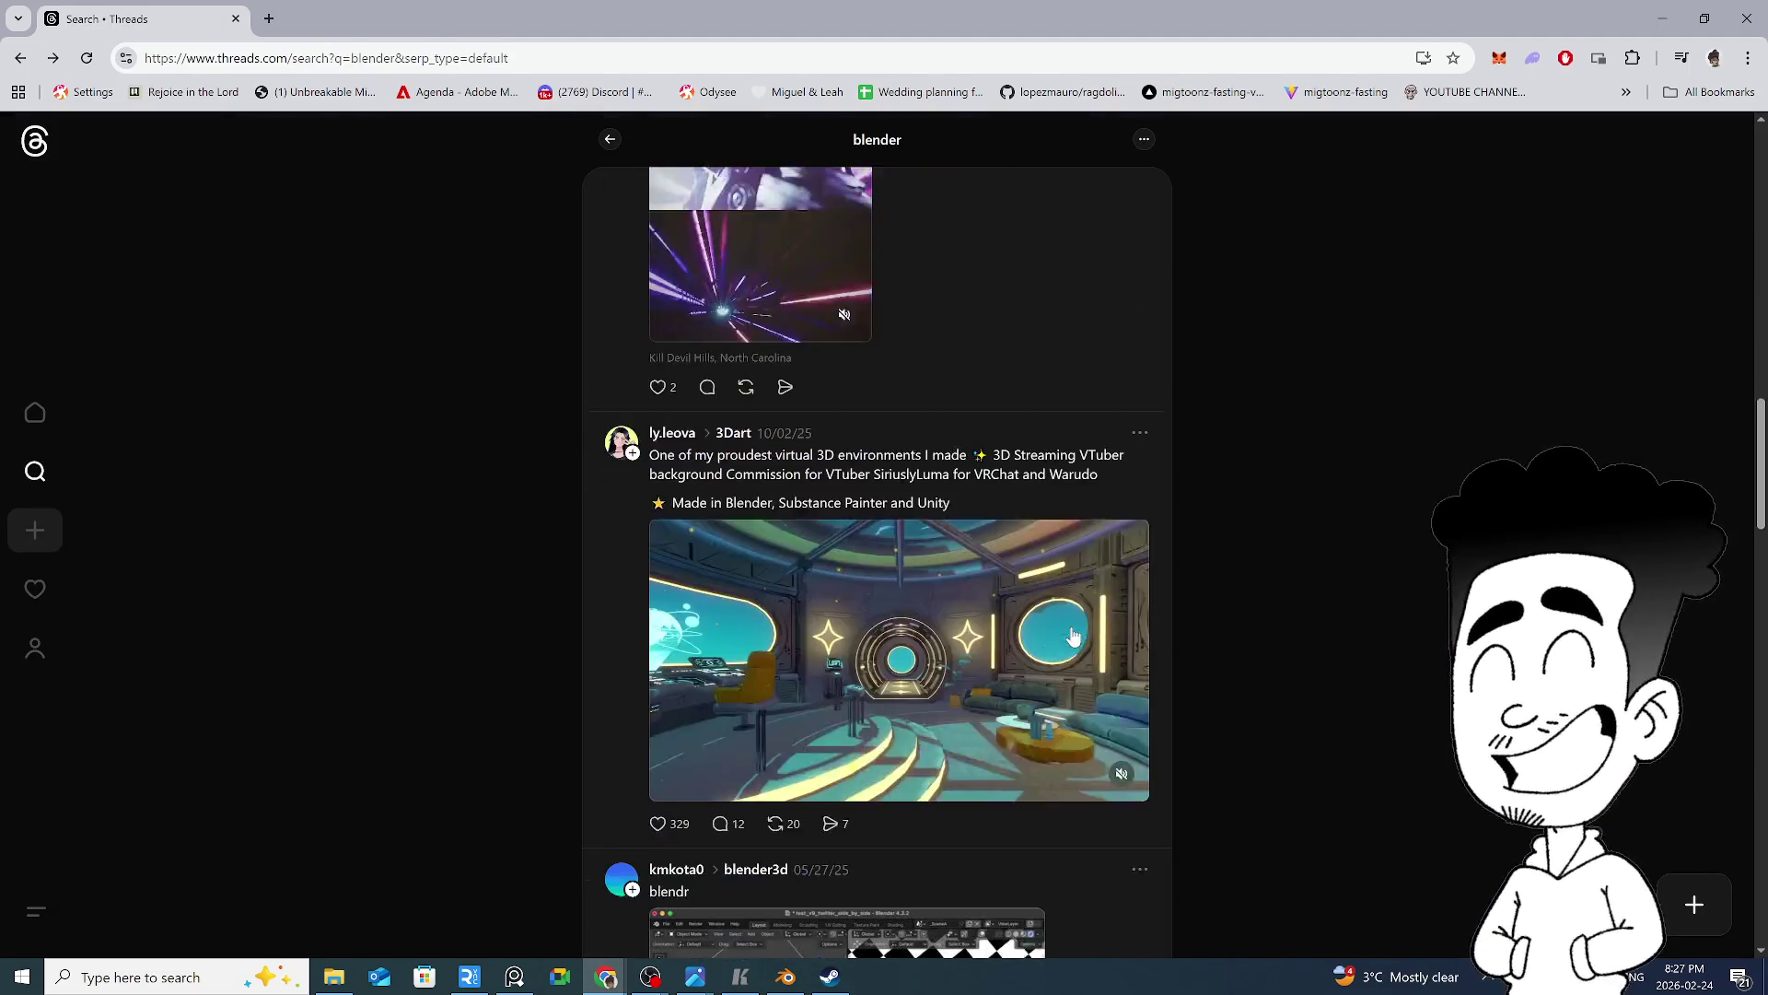
scroll(979, 637, "up", 6)
scroll(978, 638, "up", 5)
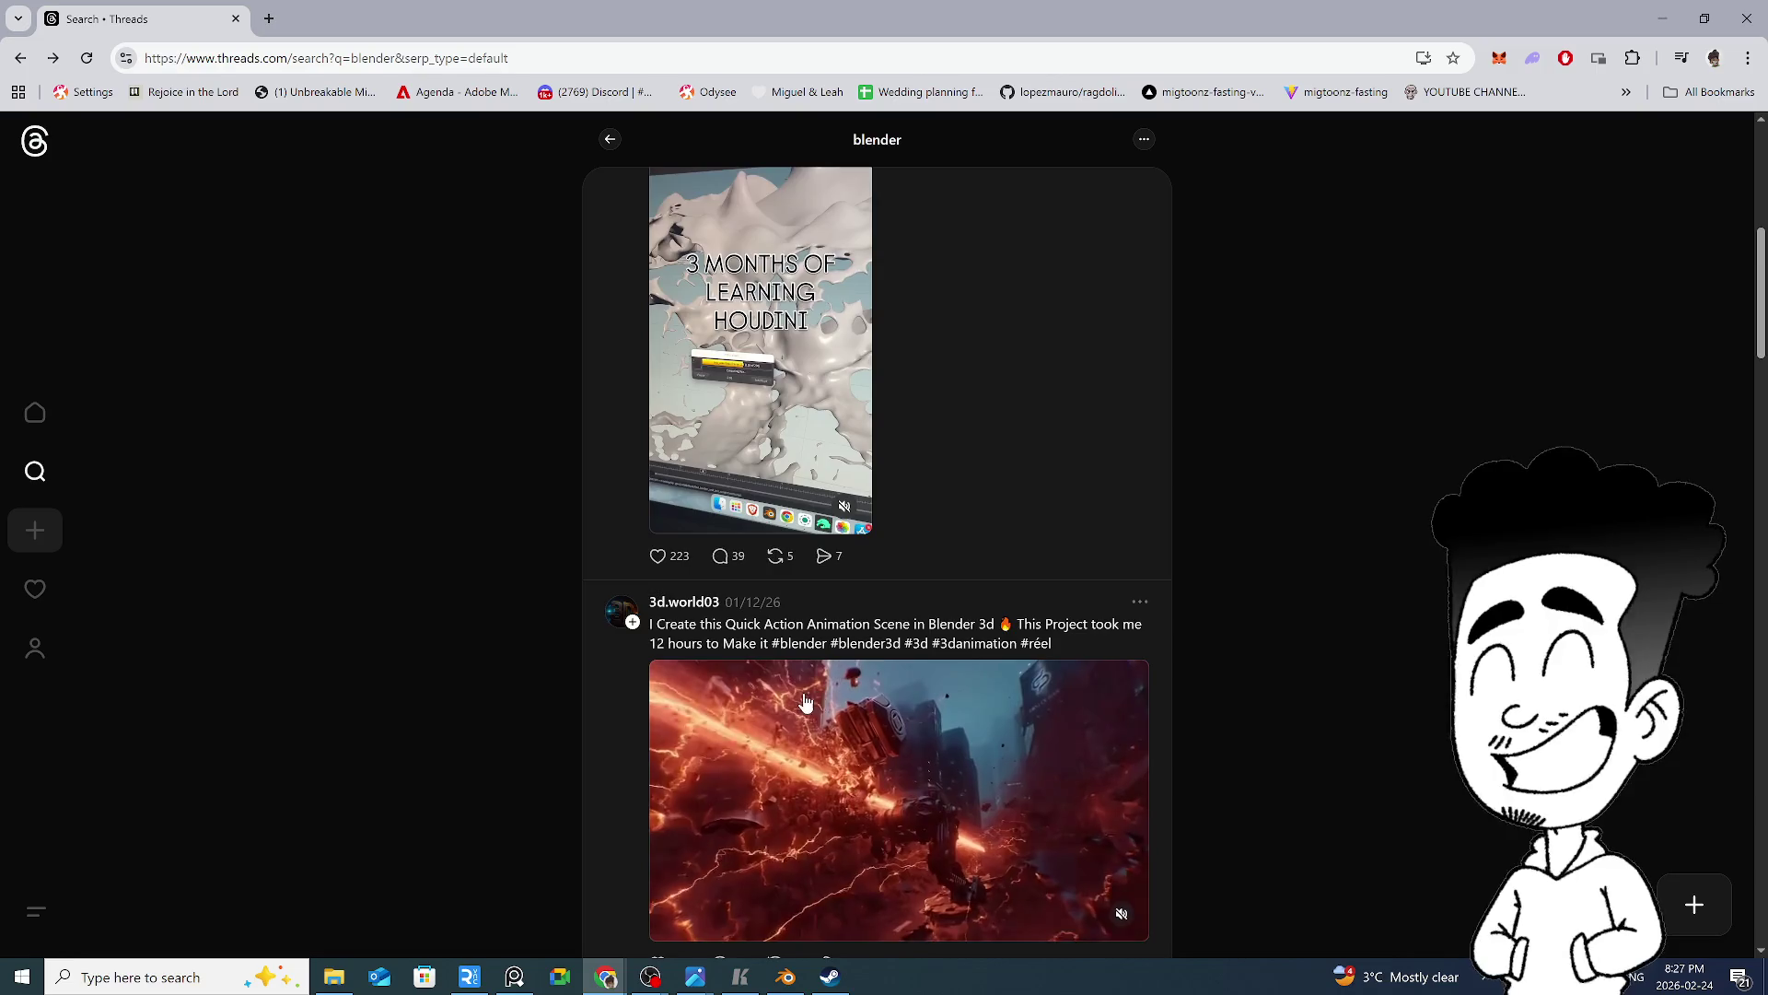
scroll(808, 701, "down", 3)
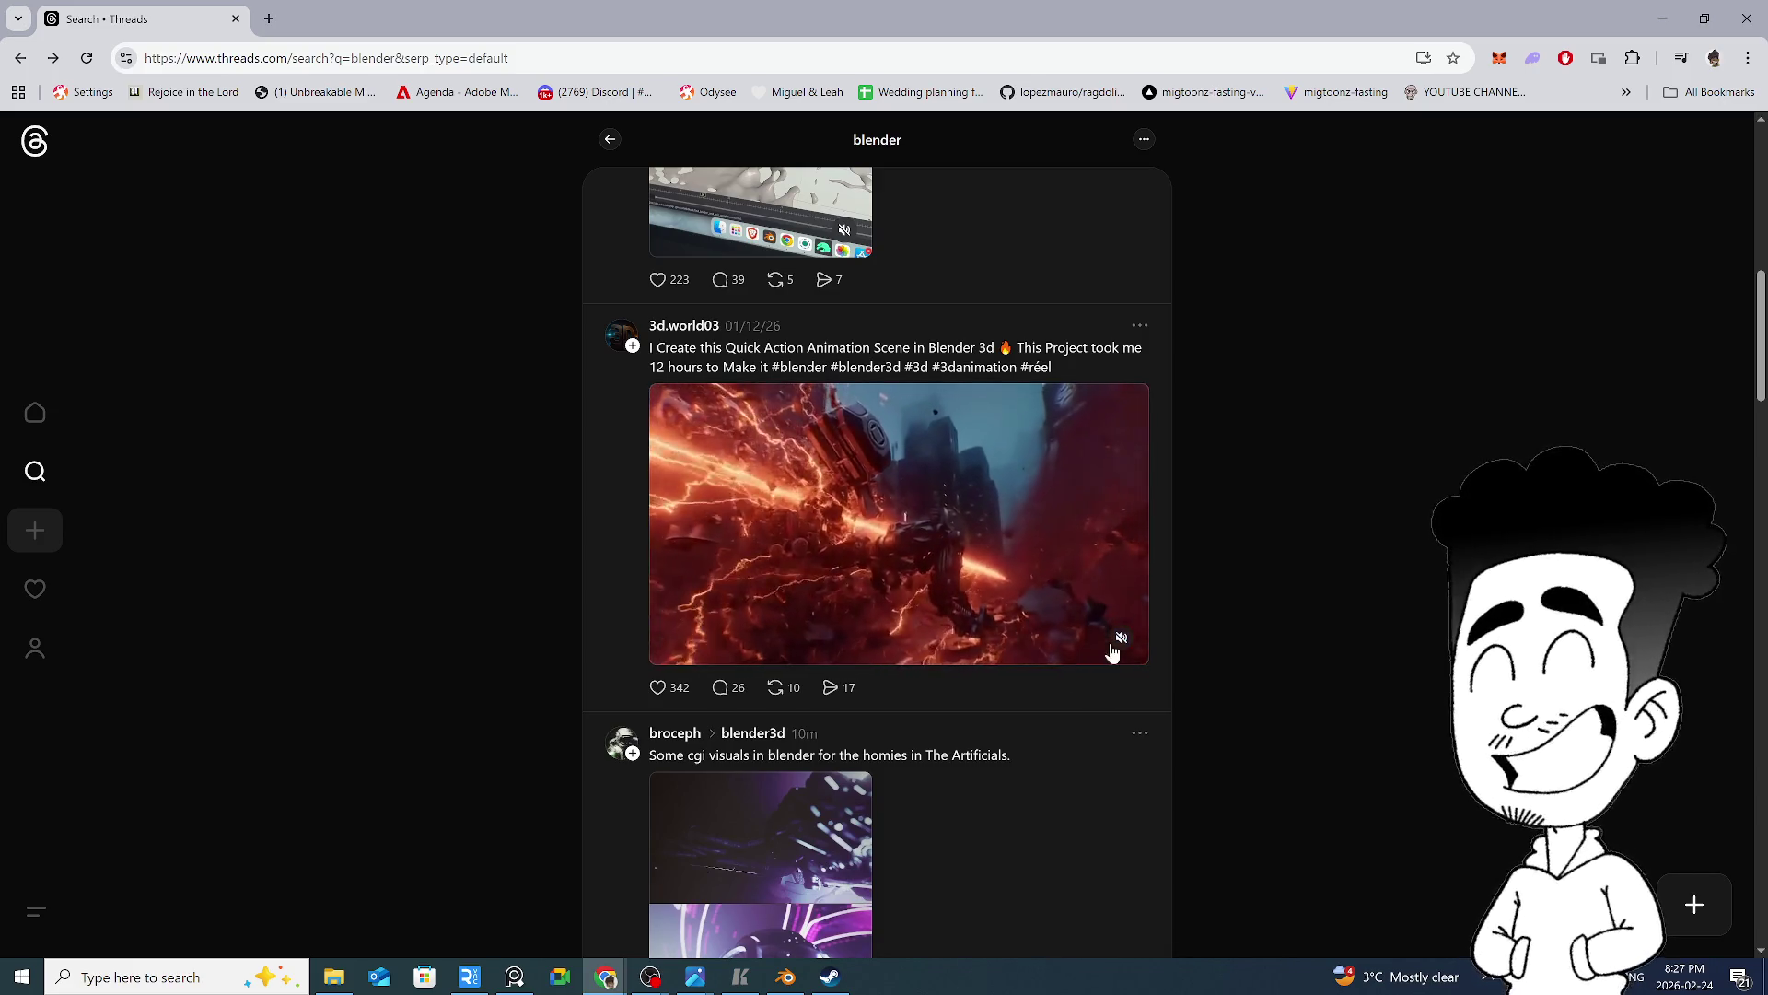
scroll(998, 447, "down", 14)
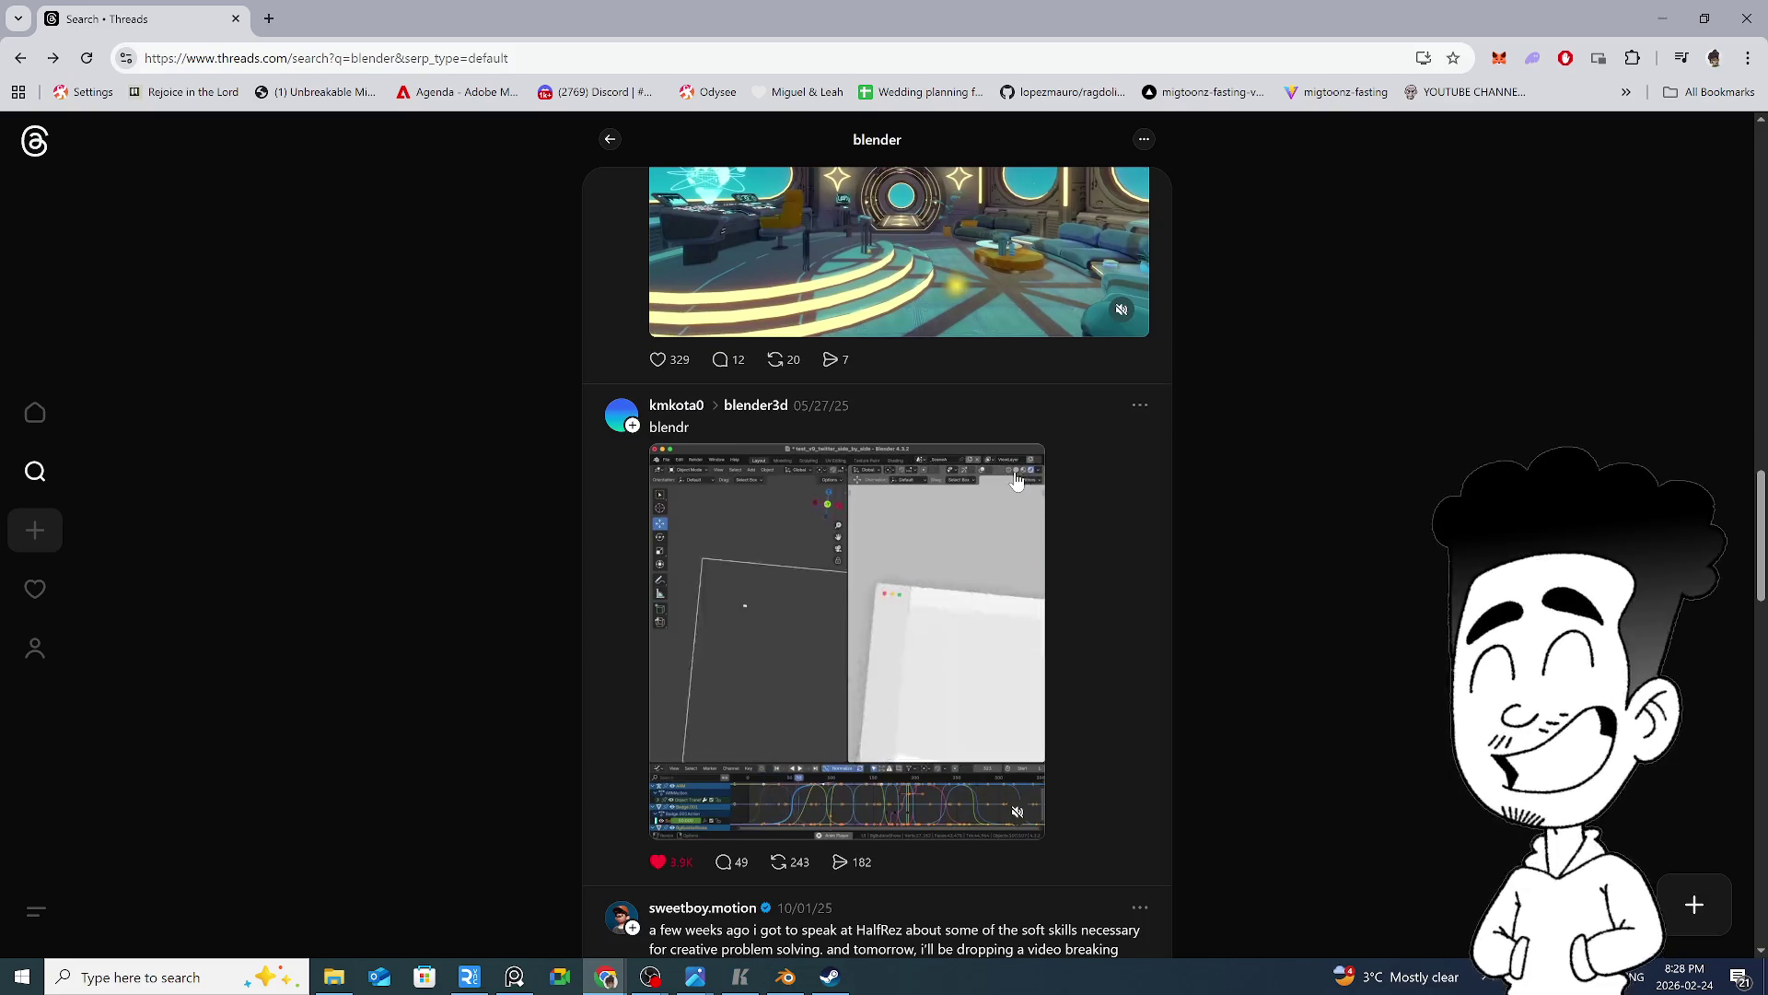
scroll(930, 382, "down", 8)
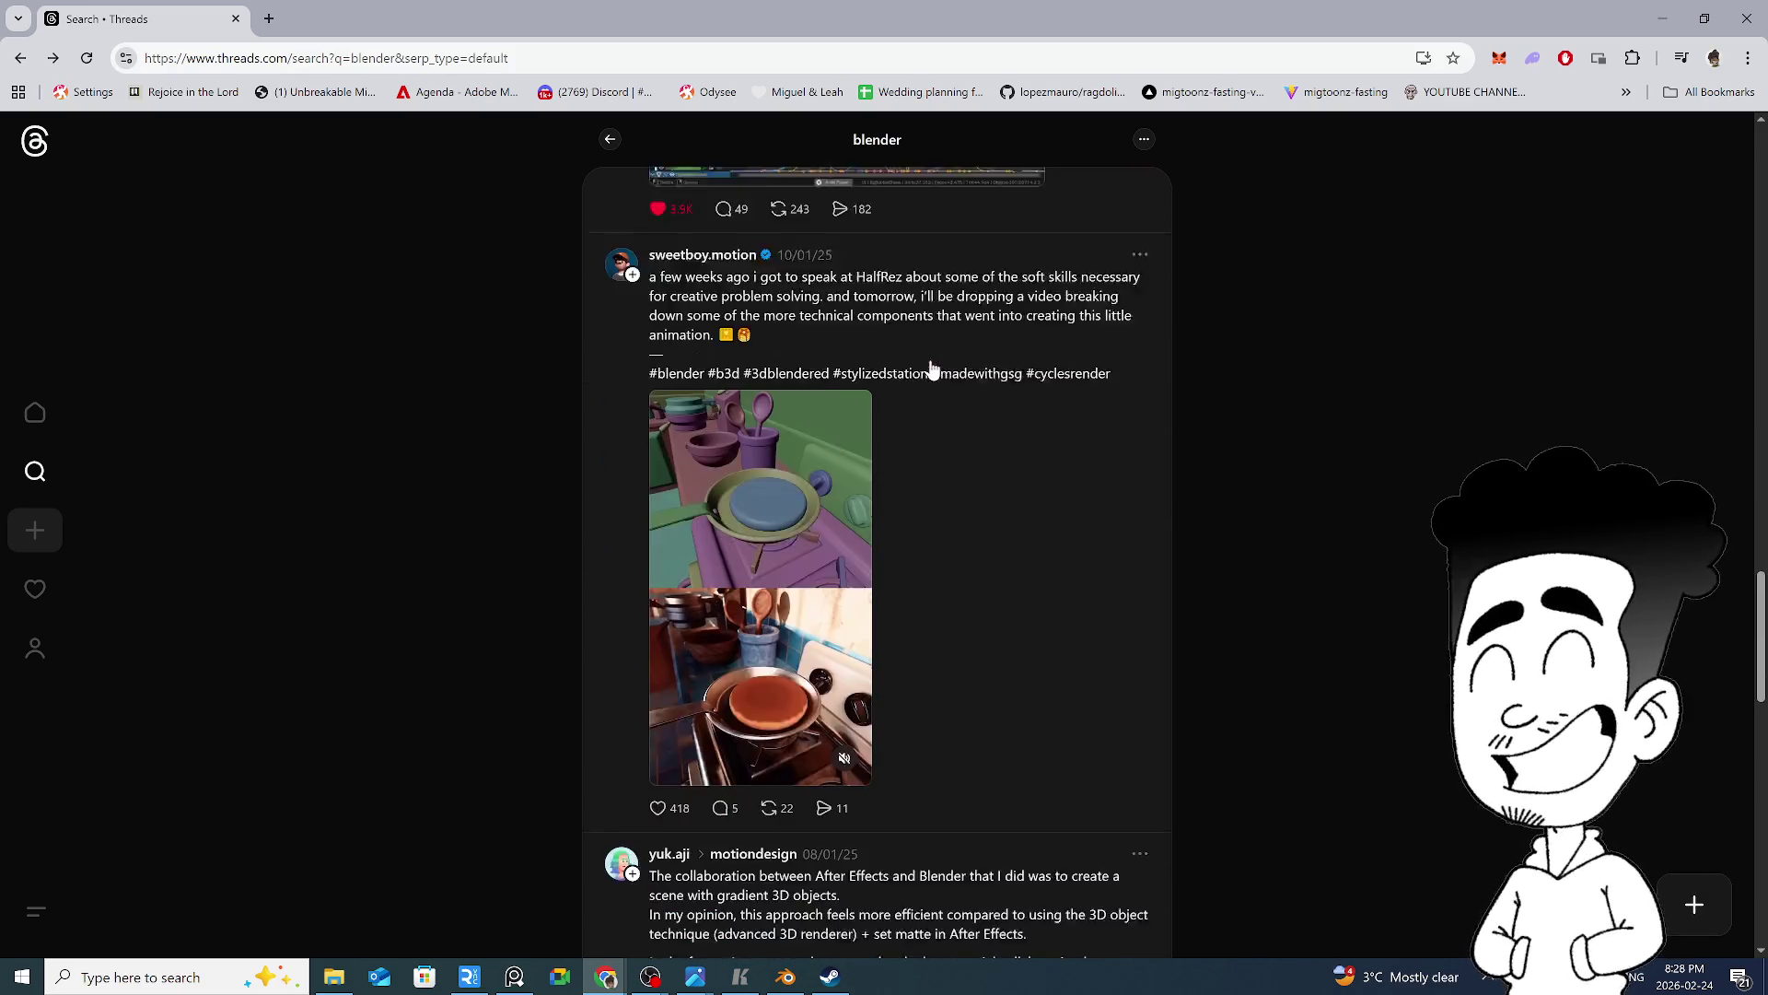
left_click(742, 463)
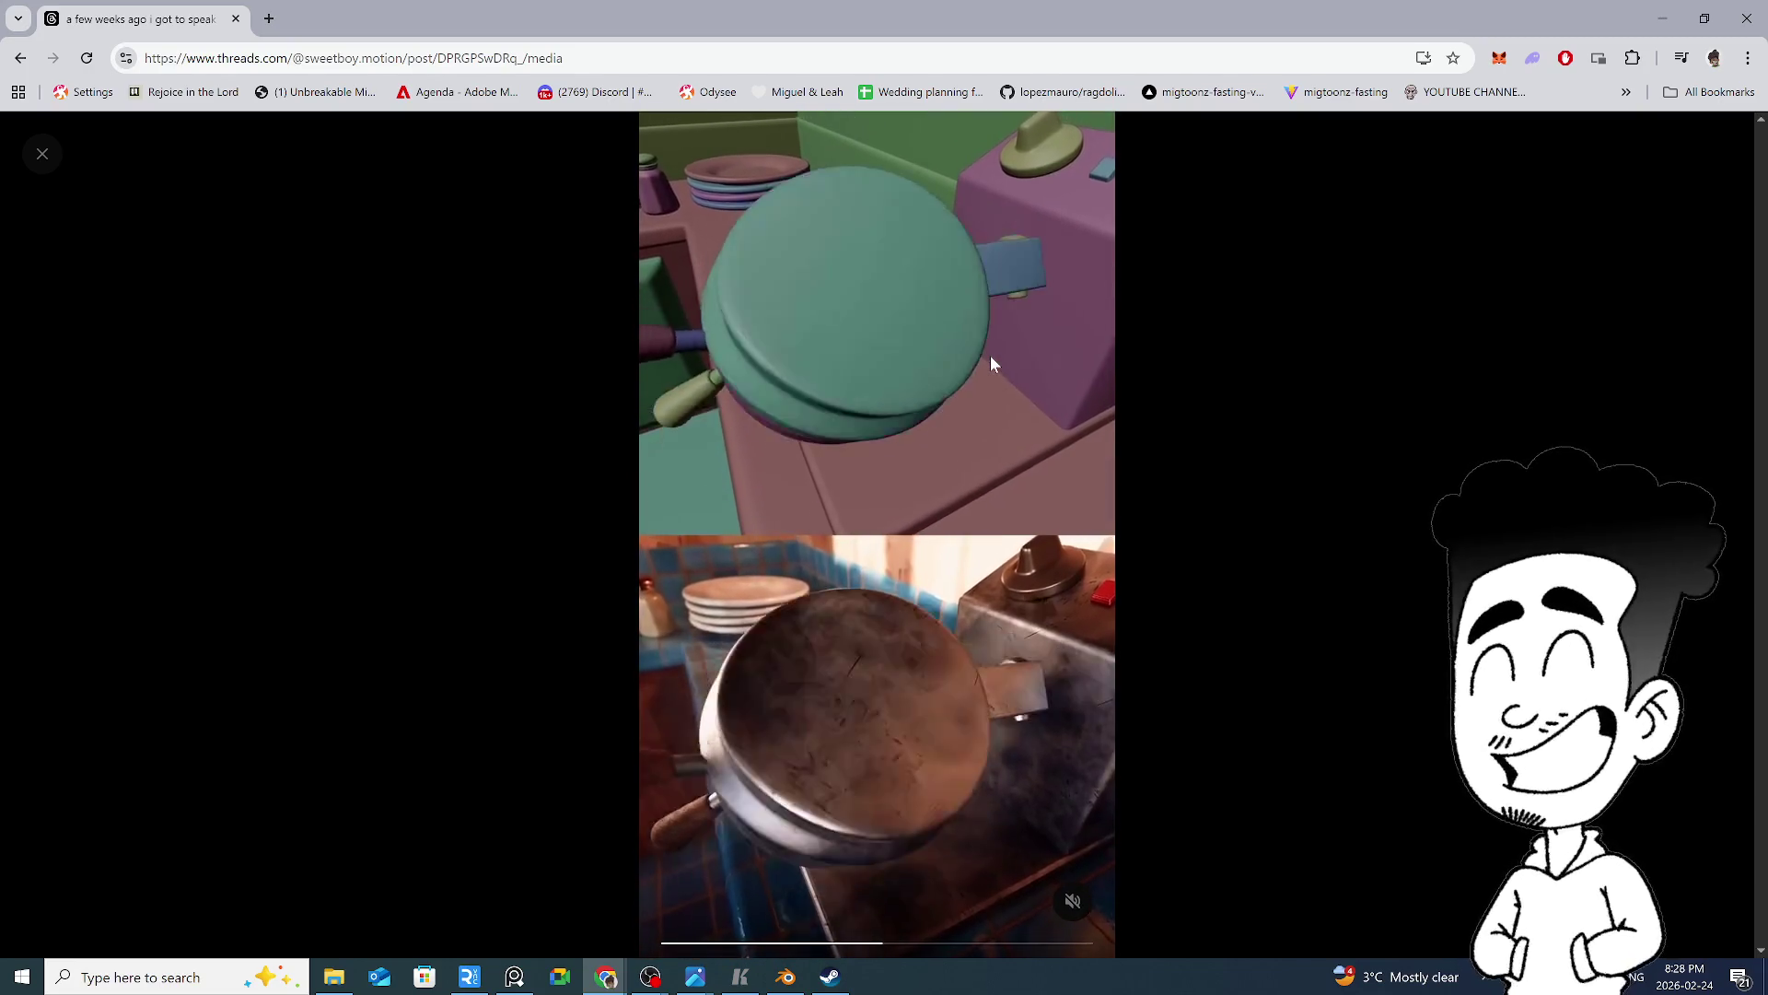
left_click(1349, 488)
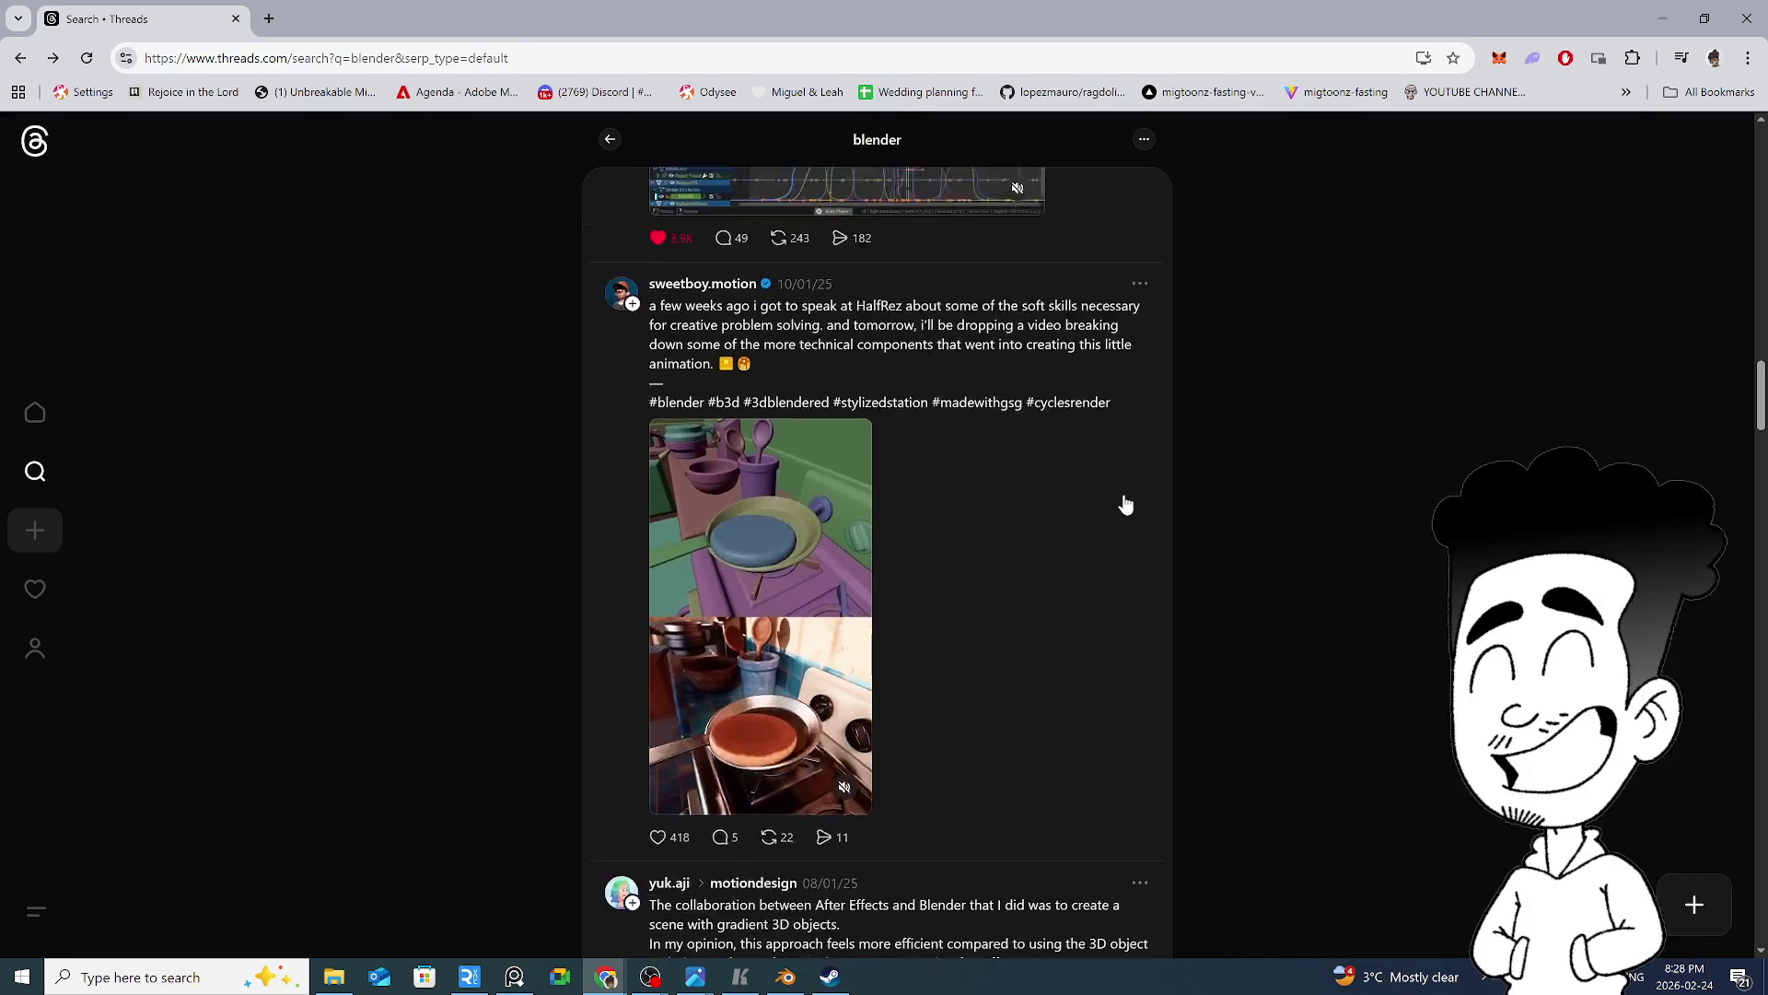
Open the kitchen-pan animator's profile and follow the youtube.com link in their bio
left_click(719, 362)
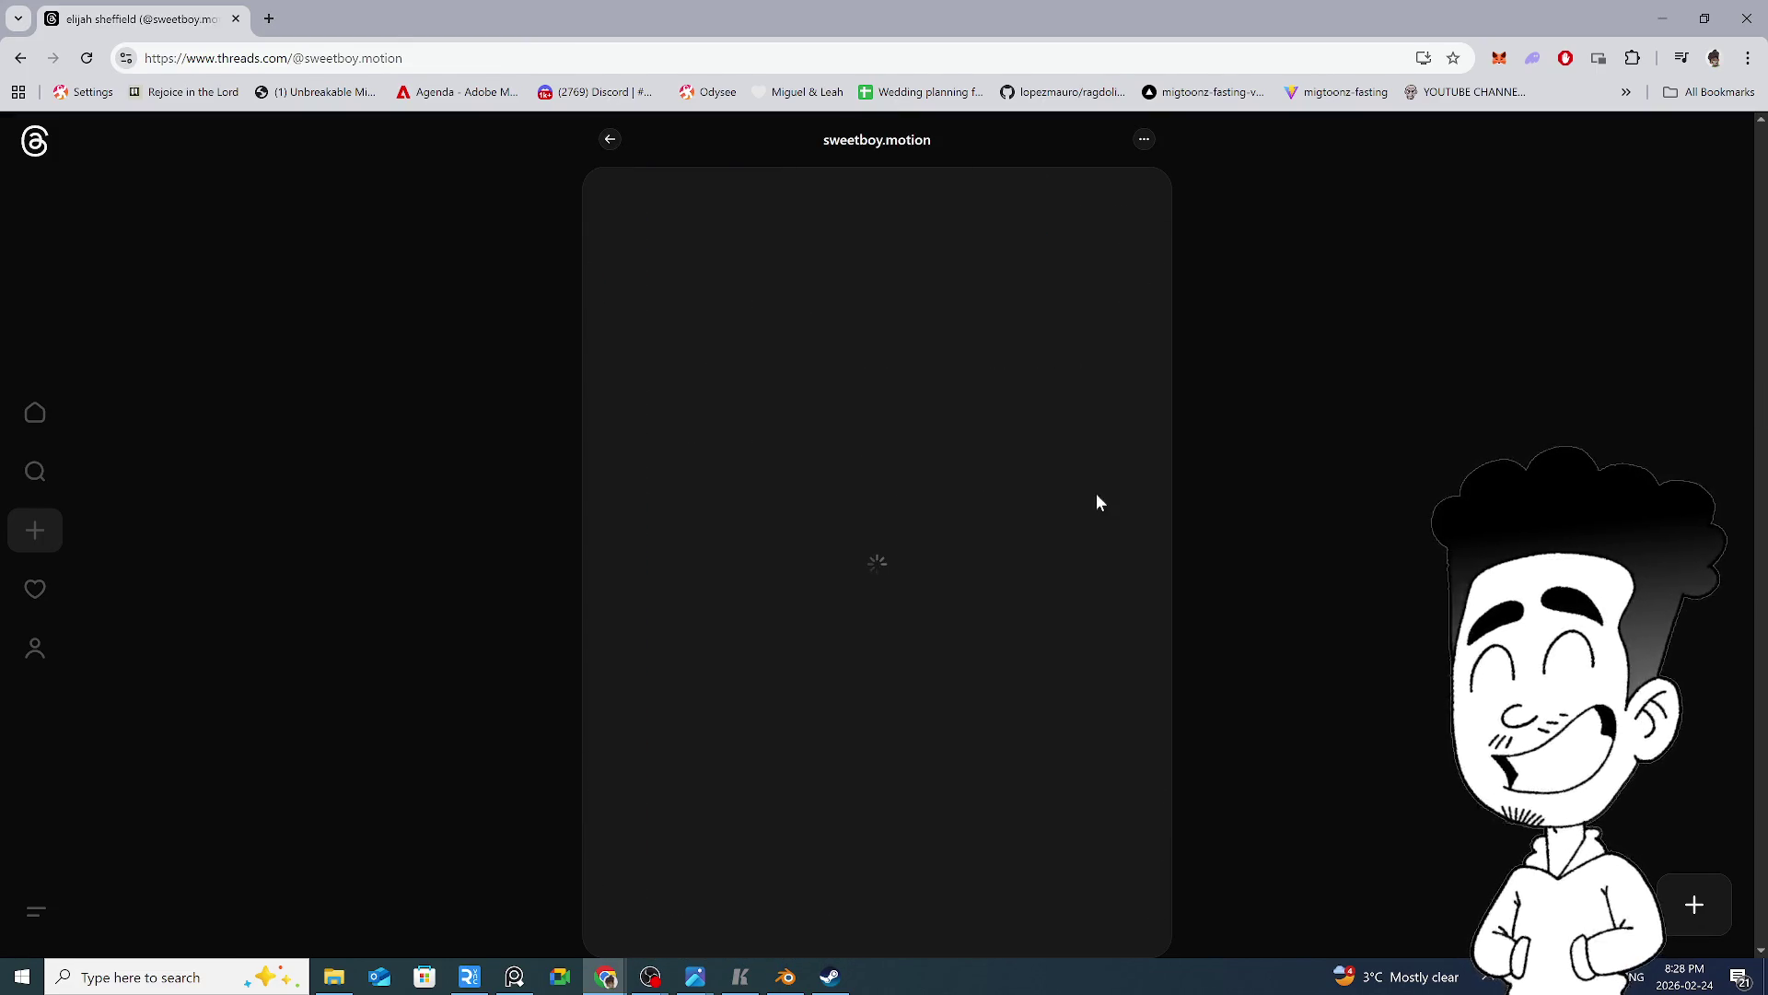
scroll(1091, 505, "down", 9)
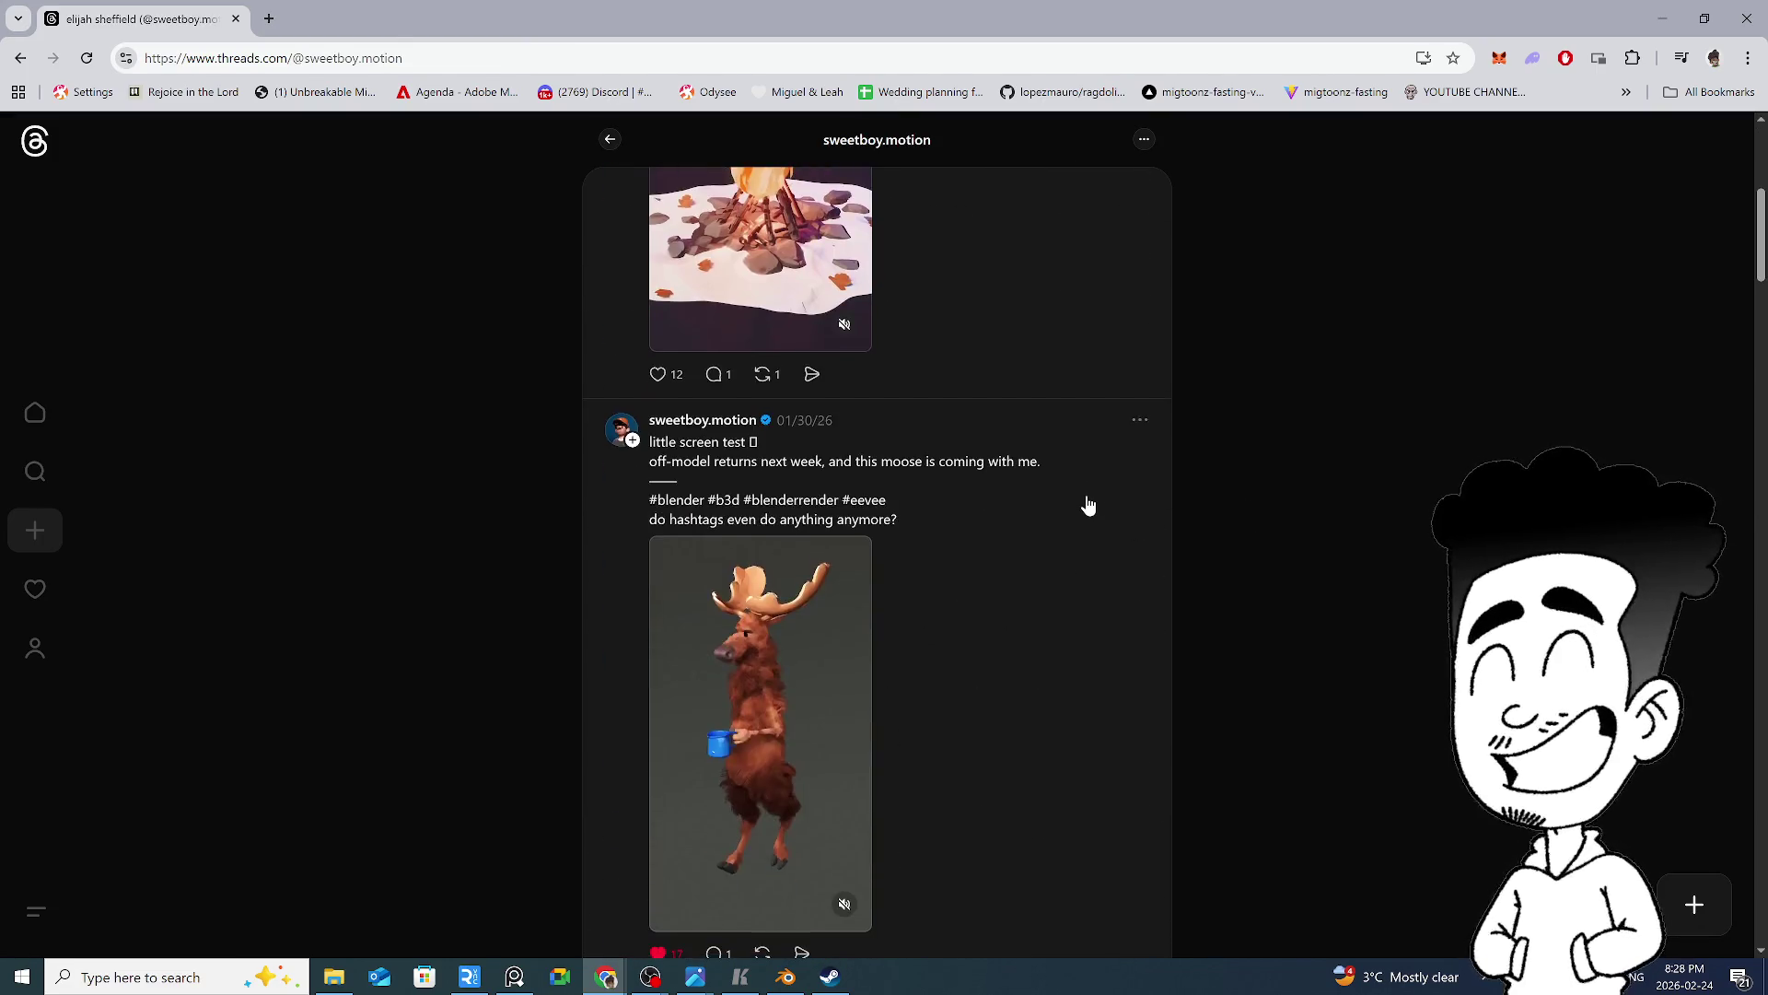
scroll(1123, 513, "up", 10)
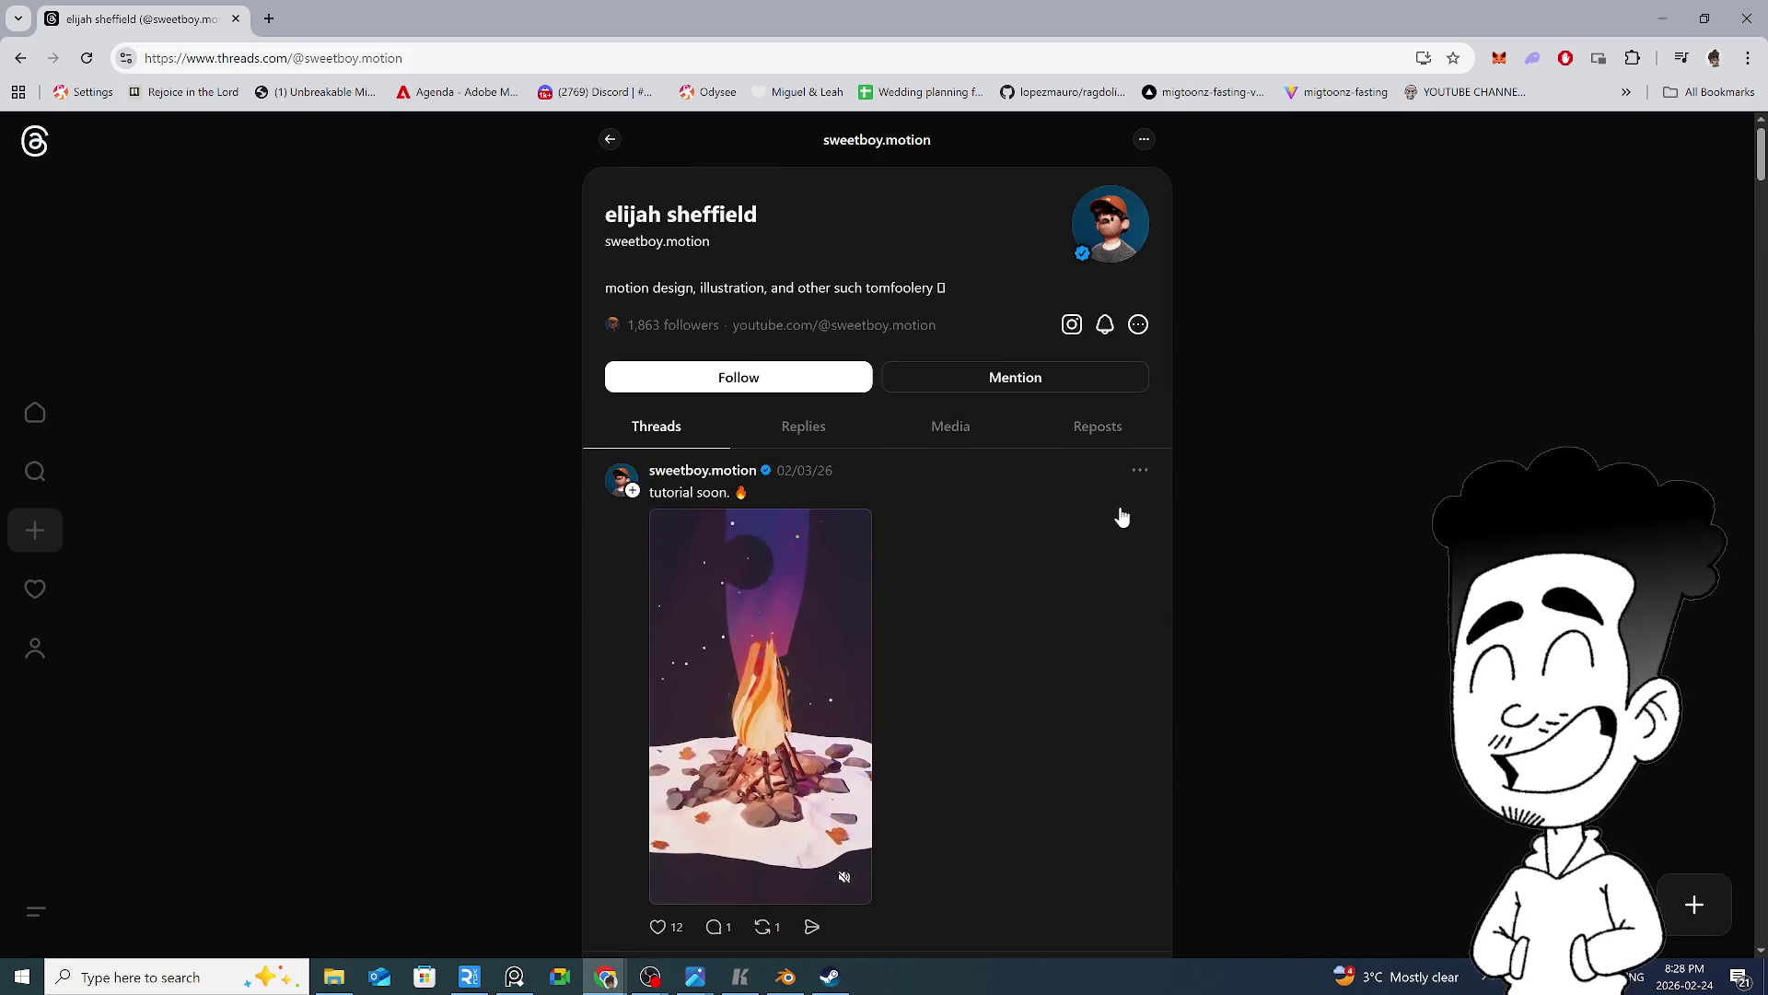
left_click(843, 333)
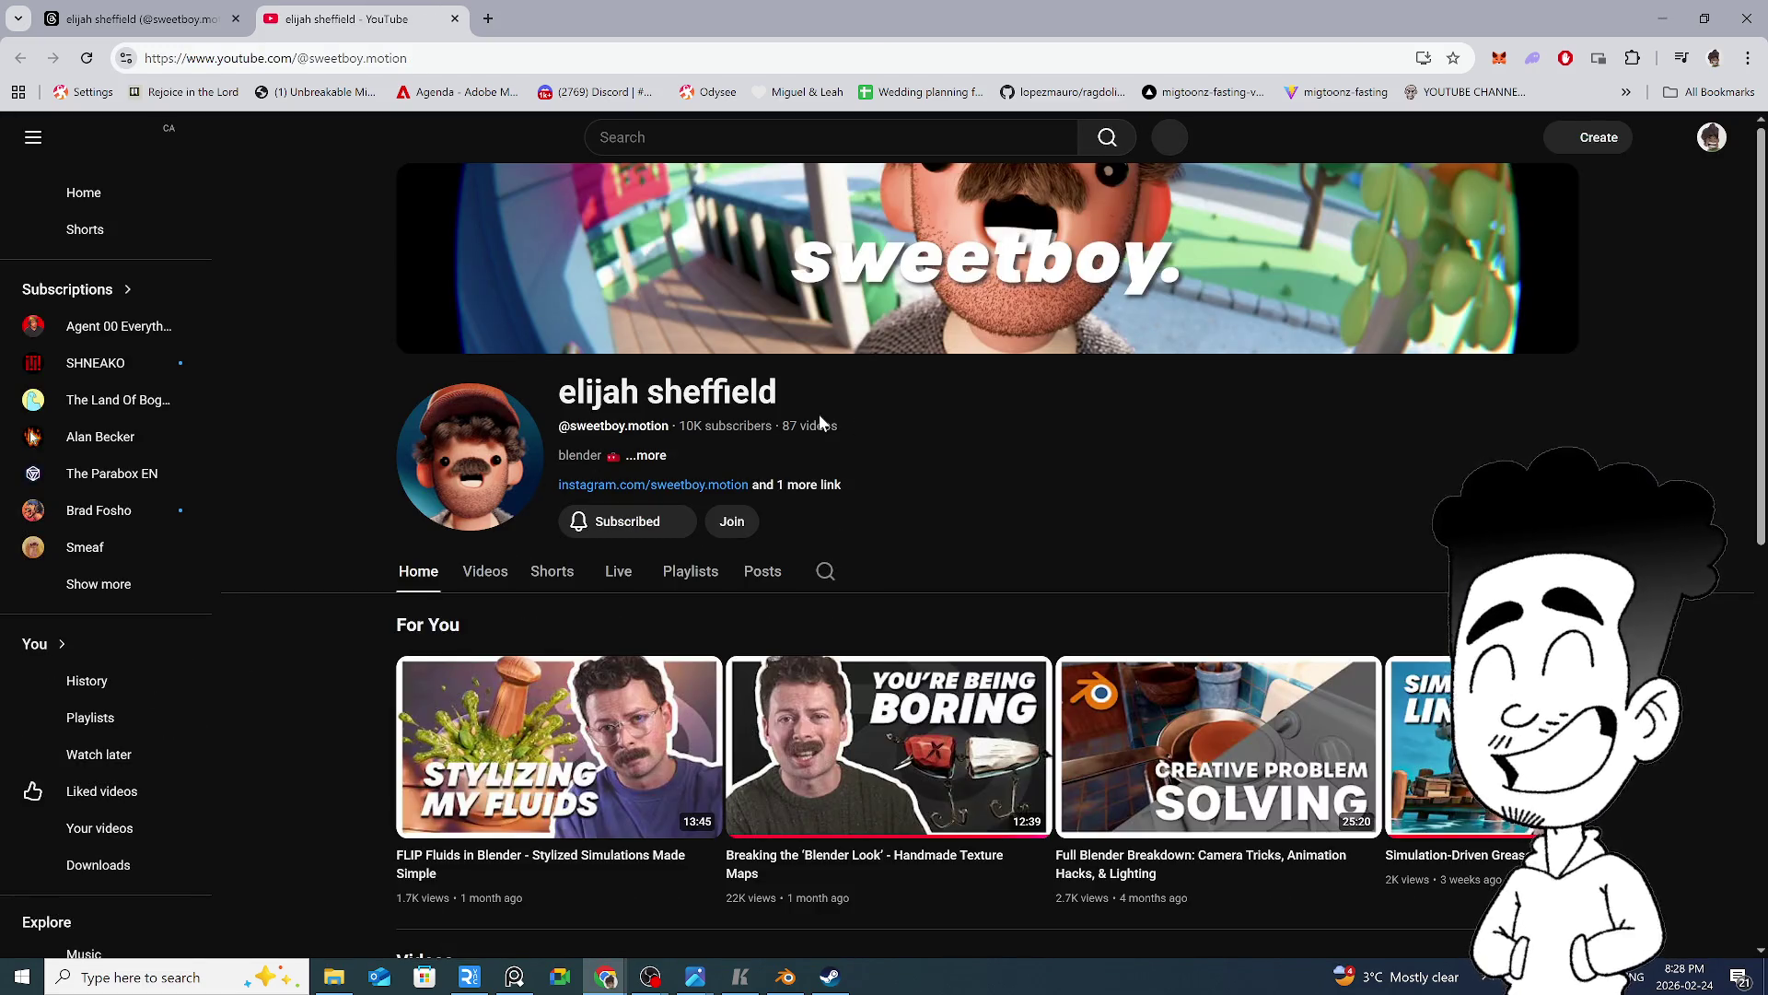
scroll(1136, 482, "down", 4)
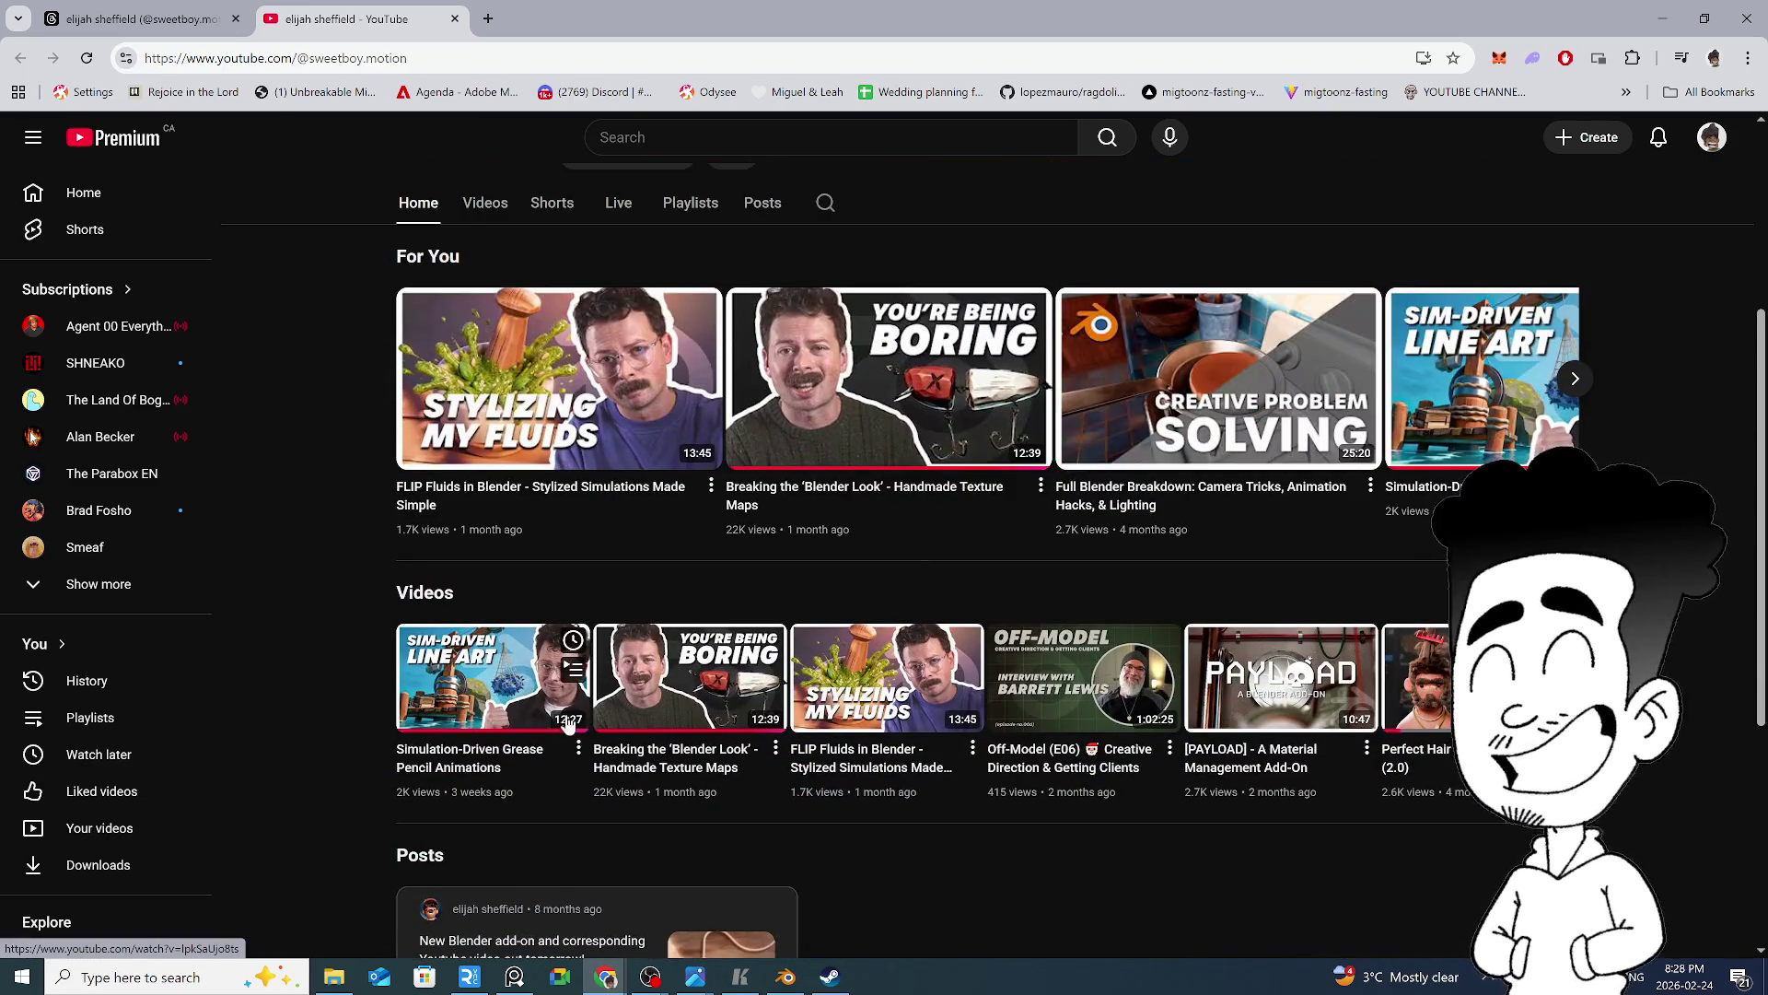
scroll(1017, 691, "down", 5)
scroll(1016, 693, "up", 4)
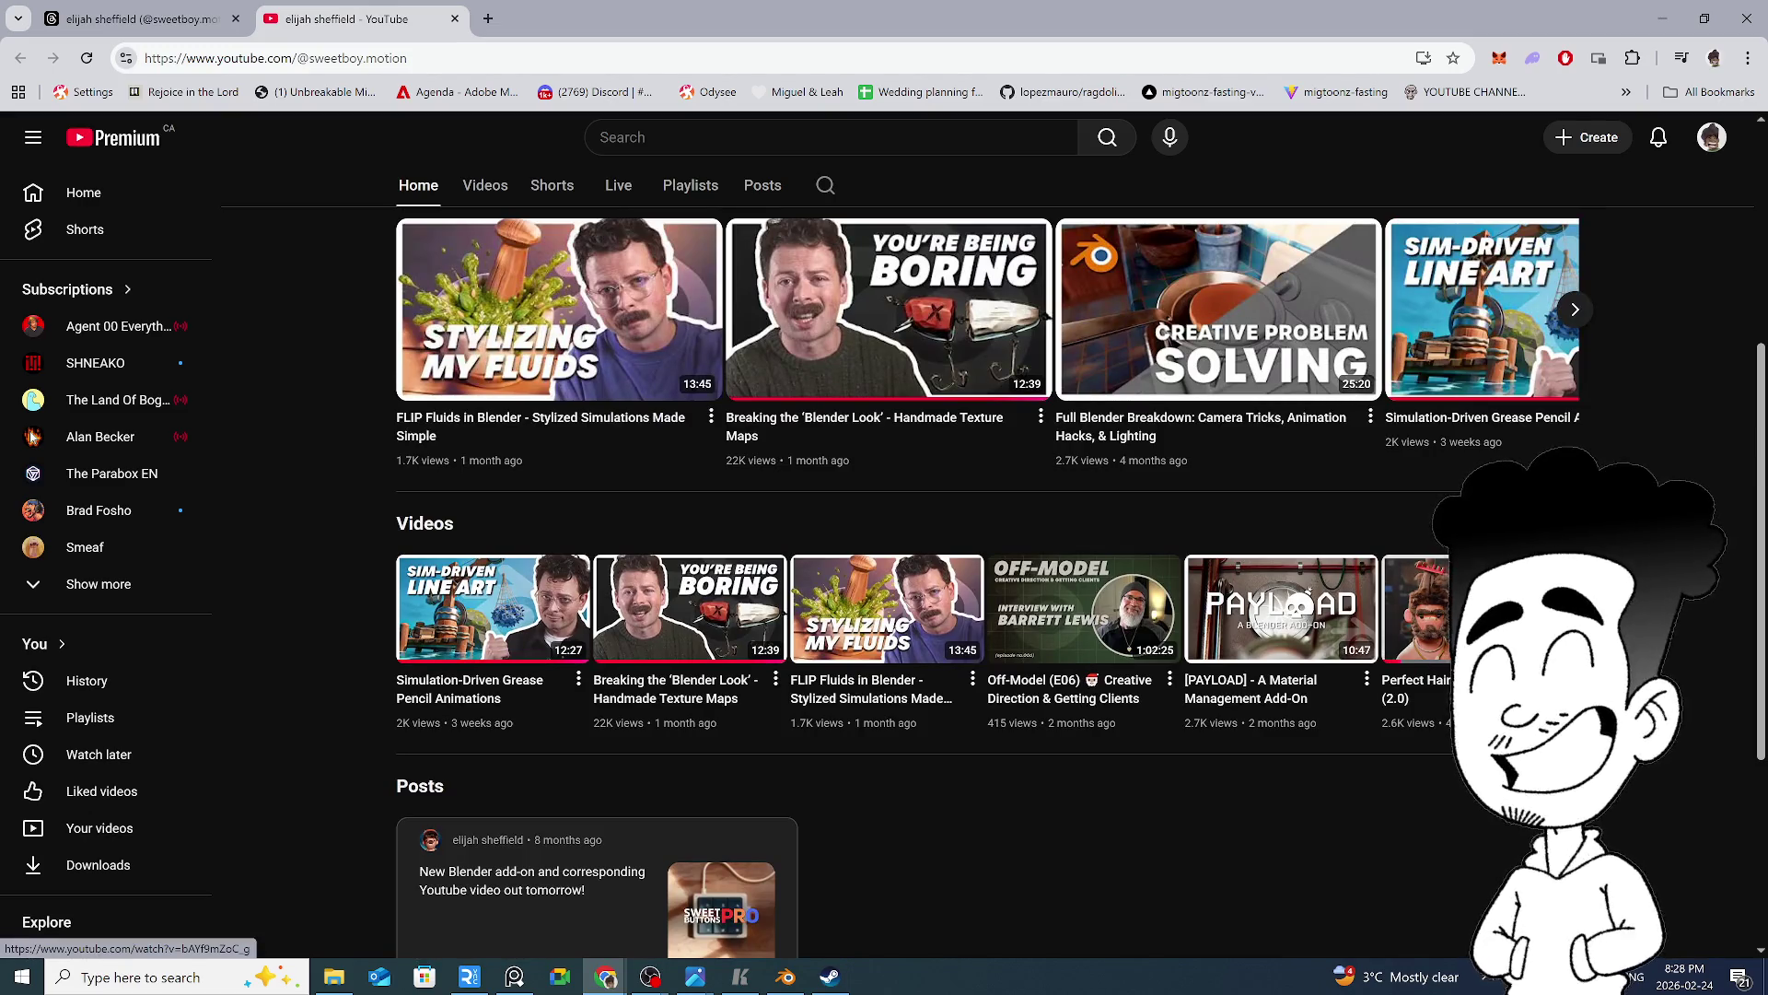
scroll(1401, 629, "up", 3)
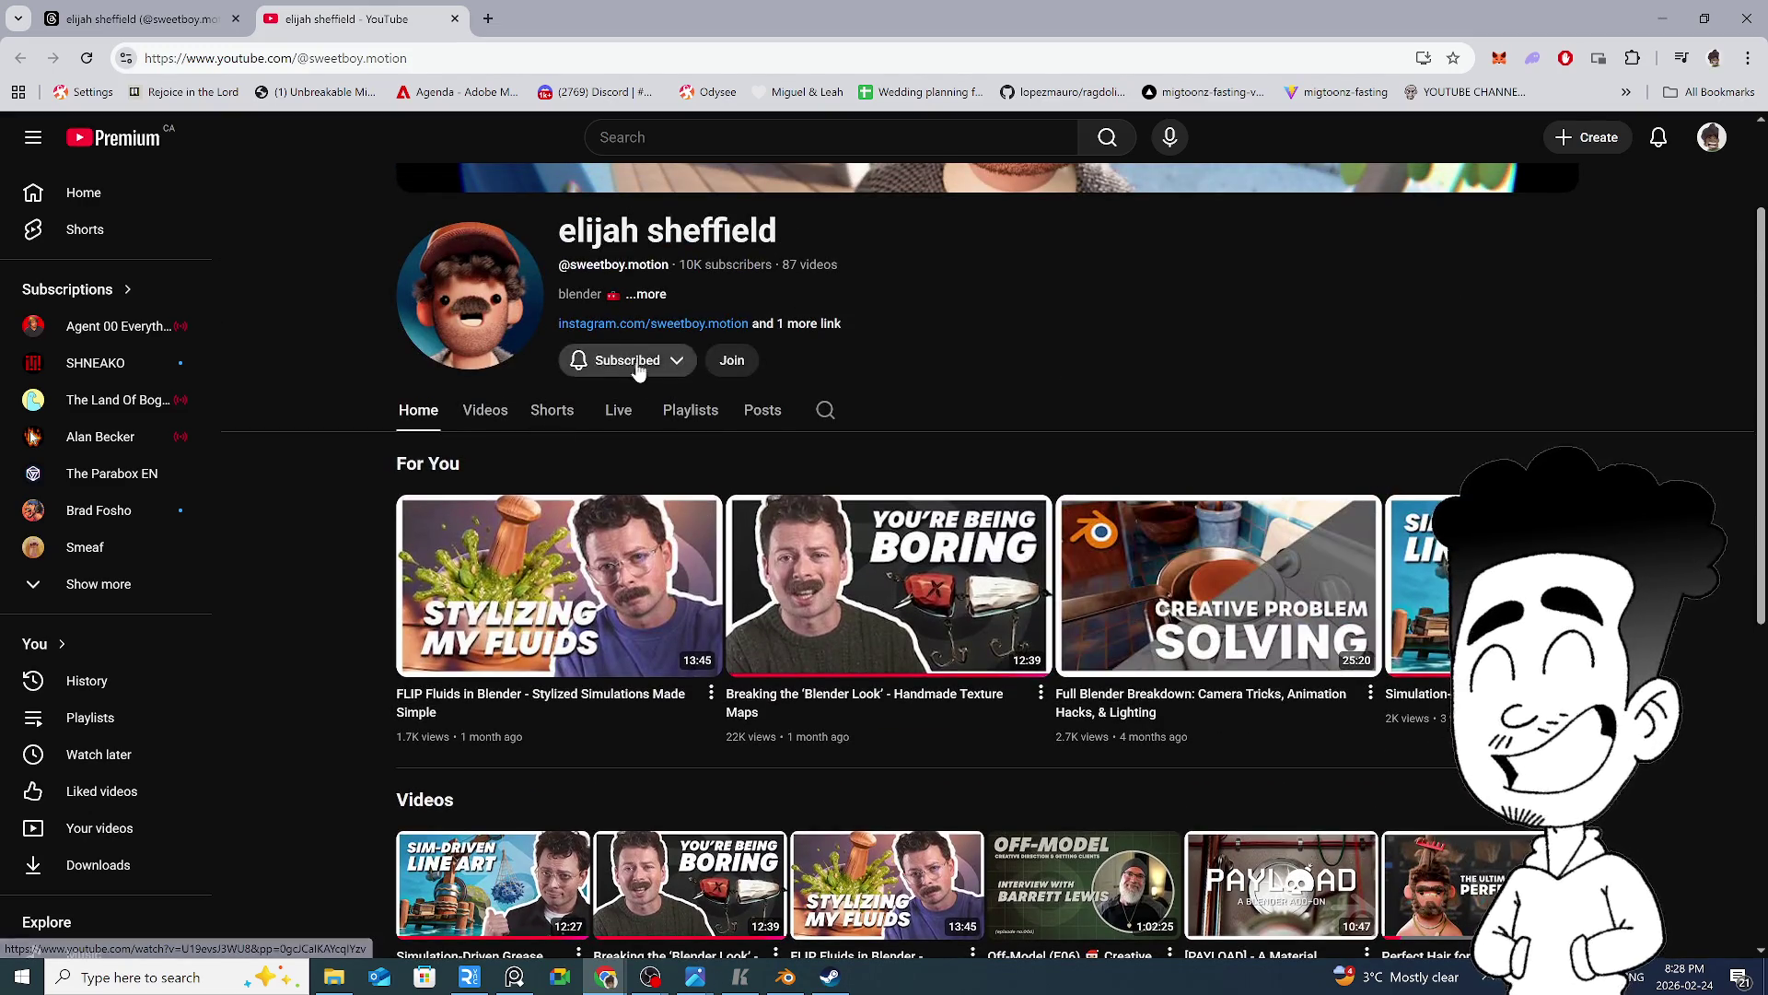